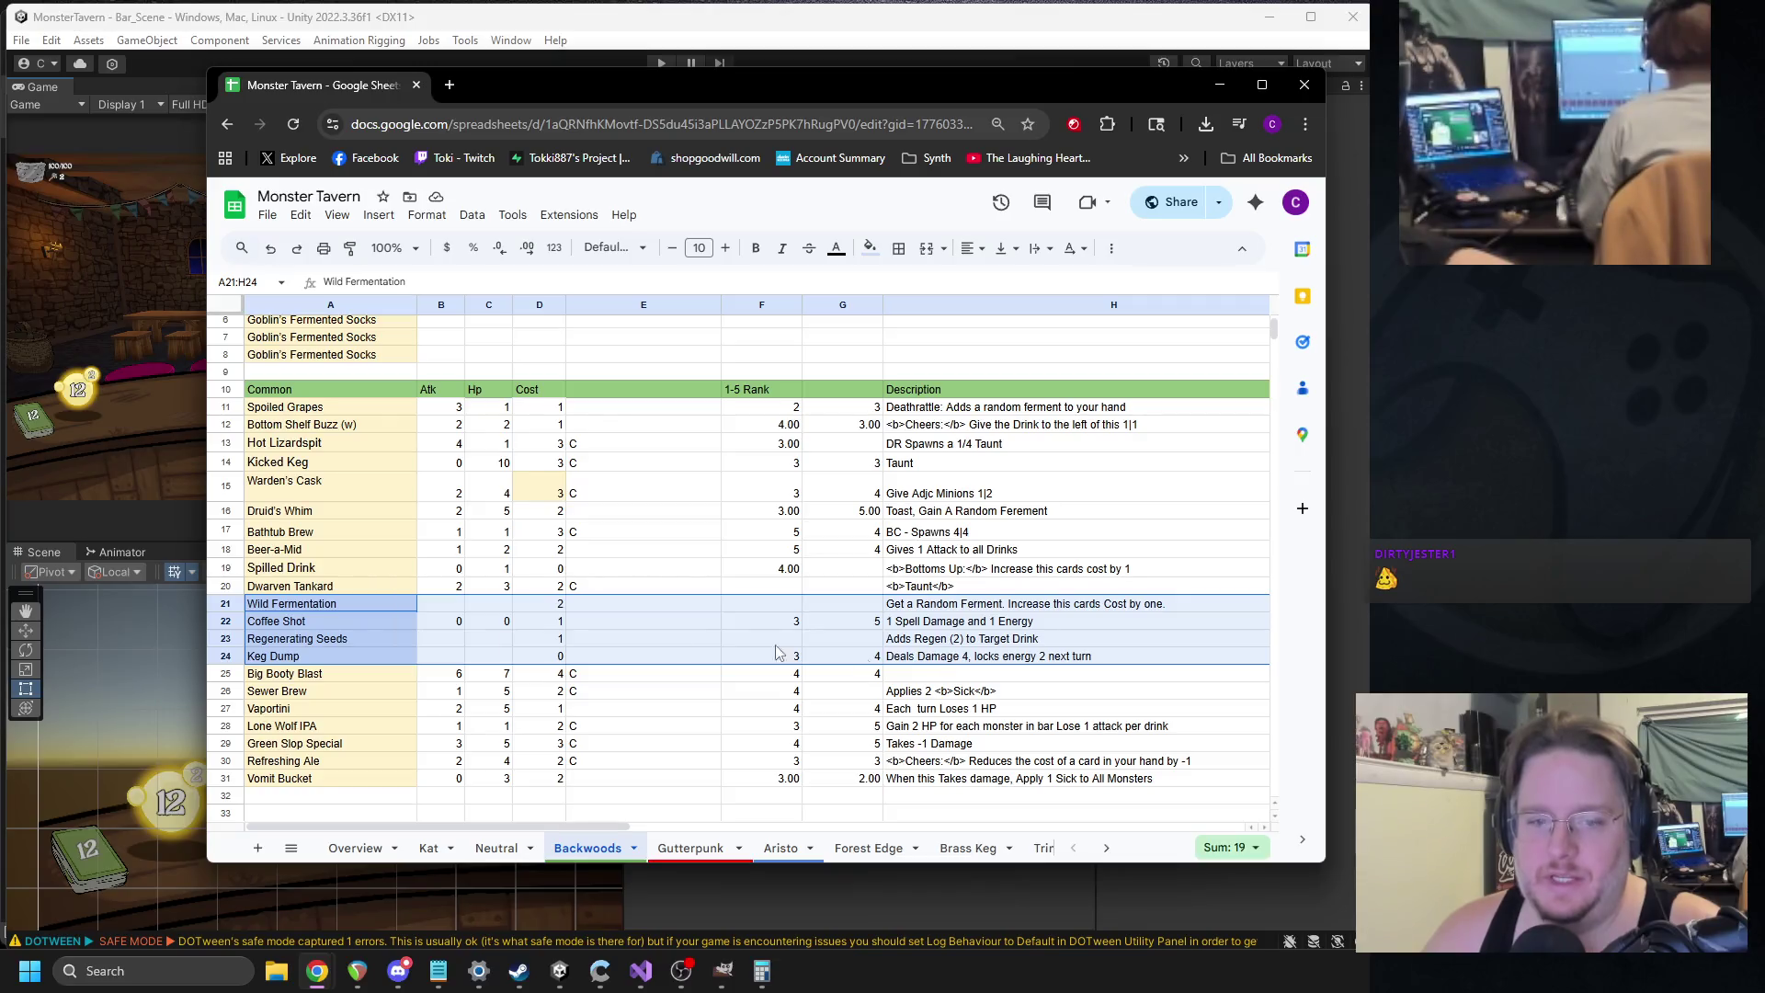
# Select the Wild Fermentation, Coffee Shot and Regenerating Seeds rows, leaving Coffee Shot's description unchanged.
pyautogui.press('Escape')
pyautogui.keyDown('shift'); pyautogui.click(942, 607); pyautogui.keyUp('shift')
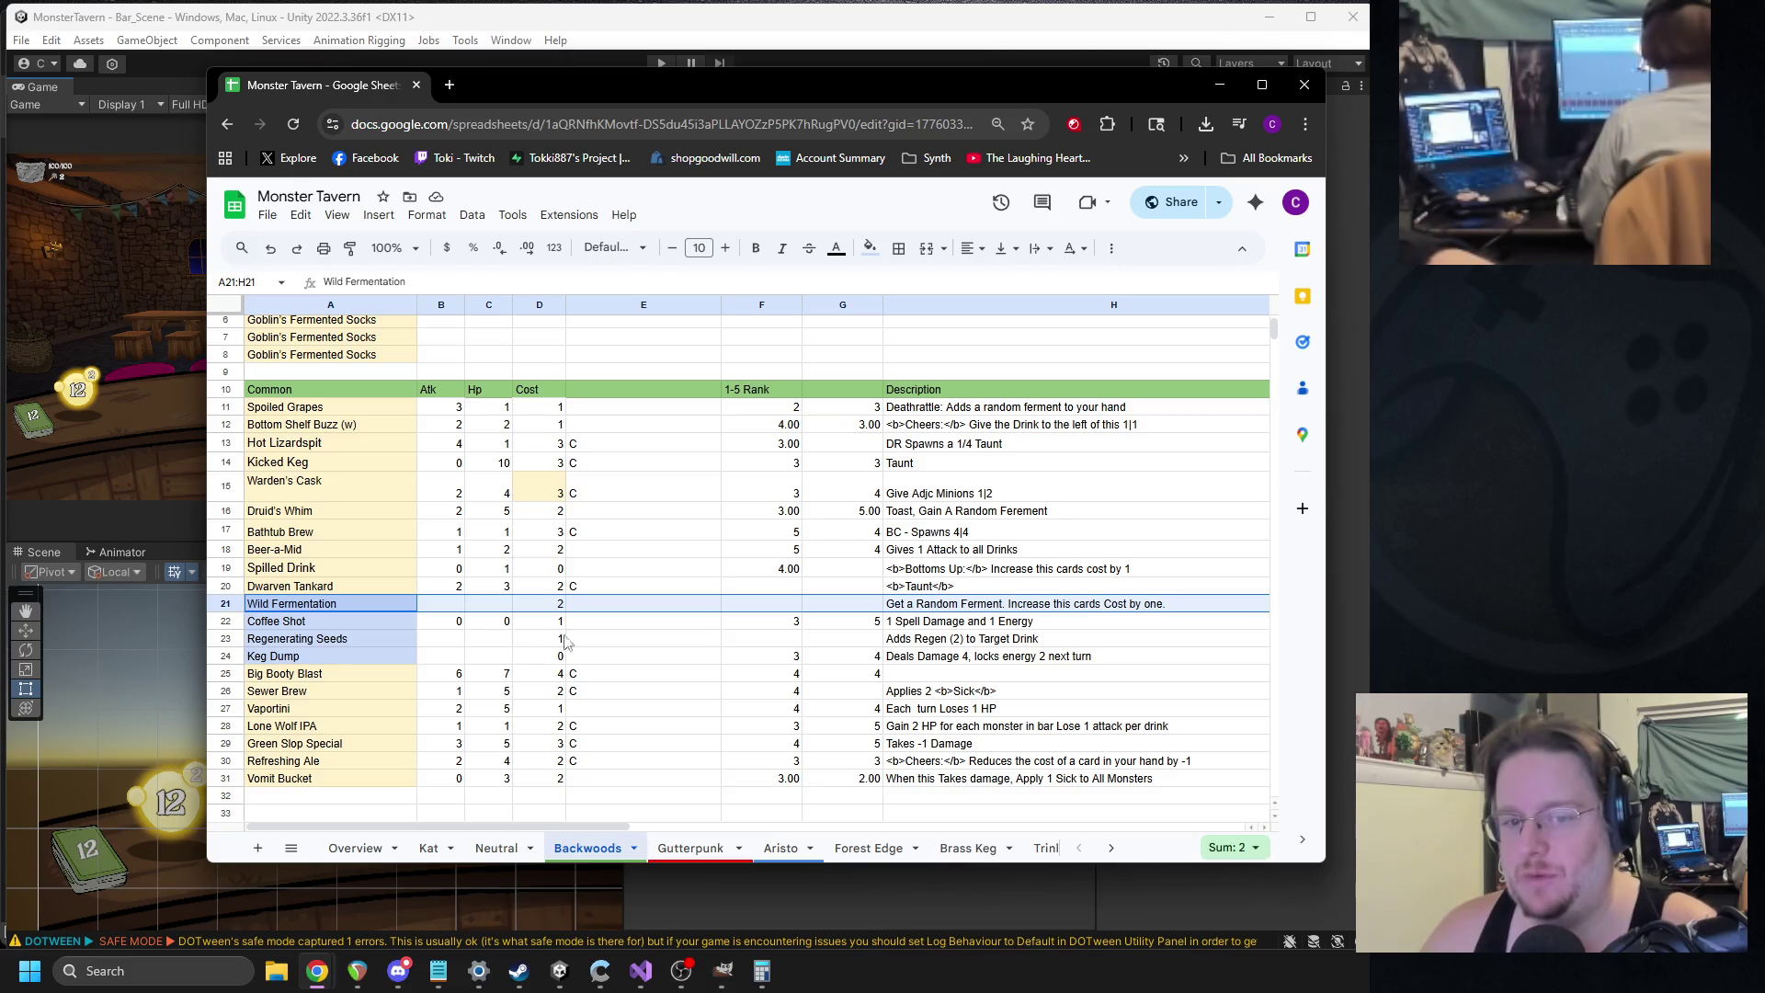
pyautogui.click(329, 621)
pyautogui.keyDown('shift'); pyautogui.click(921, 643); pyautogui.keyUp('shift')
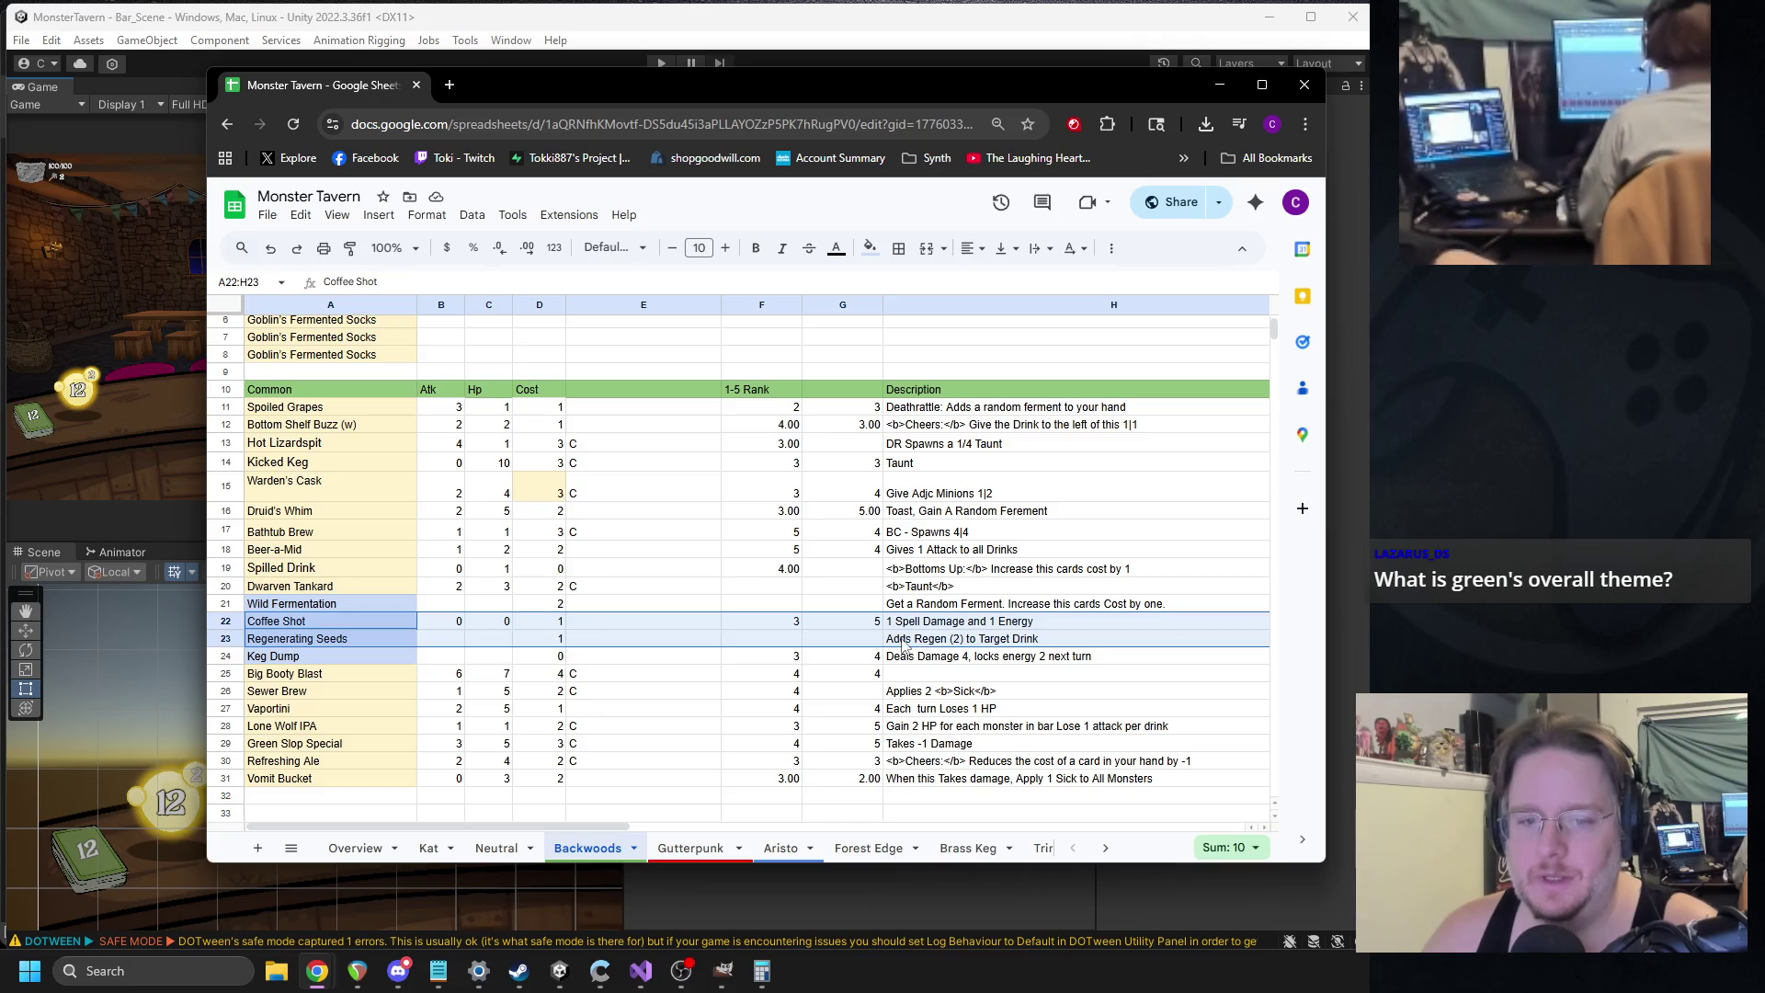
pyautogui.click(925, 626)
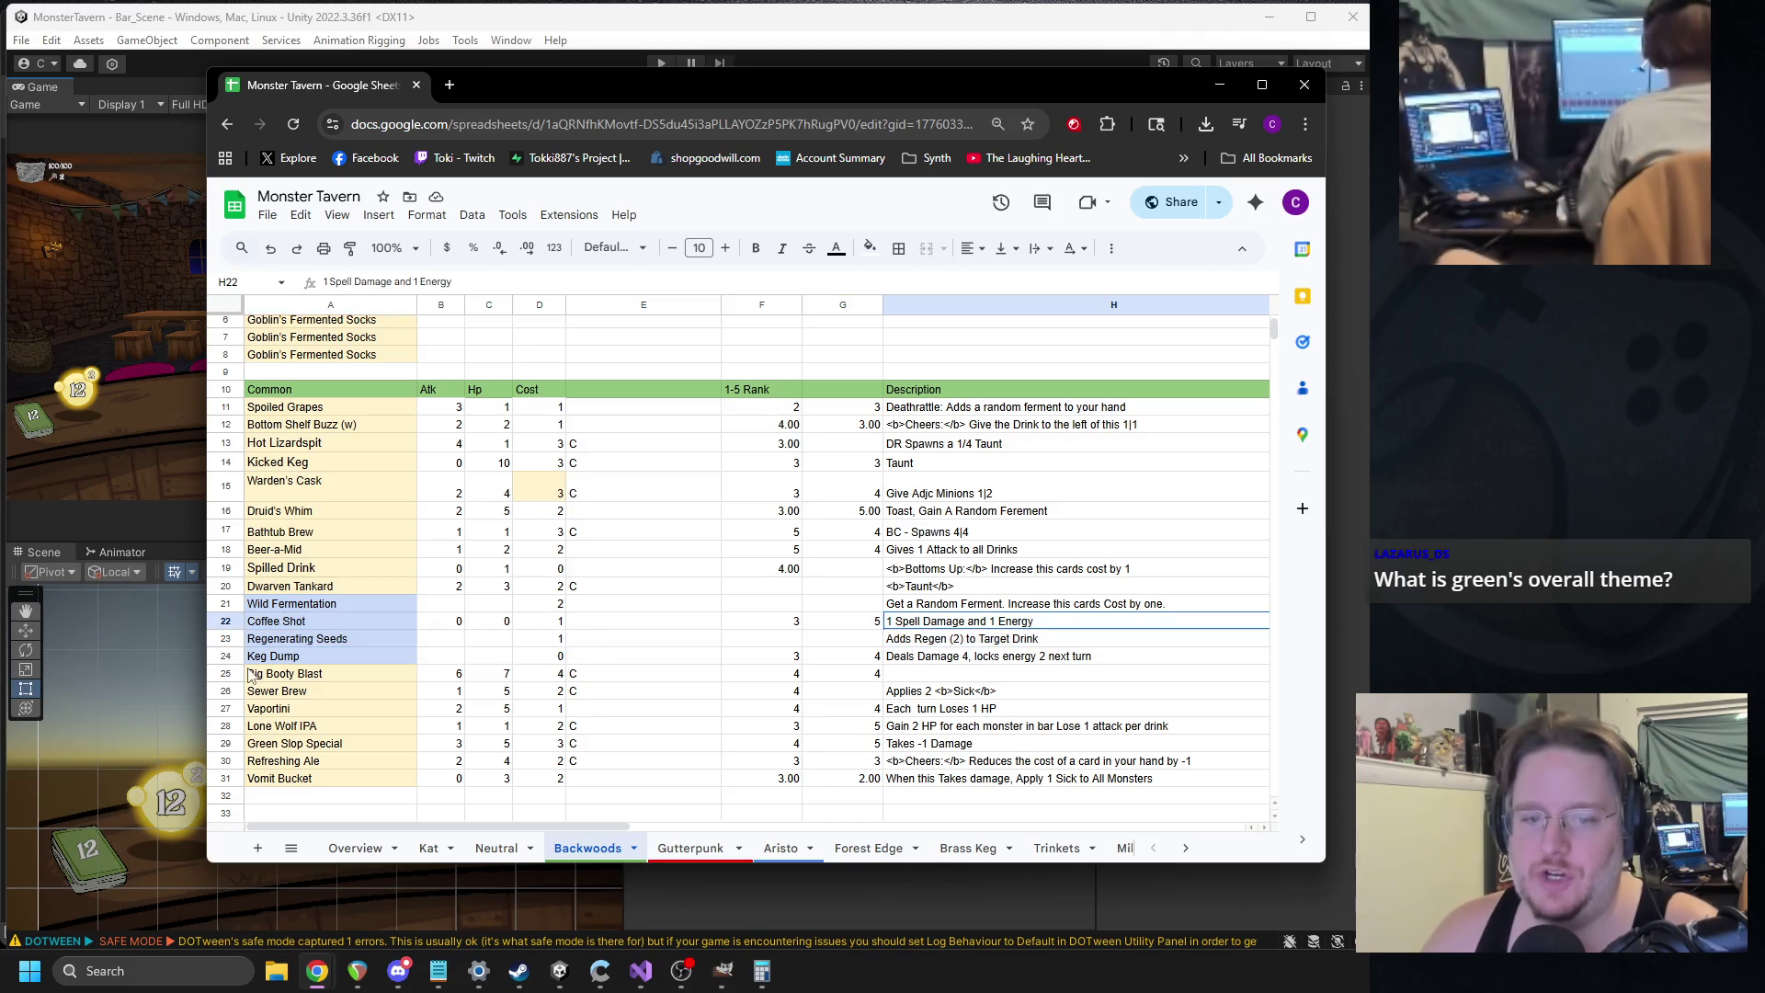
pyautogui.doubleClick(919, 623)
pyautogui.moveTo(639, 831); pyautogui.dragTo(538, 832)
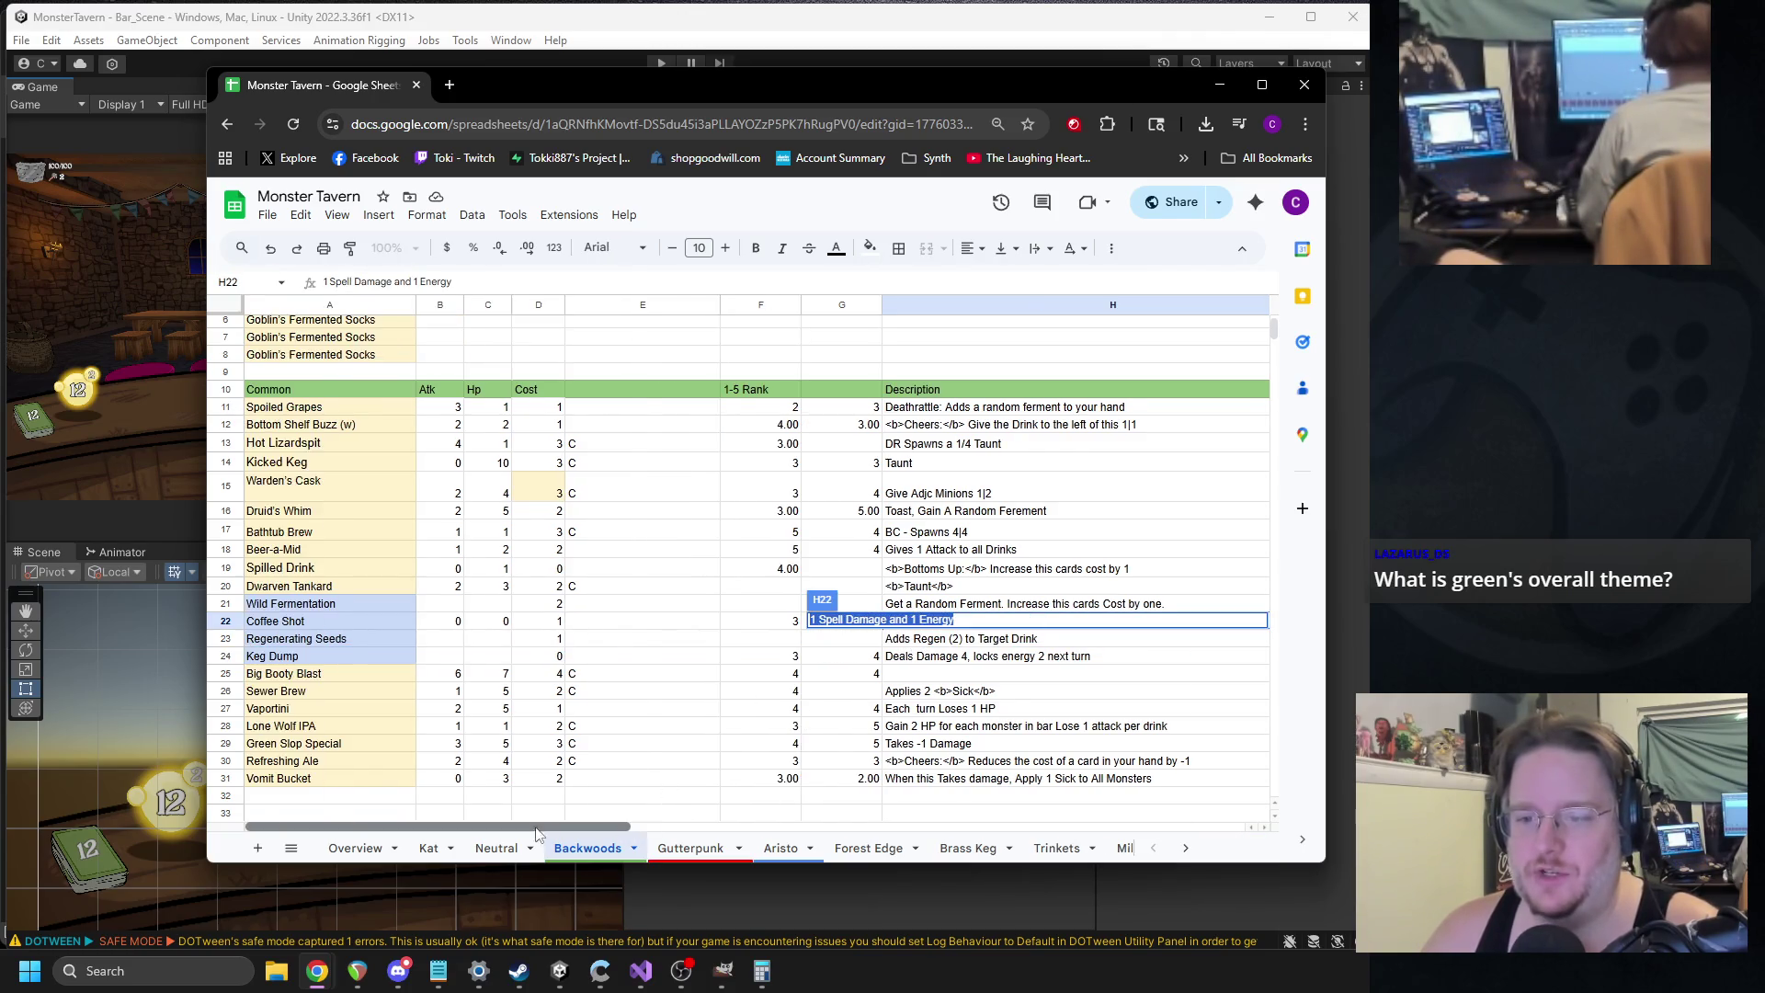
pyautogui.click(584, 710)
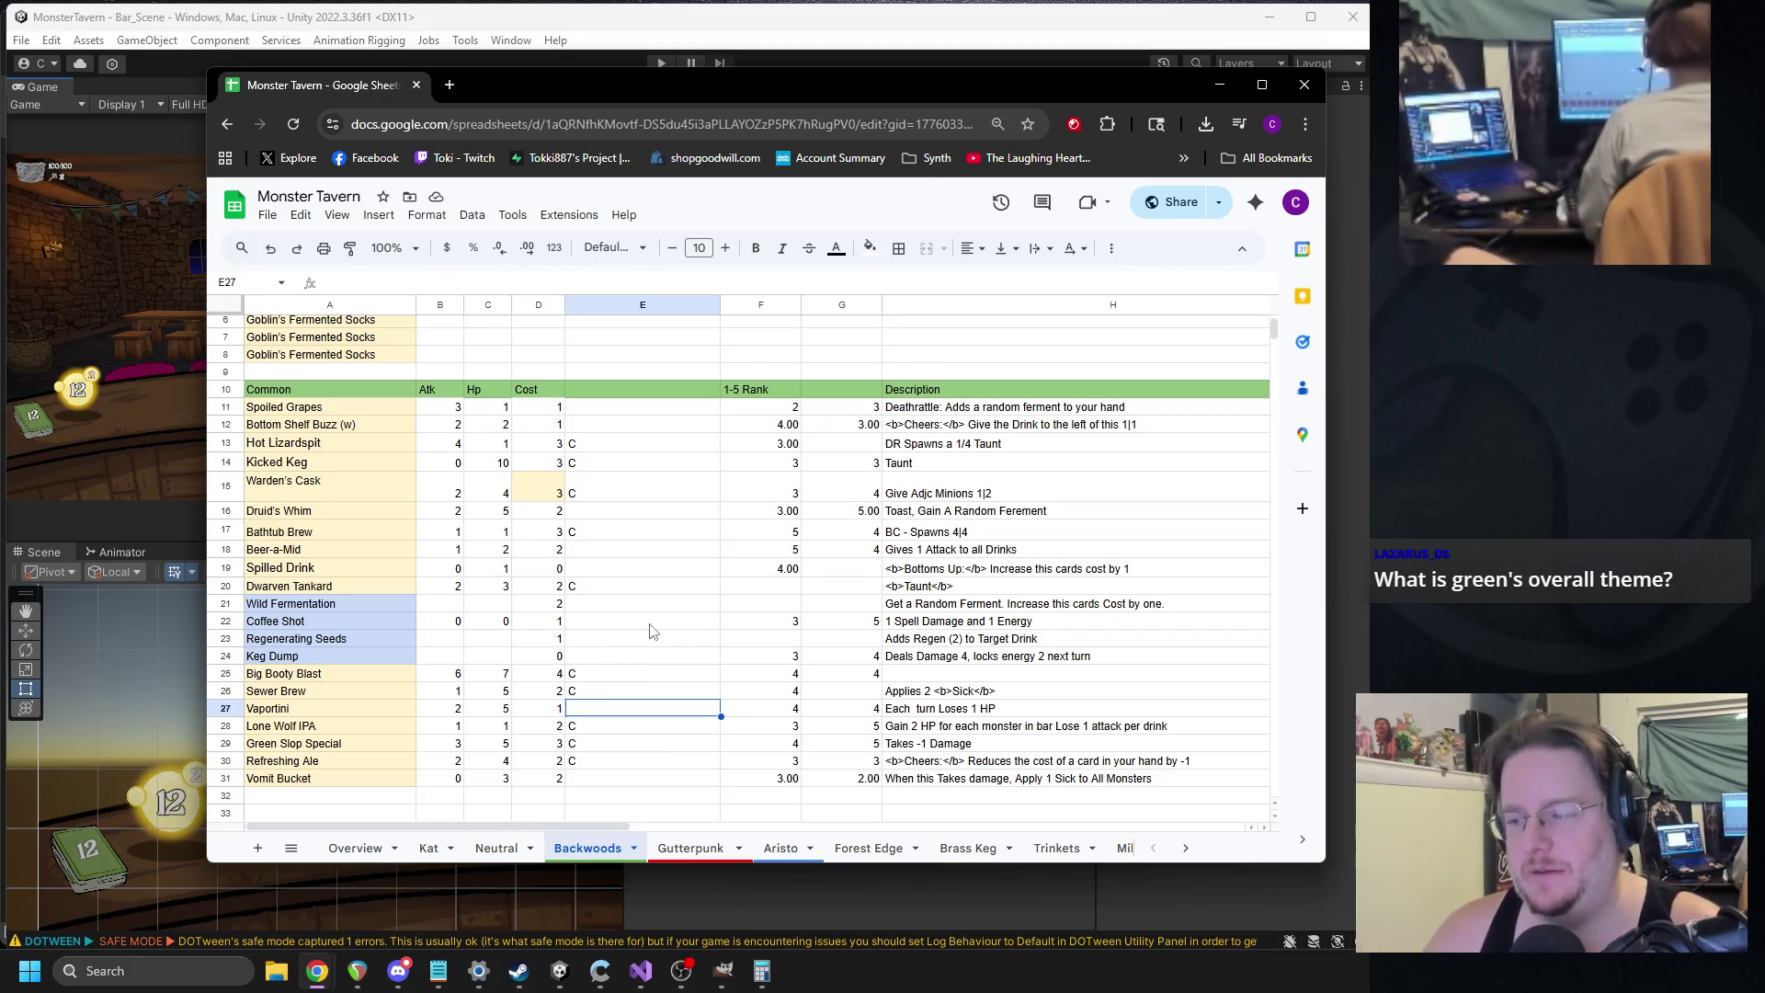
# Scroll down through the Keg Dump, Ritual of Uncasking and Bounty of the Forest rows.
pyautogui.click(378, 653)
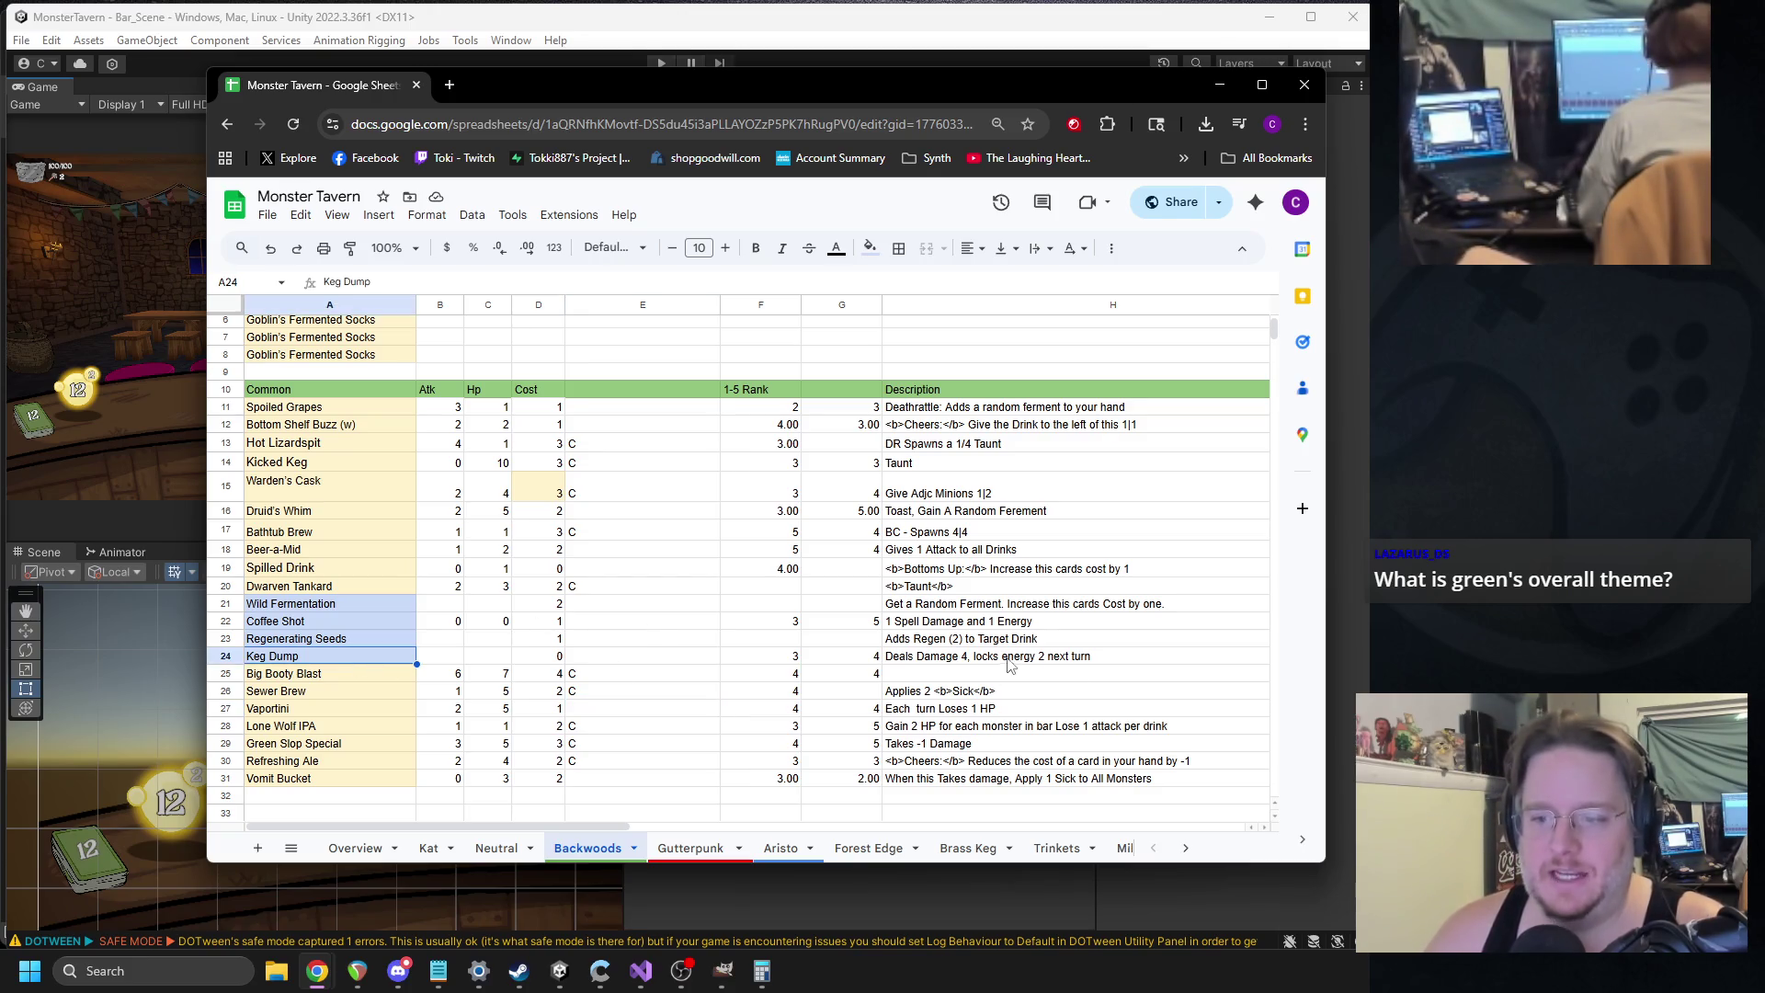
pyautogui.keyDown('shift'); pyautogui.click(1077, 658); pyautogui.keyUp('shift')
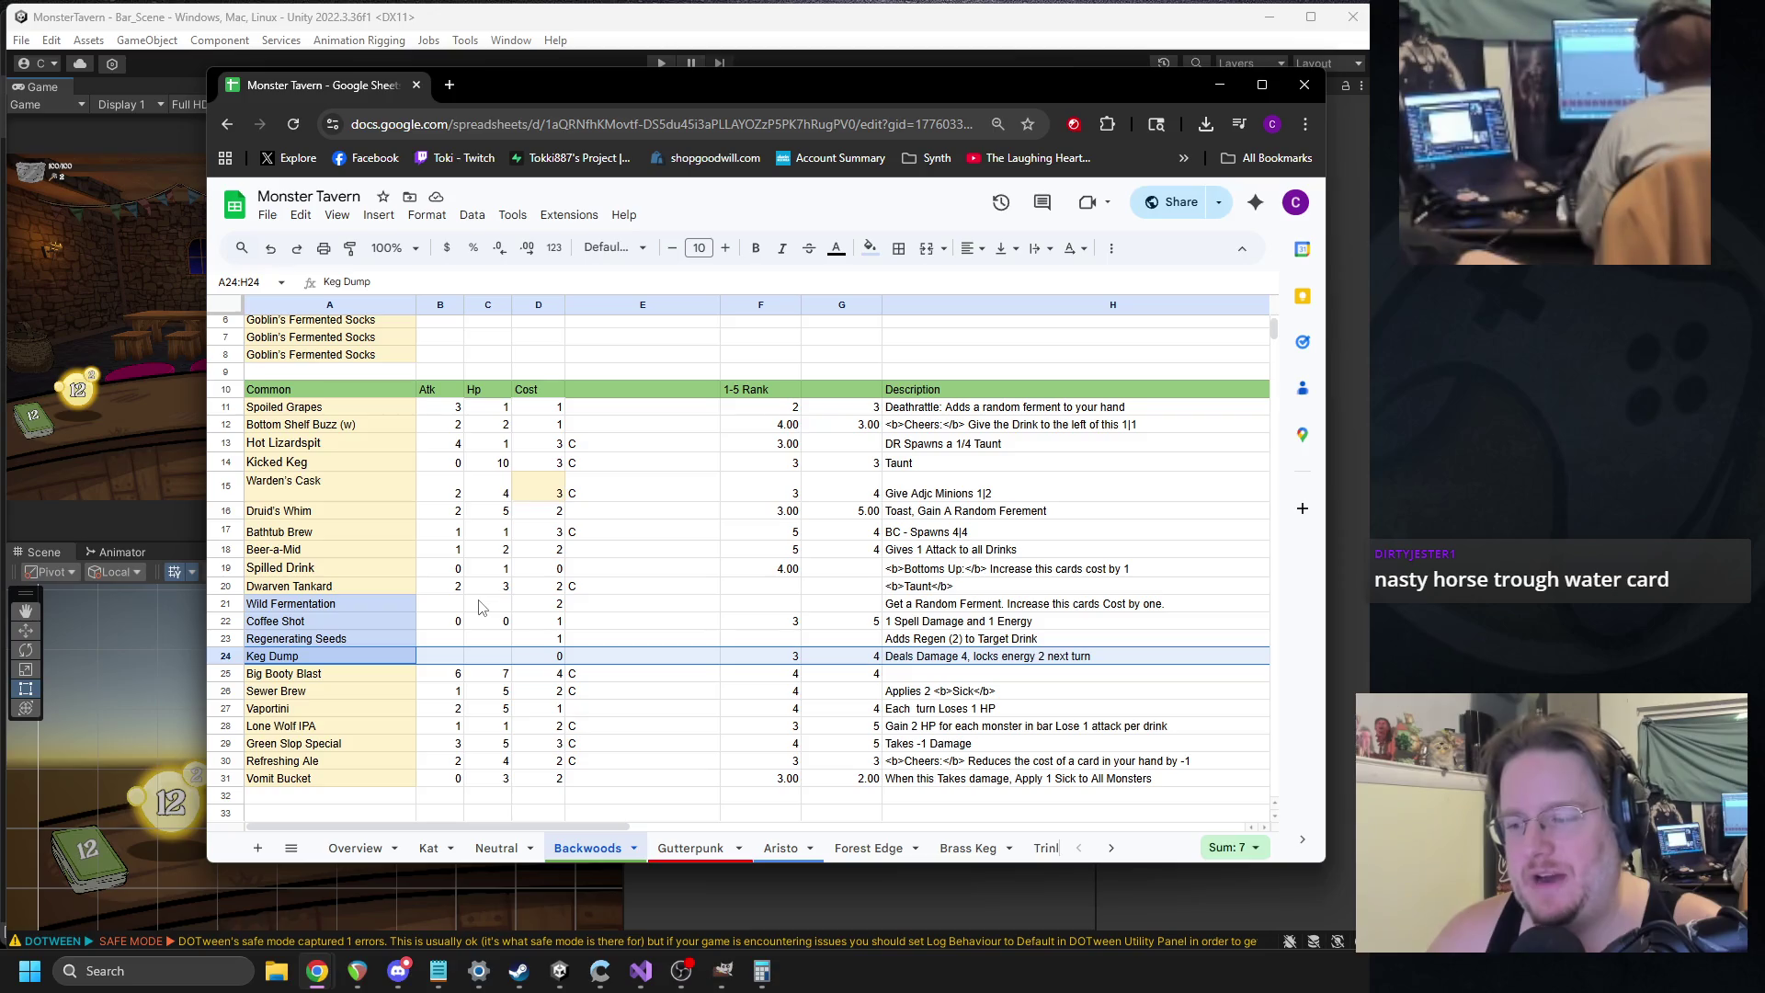
pyautogui.scroll(-4, 552, 634)
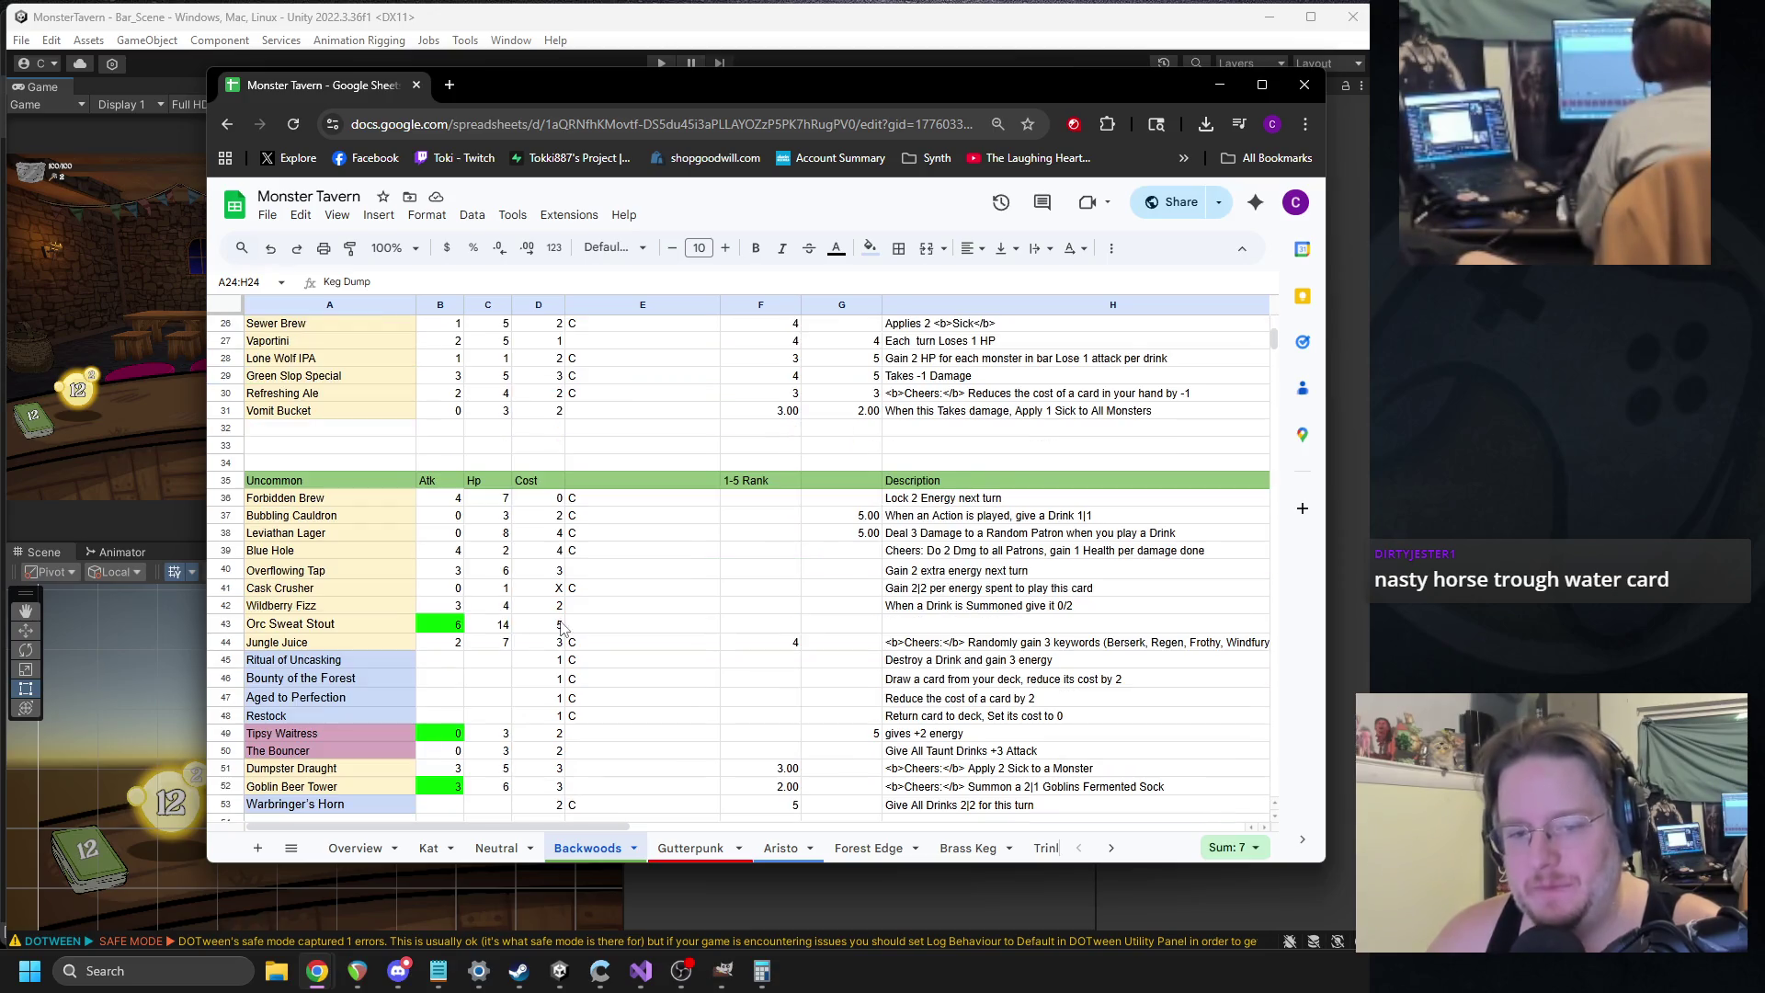
pyautogui.click(387, 660)
pyautogui.keyDown('shift'); pyautogui.click(966, 662); pyautogui.keyUp('shift')
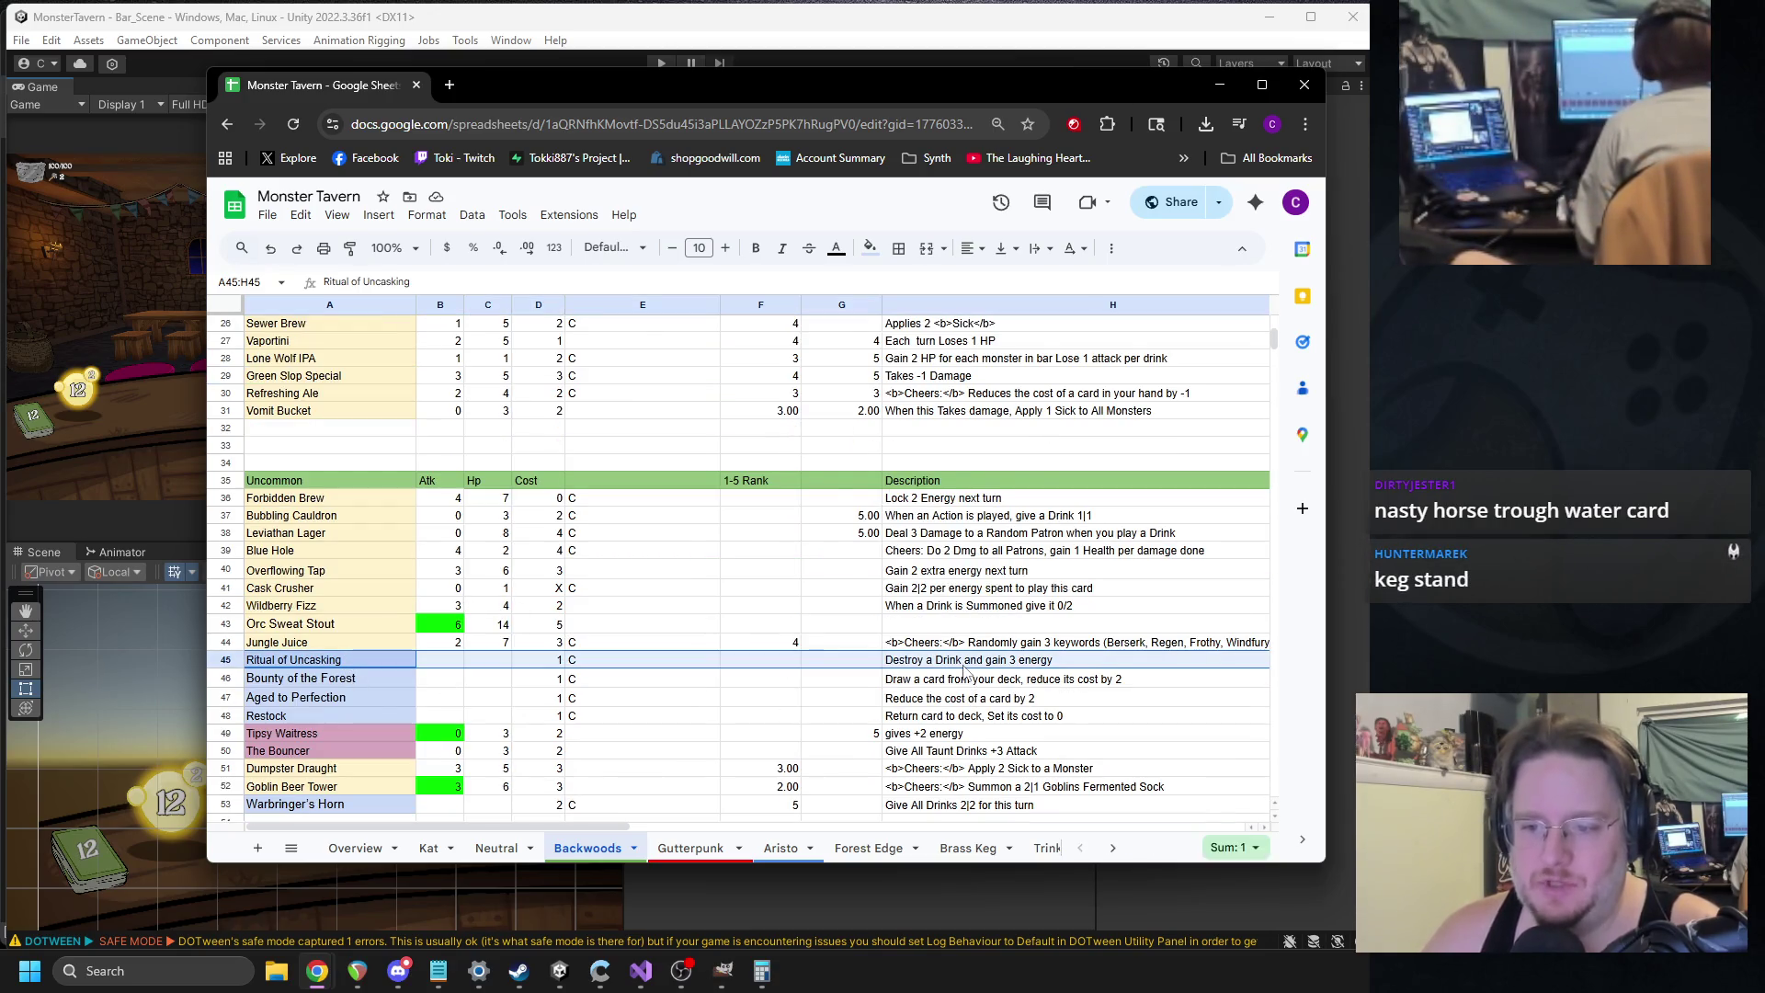
pyautogui.click(354, 681)
pyautogui.keyDown('shift'); pyautogui.click(963, 683); pyautogui.keyUp('shift')
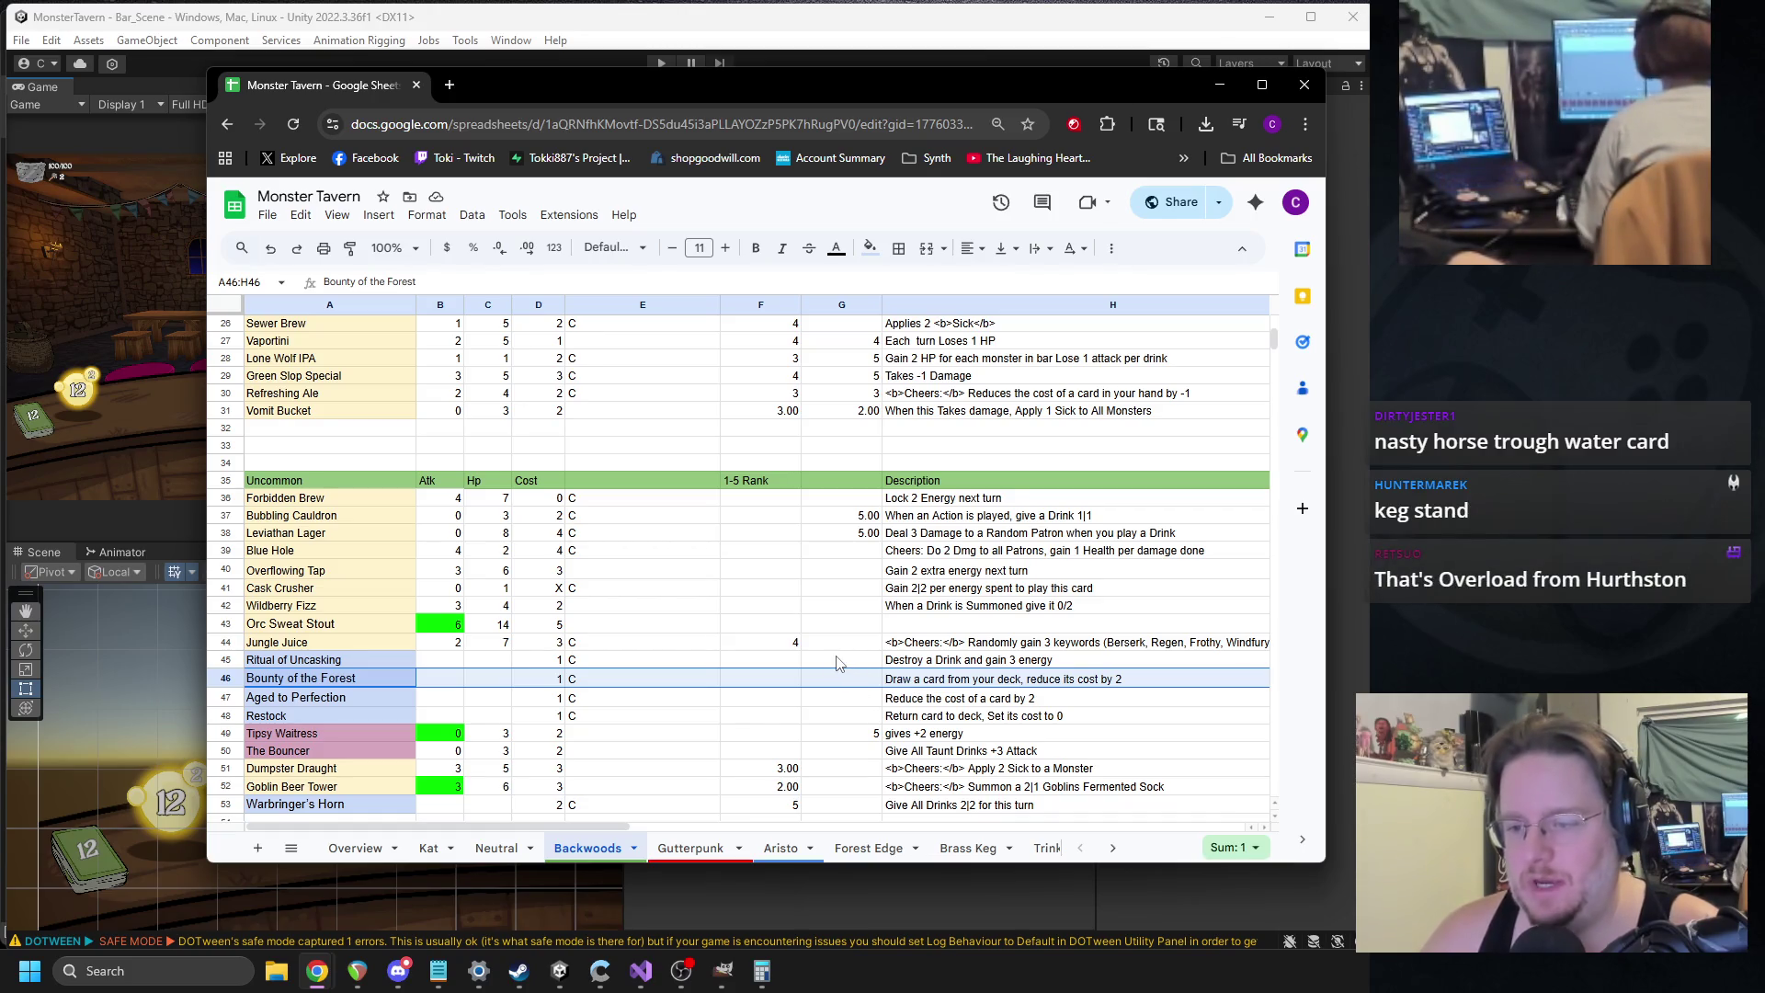
# Replace the word 'card' in the Restock description in H48 with 'Drink'.
pyautogui.click(349, 699)
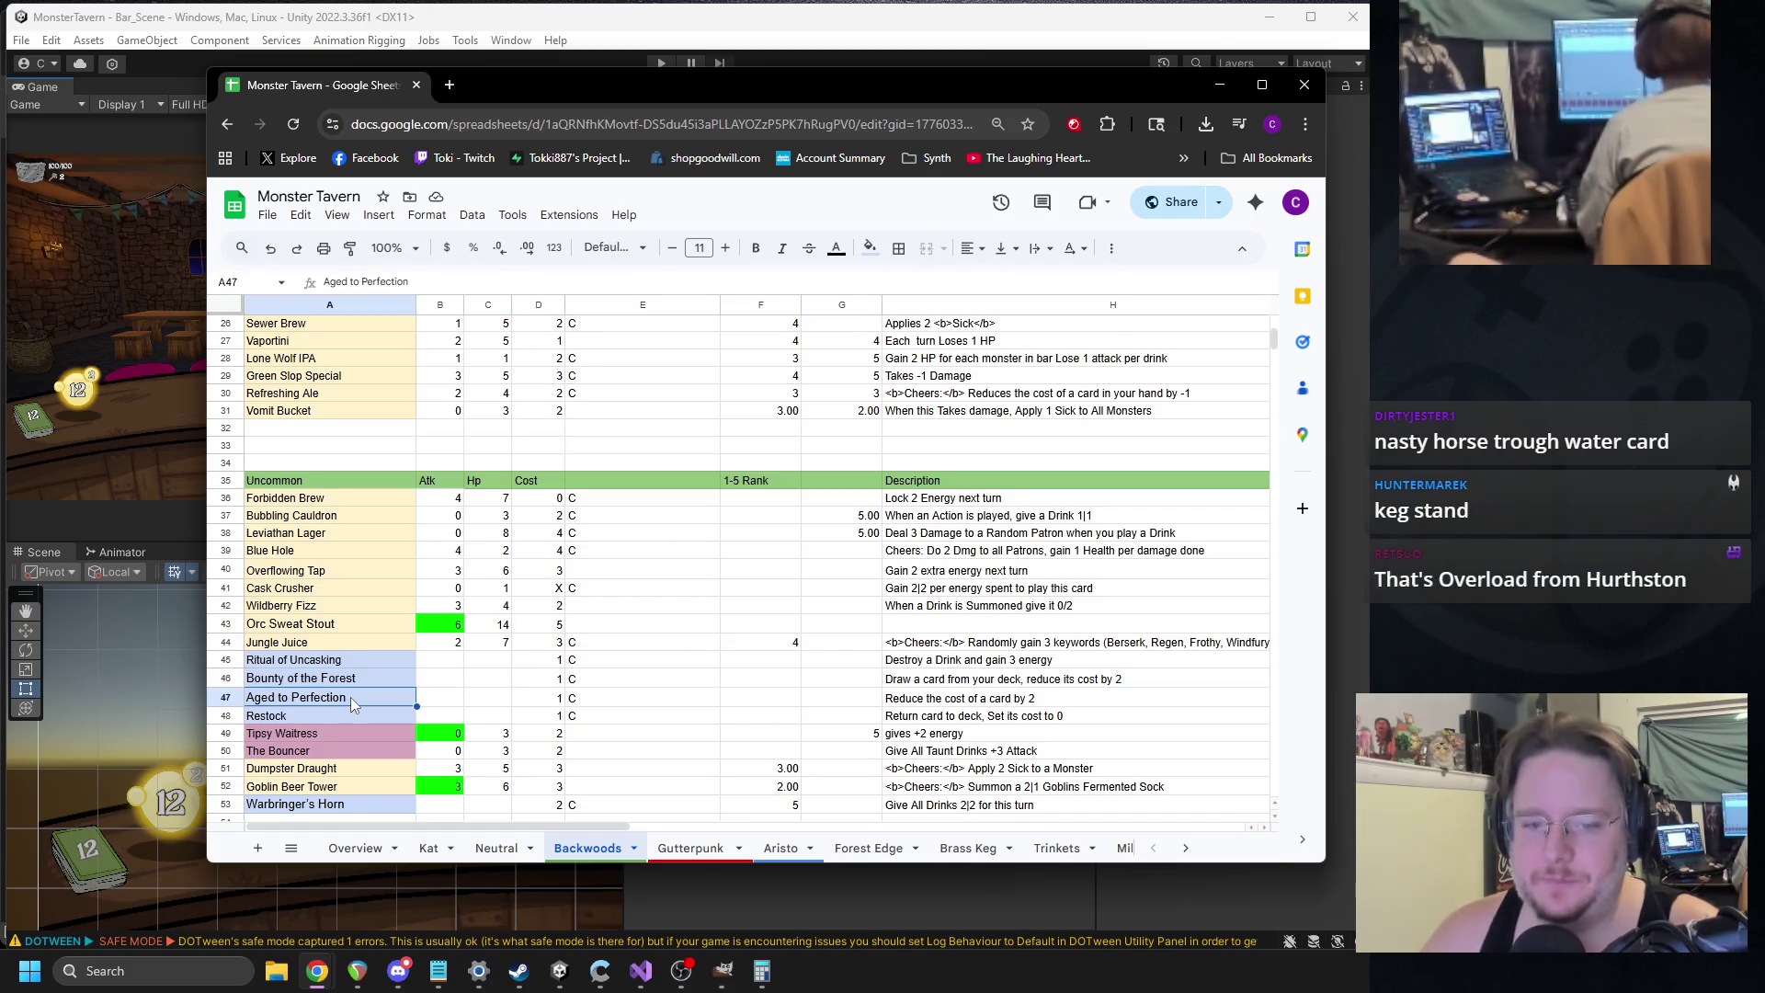
pyautogui.keyDown('shift'); pyautogui.click(944, 715); pyautogui.keyUp('shift')
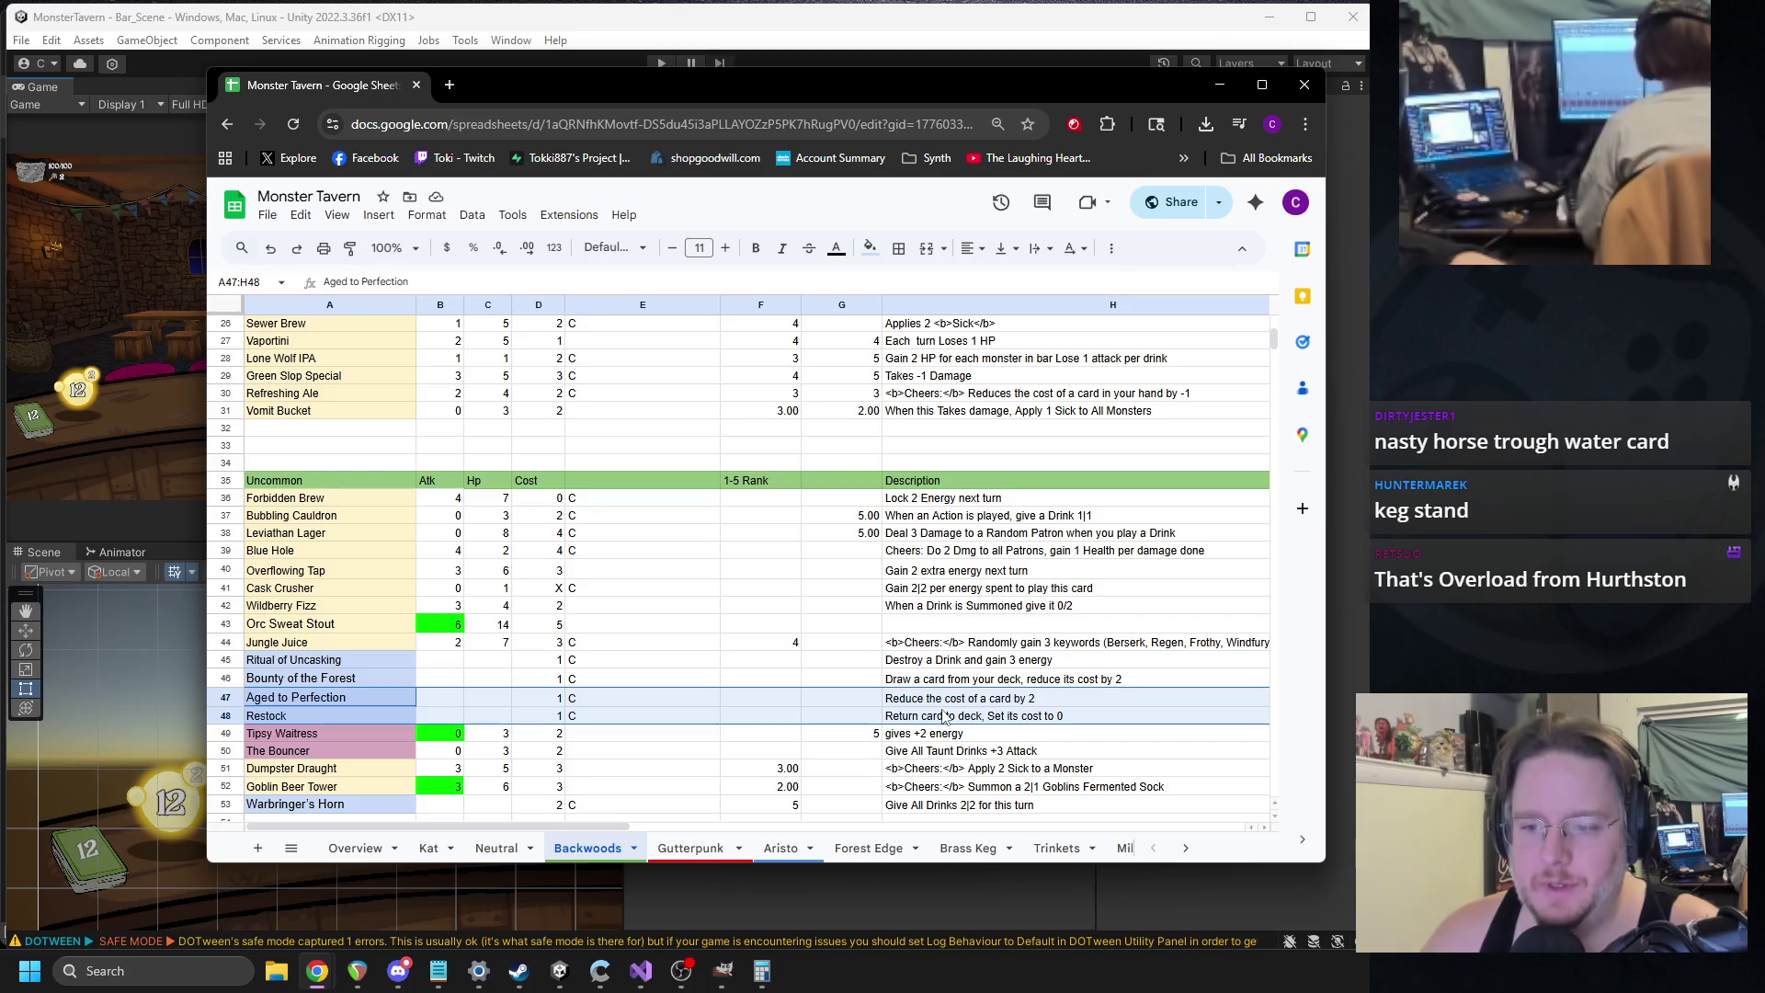
pyautogui.click(344, 714)
pyautogui.keyDown('shift'); pyautogui.click(972, 719); pyautogui.keyUp('shift')
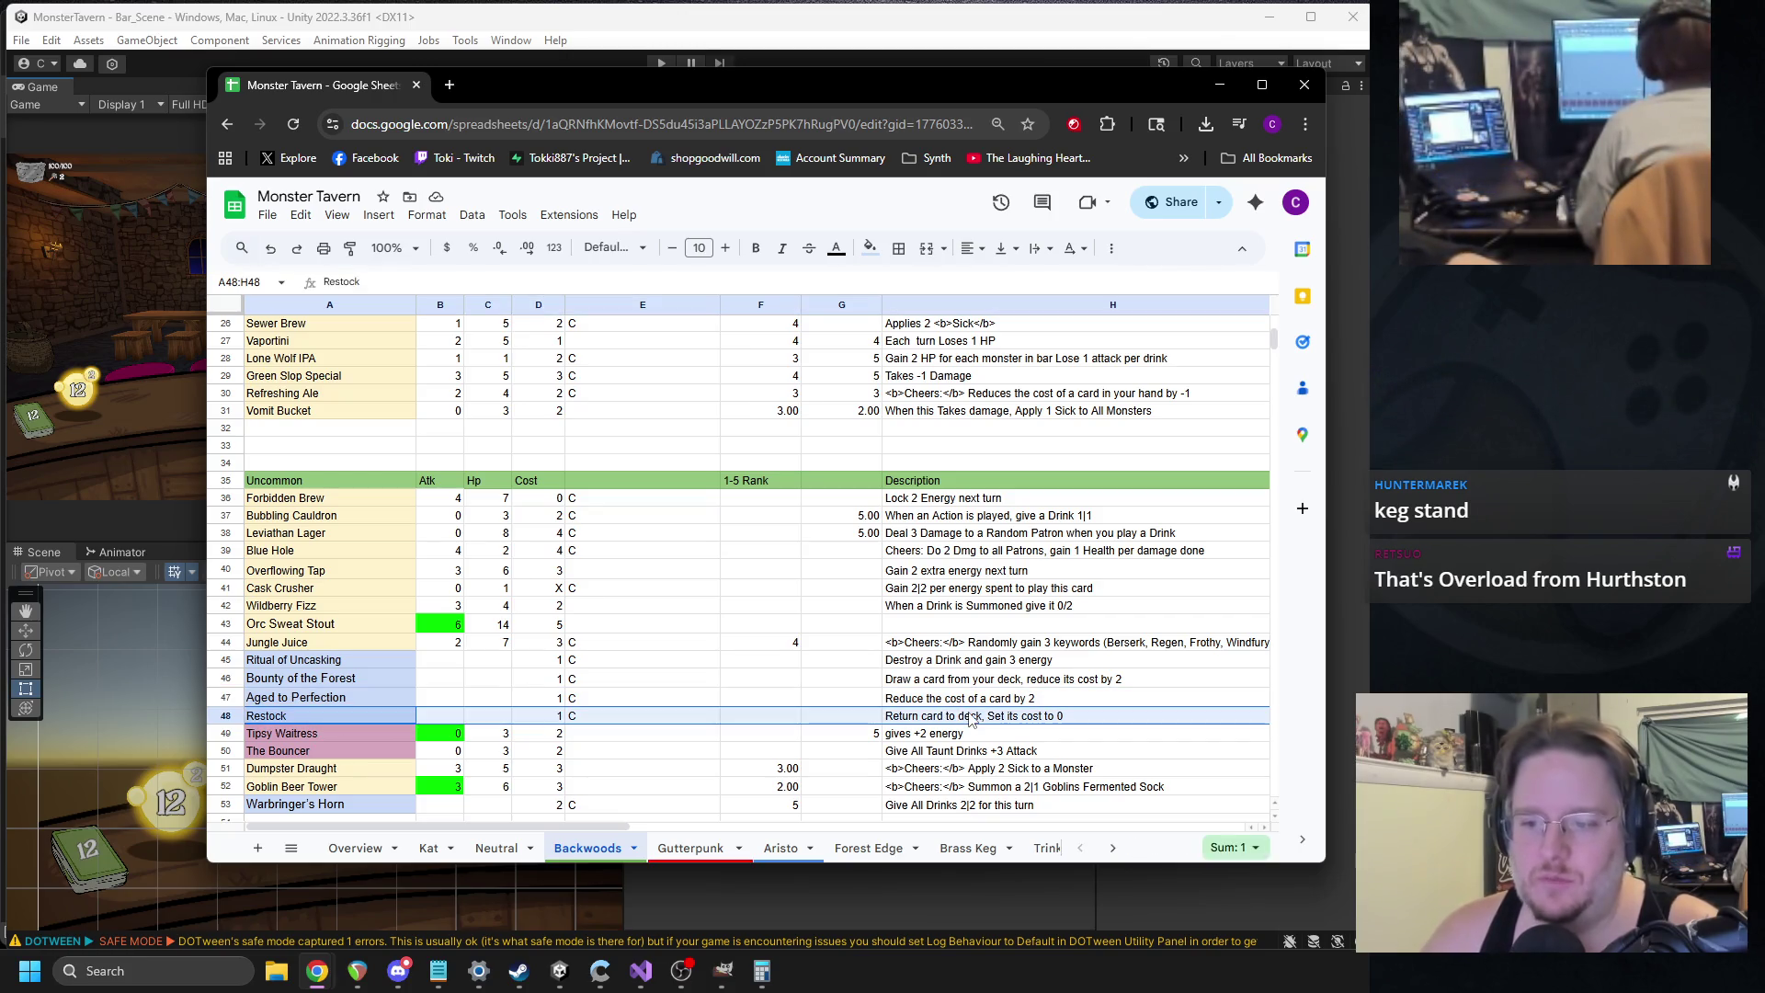
pyautogui.doubleClick(940, 716)
pyautogui.doubleClick(855, 715)
pyautogui.write('Drink')
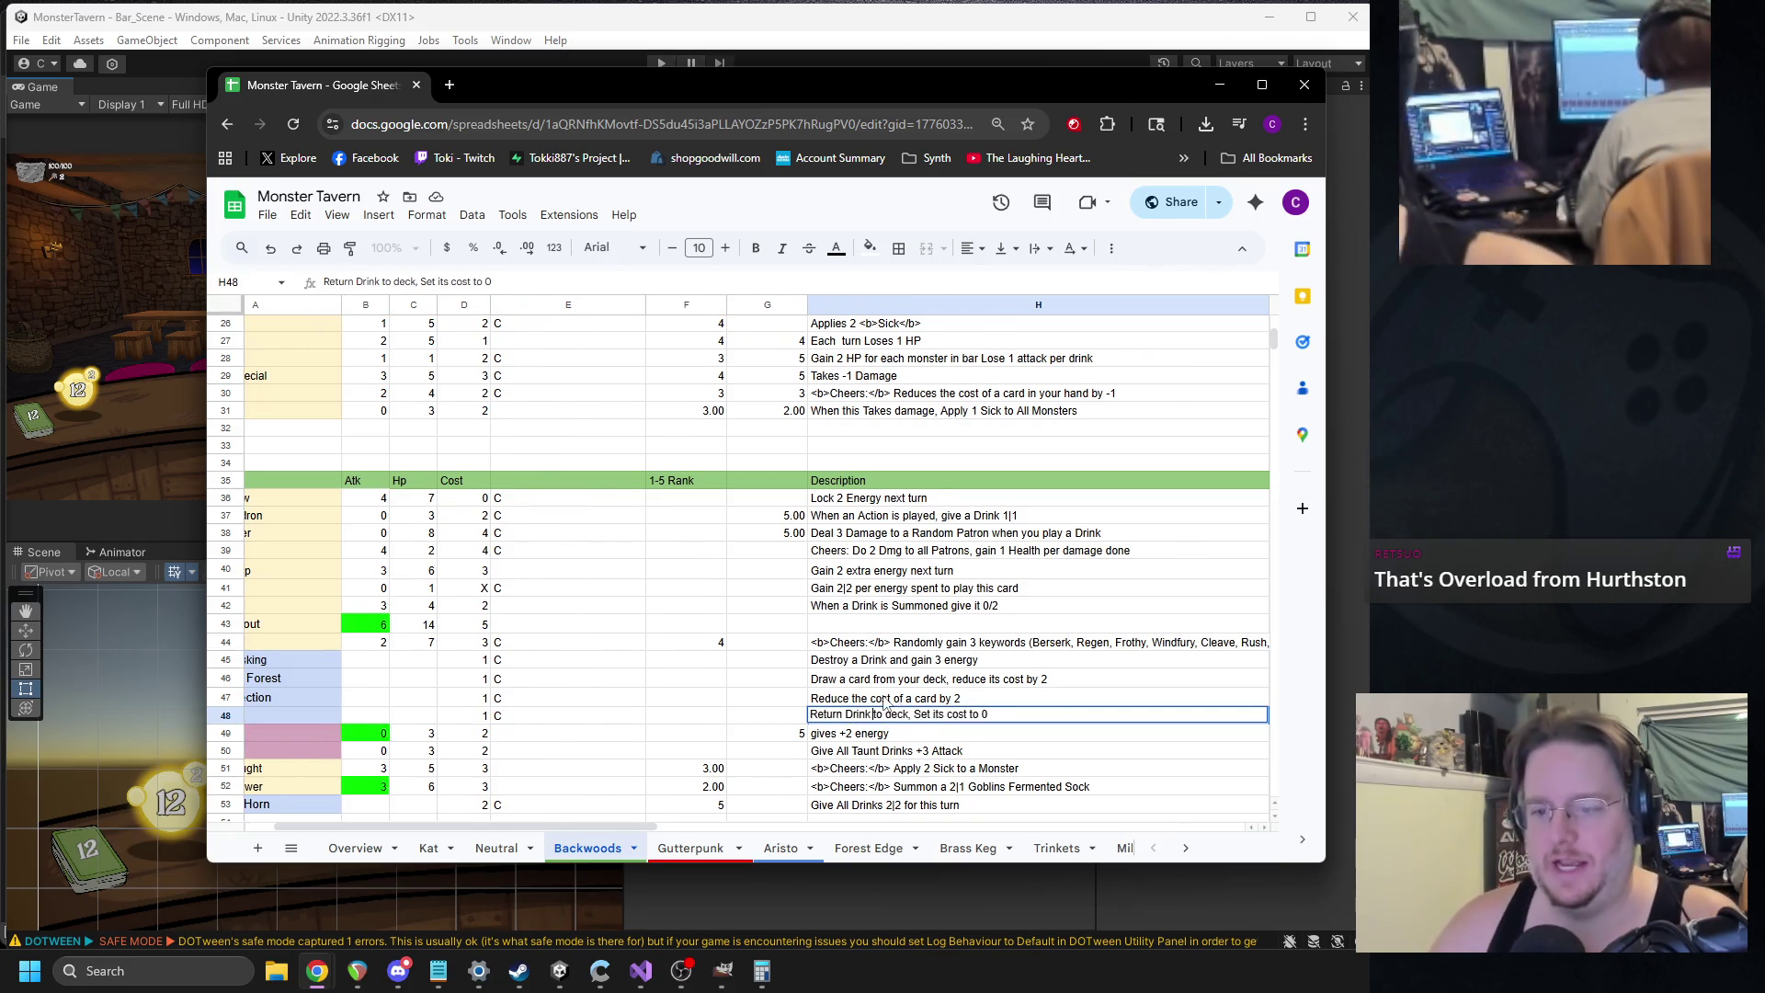
pyautogui.click(920, 659)
# Check the updated Restock description, then scroll down to the Warbringer's Horn card.
pyautogui.moveTo(638, 826); pyautogui.dragTo(607, 826)
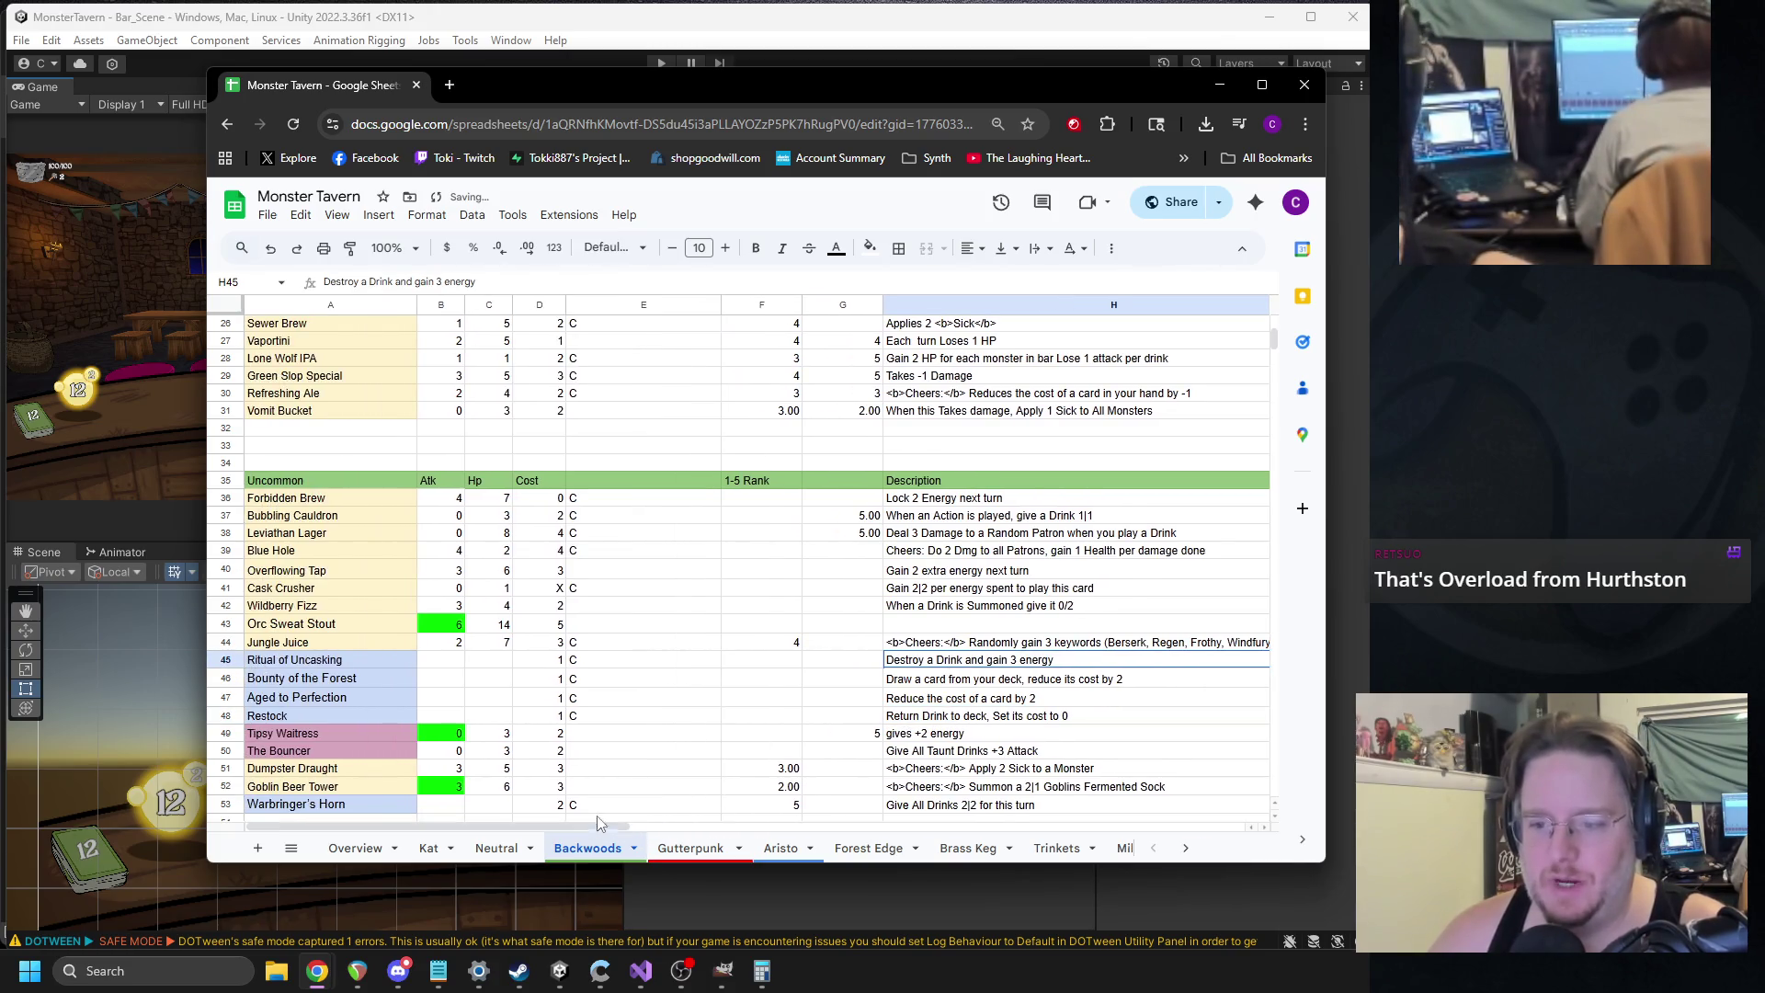
pyautogui.click(1000, 714)
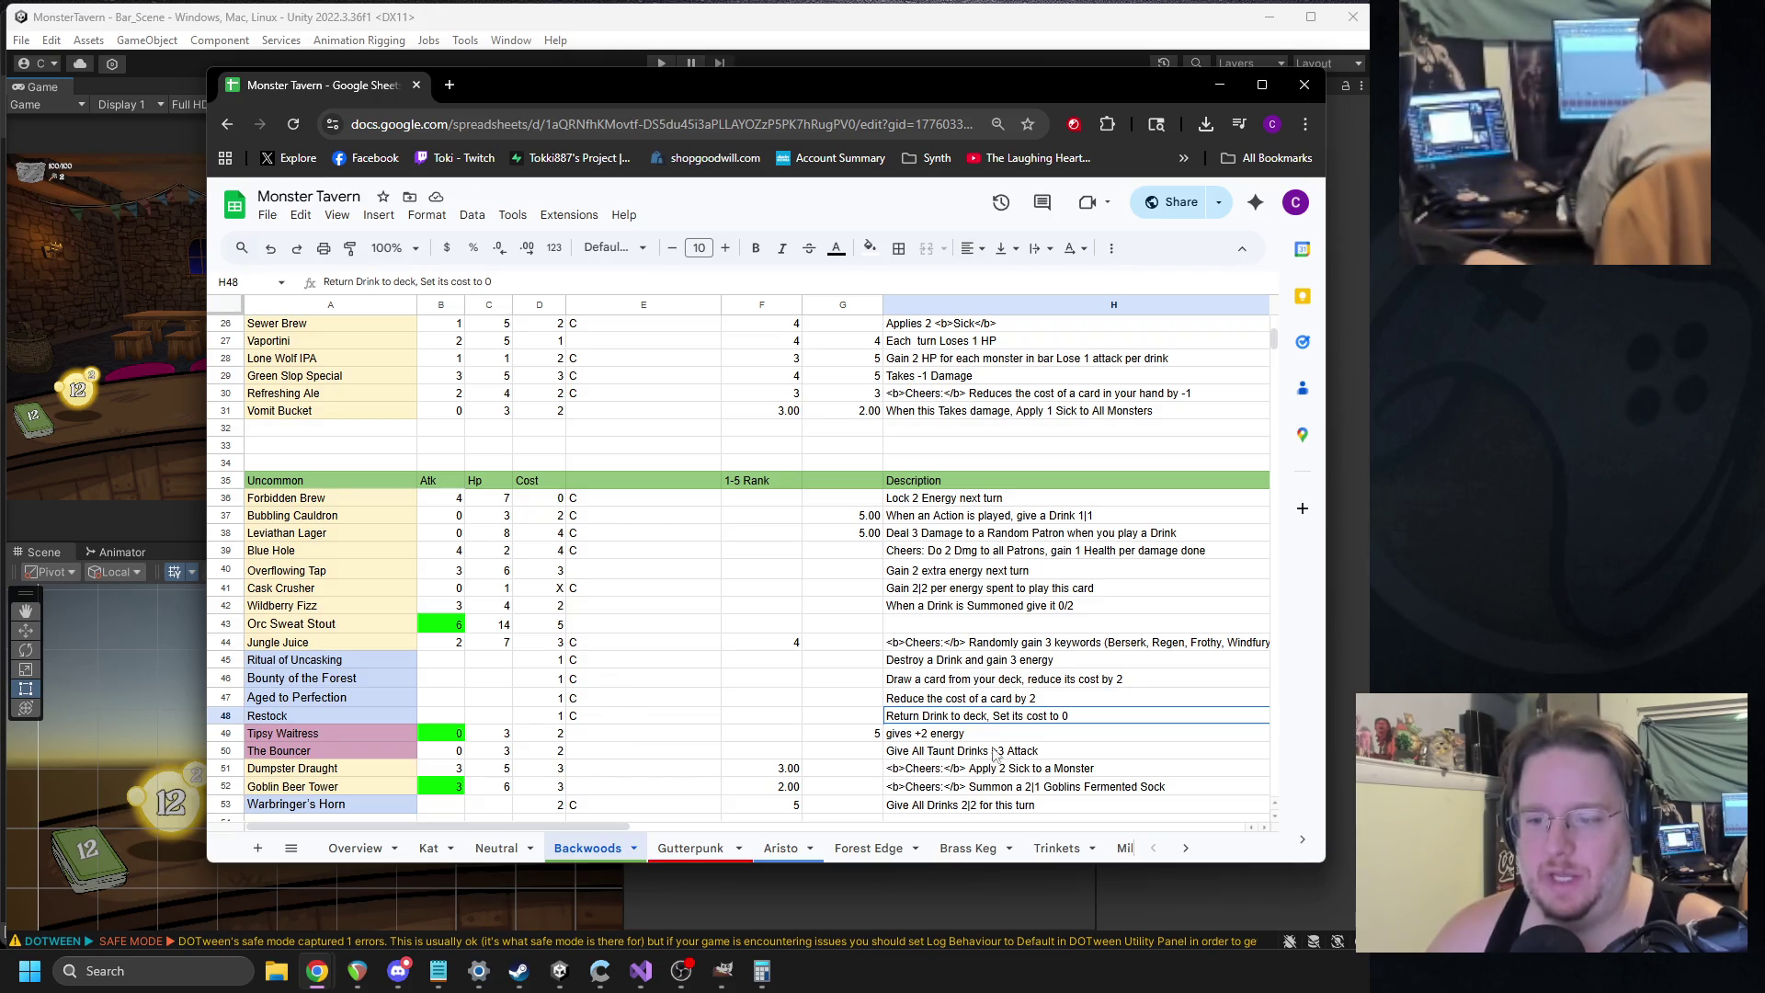
pyautogui.scroll(-2, 626, 570)
pyautogui.click(313, 713)
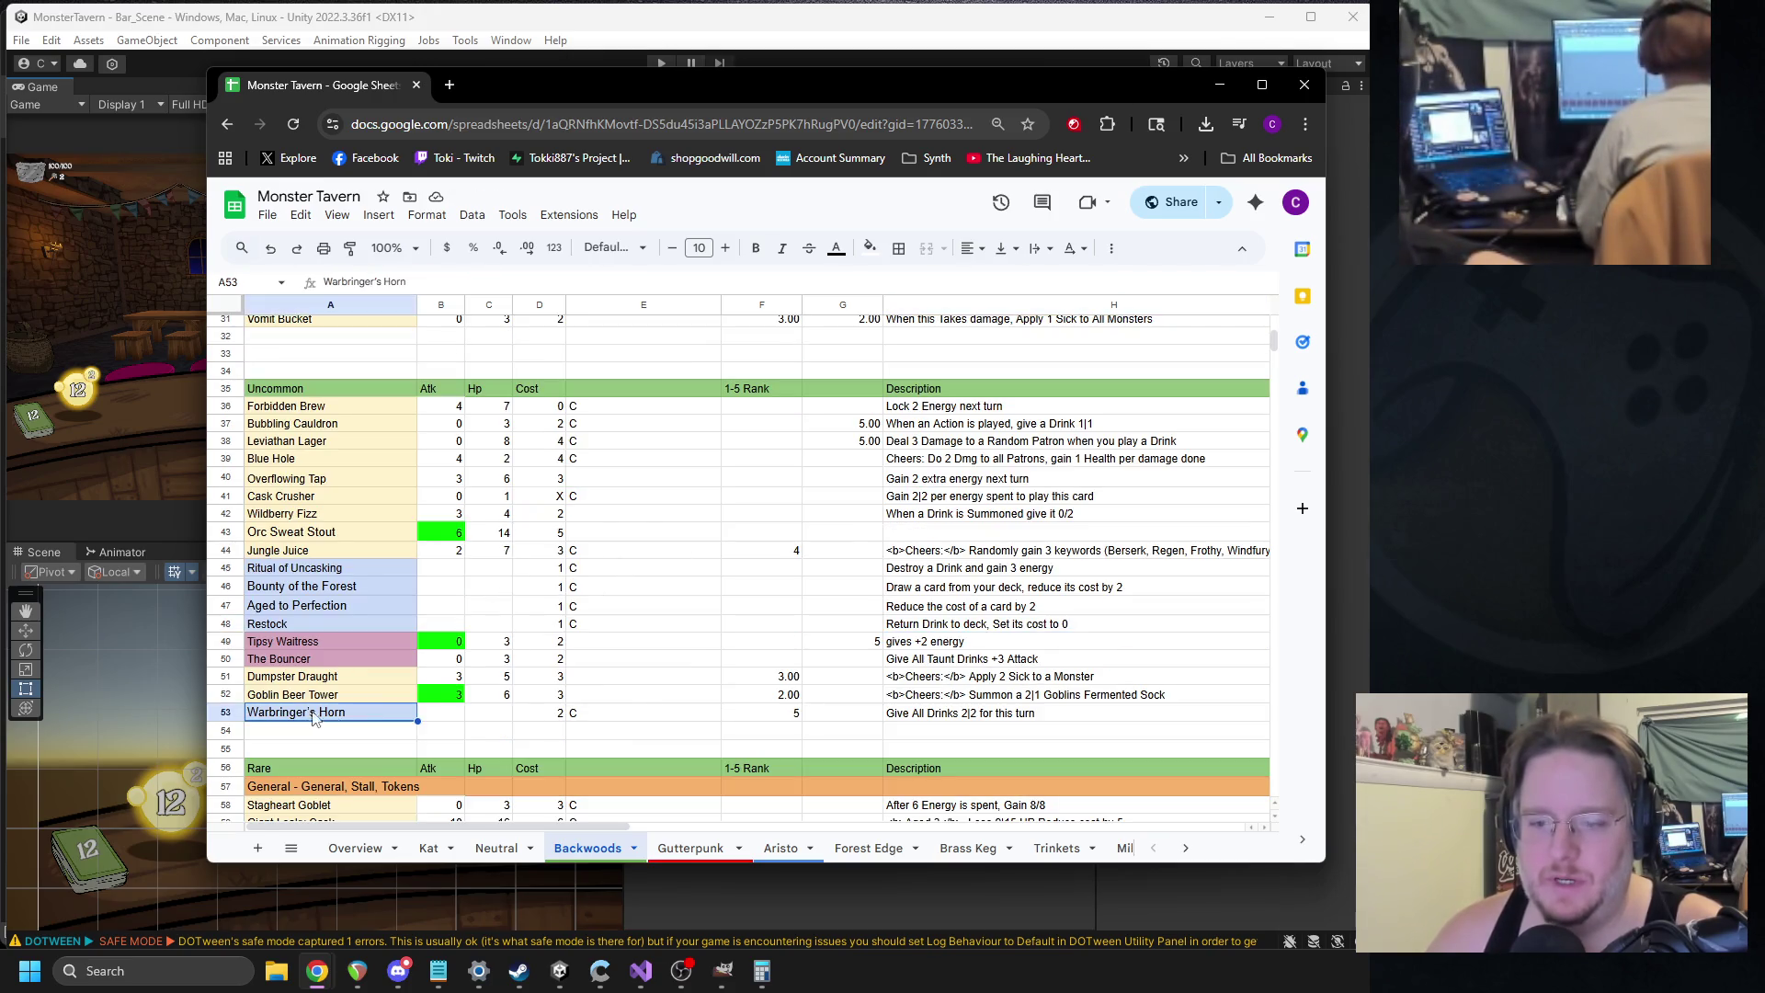
pyautogui.keyDown('shift'); pyautogui.click(939, 716); pyautogui.keyUp('shift')
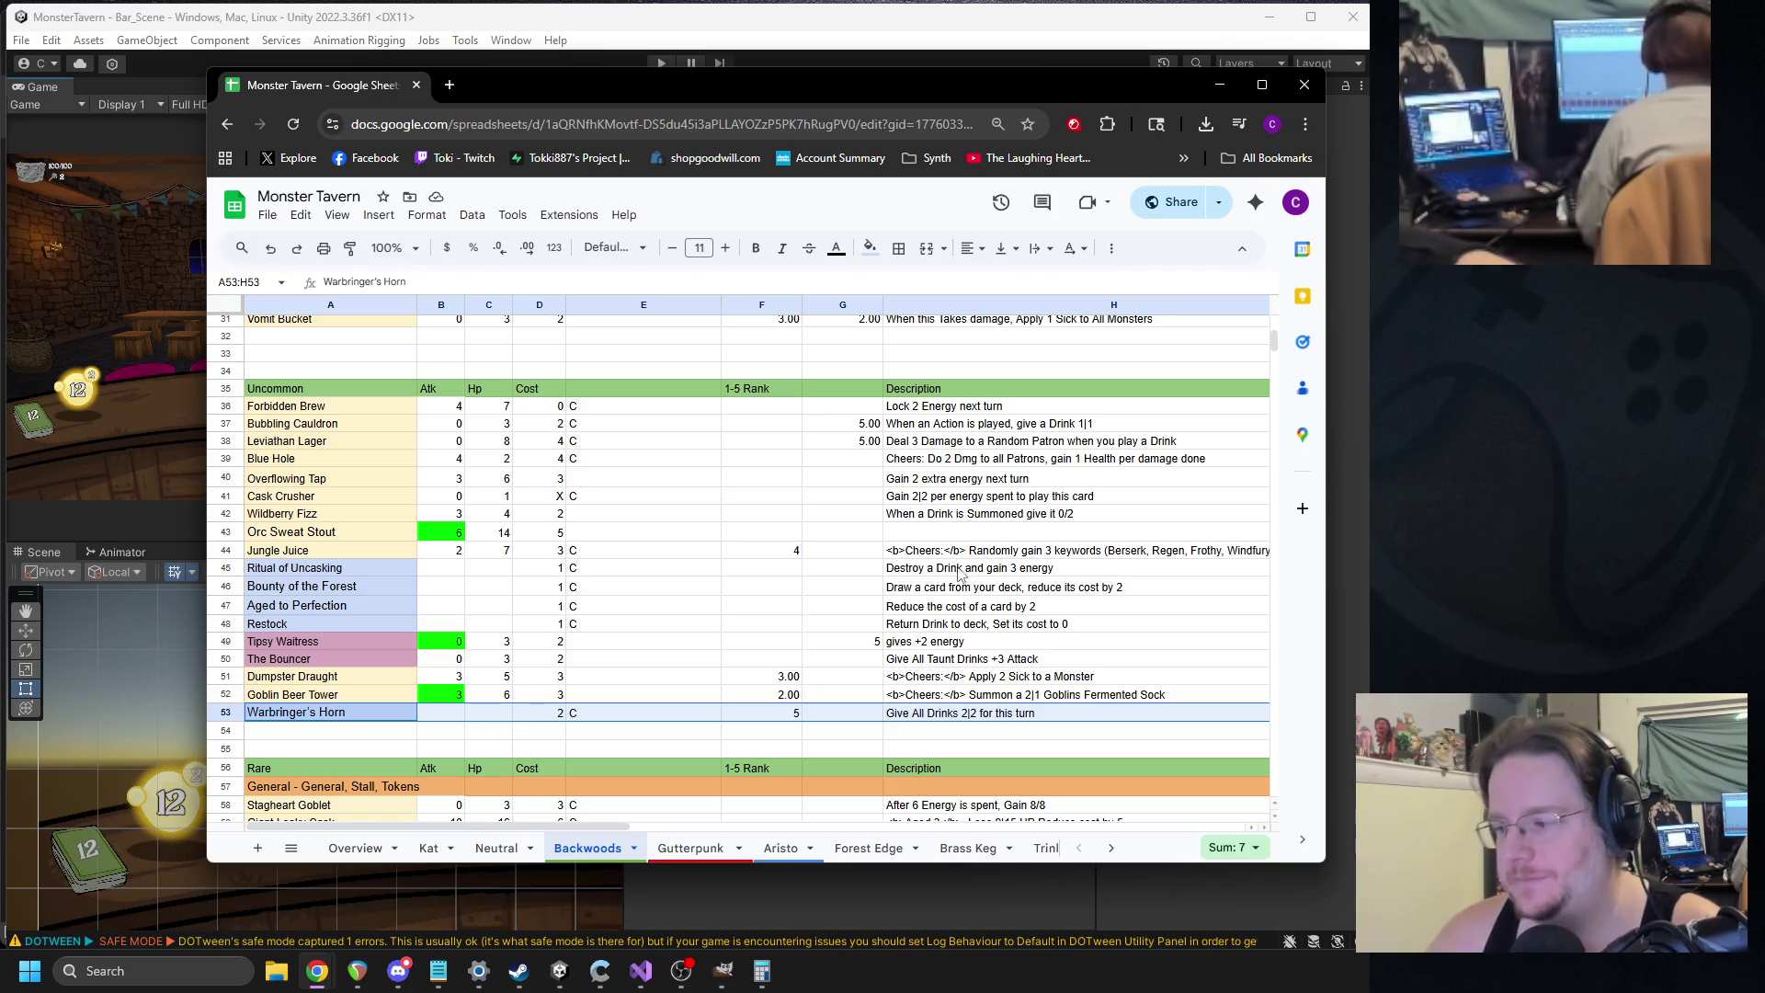
pyautogui.scroll(-4, 942, 560)
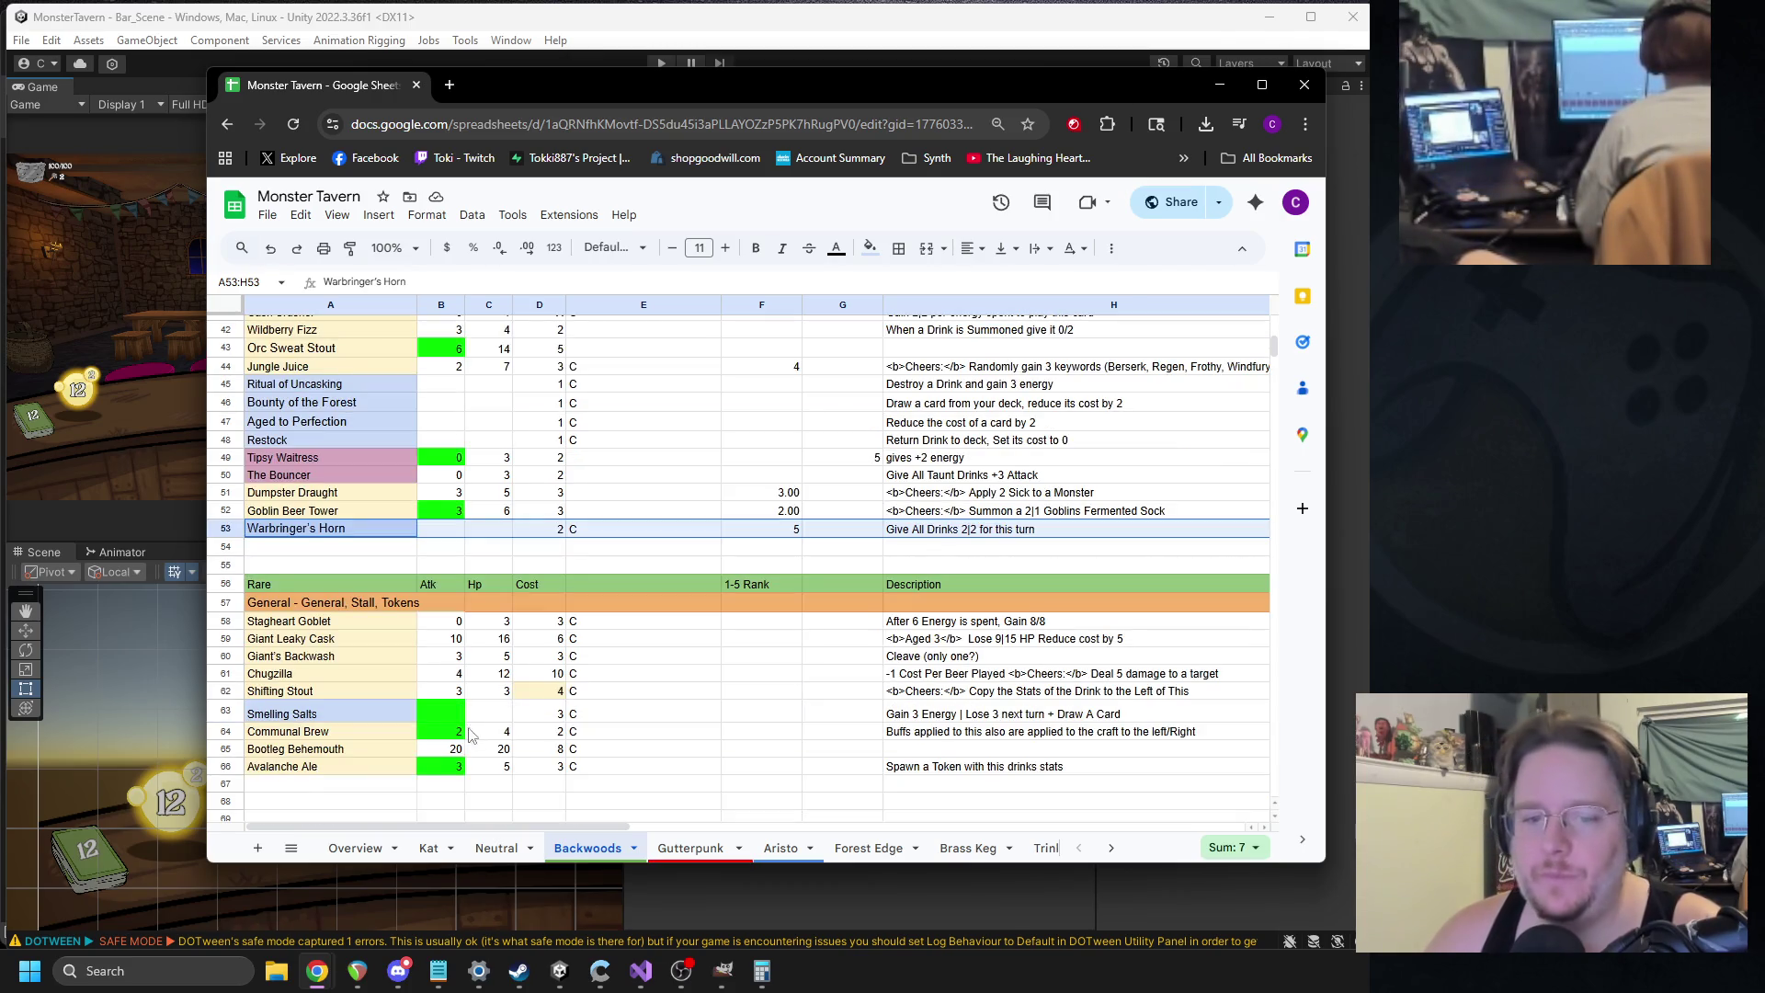
pyautogui.click(396, 713)
pyautogui.keyDown('shift'); pyautogui.click(961, 718); pyautogui.keyUp('shift')
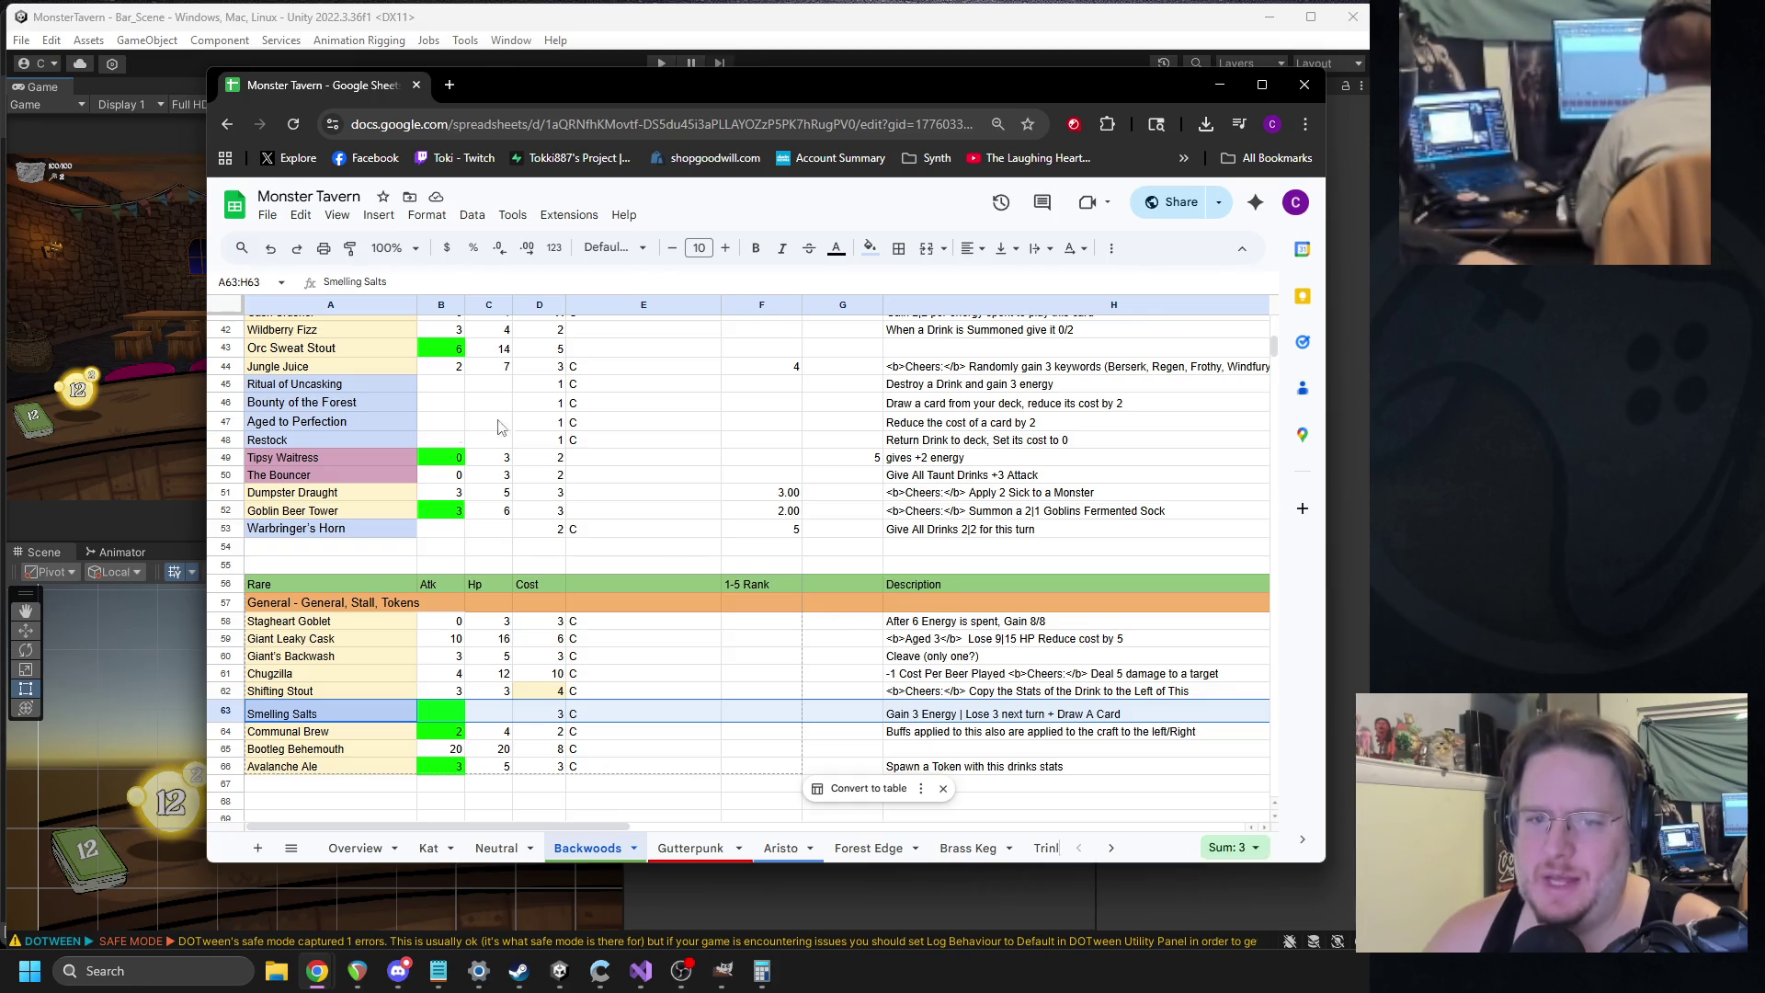
pyautogui.click(779, 520)
pyautogui.hotkey('shift', 'space')
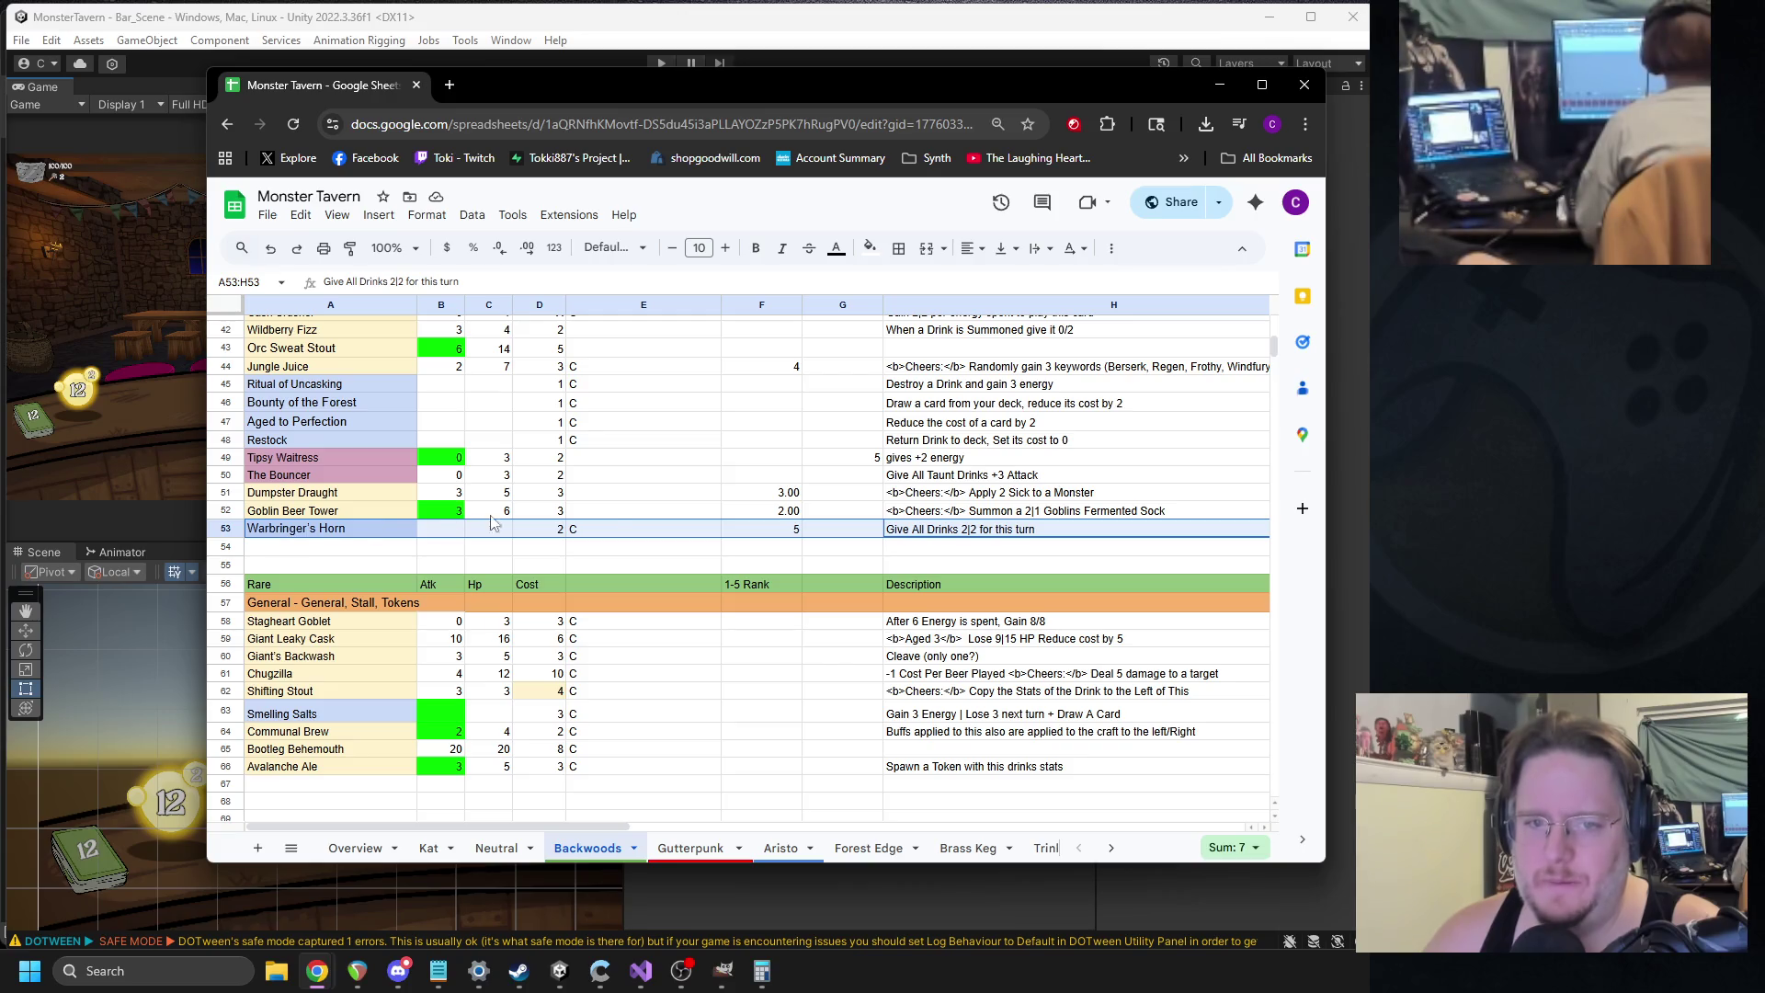
pyautogui.scroll(3, 544, 536)
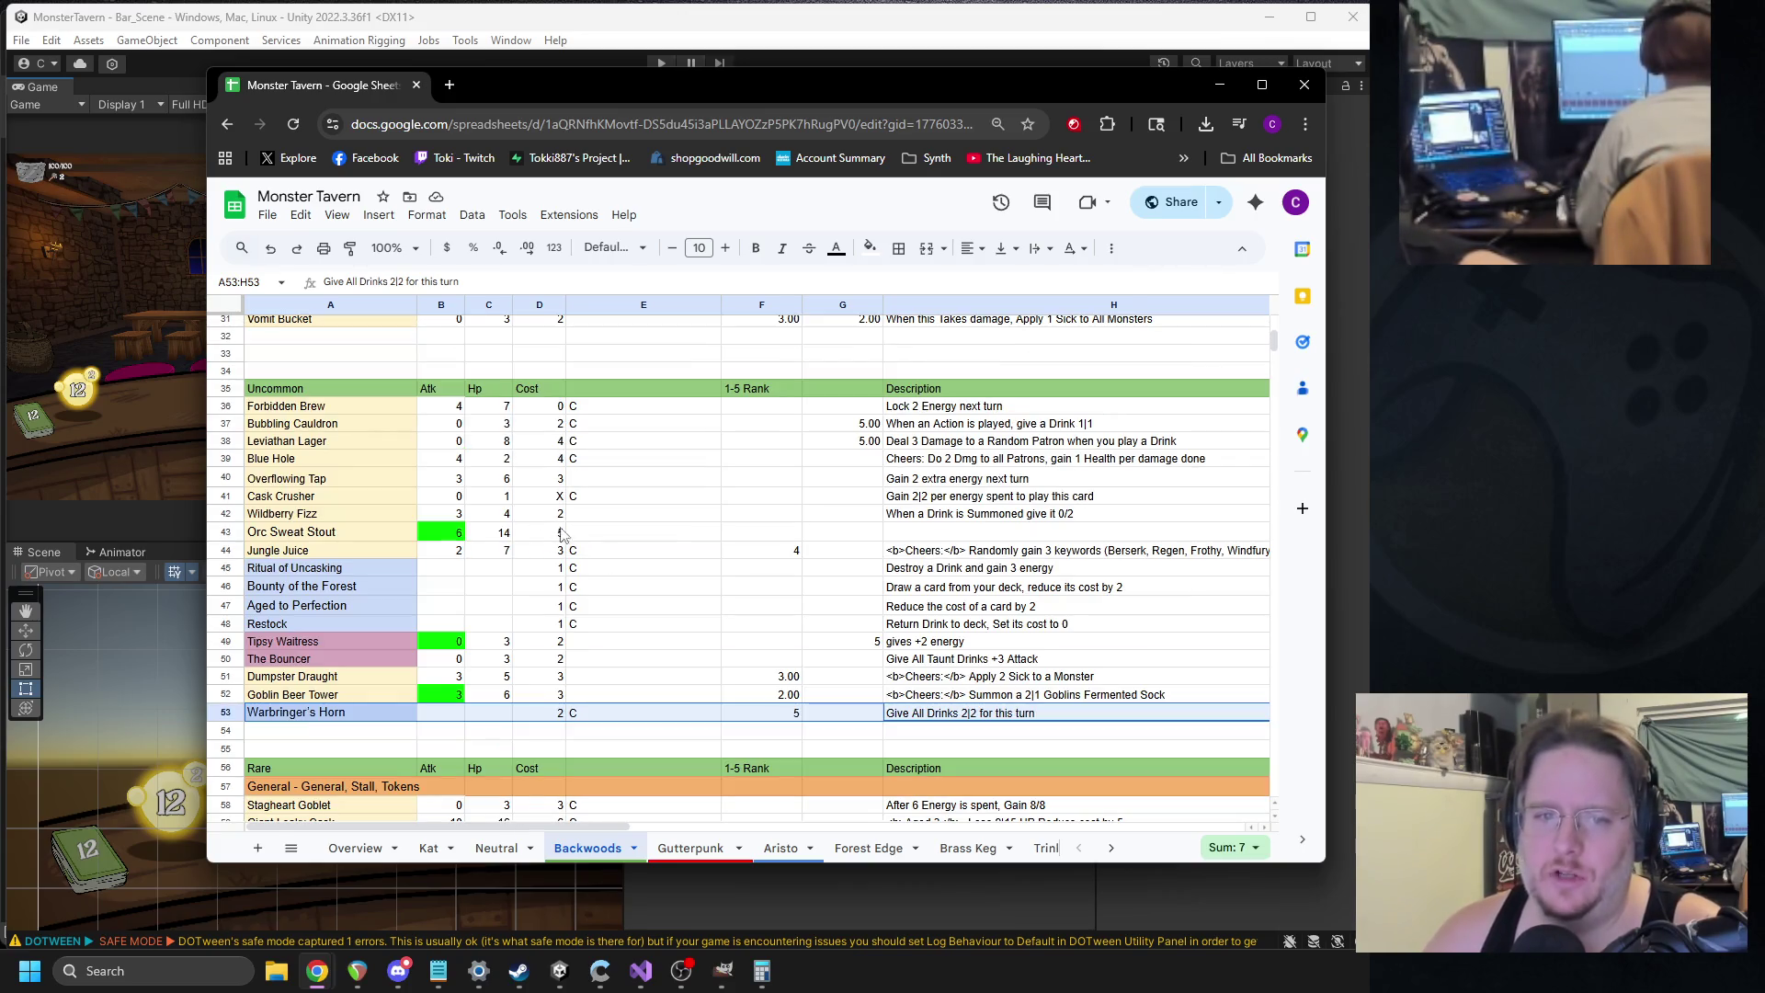
pyautogui.scroll(10, 361, 497)
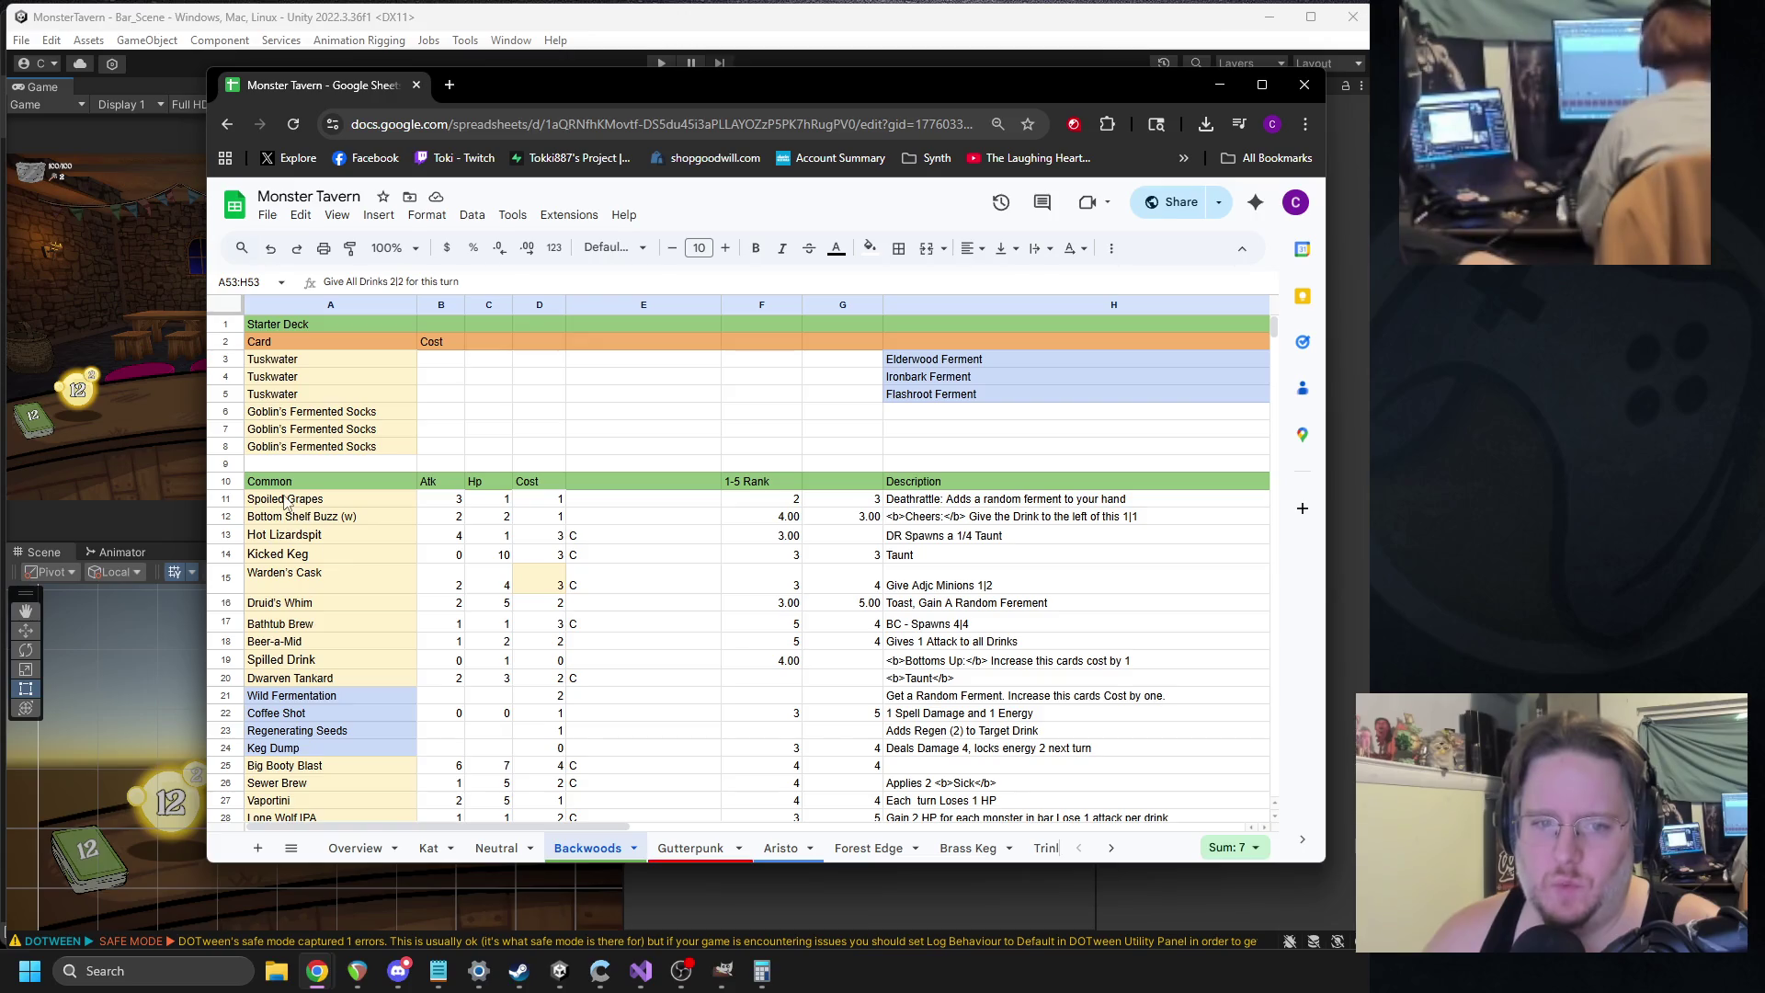
pyautogui.scroll(-12, 285, 501)
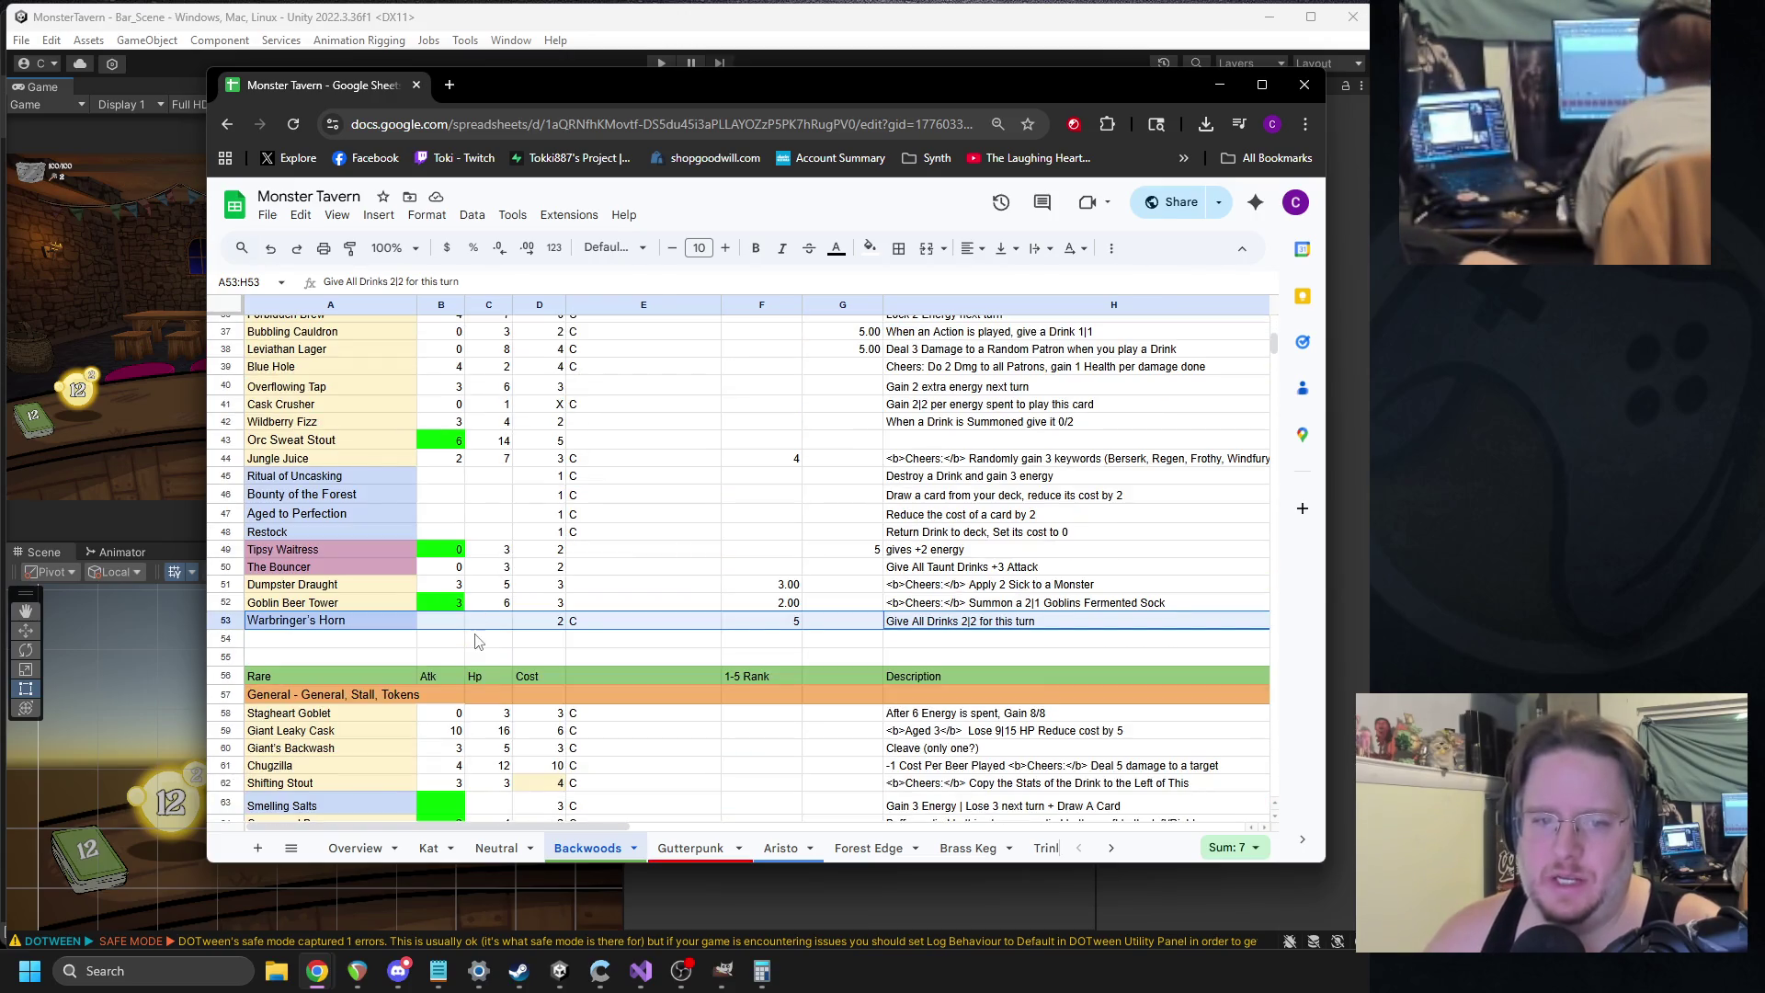
pyautogui.scroll(-2, 469, 630)
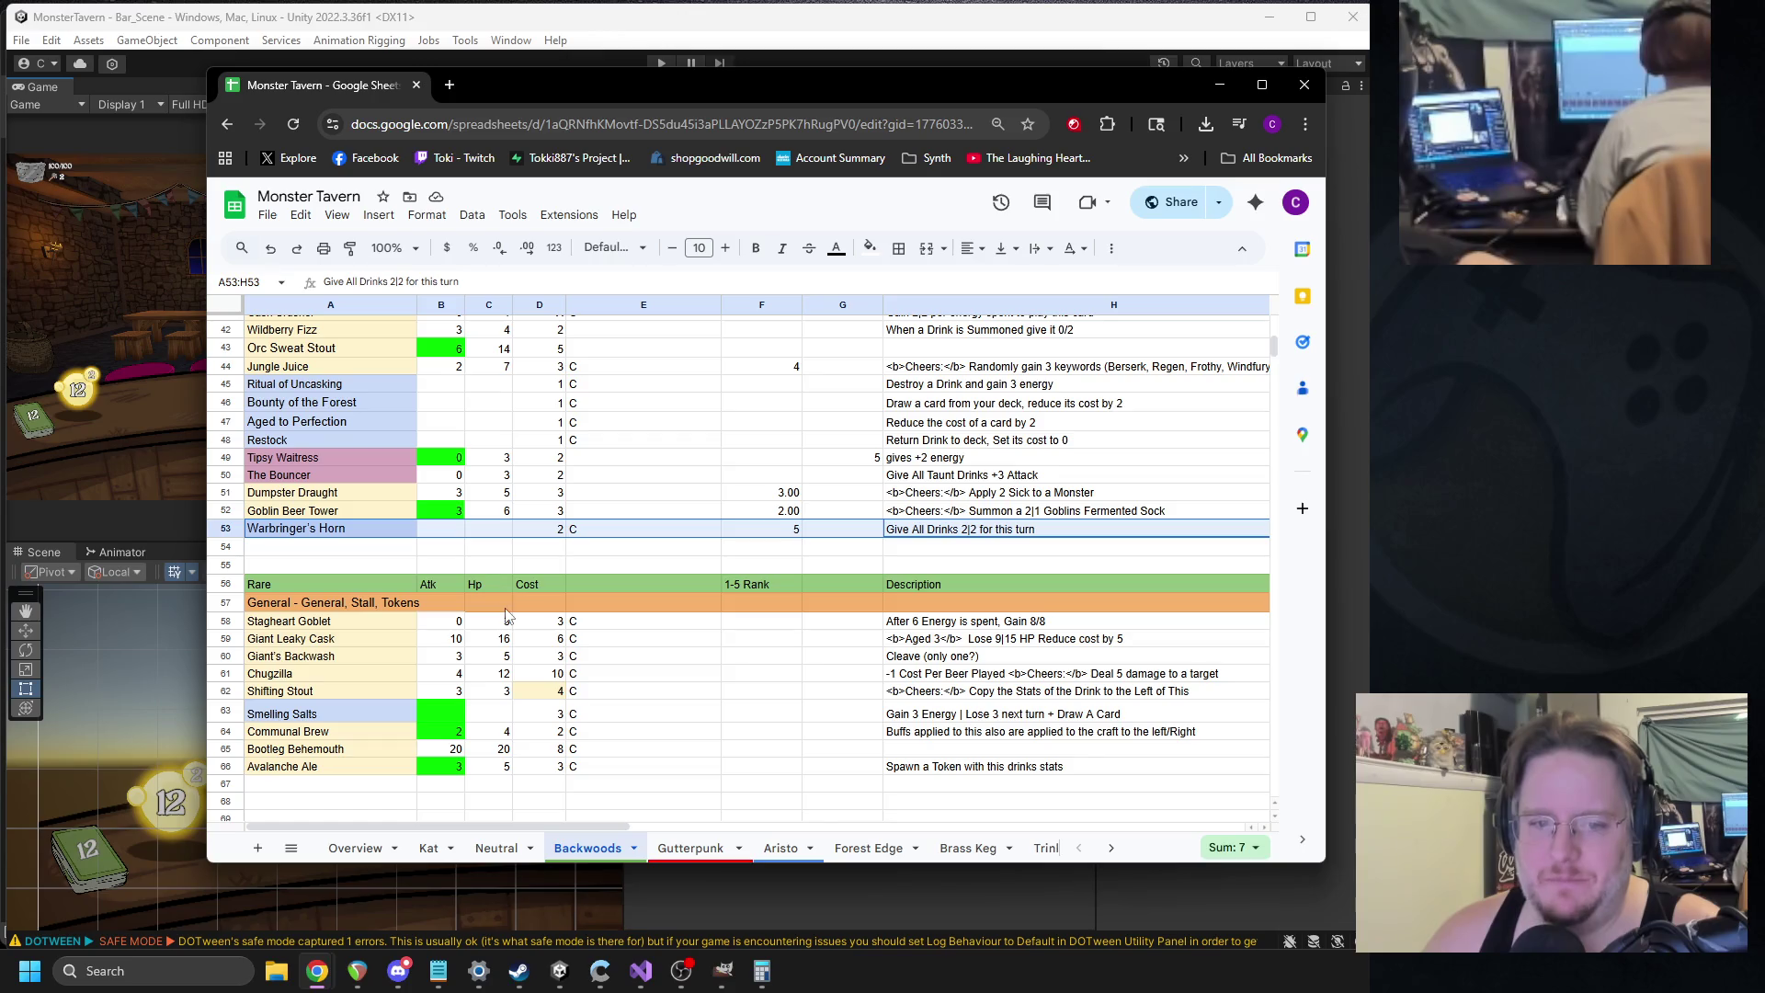
pyautogui.scroll(7, 493, 596)
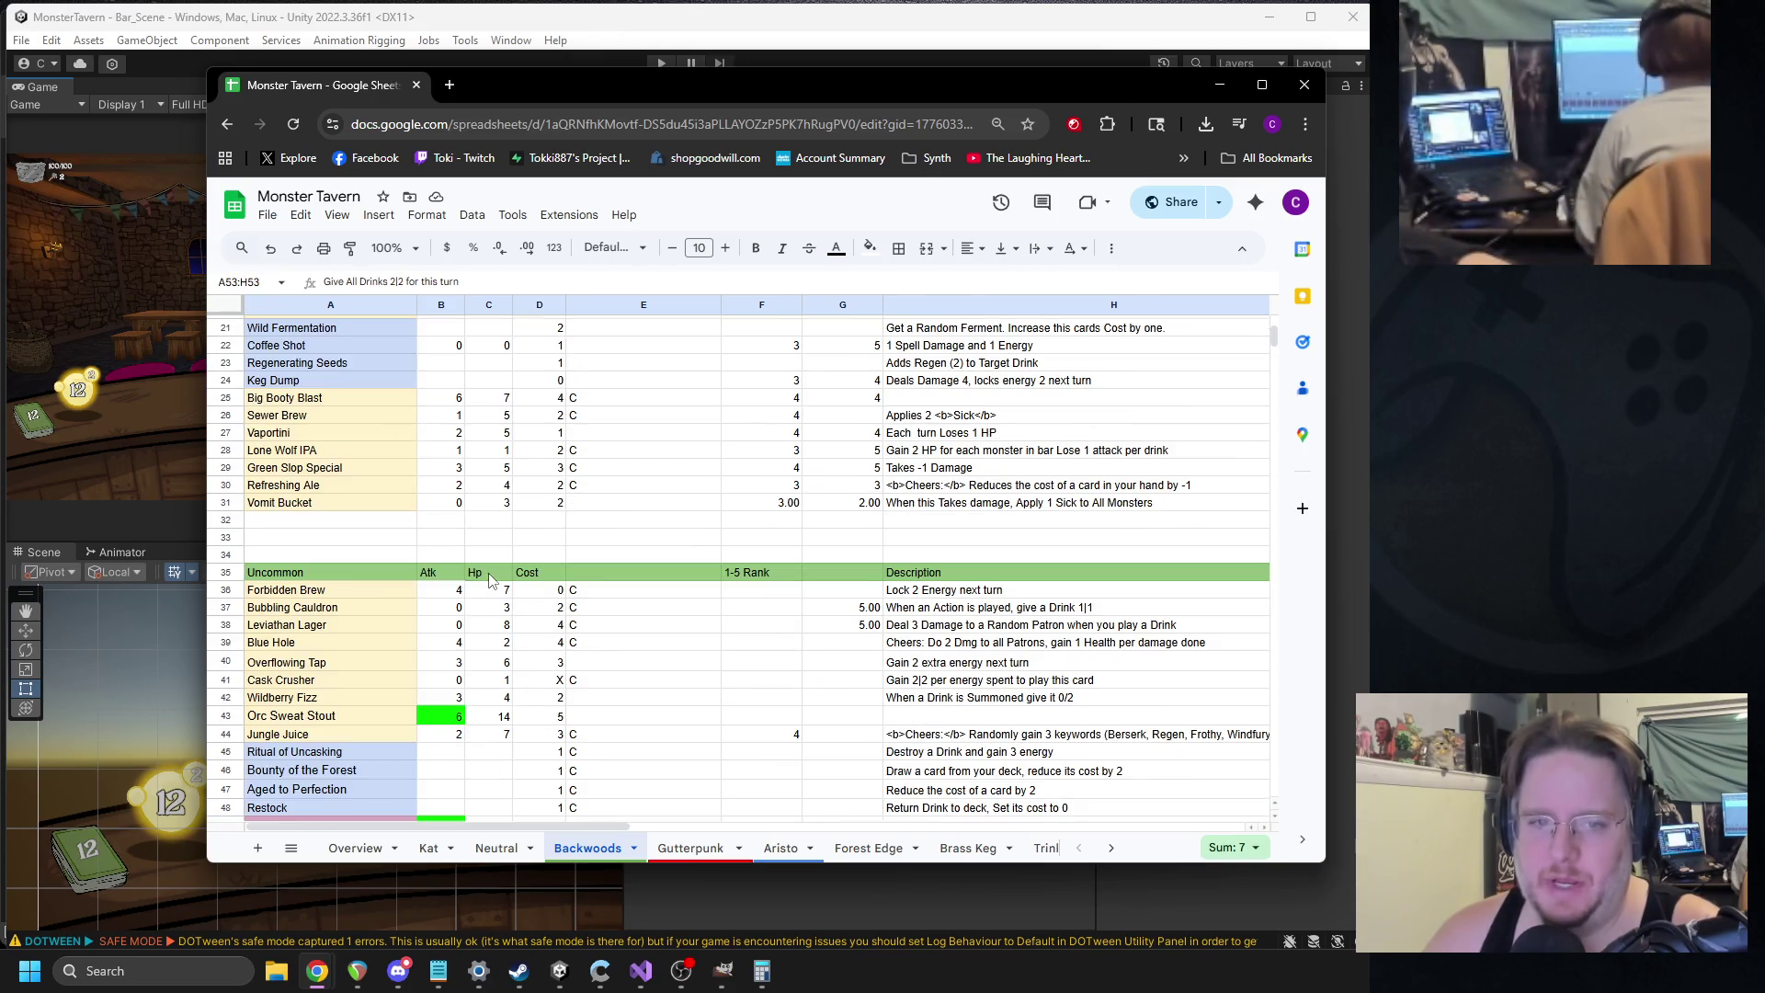
pyautogui.scroll(3, 490, 580)
pyautogui.click(287, 568)
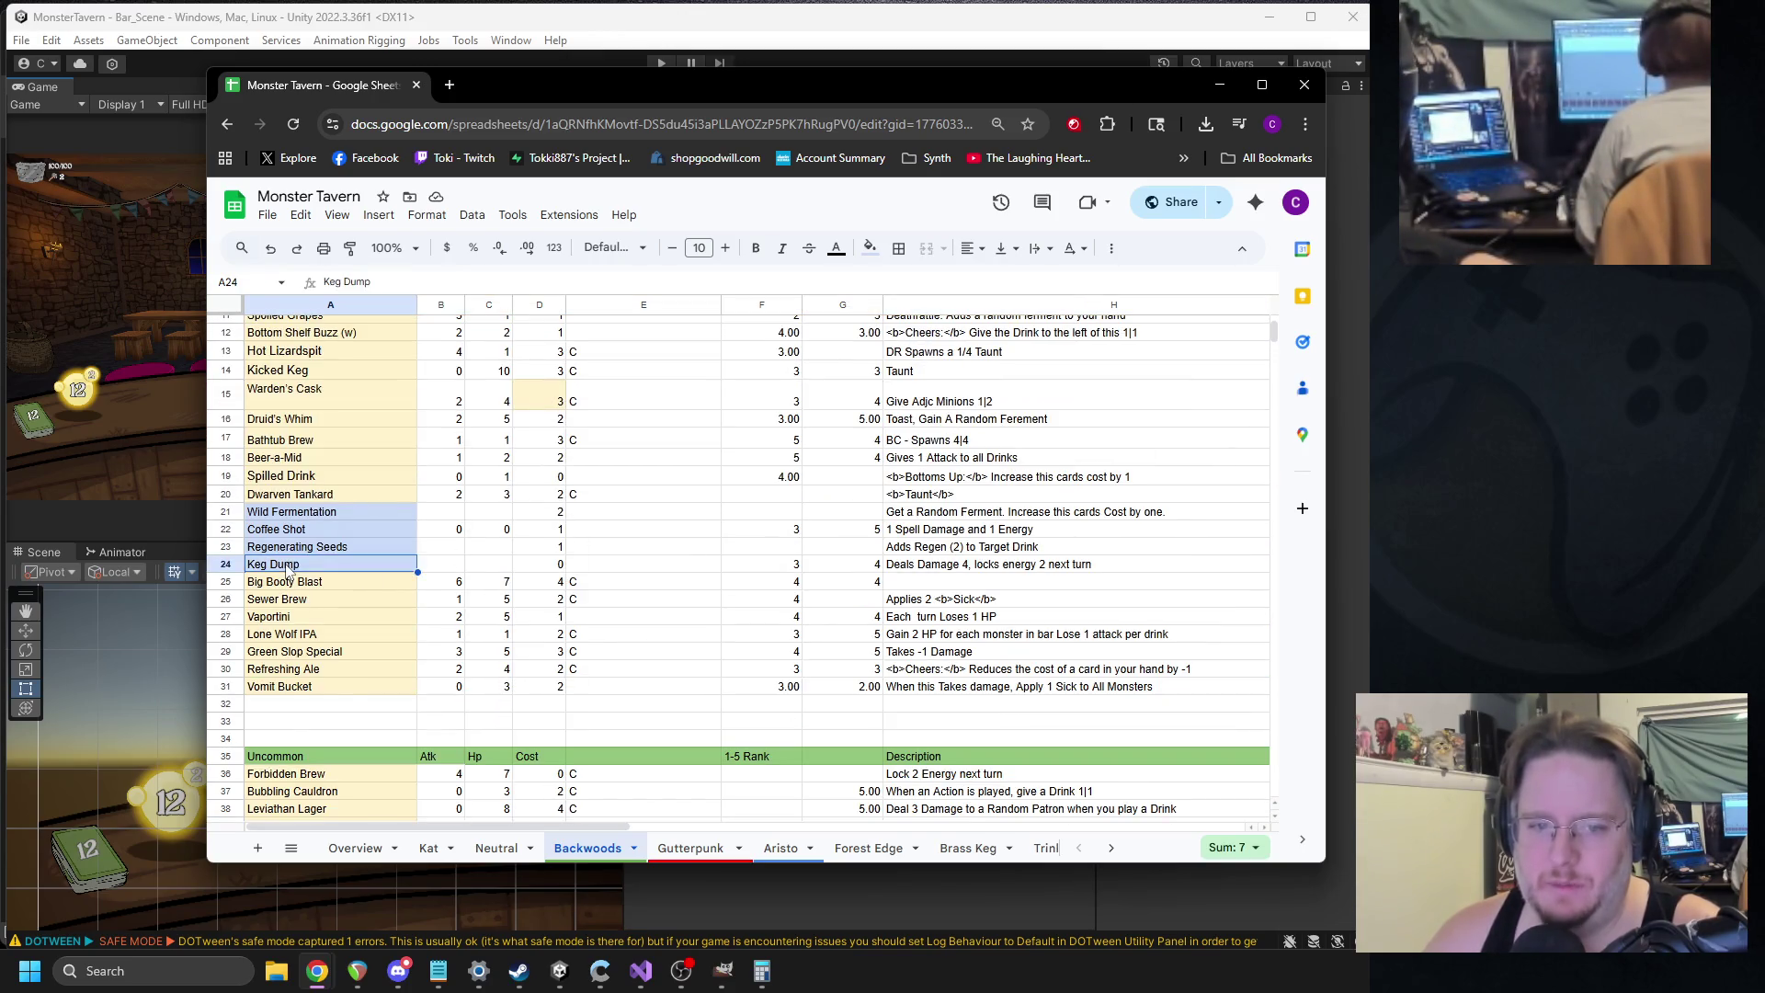
# Insert a row above Keg Dump and enter the Bath Water card with cost 1.
pyautogui.rightClick(286, 568)
pyautogui.click(360, 377)
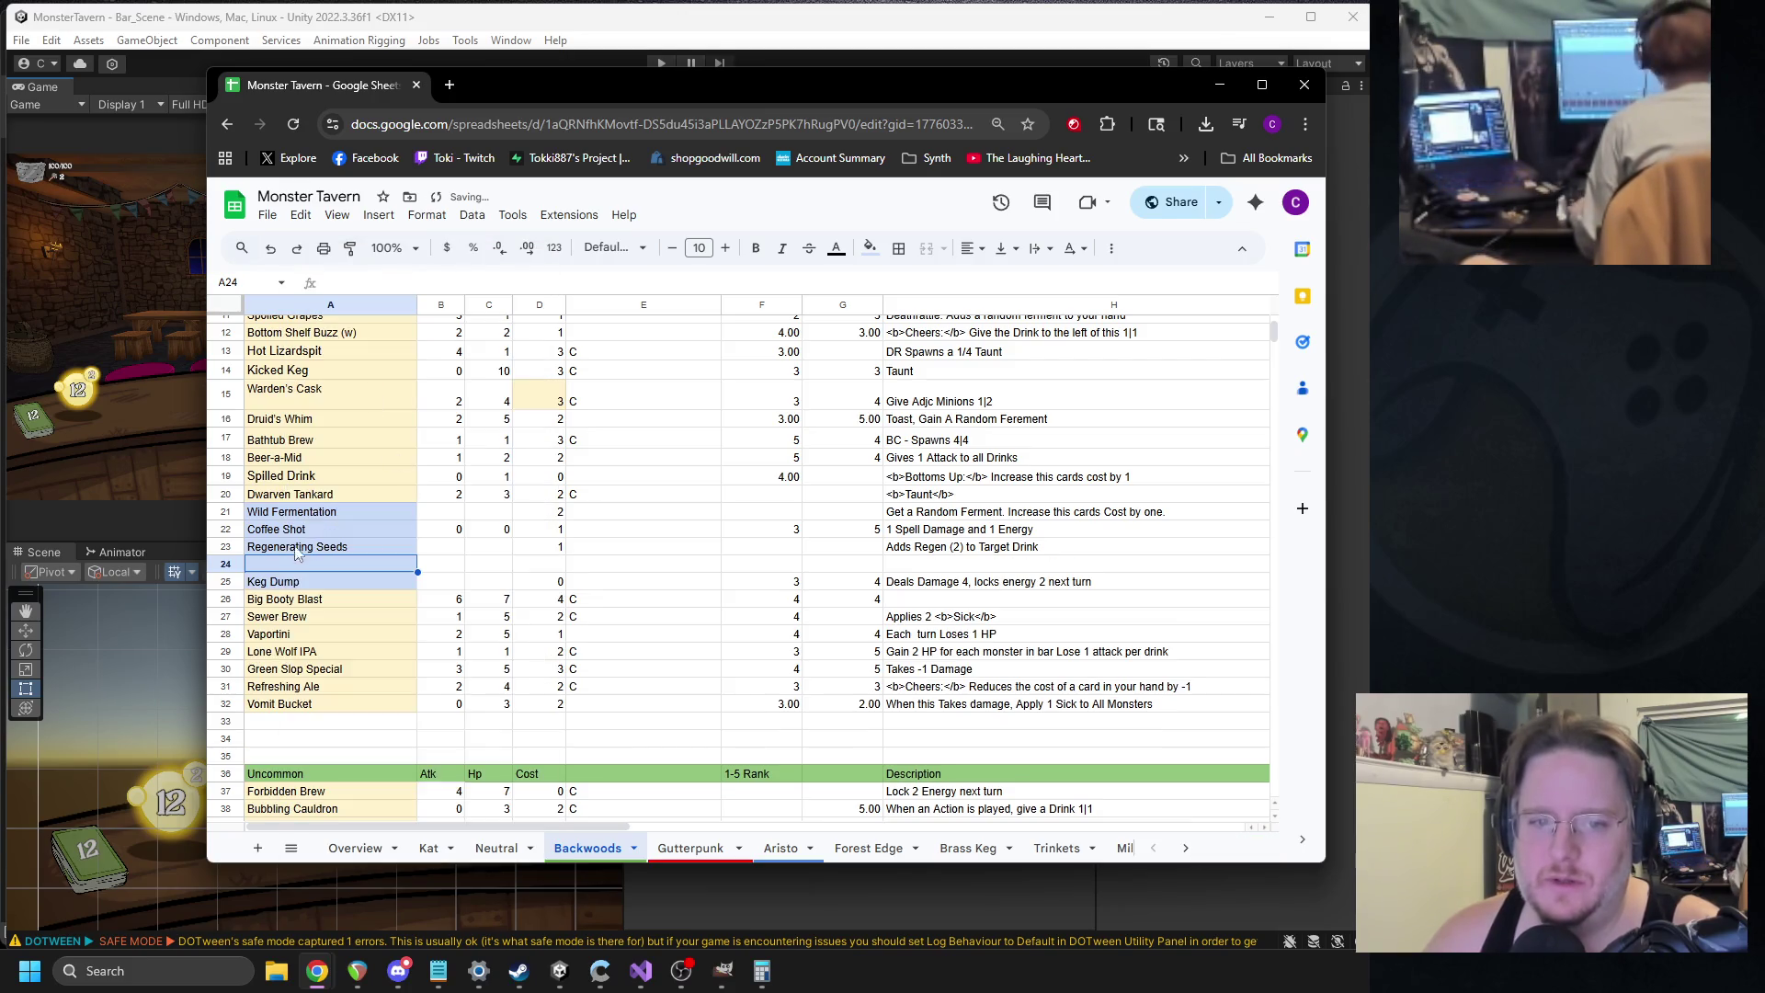
pyautogui.write('Bath Water')
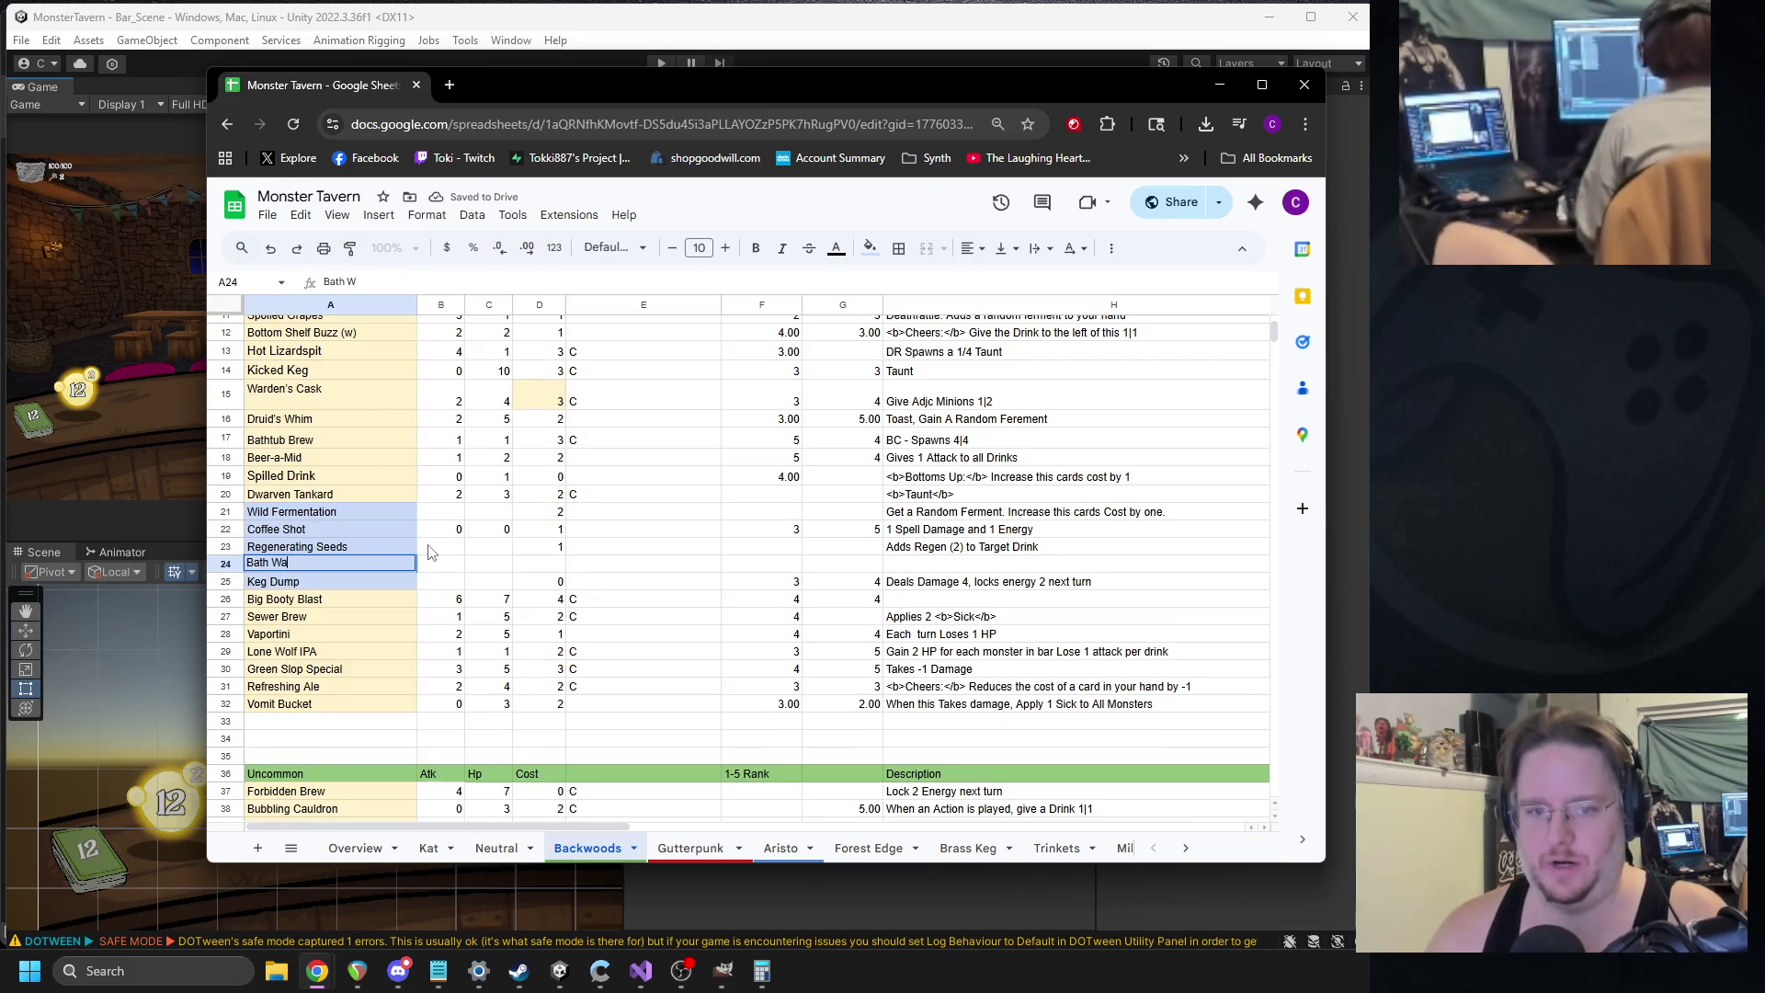
pyautogui.press('Tab')
pyautogui.press('Tab')
pyautogui.press('Tab')
pyautogui.write('1')
pyautogui.press('Tab')
pyautogui.press('Tab')
pyautogui.press('Tab')
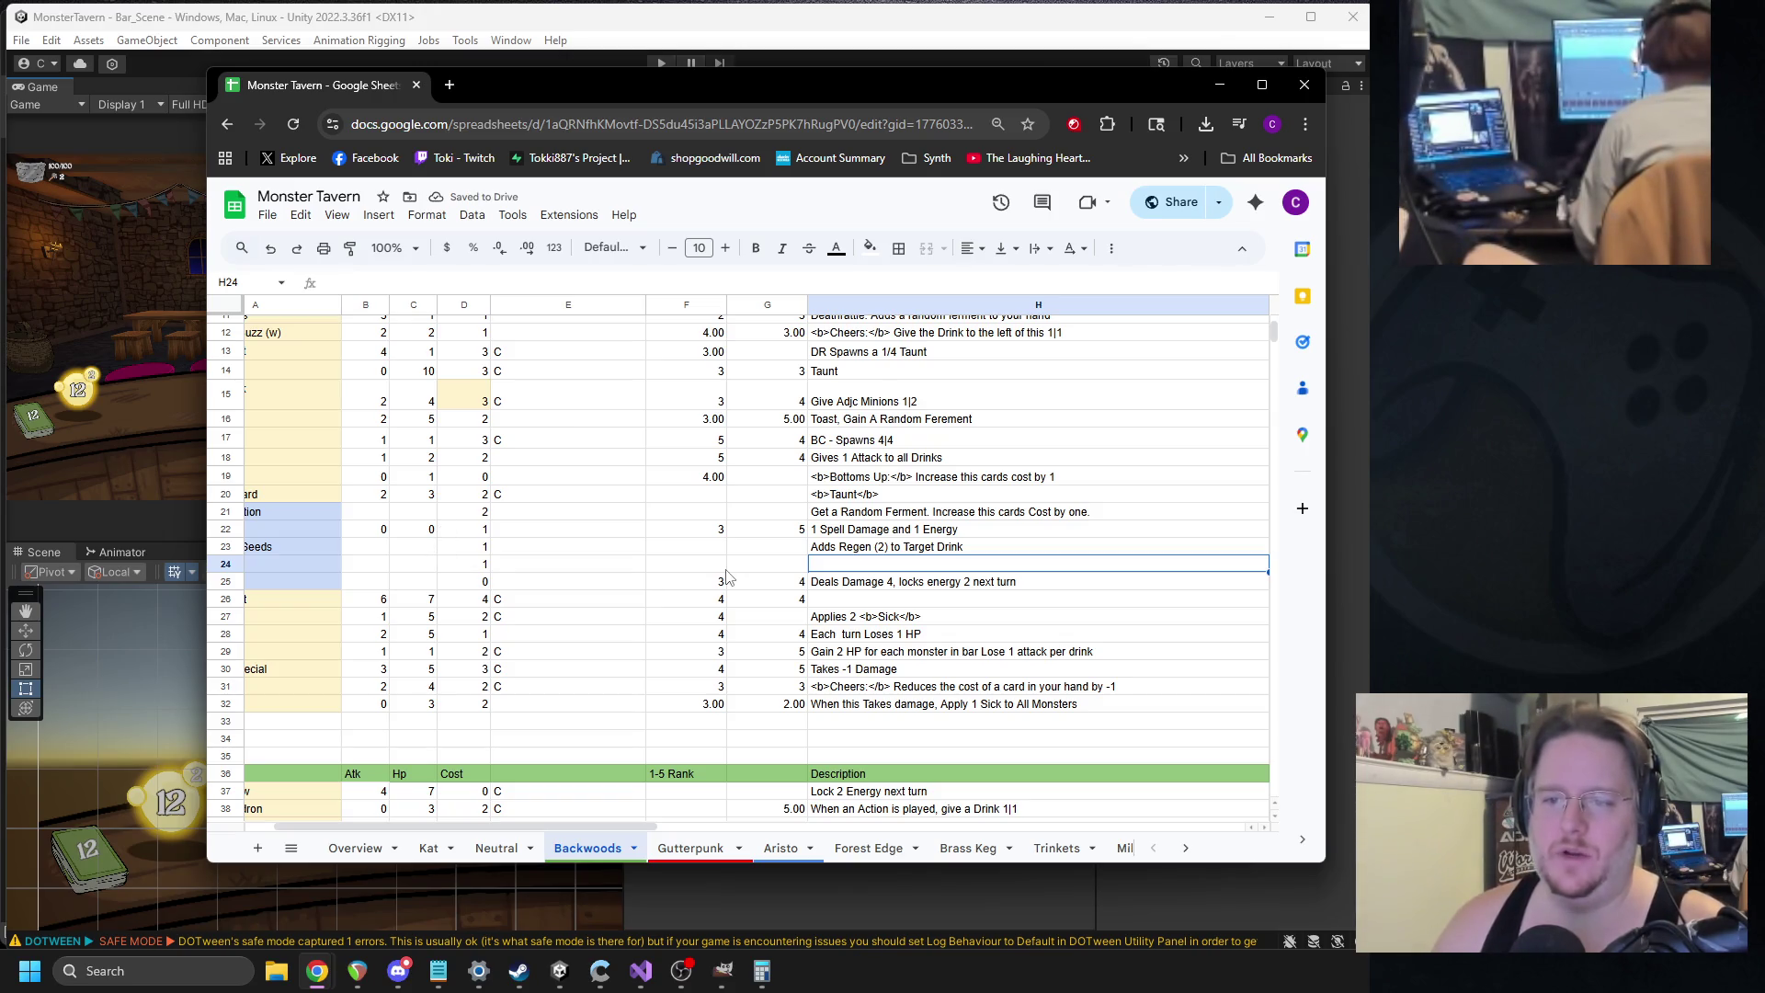
# Enter the description 'Add 2 Sick' in H24, correcting the 'Stick' typo.
pyautogui.write('Add ')
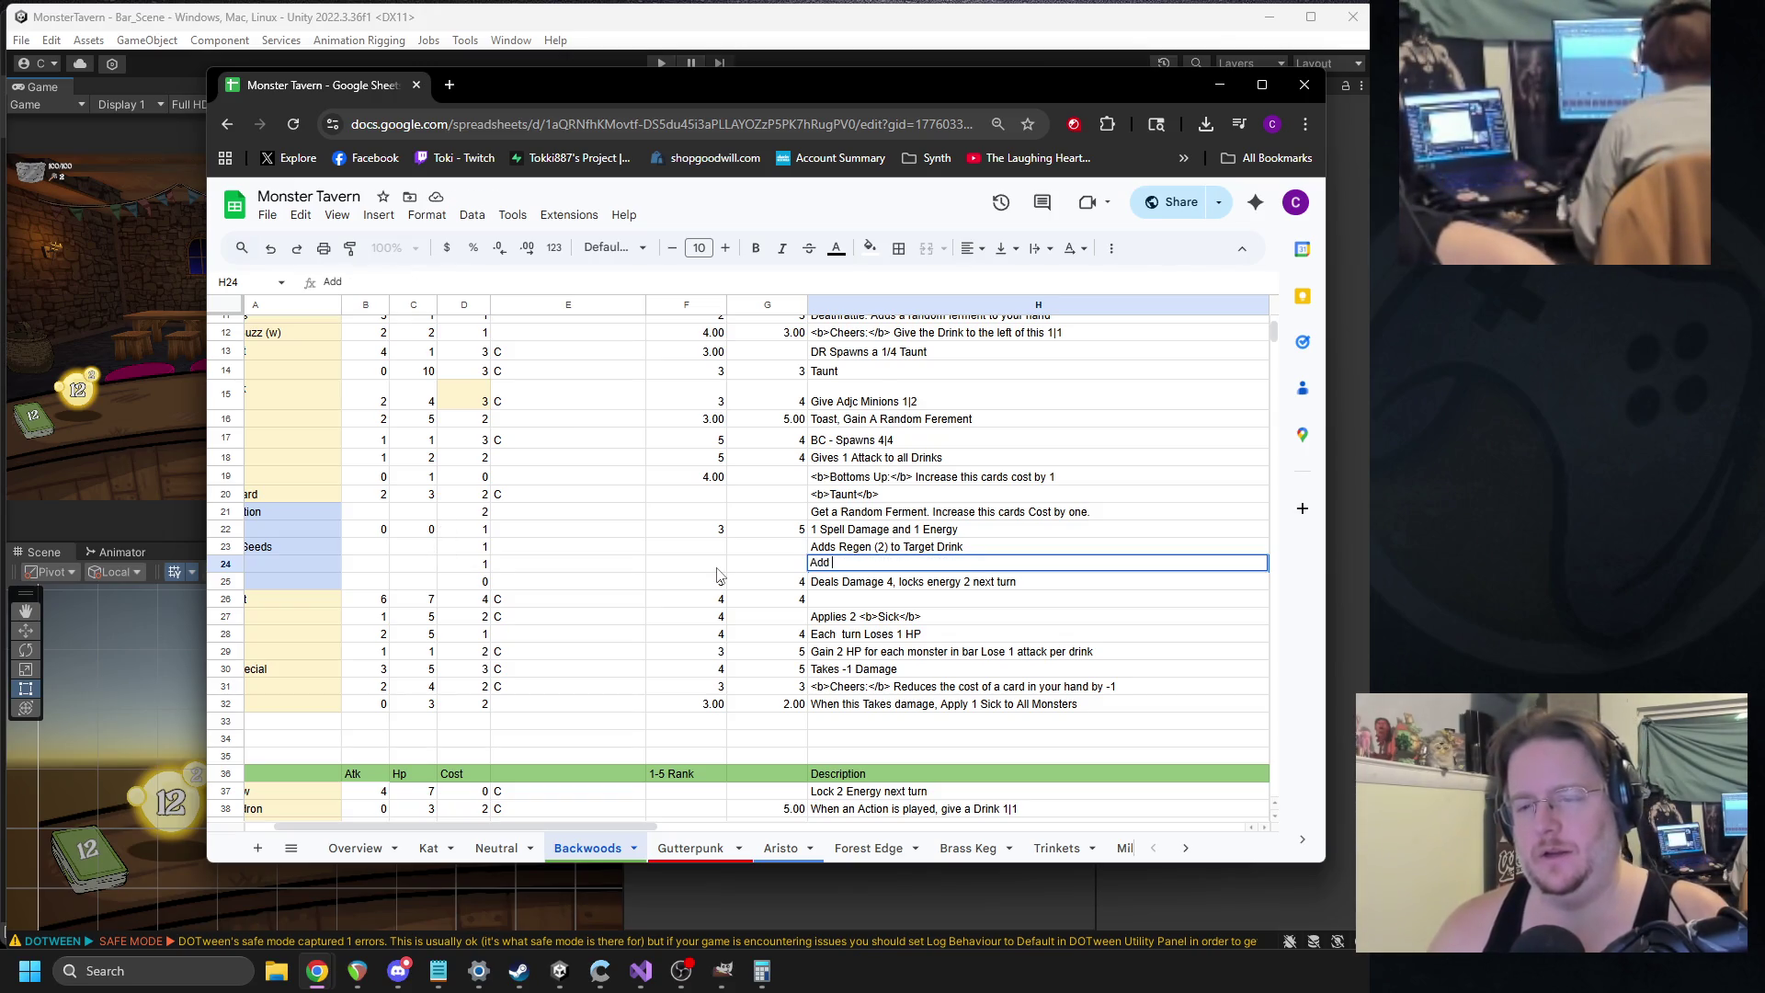
pyautogui.write('2 Stick')
pyautogui.press('BackSpace')
pyautogui.press('BackSpace')
pyautogui.press('BackSpace')
pyautogui.write('ick')
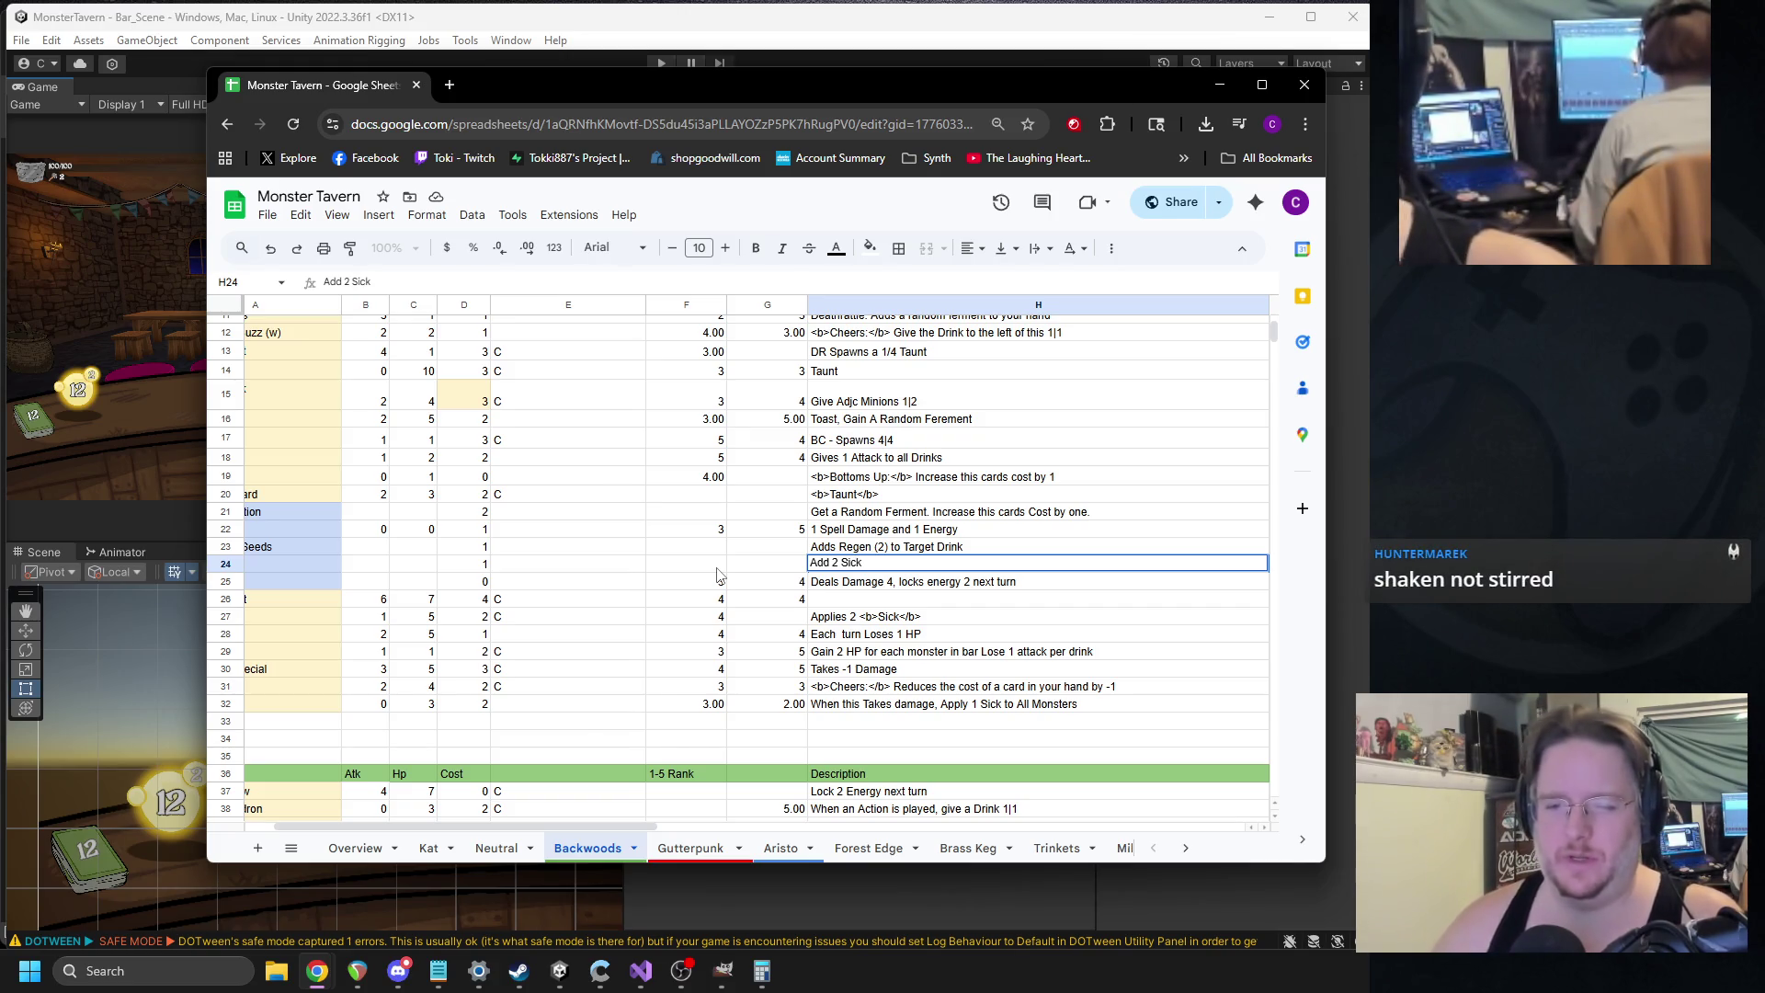
pyautogui.moveTo(631, 830); pyautogui.dragTo(574, 826)
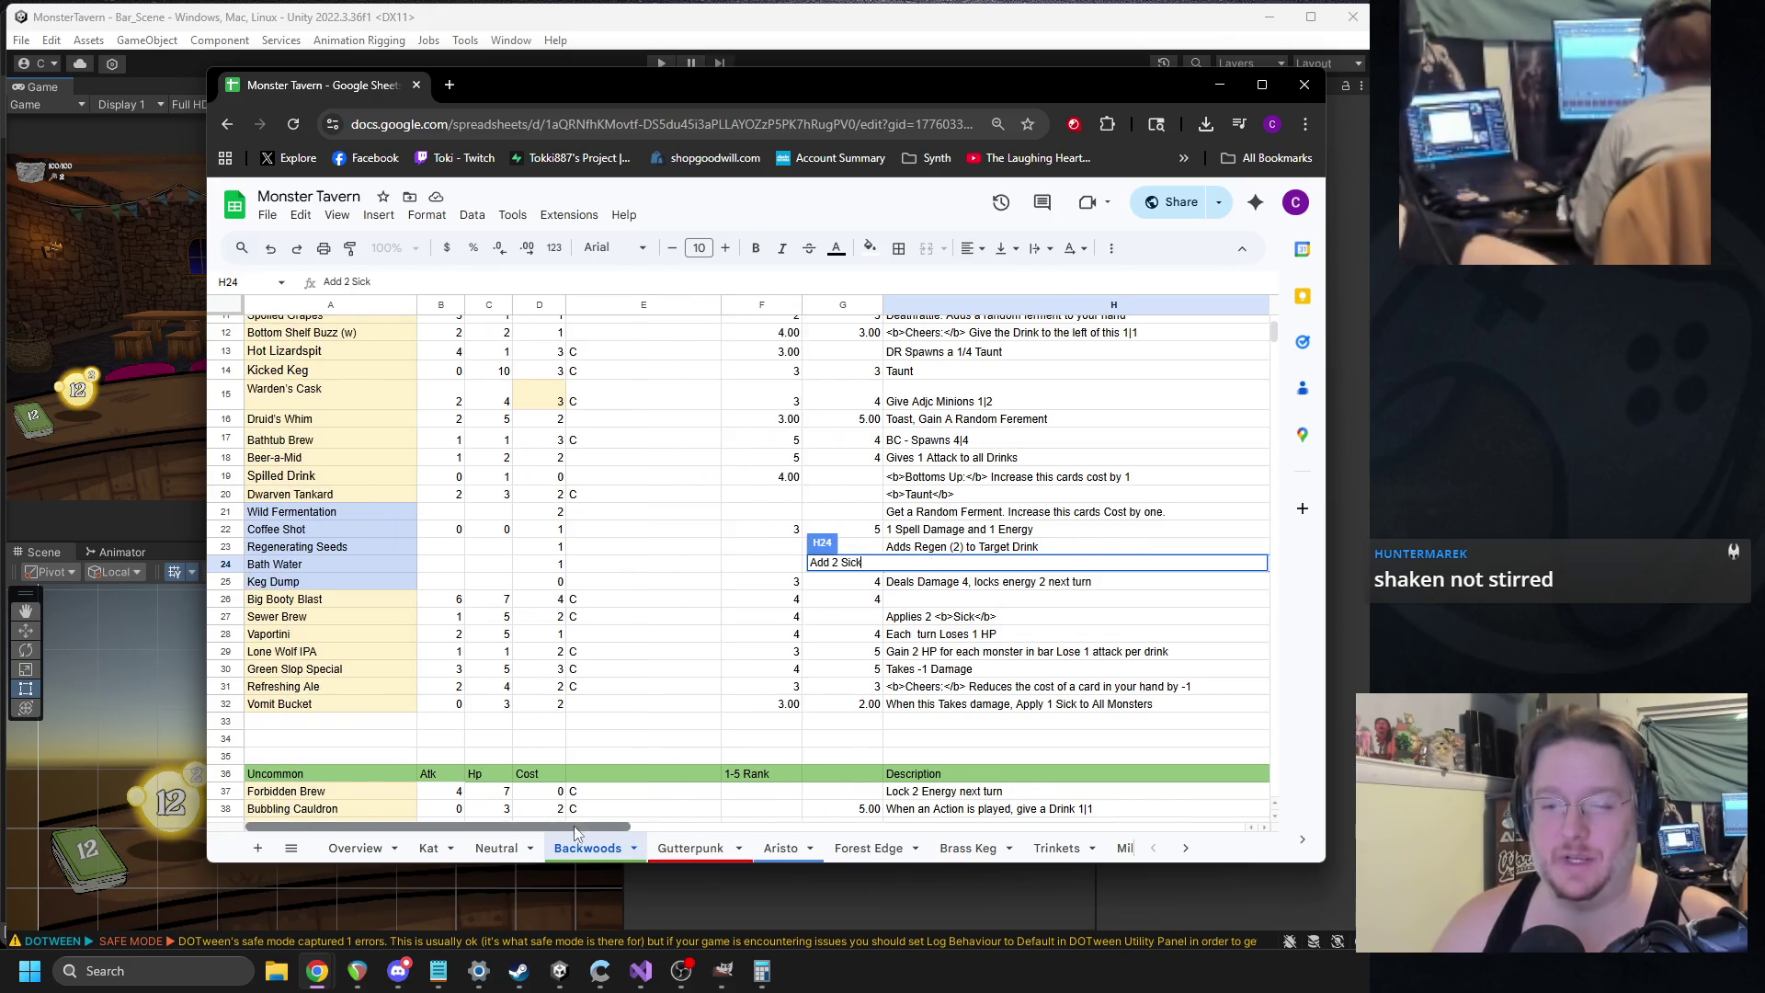
pyautogui.click(929, 668)
pyautogui.click(936, 567)
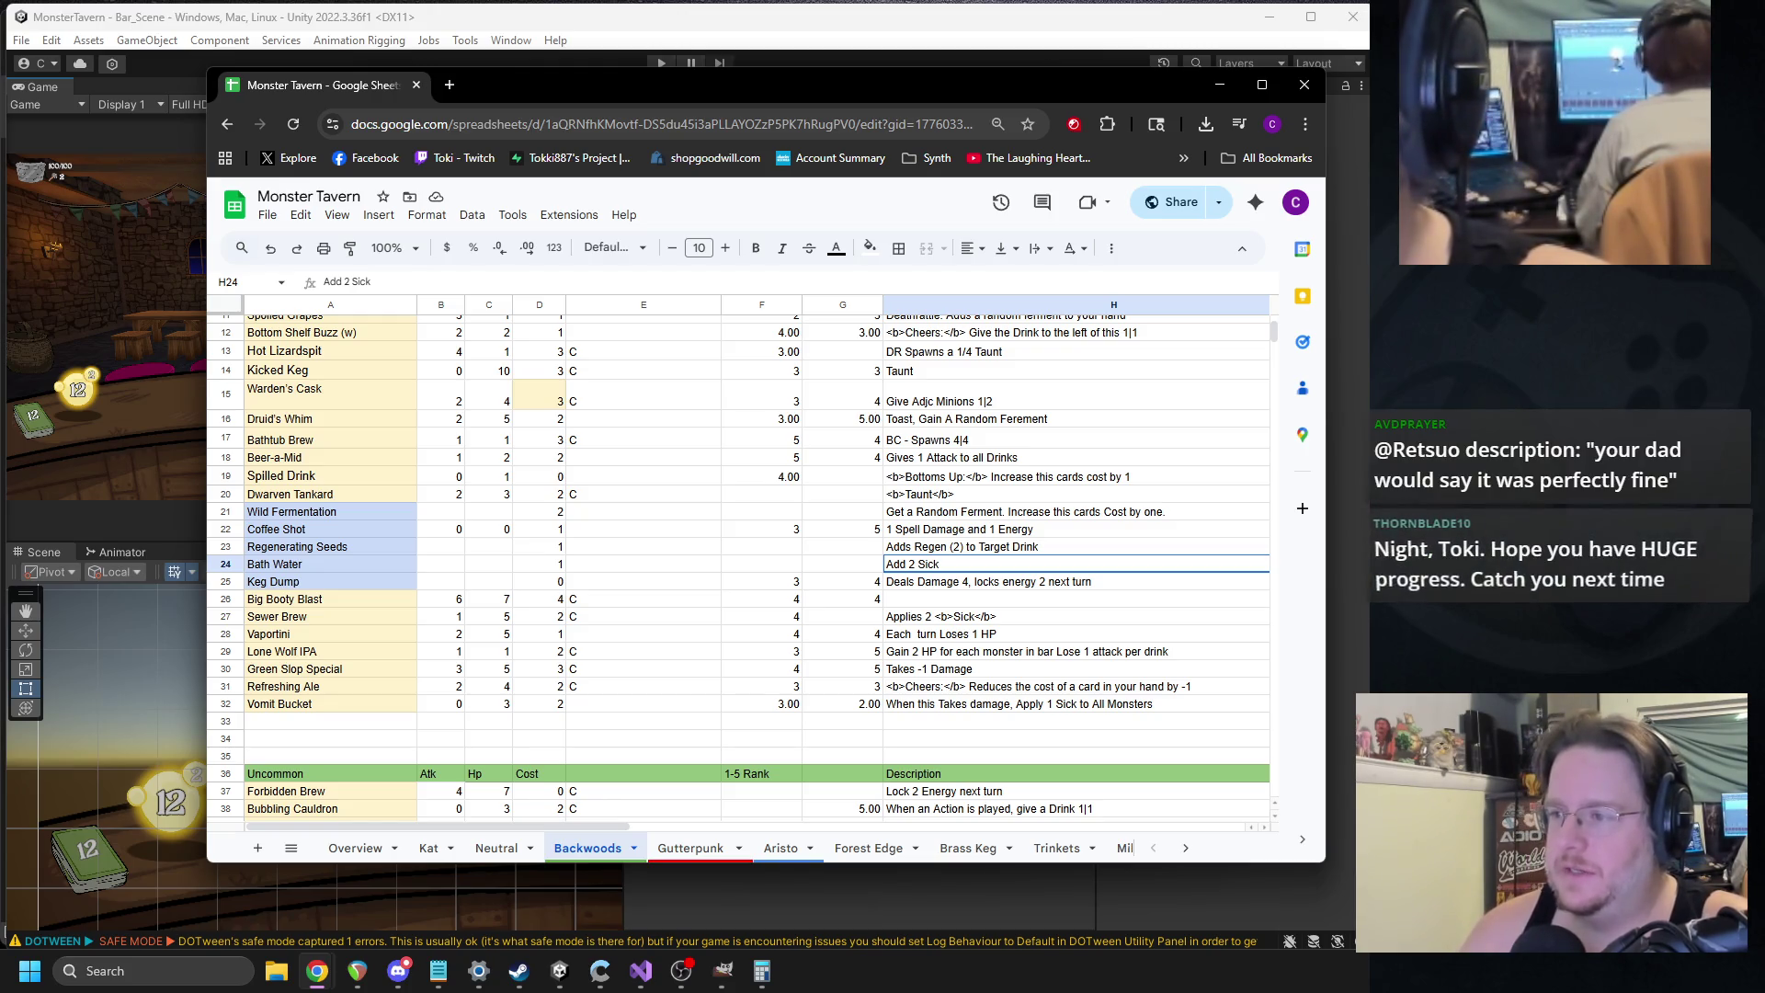
pyautogui.hotkey('alt', 'Tab')
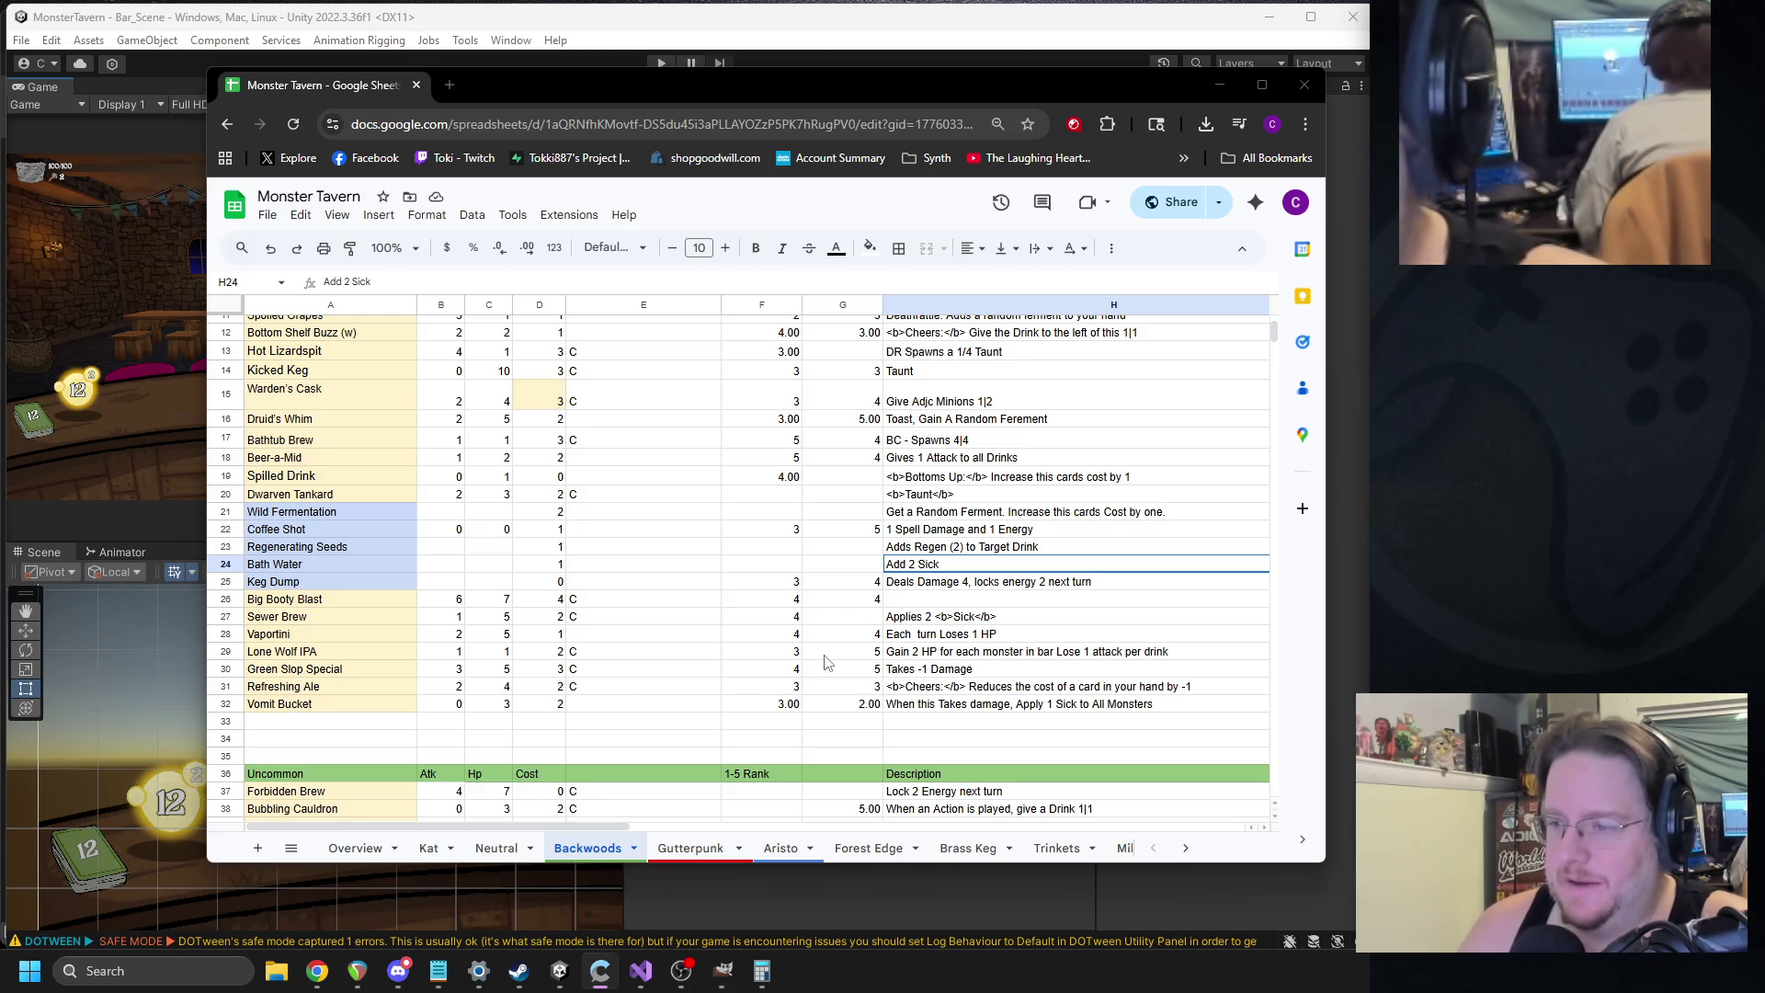
pyautogui.click(655, 849)
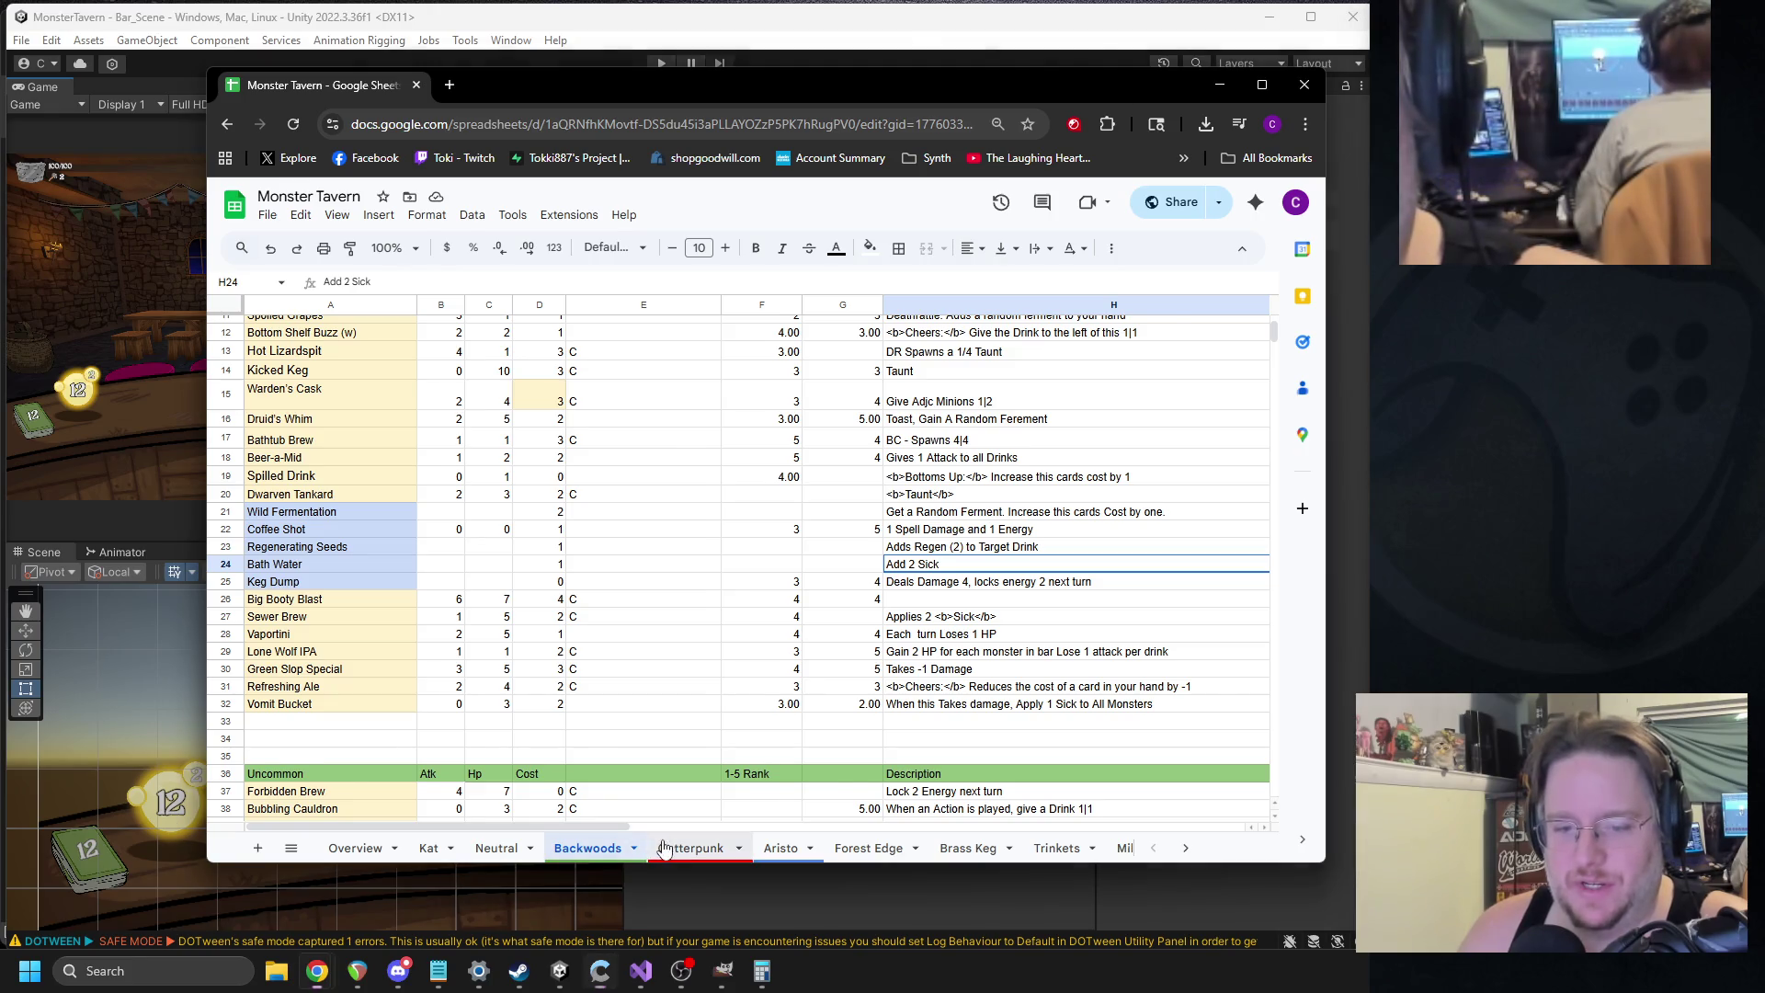
pyautogui.scroll(-10, 463, 563)
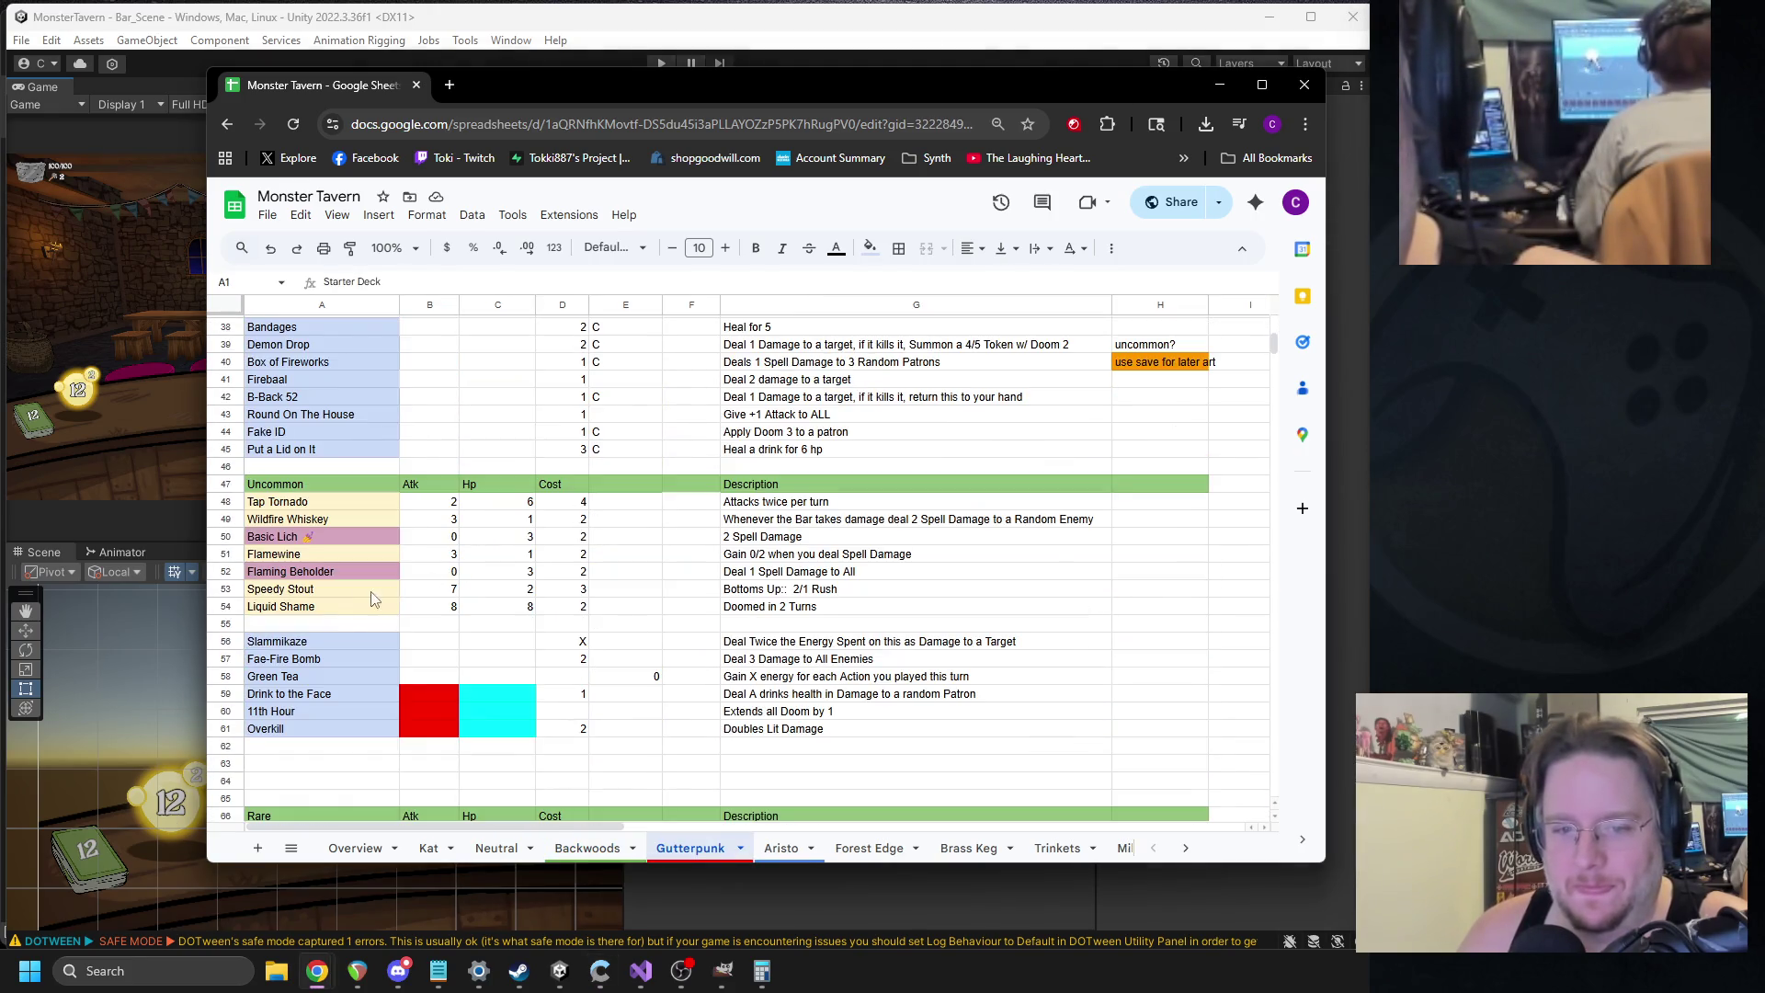
pyautogui.scroll(-7, 386, 597)
pyautogui.click(289, 489)
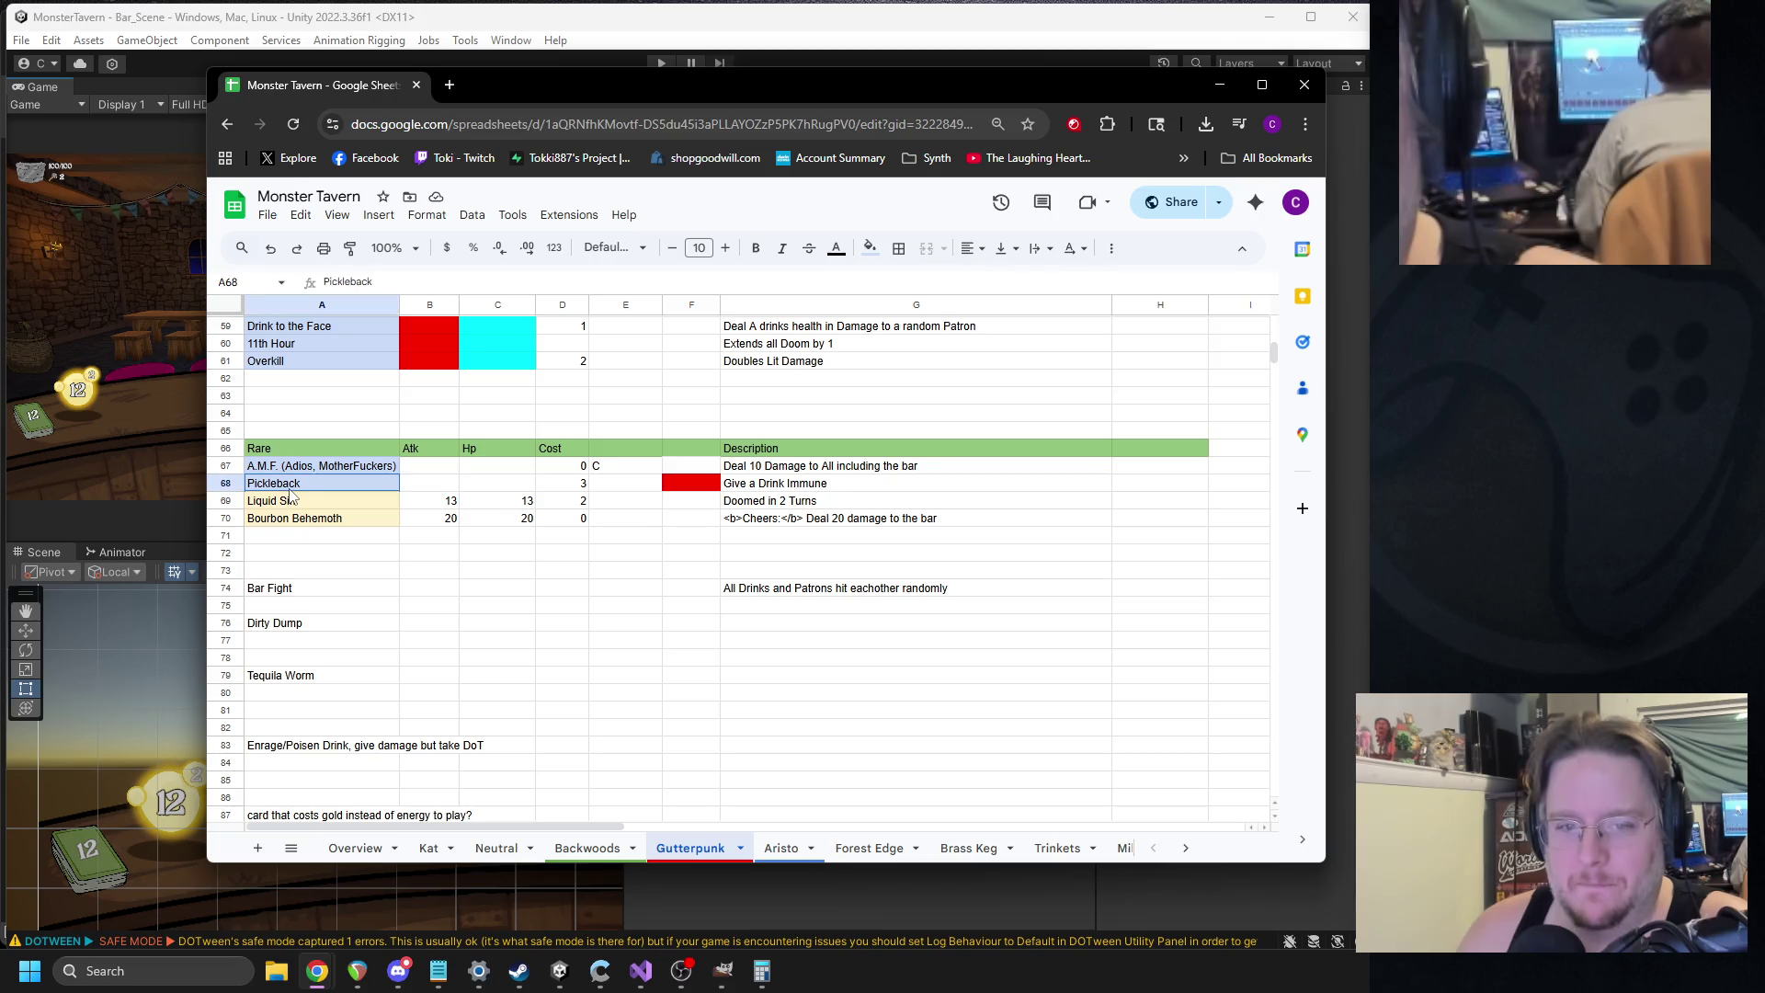
pyautogui.keyDown('shift'); pyautogui.click(787, 491); pyautogui.keyUp('shift')
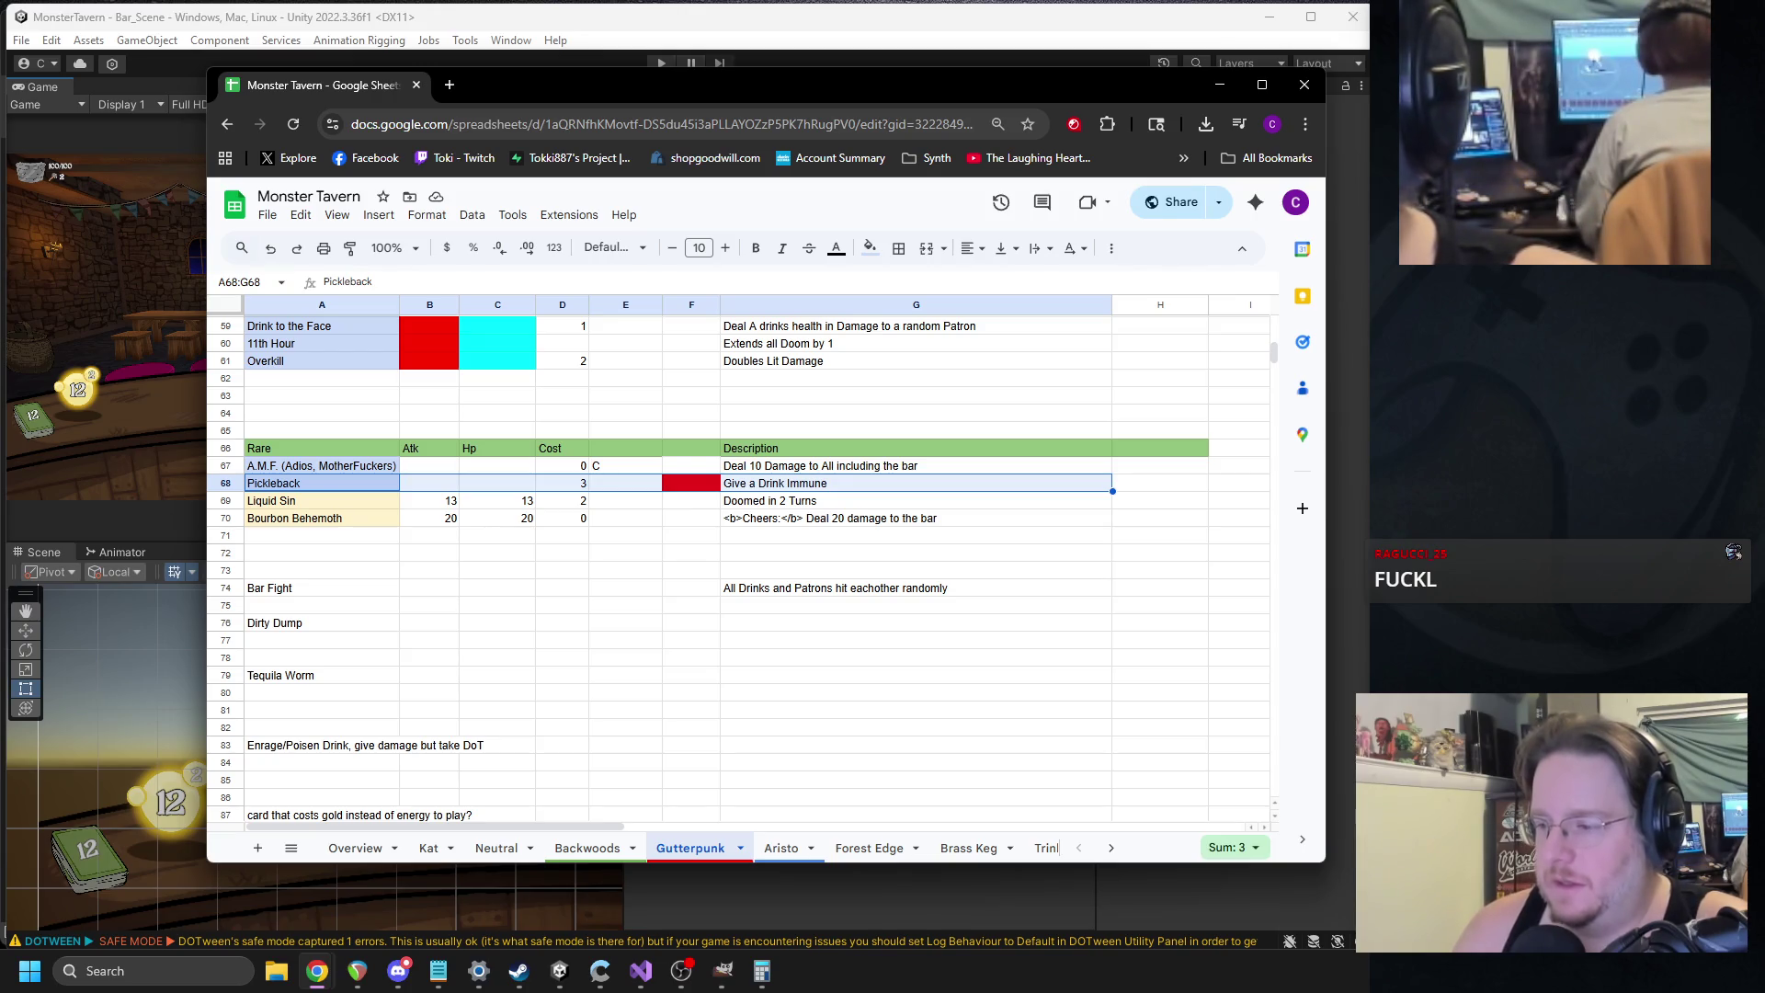
pyautogui.hotkey('alt', 'Tab')
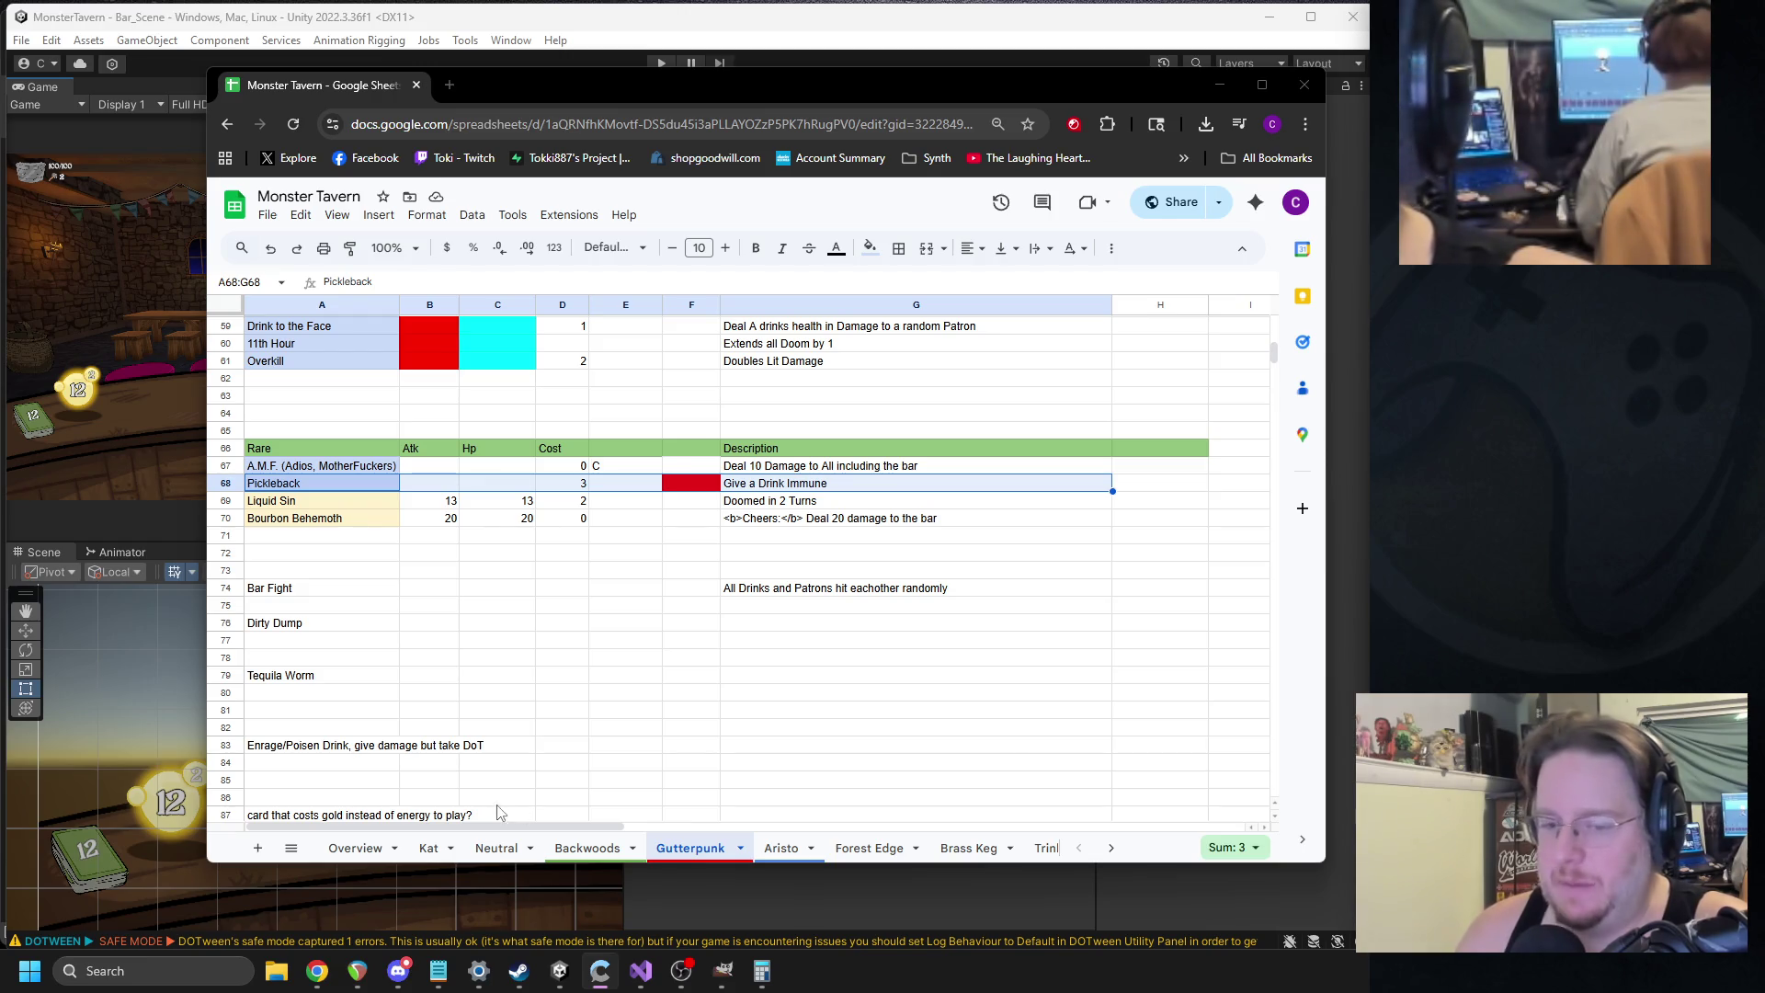
pyautogui.click(574, 849)
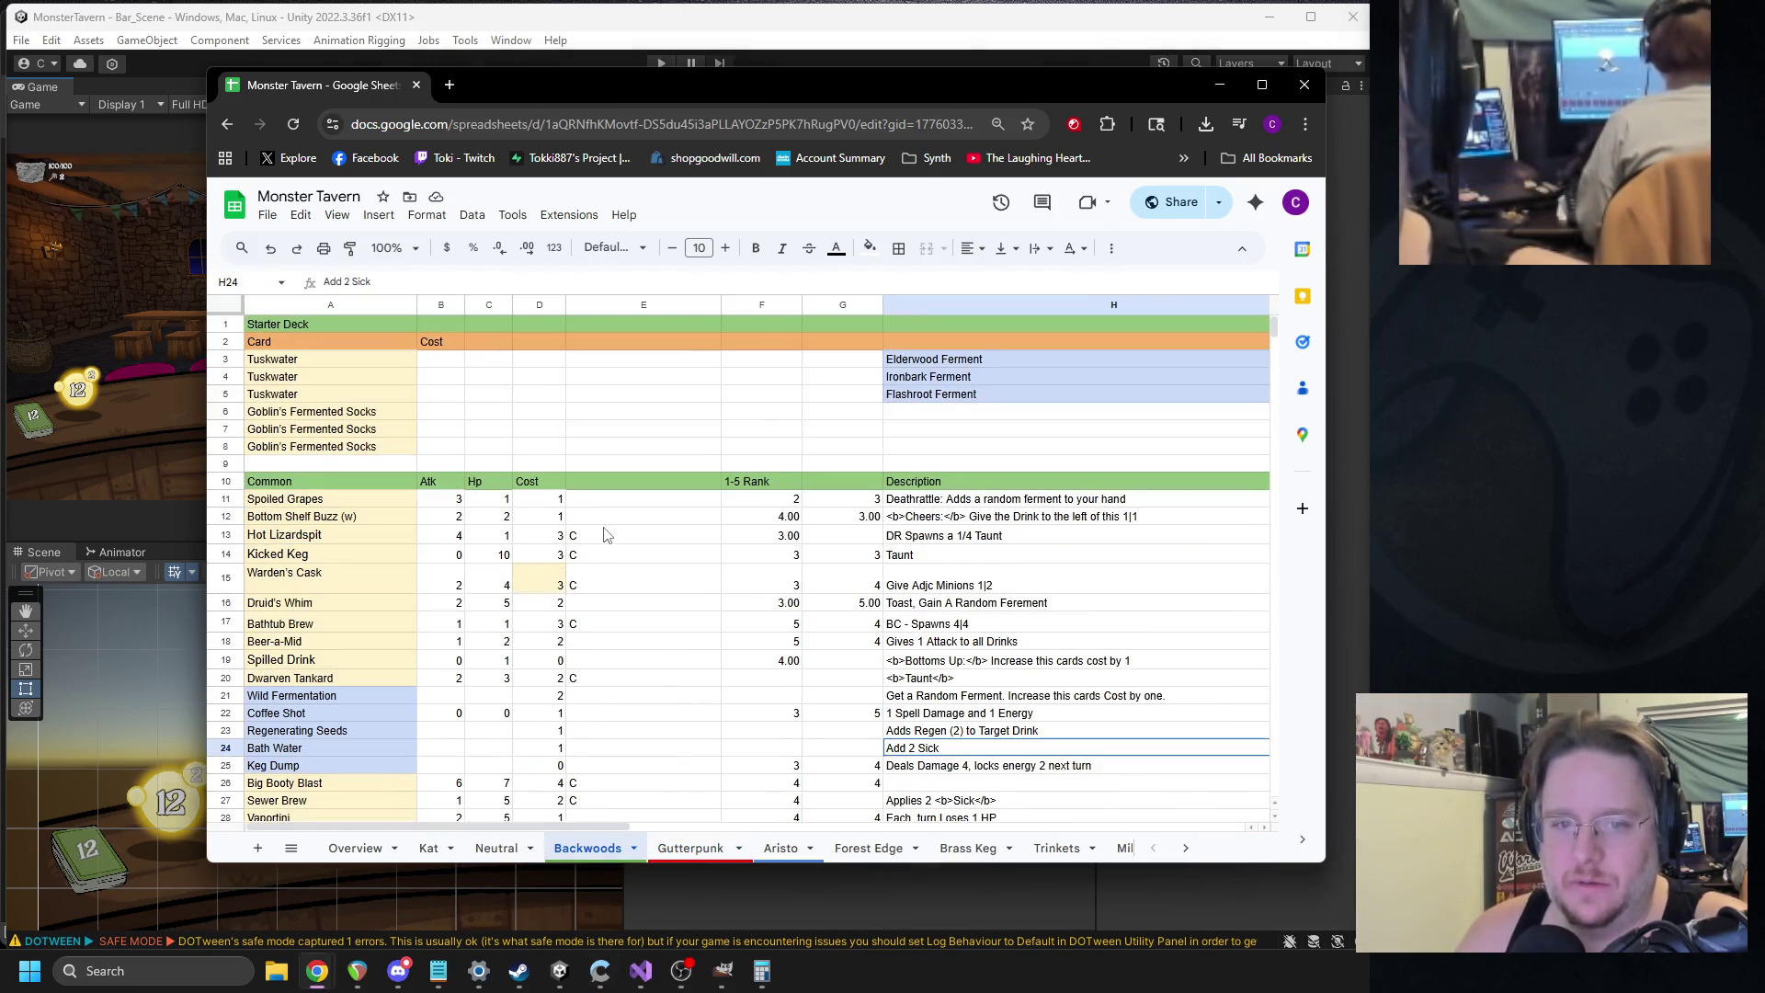
pyautogui.scroll(-1, 605, 535)
pyautogui.click(367, 726)
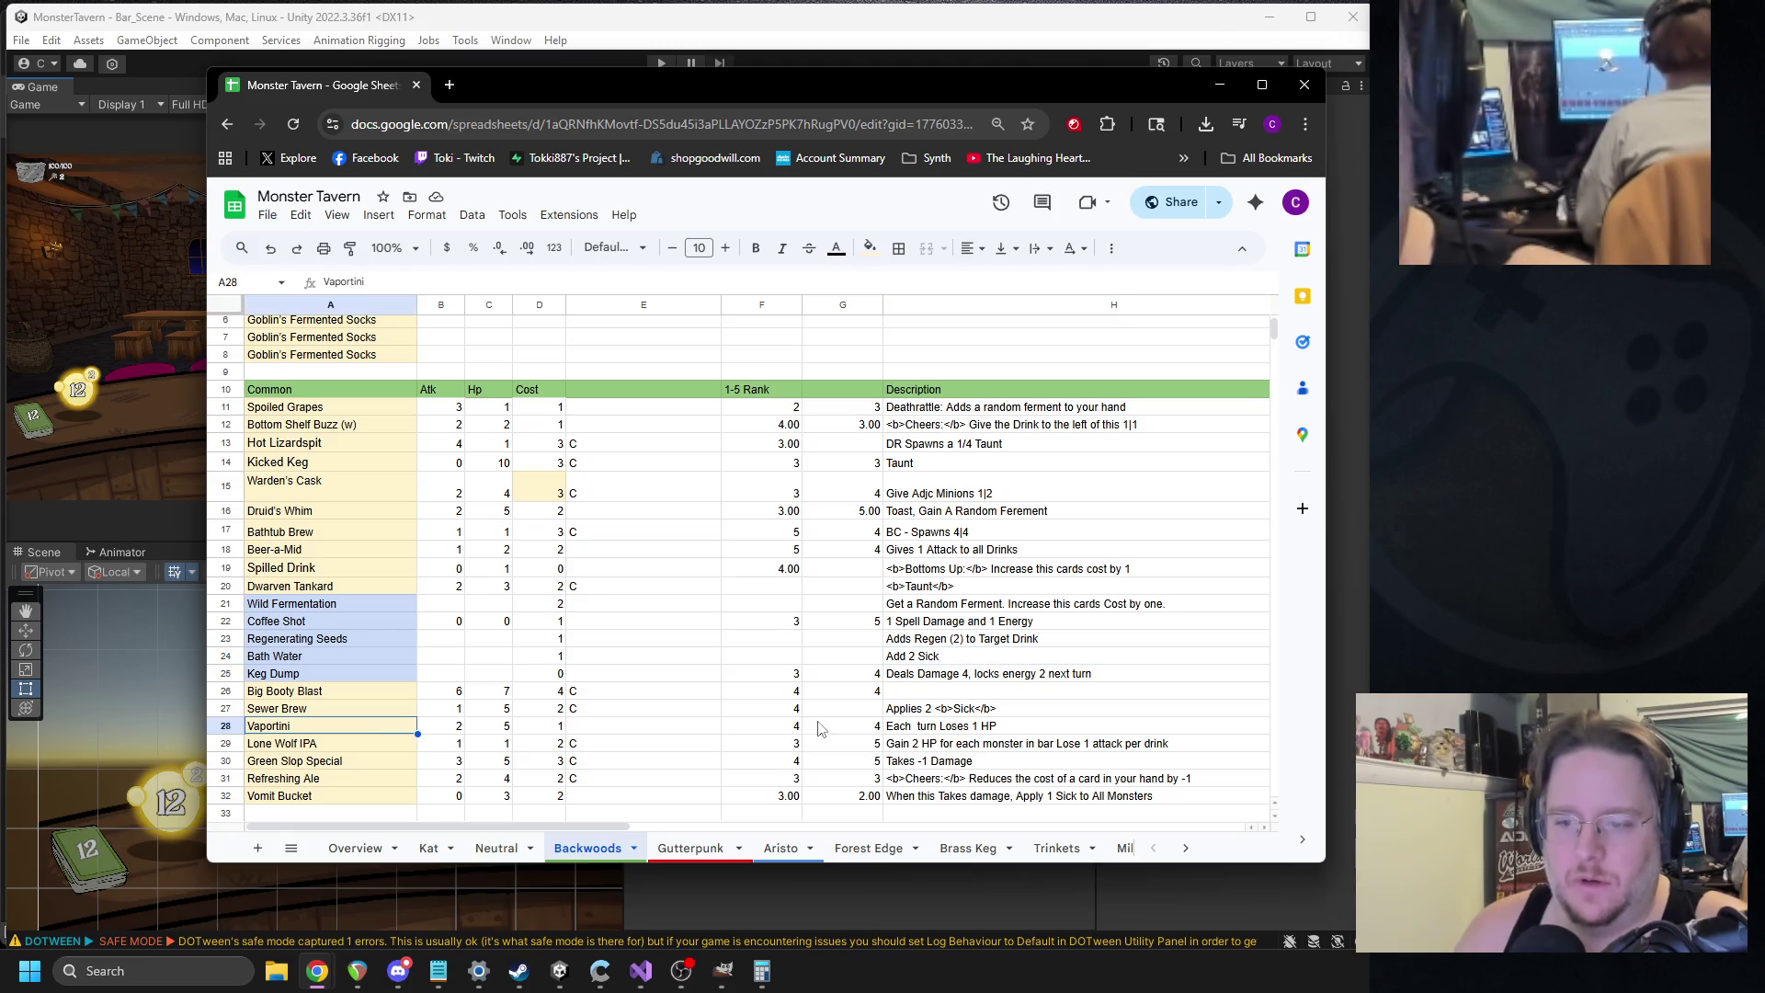
pyautogui.keyDown('shift'); pyautogui.click(934, 729); pyautogui.keyUp('shift')
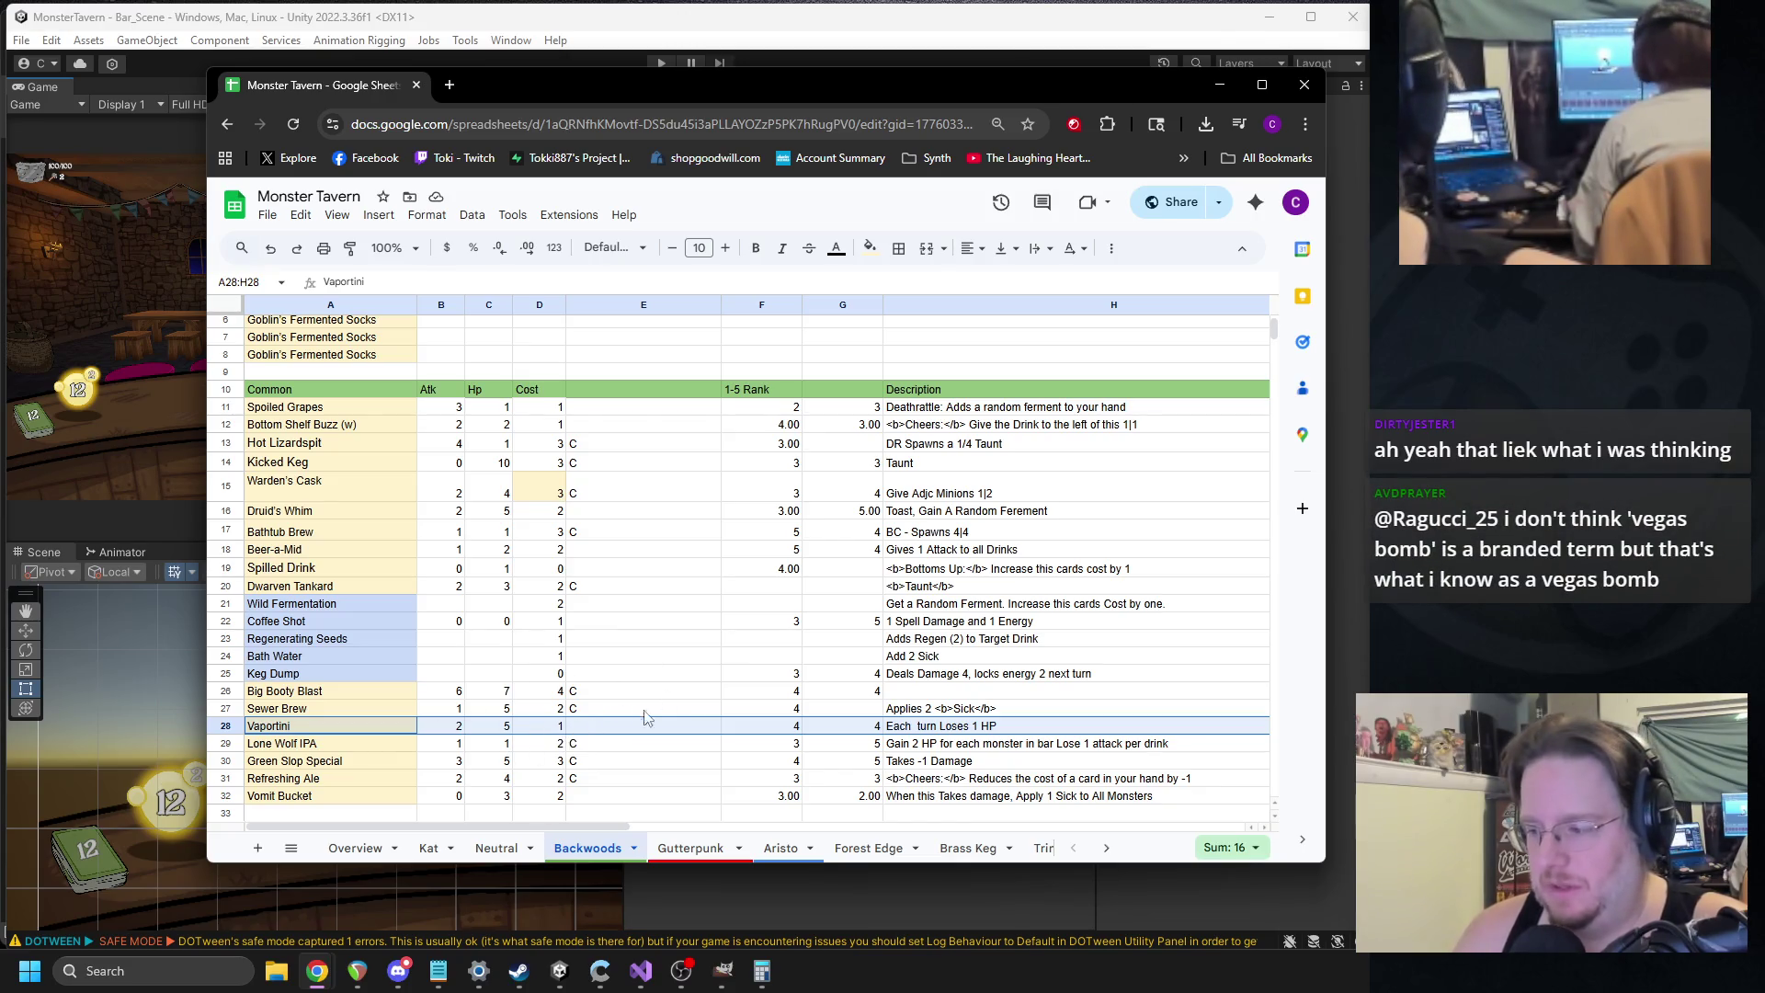
pyautogui.scroll(-5, 658, 634)
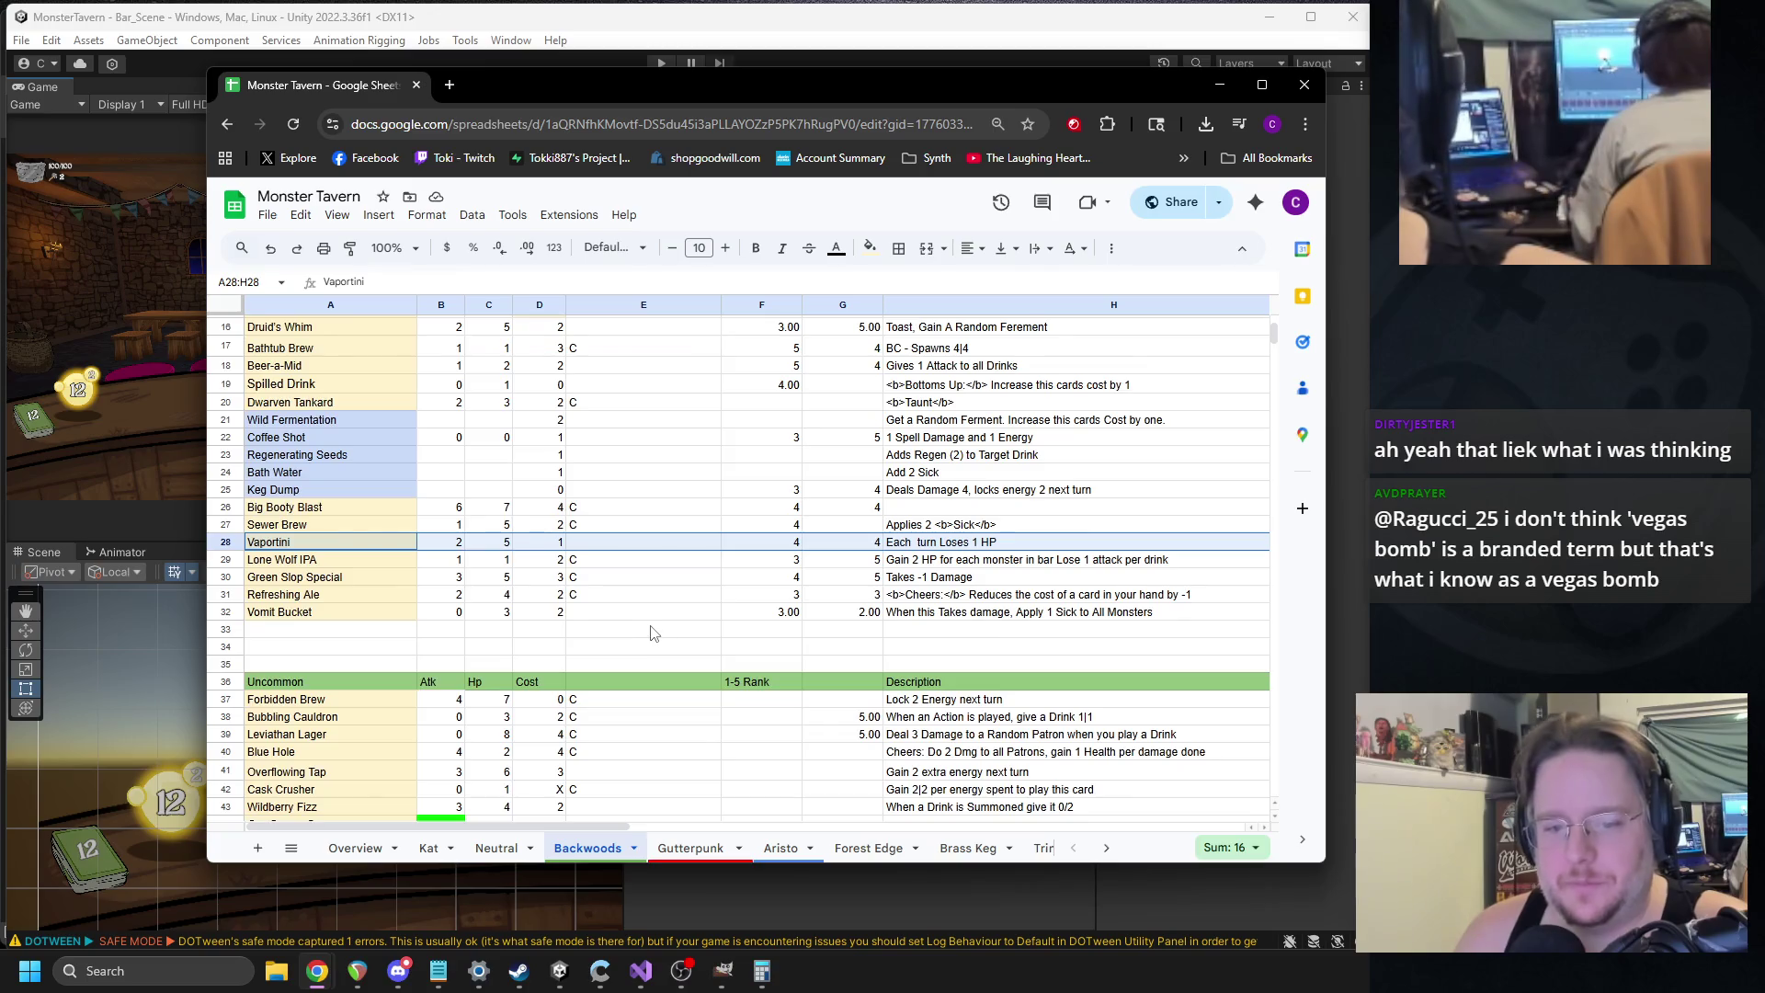
pyautogui.scroll(3, 281, 550)
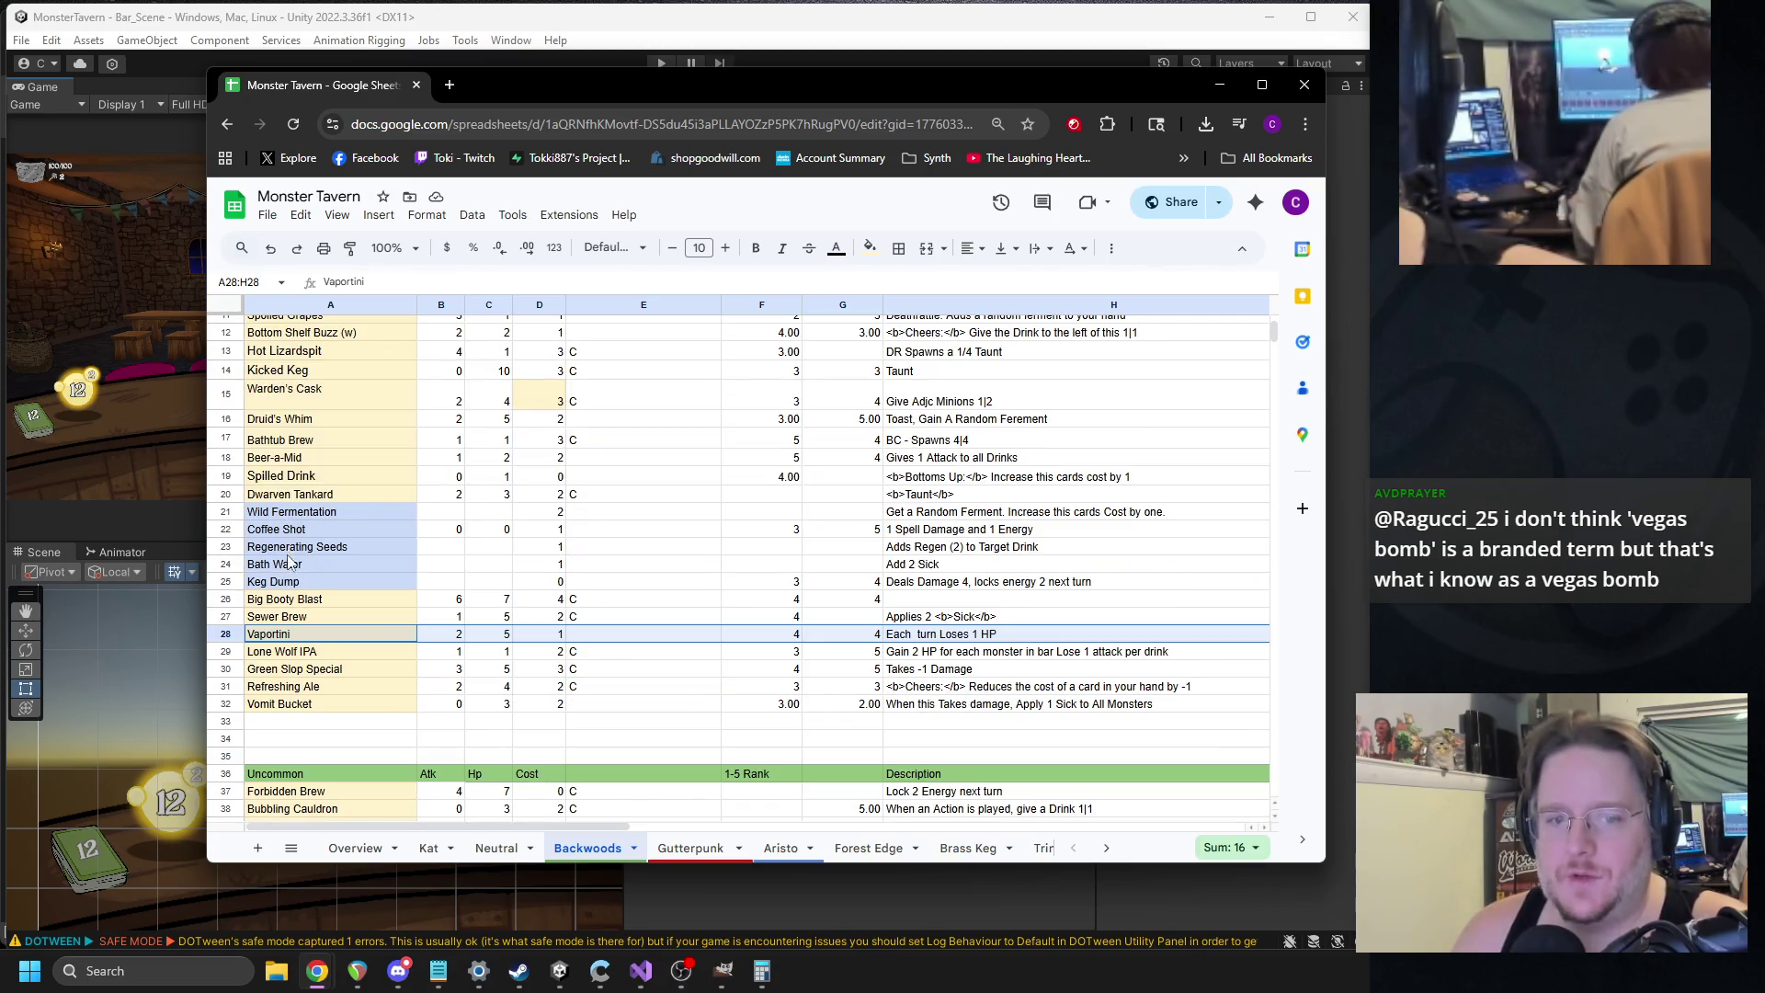
pyautogui.click(291, 564)
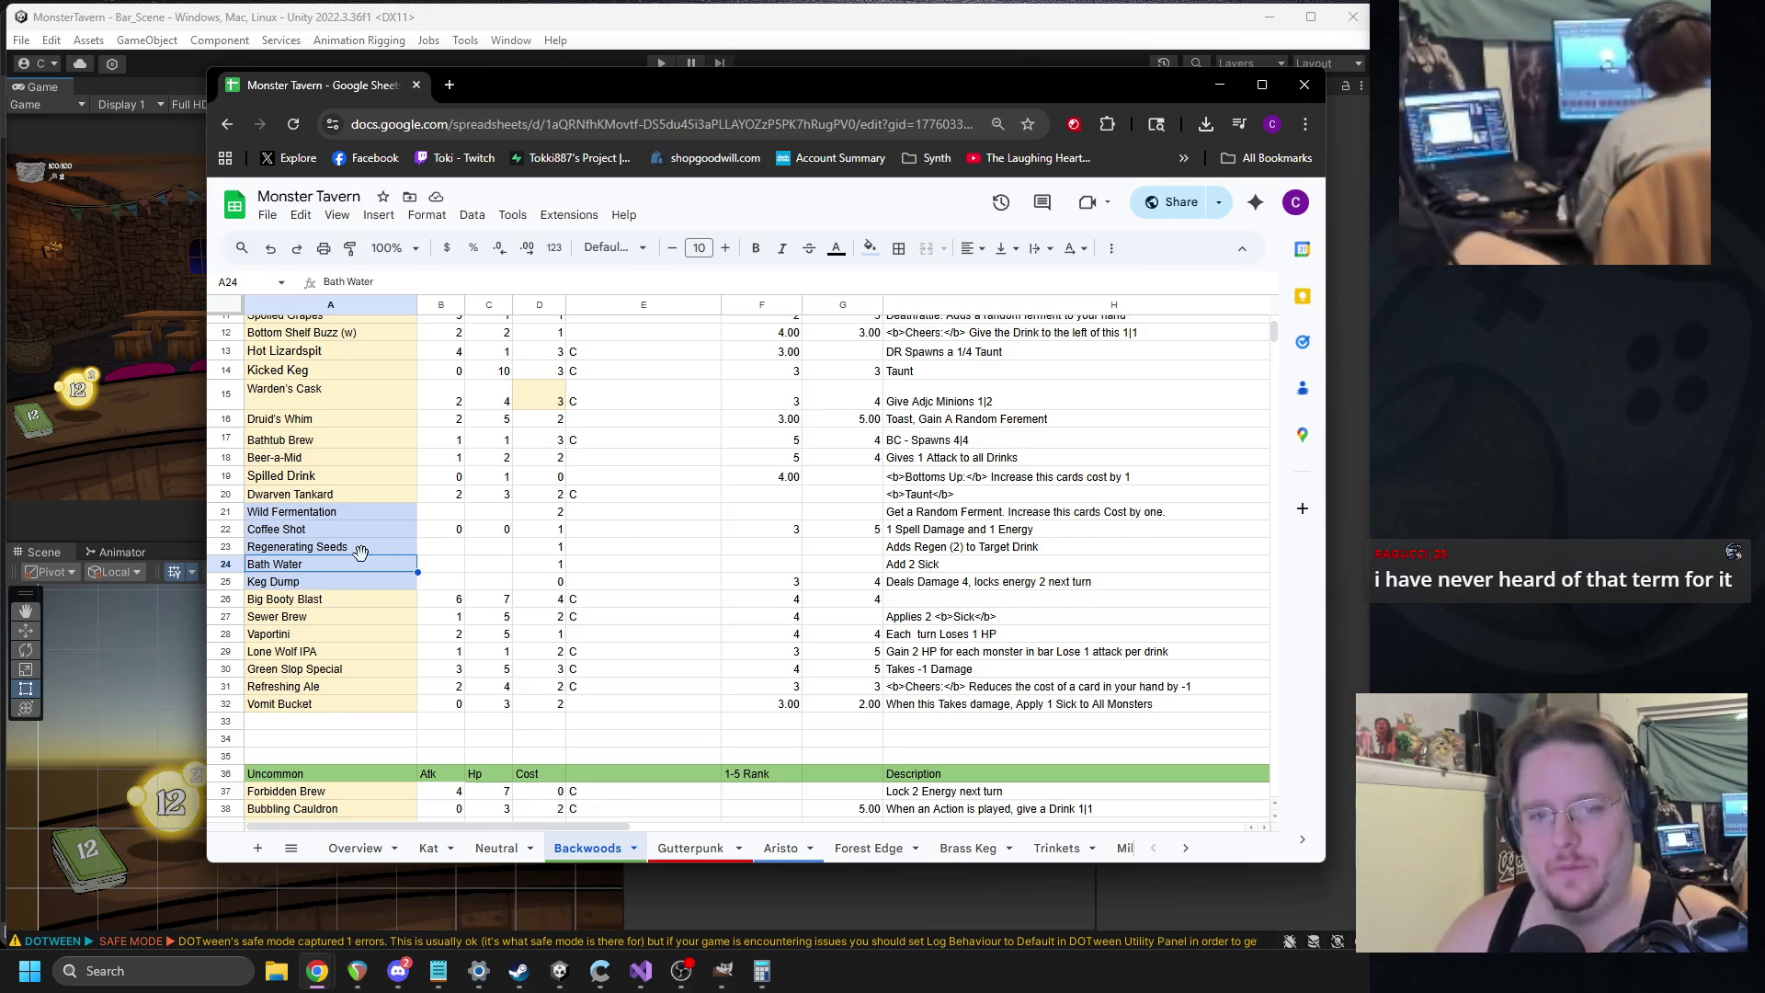
pyautogui.rightClick(283, 586)
# Insert a row above Keg Dump and name the new card 'Shaken not Stired' in A25.
pyautogui.click(342, 379)
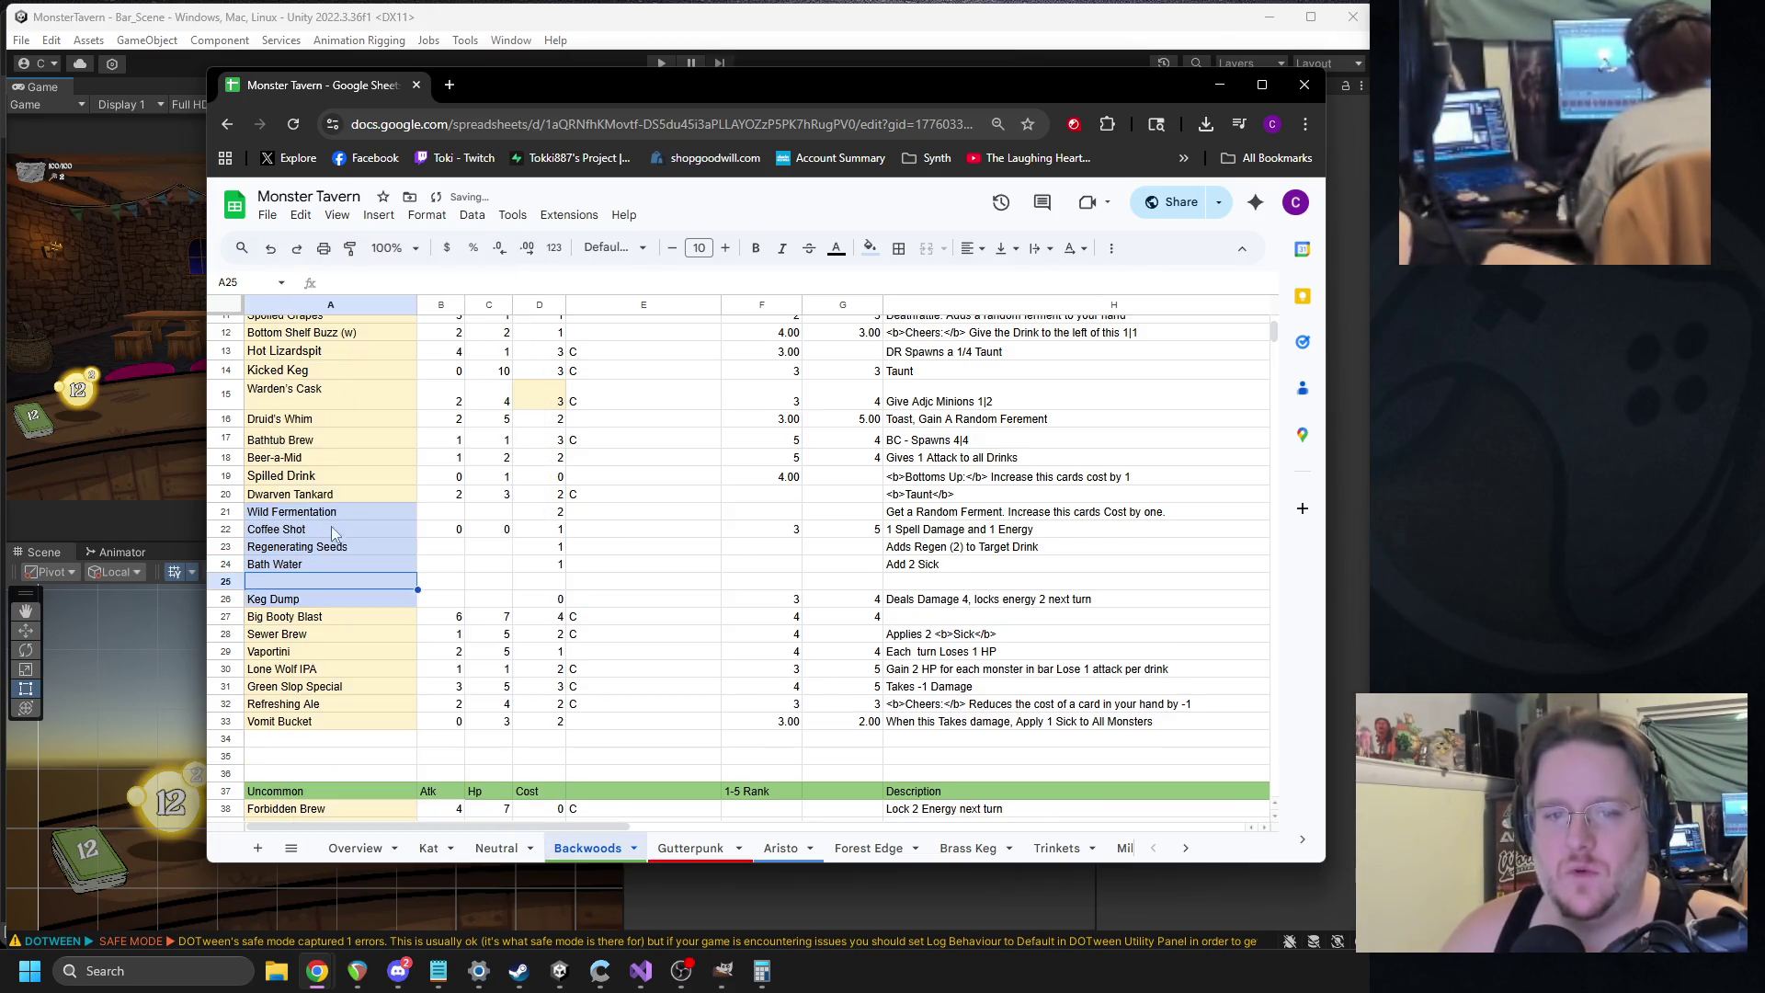
pyautogui.doubleClick(289, 577)
pyautogui.write('Sh')
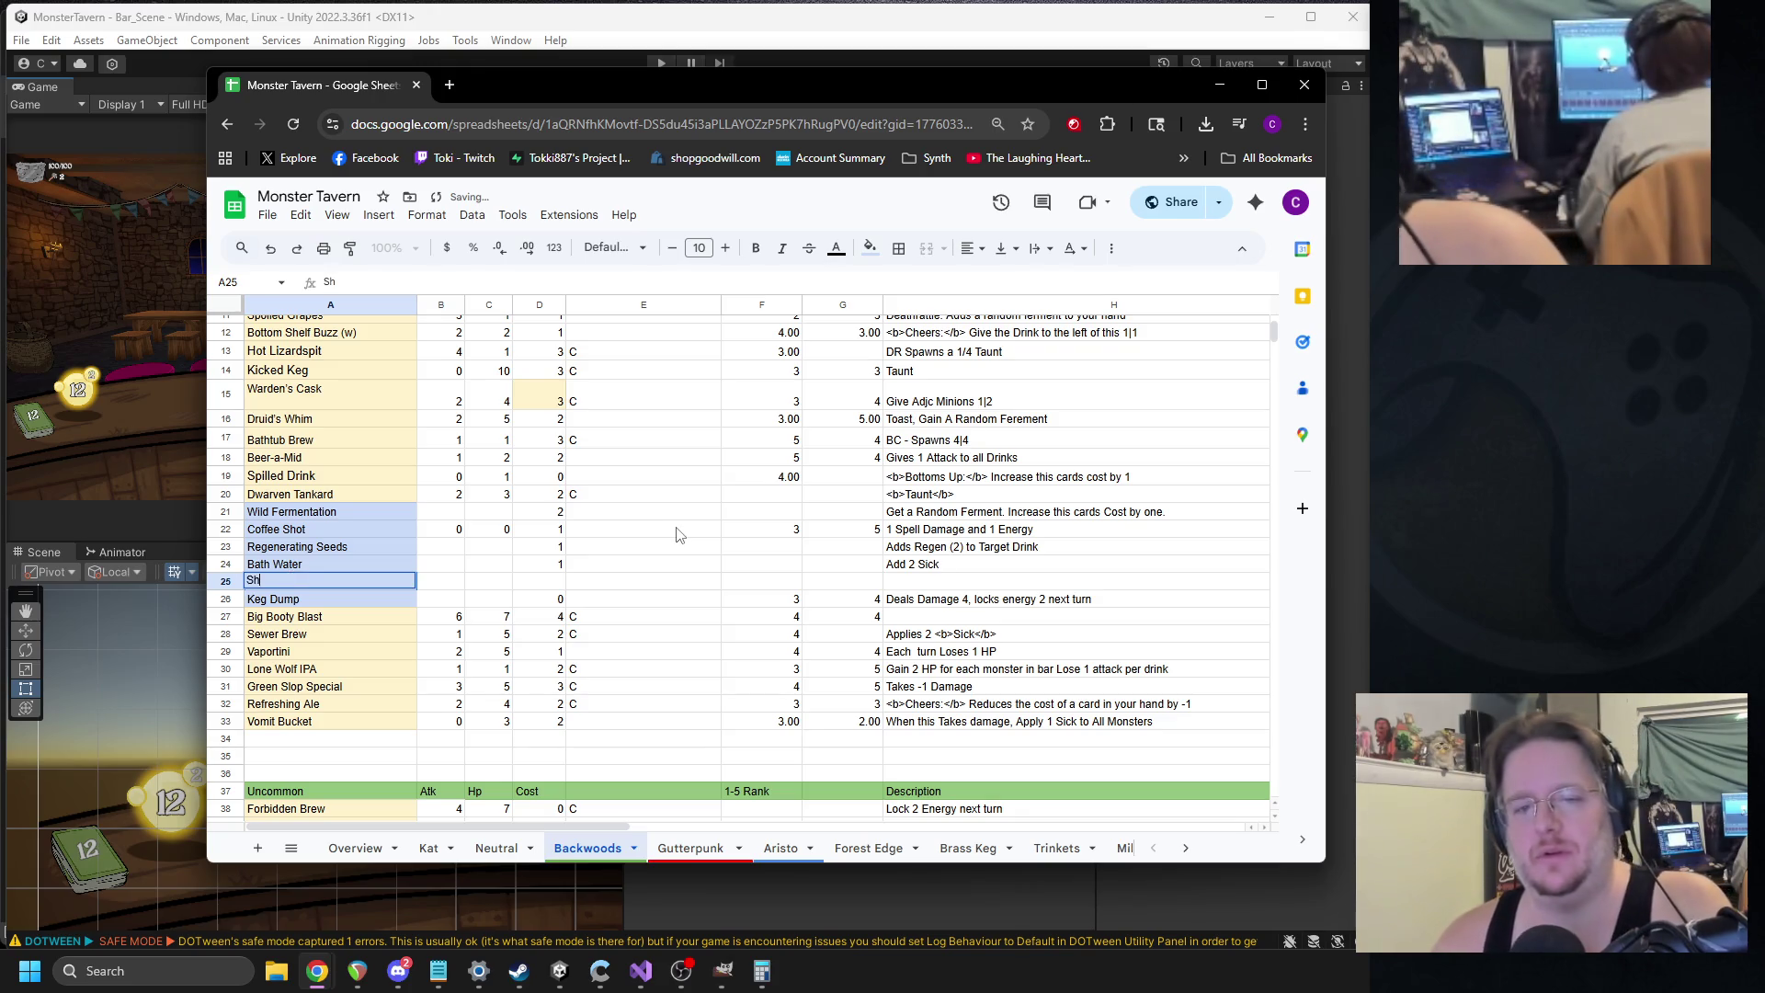
pyautogui.write('aken not Stired')
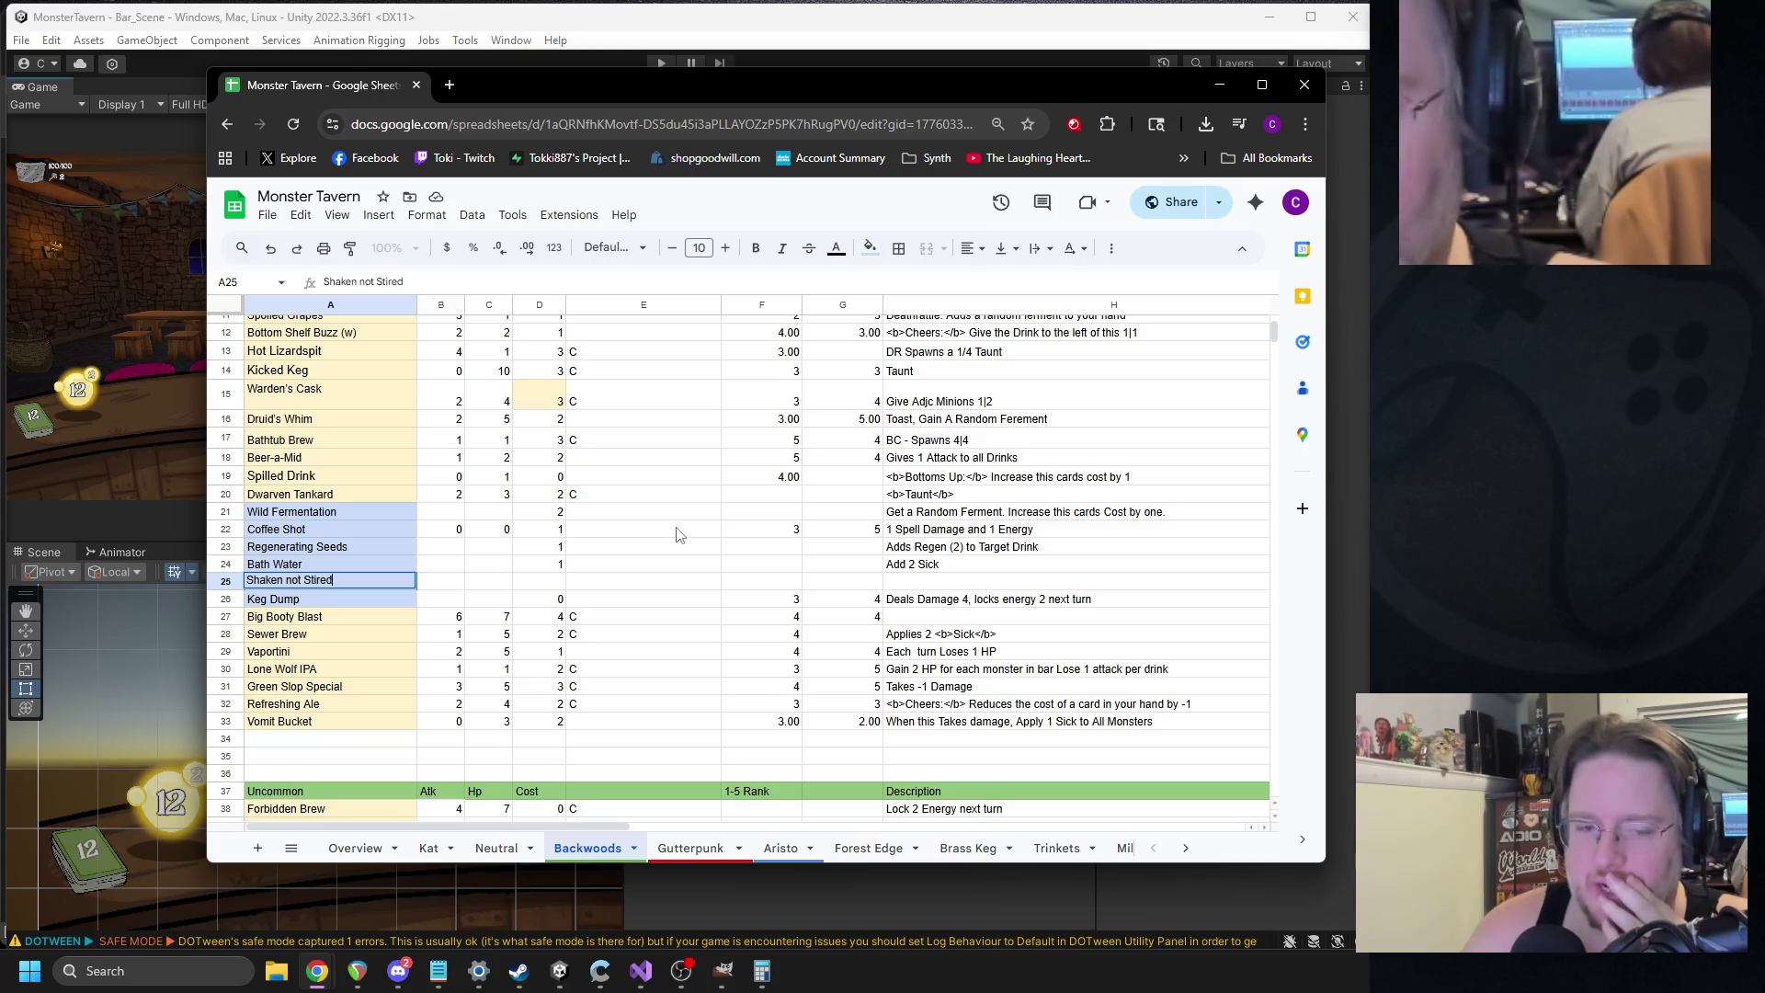
pyautogui.moveTo(346, 573)
pyautogui.mouseDown()
pyautogui.moveTo(346, 308)
pyautogui.moveTo(346, 550)
pyautogui.mouseUp()
pyautogui.moveTo(326, 678)
pyautogui.mouseDown()
pyautogui.moveTo(310, 651)
pyautogui.moveTo(1057, 641)
pyautogui.mouseUp()
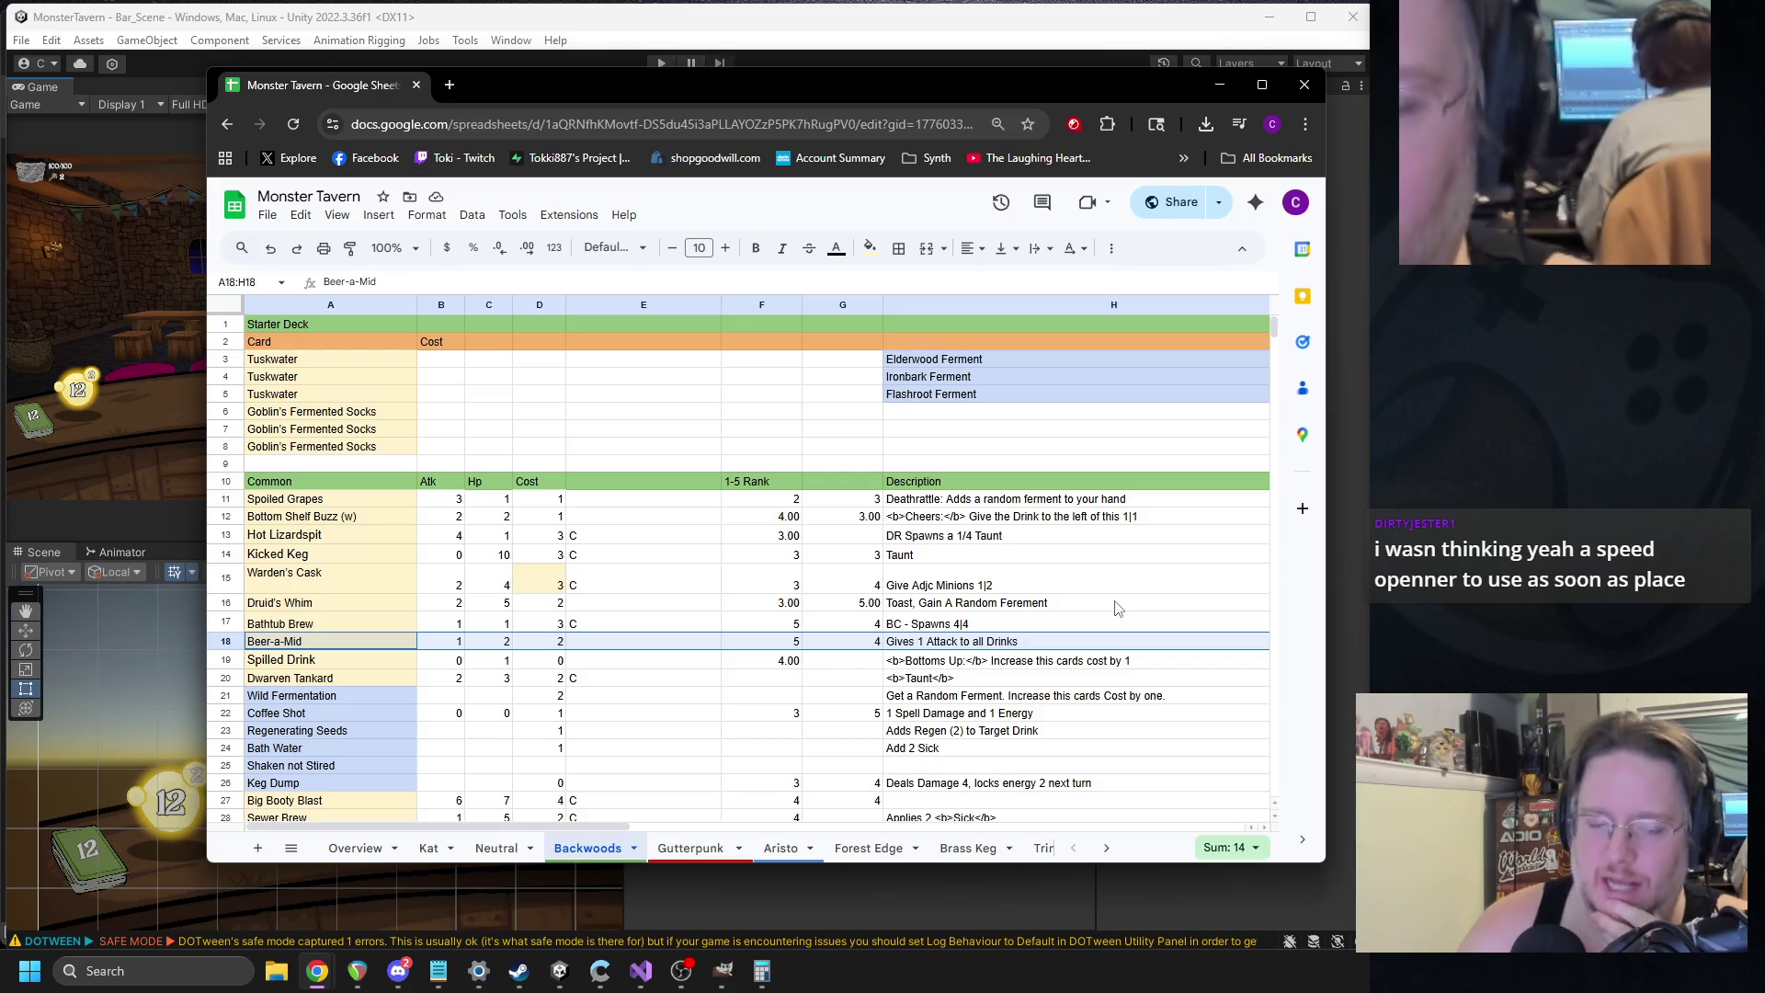
# Widen Unity's panels and game preview, then run Bar_Scene in play mode.
pyautogui.click(666, 55)
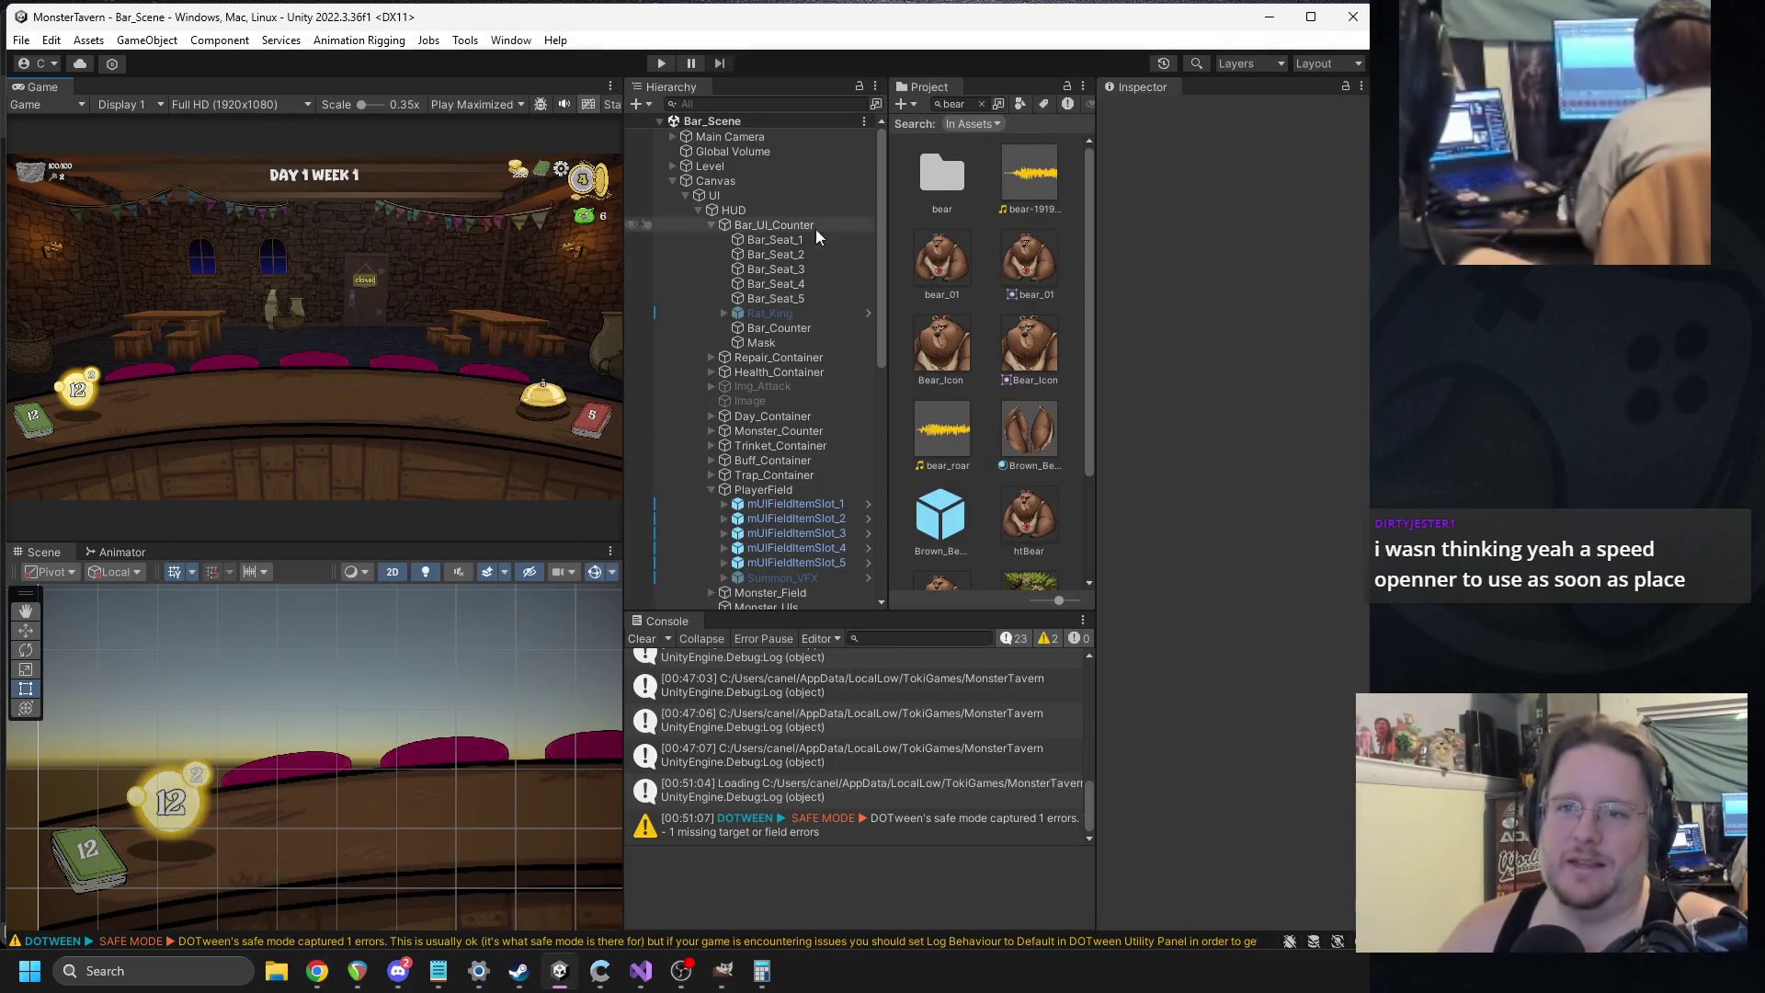
pyautogui.moveTo(1096, 246); pyautogui.dragTo(1186, 263)
pyautogui.moveTo(942, 331); pyautogui.dragTo(1002, 329)
pyautogui.moveTo(627, 331); pyautogui.dragTo(709, 320)
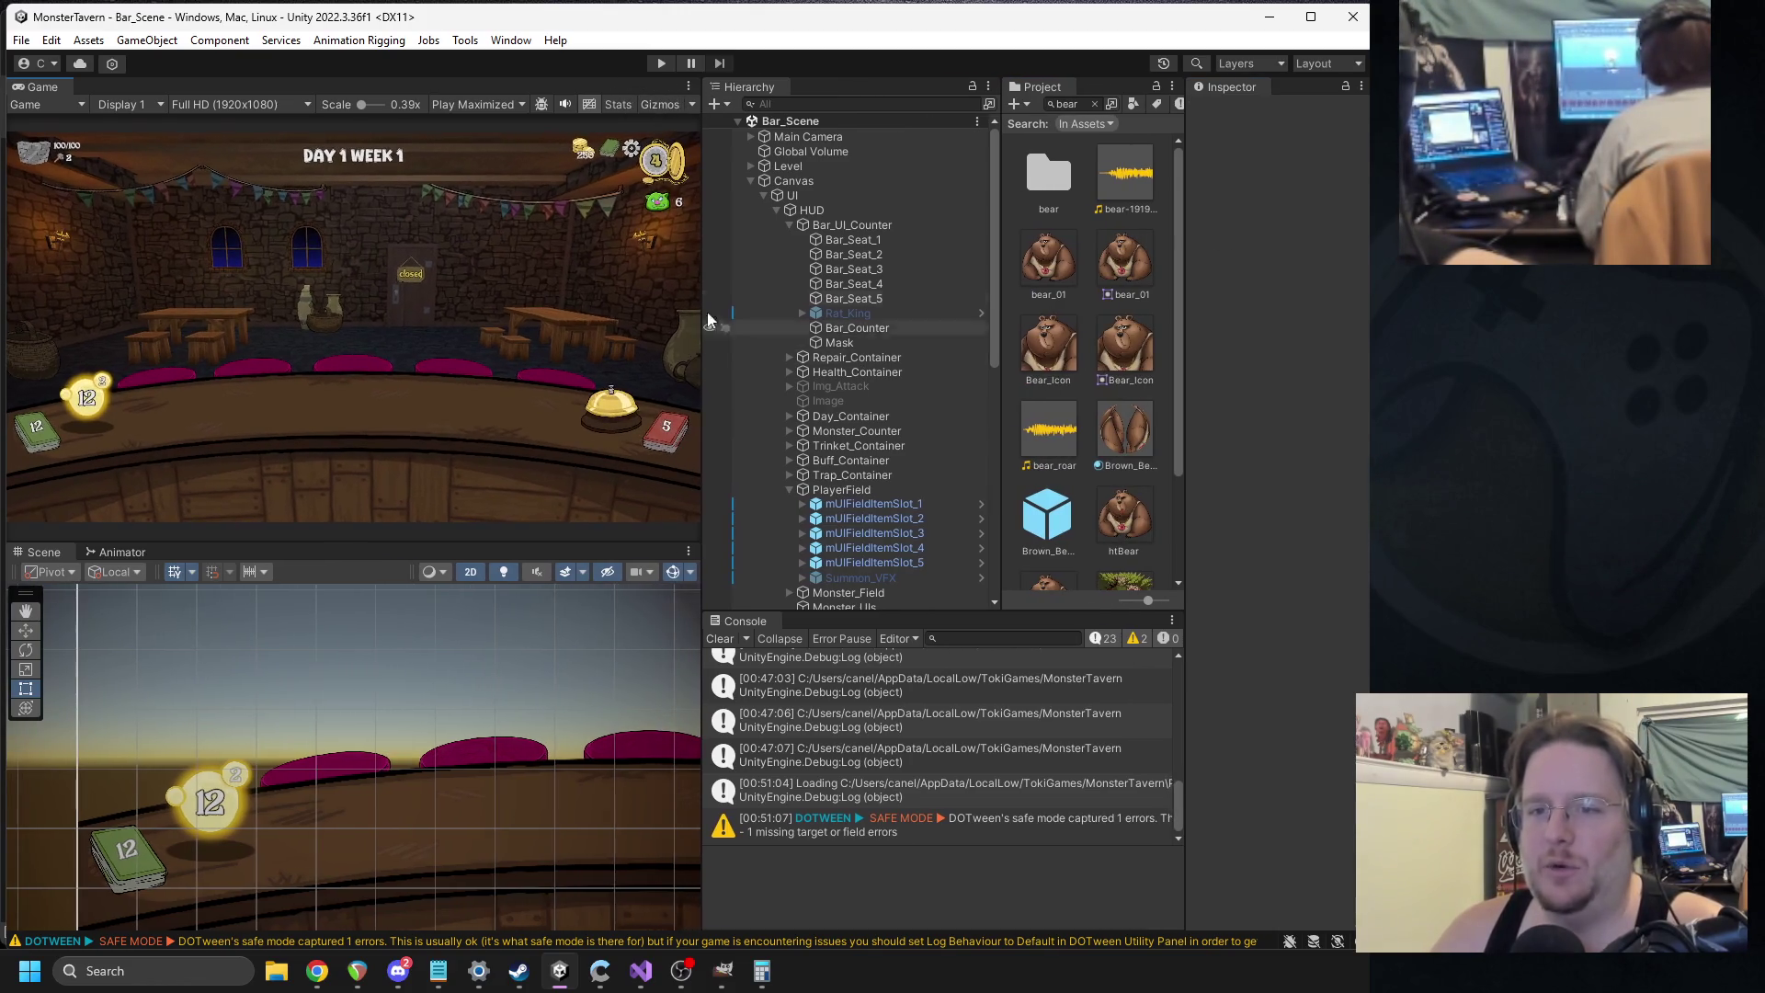
pyautogui.click(660, 63)
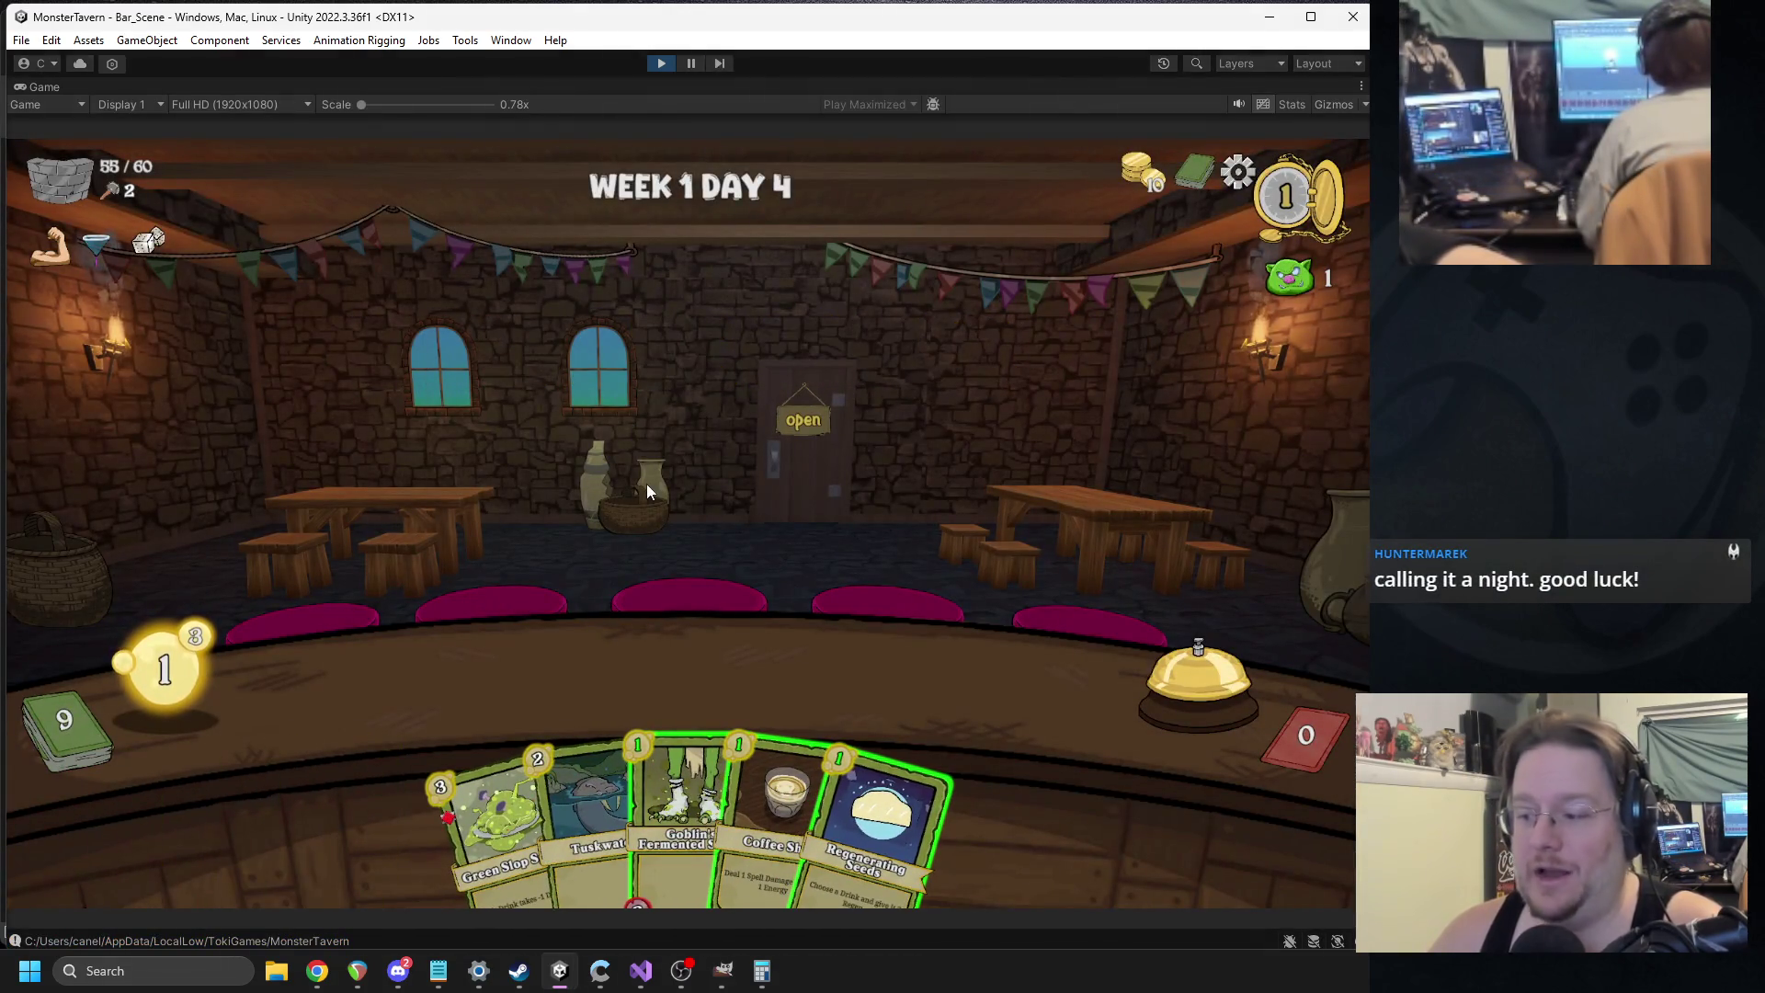
# Quit the current run to the main menu and start a new GUTTERPUNK run.
pyautogui.press('Escape')
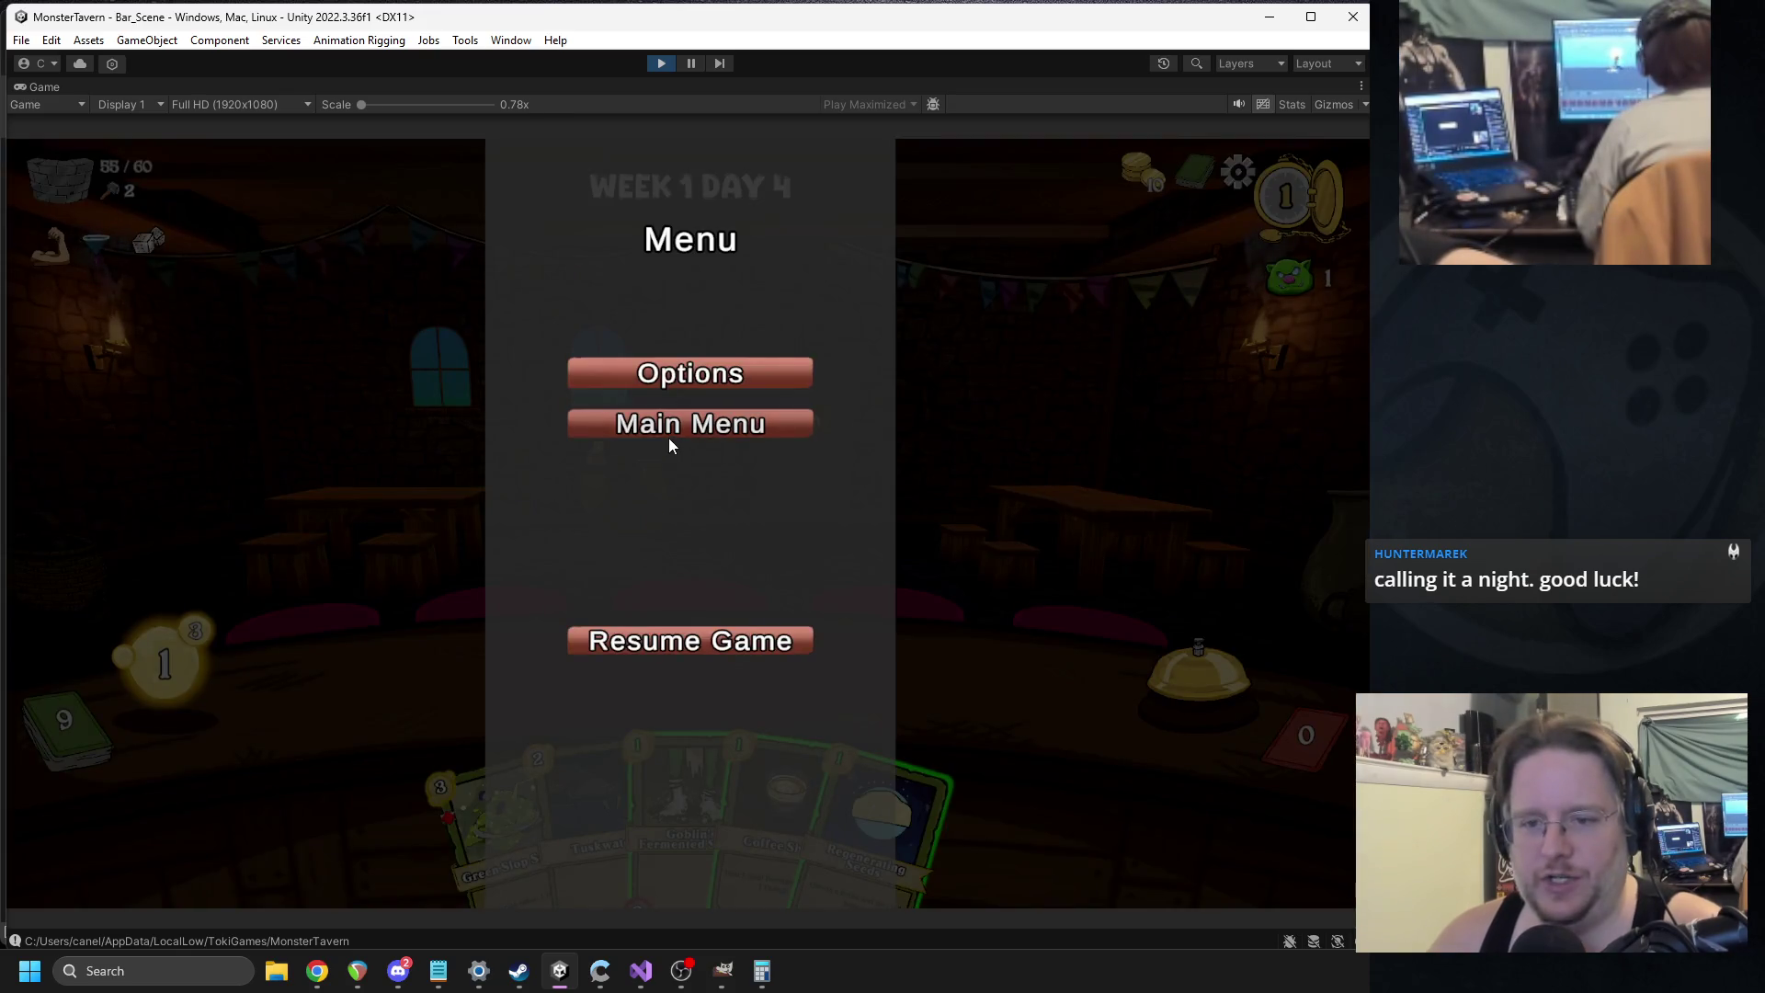
pyautogui.click(669, 436)
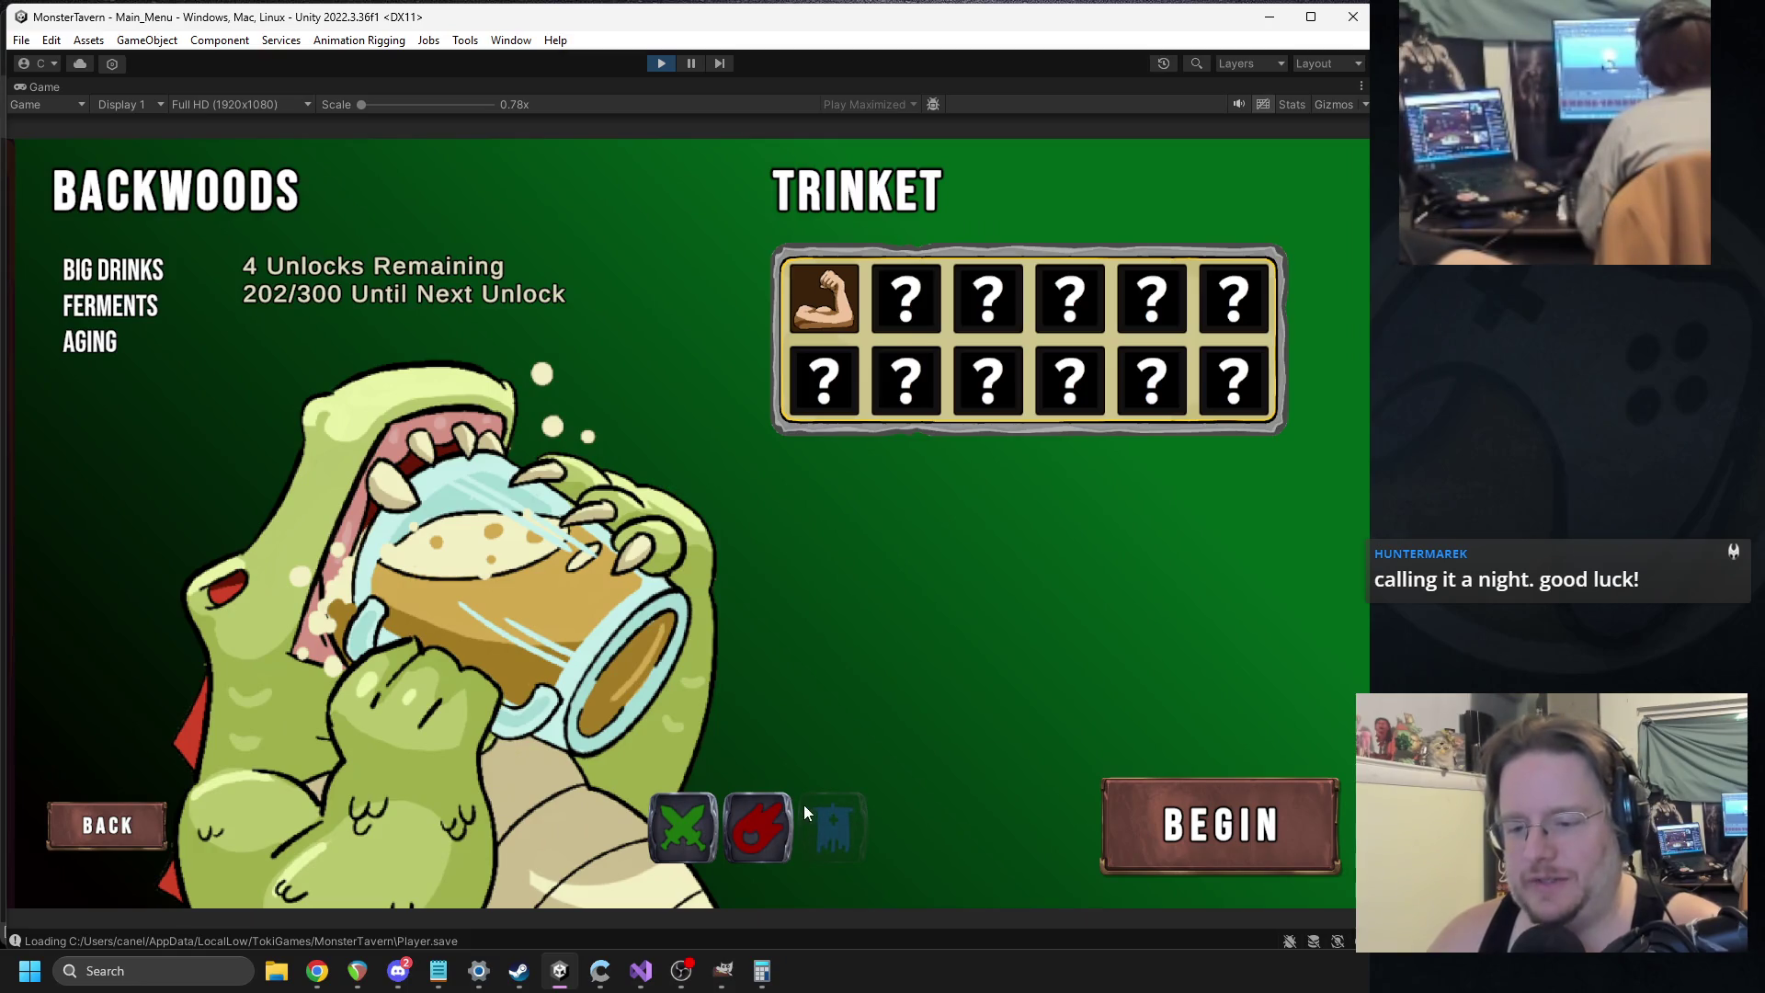
pyautogui.click(764, 814)
pyautogui.click(1195, 823)
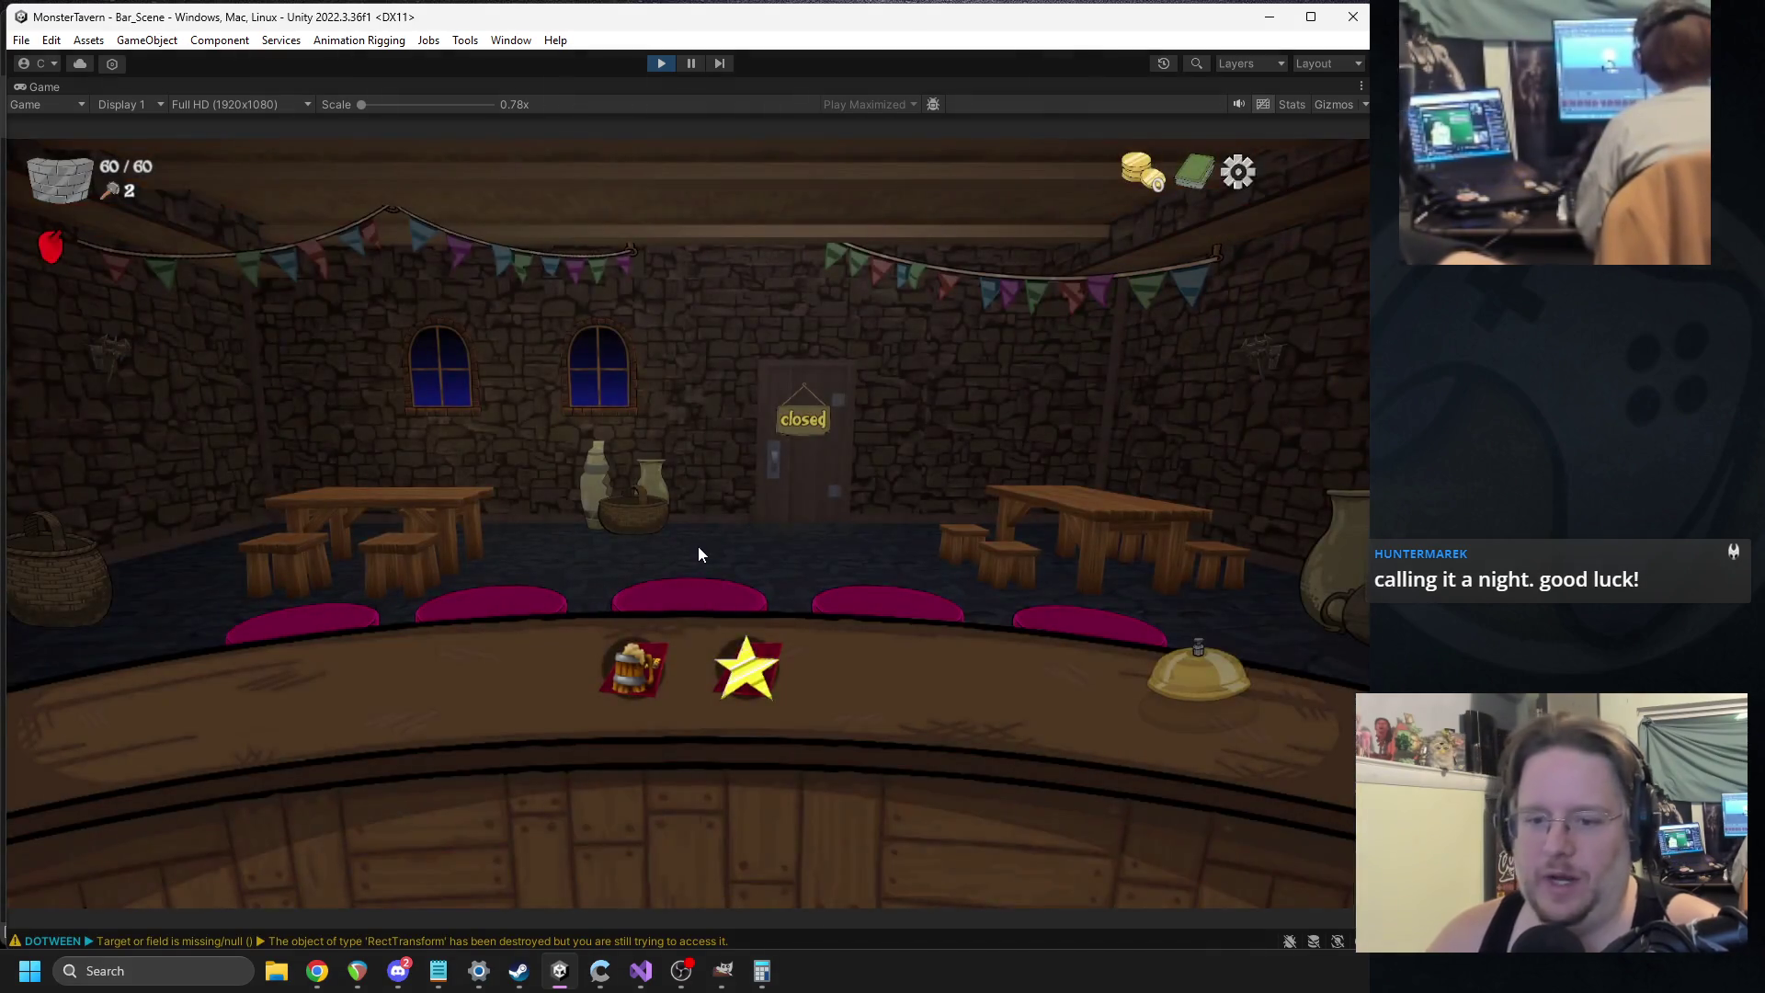
# Take Round On The House as the reward, play Goblin Swill onto the first bar slot, and stop.
pyautogui.click(636, 664)
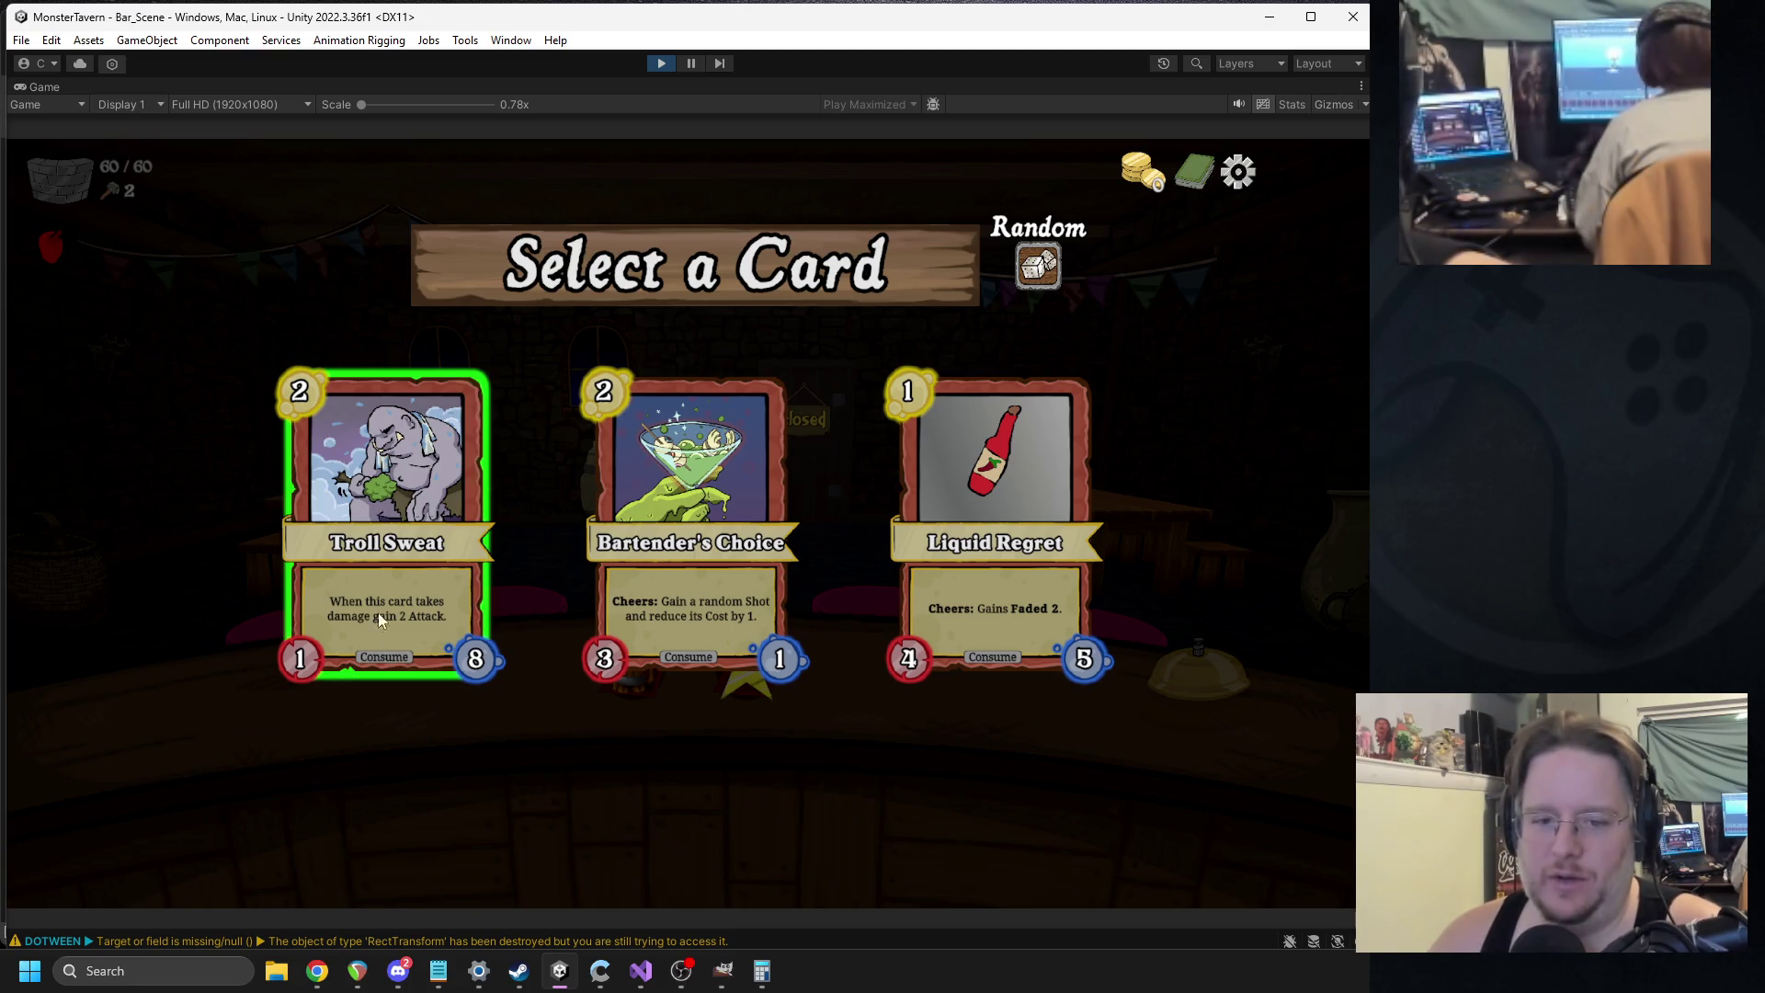
pyautogui.click(726, 598)
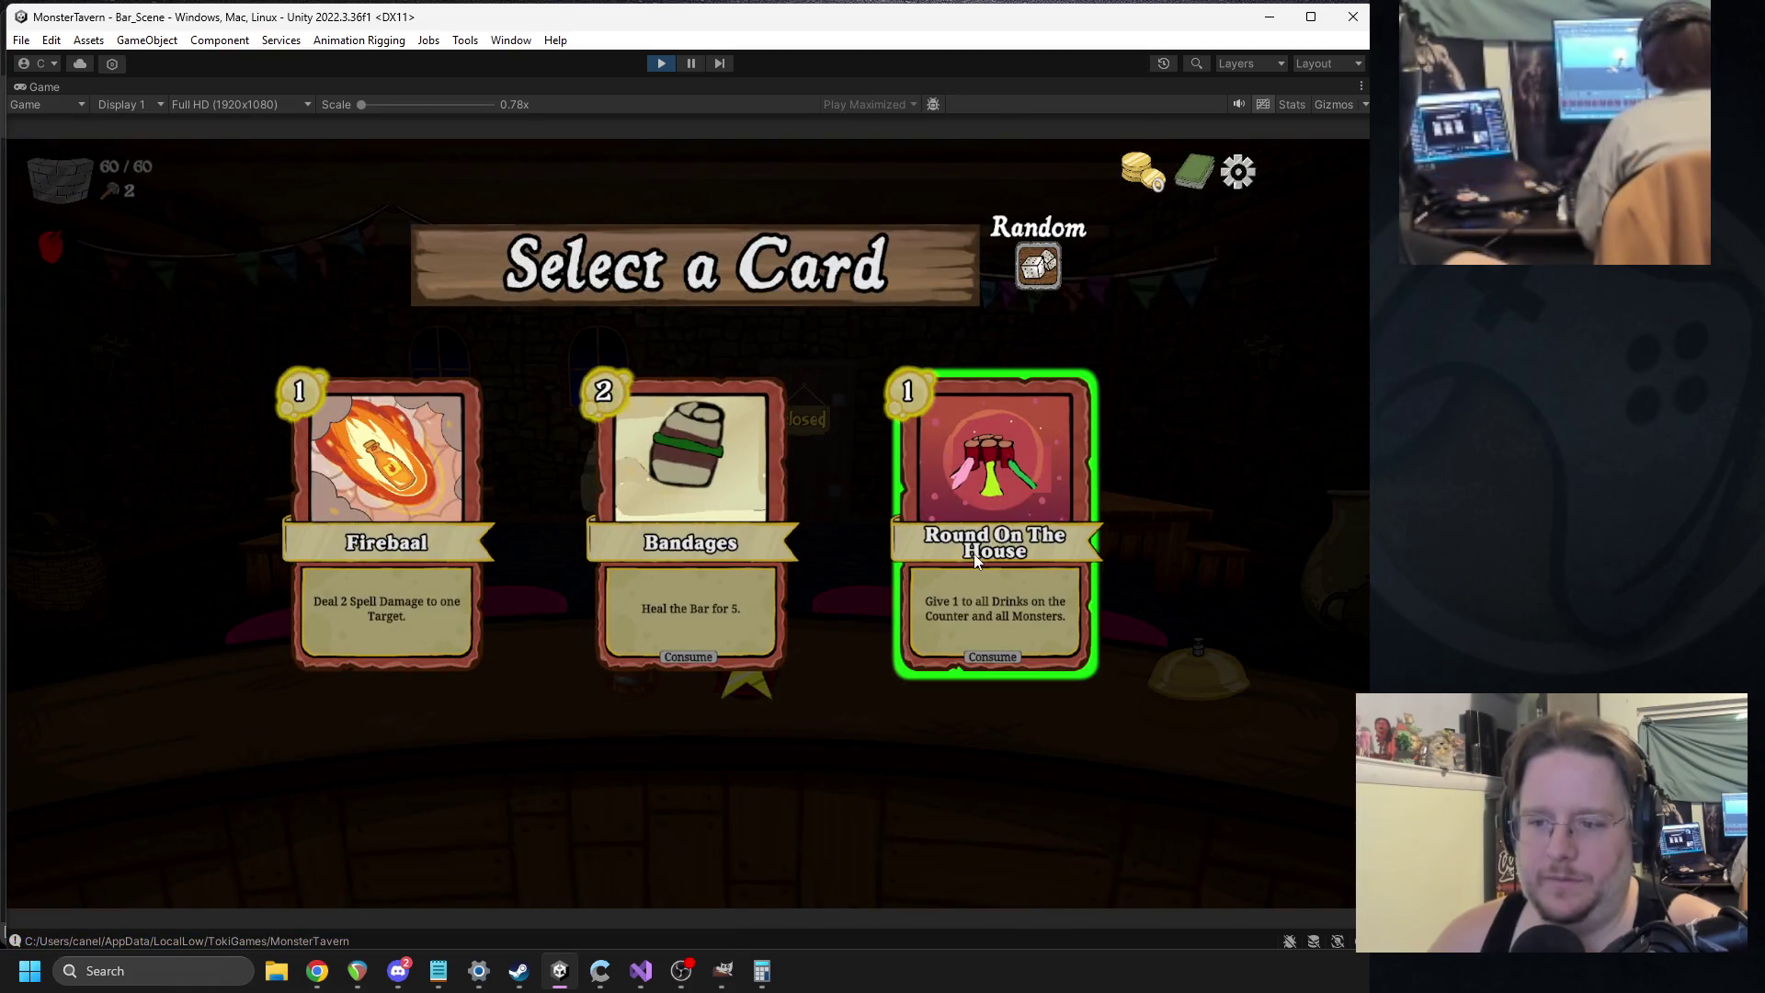
pyautogui.click(973, 553)
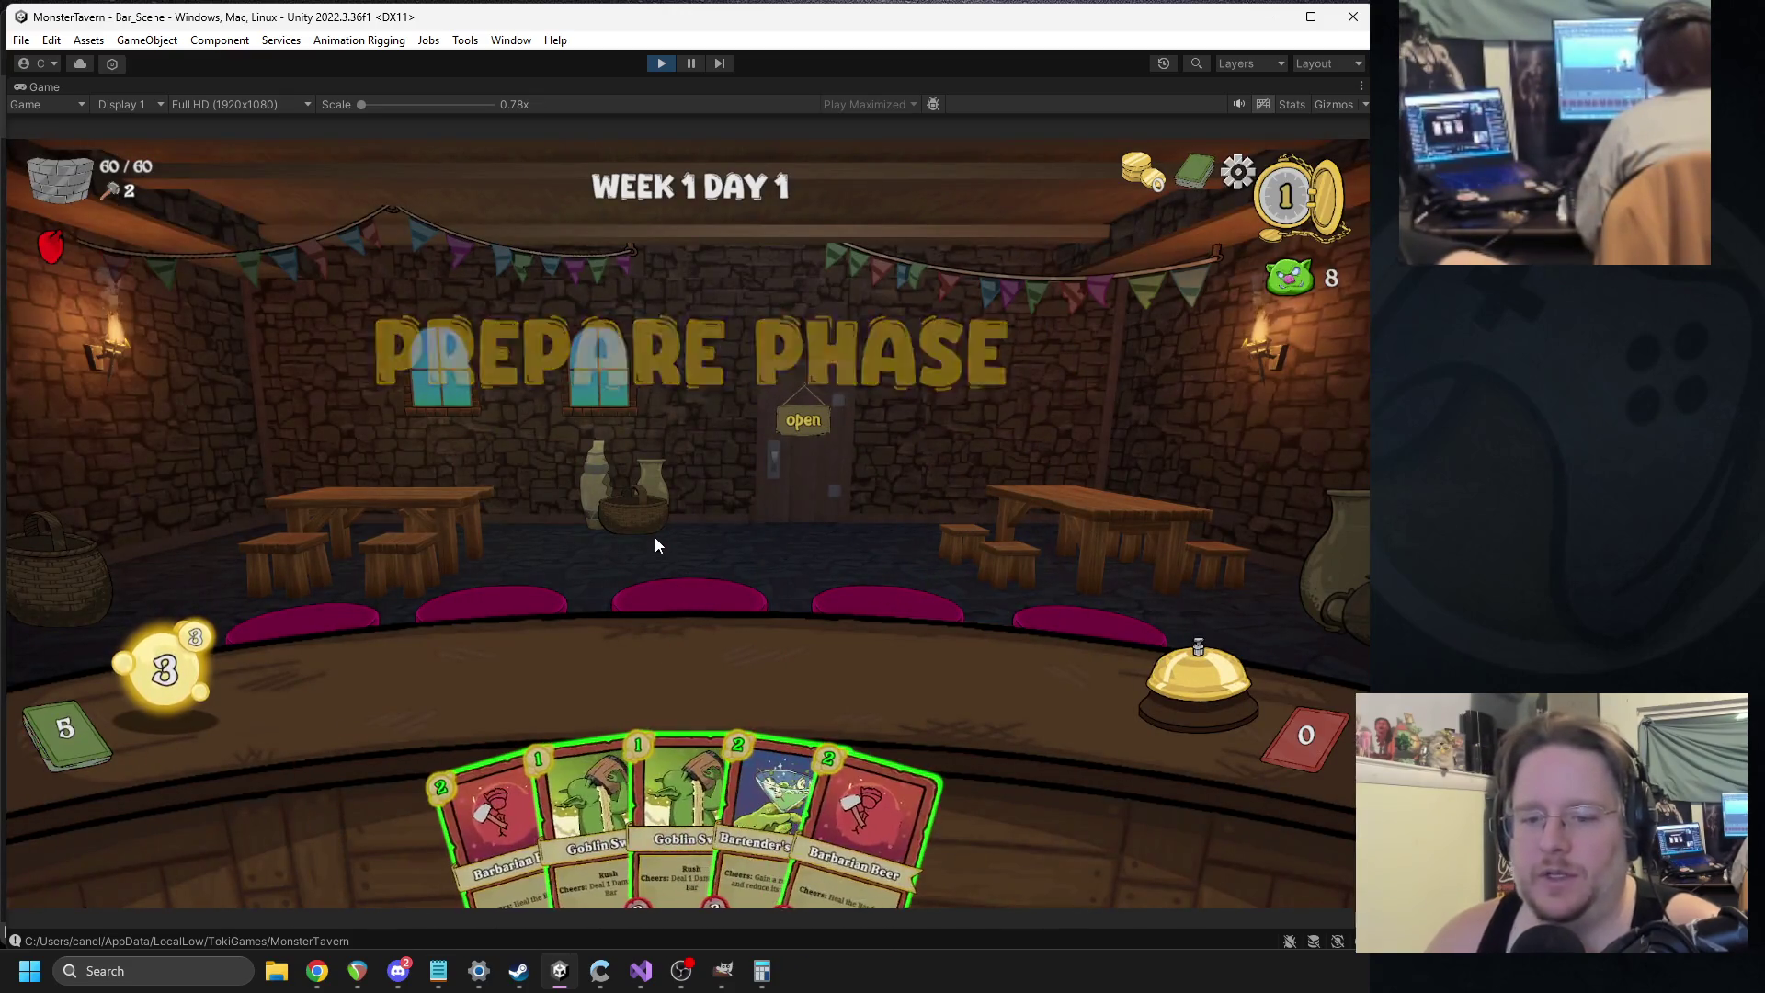
pyautogui.moveTo(592, 797)
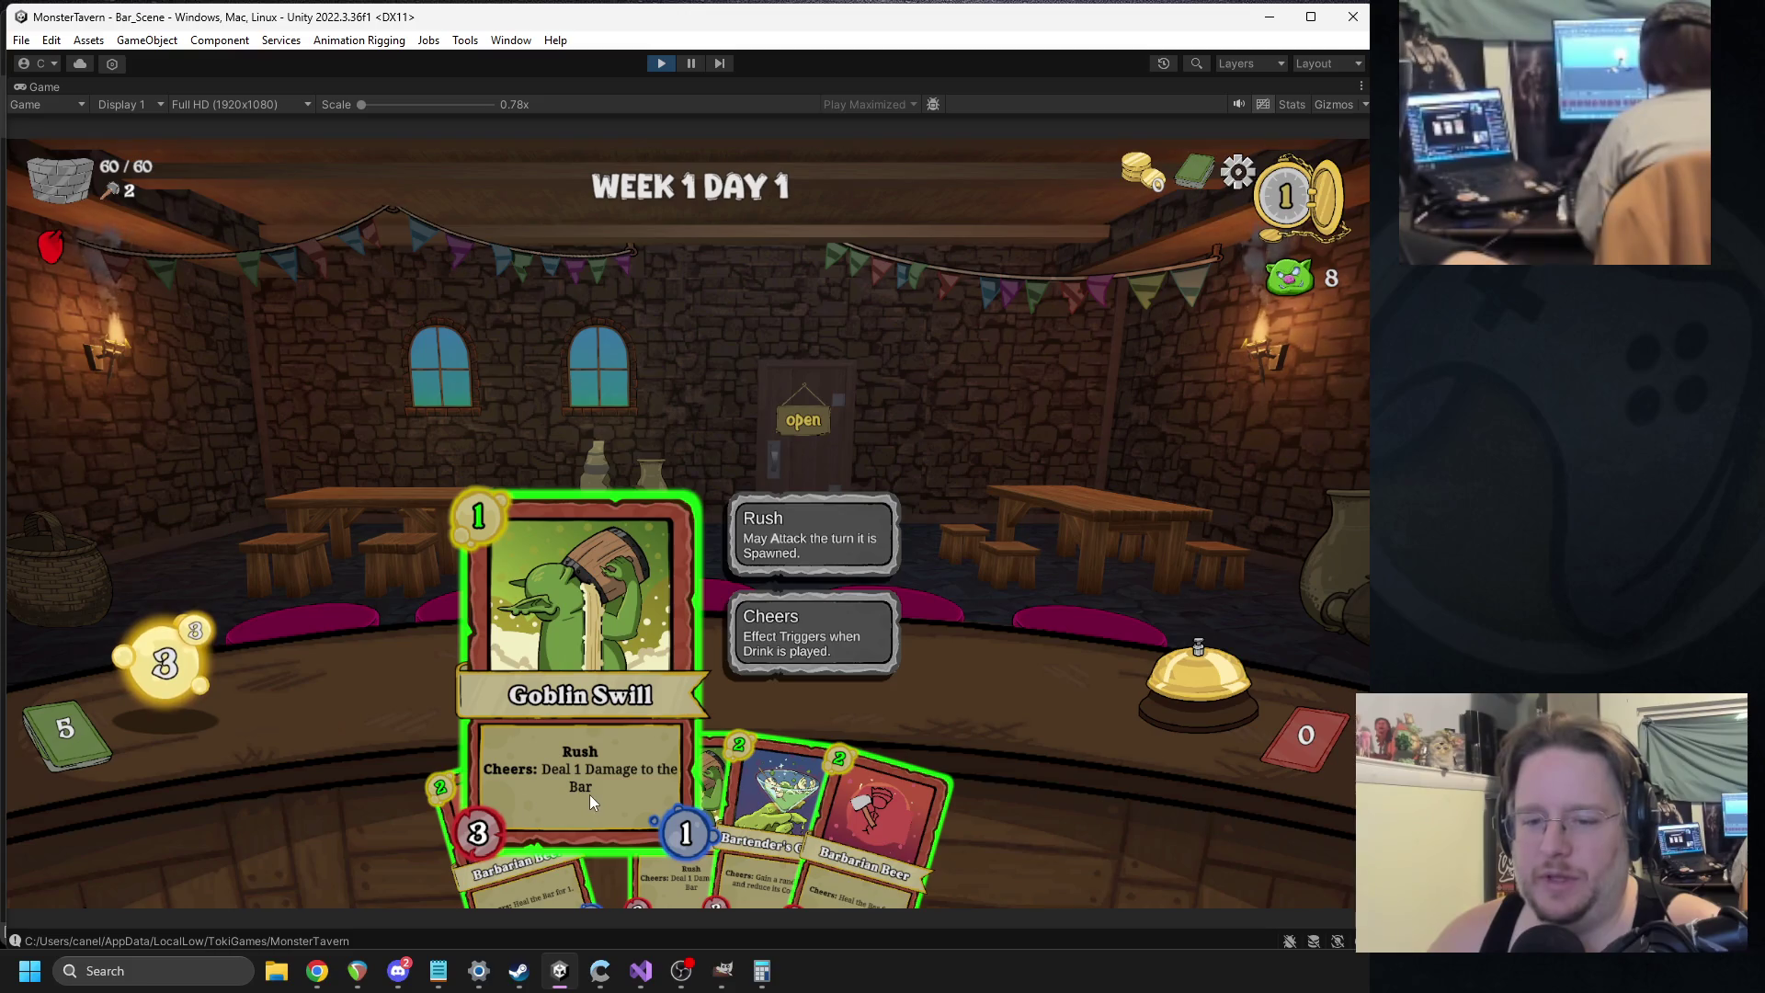
pyautogui.moveTo(592, 811); pyautogui.dragTo(440, 678)
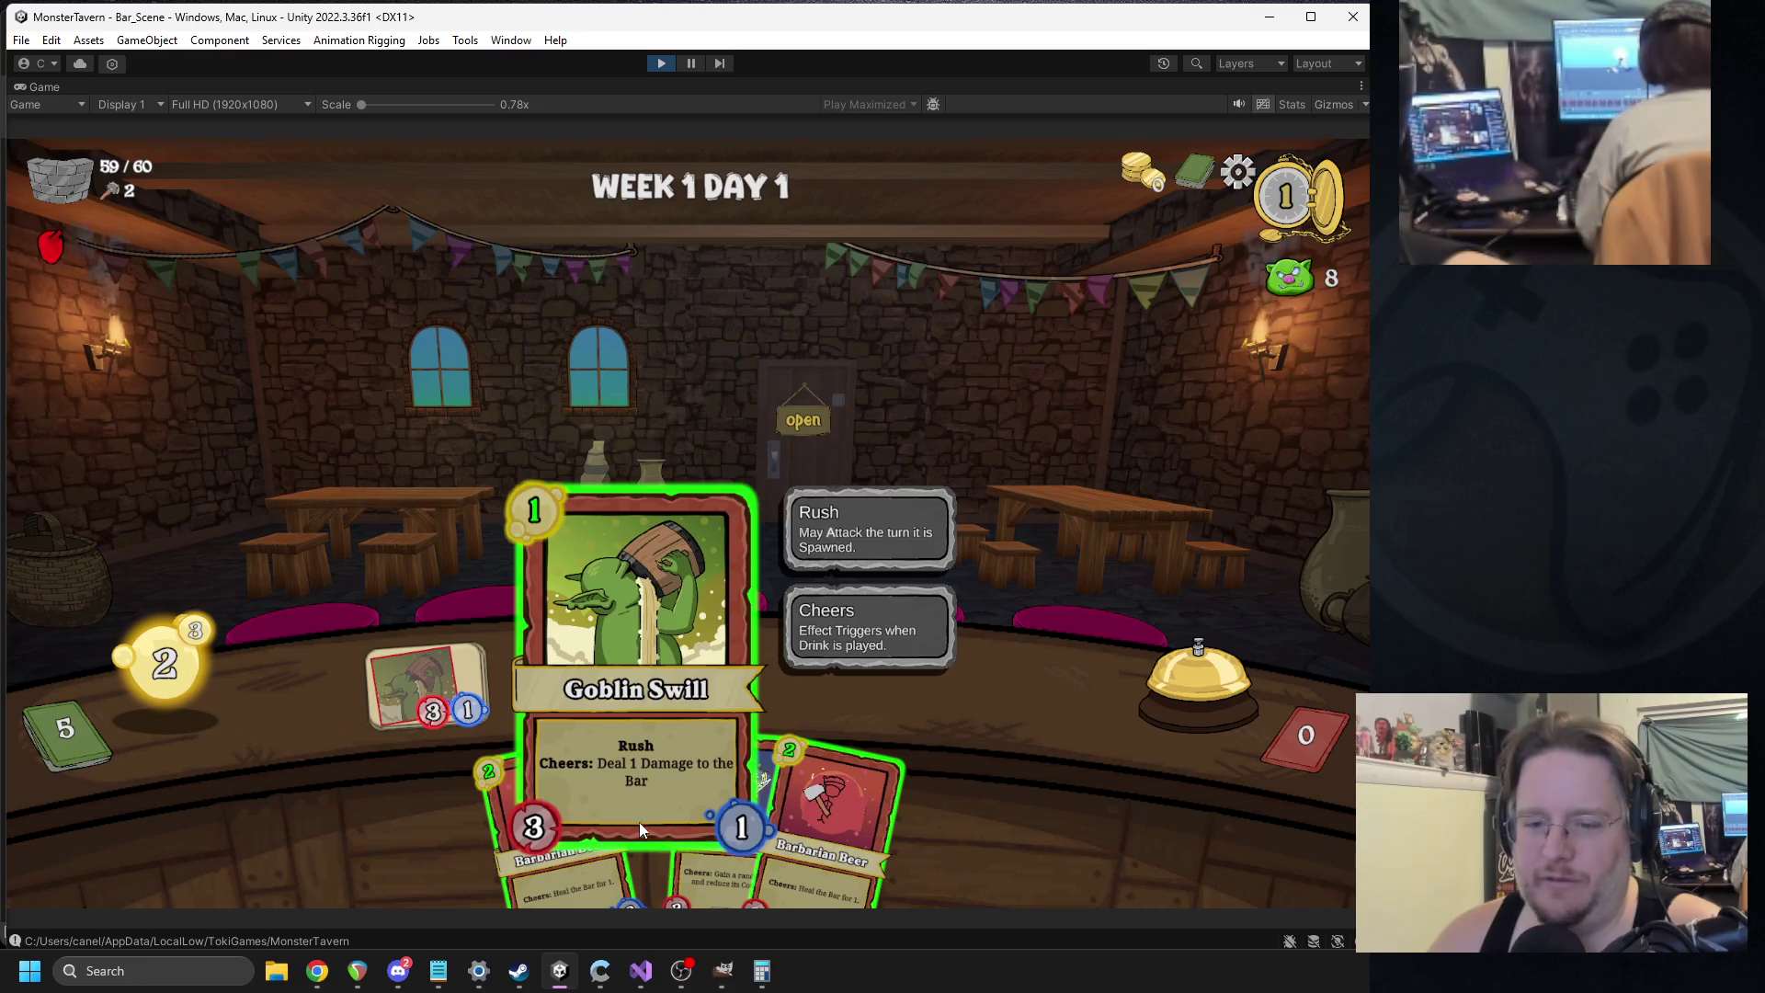
pyautogui.click(660, 63)
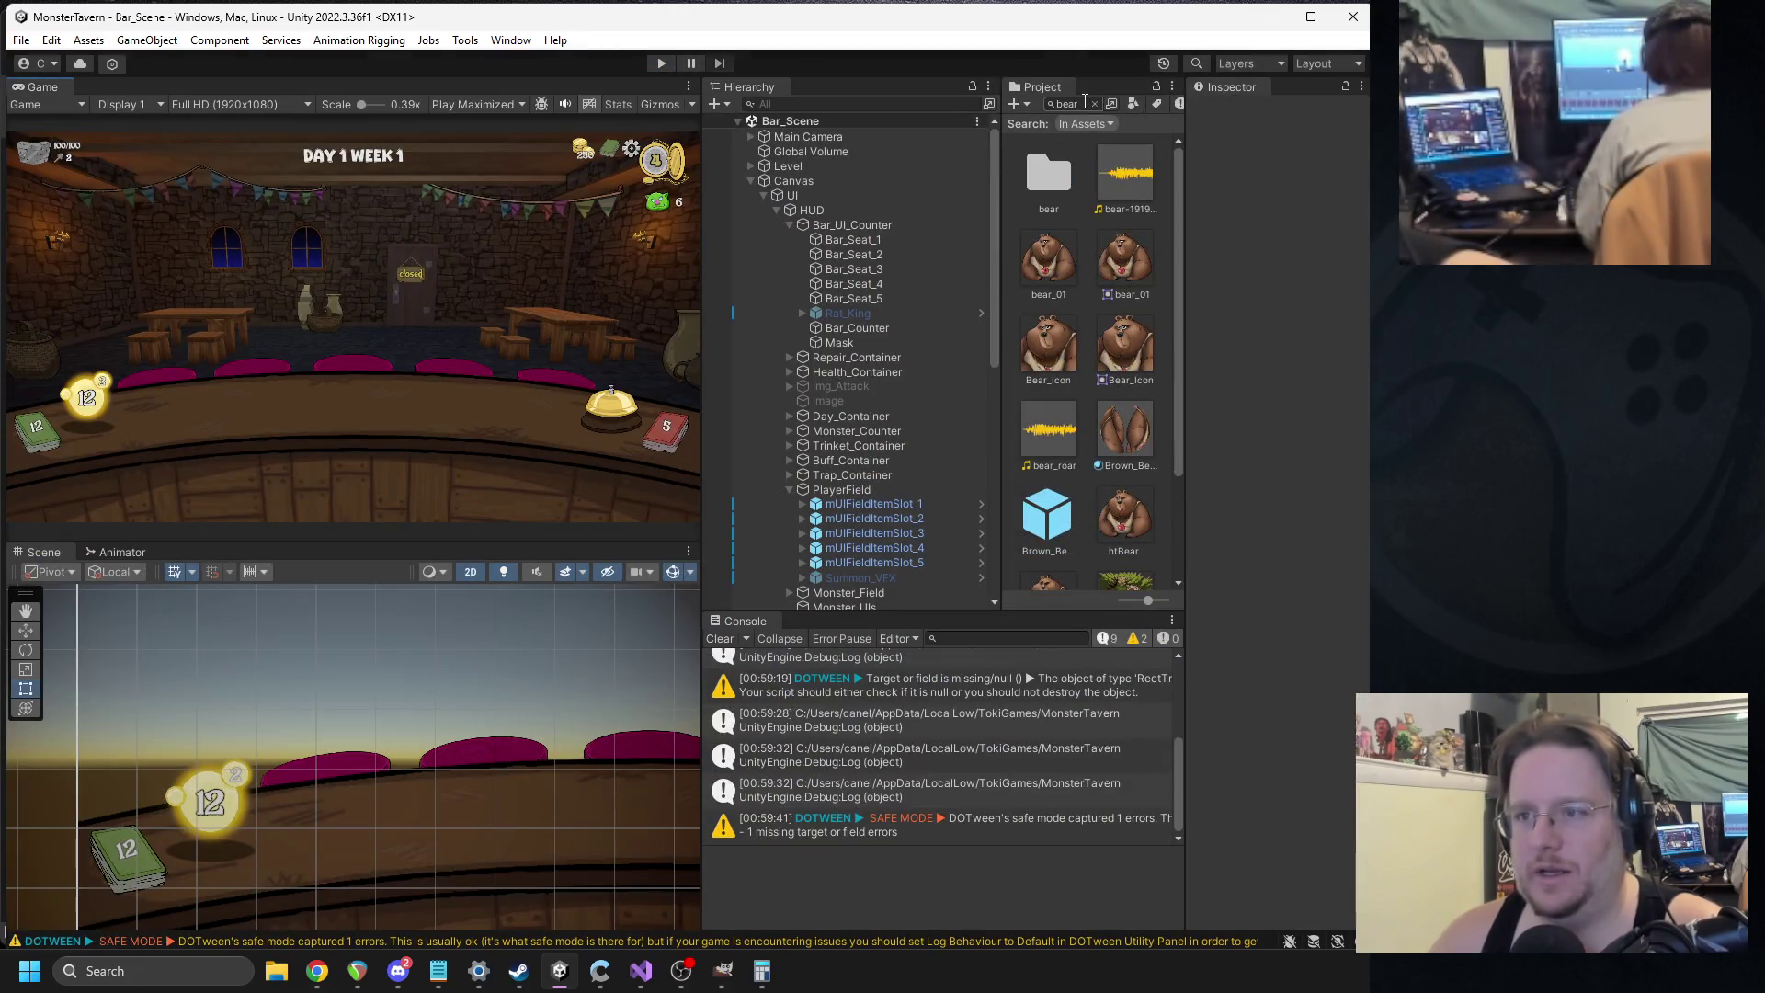
# Search the Project panel for goblin_swill and review the prefab's components in the Inspector.
pyautogui.doubleClick(1085, 103)
pyautogui.write('goblin')
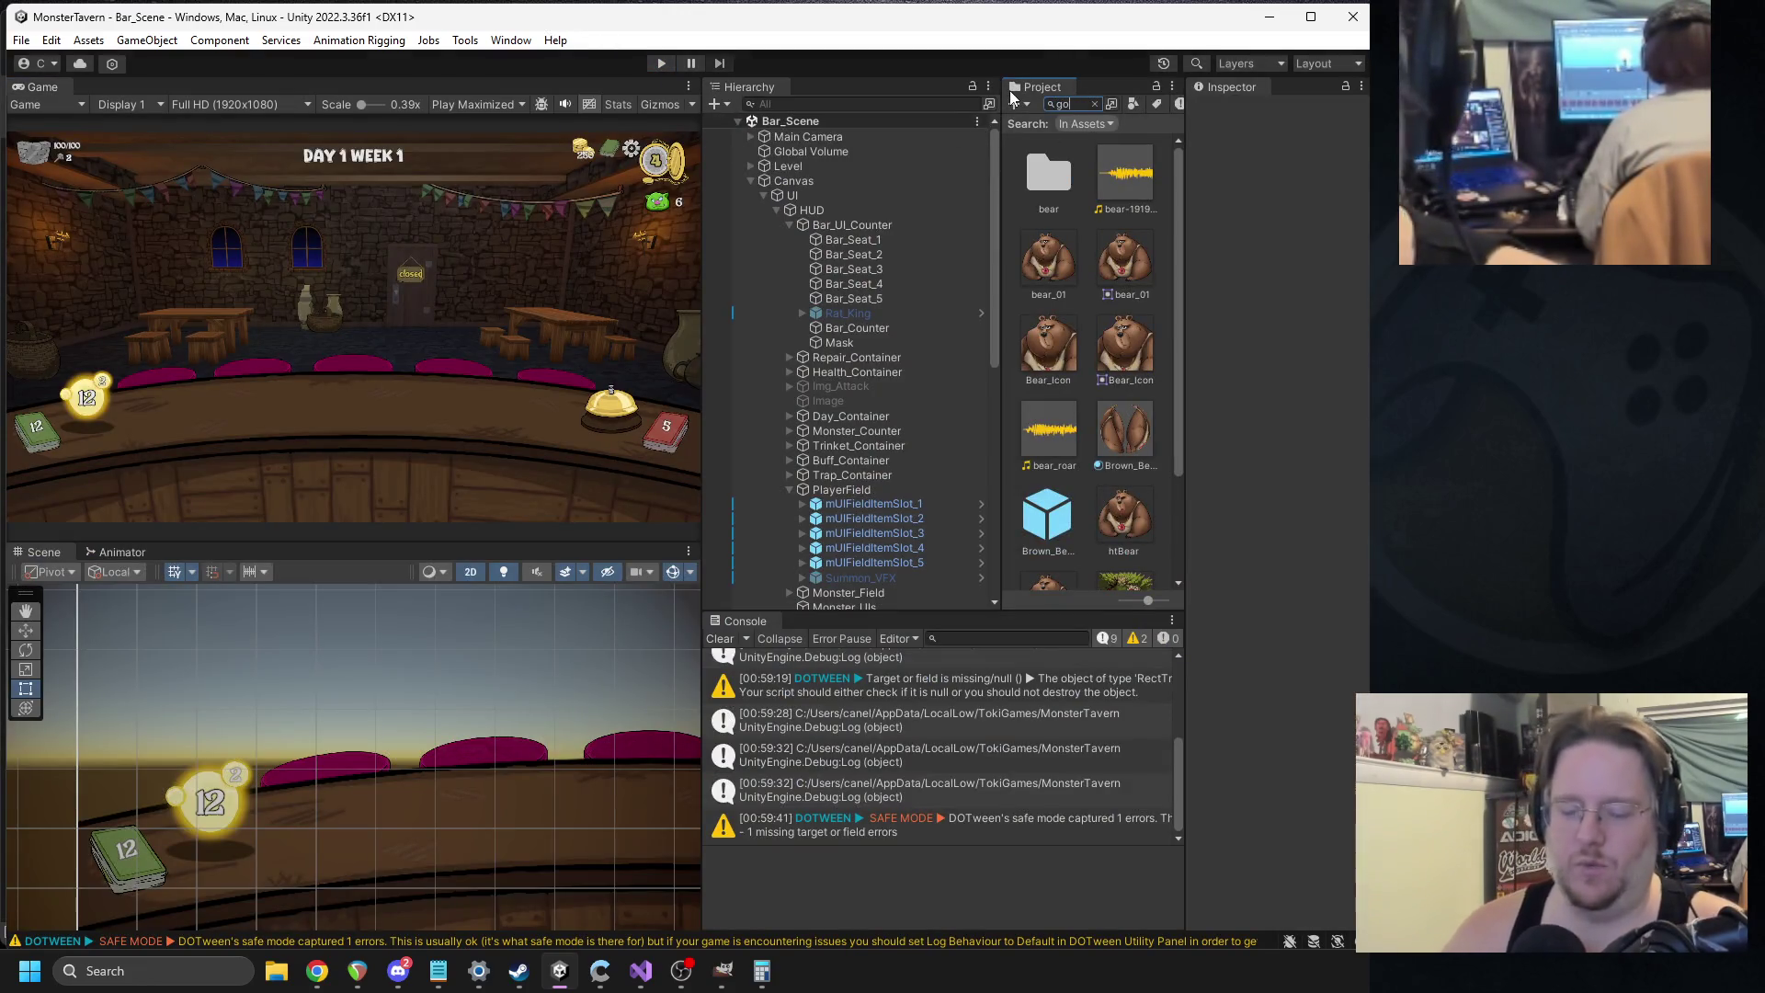
pyautogui.write('_swill')
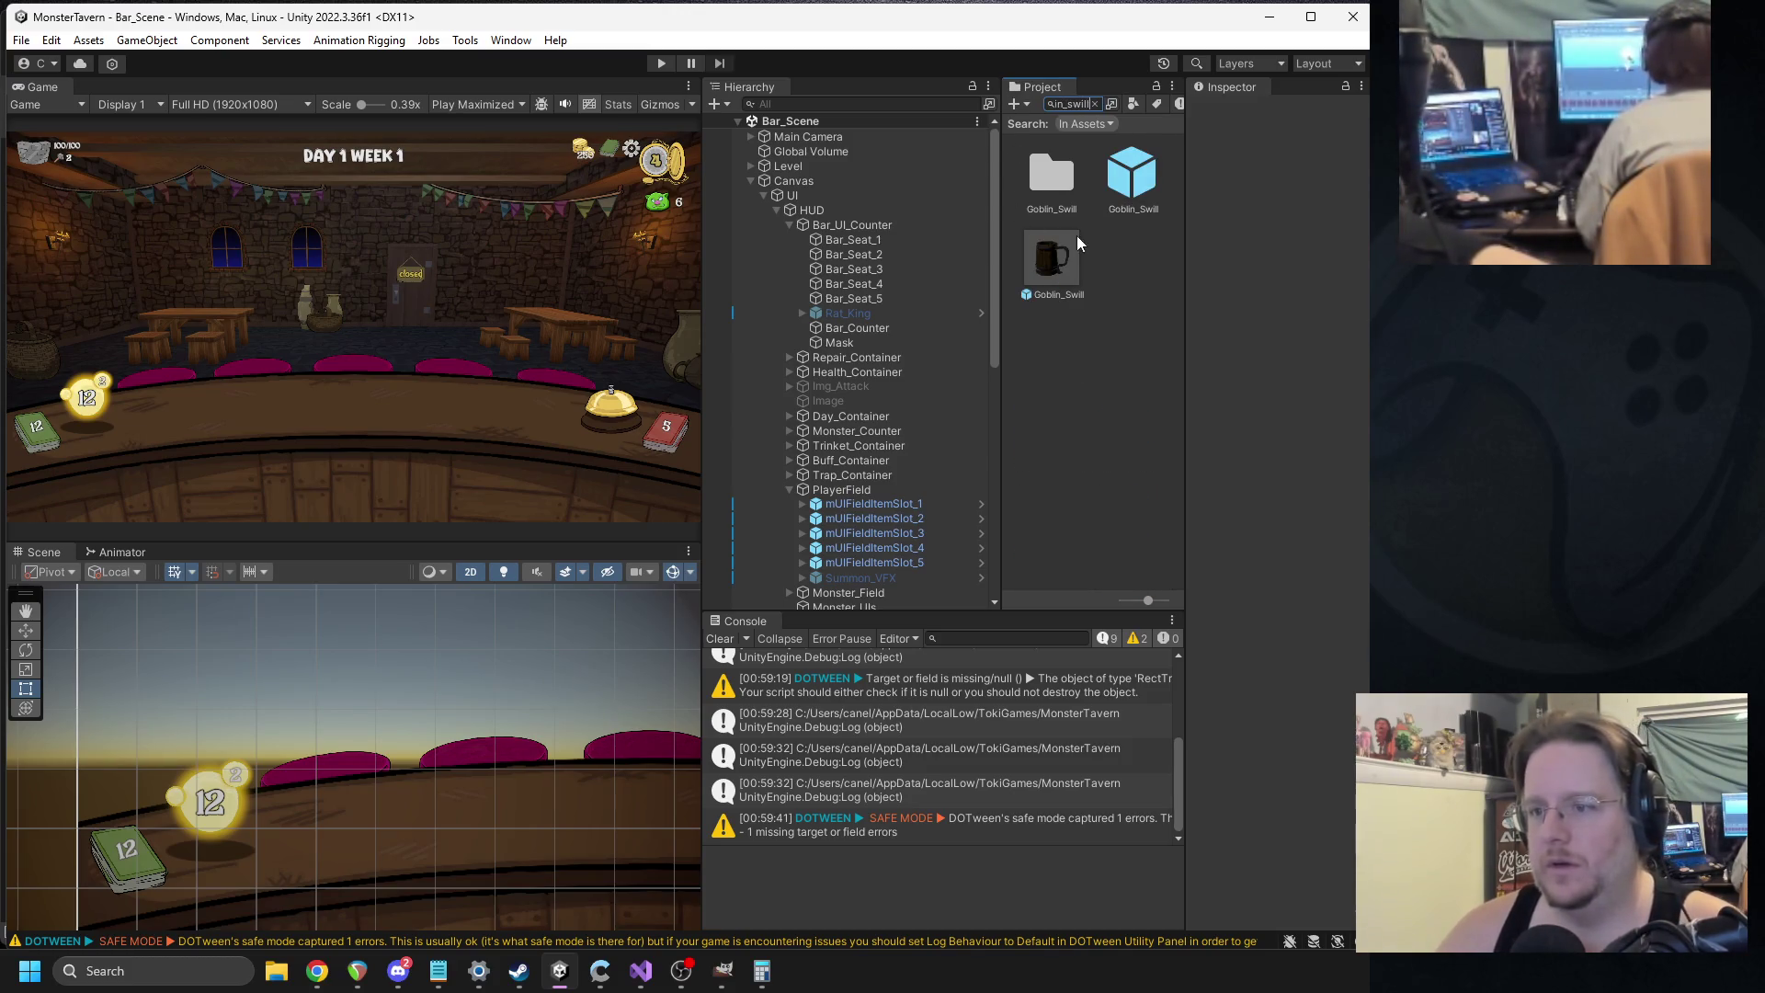
pyautogui.click(1057, 256)
pyautogui.scroll(-5, 1343, 418)
pyautogui.moveTo(1185, 441); pyautogui.dragTo(1085, 442)
pyautogui.scroll(-3, 1192, 585)
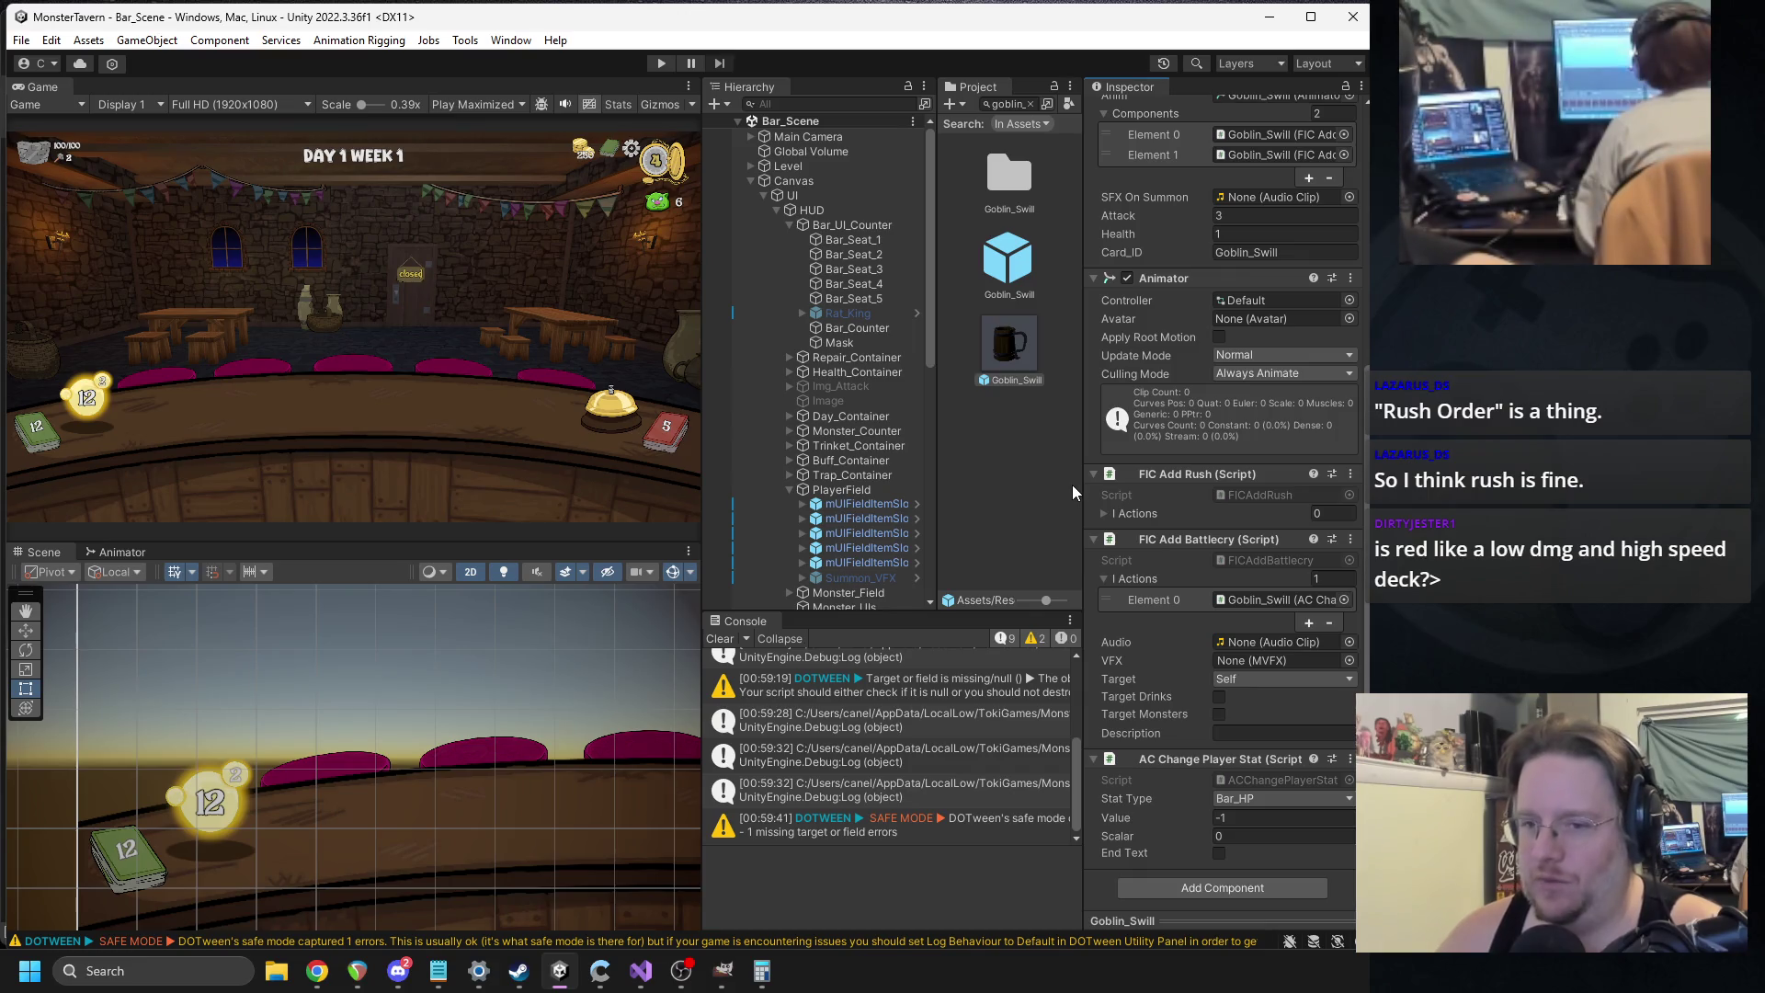
# Open the Goblin_Swill prefab's FIC Add Rush script via Edit Script.
pyautogui.click(1010, 294)
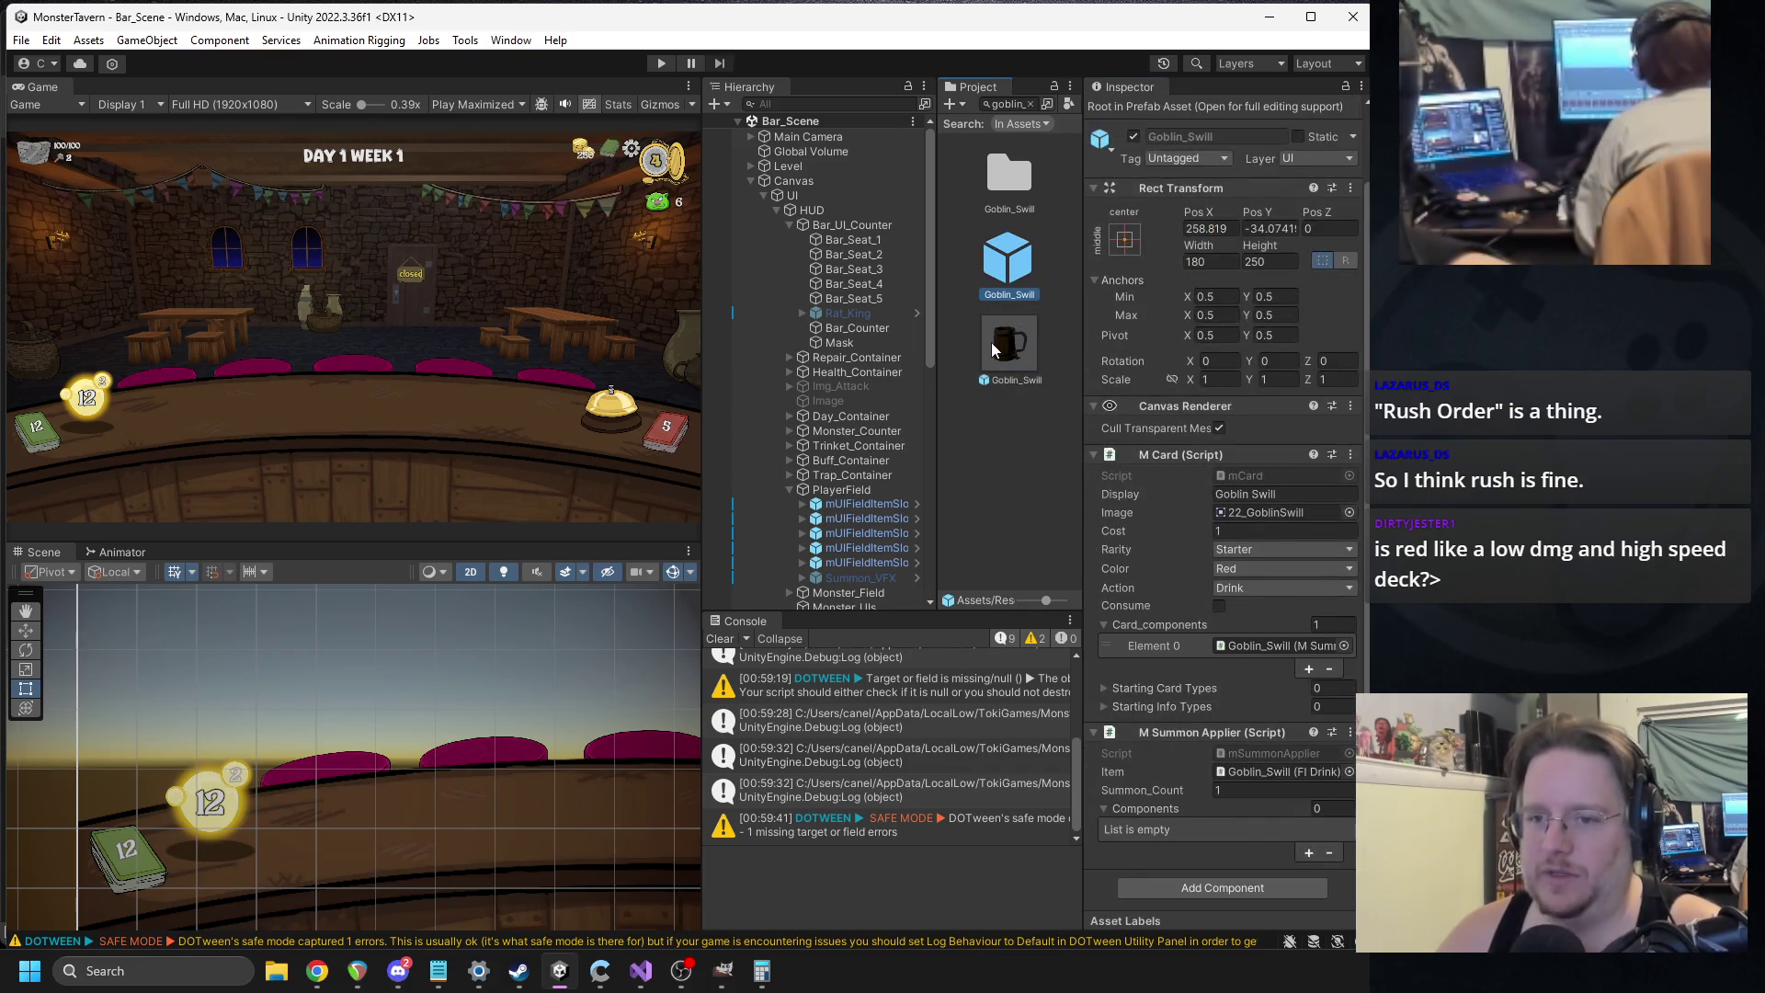
pyautogui.click(1009, 367)
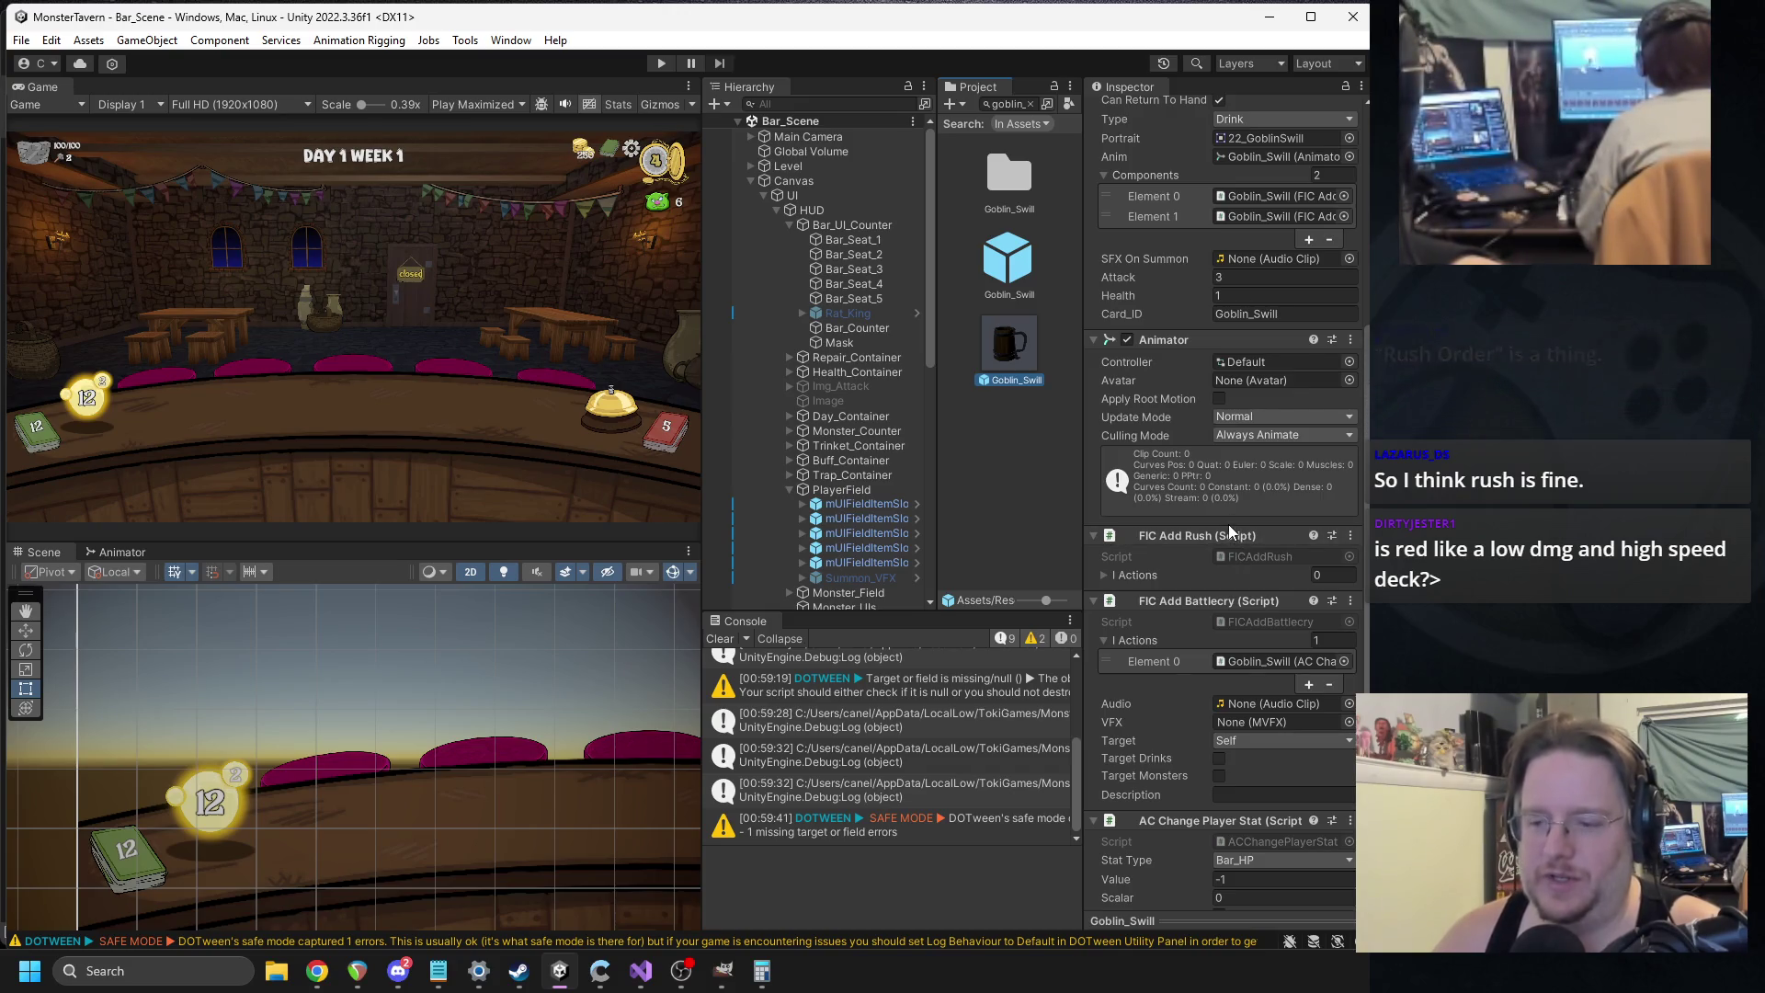
pyautogui.scroll(-3, 1215, 539)
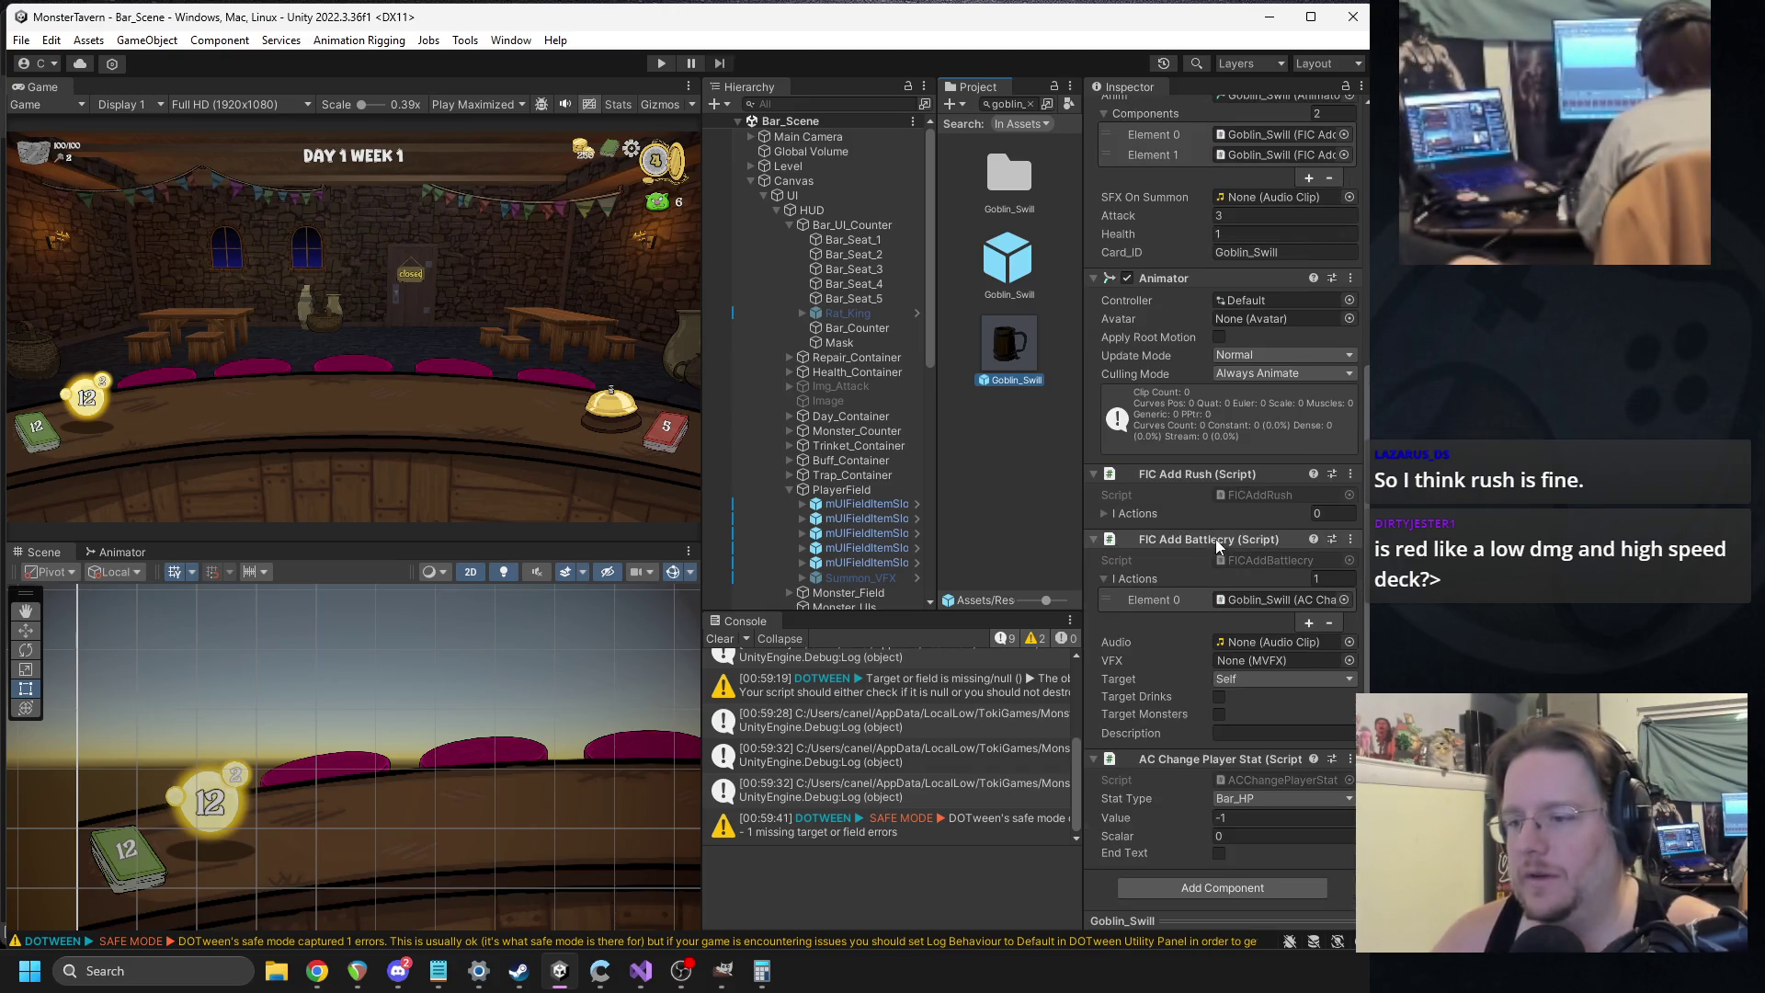
pyautogui.rightClick(1182, 478)
pyautogui.click(1214, 739)
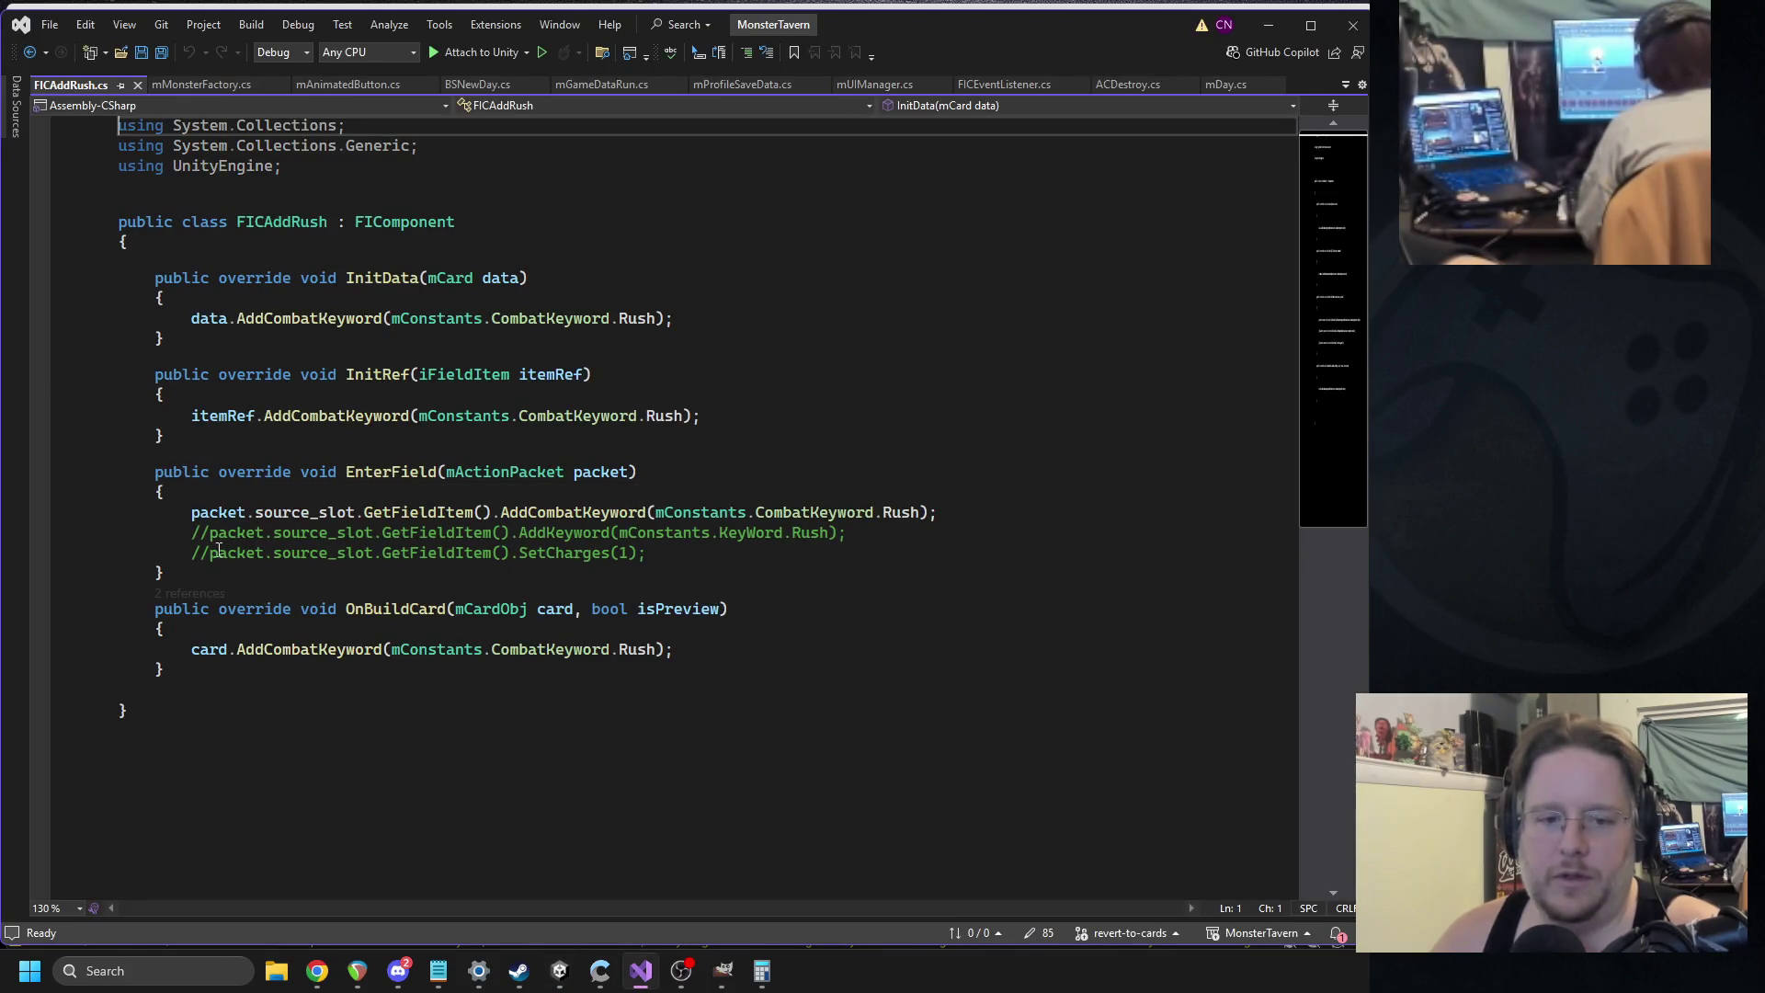
# Uncomment SetCharges(1) on line 19 of FICAddRush.cs, save, and return to Unity.
pyautogui.click(200, 552)
pyautogui.press('Delete')
pyautogui.press('Delete')
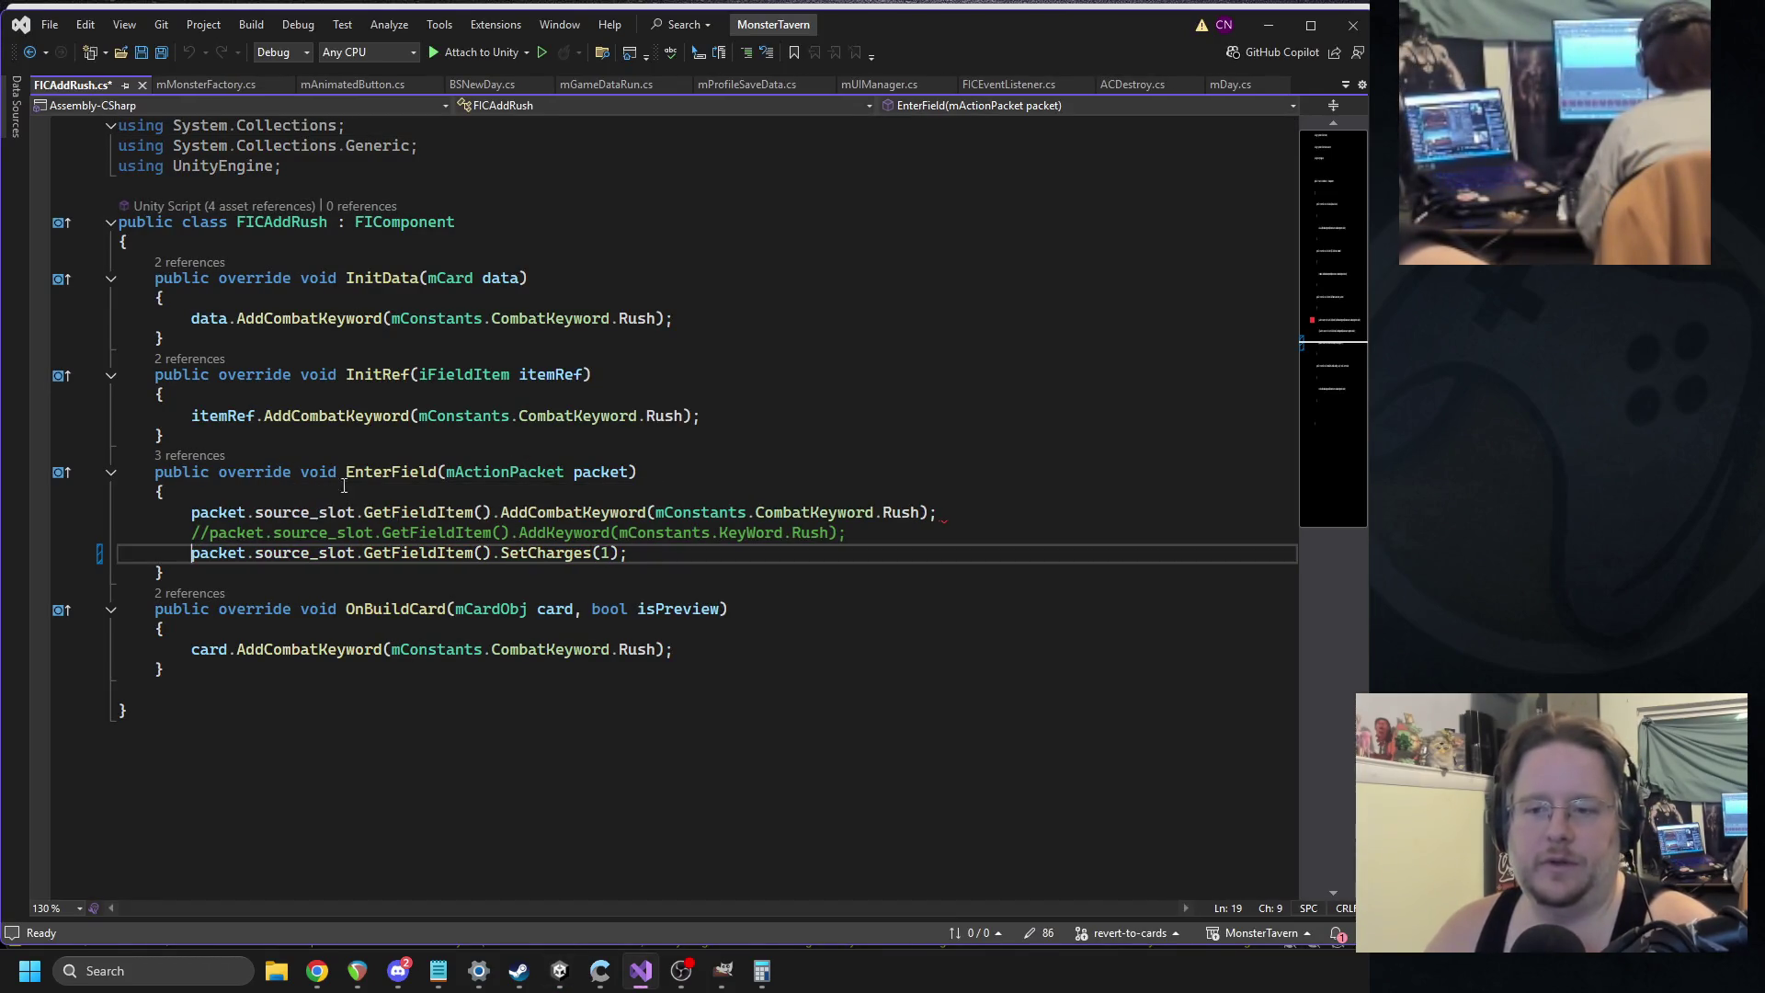
pyautogui.click(655, 437)
pyautogui.hotkey('ctrl', 's')
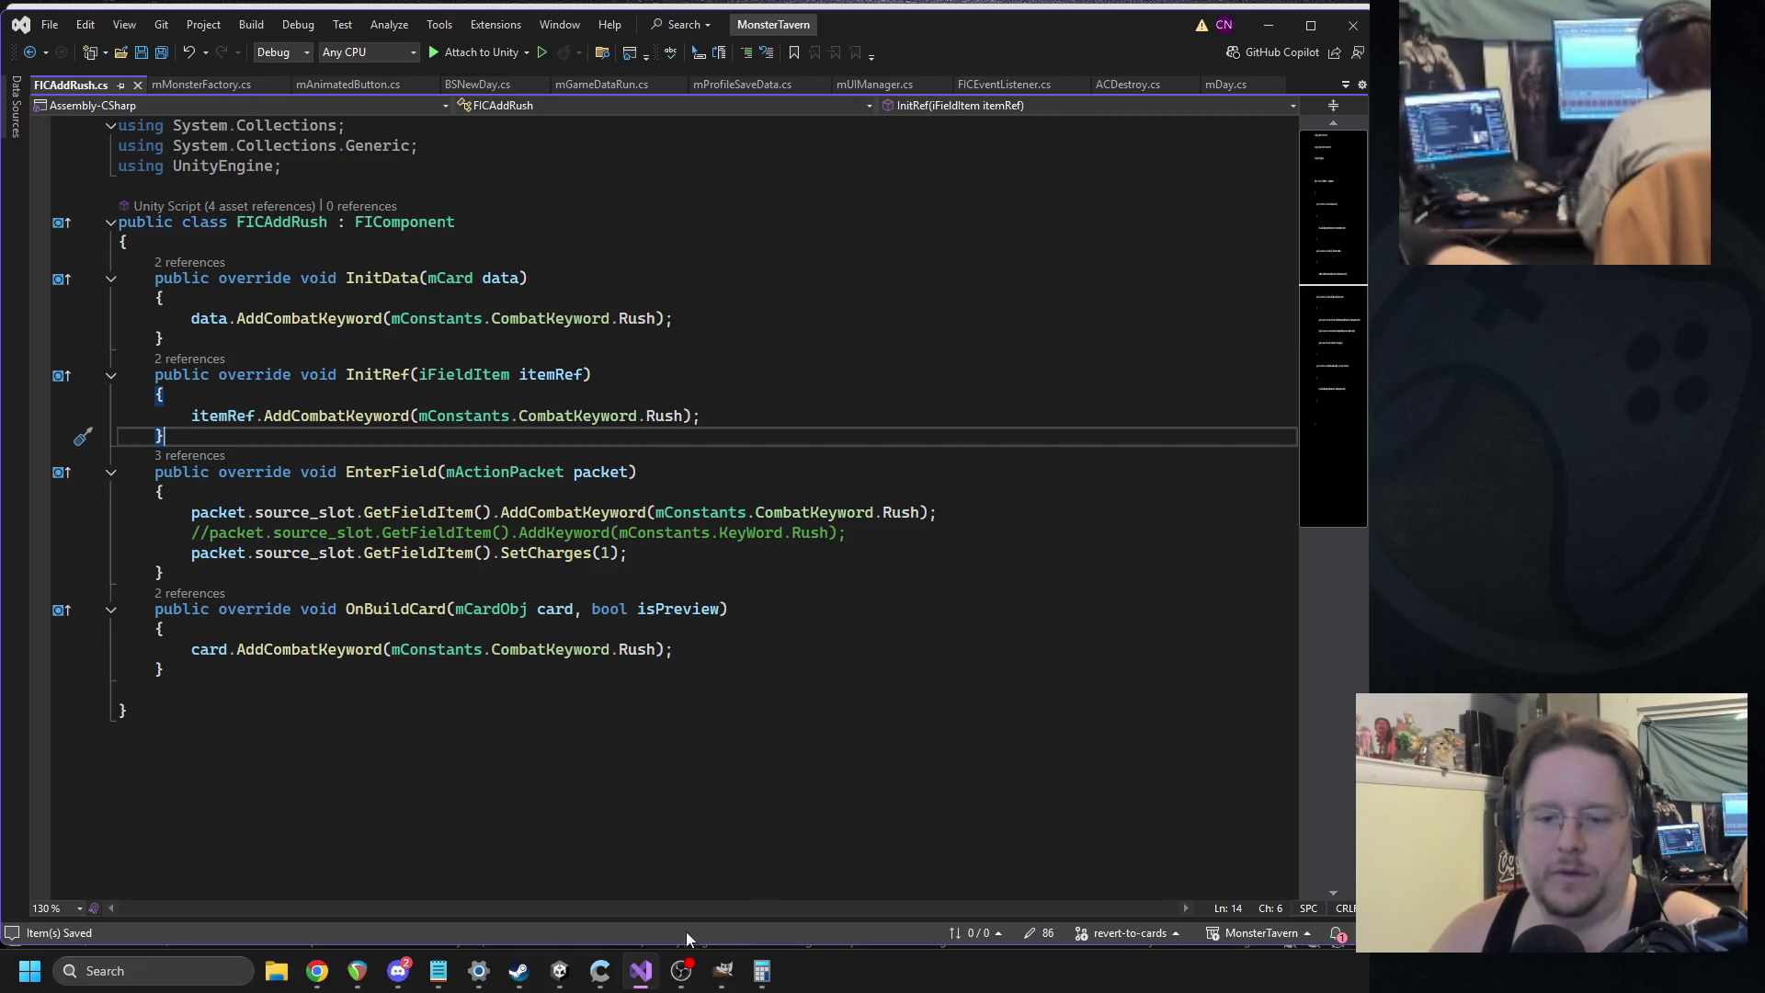
pyautogui.click(560, 971)
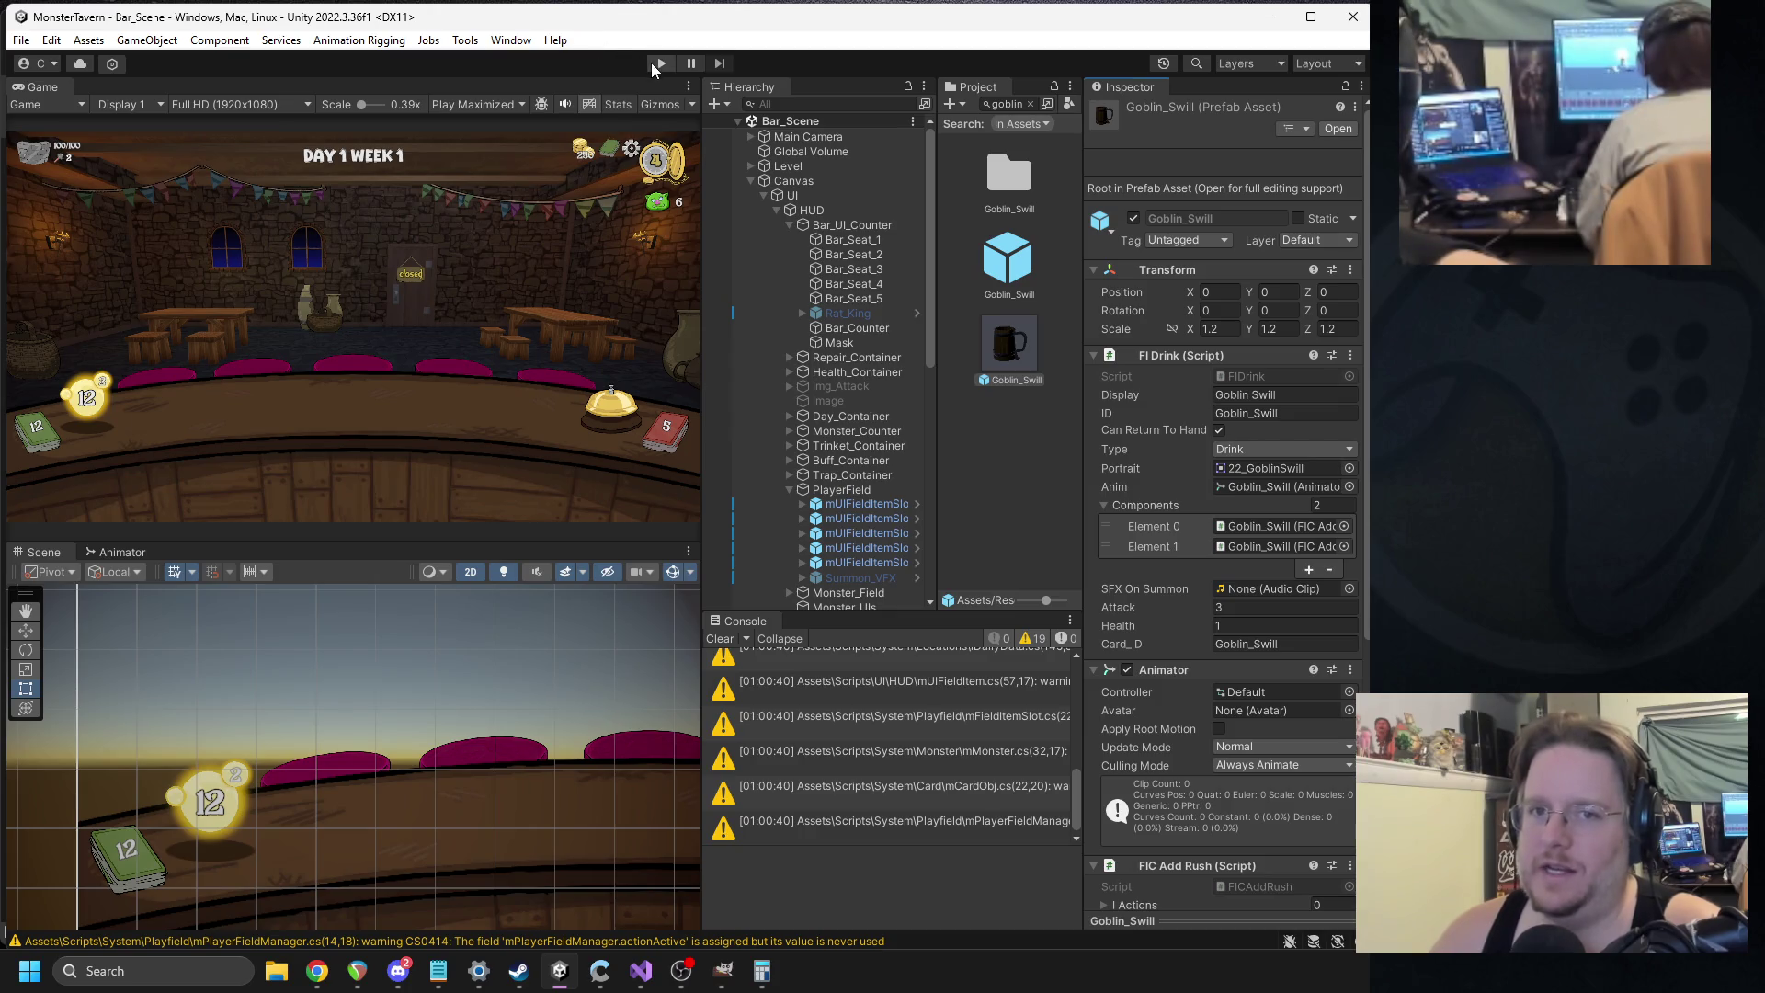
# Start the game, play Goblin Swill and Barbarian Beer onto bar slots, and ring the bell.
pyautogui.click(659, 62)
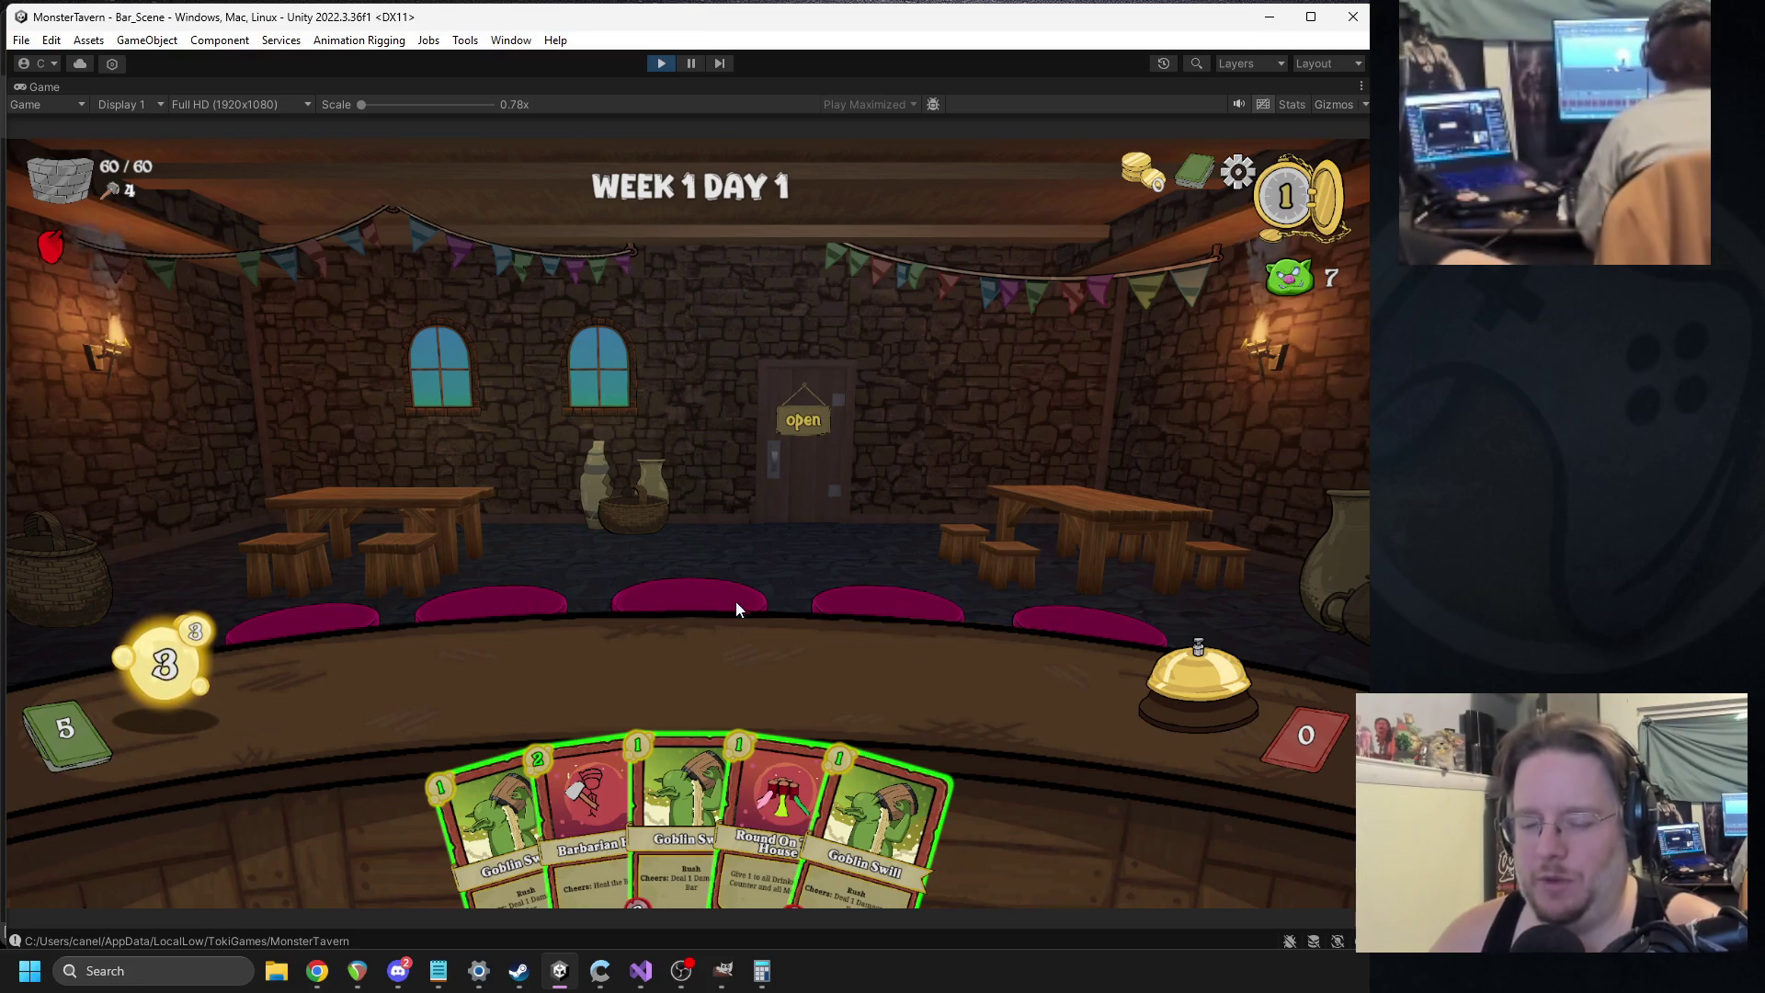
pyautogui.moveTo(606, 759); pyautogui.dragTo(496, 704)
pyautogui.moveTo(488, 814); pyautogui.dragTo(455, 719)
pyautogui.moveTo(542, 814)
pyautogui.mouseDown()
pyautogui.moveTo(522, 768)
pyautogui.moveTo(555, 669)
pyautogui.mouseUp()
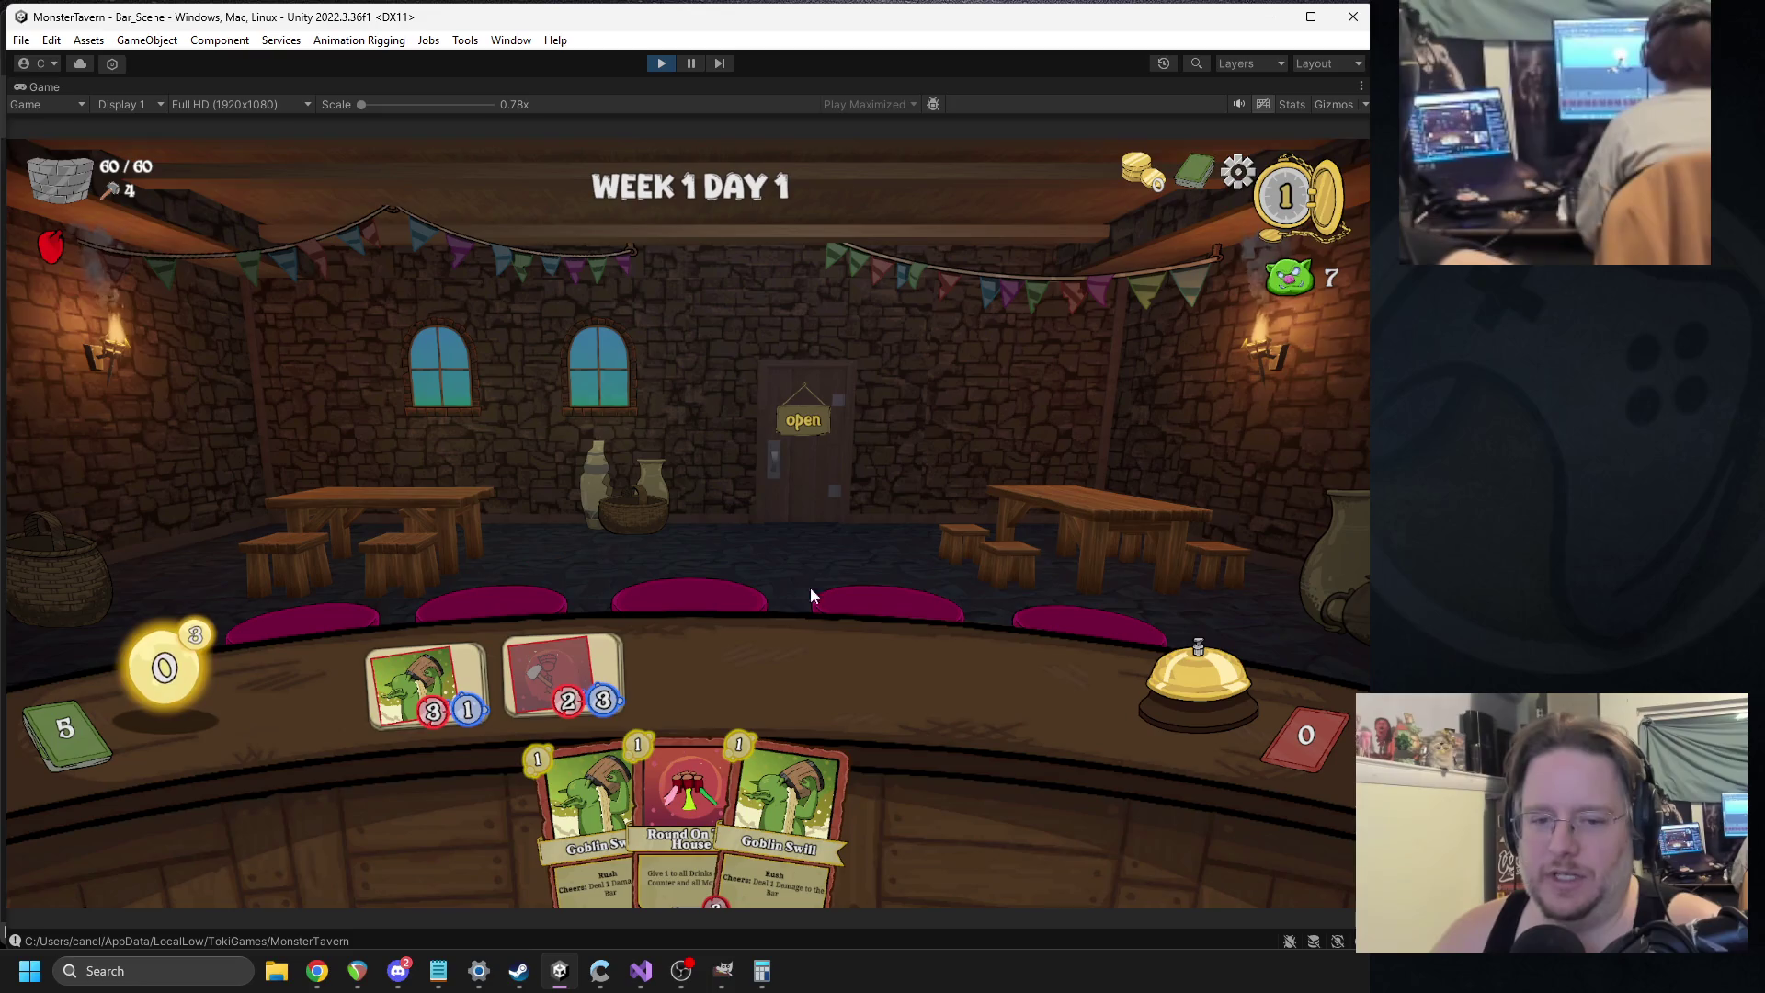
pyautogui.click(1188, 675)
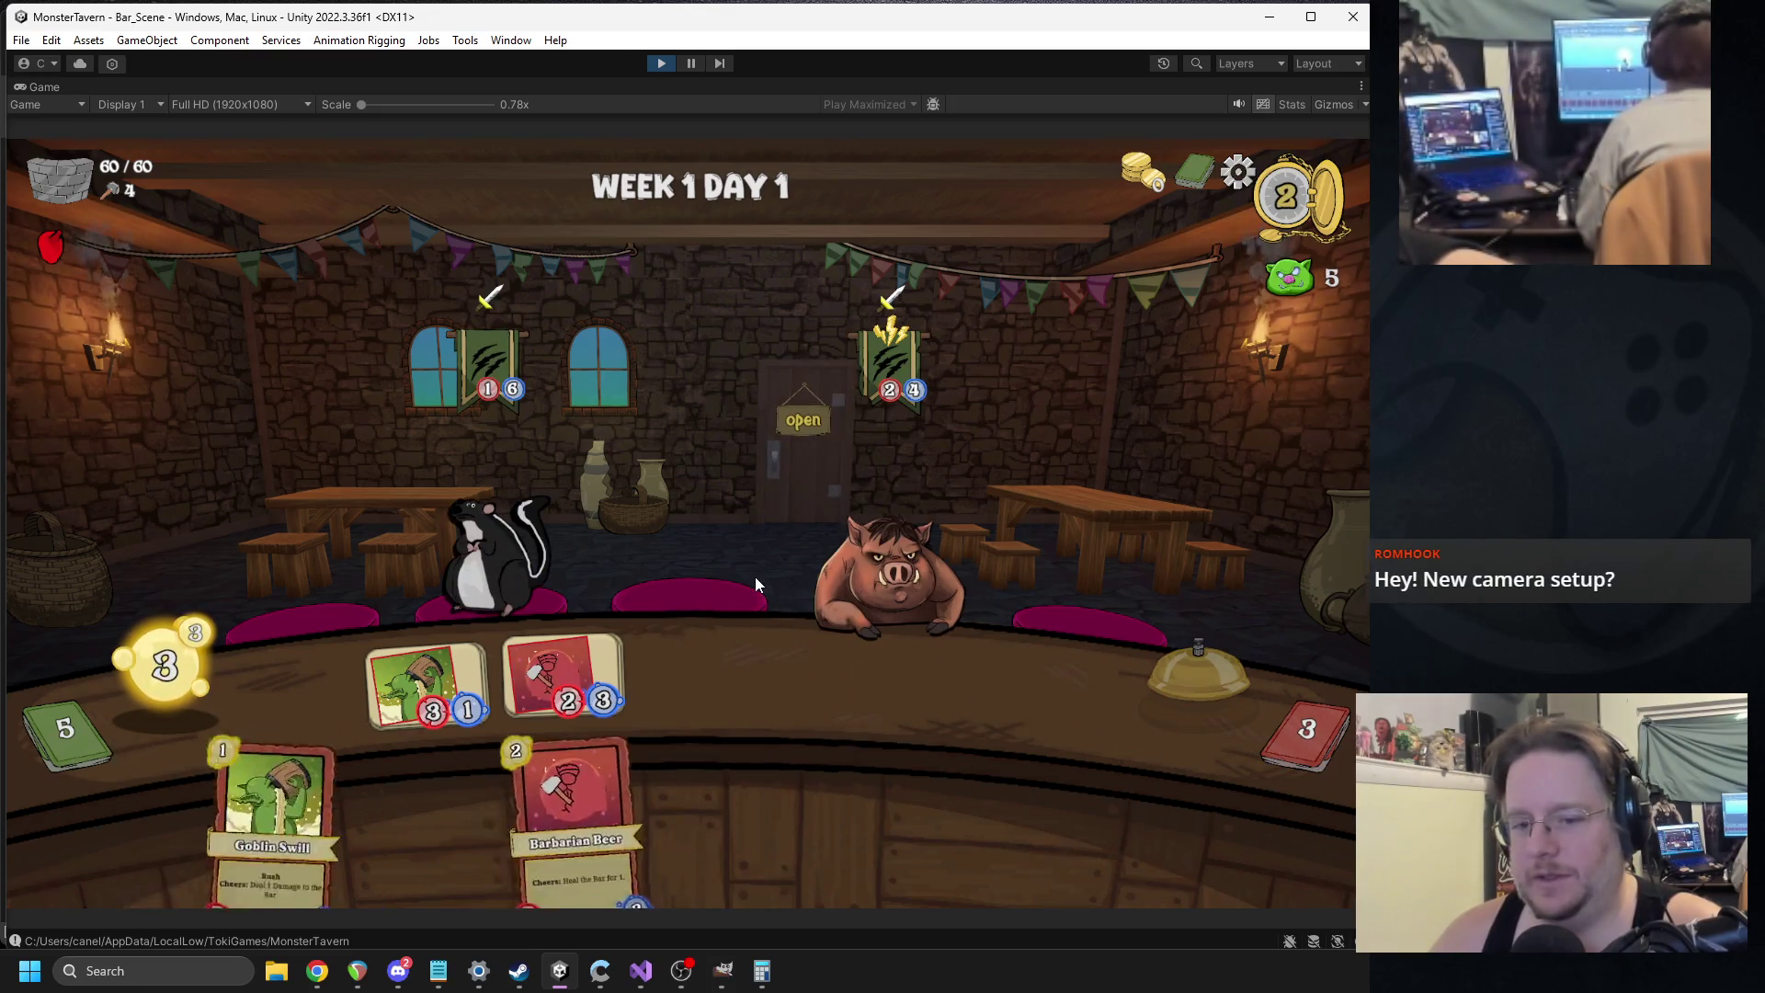
# Play Goblin Swill and Bartender's Choice onto the counter next turn, then stop the game.
pyautogui.moveTo(575, 809)
pyautogui.mouseDown()
pyautogui.moveTo(592, 732)
pyautogui.moveTo(693, 637)
pyautogui.mouseUp()
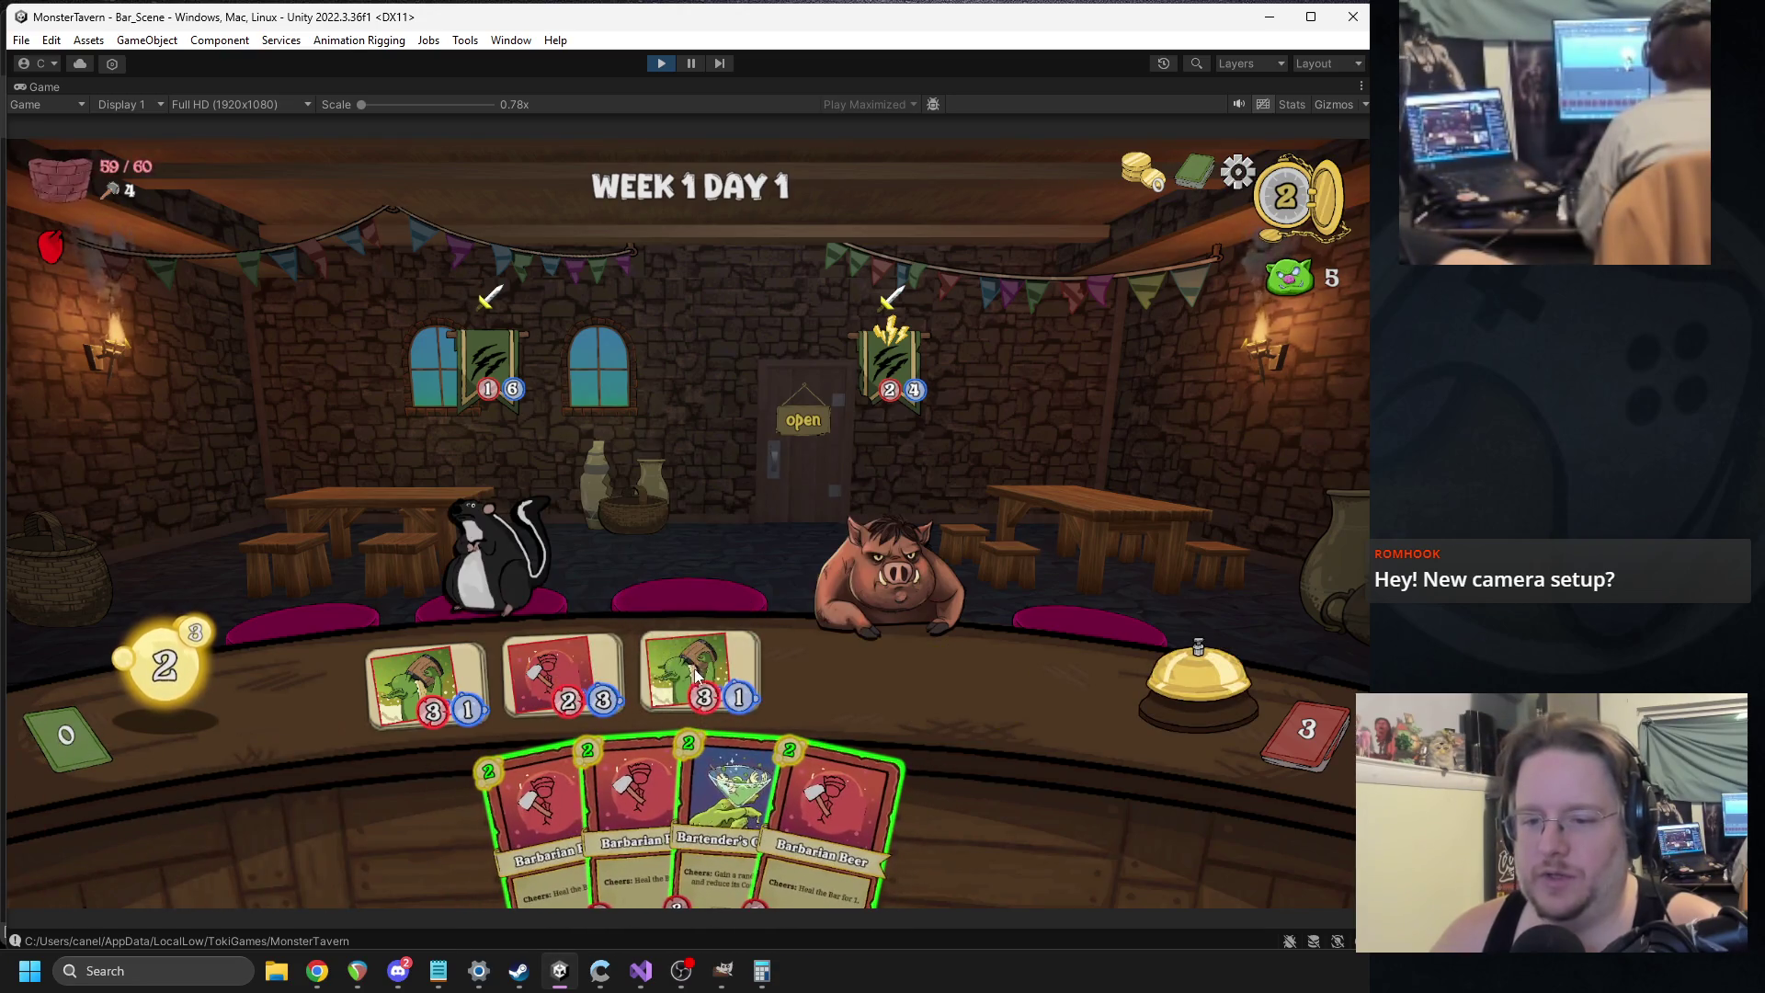
pyautogui.moveTo(731, 800); pyautogui.dragTo(702, 686)
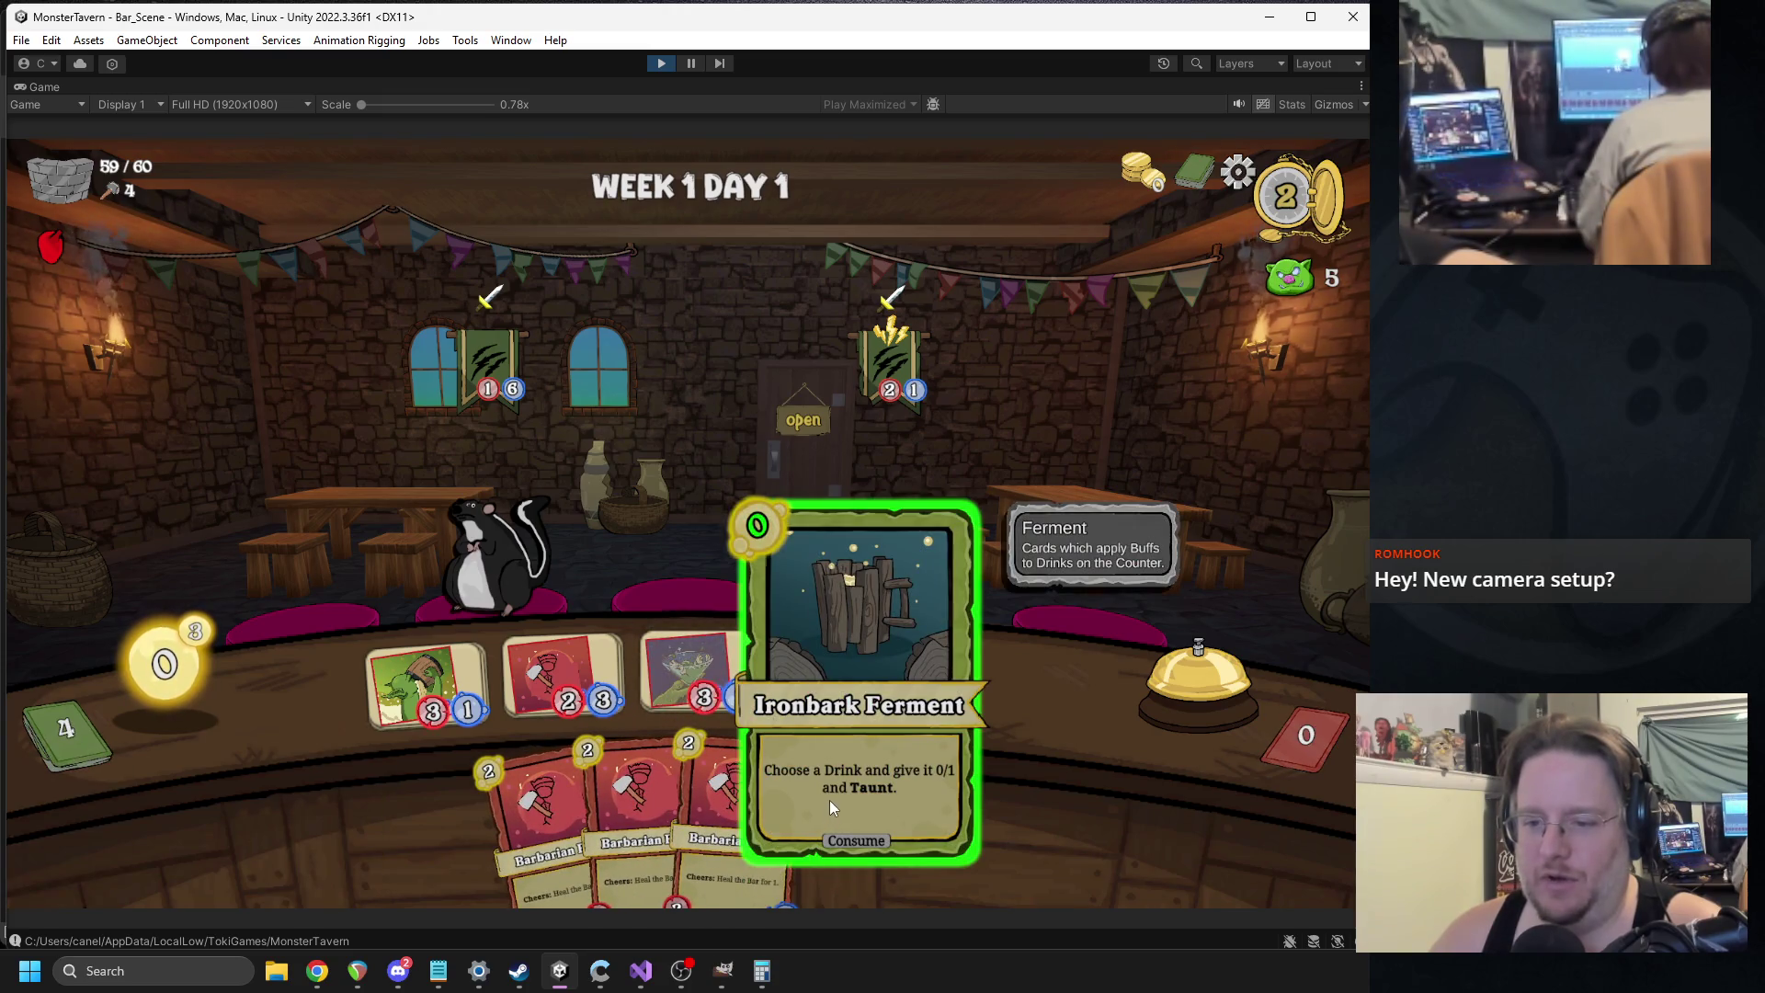
pyautogui.click(662, 63)
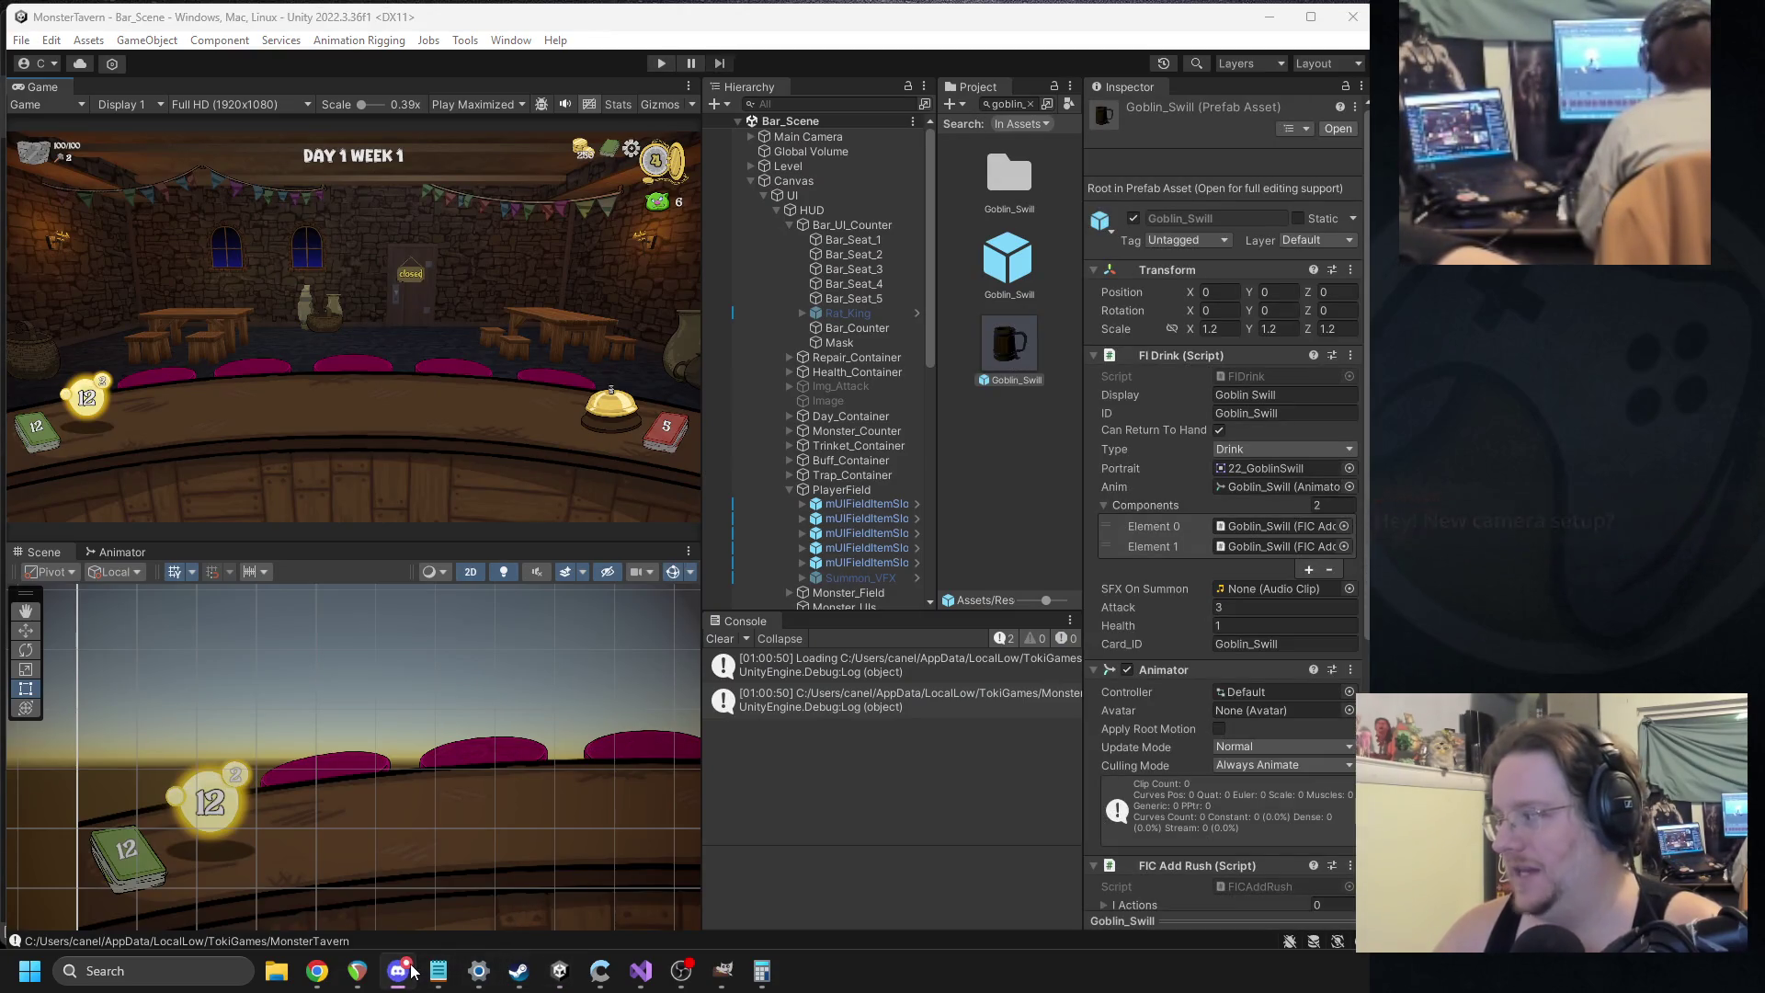
# Search the Project panel for bartend and select the Bartenders_Choice drink asset.
pyautogui.click(1007, 105)
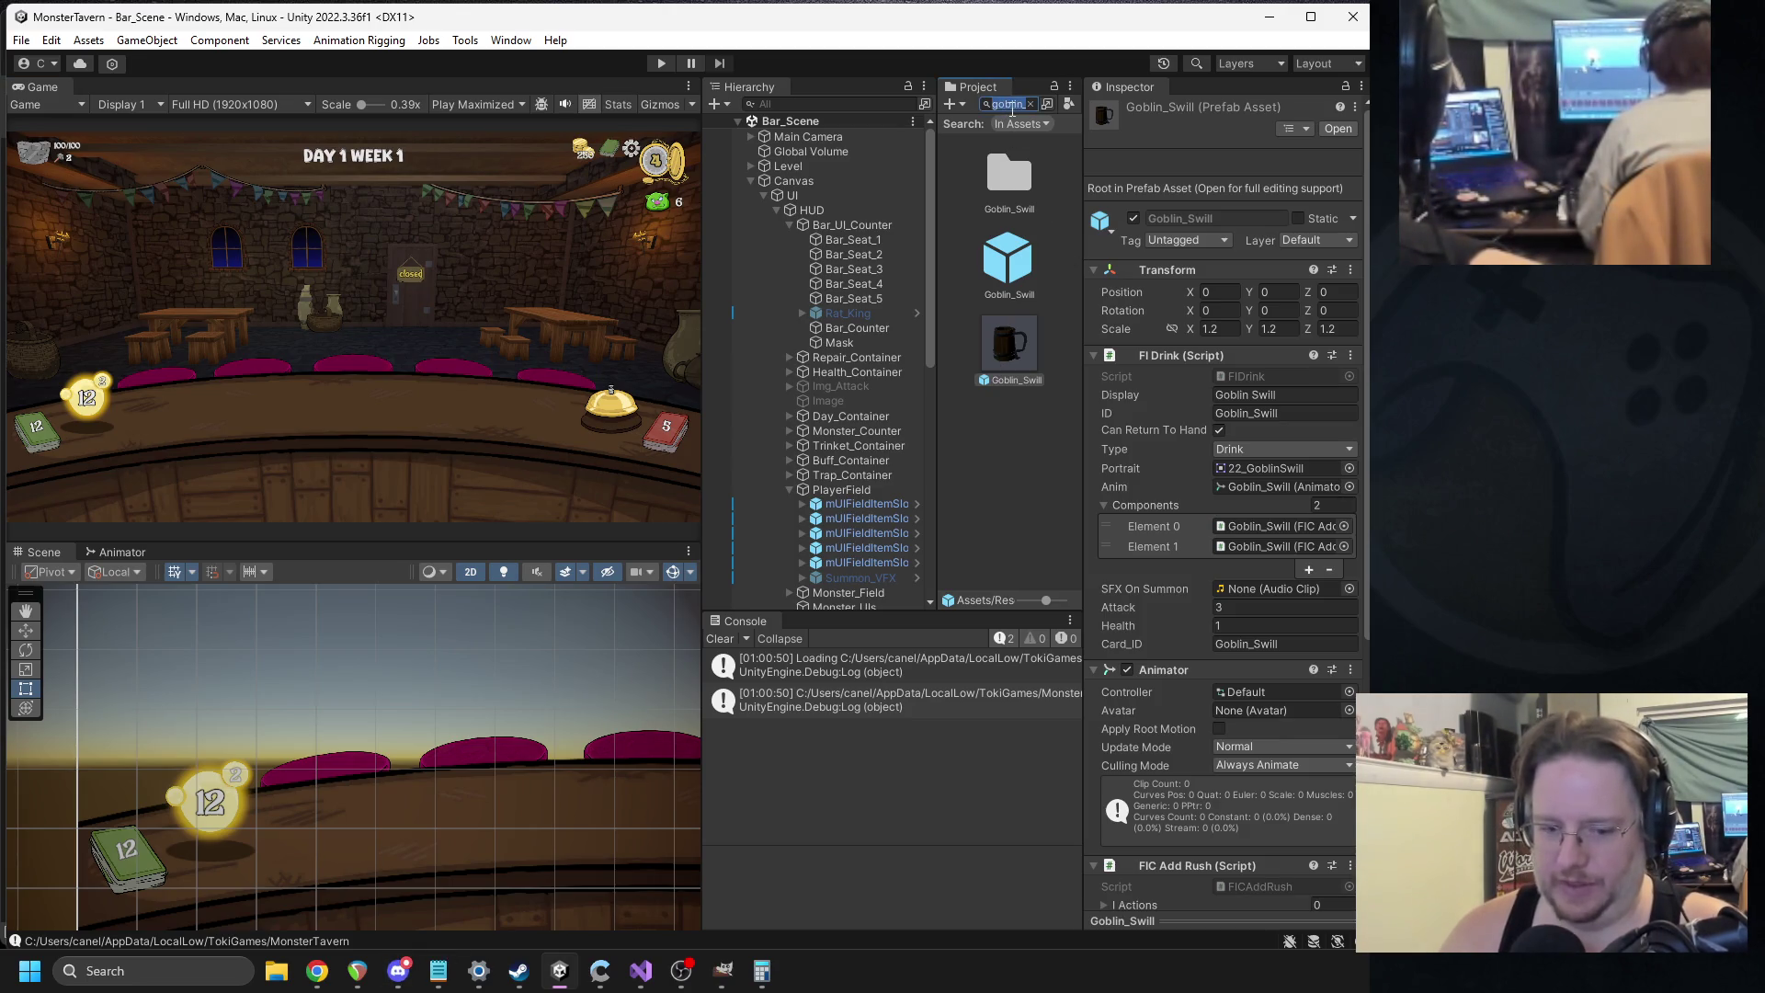
pyautogui.write('bartend')
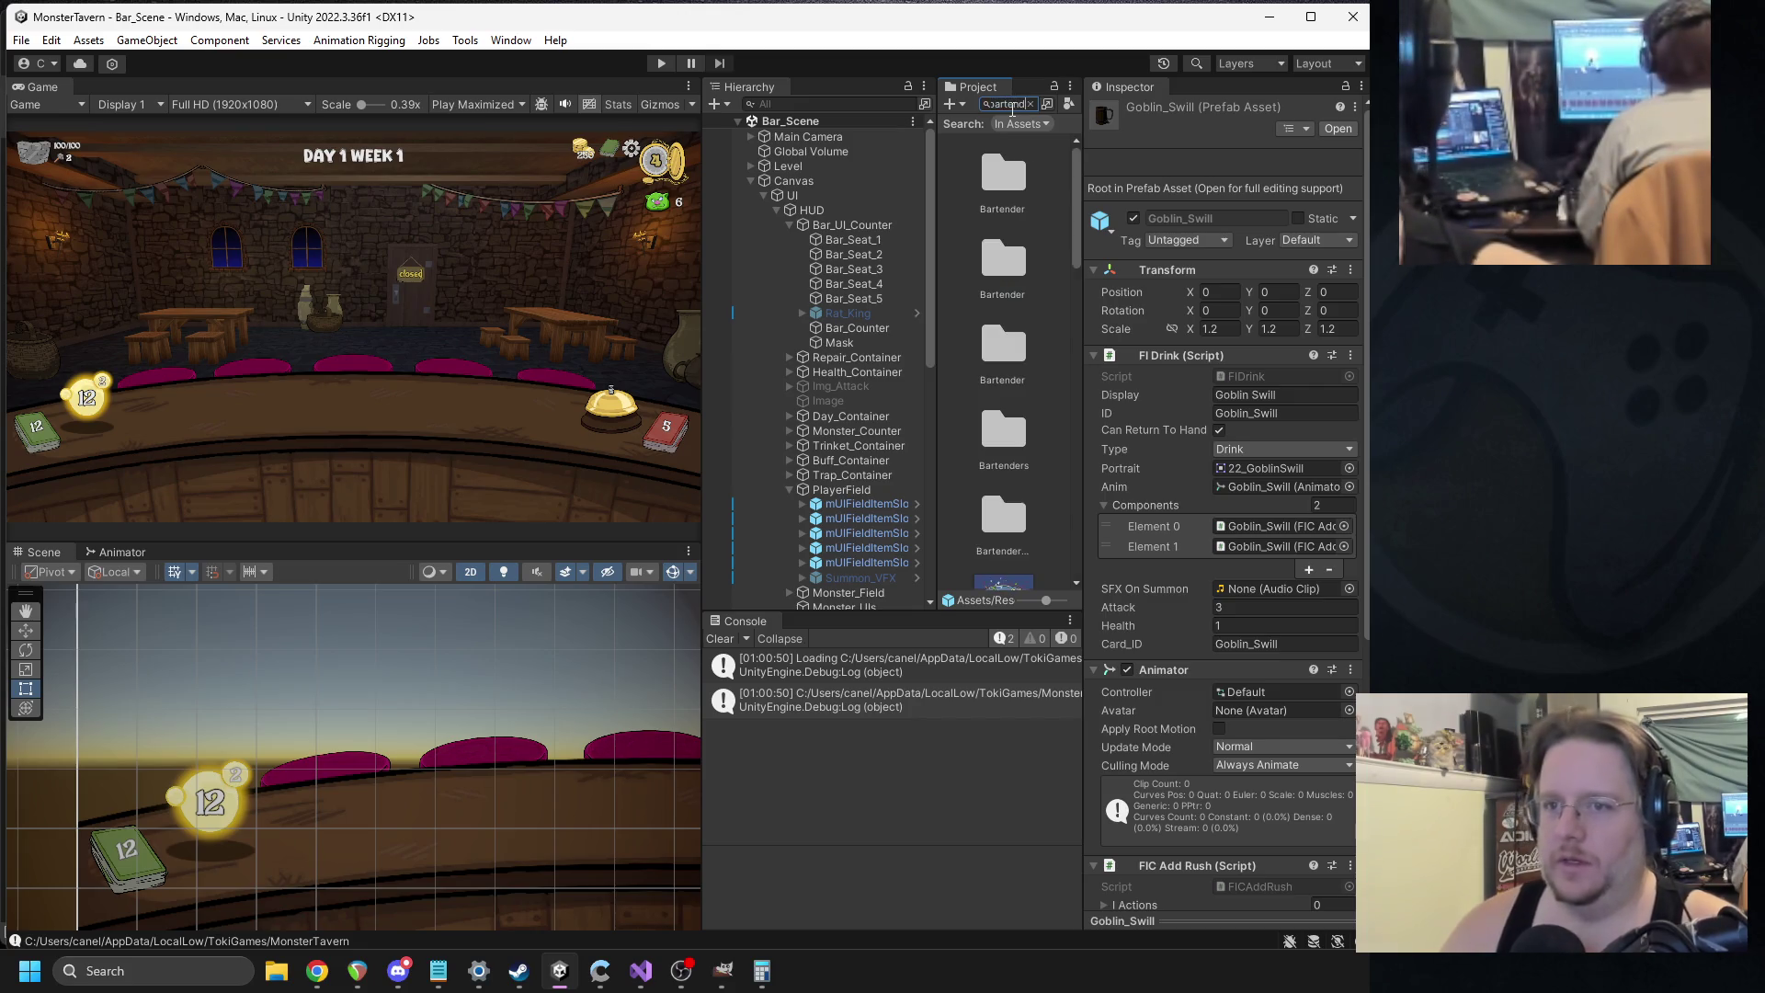
pyautogui.scroll(-5, 1028, 416)
pyautogui.click(1005, 337)
pyautogui.doubleClick(1004, 337)
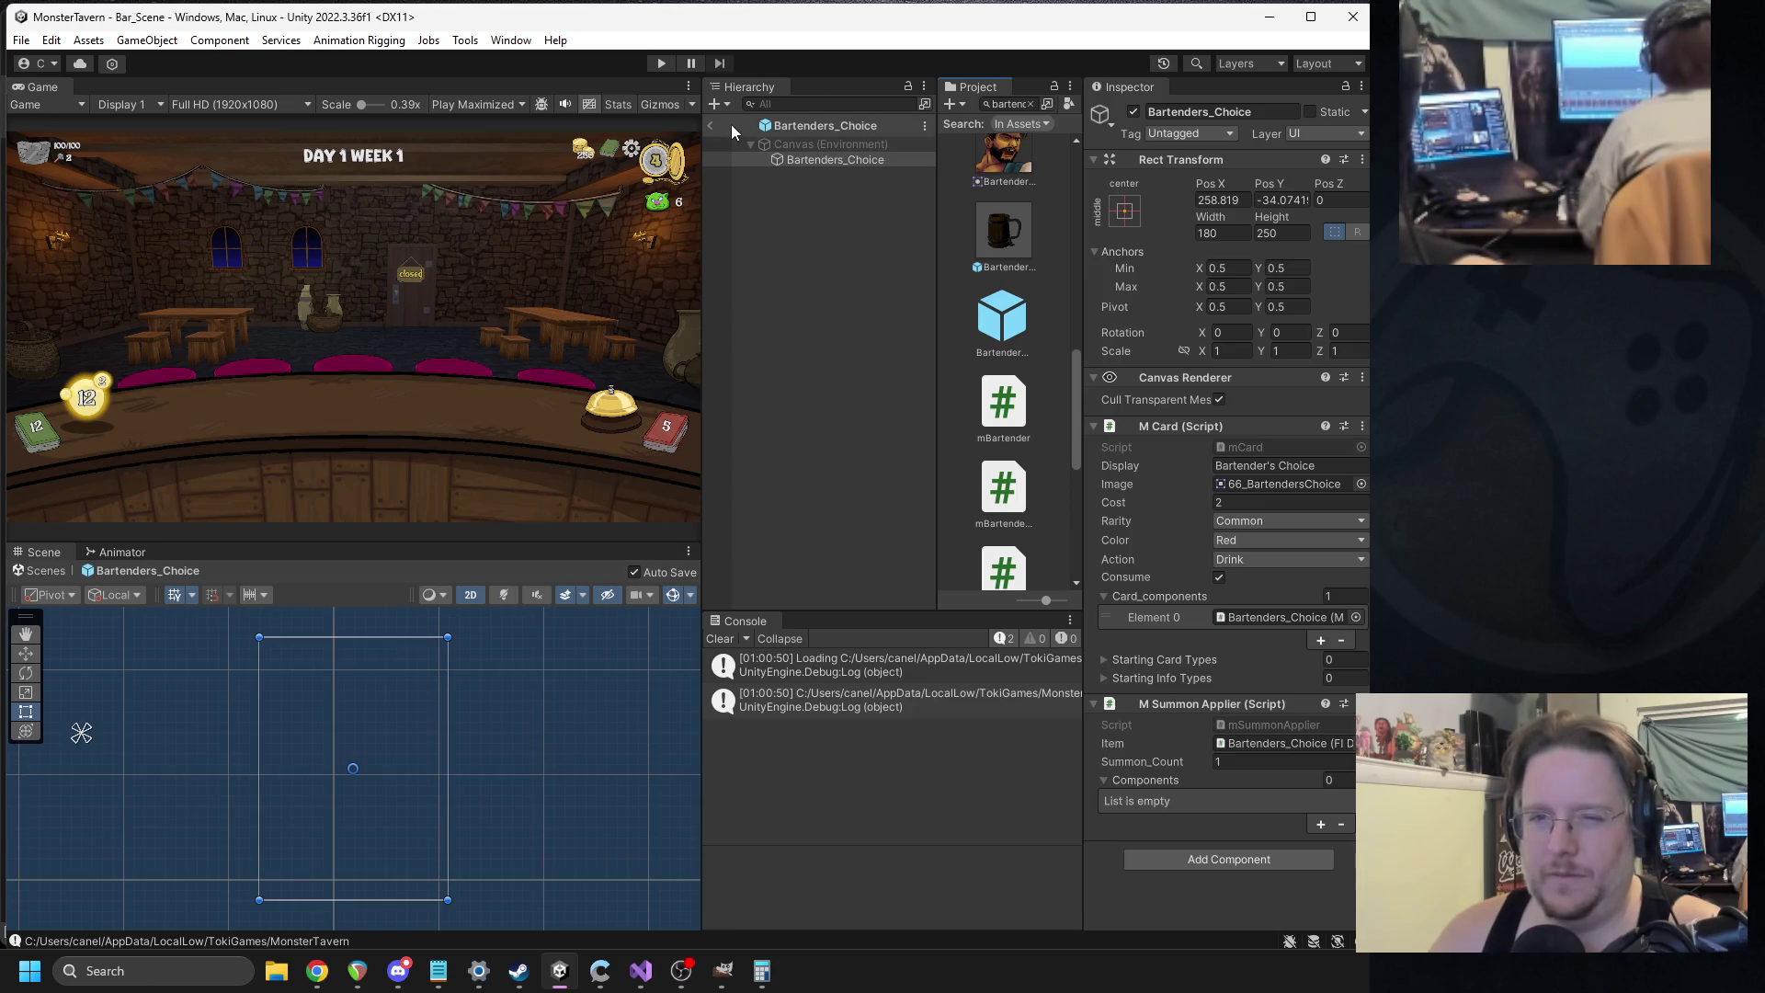
pyautogui.click(710, 125)
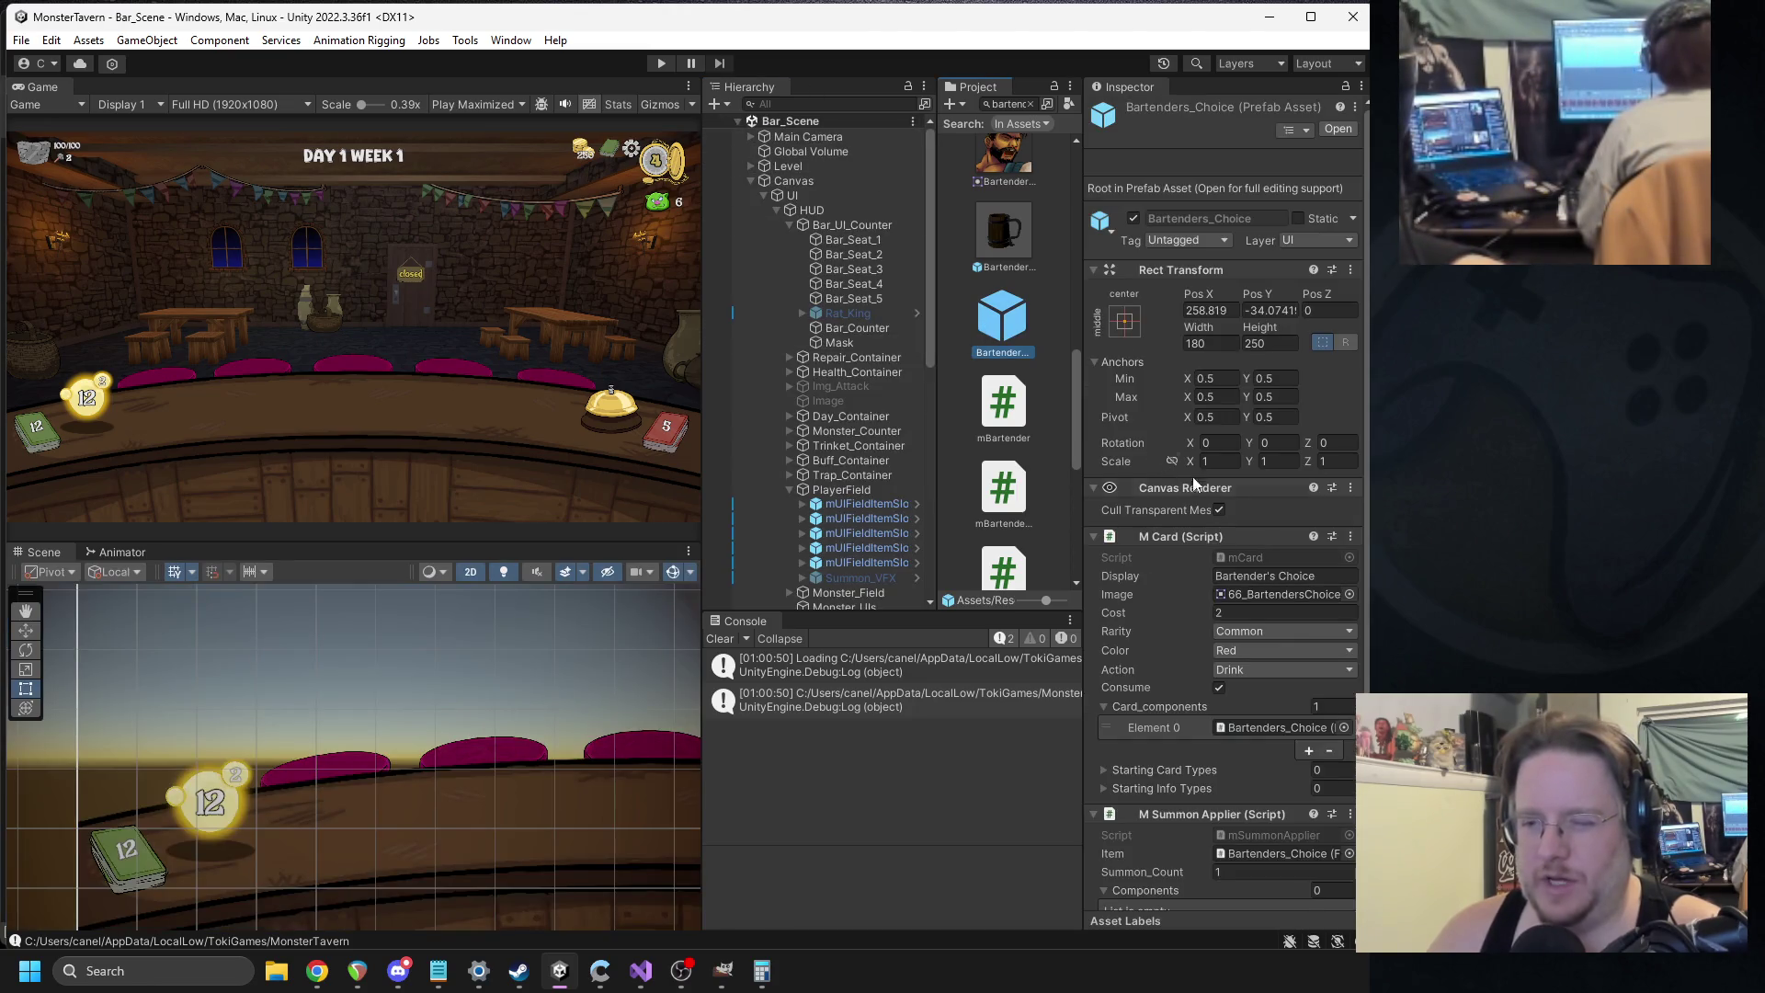
pyautogui.press('Up')
pyautogui.scroll(-10, 1232, 516)
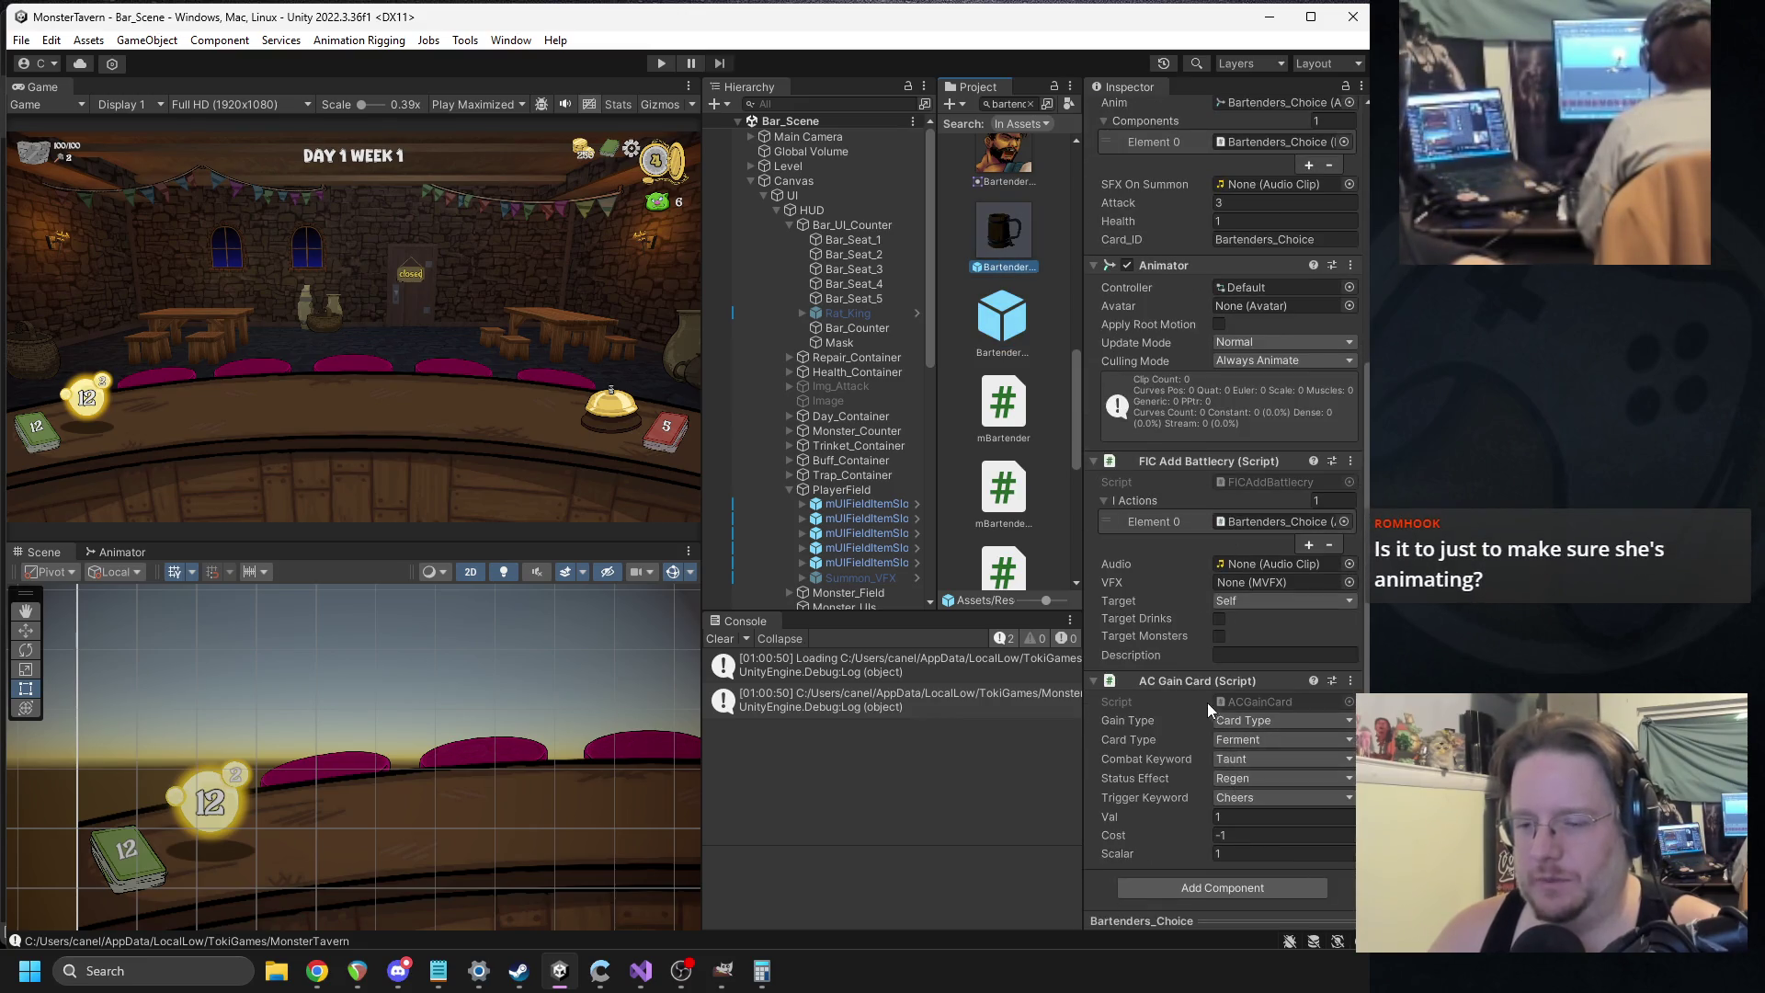
# Set AC Gain Card's Card Type to Shot and start the game again.
pyautogui.click(1256, 719)
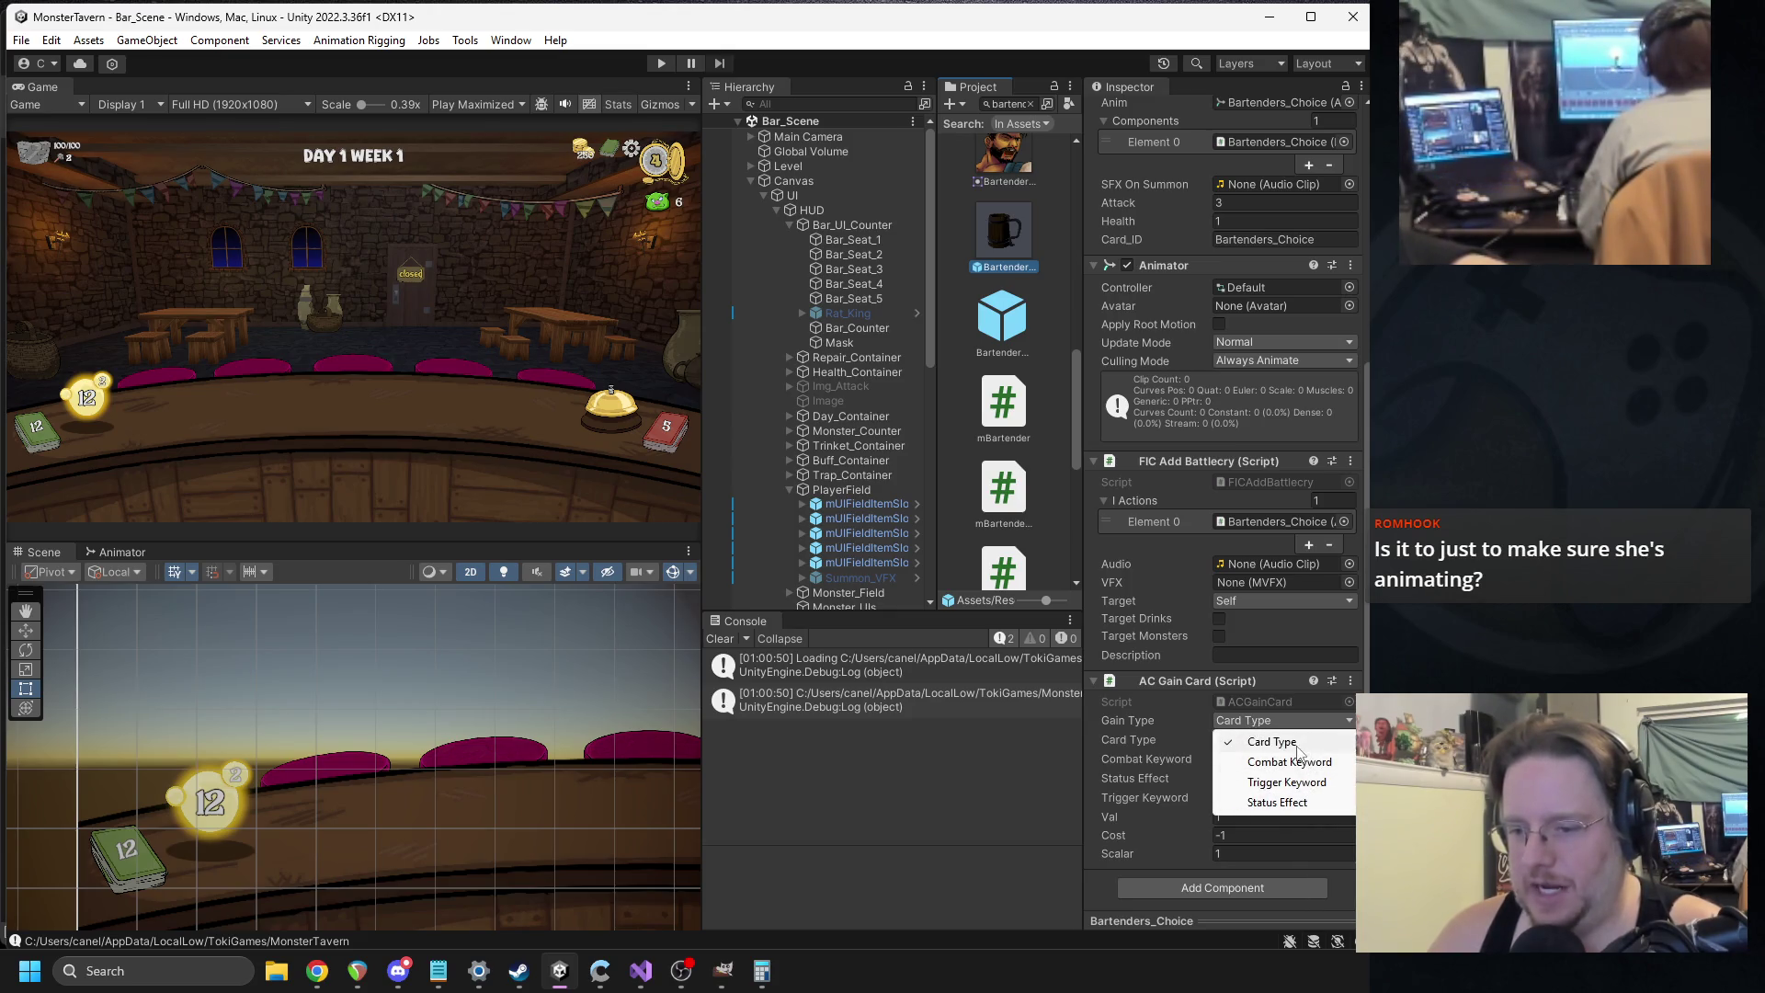
pyautogui.click(1269, 741)
pyautogui.click(1256, 740)
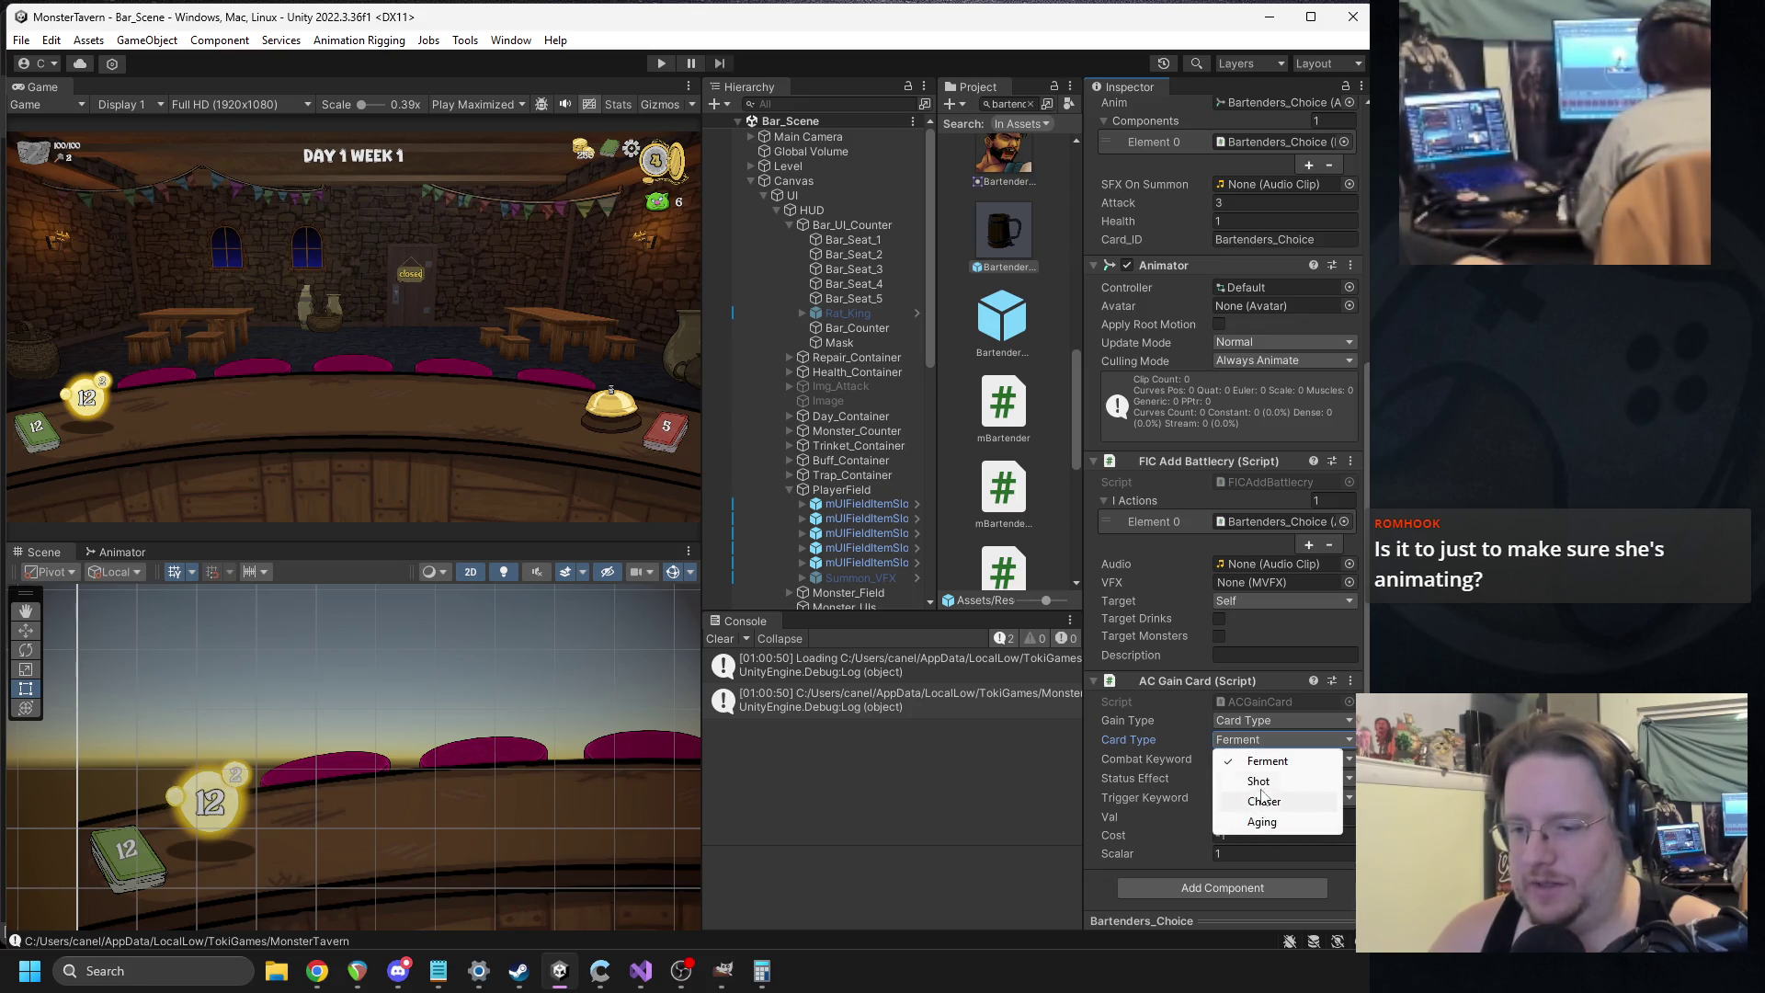
pyautogui.click(1259, 781)
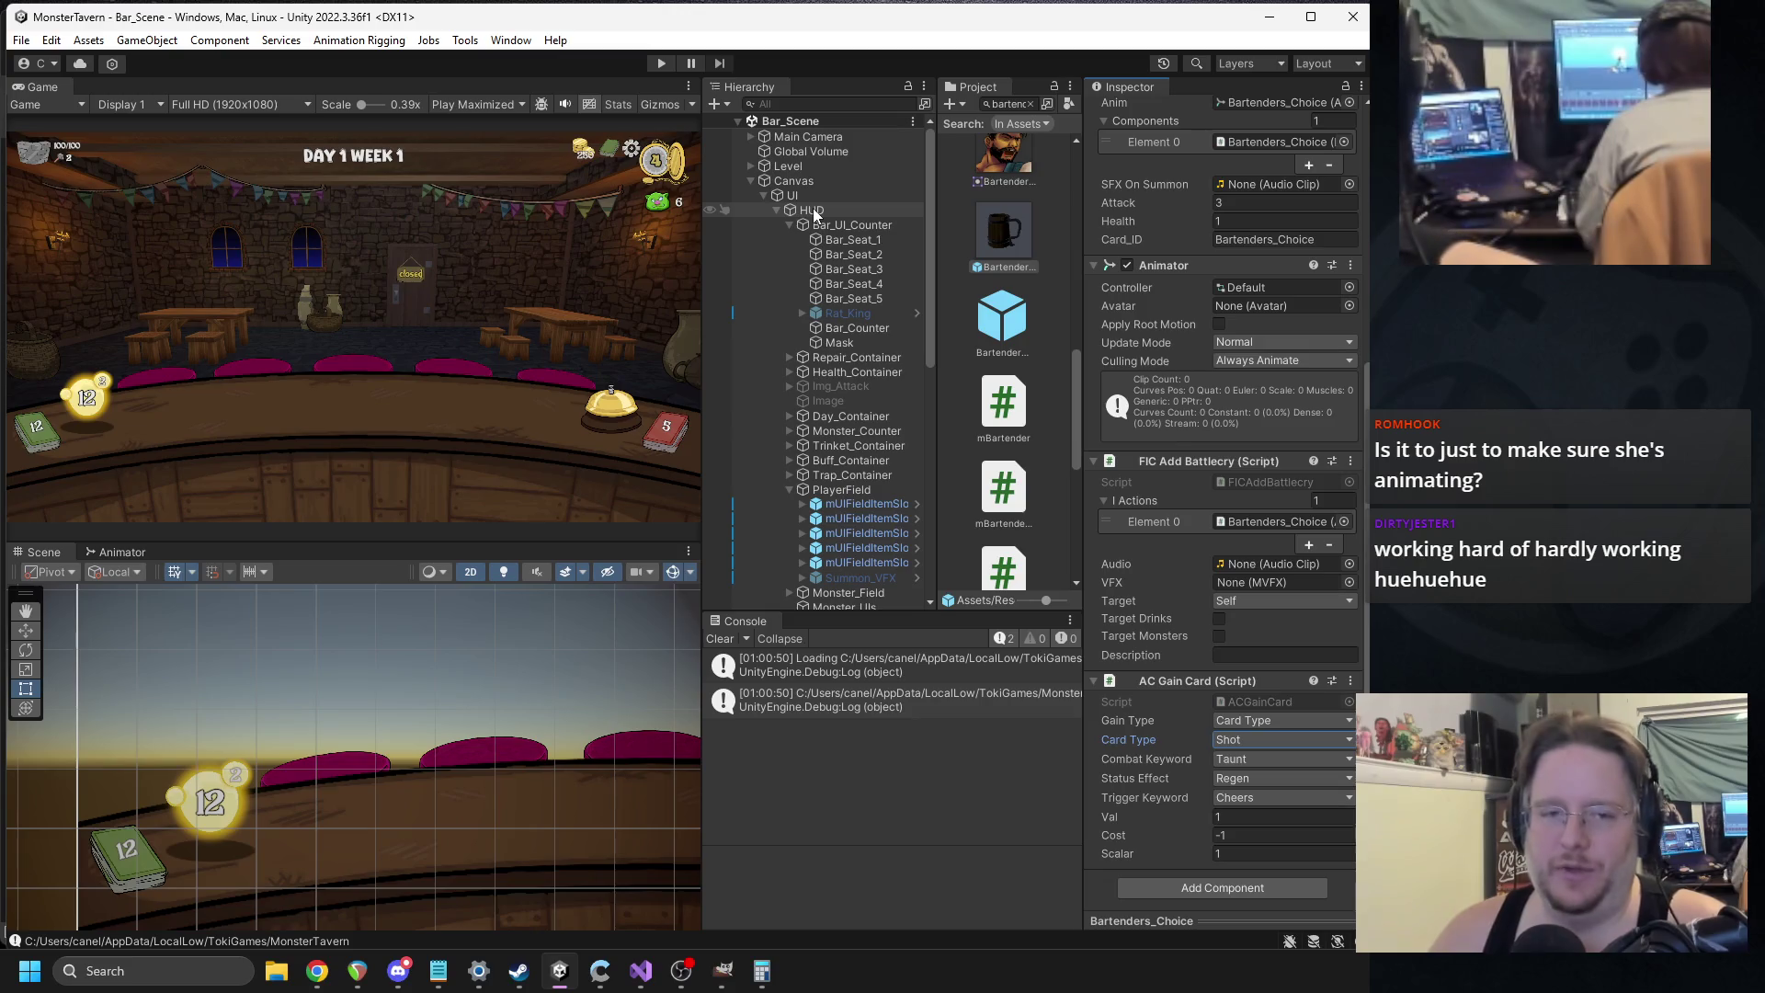
pyautogui.click(661, 63)
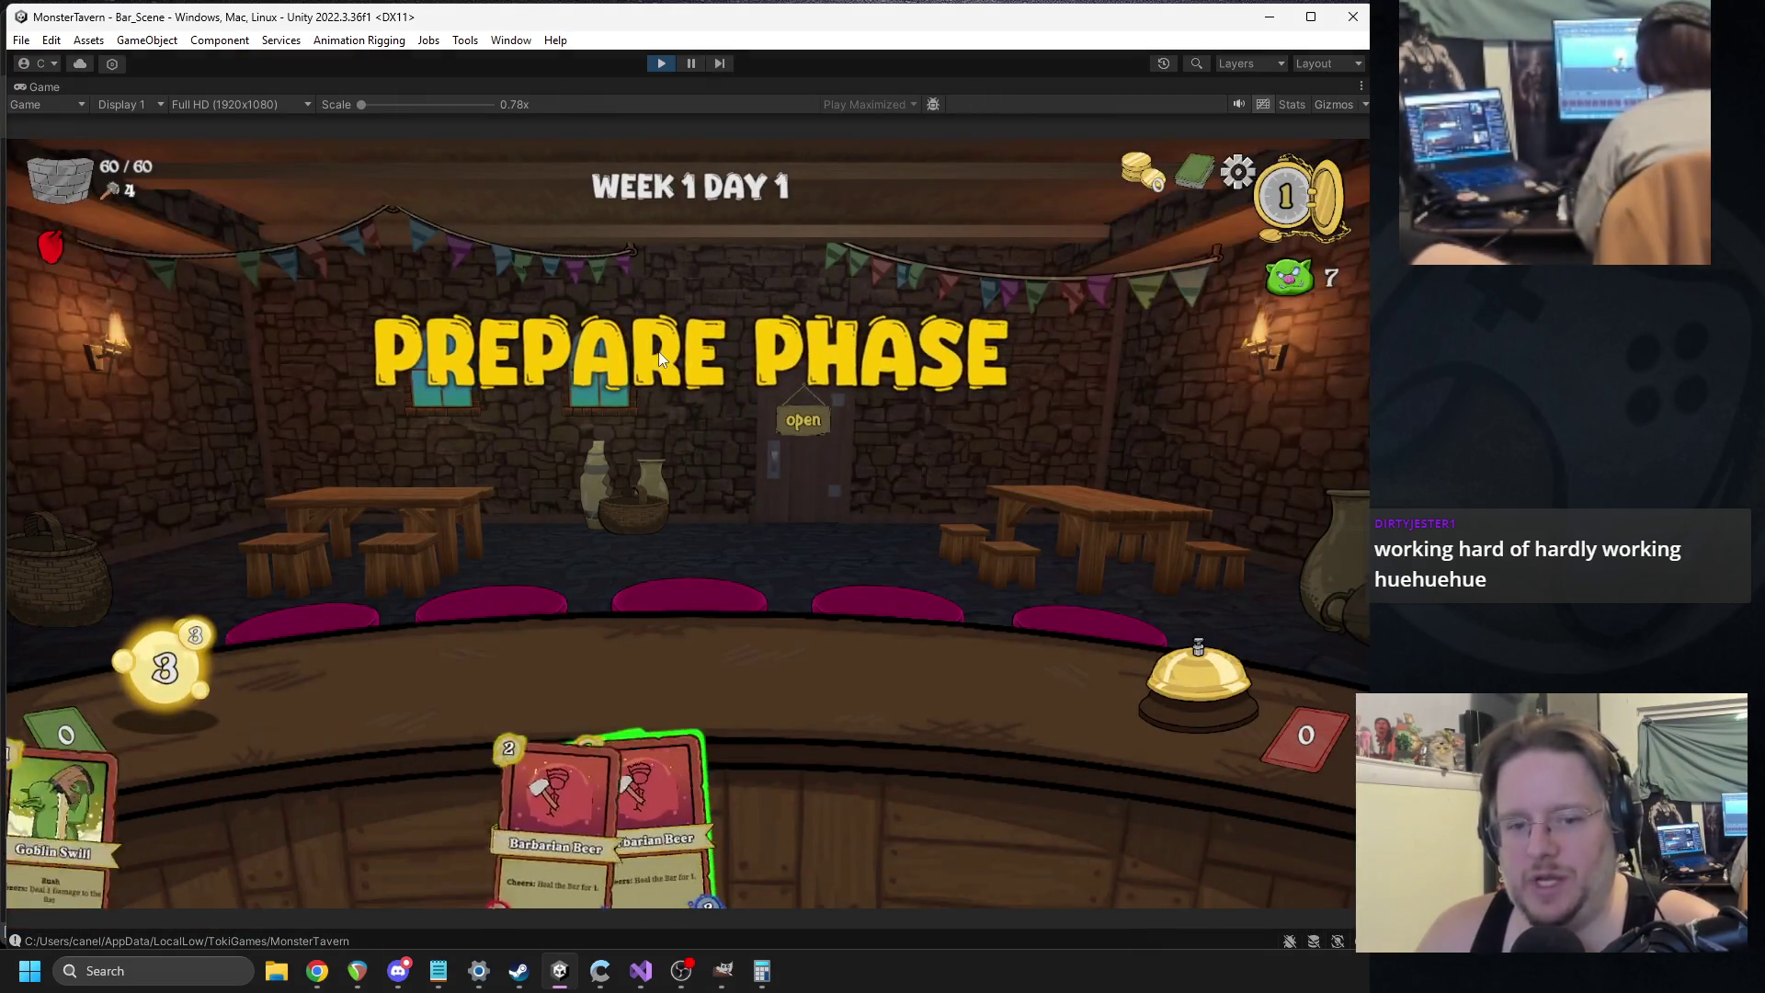
# Play Bartender's Choice, open the tavern, then play Goblin Swill and Barbarian Beer and end the turn.
pyautogui.moveTo(491, 827)
pyautogui.mouseDown()
pyautogui.moveTo(527, 664)
pyautogui.moveTo(430, 683)
pyautogui.mouseUp()
pyautogui.moveTo(880, 820)
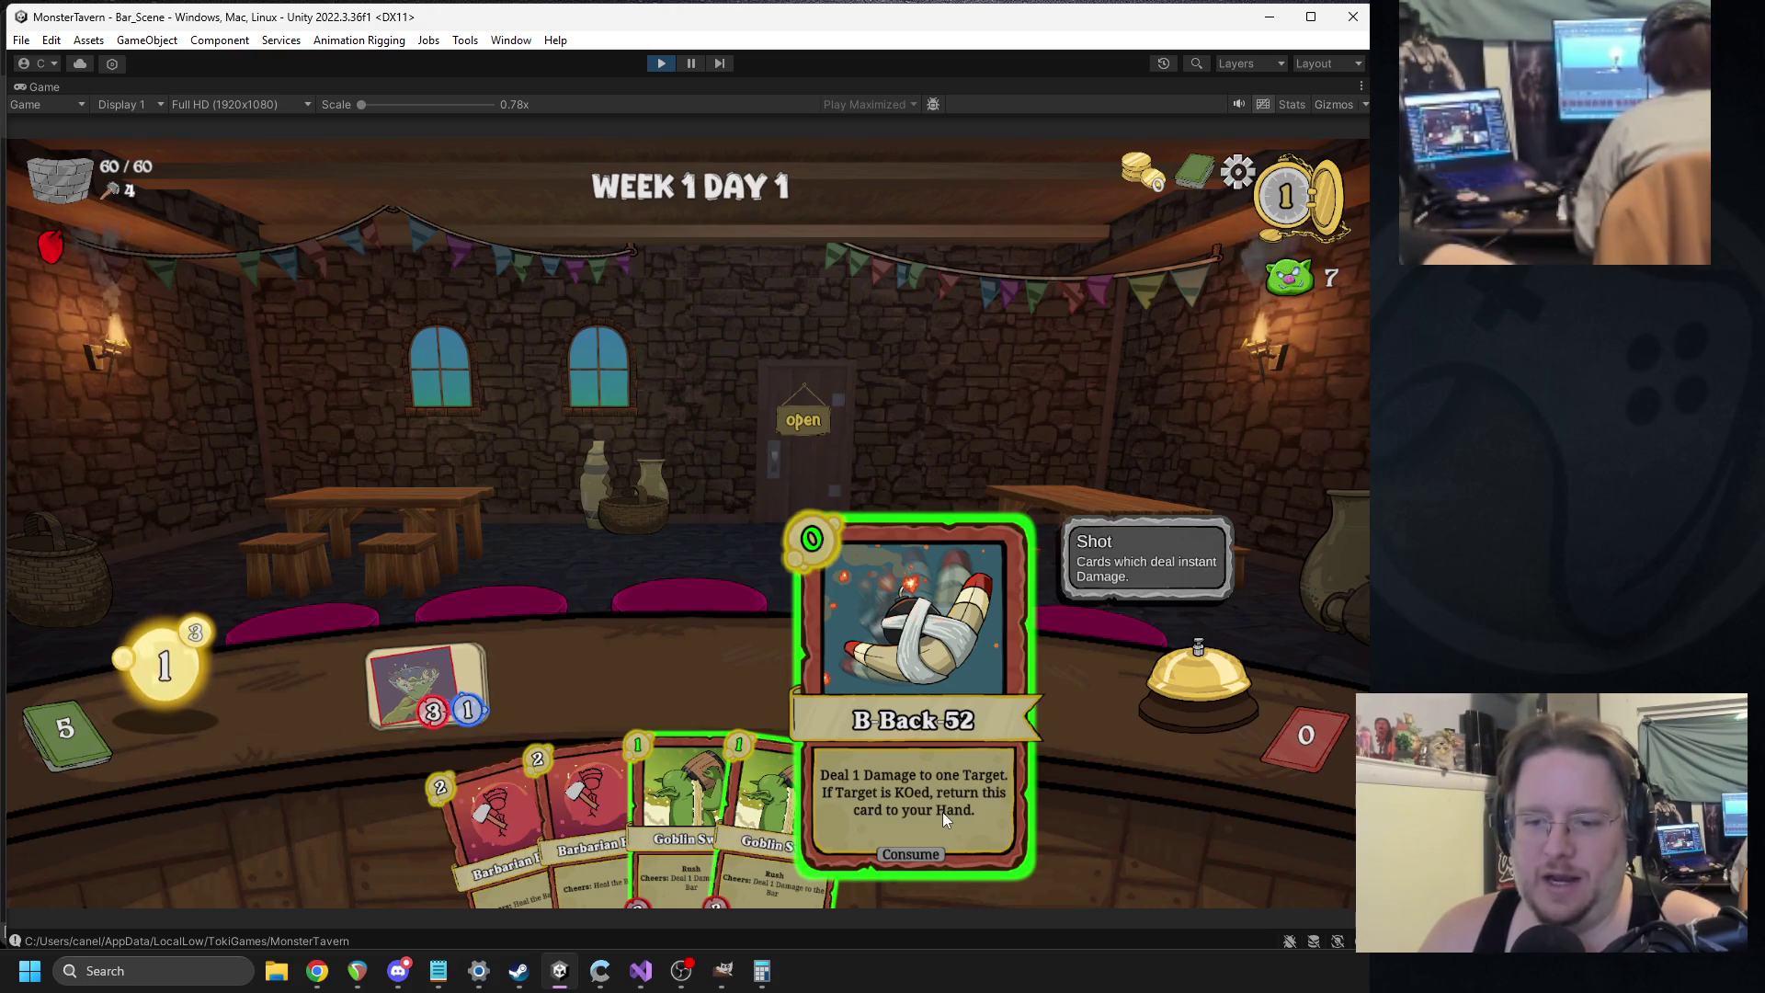
pyautogui.click(1122, 655)
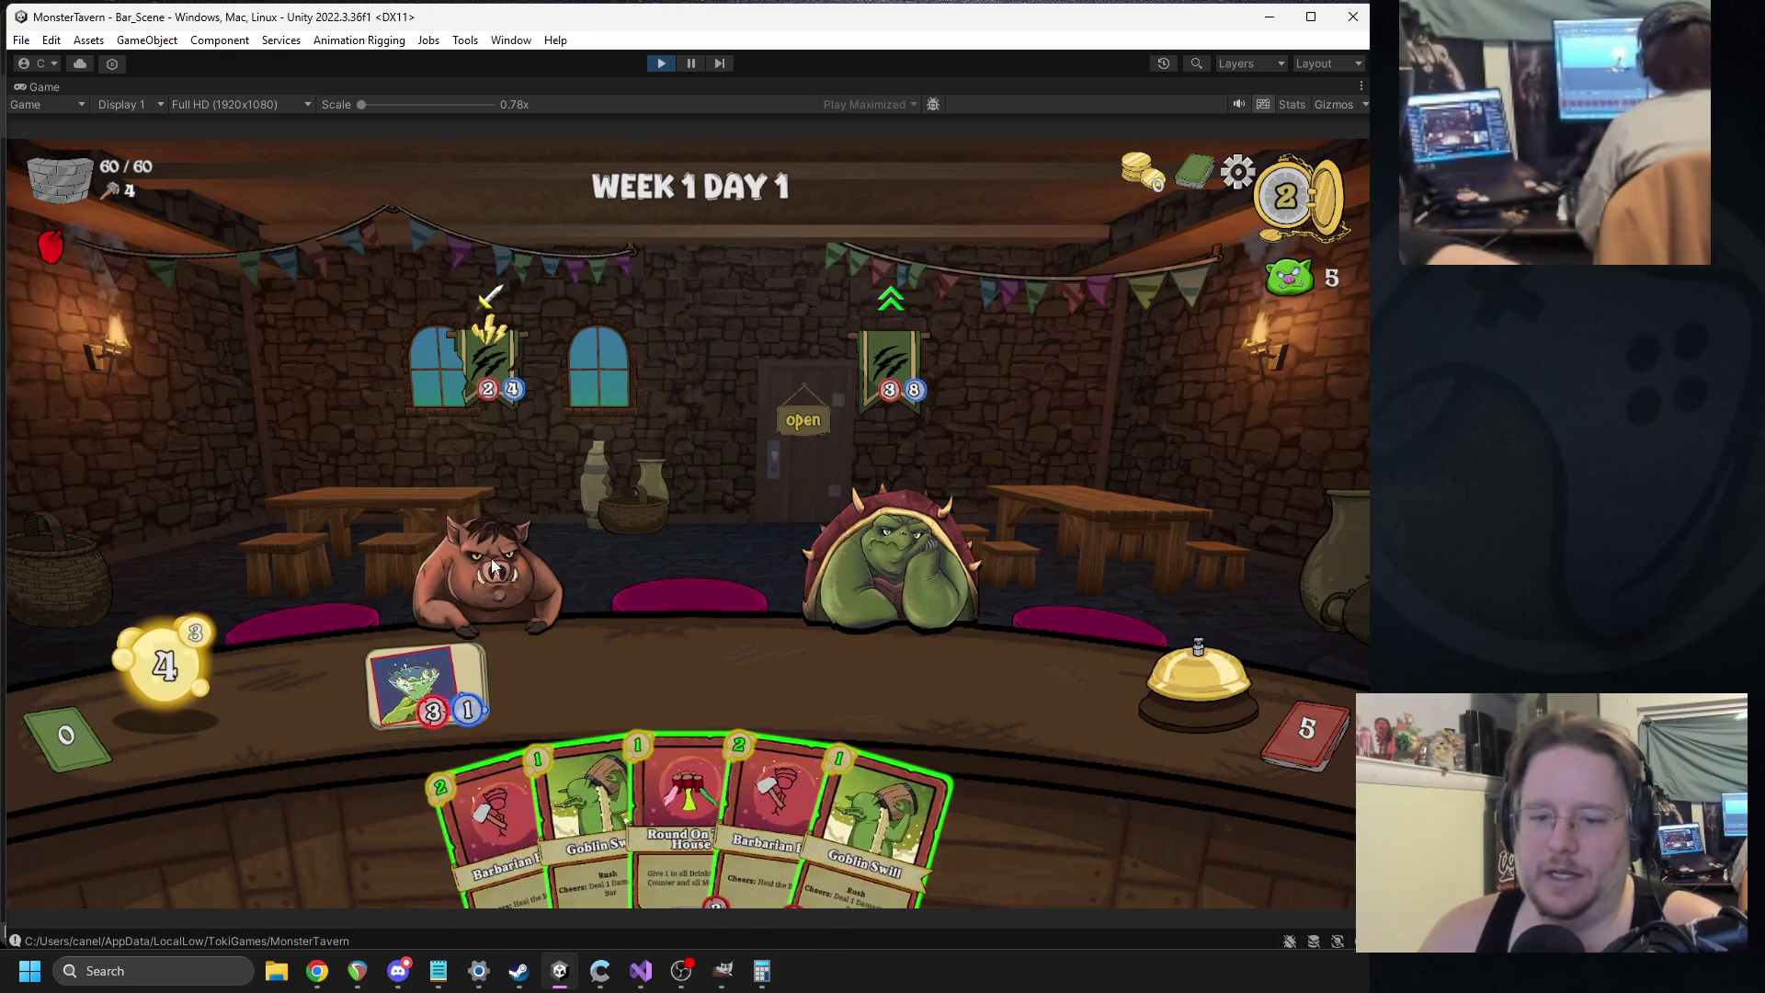
pyautogui.moveTo(595, 769)
pyautogui.mouseDown()
pyautogui.moveTo(576, 670)
pyautogui.moveTo(505, 545)
pyautogui.mouseUp()
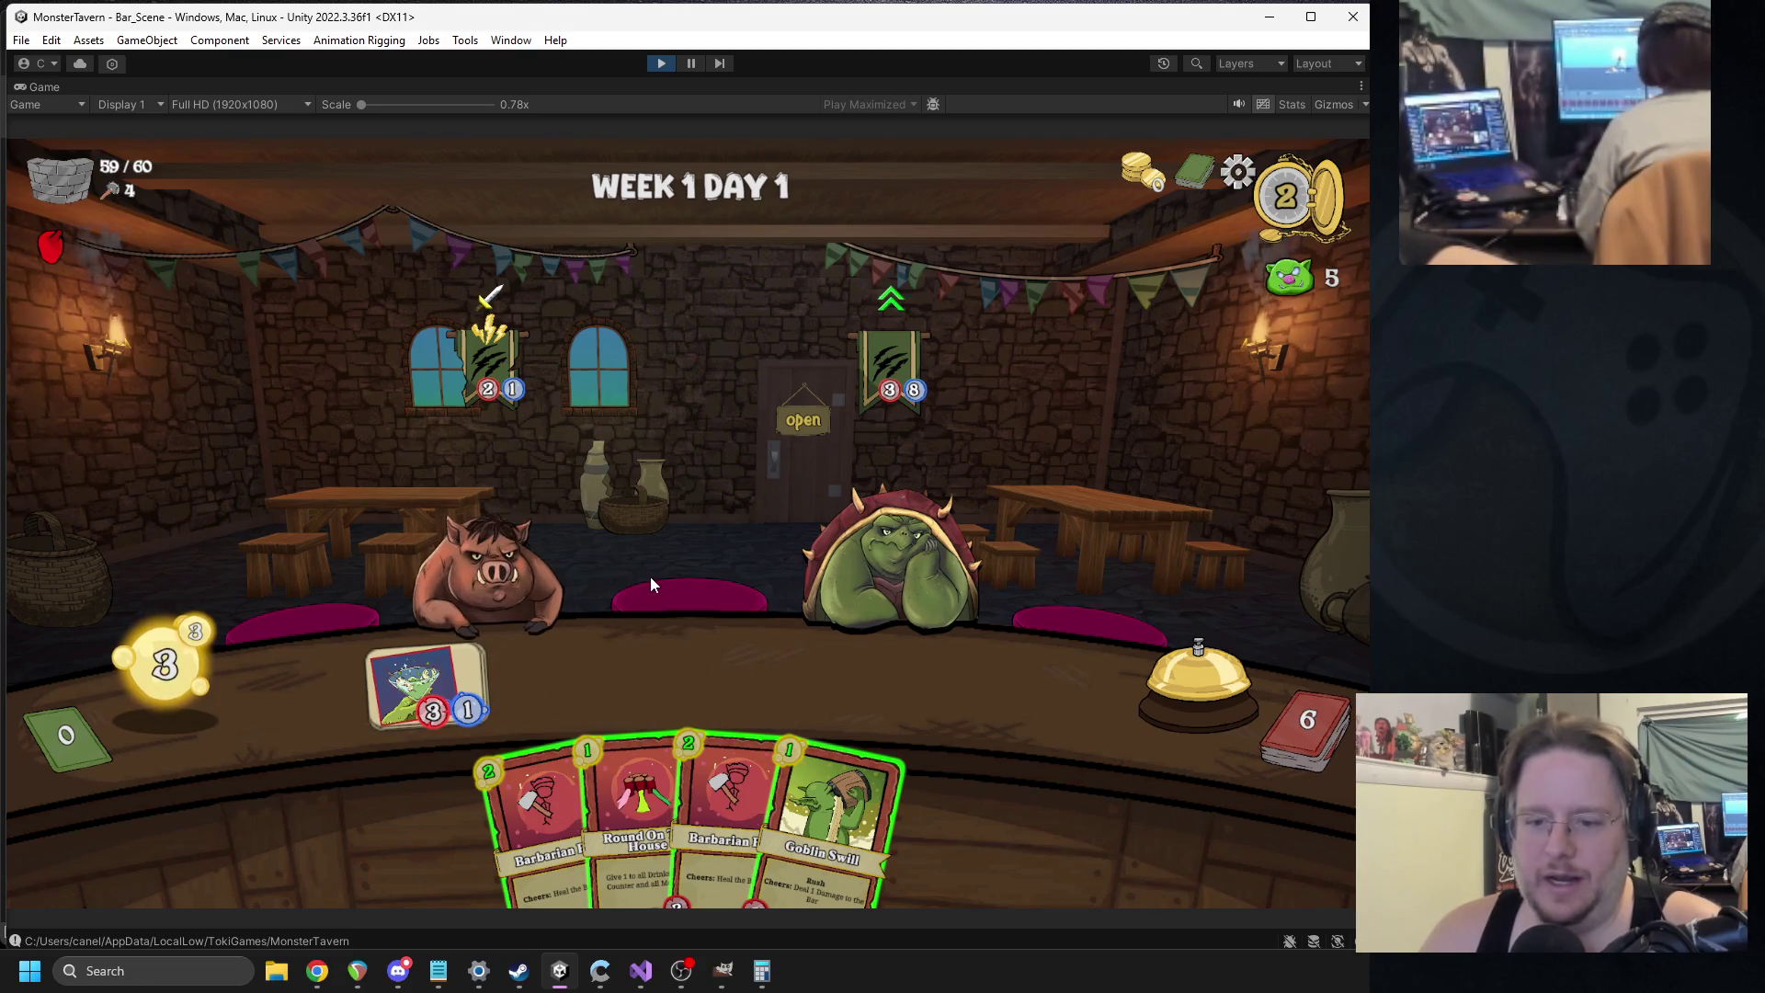
pyautogui.moveTo(840, 714)
pyautogui.mouseDown()
pyautogui.moveTo(596, 660)
pyautogui.moveTo(763, 731)
pyautogui.moveTo(614, 714)
pyautogui.mouseUp()
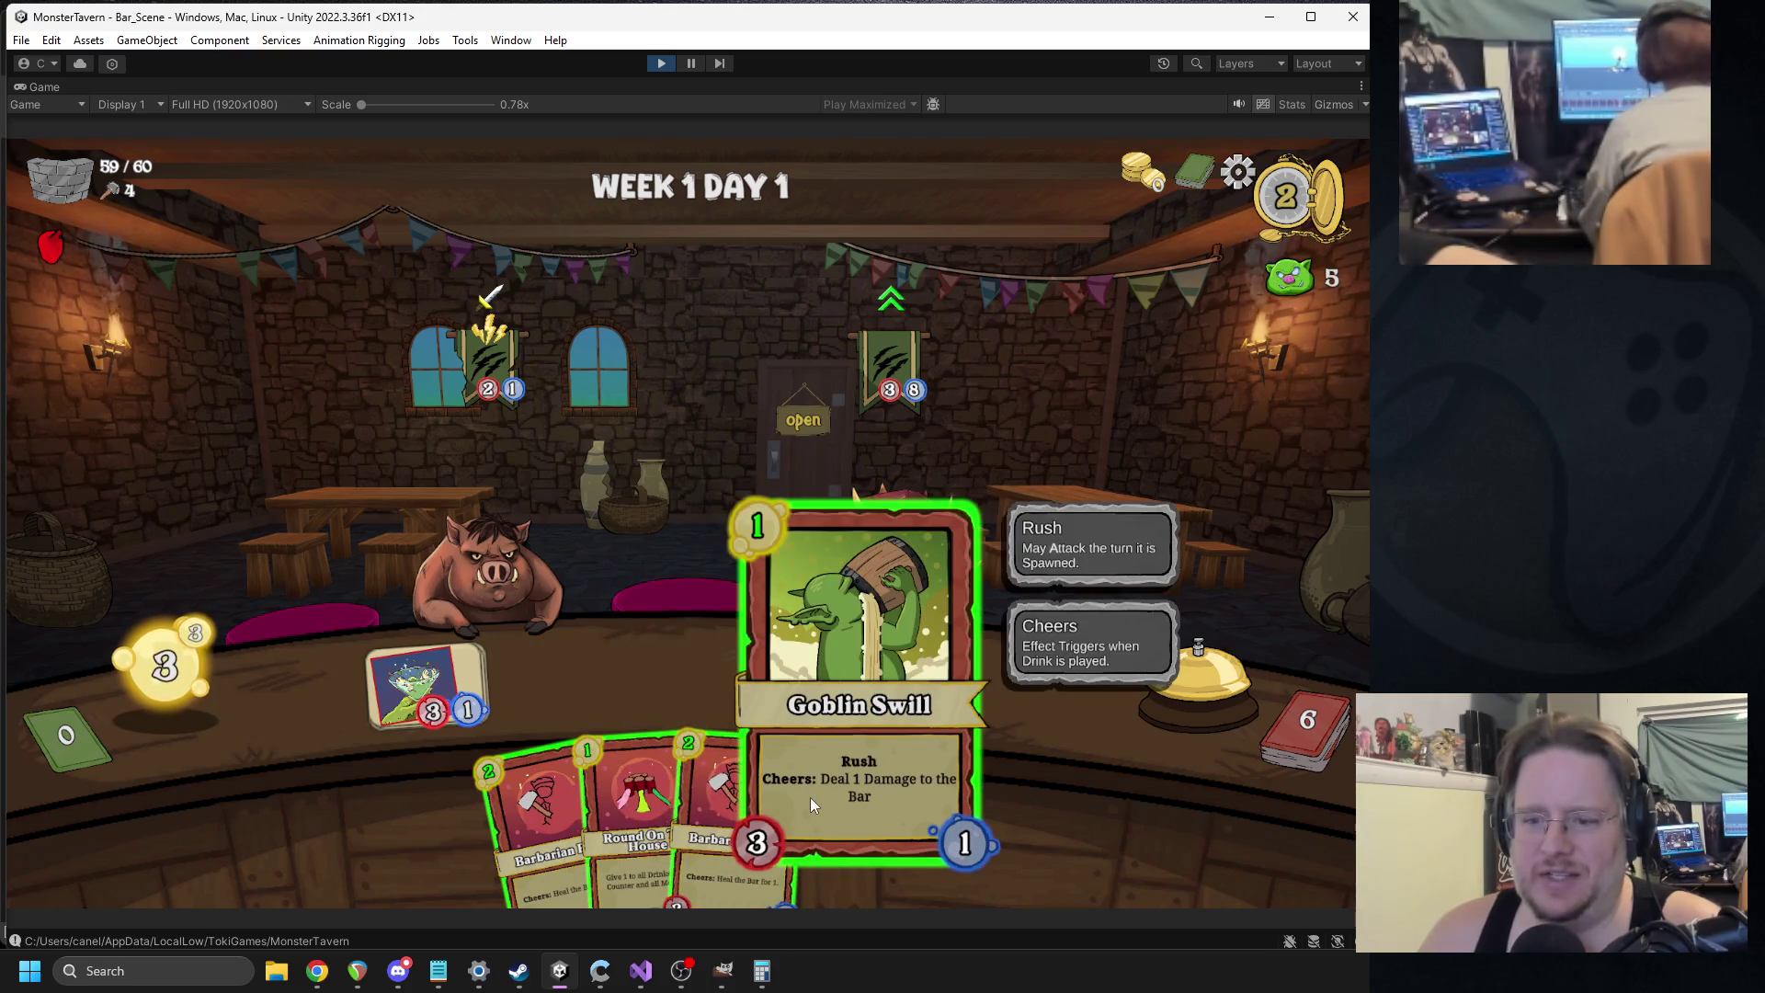
pyautogui.moveTo(721, 771); pyautogui.dragTo(570, 678)
pyautogui.click(1149, 679)
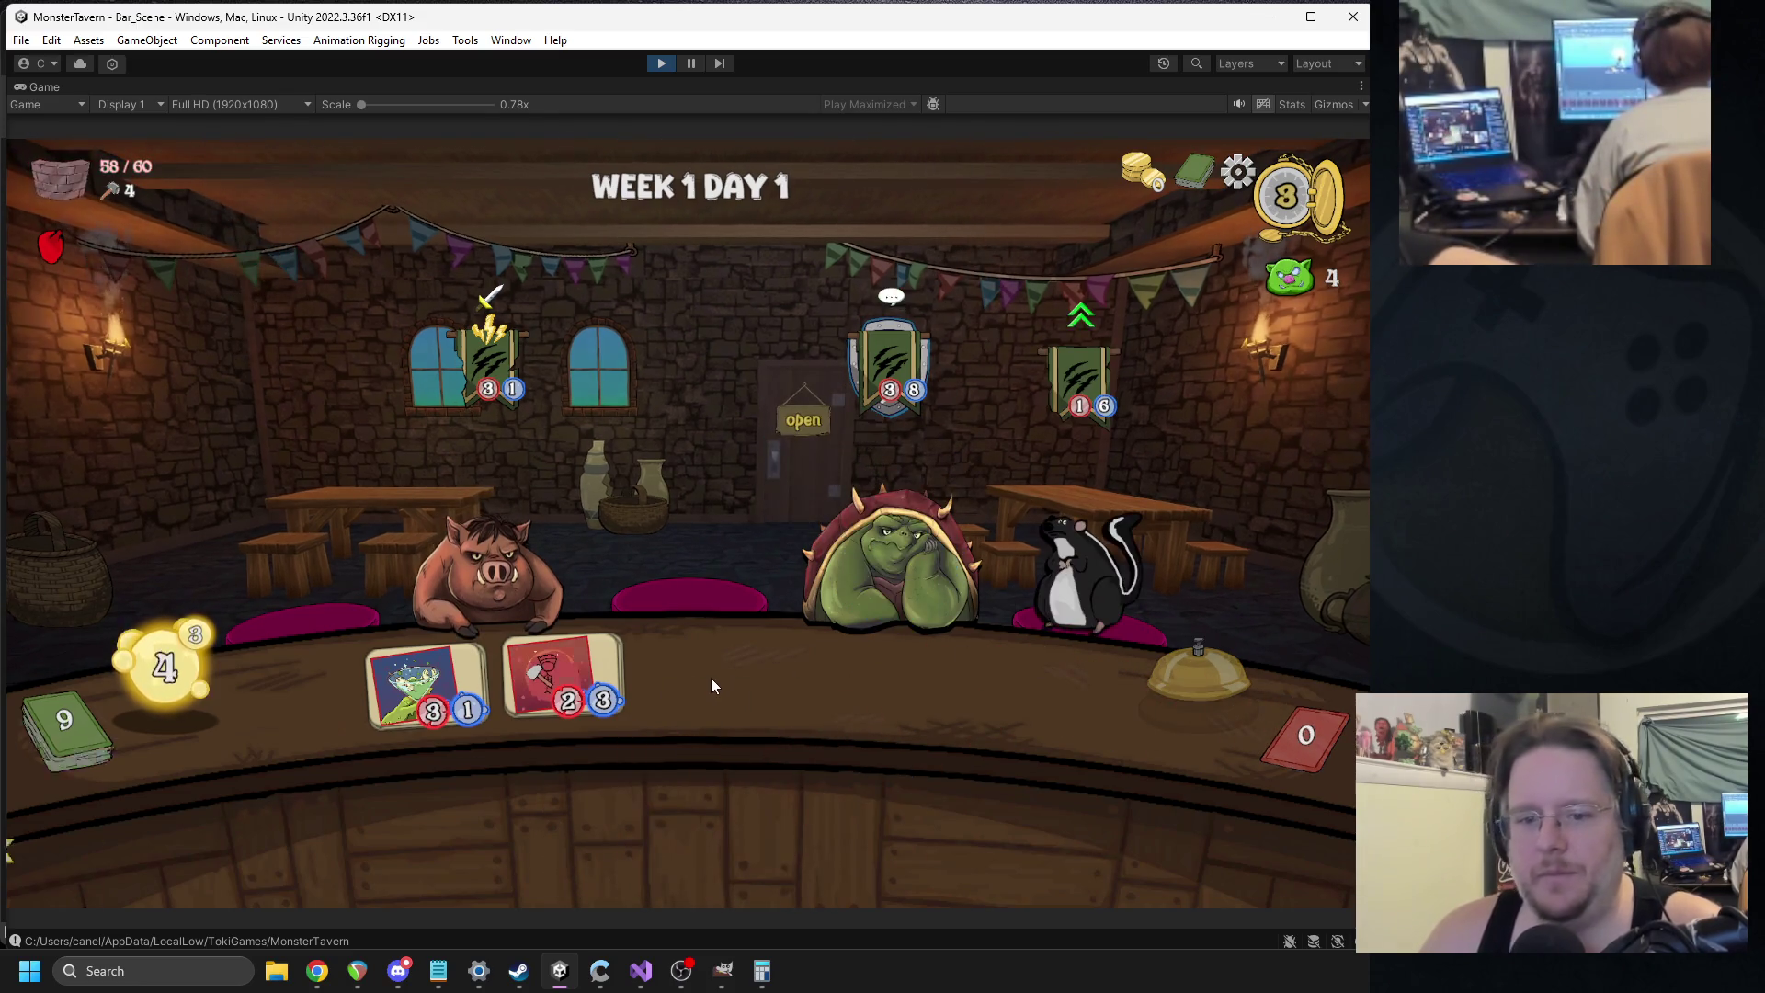
# Play more Goblin Swills, serve the rat, hit the boar with B Back 52, finishing the day.
pyautogui.moveTo(675, 781); pyautogui.dragTo(694, 676)
pyautogui.moveTo(782, 800)
pyautogui.mouseDown()
pyautogui.moveTo(809, 708)
pyautogui.moveTo(913, 707)
pyautogui.mouseUp()
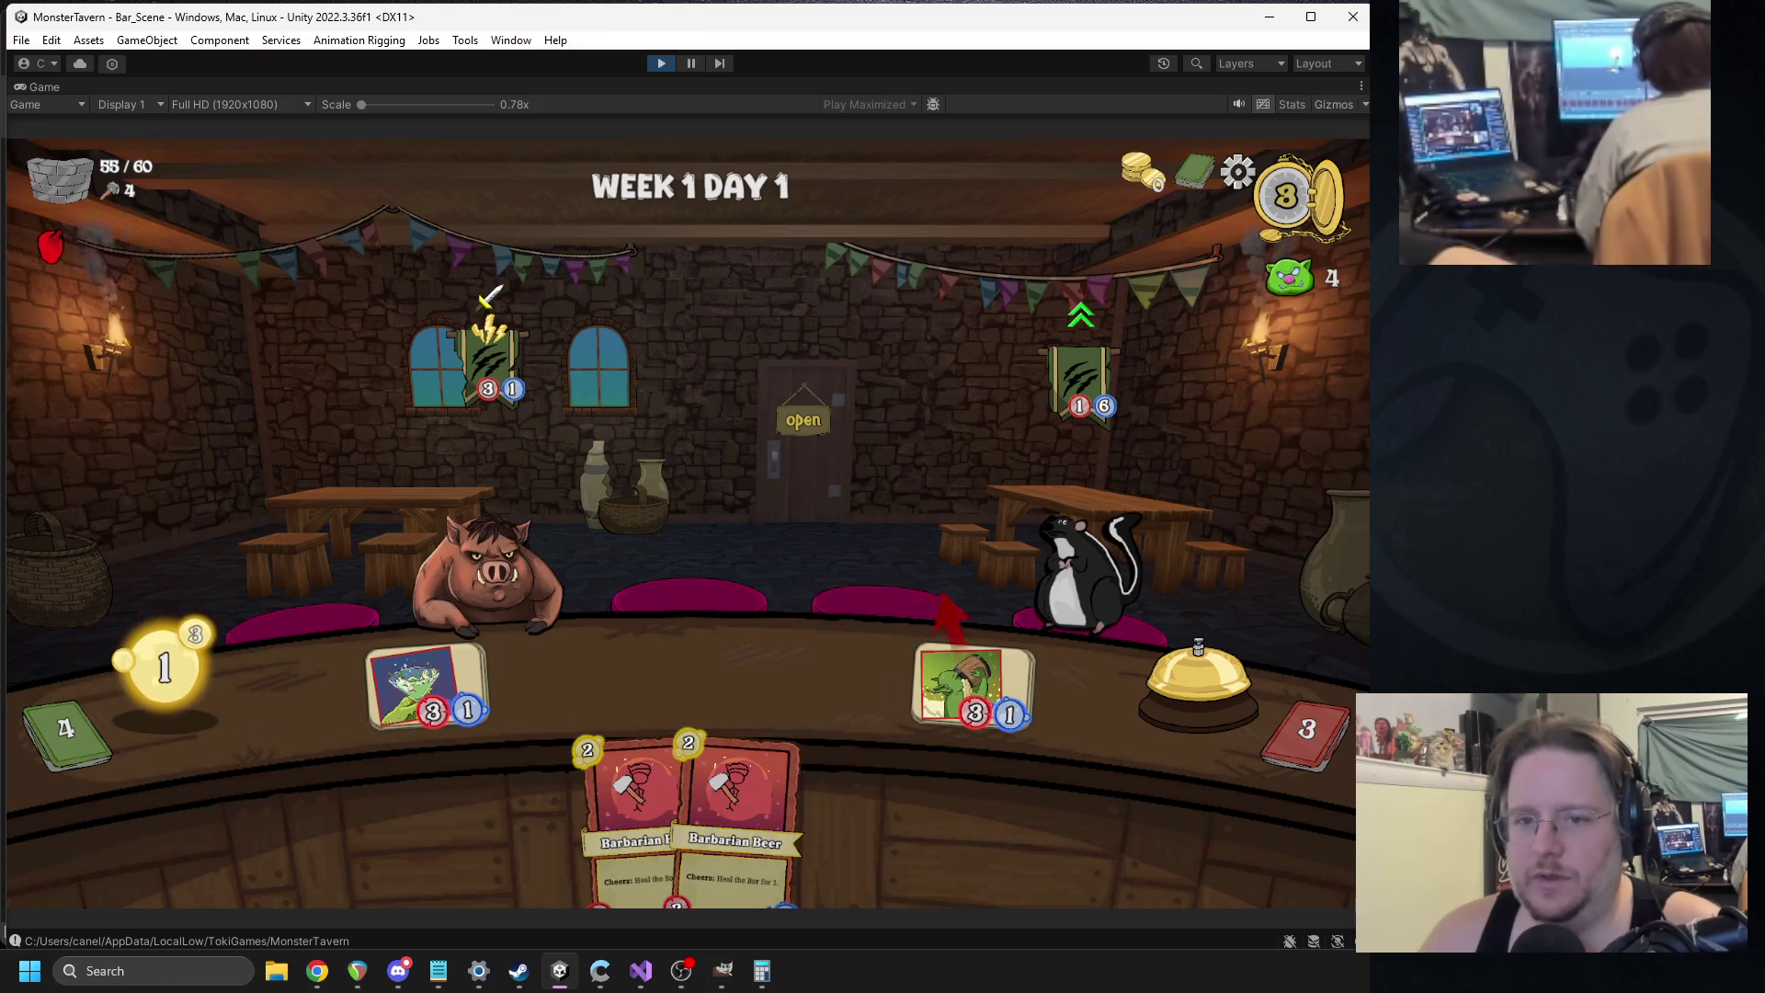
pyautogui.moveTo(428, 685); pyautogui.dragTo(1076, 579)
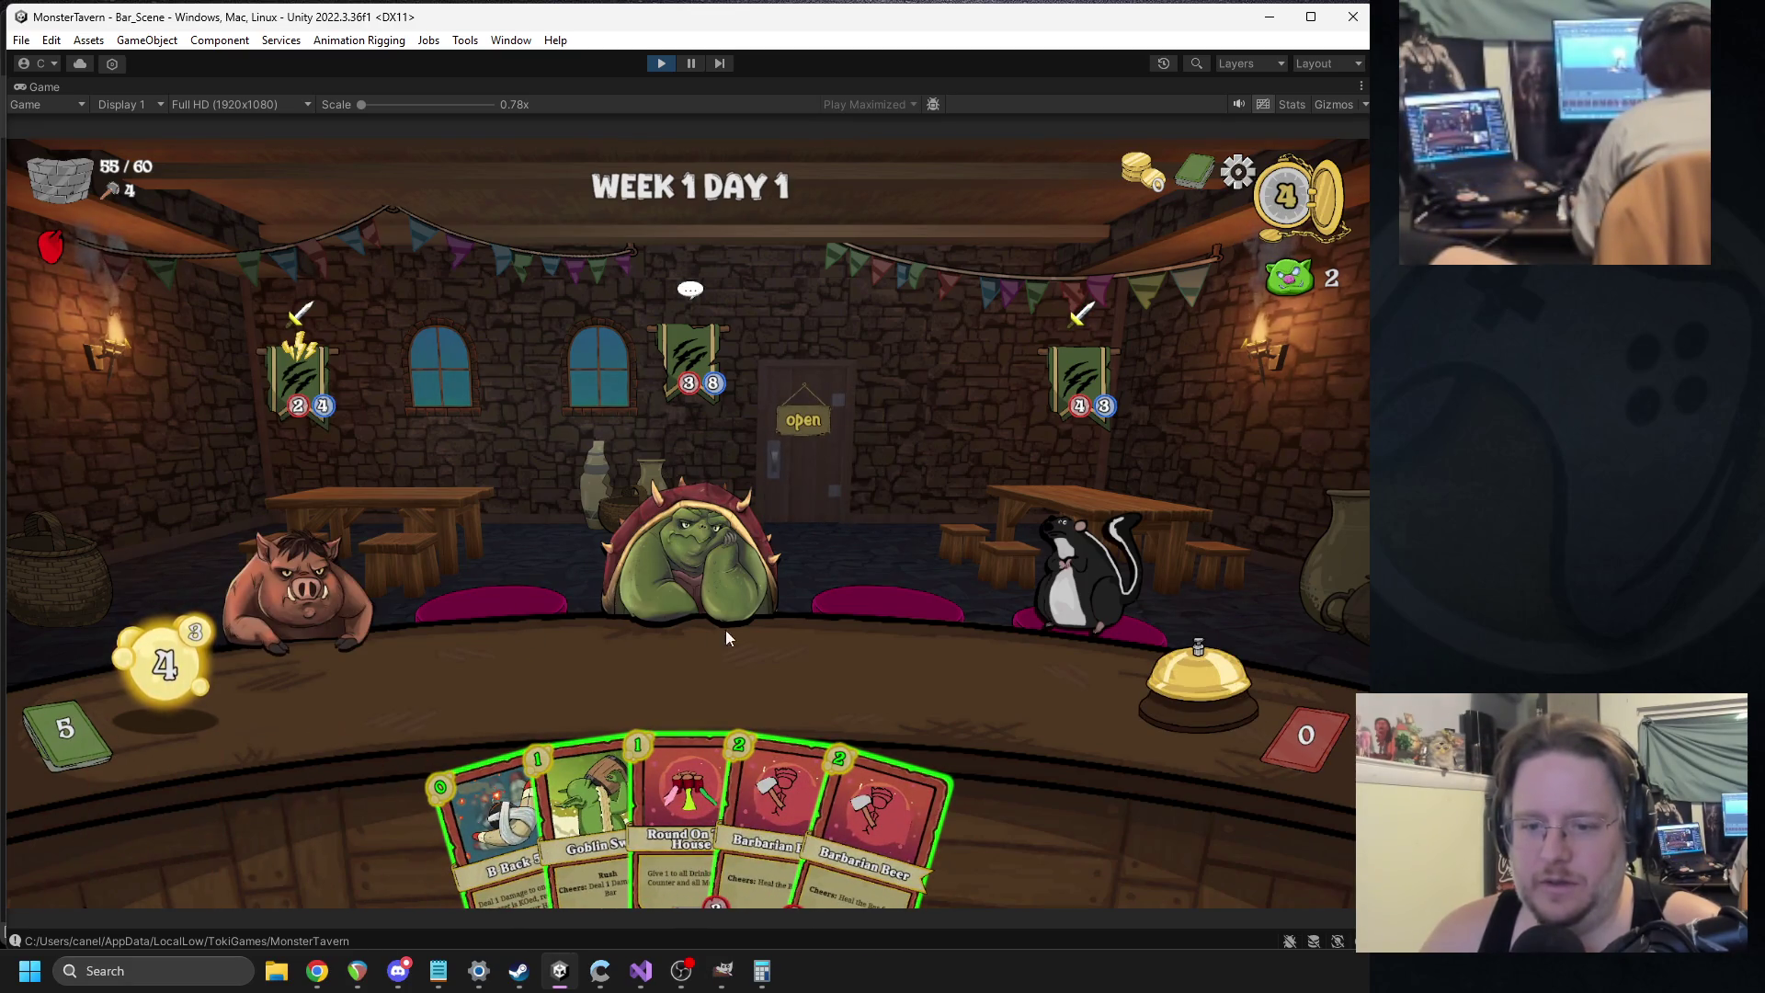
pyautogui.moveTo(589, 809)
pyautogui.mouseDown()
pyautogui.moveTo(460, 697)
pyautogui.moveTo(441, 629)
pyautogui.mouseUp()
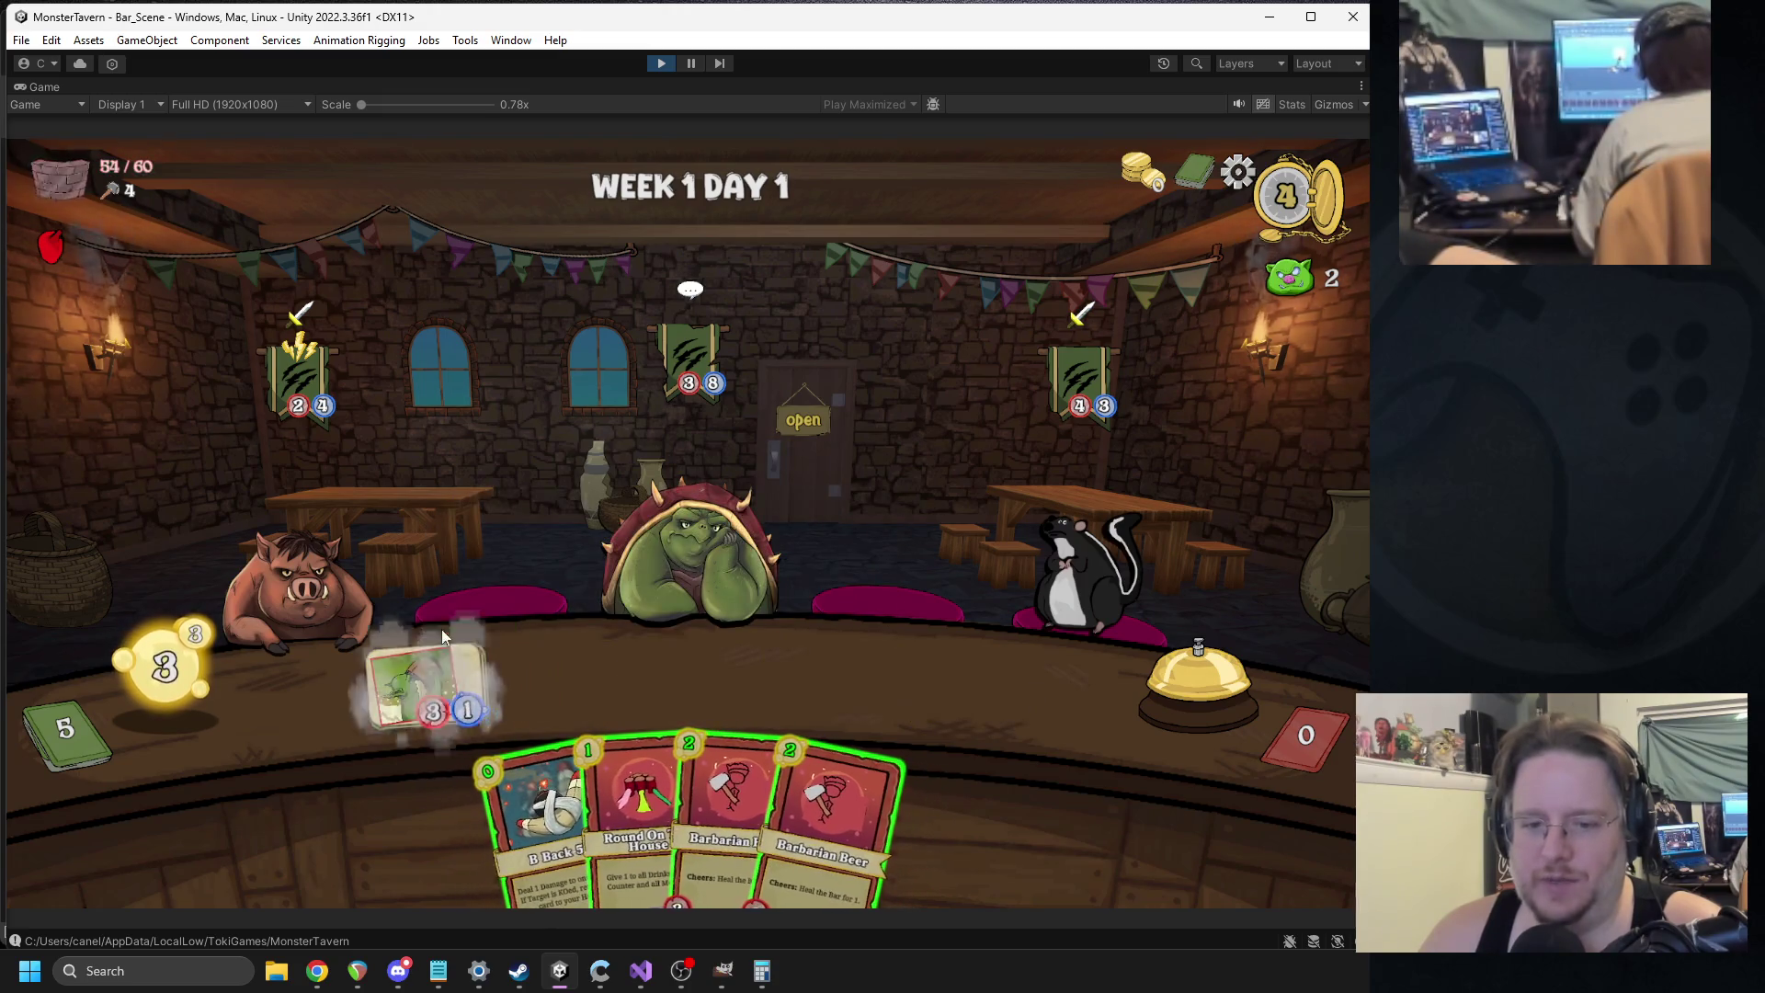
pyautogui.moveTo(521, 805); pyautogui.dragTo(317, 575)
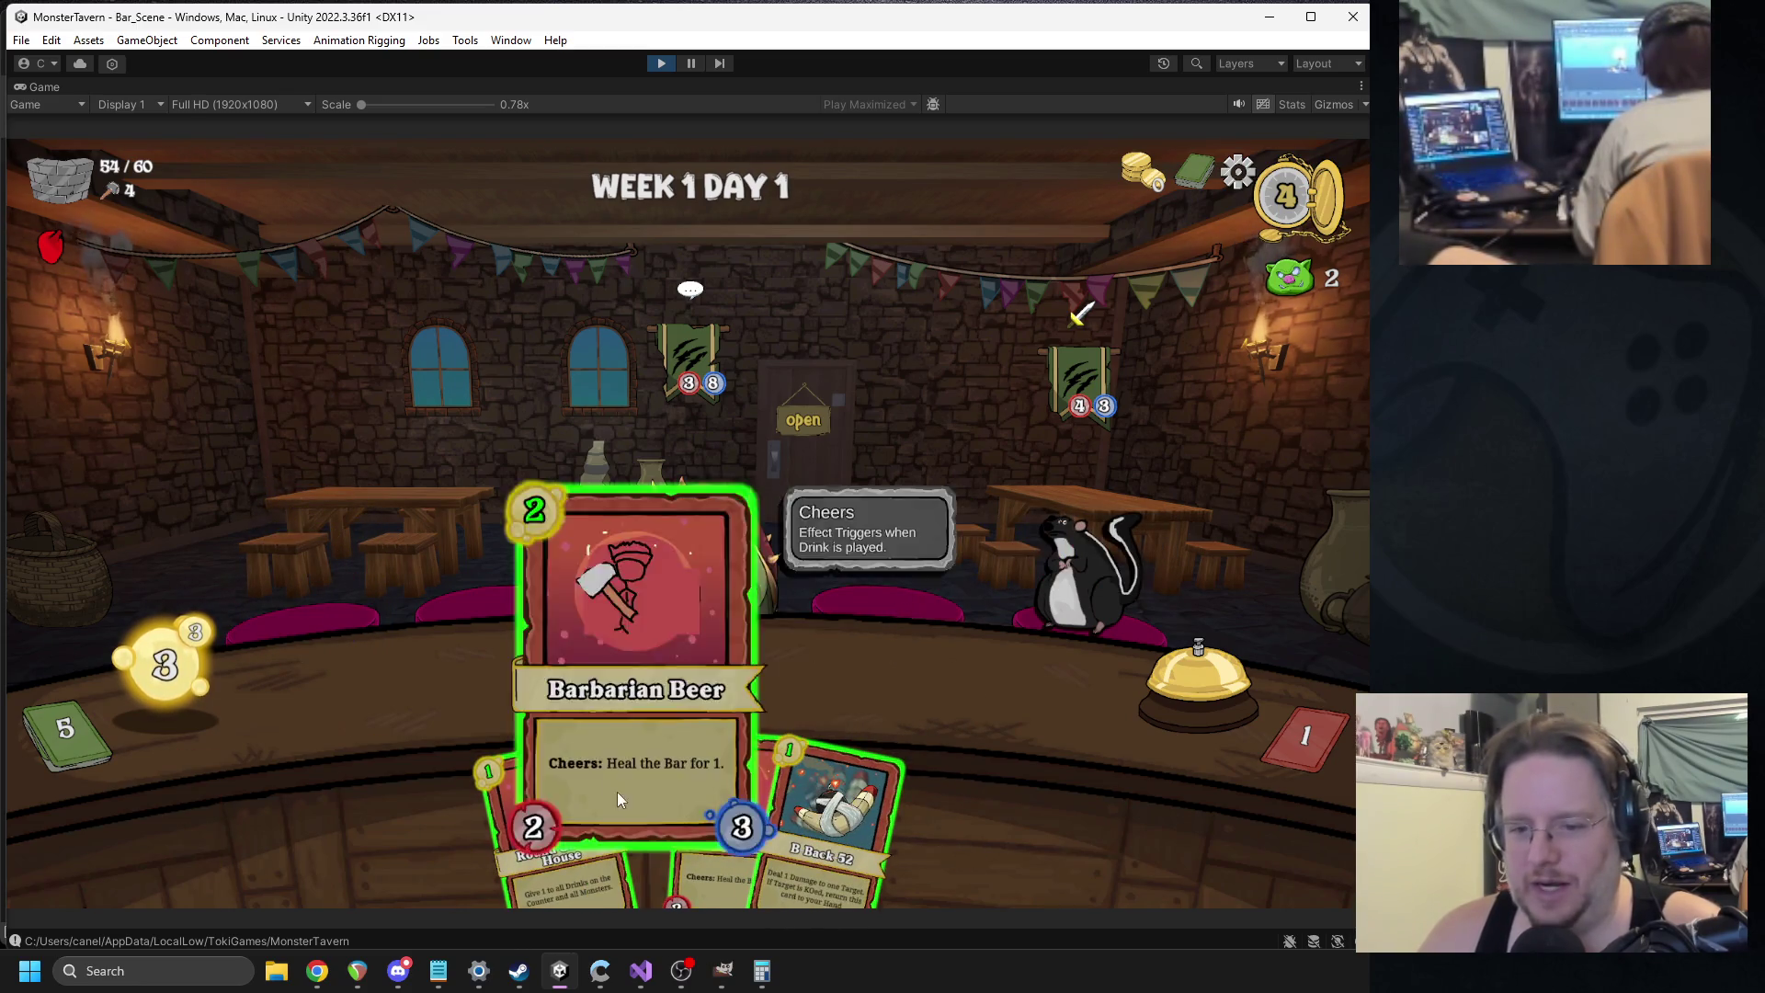
pyautogui.moveTo(617, 791); pyautogui.dragTo(428, 685)
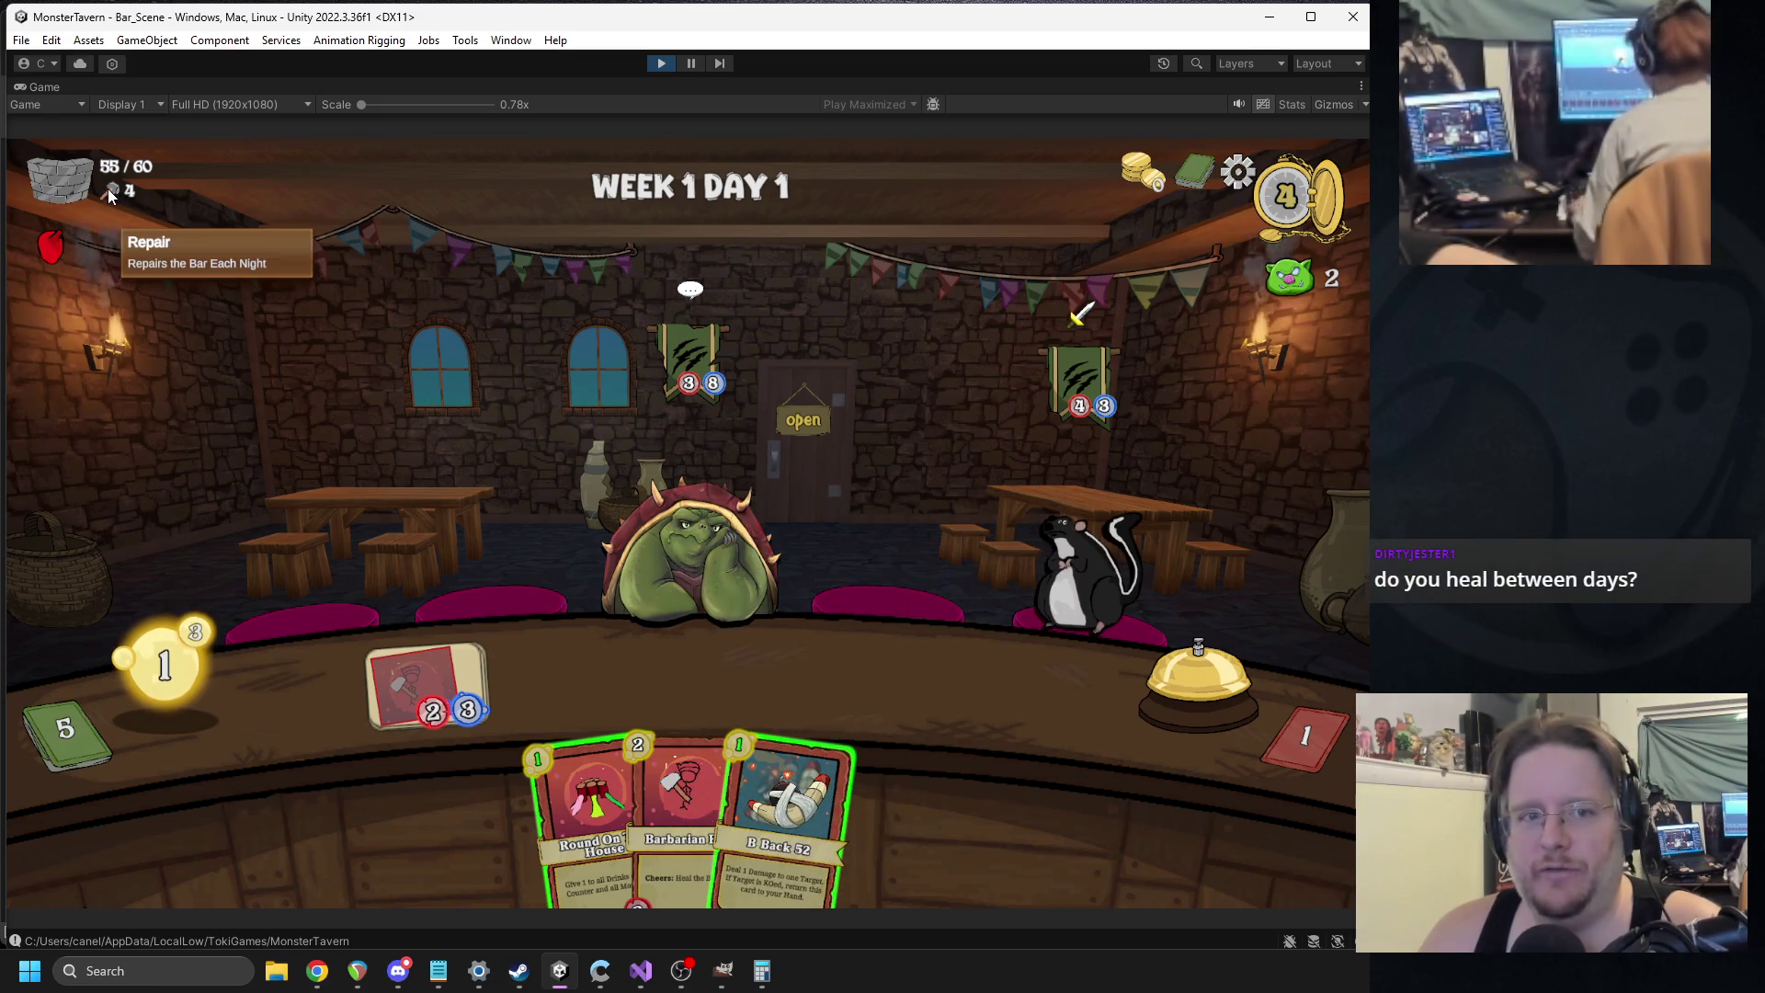
pyautogui.moveTo(51, 251)
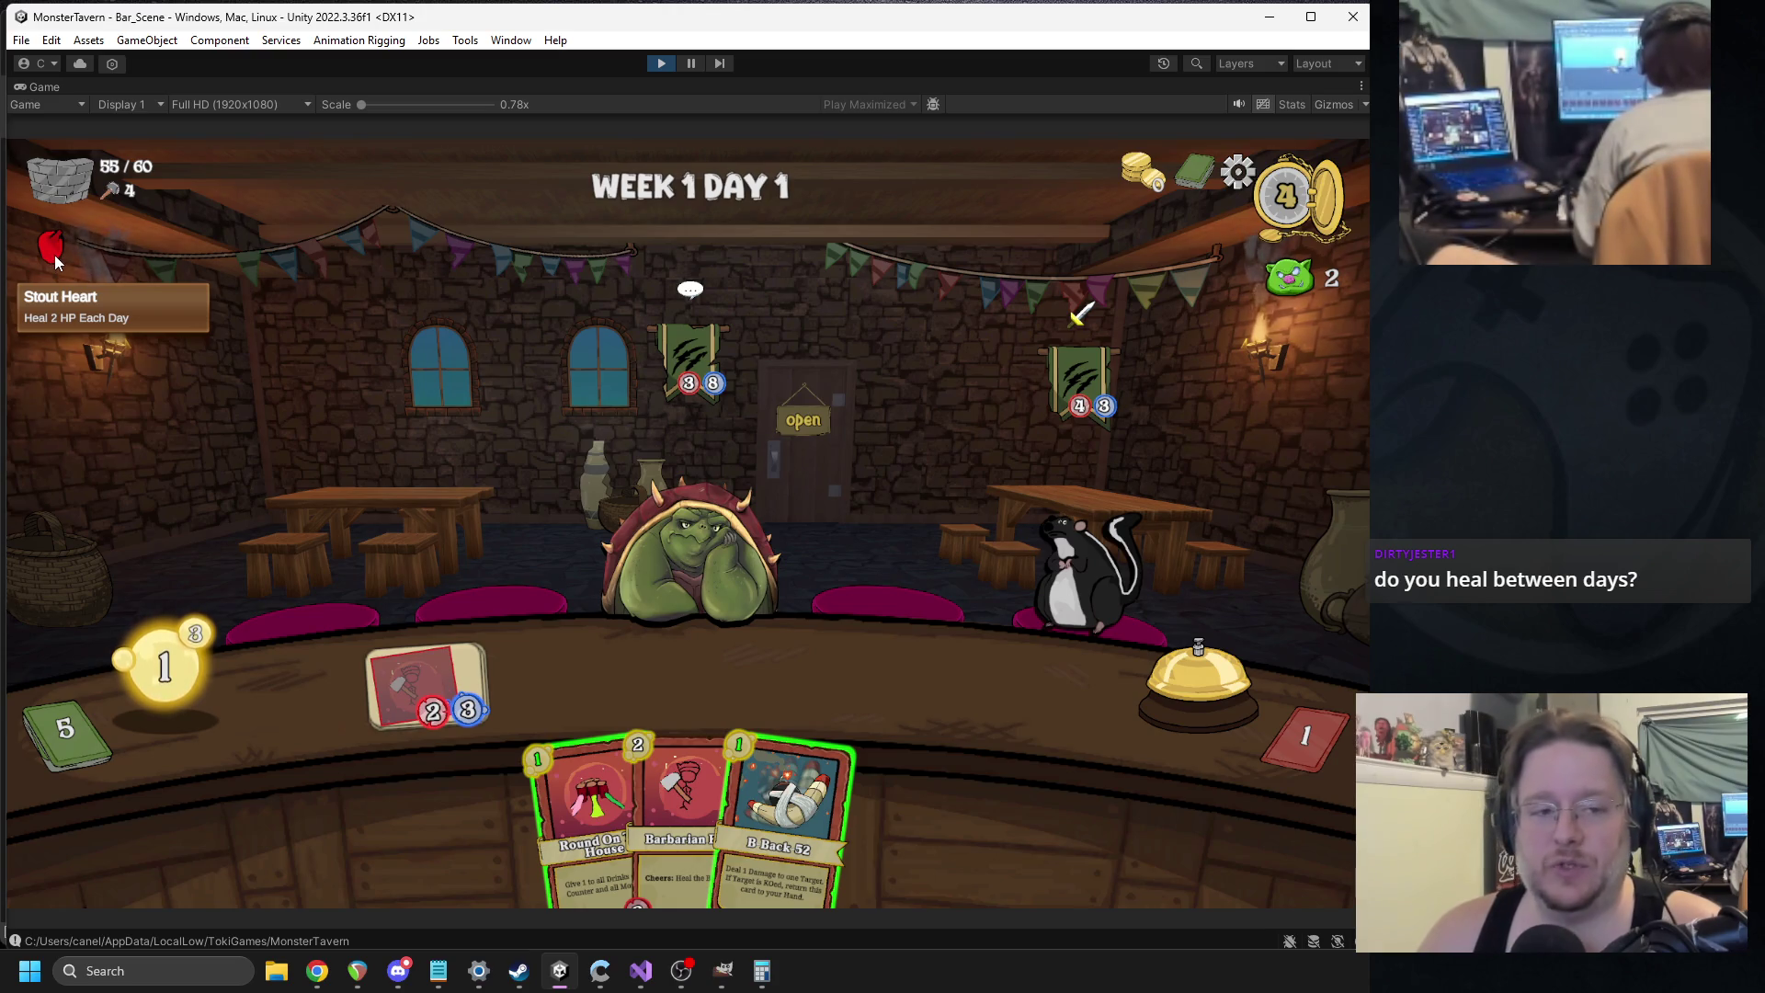
pyautogui.moveTo(688, 407)
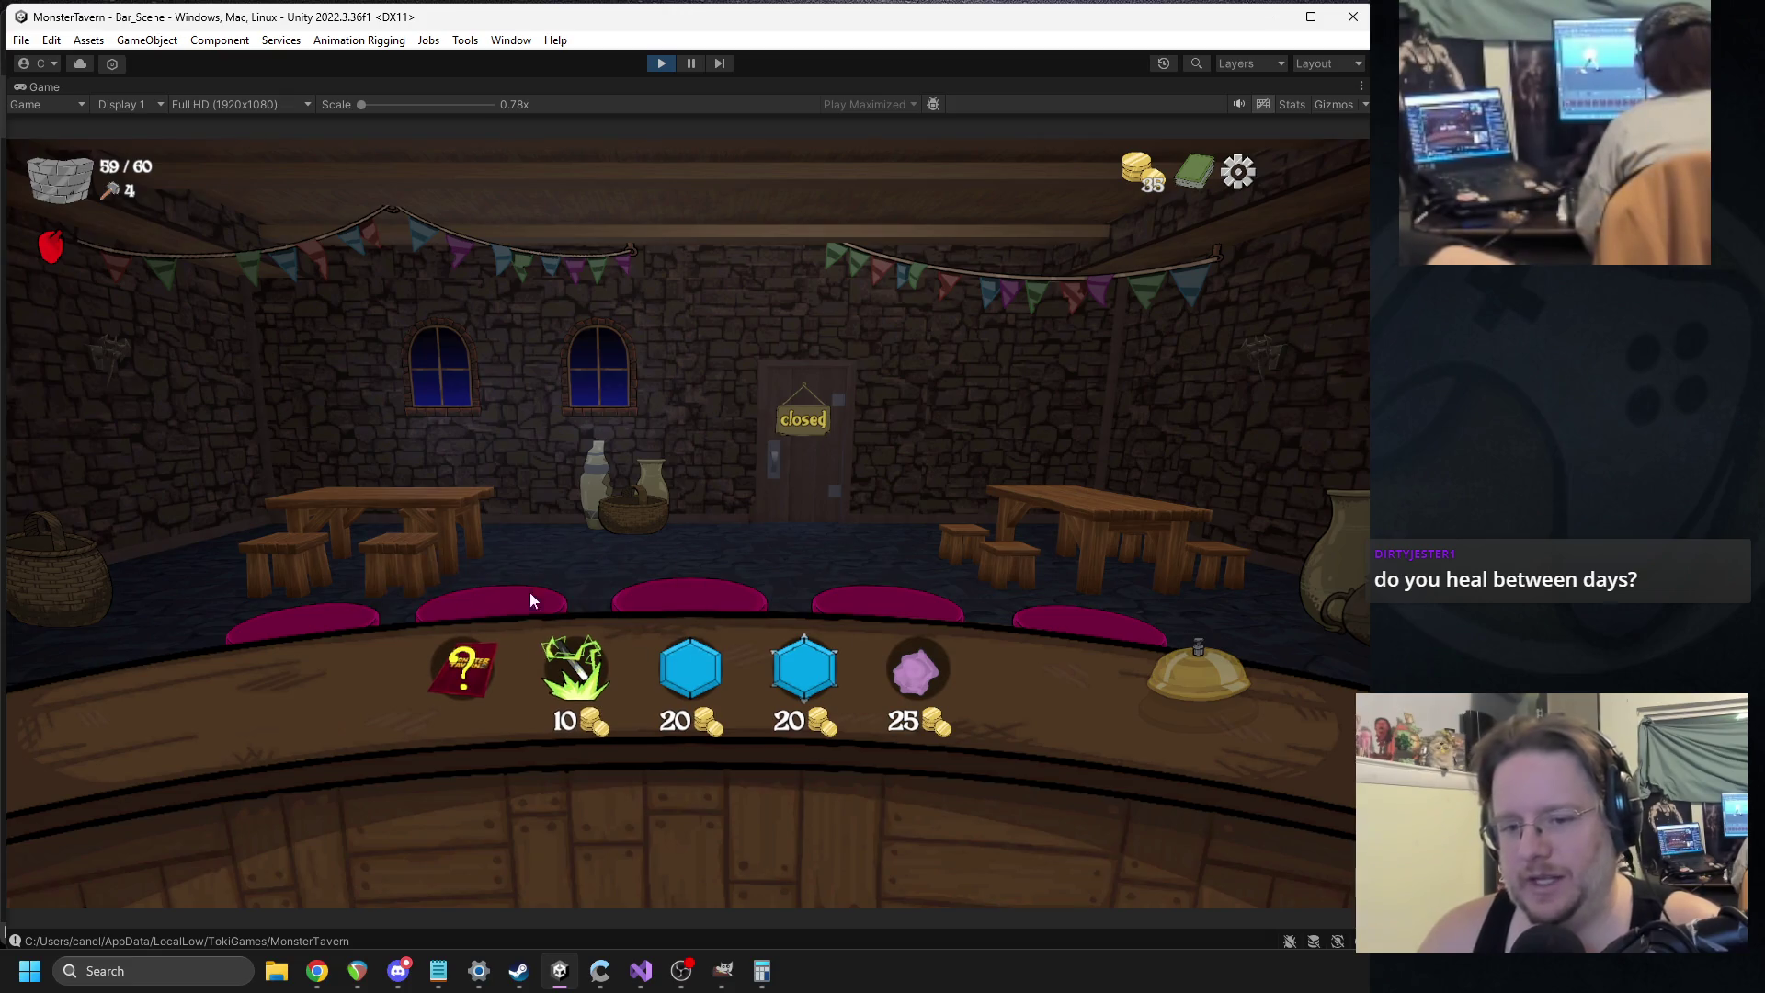
# Quit to the main menu, begin a new Backwoods run, pick Spoiled Grapes, then stop play mode.
pyautogui.click(1238, 173)
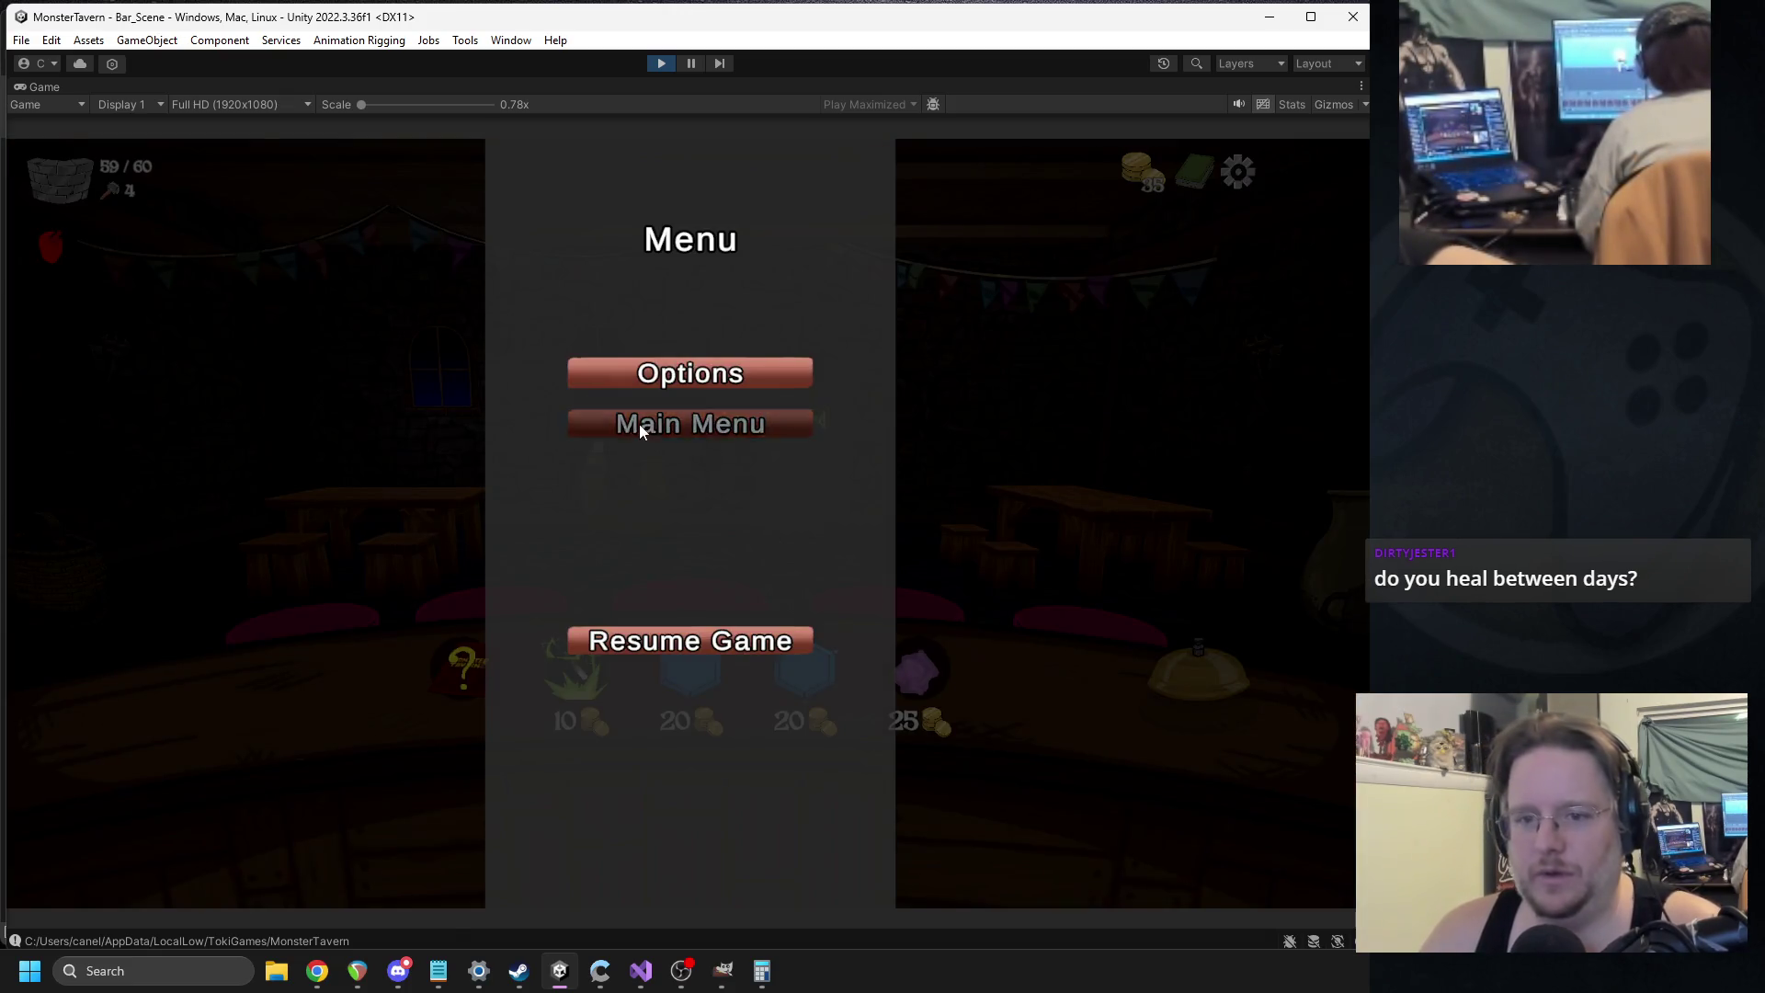
pyautogui.click(638, 423)
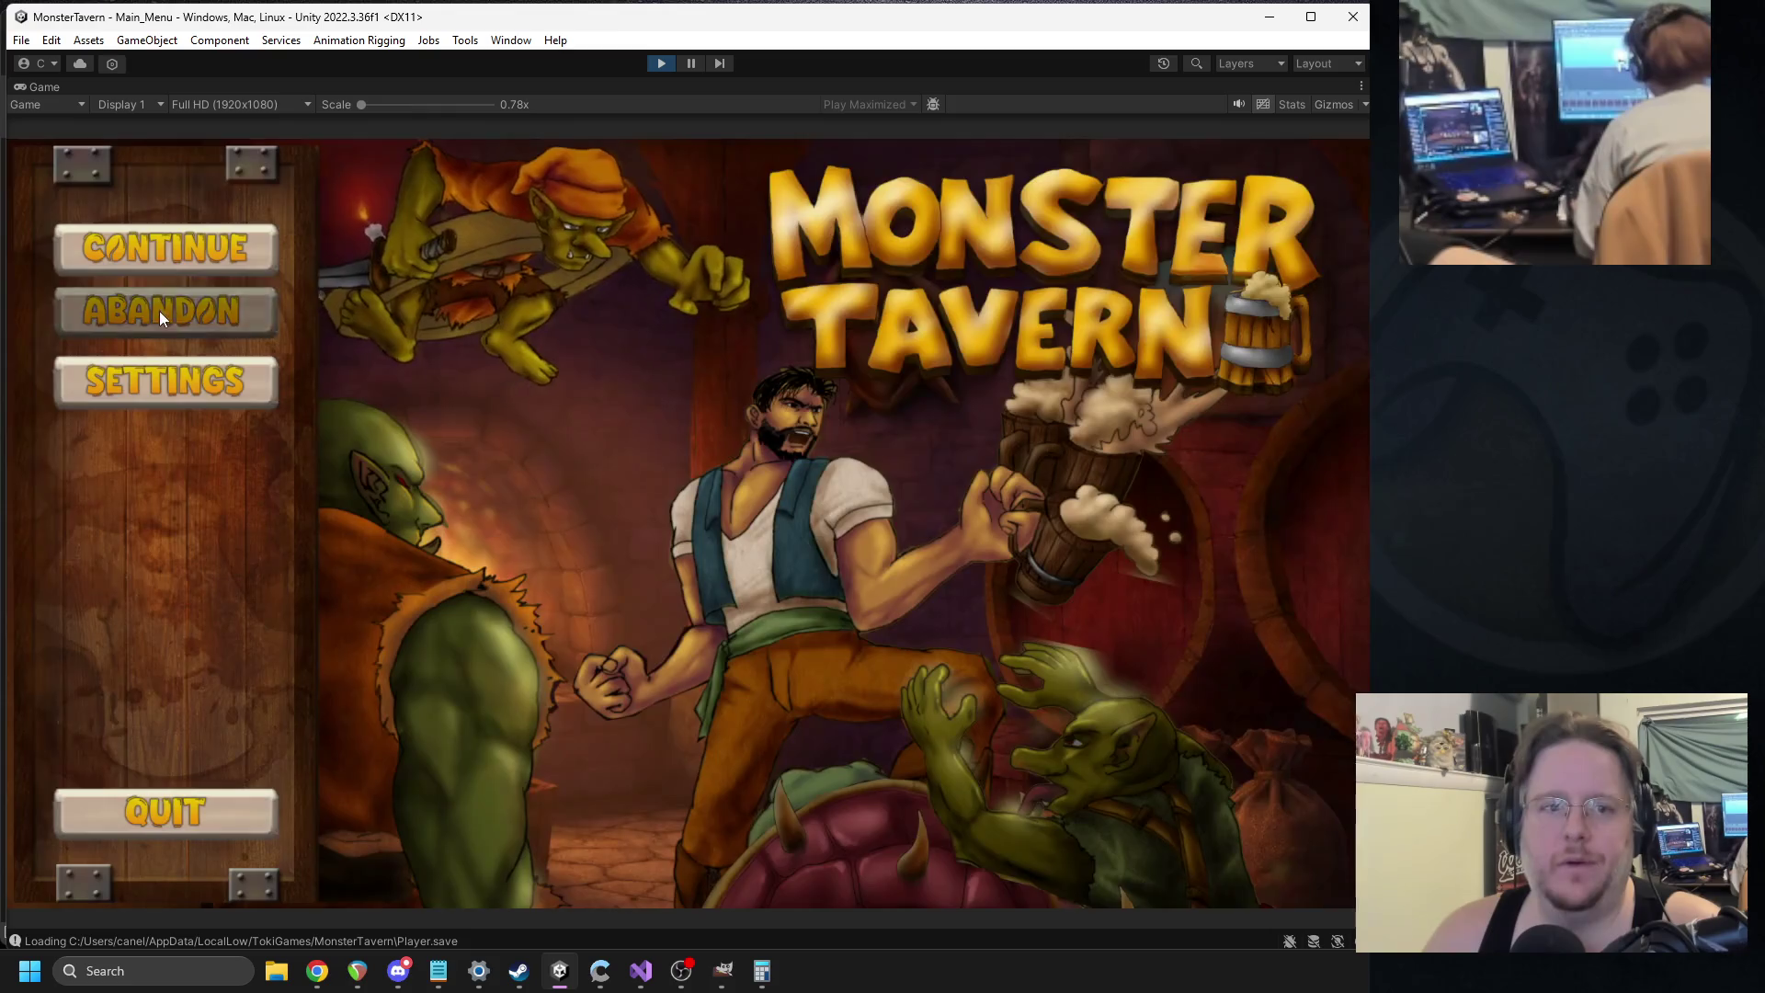
pyautogui.click(158, 311)
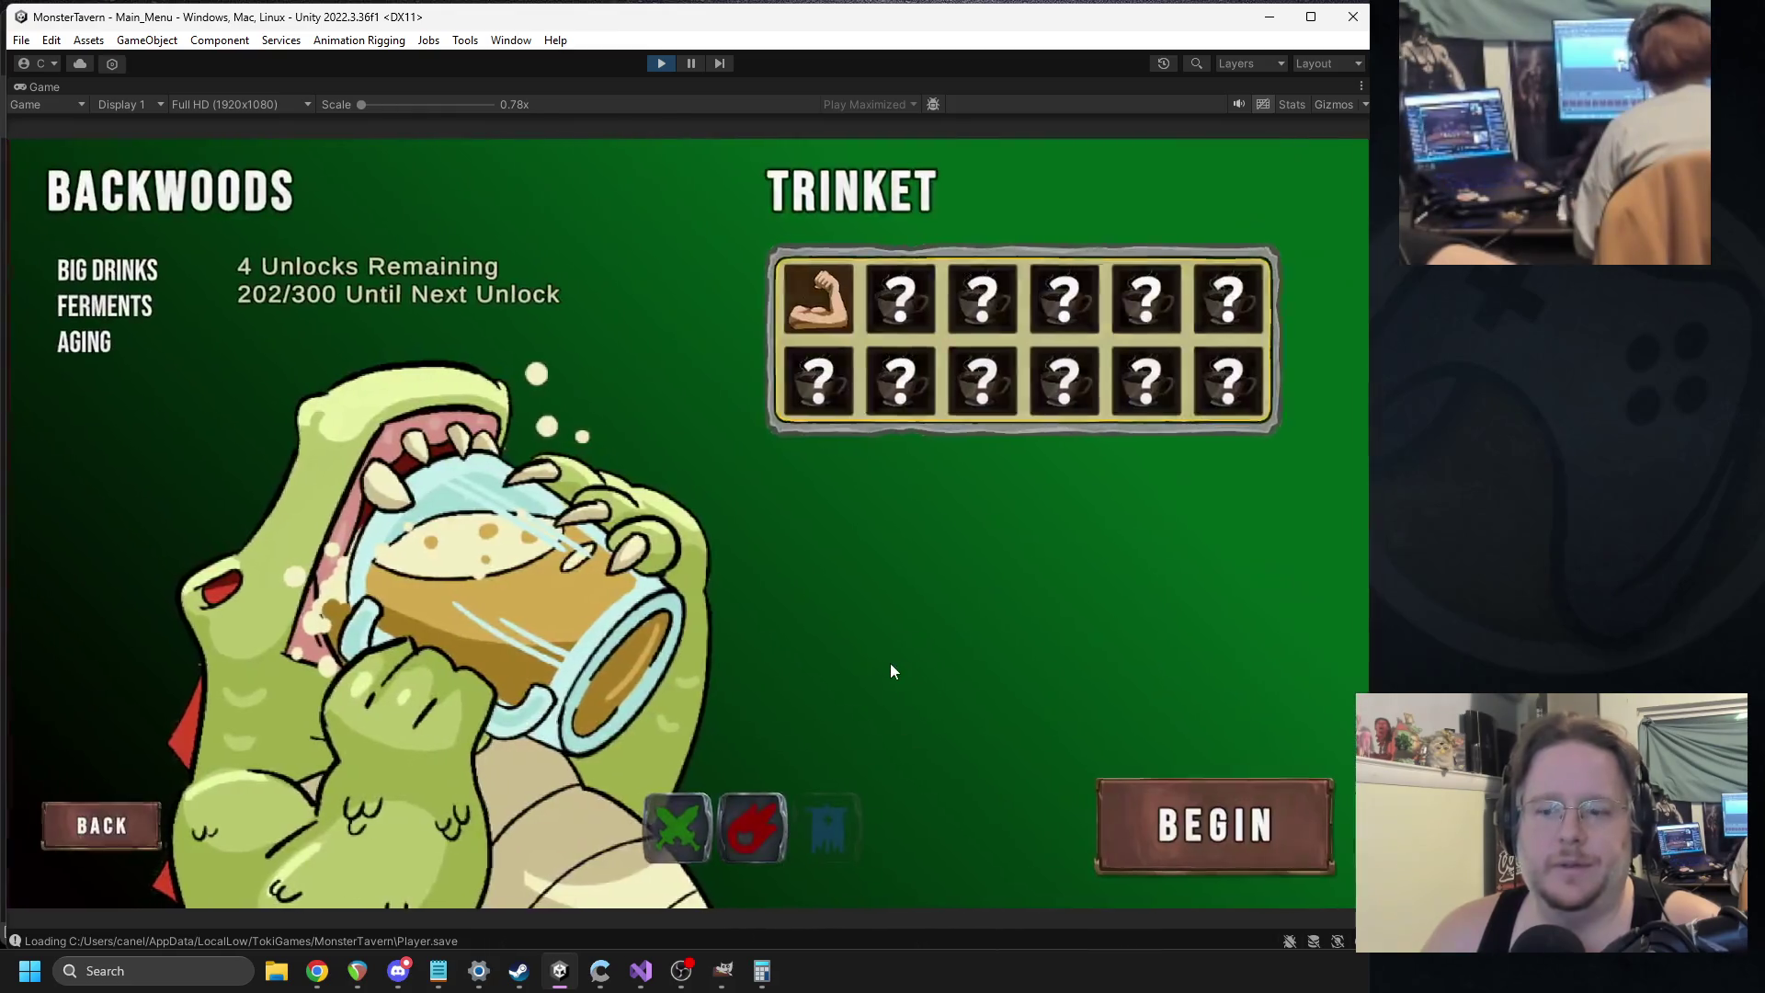
pyautogui.click(1238, 797)
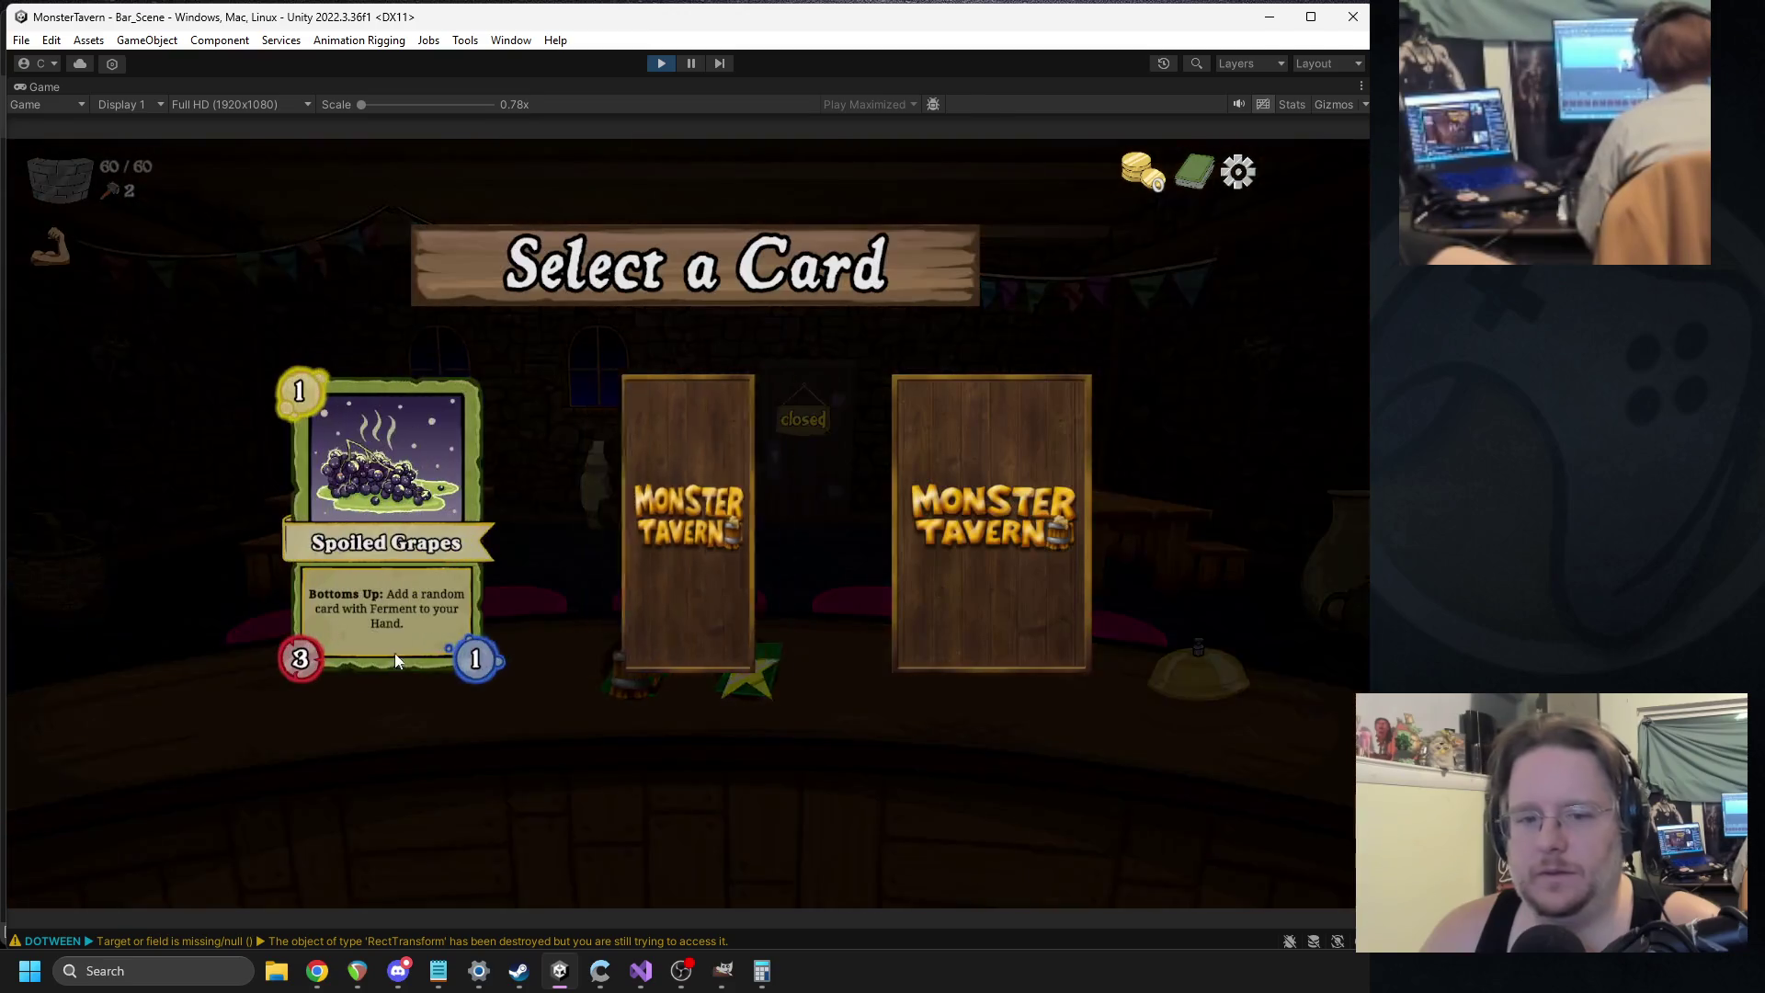
pyautogui.click(1061, 589)
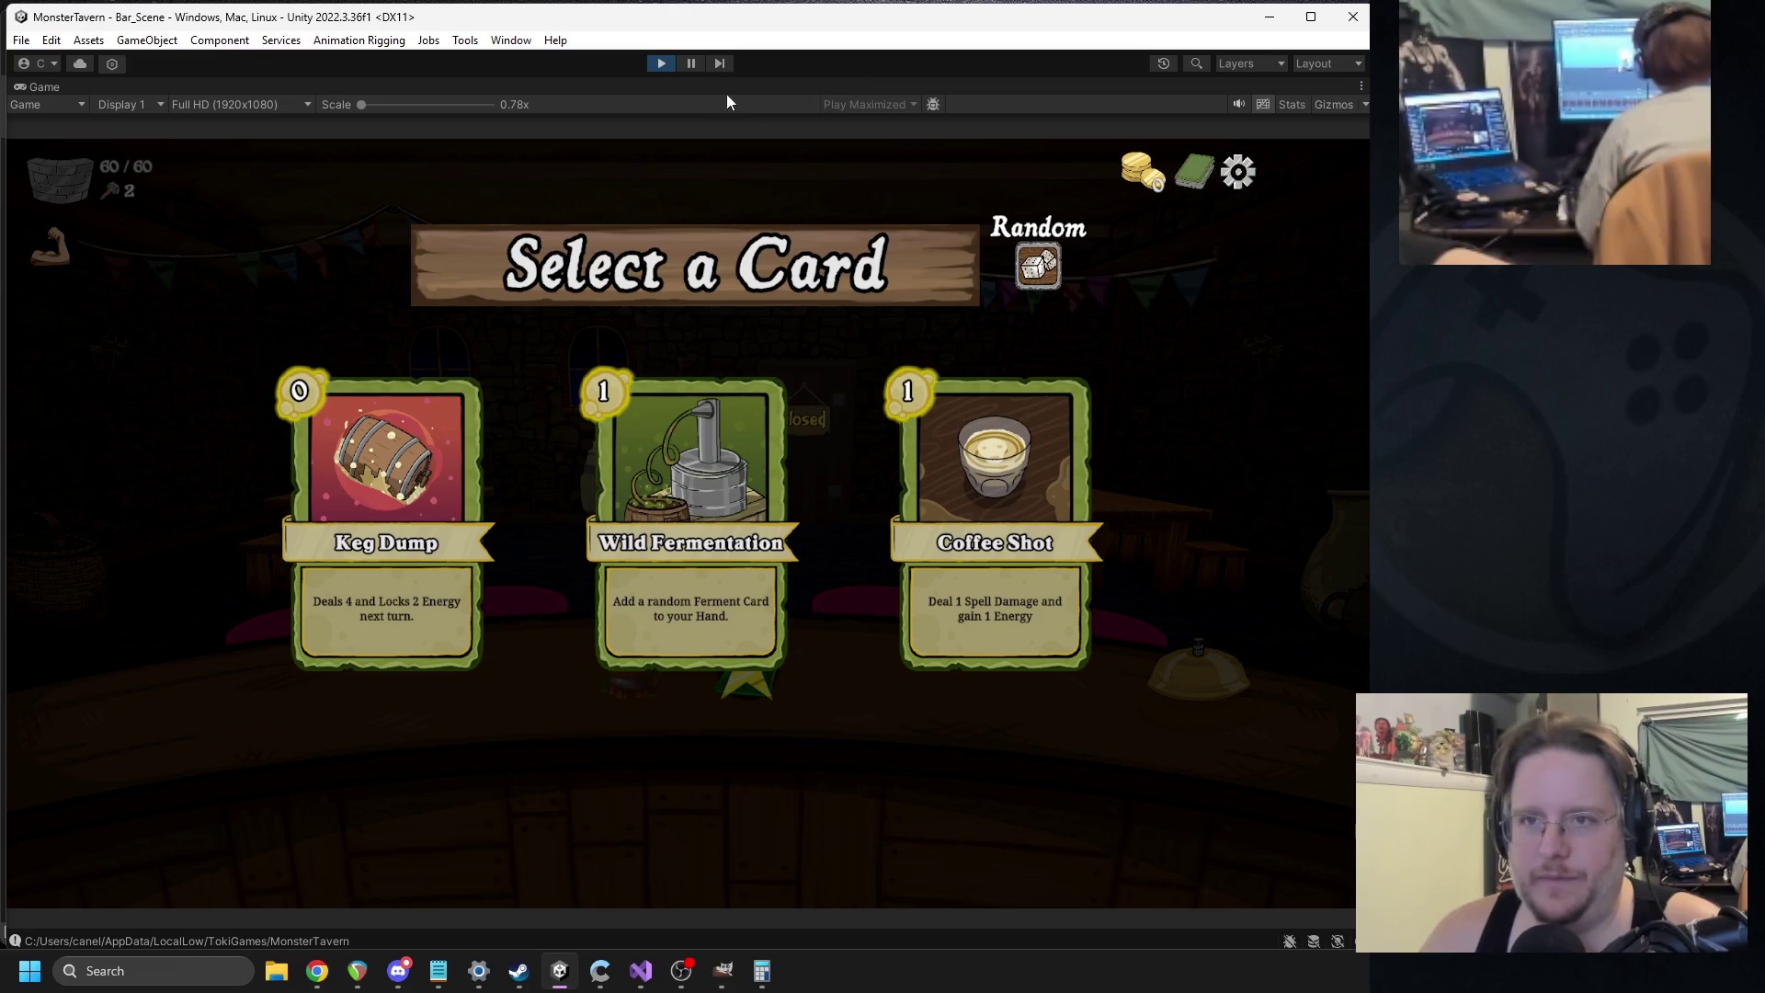
pyautogui.click(653, 65)
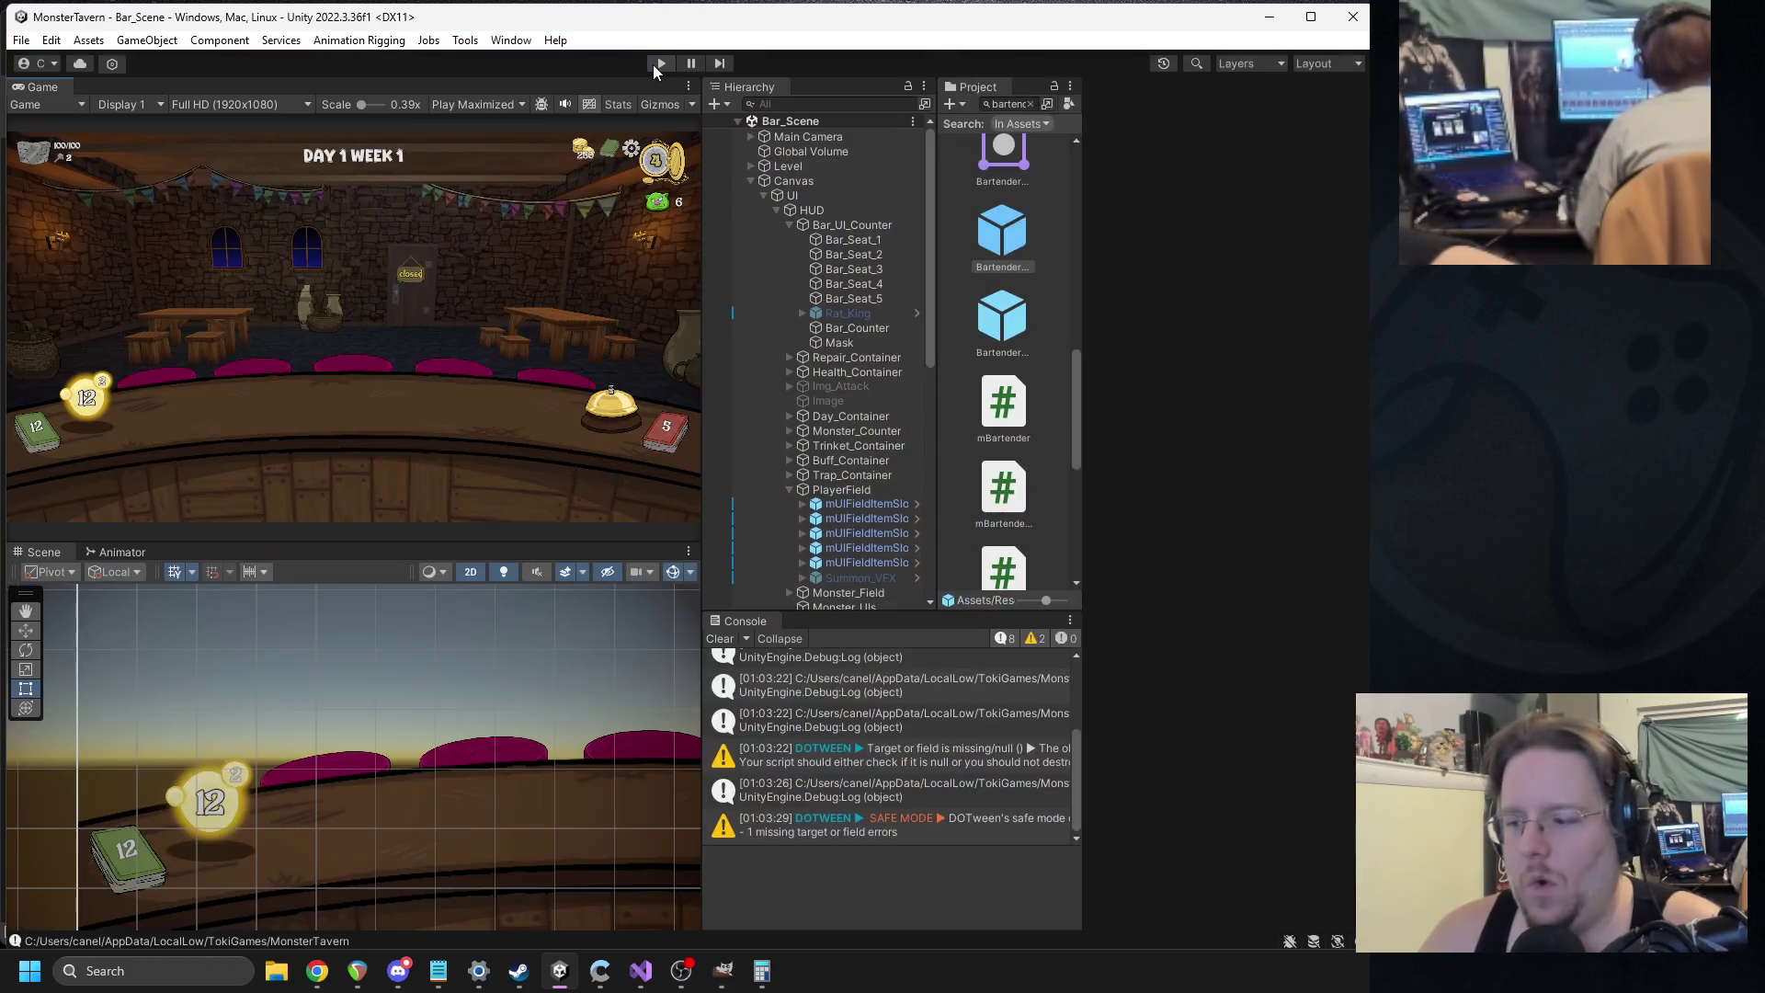
# Switch over to Discord briefly, then bring up Windows search.
pyautogui.click(398, 975)
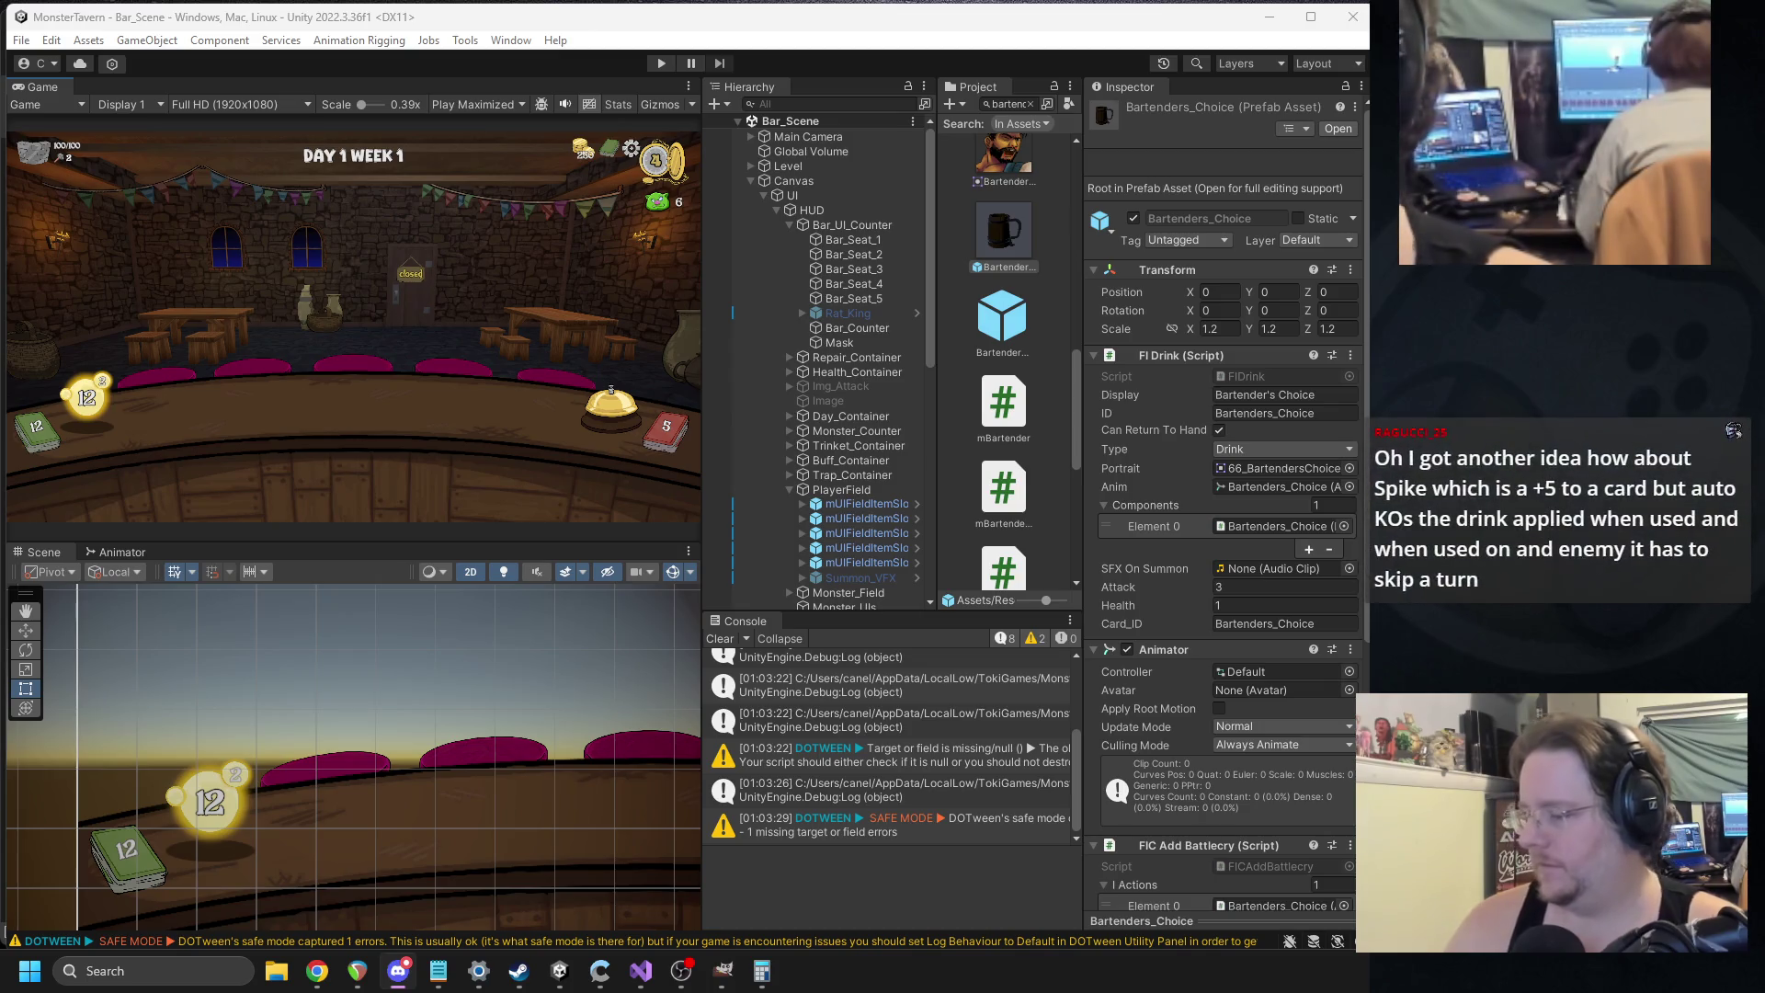
pyautogui.click(247, 974)
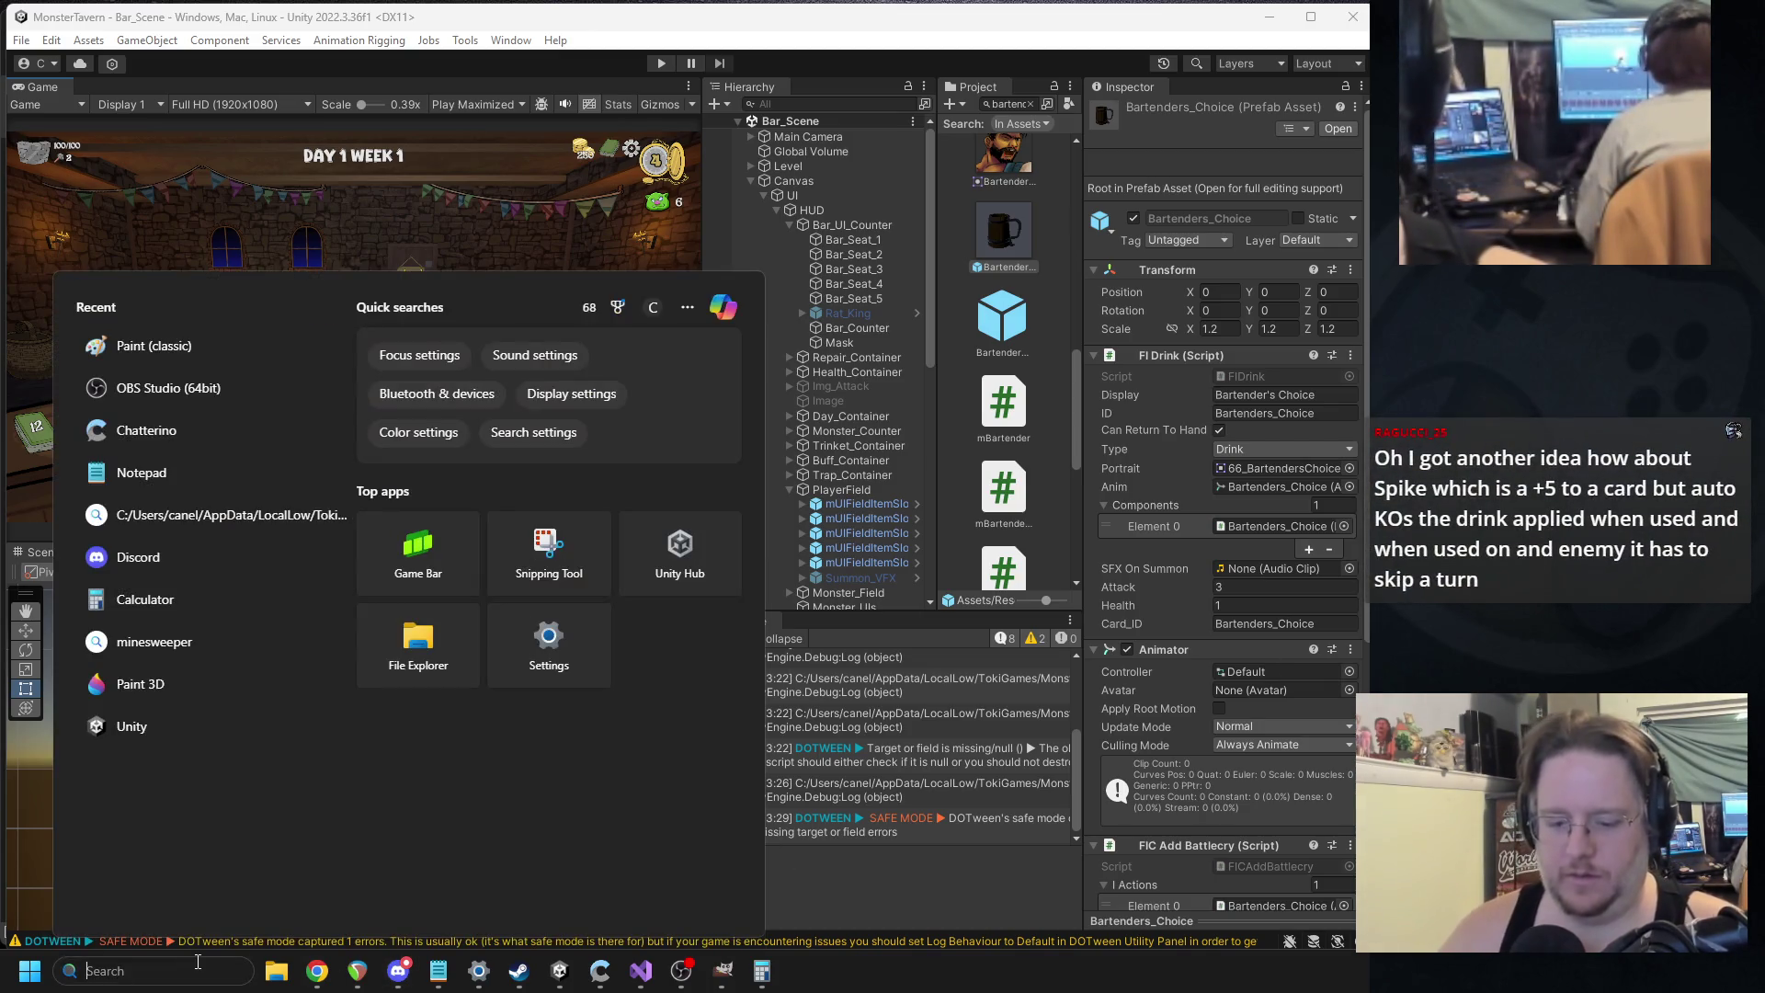
# Launch Paint (classic), narrow its window, and filter Unity's project search on 'icon'.
pyautogui.write('paint')
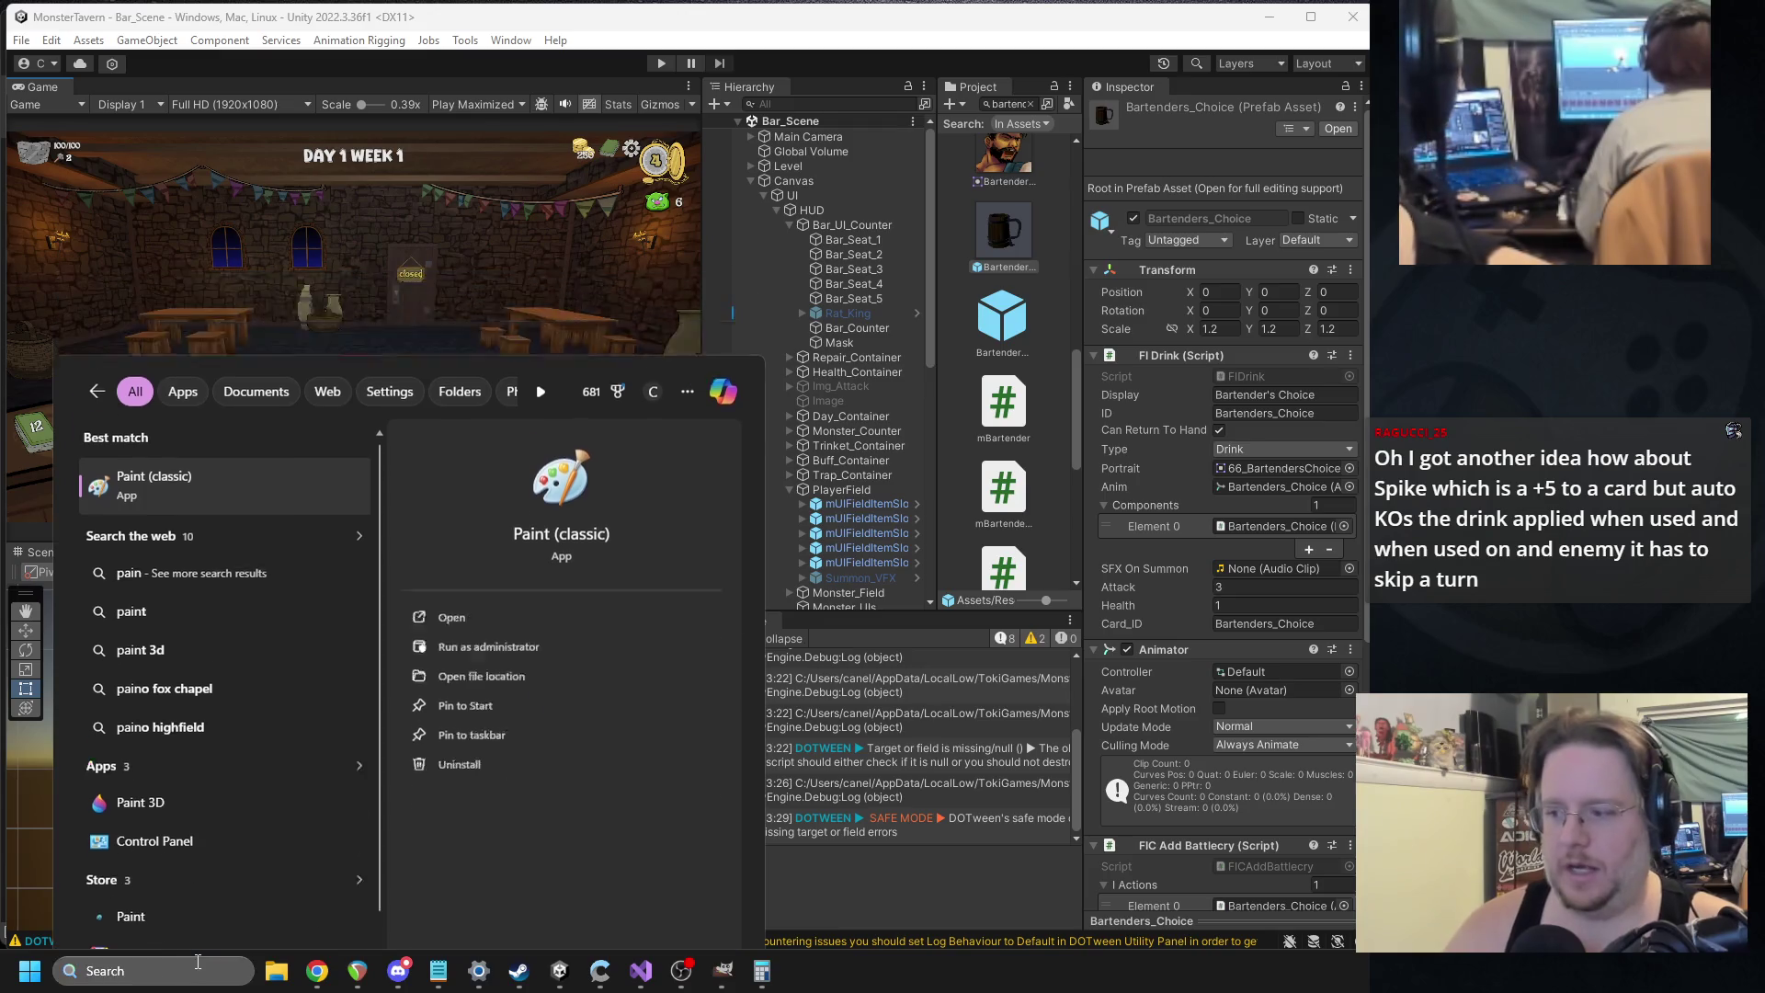
pyautogui.press('Return')
pyautogui.moveTo(1321, 302)
pyautogui.mouseDown()
pyautogui.moveTo(984, 296)
pyautogui.moveTo(1012, 293)
pyautogui.mouseUp()
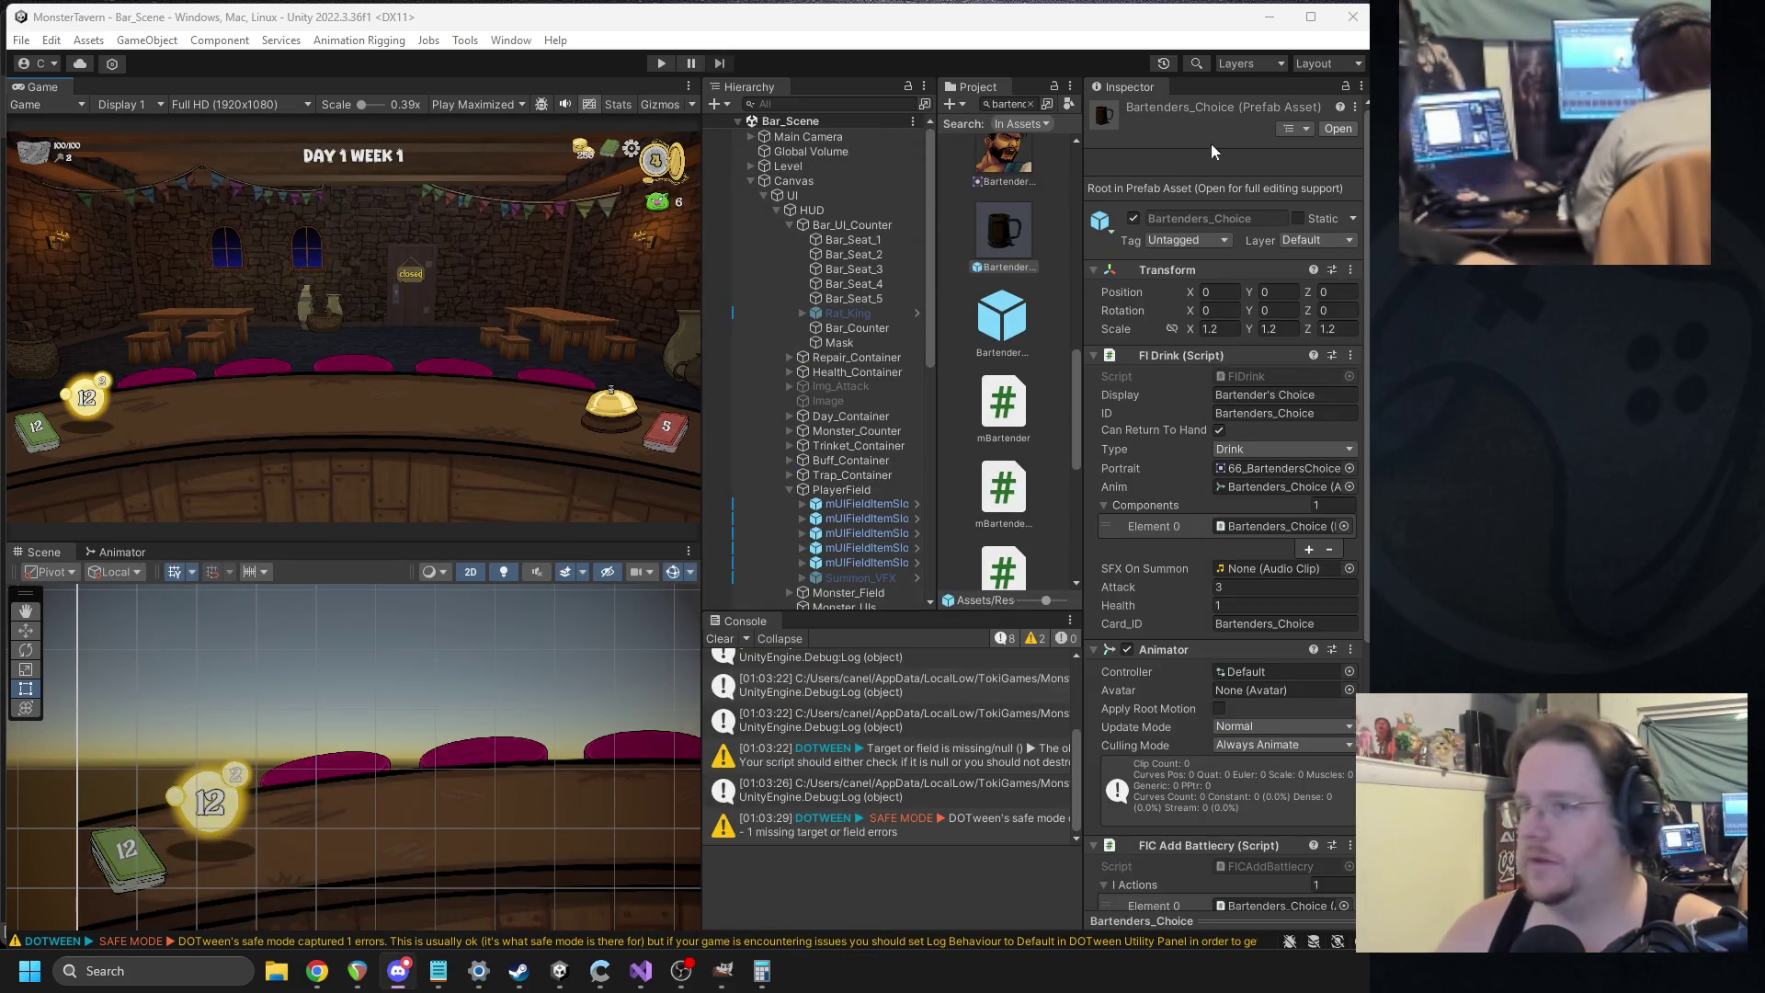
pyautogui.doubleClick(1011, 104)
pyautogui.write('icon')
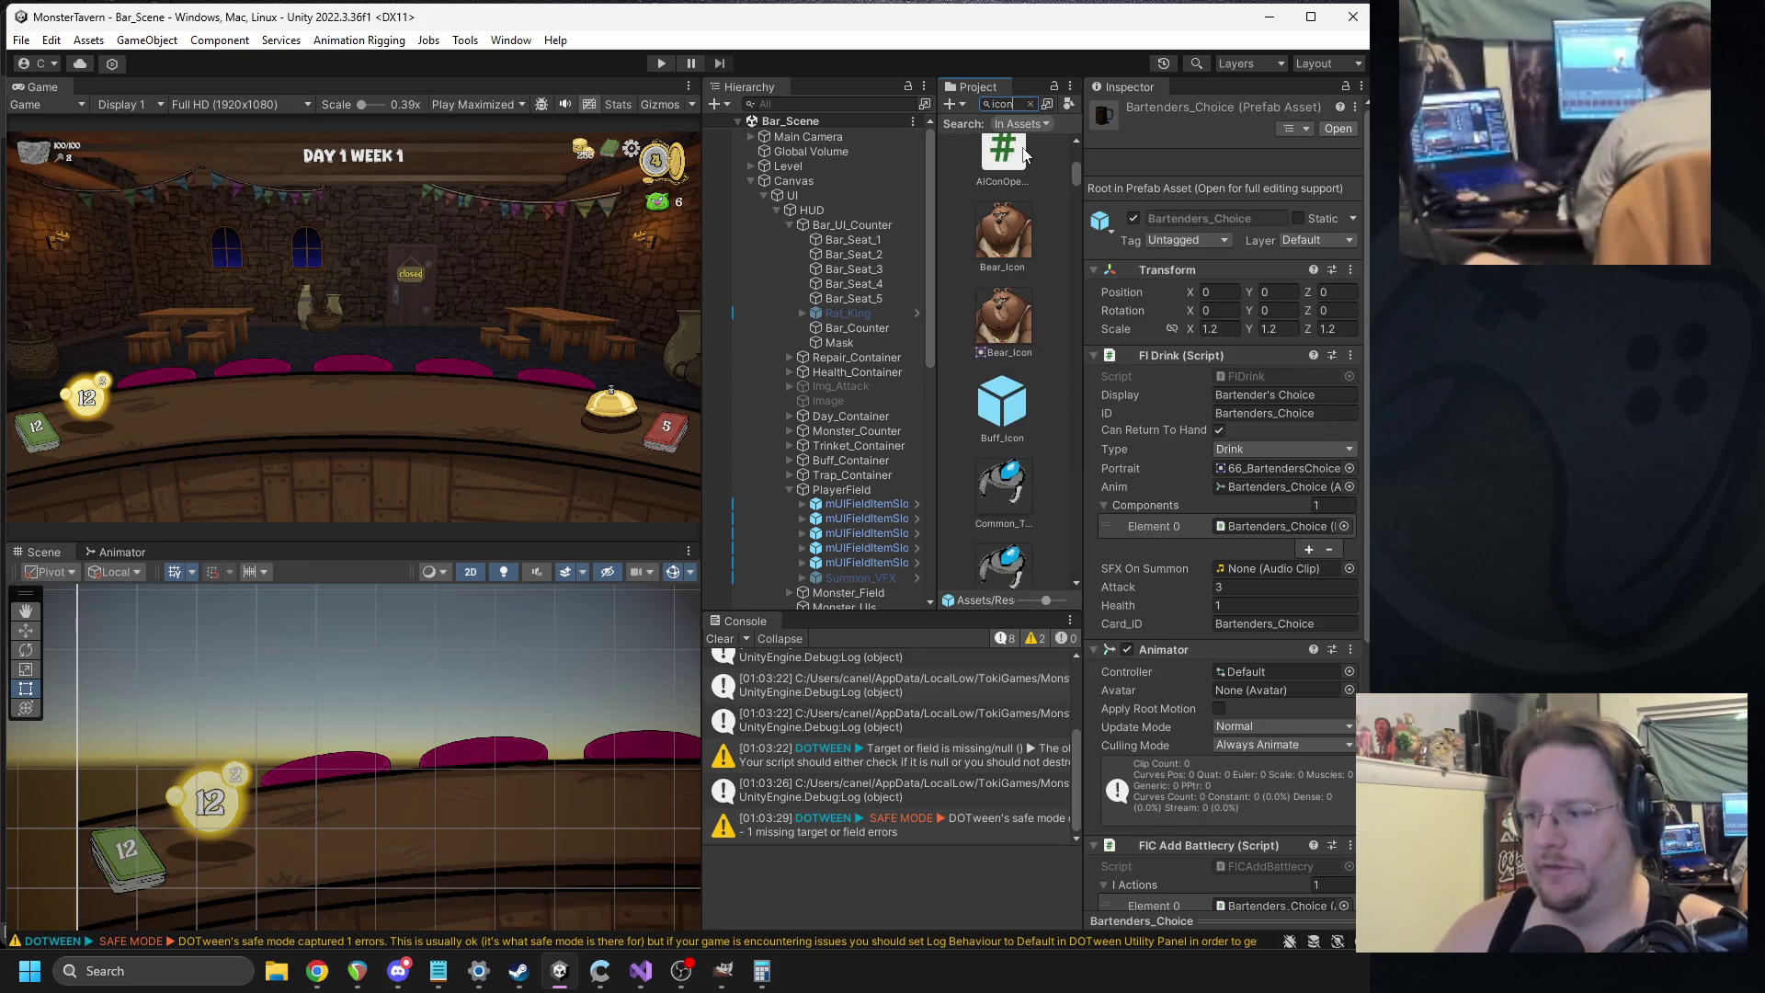
# Pick the Icons folder from the 'icon' results, then clear the search and browse the folder tree.
pyautogui.click(998, 162)
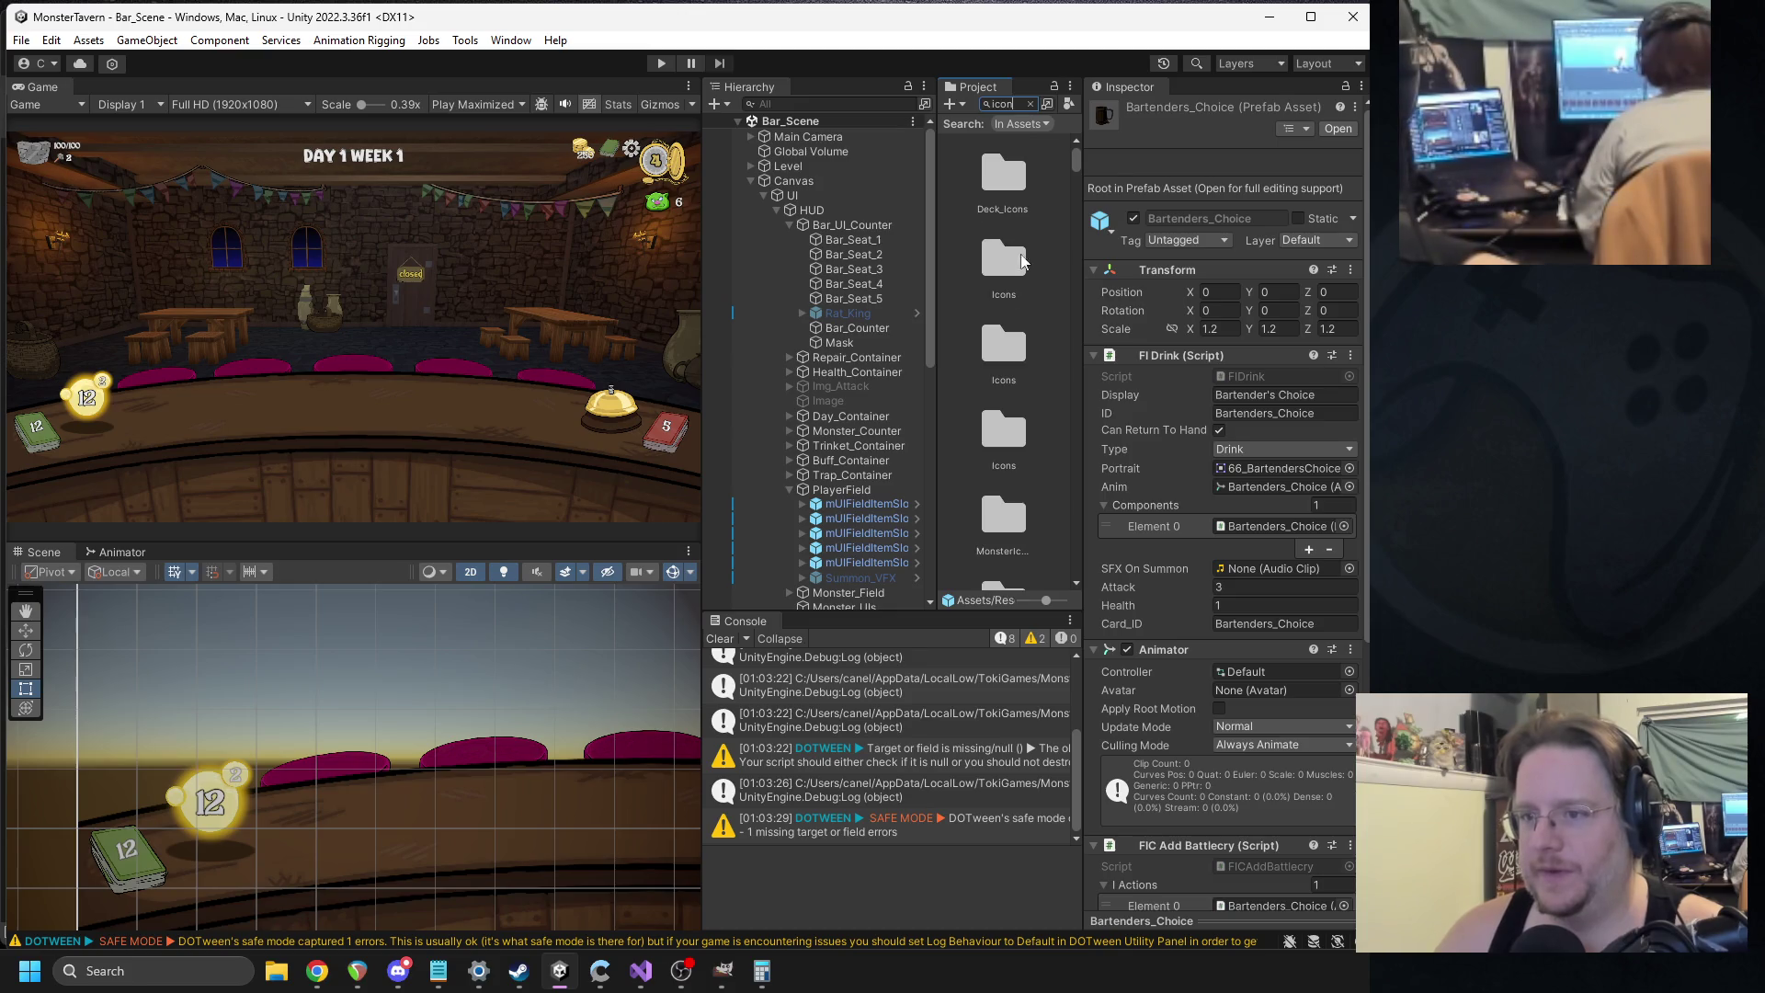
pyautogui.click(1030, 104)
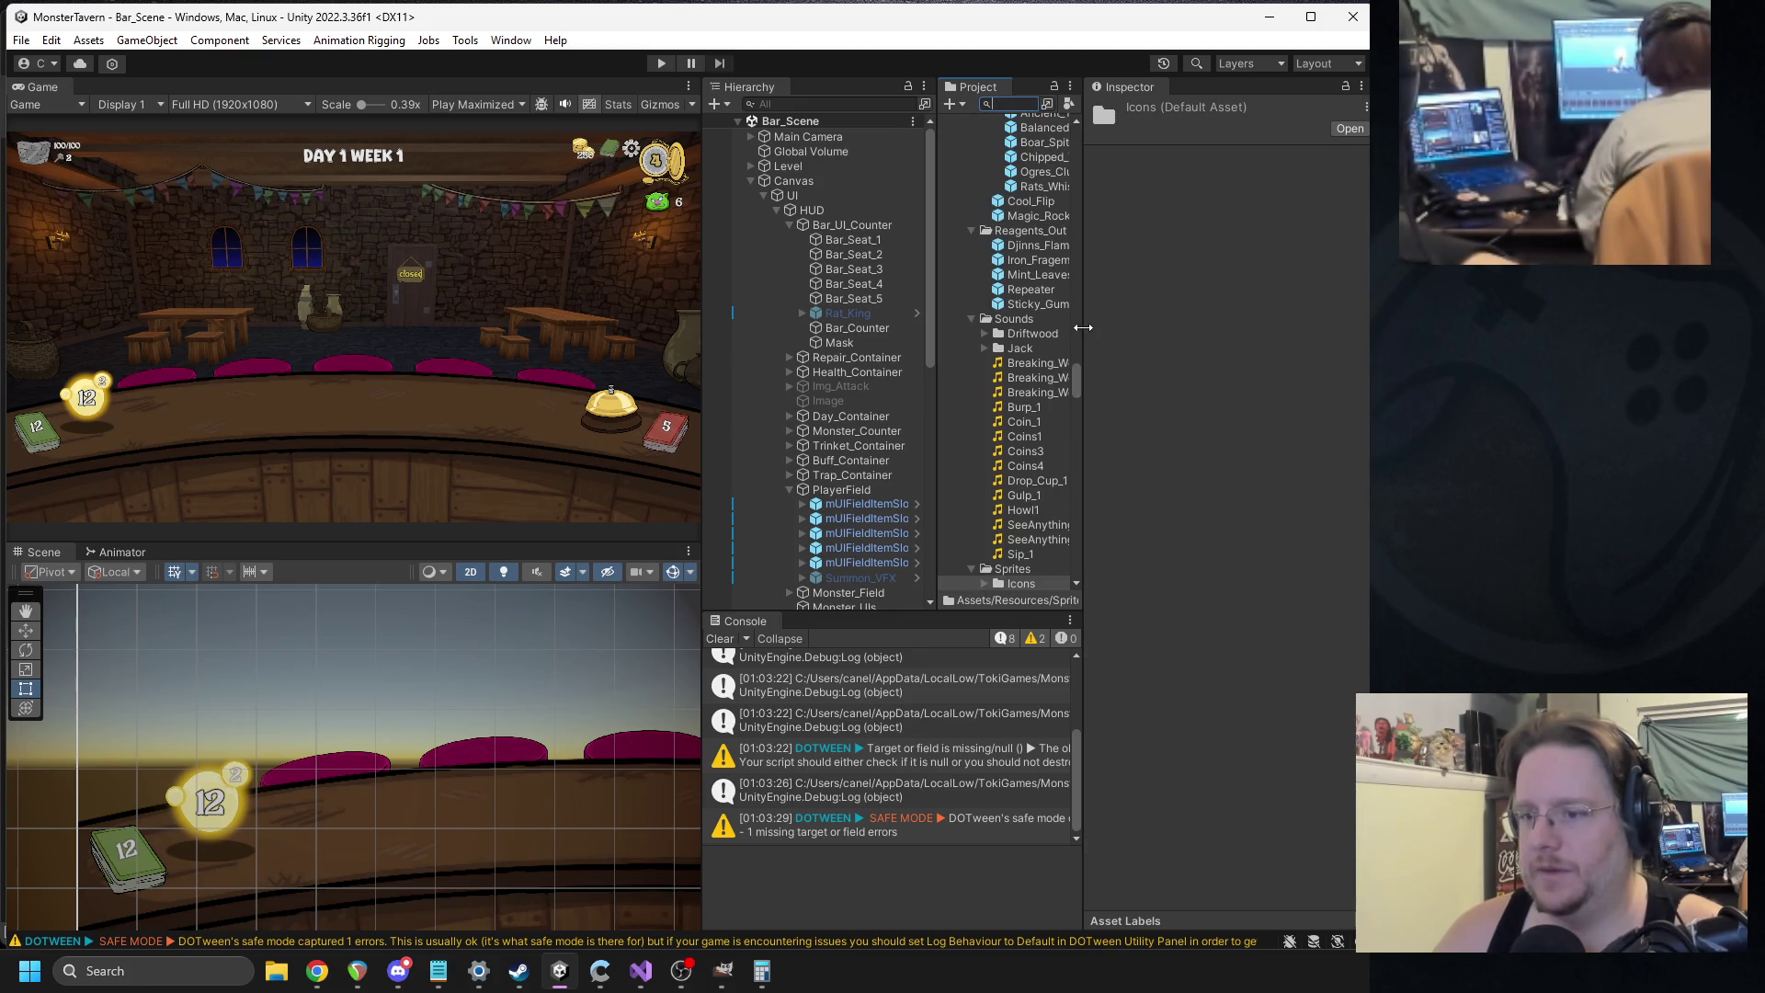
pyautogui.scroll(-3, 1009, 391)
pyautogui.click(984, 473)
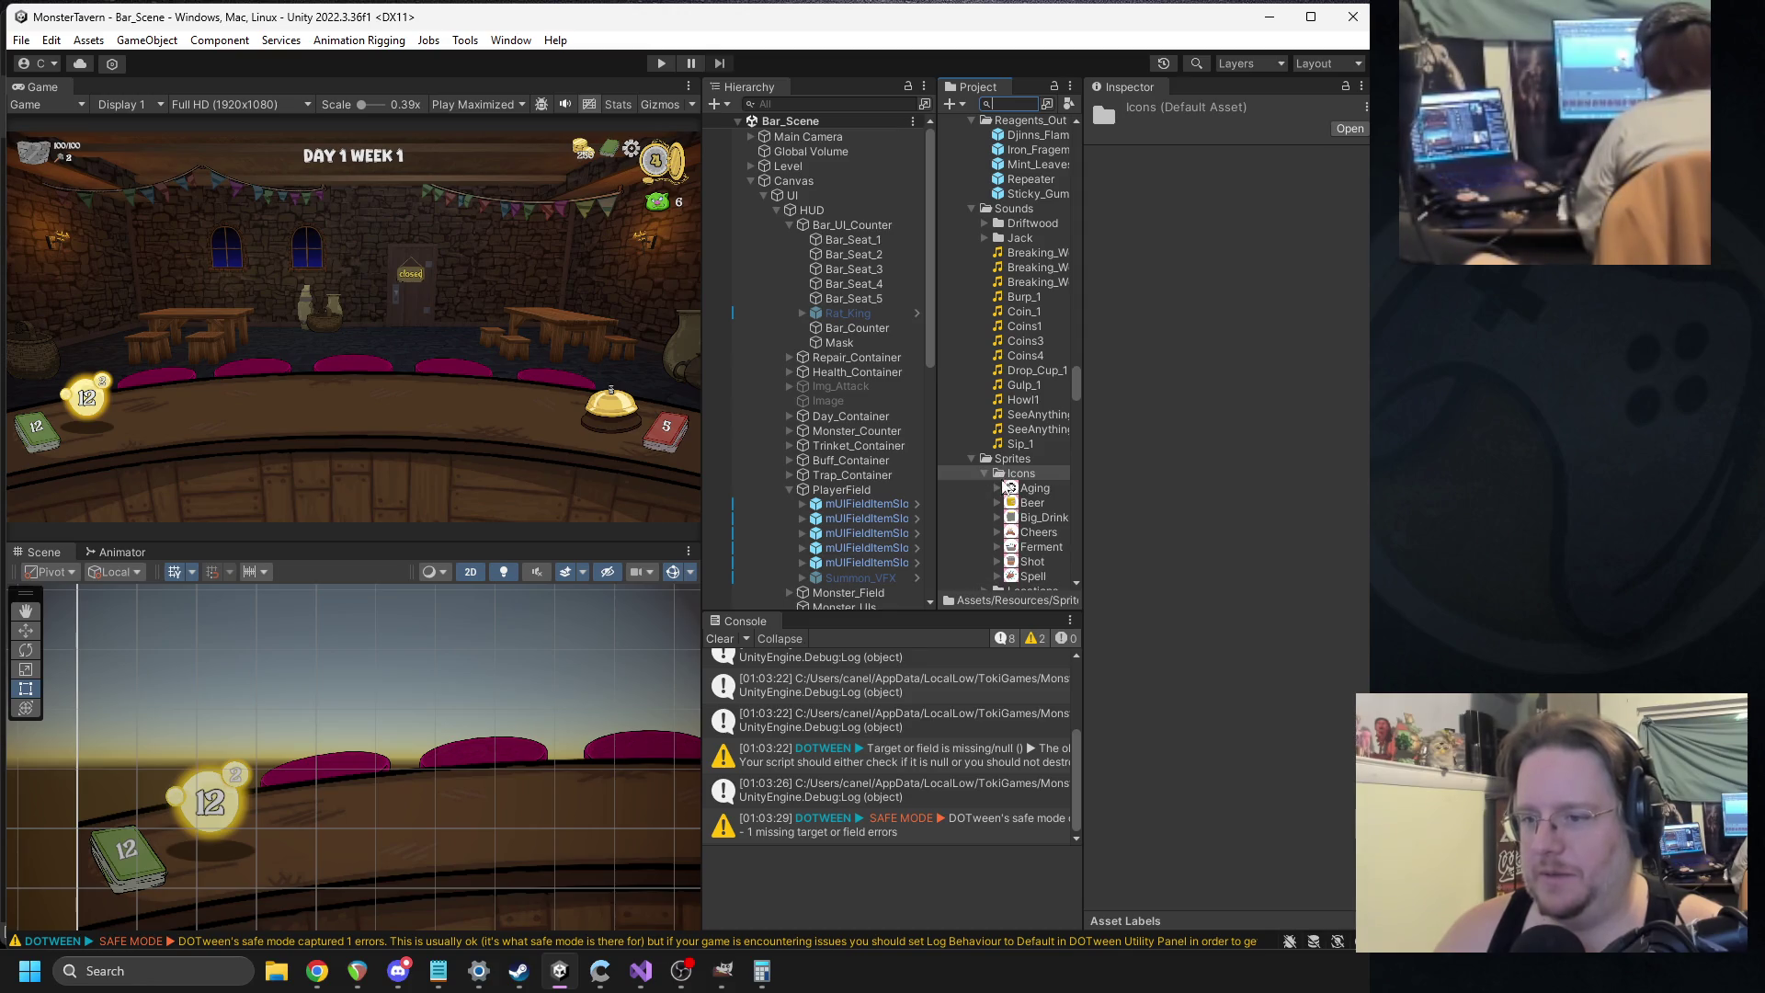
pyautogui.click(984, 474)
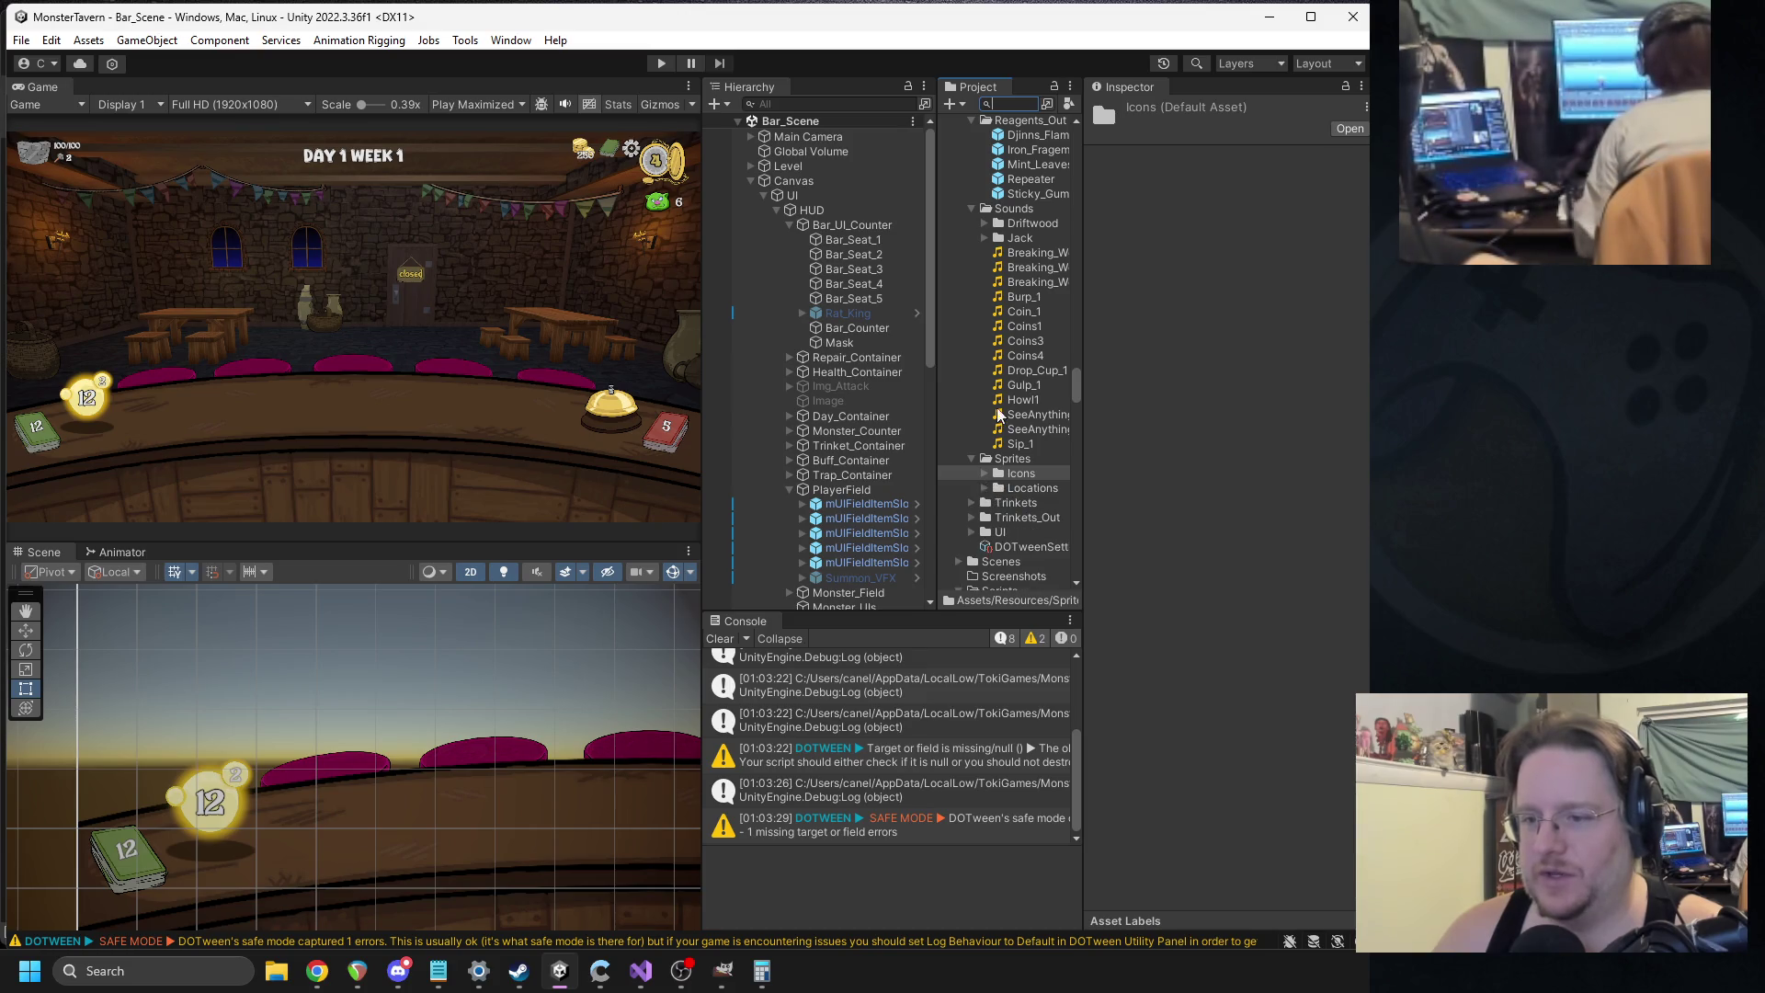
pyautogui.scroll(5, 1015, 448)
pyautogui.scroll(5, 1015, 447)
# Adjust the Project panel and collapse the Monsters folder while scanning the asset tree.
pyautogui.moveTo(1086, 363); pyautogui.dragTo(1101, 373)
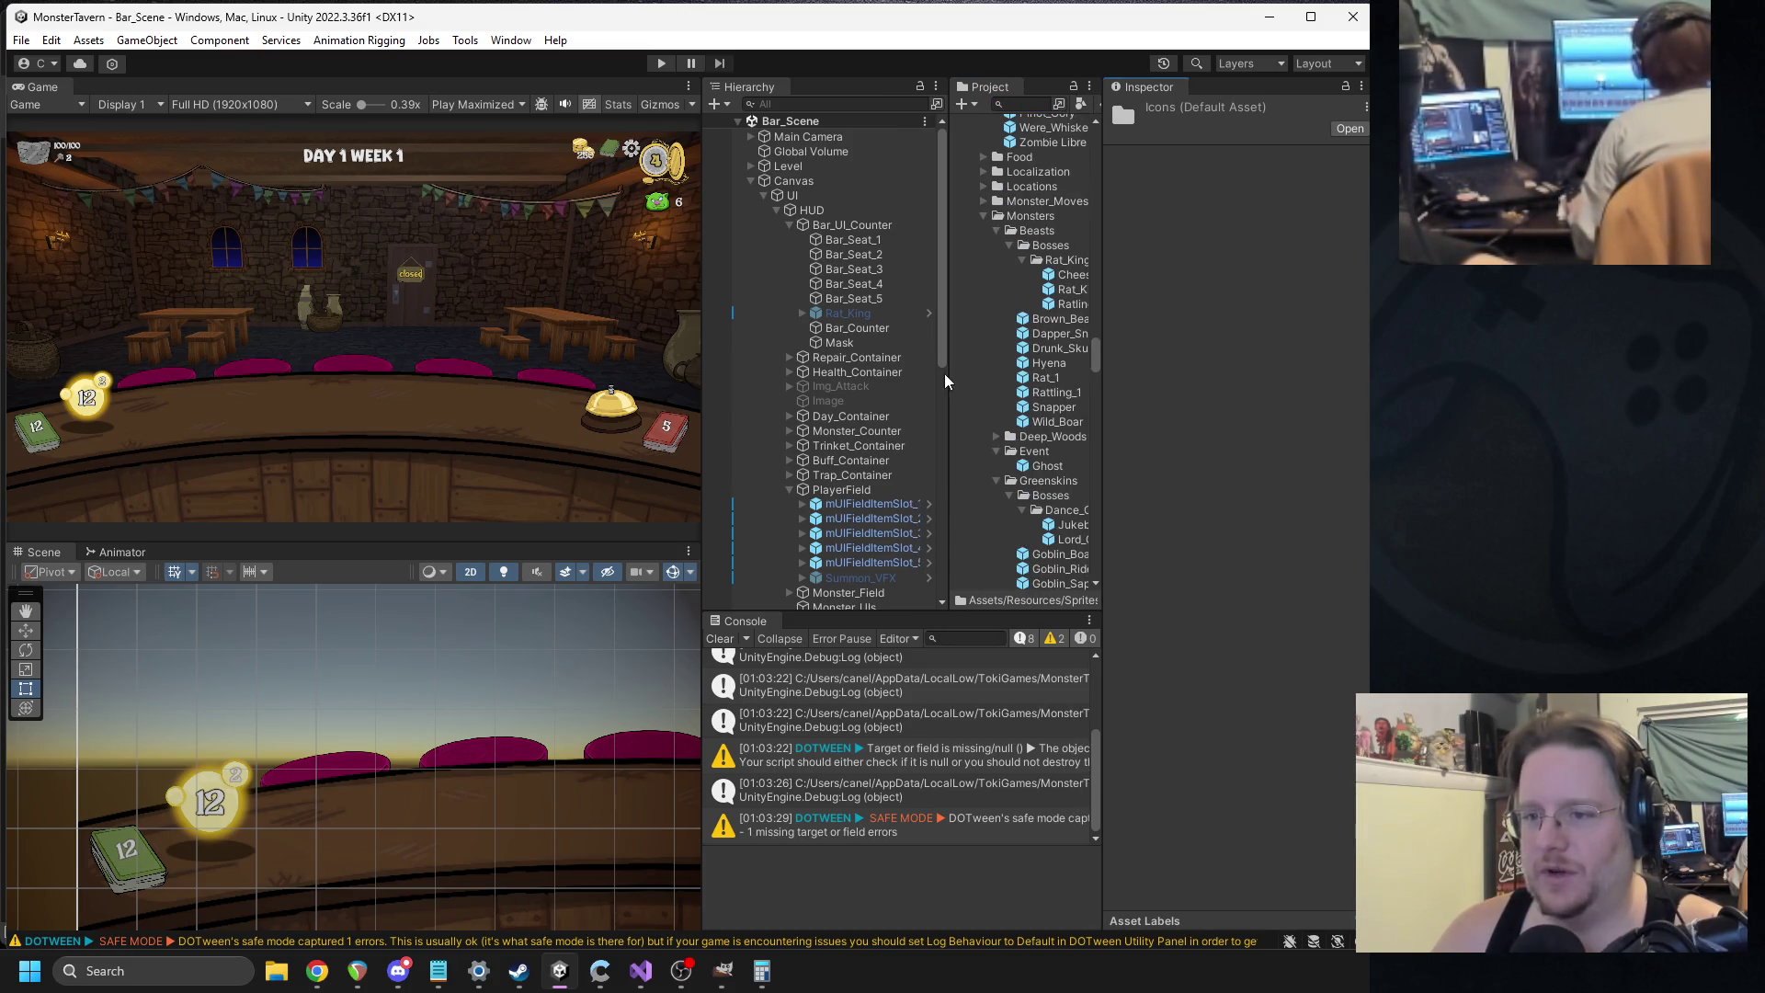
pyautogui.moveTo(947, 372); pyautogui.dragTo(885, 372)
pyautogui.scroll(-8, 984, 377)
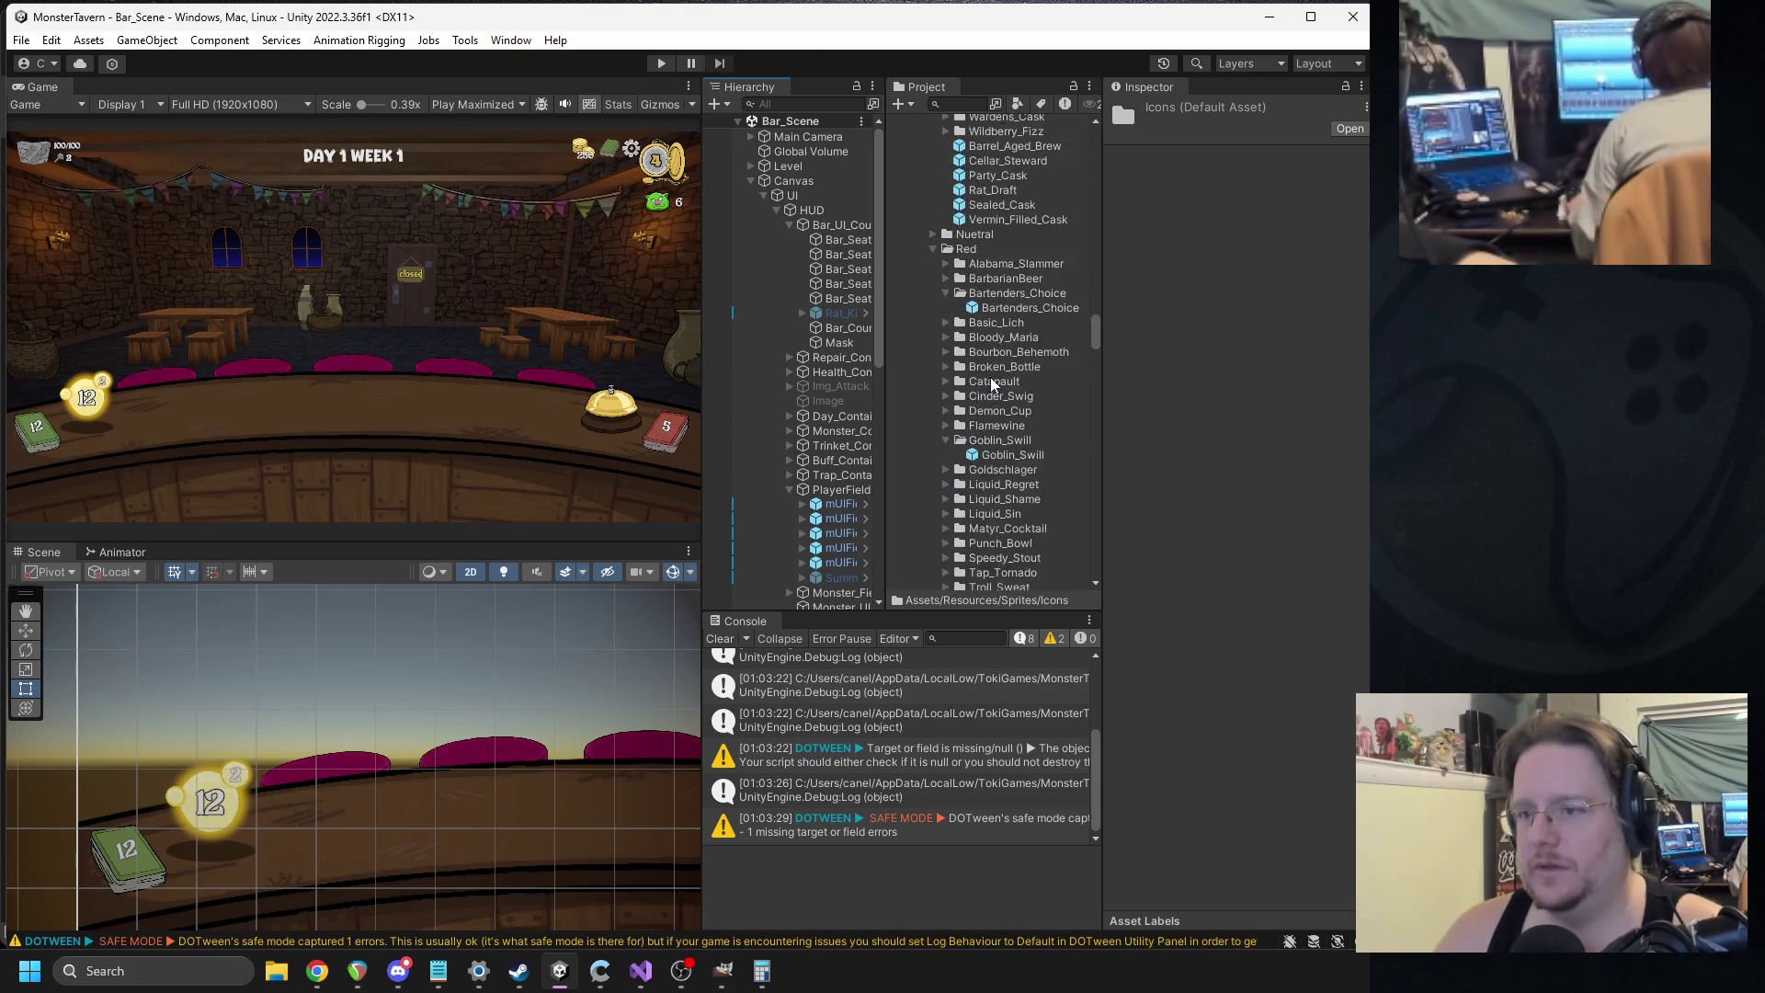
pyautogui.scroll(-15, 984, 377)
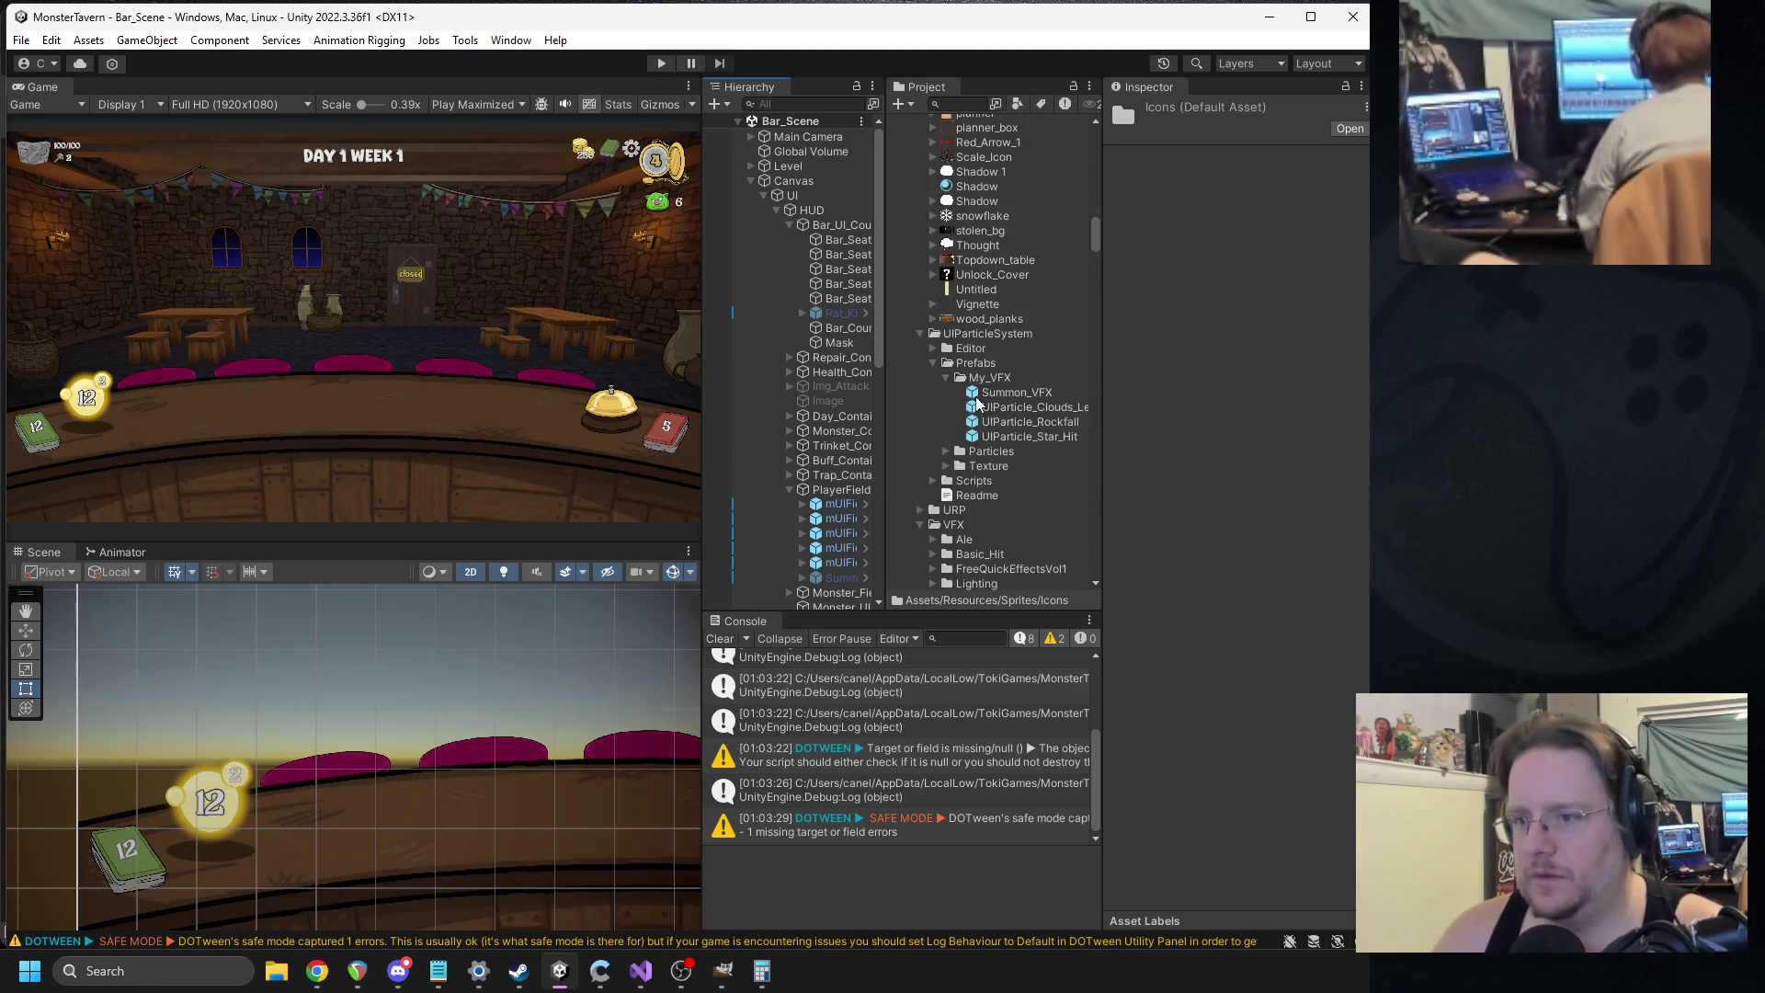
pyautogui.scroll(3, 984, 396)
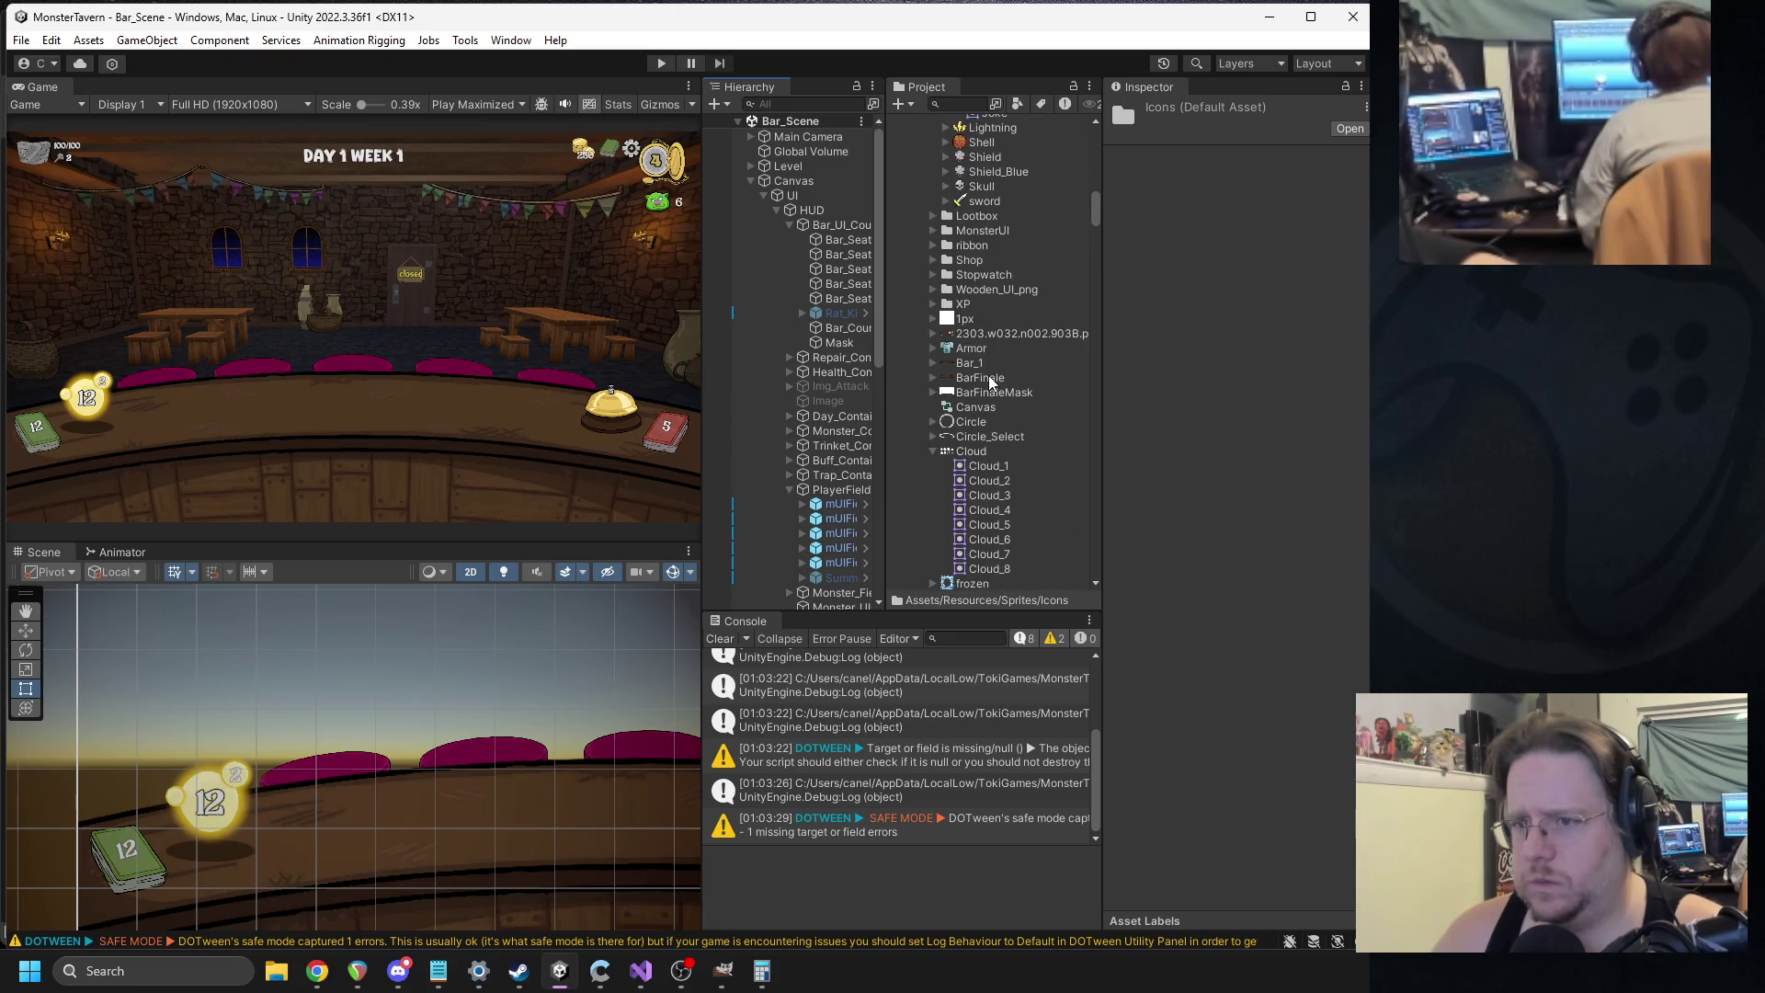
pyautogui.moveTo(1095, 209); pyautogui.dragTo(1095, 132)
pyautogui.keyDown('alt'); pyautogui.click(909, 140); pyautogui.keyUp('alt')
pyautogui.click(908, 140)
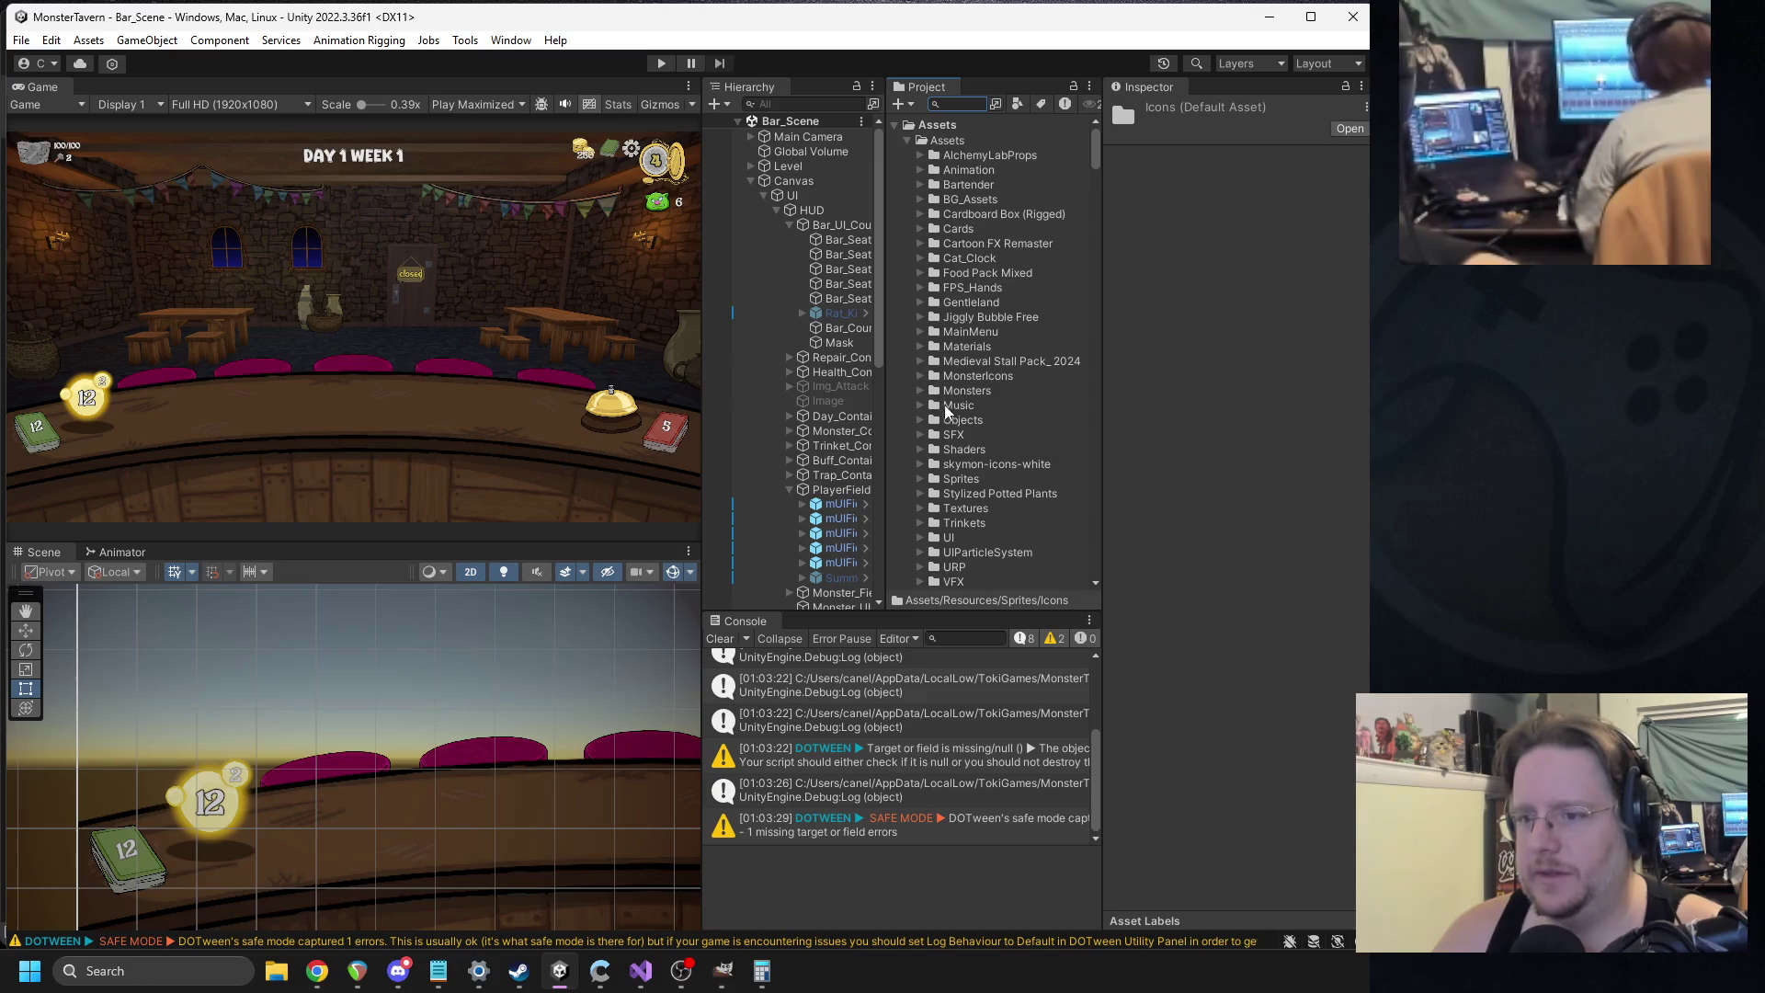
pyautogui.scroll(-2, 962, 464)
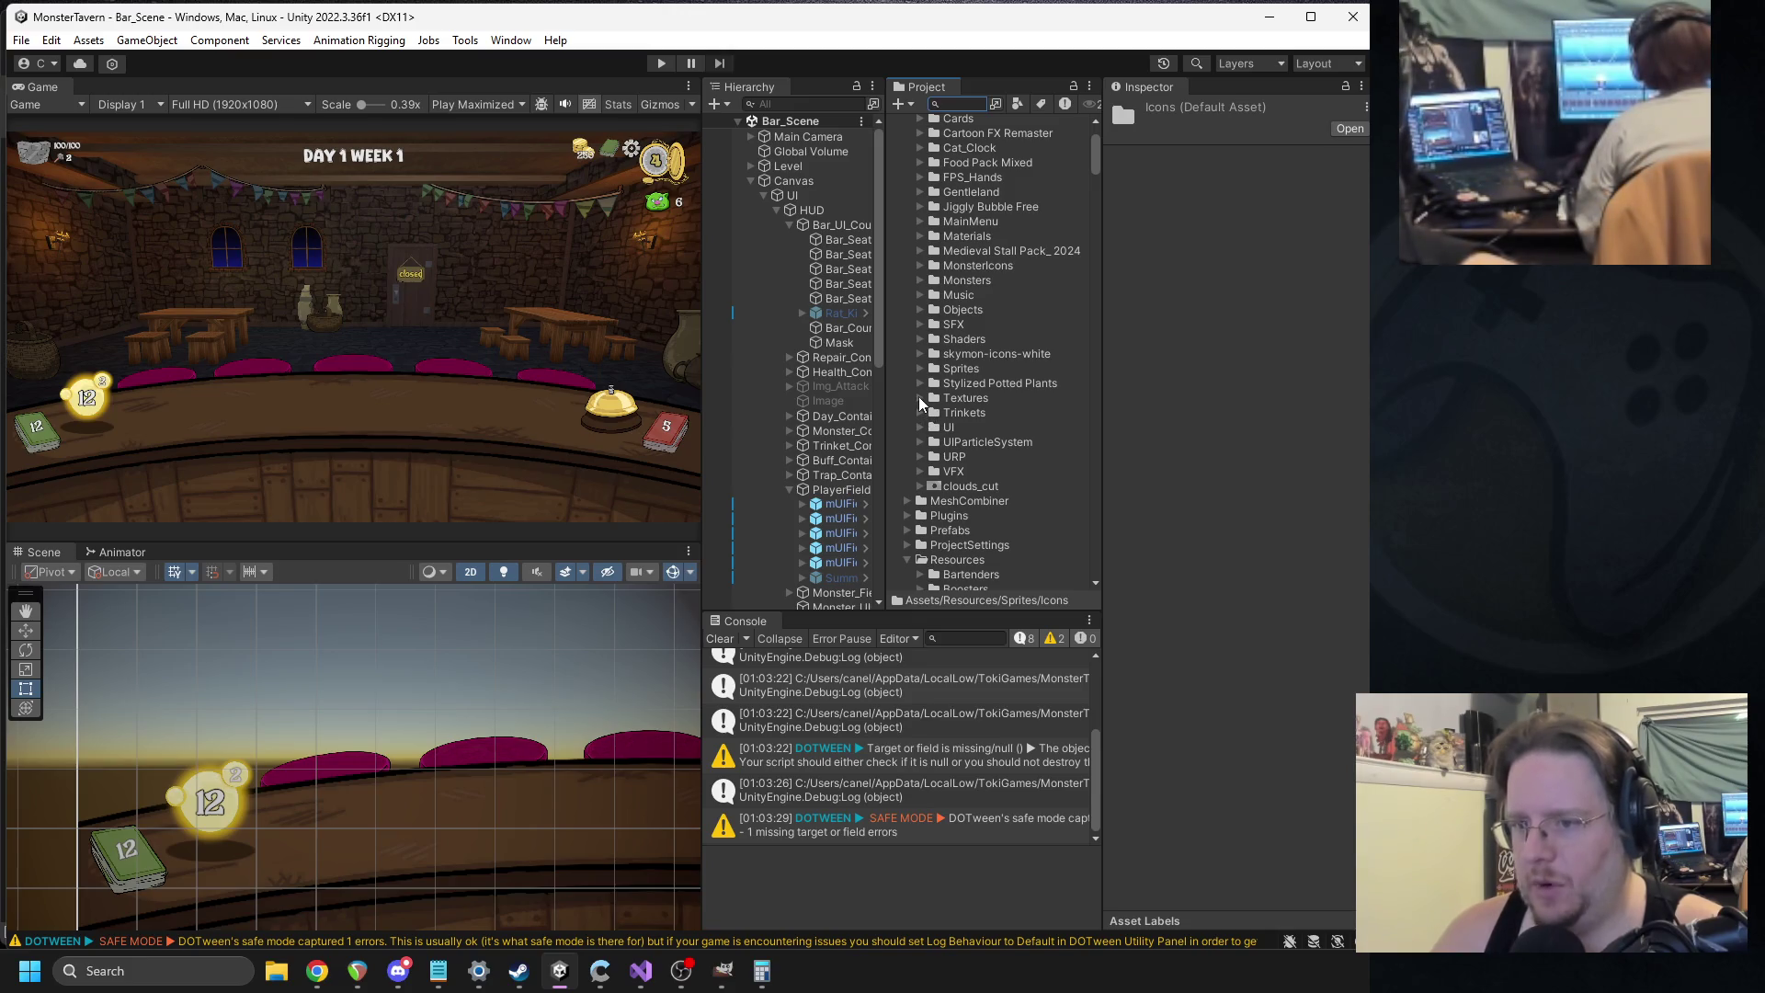
pyautogui.scroll(2, 922, 403)
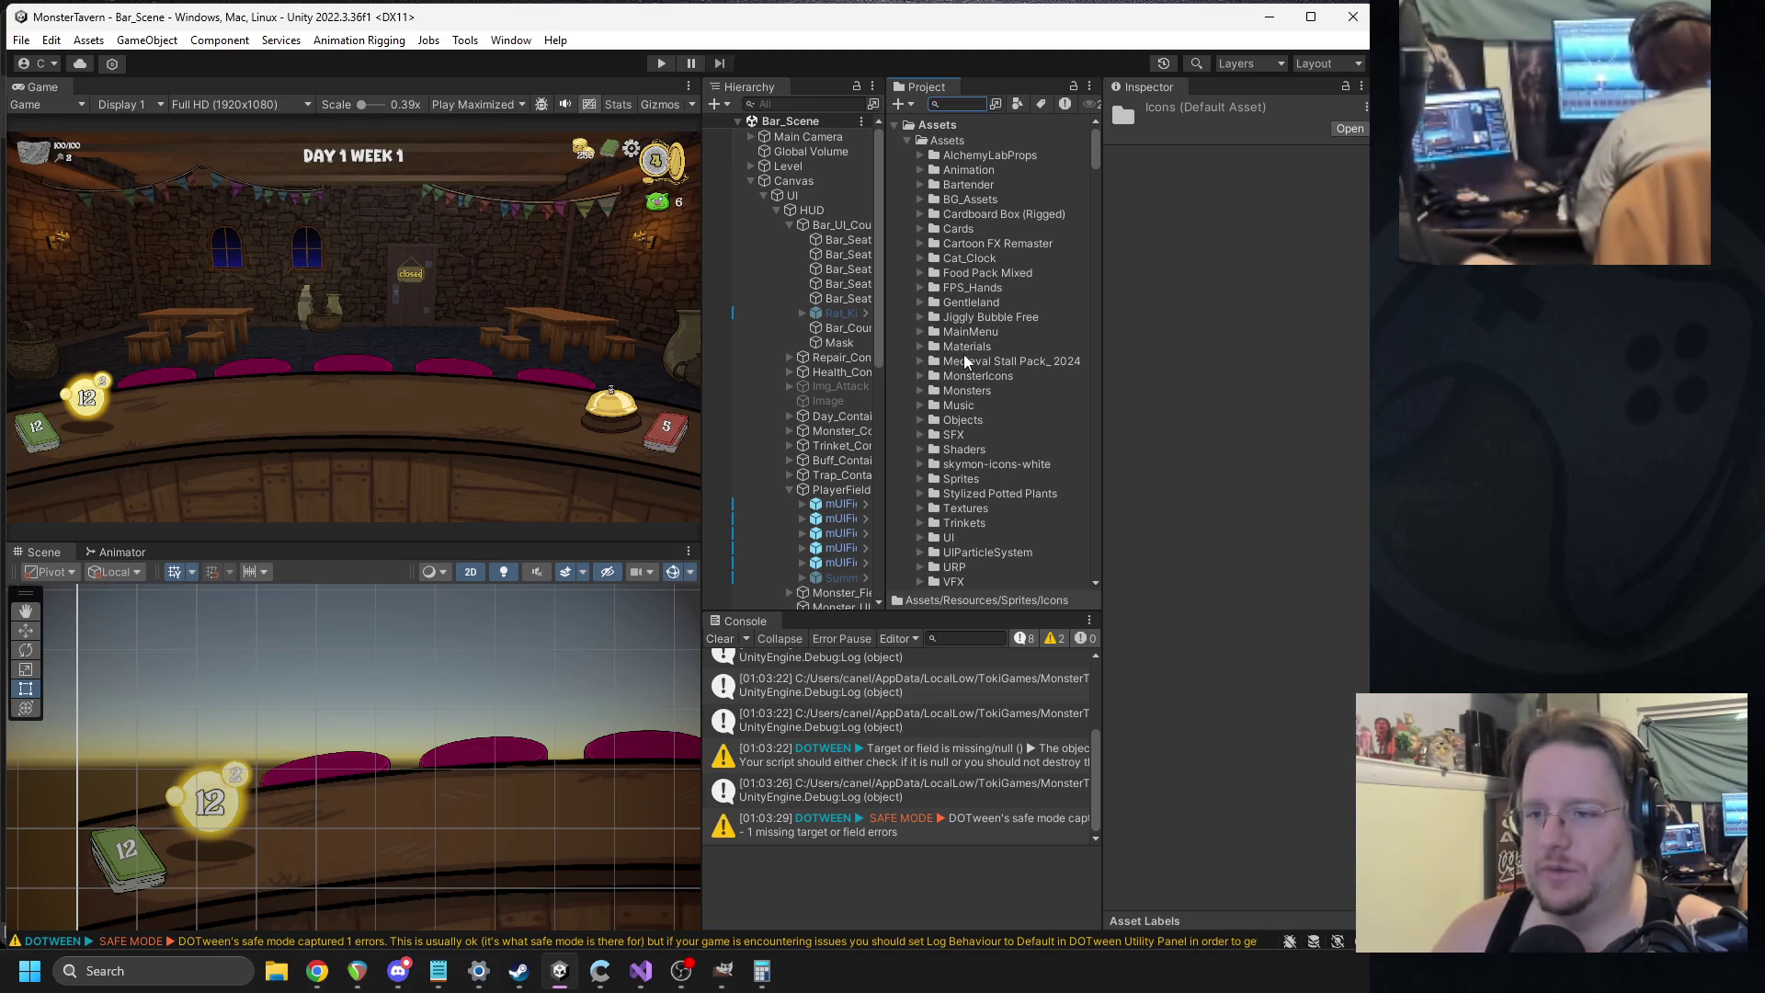
pyautogui.scroll(-2, 978, 360)
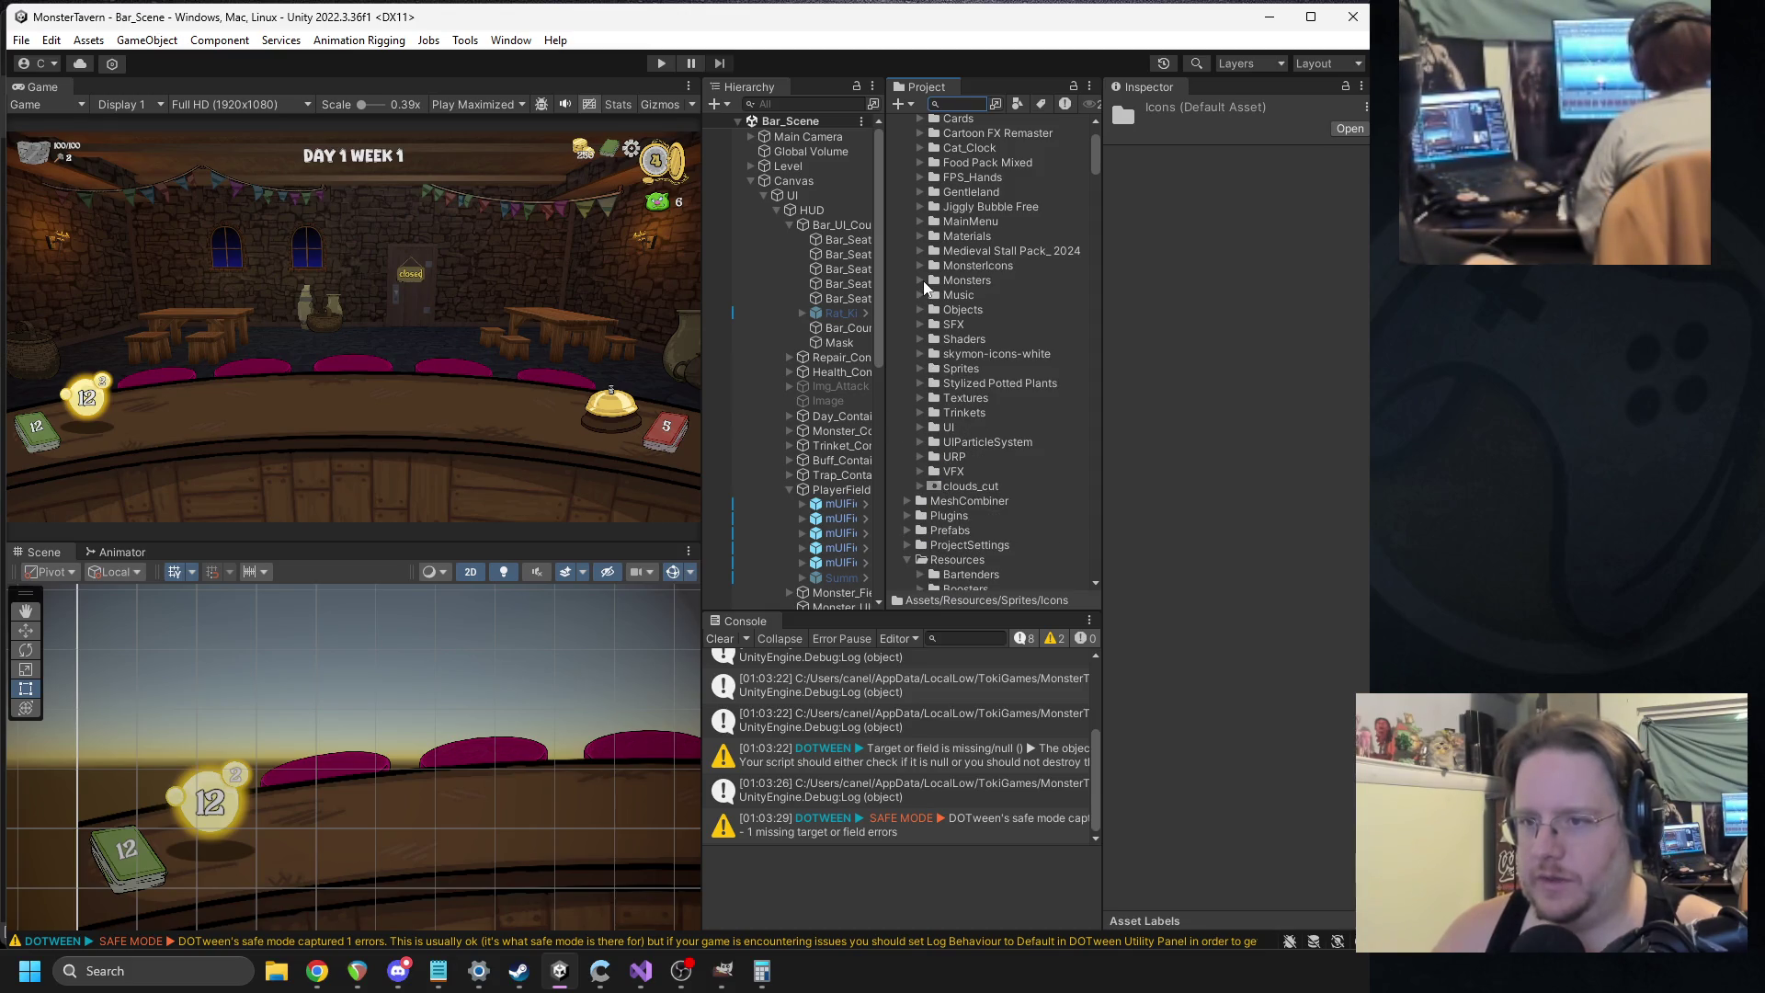
# Expand Assets > Sprites > UI > Icons in the Project window.
pyautogui.click(921, 368)
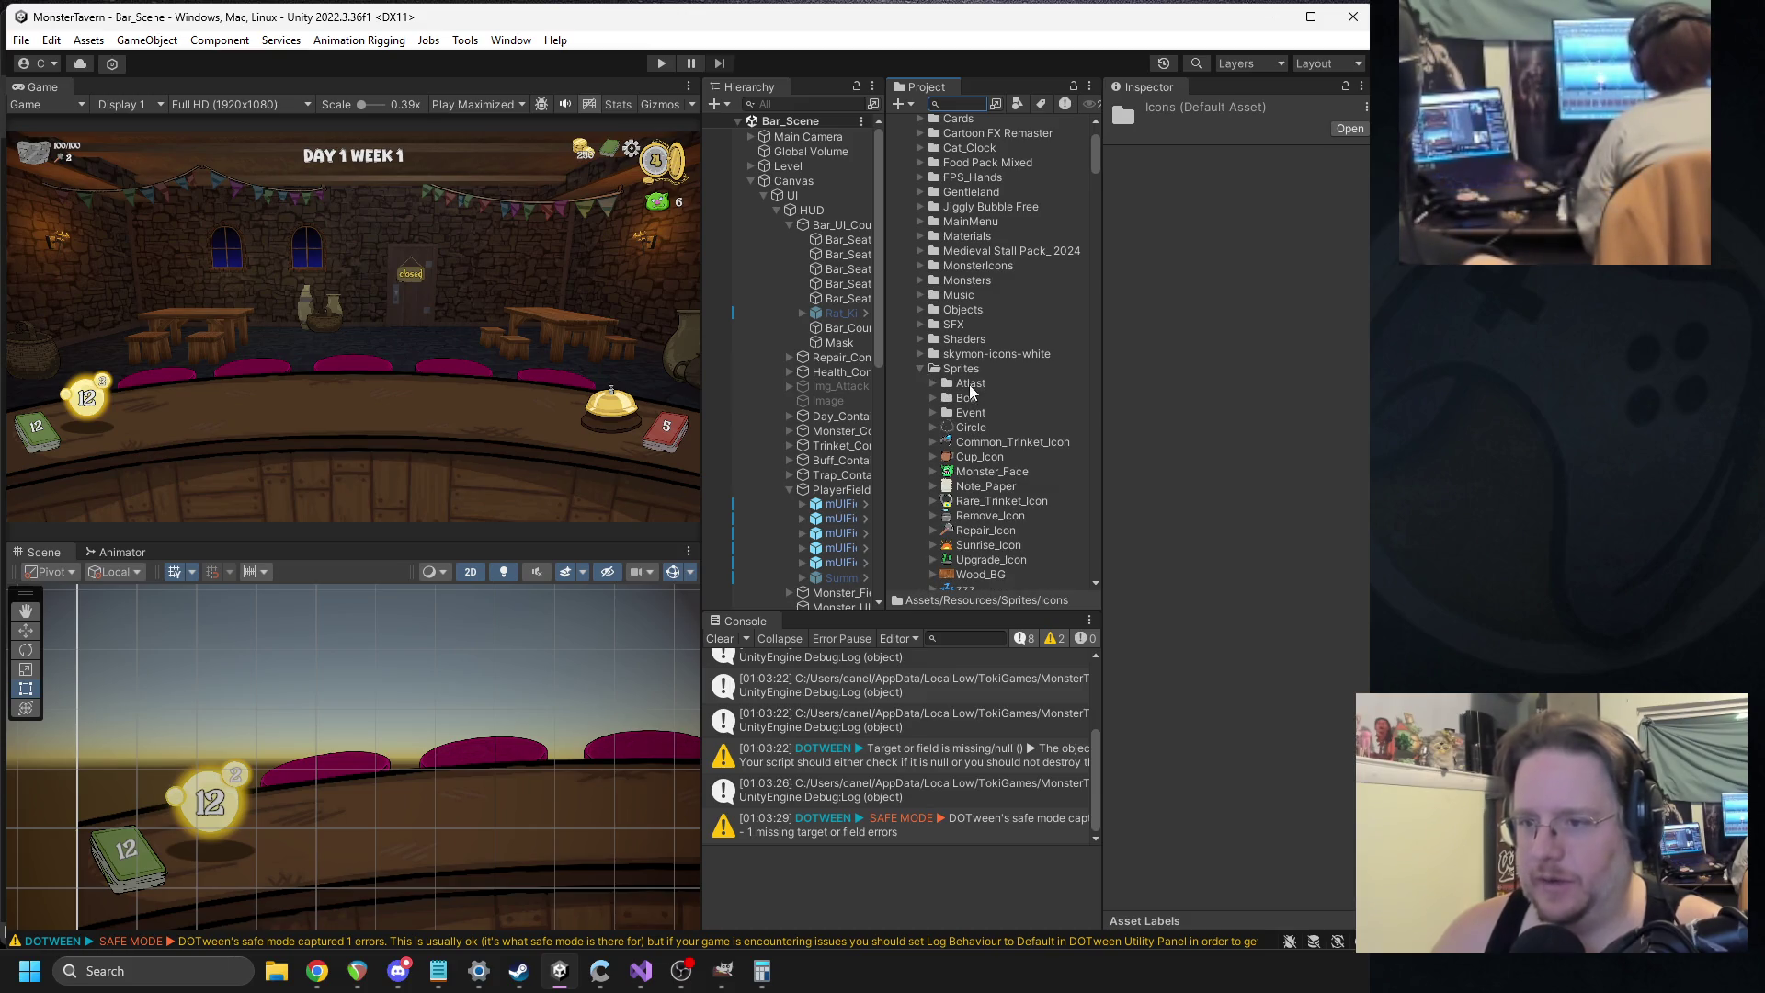
pyautogui.scroll(-6, 972, 348)
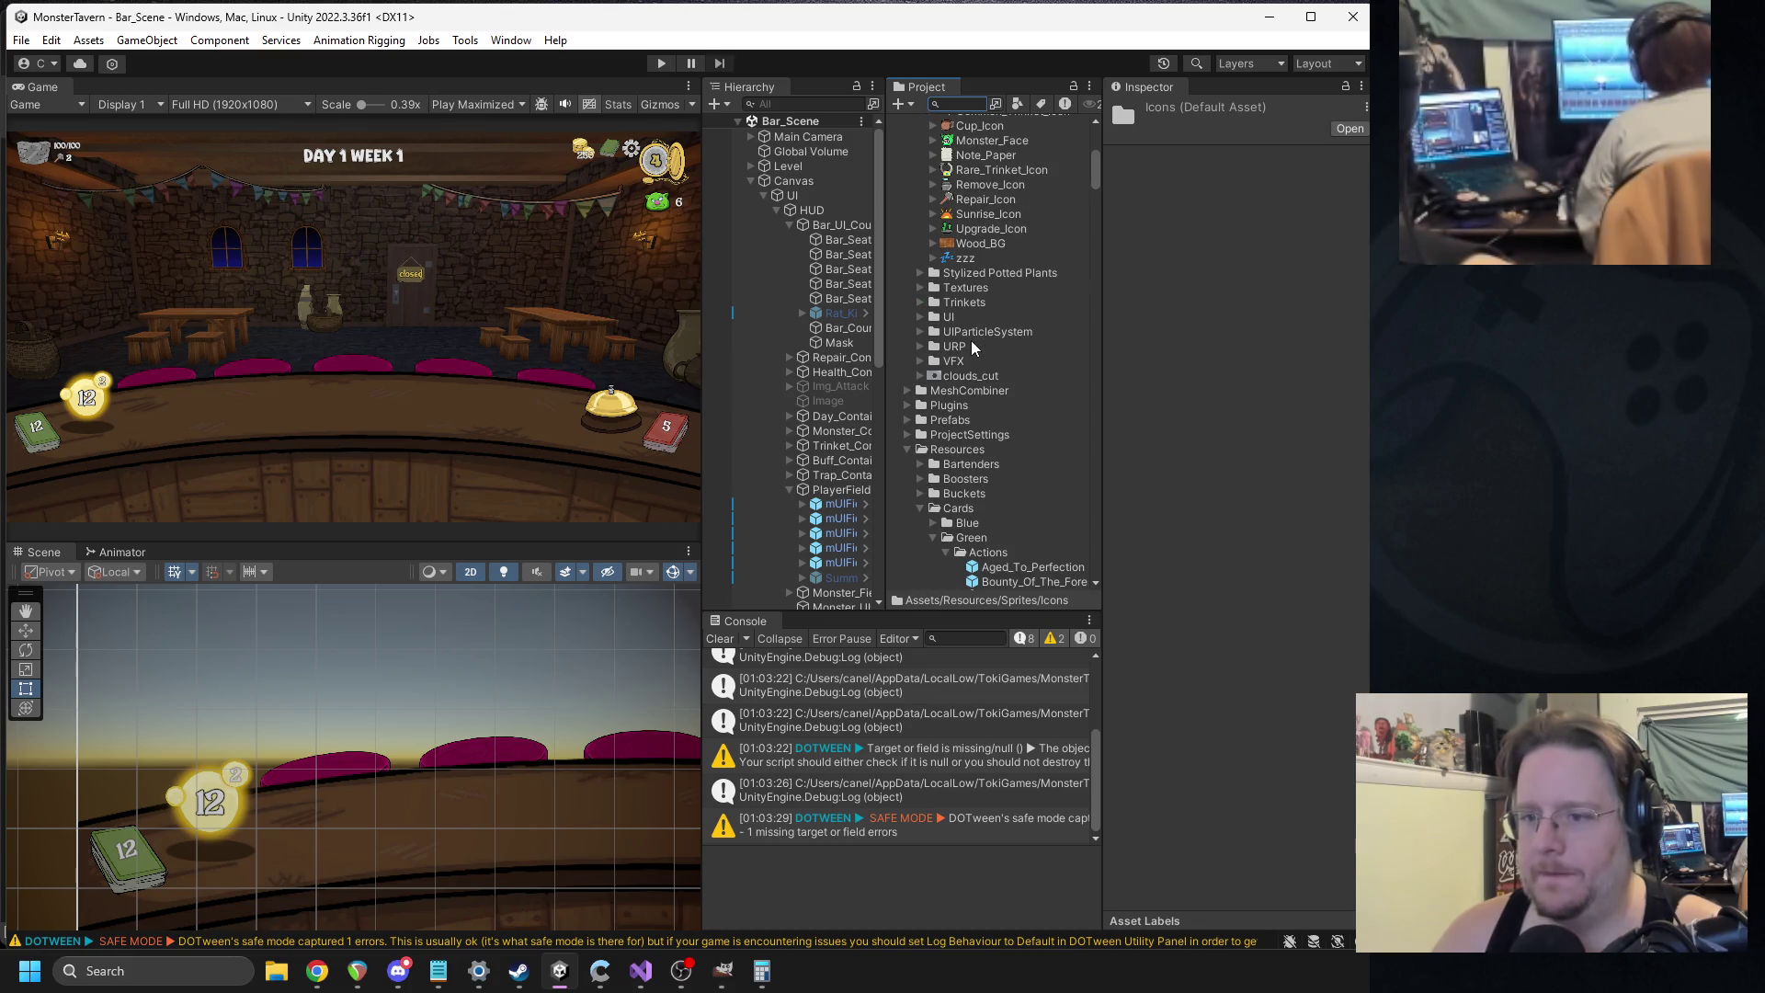
pyautogui.hotkey('alt', 'Tab')
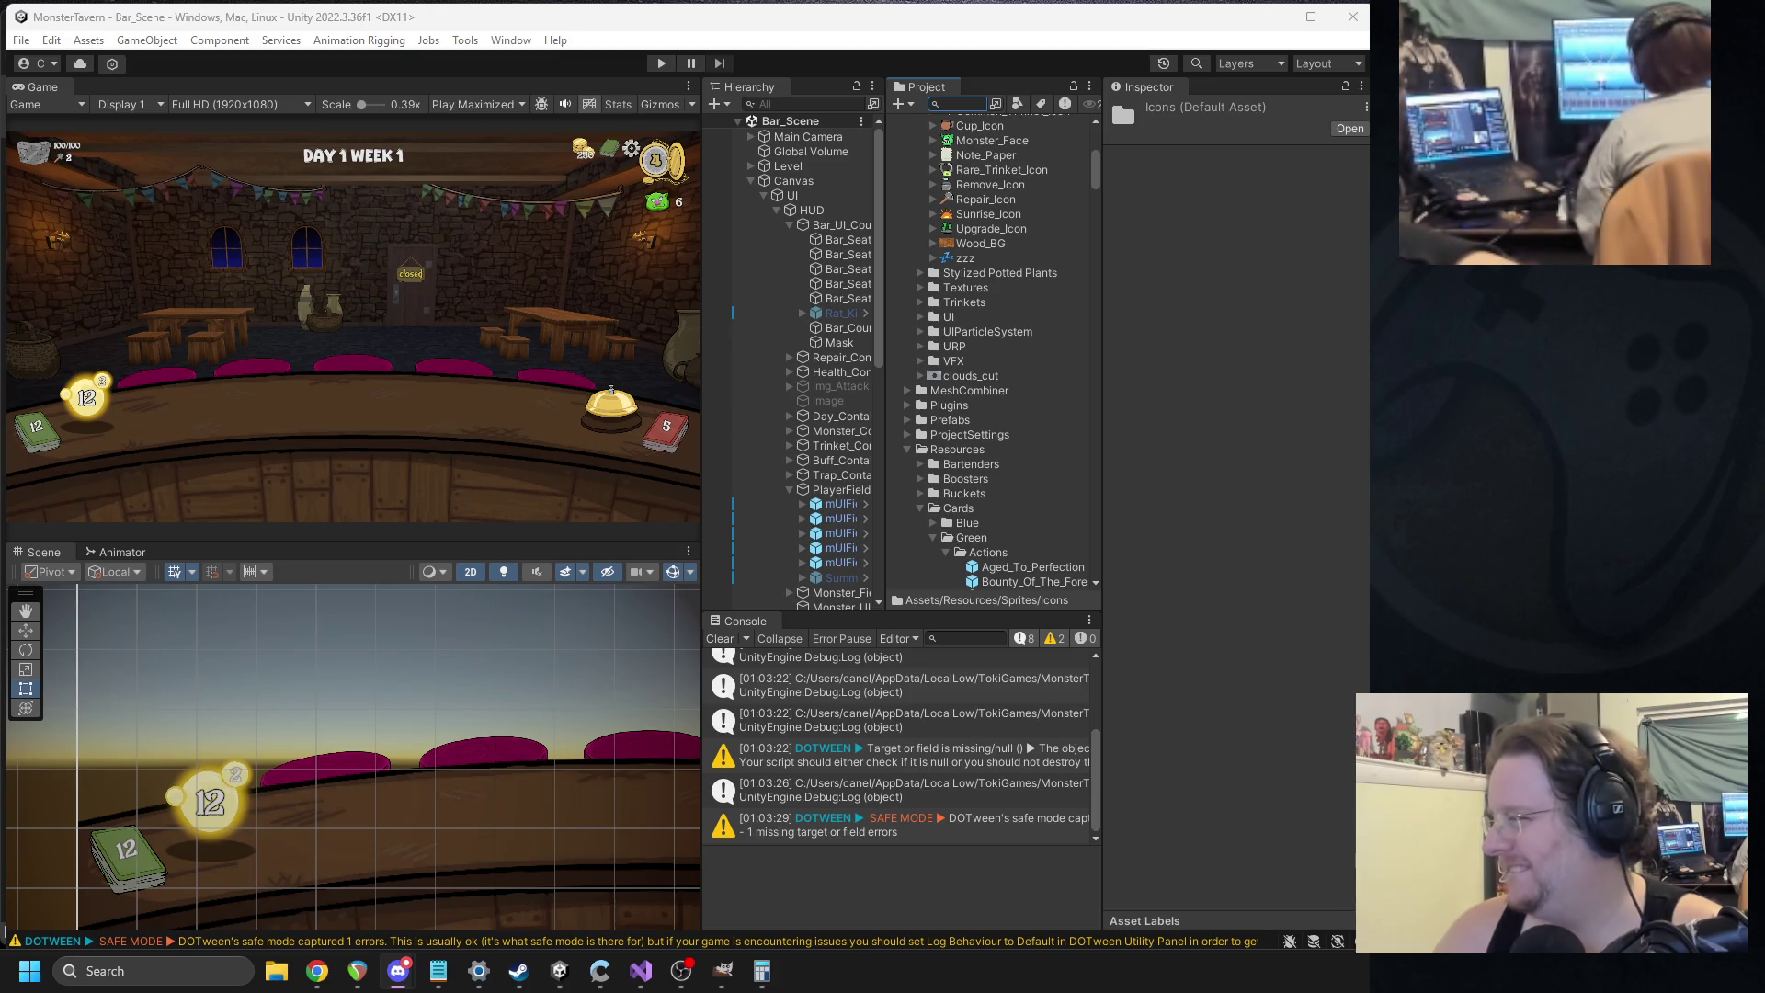
pyautogui.scroll(10, 982, 262)
pyautogui.scroll(-8, 1002, 367)
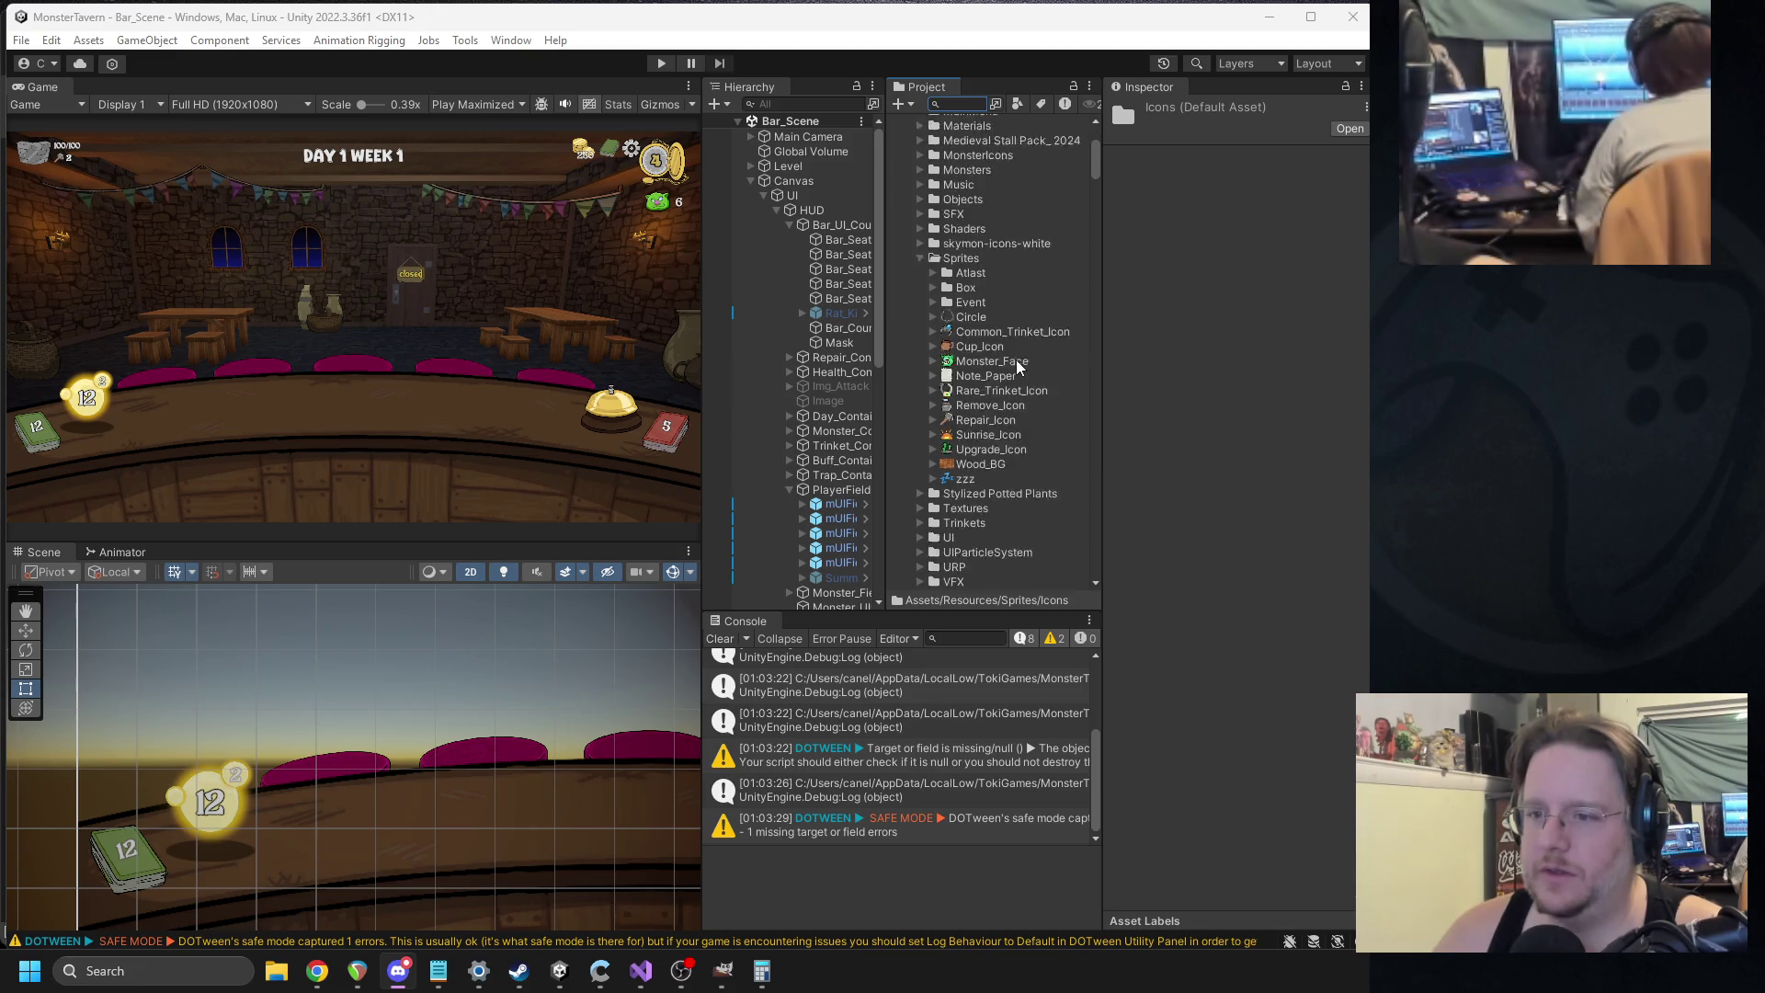
pyautogui.click(923, 429)
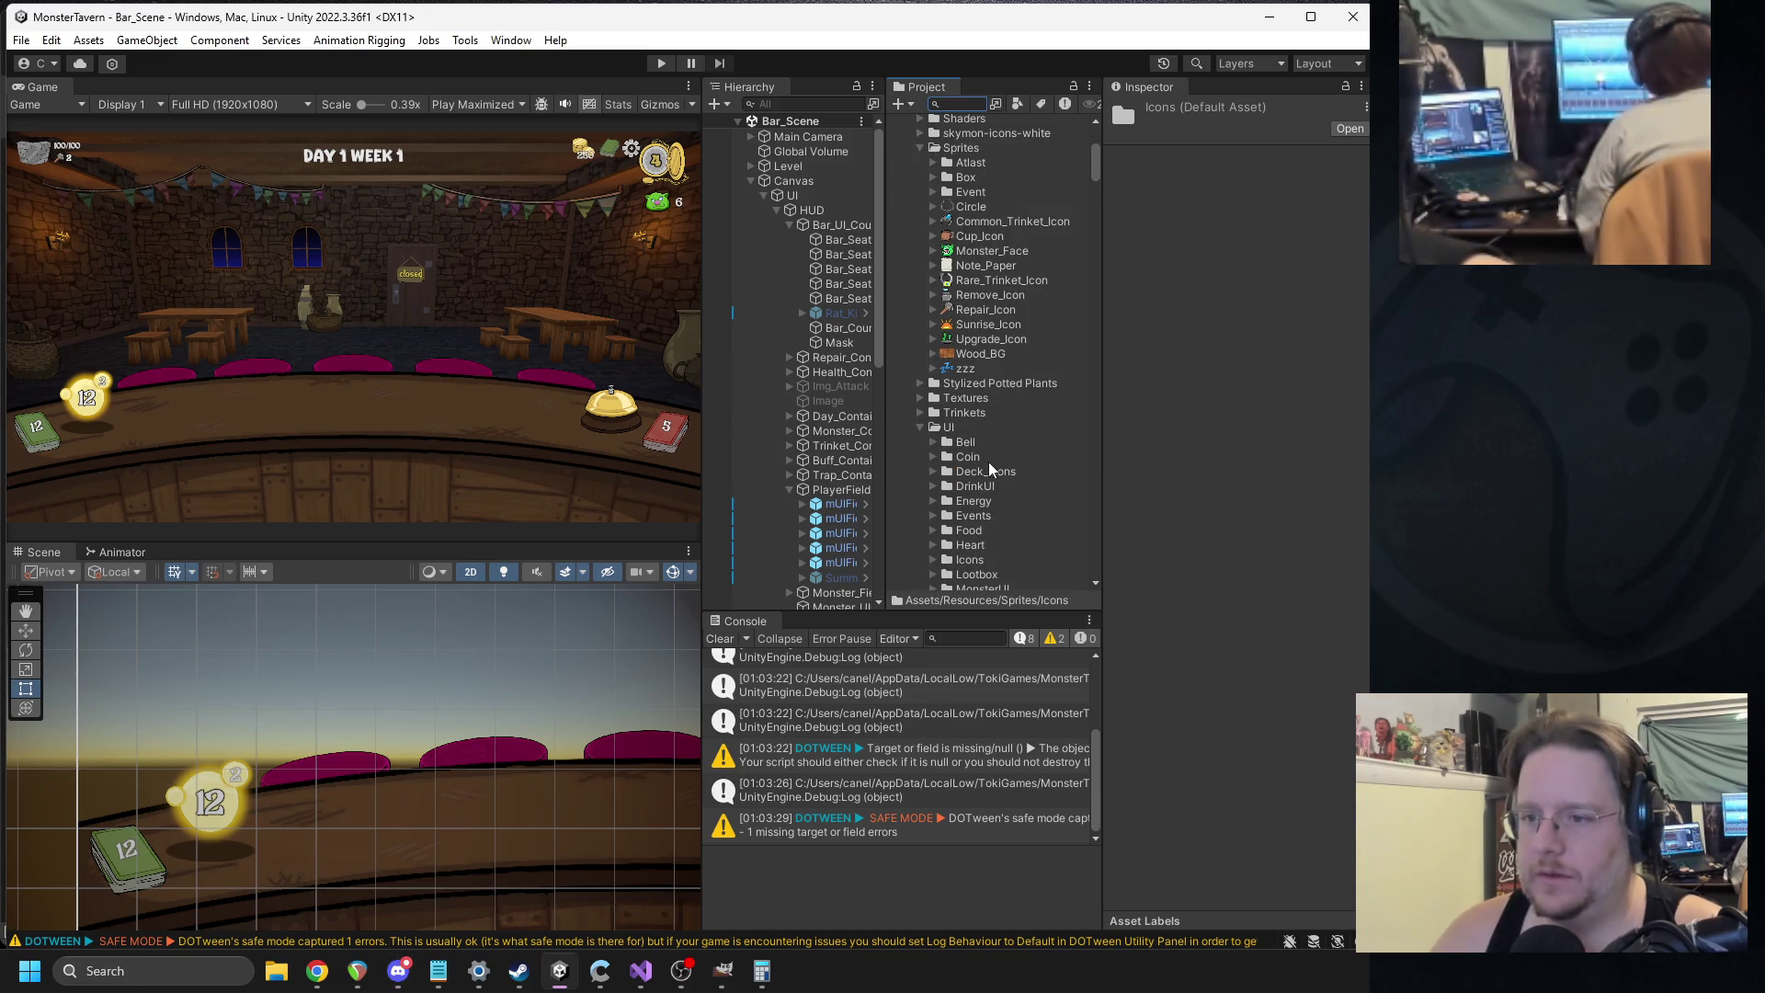
pyautogui.scroll(-4, 990, 470)
pyautogui.scroll(-3, 1011, 455)
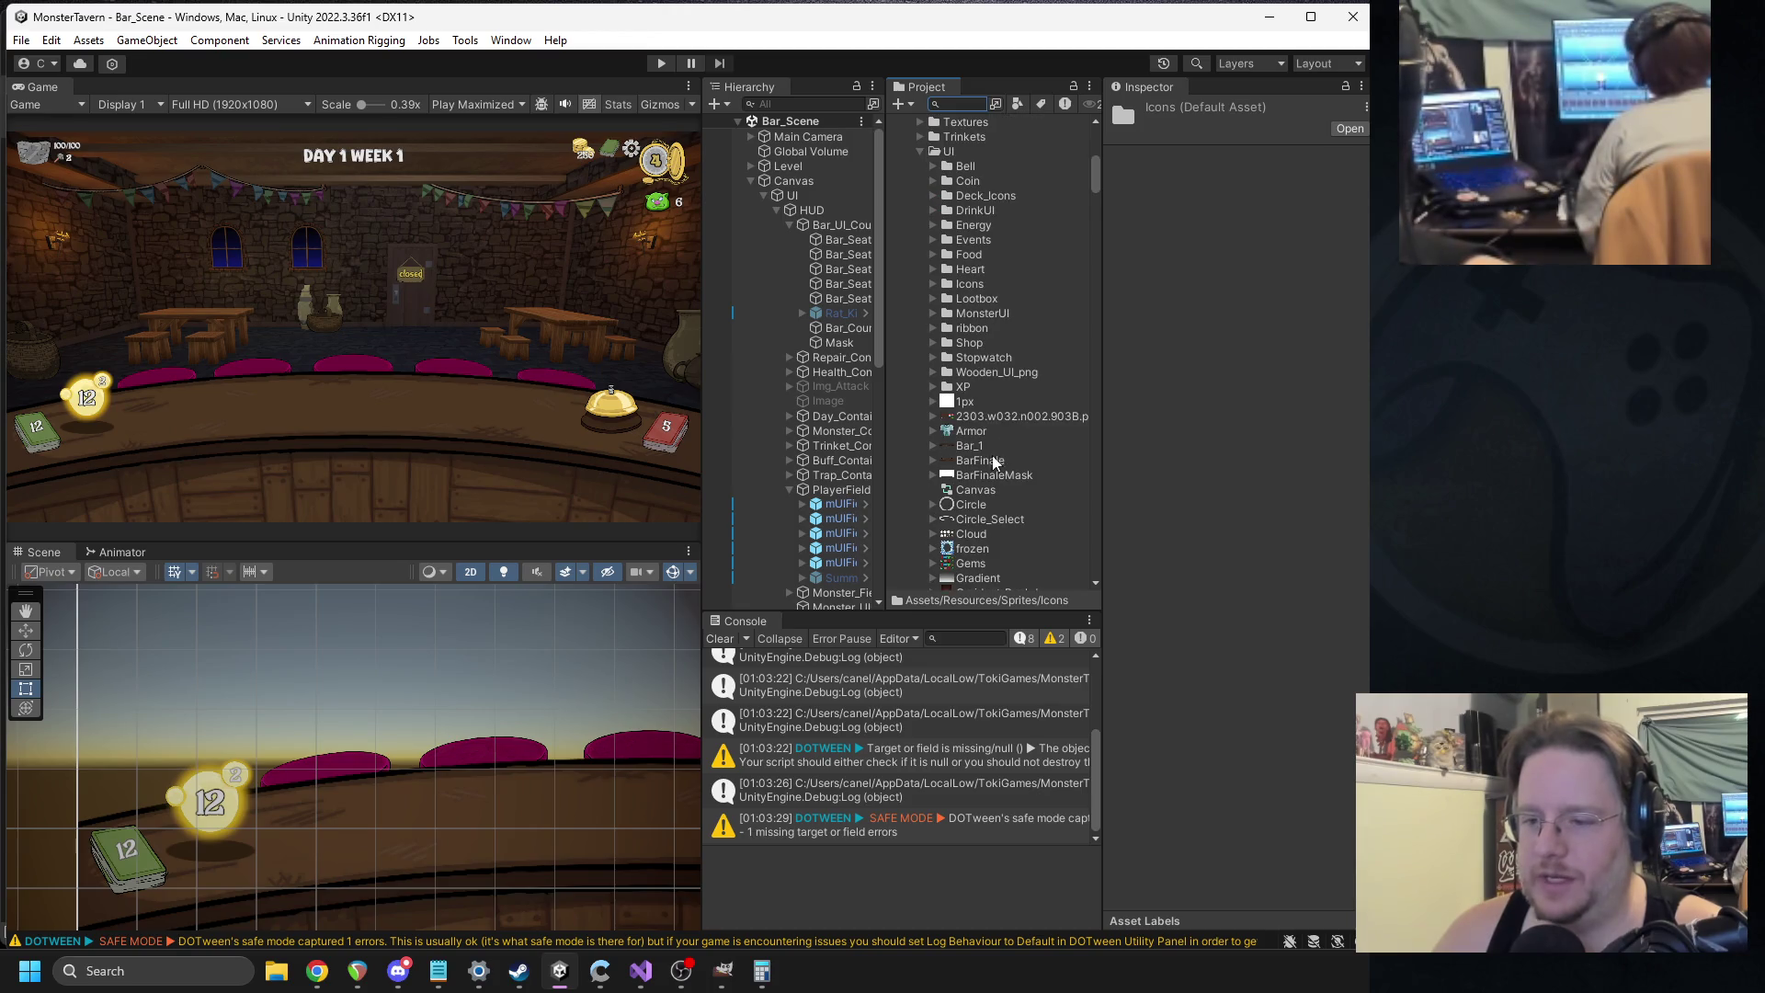
pyautogui.click(934, 285)
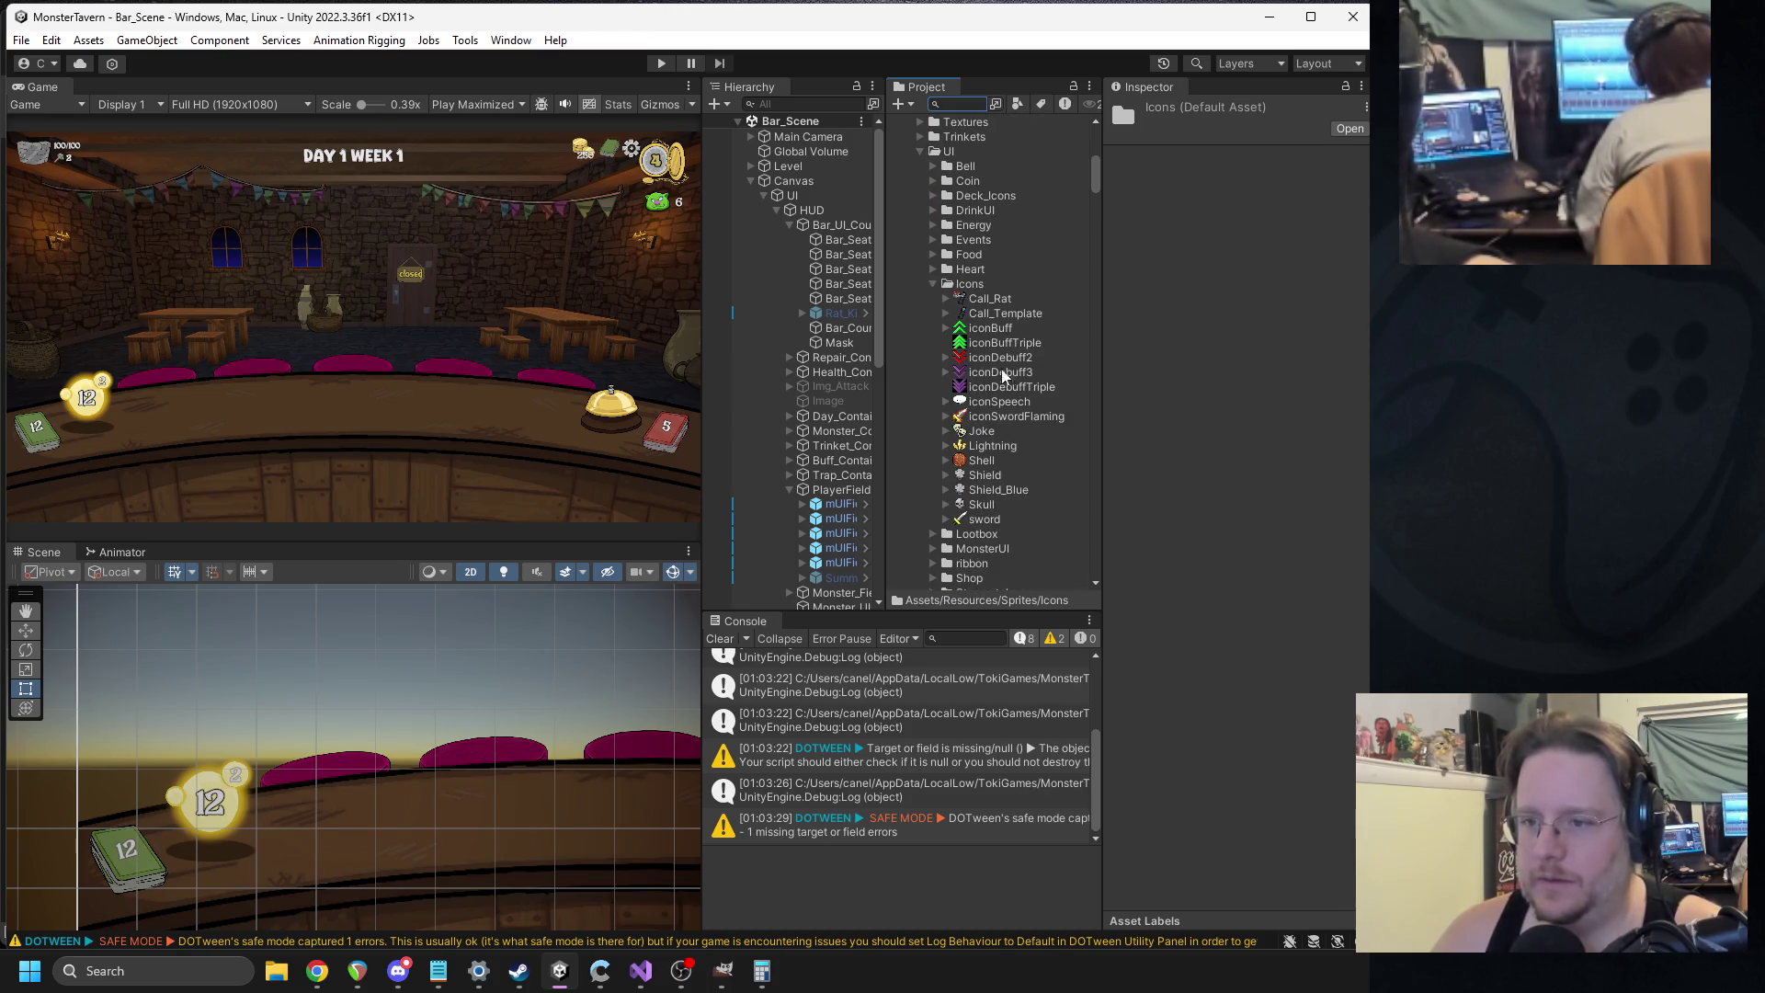
# Compare iconBuffTriple and iconBuff, leaving iconBuff's import settings in the Inspector.
pyautogui.click(1001, 342)
pyautogui.click(984, 329)
pyautogui.click(980, 343)
pyautogui.click(984, 331)
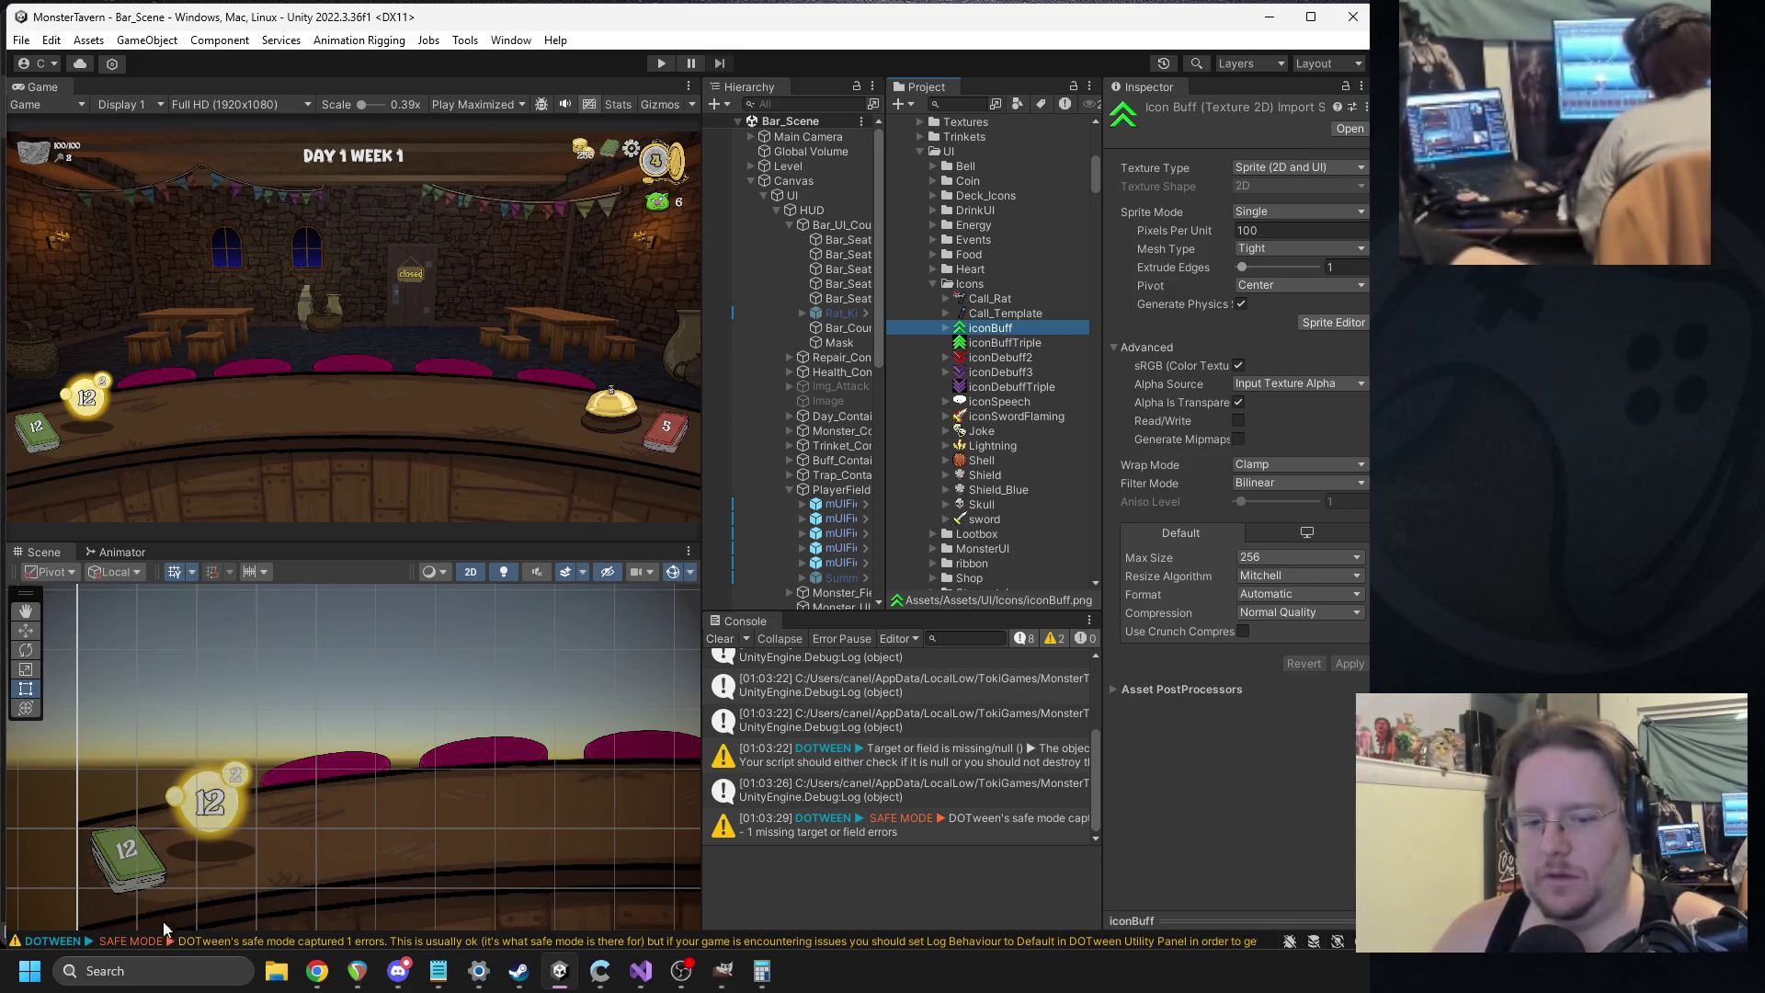
pyautogui.click(138, 971)
# Launch Paint from a 'paint' search and trial-paste the copied icon, then undo it.
pyautogui.write('paint')
pyautogui.click(318, 971)
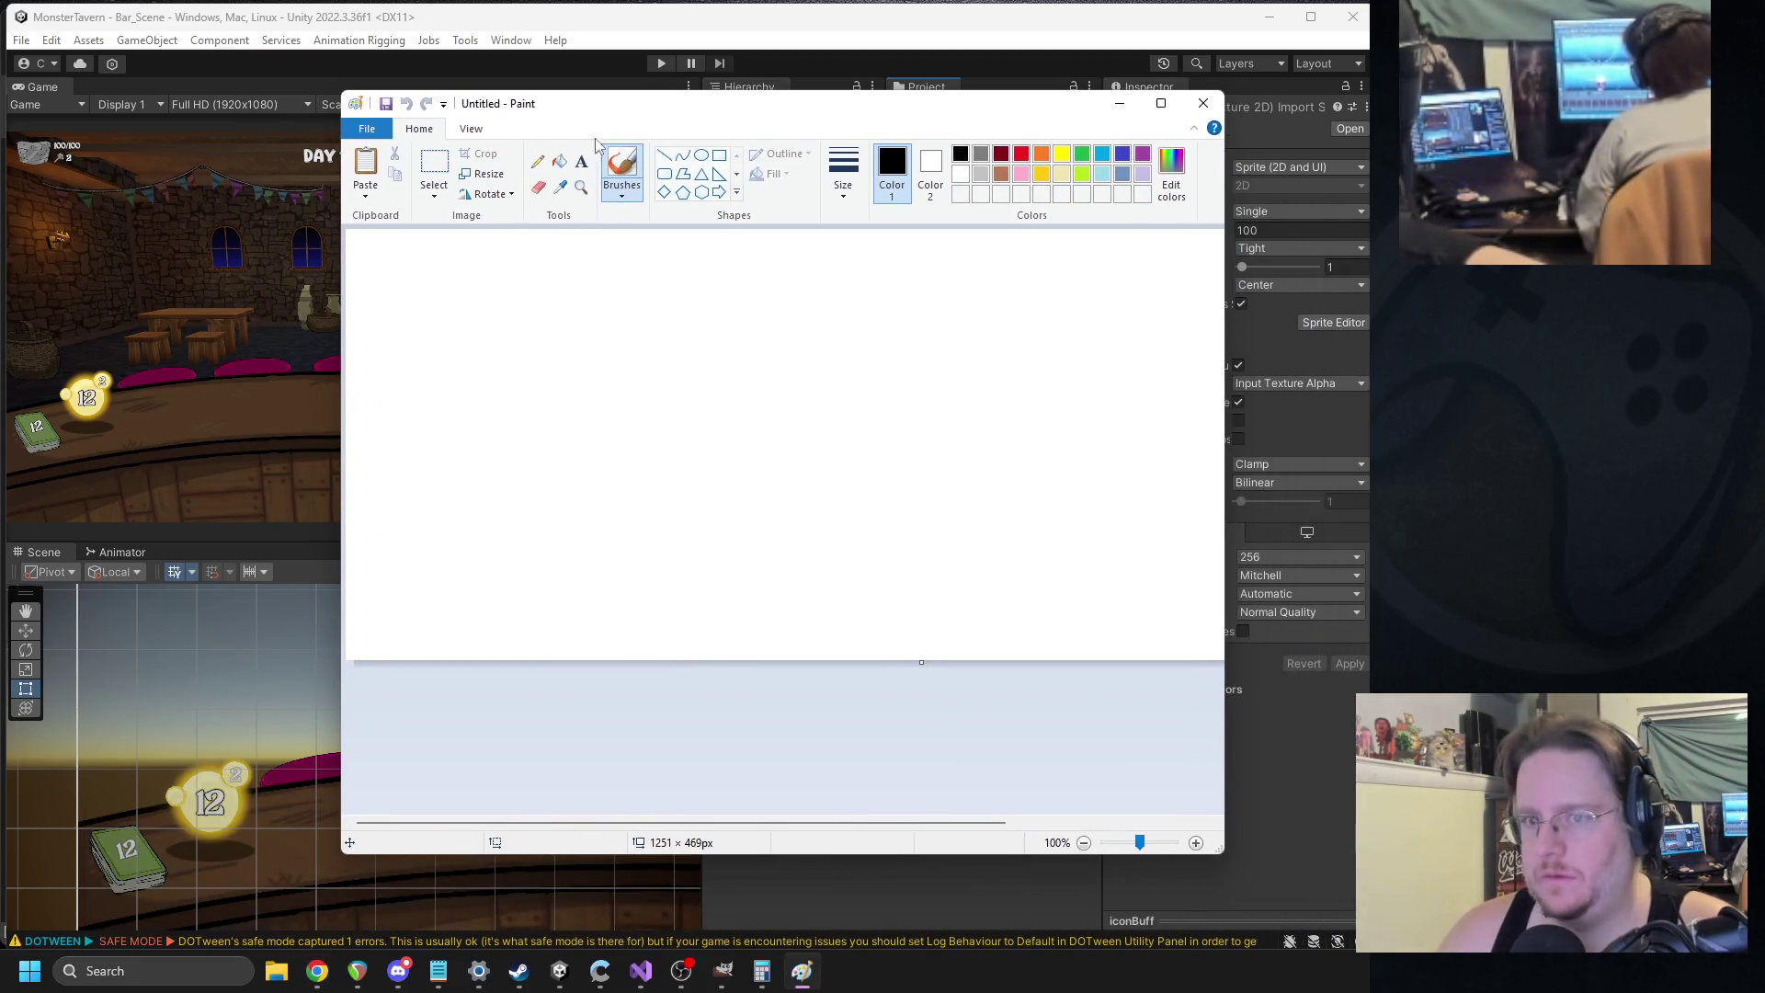
pyautogui.hotkey('ctrl', 'v')
pyautogui.hotkey('ctrl', 'z')
pyautogui.keyDown('ctrl'); pyautogui.scroll(-2, 641, 349); pyautogui.keyUp('ctrl')
# Resize the canvas to 128×128 and paste the green double chevron onto it.
pyautogui.moveTo(636, 339); pyautogui.dragTo(394, 271)
pyautogui.hotkey('ctrl', 'v')
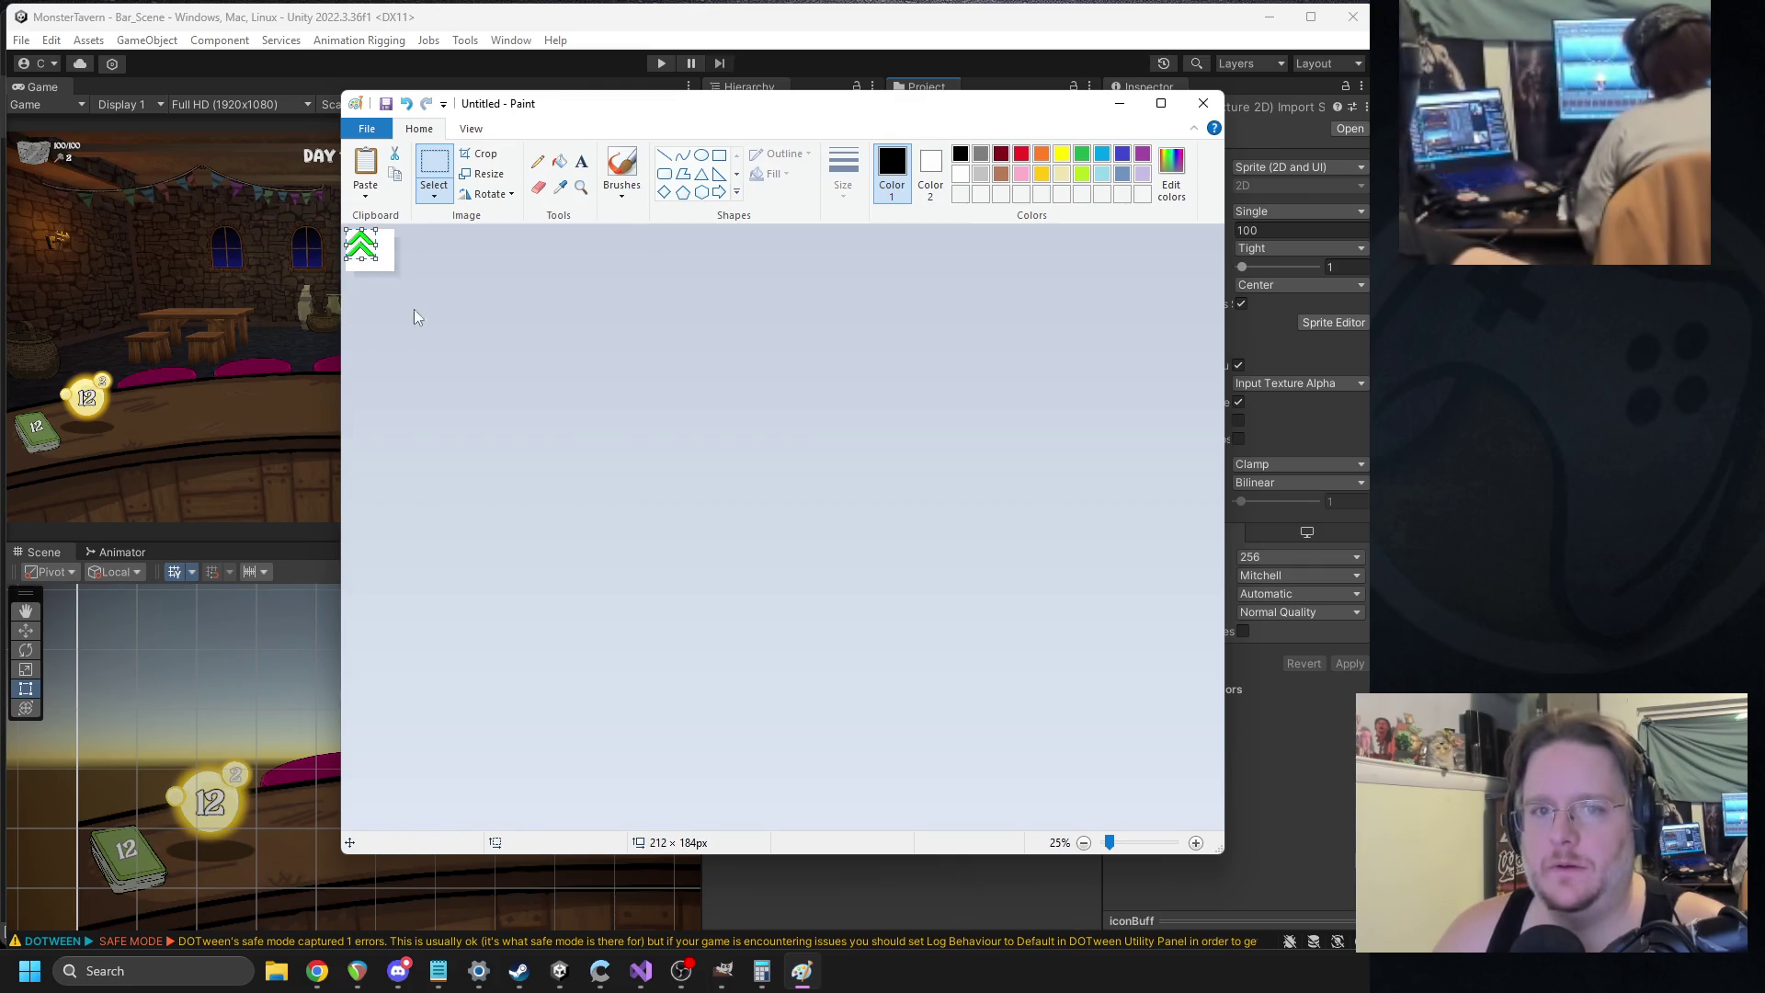
pyautogui.keyDown('ctrl'); pyautogui.scroll(3, 662, 382); pyautogui.keyUp('ctrl')
pyautogui.press('Delete')
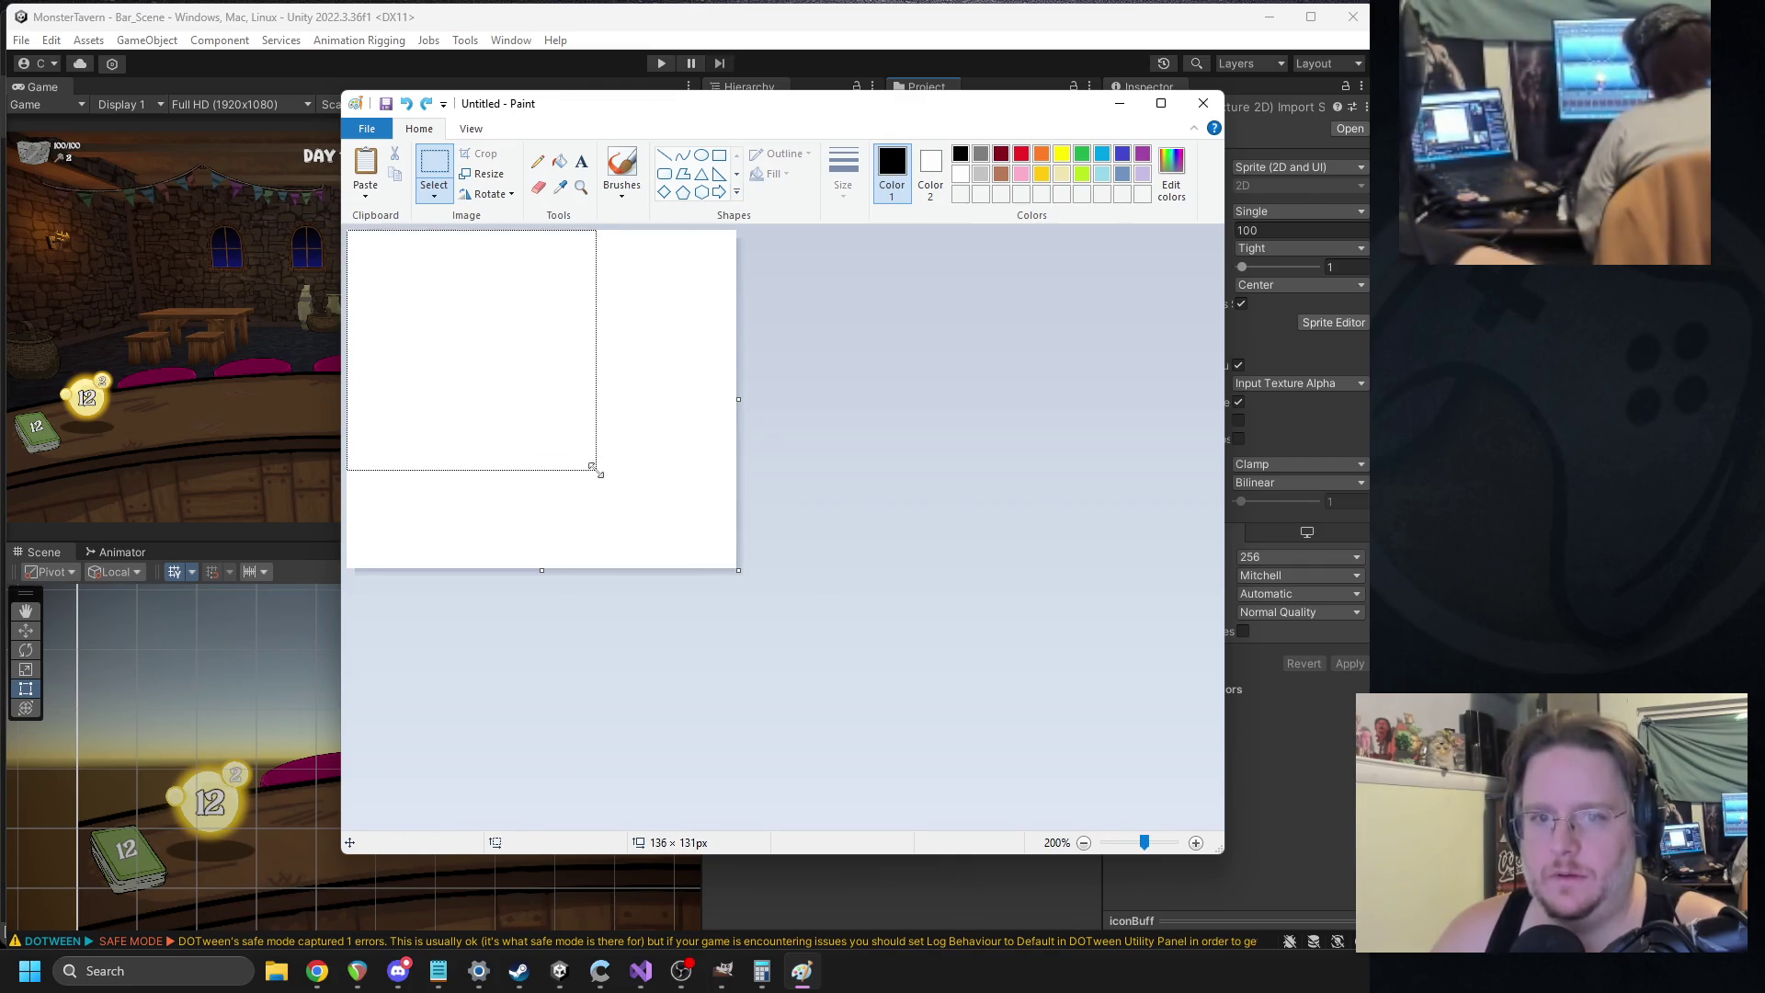
pyautogui.moveTo(598, 471); pyautogui.dragTo(581, 465)
pyautogui.hotkey('ctrl', 'v')
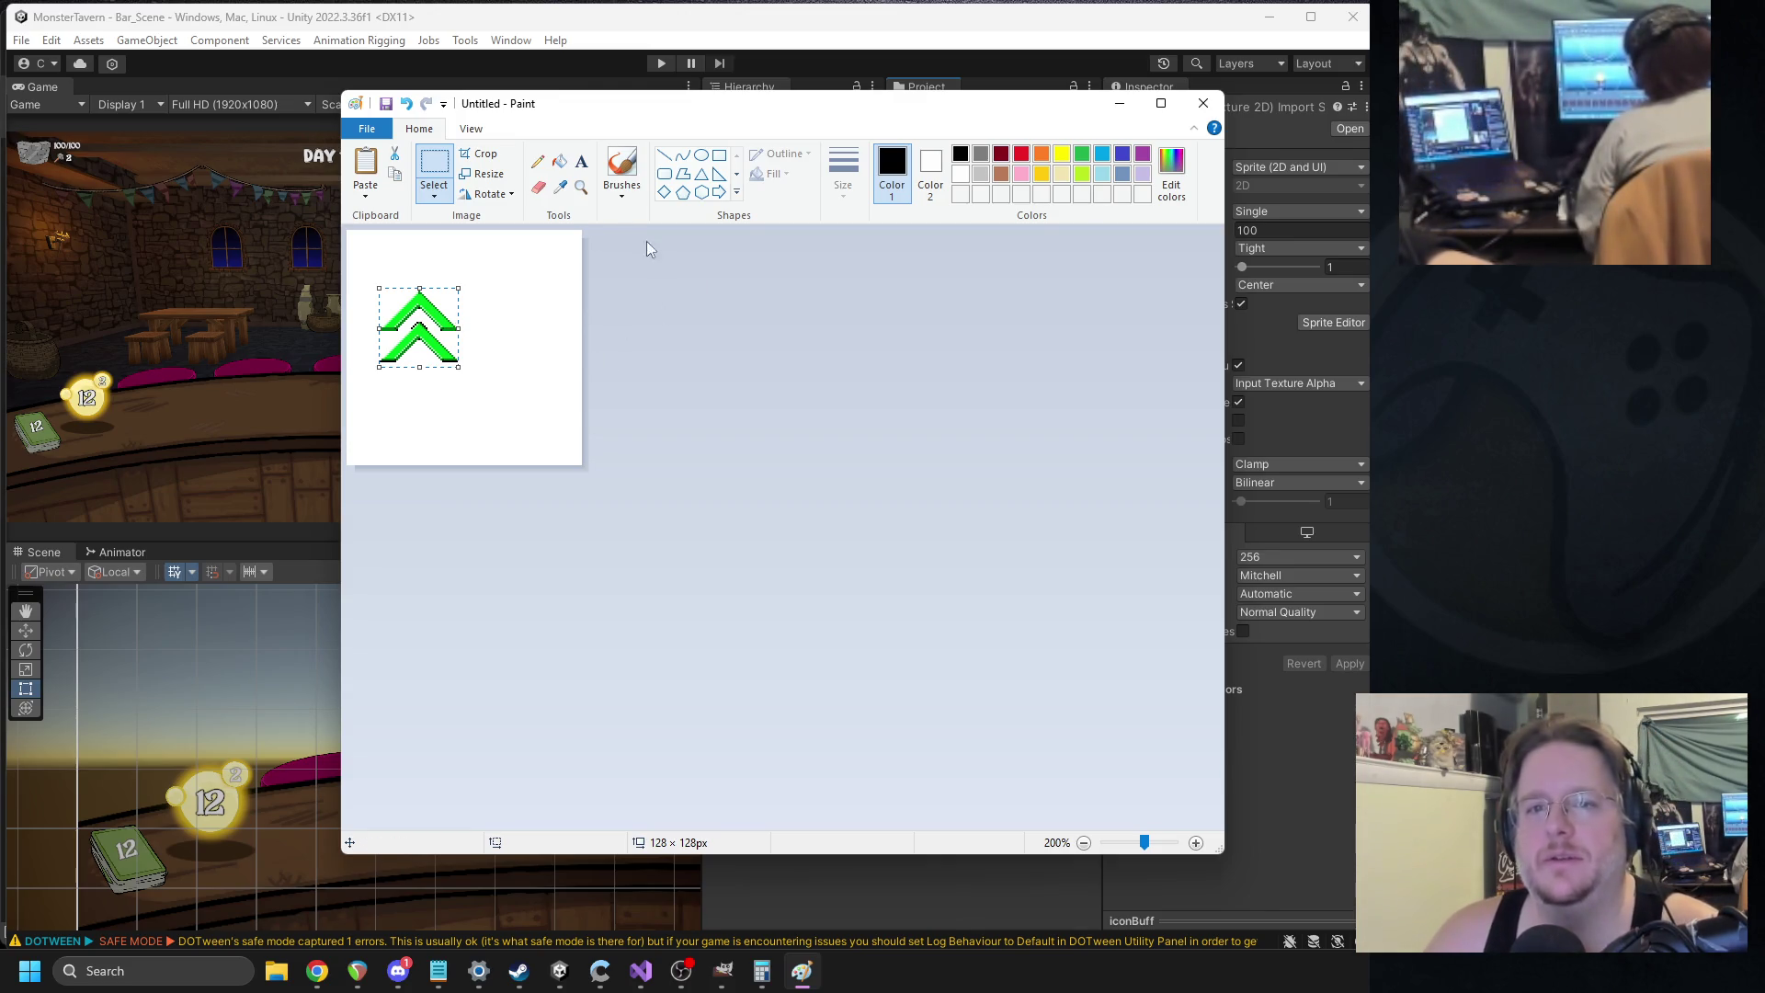
# Paste a second double chevron with Transparent selection on and position both copies.
pyautogui.moveTo(436, 316)
pyautogui.mouseDown()
pyautogui.moveTo(478, 313)
pyautogui.moveTo(412, 305)
pyautogui.moveTo(531, 326)
pyautogui.moveTo(512, 342)
pyautogui.moveTo(529, 402)
pyautogui.moveTo(529, 363)
pyautogui.mouseUp()
pyautogui.hotkey('ctrl', 'v')
pyautogui.click(434, 196)
pyautogui.click(450, 338)
pyautogui.moveTo(442, 262); pyautogui.dragTo(363, 363)
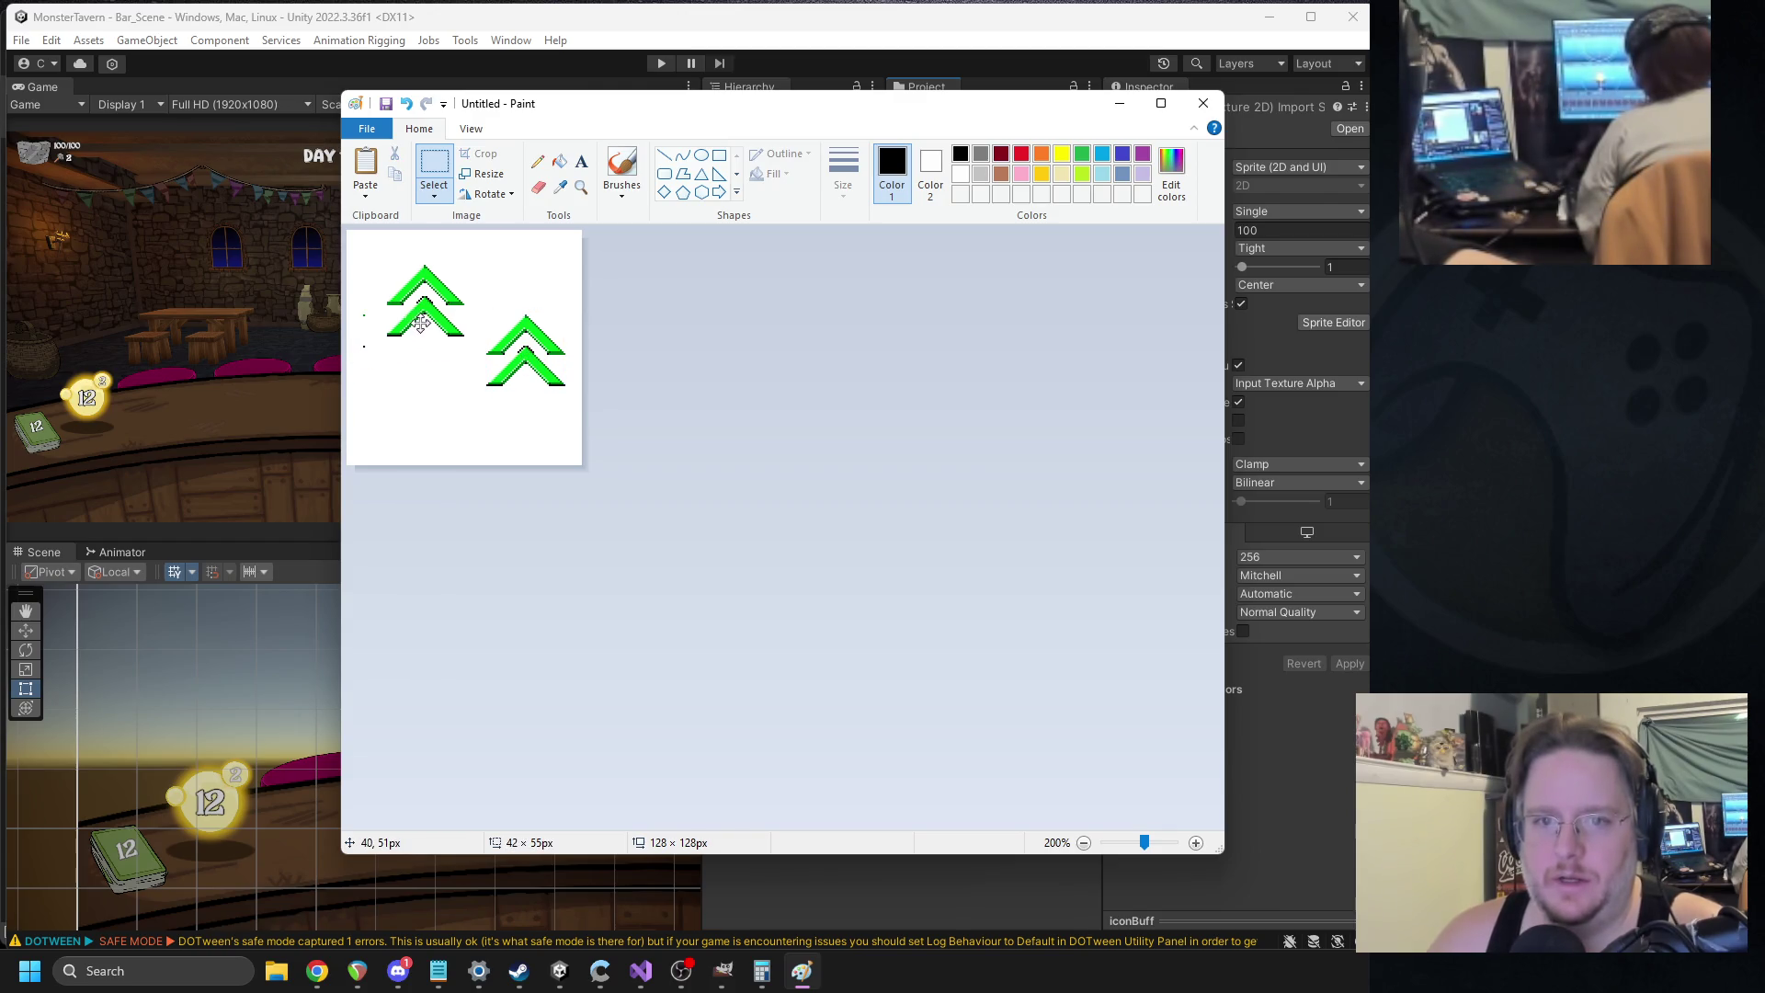
pyautogui.click(454, 270)
pyautogui.moveTo(454, 271)
pyautogui.mouseDown()
pyautogui.moveTo(354, 355)
pyautogui.moveTo(434, 308)
pyautogui.moveTo(422, 294)
pyautogui.mouseUp()
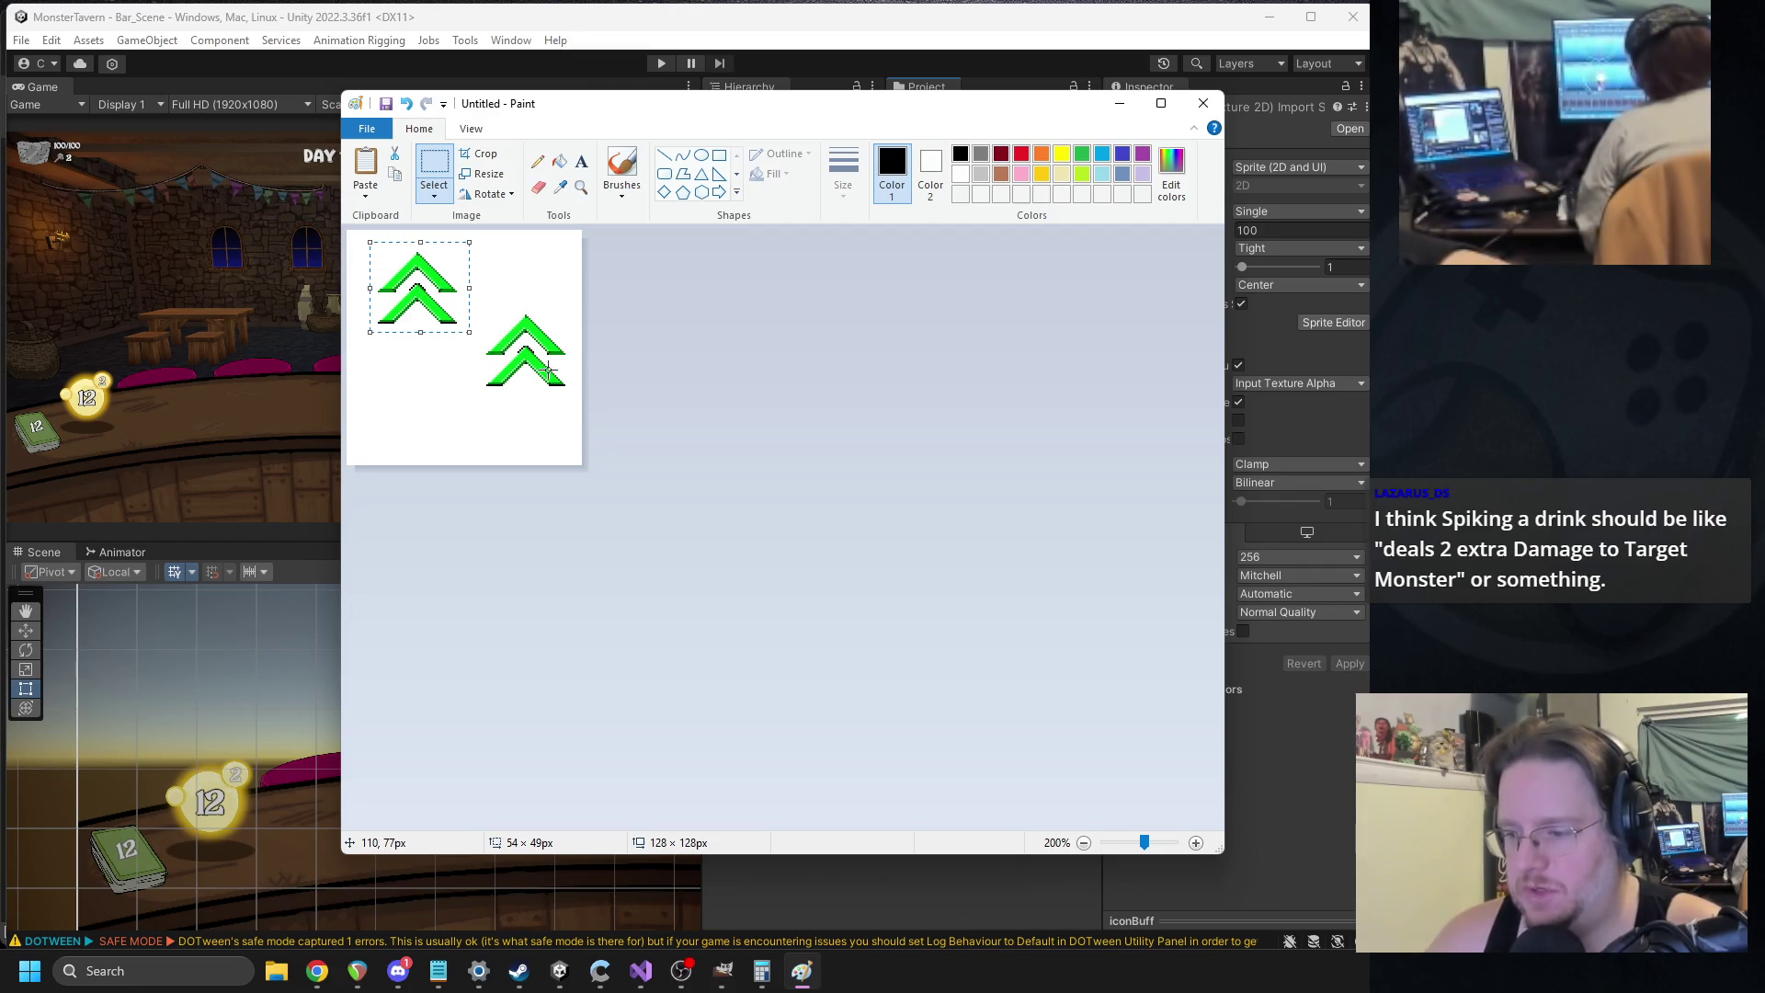
# Place a third copy below the left chevron and lower the right one slightly.
pyautogui.hotkey('ctrl', 'v')
pyautogui.moveTo(395, 275)
pyautogui.mouseDown()
pyautogui.moveTo(423, 381)
pyautogui.moveTo(496, 345)
pyautogui.moveTo(530, 268)
pyautogui.moveTo(415, 360)
pyautogui.moveTo(501, 268)
pyautogui.moveTo(530, 271)
pyautogui.moveTo(432, 381)
pyautogui.mouseUp()
pyautogui.moveTo(567, 304)
pyautogui.mouseDown()
pyautogui.moveTo(477, 397)
pyautogui.moveTo(474, 350)
pyautogui.moveTo(470, 431)
pyautogui.moveTo(431, 396)
pyautogui.mouseUp()
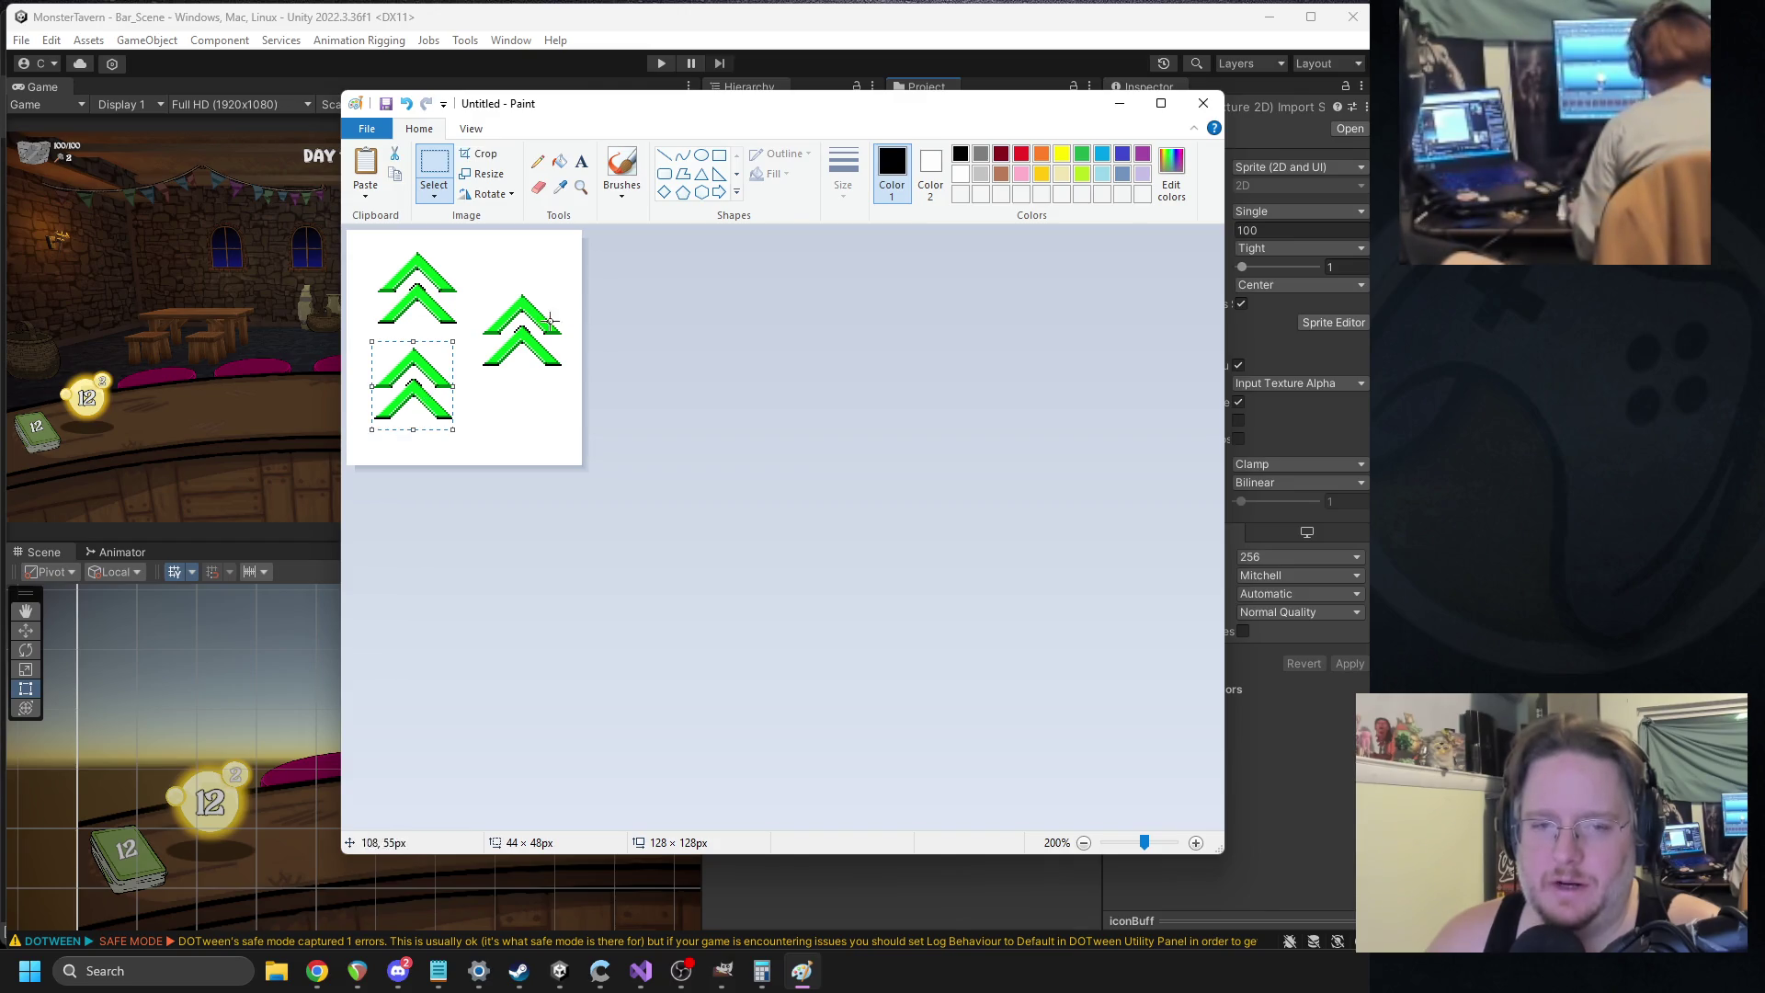
pyautogui.moveTo(570, 285)
pyautogui.mouseDown()
pyautogui.moveTo(474, 379)
pyautogui.moveTo(506, 361)
pyautogui.mouseUp()
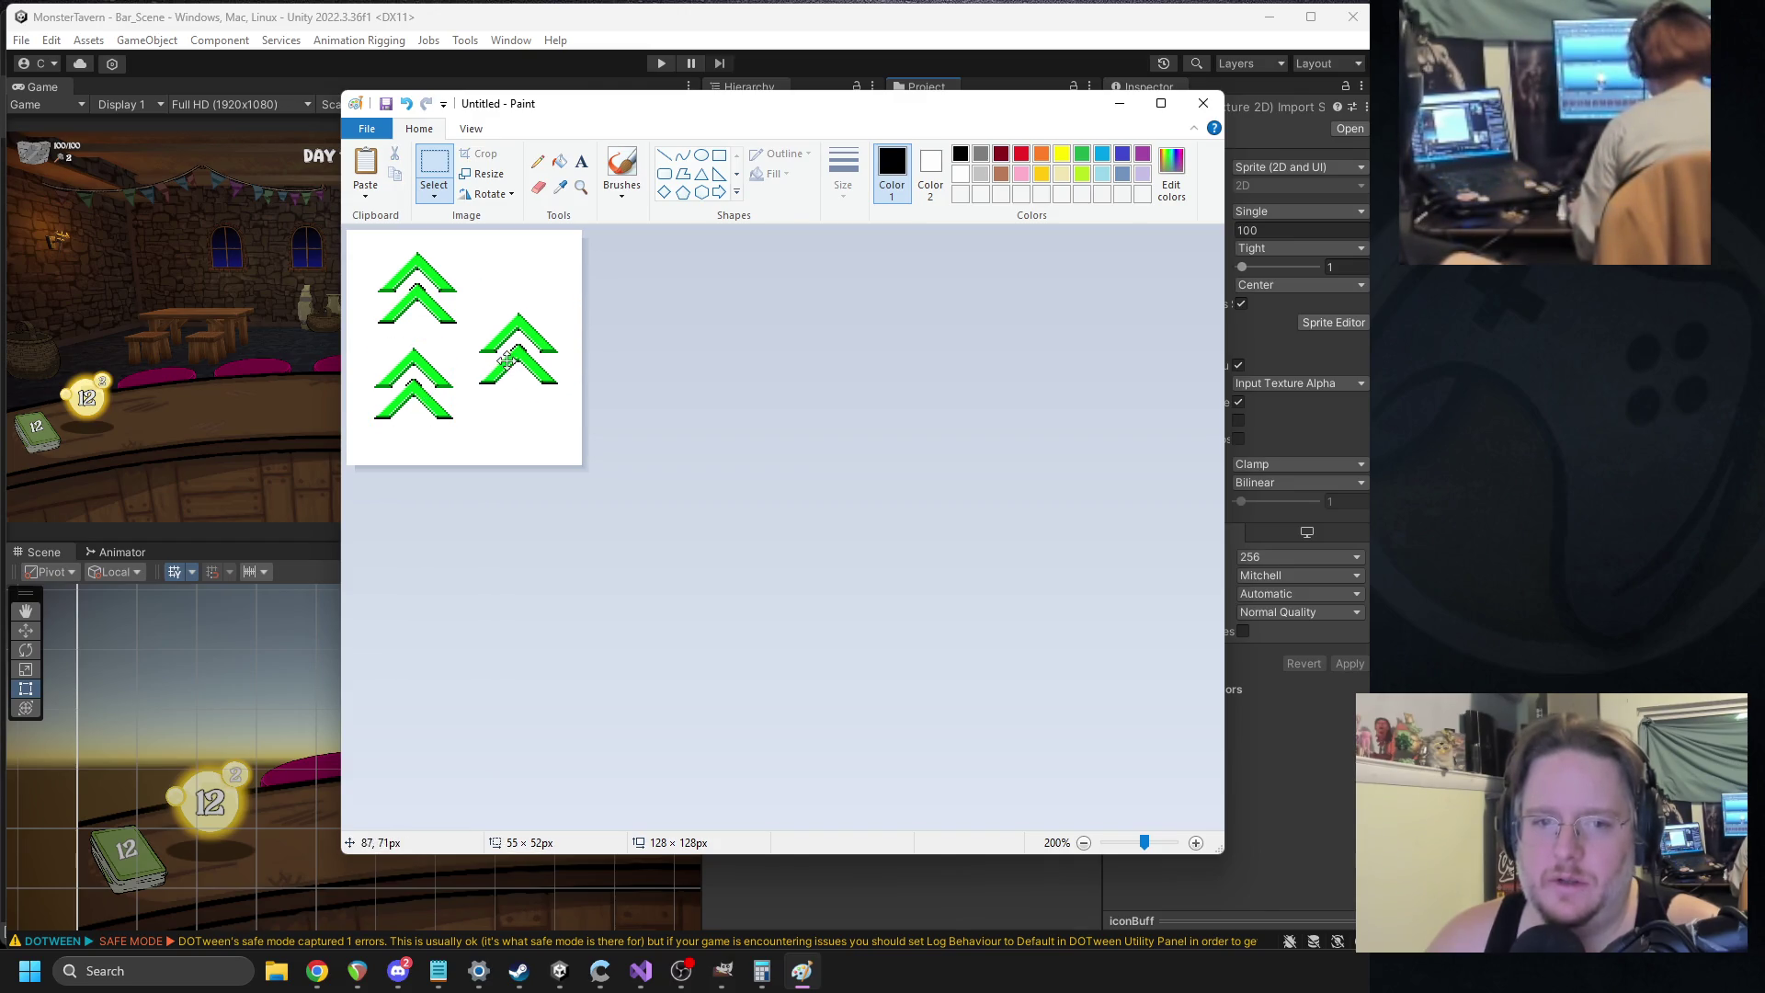
pyautogui.moveTo(492, 241); pyautogui.dragTo(380, 329)
pyautogui.hotkey('ctrl', 'a')
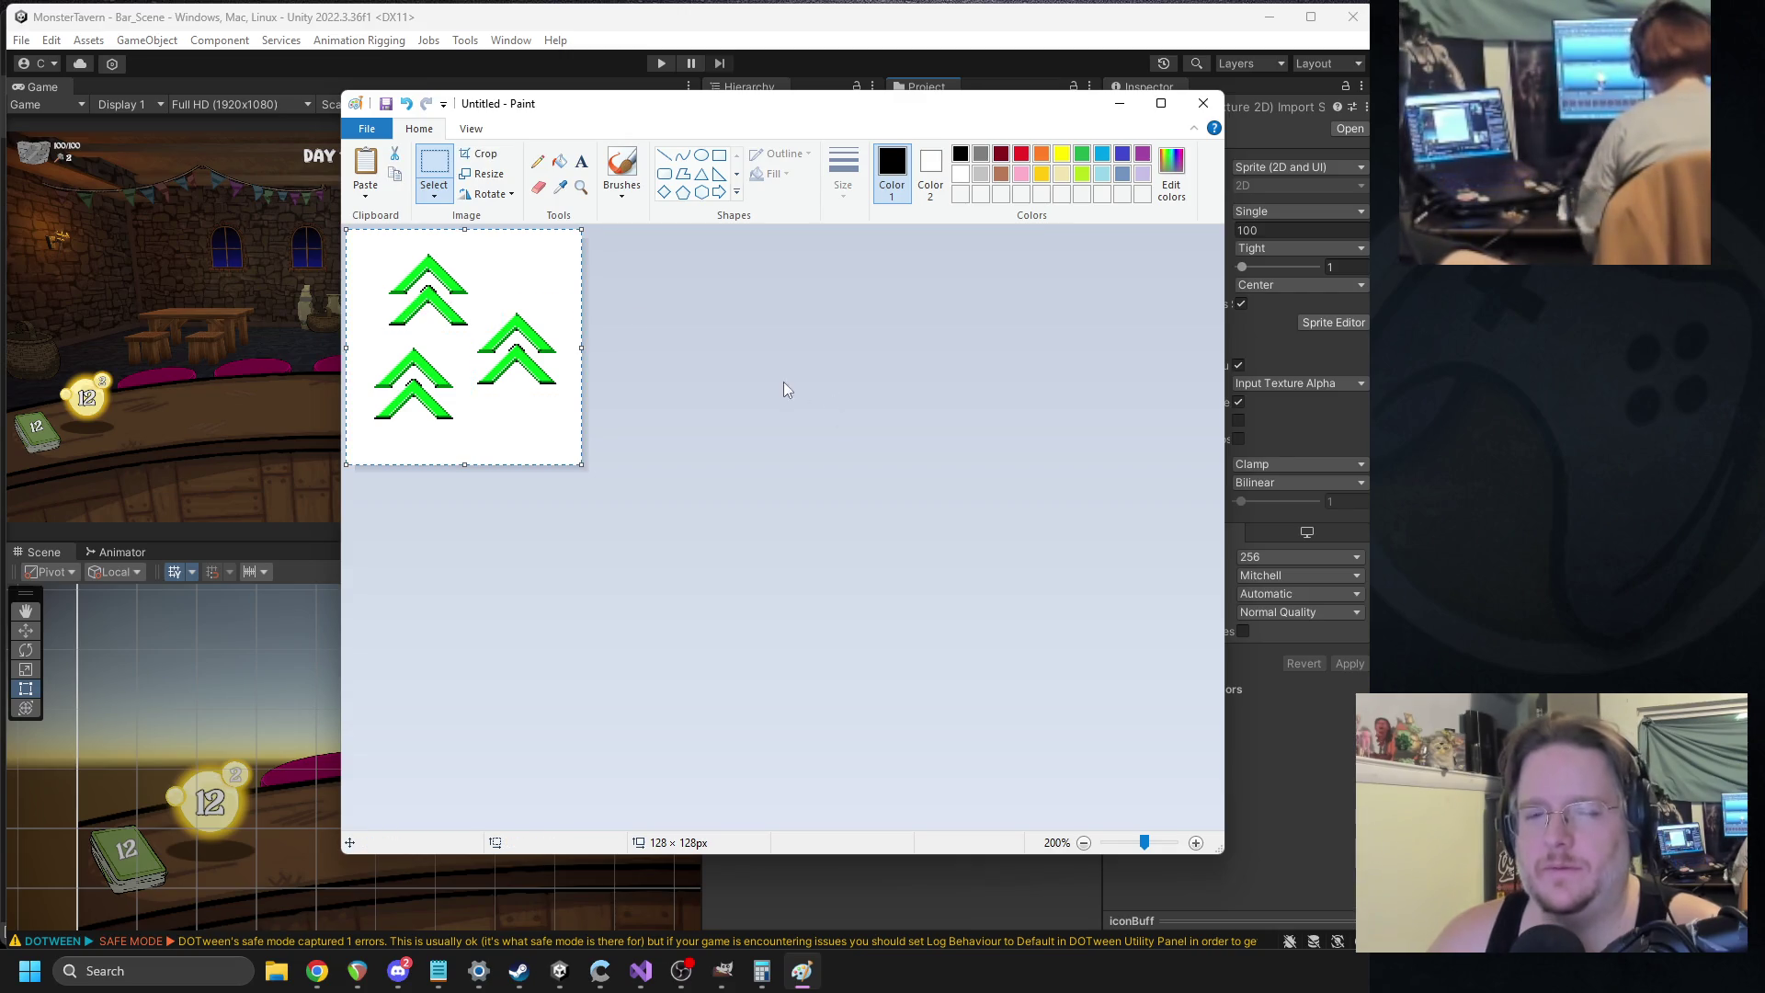
pyautogui.hotkey('alt', 'Tab')
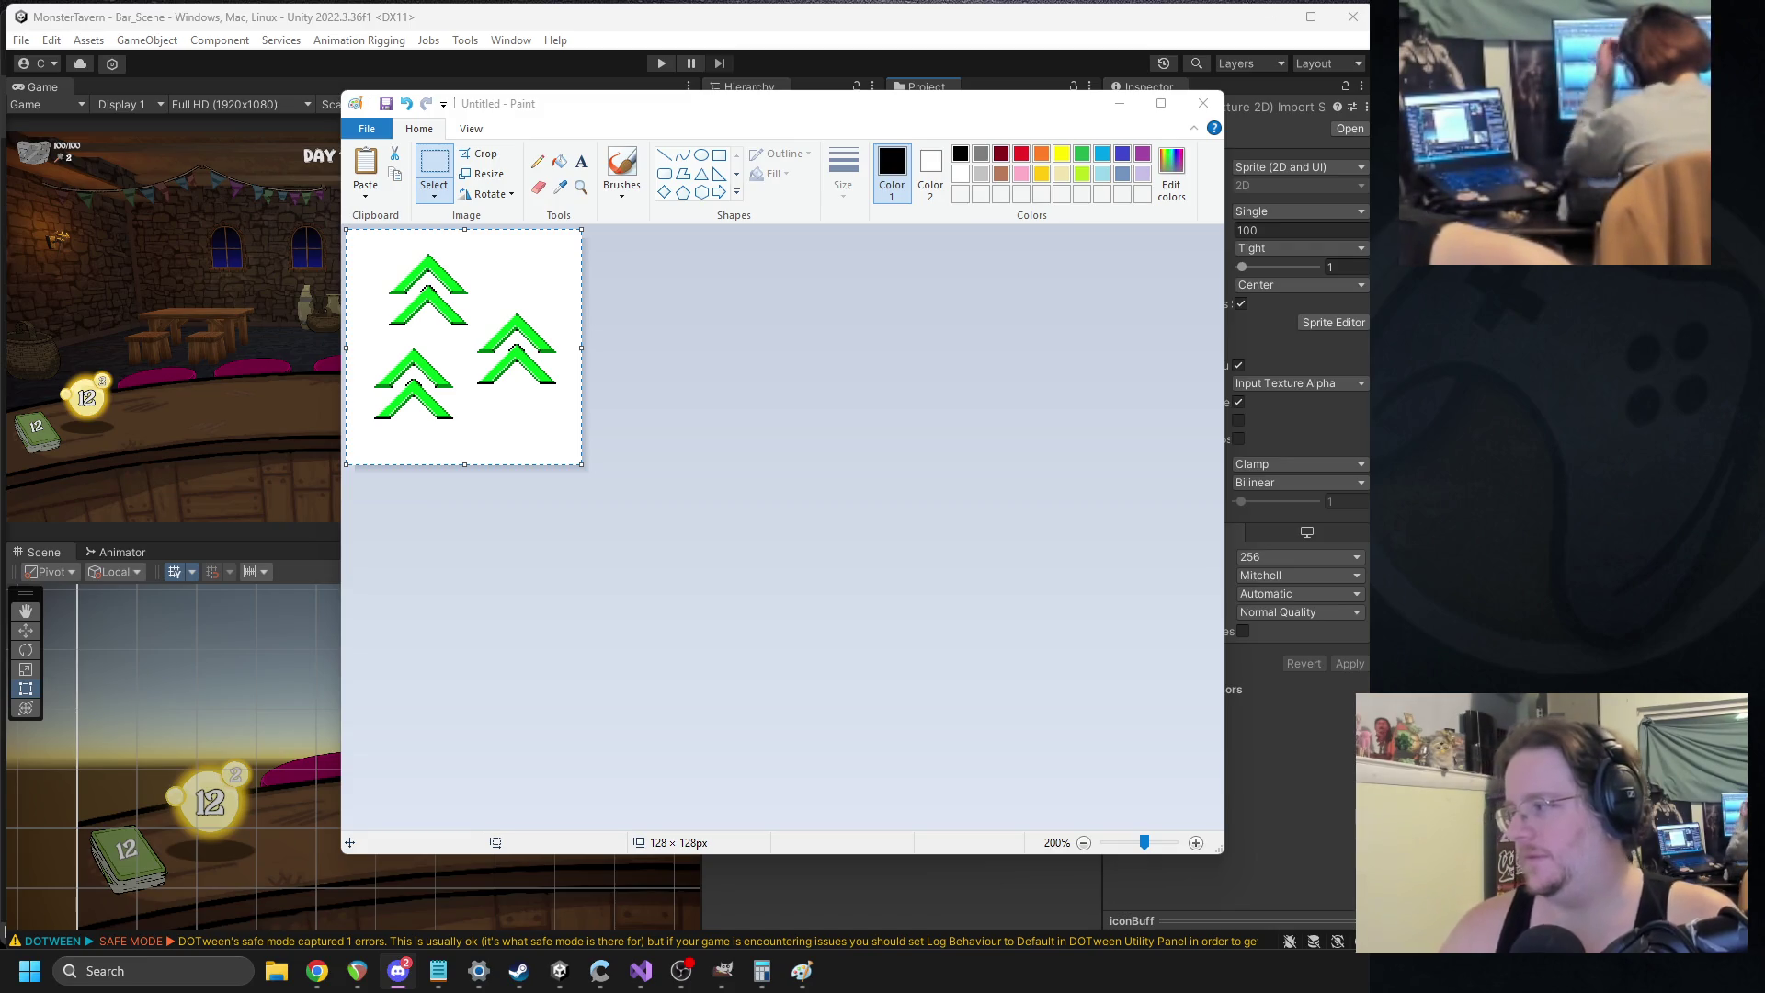
pyautogui.click(505, 315)
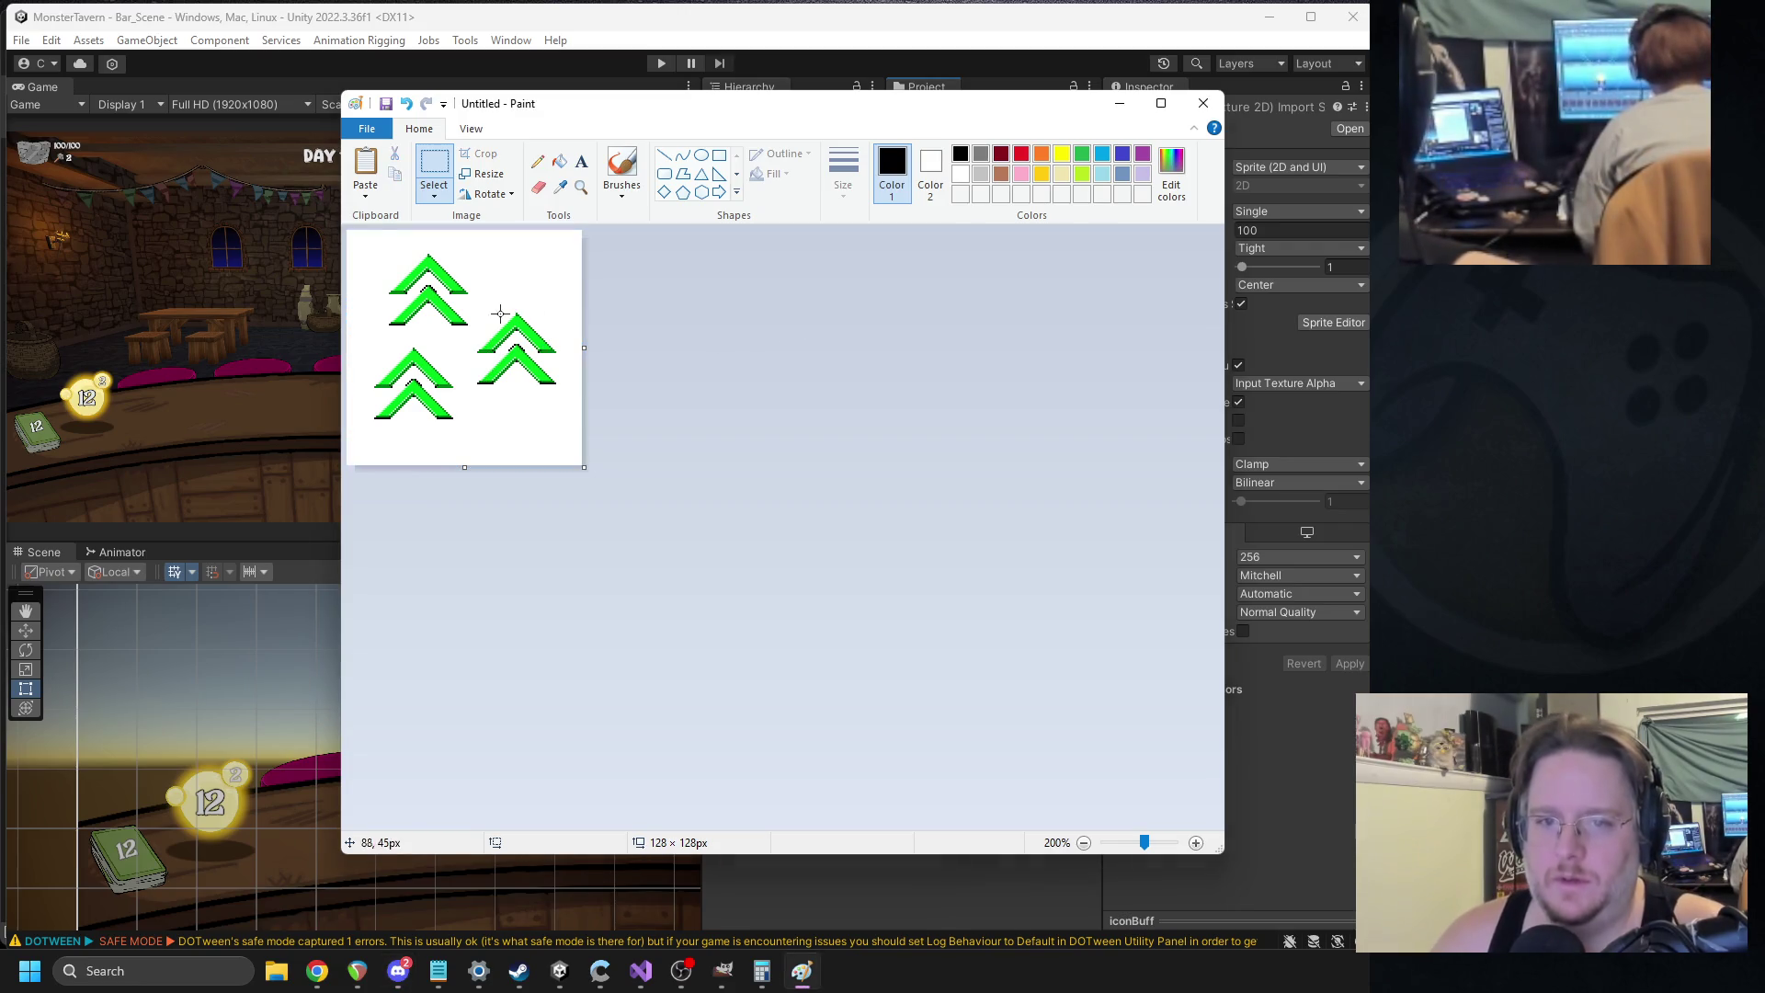
# Copy the top-left chevron to make a fourth copy and move the lower-right one down.
pyautogui.keyDown('ctrl'); pyautogui.scroll(1, 714, 362); pyautogui.keyUp('ctrl')
pyautogui.keyDown('ctrl'); pyautogui.scroll(2, 708, 360); pyautogui.keyUp('ctrl')
pyautogui.moveTo(653, 276); pyautogui.dragTo(450, 479)
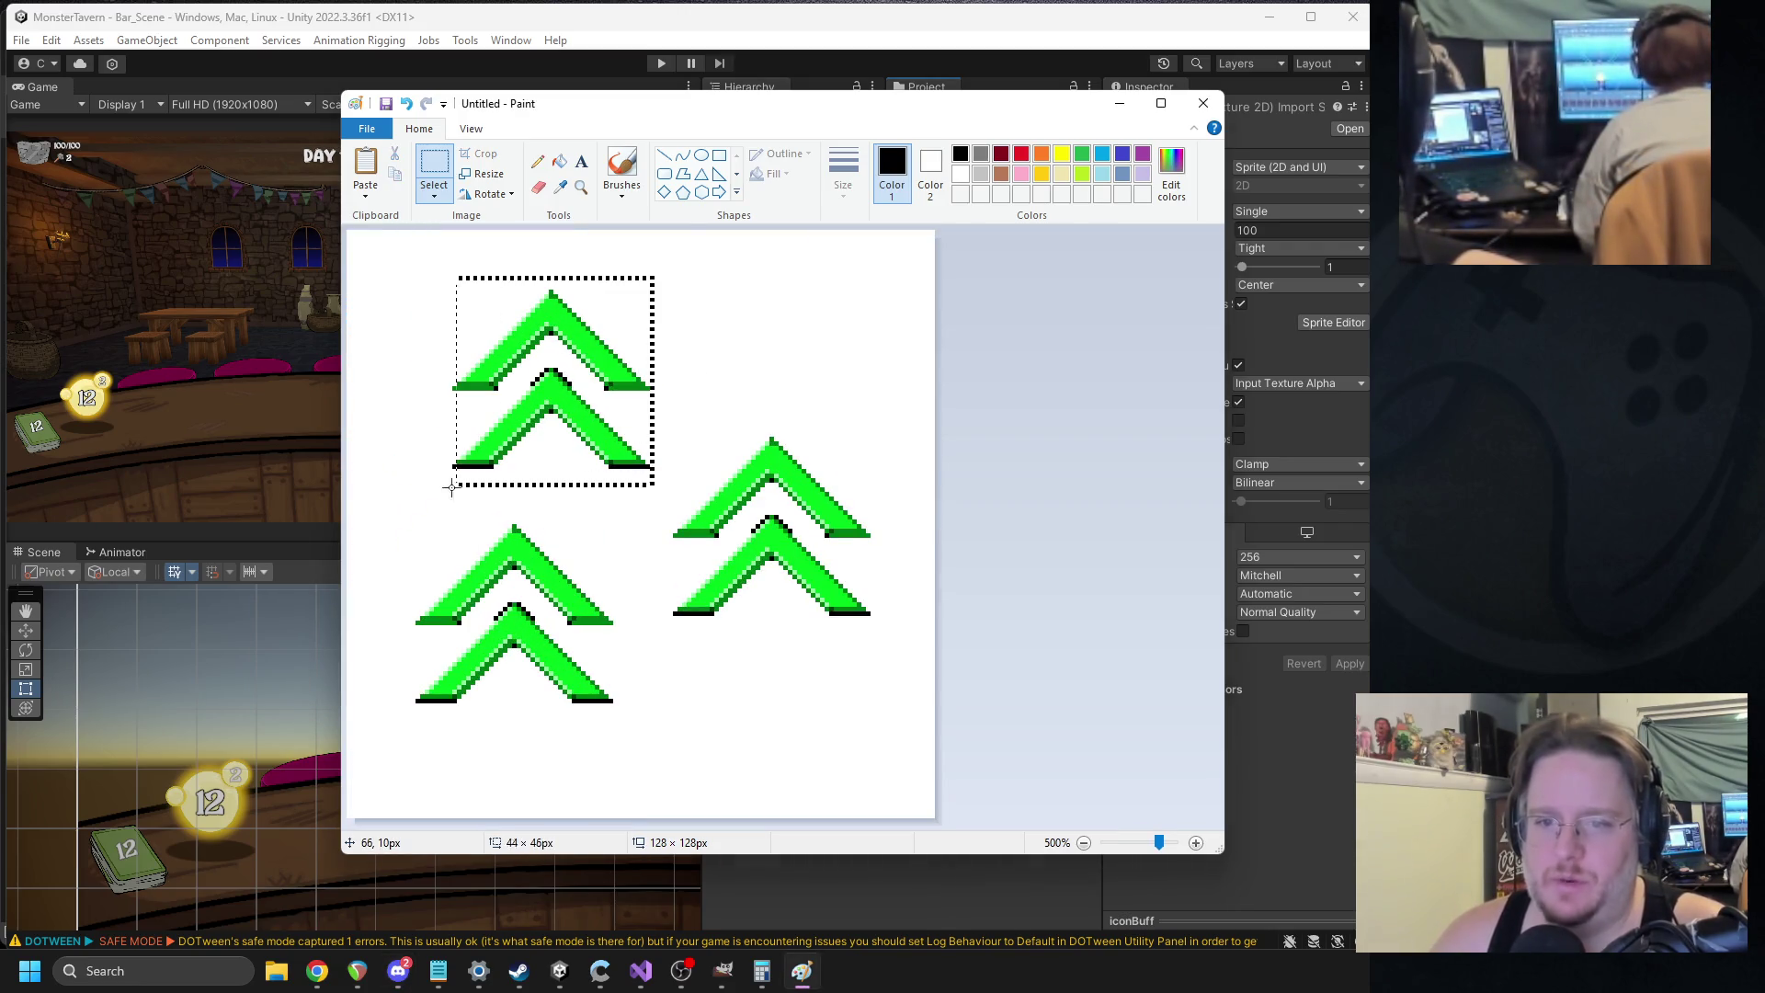
pyautogui.moveTo(514, 377)
pyautogui.mouseDown()
pyautogui.moveTo(469, 389)
pyautogui.moveTo(708, 318)
pyautogui.moveTo(719, 330)
pyautogui.mouseUp()
pyautogui.hotkey('ctrl', 'c')
pyautogui.hotkey('ctrl', 'v')
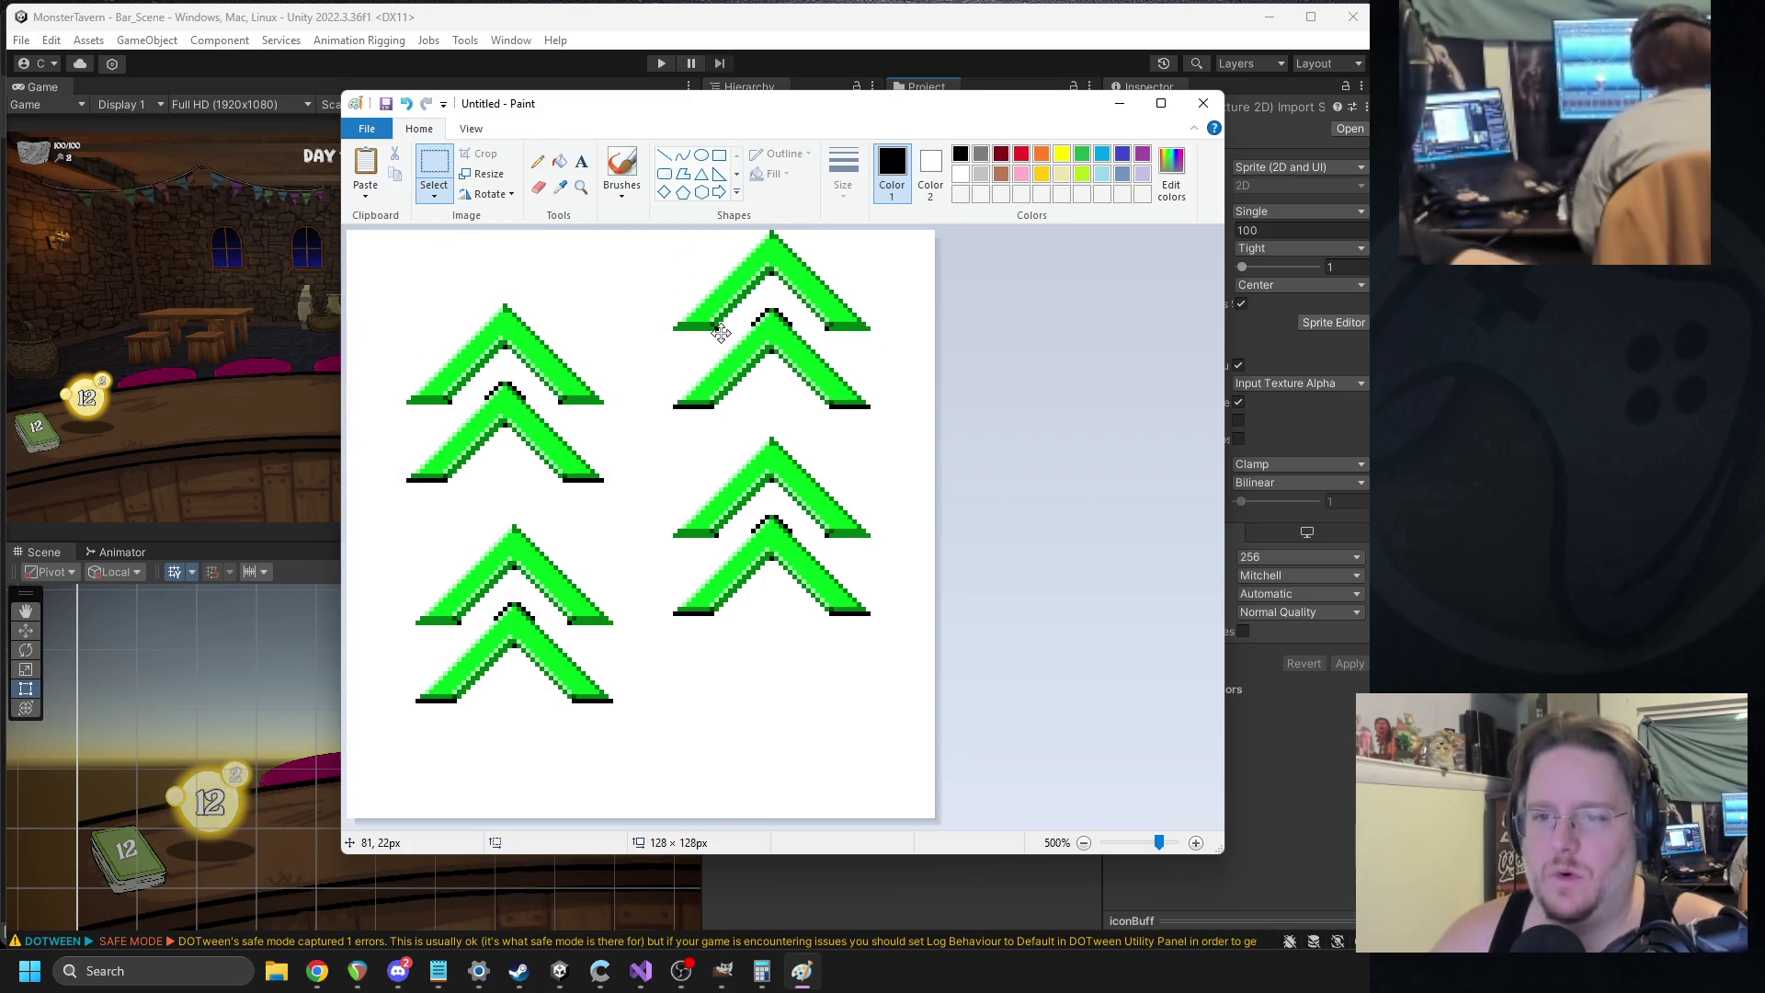
pyautogui.moveTo(934, 694); pyautogui.dragTo(659, 426)
pyautogui.moveTo(768, 526); pyautogui.dragTo(764, 609)
pyautogui.click(1045, 550)
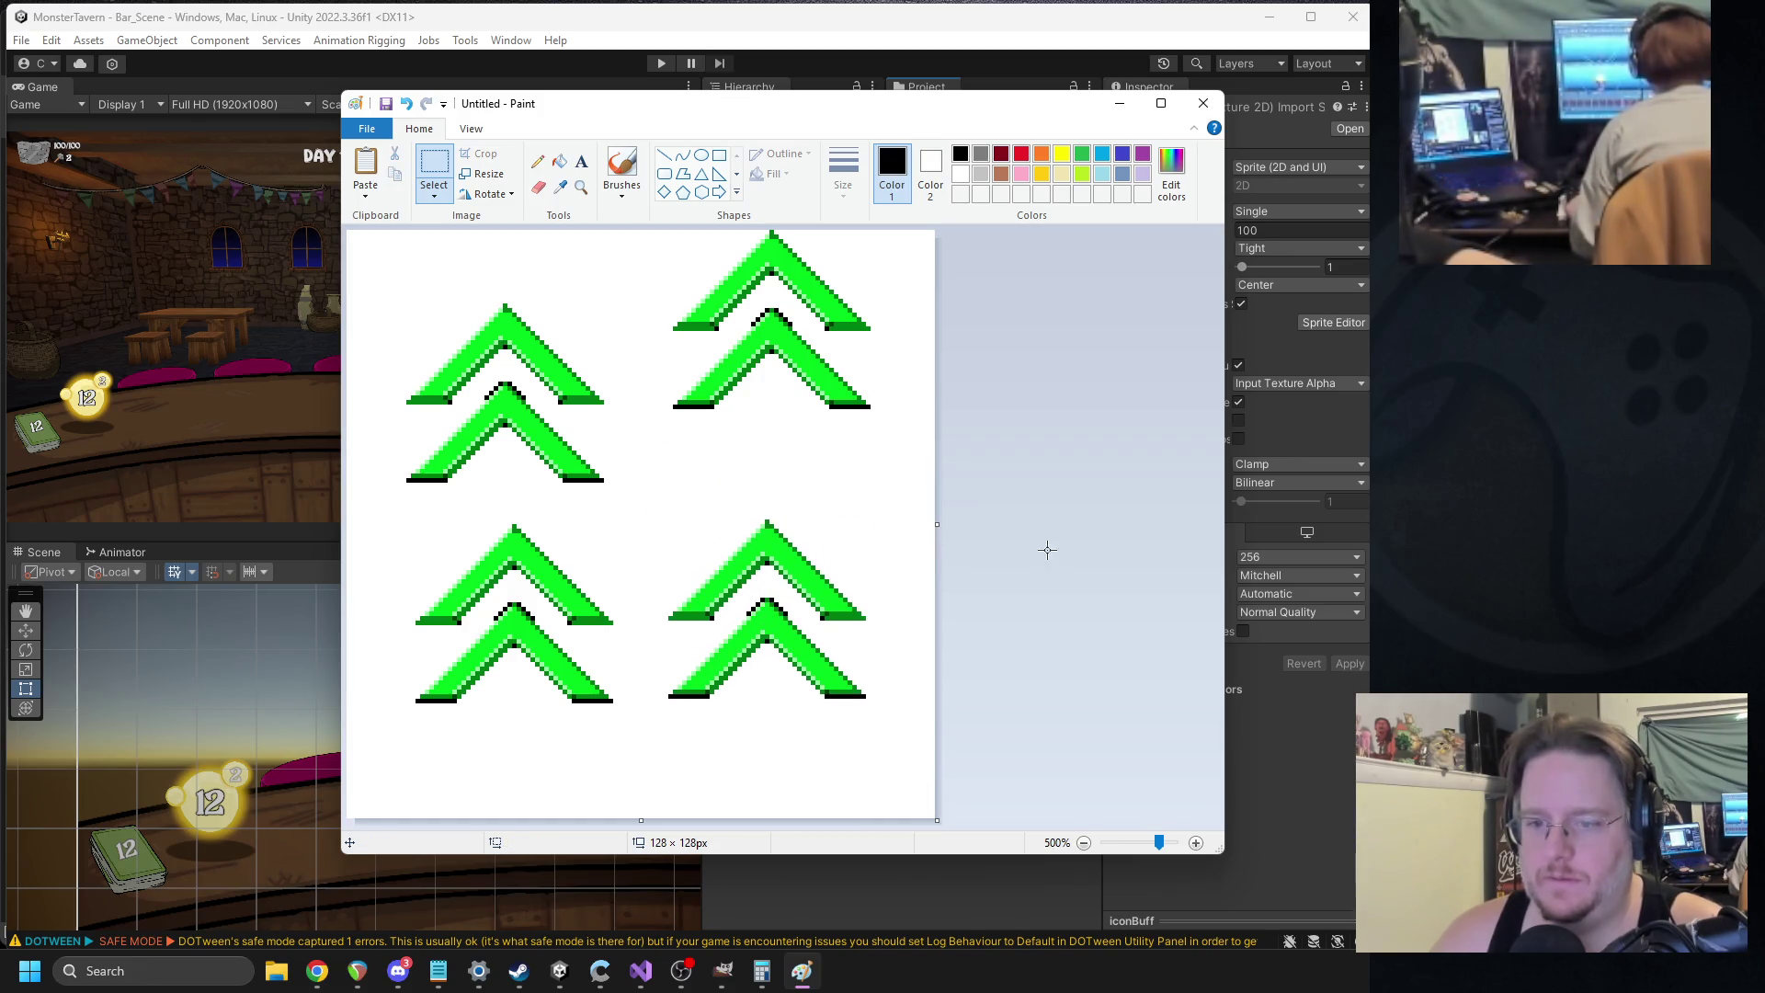
# Align the lower-left, top-left and top-right chevrons, then select all four together.
pyautogui.moveTo(639, 526); pyautogui.dragTo(379, 749)
pyautogui.moveTo(496, 724); pyautogui.dragTo(513, 726)
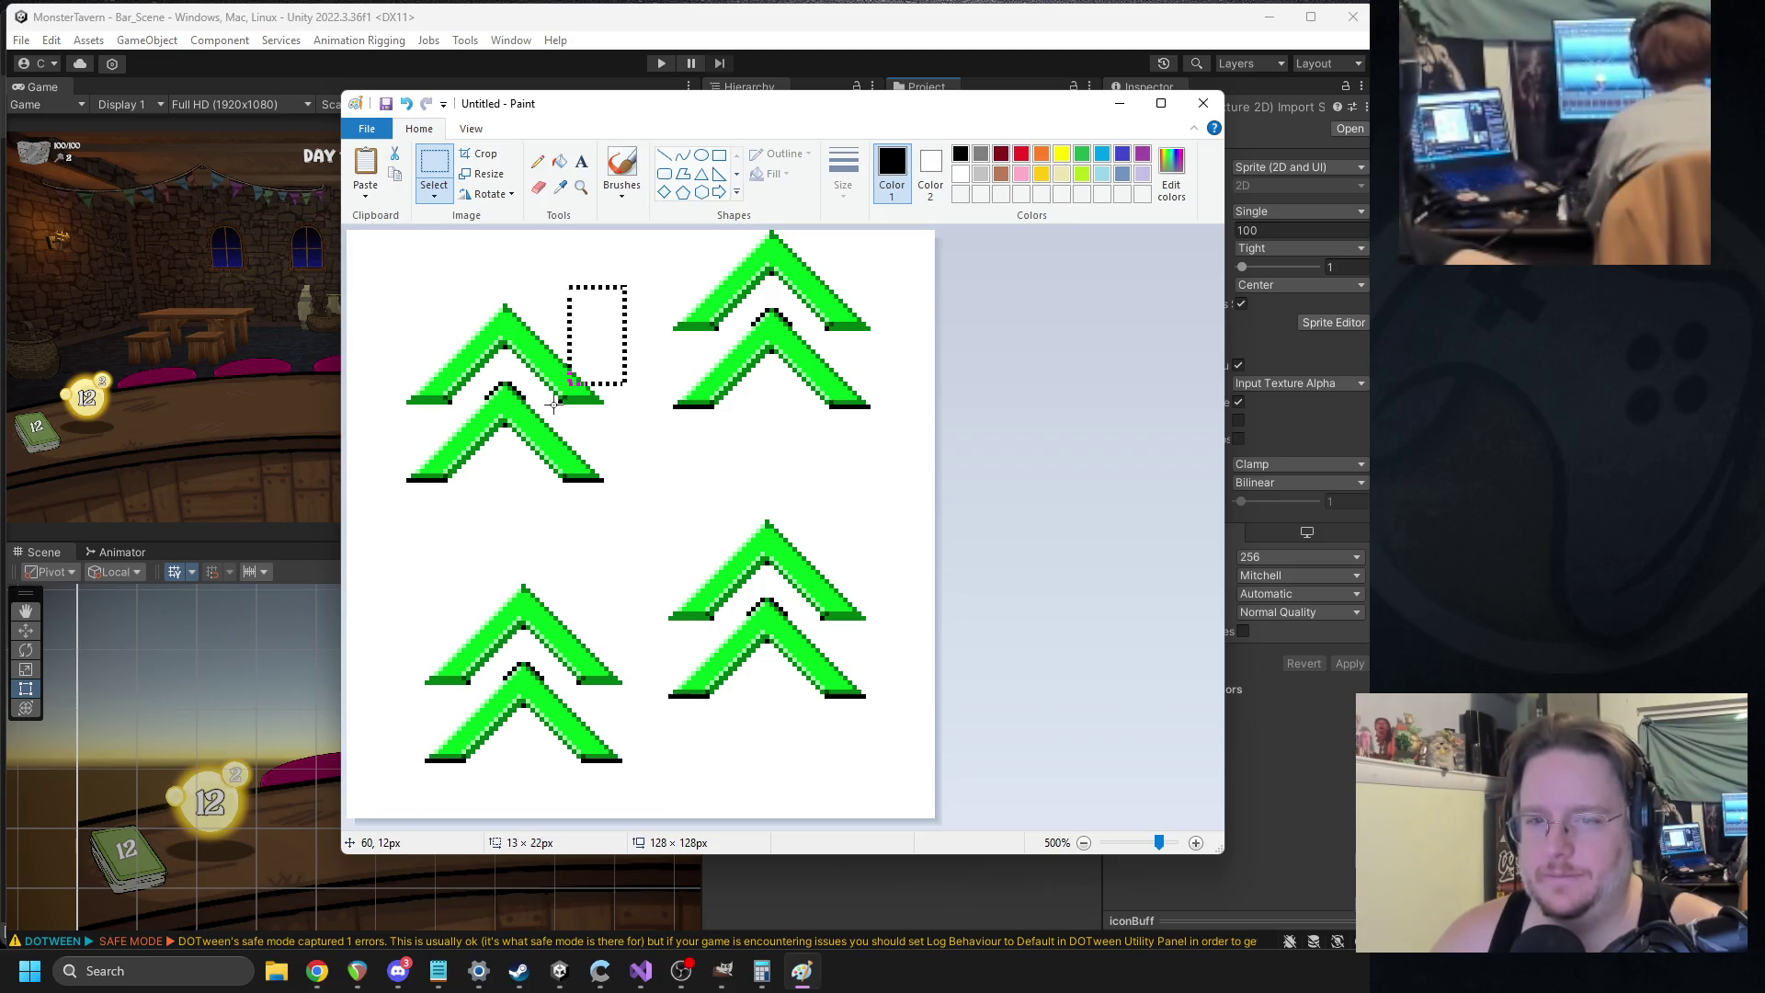
pyautogui.moveTo(387, 540); pyautogui.dragTo(387, 540)
pyautogui.moveTo(473, 460)
pyautogui.mouseDown()
pyautogui.moveTo(485, 492)
pyautogui.moveTo(468, 492)
pyautogui.mouseUp()
pyautogui.moveTo(694, 405); pyautogui.dragTo(663, 429)
pyautogui.moveTo(751, 372)
pyautogui.mouseDown()
pyautogui.moveTo(727, 379)
pyautogui.moveTo(729, 415)
pyautogui.mouseUp()
pyautogui.click(1073, 430)
pyautogui.keyDown('ctrl'); pyautogui.scroll(-4, 1073, 430); pyautogui.keyUp('ctrl')
pyautogui.keyDown('ctrl'); pyautogui.scroll(2, 732, 378); pyautogui.keyUp('ctrl')
pyautogui.moveTo(689, 245); pyautogui.dragTo(340, 588)
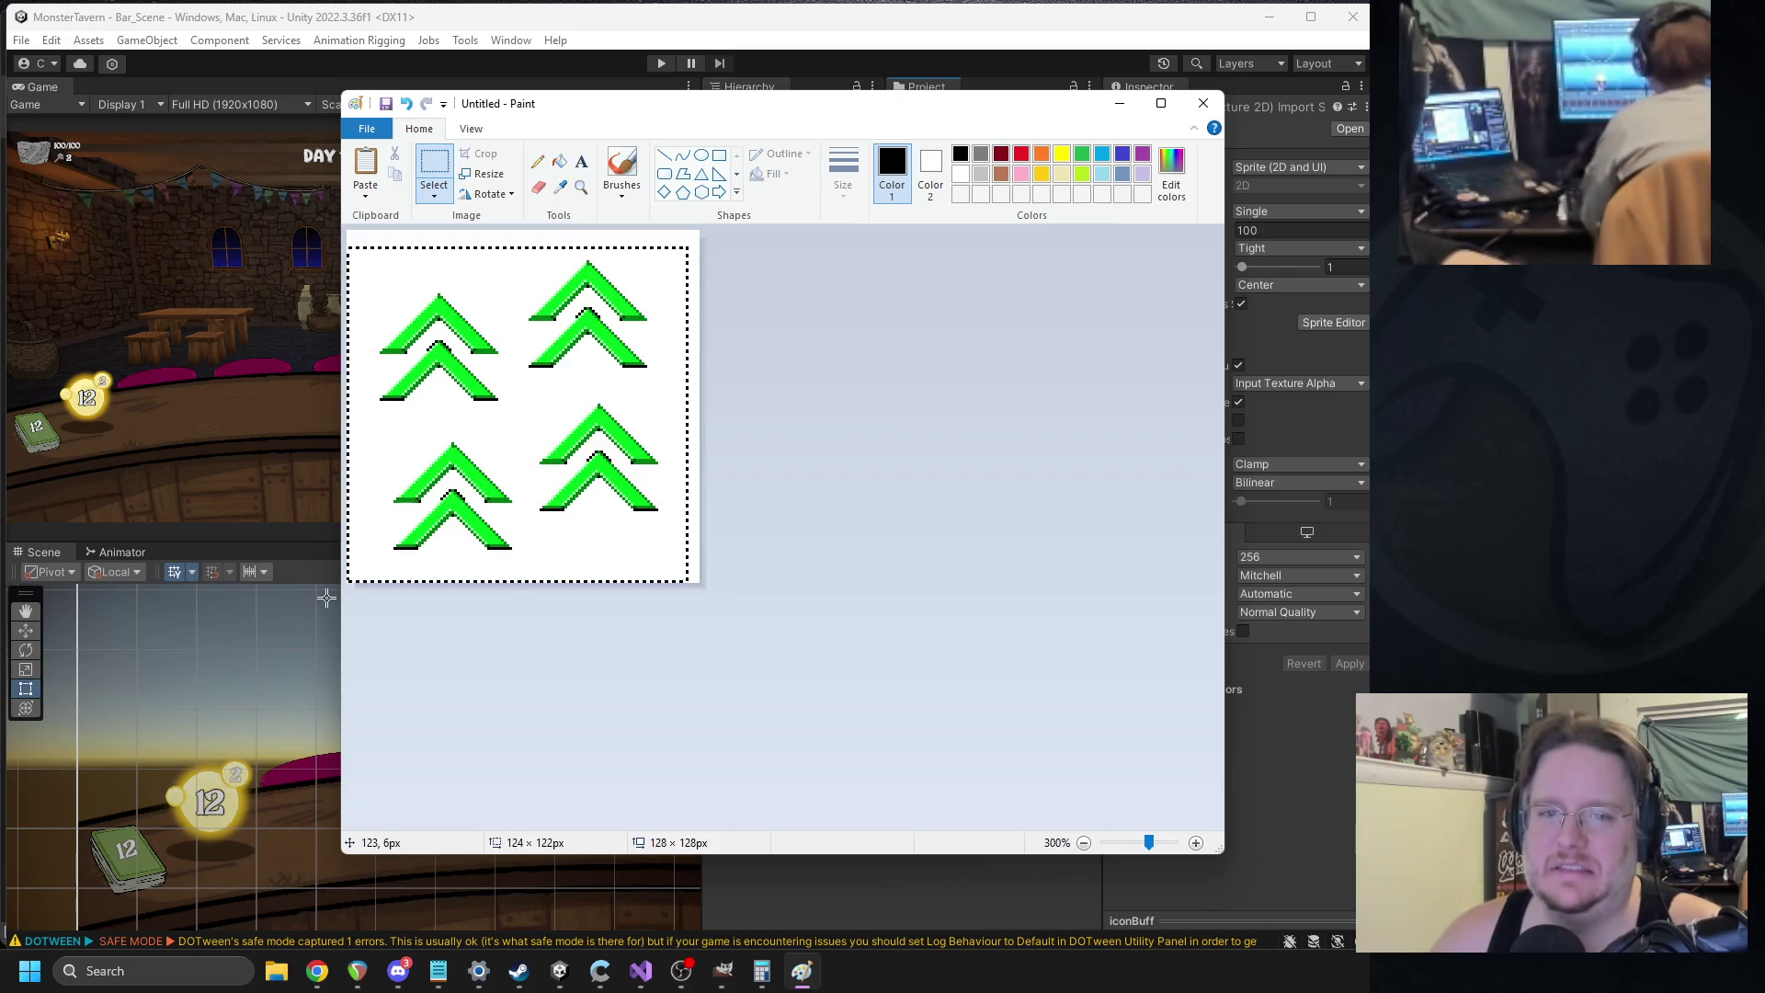
# Scale the four-chevron group to 125% and drop it into position.
pyautogui.click(486, 177)
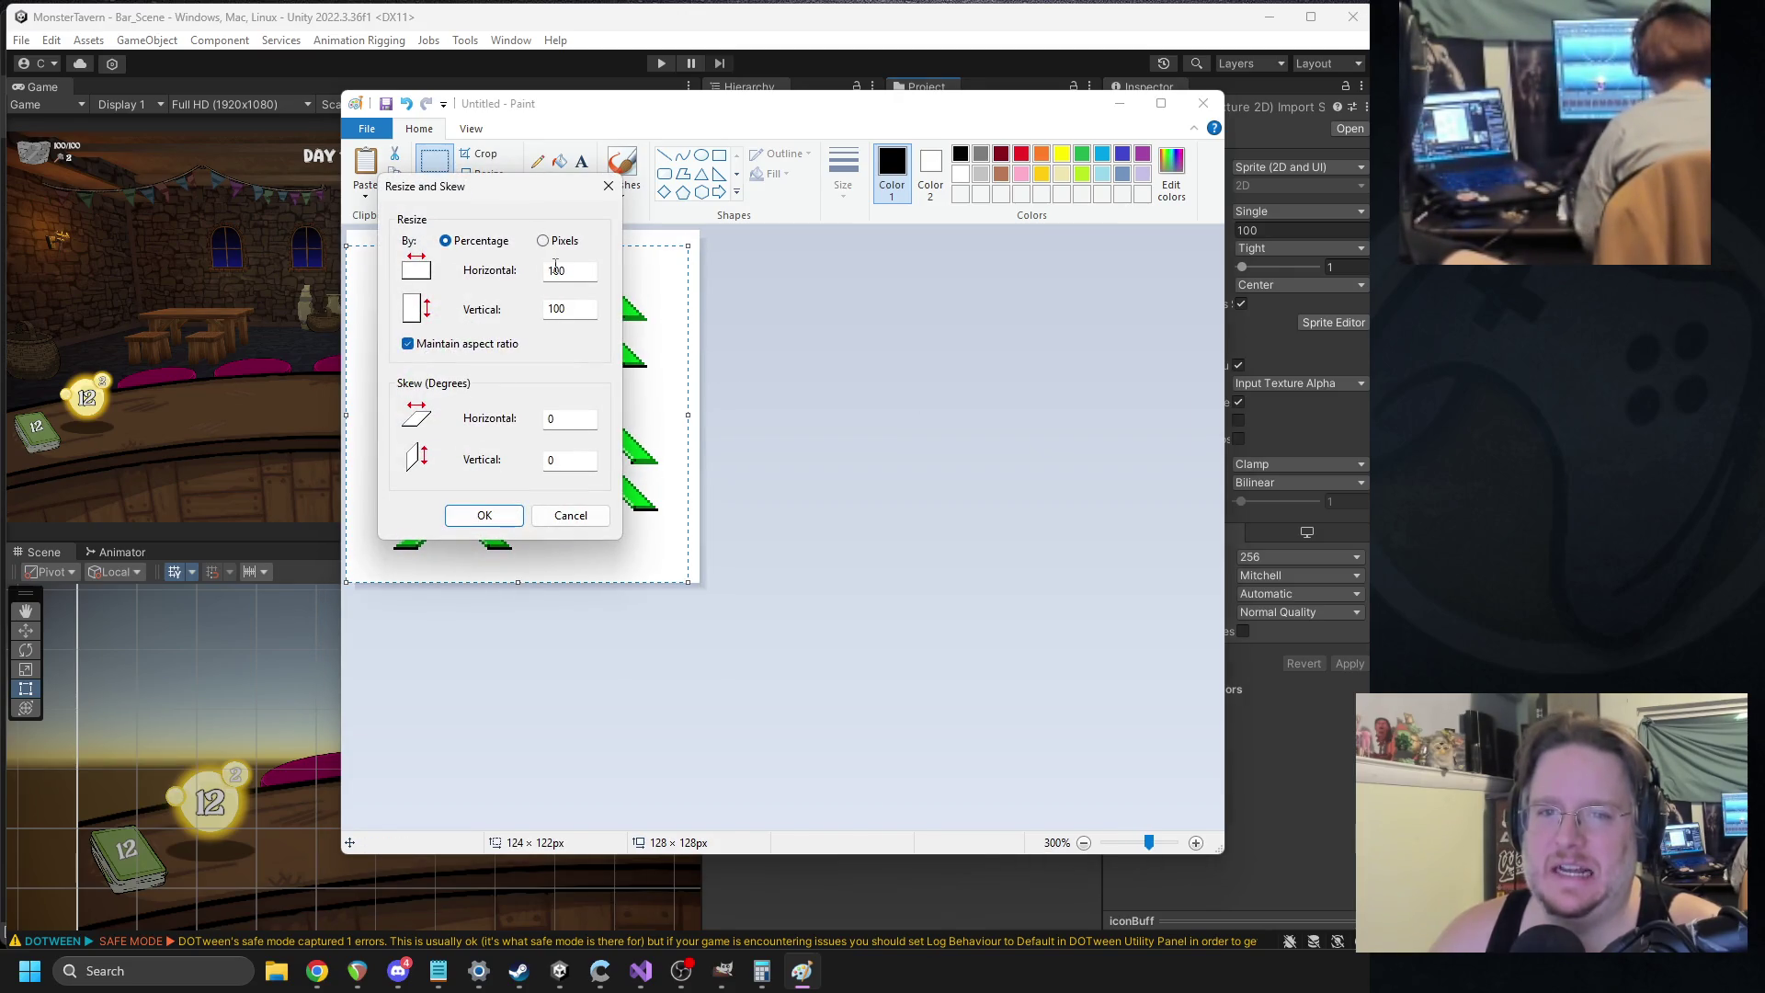
pyautogui.press('Return')
pyautogui.moveTo(626, 432)
pyautogui.mouseDown()
pyautogui.moveTo(649, 466)
pyautogui.moveTo(624, 405)
pyautogui.mouseUp()
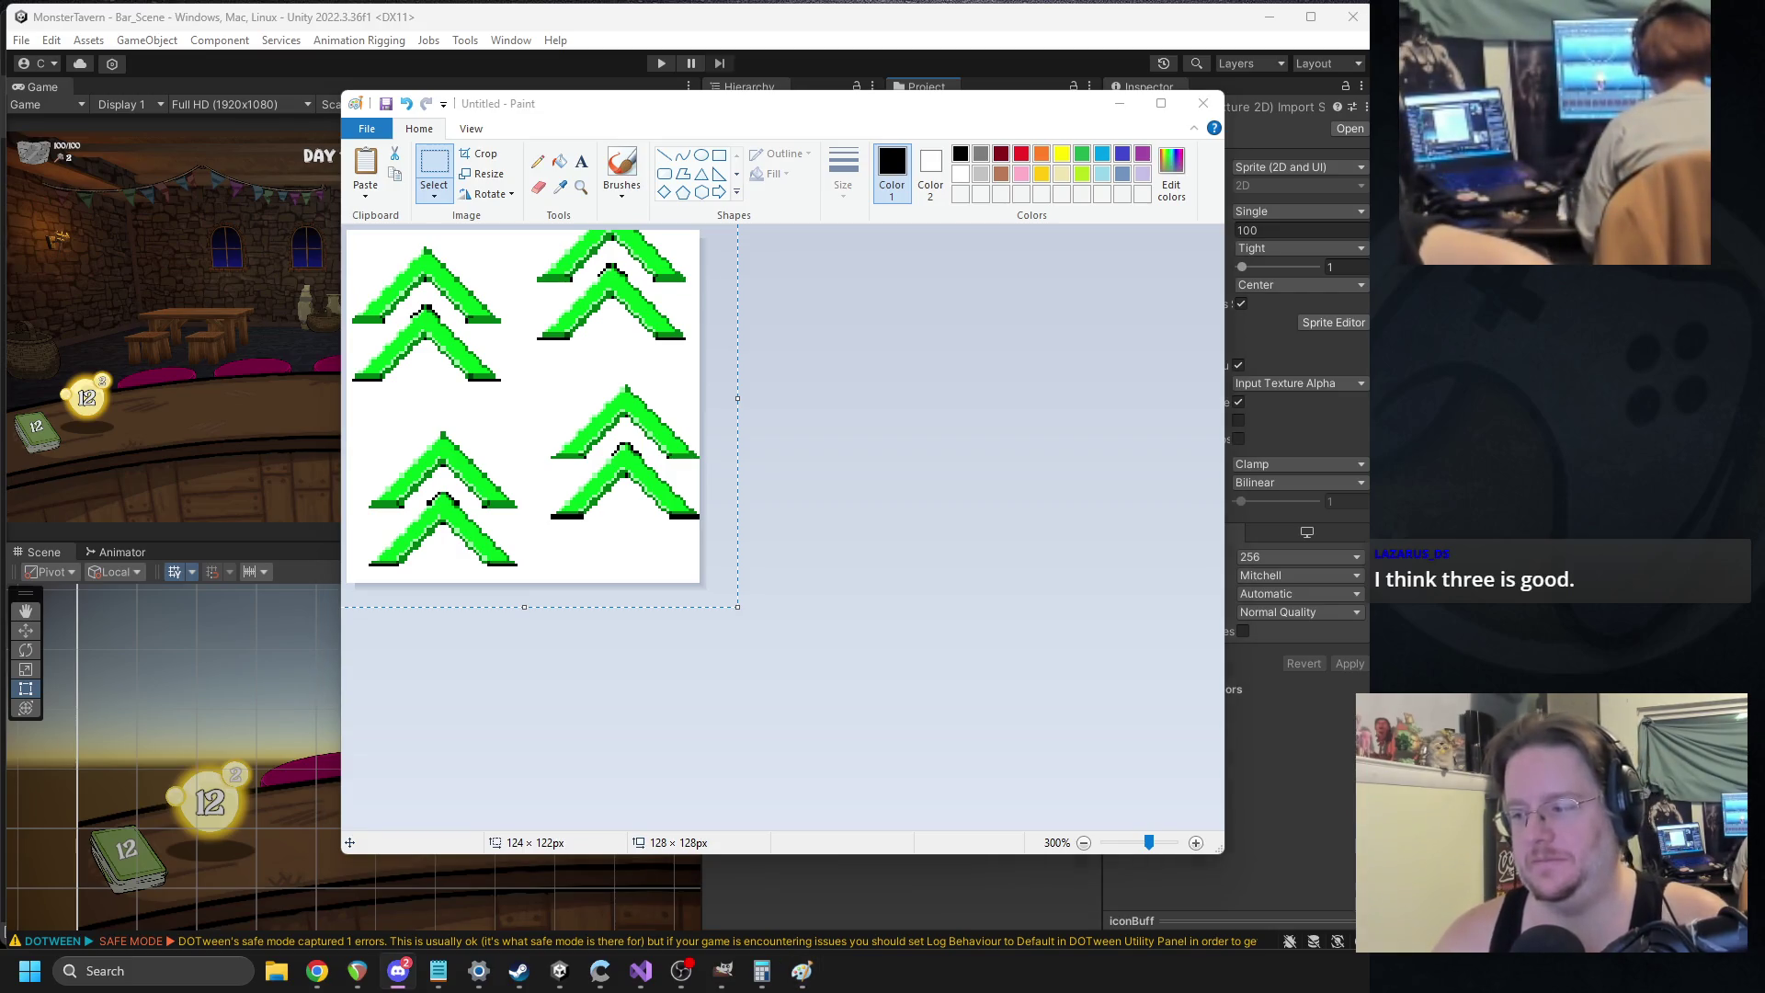
pyautogui.click(828, 349)
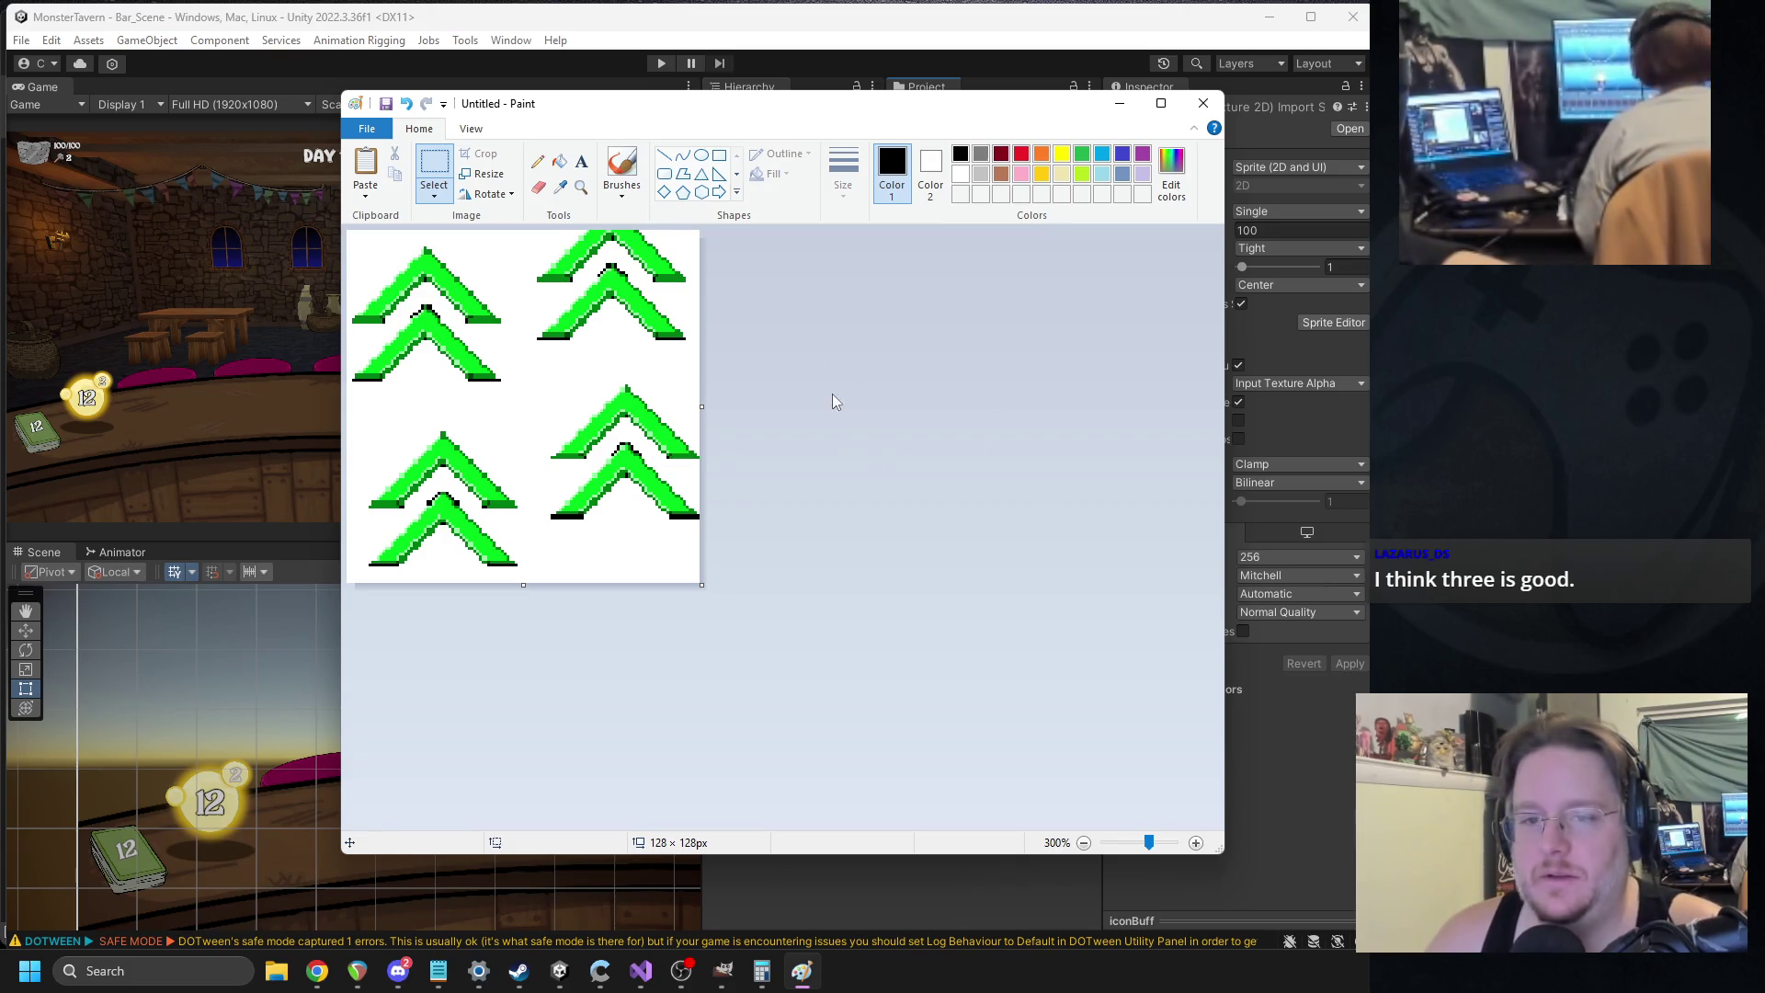
# Undo four edits, leaving two diagonally offset double chevrons.
pyautogui.hotkey('ctrl', 'z')
pyautogui.hotkey('ctrl', 'z')
pyautogui.hotkey('ctrl', 'z')
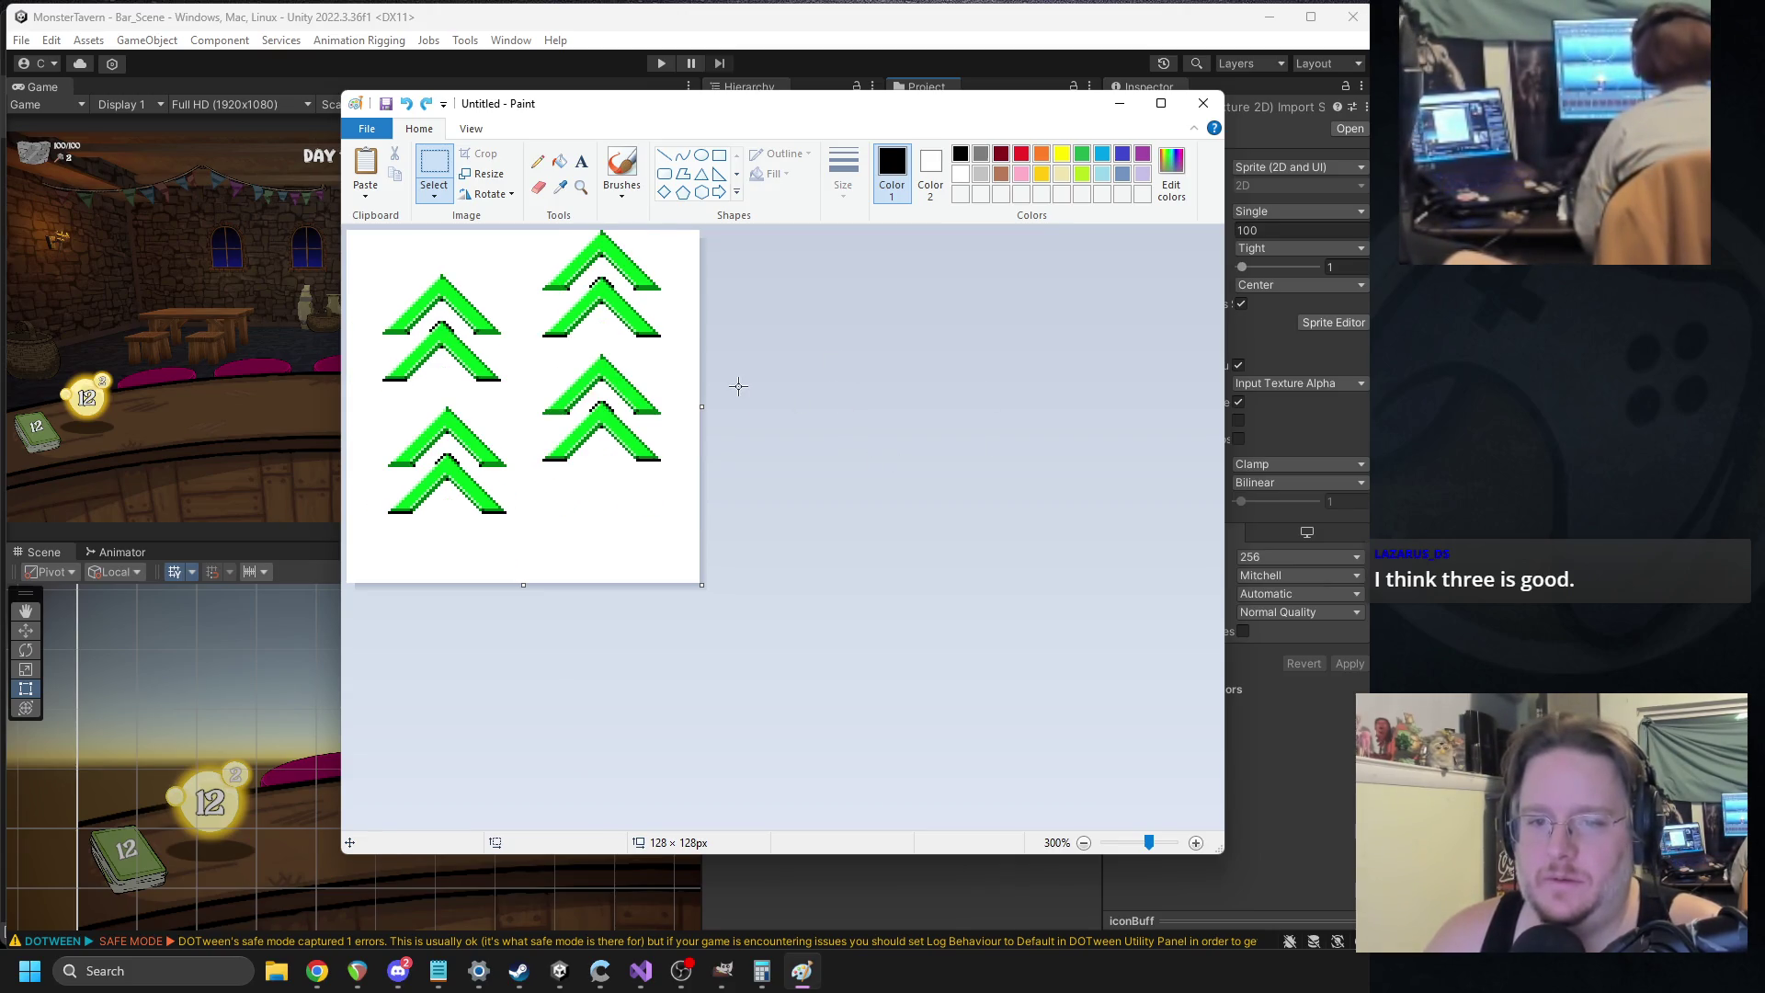
pyautogui.hotkey('ctrl', 'z')
pyautogui.hotkey('ctrl', 'z')
pyautogui.hotkey('ctrl', 'z')
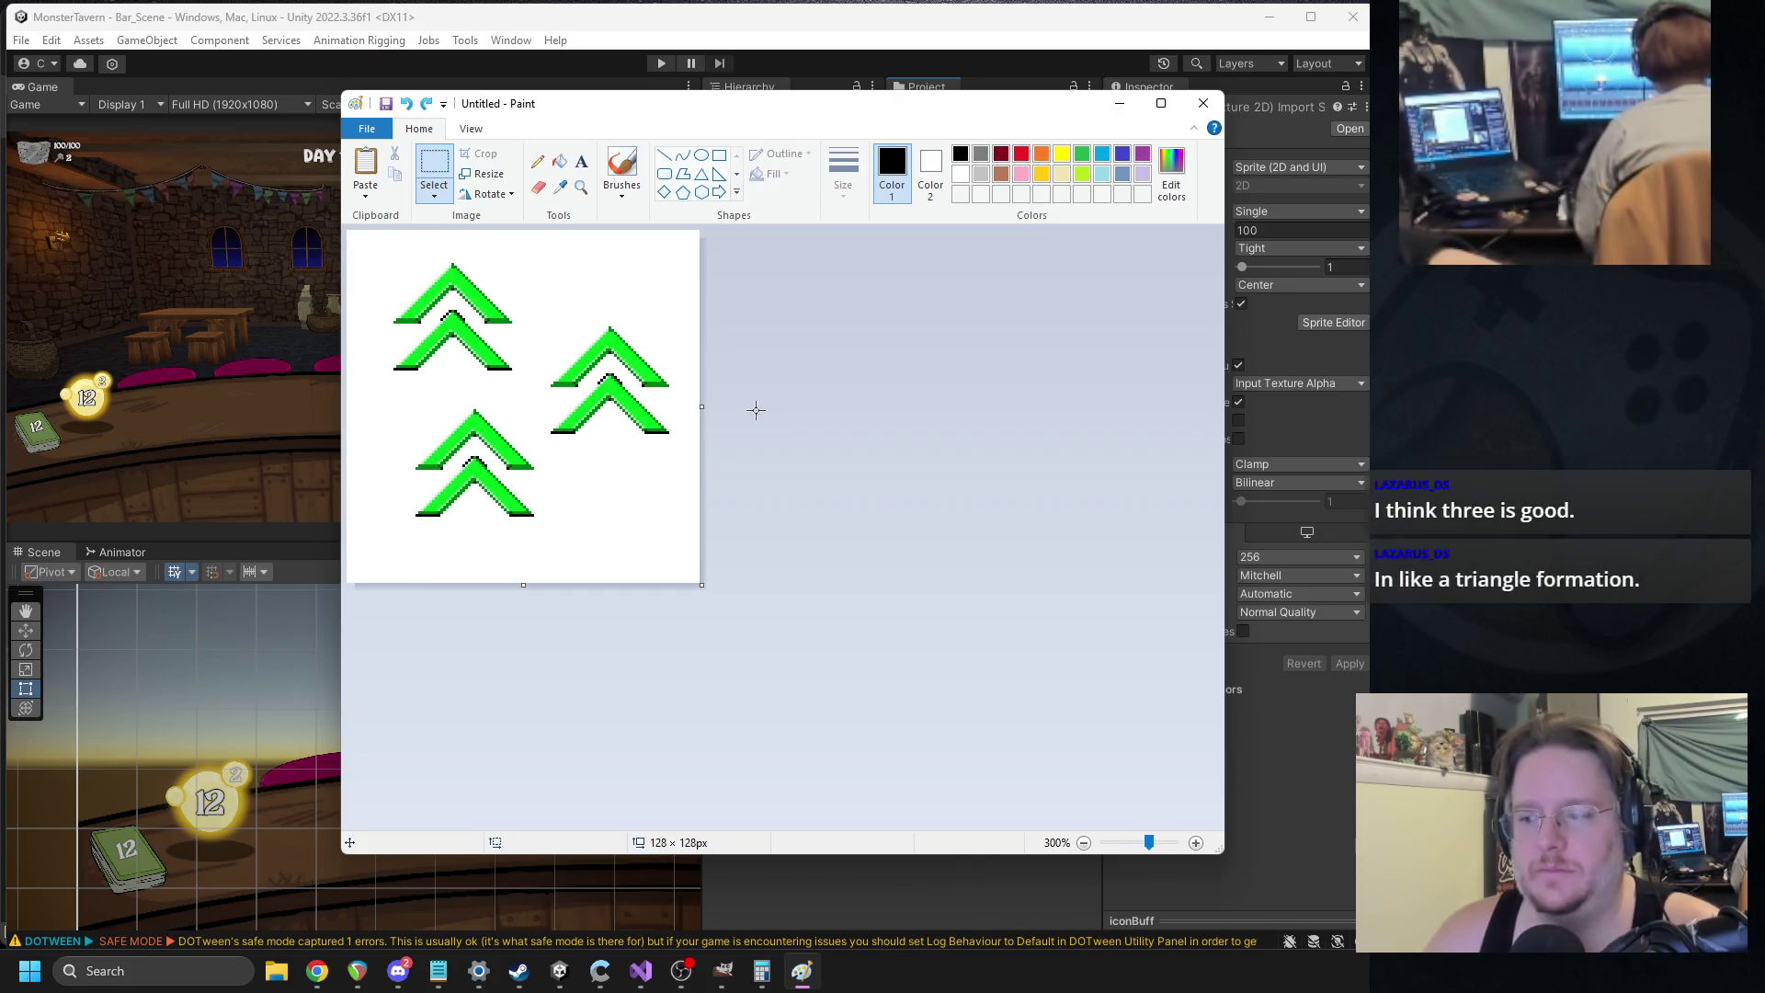
pyautogui.hotkey('ctrl', 'z')
pyautogui.hotkey('ctrl', 'z')
pyautogui.hotkey('ctrl', 'z')
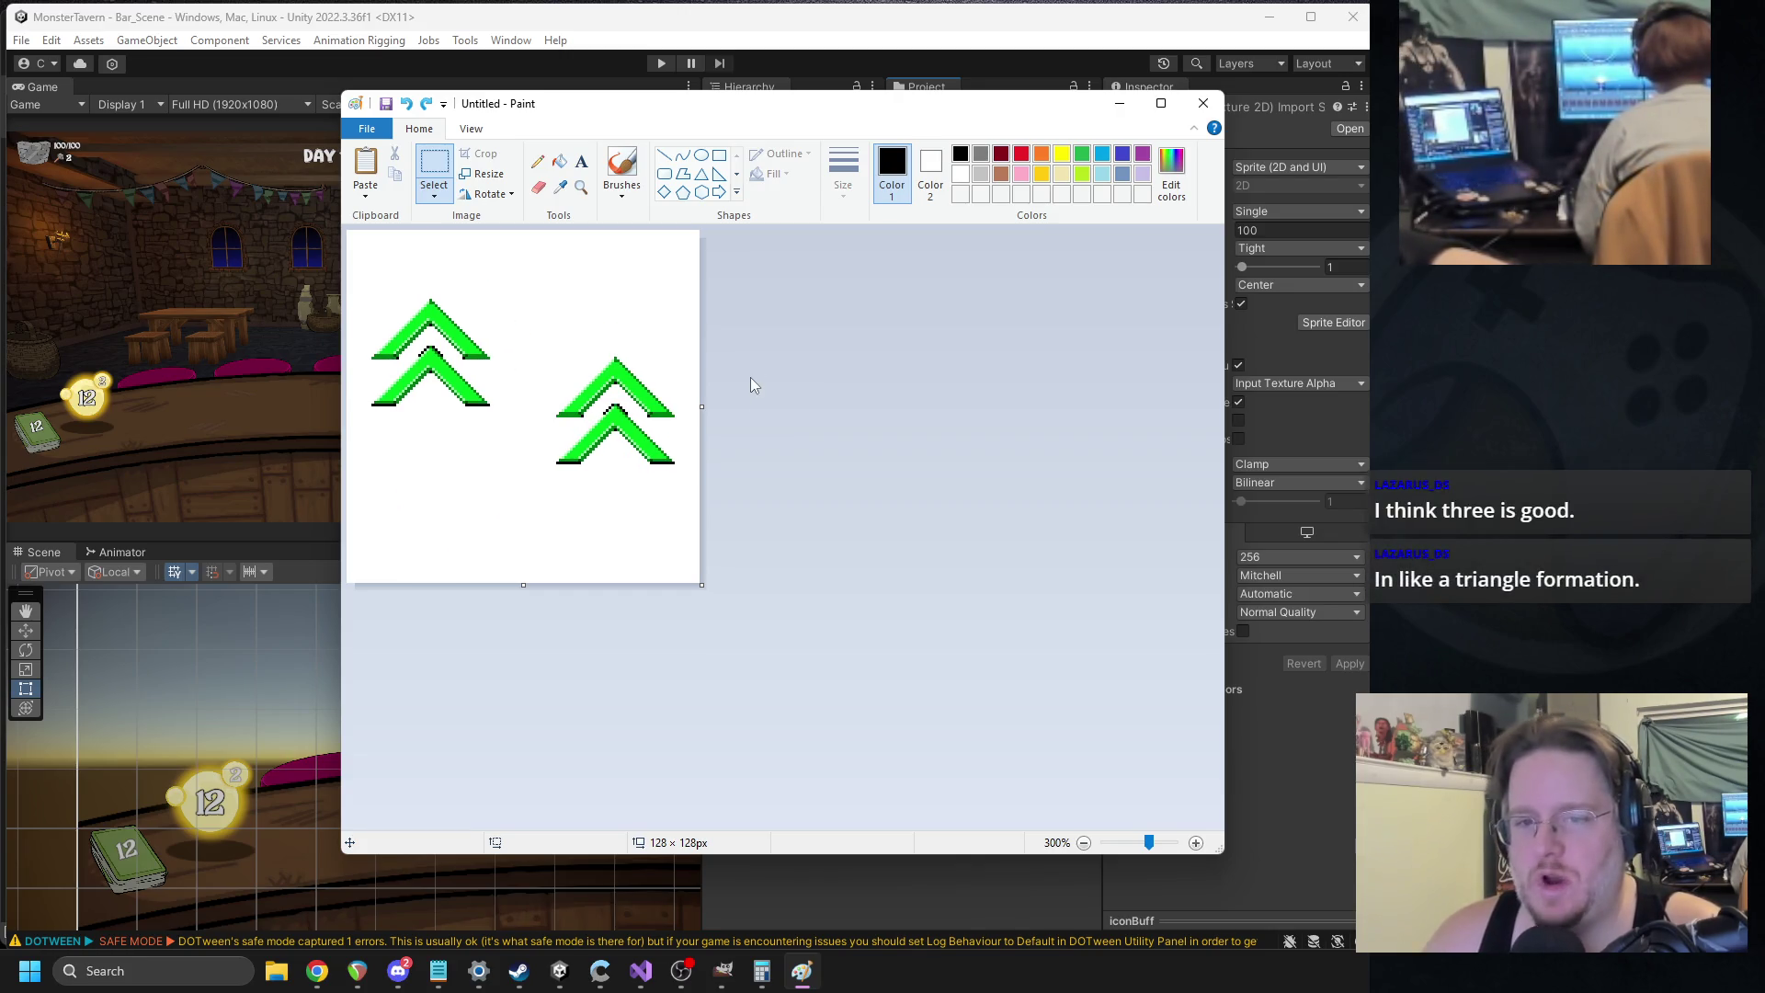
pyautogui.hotkey('ctrl', 'z')
pyautogui.hotkey('ctrl', 'z')
pyautogui.hotkey('ctrl', 'z')
pyautogui.hotkey('ctrl', 'z')
pyautogui.hotkey('ctrl', 'z')
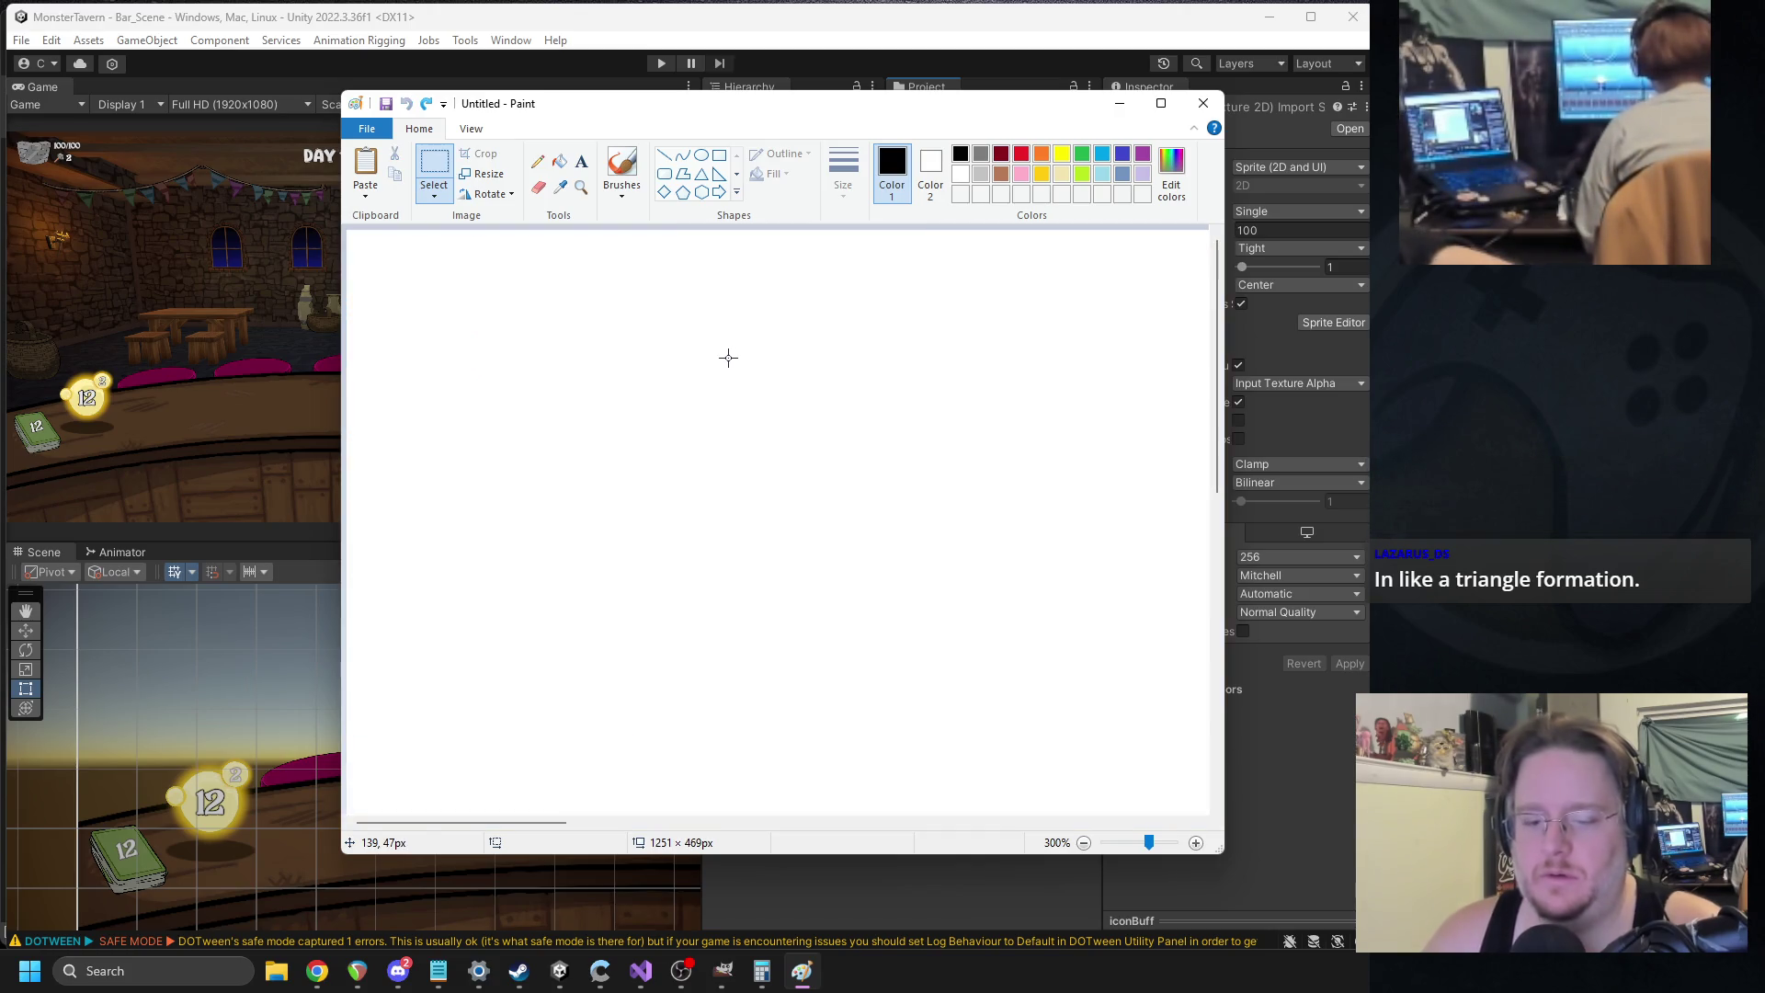
# Redo once, glance at Unity, then paste one large green double chevron into Paint.
pyautogui.hotkey('ctrl', 'y')
pyautogui.hotkey('ctrl', 'y')
pyautogui.click(1052, 43)
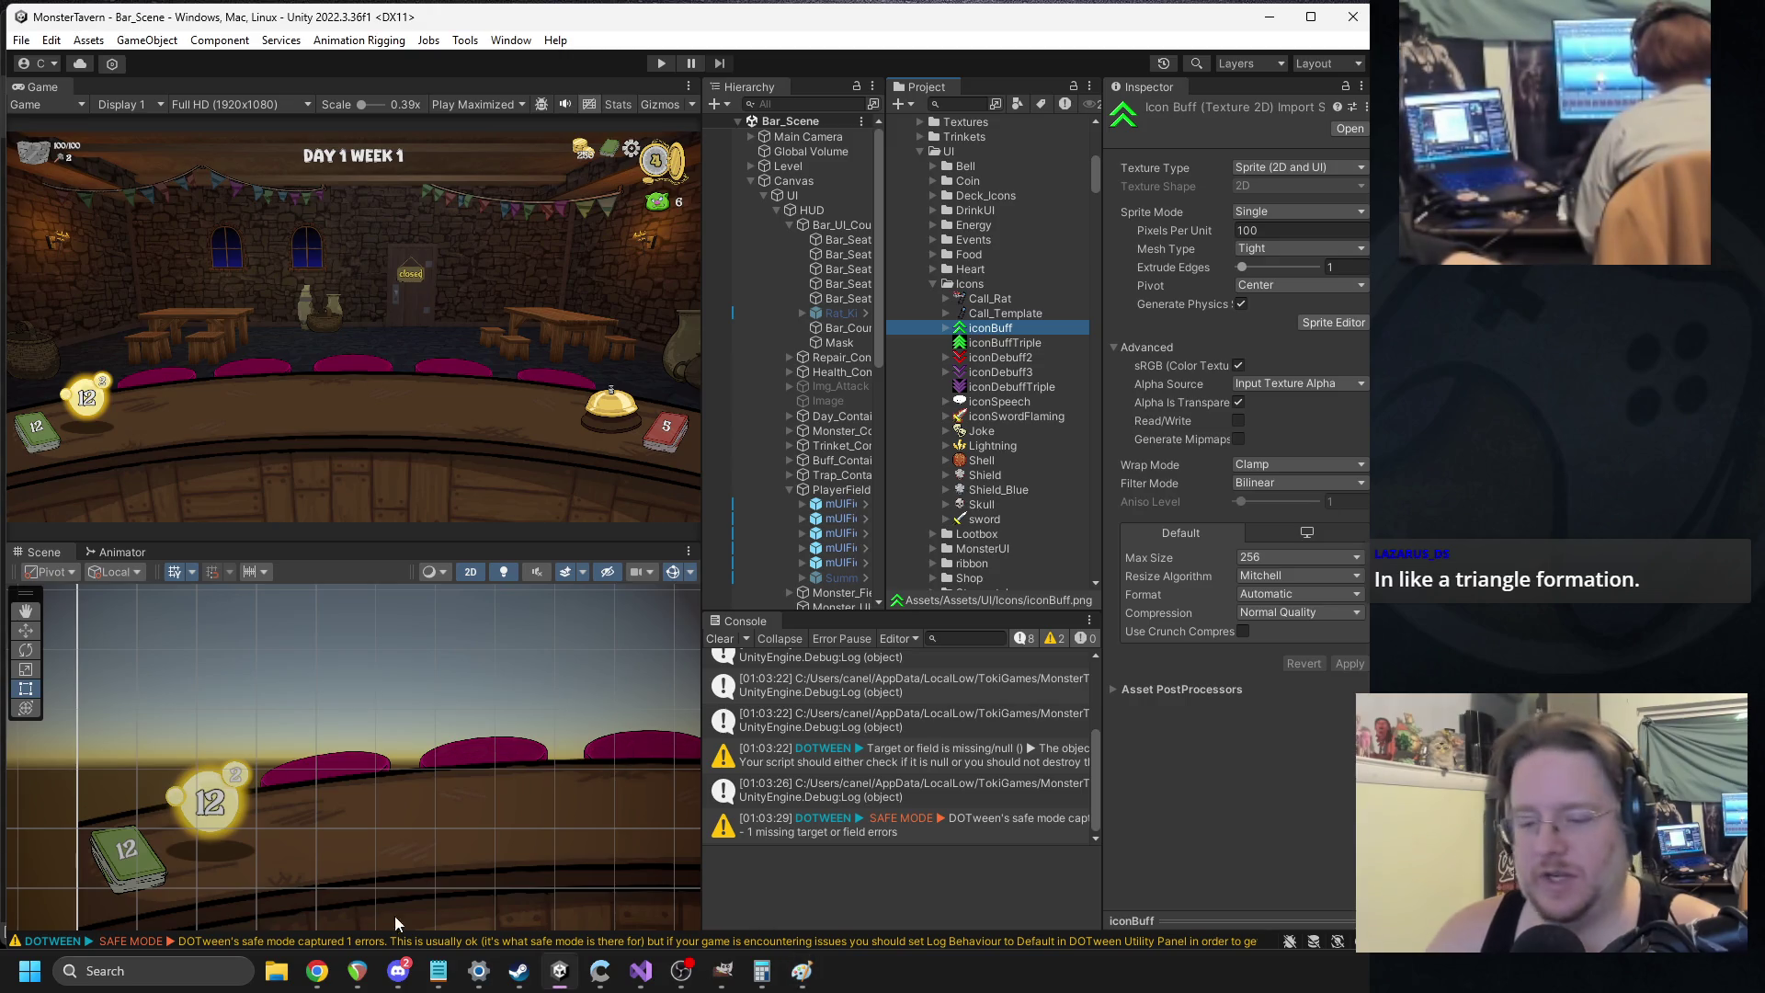
pyautogui.click(802, 971)
pyautogui.hotkey('ctrl', 'v')
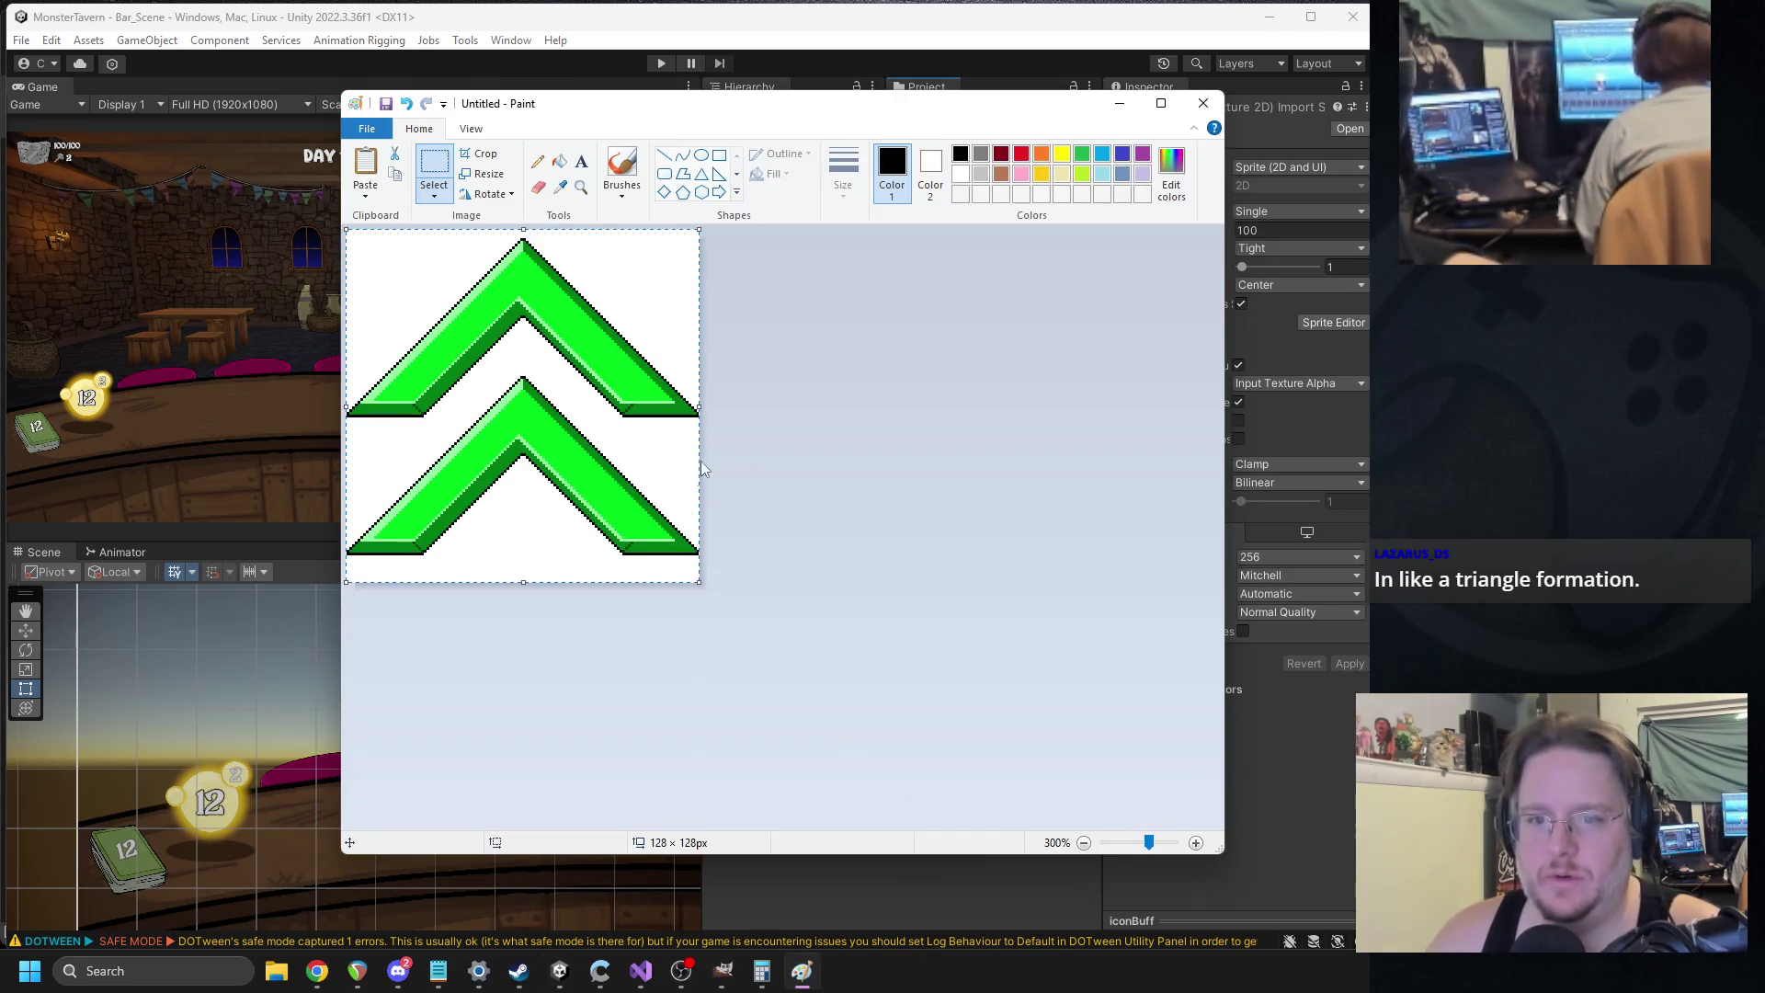
# Try a 50% shrink, then discard it and restore the full-size pasted chevron.
pyautogui.click(483, 174)
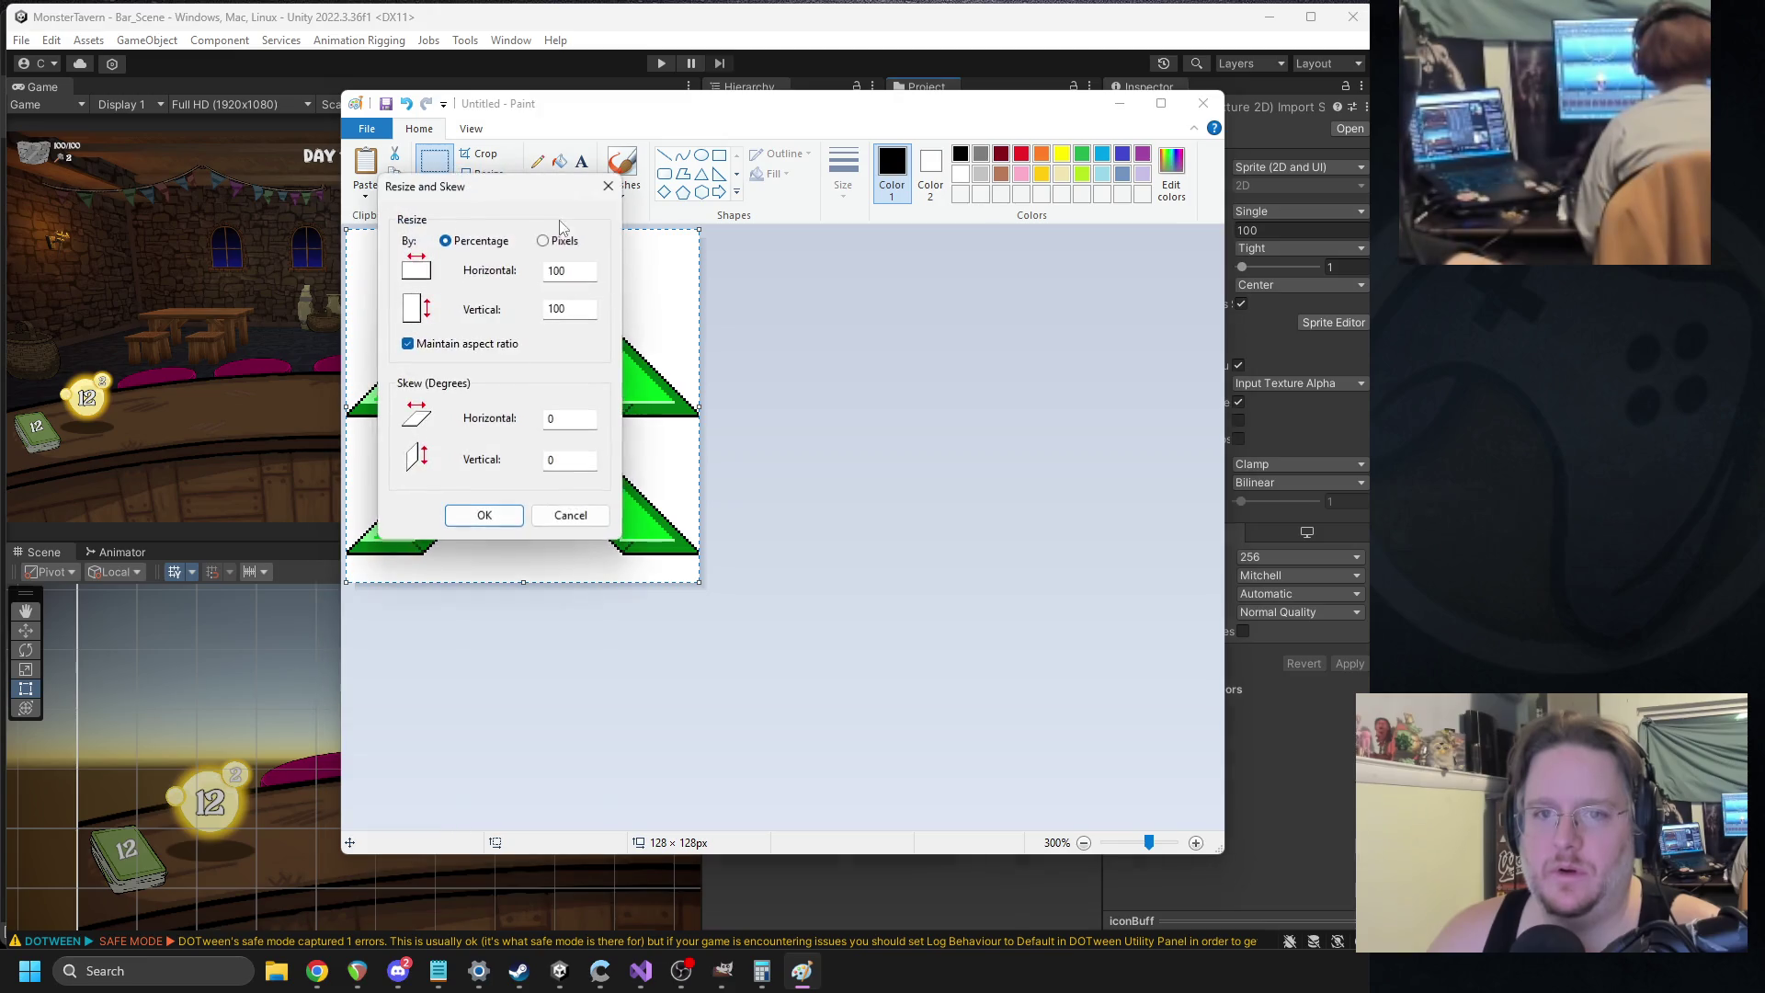
pyautogui.doubleClick(572, 270)
pyautogui.write('50')
pyautogui.click(484, 515)
pyautogui.press('Delete')
pyautogui.hotkey('ctrl', 'v')
pyautogui.hotkey('ctrl', 'v')
pyautogui.moveTo(452, 347); pyautogui.dragTo(593, 481)
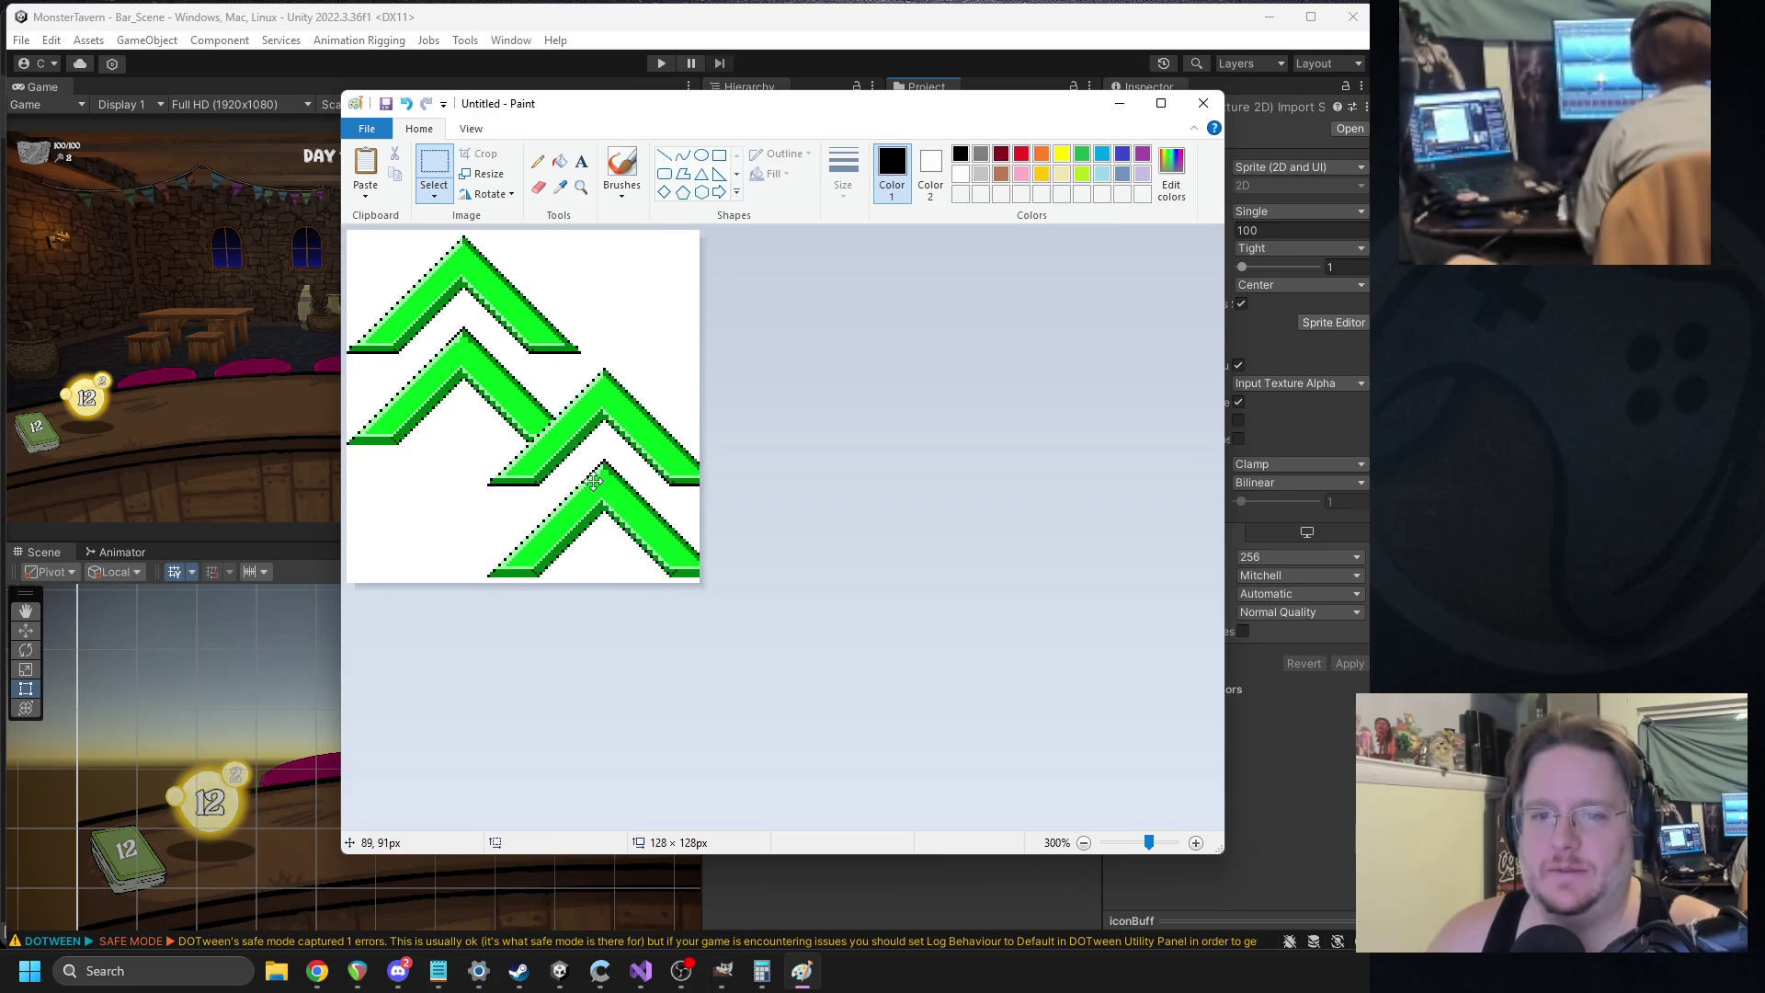
pyautogui.hotkey('ctrl', 'z')
pyautogui.hotkey('ctrl', 'z')
pyautogui.hotkey('ctrl', 'y')
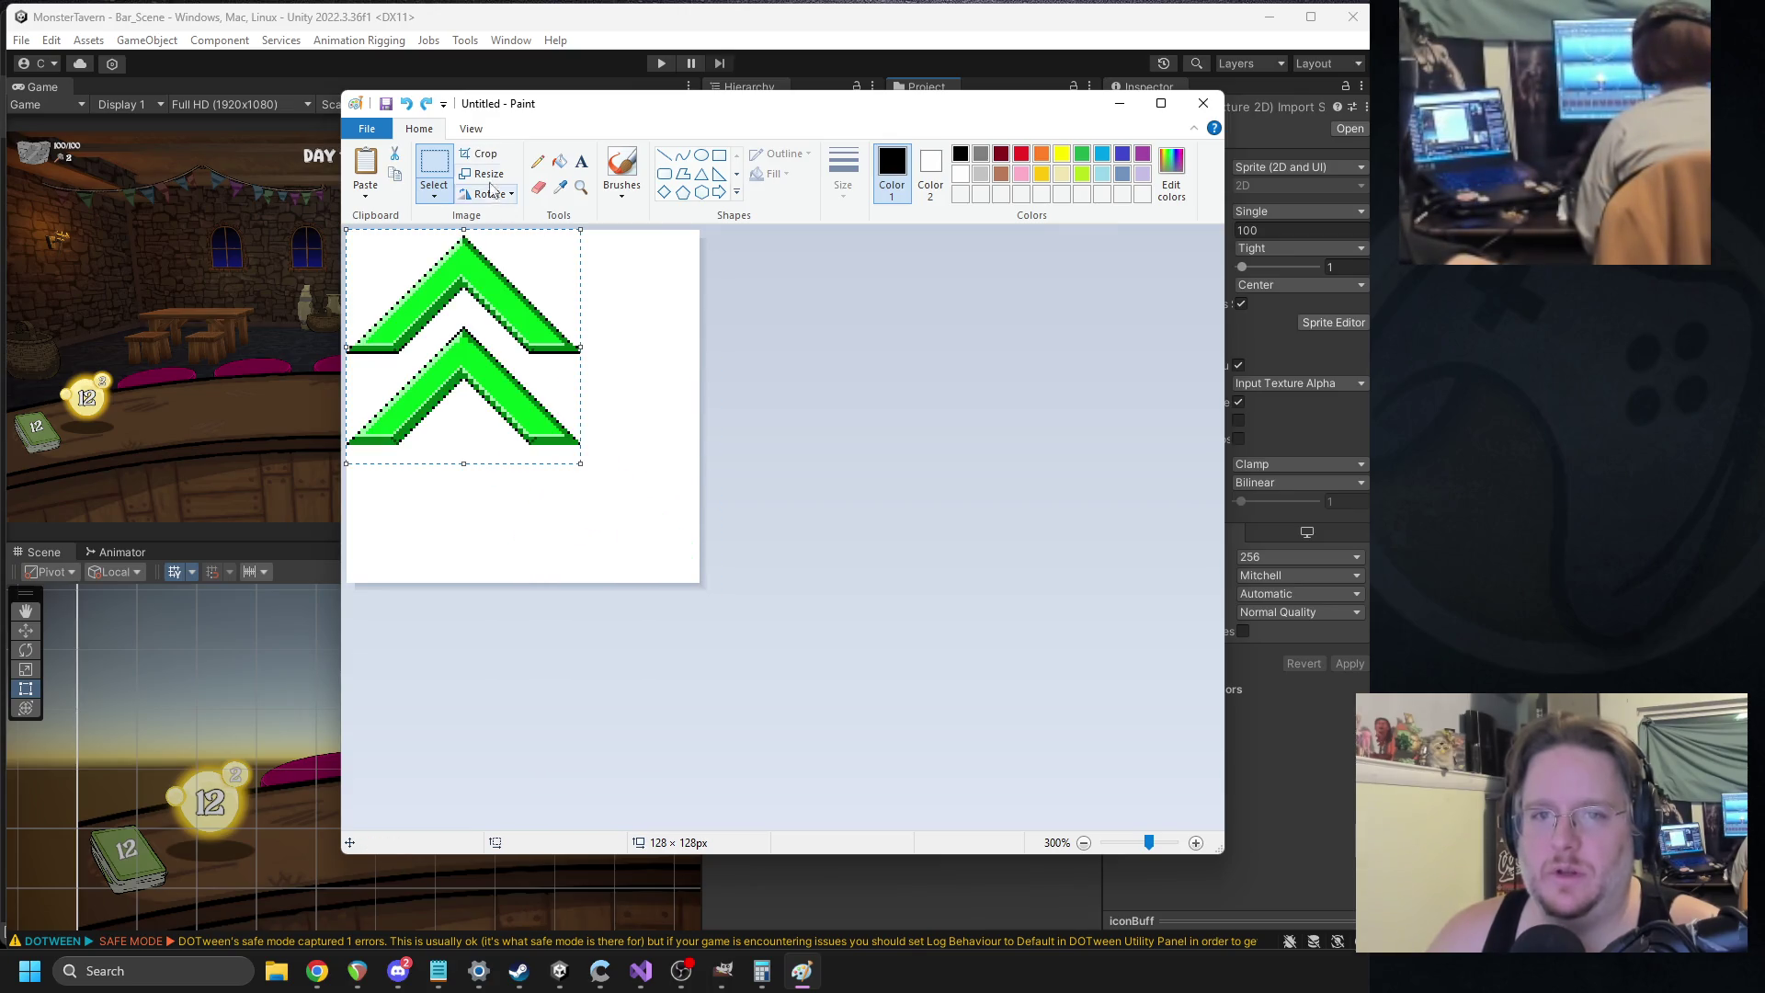
# Shrink the chevron to 60% horizontally, lower it, and paste a copy level beside it.
pyautogui.click(488, 174)
pyautogui.write('0')
pyautogui.click(482, 513)
pyautogui.moveTo(440, 329)
pyautogui.mouseDown()
pyautogui.moveTo(462, 505)
pyautogui.moveTo(444, 507)
pyautogui.moveTo(587, 488)
pyautogui.moveTo(576, 513)
pyautogui.moveTo(542, 366)
pyautogui.moveTo(457, 360)
pyautogui.moveTo(455, 343)
pyautogui.mouseUp()
pyautogui.hotkey('ctrl', 'c')
pyautogui.hotkey('ctrl', 'v')
pyautogui.hotkey('ctrl', 'v')
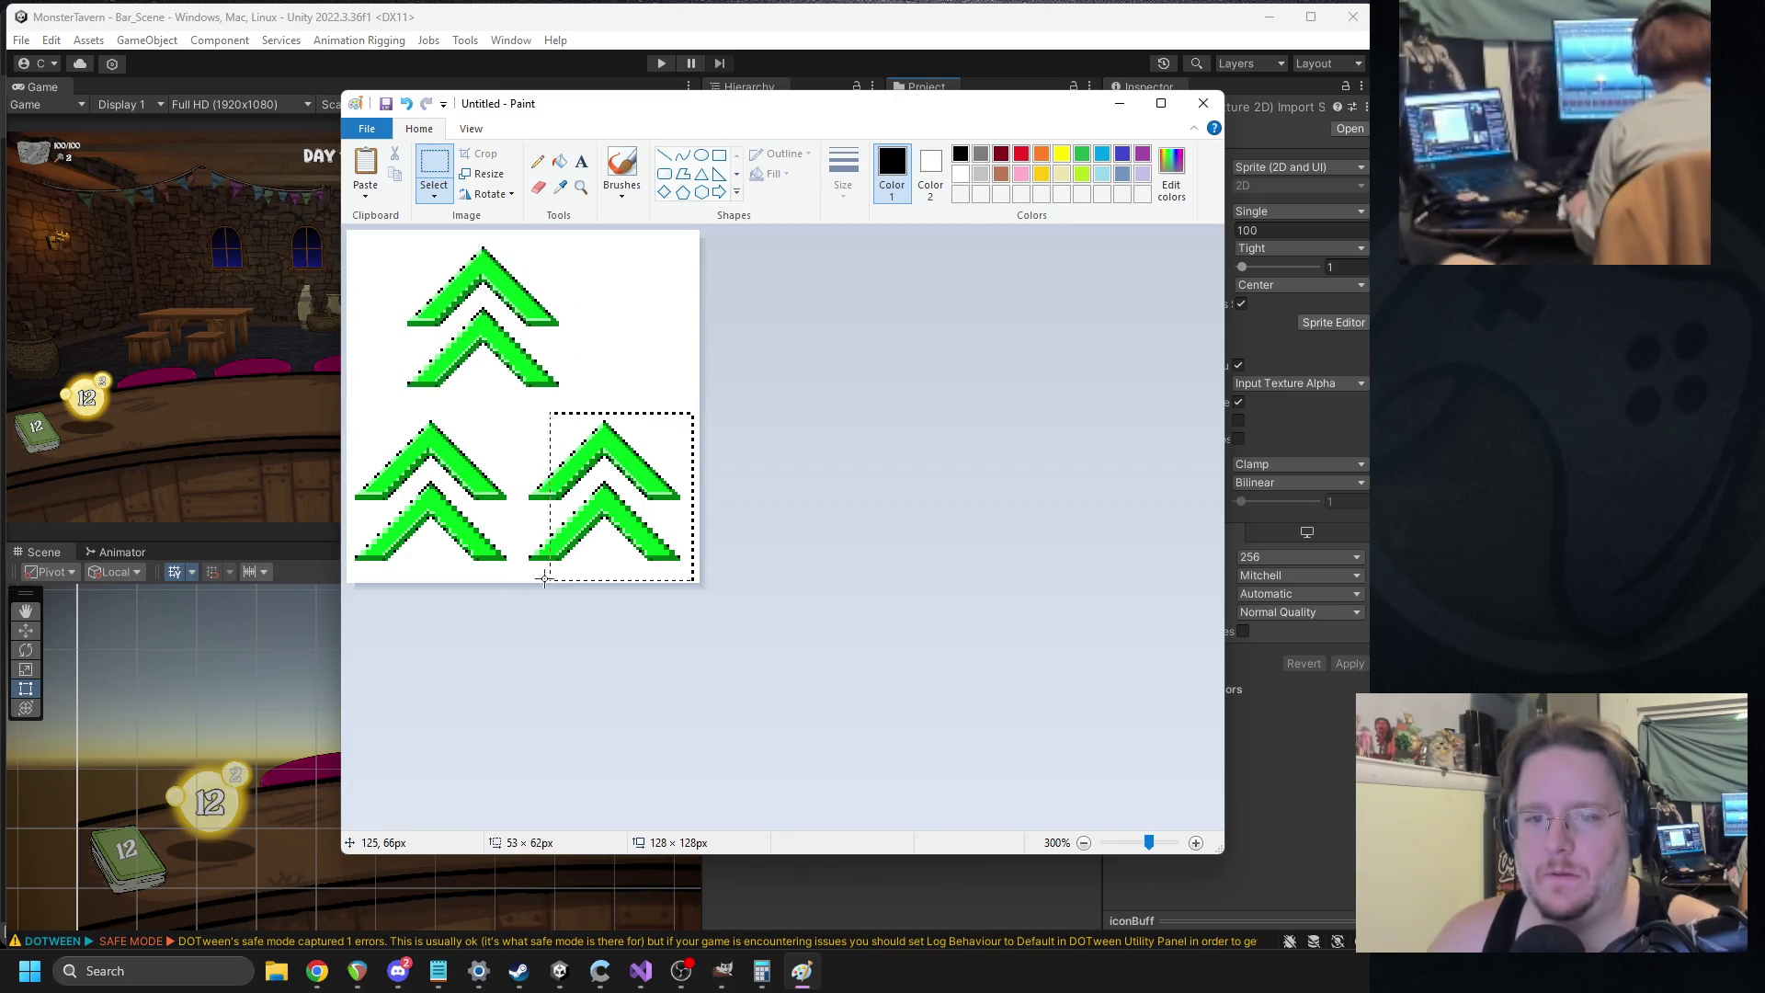
pyautogui.moveTo(581, 507); pyautogui.dragTo(581, 494)
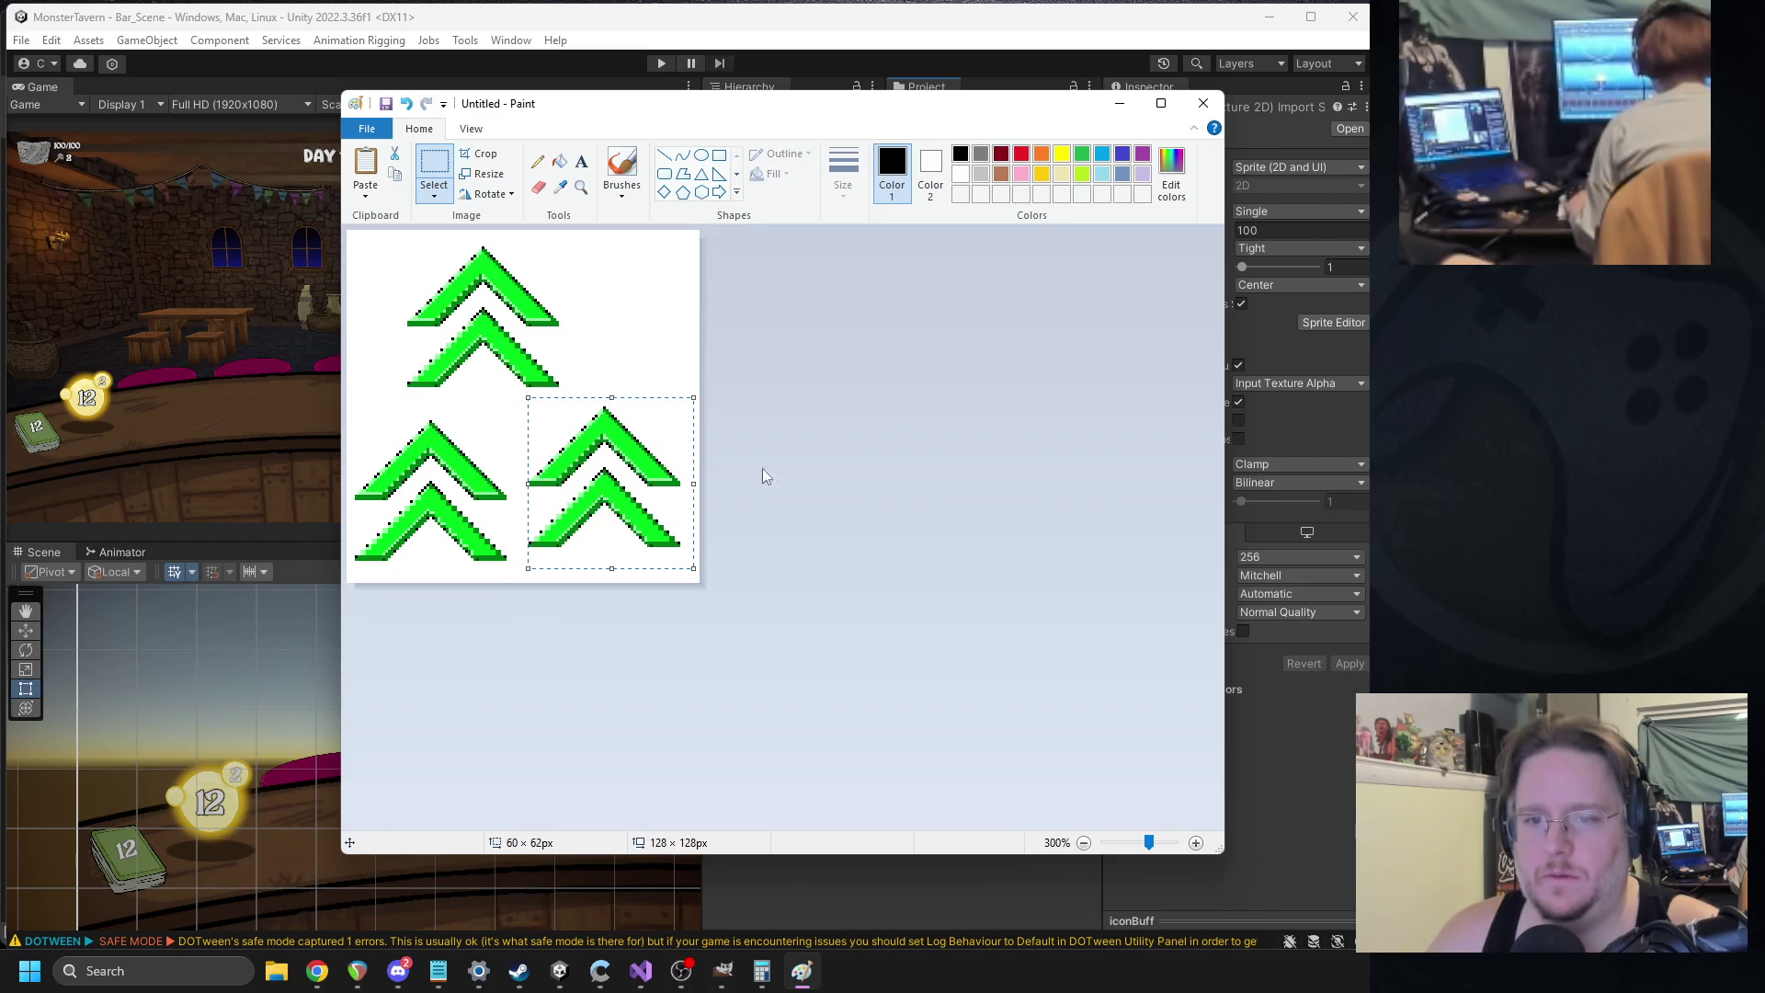
# Re-paste the top double chevron and centre it above the lower pair.
pyautogui.scroll(-2, 855, 429)
pyautogui.scroll(3, 643, 423)
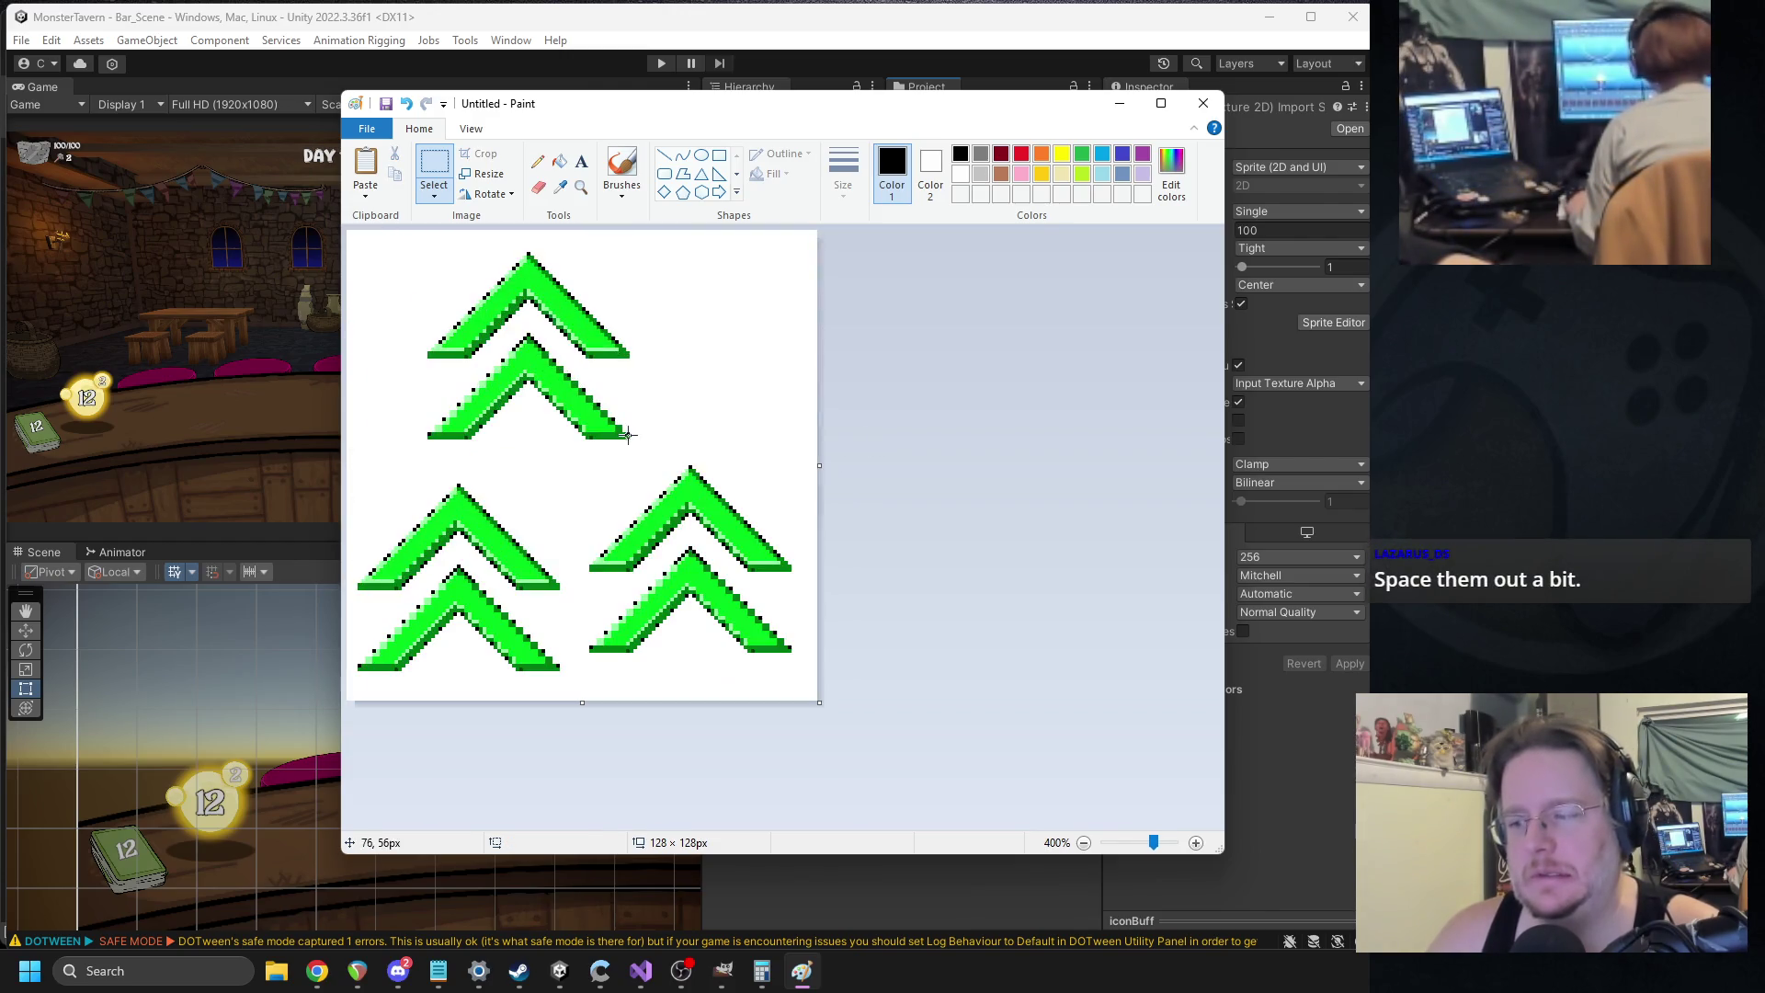
pyautogui.hotkey('ctrl', 'z')
pyautogui.hotkey('ctrl', 'v')
pyautogui.moveTo(418, 379); pyautogui.dragTo(544, 395)
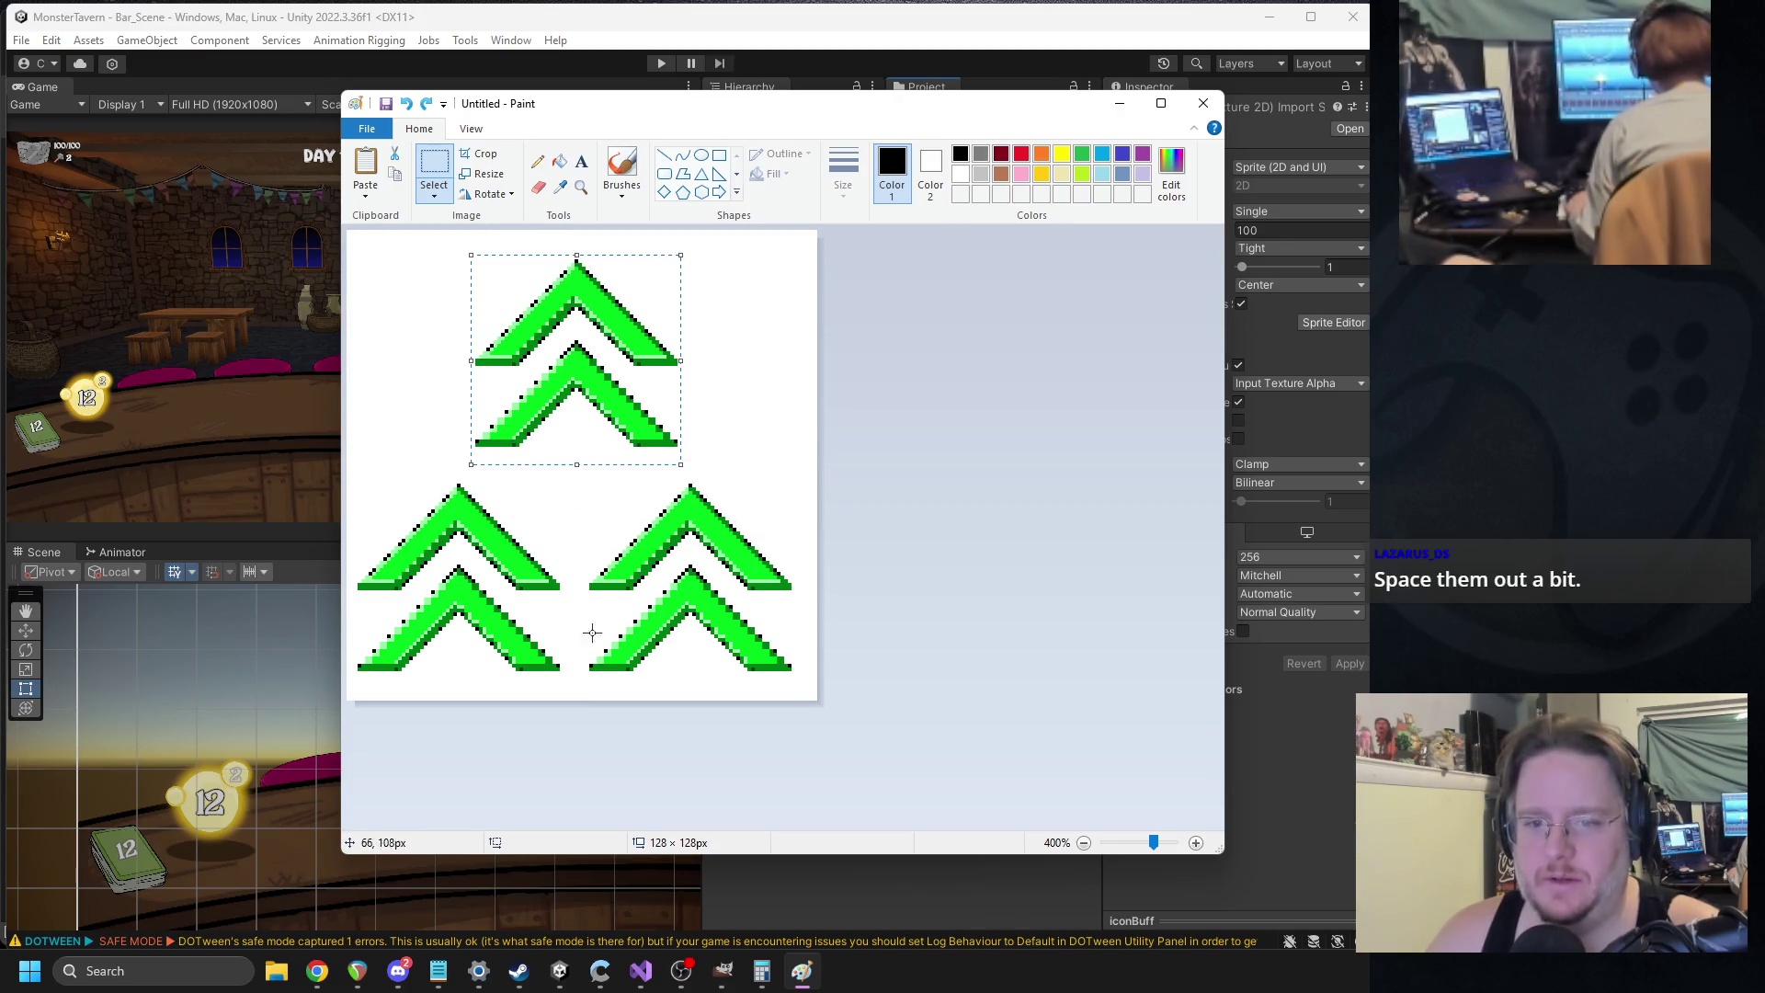
# Shift the lower-left chevron slightly left and up, and the lower-right one right.
pyautogui.moveTo(576, 683); pyautogui.dragTo(576, 684)
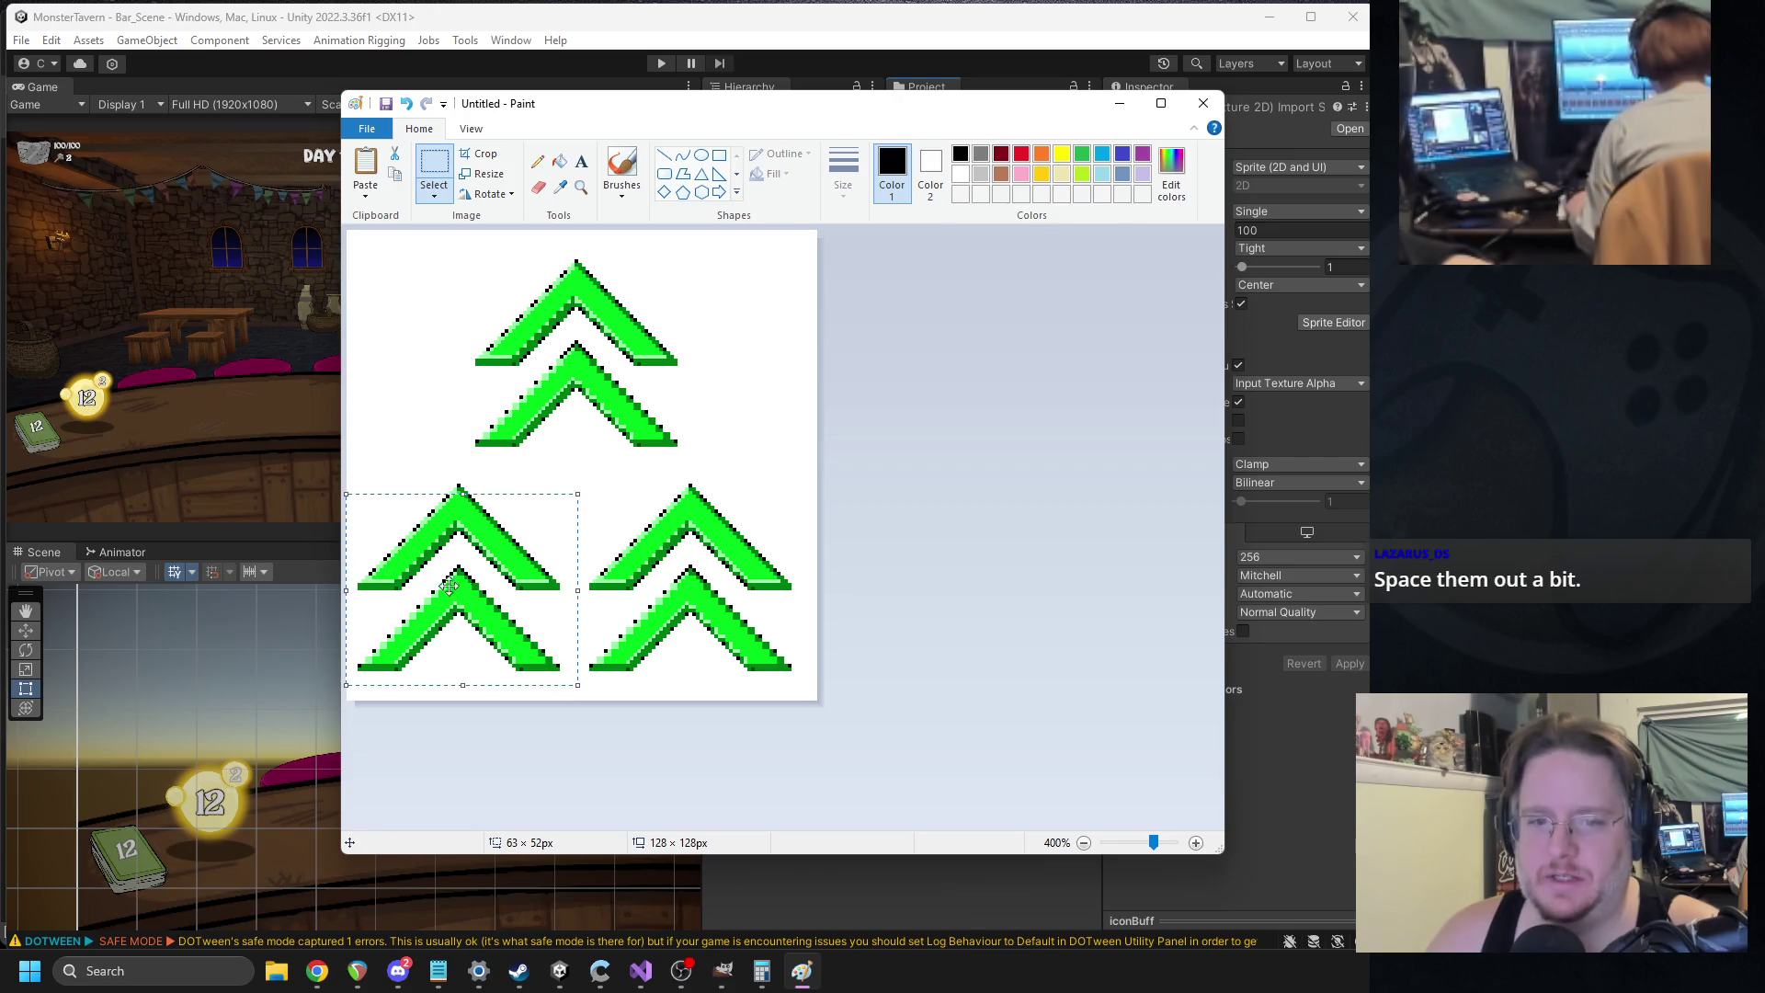
pyautogui.moveTo(480, 599); pyautogui.dragTo(470, 599)
pyautogui.press('Up')
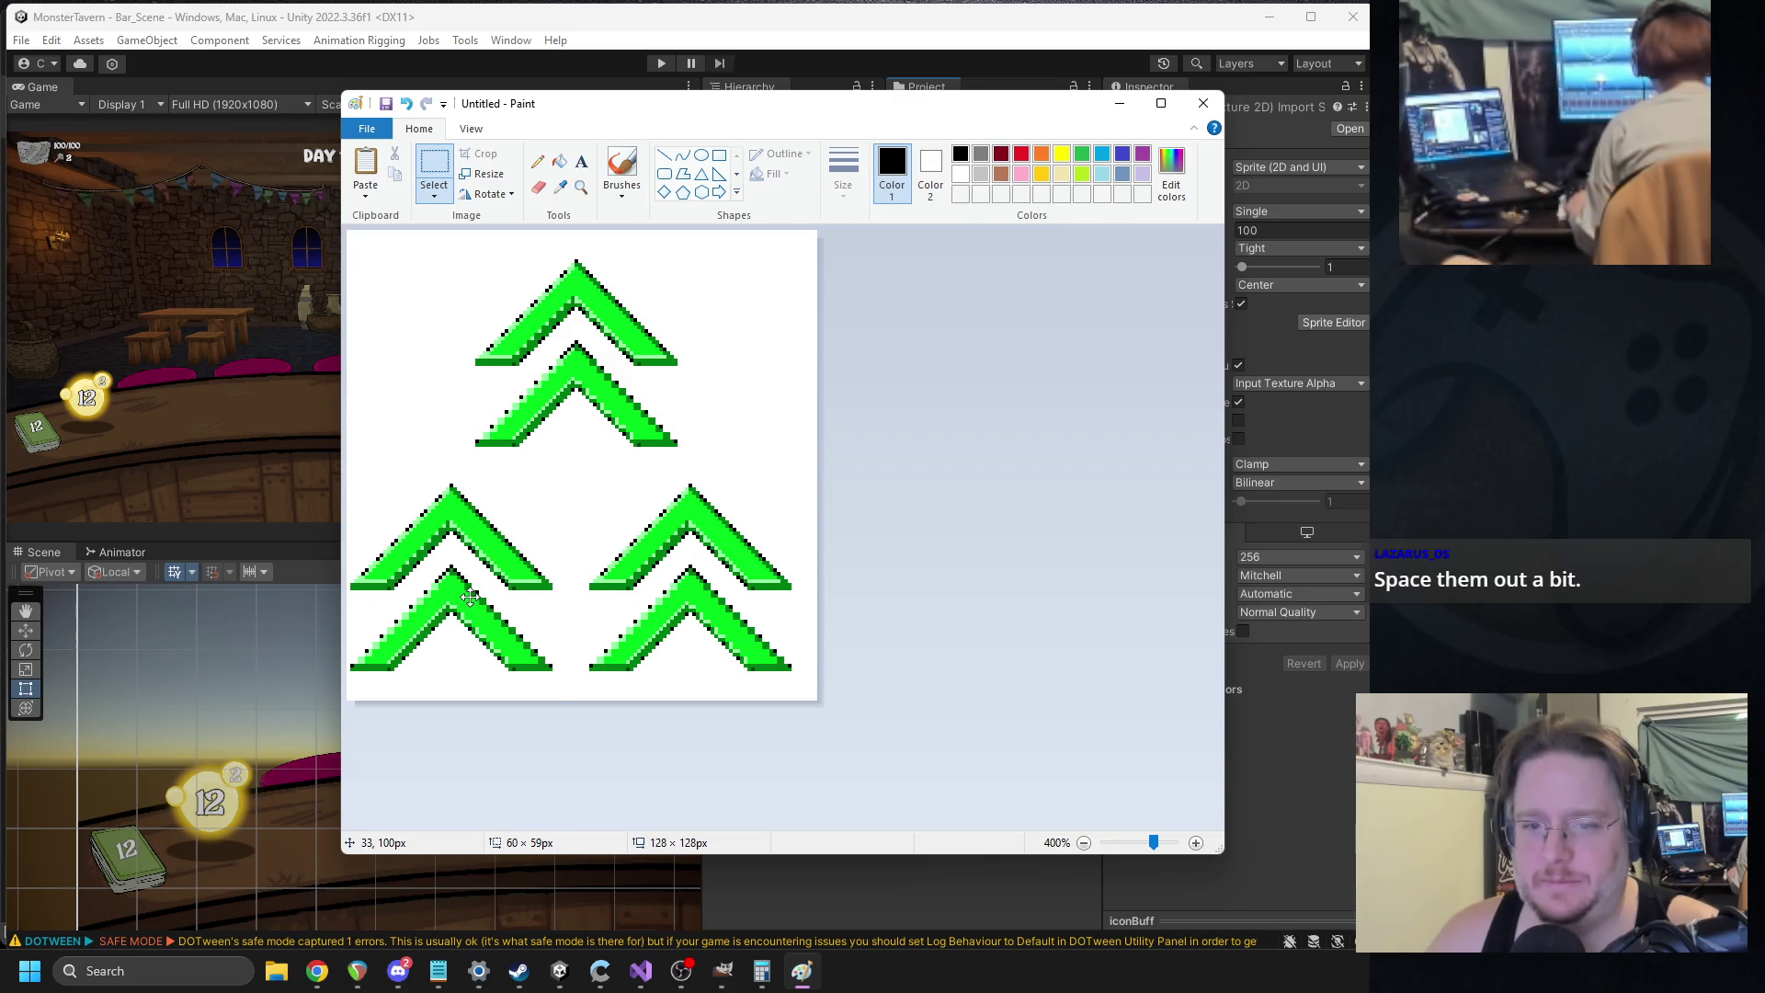
pyautogui.moveTo(579, 713); pyautogui.dragTo(579, 713)
pyautogui.moveTo(650, 620)
pyautogui.mouseDown()
pyautogui.moveTo(669, 617)
pyautogui.moveTo(652, 617)
pyautogui.mouseUp()
pyautogui.moveTo(809, 480); pyautogui.dragTo(579, 706)
pyautogui.moveTo(657, 632); pyautogui.dragTo(679, 629)
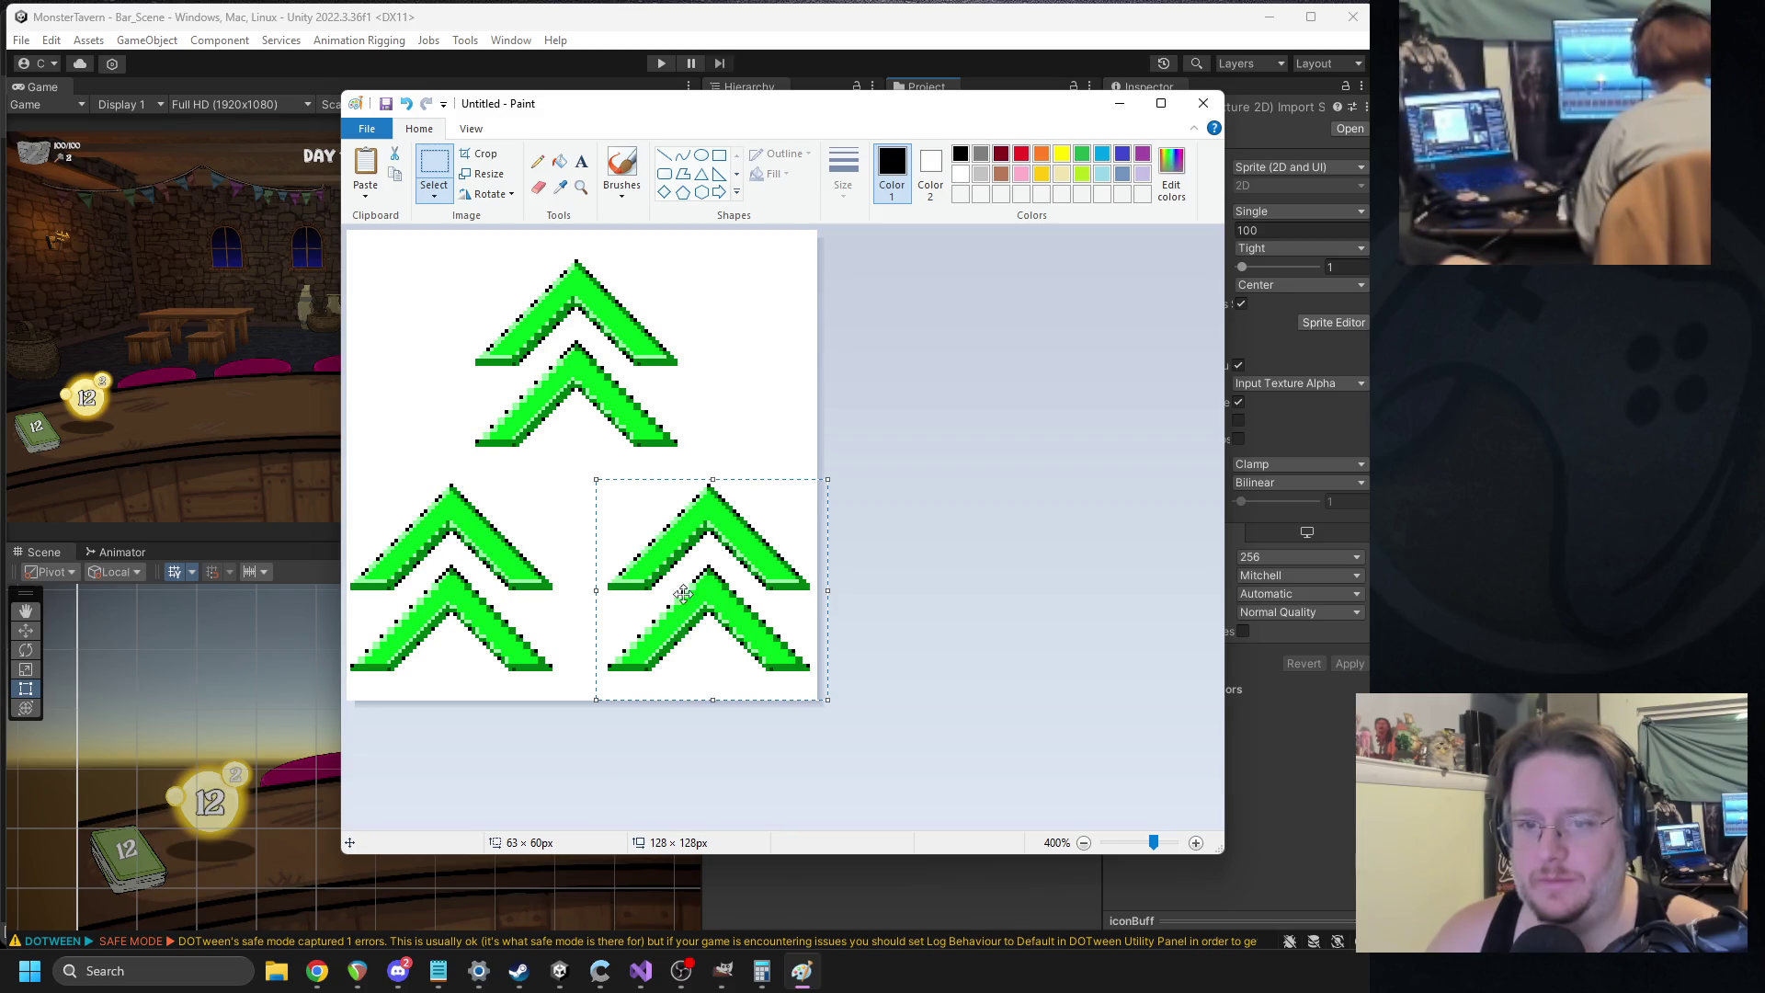
pyautogui.moveTo(417, 465); pyautogui.dragTo(441, 465)
# Fine-tune both lower chevrons one pixel at a time and commit their placement.
pyautogui.click(832, 409)
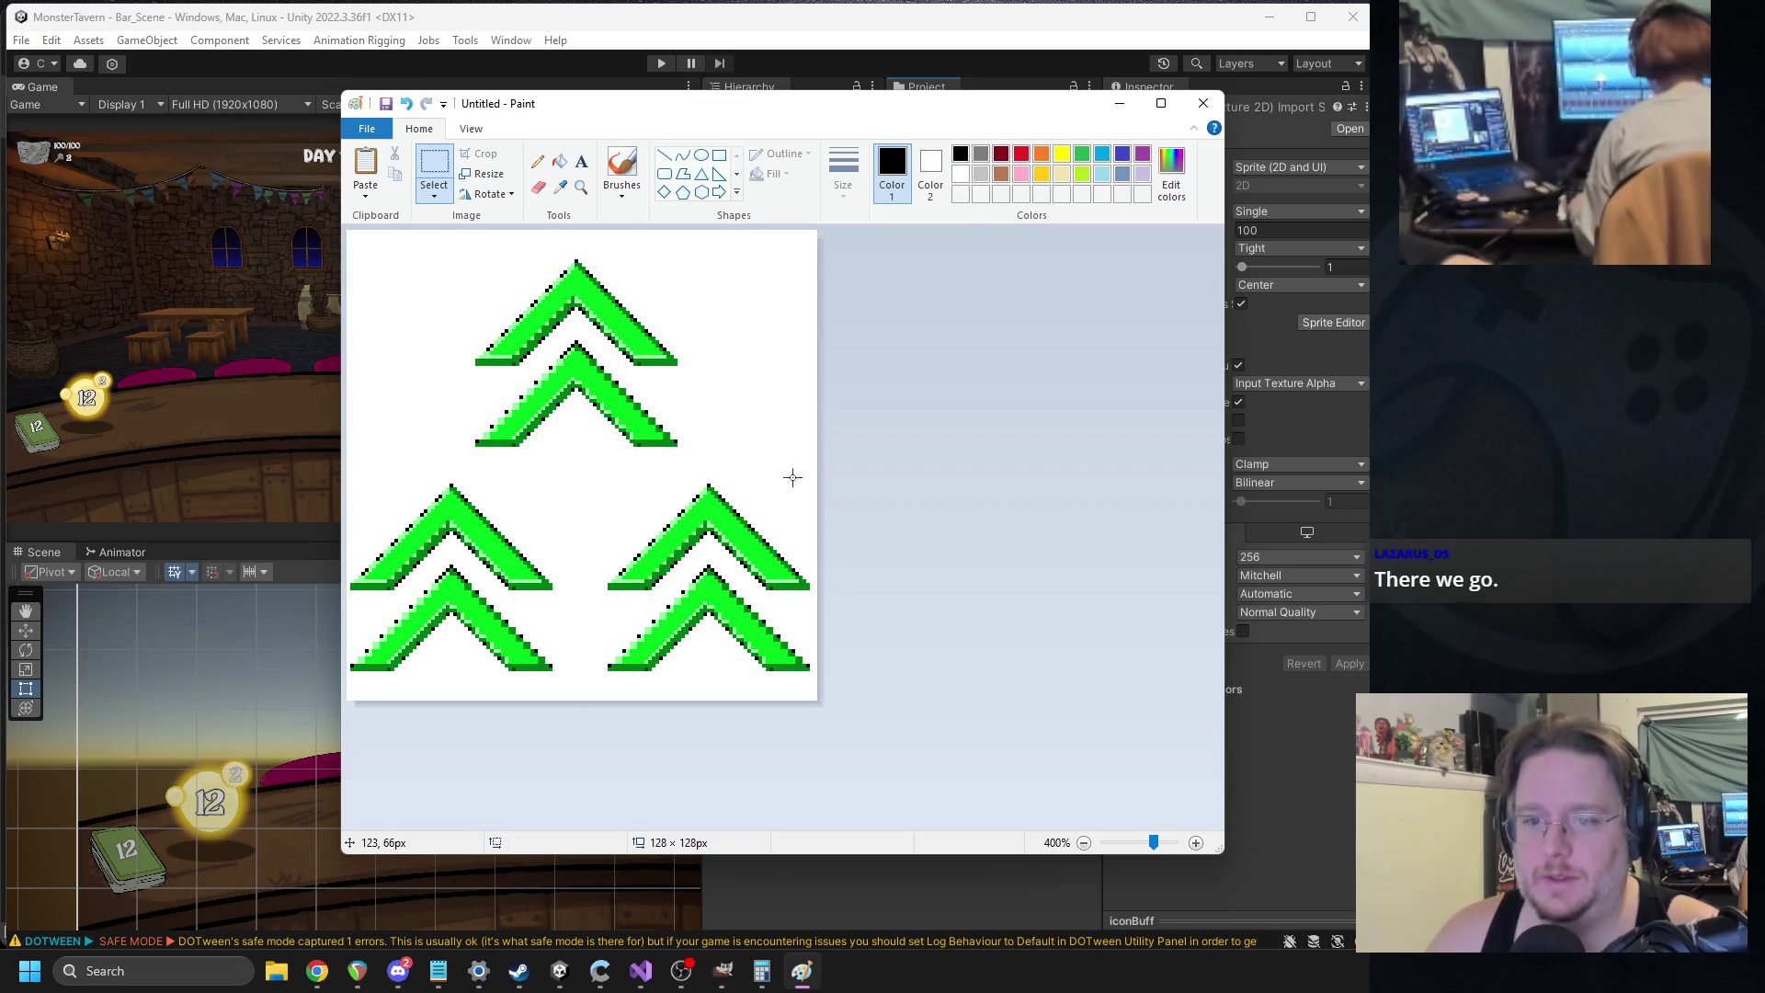
pyautogui.click(801, 394)
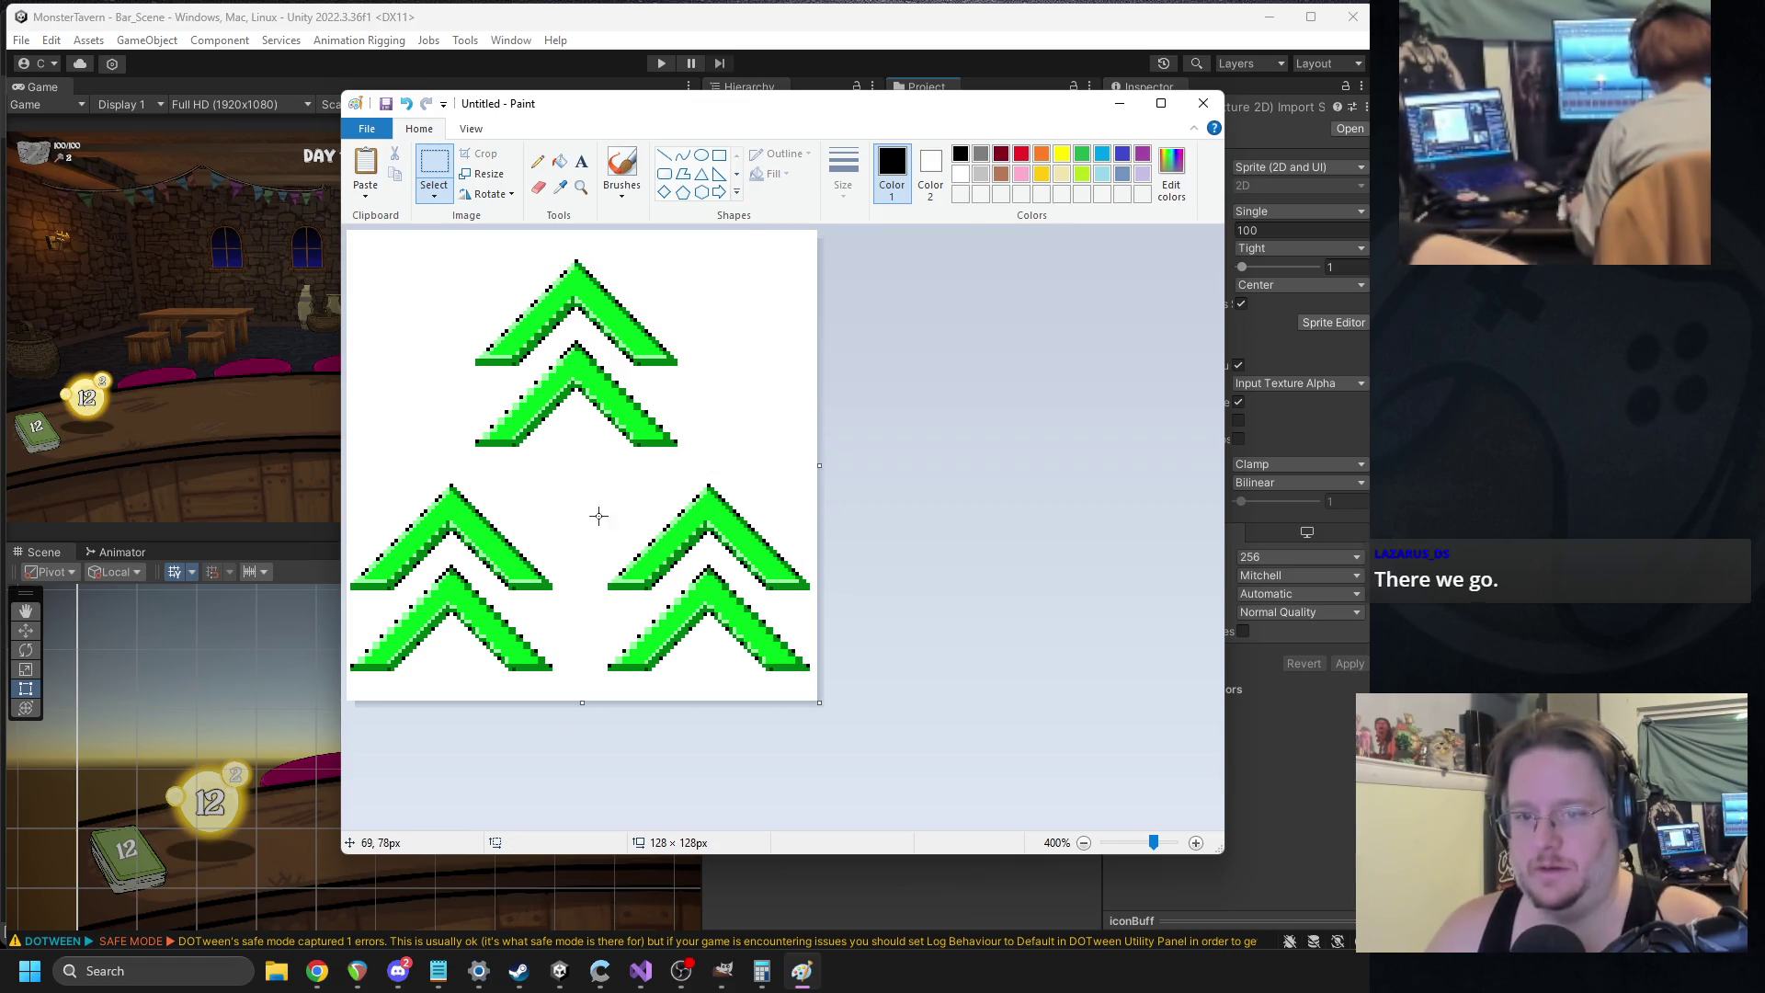
pyautogui.moveTo(879, 726); pyautogui.dragTo(875, 717)
pyautogui.press('Right')
pyautogui.press('Right')
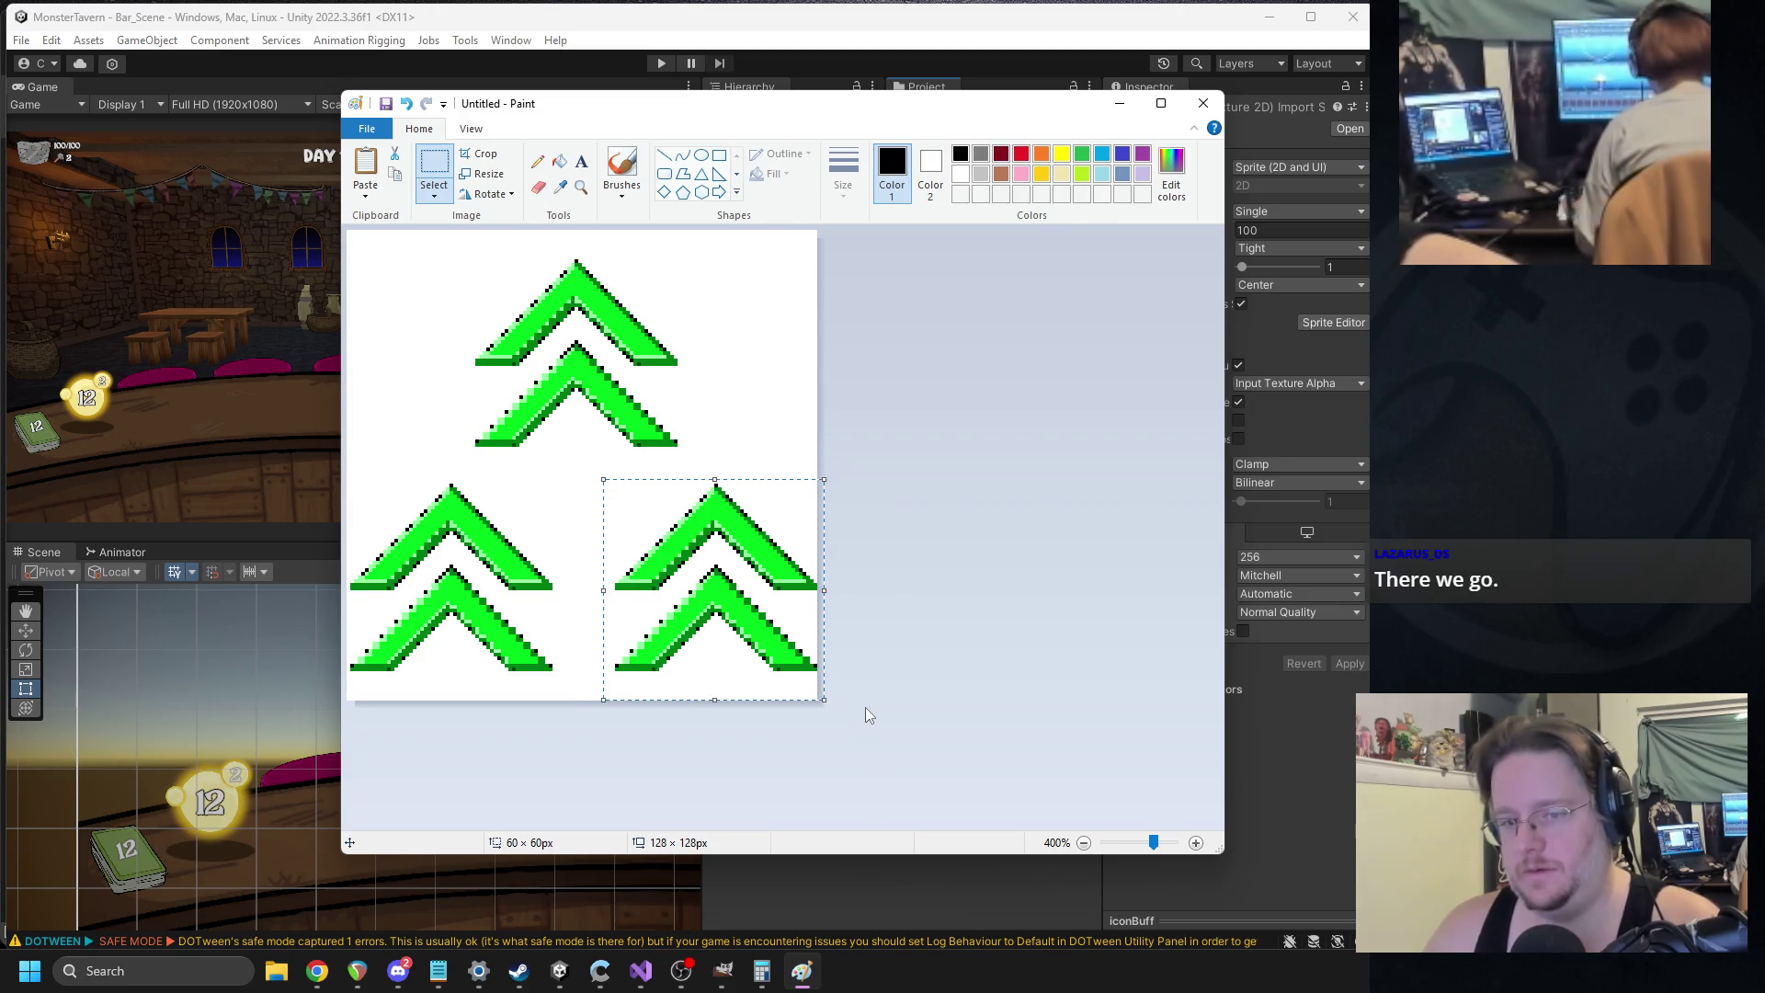
pyautogui.click(576, 487)
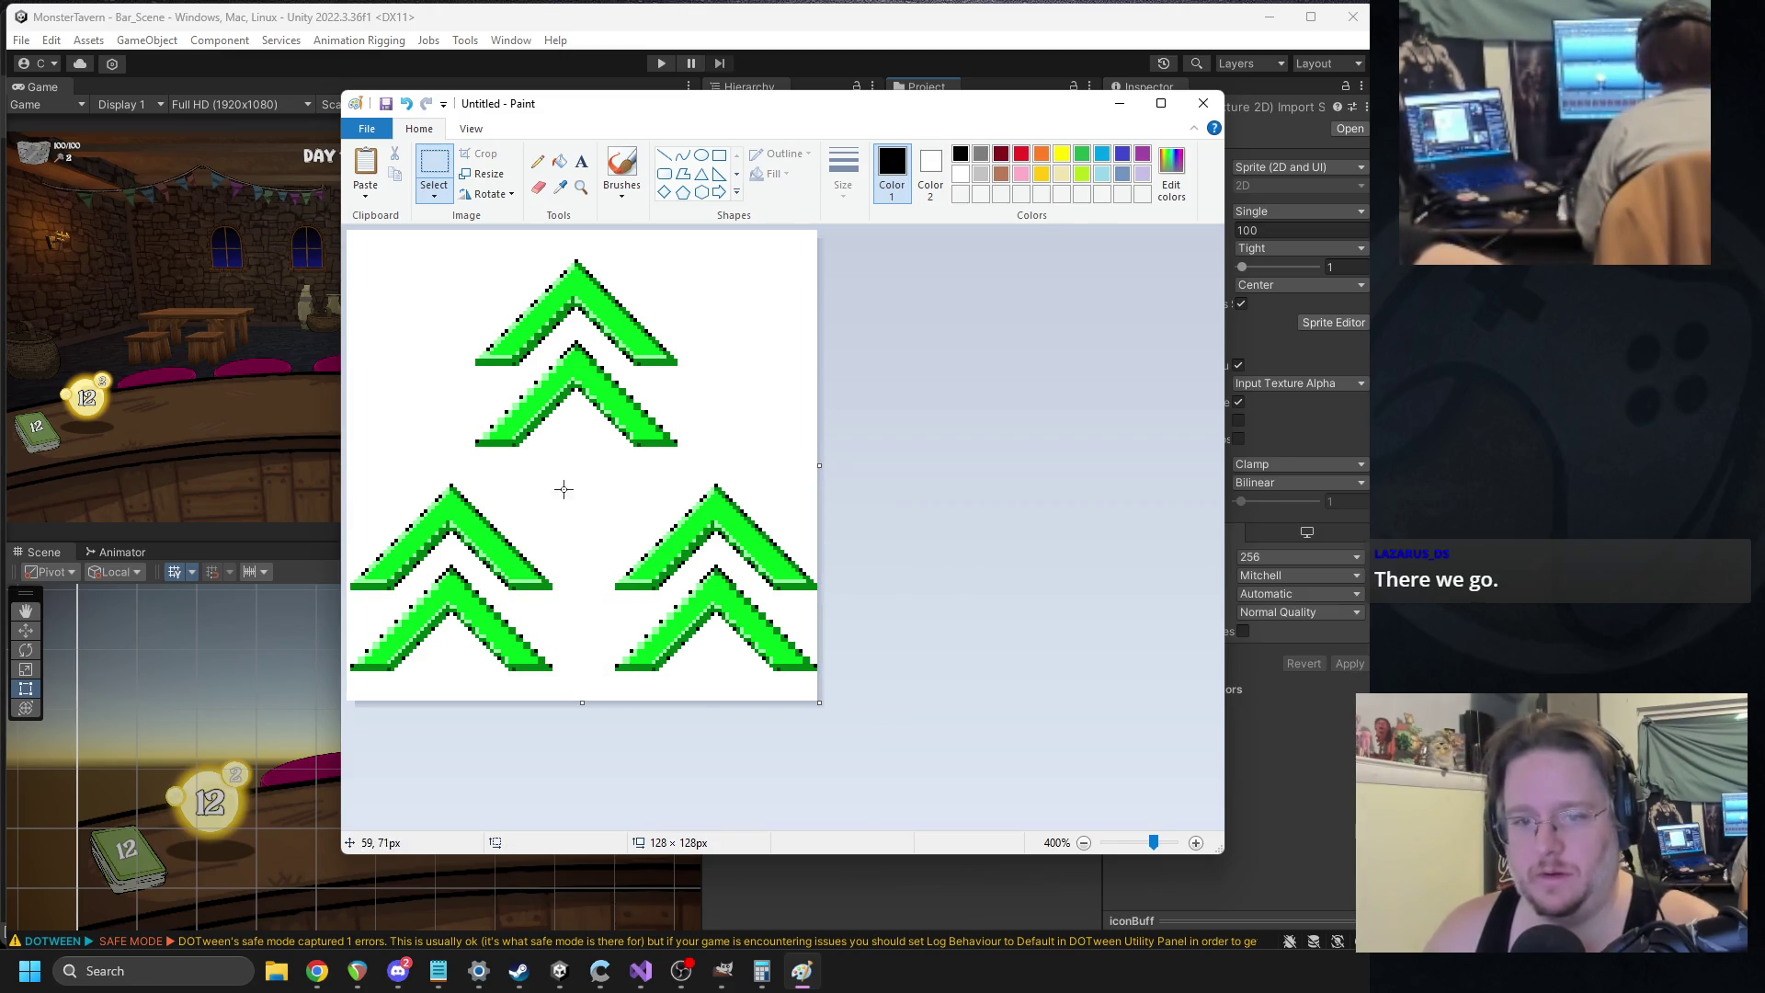
pyautogui.moveTo(343, 722); pyautogui.dragTo(341, 711)
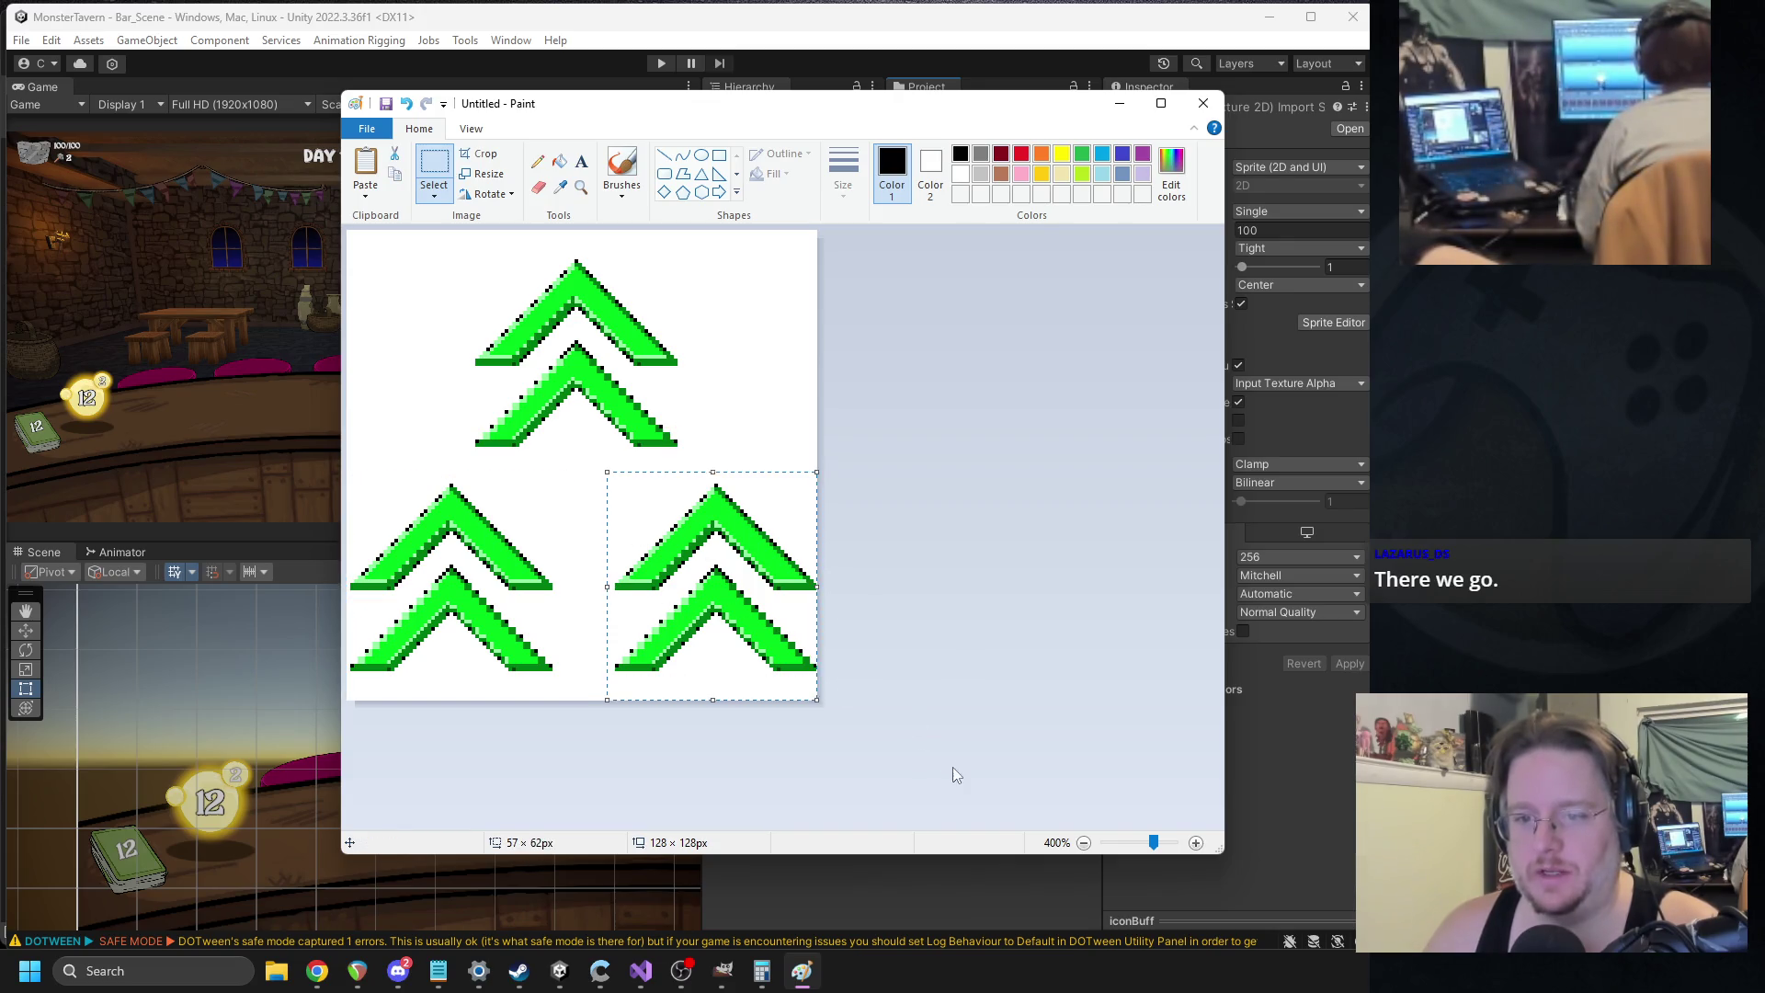
pyautogui.press('Left')
pyautogui.click(934, 524)
# Set the top chevrons a few pixels lower and zoom to check the triangle layout.
pyautogui.moveTo(698, 242); pyautogui.dragTo(432, 473)
pyautogui.moveTo(546, 413); pyautogui.dragTo(557, 398)
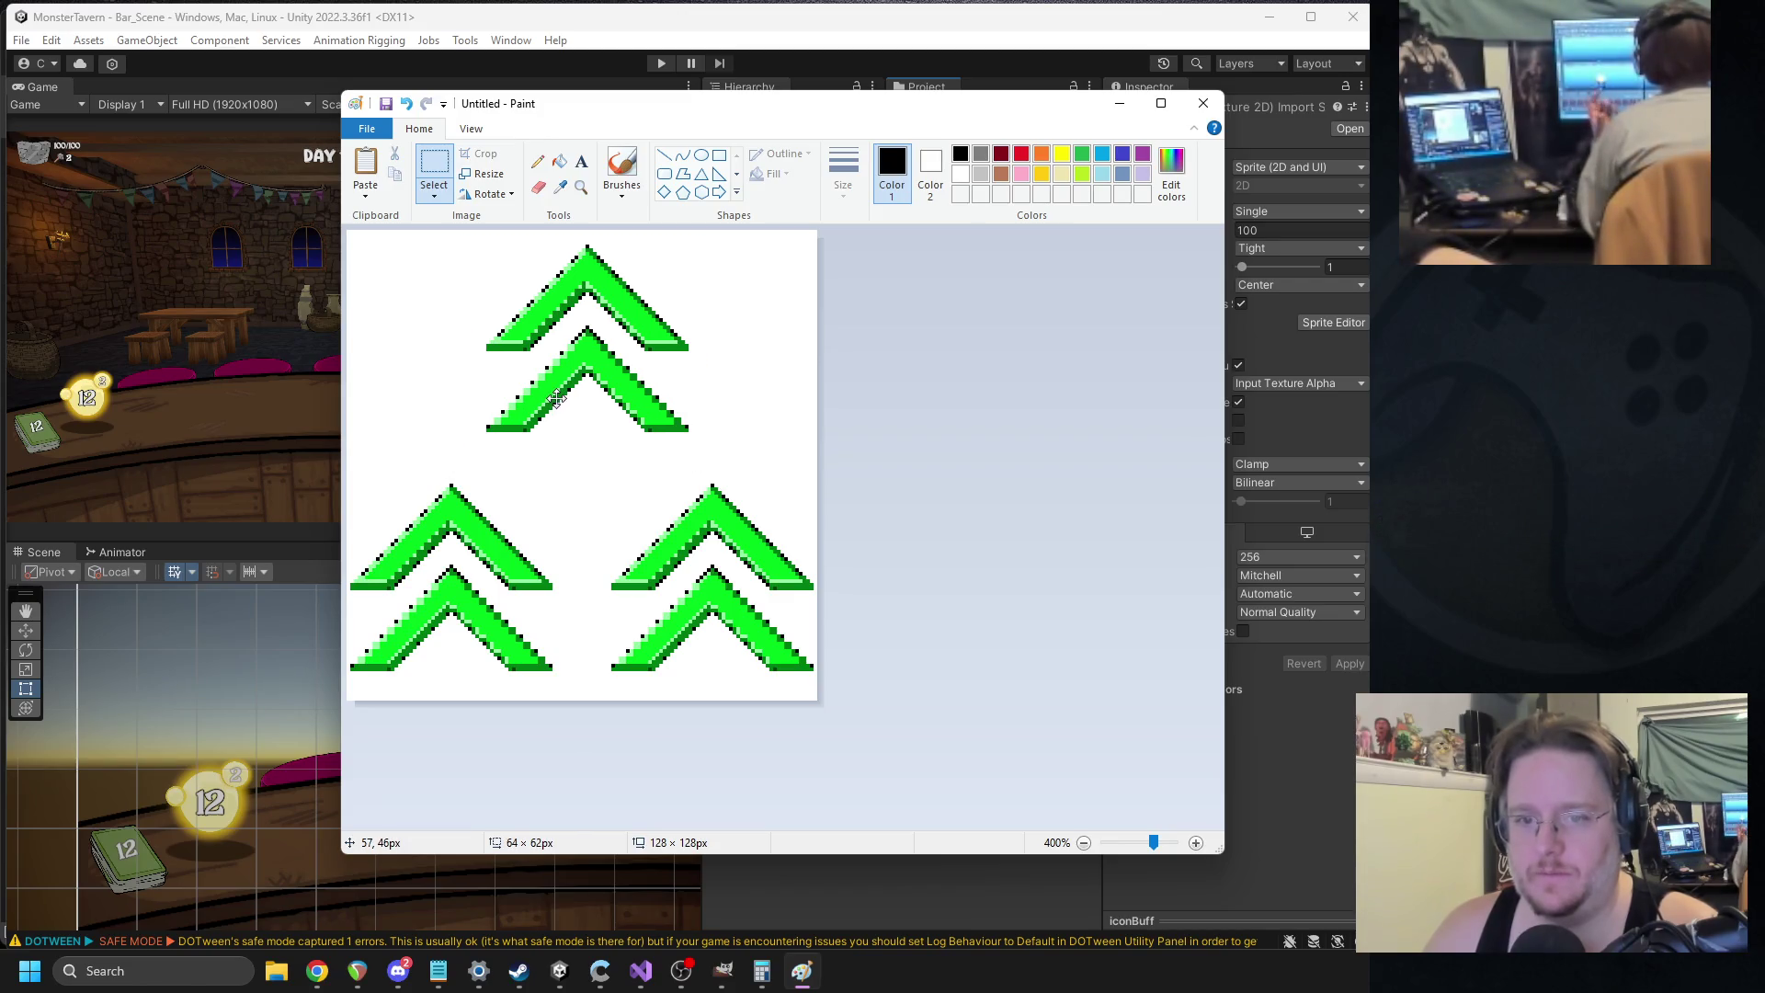
pyautogui.press('Down')
pyautogui.press('Down')
pyautogui.press('Down')
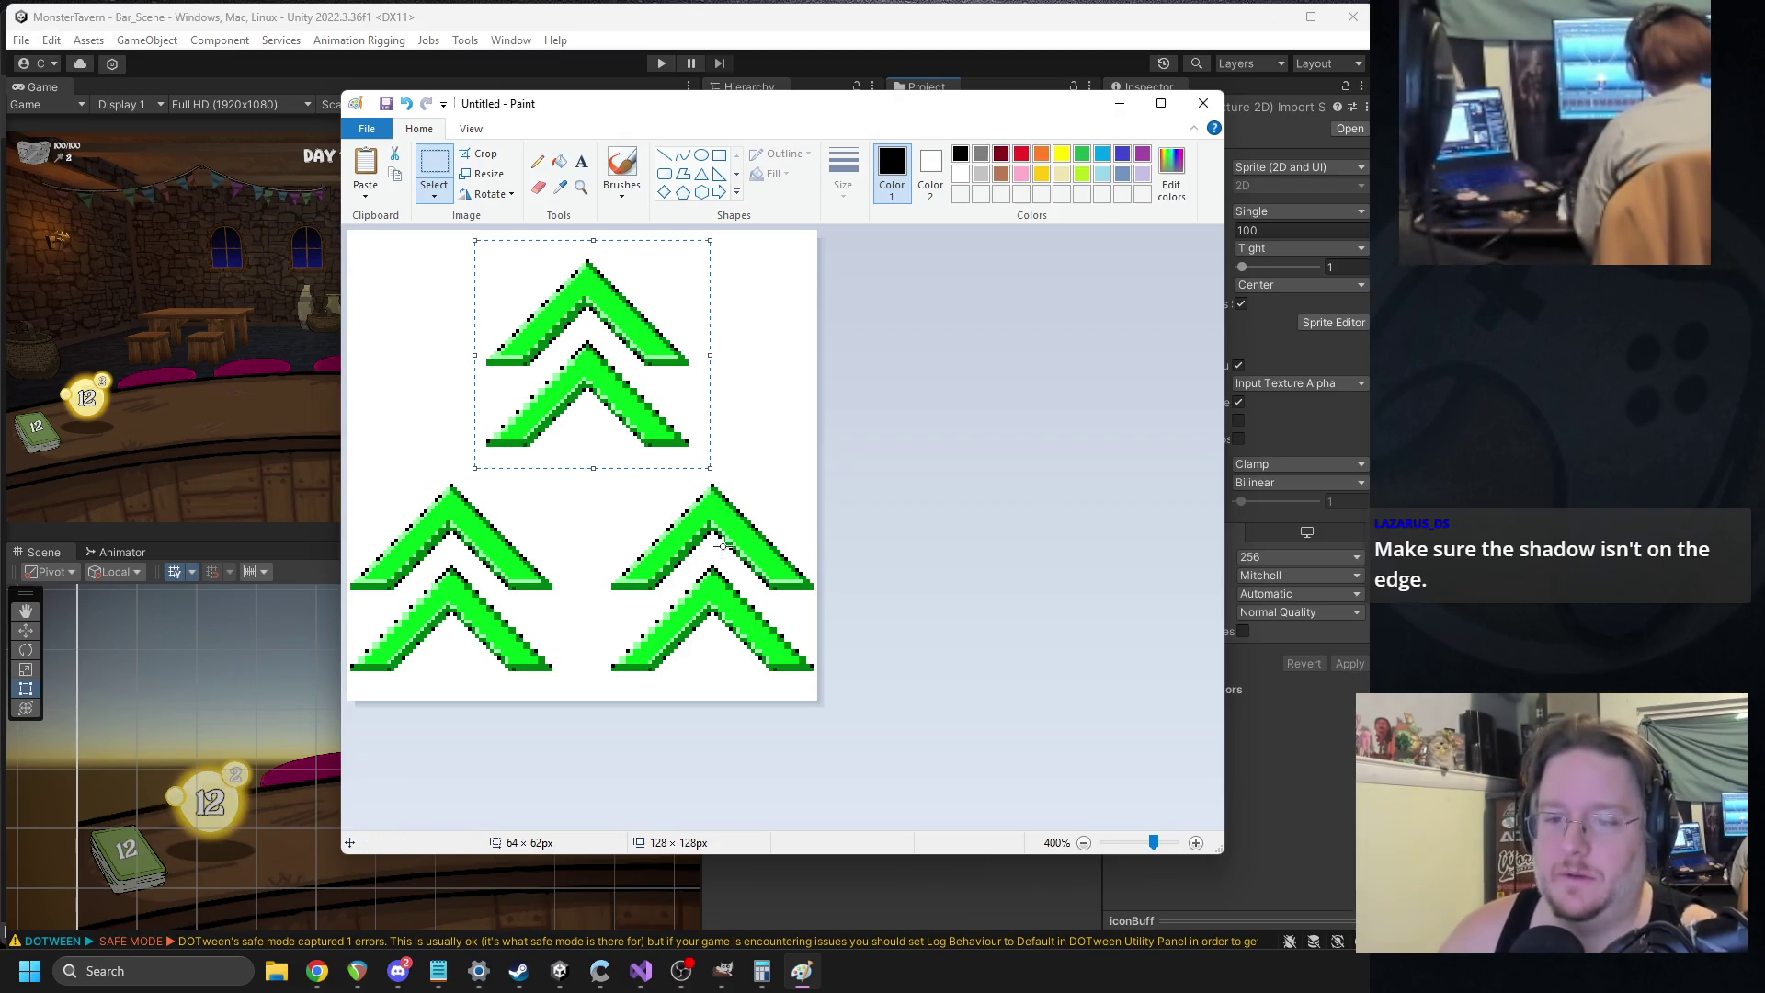
pyautogui.press('Up')
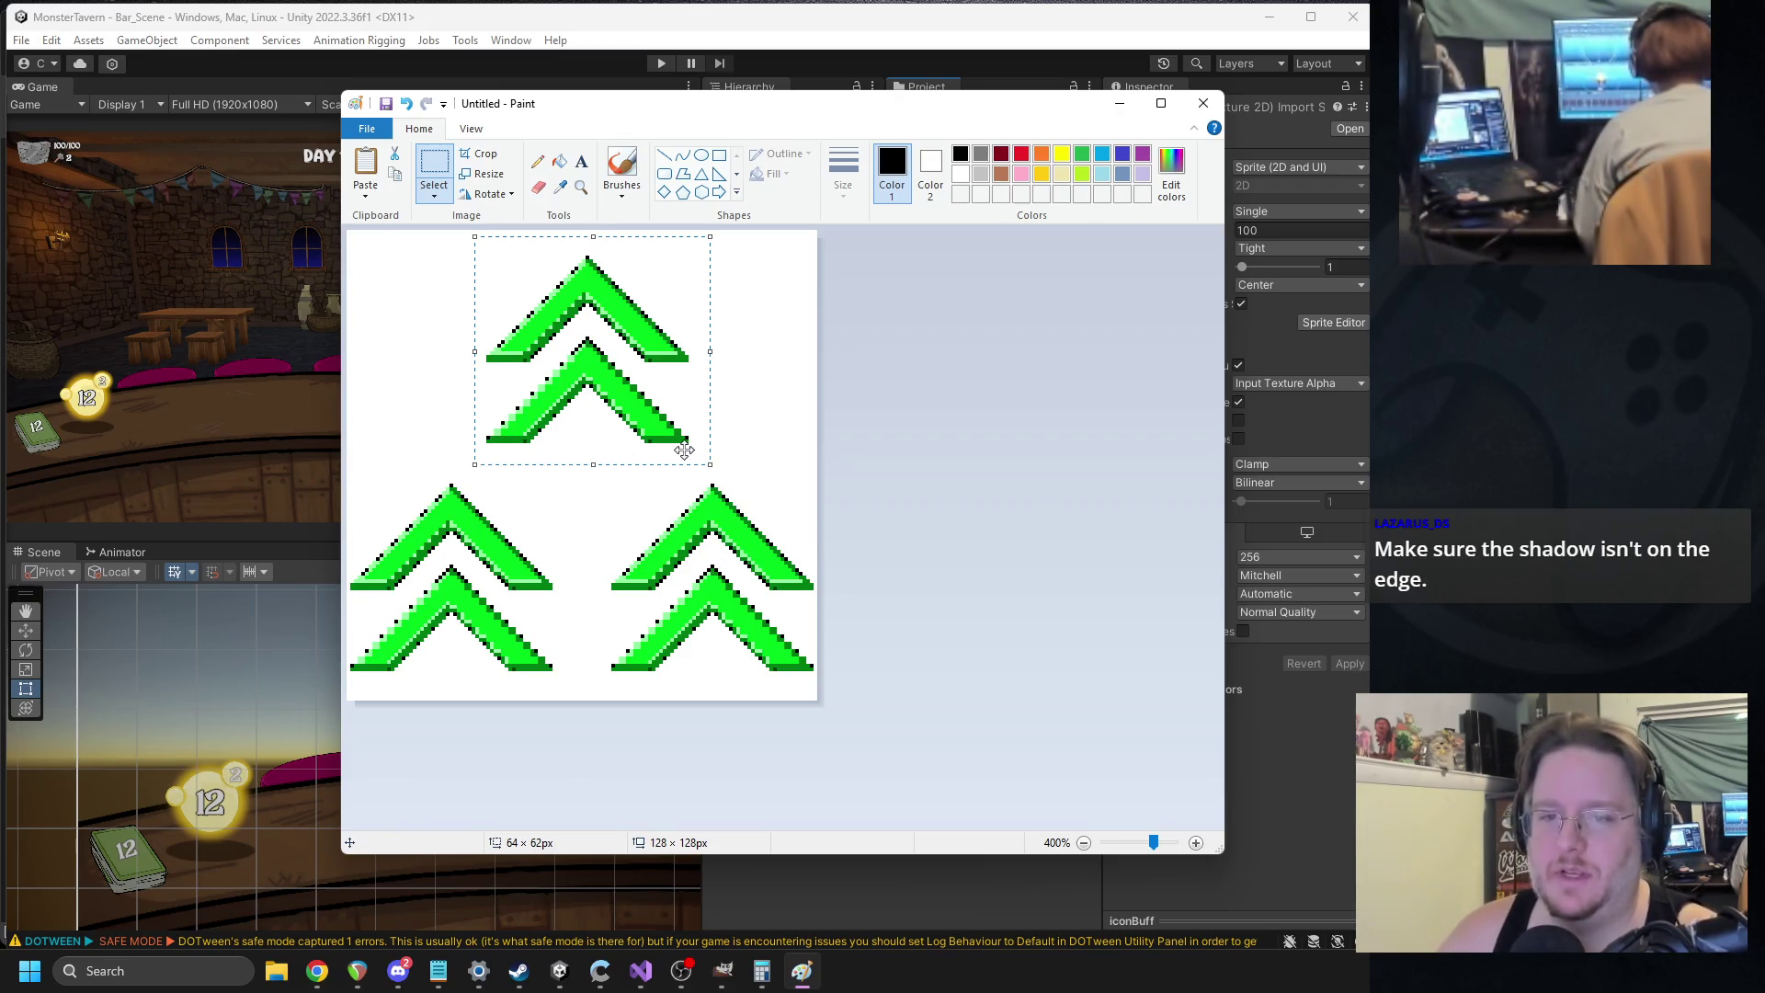
pyautogui.press('Down')
pyautogui.press('Down')
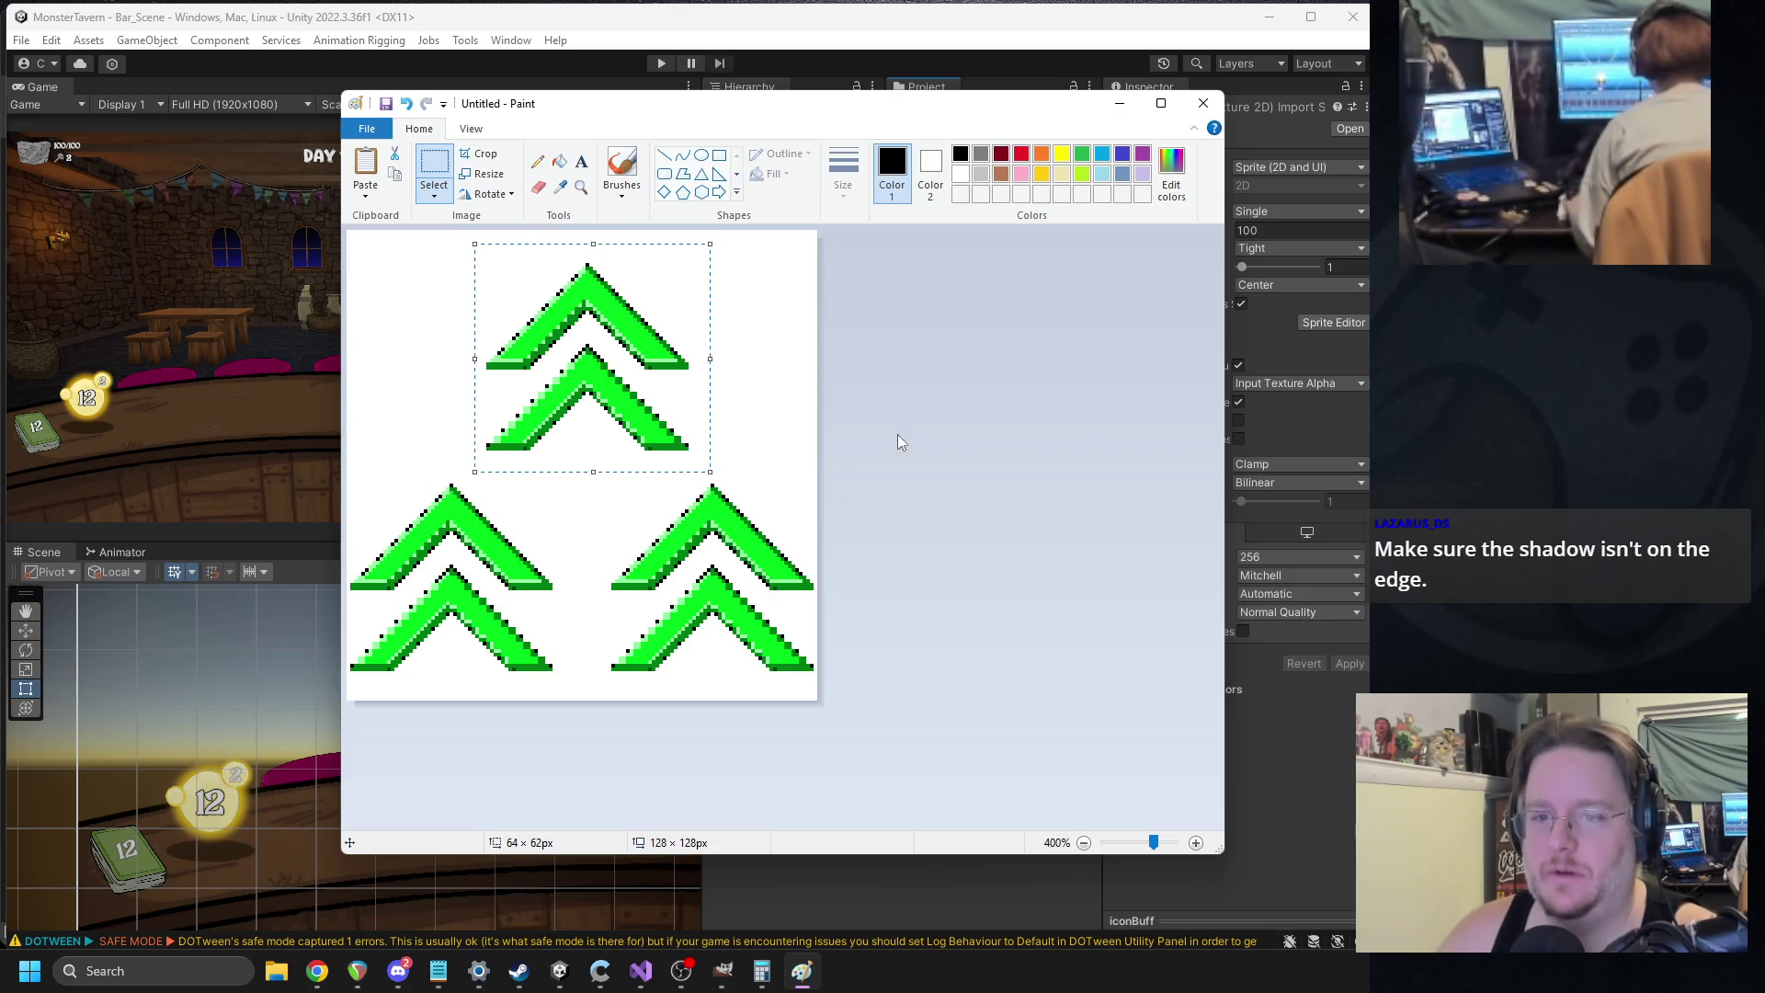
pyautogui.press('Down')
pyautogui.click(1085, 461)
pyautogui.keyDown('ctrl'); pyautogui.scroll(-5, 1011, 469); pyautogui.keyUp('ctrl')
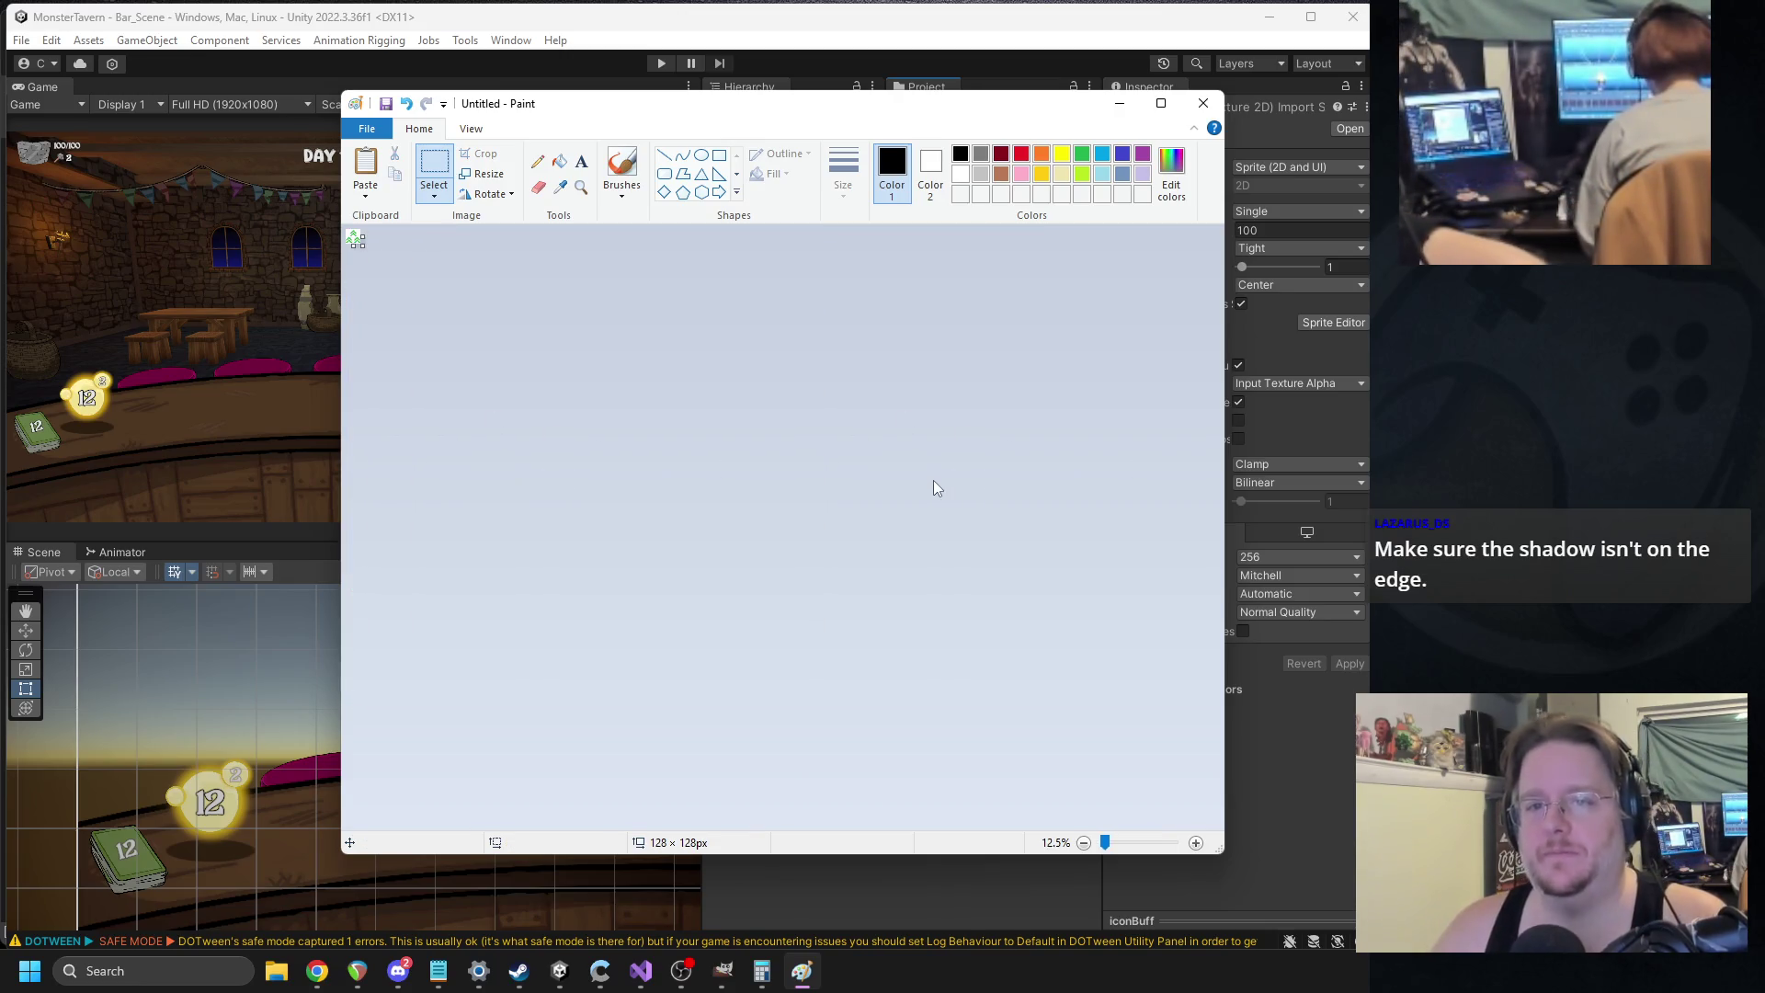
pyautogui.keyDown('ctrl'); pyautogui.scroll(8, 739, 450); pyautogui.keyUp('ctrl')
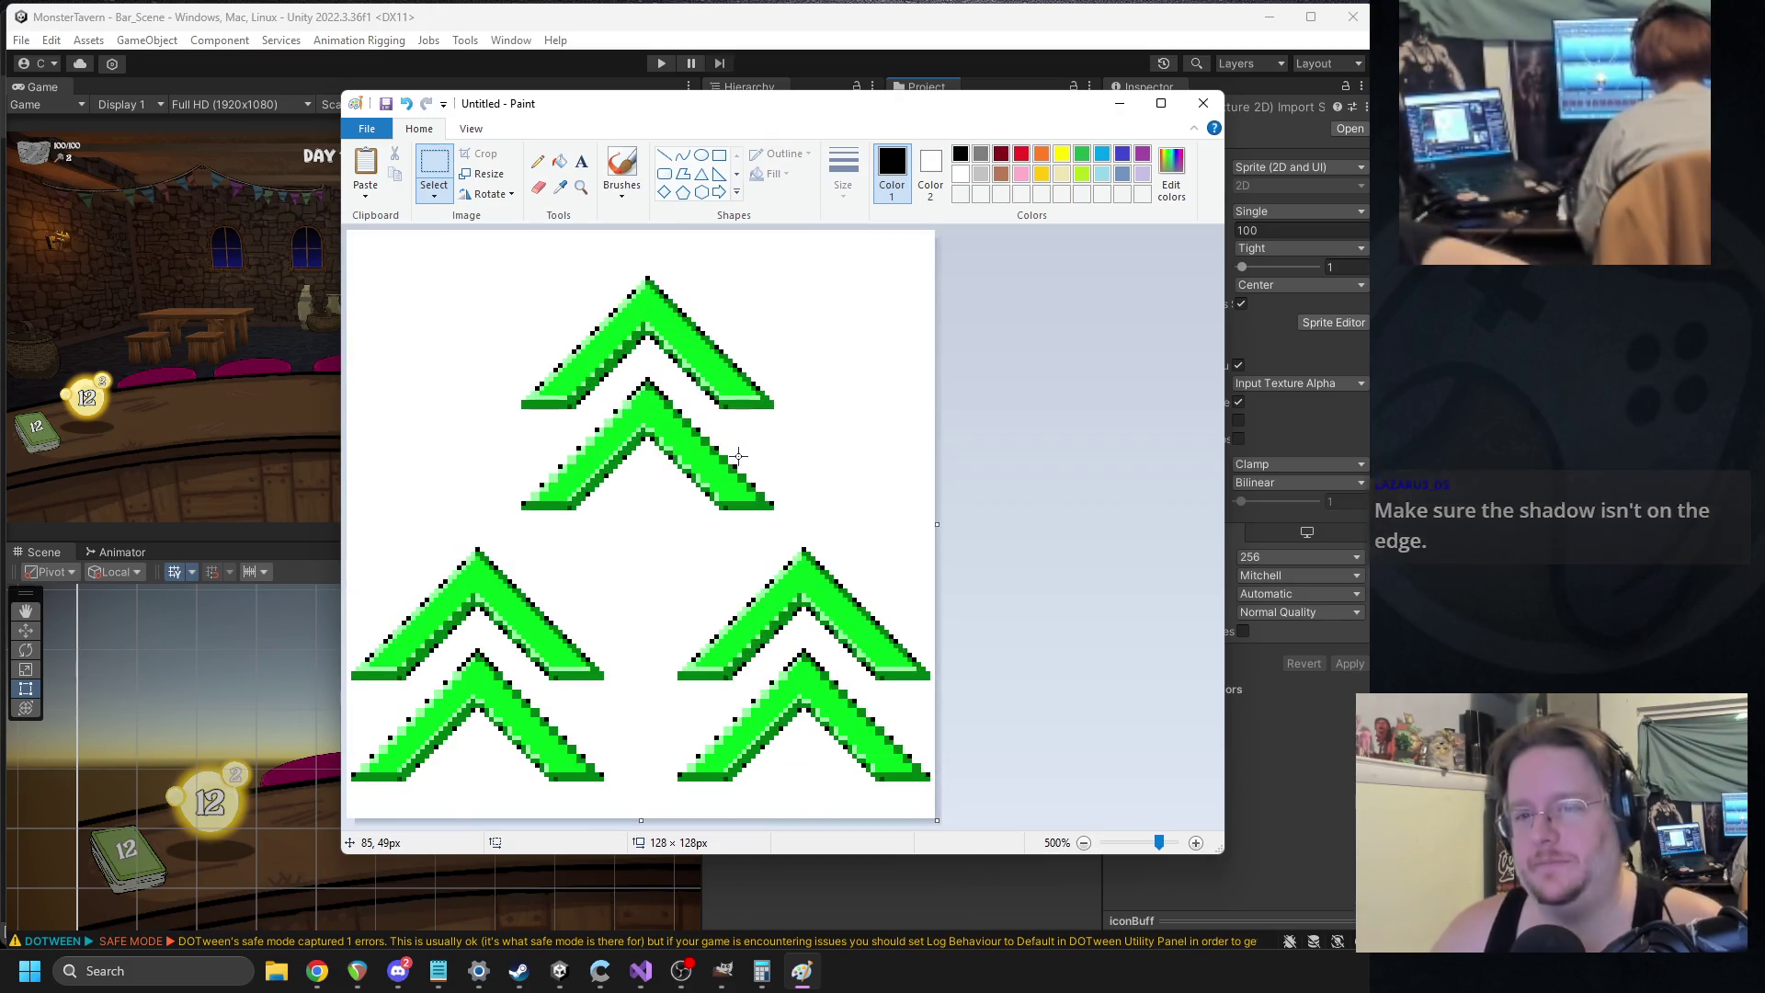
pyautogui.keyDown('ctrl'); pyautogui.scroll(-3, 732, 439); pyautogui.keyUp('ctrl')
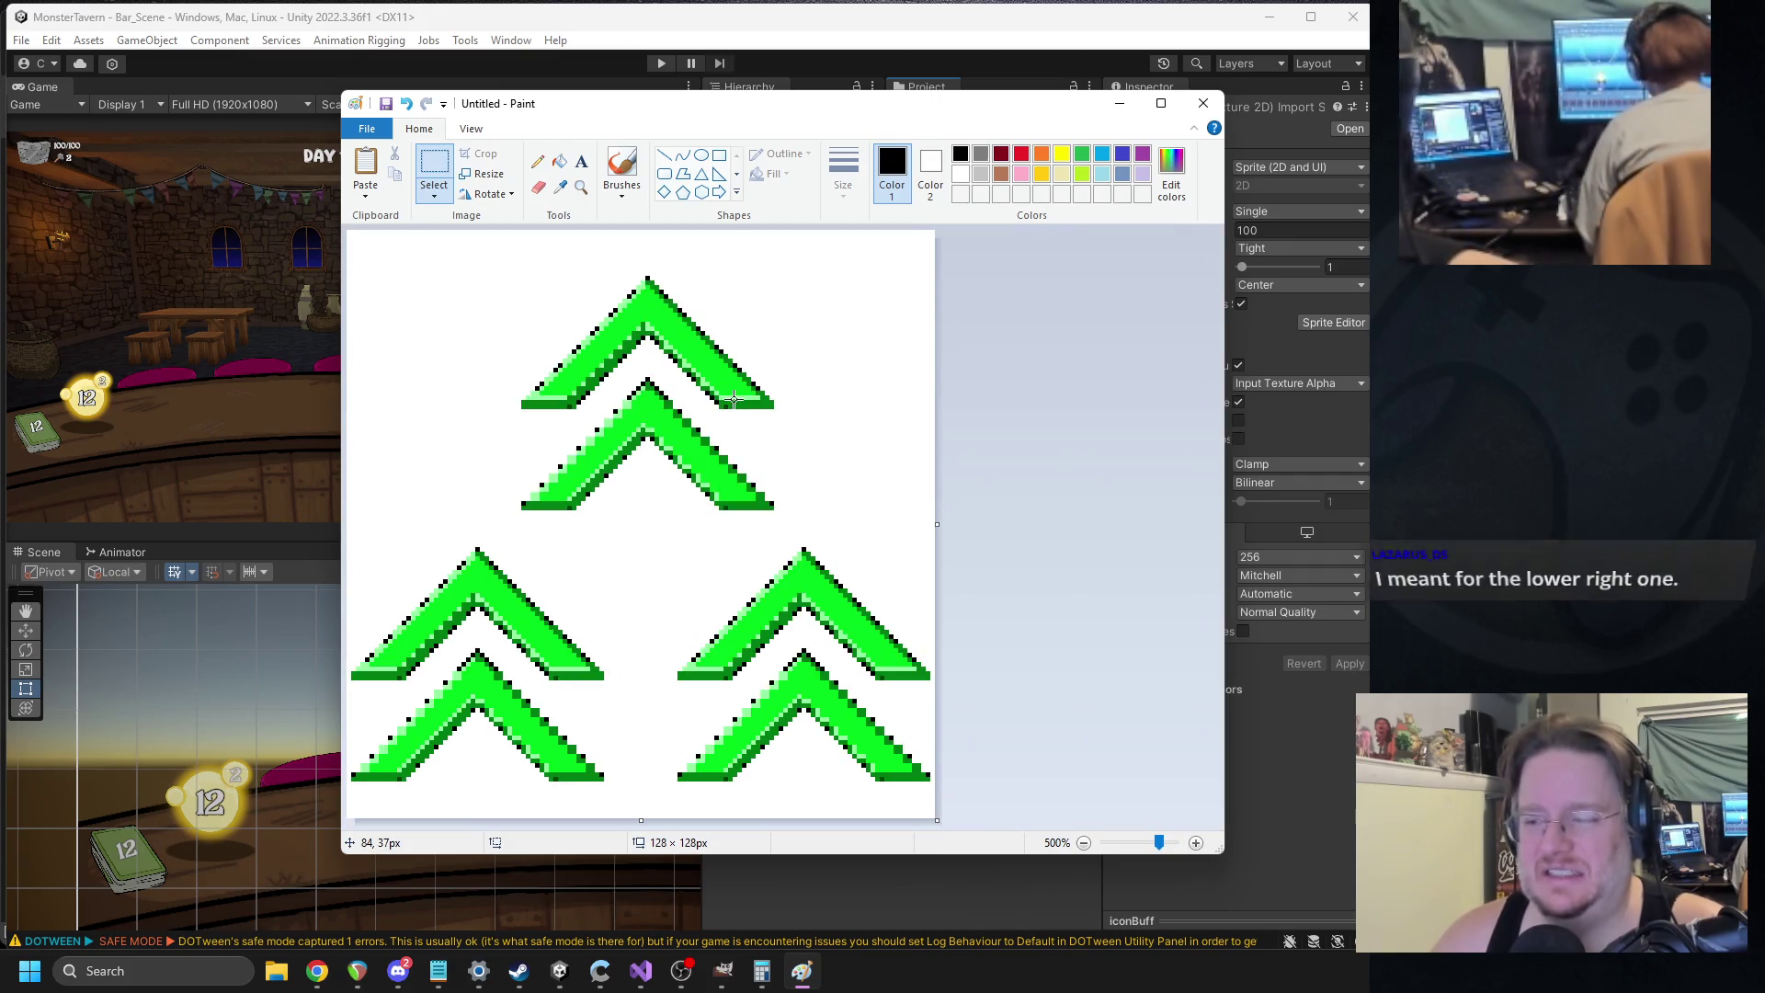
pyautogui.keyDown('ctrl'); pyautogui.scroll(1, 1036, 668); pyautogui.keyUp('ctrl')
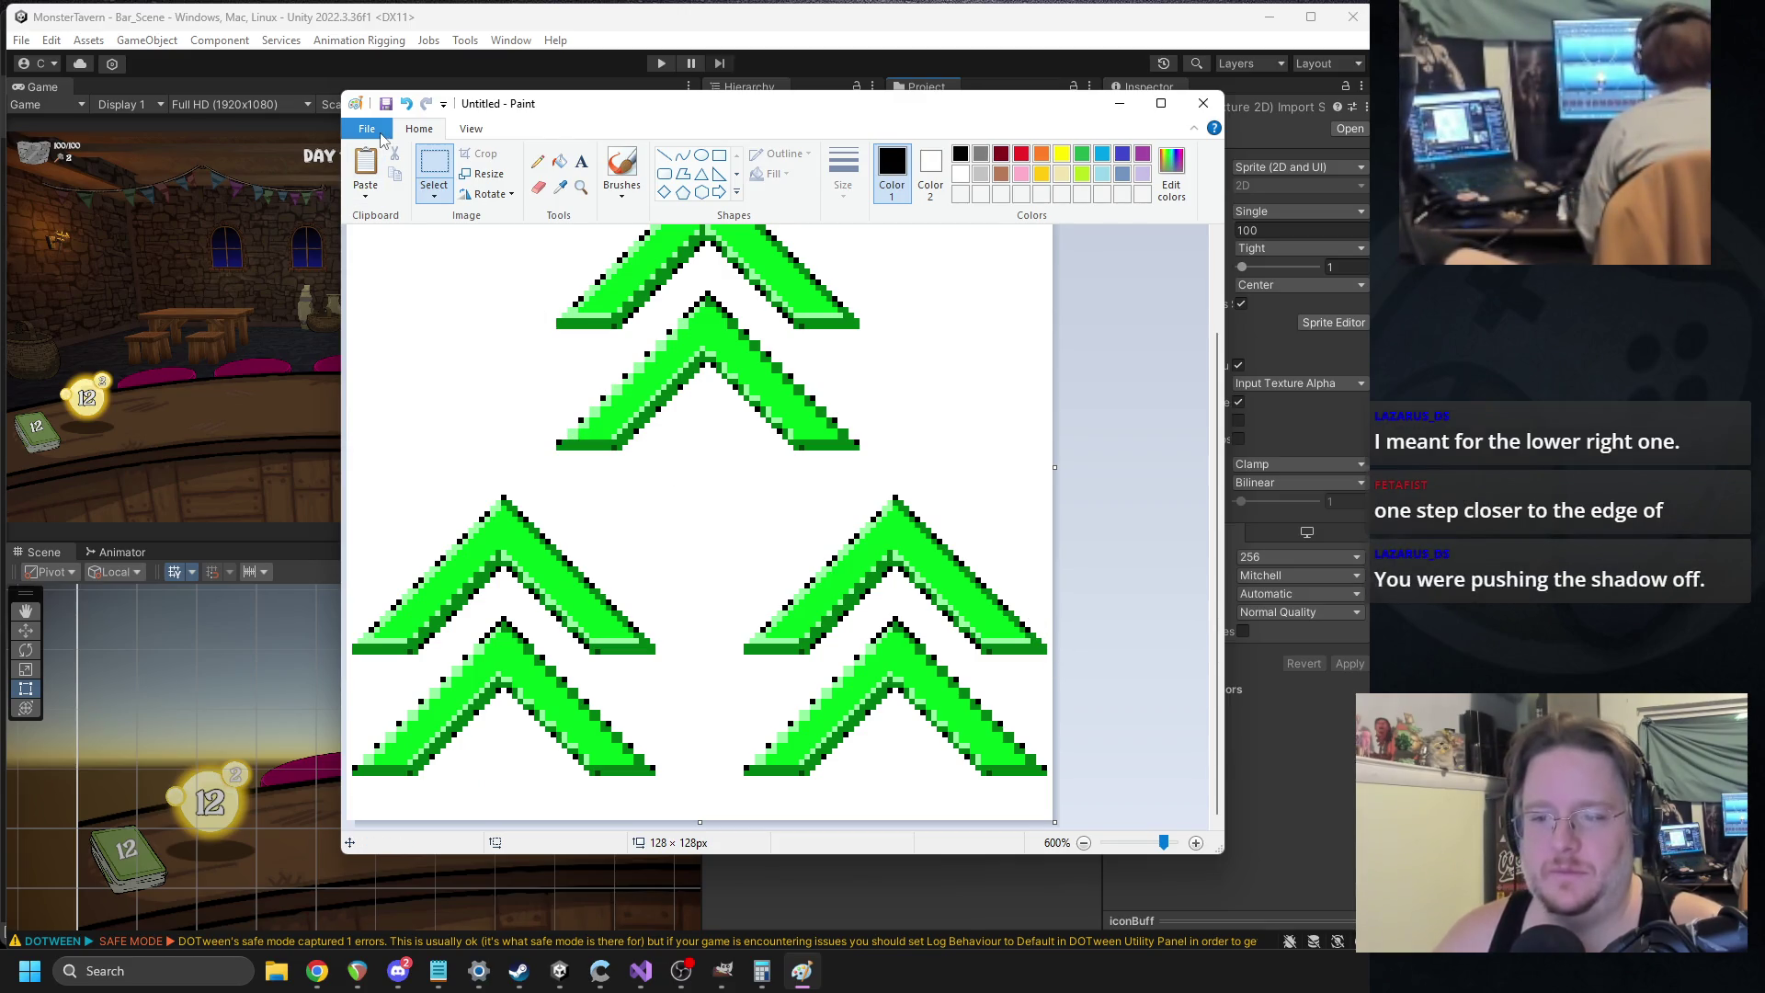
pyautogui.keyDown('ctrl'); pyautogui.scroll(-2, 957, 505); pyautogui.keyUp('ctrl')
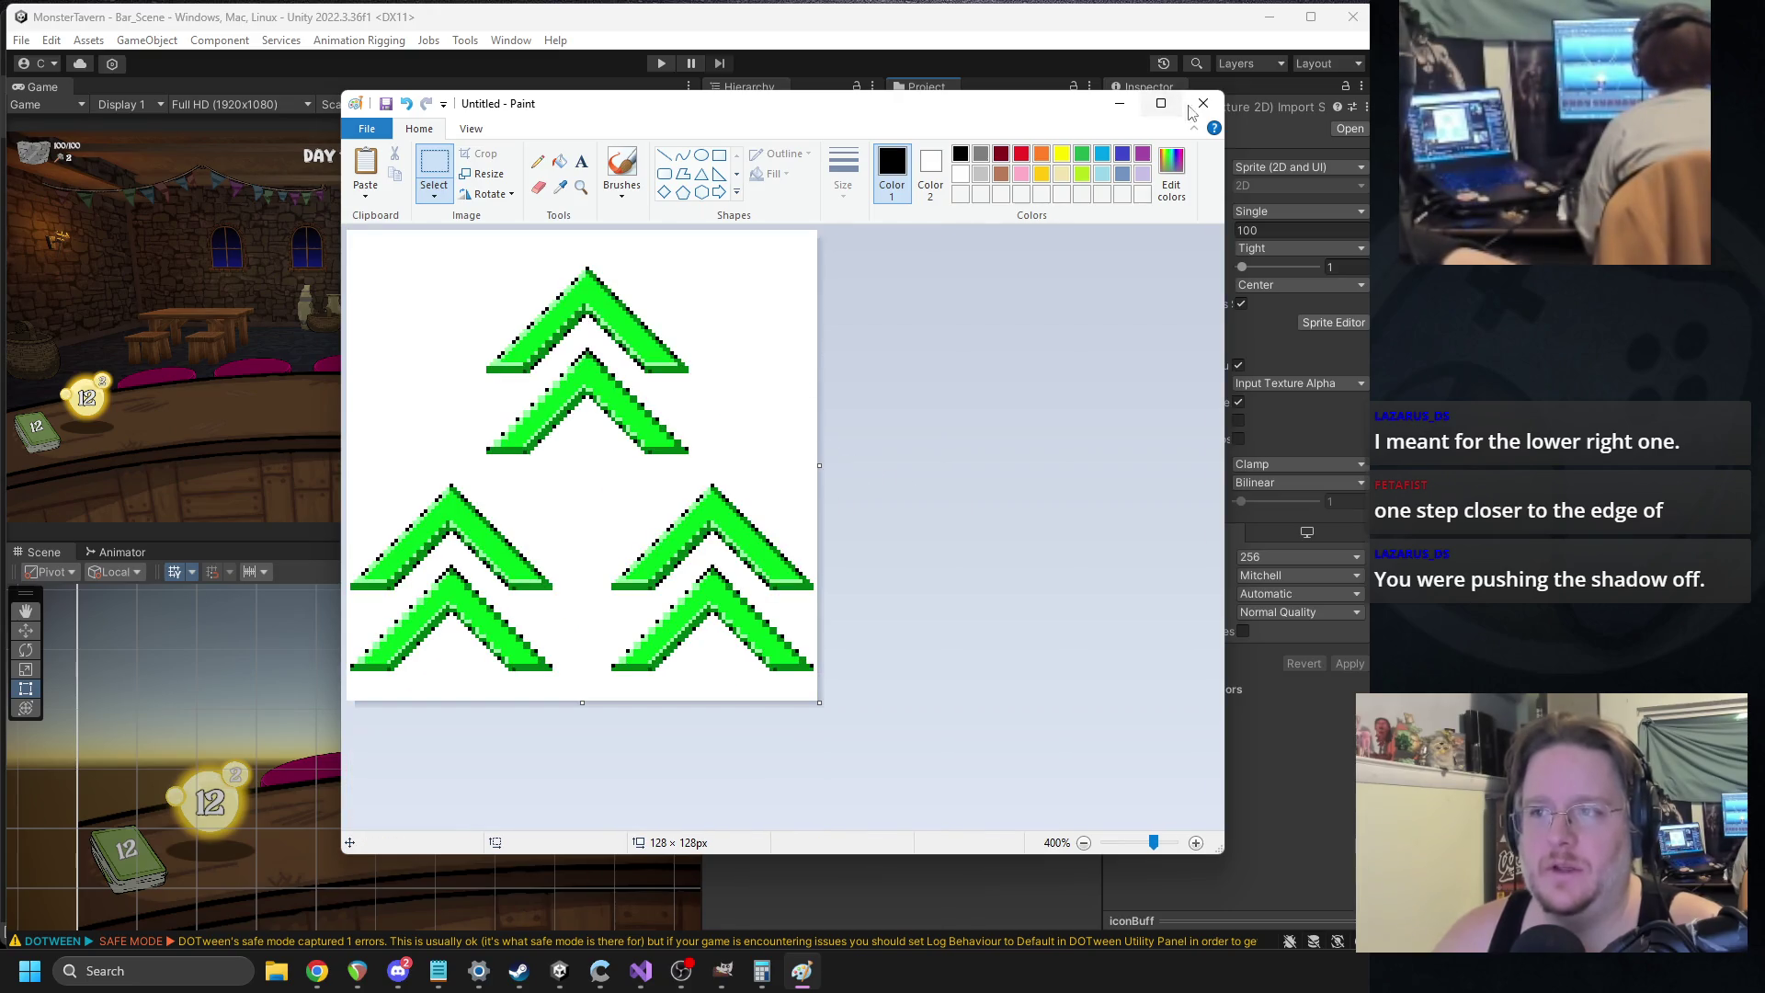
# Start saving a copy and browse to the Assets\Assets\UI\Icons folder.
pyautogui.hotkey('ctrl', 's')
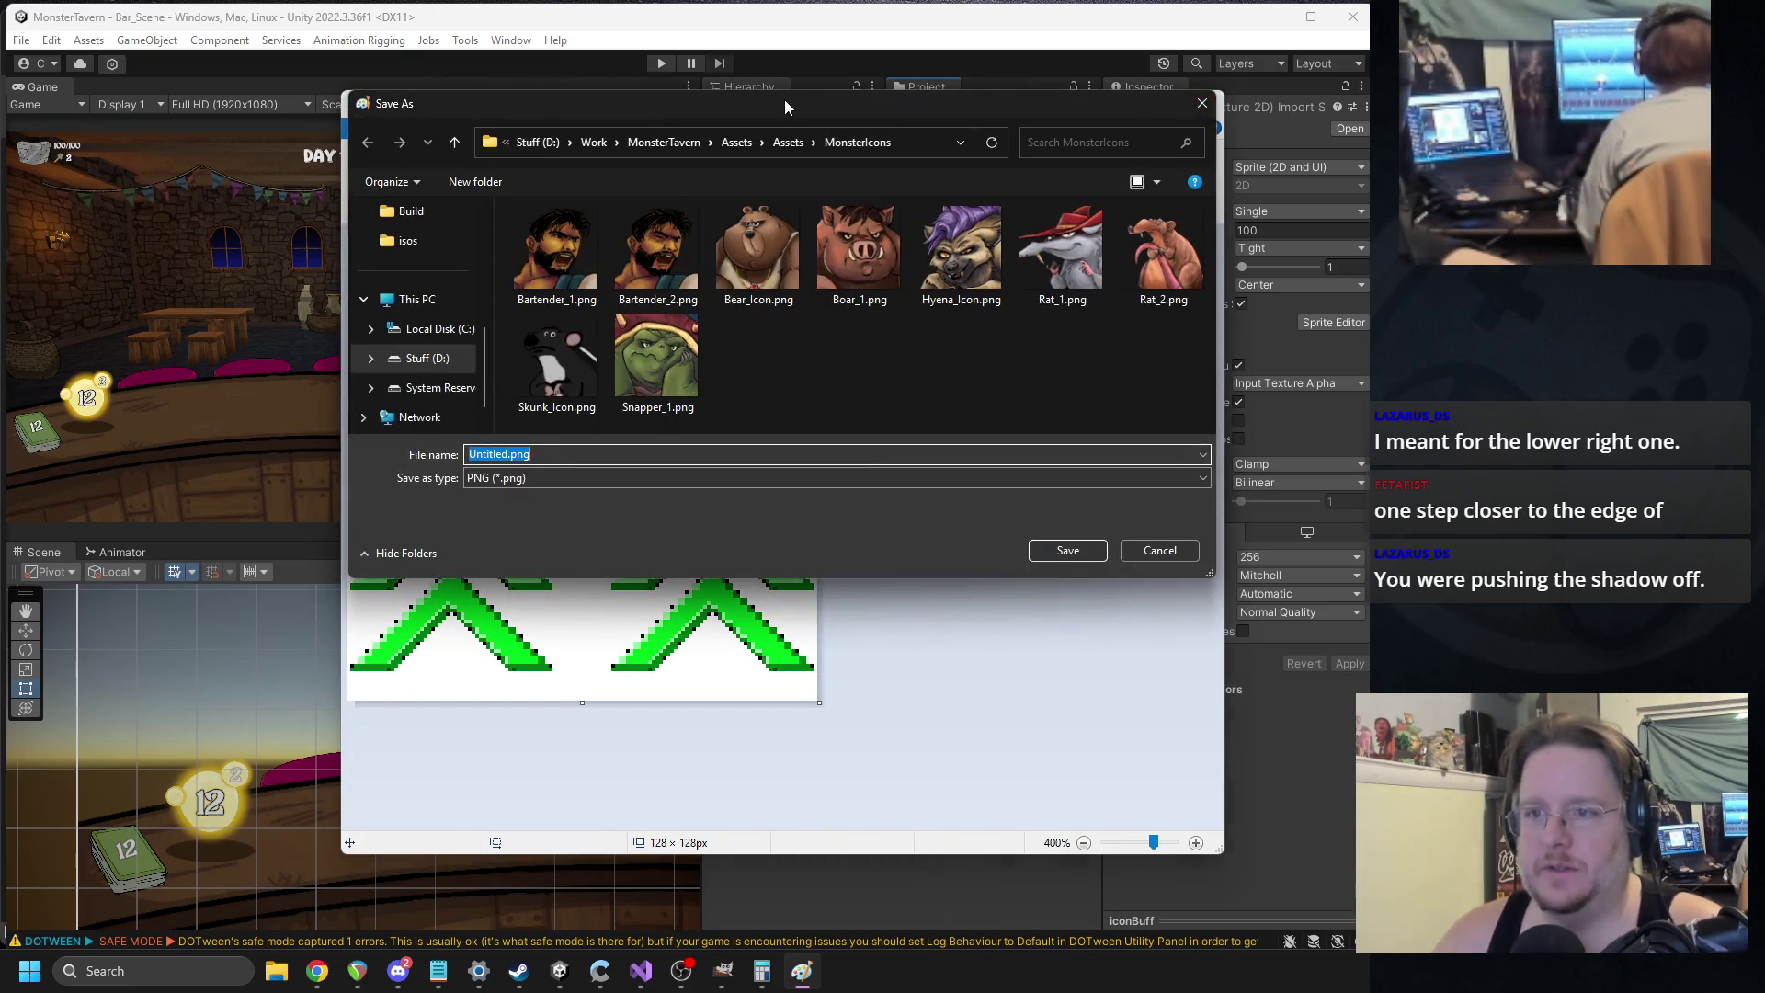
pyautogui.click(786, 143)
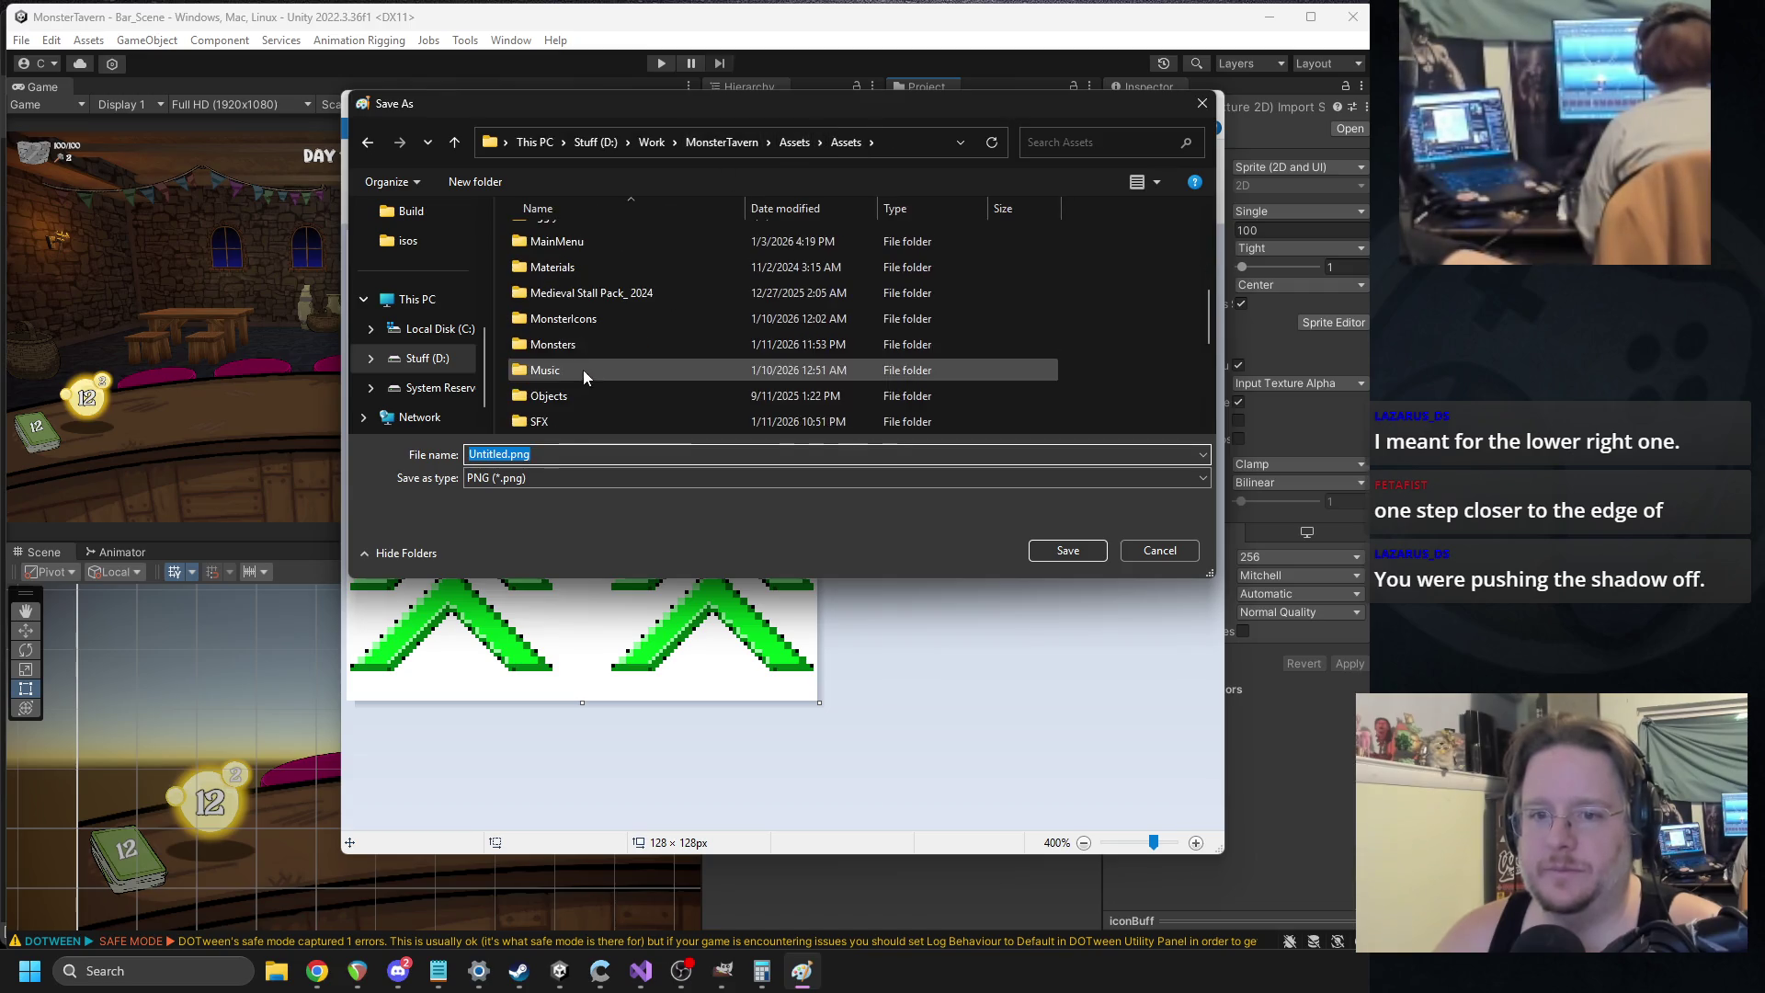
pyautogui.scroll(-10, 599, 354)
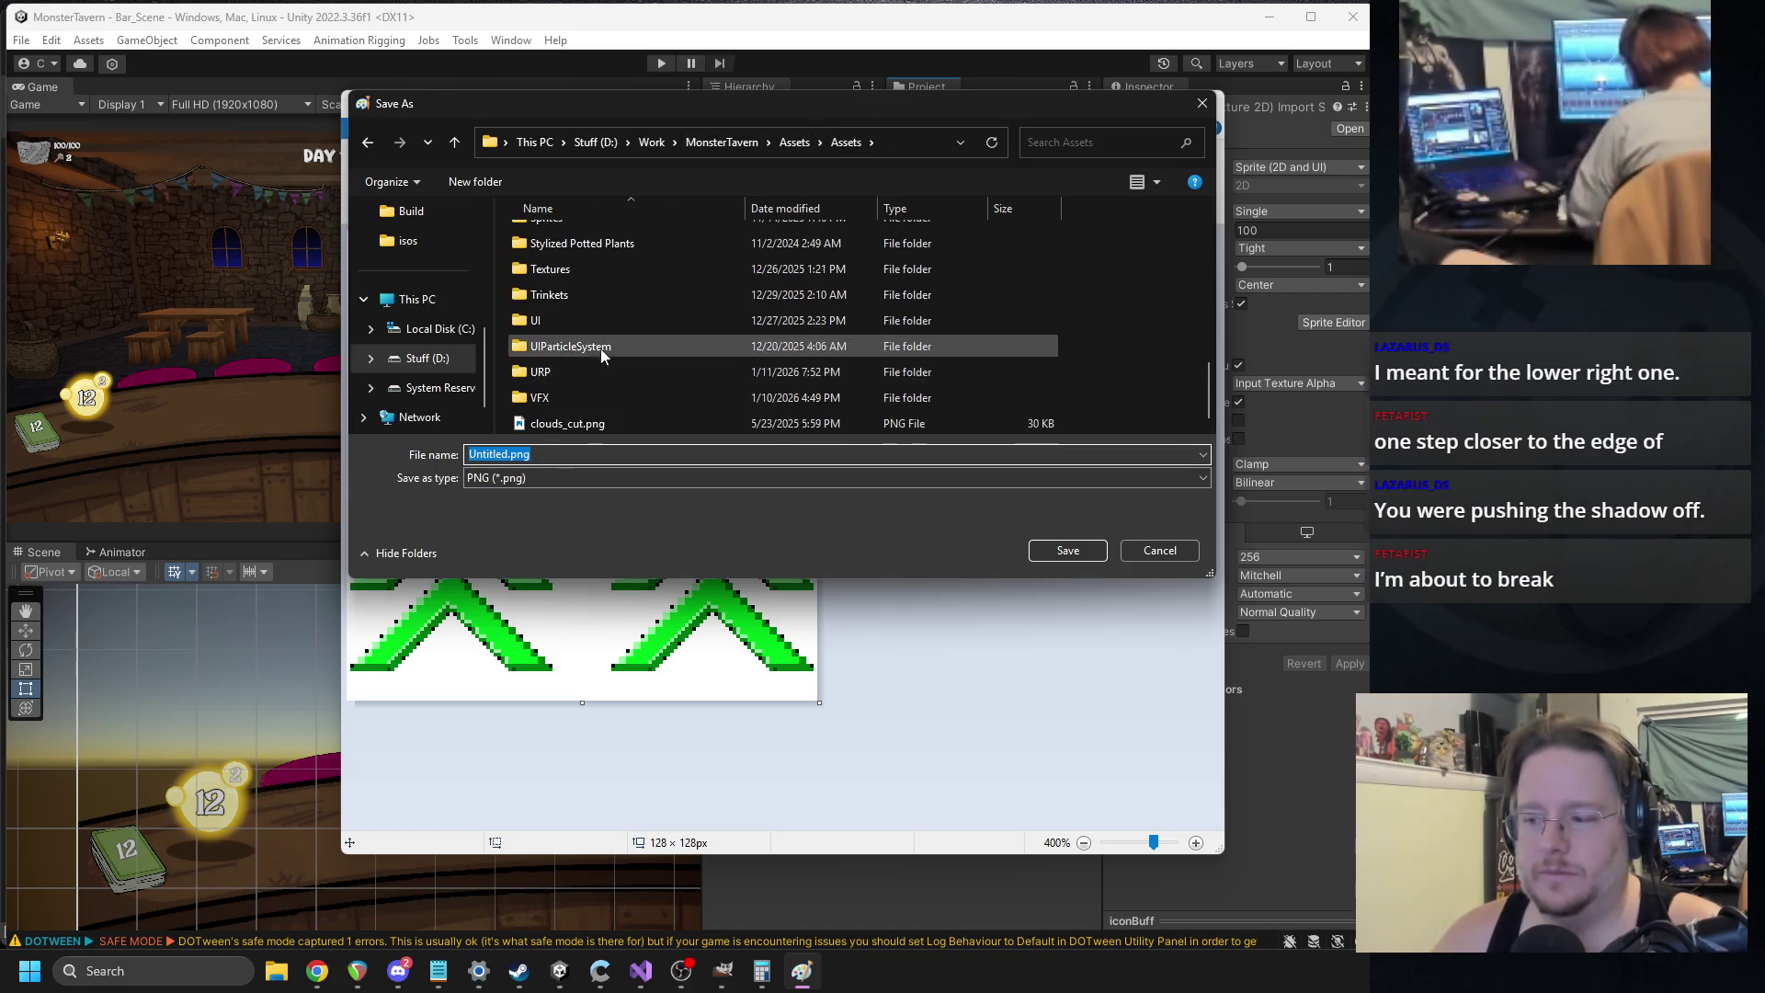
pyautogui.doubleClick(557, 327)
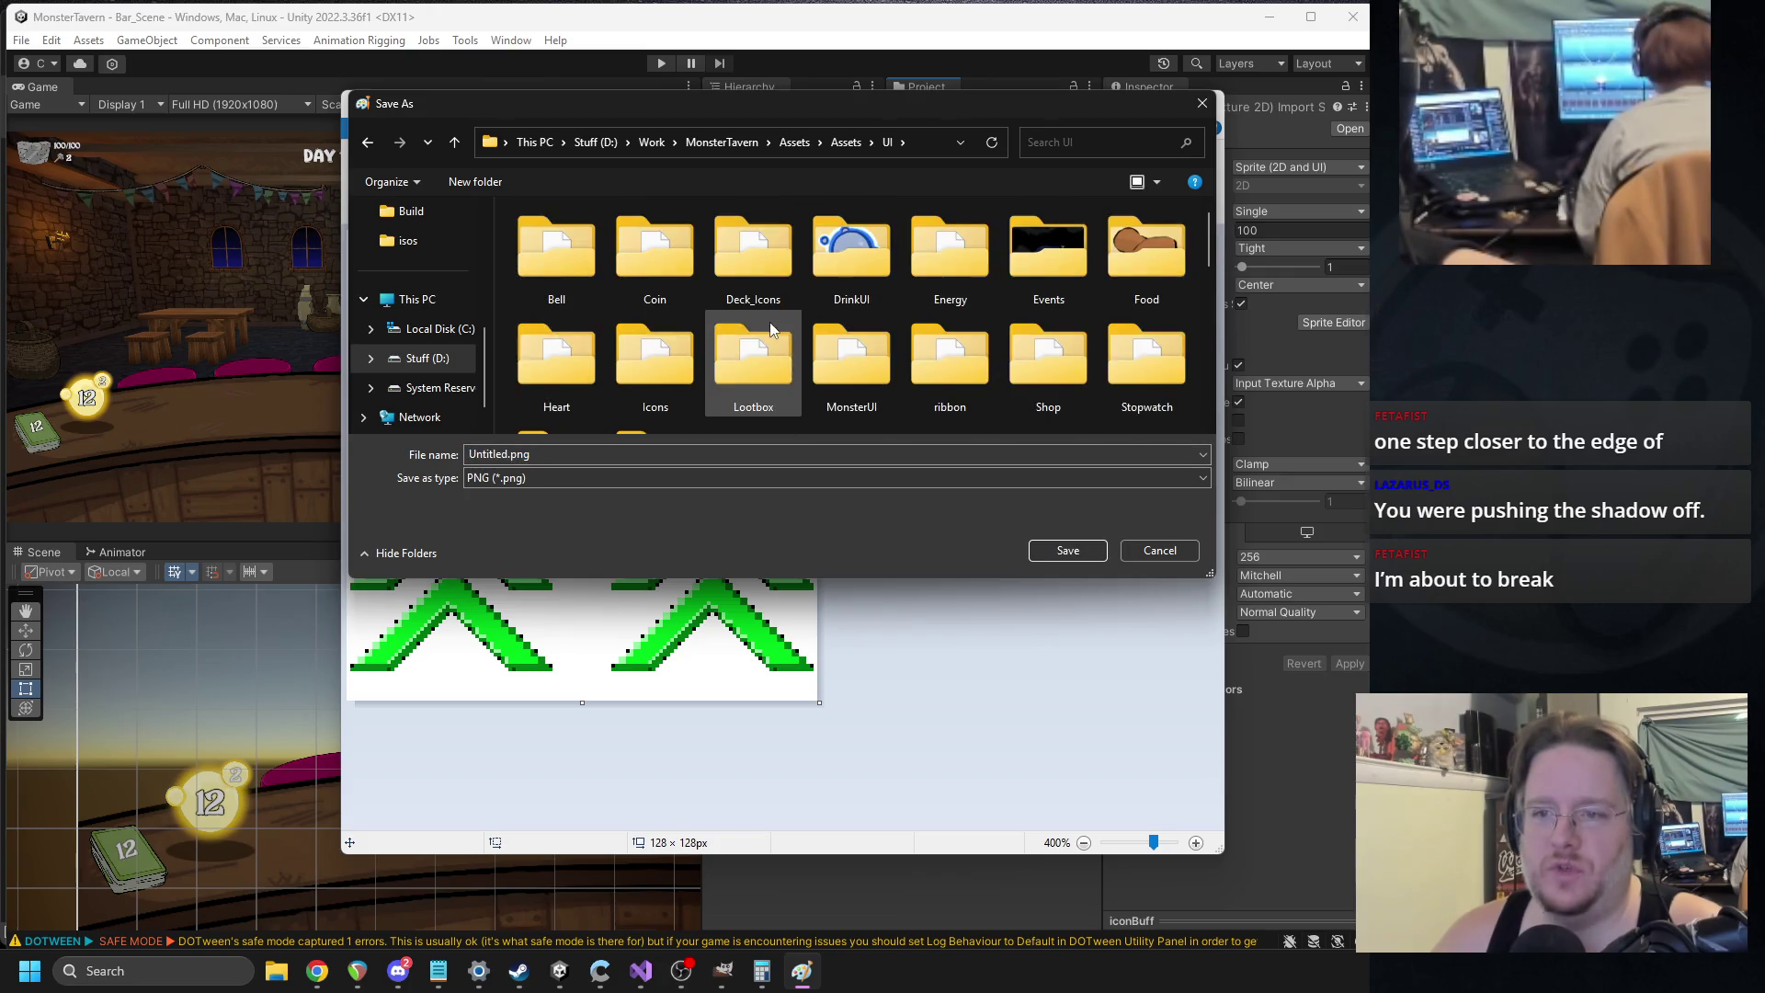
pyautogui.scroll(-5, 786, 320)
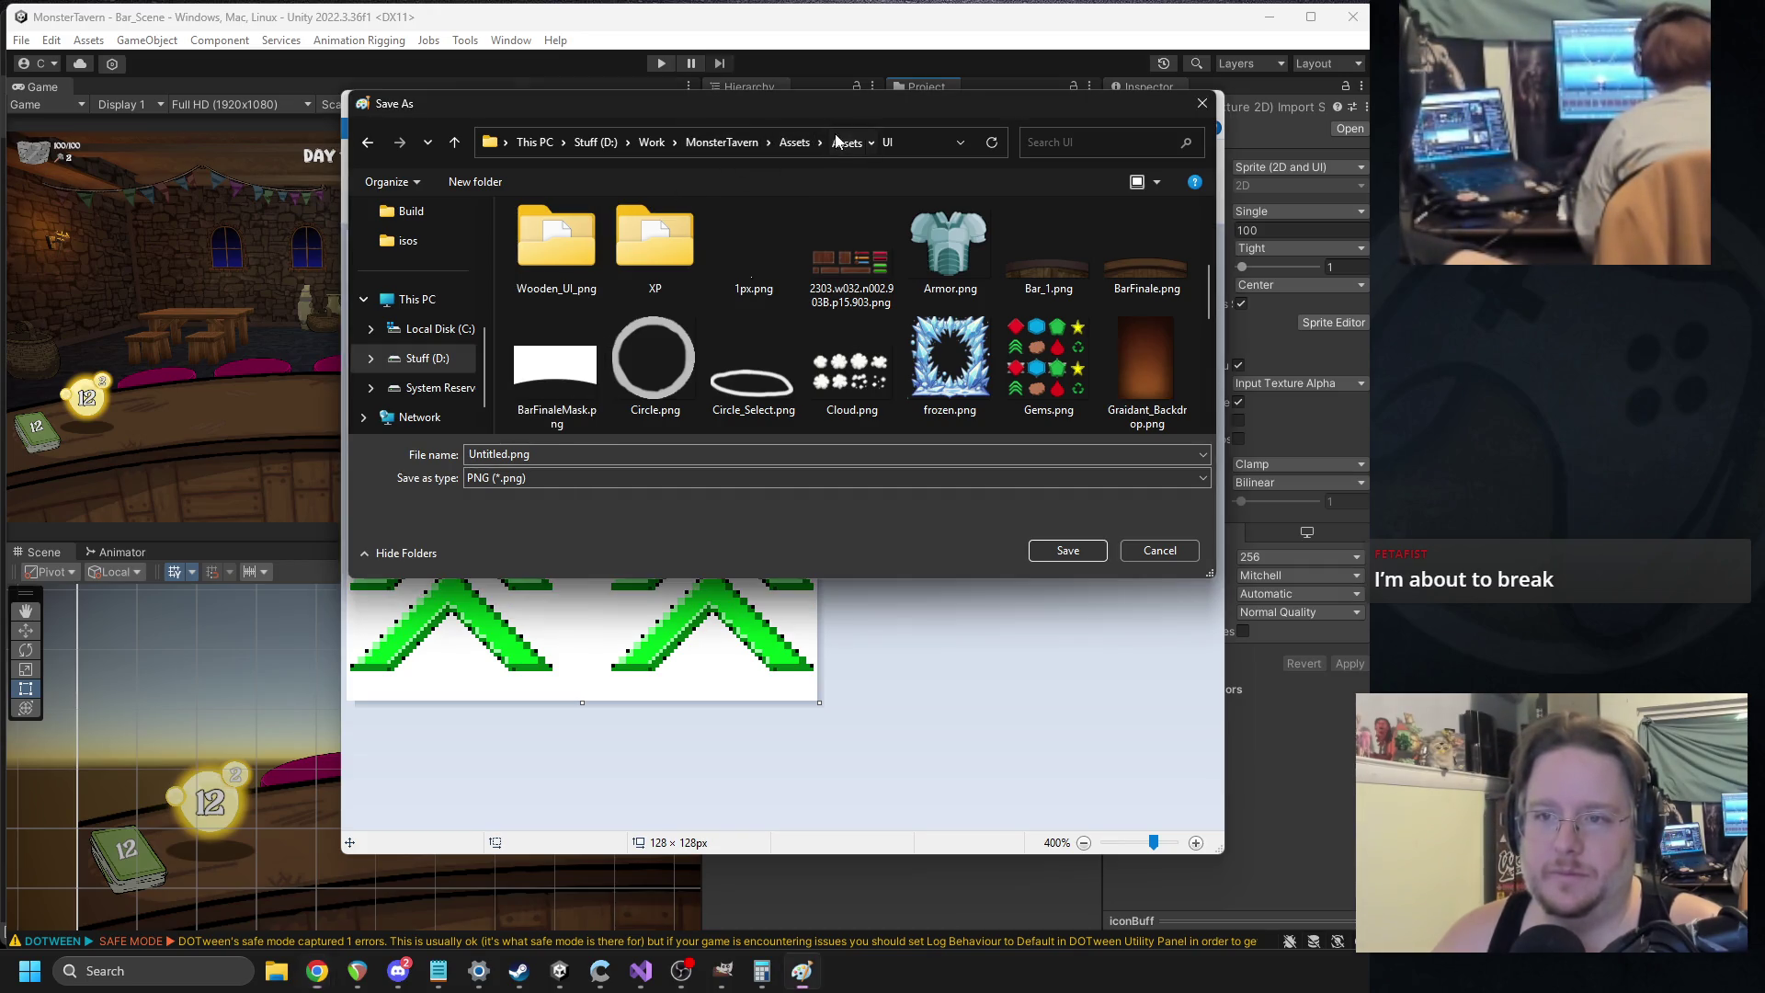
pyautogui.click(794, 142)
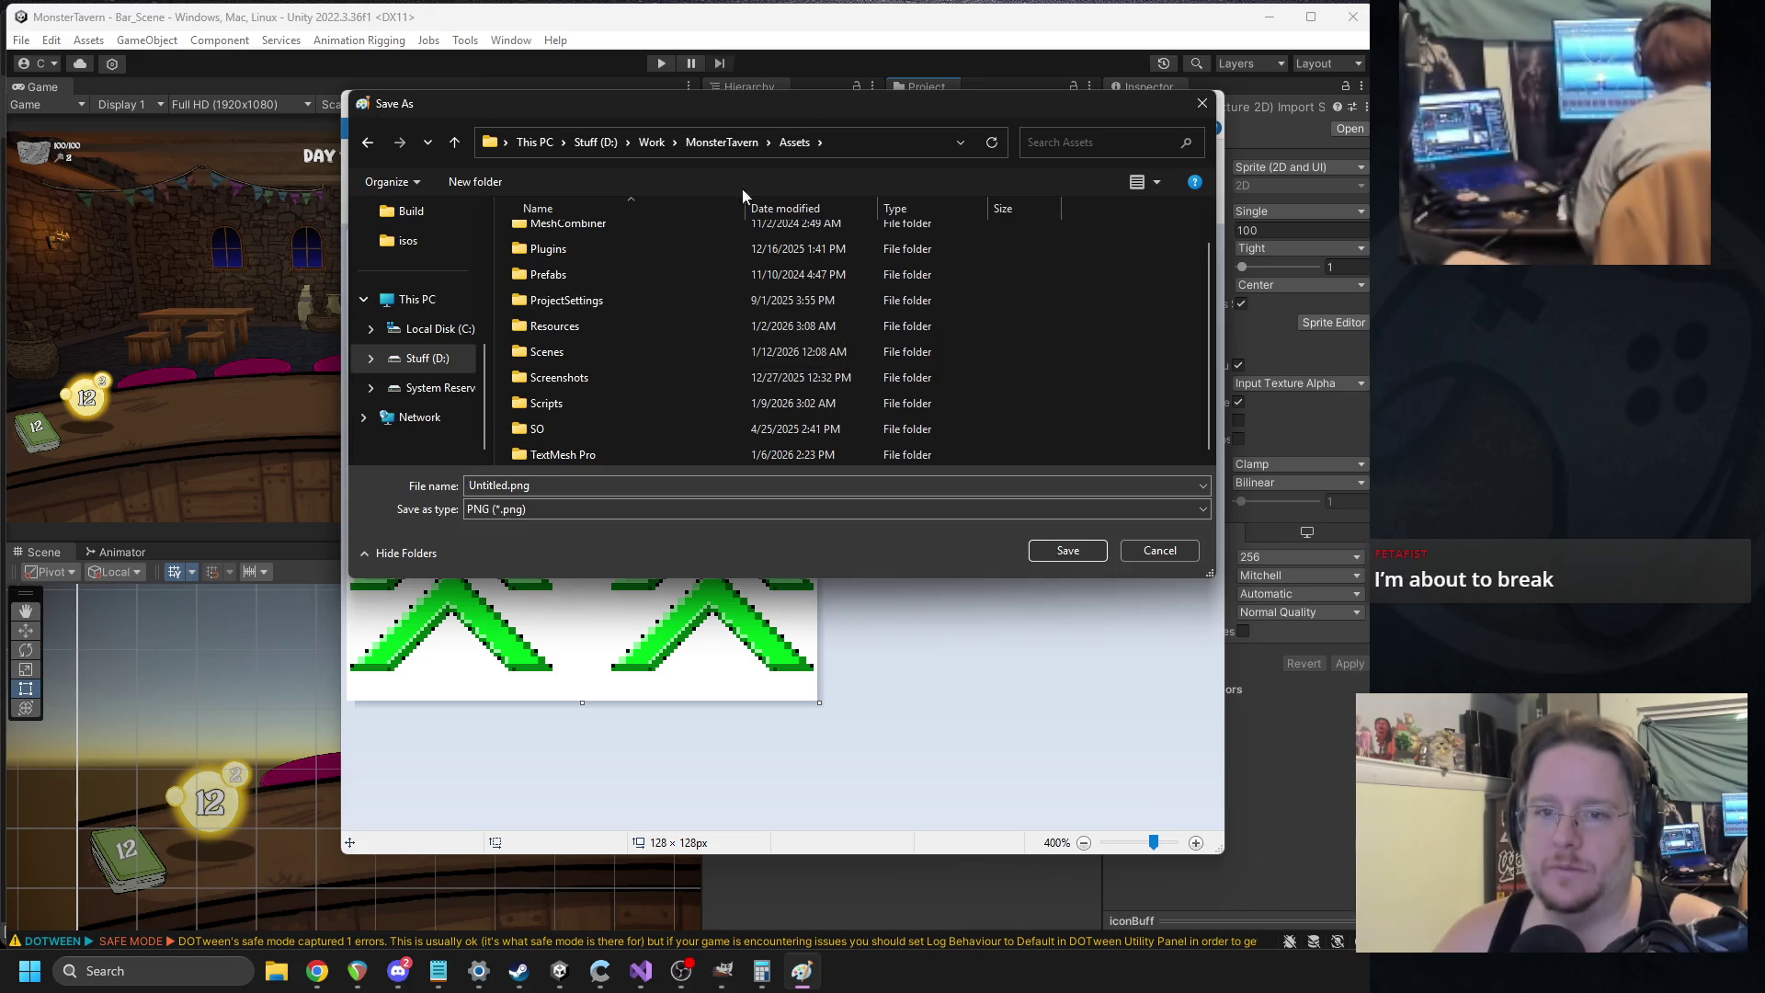
pyautogui.scroll(2, 637, 305)
pyautogui.doubleClick(581, 240)
pyautogui.scroll(-7, 625, 317)
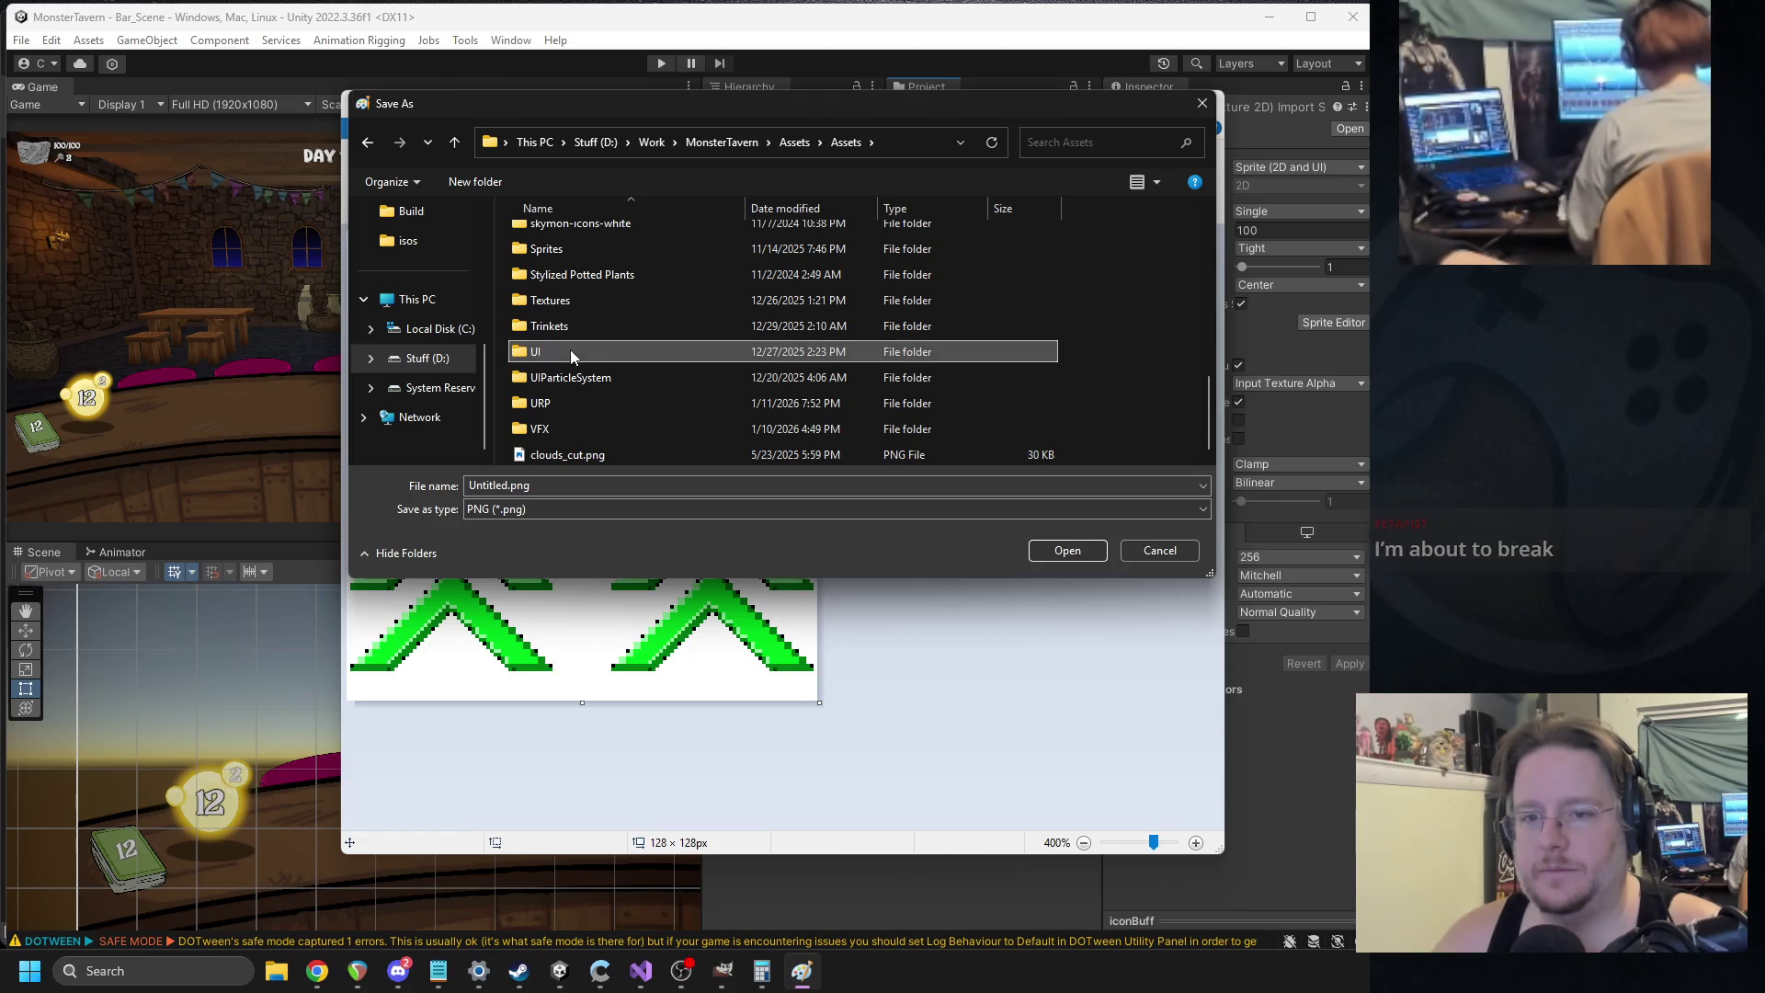
pyautogui.doubleClick(571, 351)
pyautogui.doubleClick(642, 367)
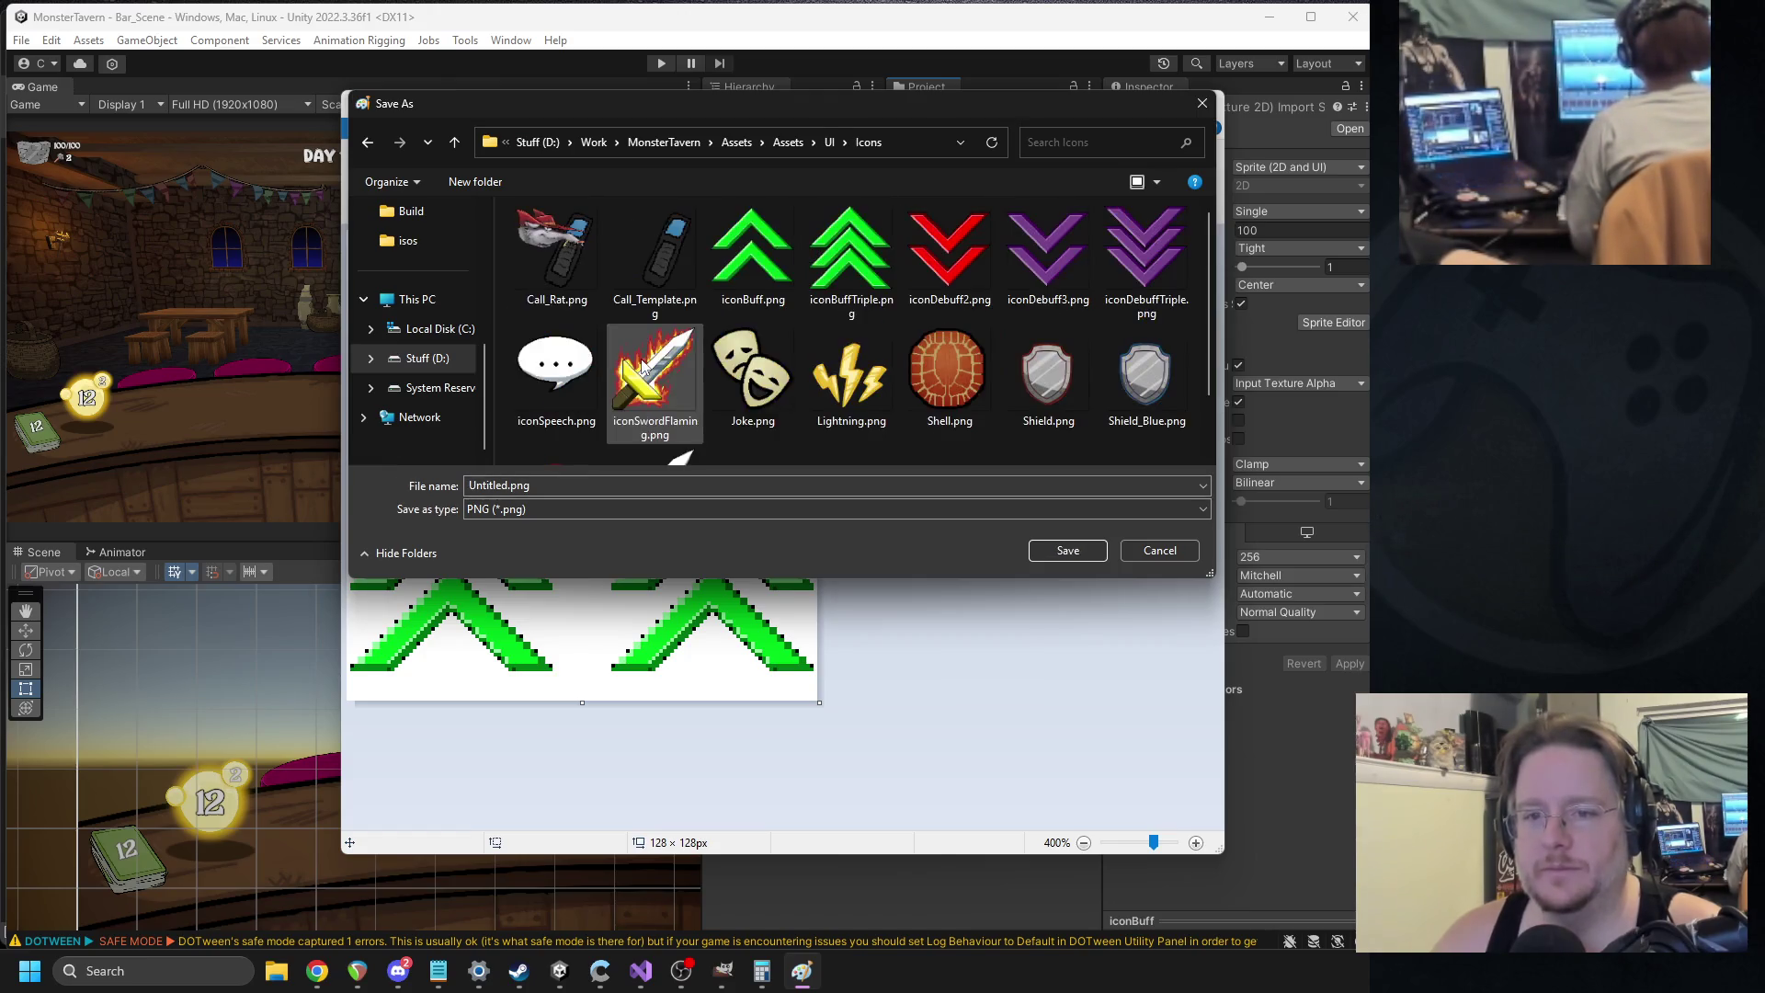
# Save the icon there as iconBuffTriple_1.png.
pyautogui.click(835, 276)
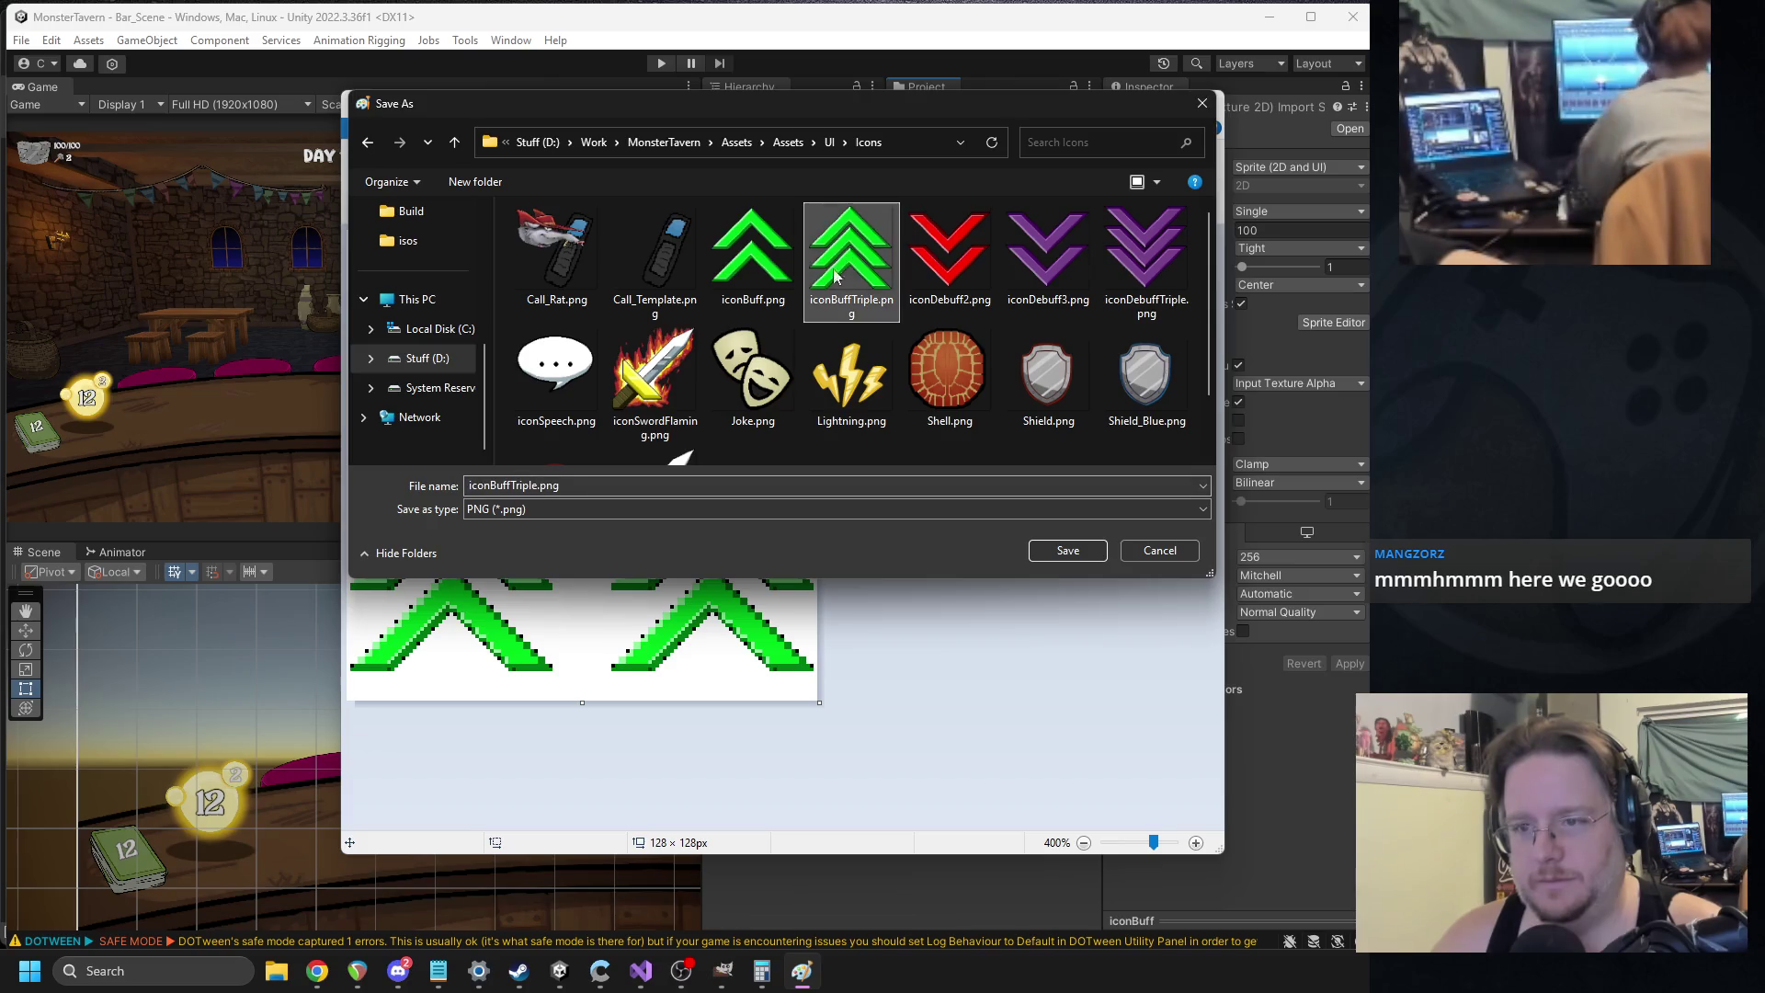
pyautogui.doubleClick(523, 486)
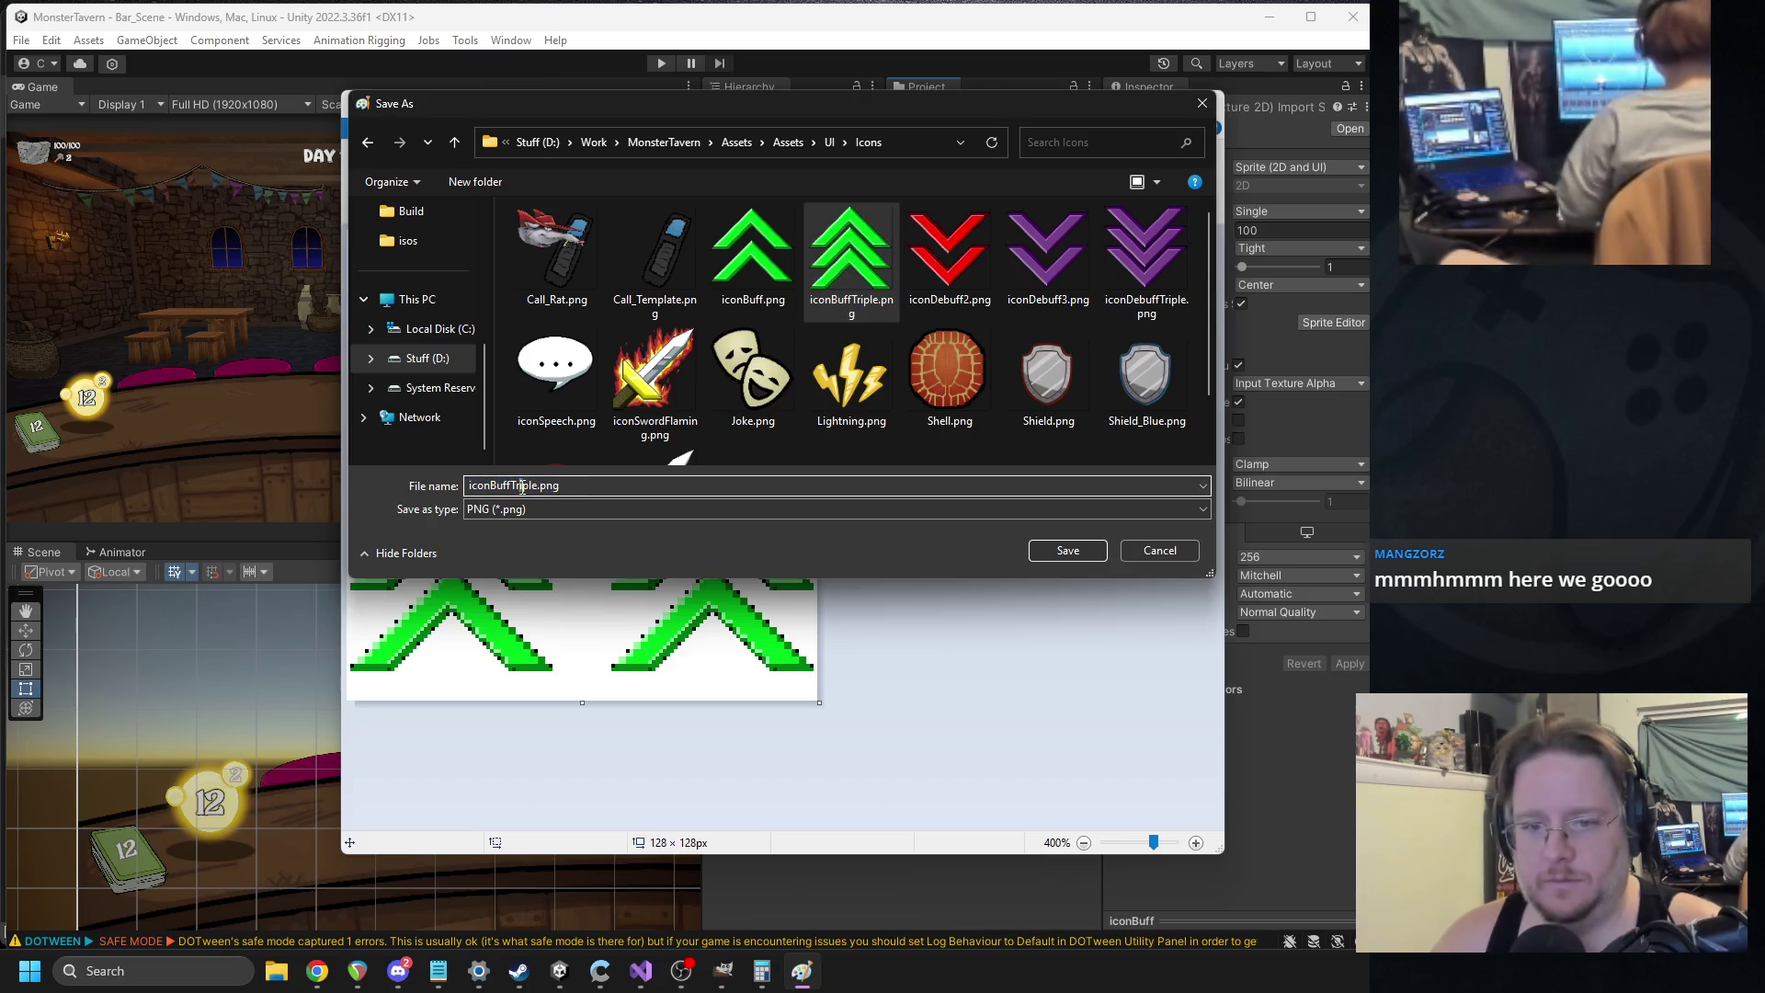
pyautogui.click(541, 486)
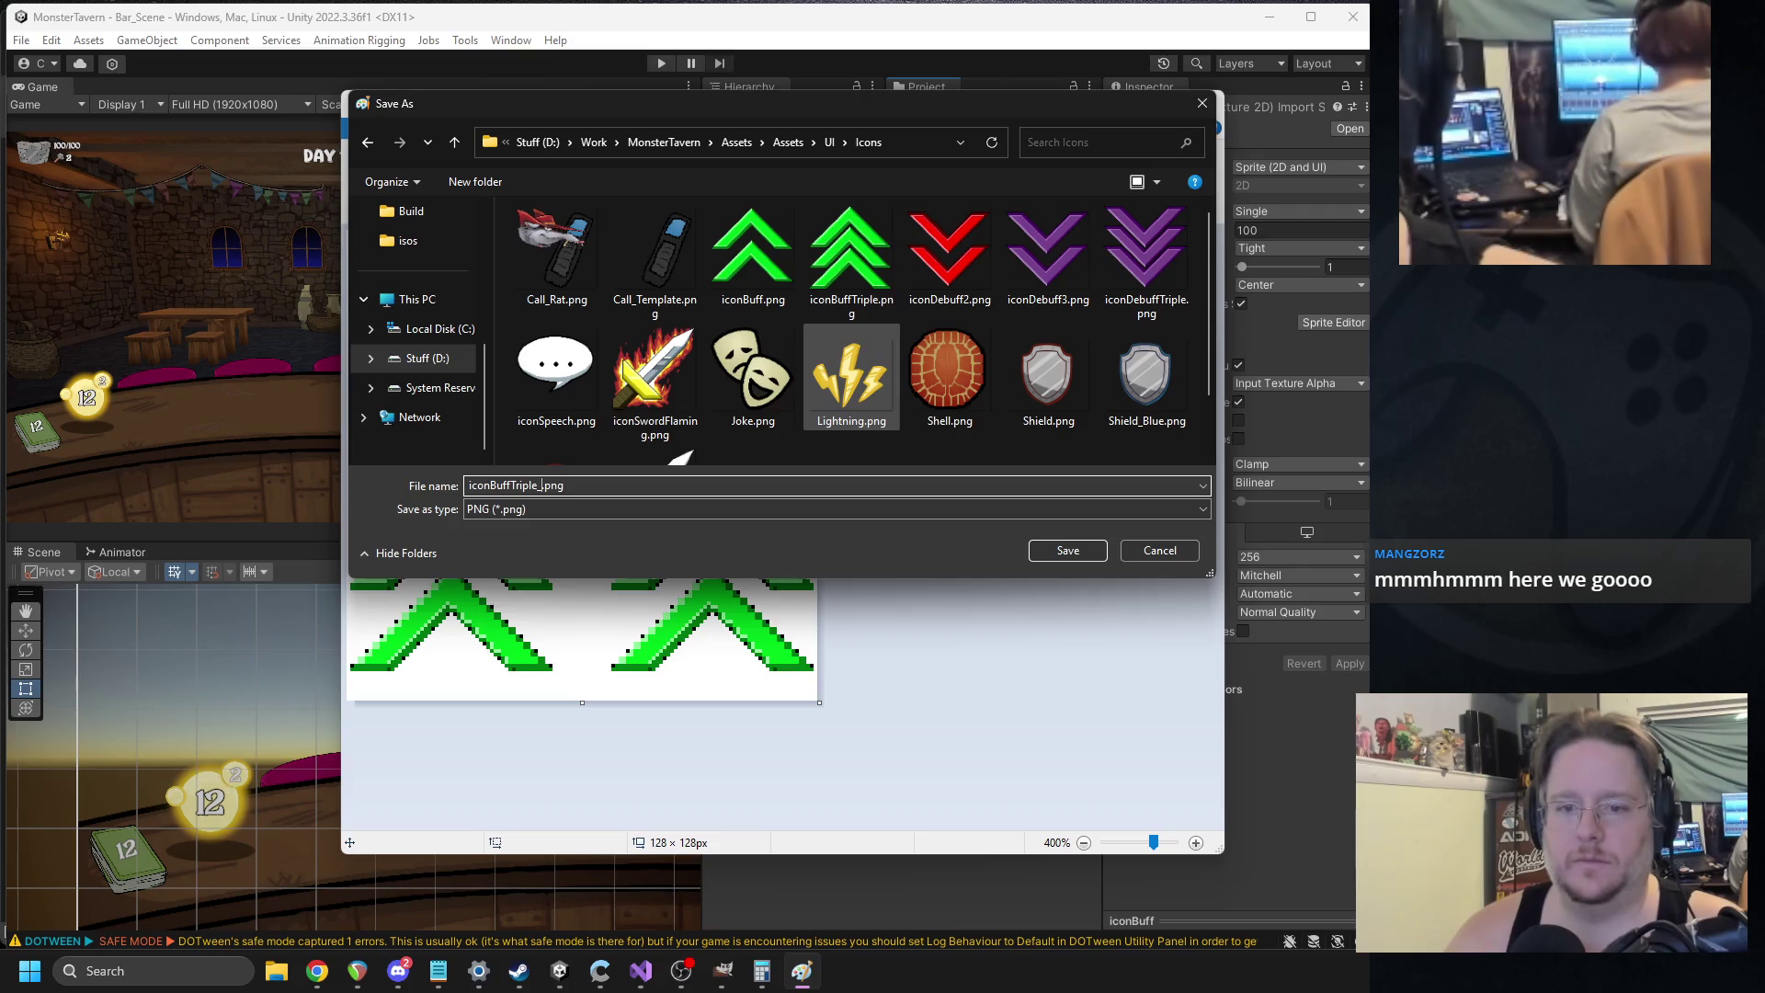
pyautogui.press('Return')
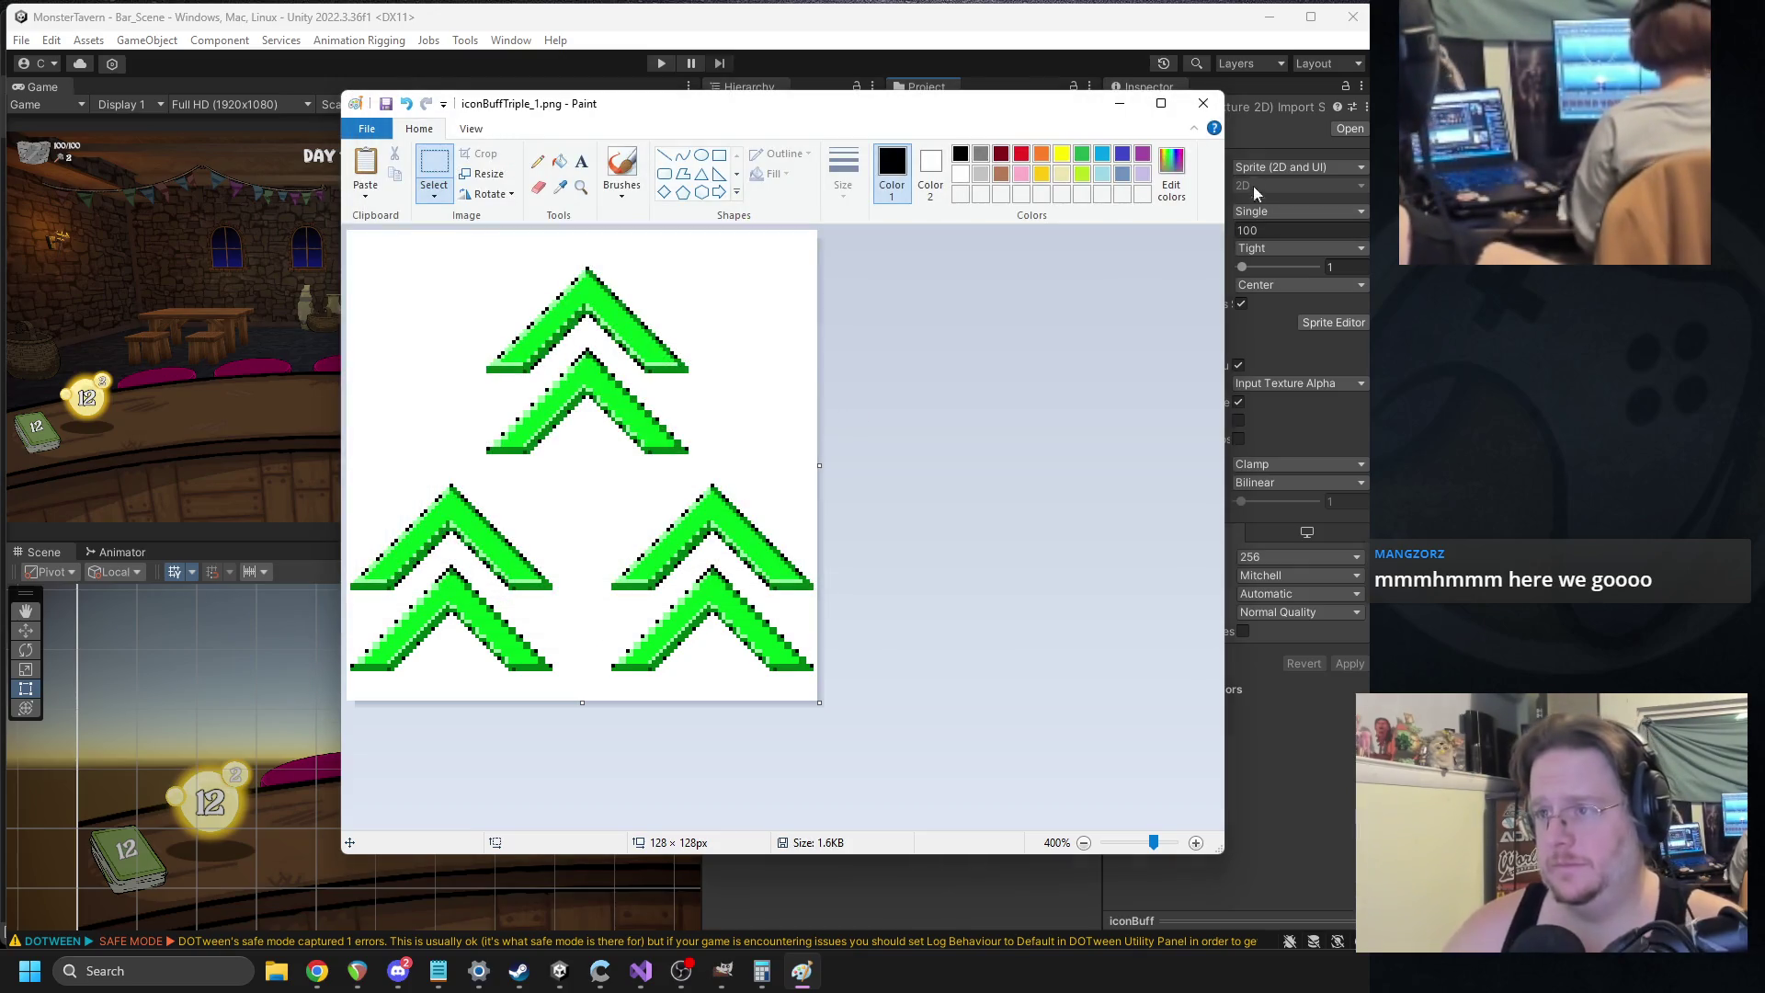
# Close Paint, launch GIMP, and close the old Mimic image discarding its changes.
pyautogui.click(1202, 98)
pyautogui.press('super')
pyautogui.write('gimp')
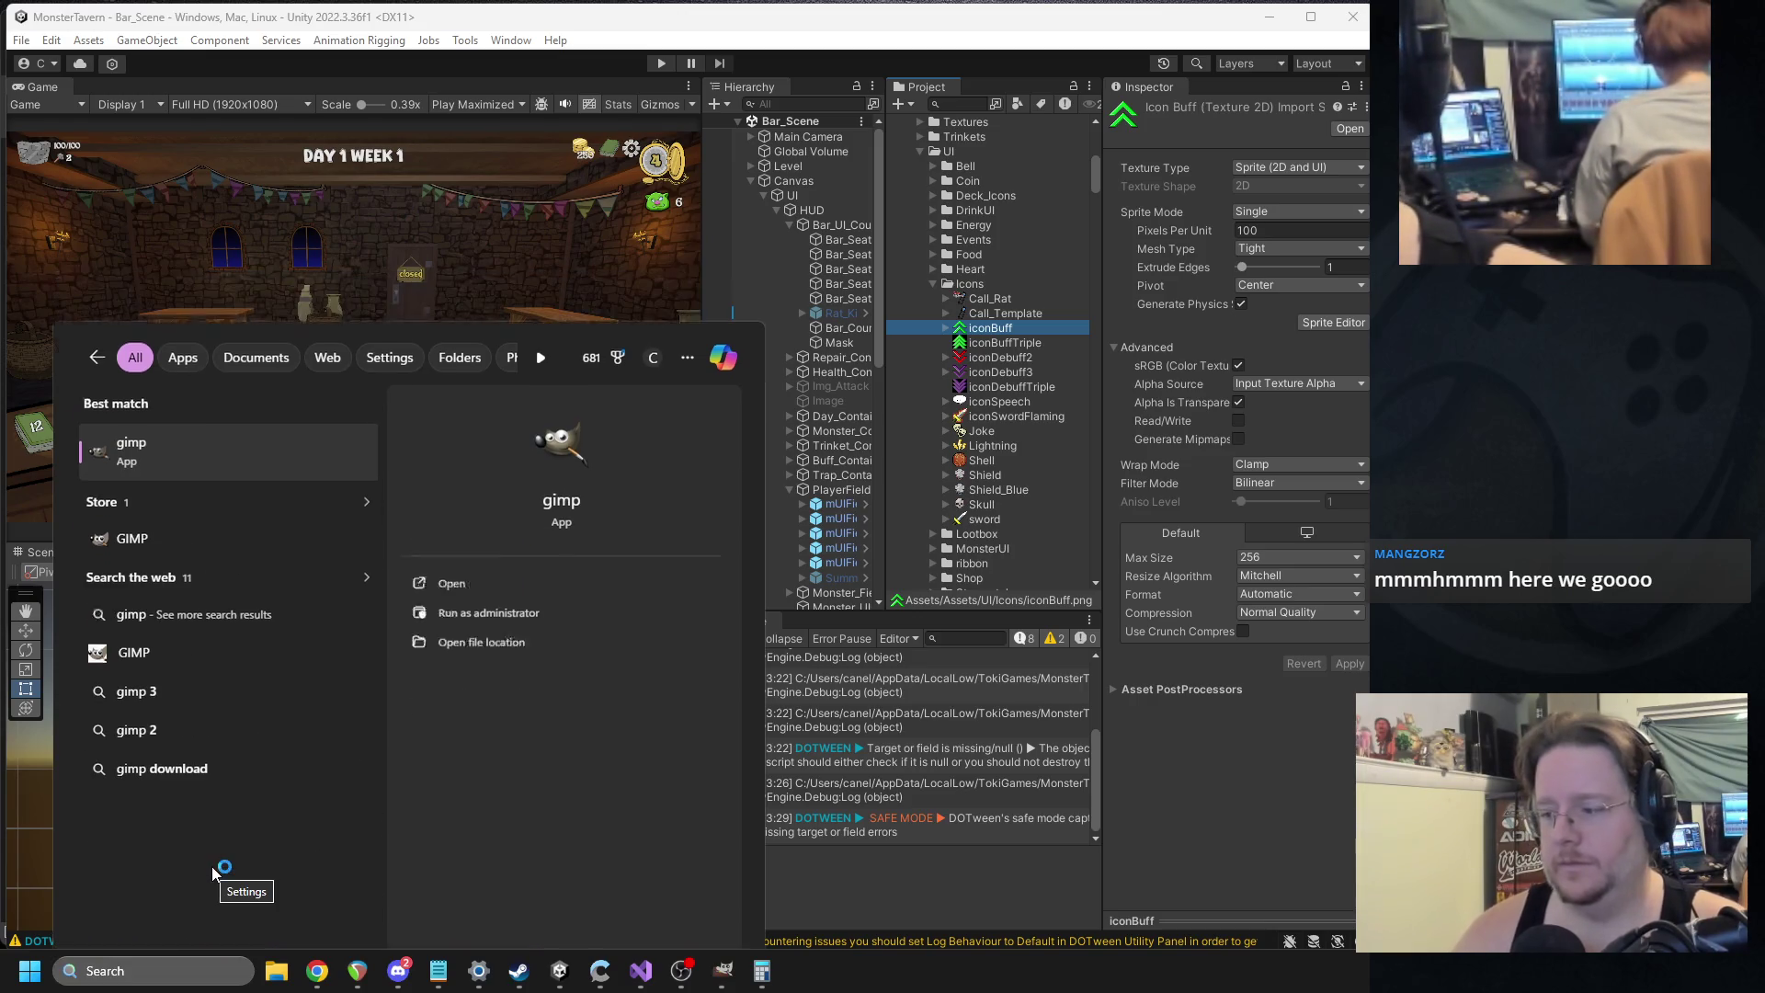
pyautogui.press('Return')
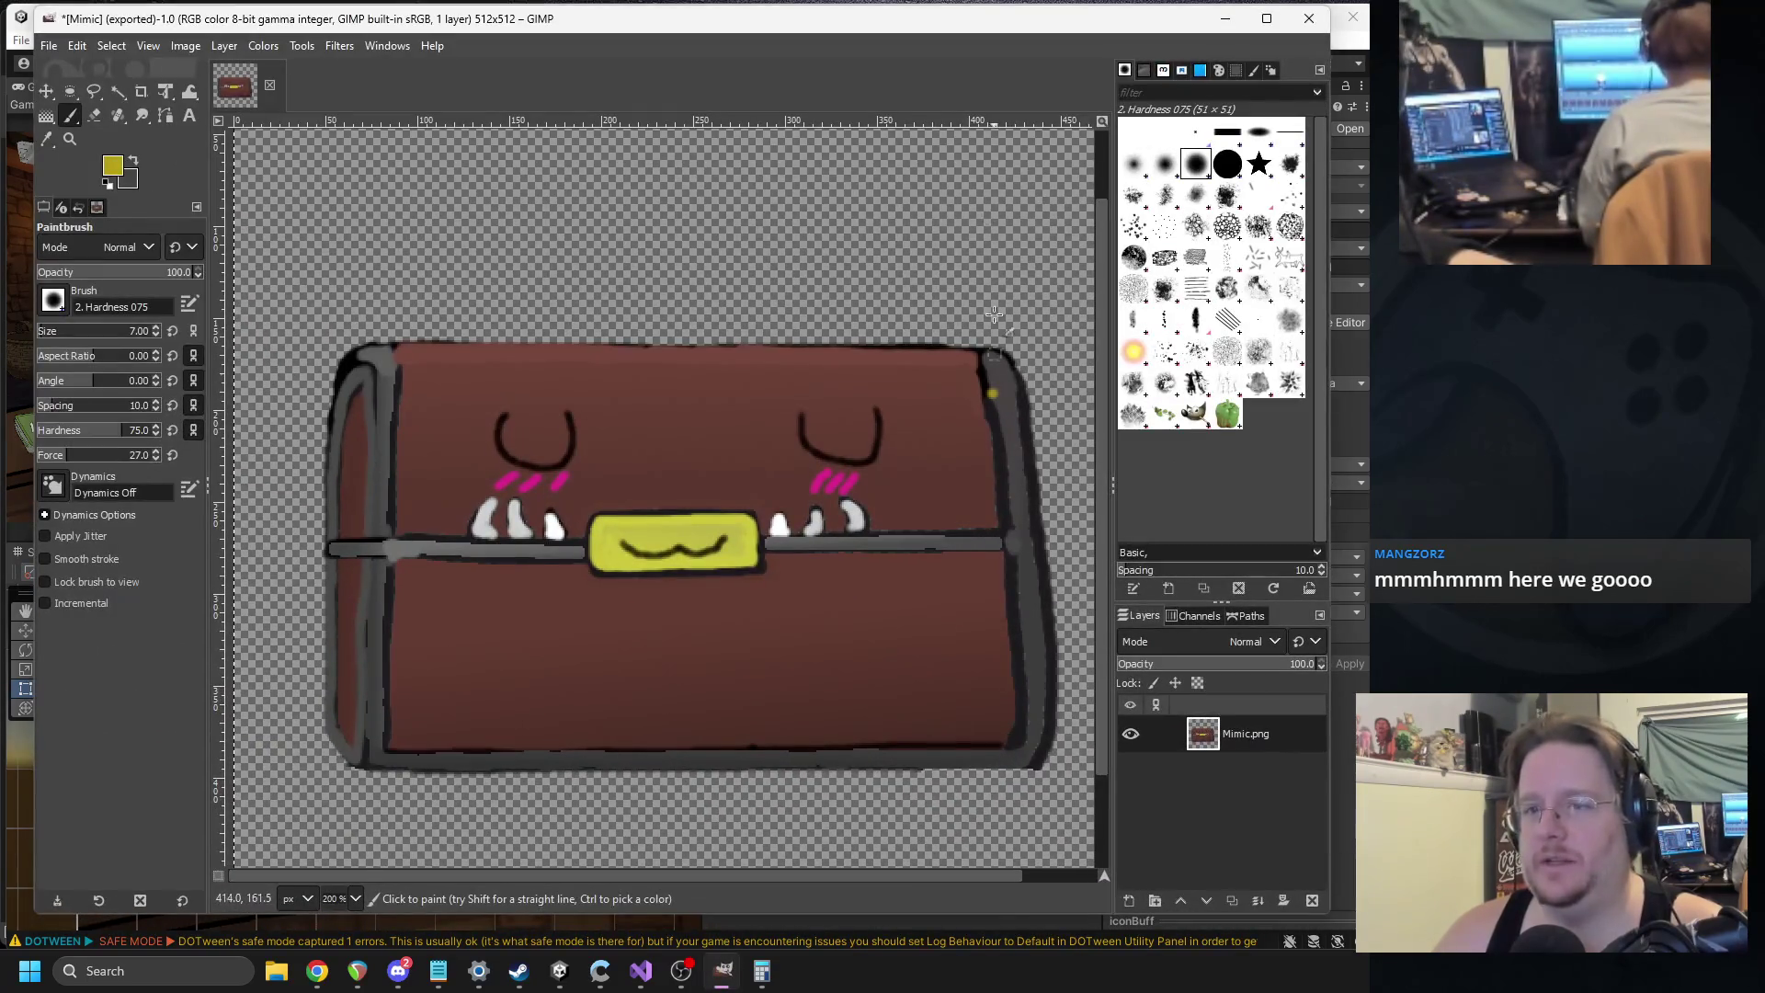
pyautogui.click(270, 85)
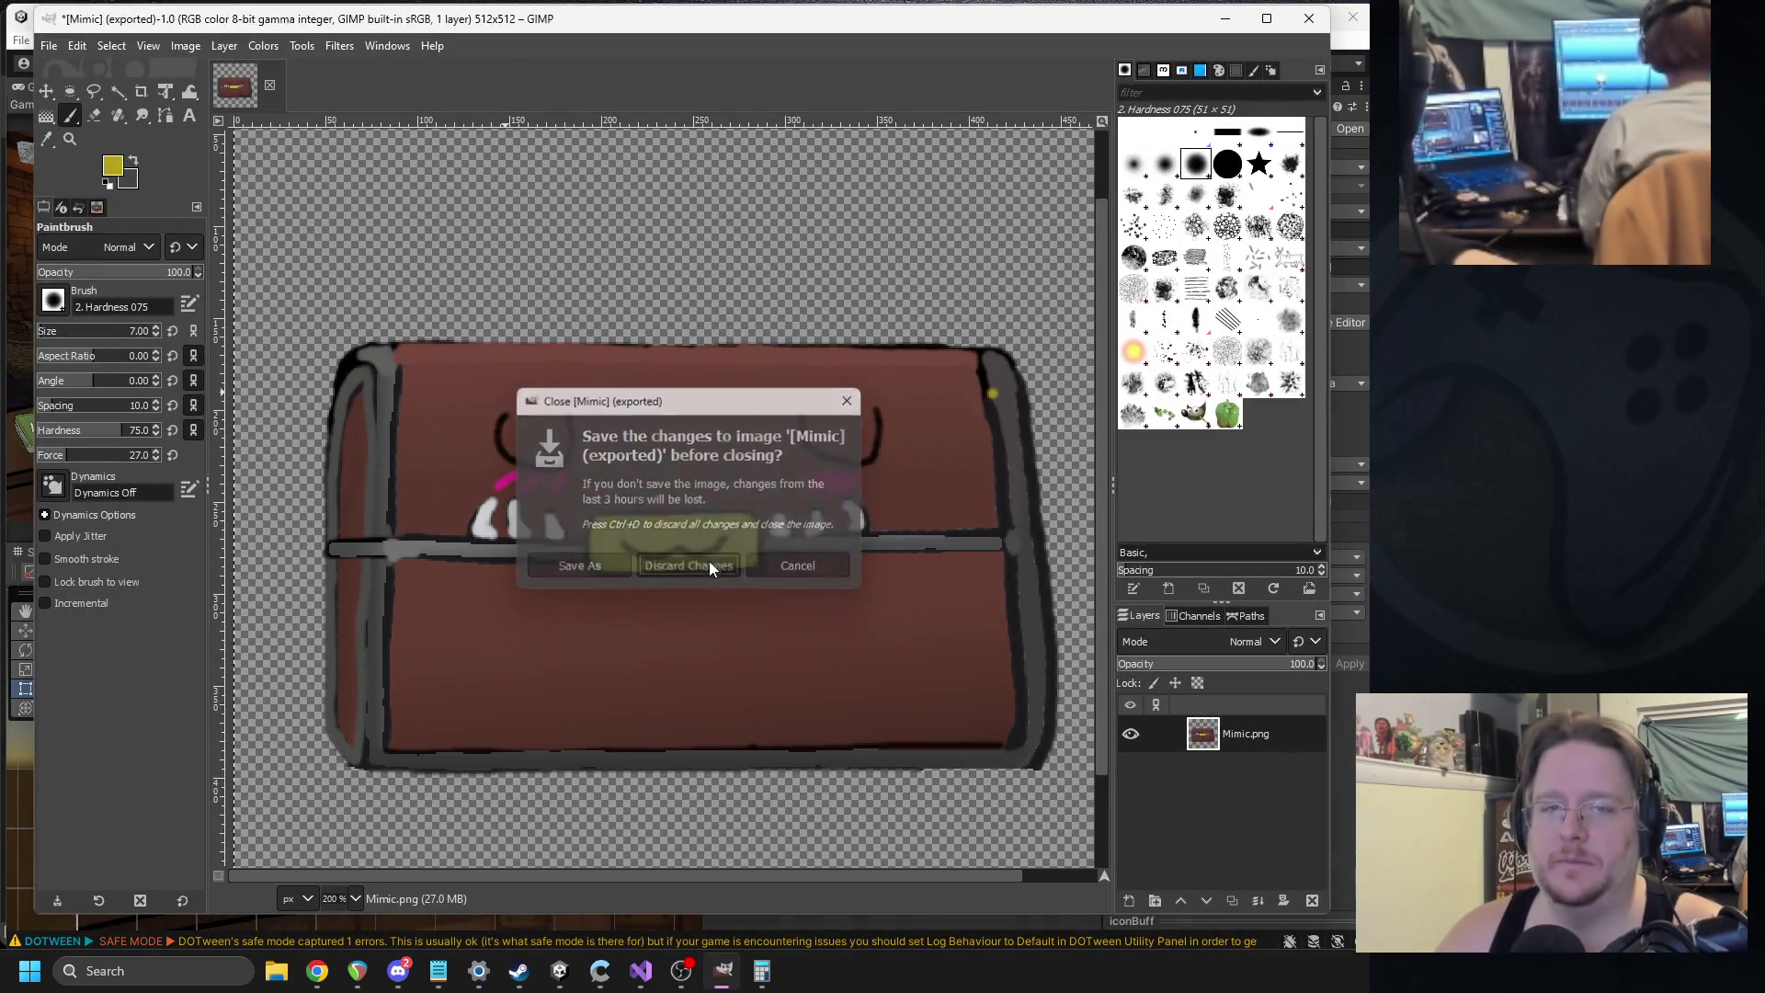
pyautogui.click(709, 565)
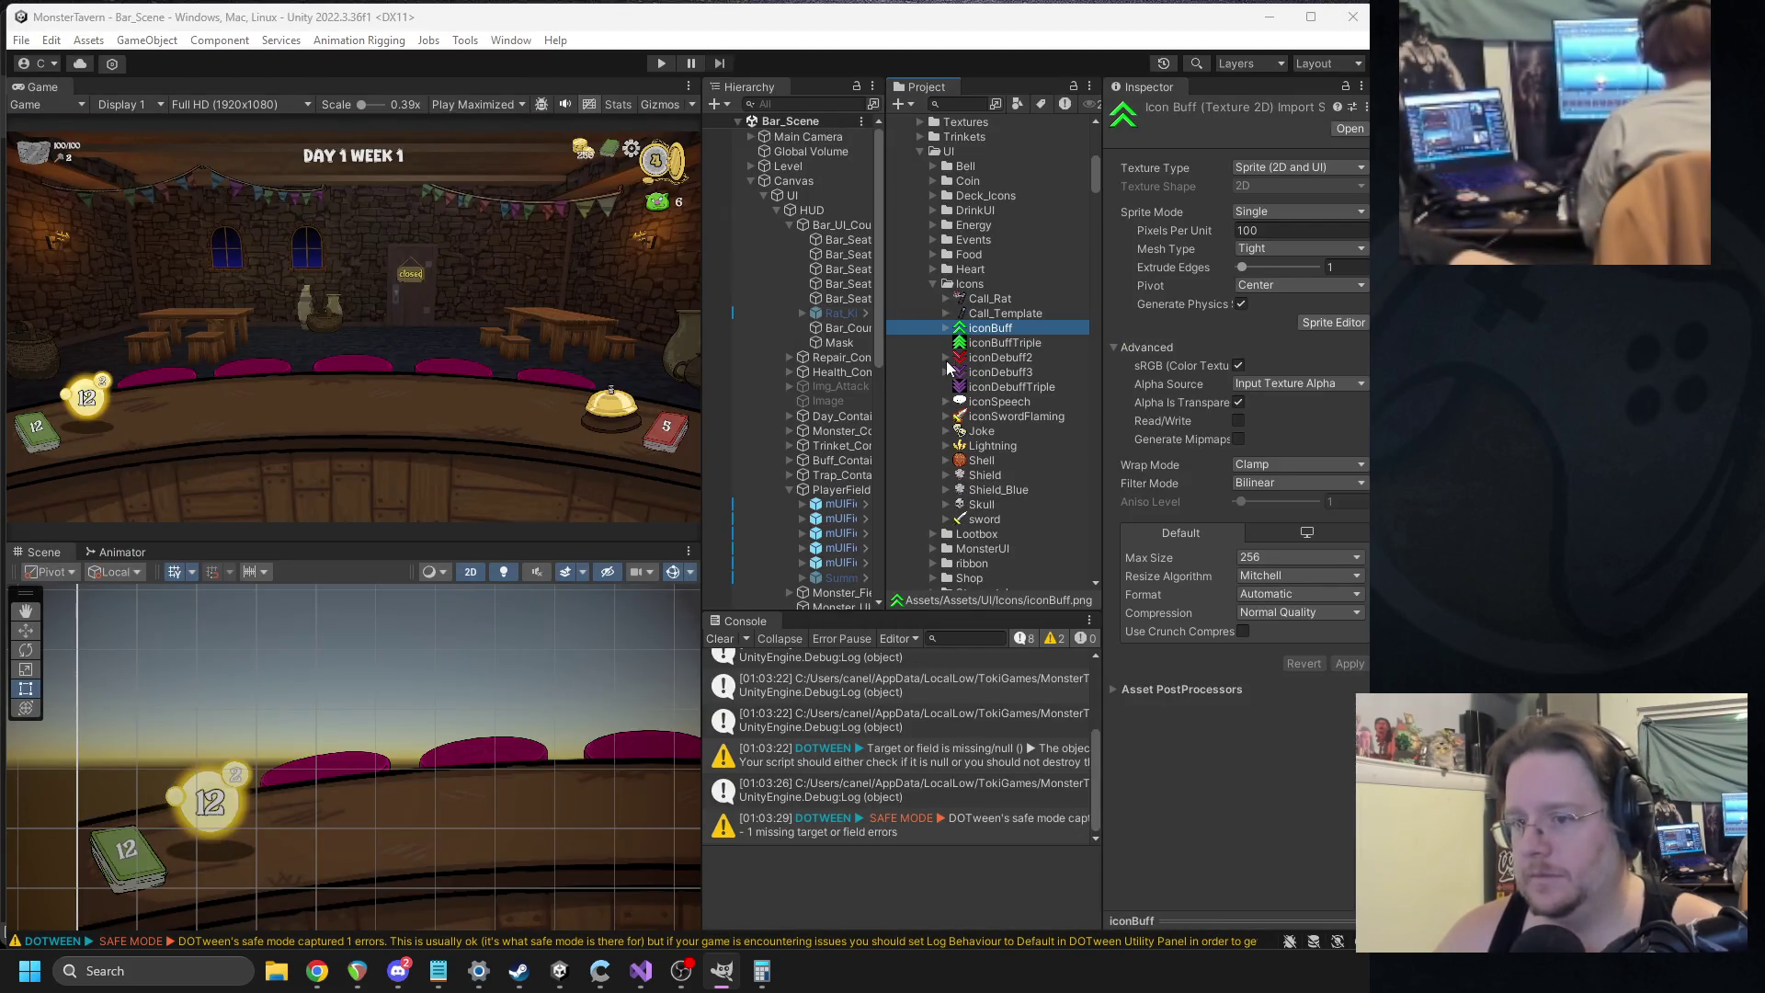
pyautogui.click(948, 358)
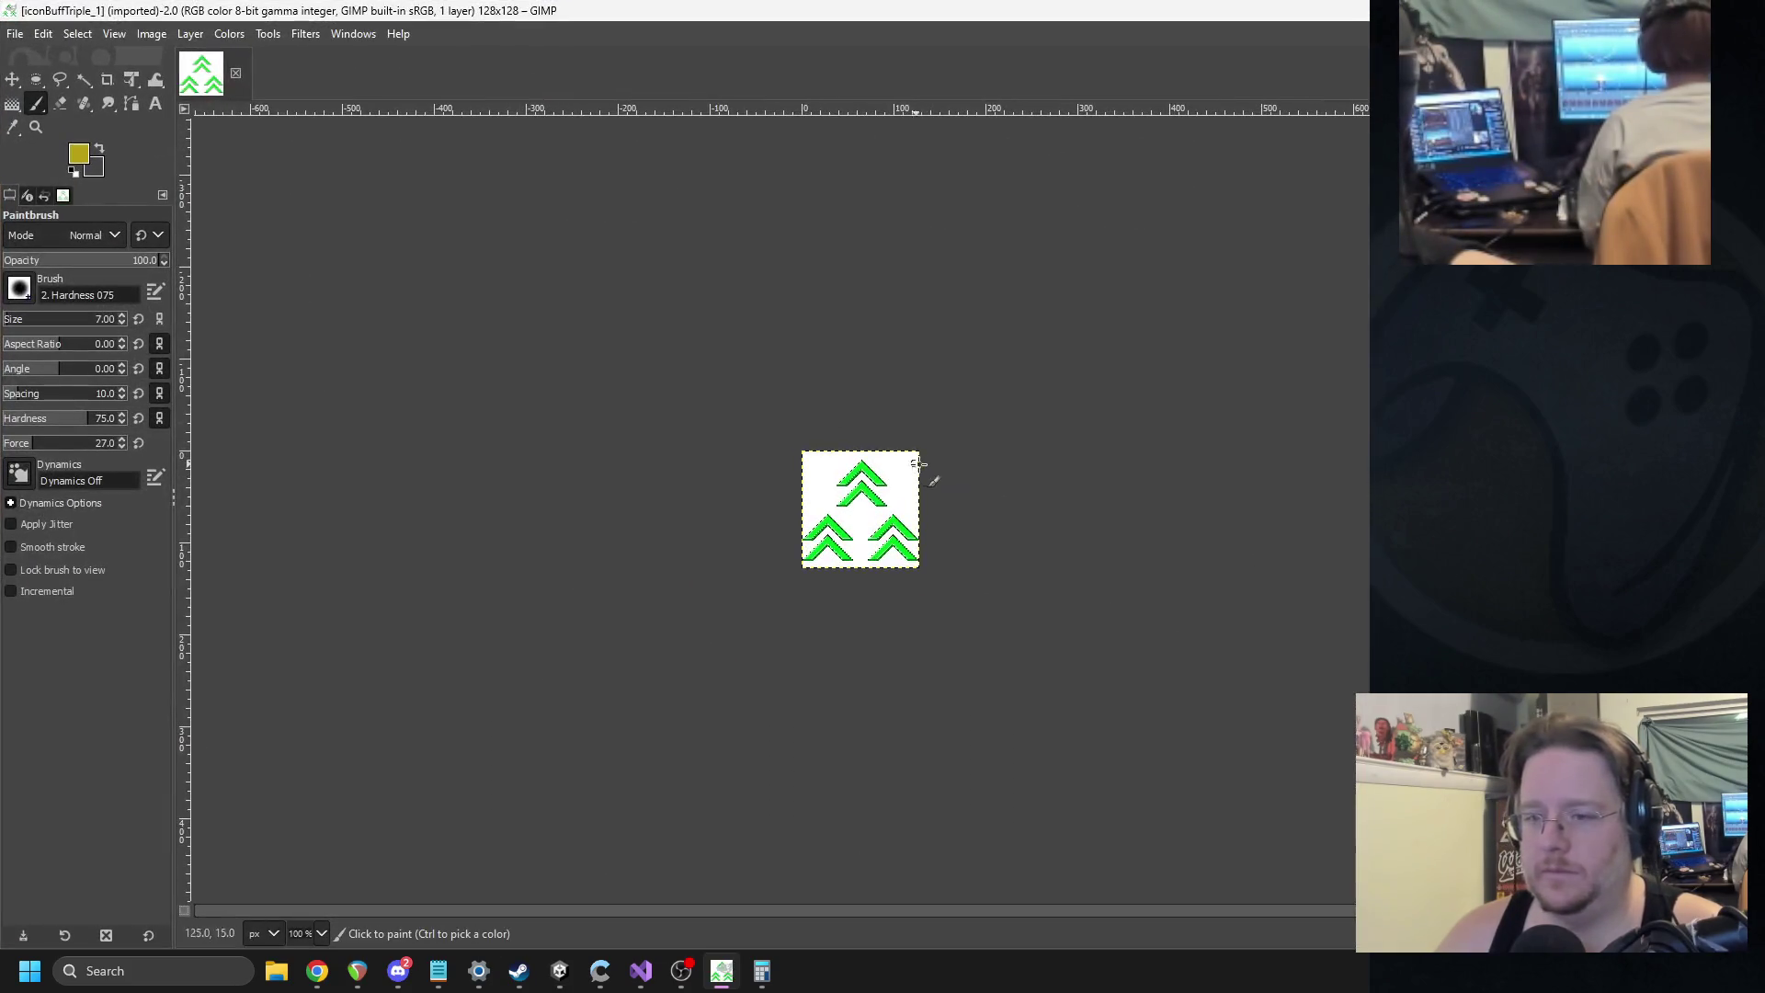
# Fuzzy-select the white background around the green chevrons and delete it to transparency.
pyautogui.press('u')
pyautogui.click(826, 525)
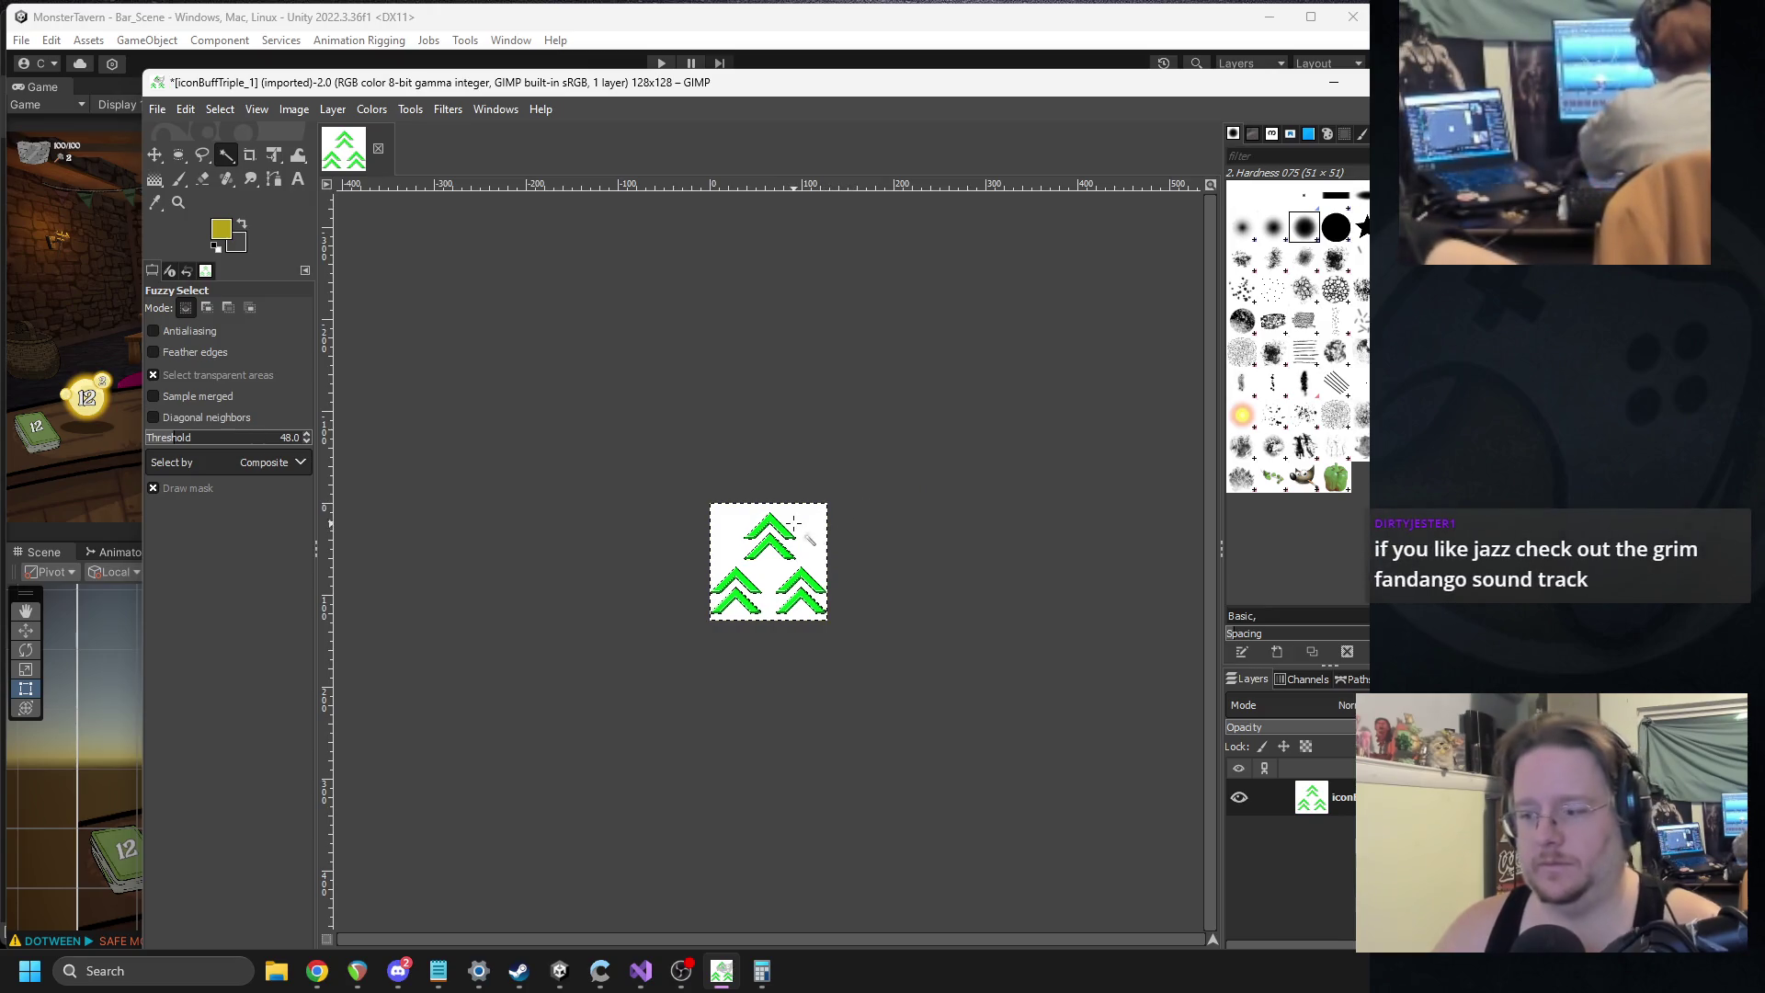
pyautogui.moveTo(819, 90); pyautogui.dragTo(709, 47)
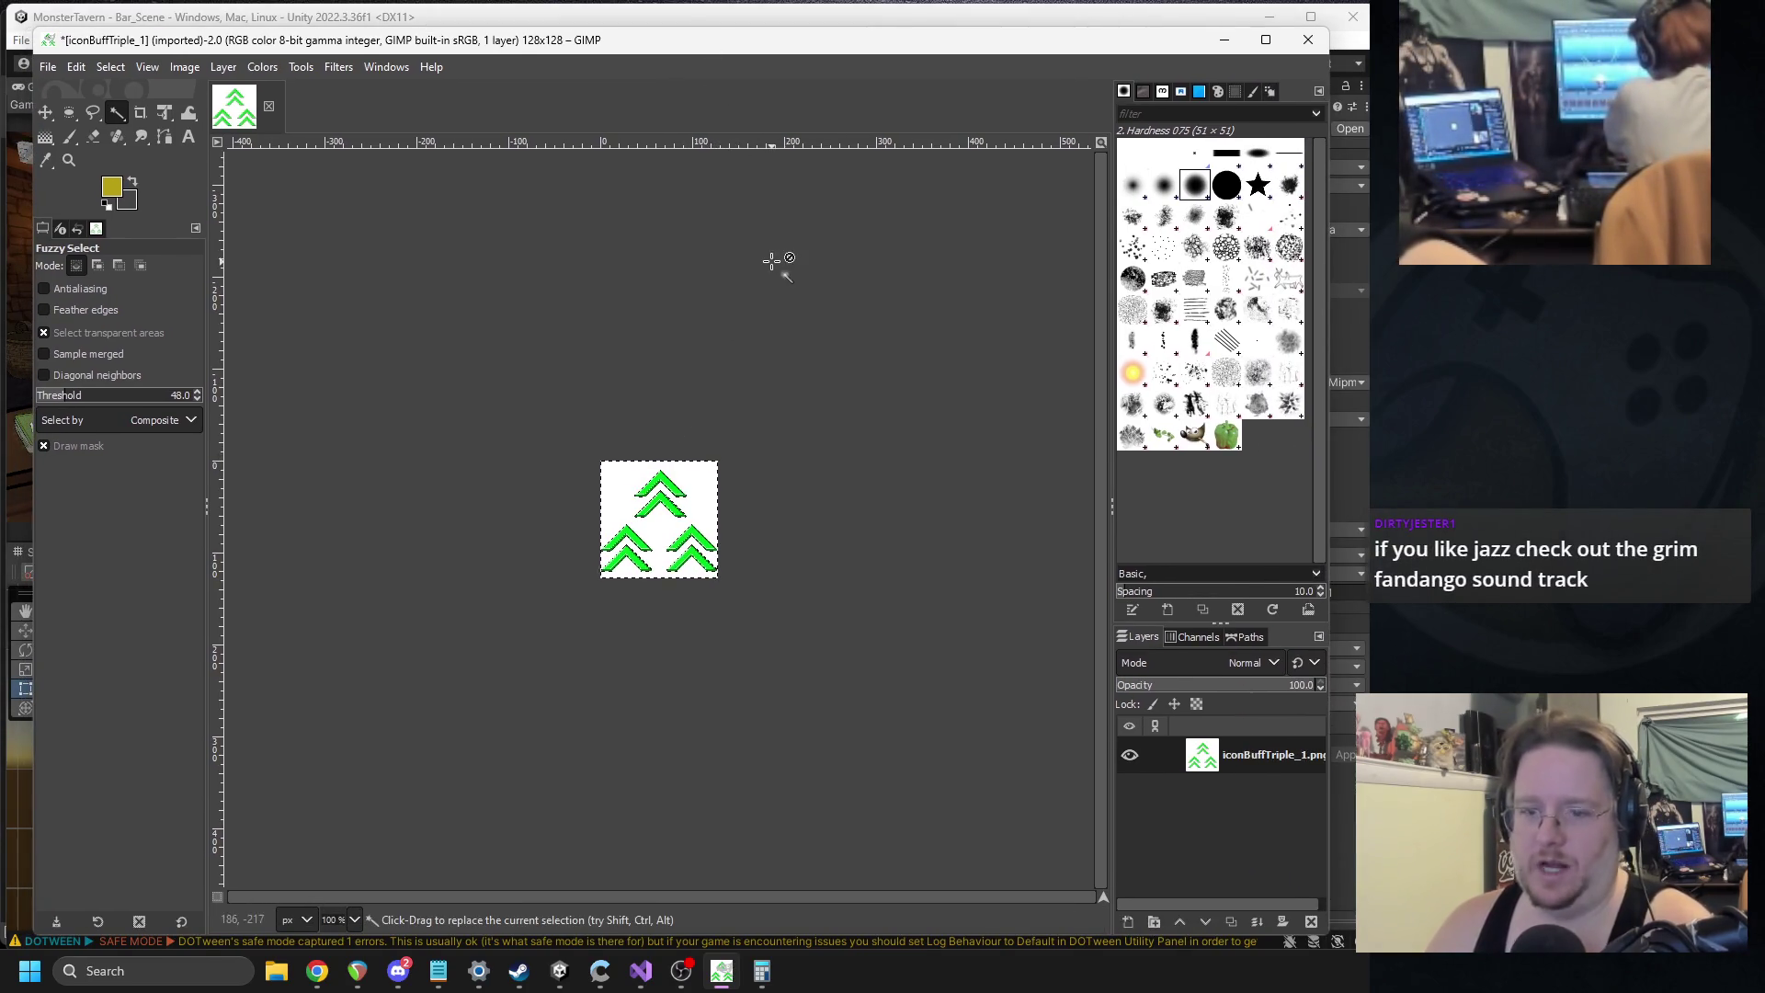
pyautogui.press('Delete')
# Export the image over iconBuffTriple_1.png as PNG and return to Unity.
pyautogui.click(48, 67)
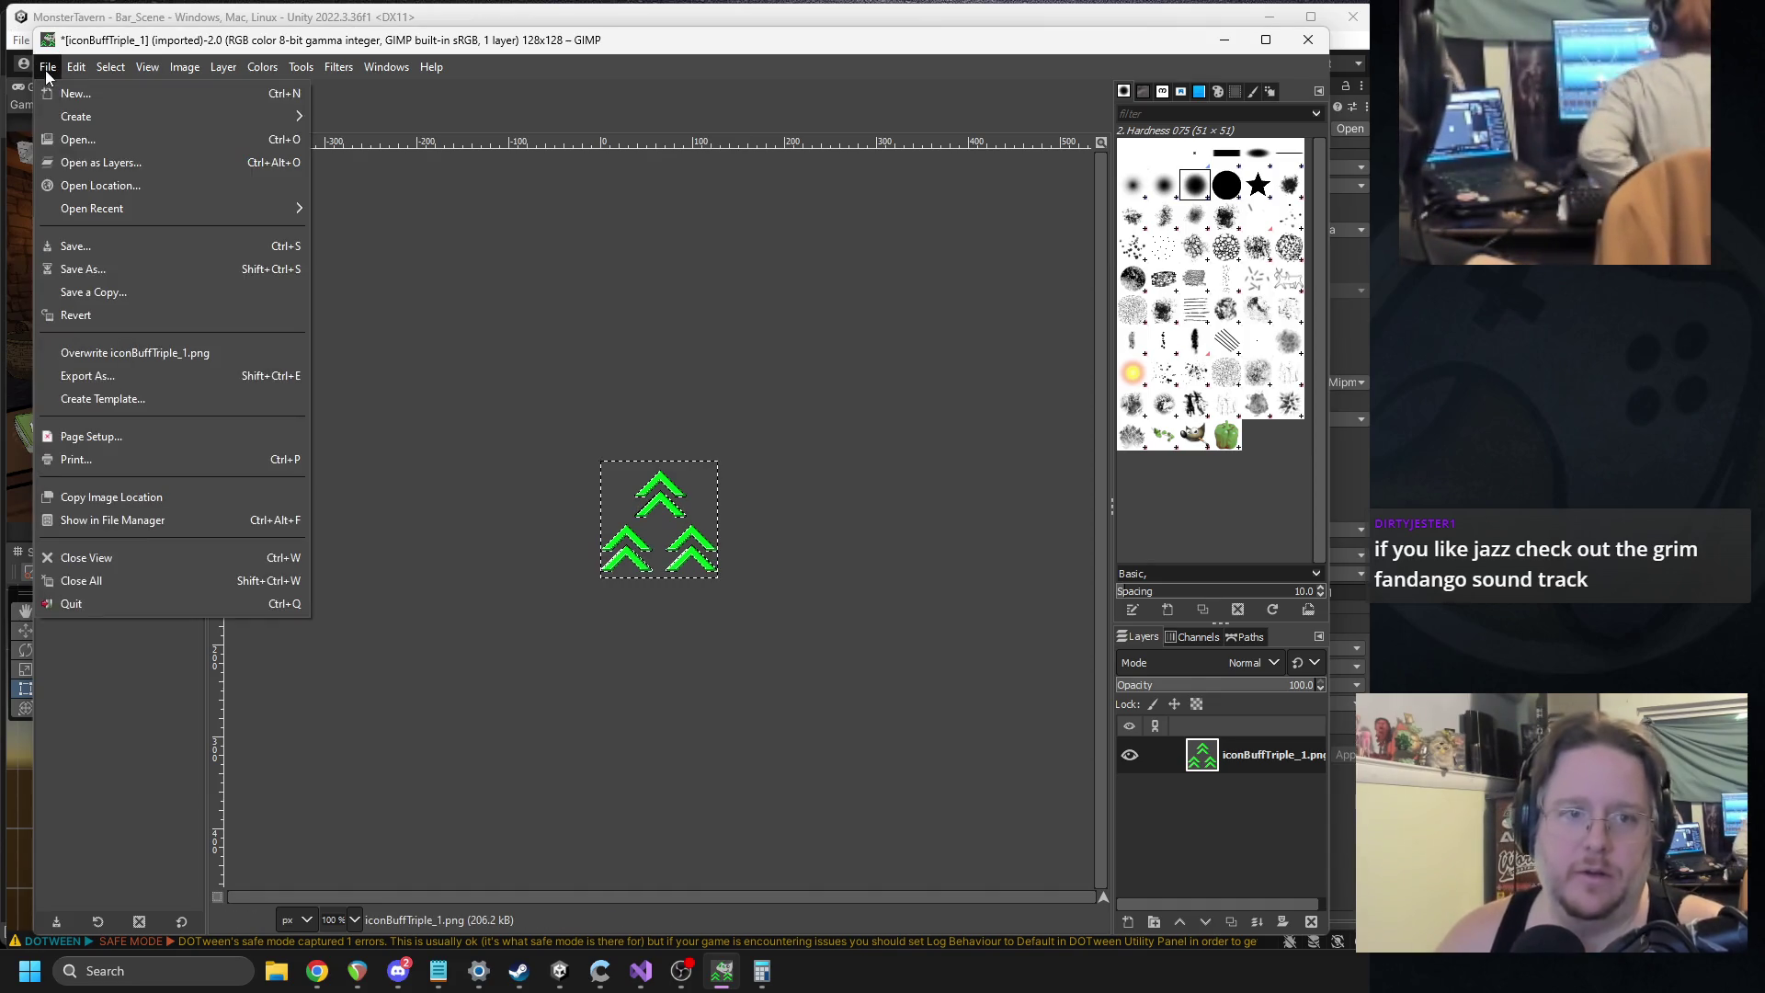
pyautogui.click(151, 379)
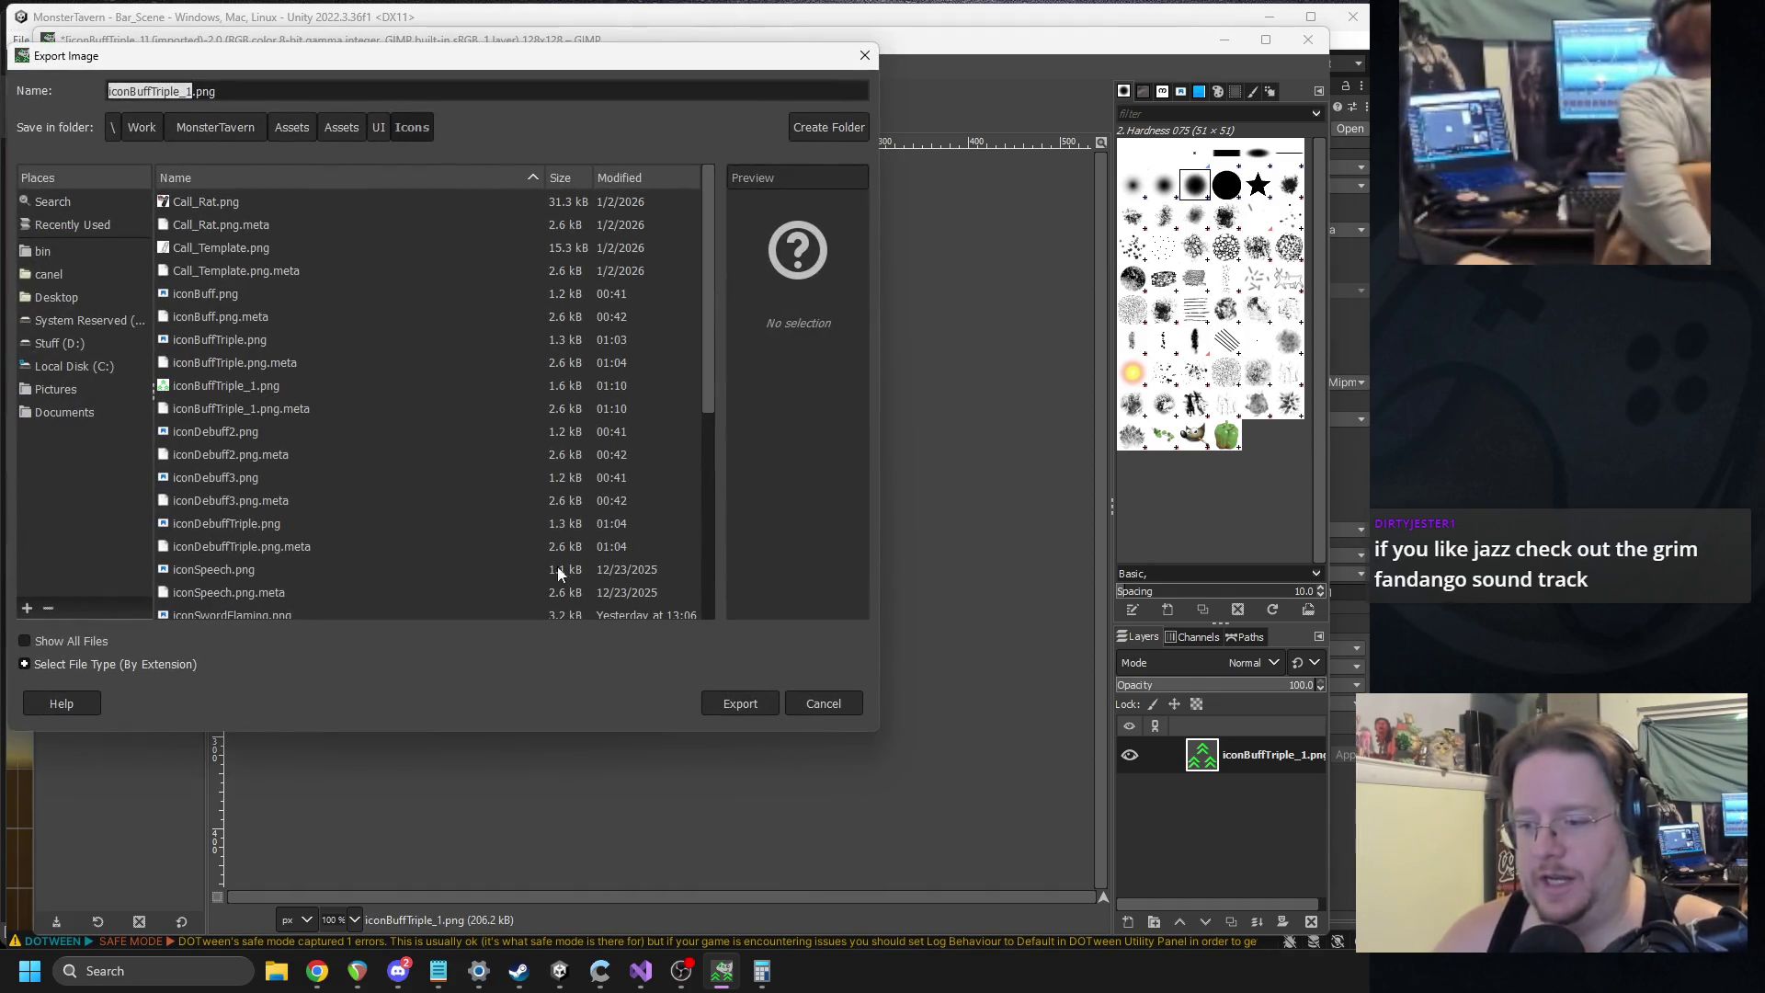
pyautogui.click(744, 700)
pyautogui.click(496, 478)
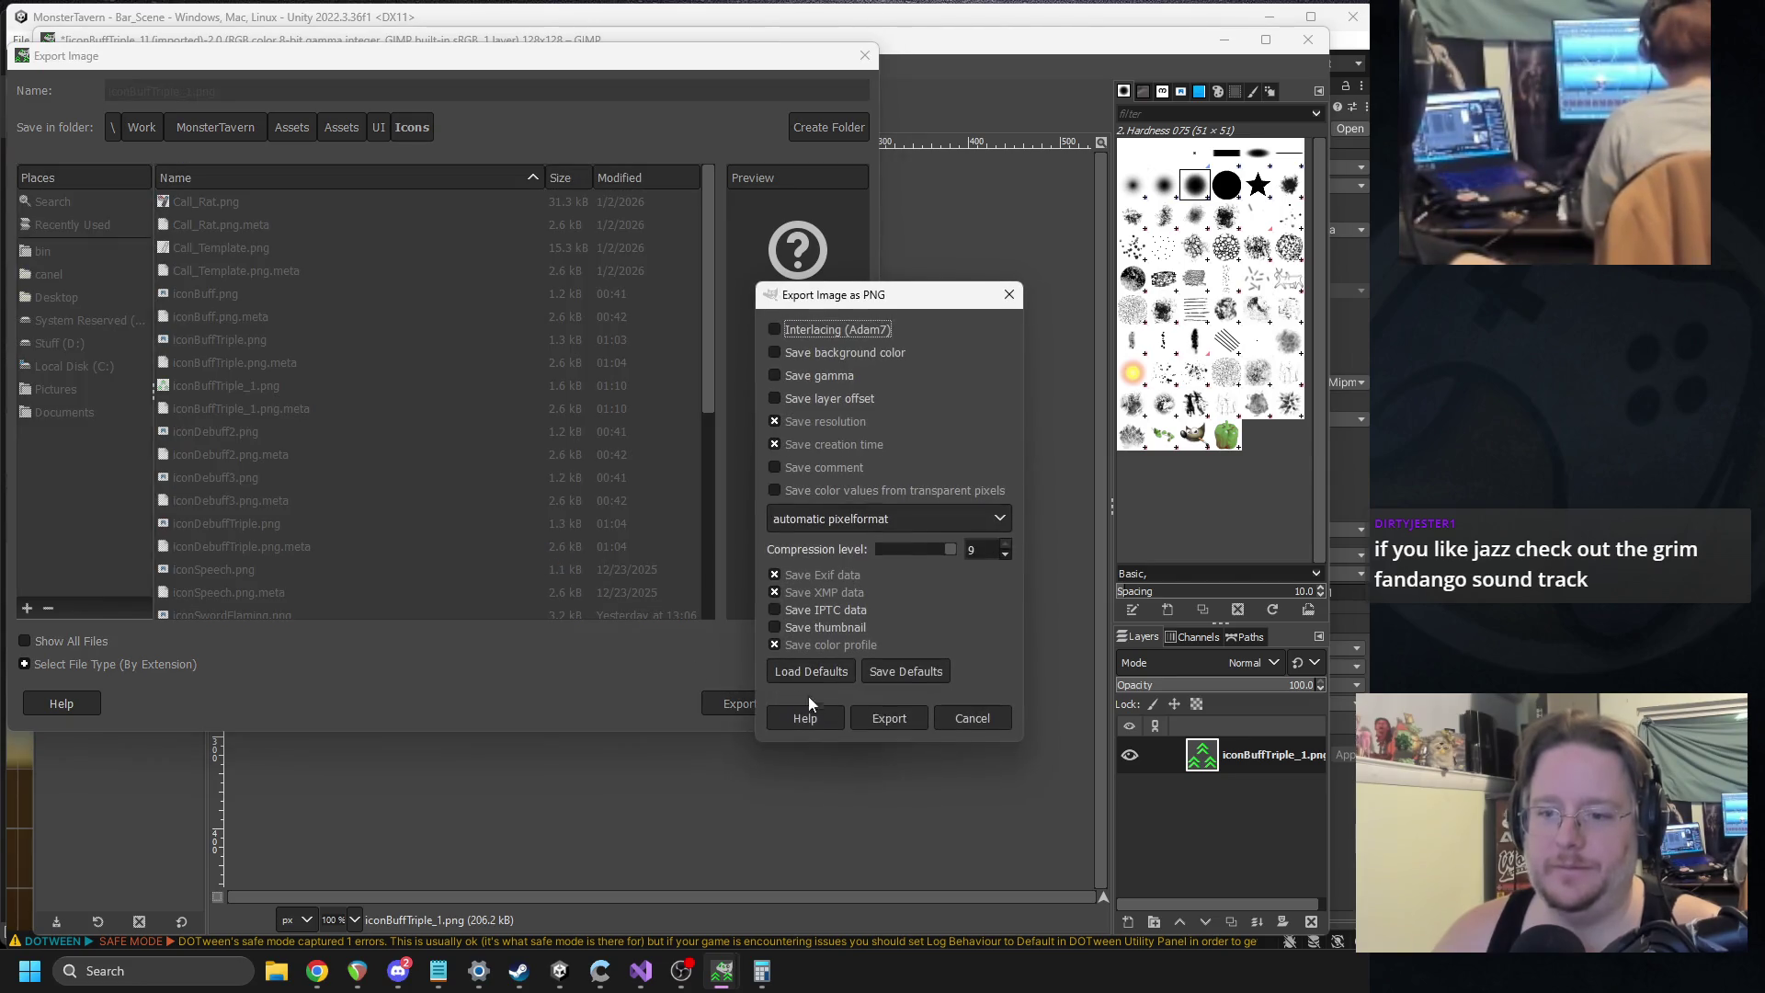
pyautogui.click(896, 712)
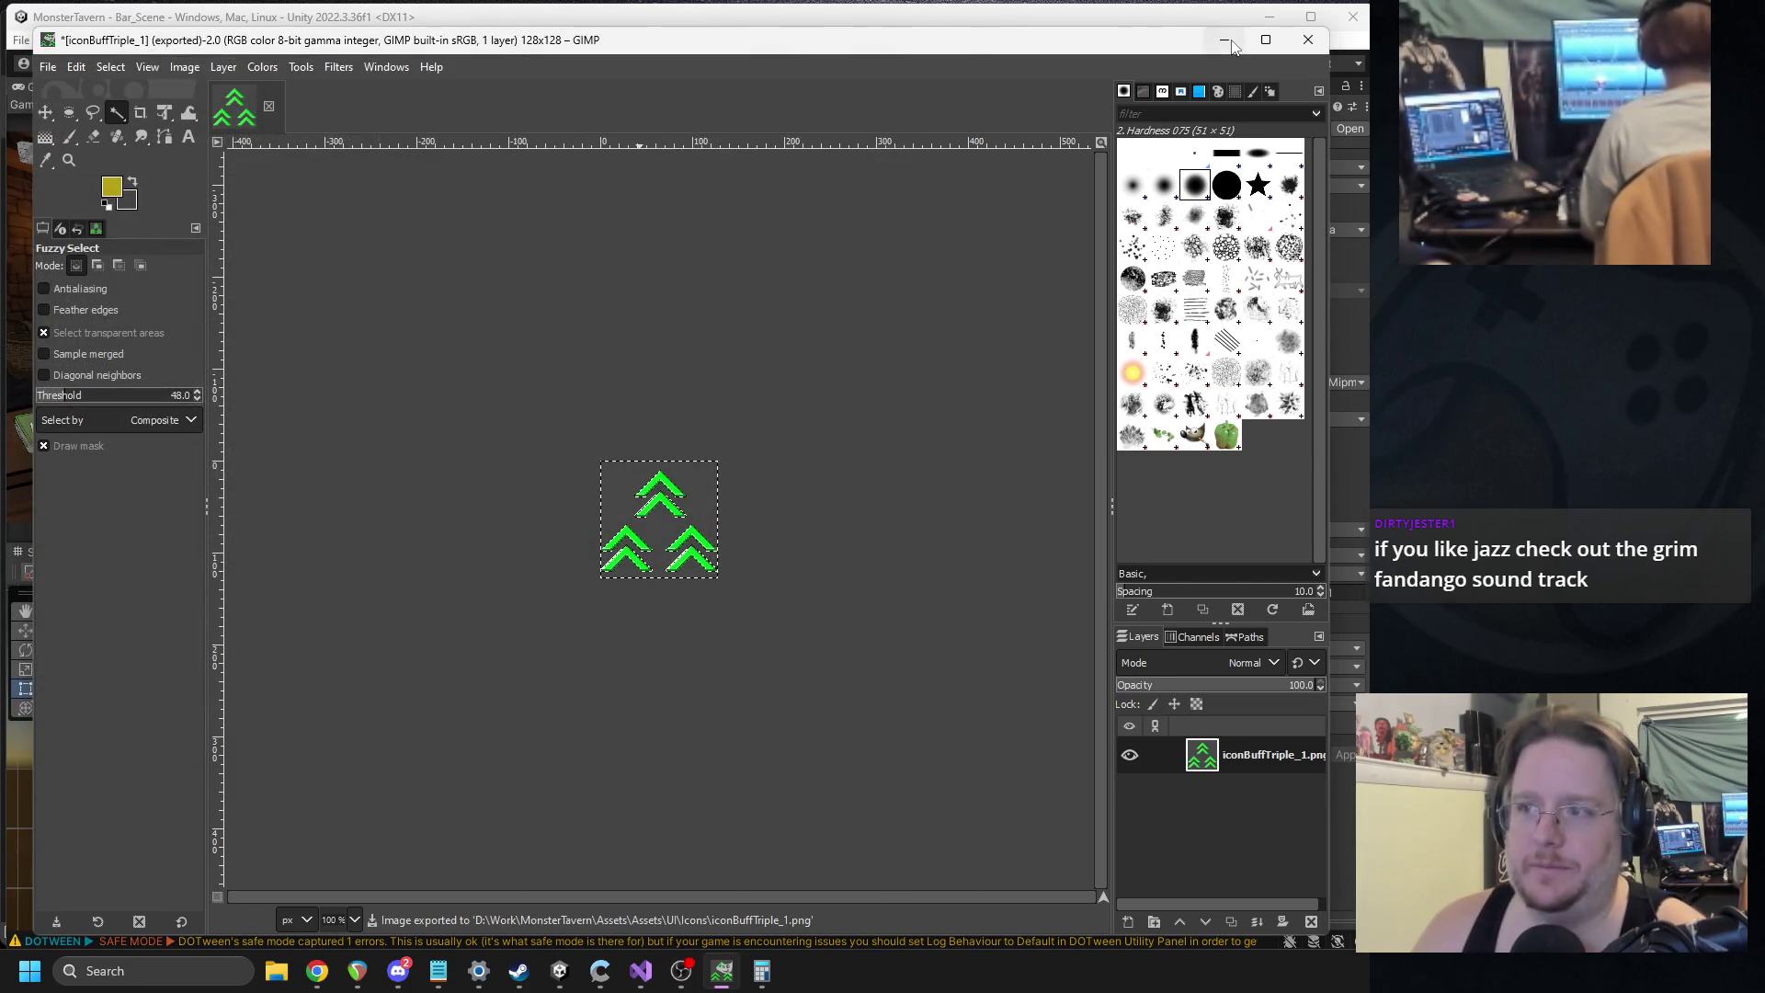
pyautogui.click(1229, 41)
pyautogui.click(995, 361)
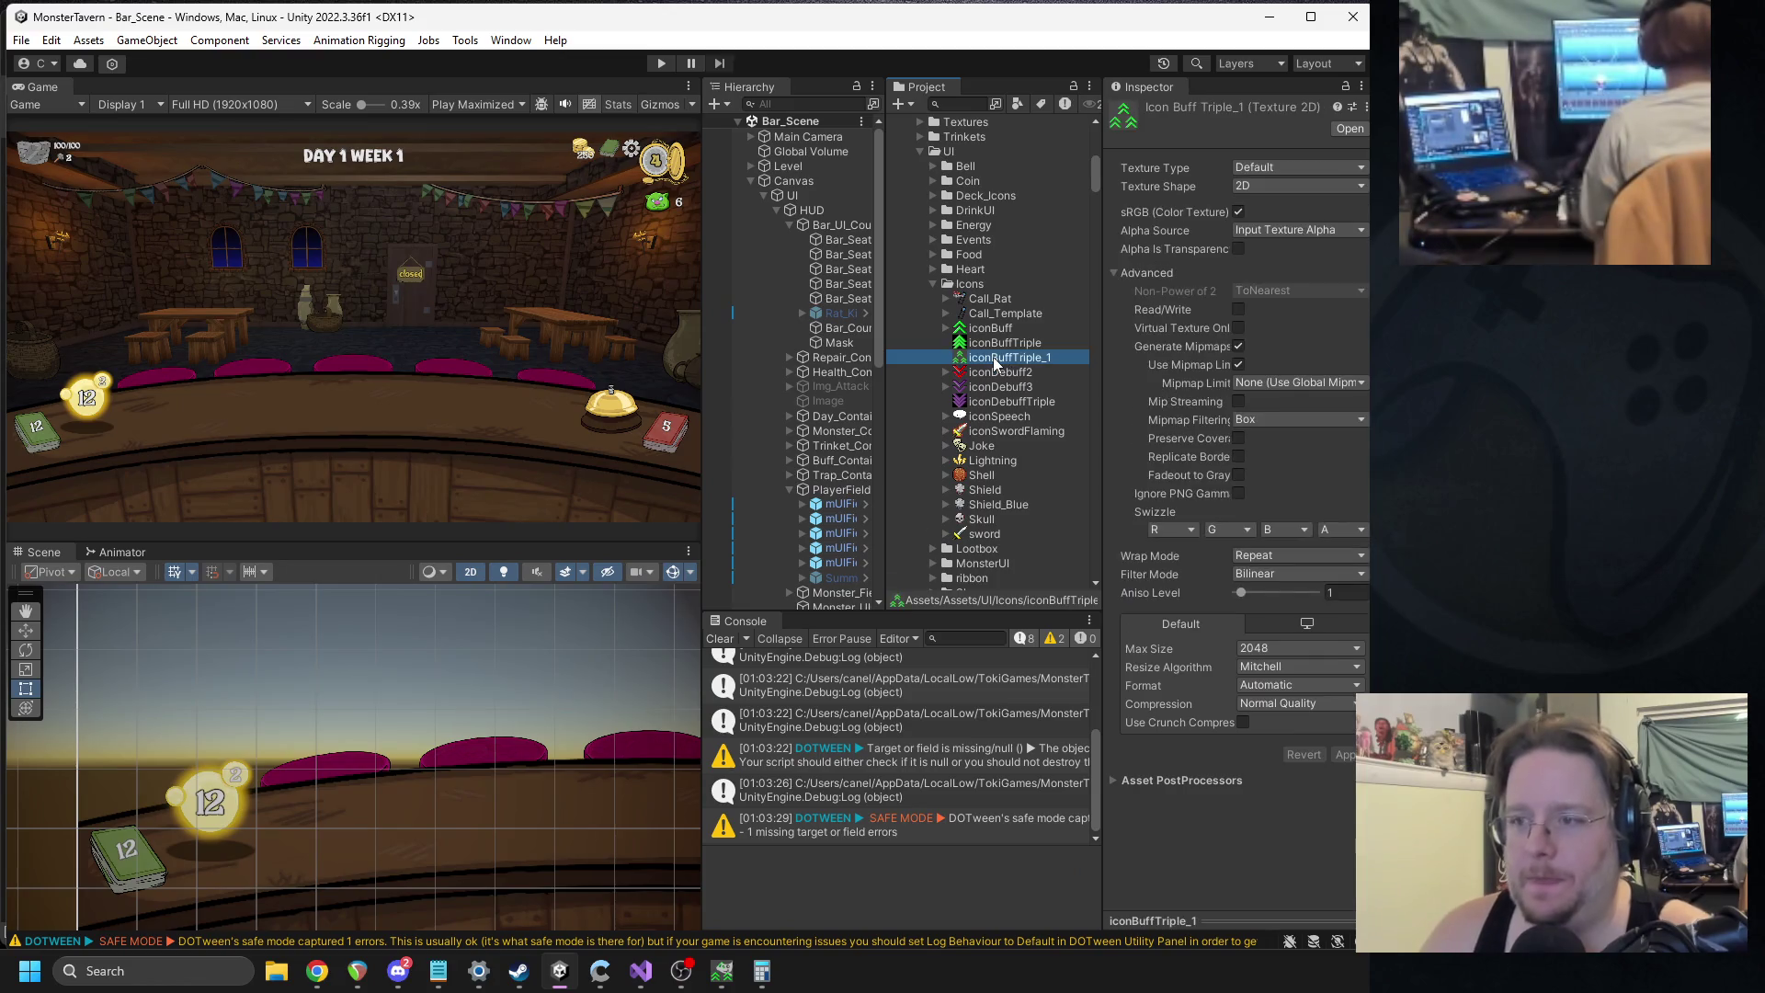
# Select the iconDebuff3 texture in the Icons folder to show its Texture 2D import settings.
pyautogui.click(399, 971)
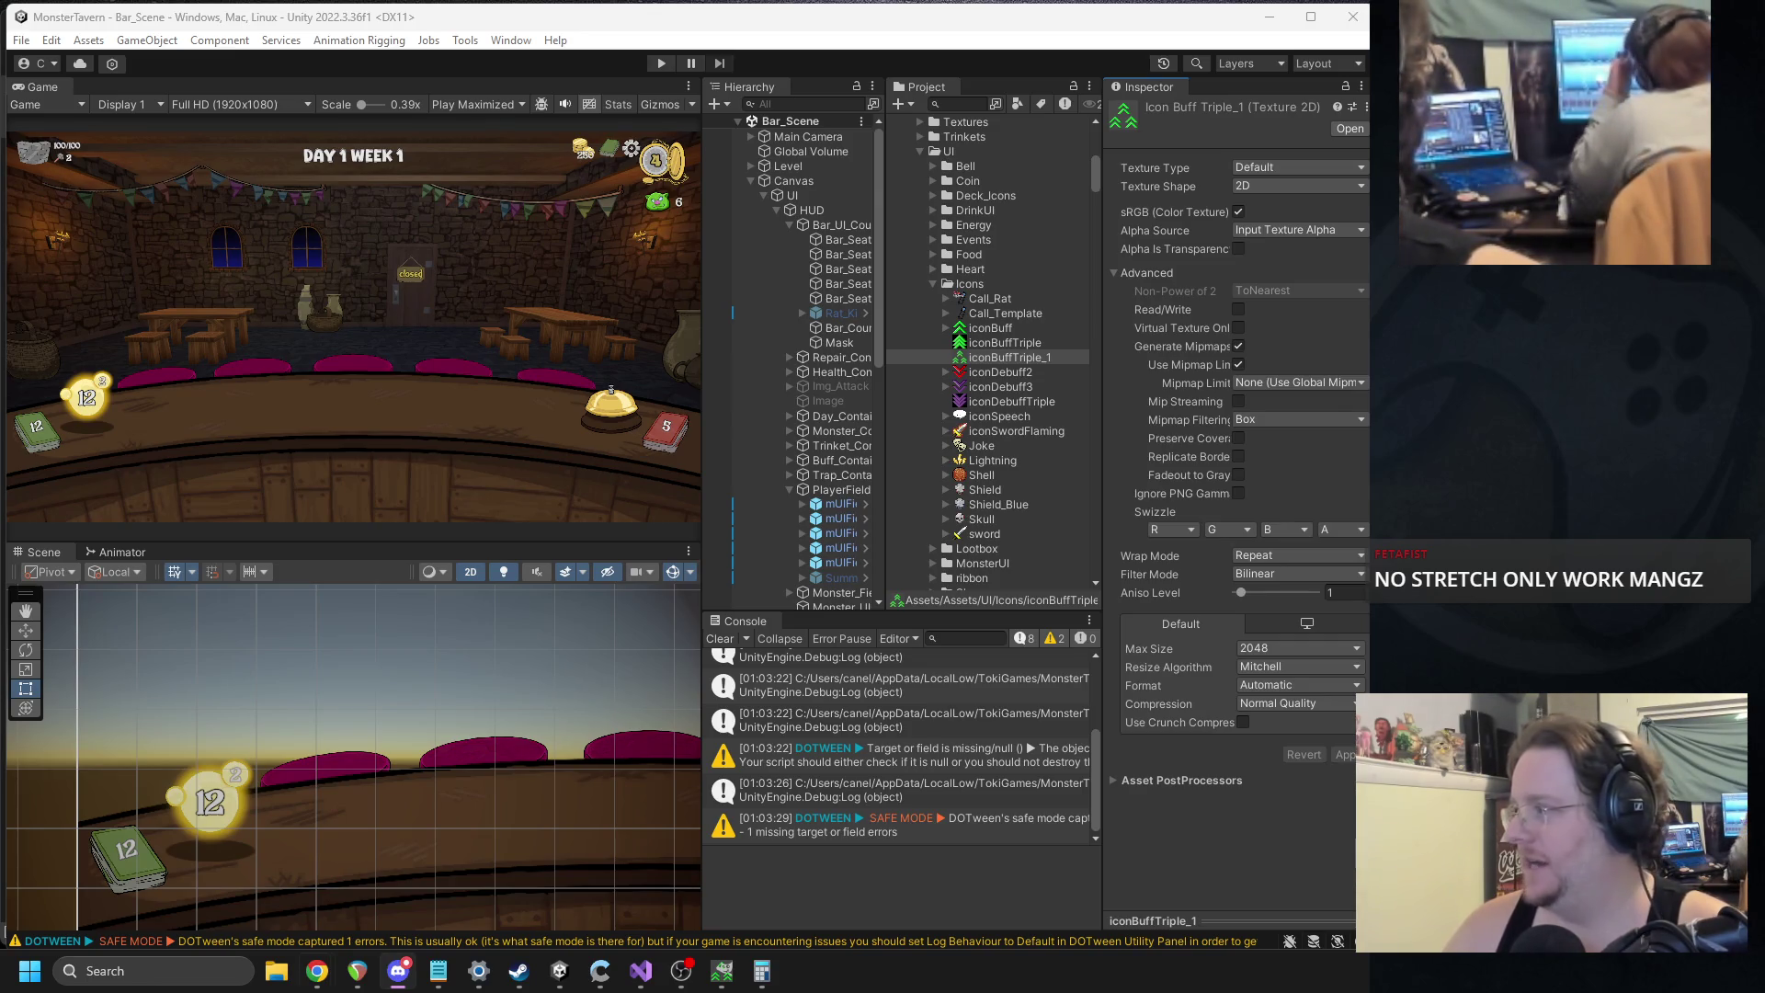
pyautogui.press('Up')
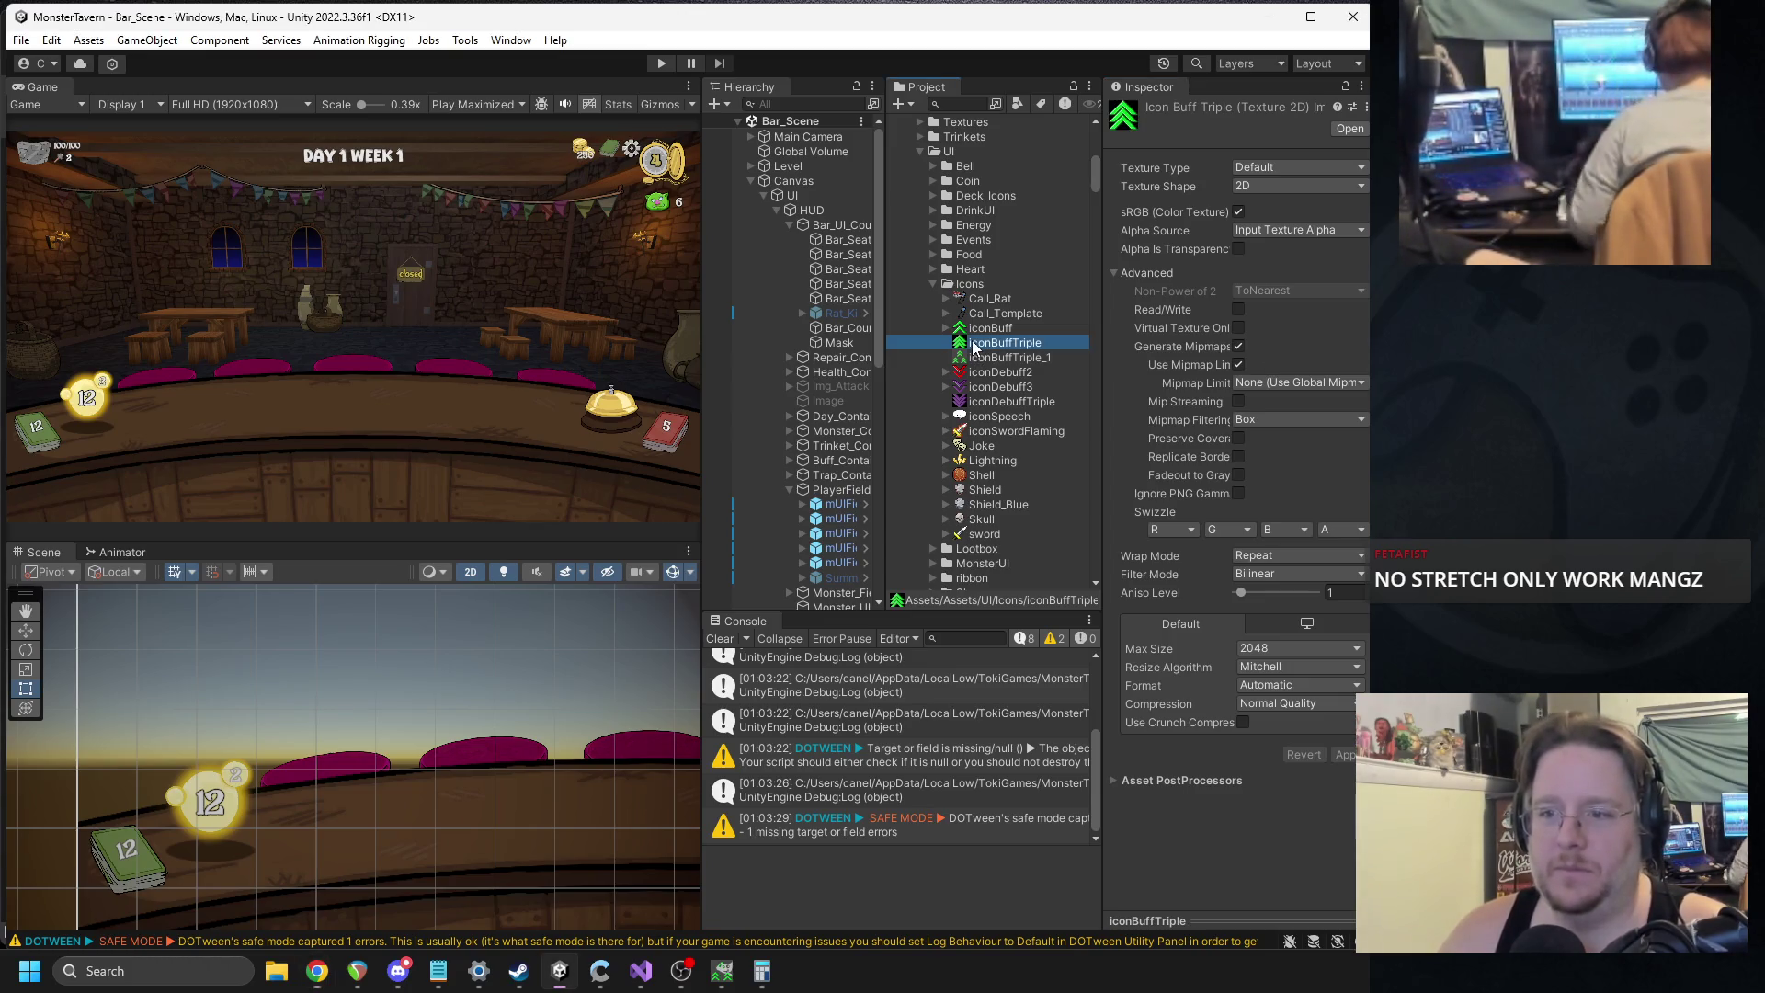
pyautogui.click(984, 386)
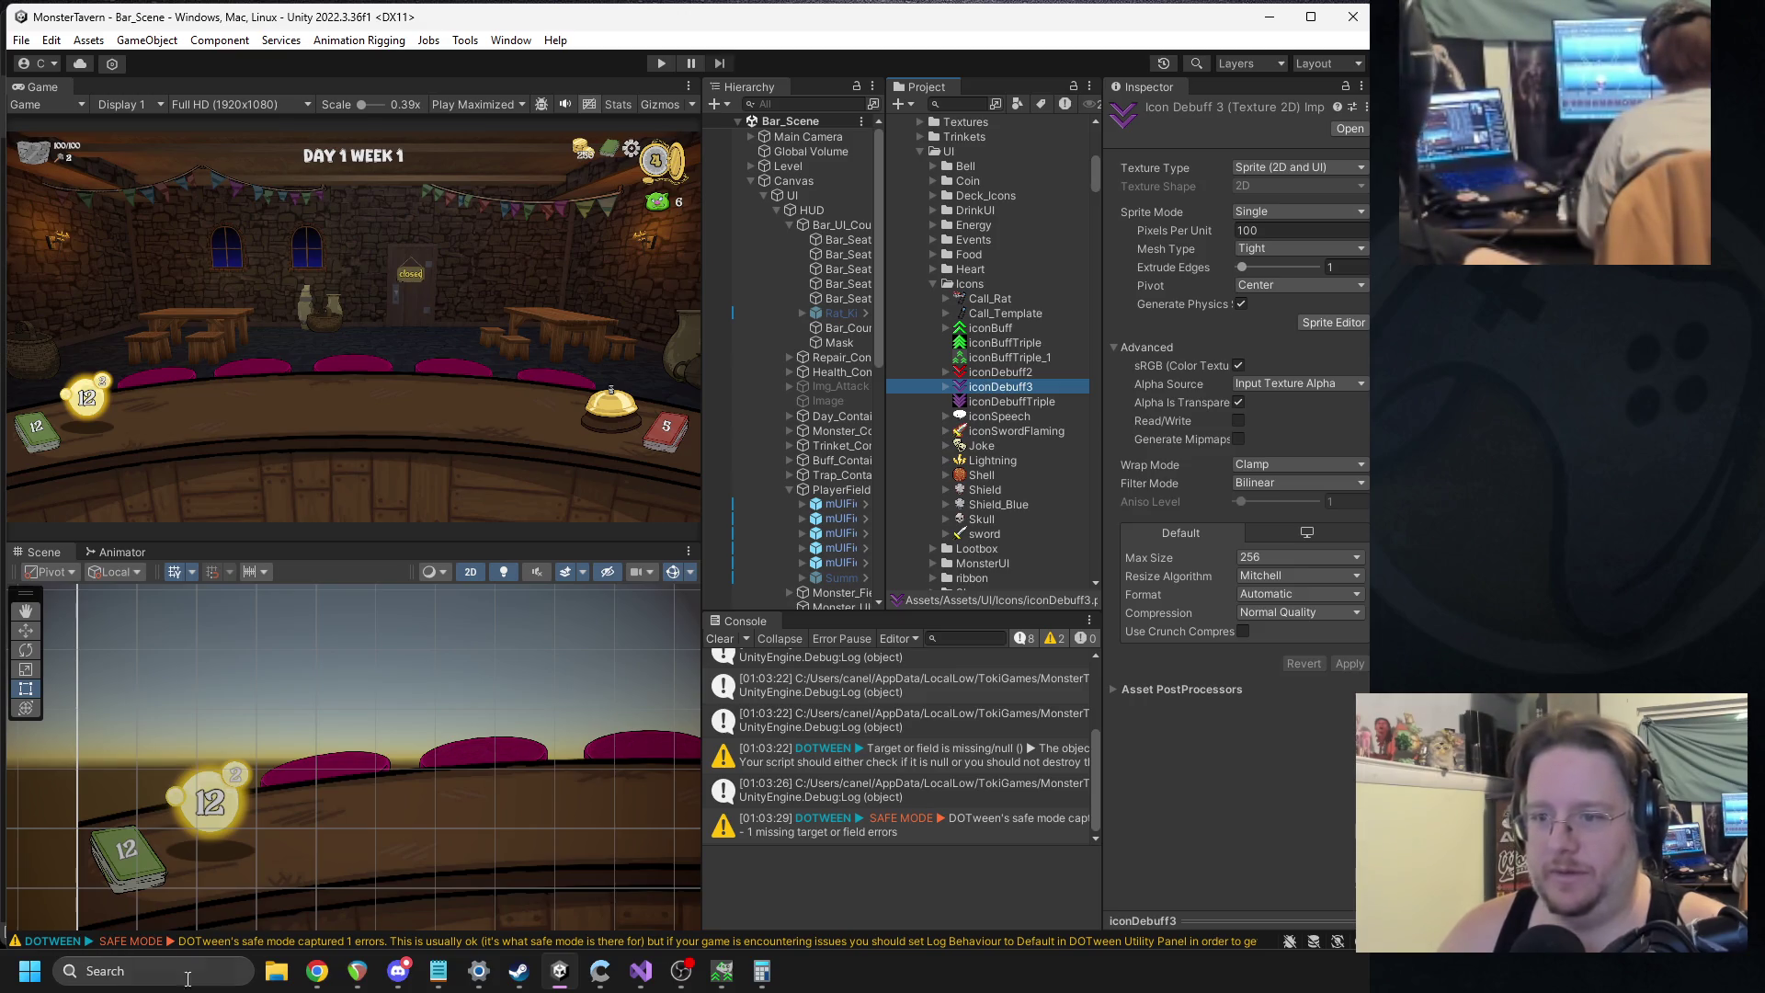
# Close the green iconBuffTriple_1 image in GIMP without saving.
pyautogui.click(722, 971)
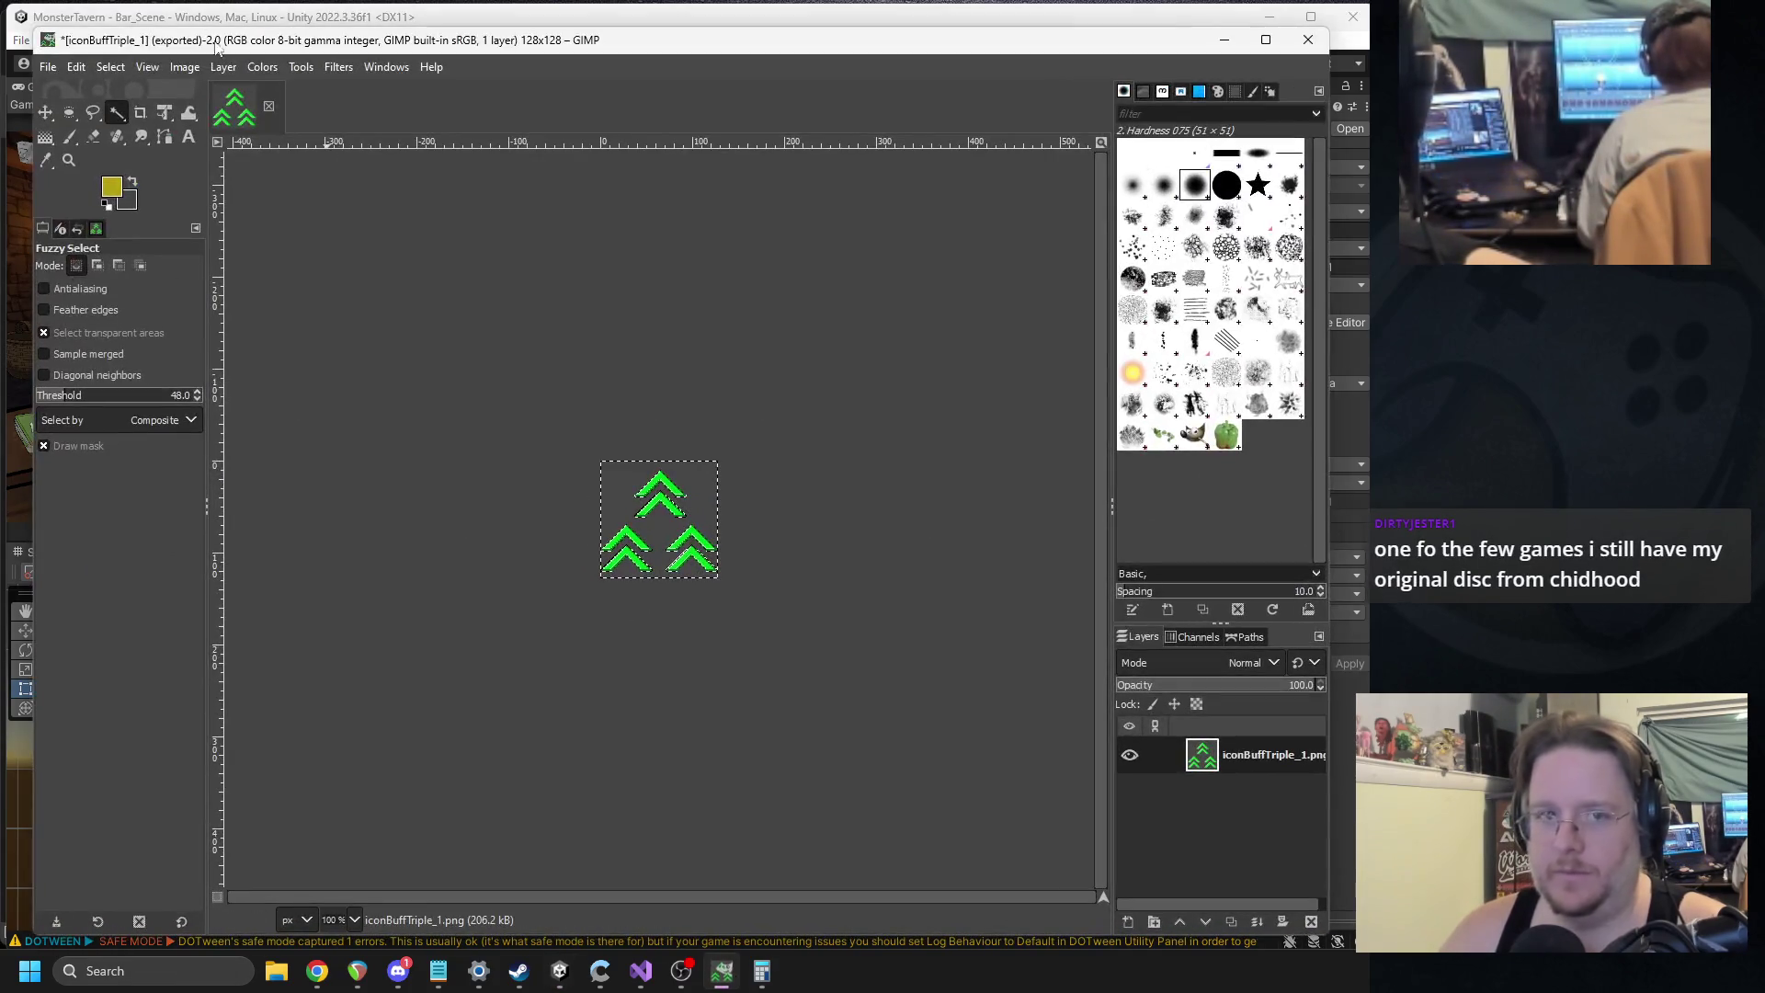
pyautogui.click(270, 107)
pyautogui.click(733, 619)
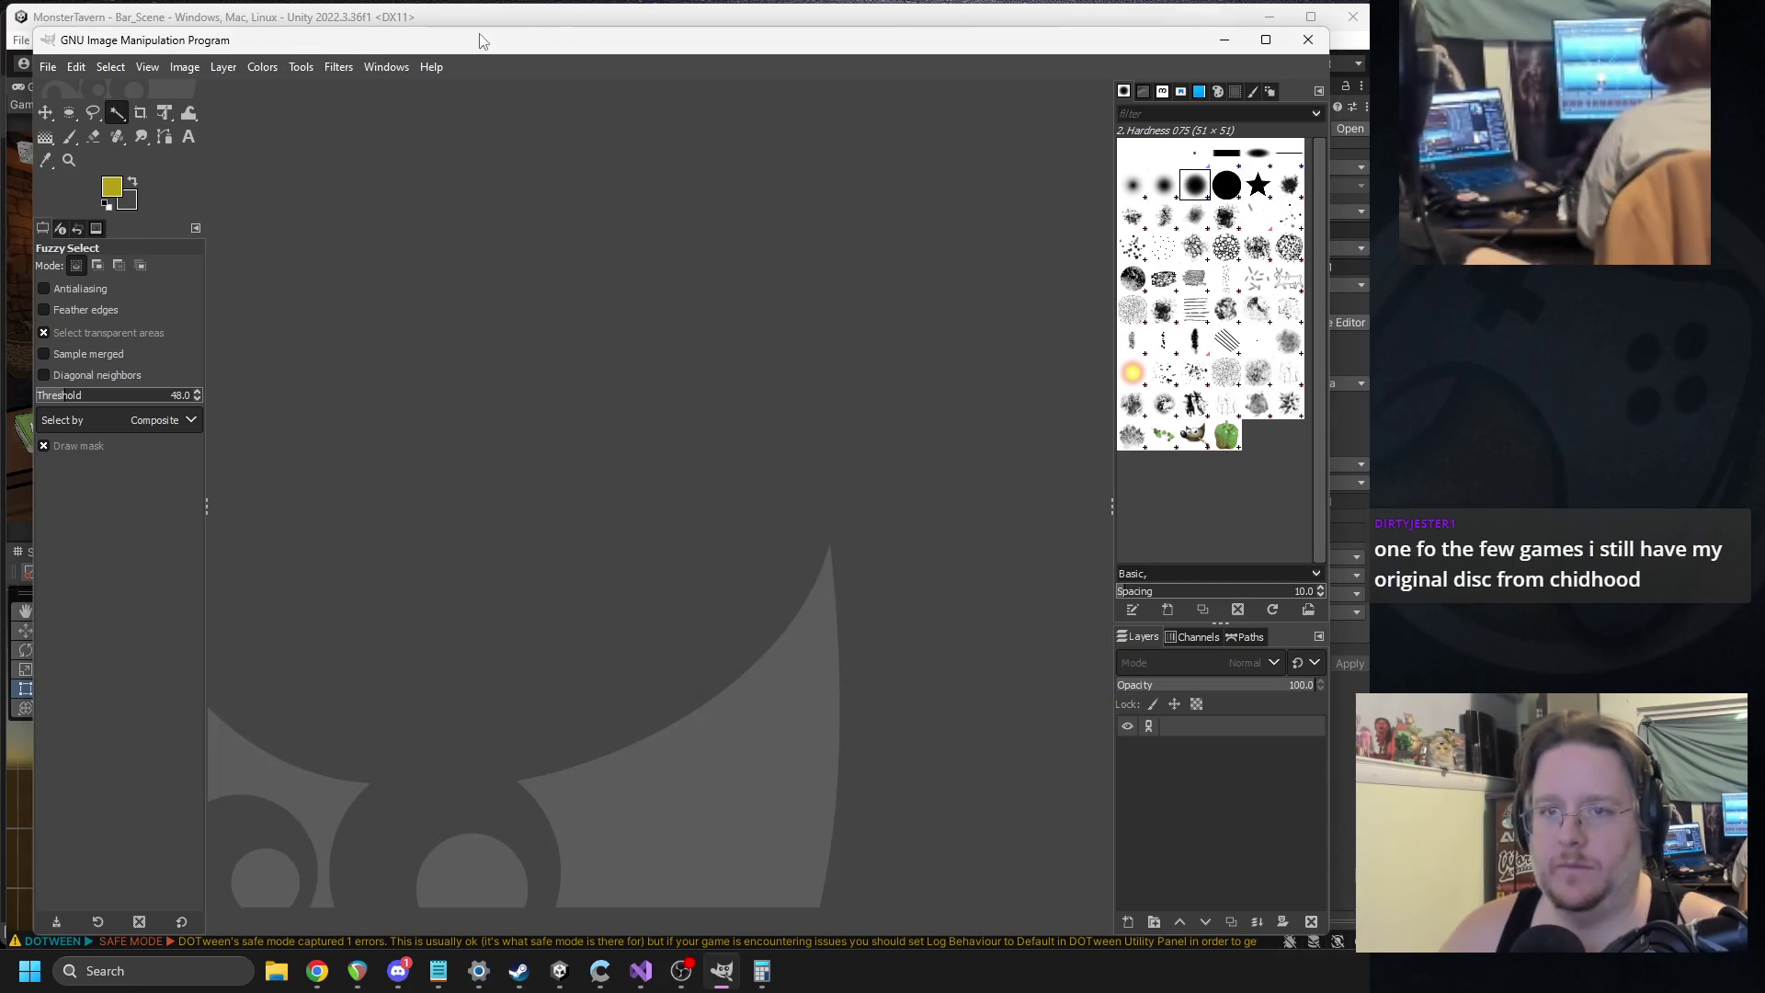
pyautogui.hotkey('alt', 'Tab')
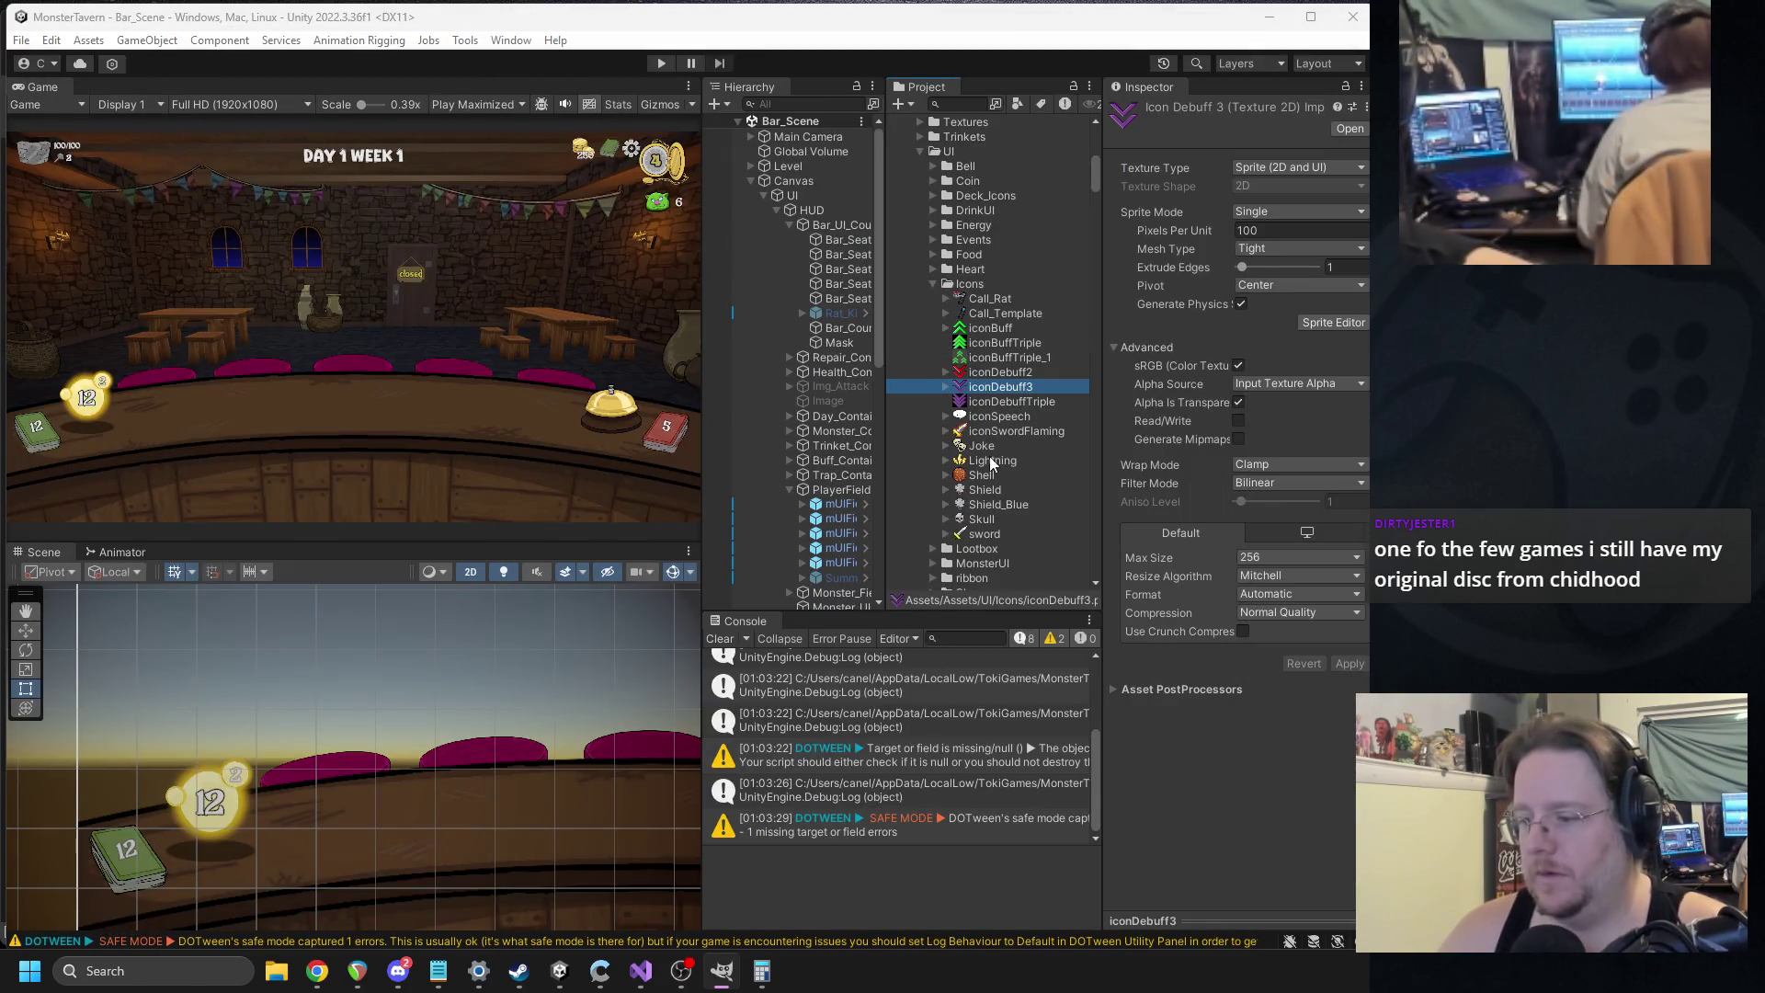
# Open iconDebuff3.png in GIMP and copy its purple double-chevron pixels.
pyautogui.doubleClick(975, 392)
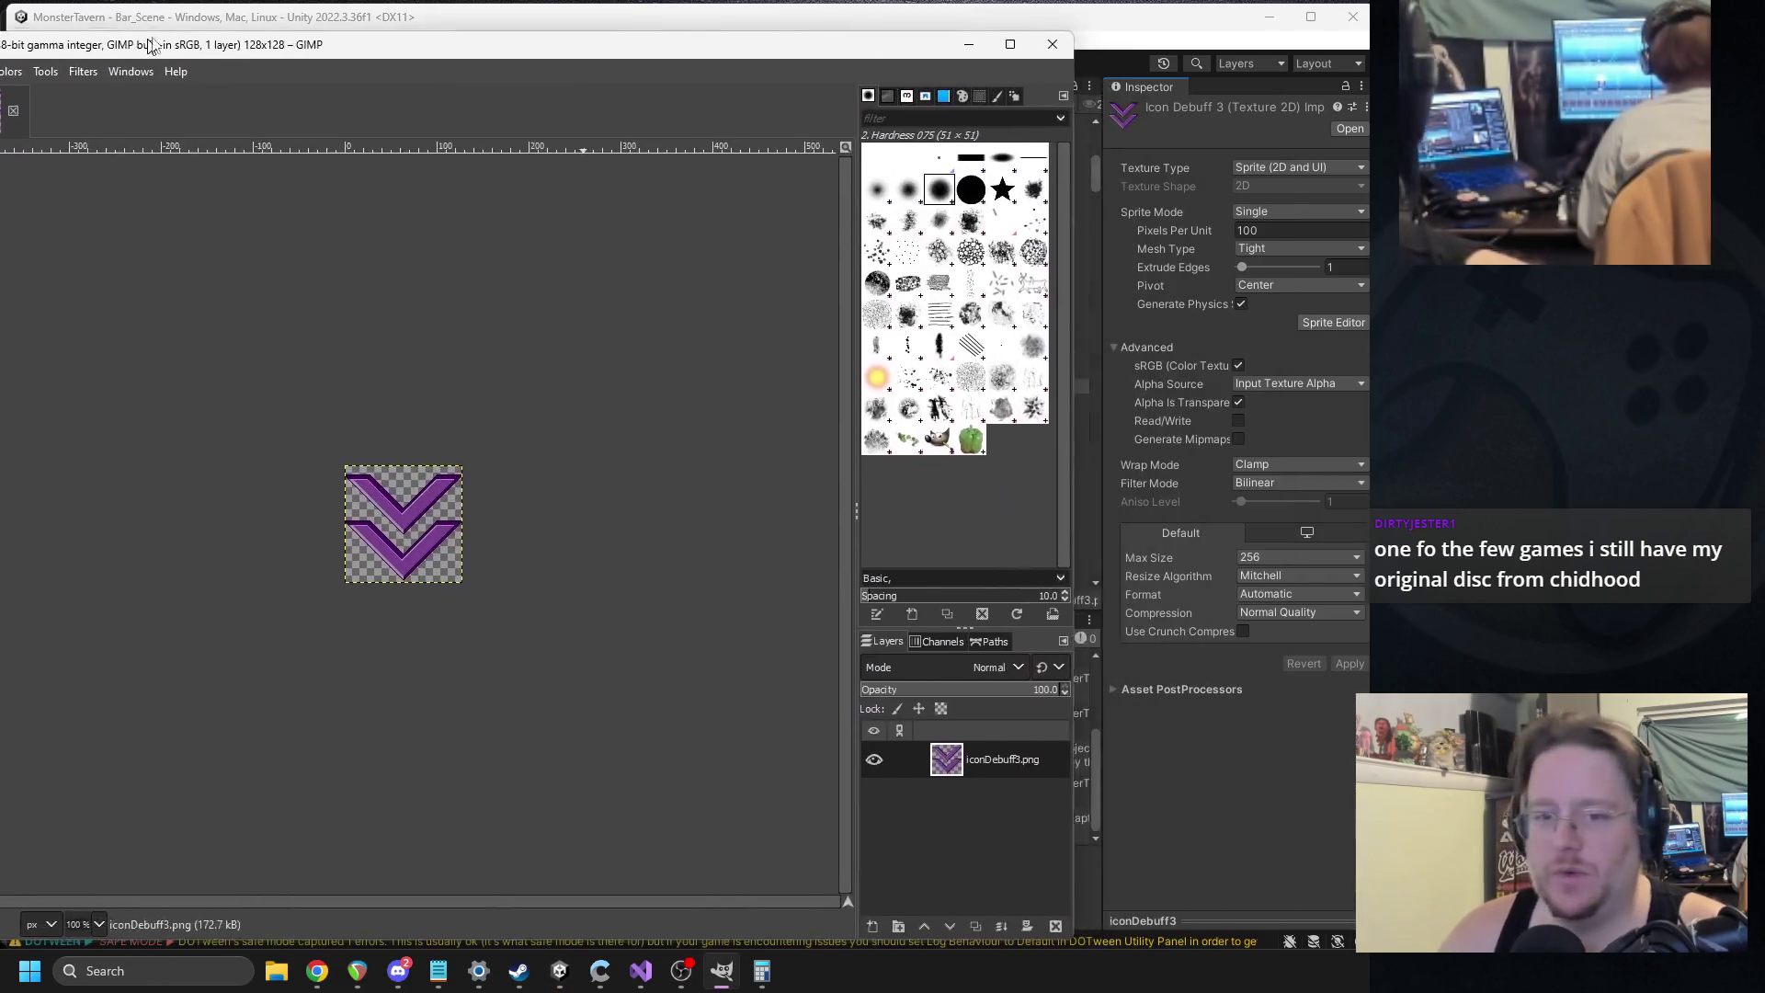
pyautogui.moveTo(151, 46); pyautogui.dragTo(378, 36)
pyautogui.hotkey('ctrl', 'c')
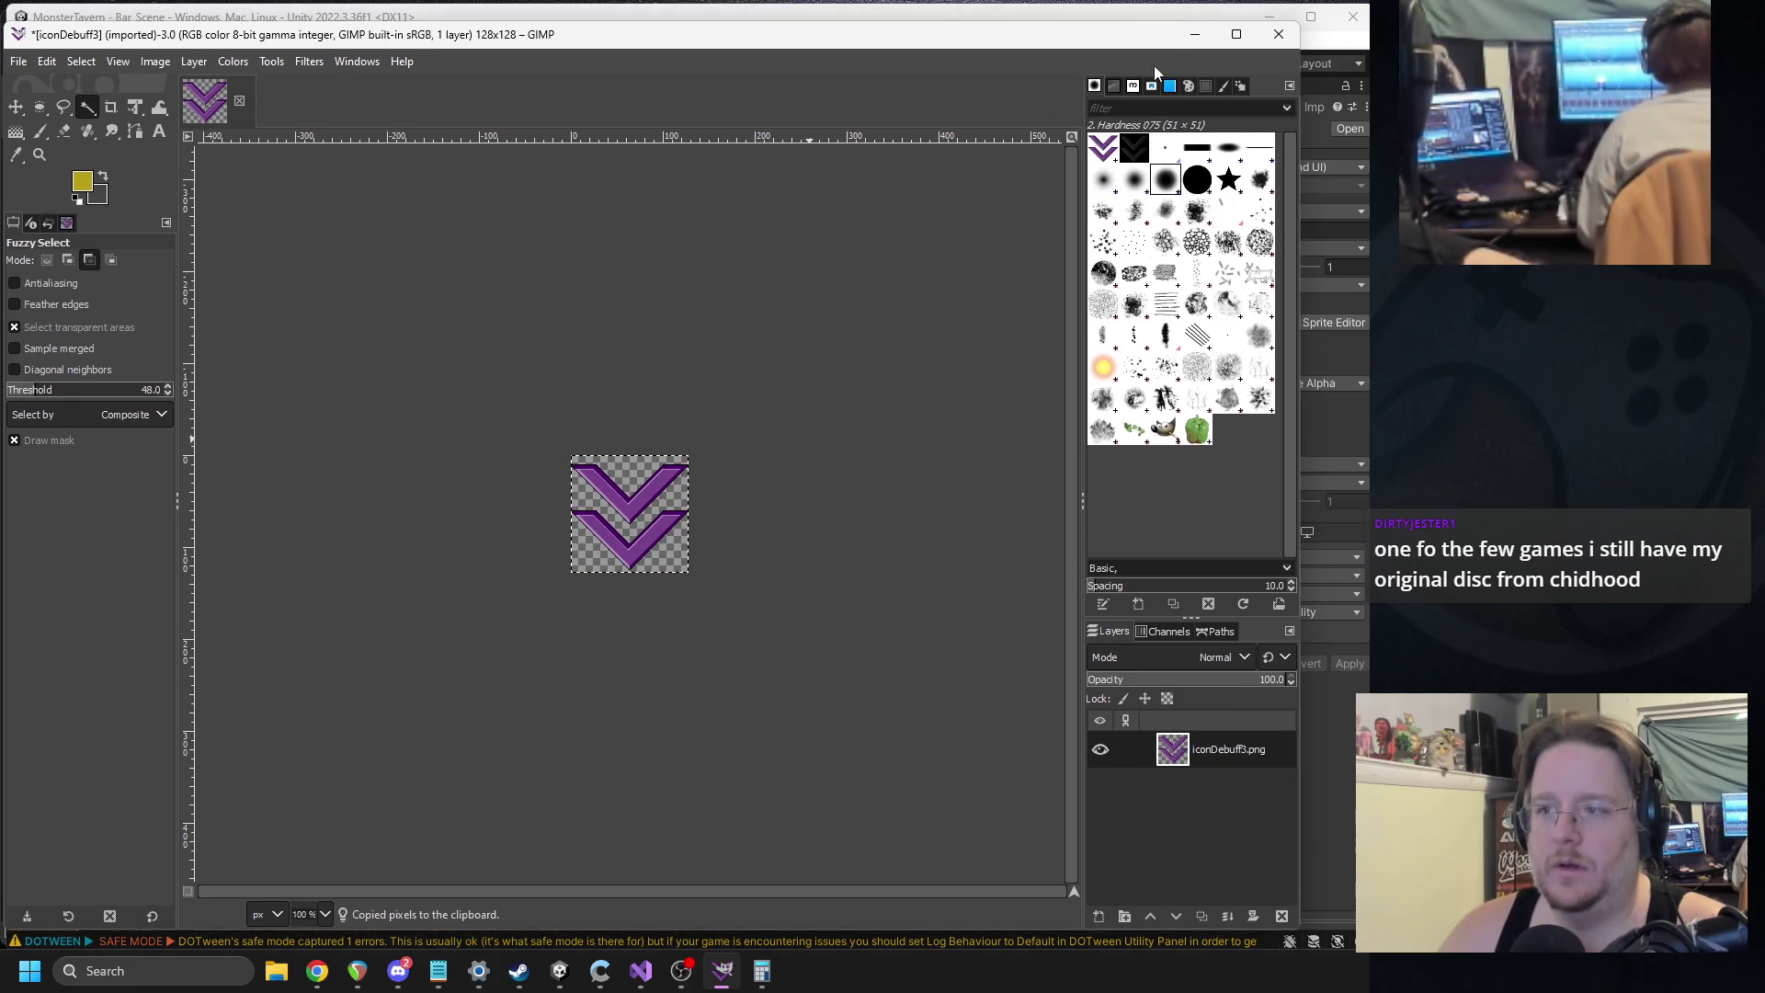
pyautogui.click(1191, 36)
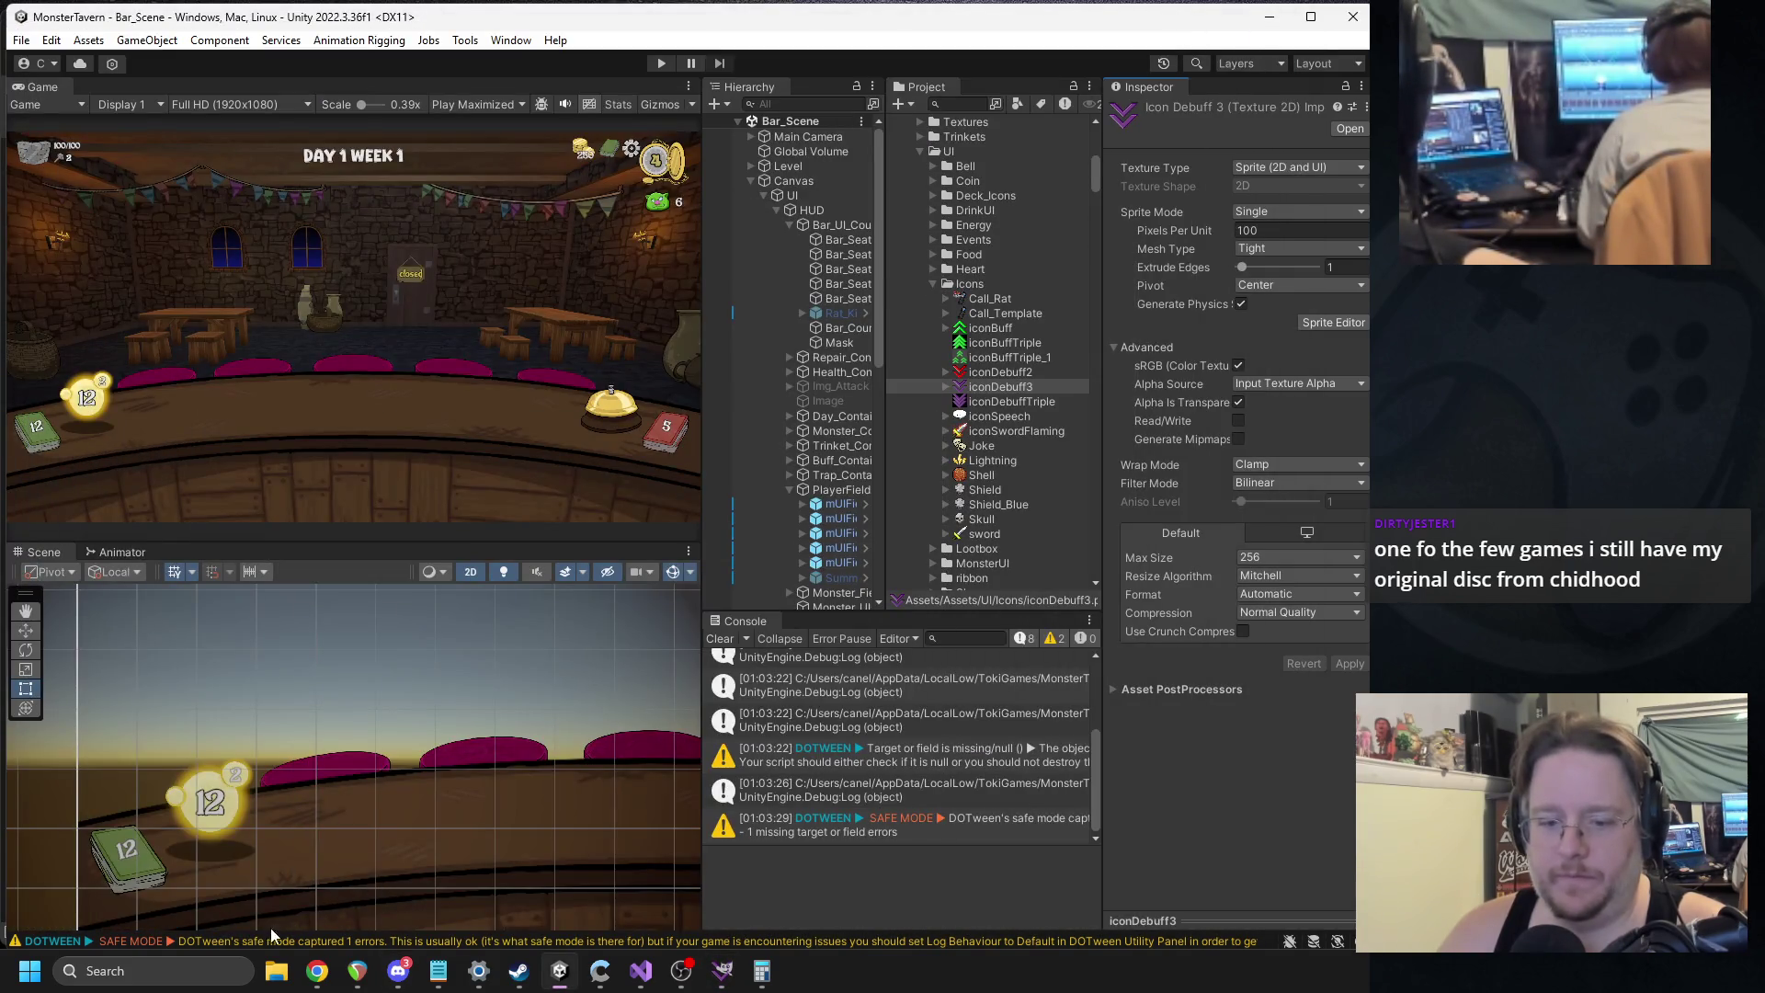
pyautogui.click(398, 971)
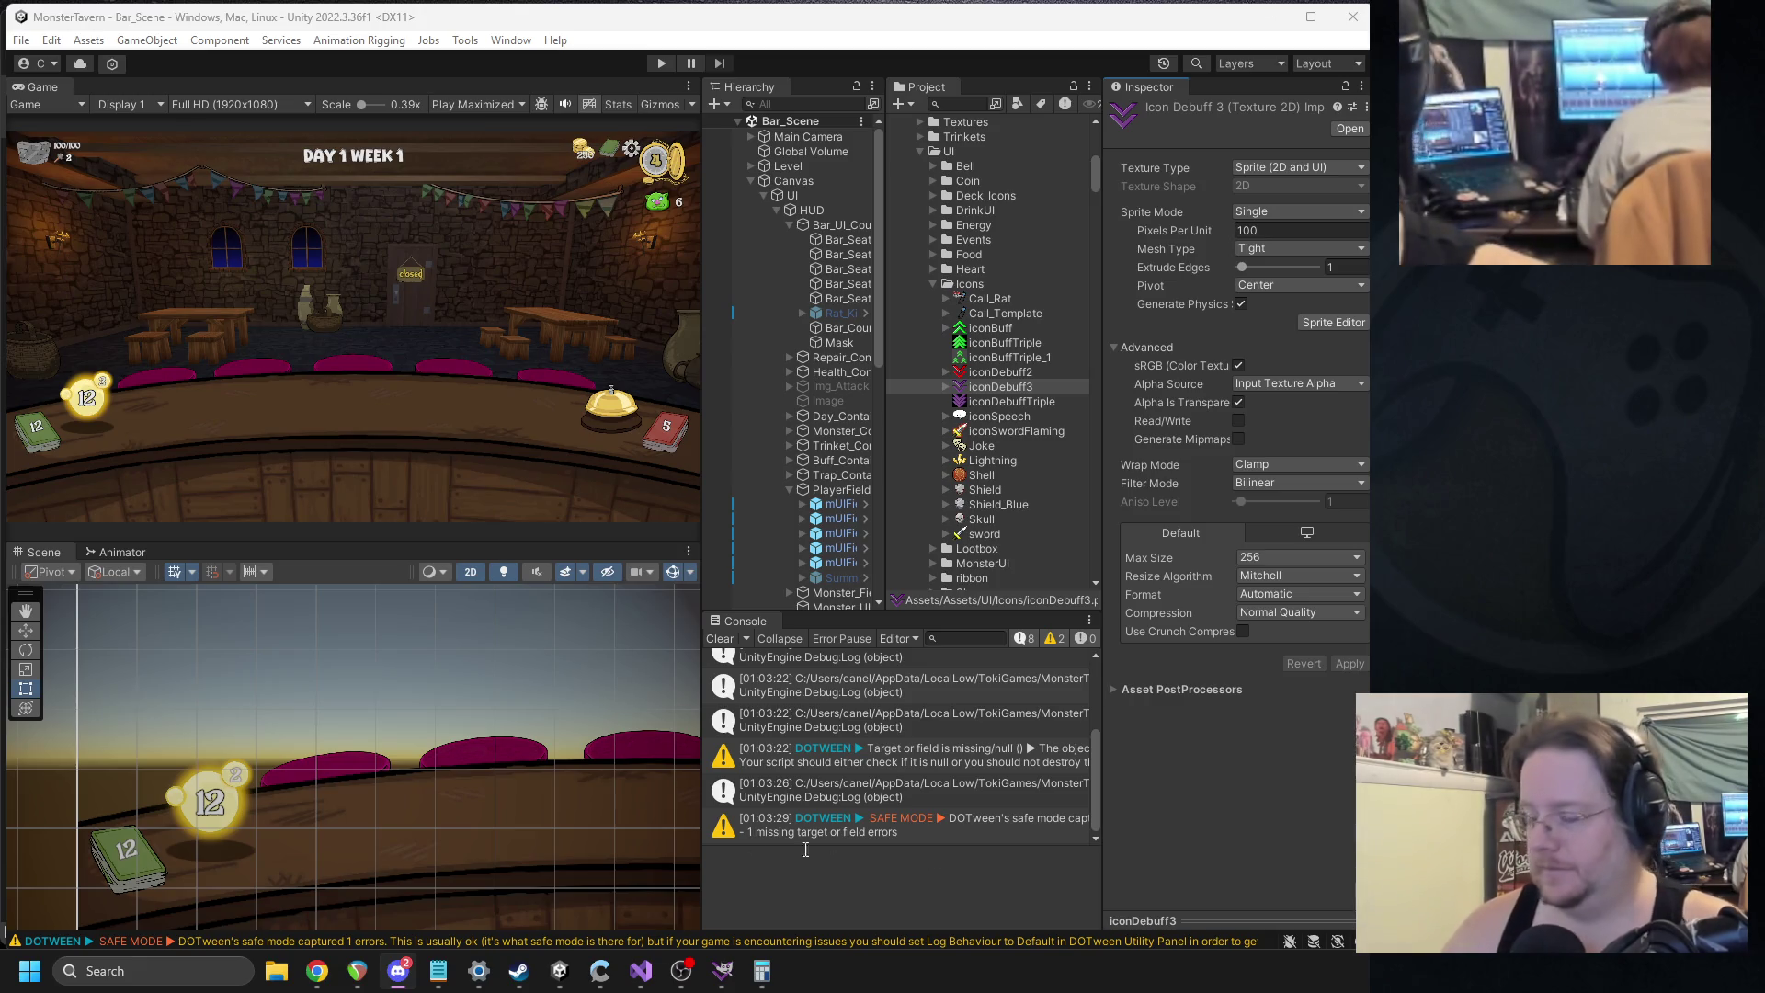
pyautogui.click(122, 986)
# Launch Paint, paste the purple chevrons, and fill the black background white.
pyautogui.write('paint')
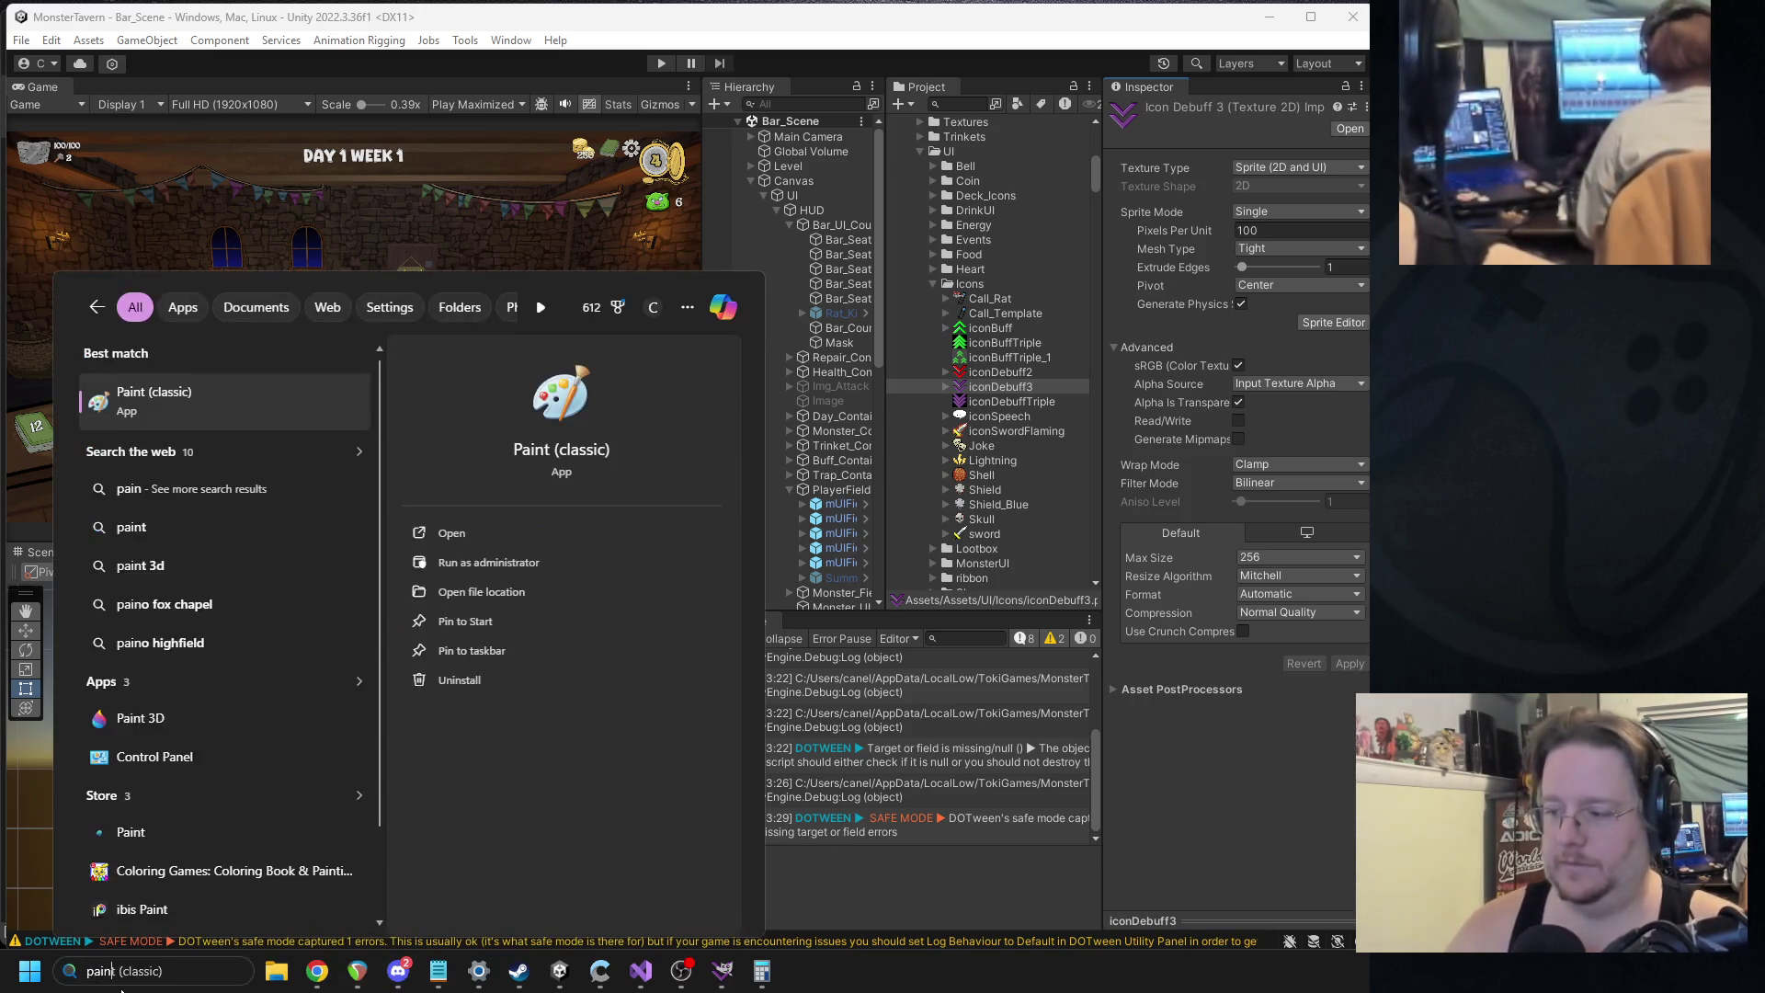
pyautogui.press('Return')
pyautogui.hotkey('ctrl', 'v')
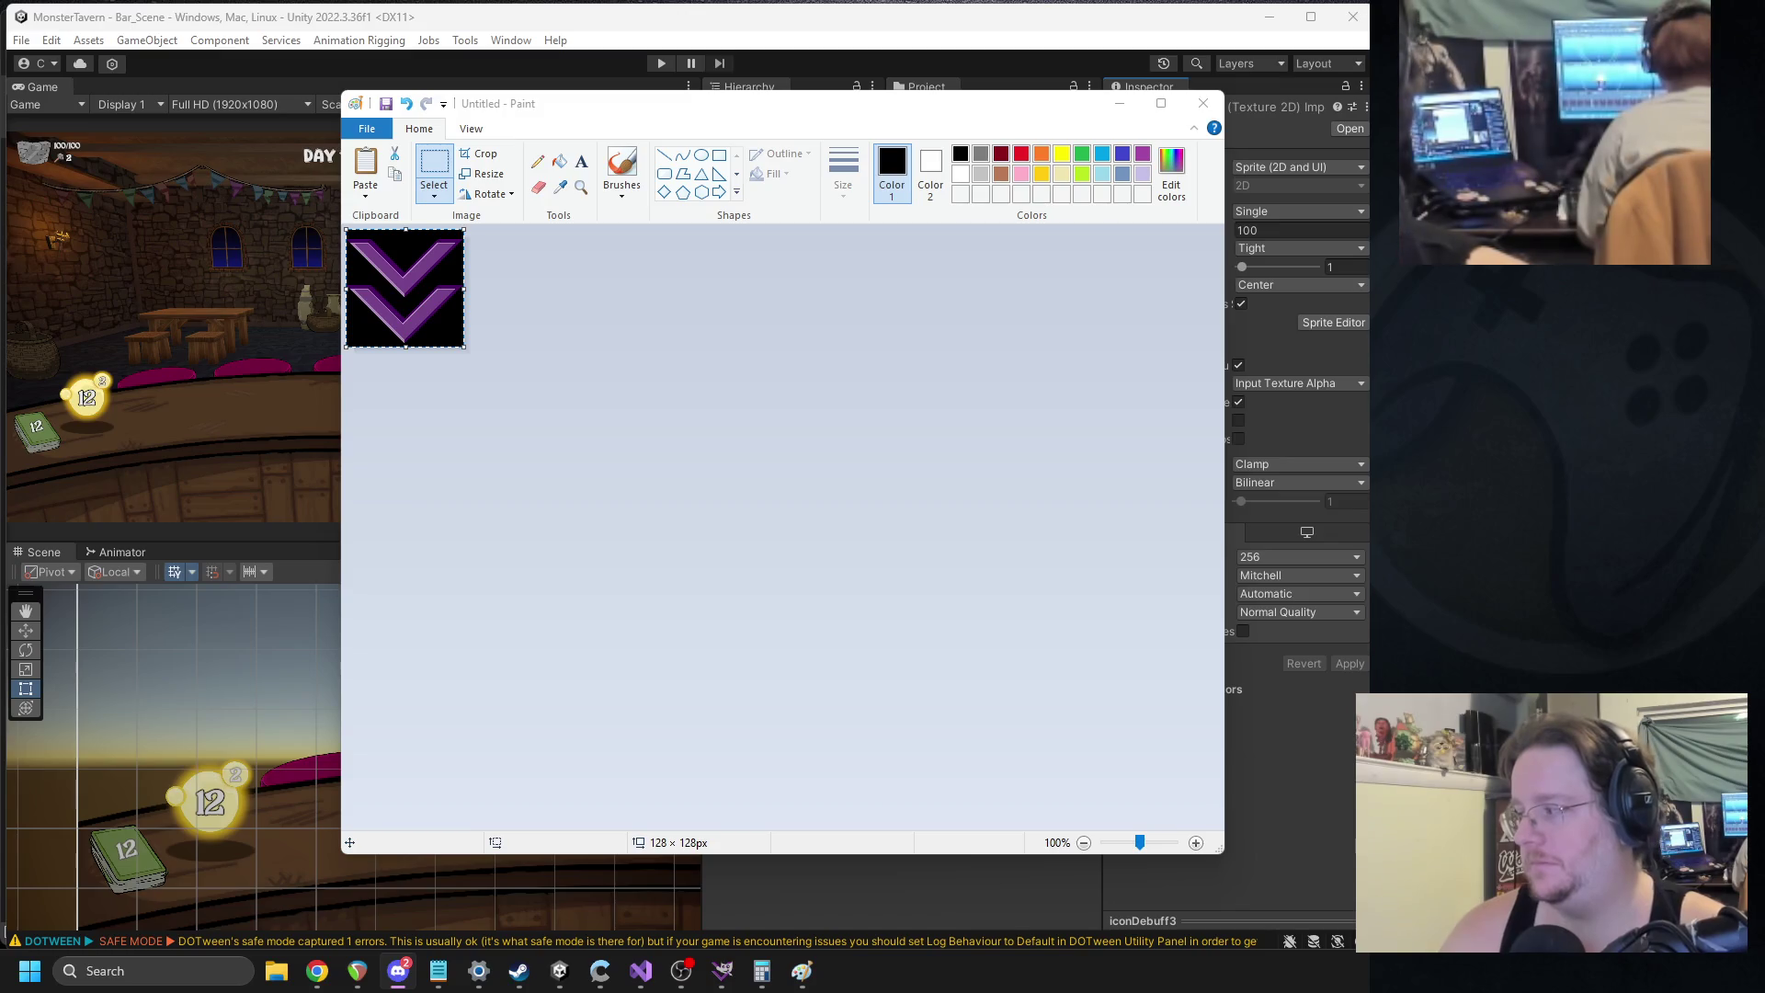
pyautogui.click(993, 420)
pyautogui.scroll(5, 639, 398)
pyautogui.scroll(-4, 738, 382)
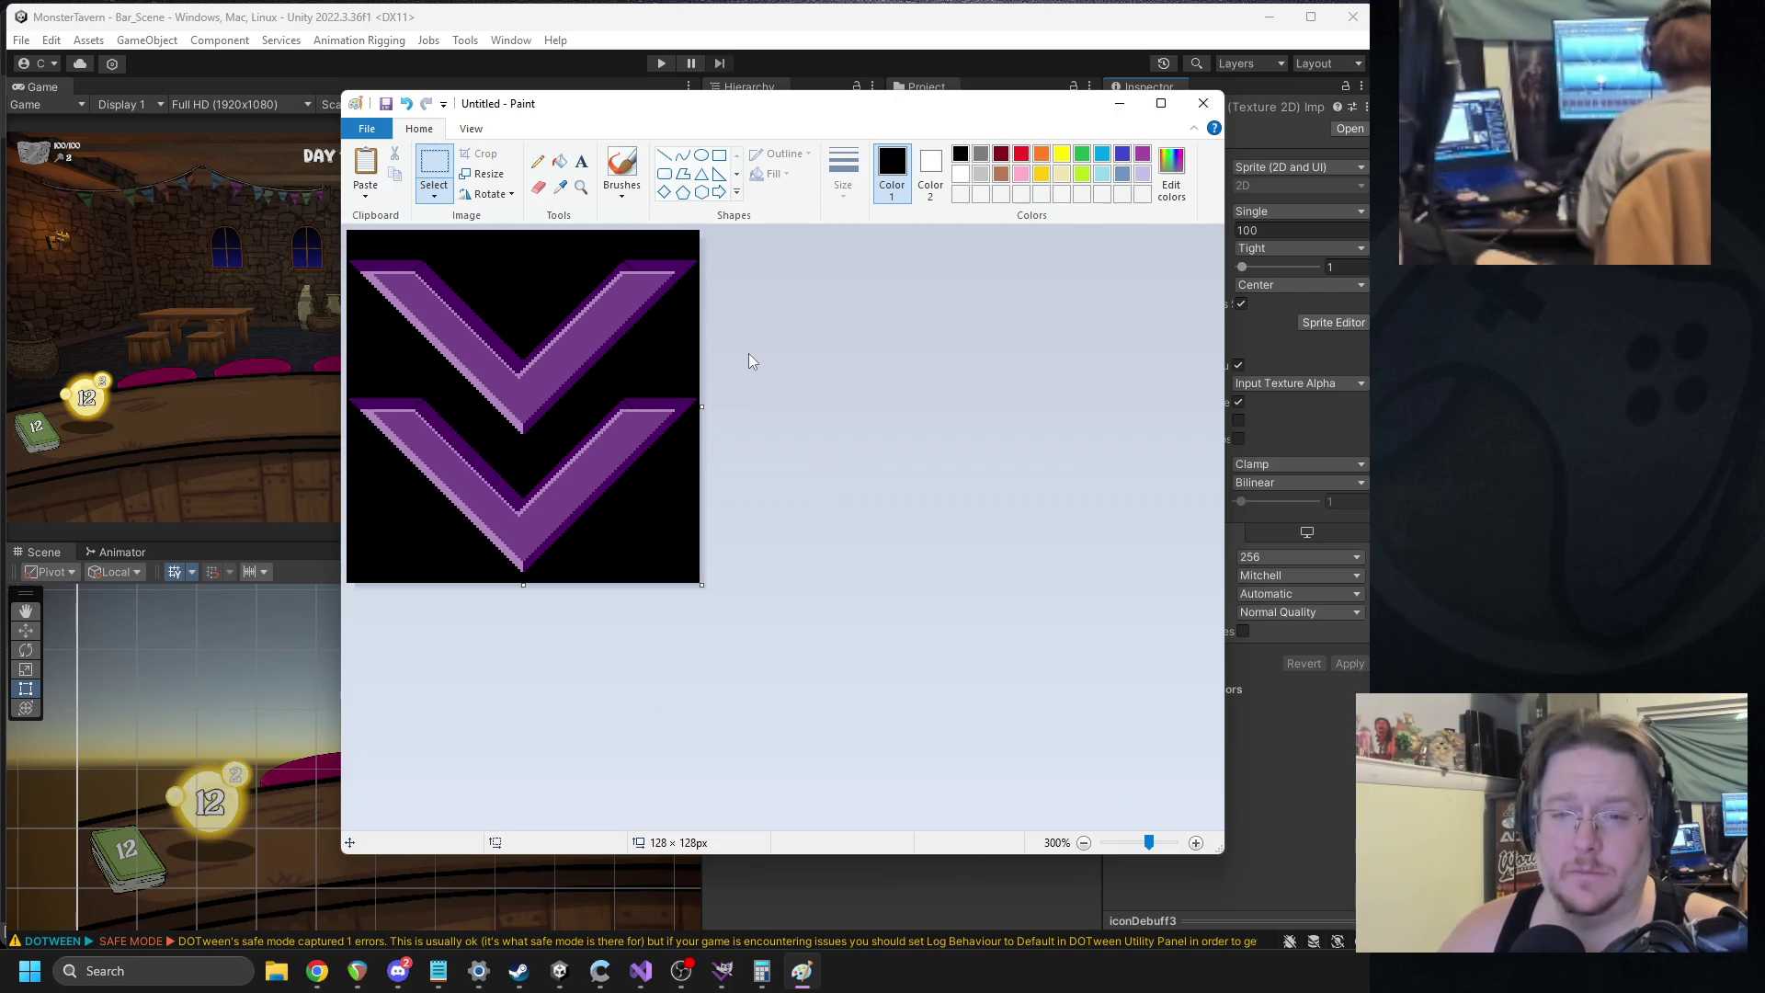
pyautogui.click(560, 163)
pyautogui.click(559, 240)
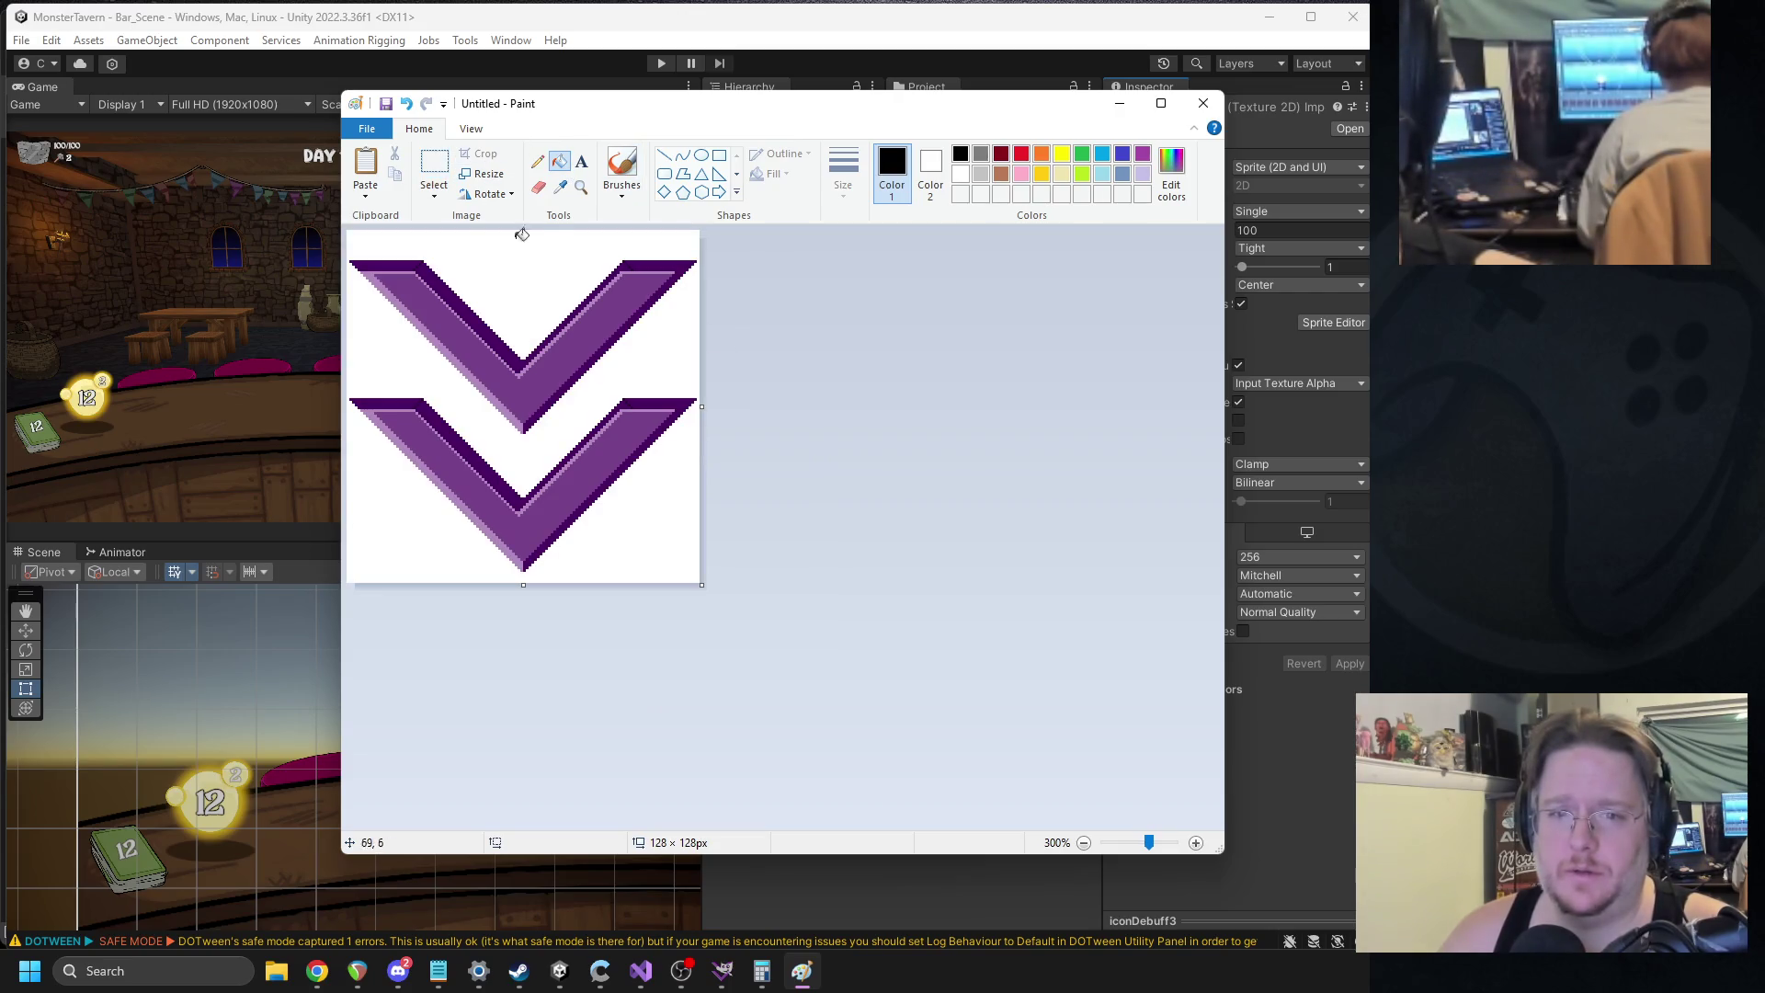
pyautogui.click(434, 171)
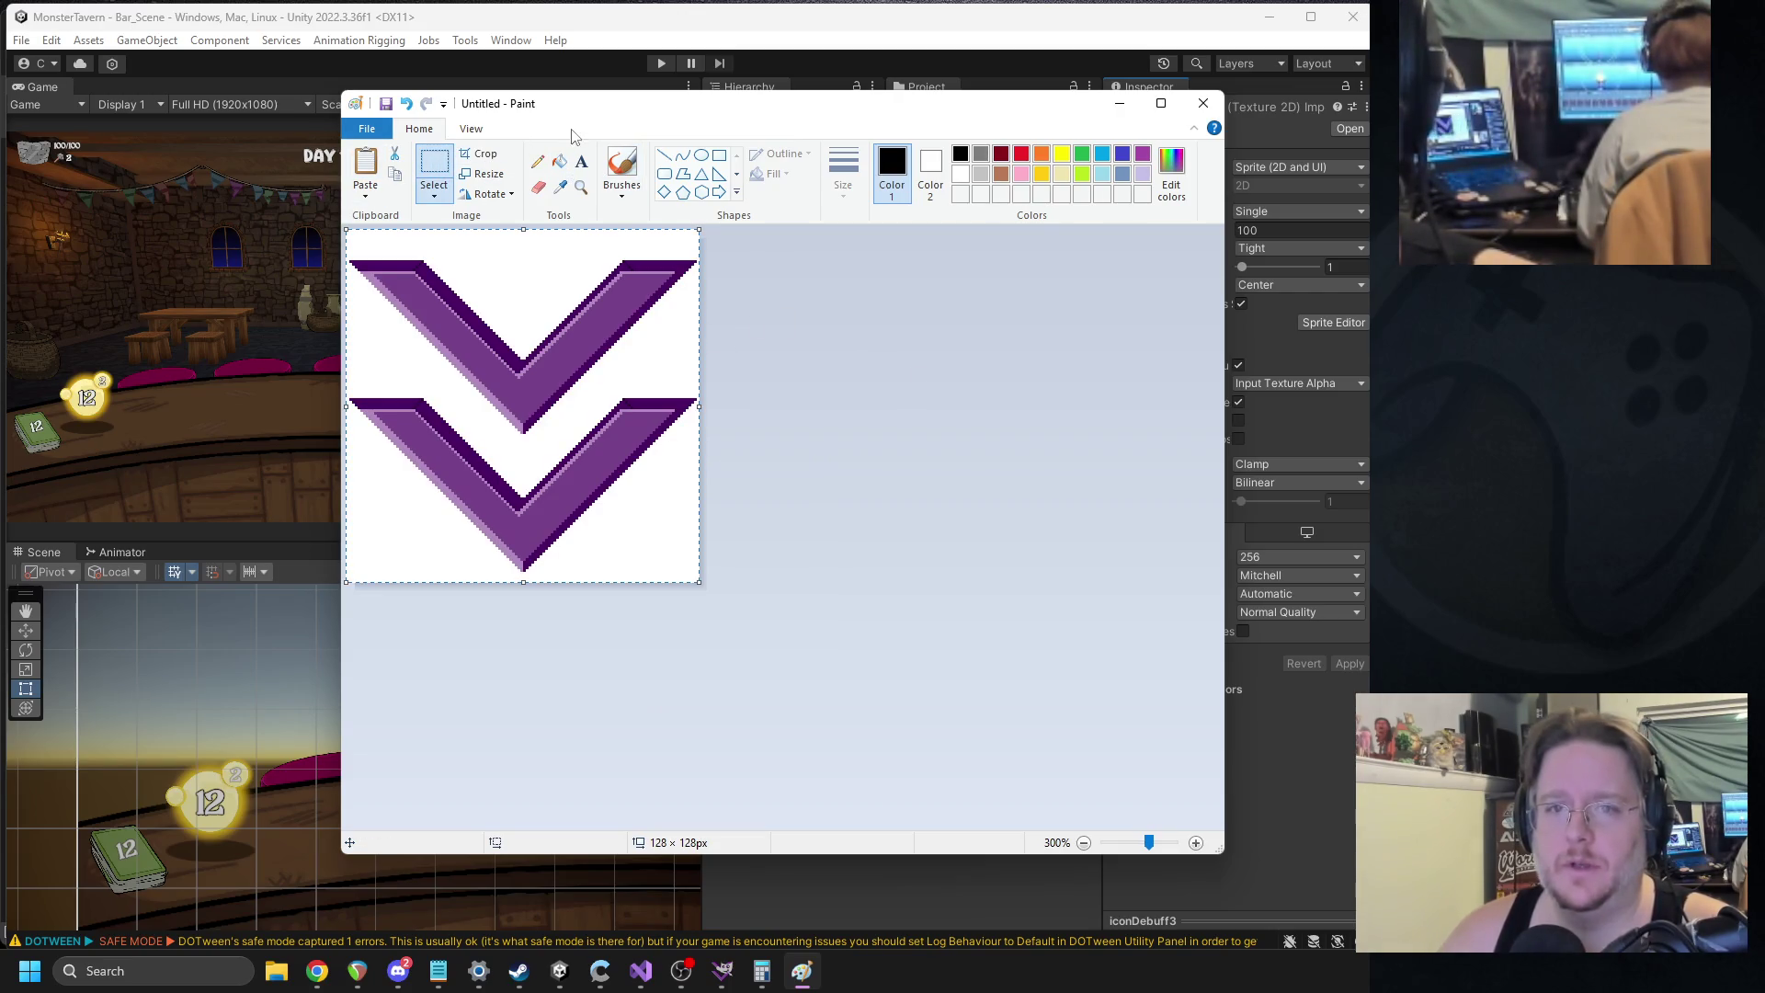
# Try shrinking the chevrons to 50% and duplicating them, then undo the copies.
pyautogui.click(487, 175)
pyautogui.write('50')
pyautogui.press('Return')
pyautogui.moveTo(460, 320)
pyautogui.mouseDown()
pyautogui.moveTo(499, 402)
pyautogui.moveTo(477, 475)
pyautogui.moveTo(550, 320)
pyautogui.moveTo(467, 497)
pyautogui.moveTo(545, 494)
pyautogui.mouseUp()
pyautogui.hotkey('ctrl', 'c')
pyautogui.hotkey('ctrl', 'v')
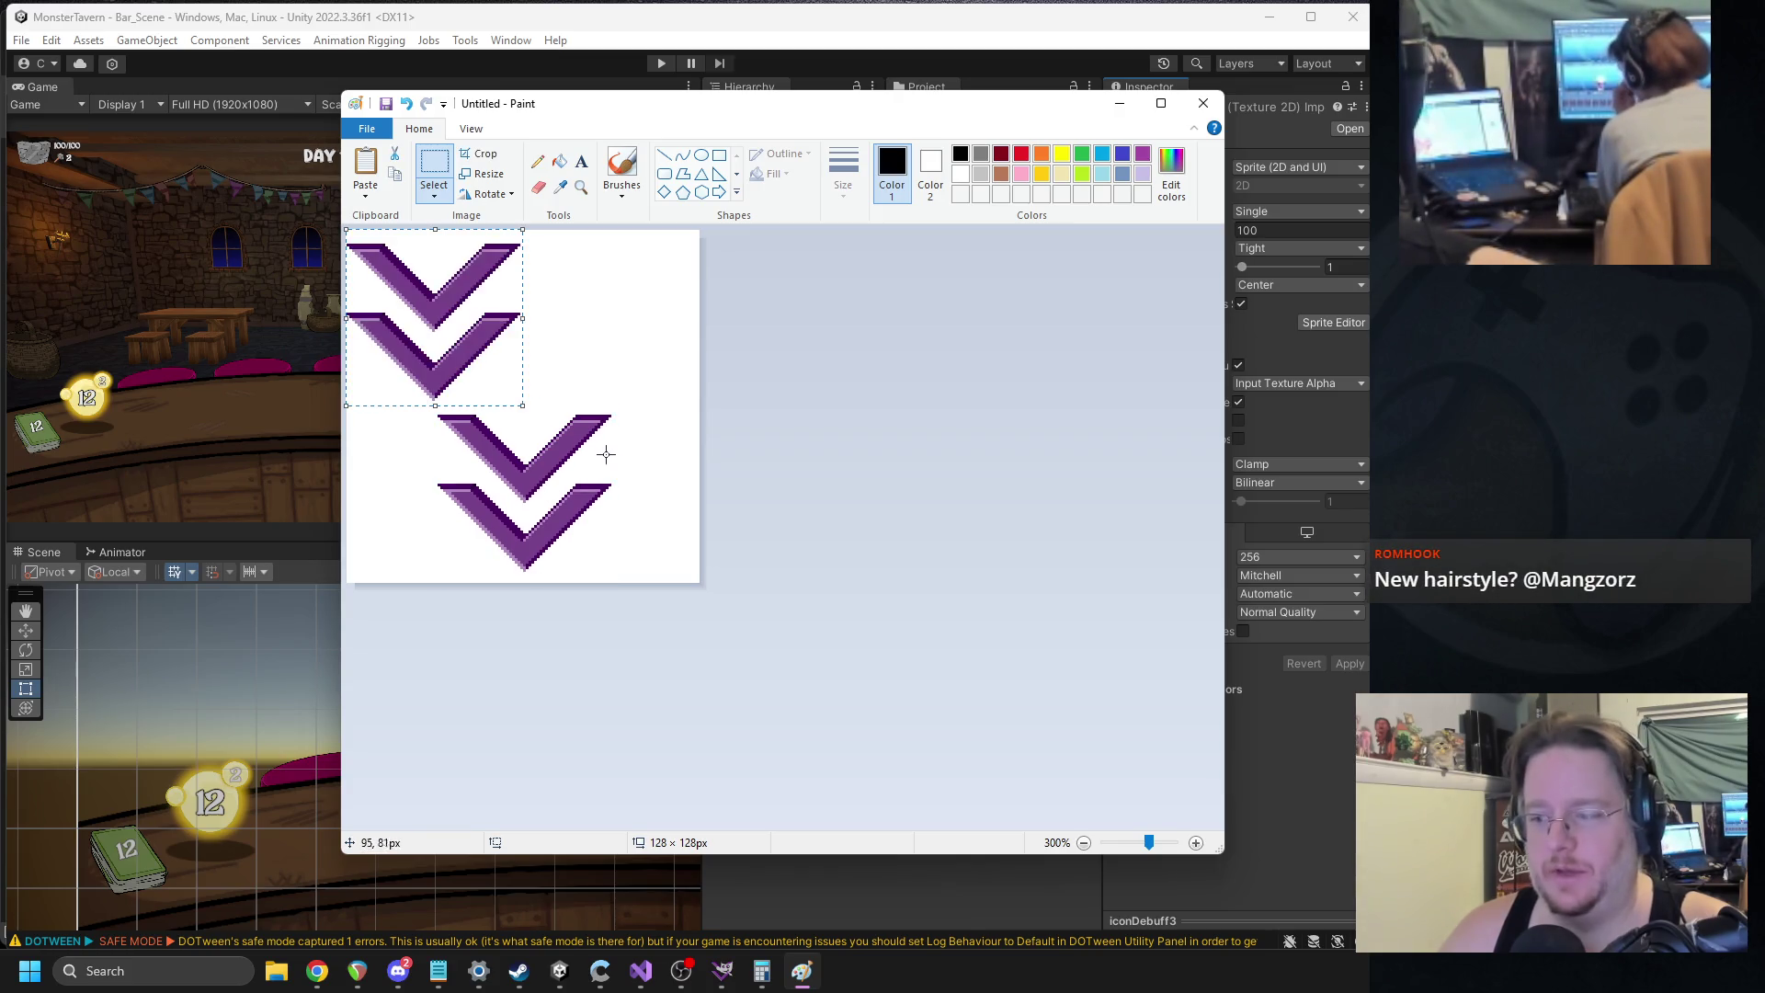
pyautogui.moveTo(457, 334); pyautogui.dragTo(605, 324)
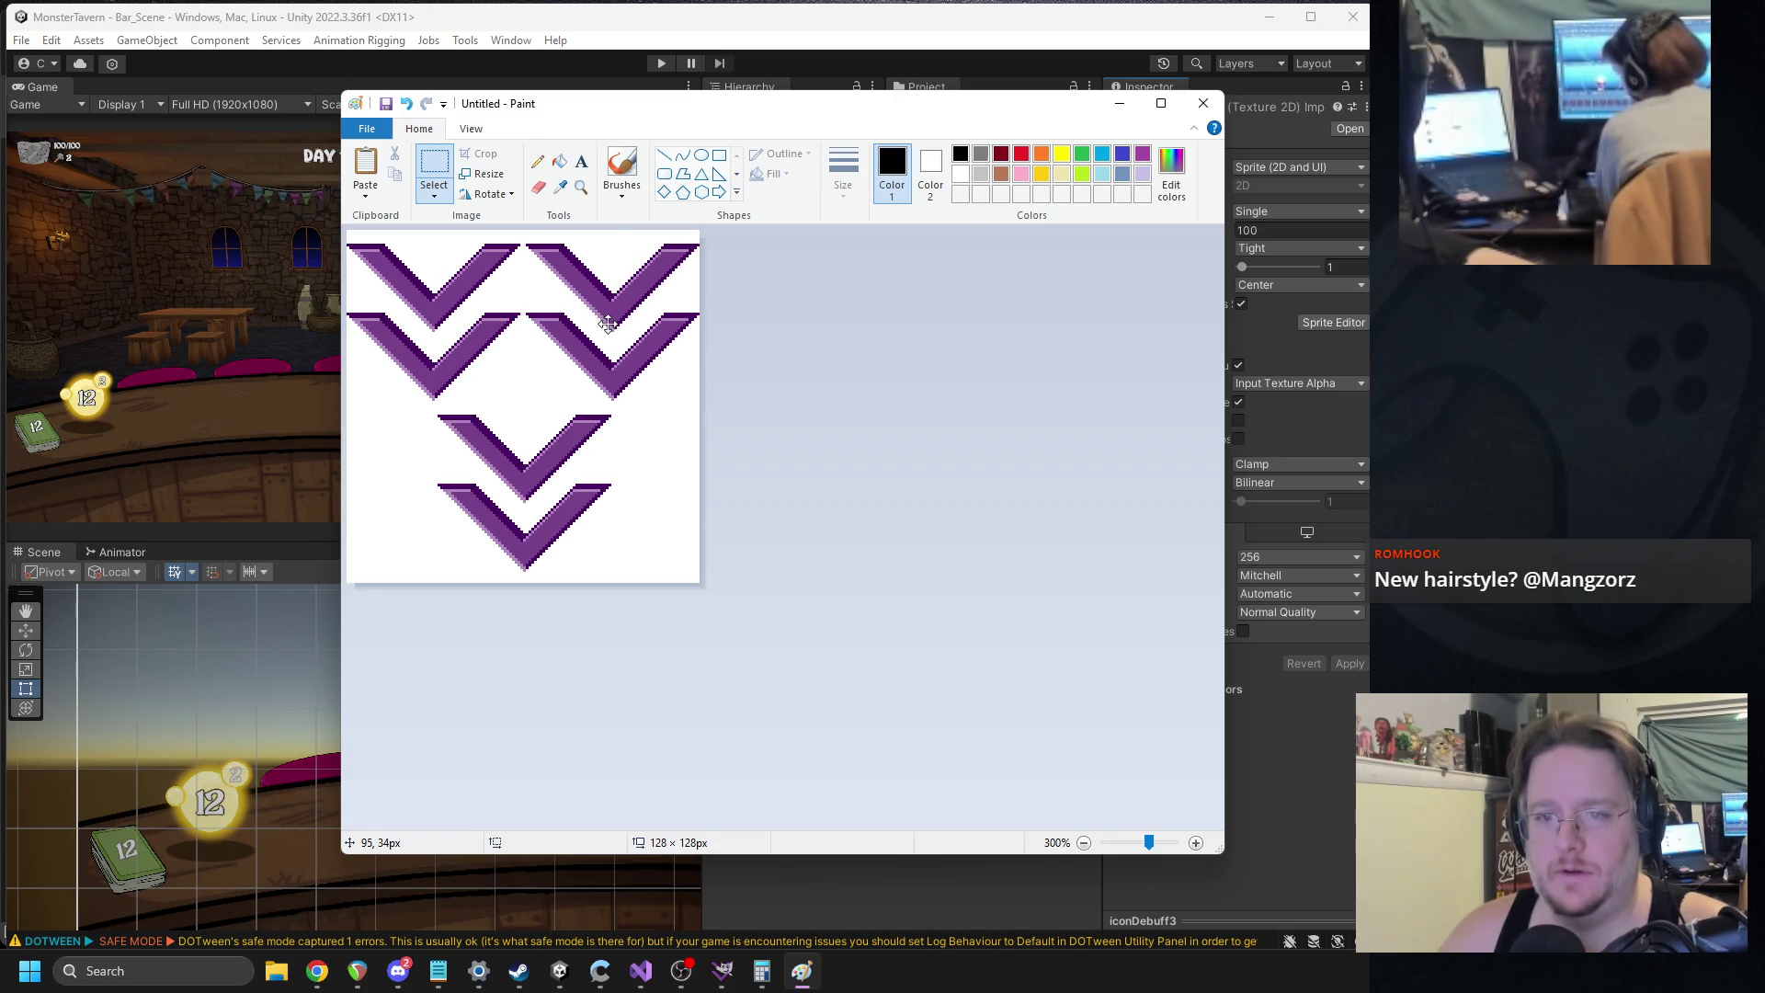
pyautogui.hotkey('ctrl', 'z')
pyautogui.hotkey('ctrl', 'z')
pyautogui.hotkey('ctrl', 'z')
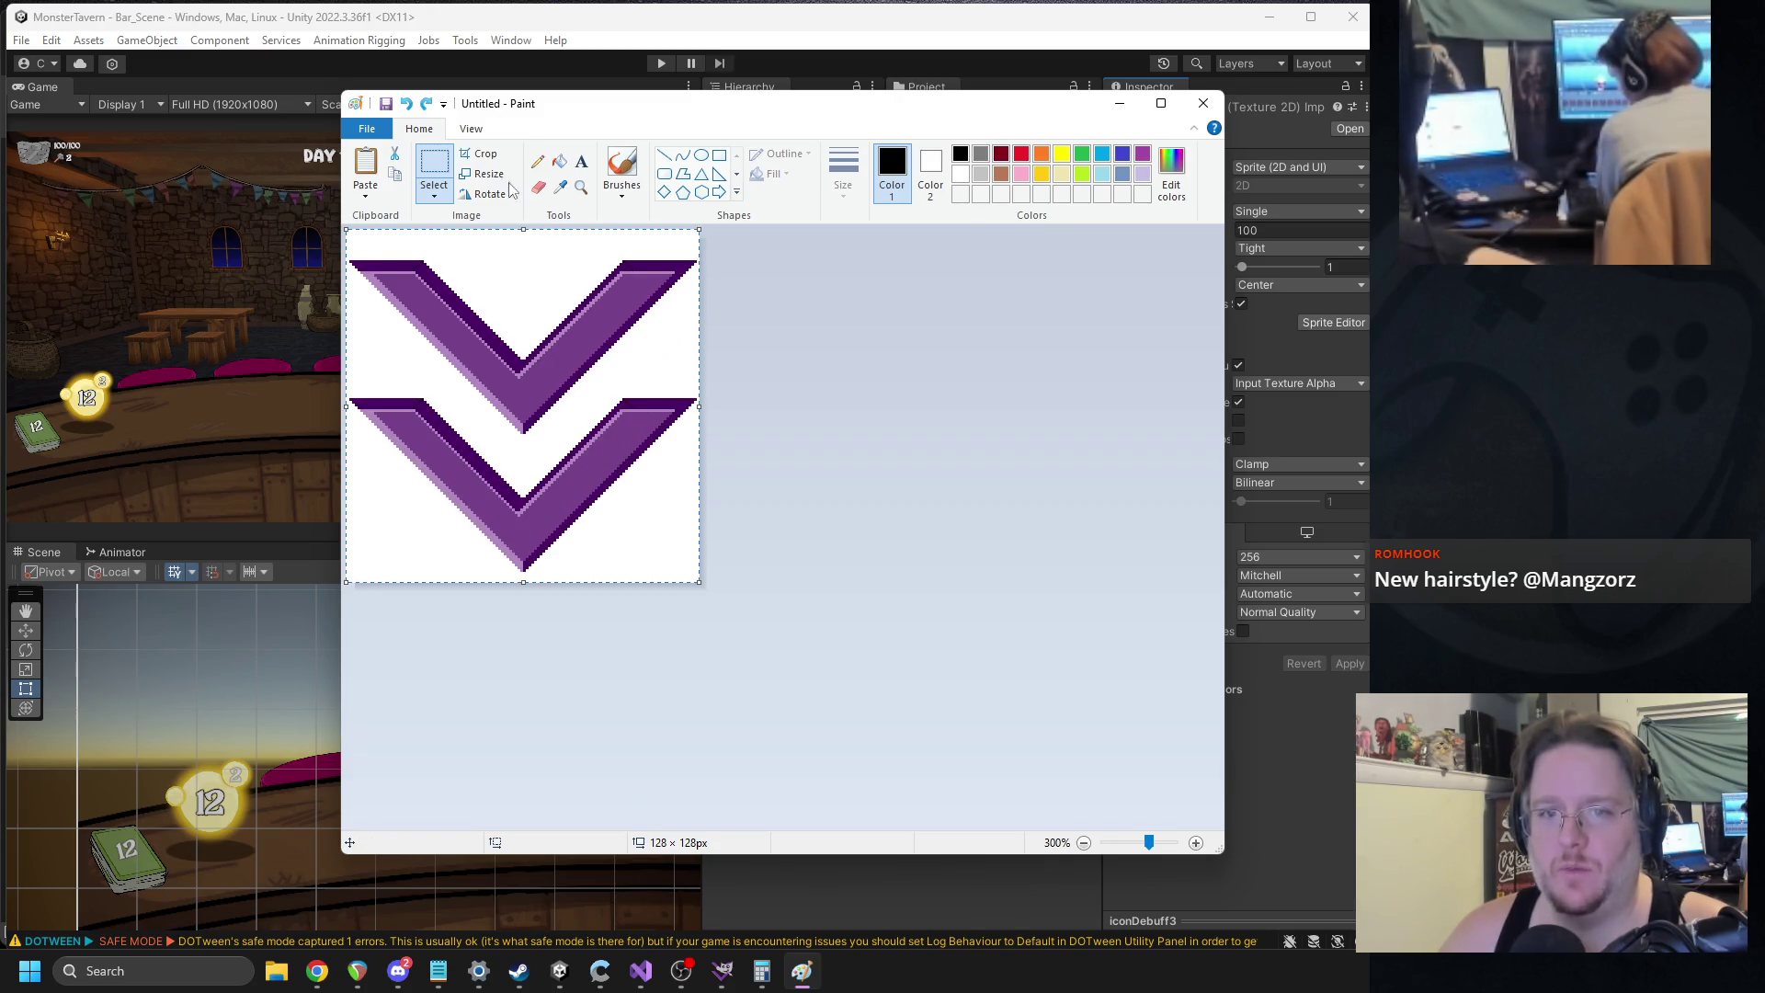
# Resize the chevrons to 45% and arrange three copies: two on top, one bottom centre.
pyautogui.click(485, 174)
pyautogui.write('45')
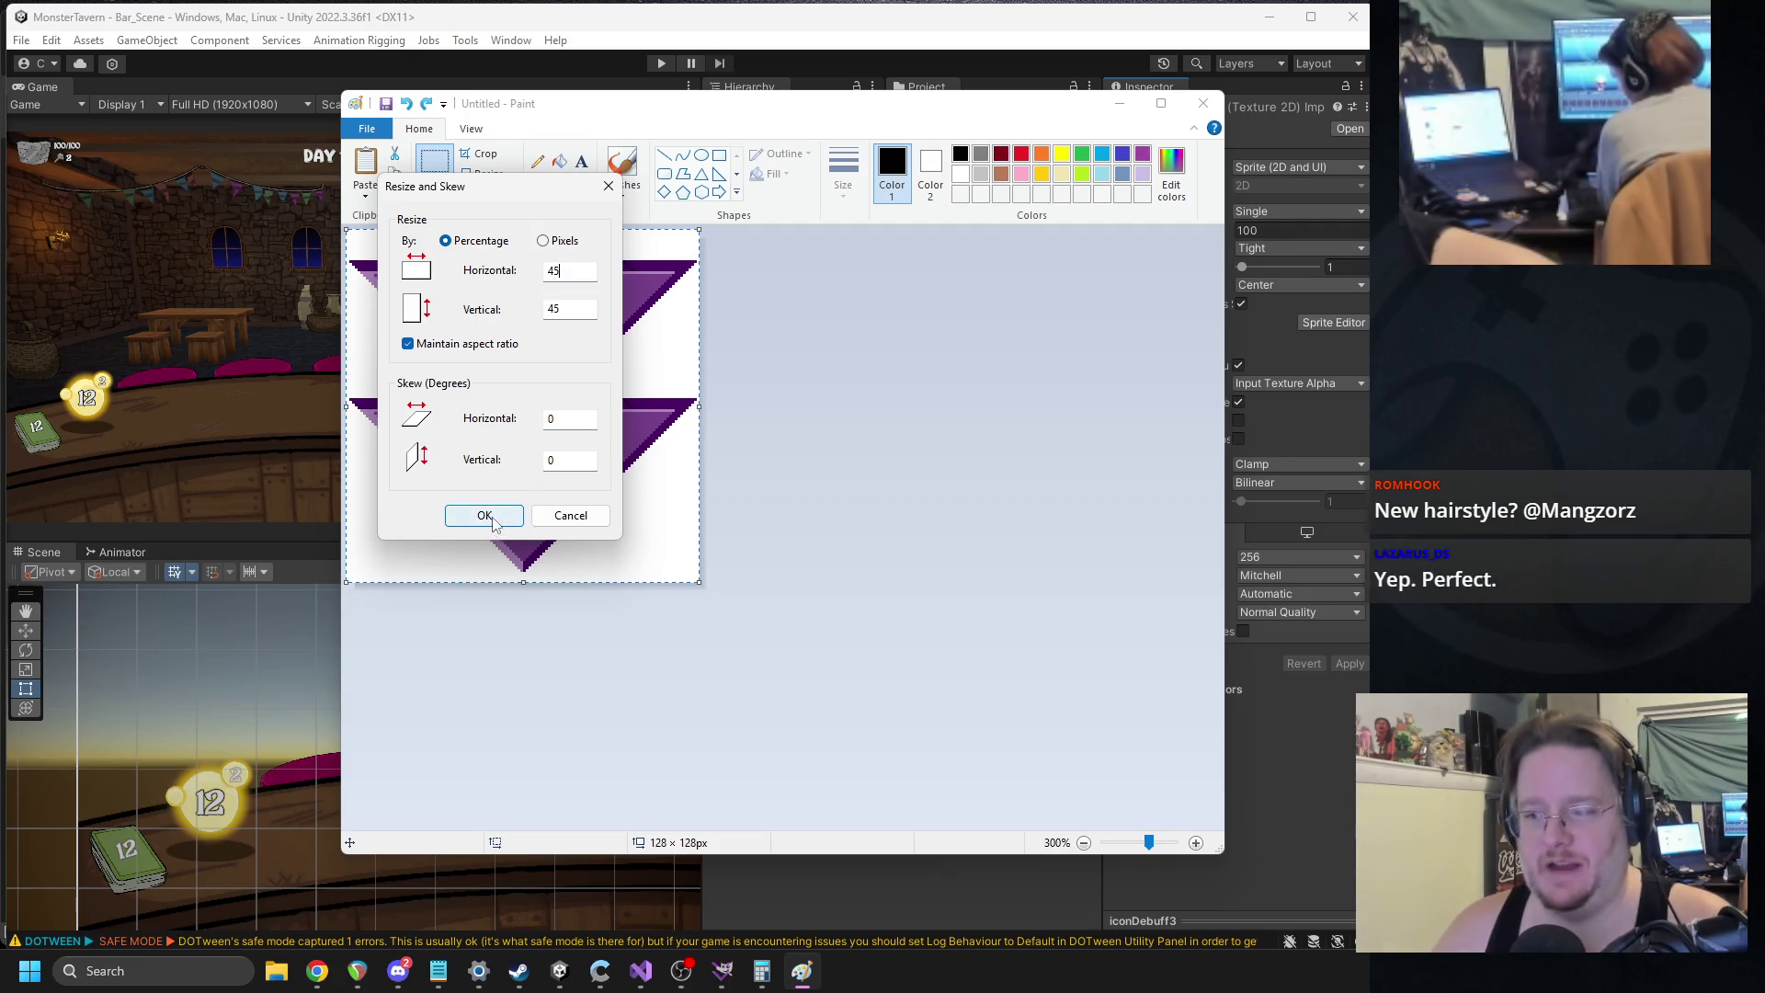
pyautogui.click(484, 515)
pyautogui.moveTo(443, 341); pyautogui.dragTo(627, 338)
pyautogui.hotkey('ctrl', 'v')
pyautogui.moveTo(419, 322); pyautogui.dragTo(512, 493)
pyautogui.hotkey('ctrl', 's')
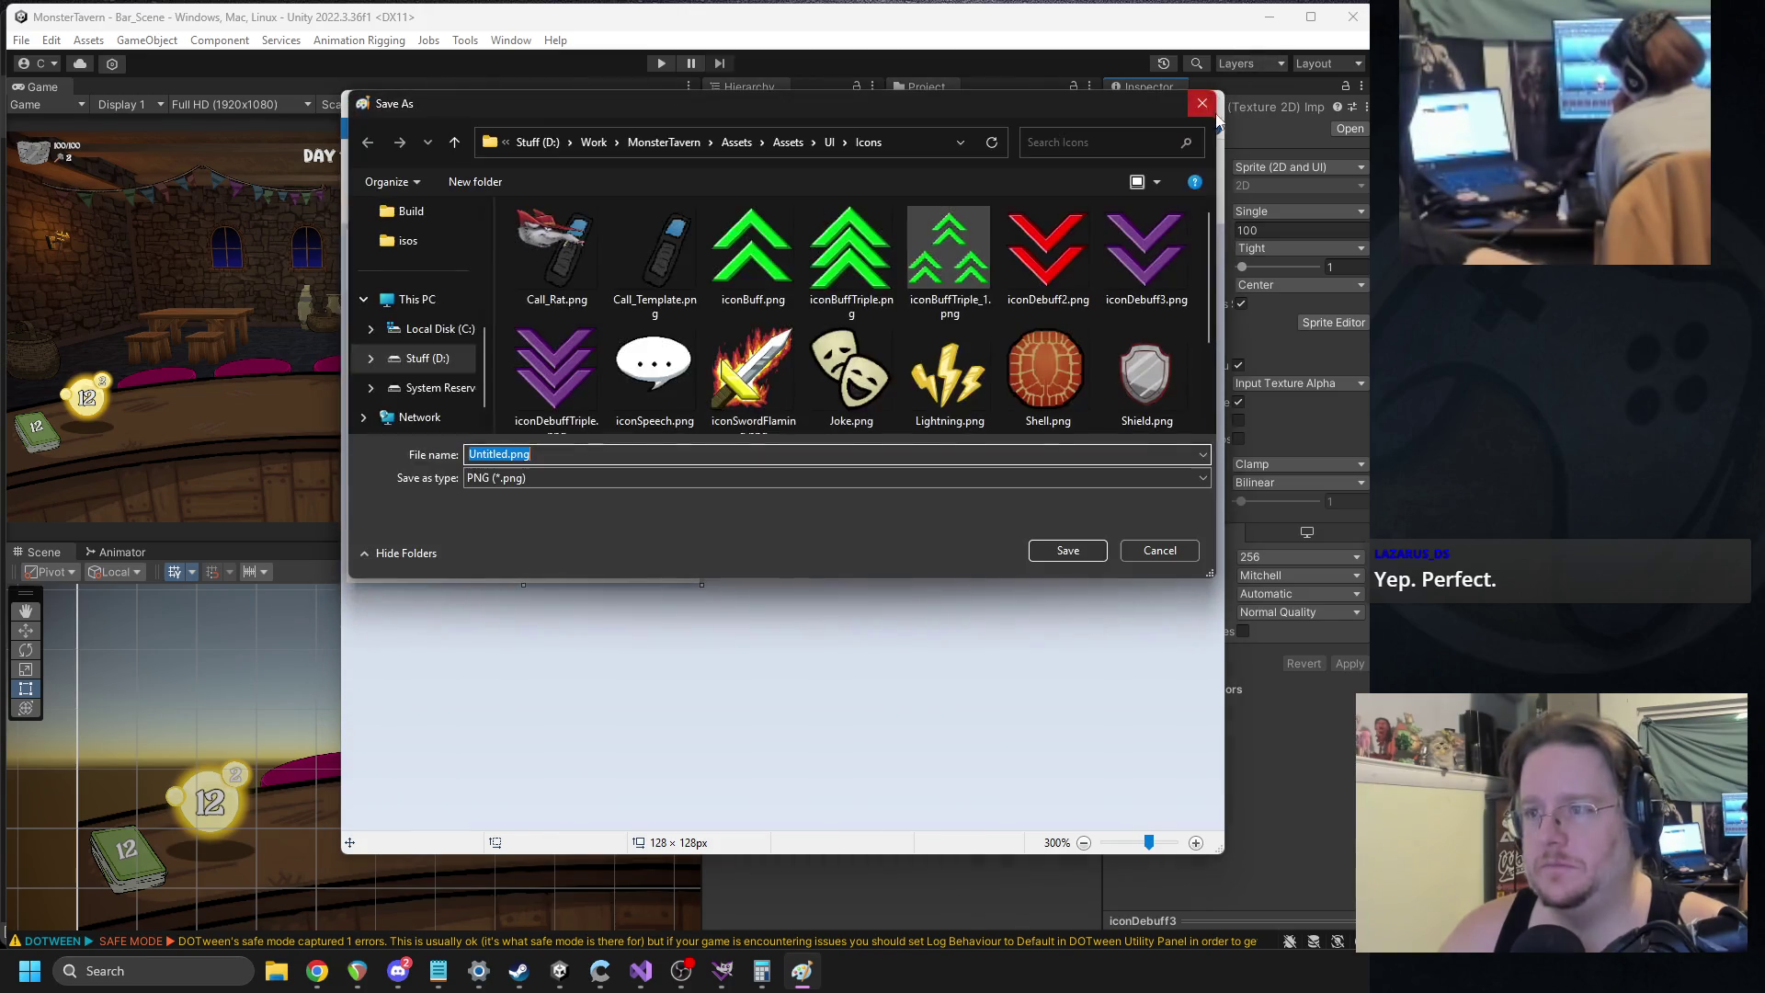
# Save the purple icon in Icons as iconDeBuffTriple_1.png.
pyautogui.click(915, 278)
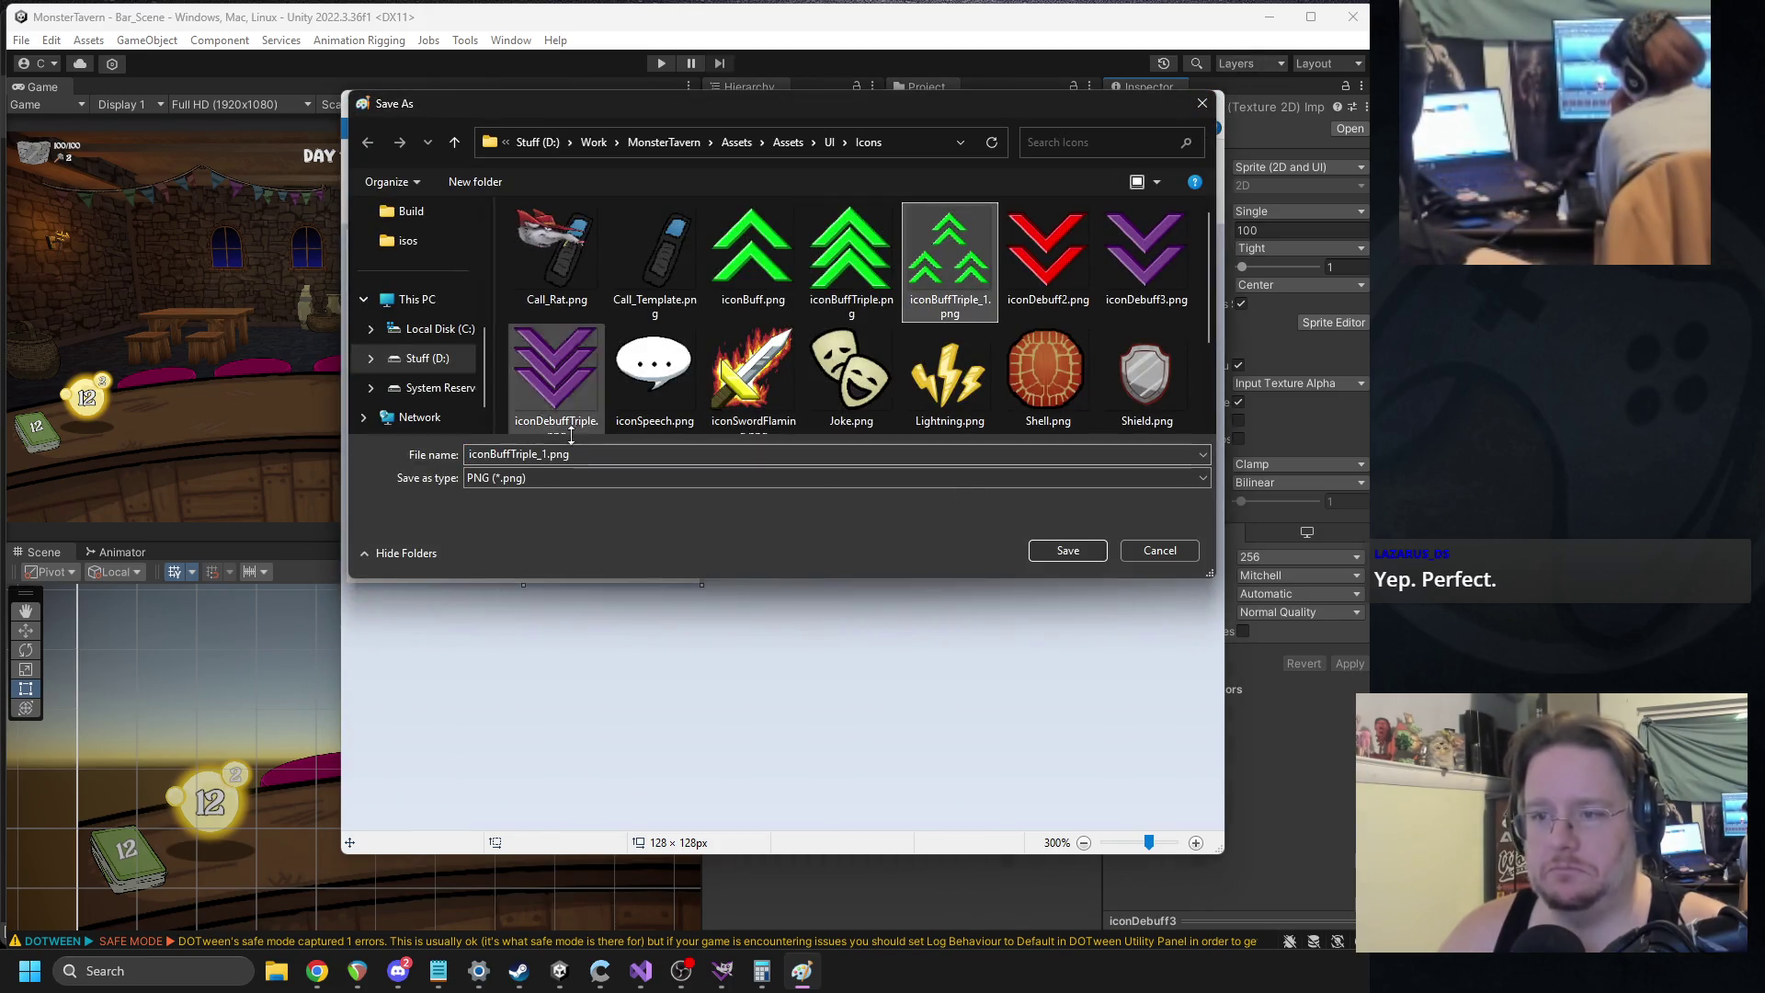
pyautogui.doubleClick(494, 453)
pyautogui.click(494, 454)
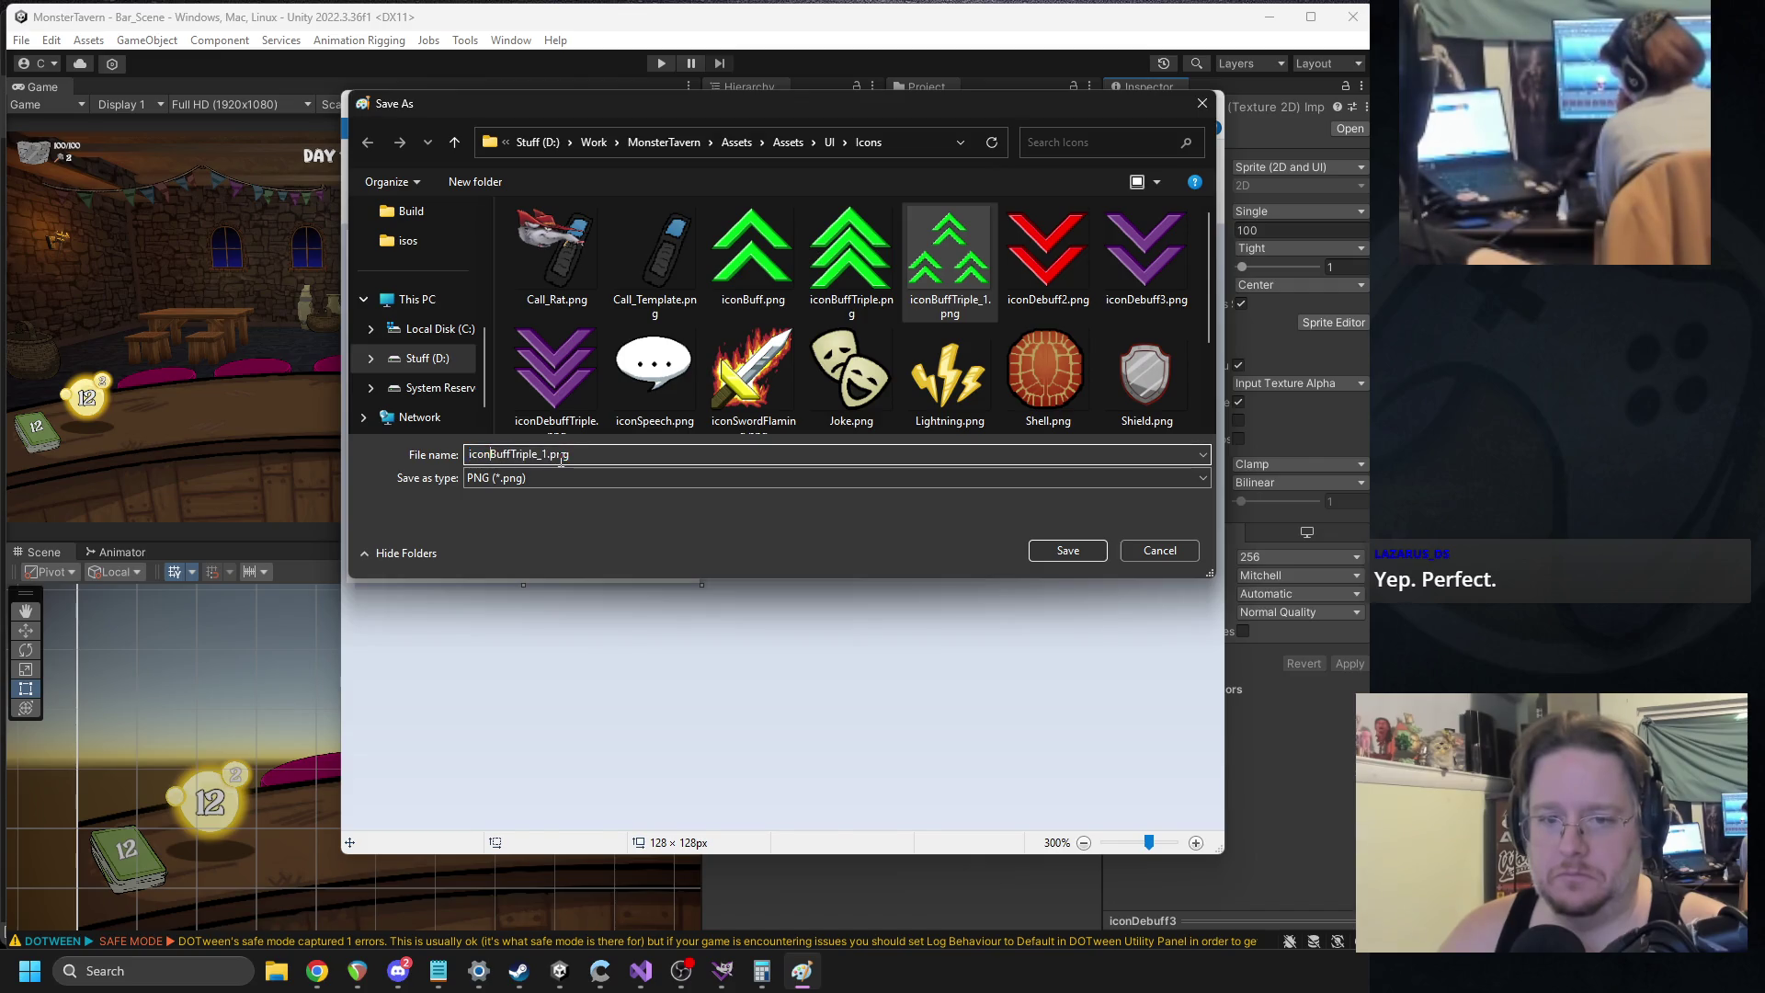
pyautogui.write('De')
pyautogui.click(1065, 551)
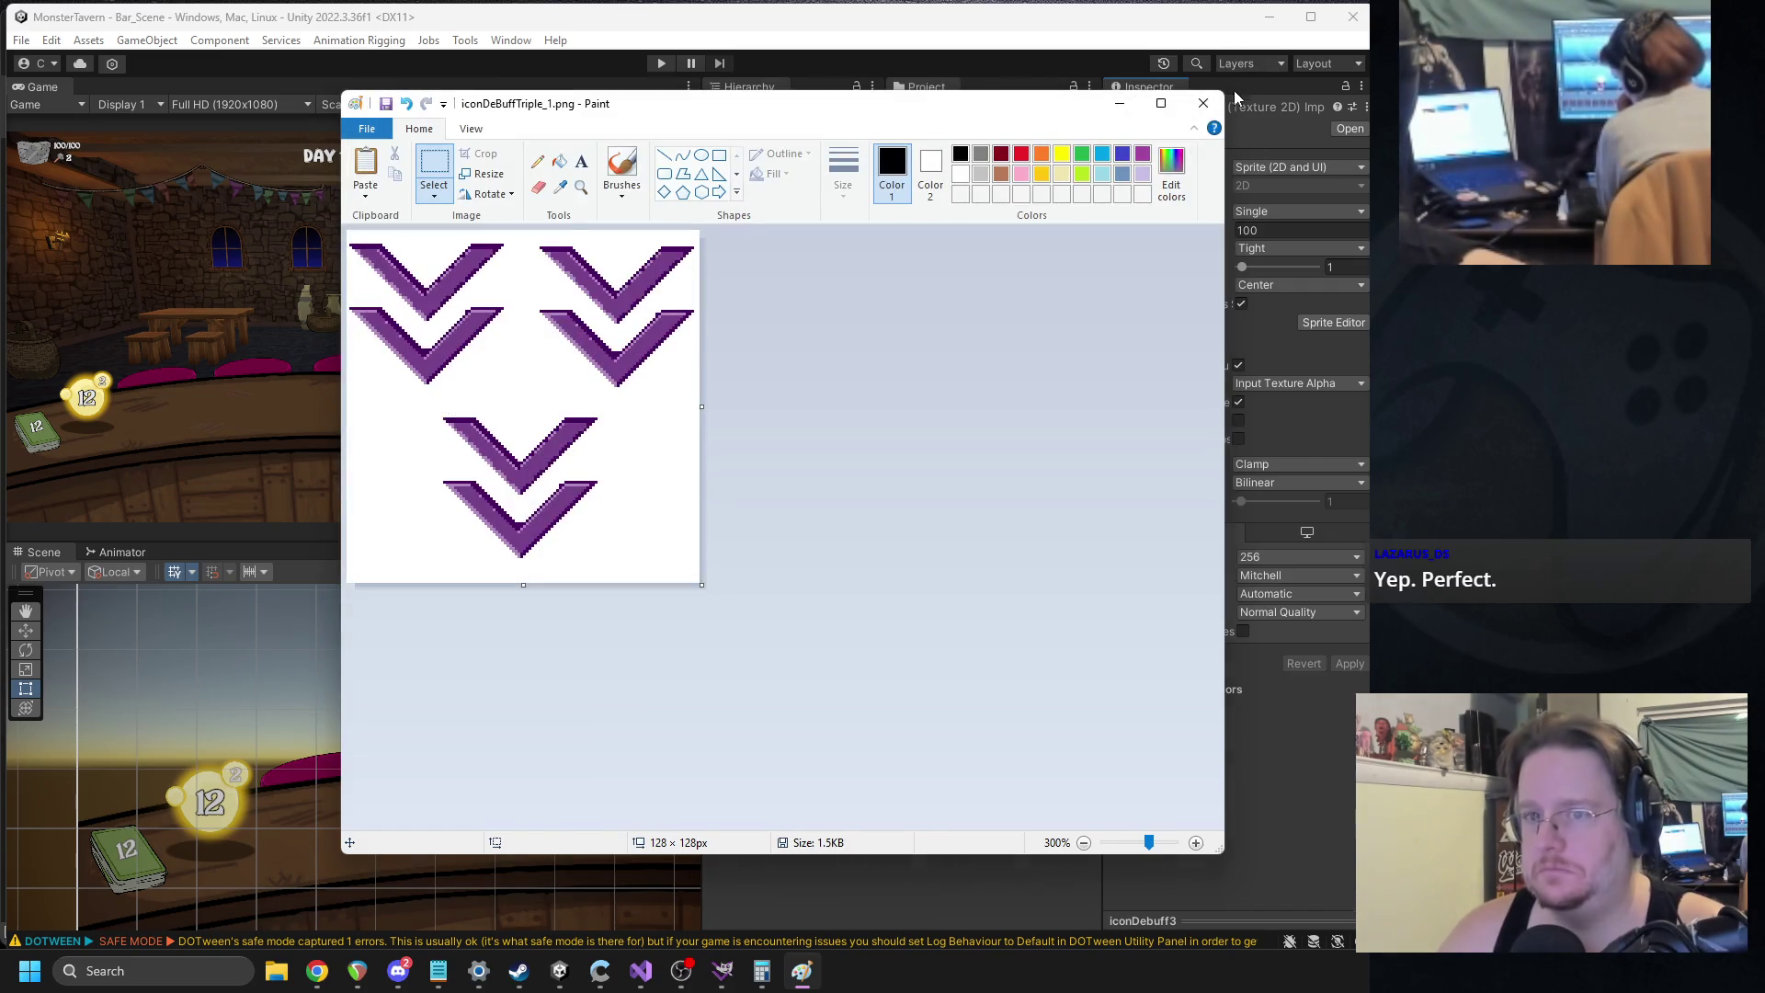
# Close Paint and bring the running GIMP window back to the front.
pyautogui.click(1202, 104)
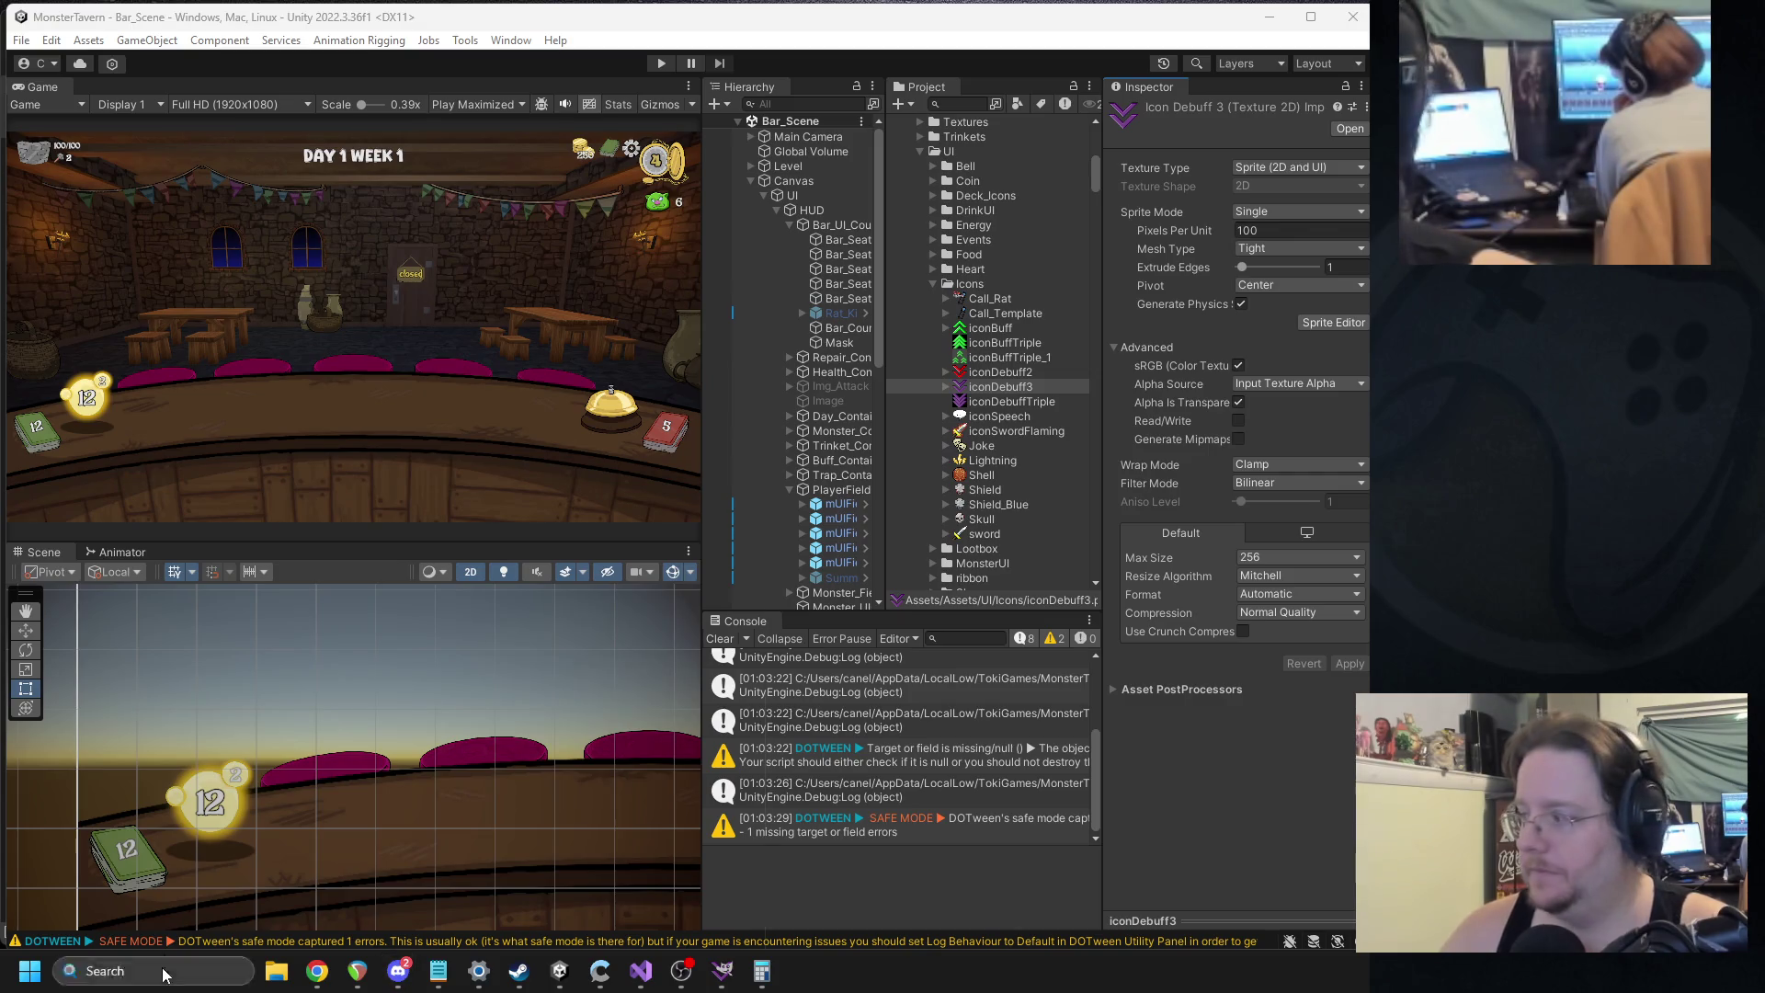
pyautogui.click(158, 971)
pyautogui.write('gimp')
pyautogui.press('Return')
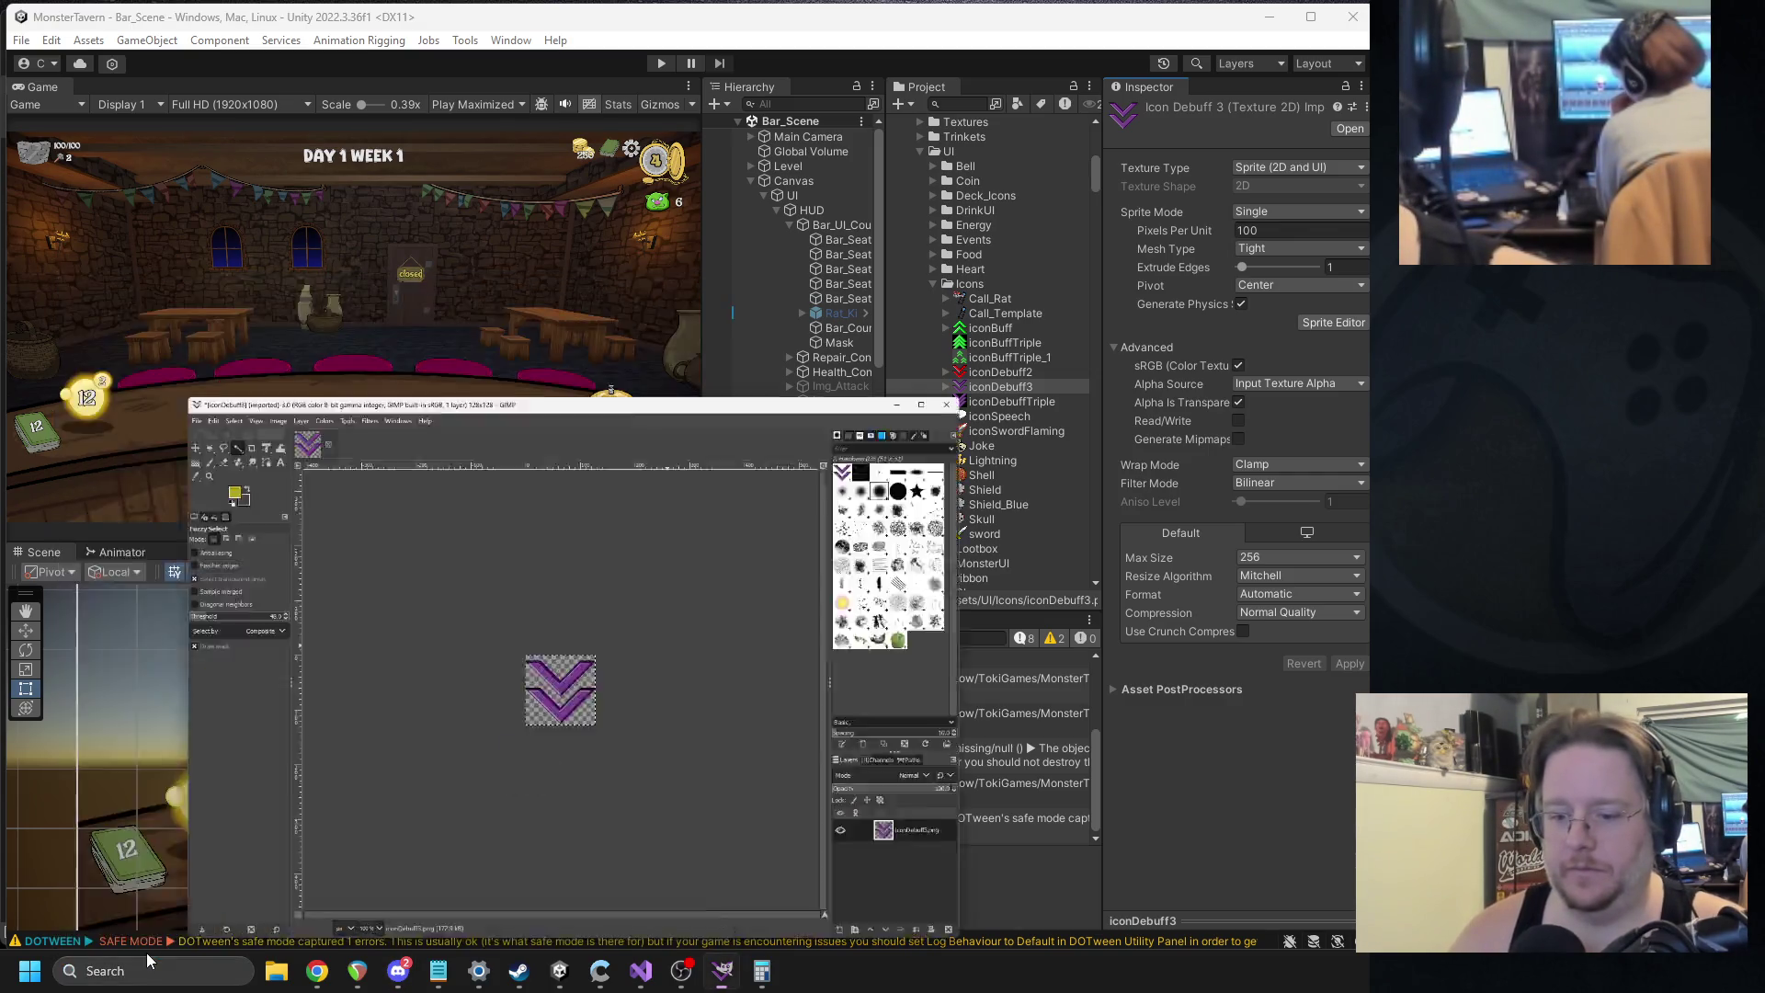
# Discard the iconDebuff3 image in GIMP and let Unity import the new icon.
pyautogui.click(239, 101)
pyautogui.click(673, 593)
pyautogui.hotkey('alt', 'Tab')
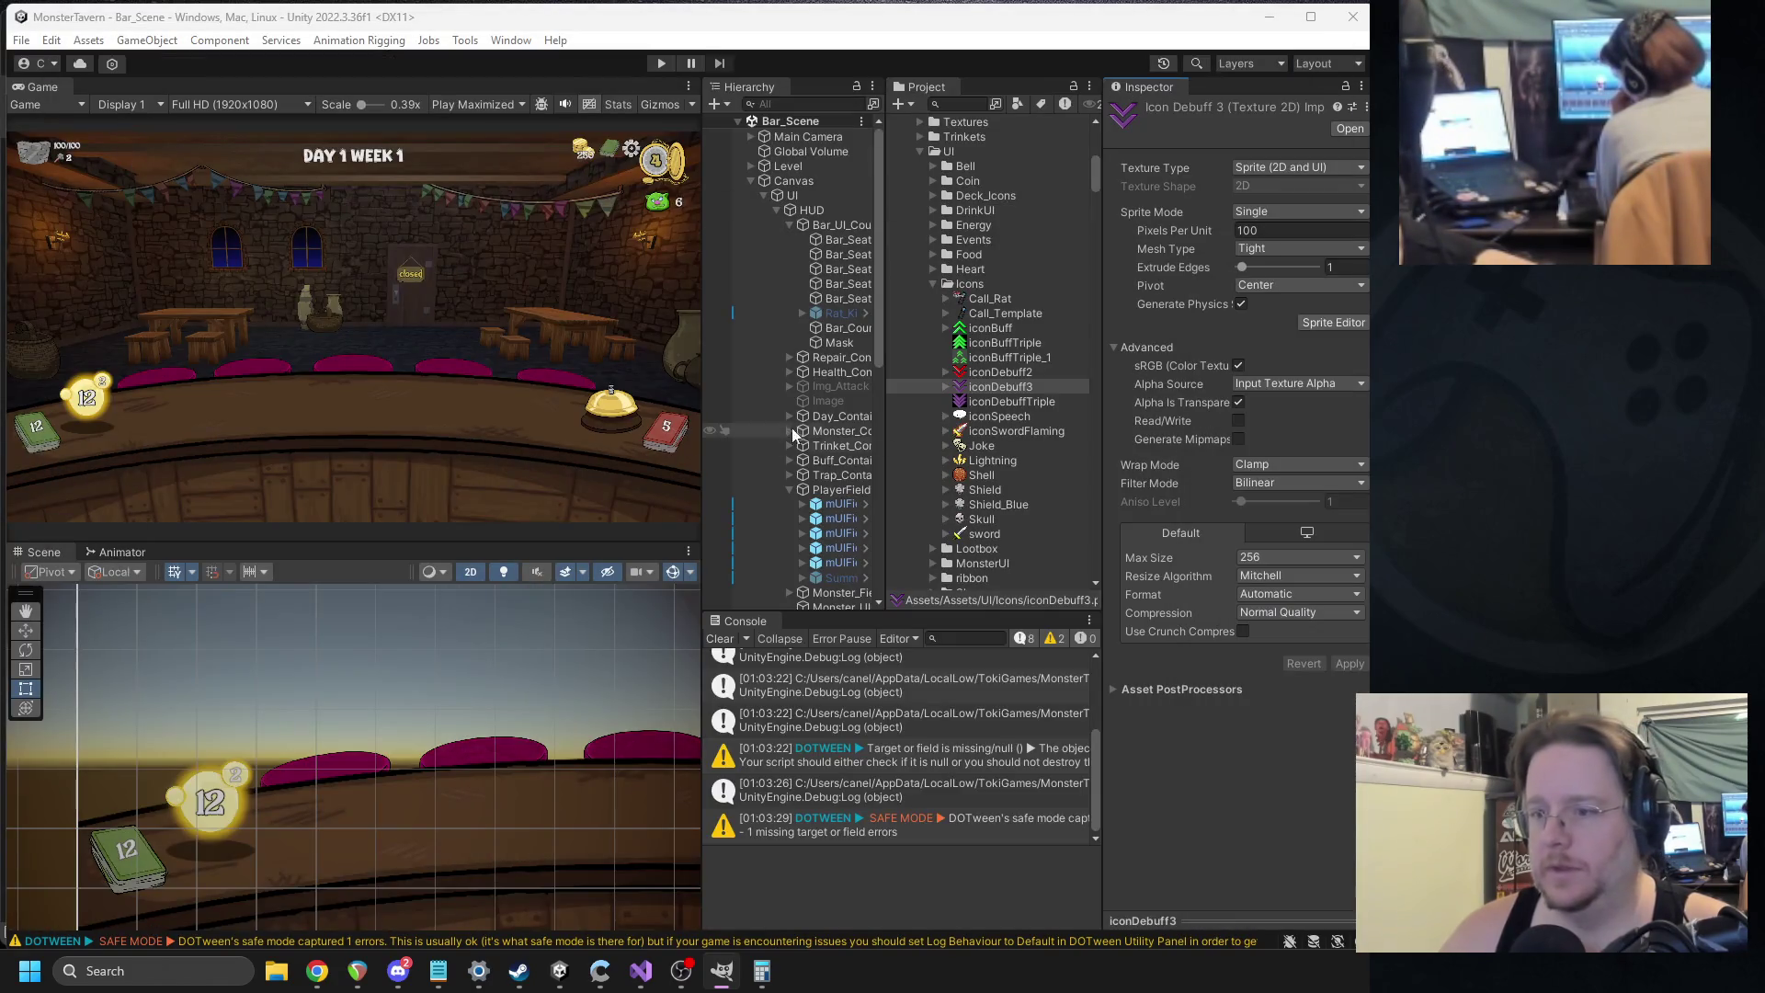
pyautogui.click(999, 372)
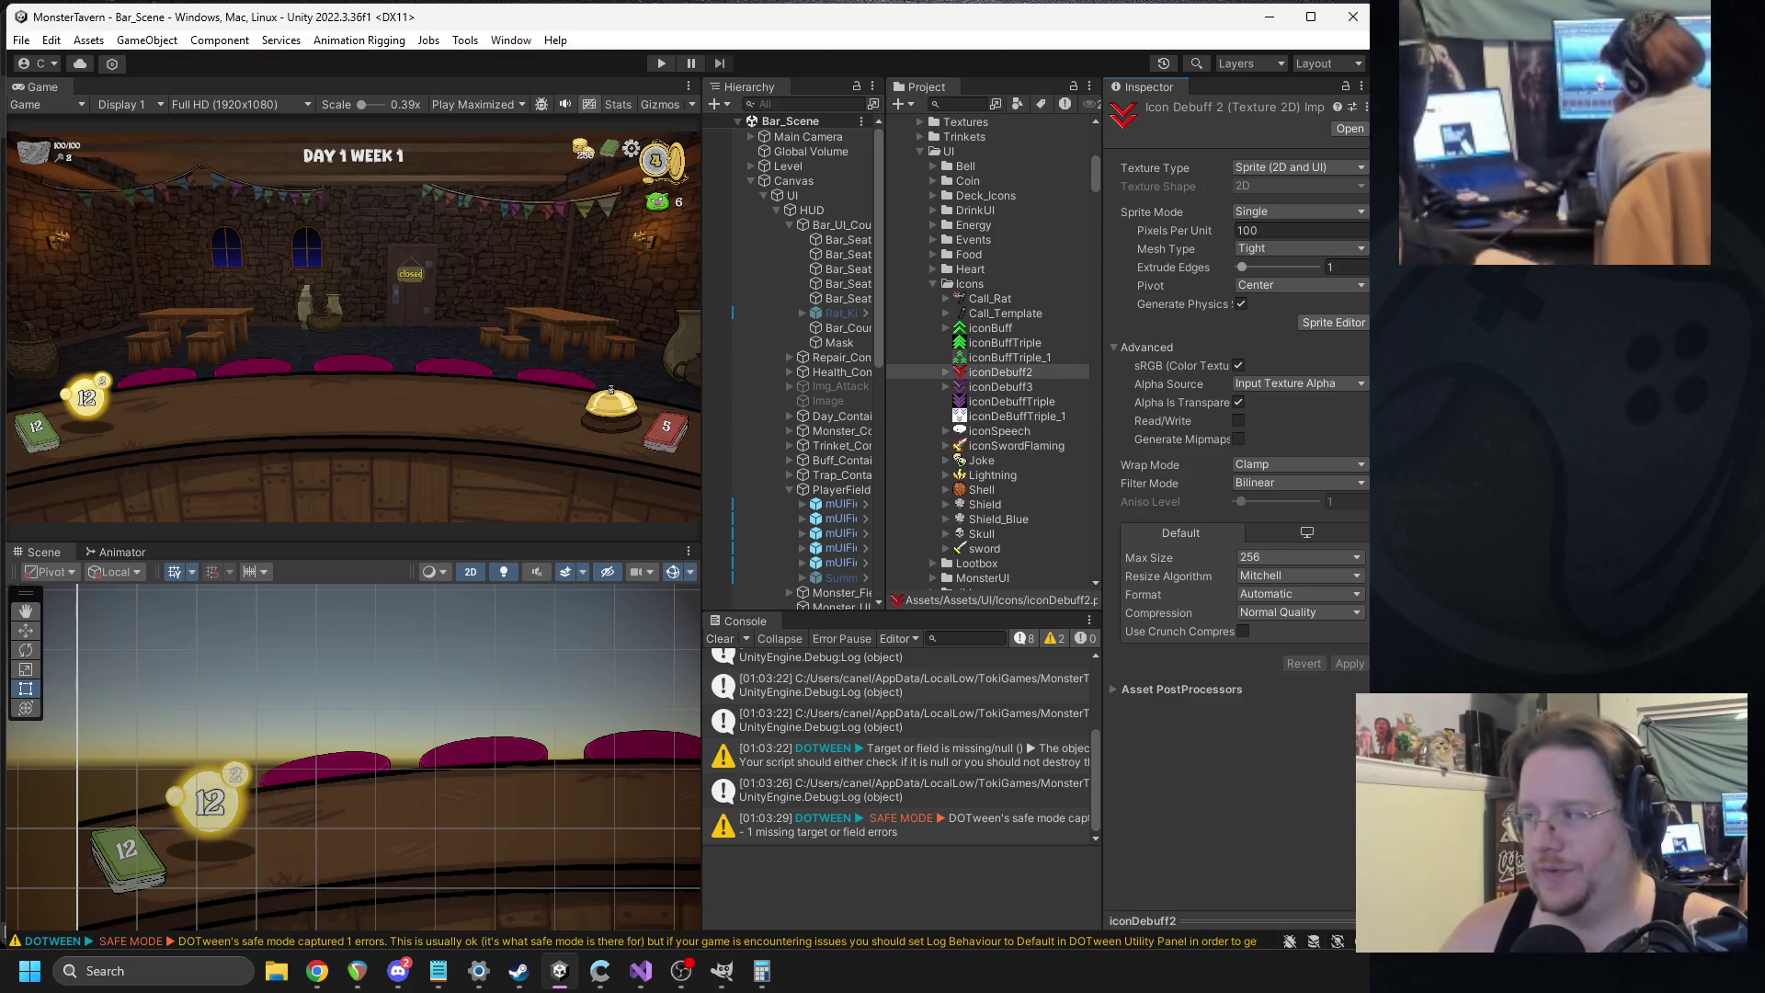
pyautogui.hotkey('alt', 'Tab')
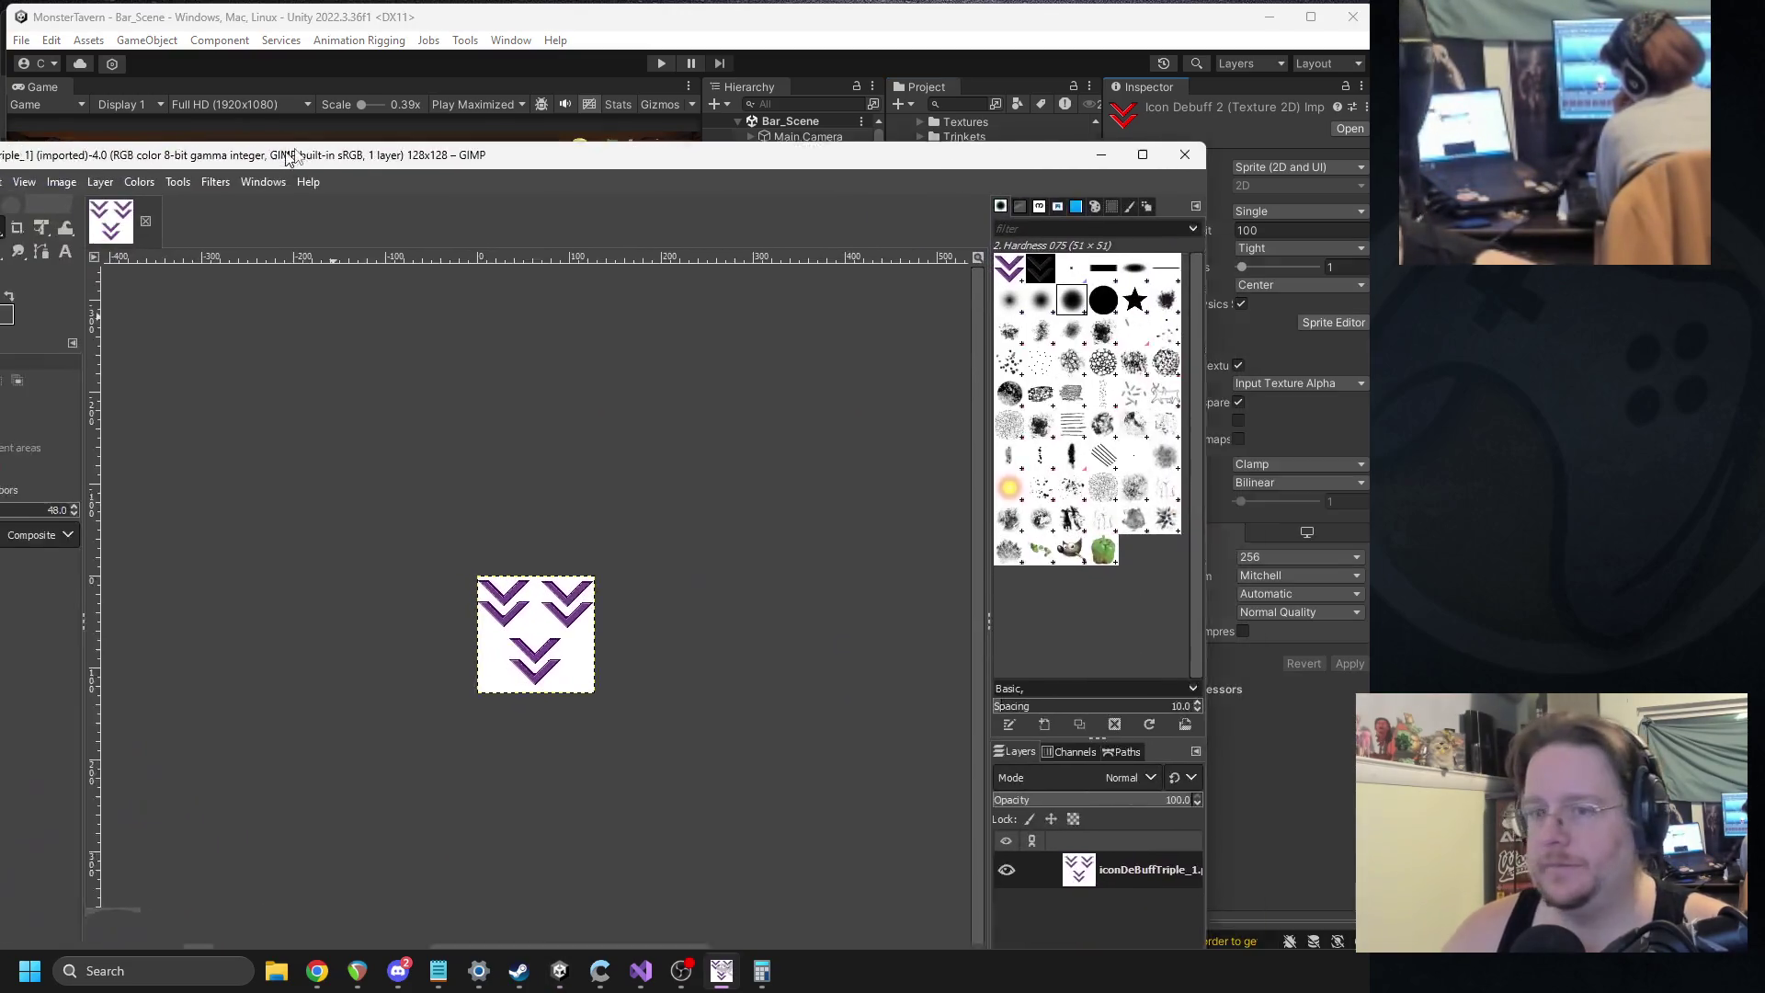
# Clear the white background, export over iconDeBuffTriple_1.png, and quit GIMP without saving.
pyautogui.press('Delete')
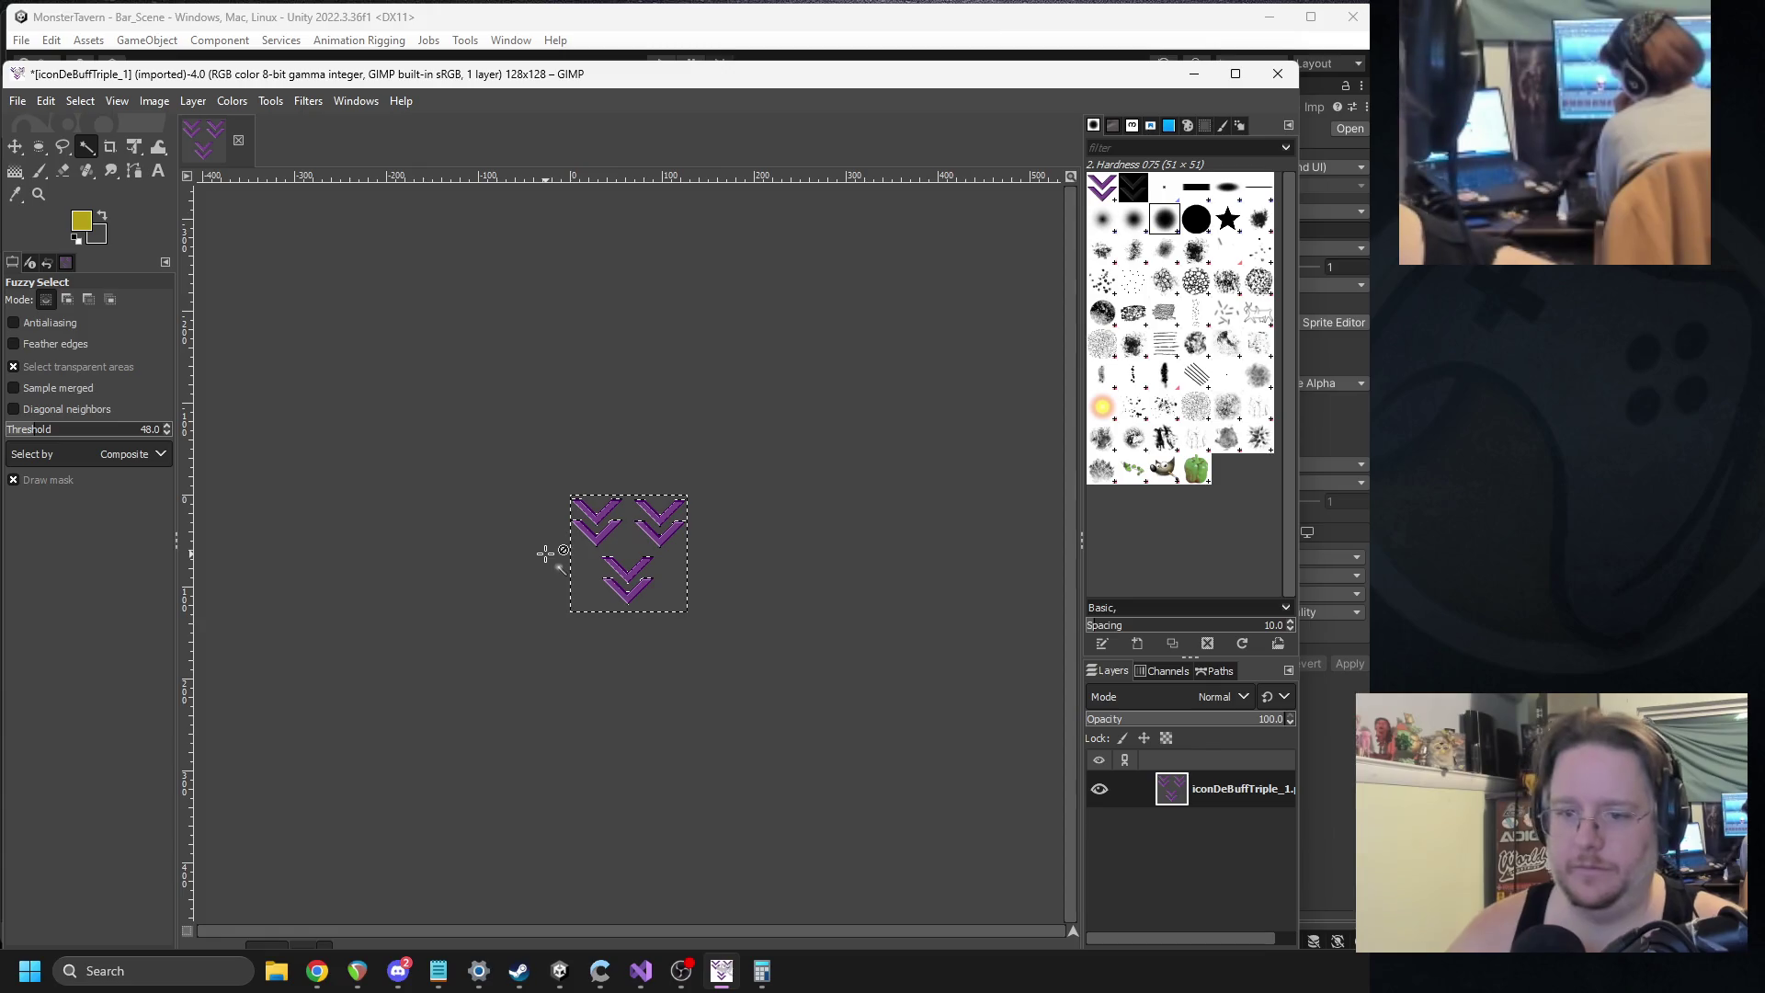
pyautogui.click(18, 101)
pyautogui.click(111, 411)
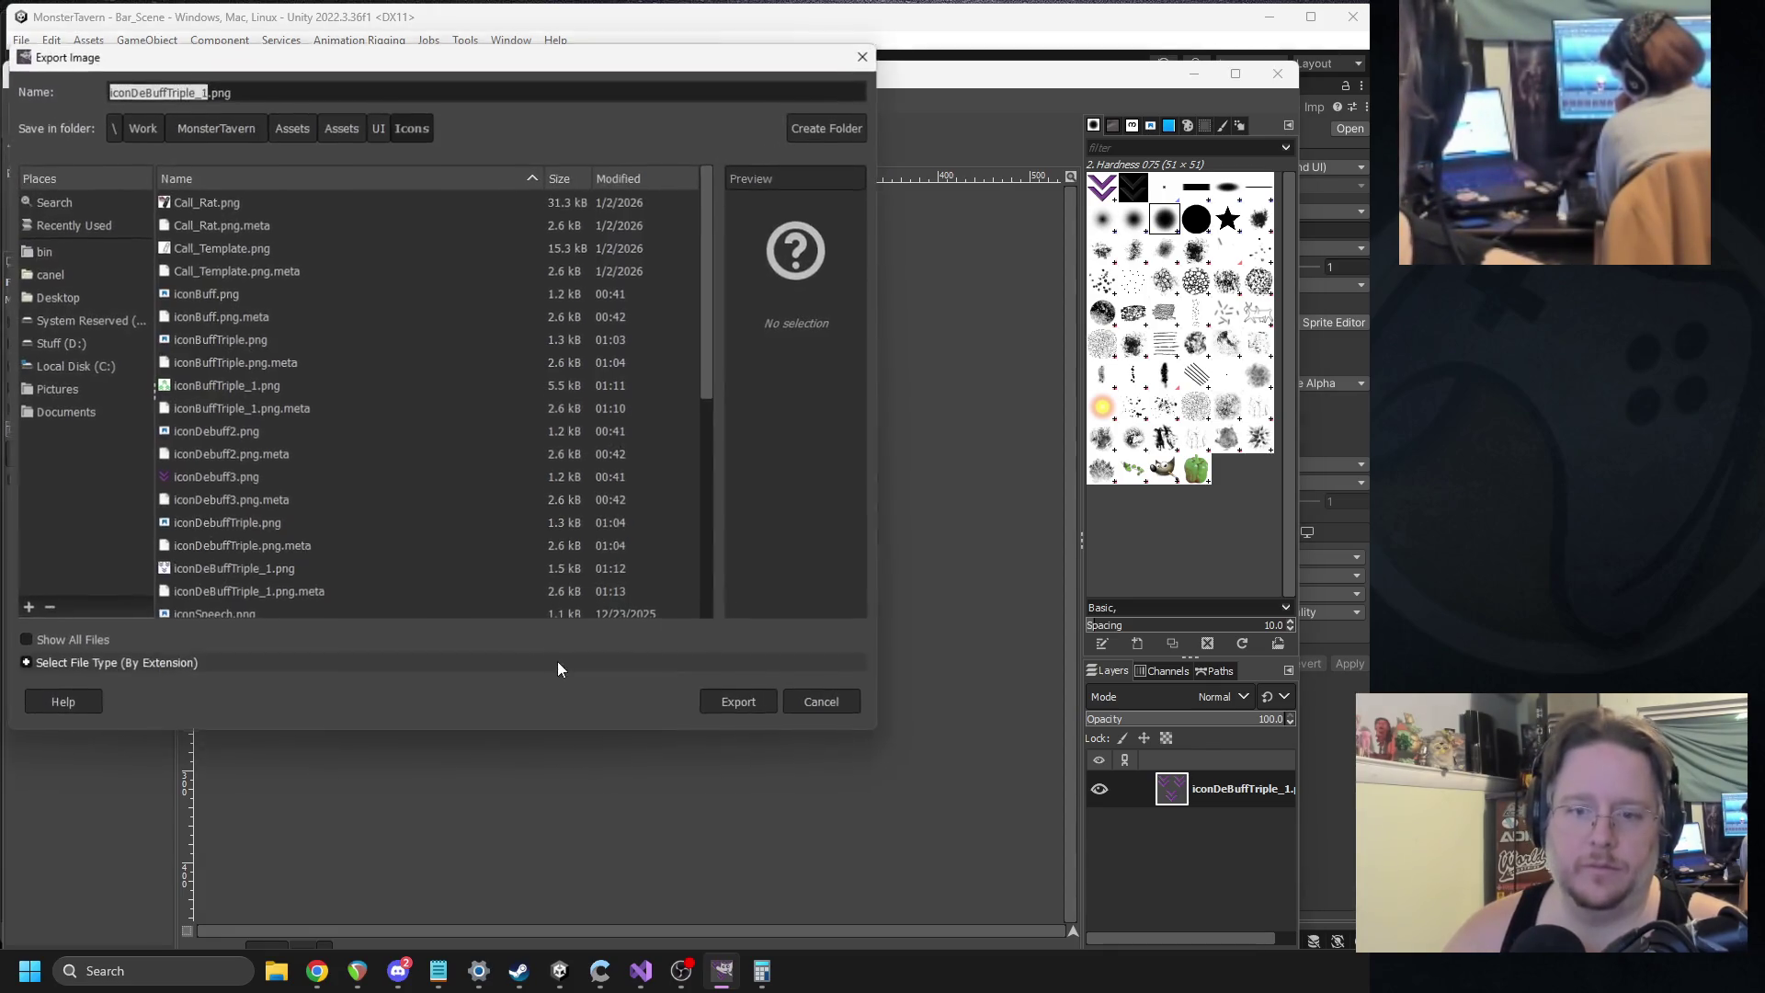
pyautogui.click(741, 705)
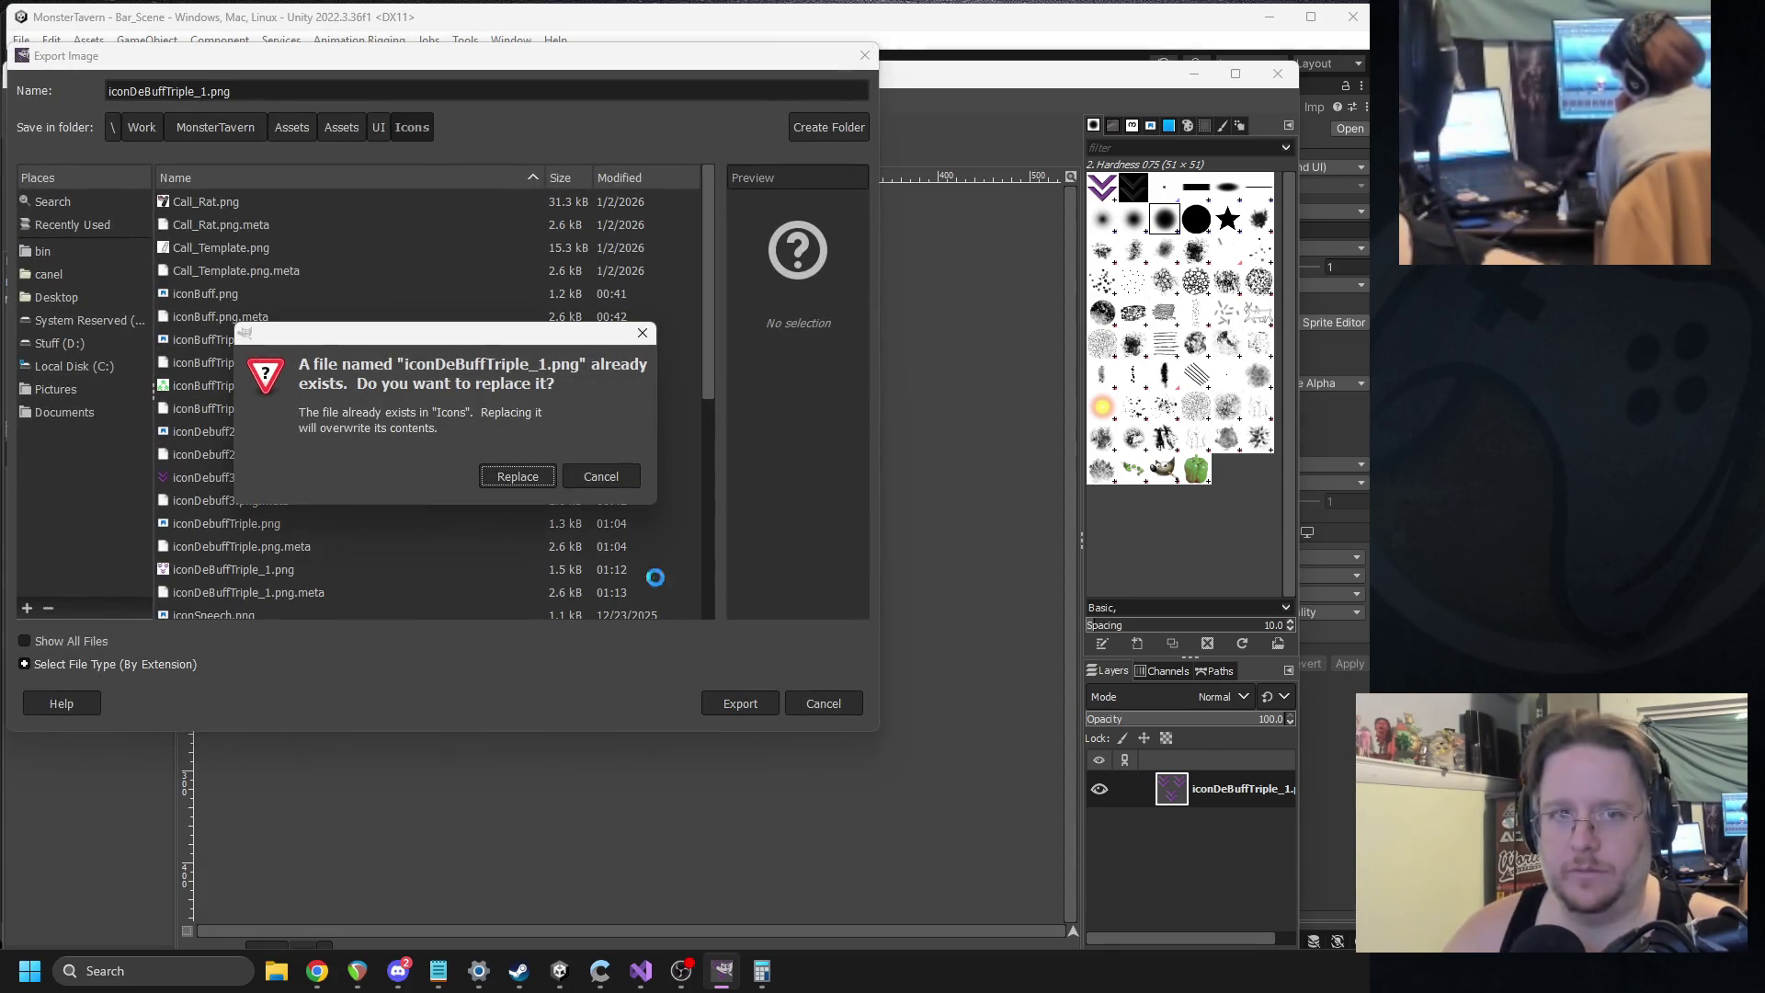
pyautogui.click(517, 480)
pyautogui.click(881, 713)
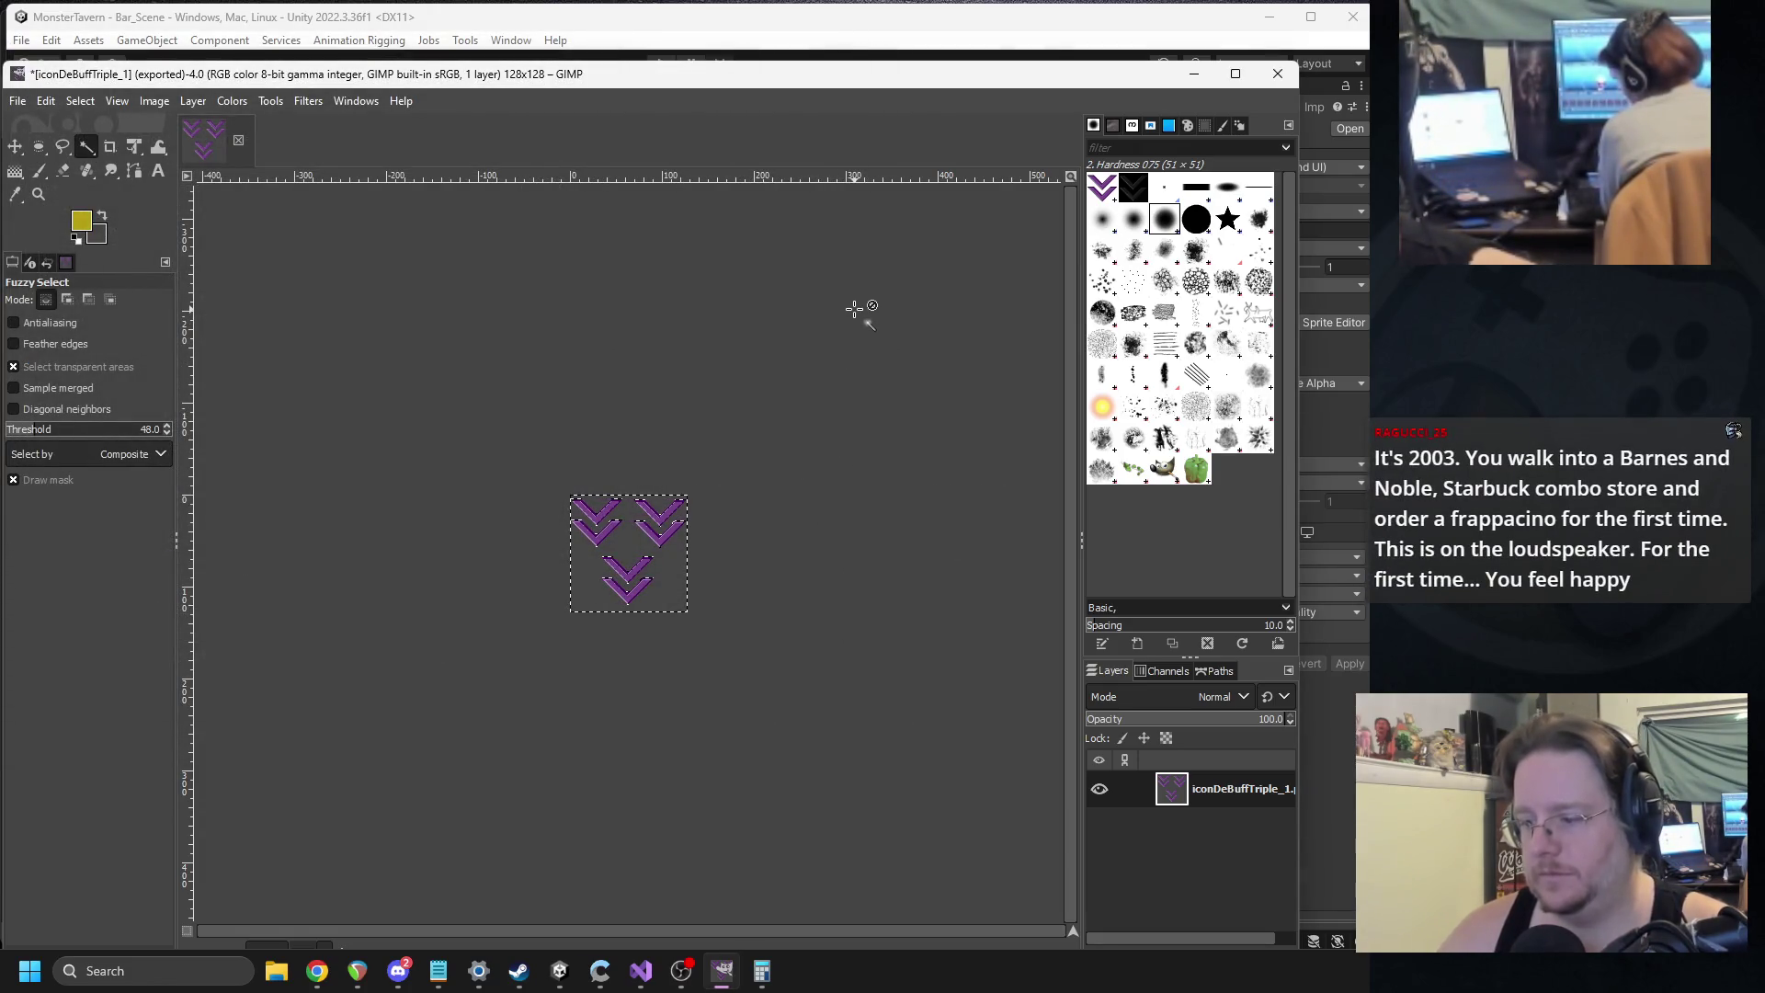
pyautogui.click(1278, 74)
pyautogui.click(420, 422)
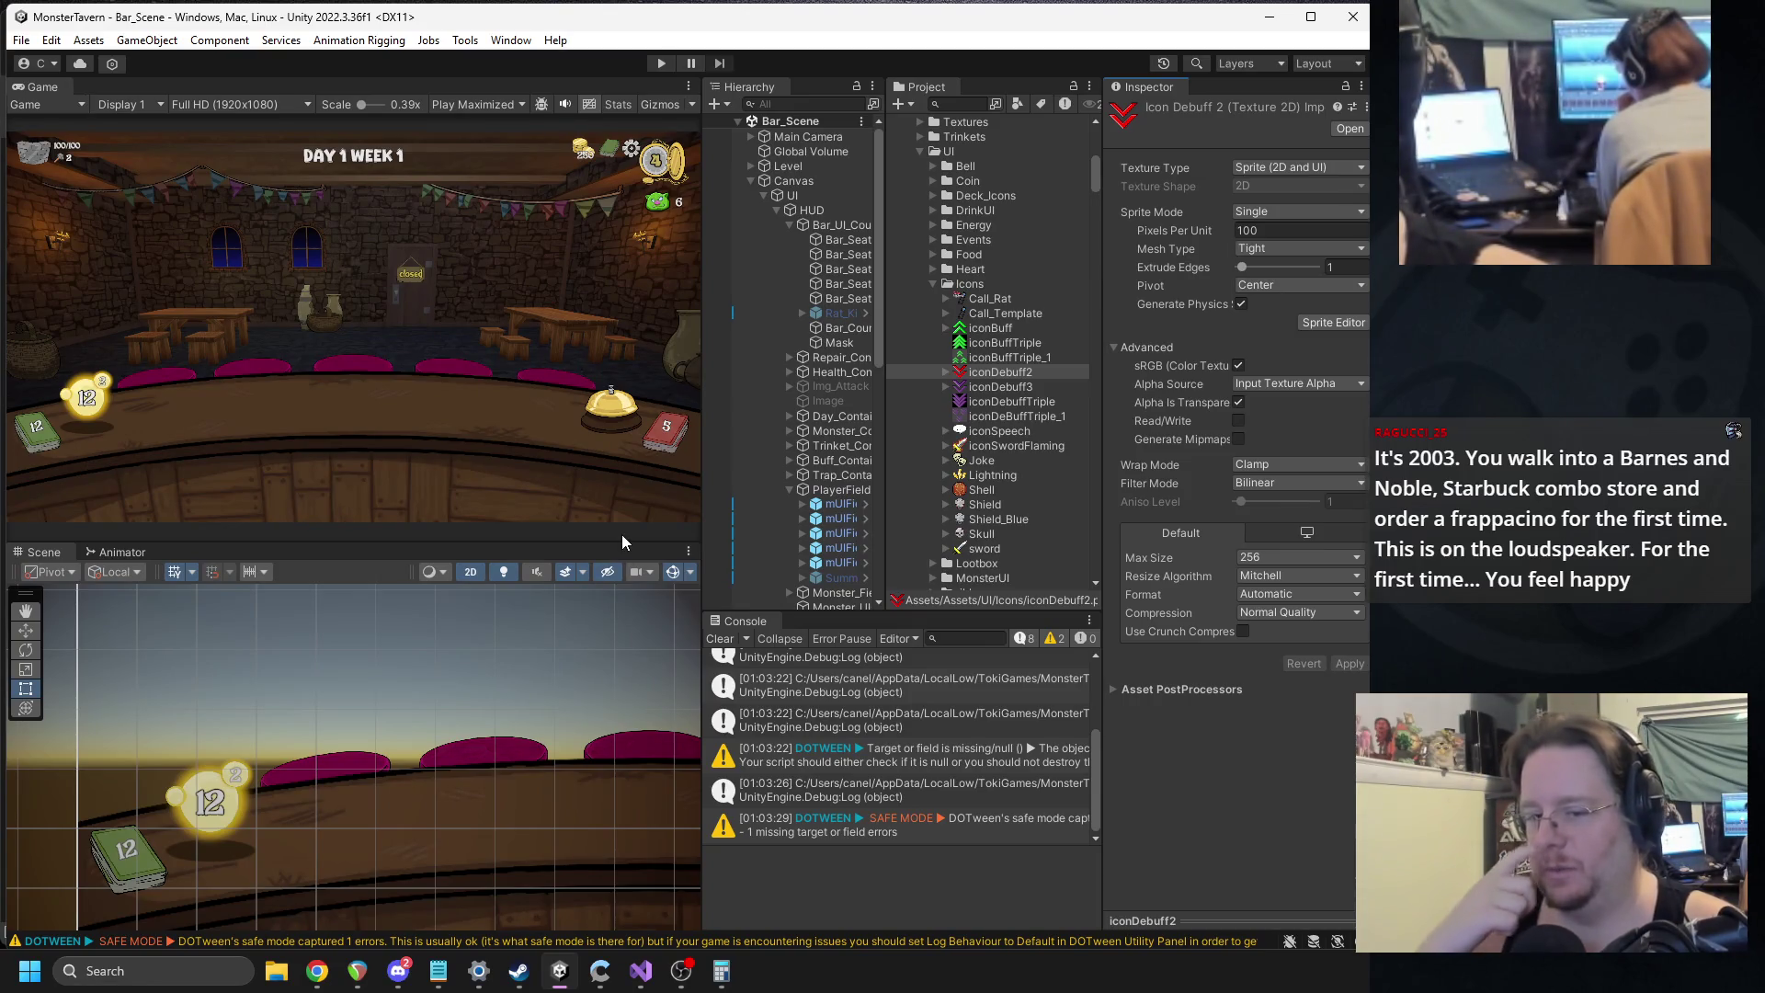
# Set iconDeBuffTriple_1 and iconBuffTriple_1 to Sprite (2D and UI), max size 512, and apply.
pyautogui.moveTo(888, 384); pyautogui.dragTo(925, 385)
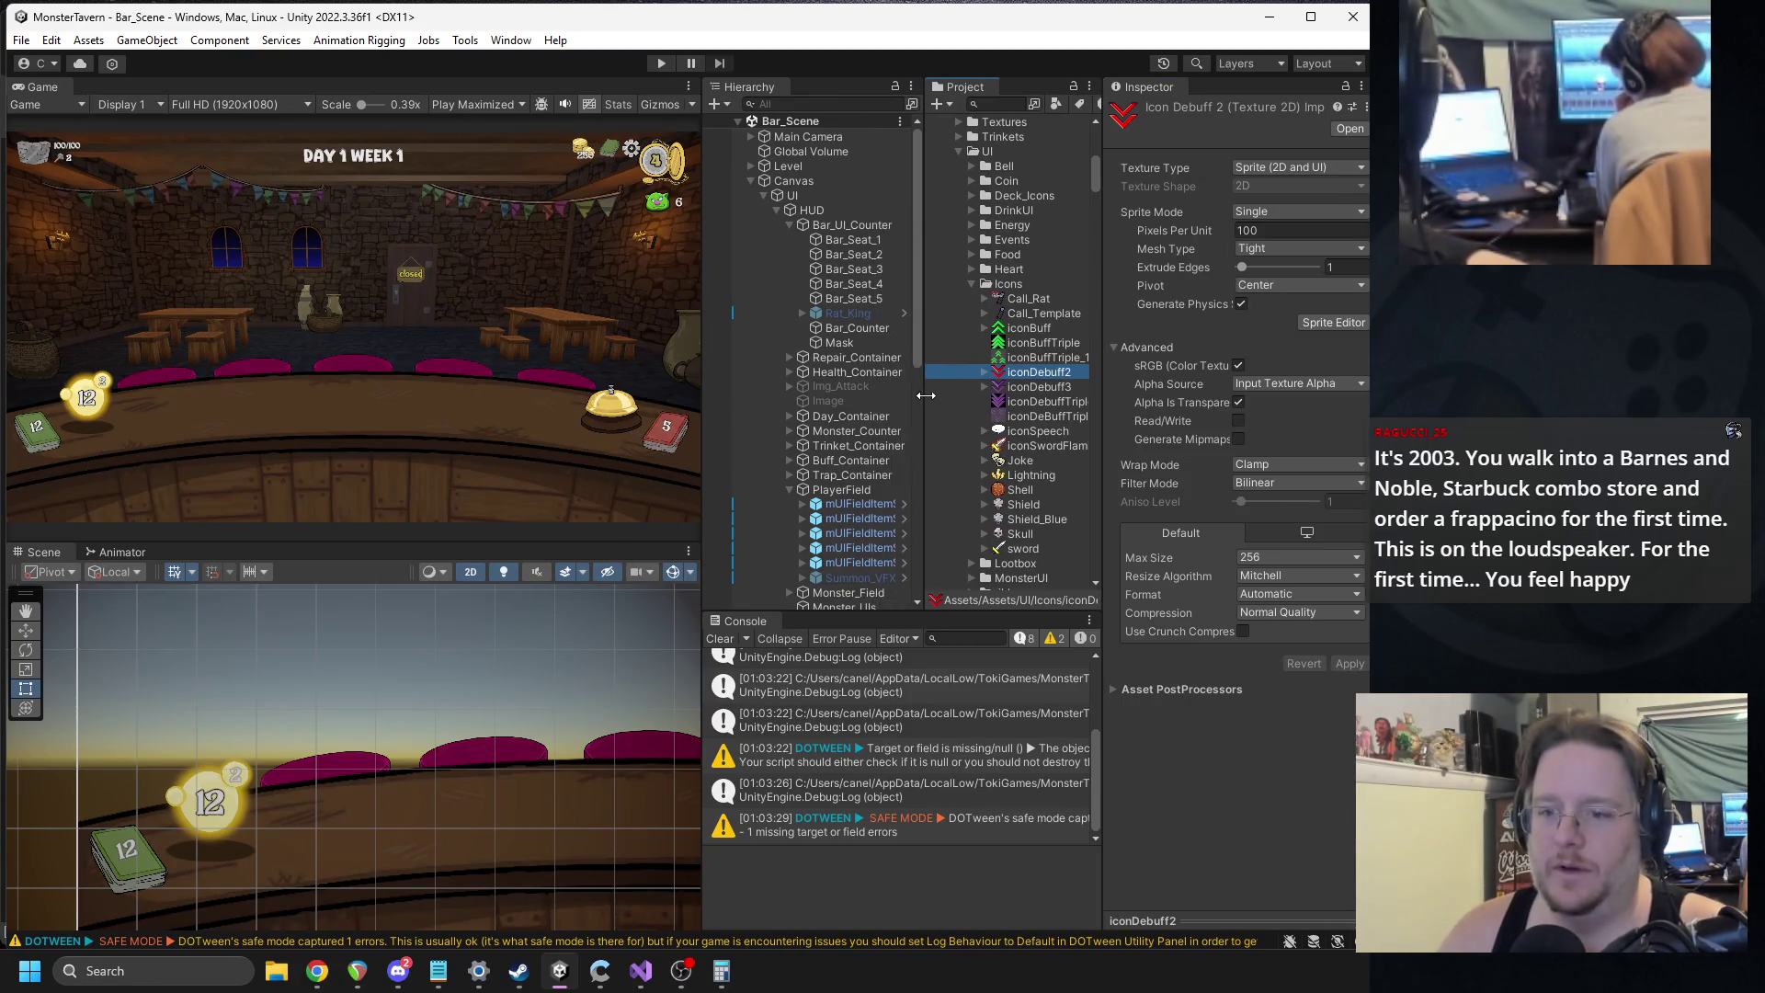
pyautogui.moveTo(701, 398); pyautogui.dragTo(649, 397)
pyautogui.click(1002, 416)
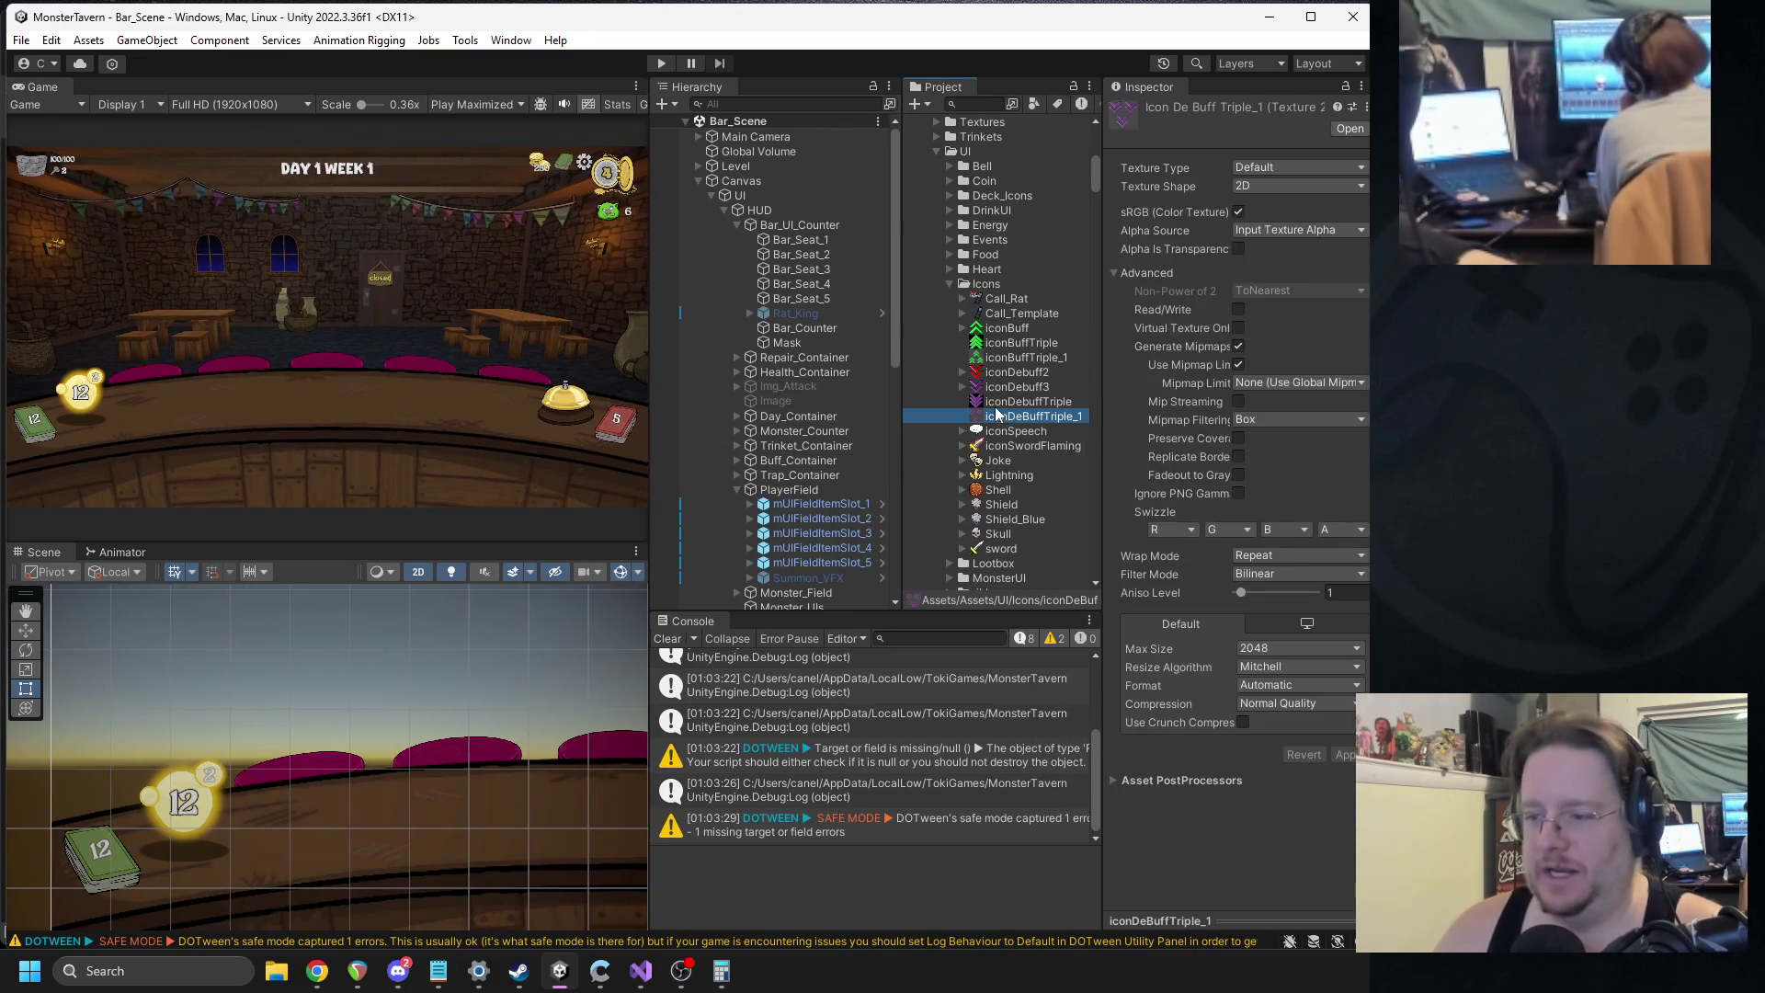
pyautogui.keyDown('ctrl'); pyautogui.click(1001, 357); pyautogui.keyUp('ctrl')
pyautogui.click(1278, 649)
pyautogui.click(1278, 748)
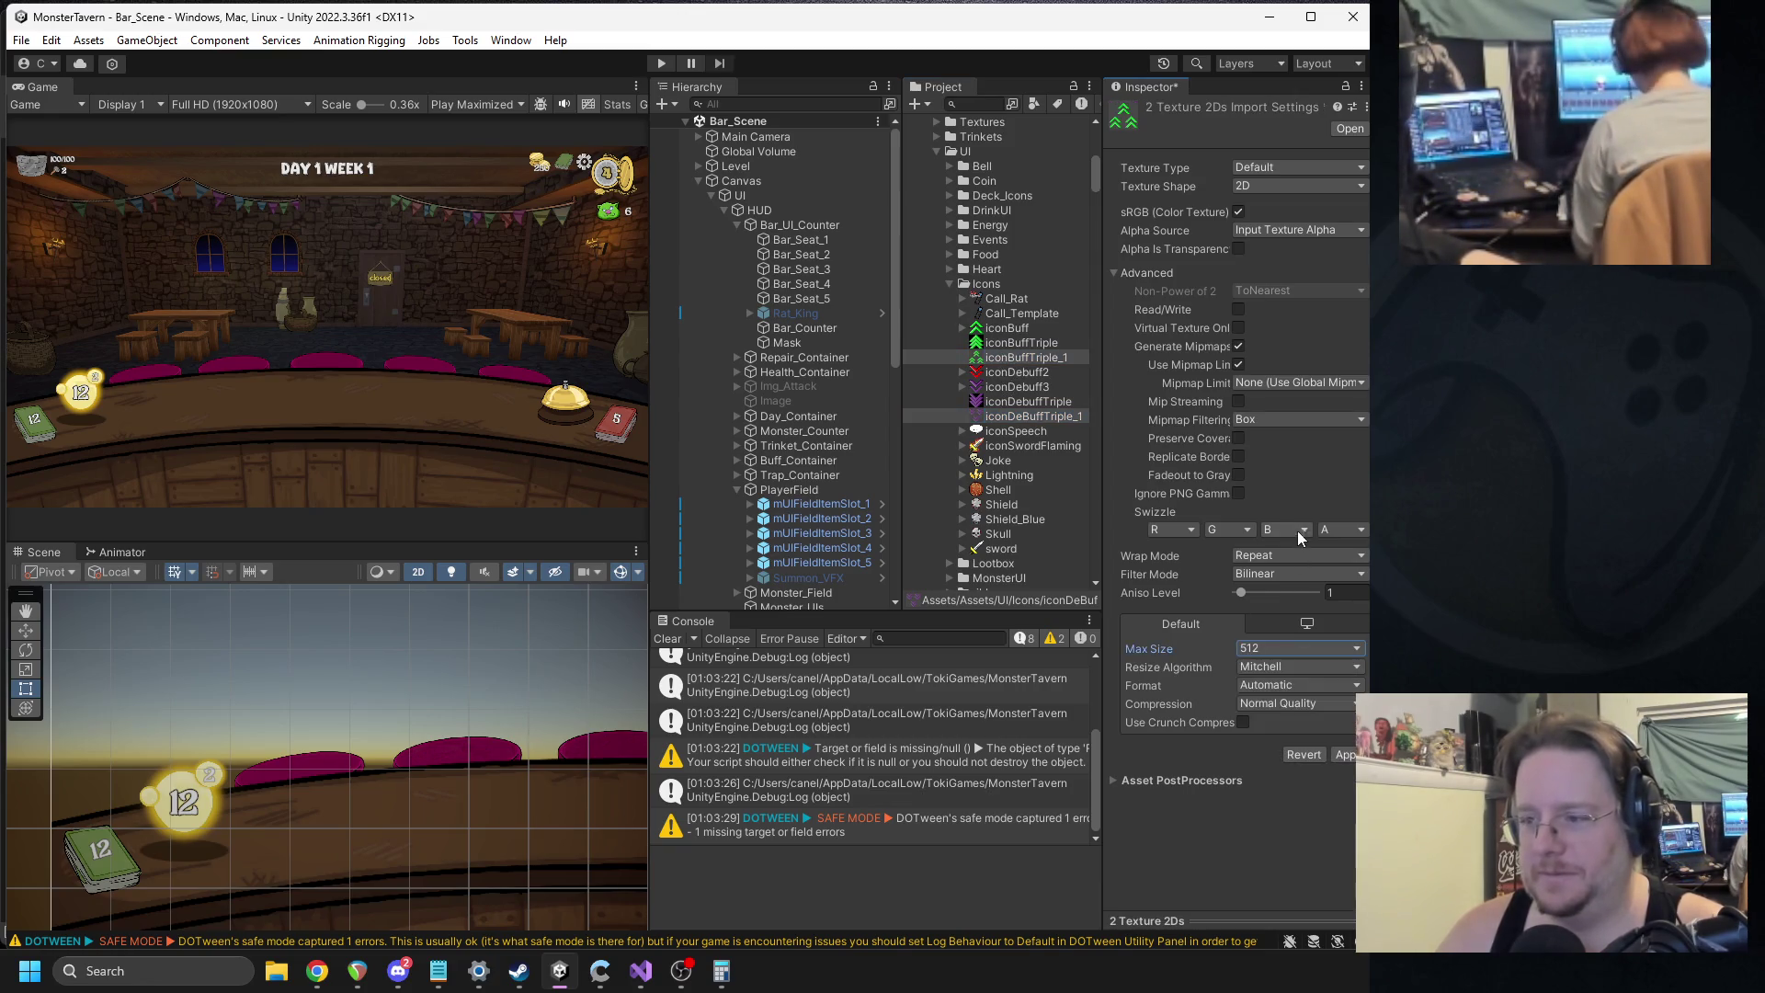
pyautogui.click(1258, 171)
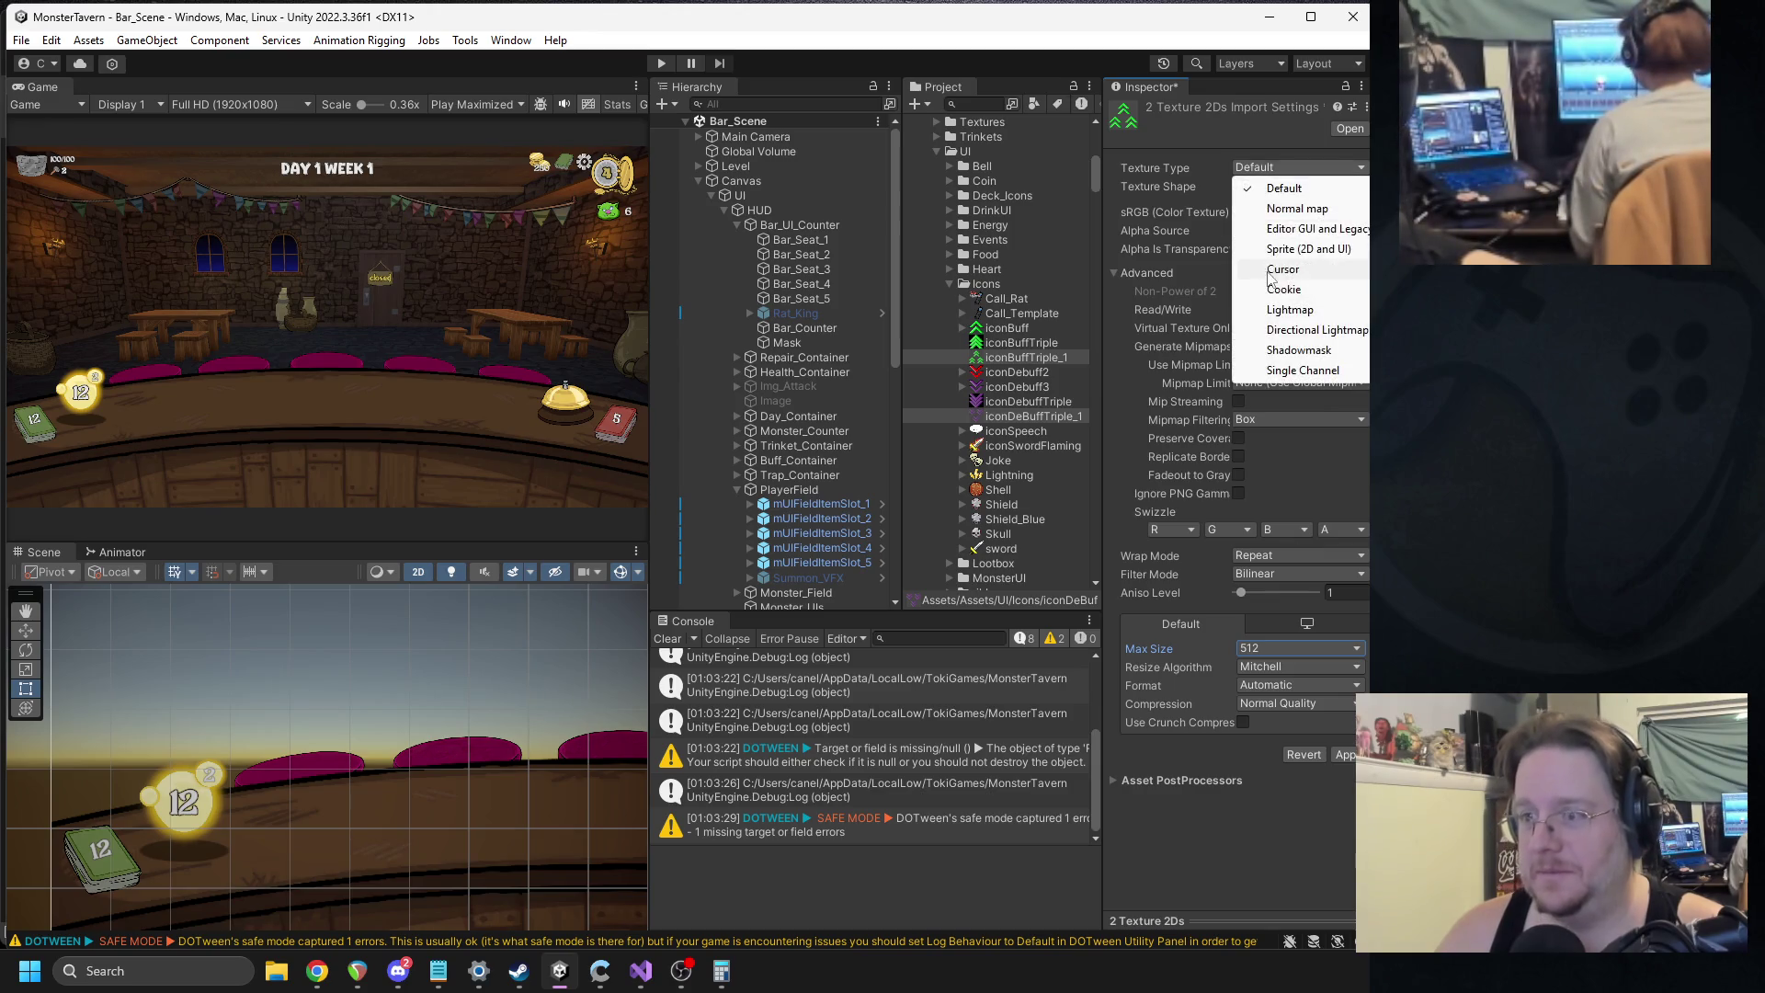
pyautogui.click(1252, 241)
pyautogui.click(1349, 664)
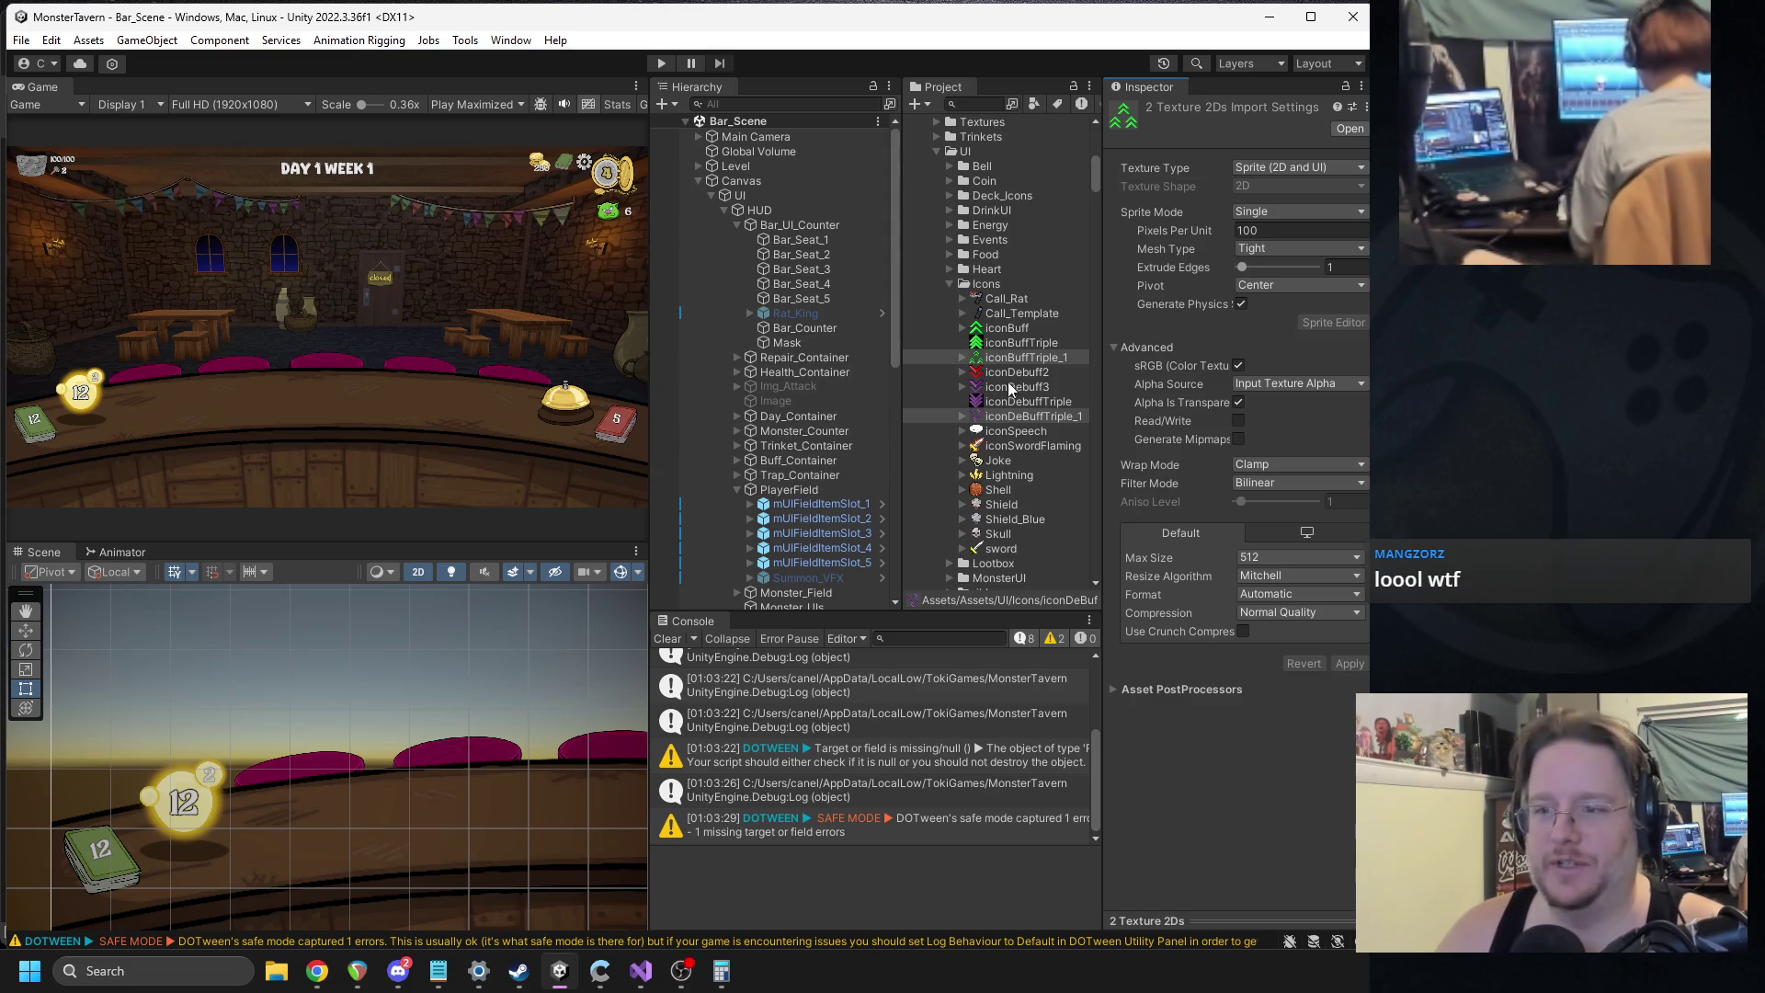
pyautogui.click(984, 105)
pyautogui.write('skunk')
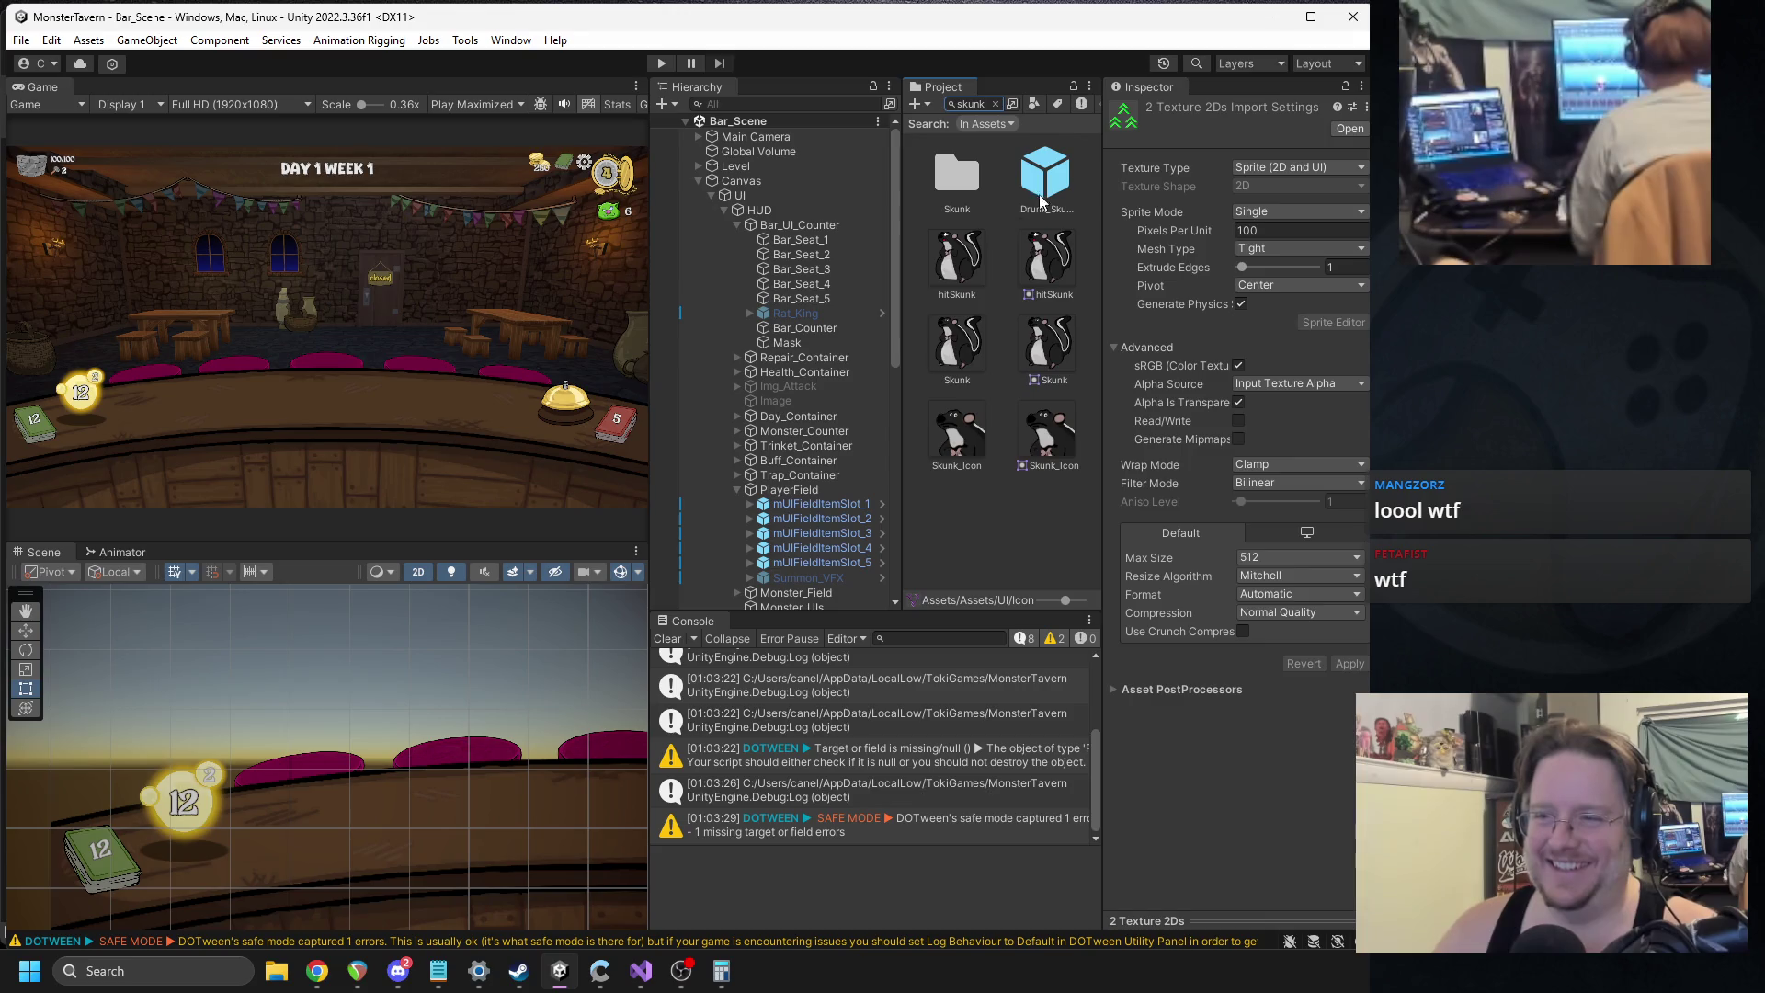
# Set the Drunk_Skunk prefab's Stank move icon to the triple-chevron debuff sprite.
pyautogui.doubleClick(1041, 175)
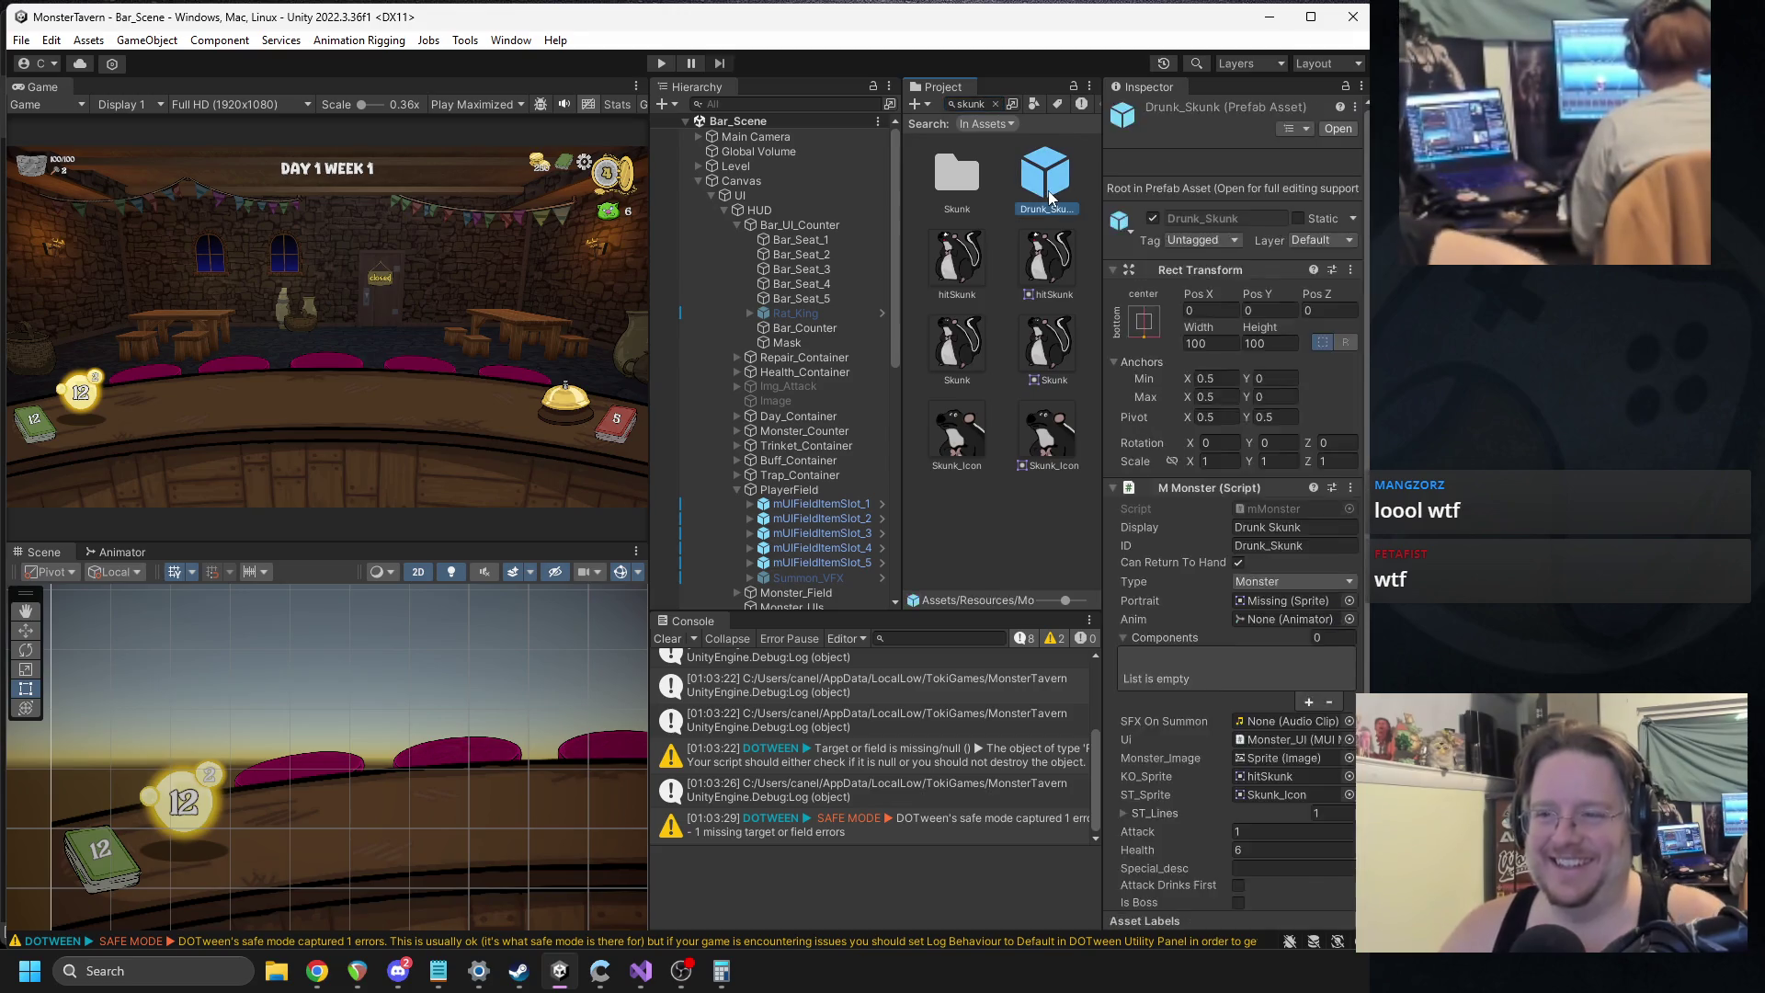
pyautogui.click(775, 233)
pyautogui.click(1288, 460)
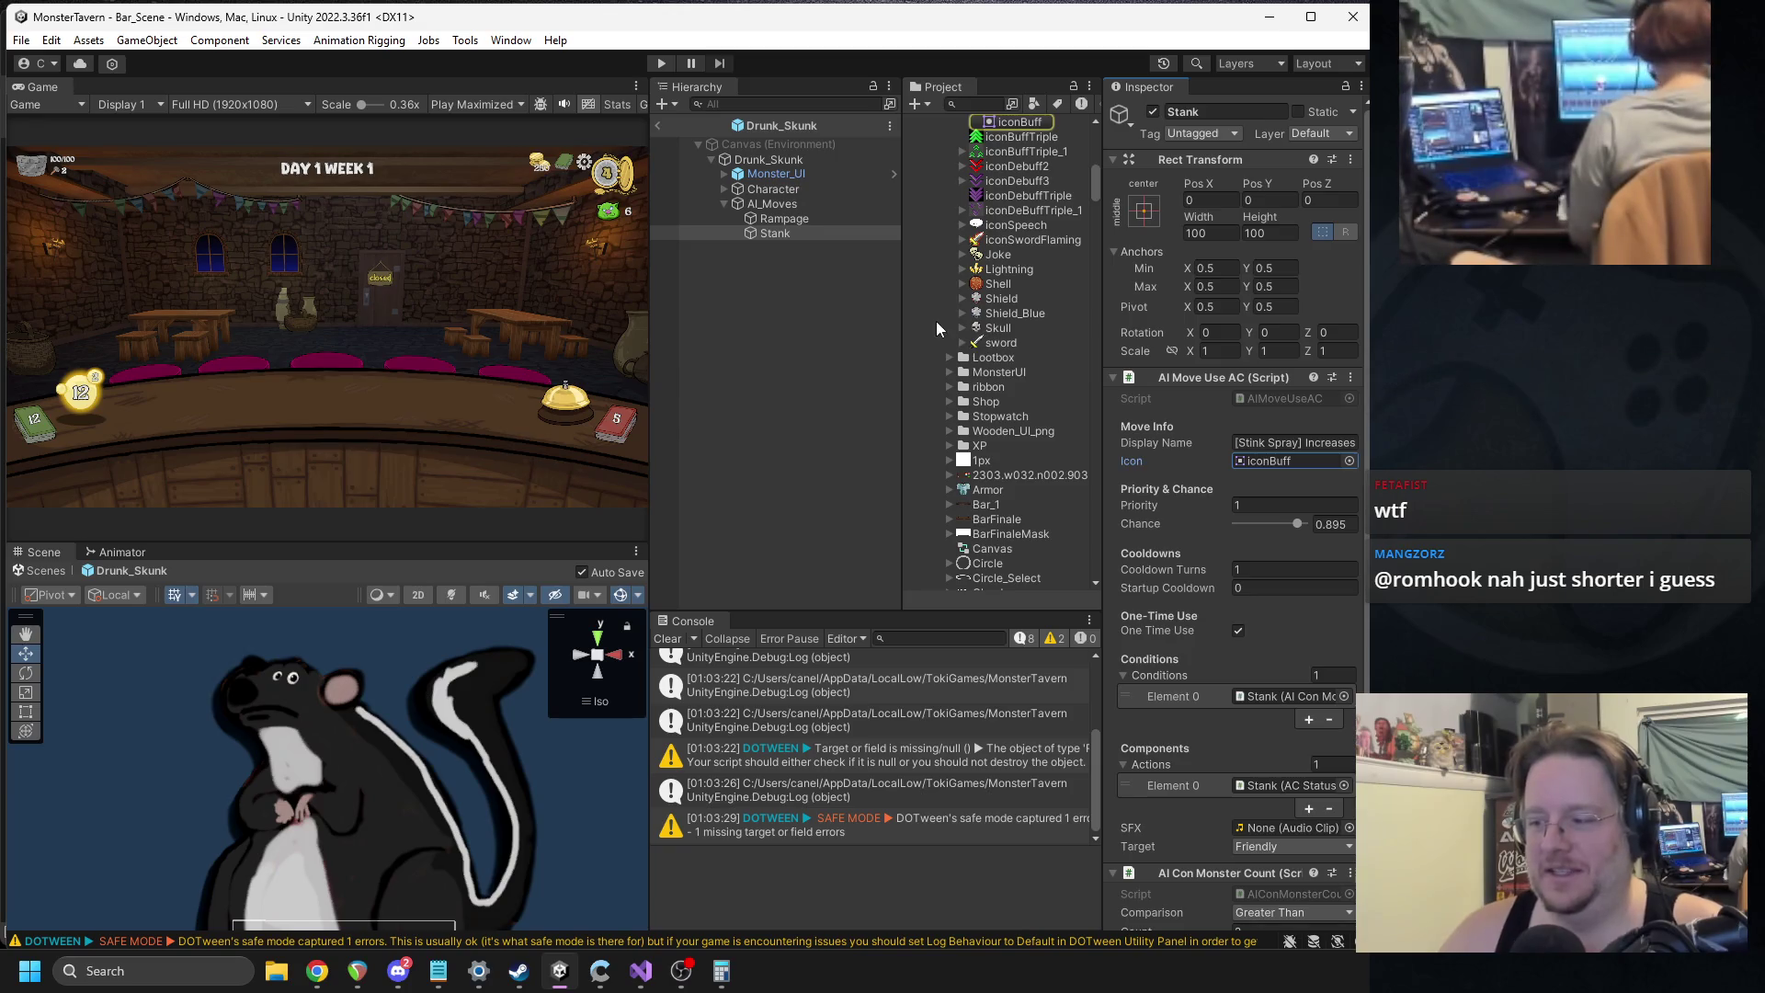
pyautogui.scroll(5, 966, 338)
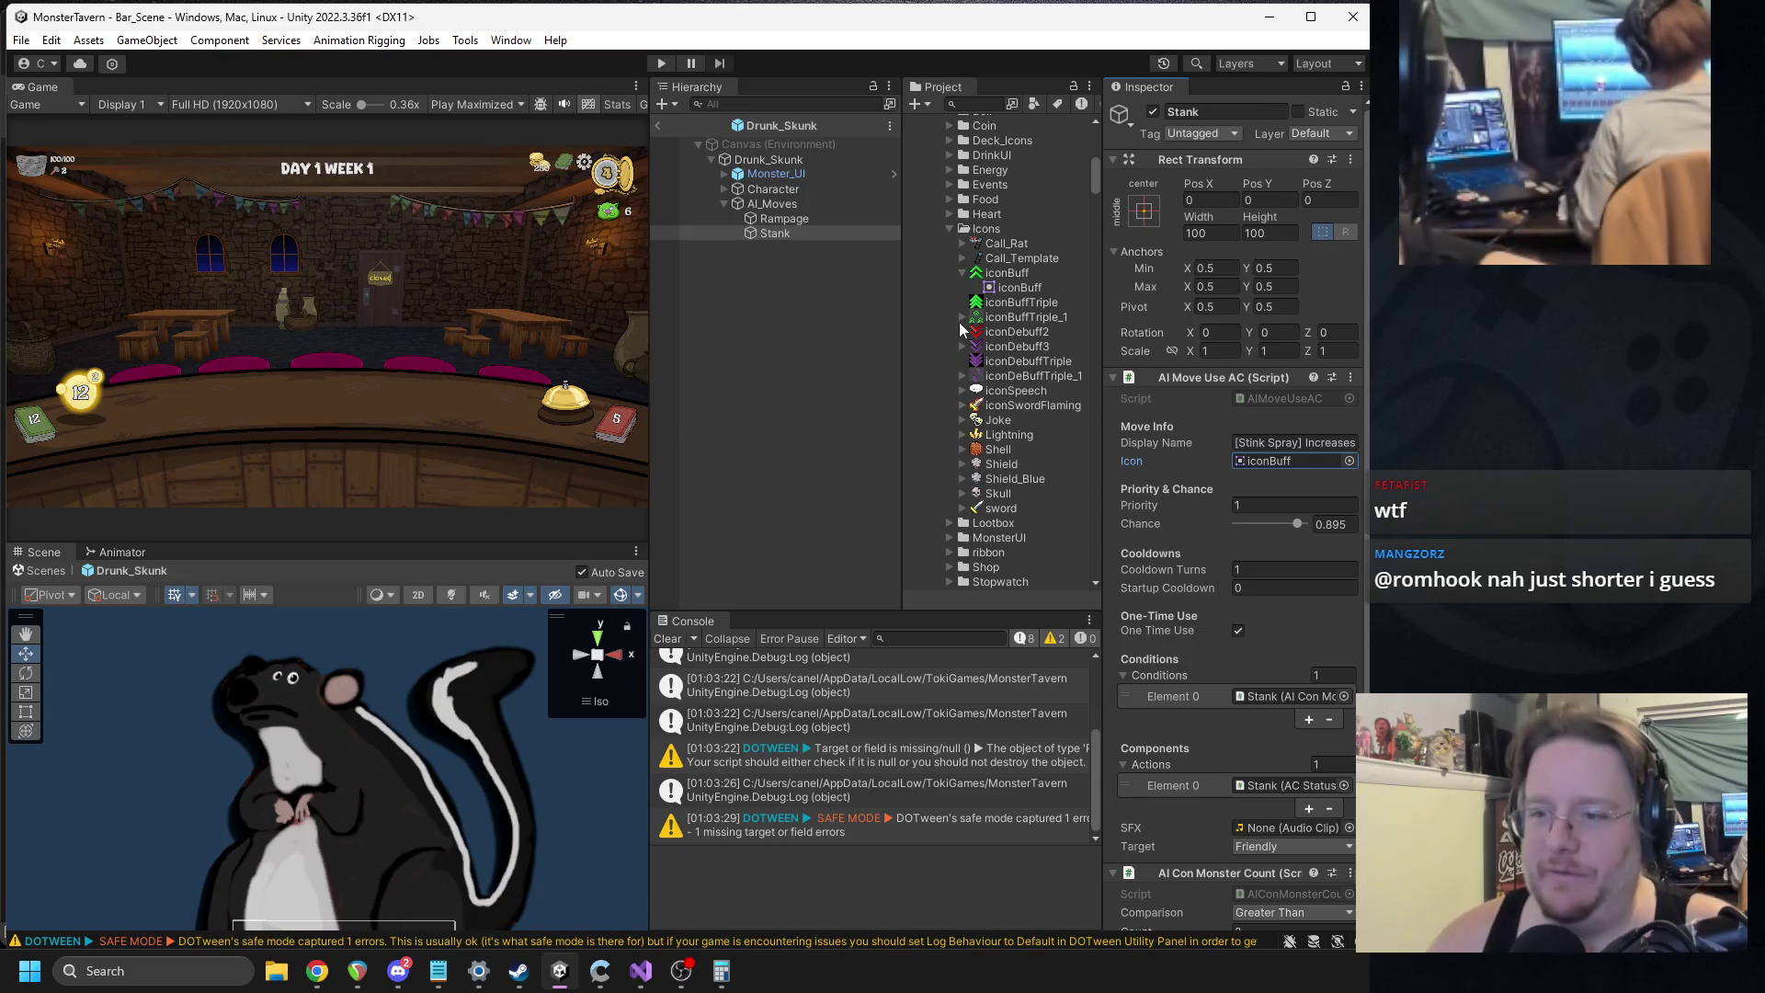
pyautogui.click(1276, 462)
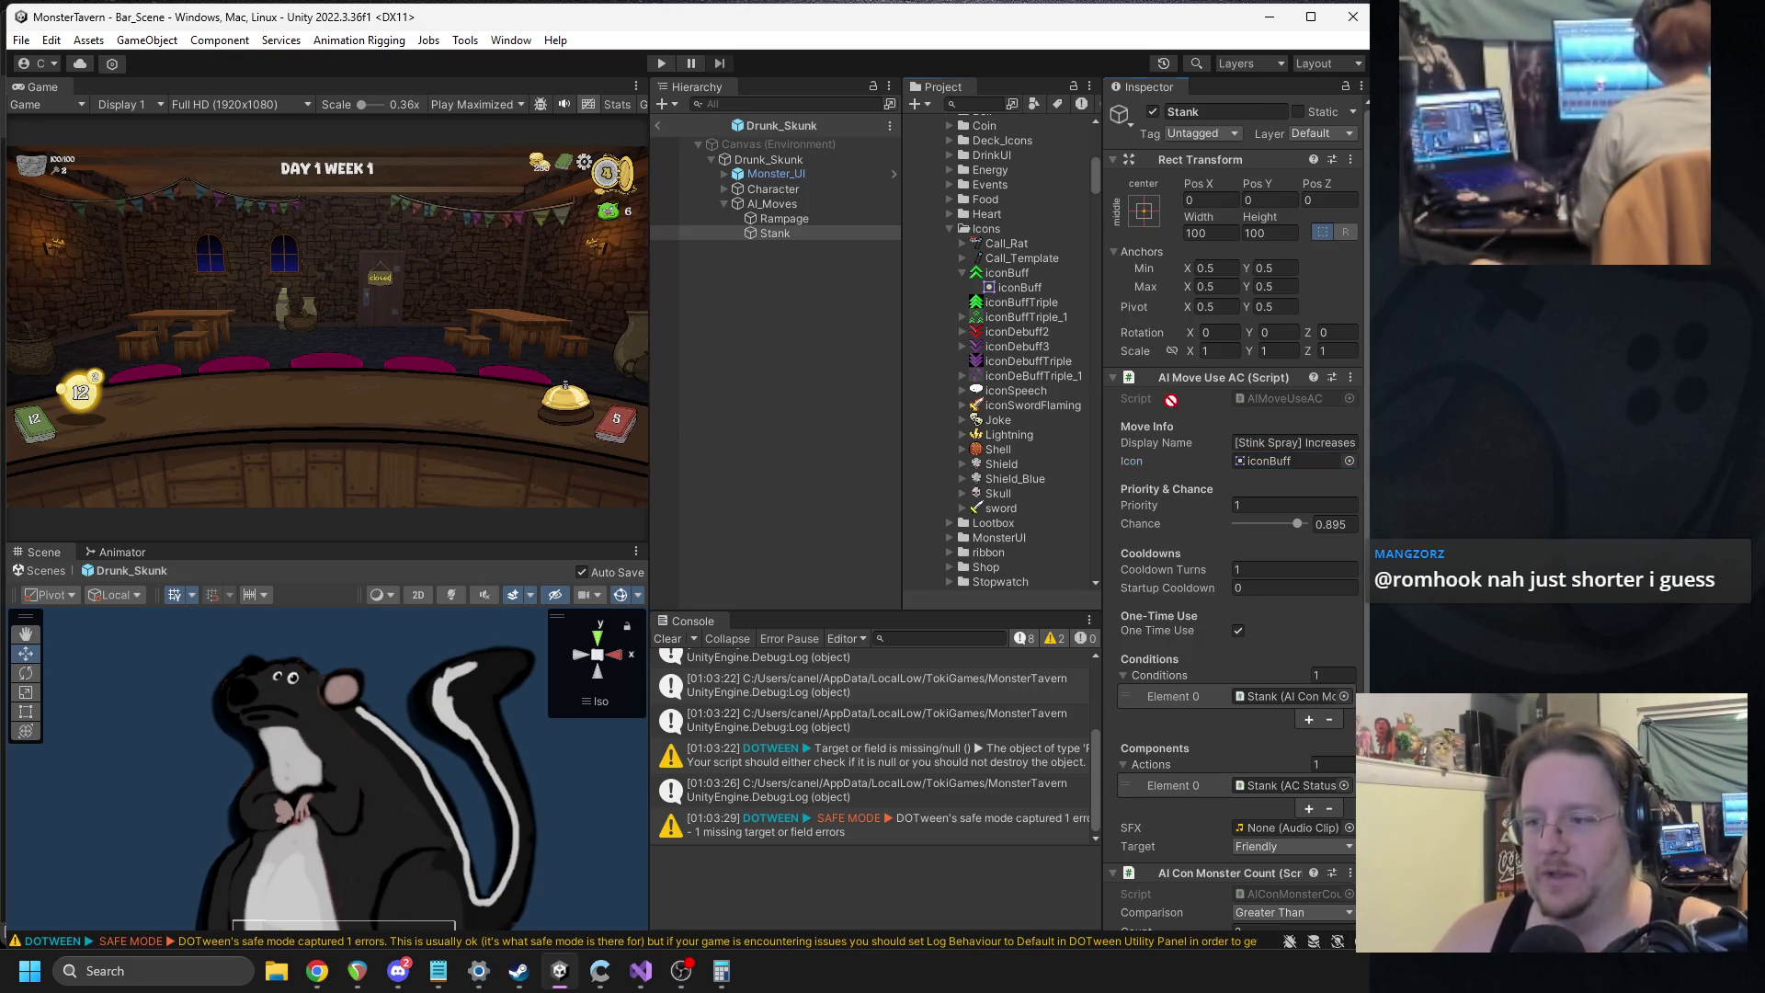
pyautogui.moveTo(1275, 462); pyautogui.dragTo(1277, 462)
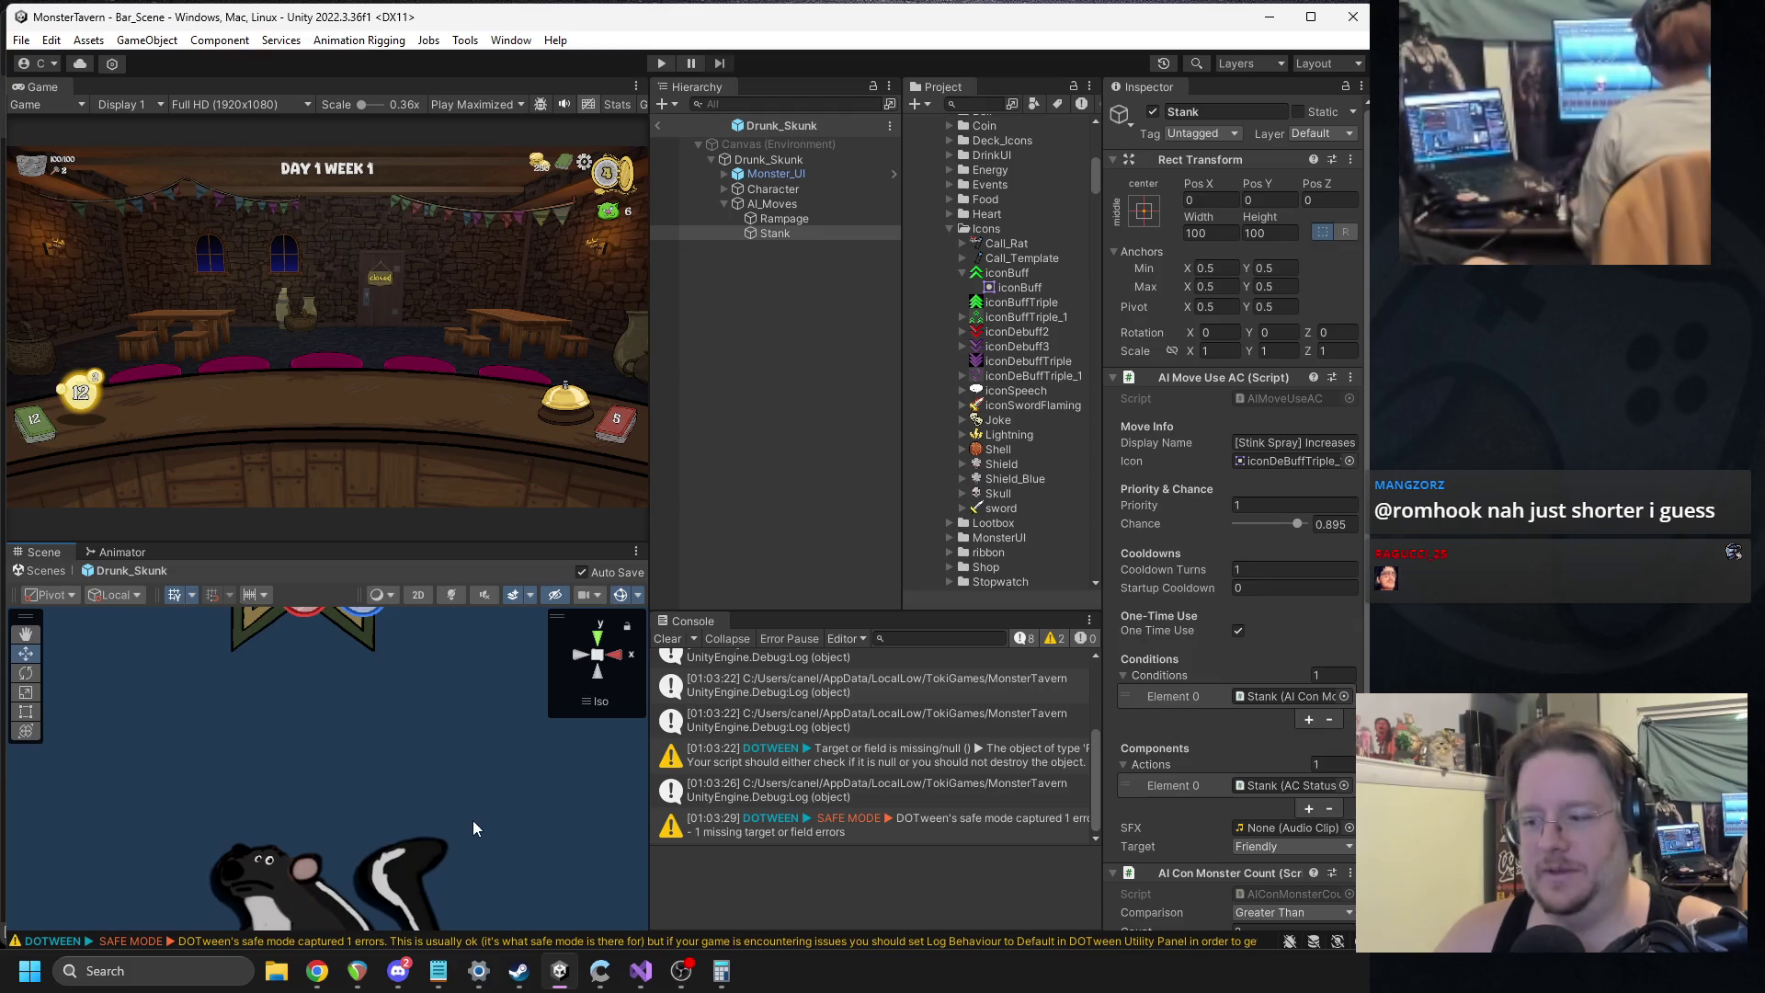
pyautogui.click(658, 125)
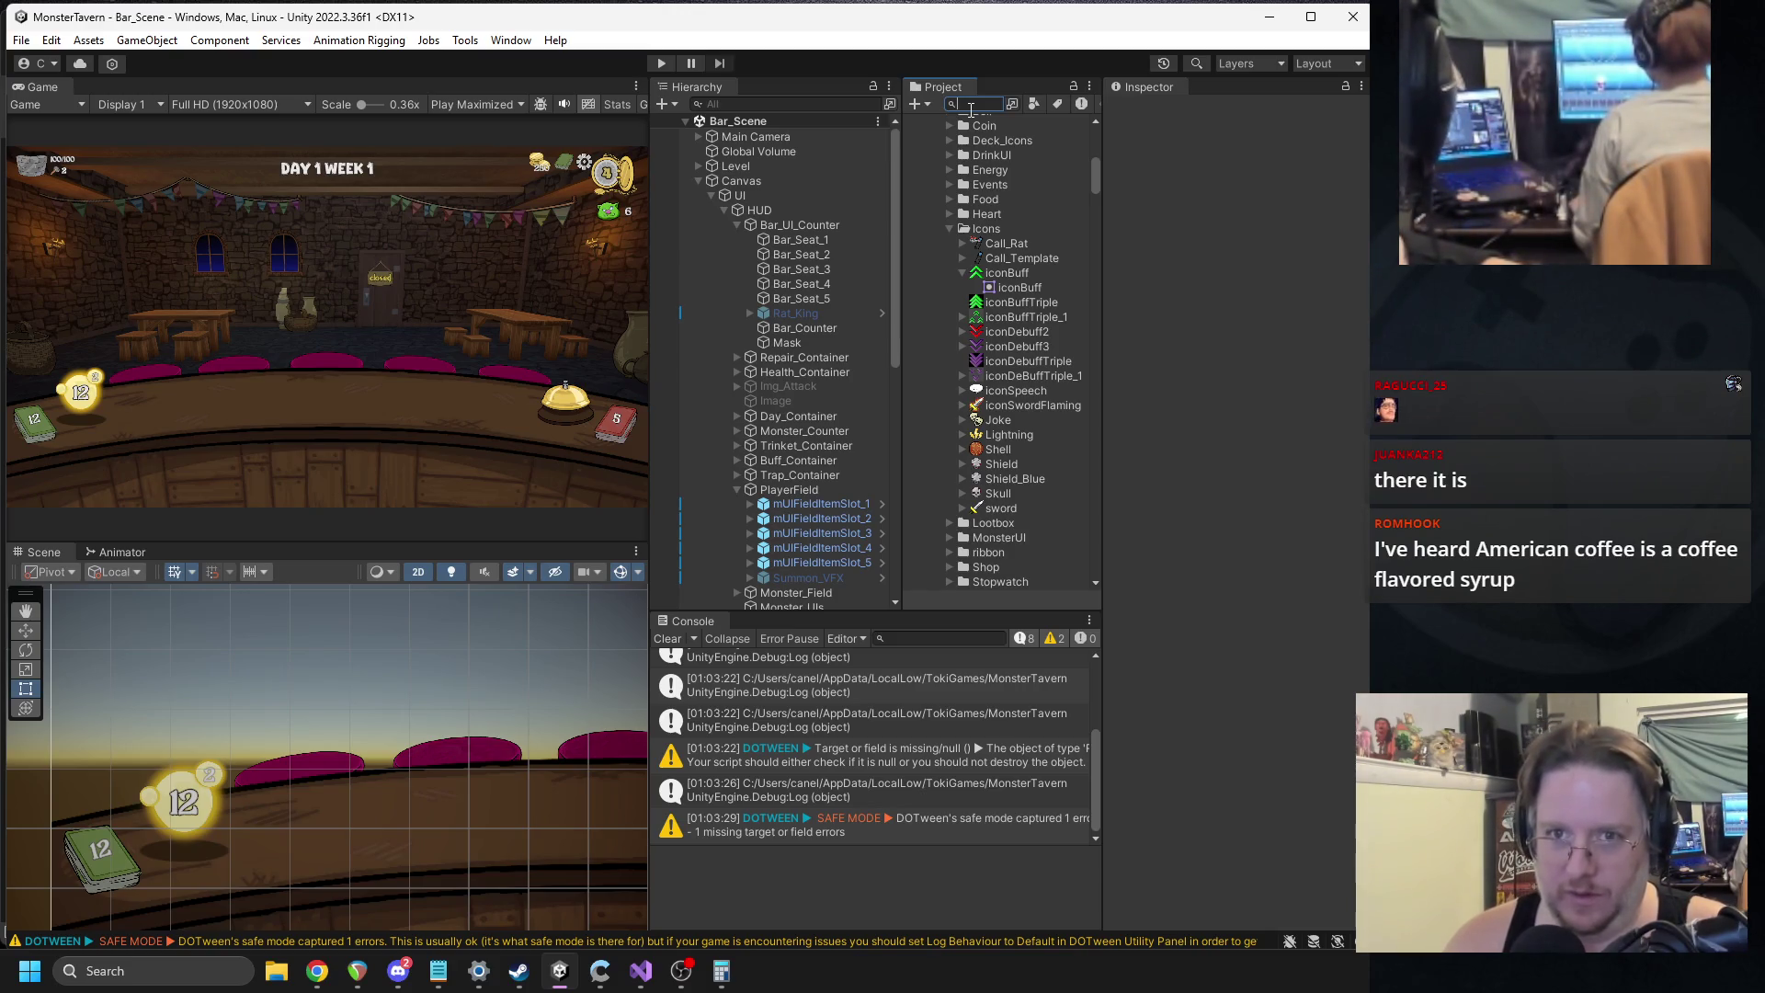
# Assign iconDeBuffTriple_1 as the Brown_Bear prefab's Roar move icon and return to Bar_Scene.
pyautogui.write('bear')
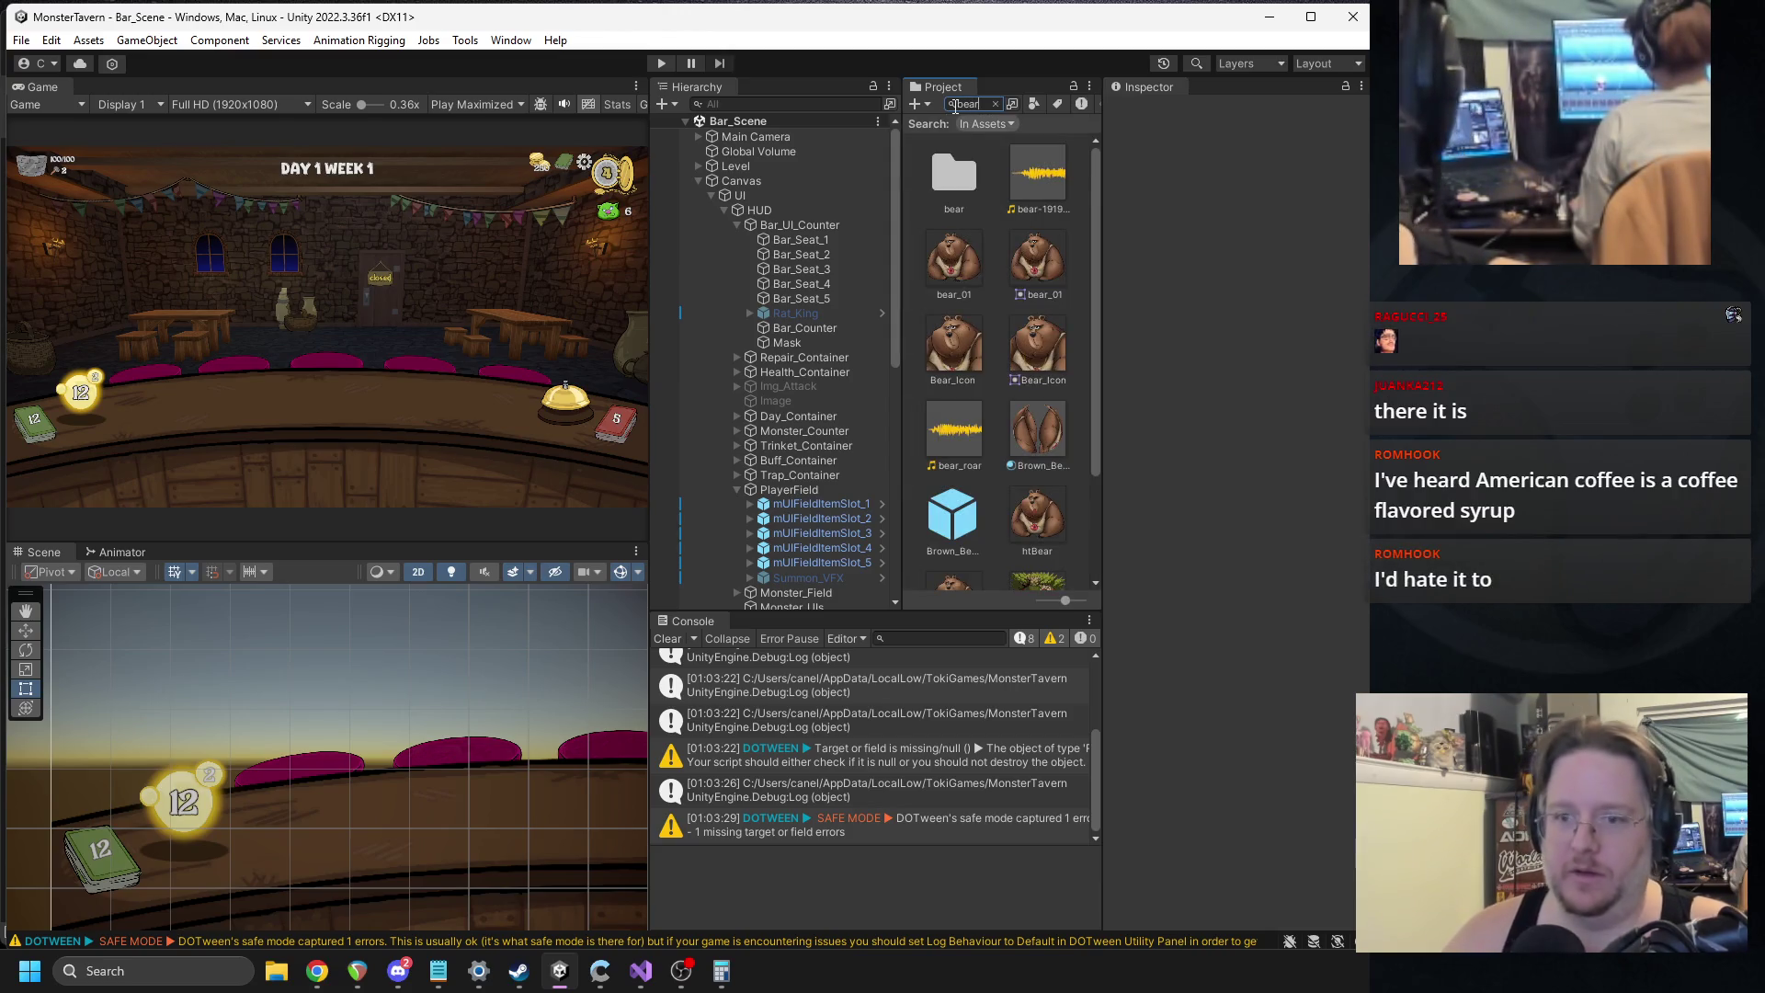
pyautogui.doubleClick(952, 515)
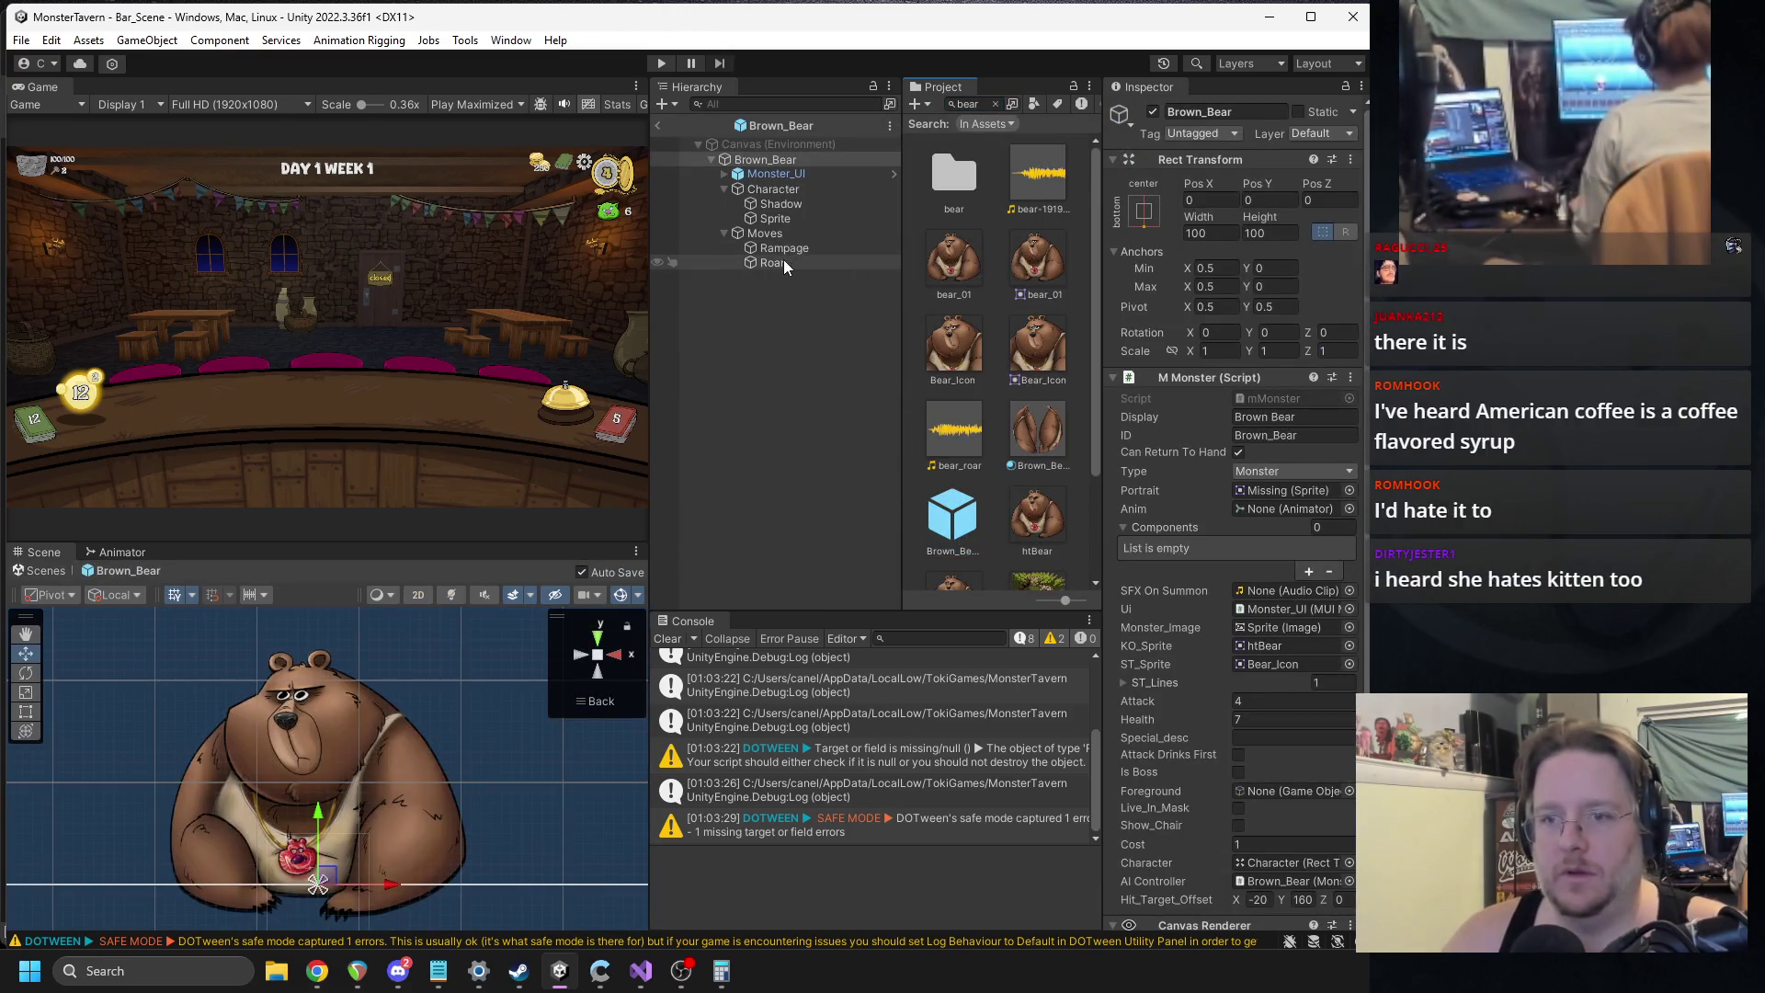
pyautogui.click(784, 264)
pyautogui.click(1349, 461)
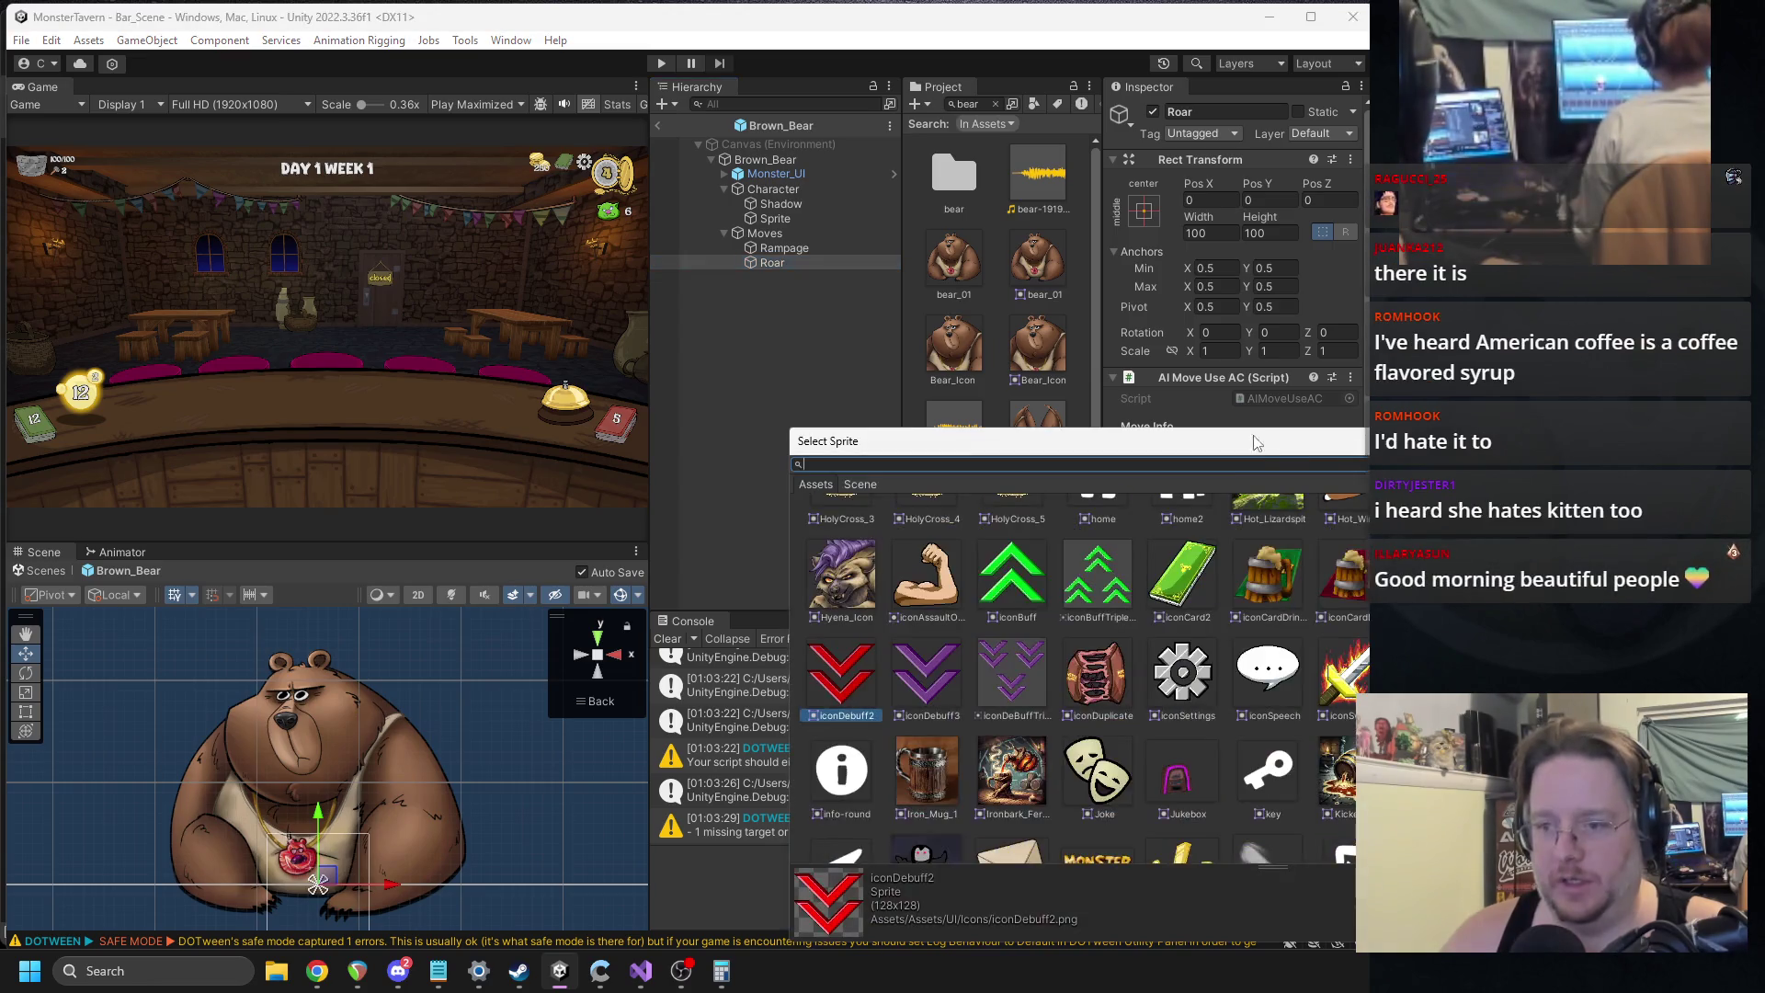
pyautogui.click(993, 674)
pyautogui.doubleClick(991, 674)
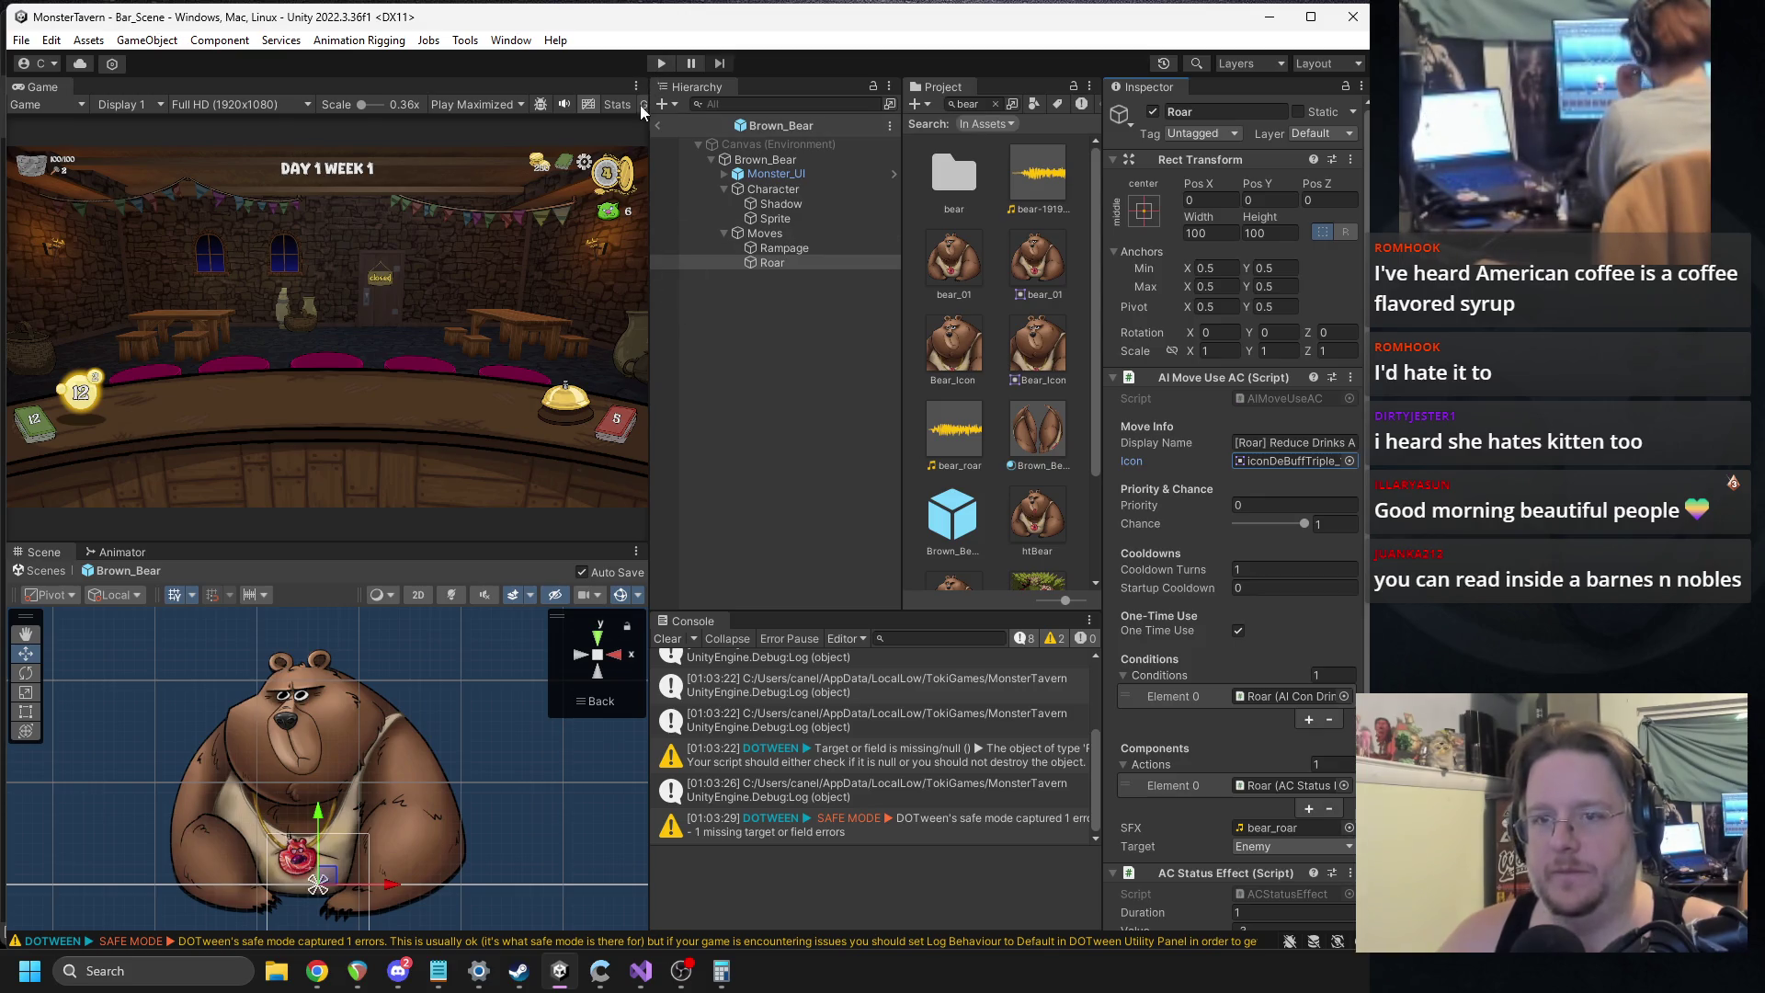
pyautogui.click(658, 126)
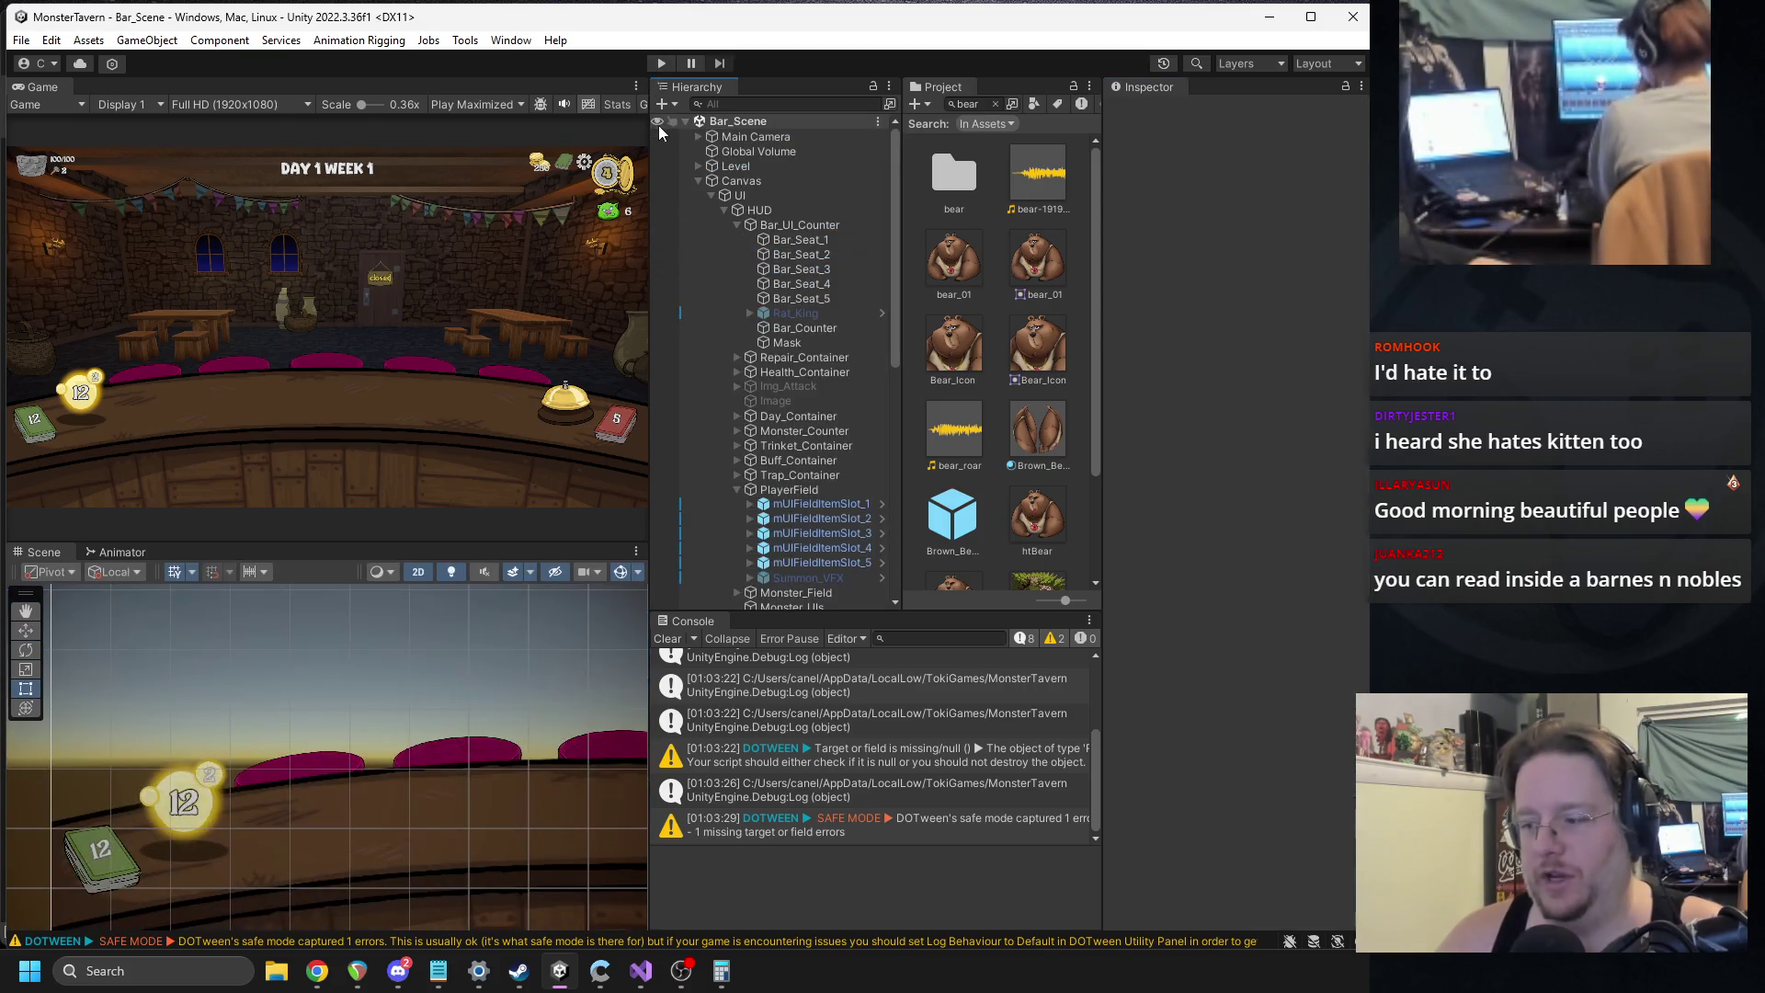
# Clear the Console's log messages, briefly switch to another app, then come back to Unity.
pyautogui.click(985, 101)
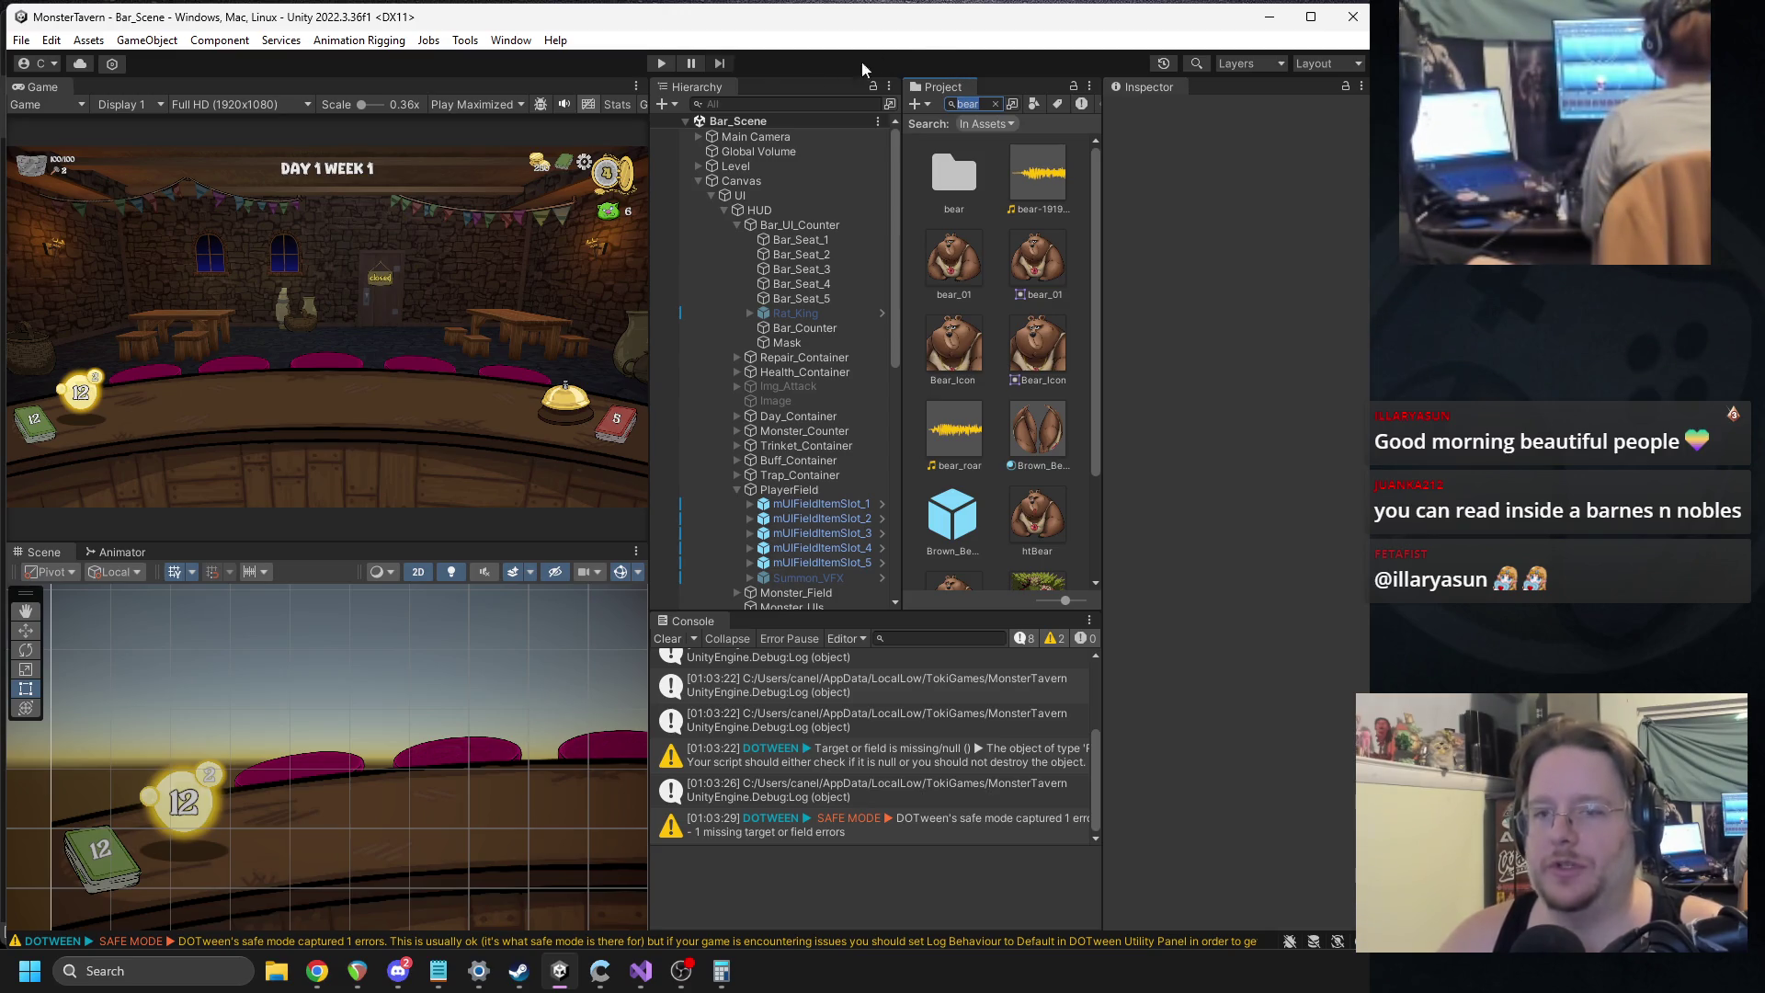
pyautogui.click(668, 638)
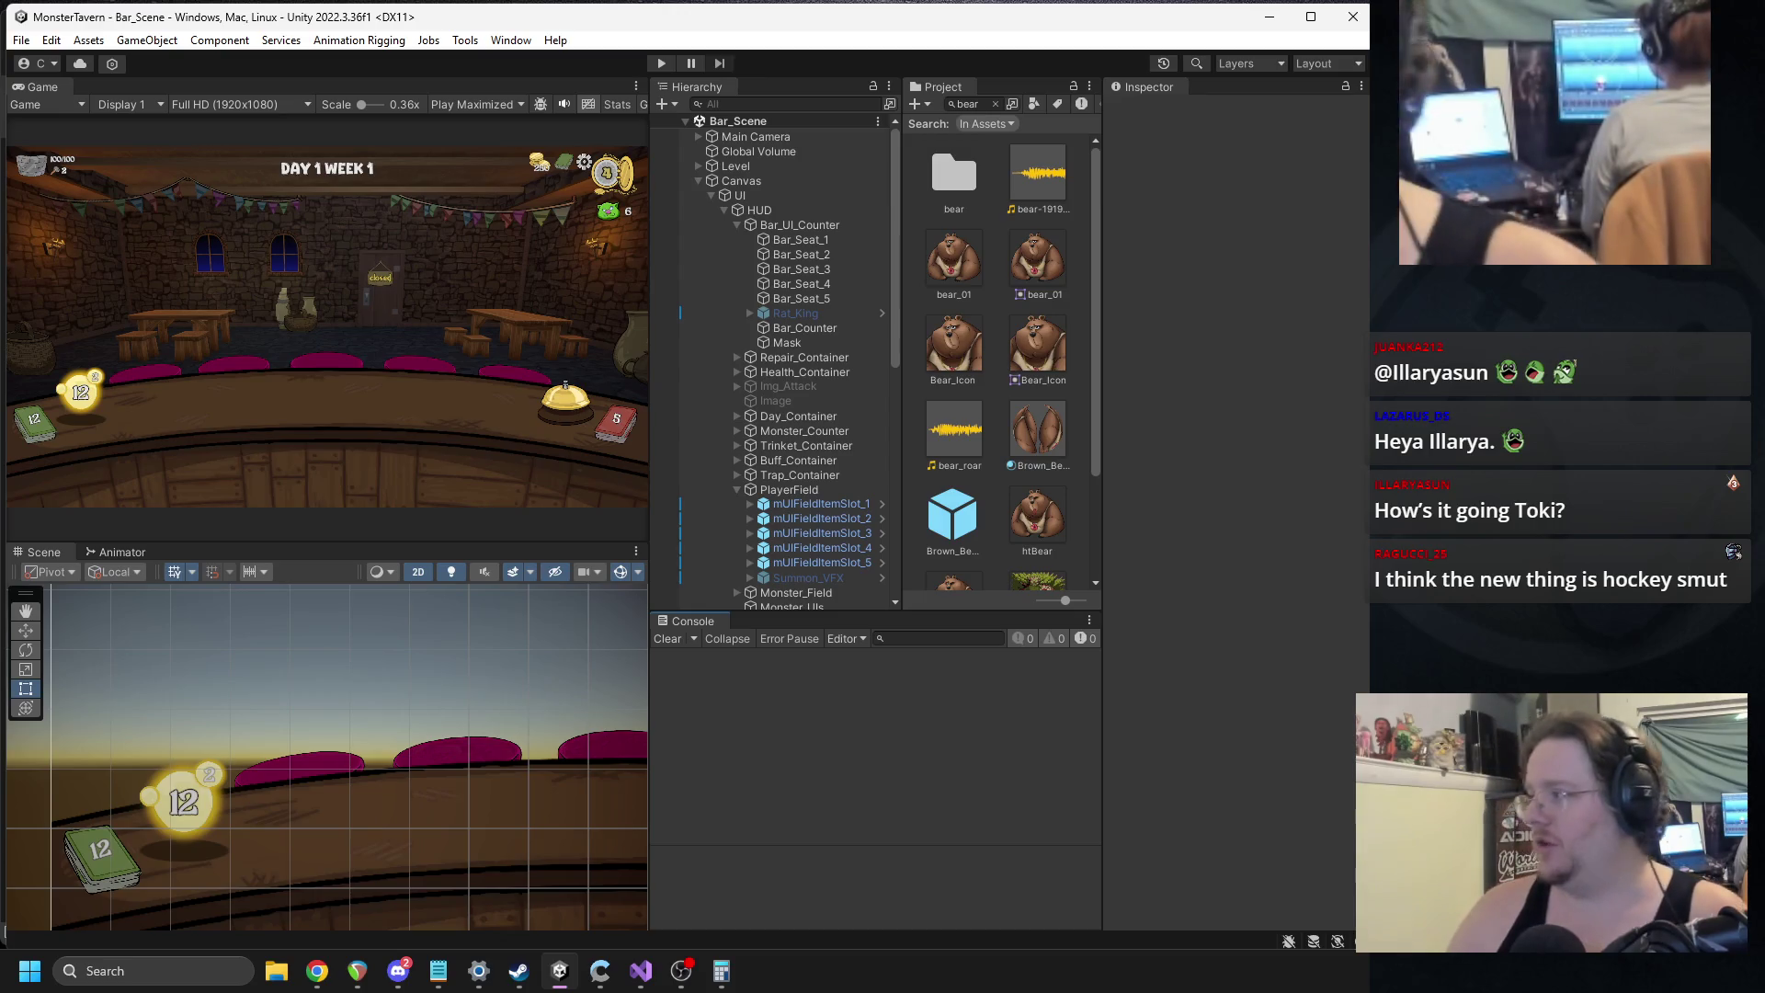
pyautogui.hotkey('alt', 'Tab')
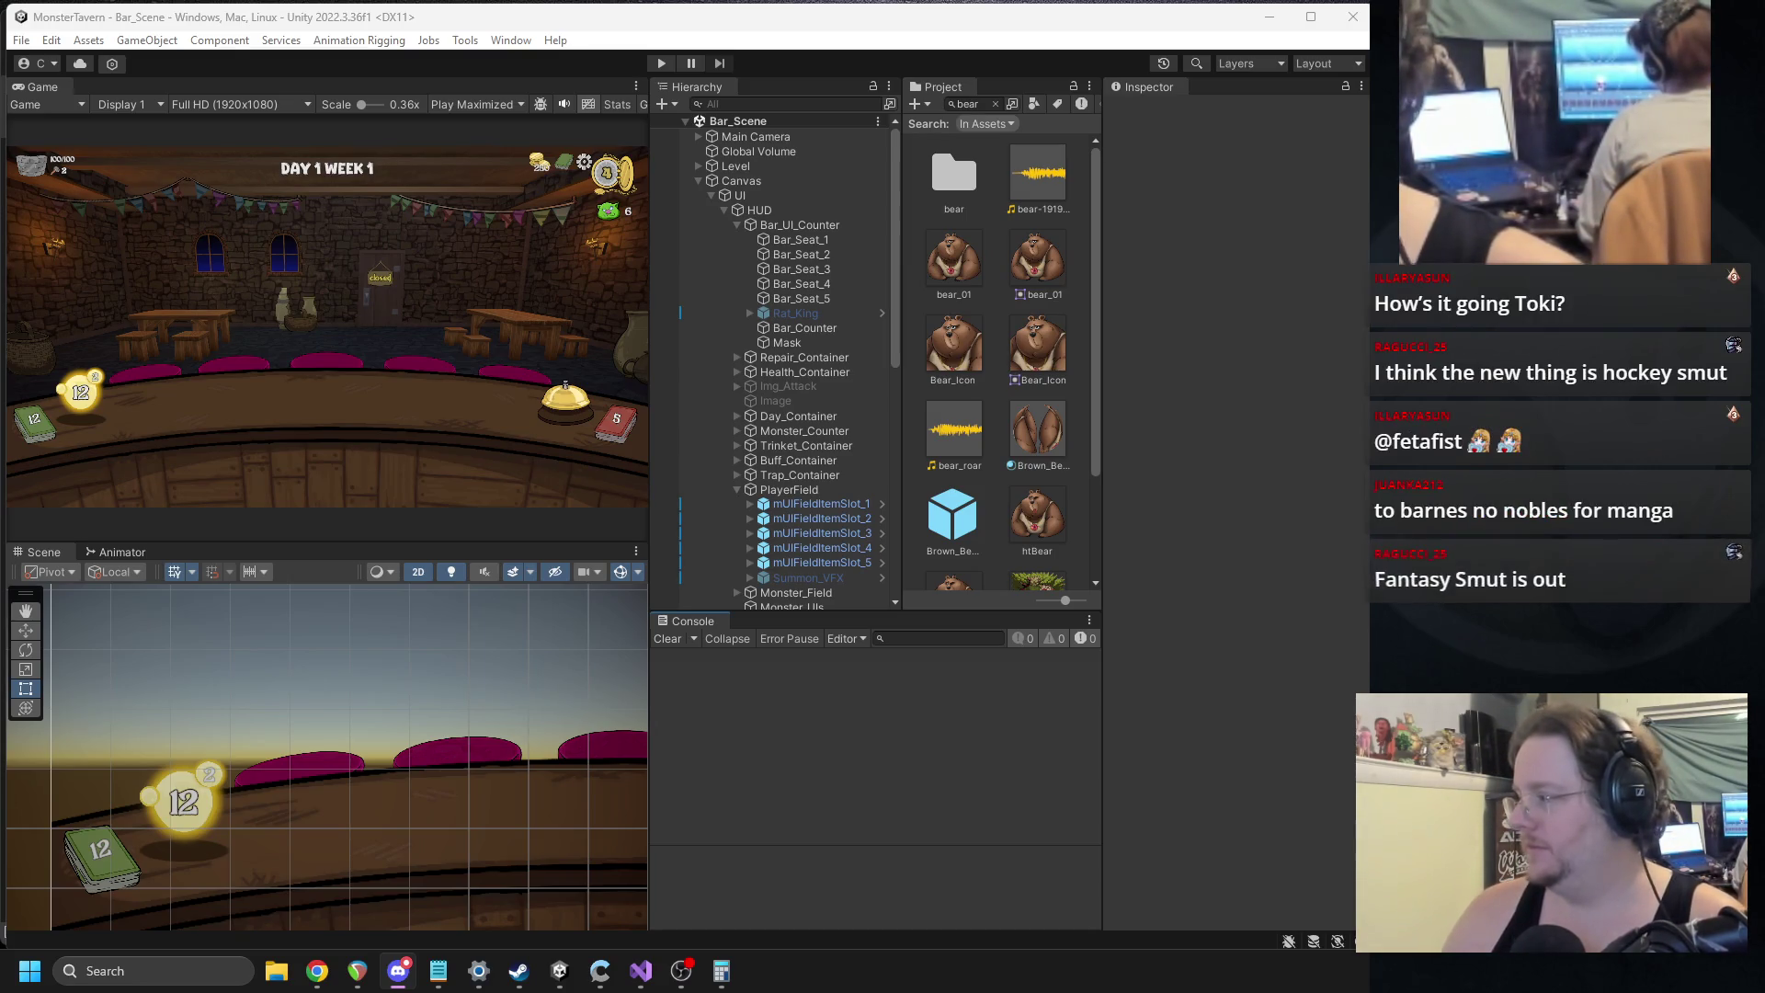
pyautogui.click(949, 130)
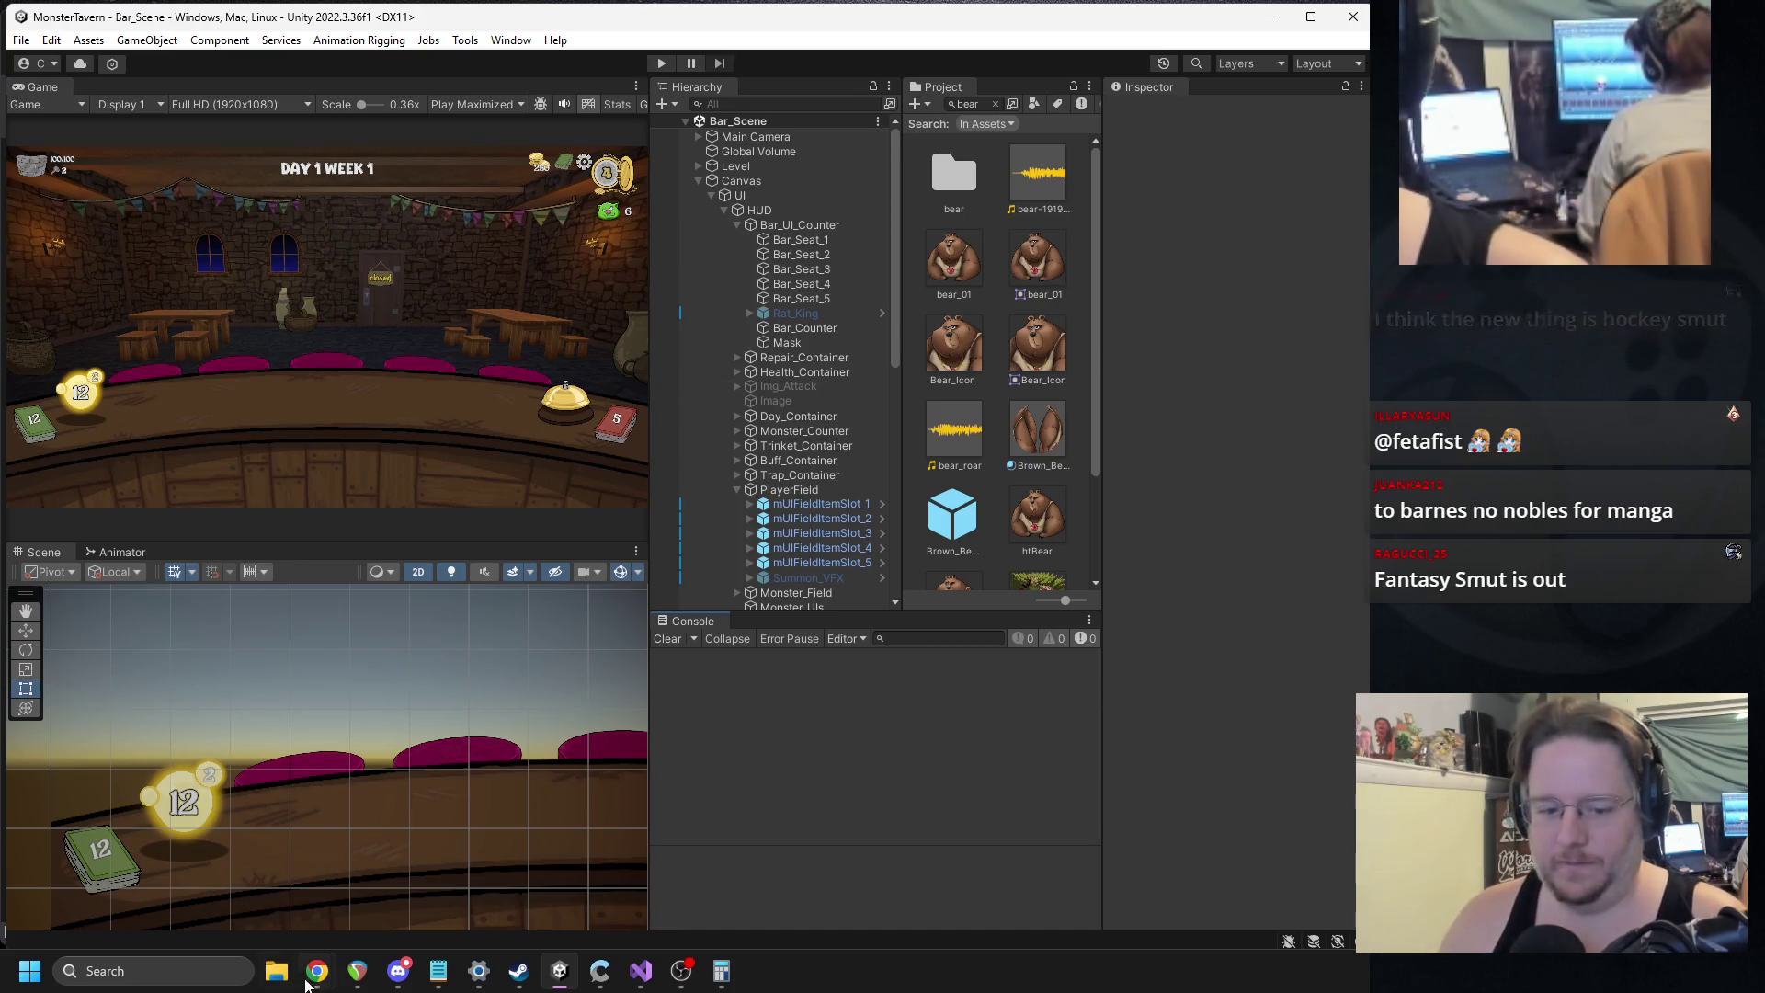
pyautogui.click(316, 973)
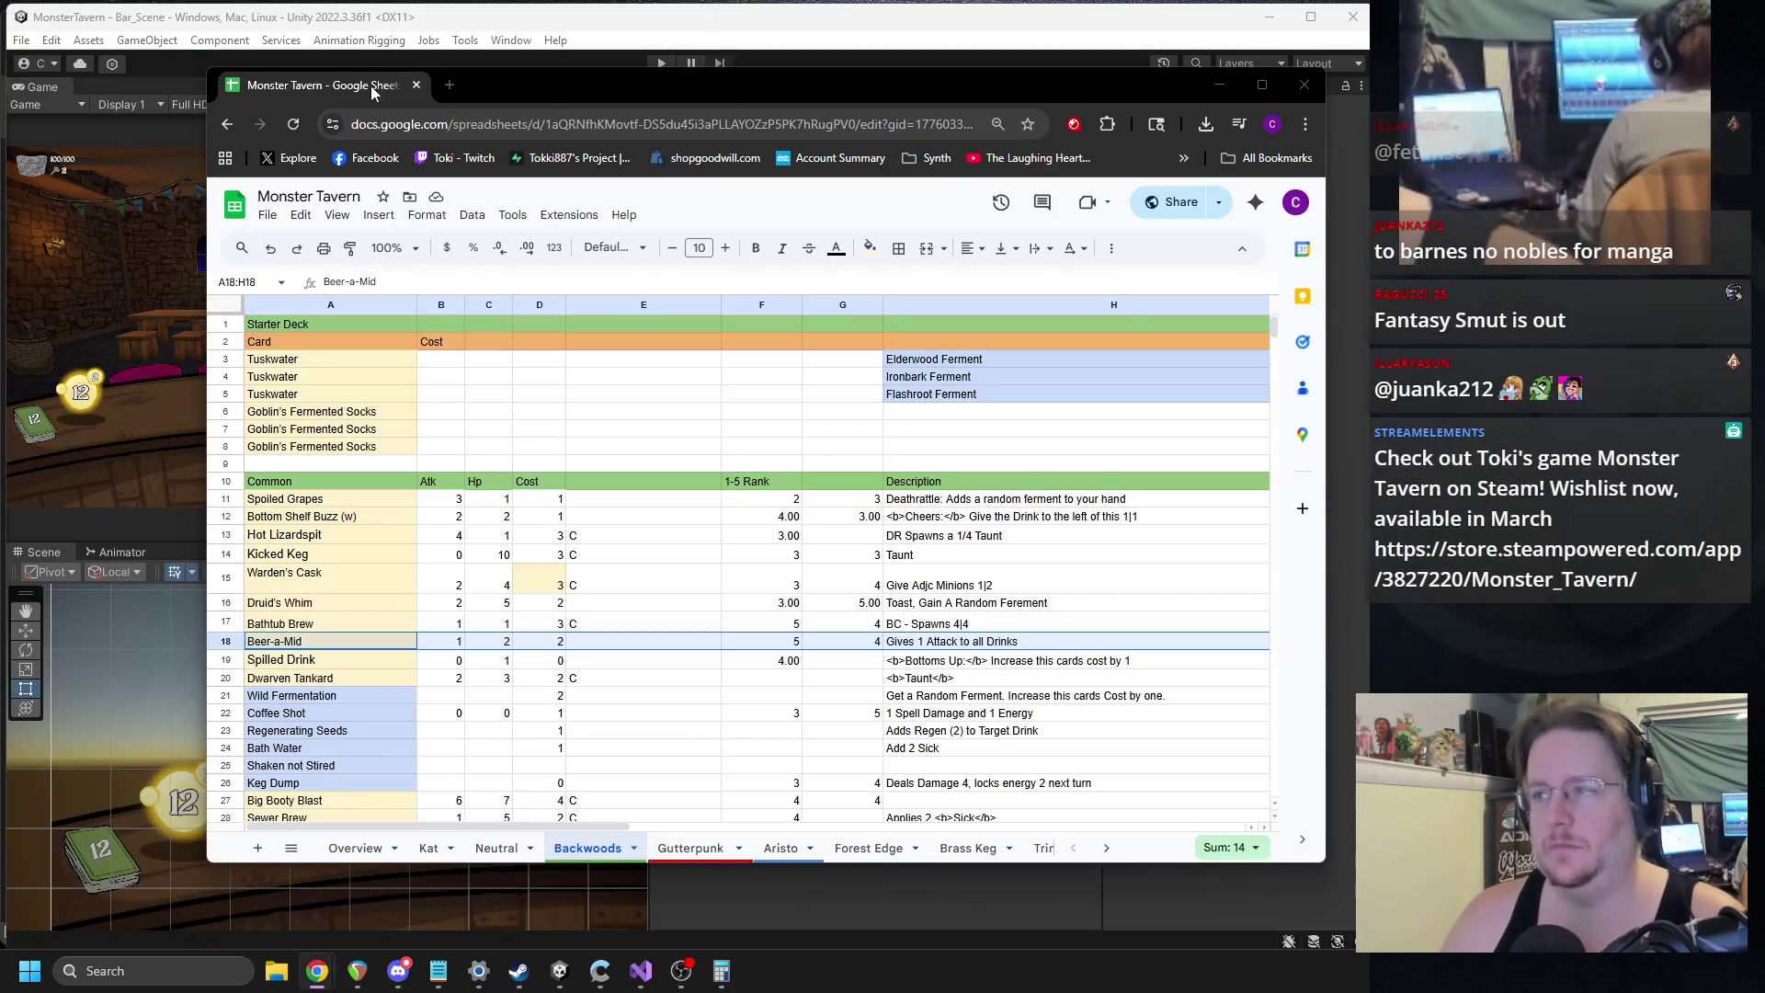
pyautogui.hotkey('alt', 'Tab')
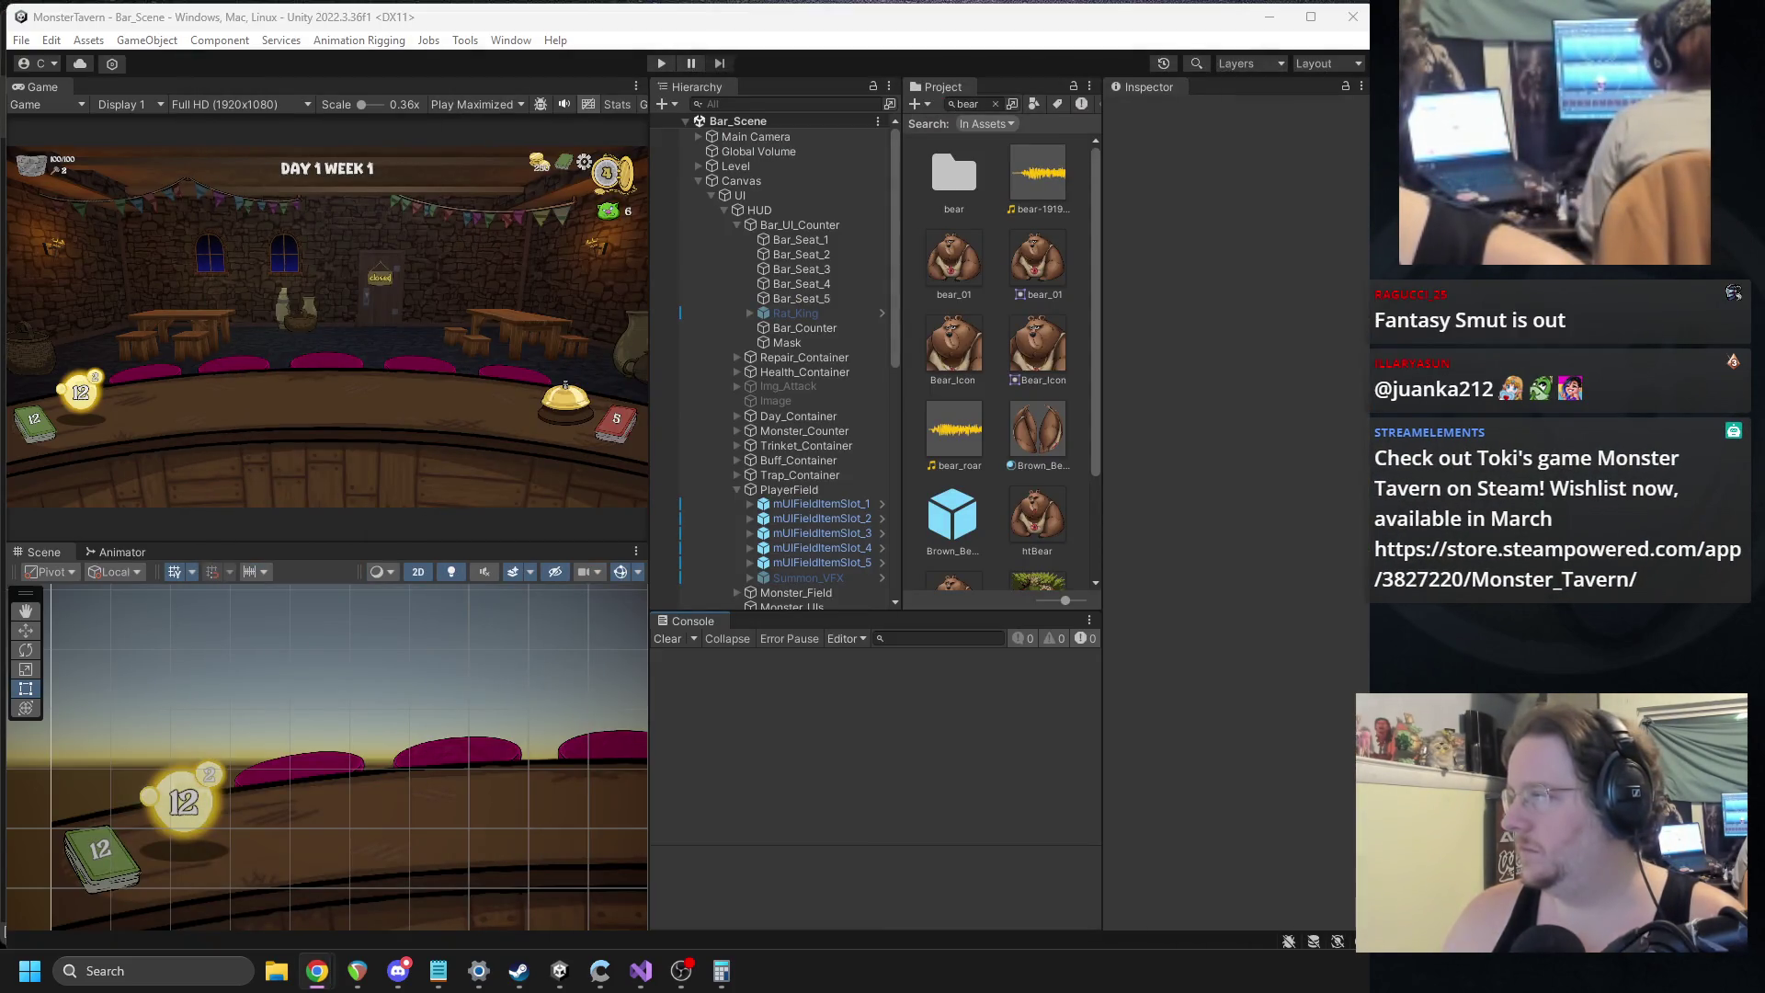
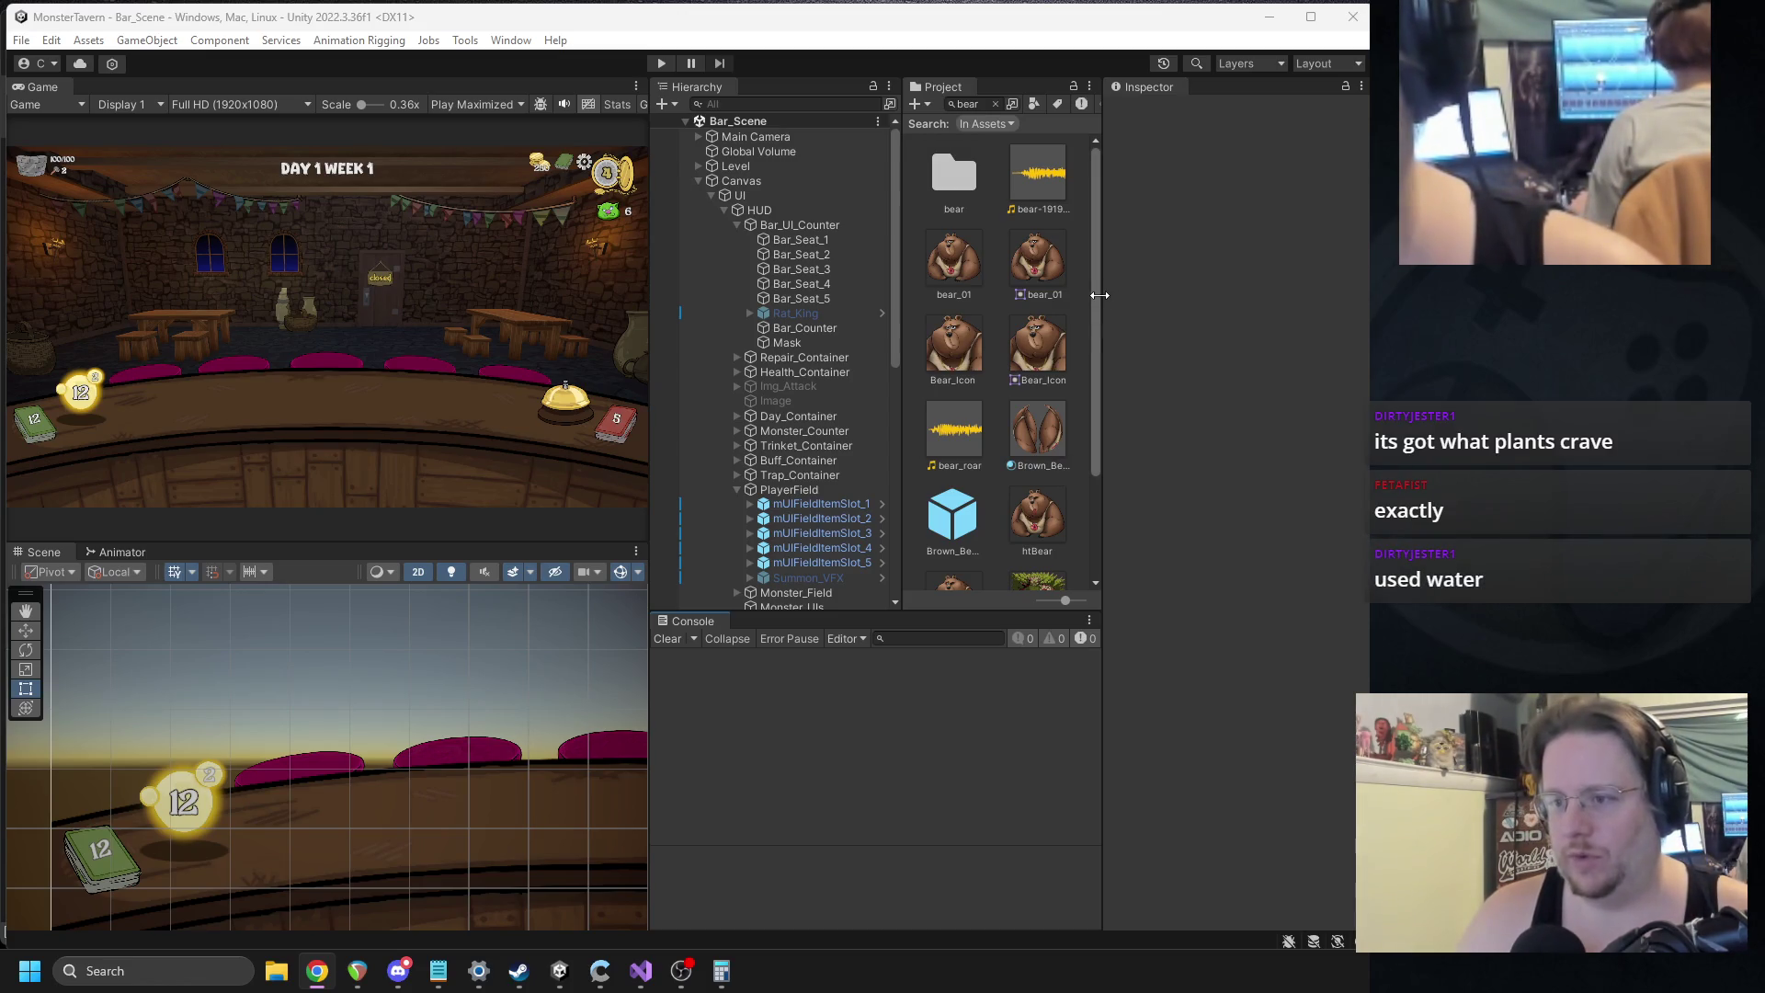
# Widen the Project asset list and locate the 999_TEMP coffee_shot asset in its folder.
pyautogui.moveTo(1103, 92); pyautogui.dragTo(1232, 92)
pyautogui.moveTo(903, 92); pyautogui.dragTo(976, 92)
pyautogui.click(1073, 98)
pyautogui.write('coffee_shot')
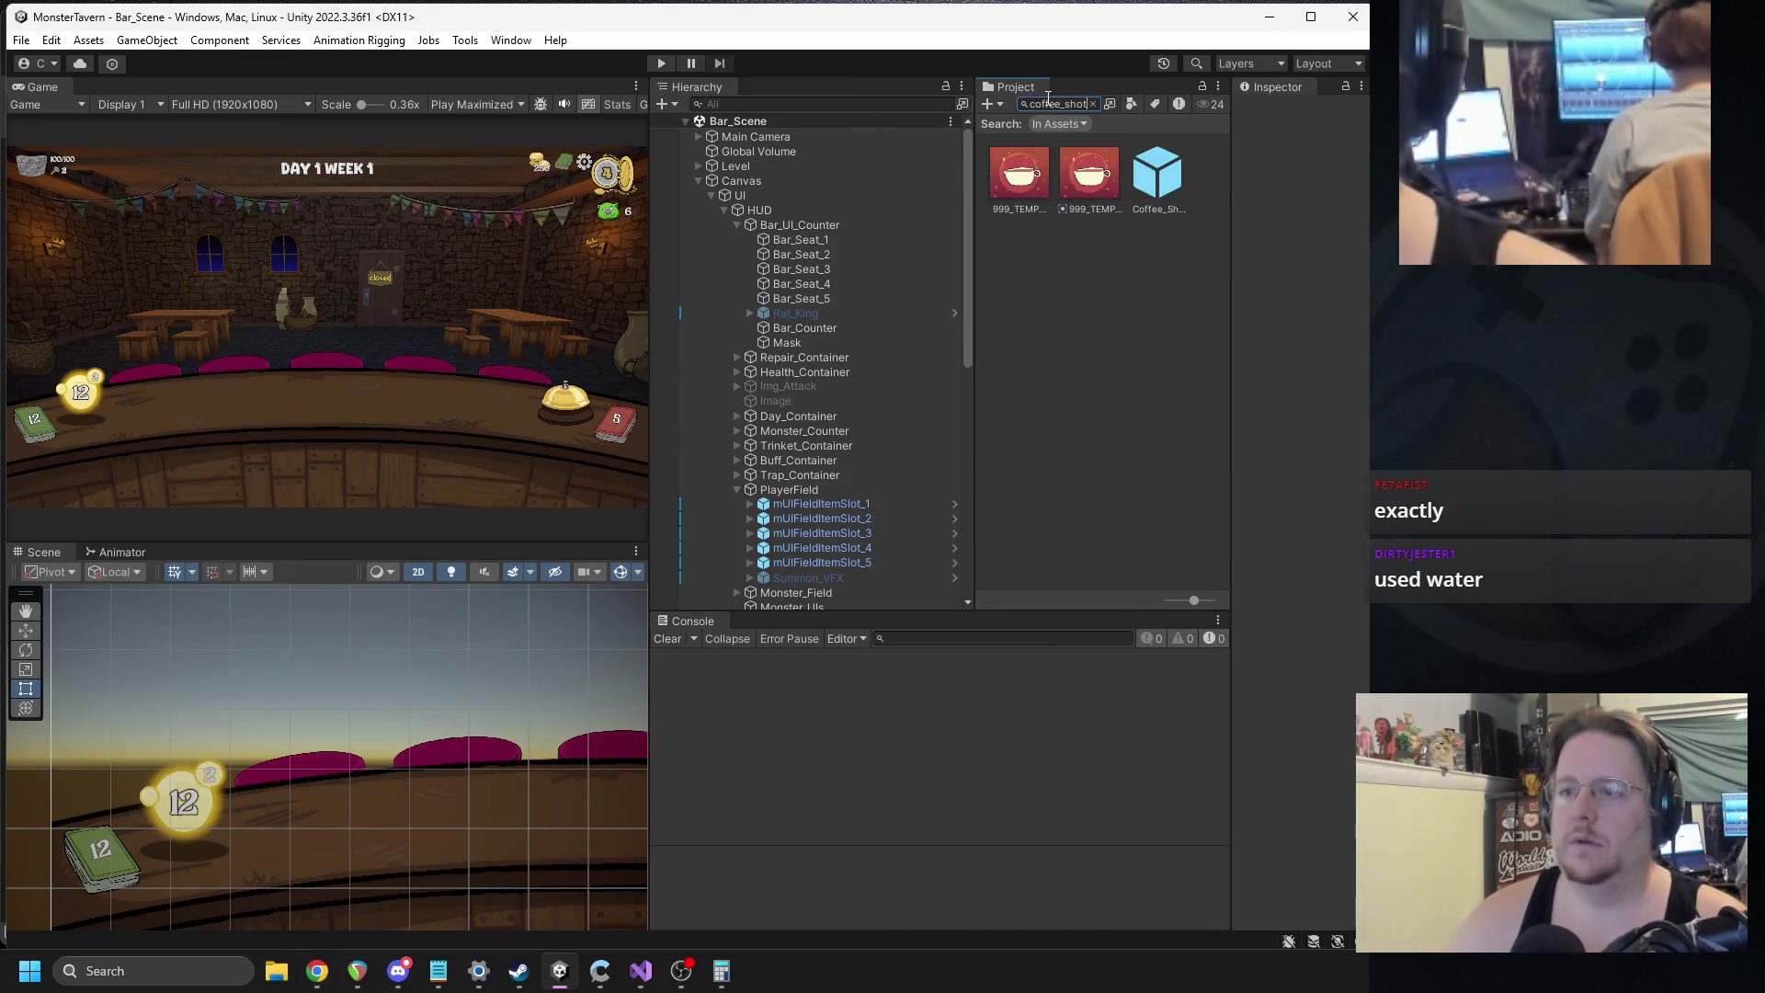
pyautogui.click(1019, 184)
pyautogui.click(1093, 104)
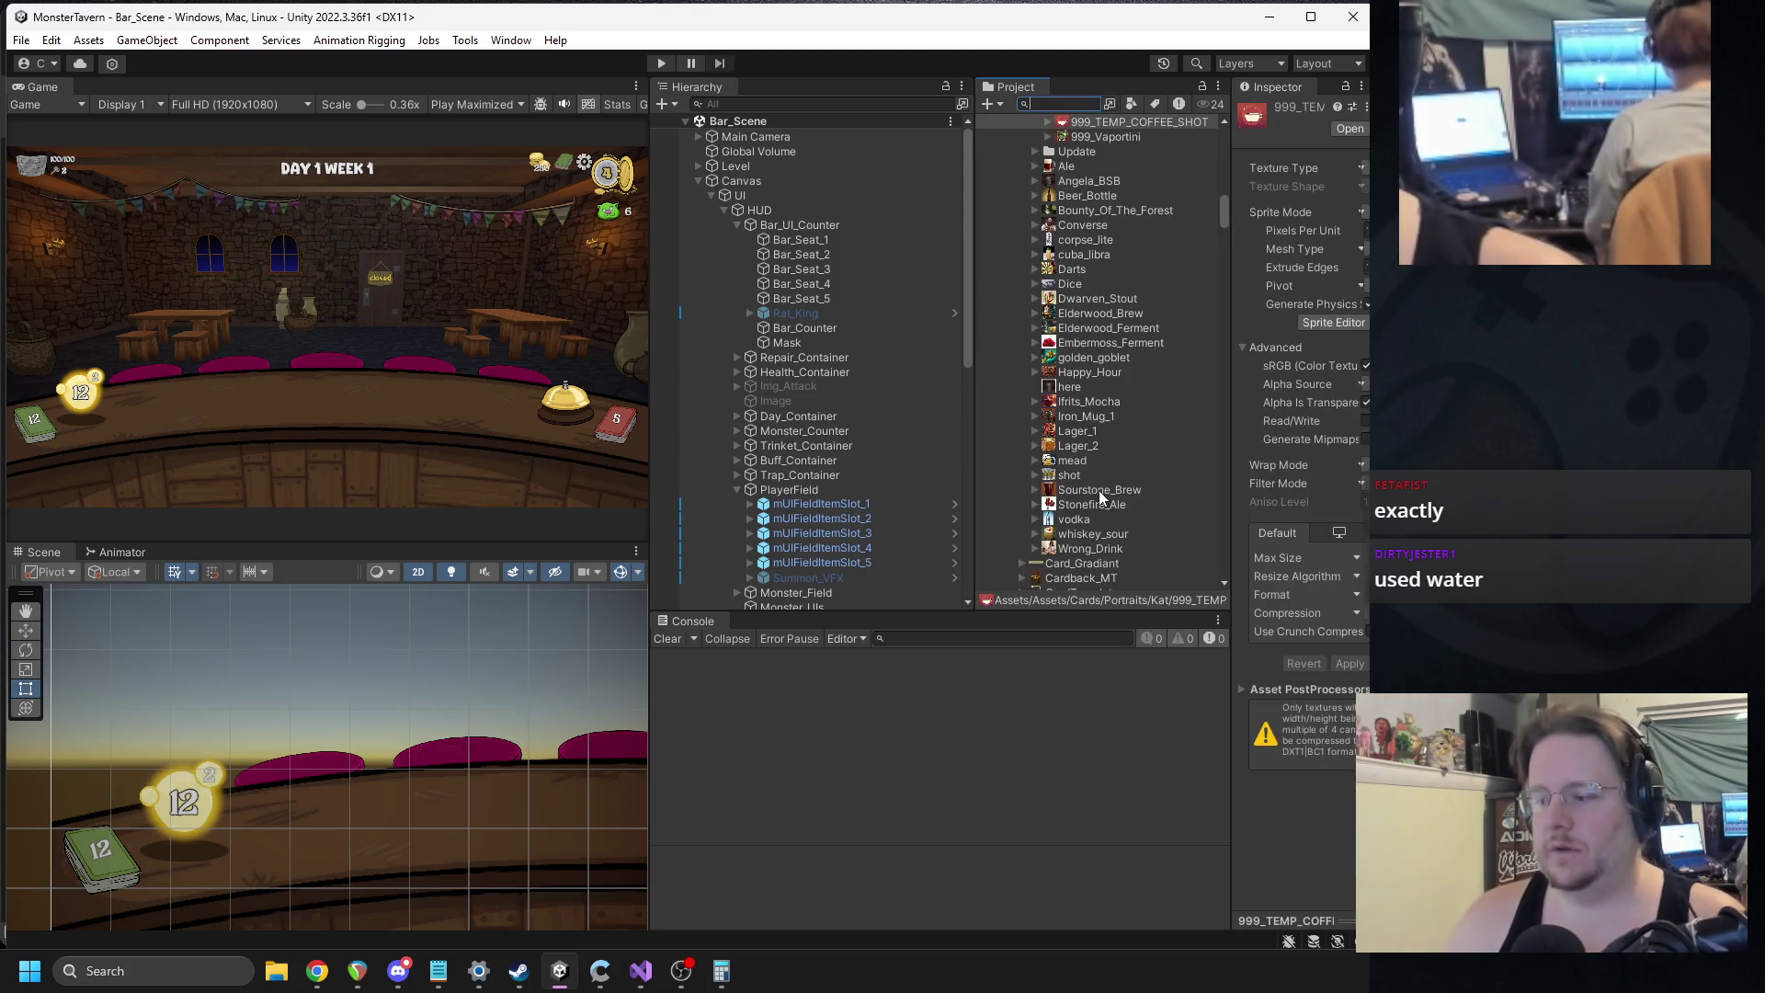
pyautogui.scroll(5, 1112, 358)
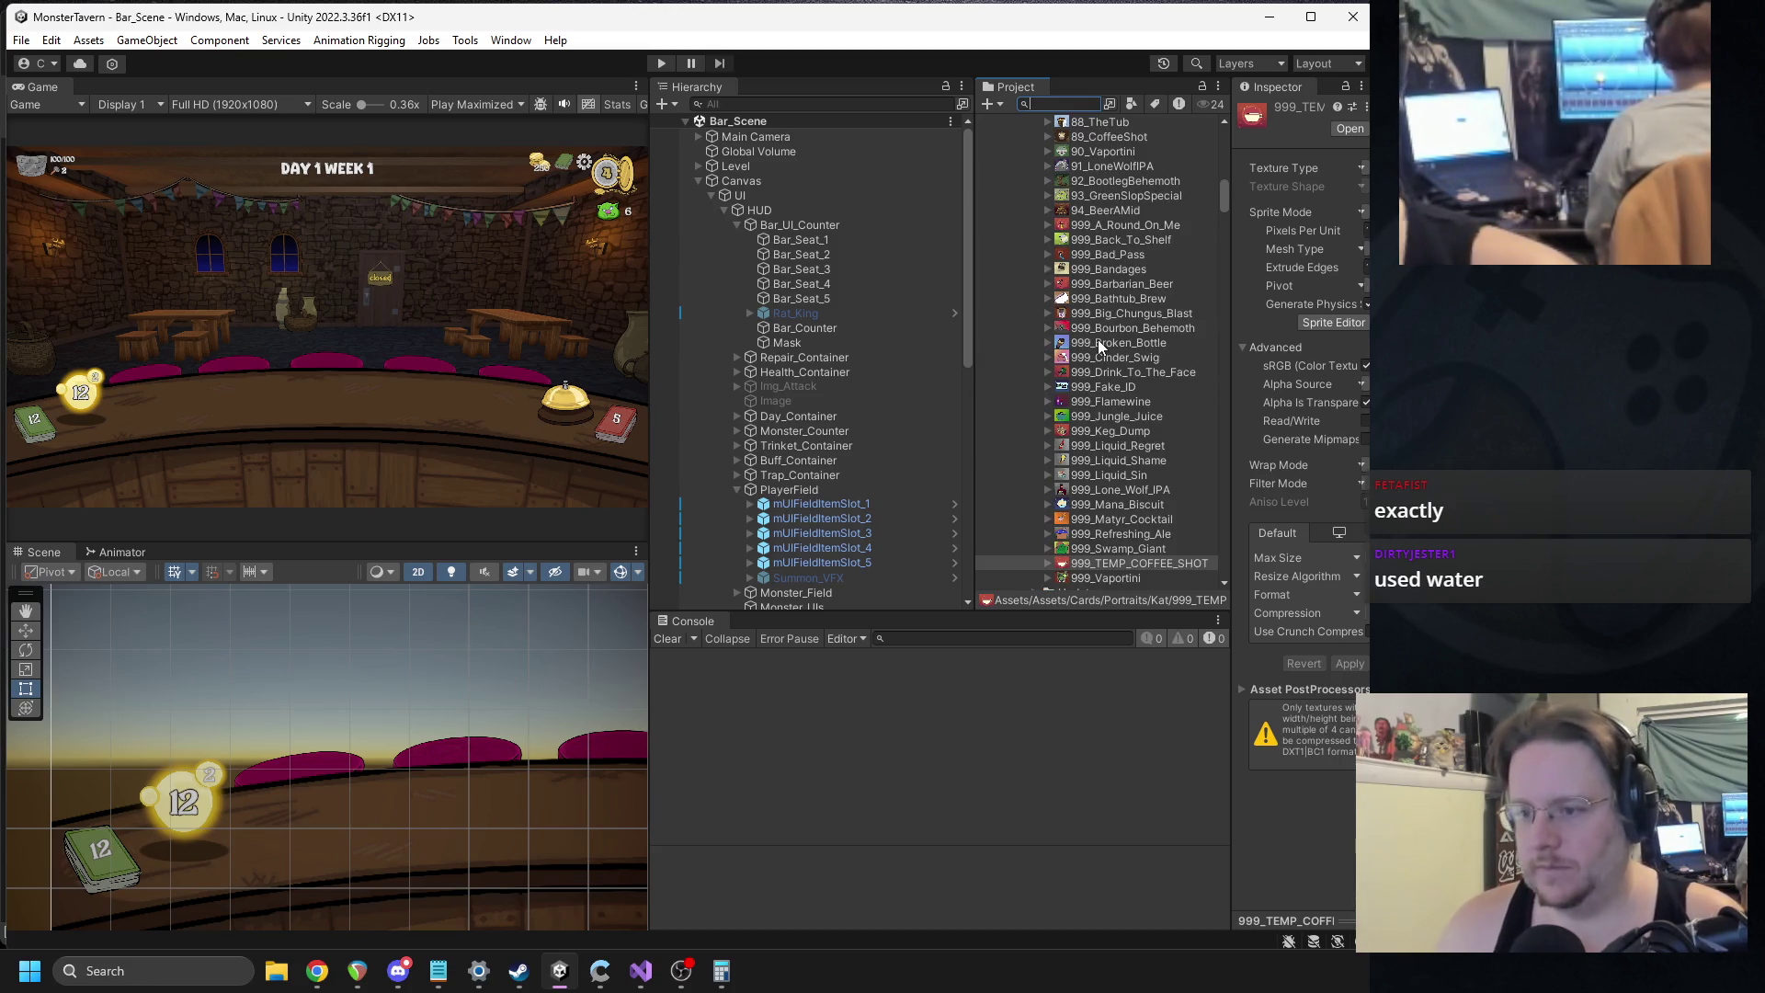
# Duplicate the 999_Jungle_Juice portrait and rename the copy to 999_Sneeze.
pyautogui.click(1122, 416)
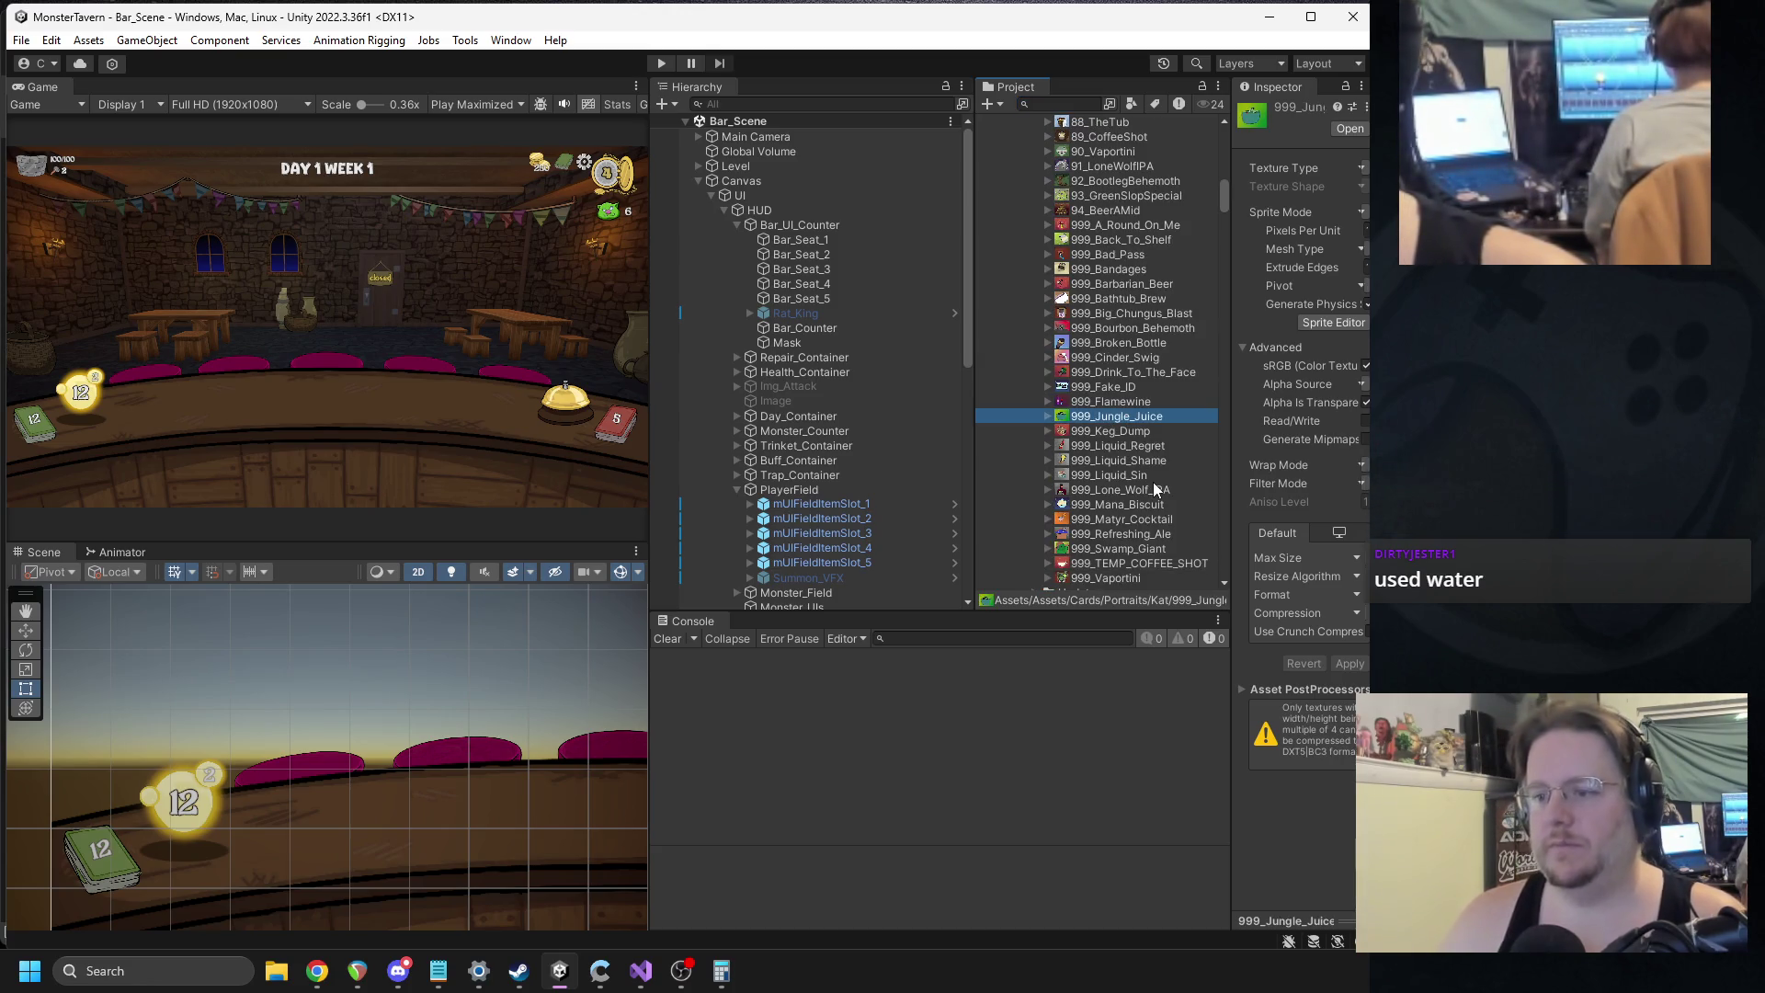
pyautogui.hotkey('ctrl', 'd')
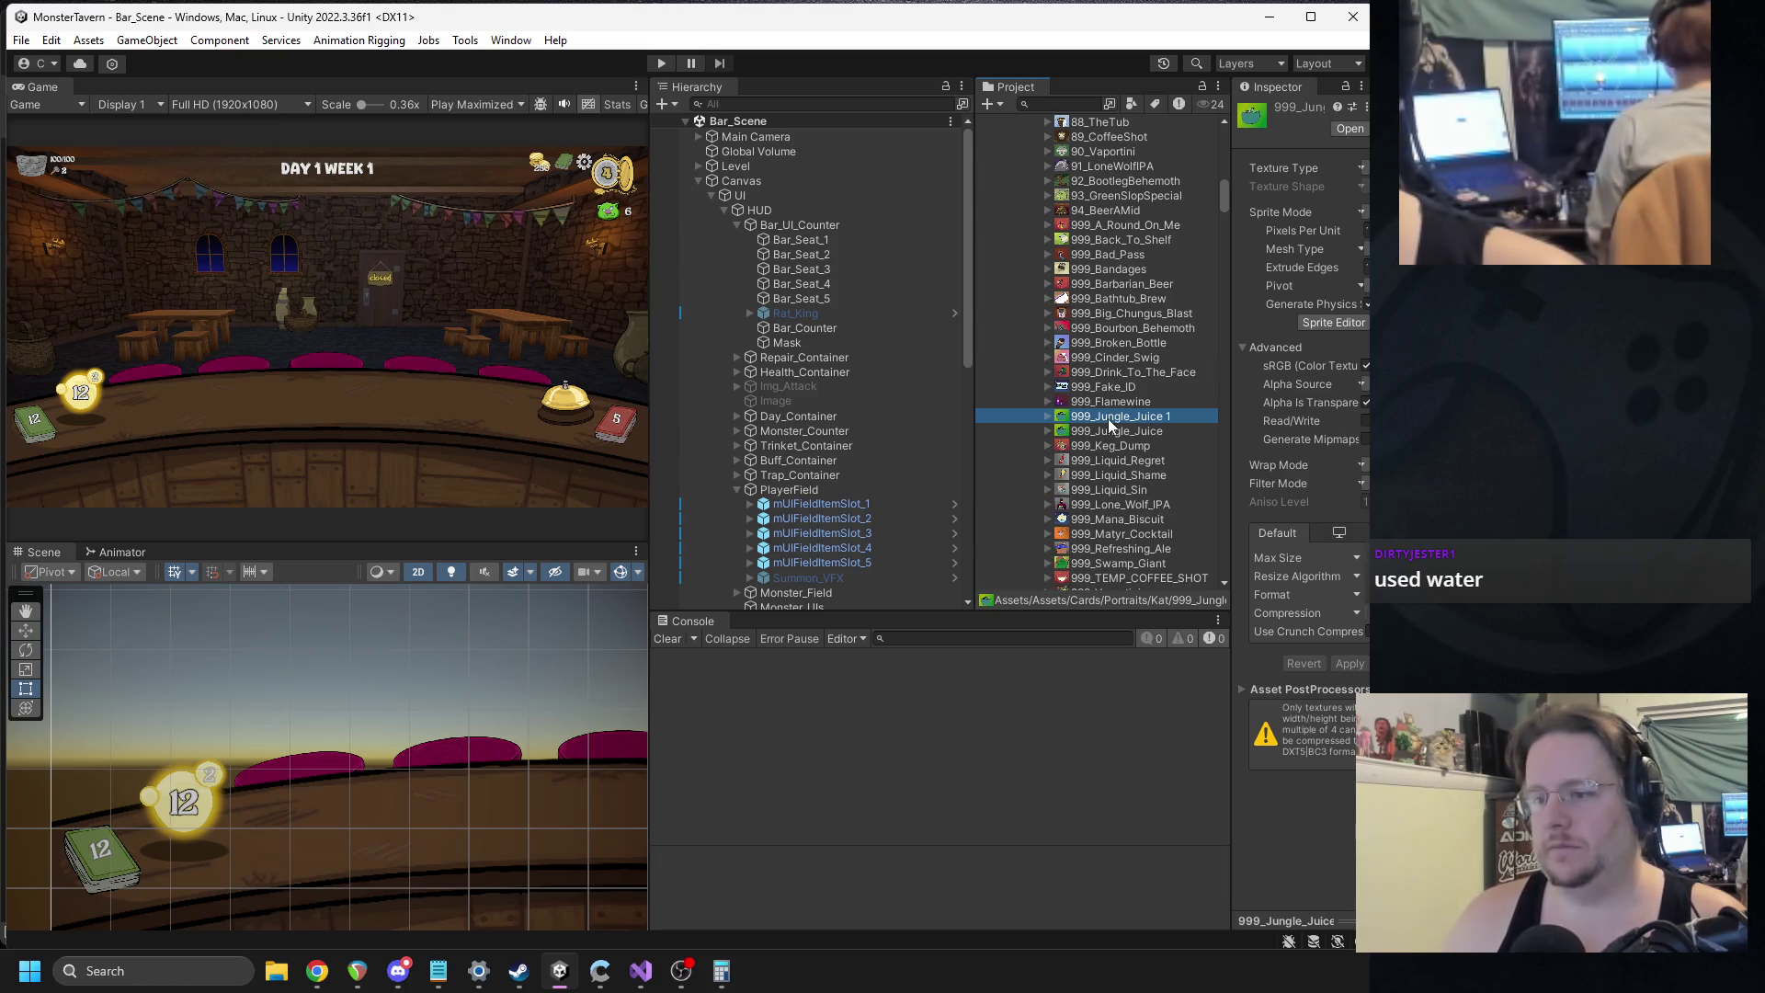
pyautogui.doubleClick(1110, 424)
pyautogui.click(1204, 109)
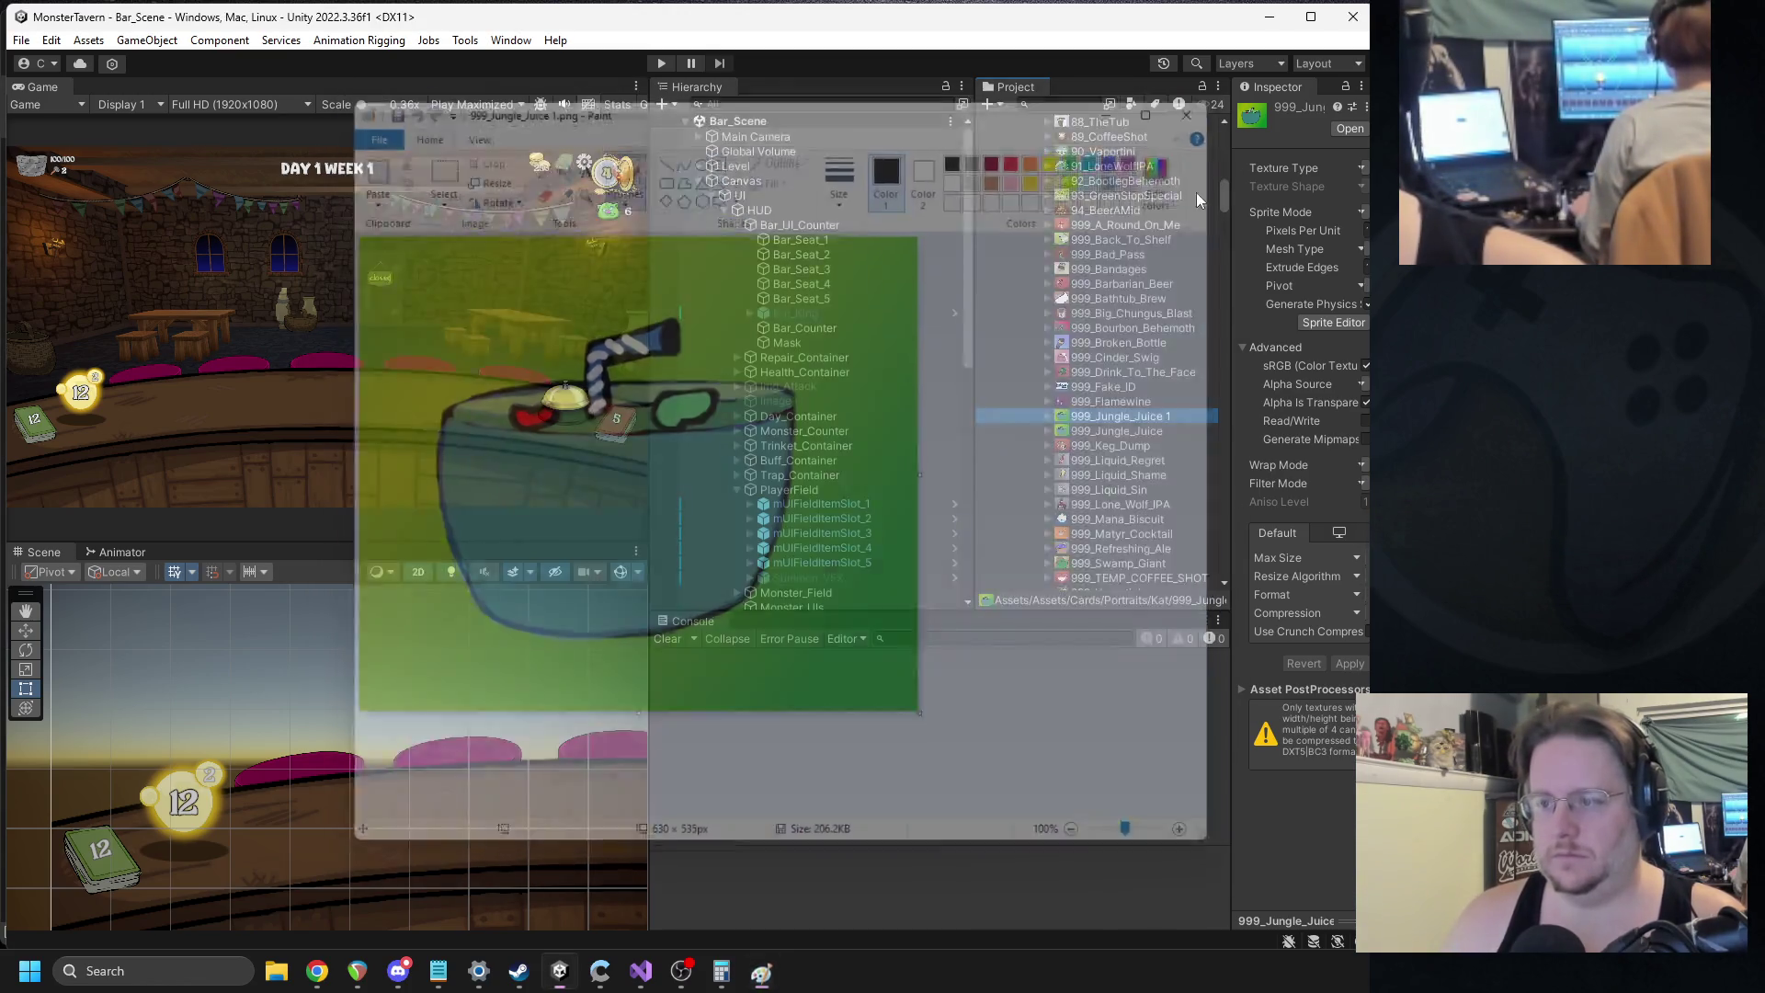
pyautogui.click(1124, 416)
pyautogui.moveTo(1172, 416); pyautogui.dragTo(1107, 417)
pyautogui.write('Sneeze')
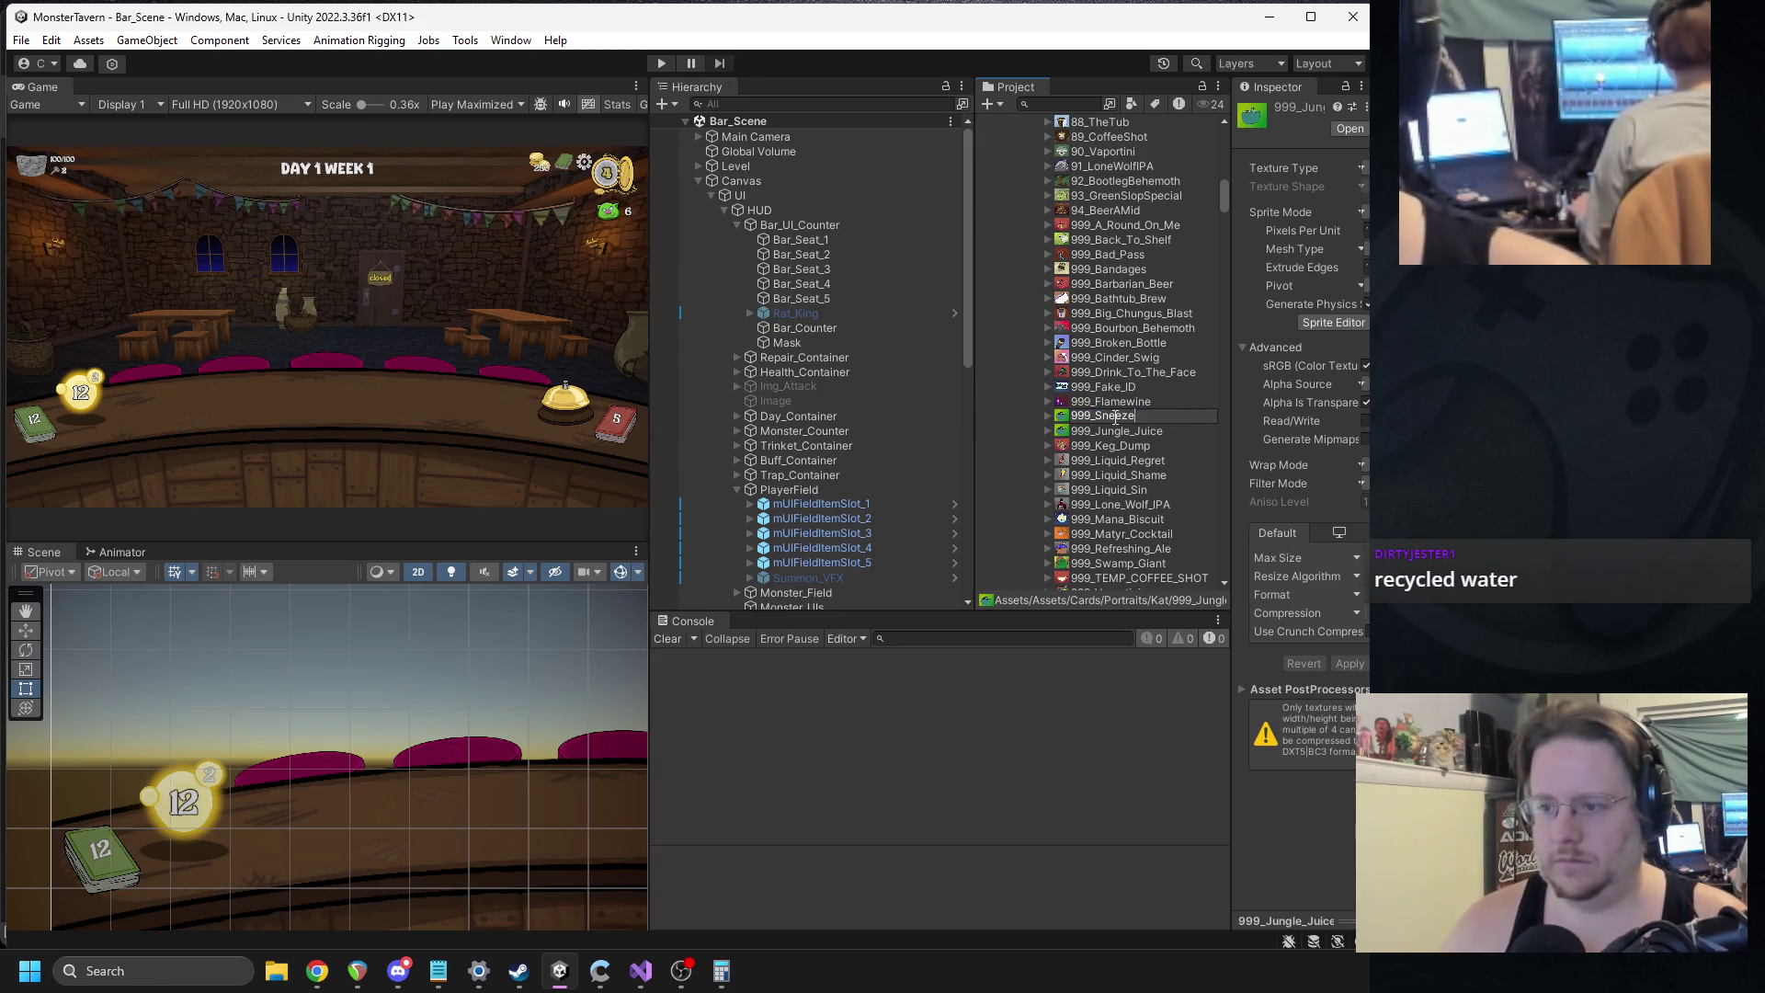
pyautogui.press('Return')
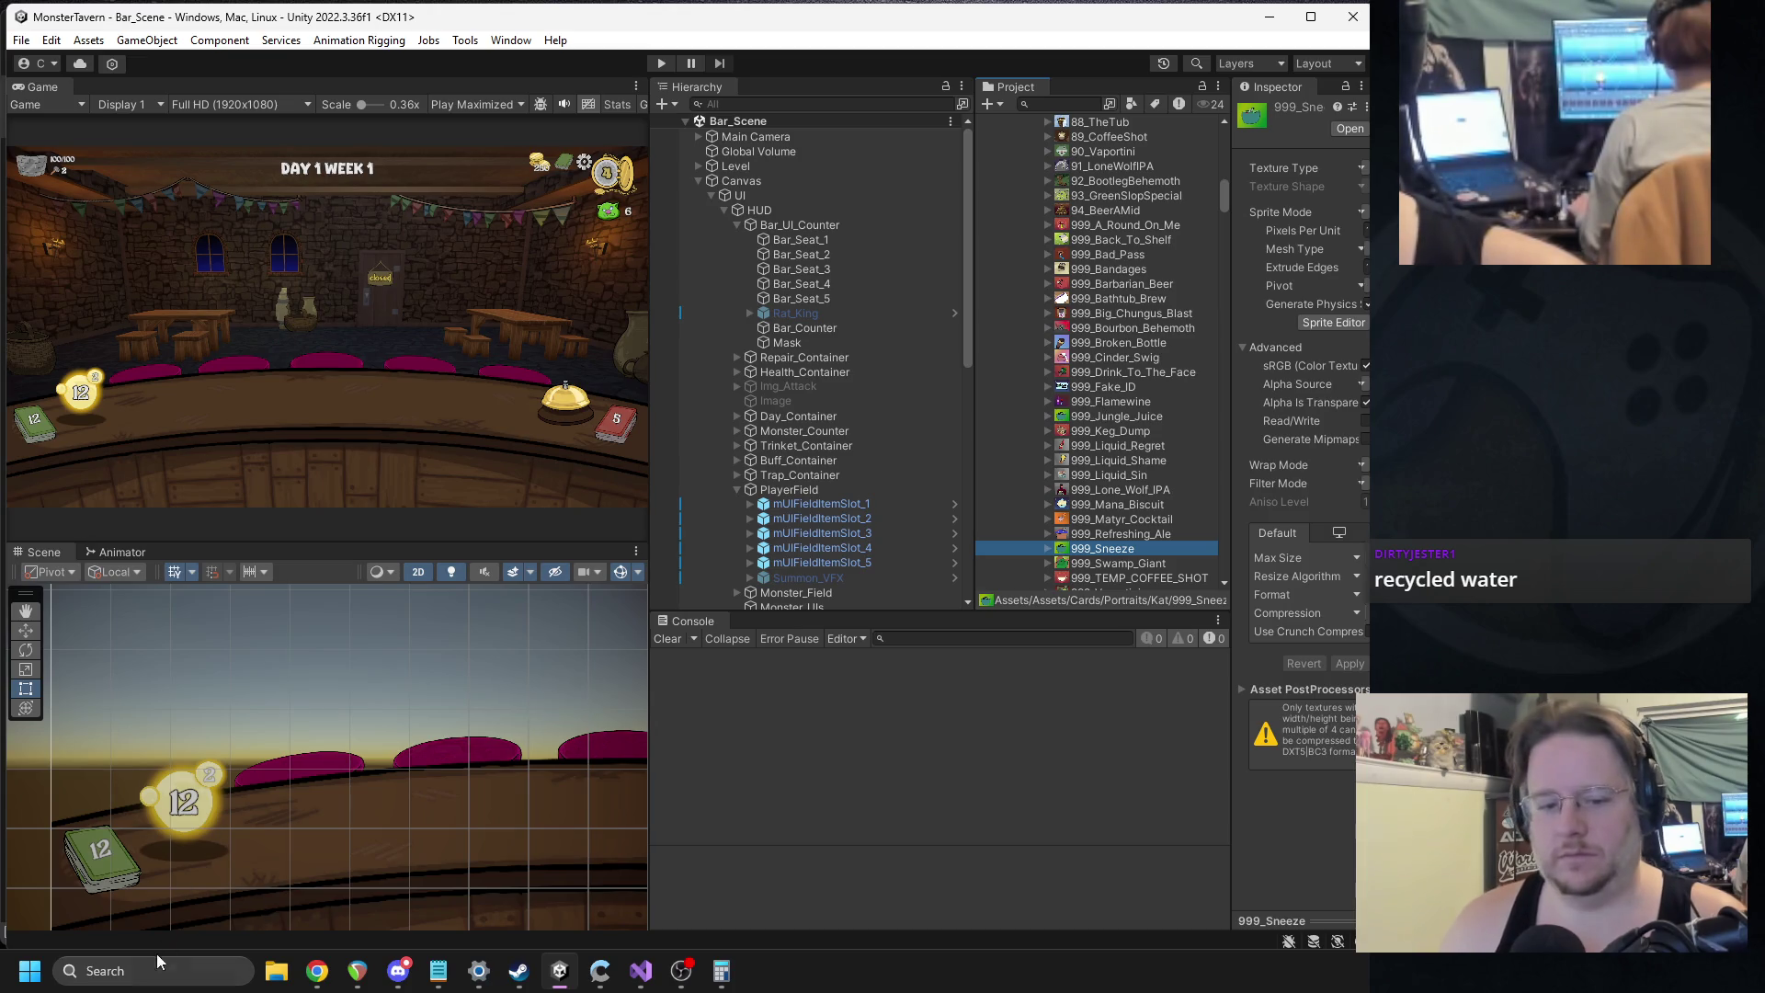
pyautogui.click(211, 966)
# Search for gimp from the taskbar and launch GIMP with 999_Sneeze.png.
pyautogui.write('gimp')
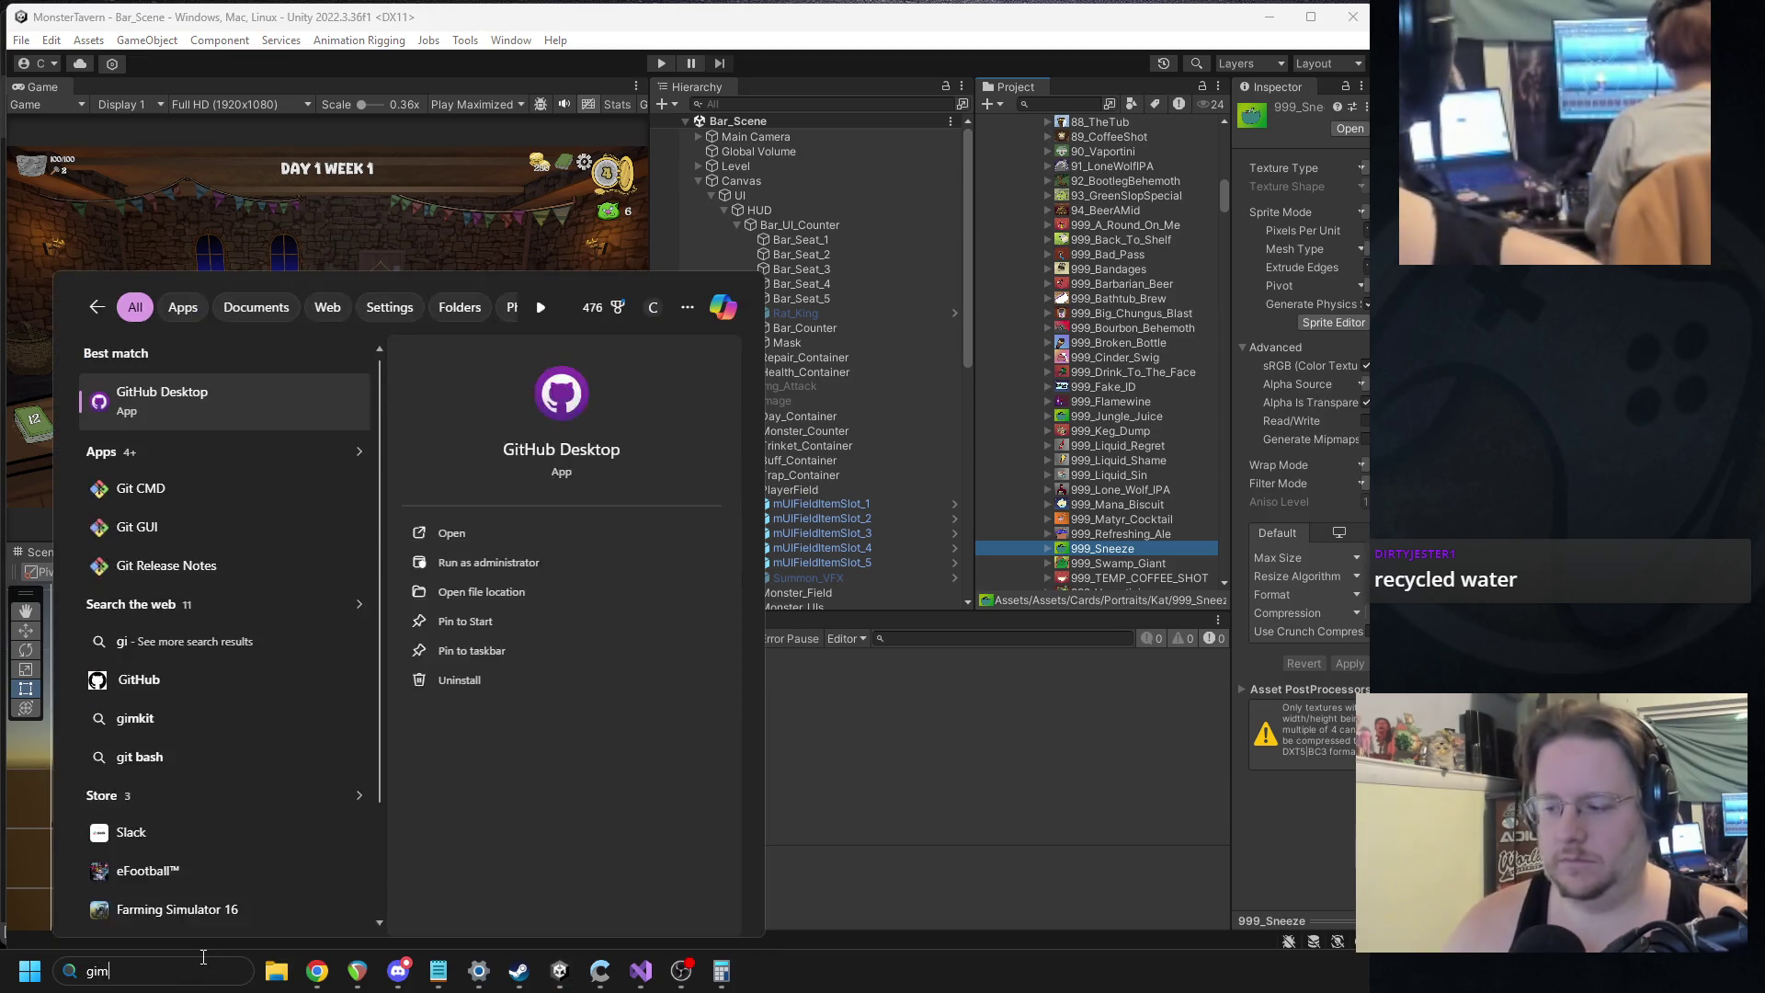
pyautogui.press('Escape')
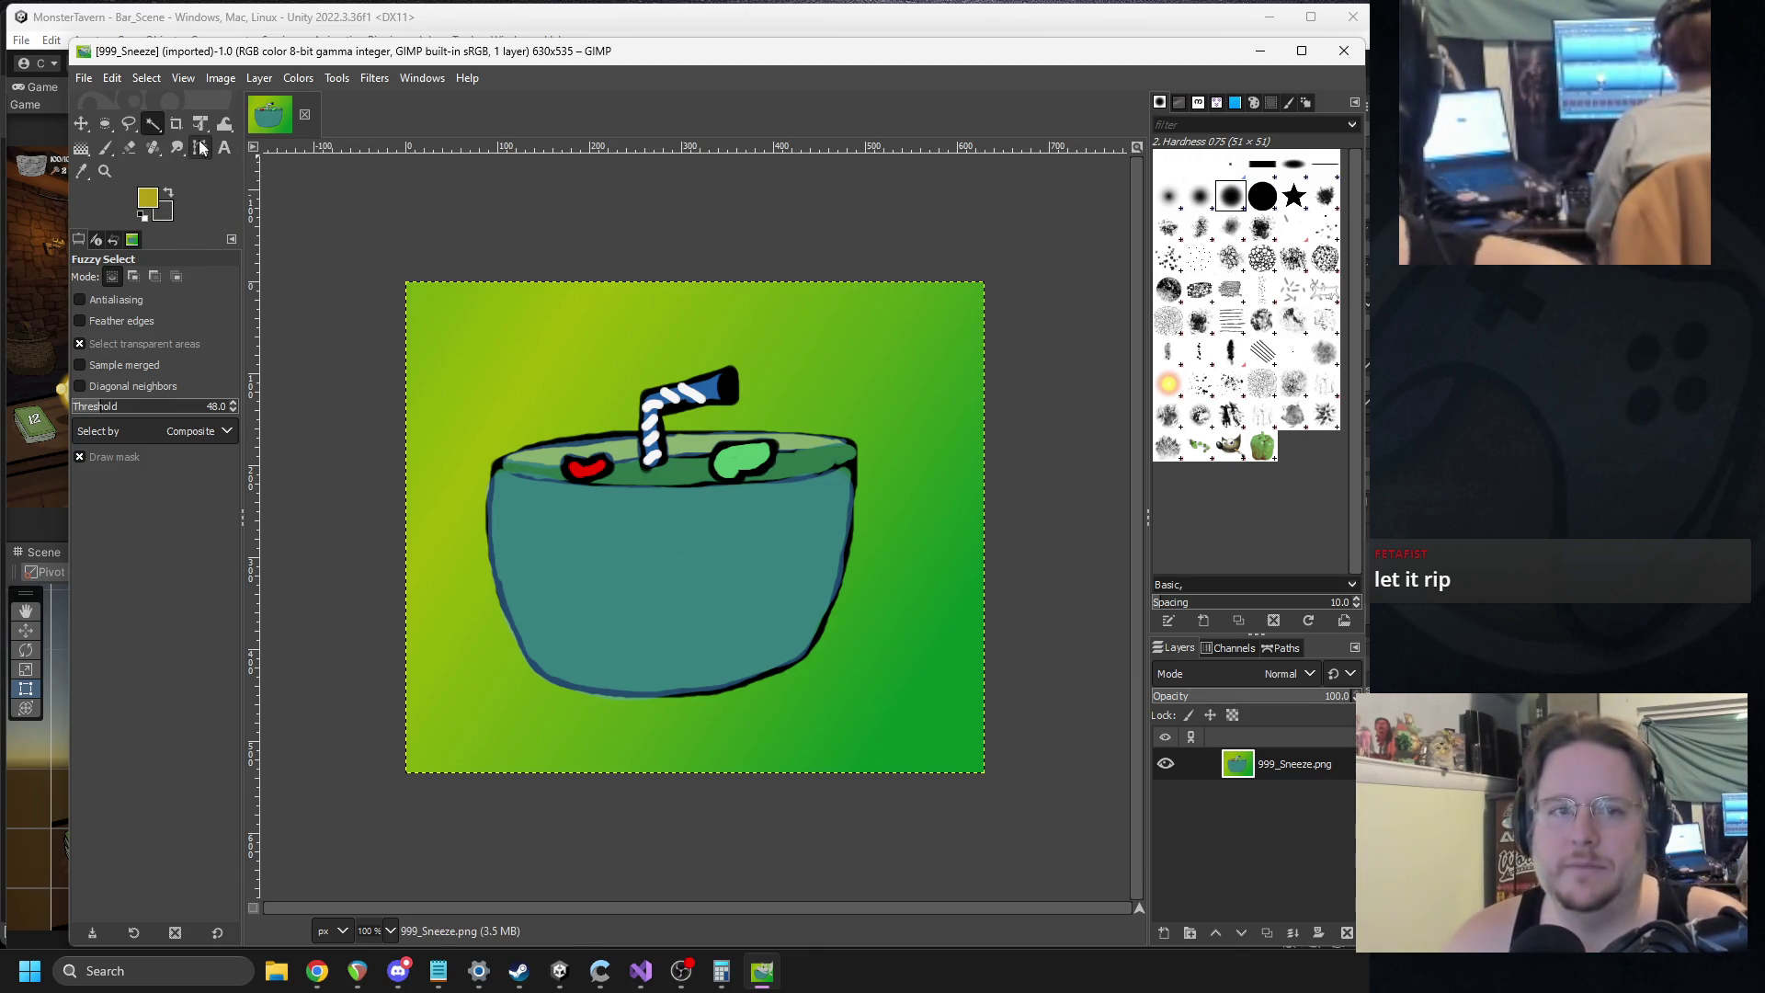
# Sample the light yellow-green as foreground and the darker canvas green as background colour.
pyautogui.moveTo(661, 501)
pyautogui.mouseDown()
pyautogui.moveTo(989, 603)
pyautogui.moveTo(776, 564)
pyautogui.moveTo(661, 501)
pyautogui.mouseUp()
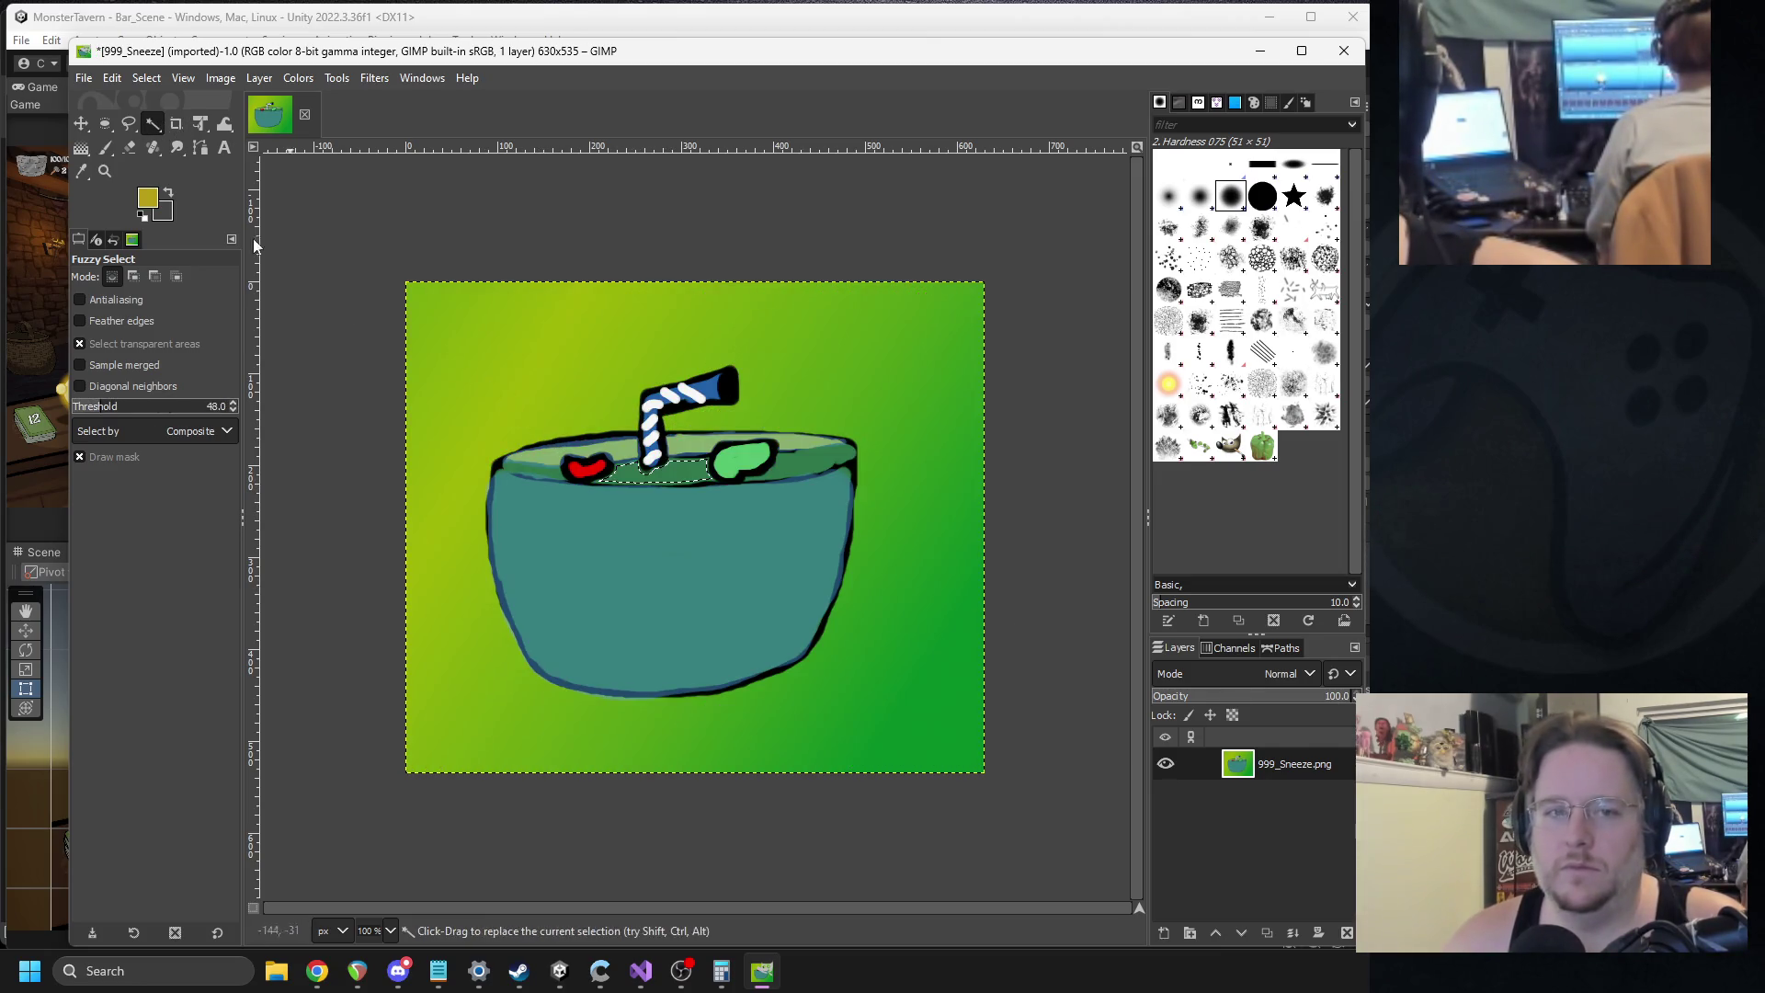
pyautogui.click(150, 201)
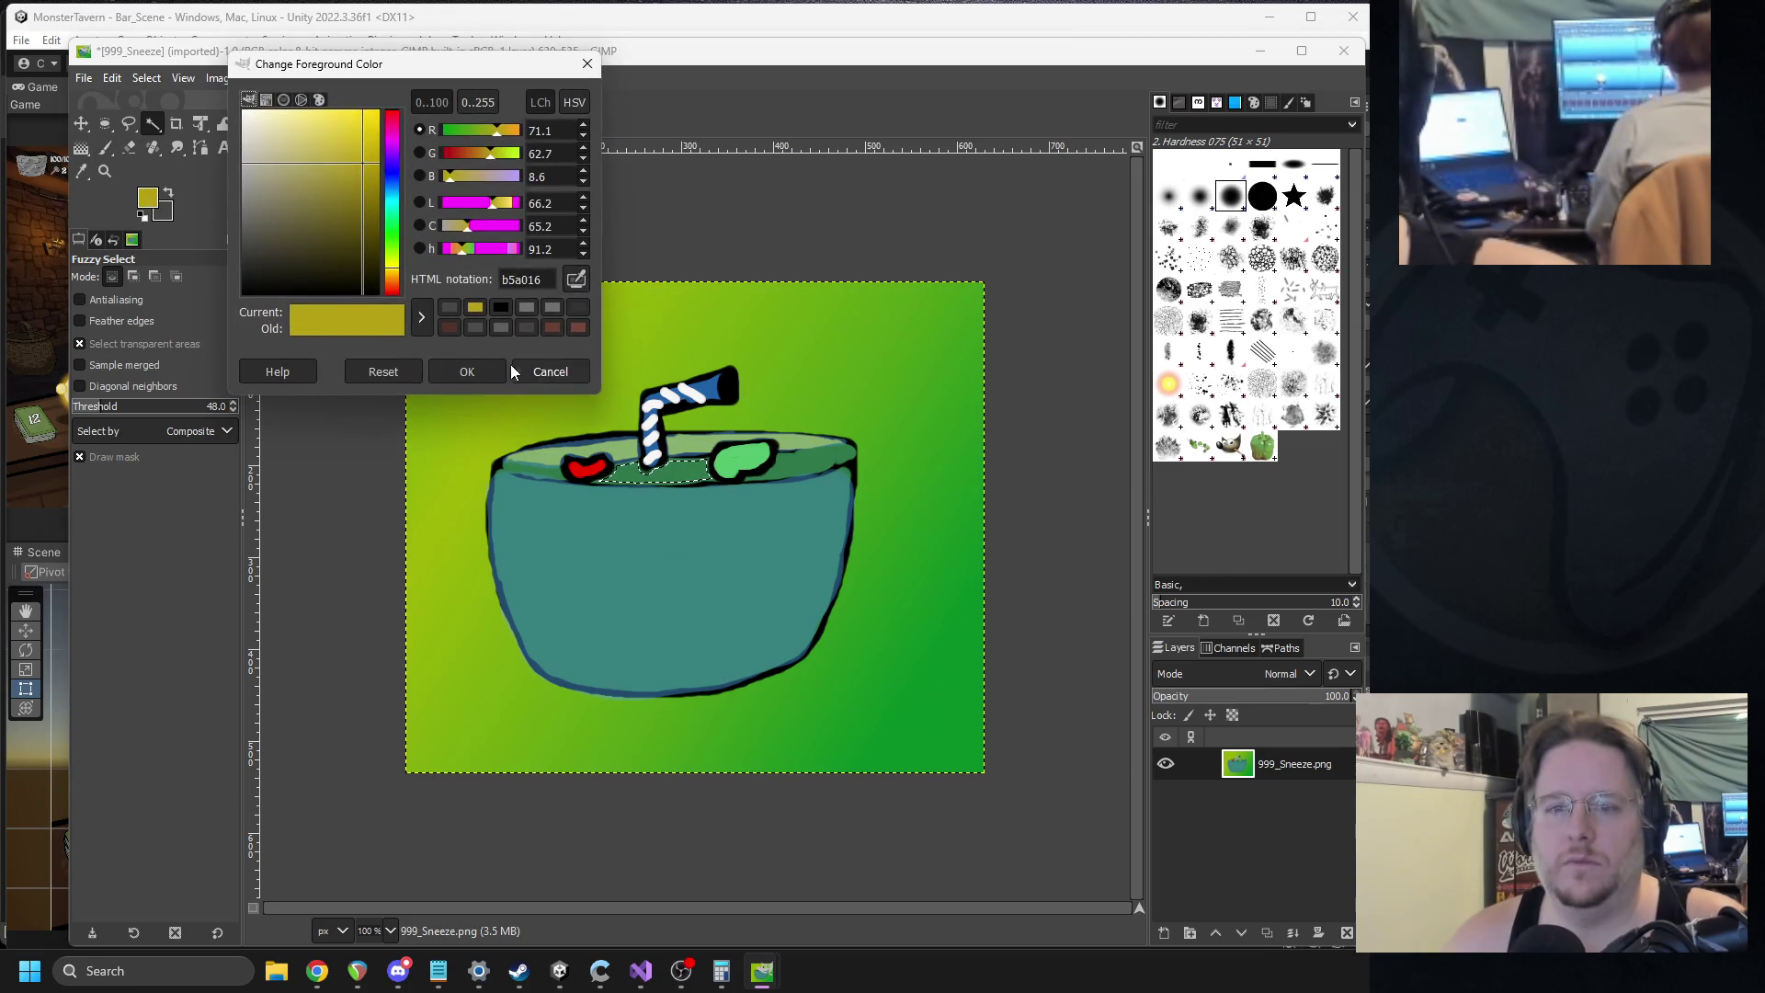
pyautogui.click(517, 371)
pyautogui.click(83, 170)
pyautogui.click(521, 375)
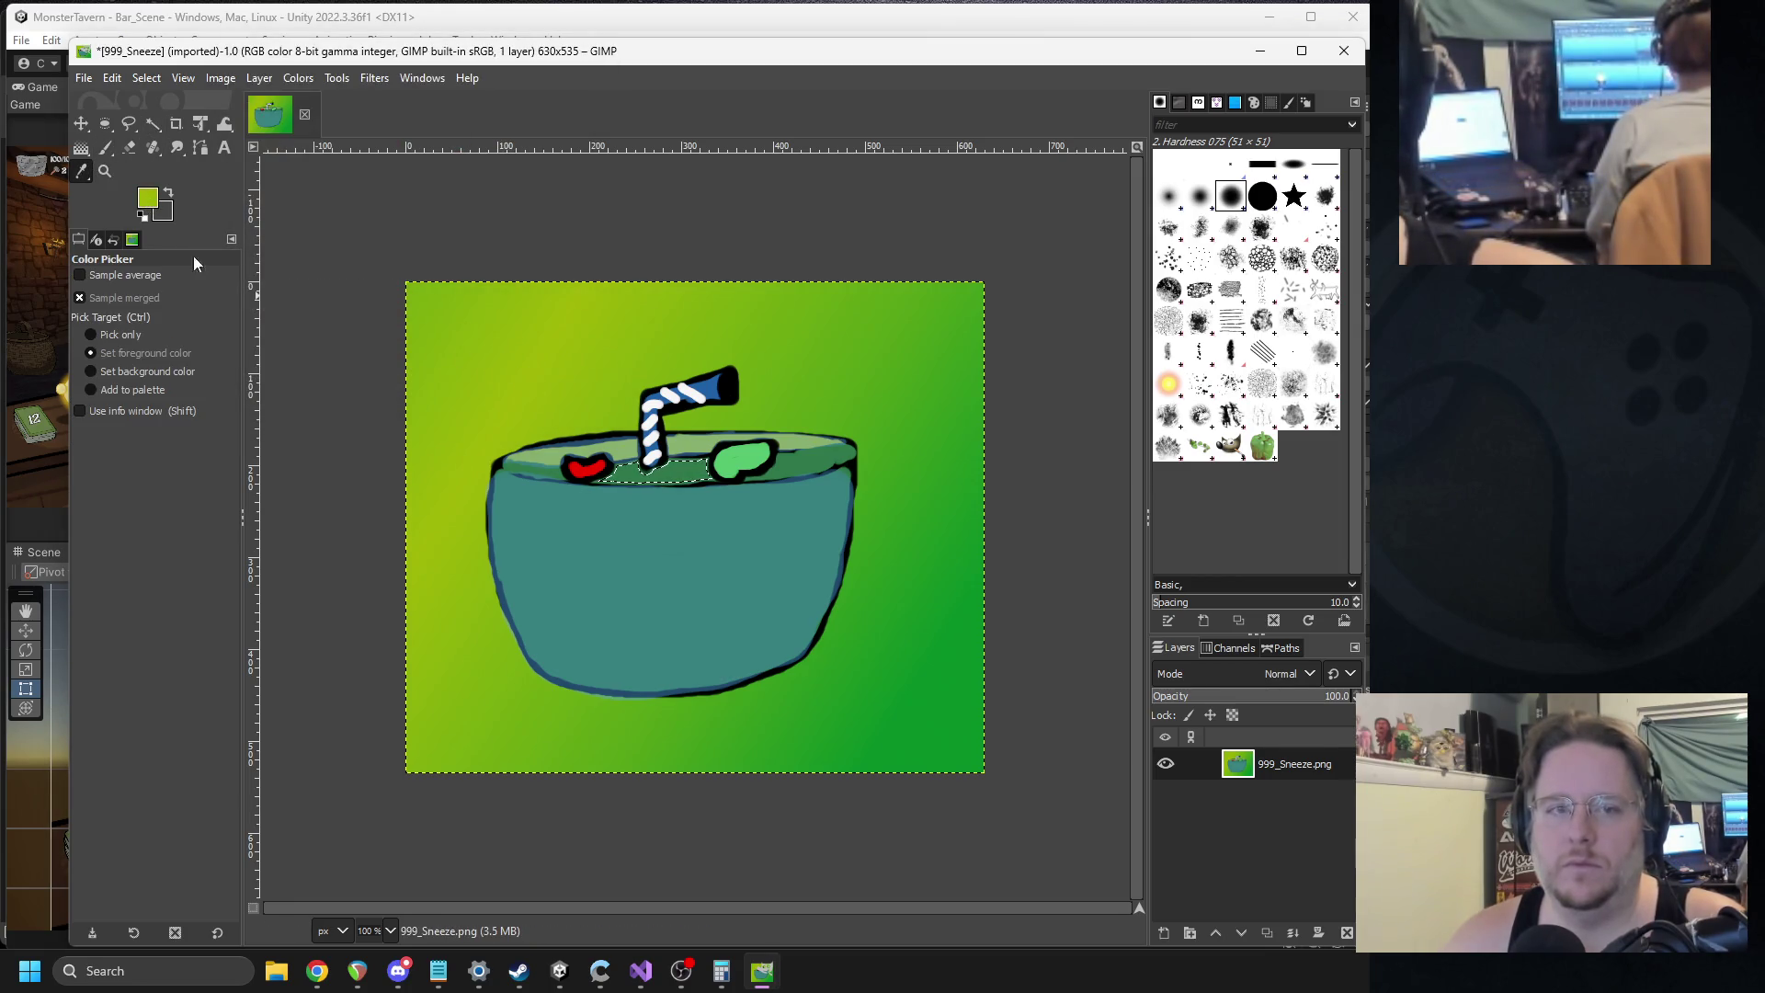
pyautogui.click(164, 214)
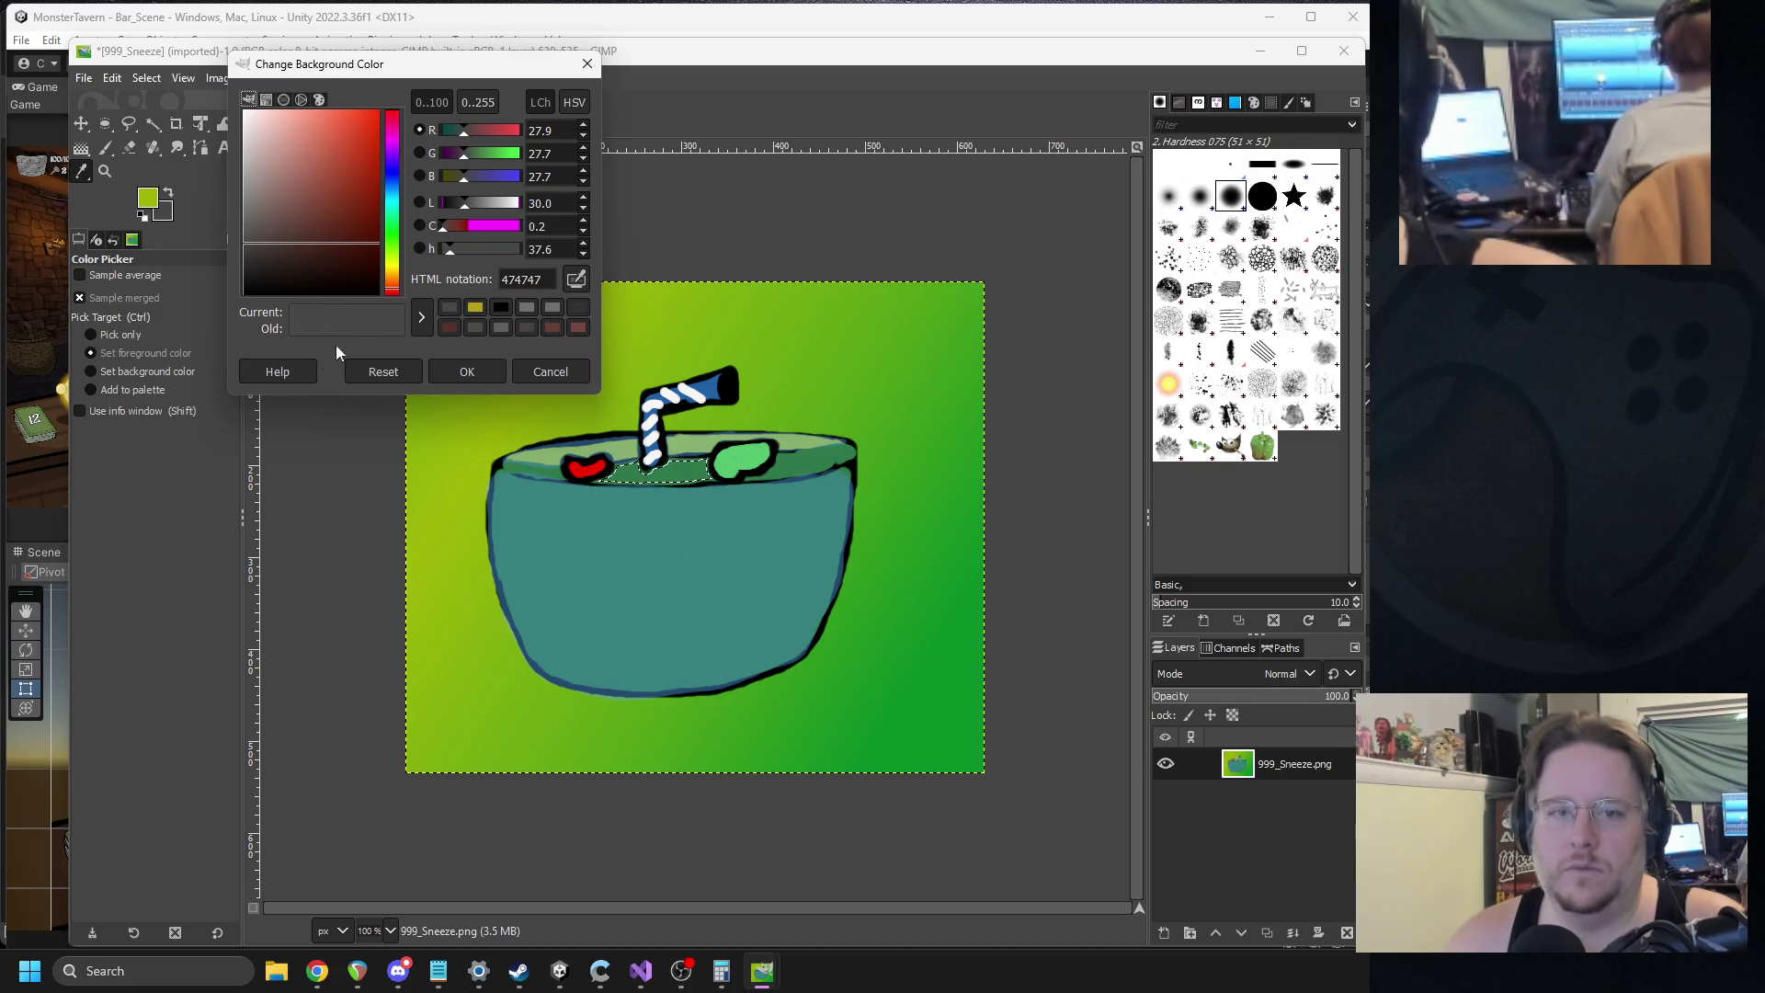
pyautogui.click(576, 280)
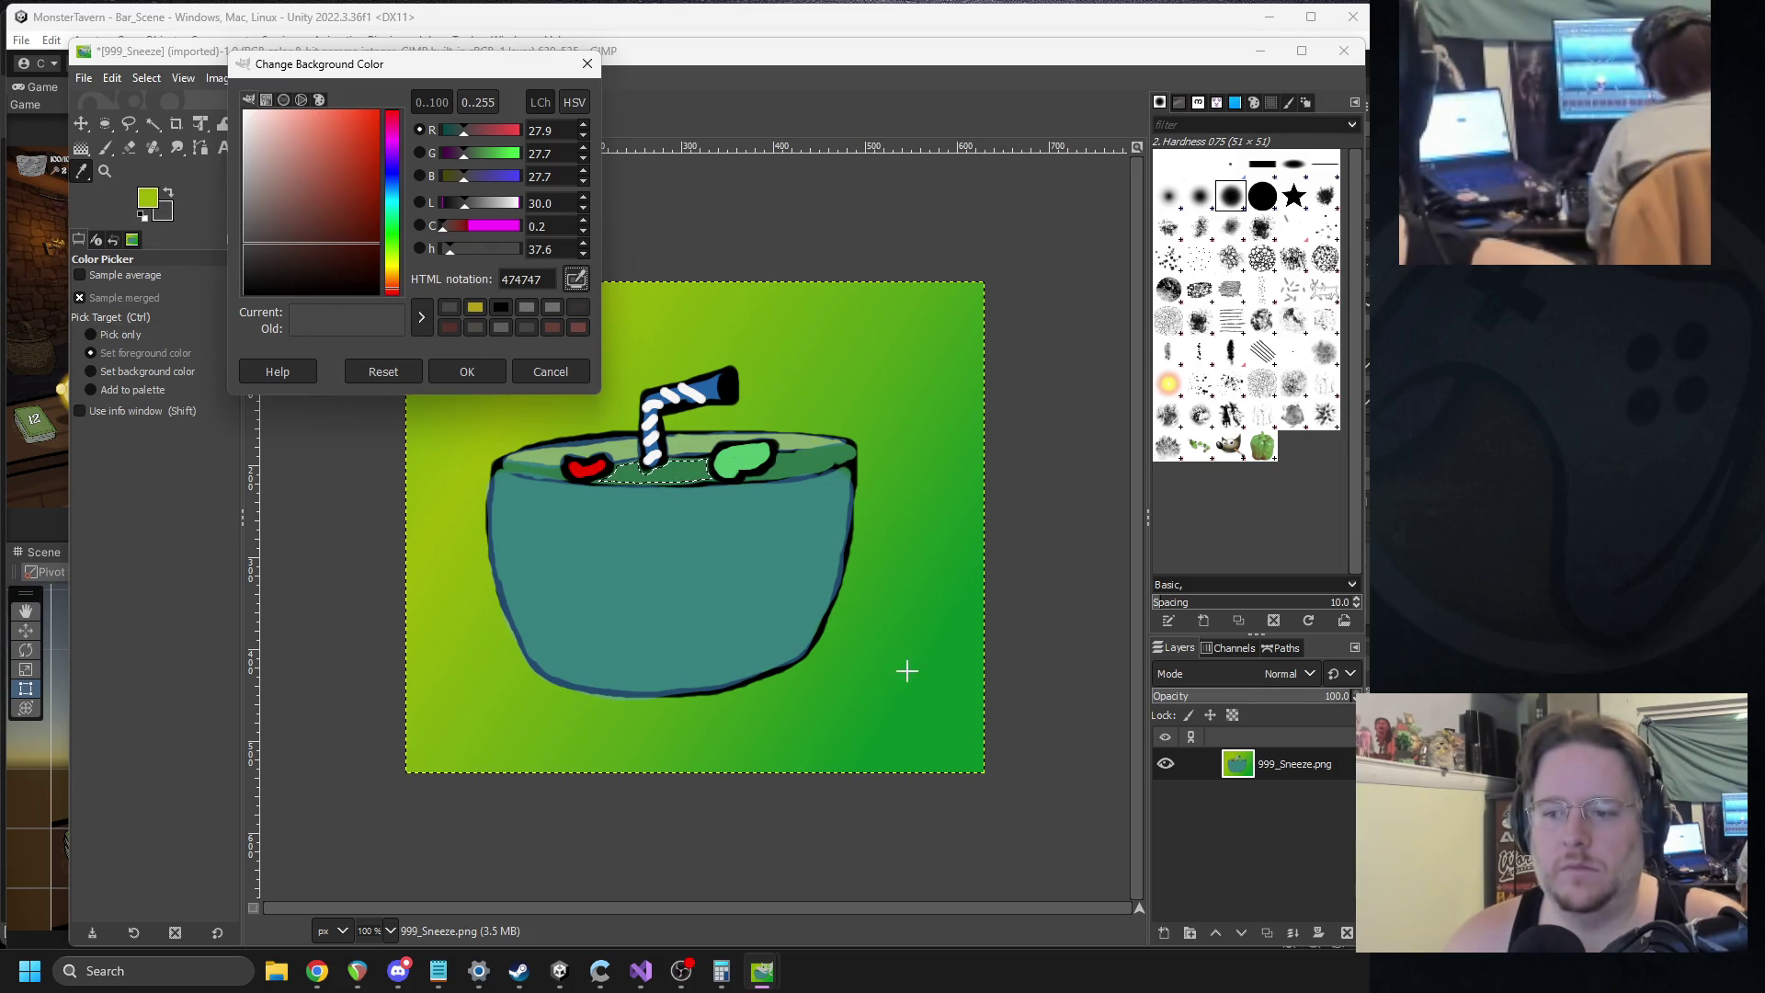
pyautogui.click(974, 741)
pyautogui.click(467, 372)
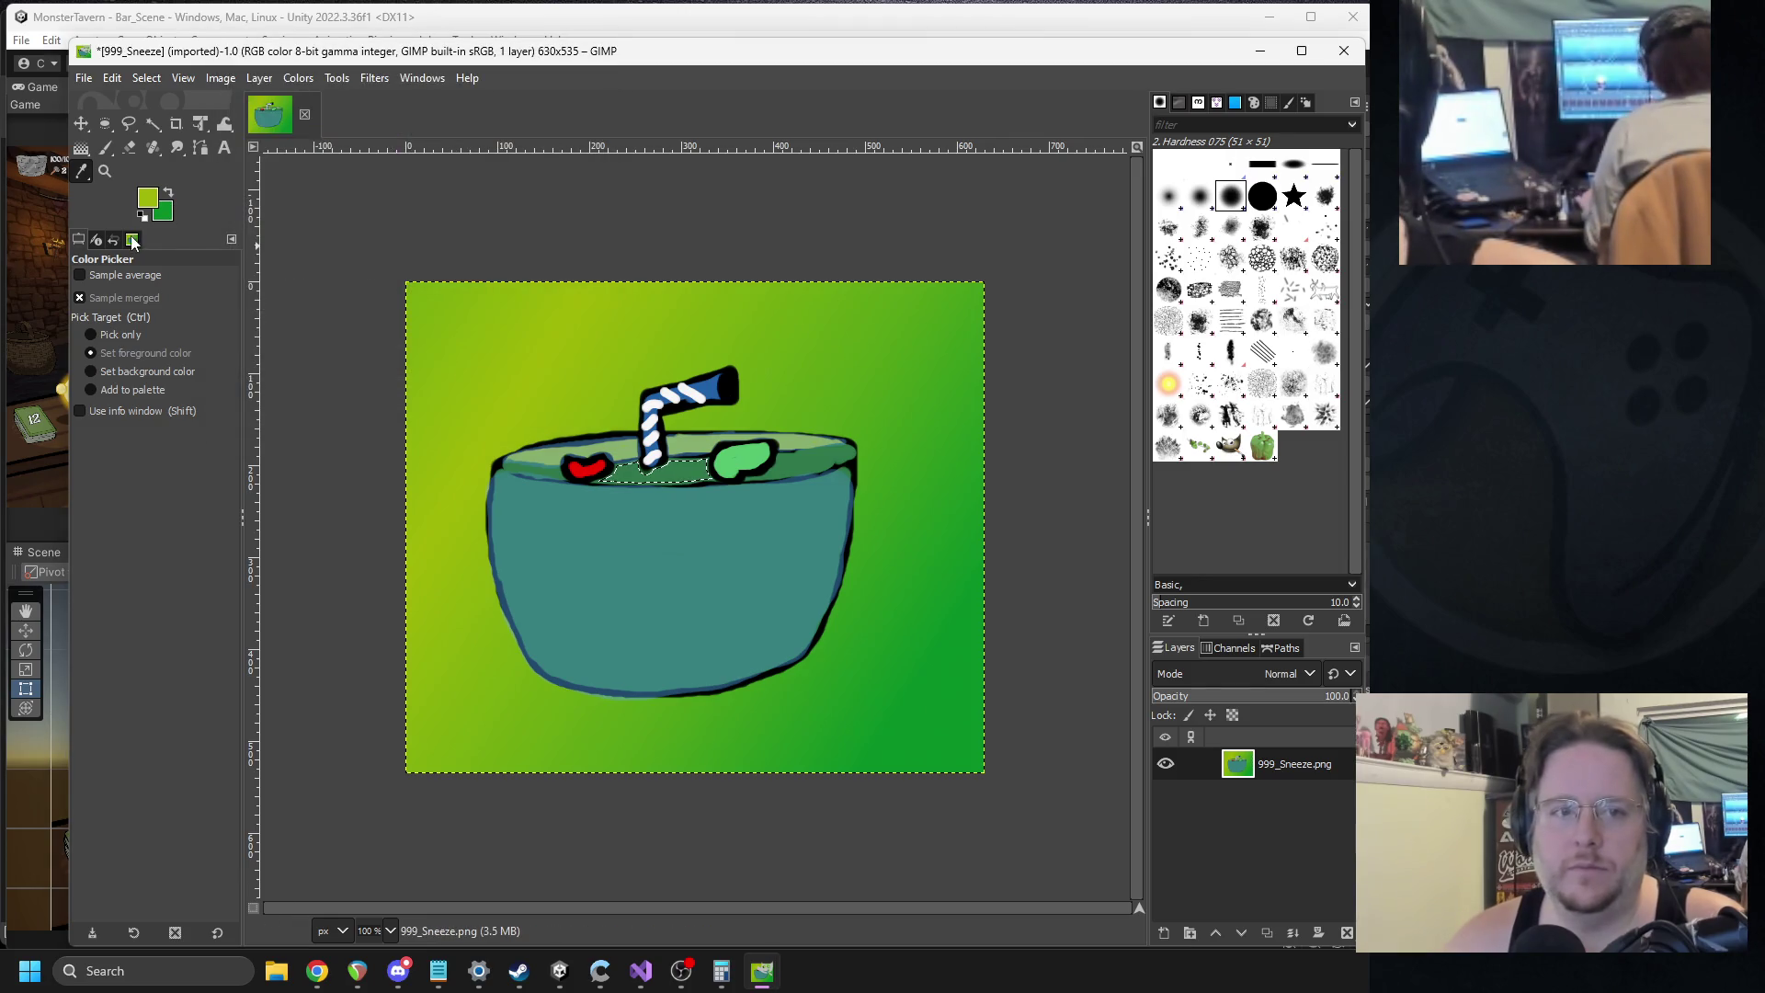
# Clear the layer and fill it with a diagonal yellow-green to green gradient.
pyautogui.press('Delete')
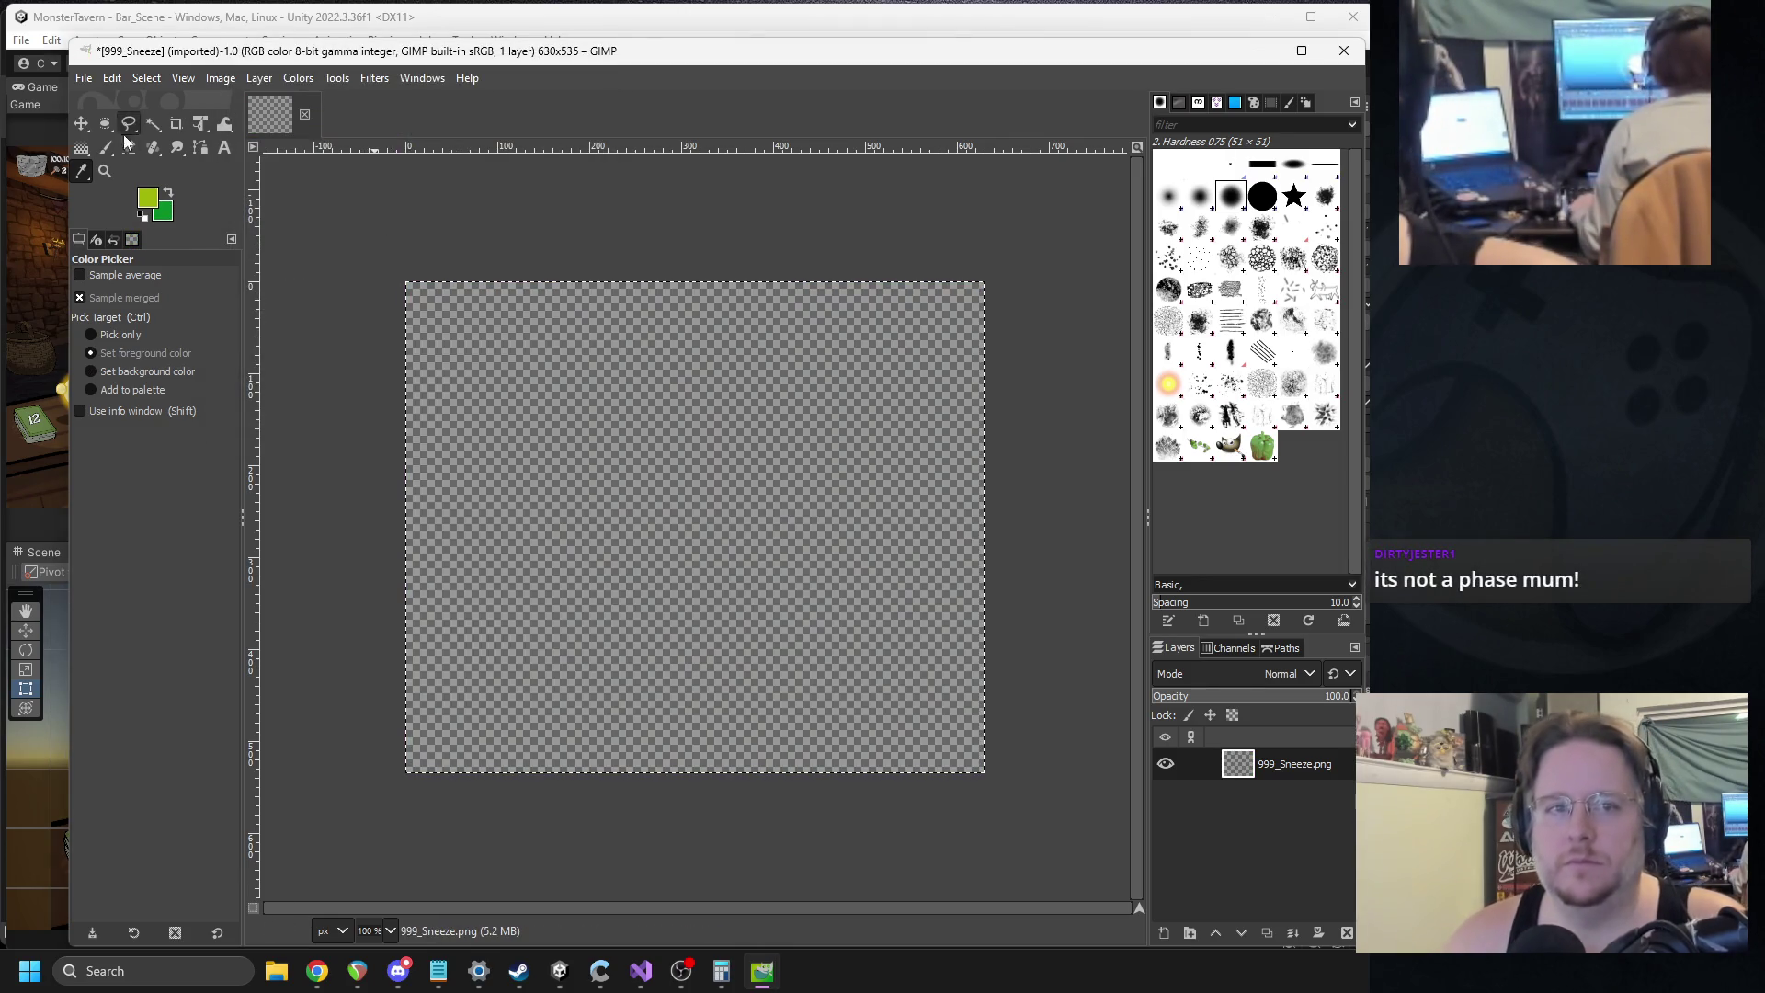
pyautogui.press('g')
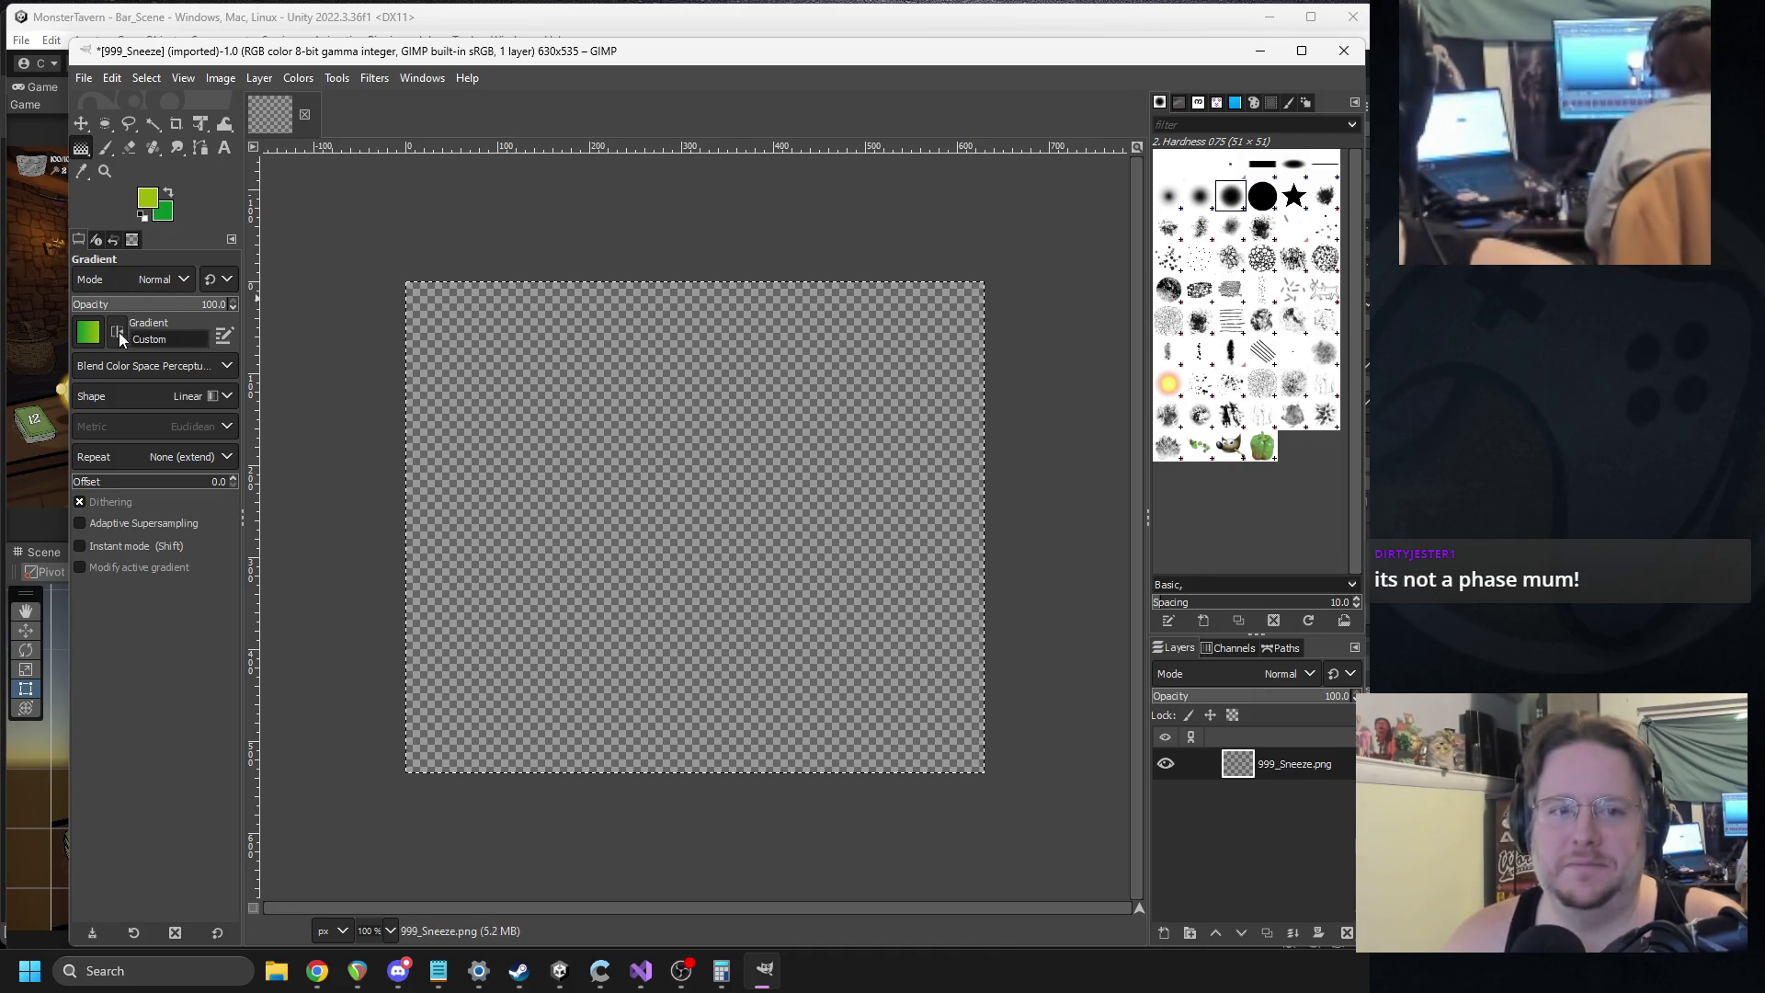
pyautogui.moveTo(484, 331)
pyautogui.mouseDown()
pyautogui.moveTo(729, 595)
pyautogui.moveTo(462, 312)
pyautogui.moveTo(902, 710)
pyautogui.mouseUp()
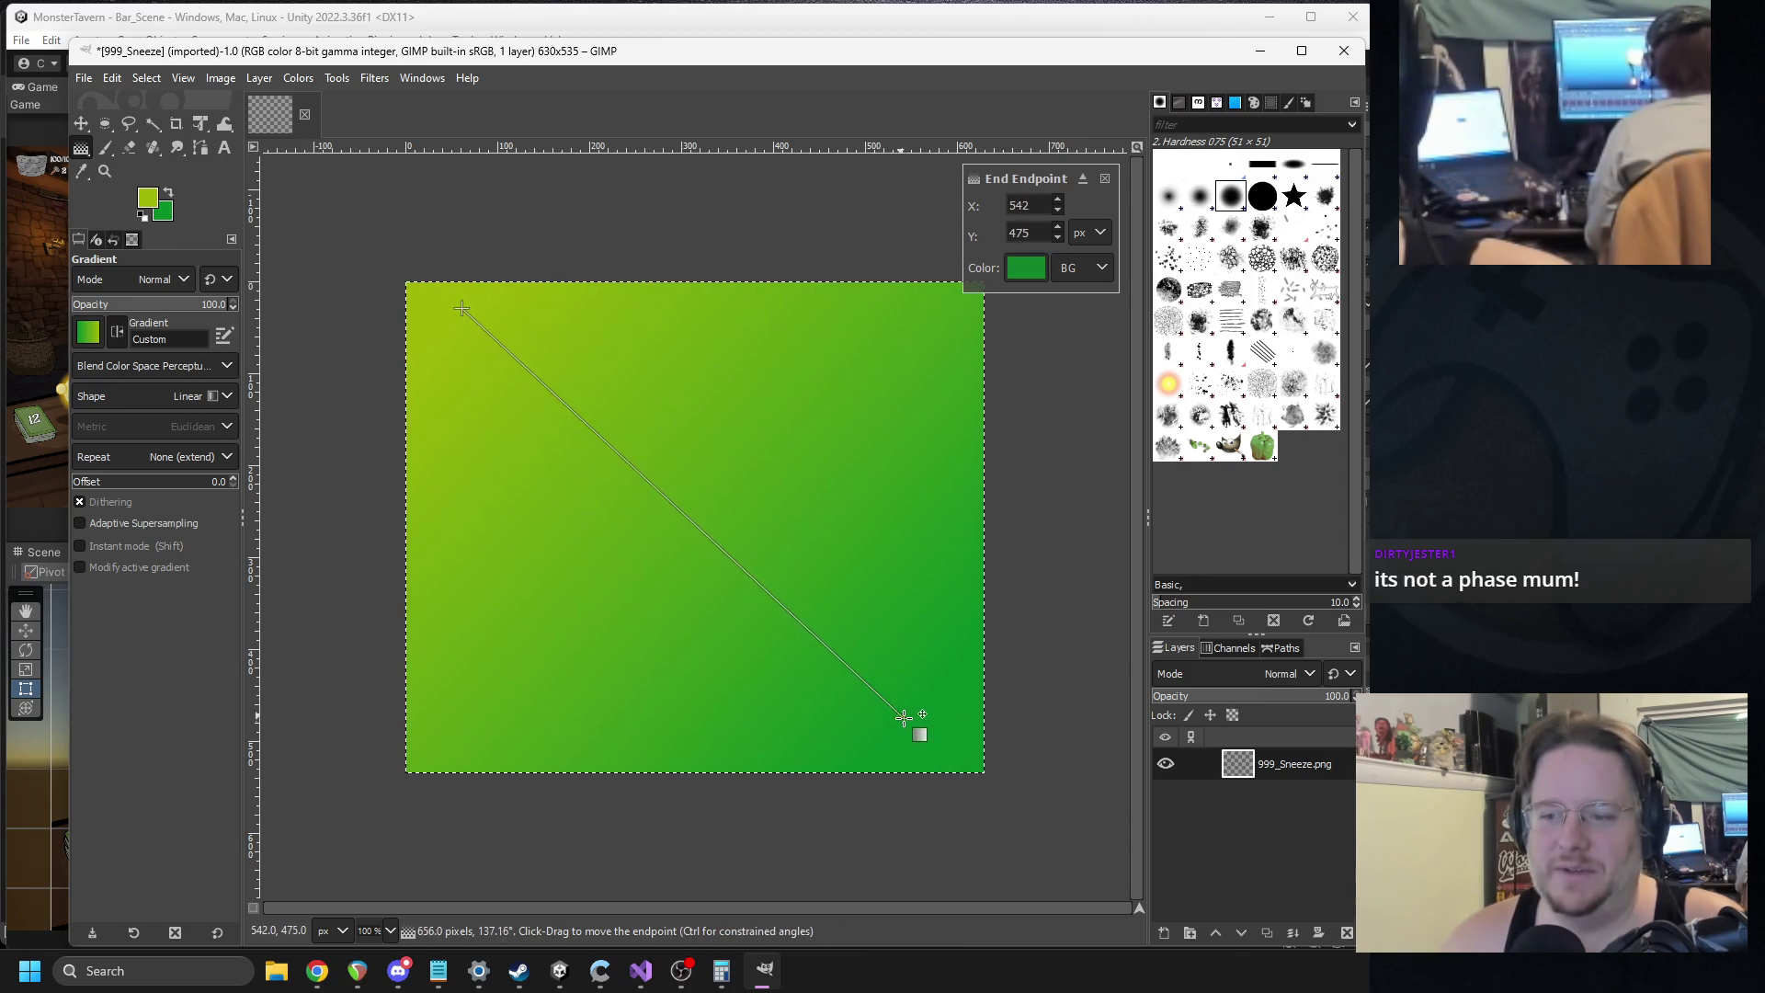
# Commit the gradient and set up the Paintbrush with the 2. Hardness 075 brush at size 7.
pyautogui.click(1107, 179)
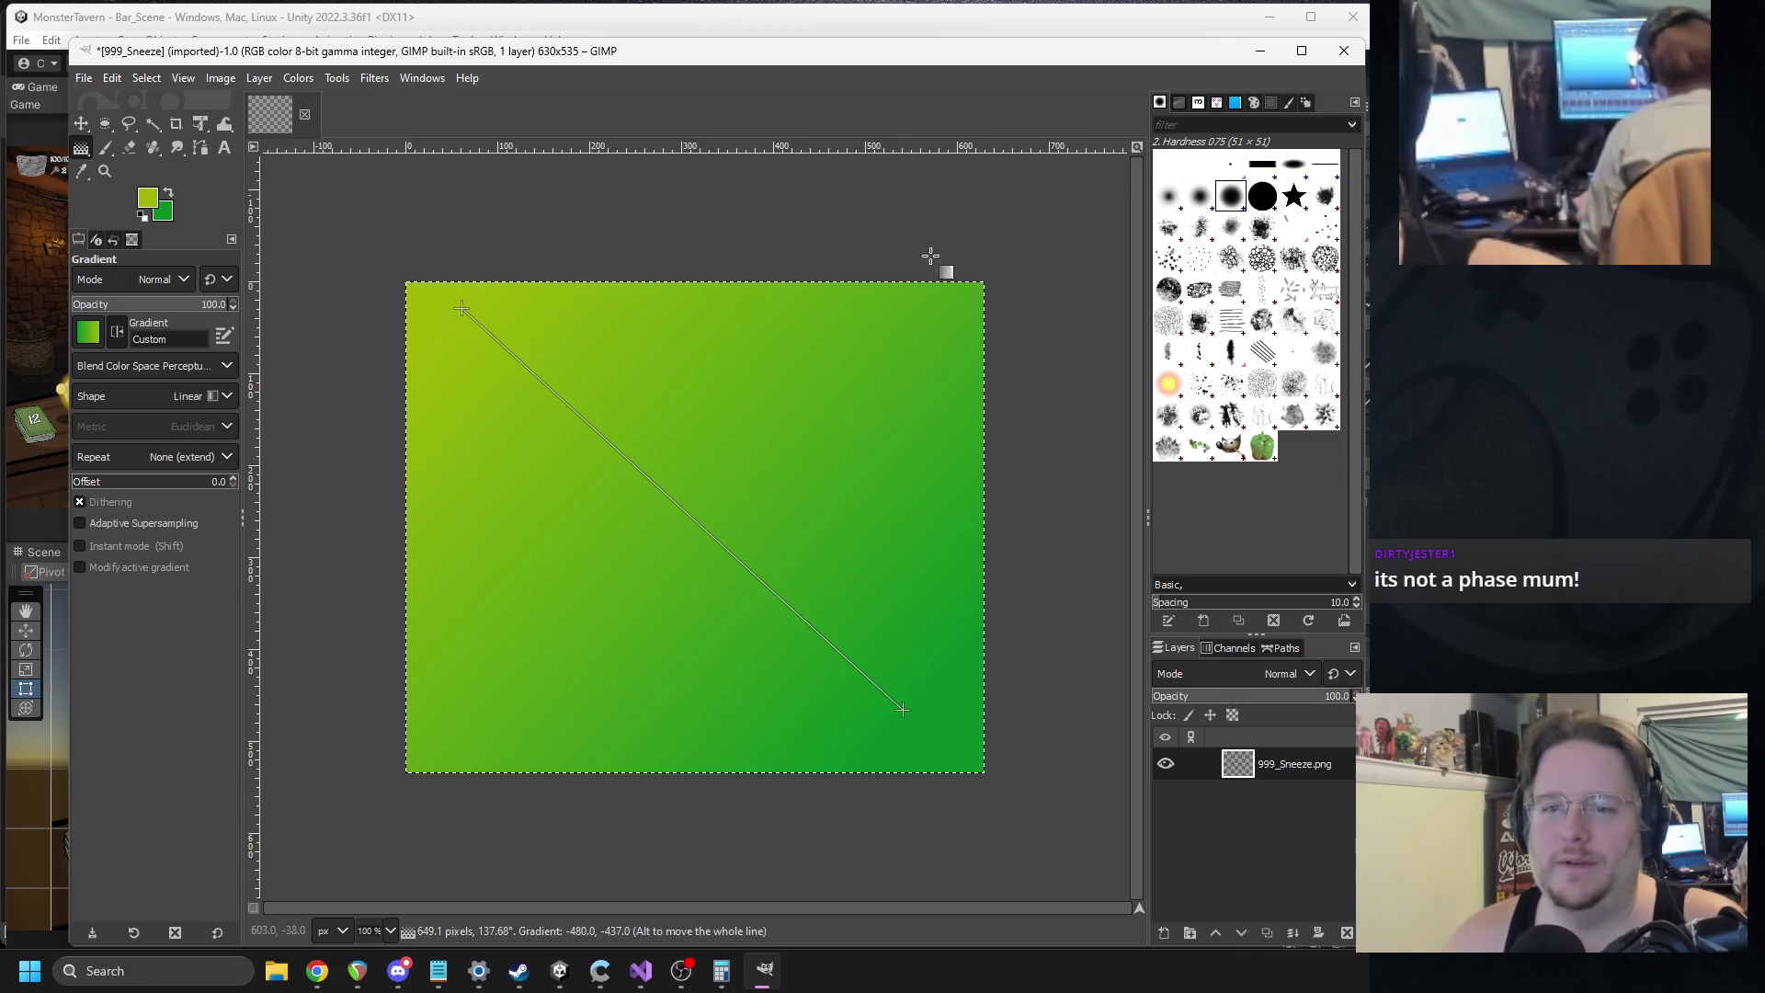
pyautogui.click(105, 149)
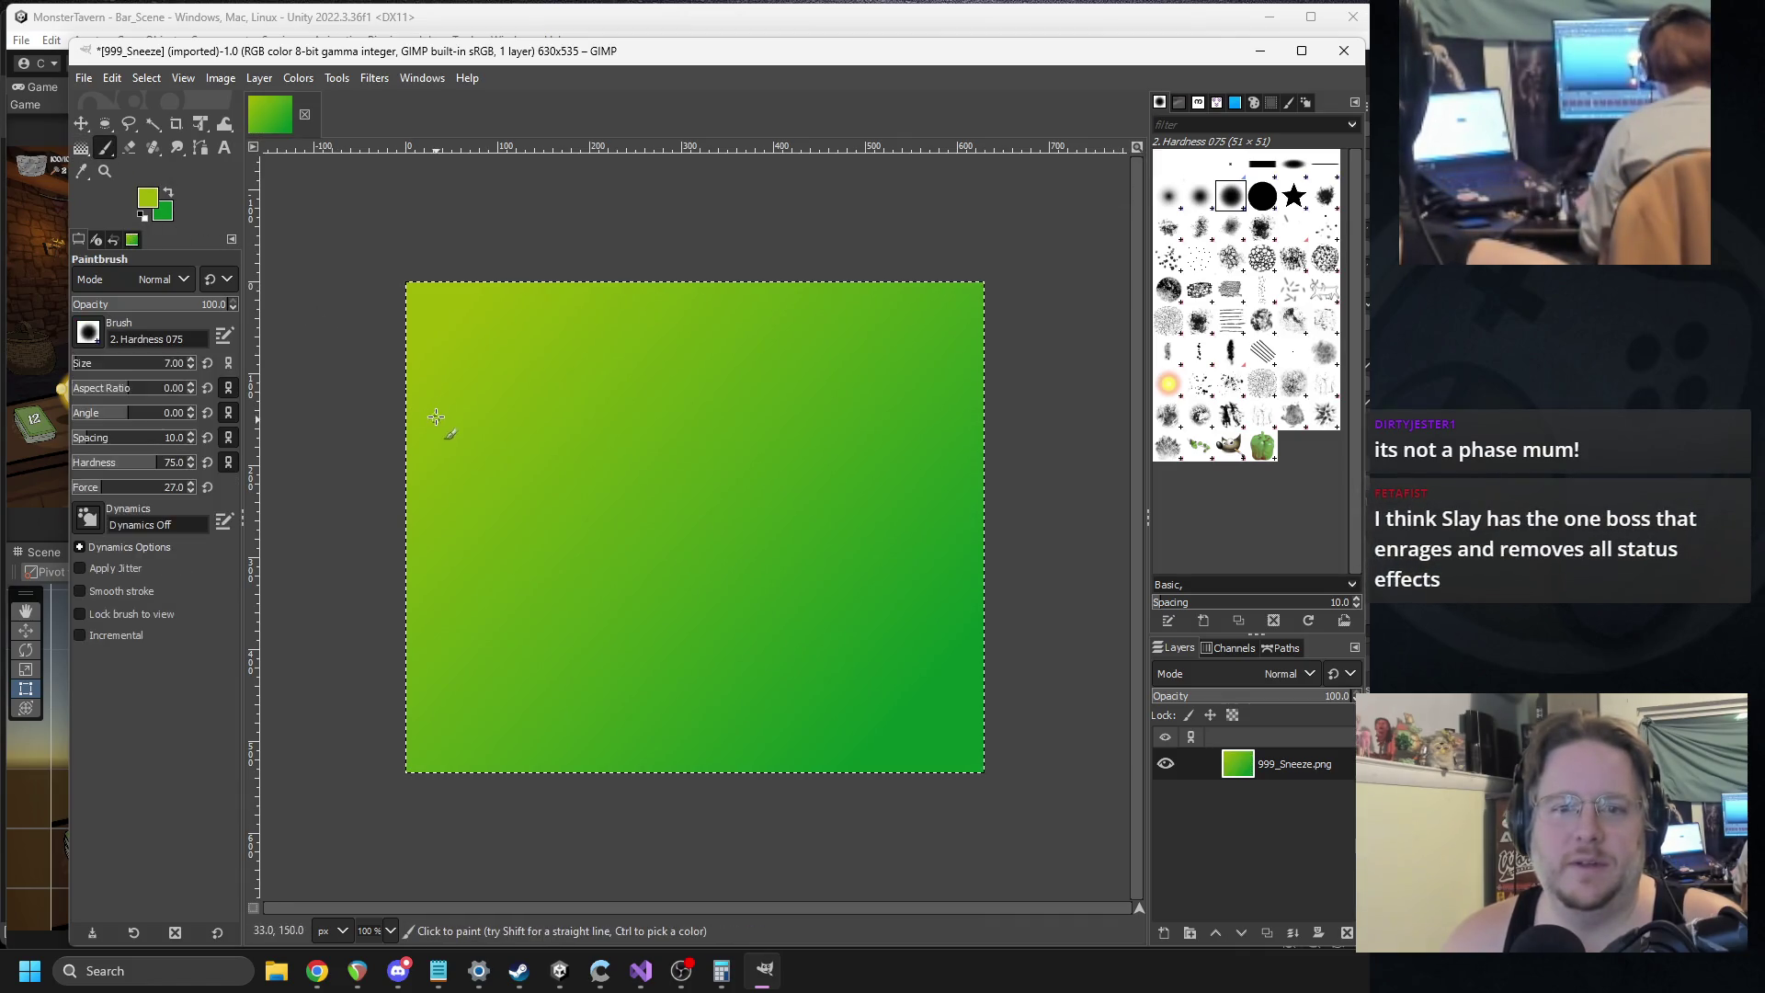
pyautogui.click(146, 77)
pyautogui.press('Escape')
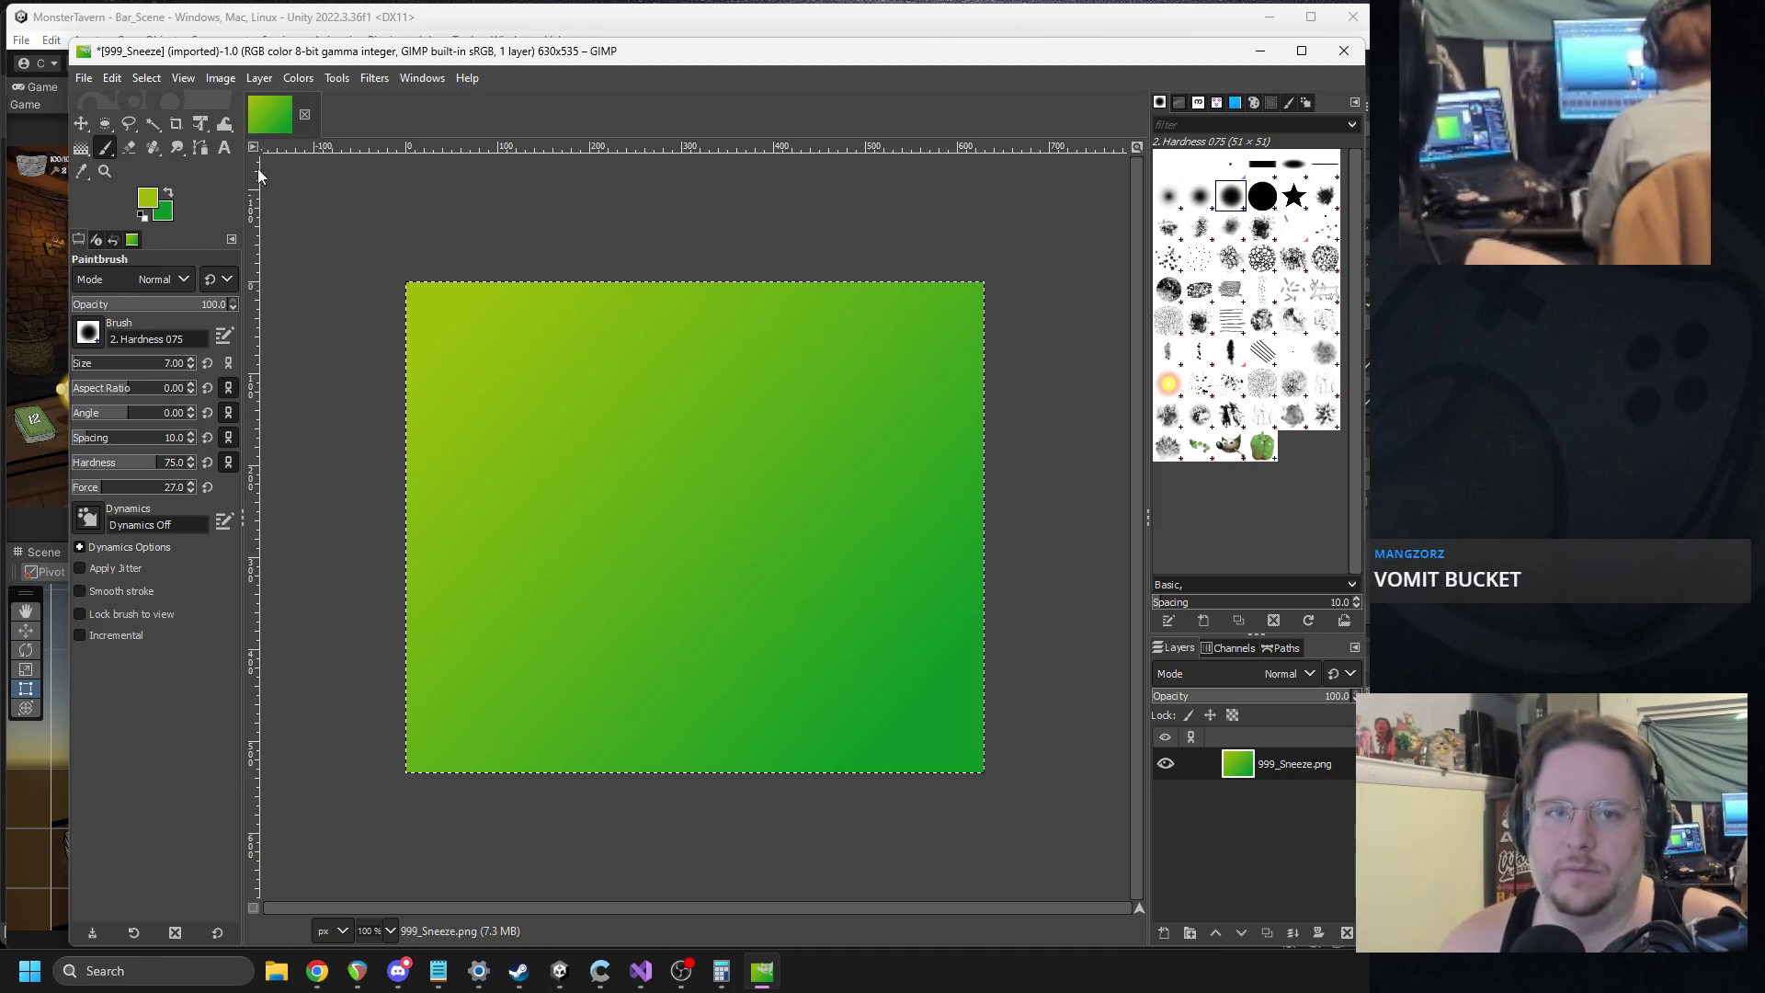
# Set the painting colour to black.
pyautogui.click(147, 197)
pyautogui.moveTo(267, 267); pyautogui.dragTo(230, 303)
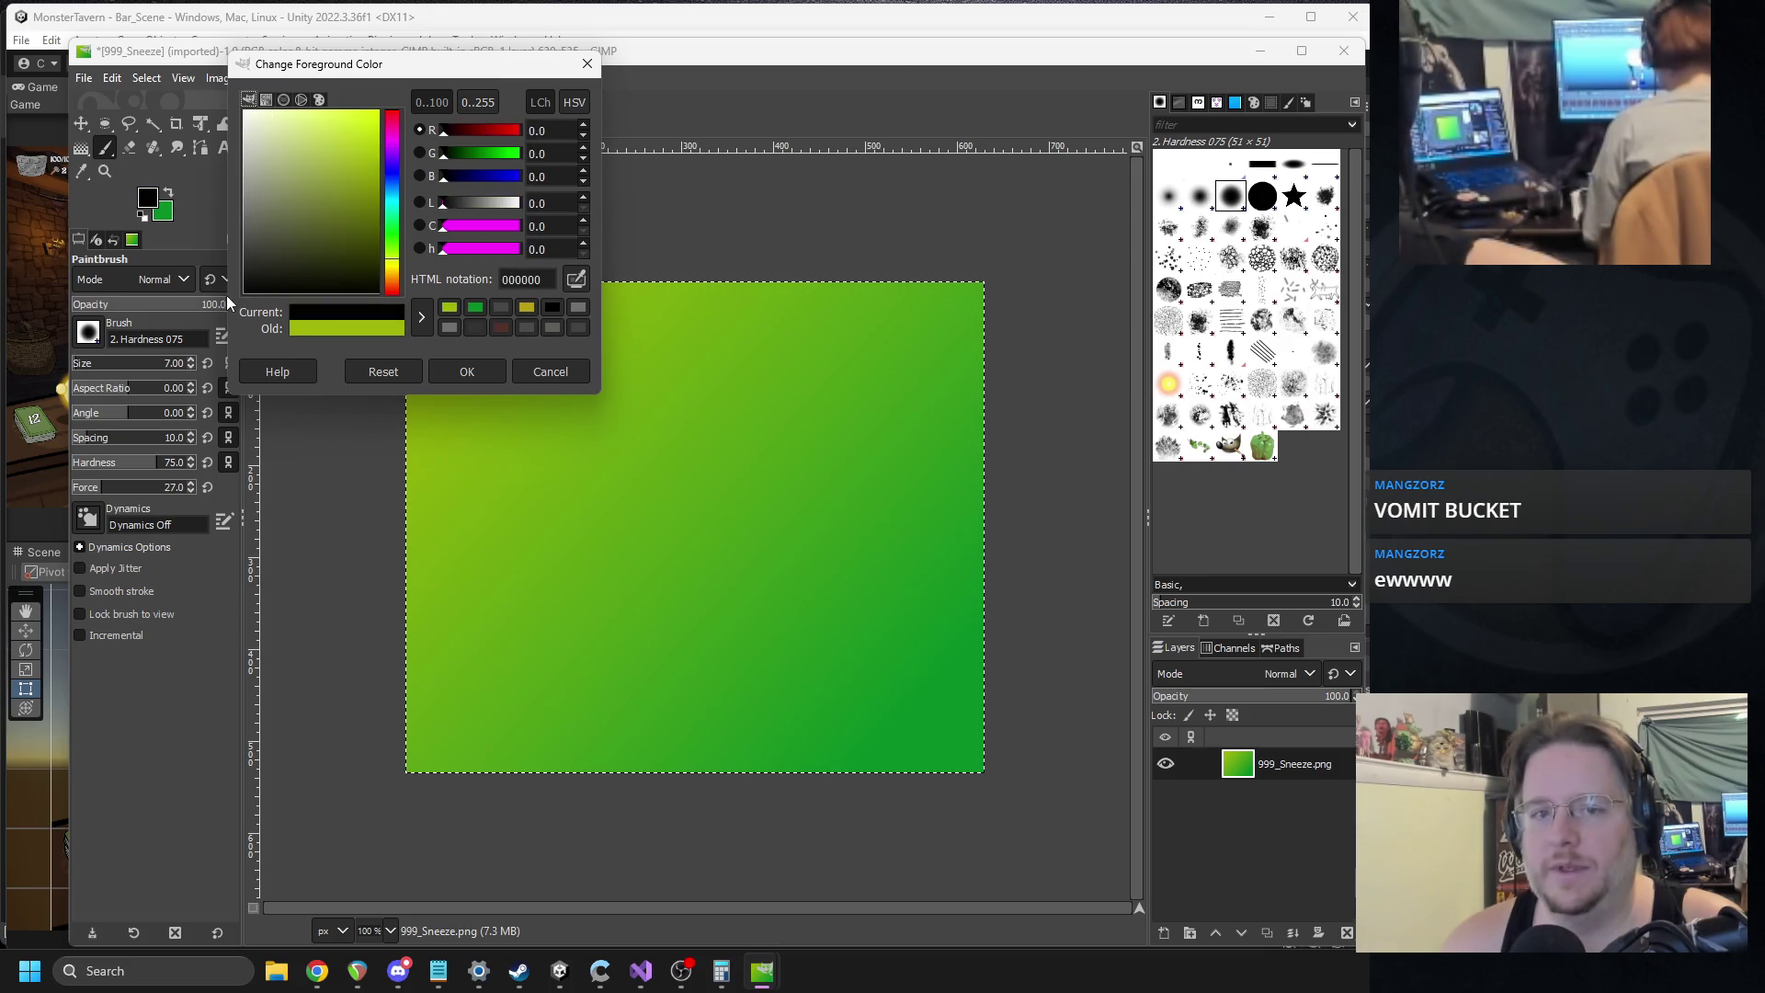
pyautogui.click(466, 371)
pyautogui.scroll(1, 623, 454)
pyautogui.scroll(-1, 579, 395)
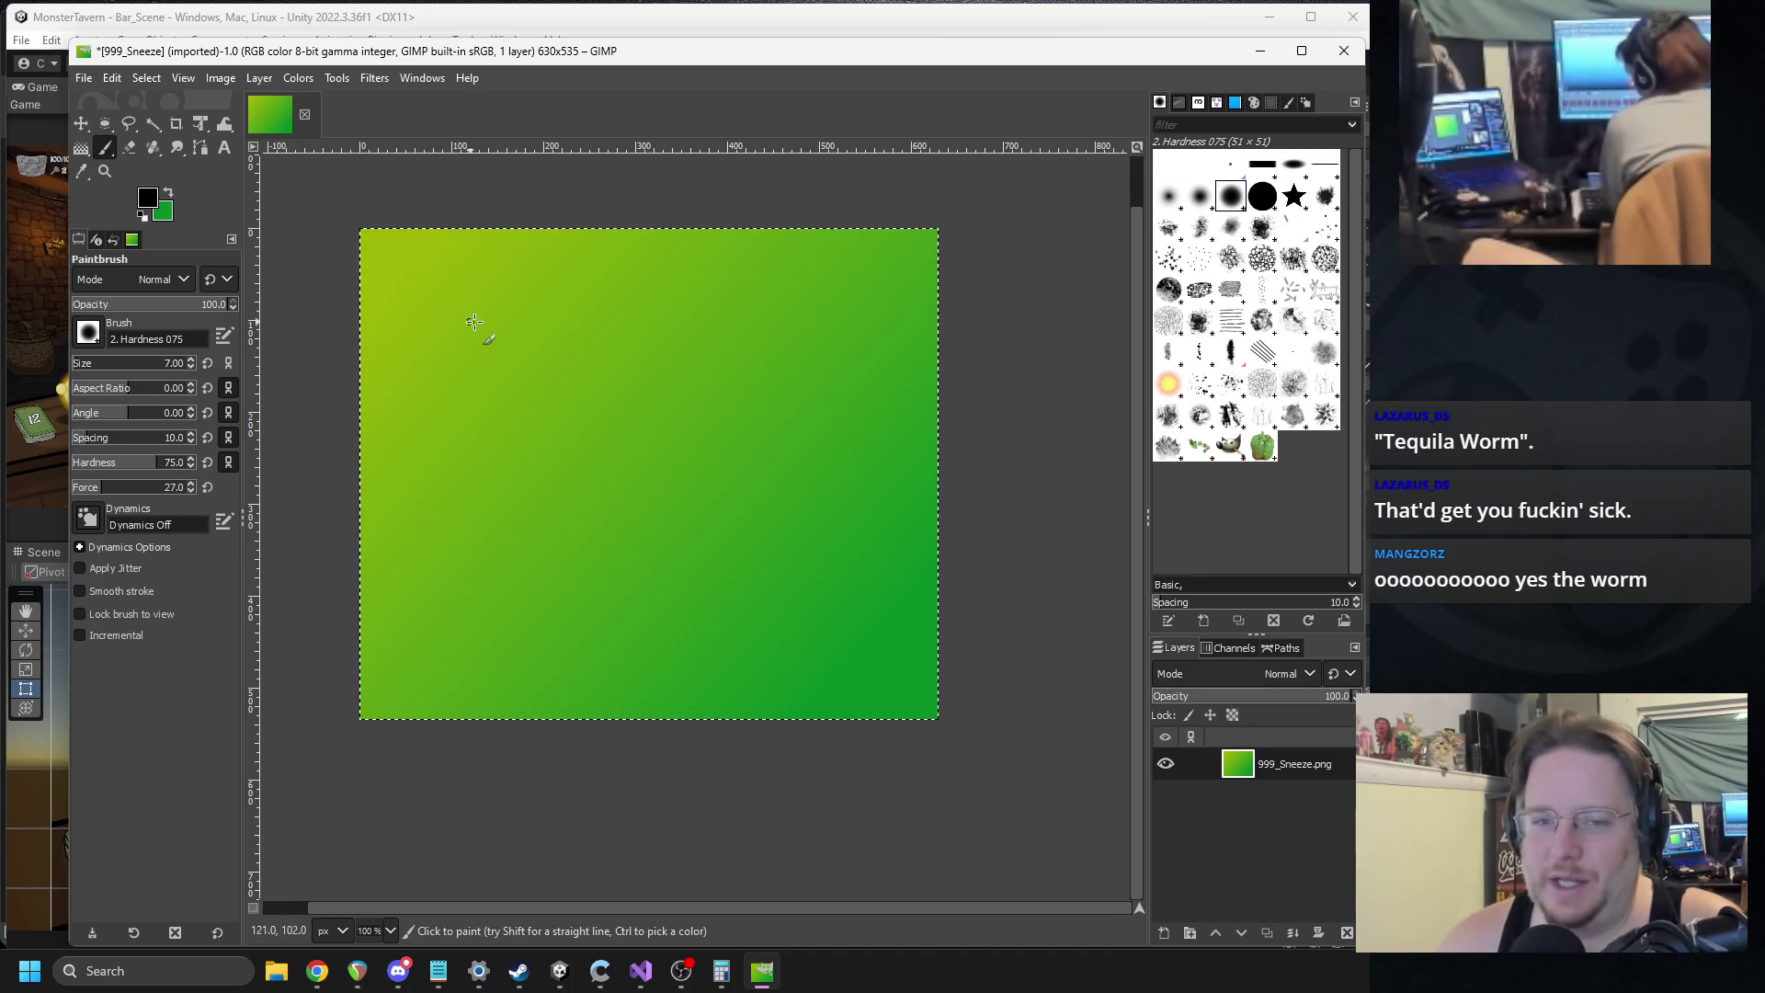
# Draw the wavy nose outline of the sneezing creature.
pyautogui.moveTo(464, 330); pyautogui.dragTo(550, 412)
pyautogui.hotkey('ctrl', 'z')
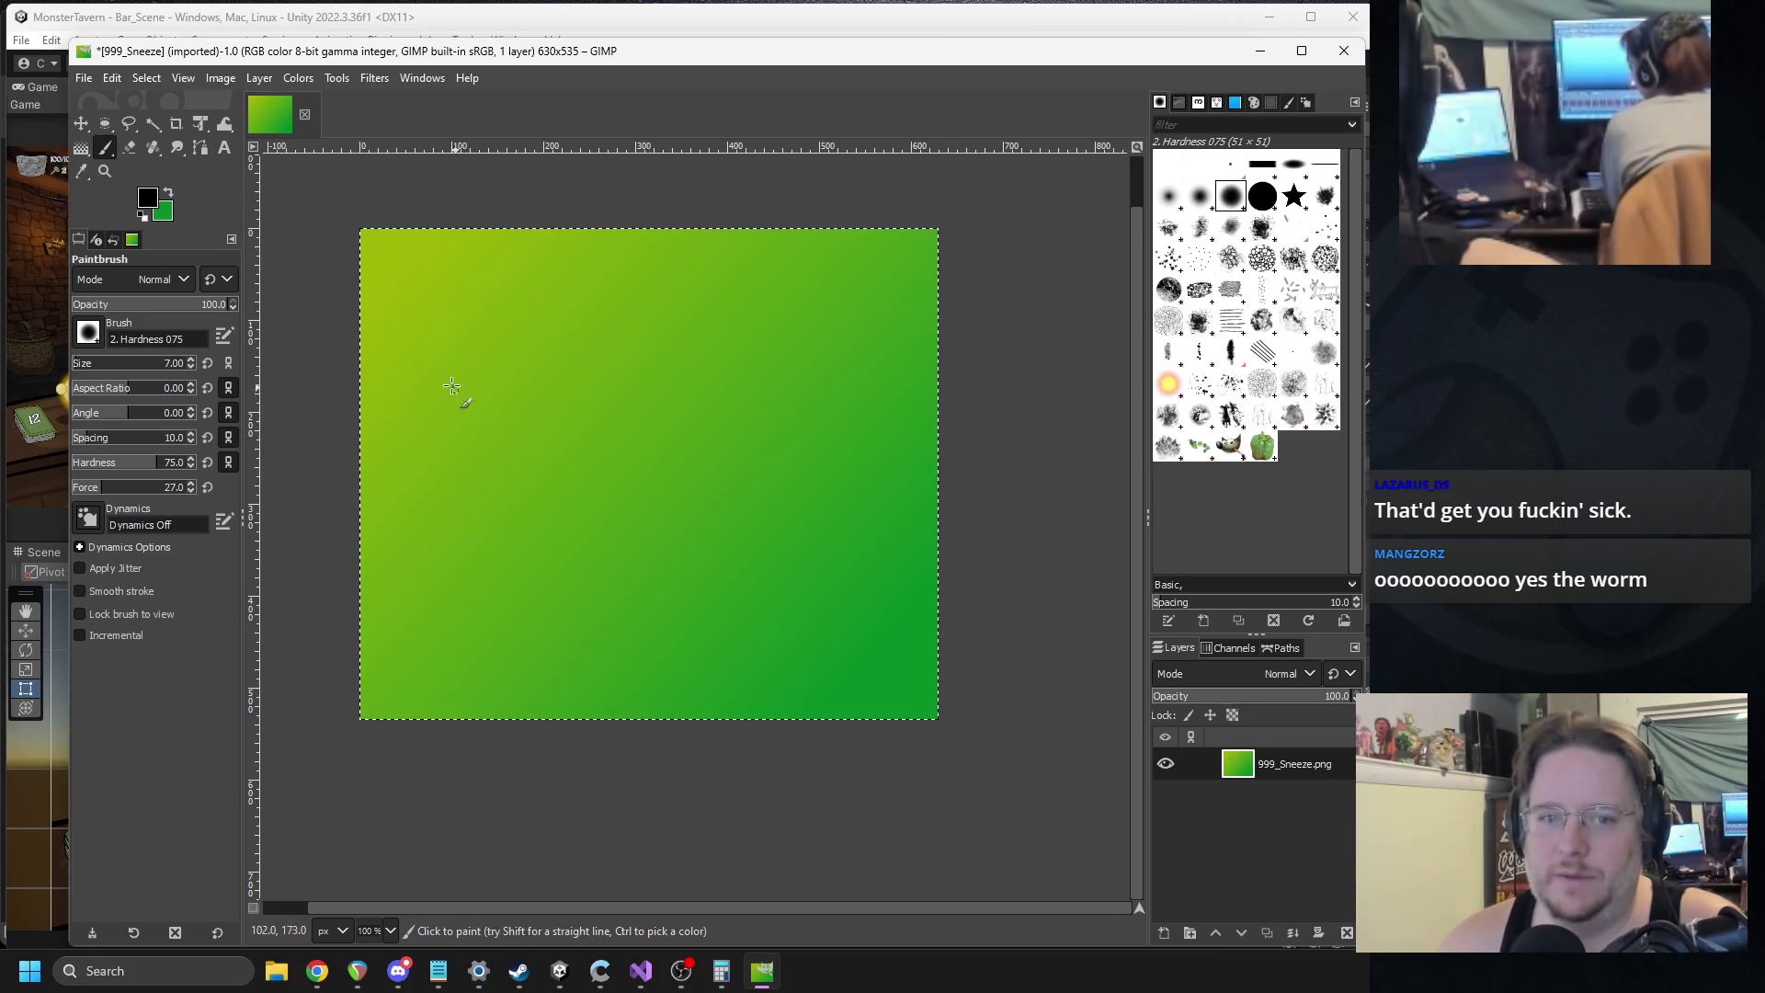
pyautogui.moveTo(434, 364); pyautogui.dragTo(576, 482)
pyautogui.hotkey('ctrl', 'z')
pyautogui.moveTo(462, 351); pyautogui.dragTo(607, 448)
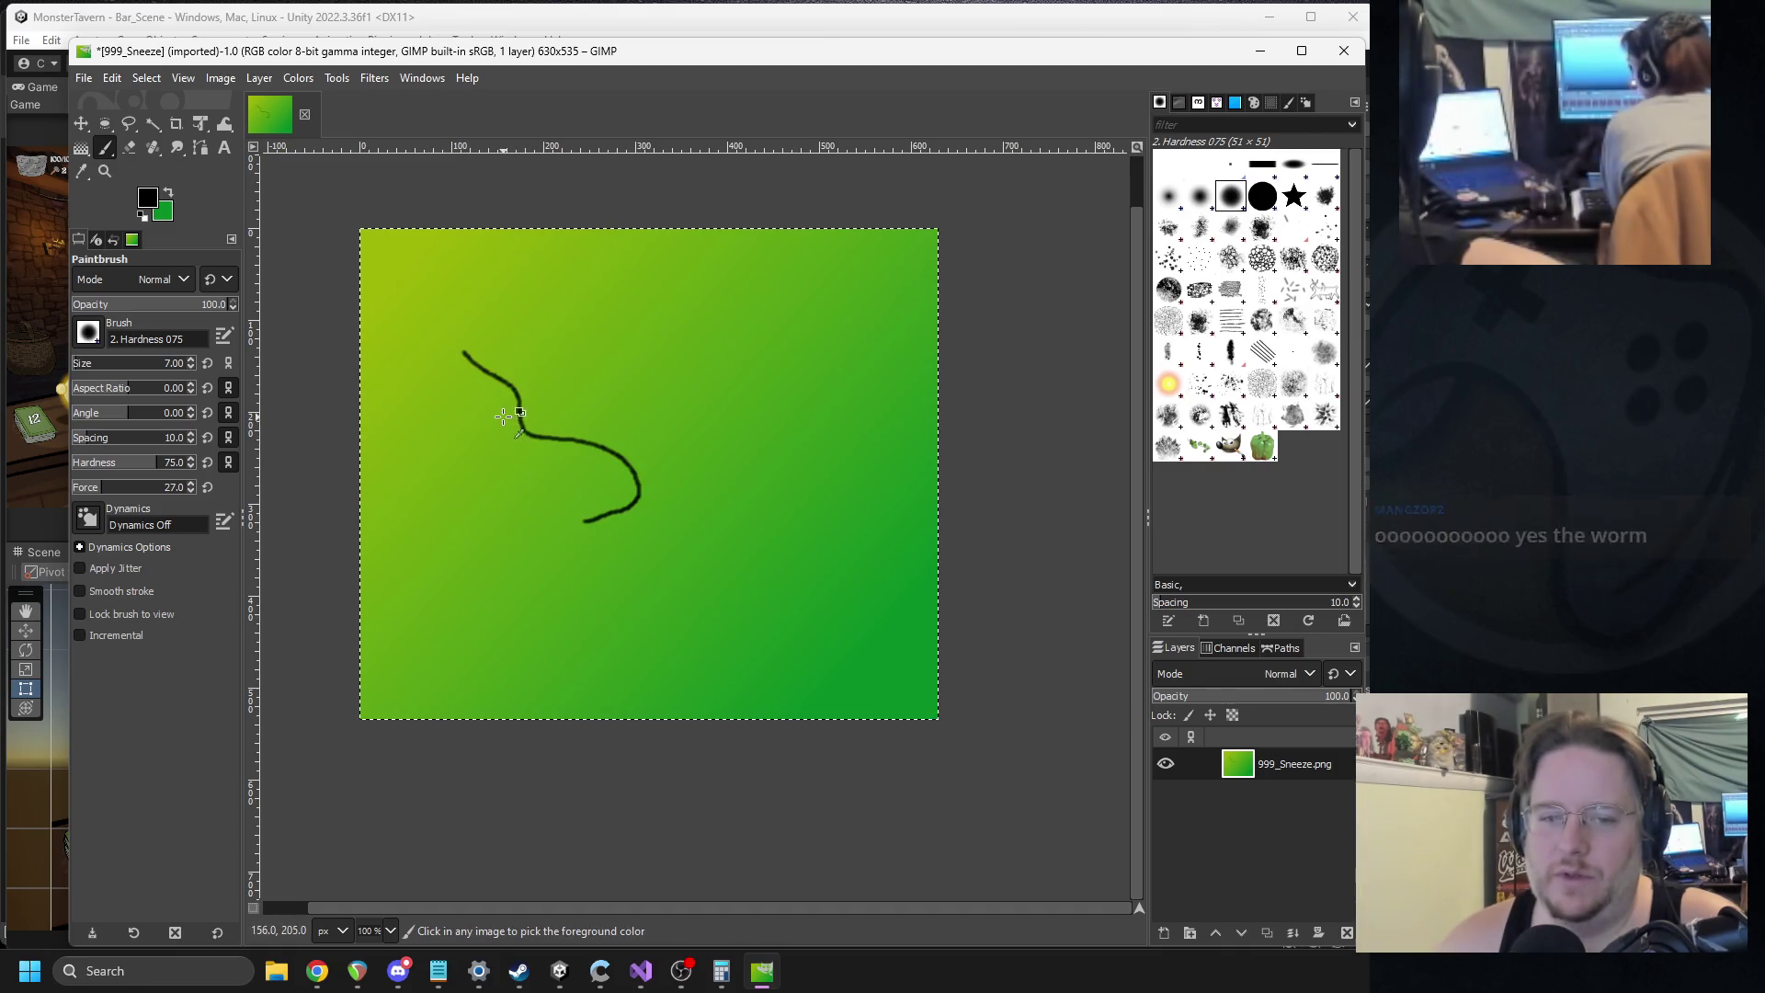
pyautogui.moveTo(577, 435); pyautogui.dragTo(629, 439)
pyautogui.hotkey('ctrl', 'z')
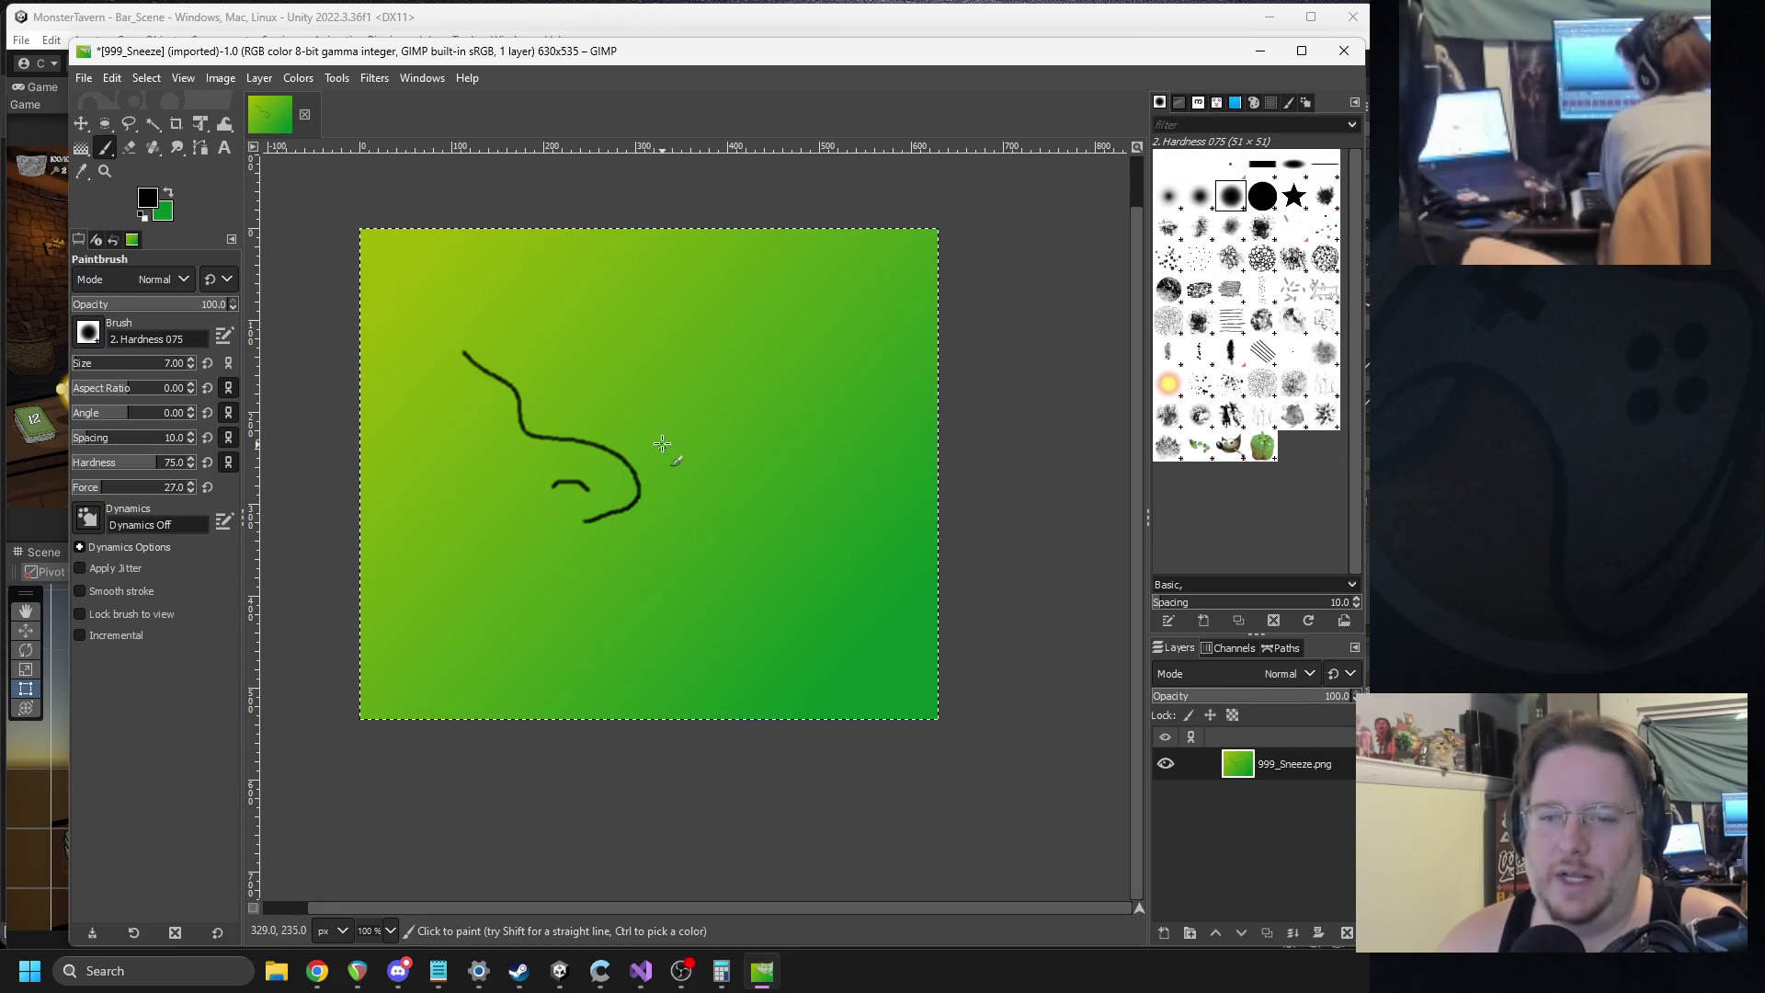
# Add several sneeze lines to the right of the nose.
pyautogui.moveTo(659, 459)
pyautogui.mouseDown()
pyautogui.moveTo(762, 396)
pyautogui.moveTo(783, 428)
pyautogui.mouseUp()
pyautogui.moveTo(702, 542); pyautogui.dragTo(863, 545)
pyautogui.moveTo(639, 581); pyautogui.dragTo(801, 630)
pyautogui.moveTo(570, 590); pyautogui.dragTo(653, 664)
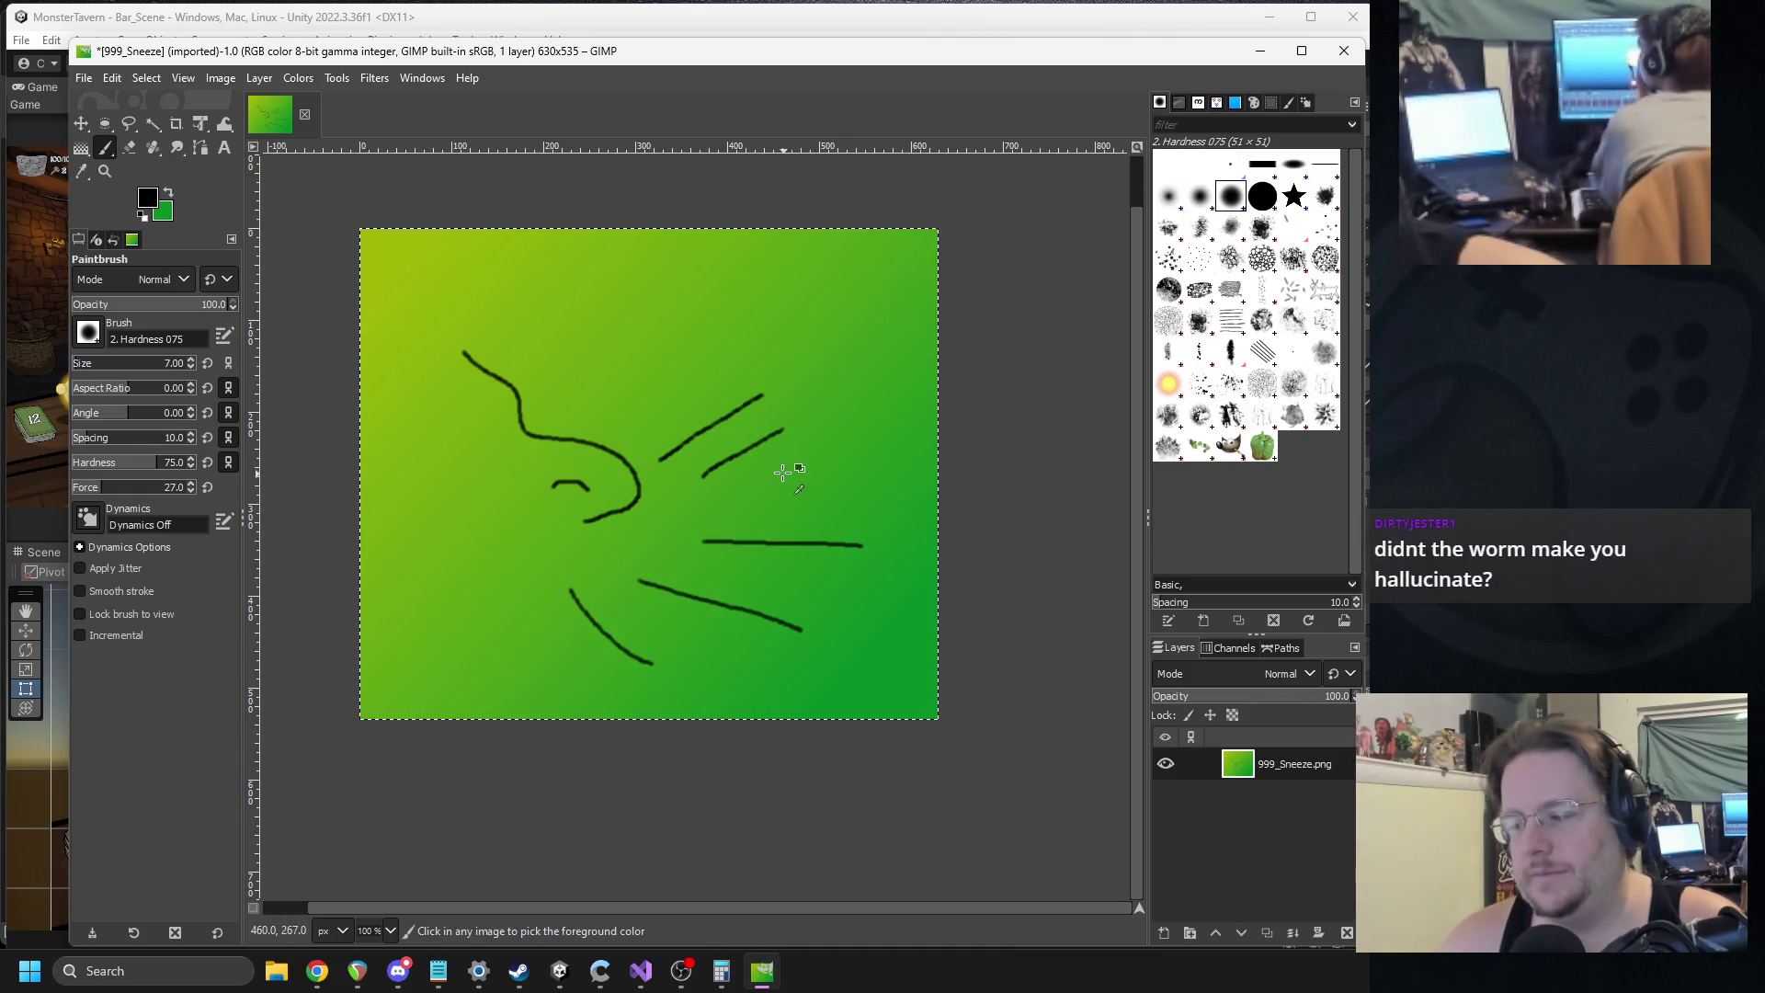
pyautogui.hotkey('ctrl', 'z')
pyautogui.hotkey('ctrl', 'z')
pyautogui.hotkey('ctrl', 'z')
pyautogui.hotkey('ctrl', 'z')
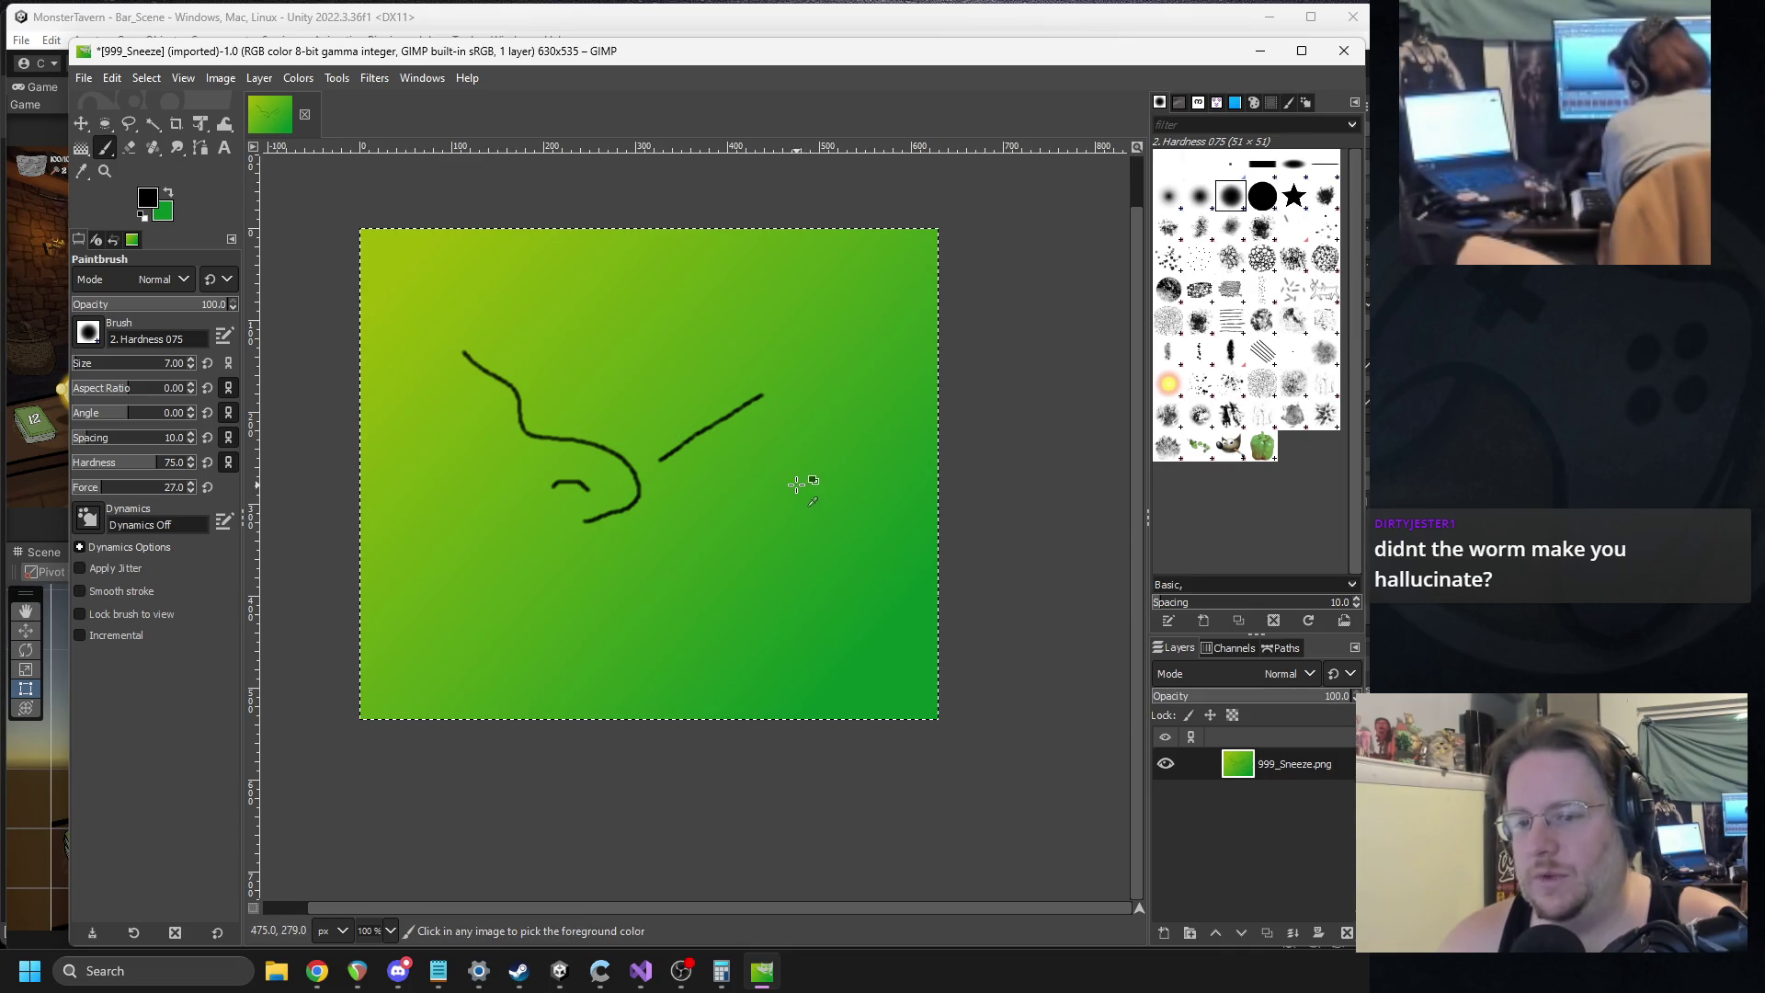
pyautogui.scroll(2, 710, 556)
pyautogui.scroll(-1, 643, 485)
# Paint a filled black nostril and draw the jaw, chin and right side of the head.
pyautogui.moveTo(494, 465)
pyautogui.mouseDown()
pyautogui.moveTo(504, 453)
pyautogui.moveTo(479, 455)
pyautogui.mouseUp()
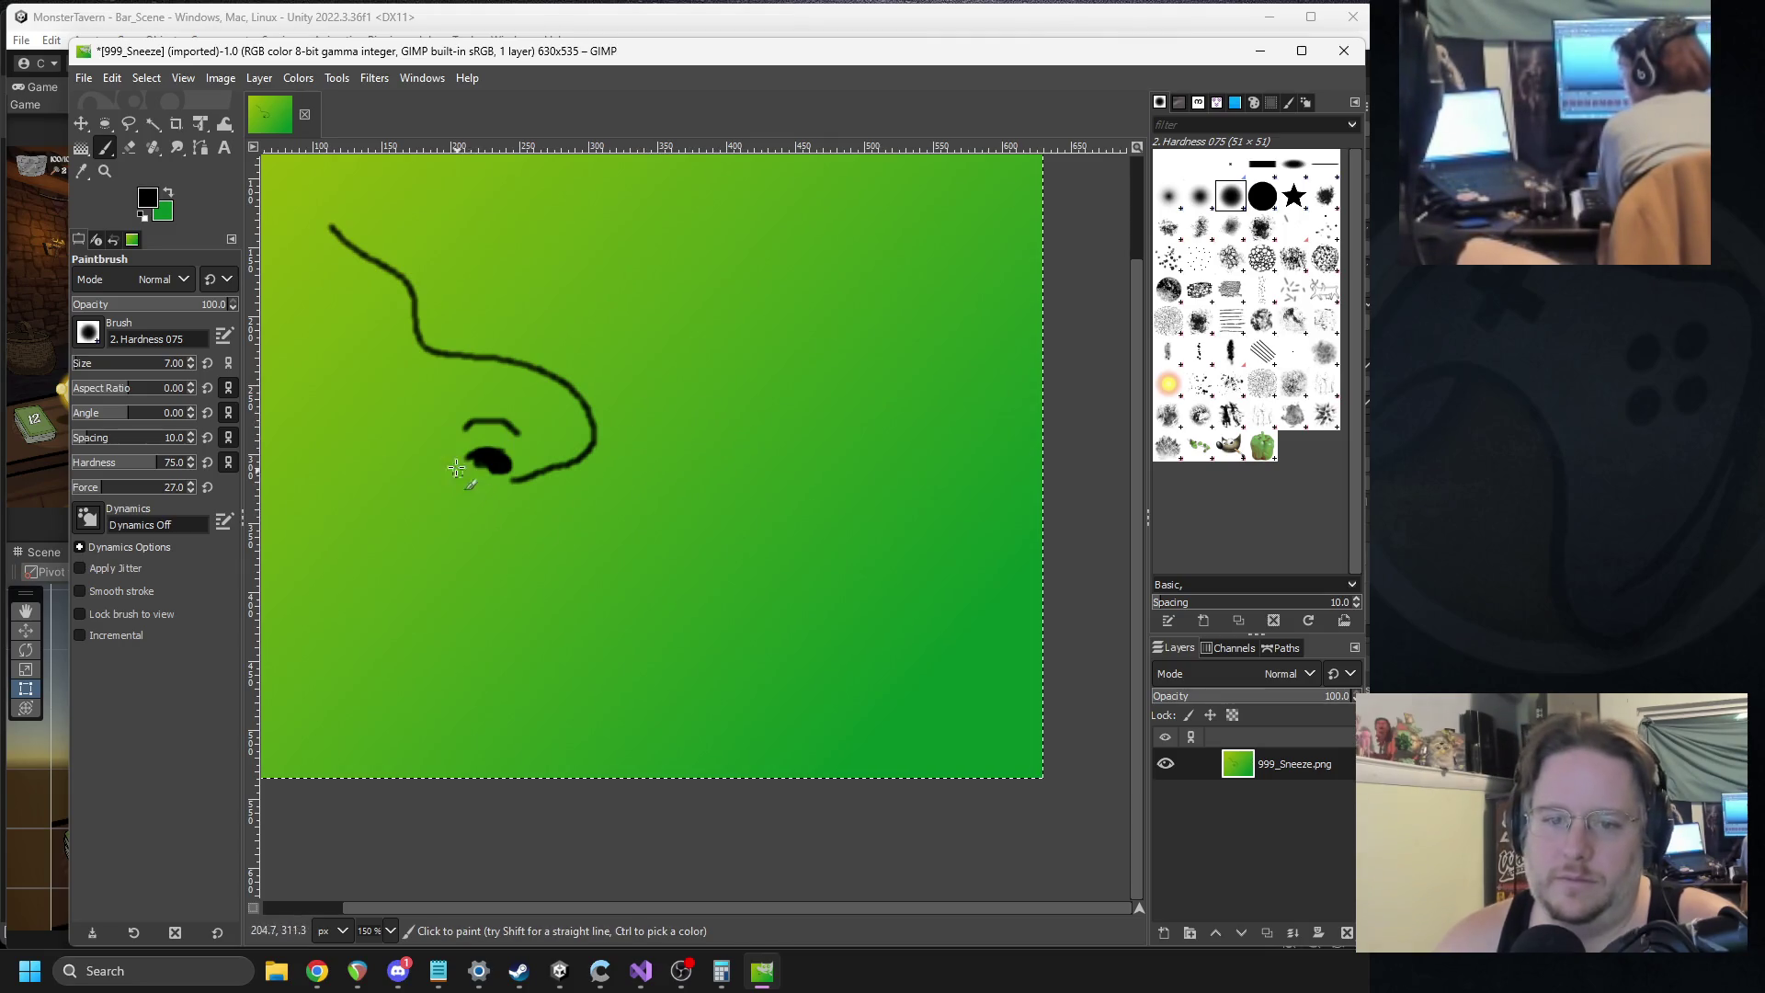
pyautogui.moveTo(380, 534)
pyautogui.mouseDown()
pyautogui.moveTo(633, 597)
pyautogui.moveTo(671, 513)
pyautogui.mouseUp()
pyautogui.hotkey('ctrl', 'z')
pyautogui.moveTo(410, 486)
pyautogui.mouseDown()
pyautogui.moveTo(450, 561)
pyautogui.moveTo(660, 541)
pyautogui.moveTo(606, 430)
pyautogui.mouseUp()
pyautogui.moveTo(405, 496)
pyautogui.mouseDown()
pyautogui.moveTo(367, 599)
pyautogui.moveTo(465, 733)
pyautogui.moveTo(725, 551)
pyautogui.moveTo(664, 395)
pyautogui.mouseUp()
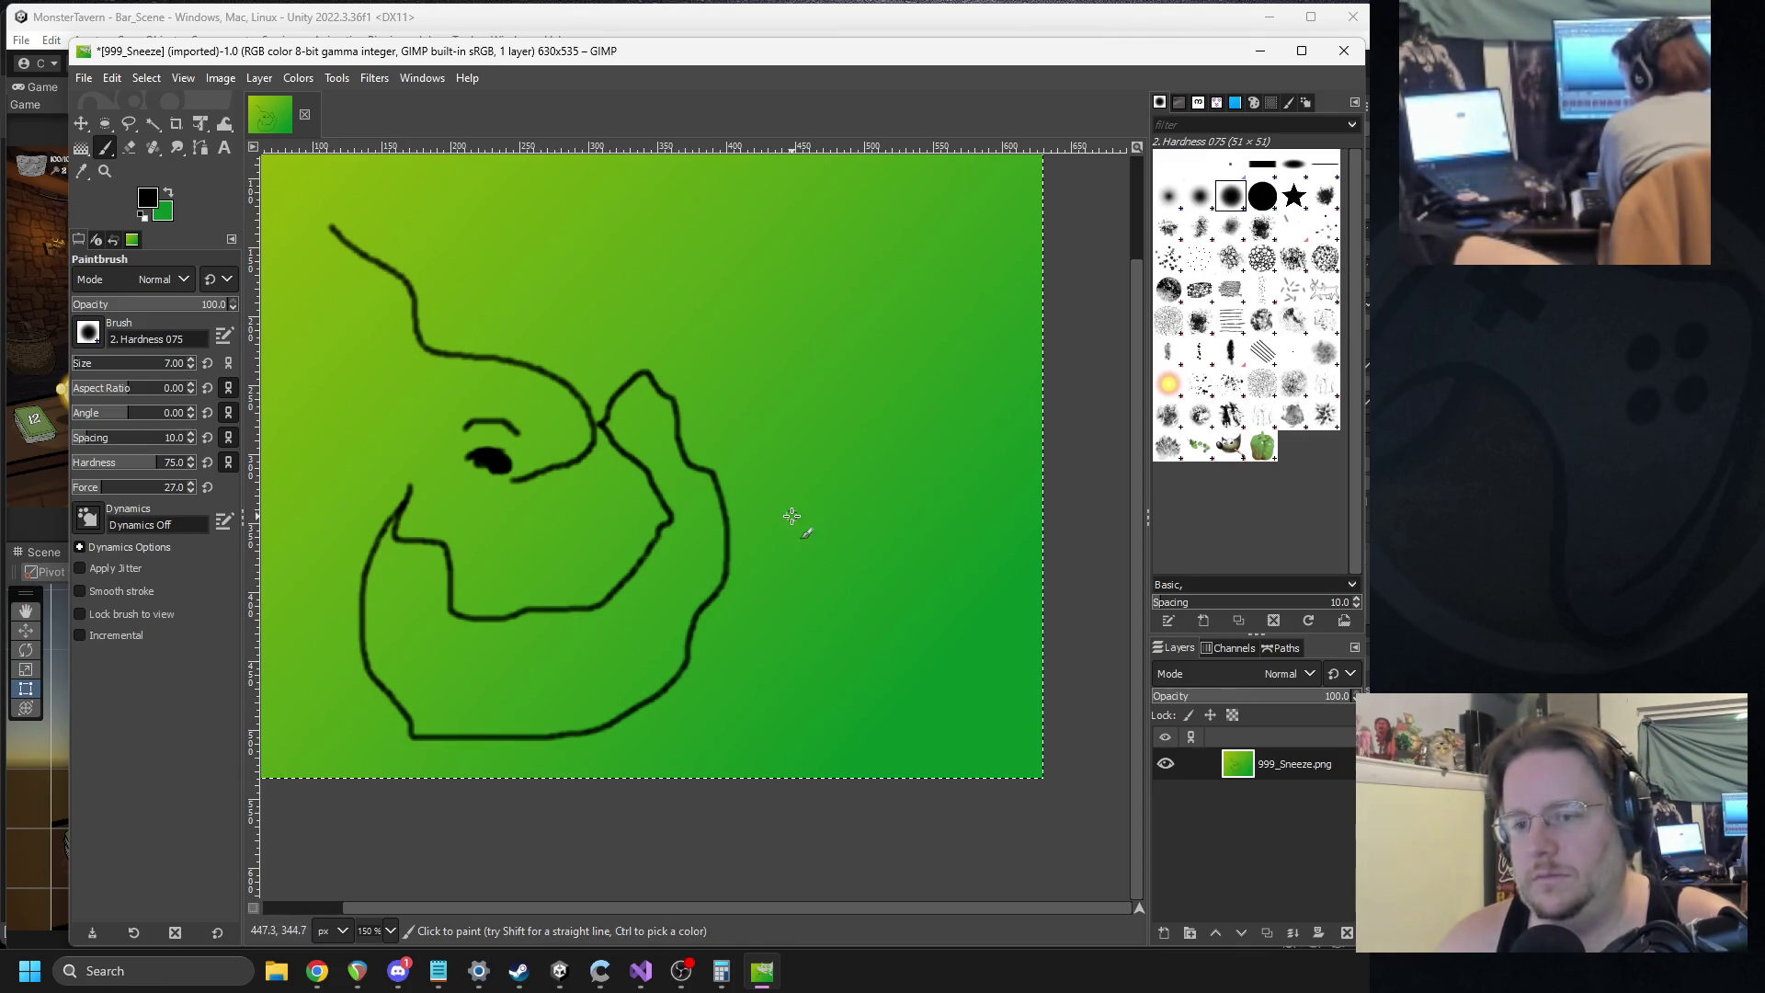
# Add four sneeze spray lines beside the head and zoom in on the drawing.
pyautogui.moveTo(732, 425); pyautogui.dragTo(844, 331)
pyautogui.moveTo(790, 480); pyautogui.dragTo(963, 402)
pyautogui.moveTo(818, 542); pyautogui.dragTo(936, 567)
pyautogui.moveTo(757, 641); pyautogui.dragTo(849, 685)
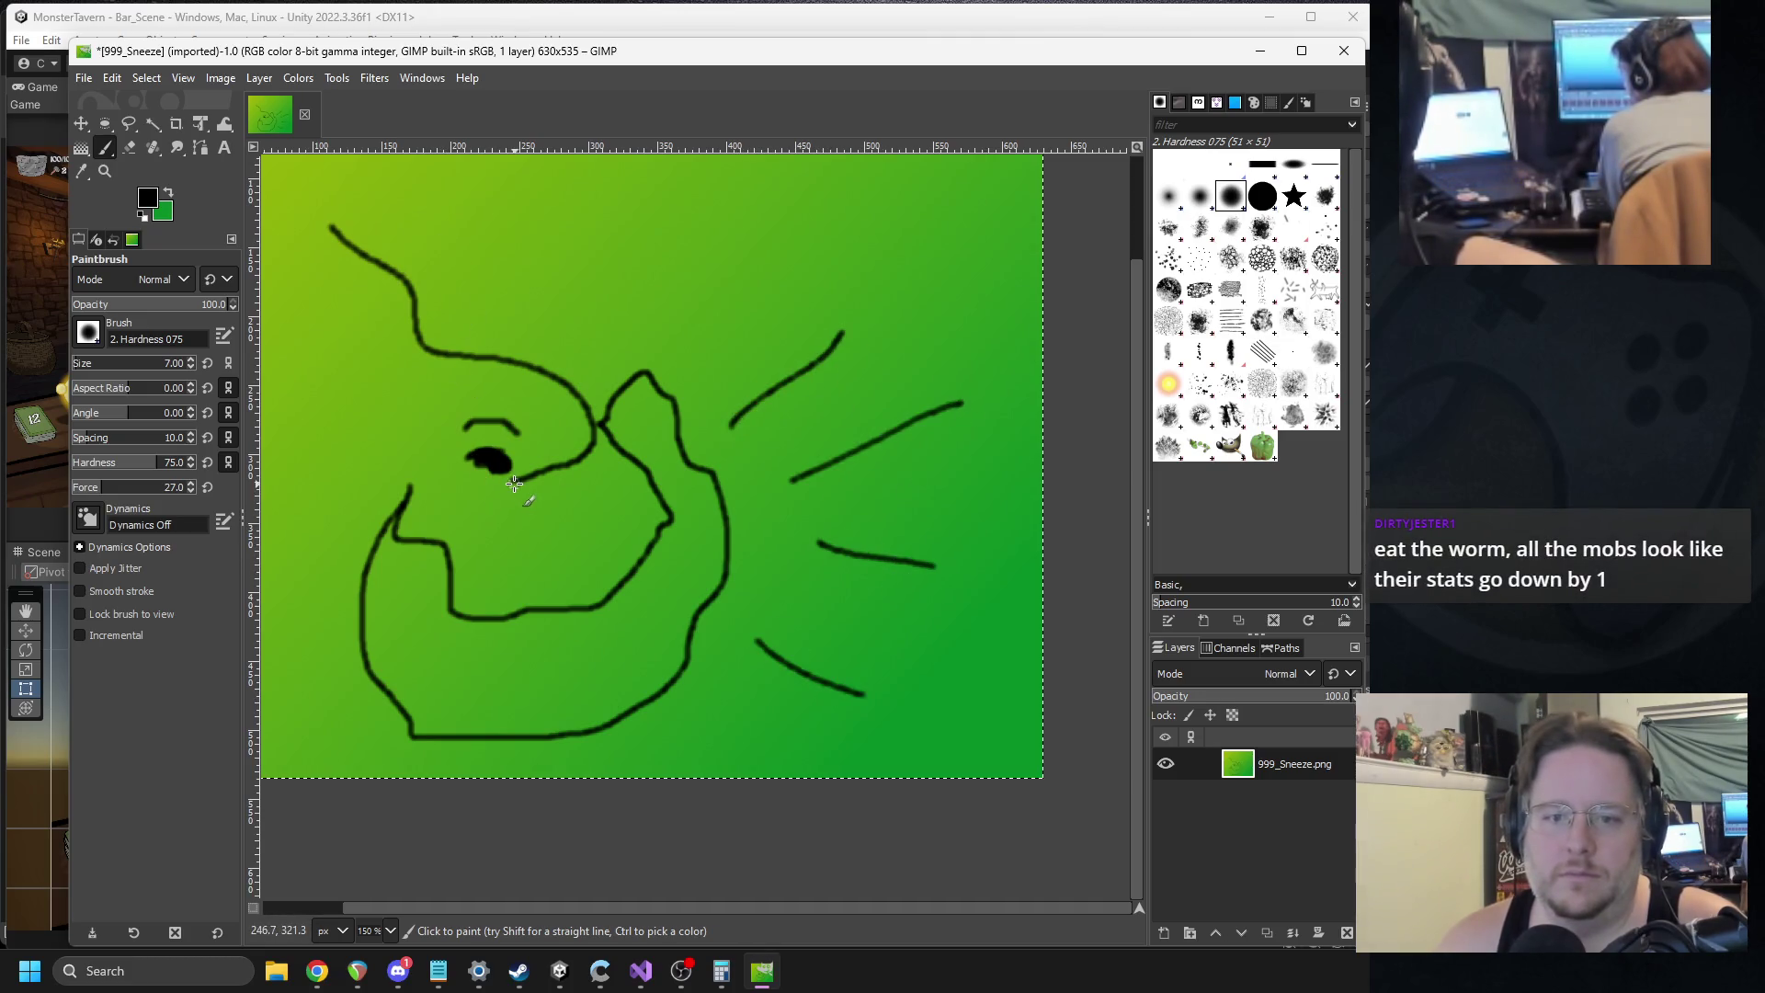
pyautogui.press('+')
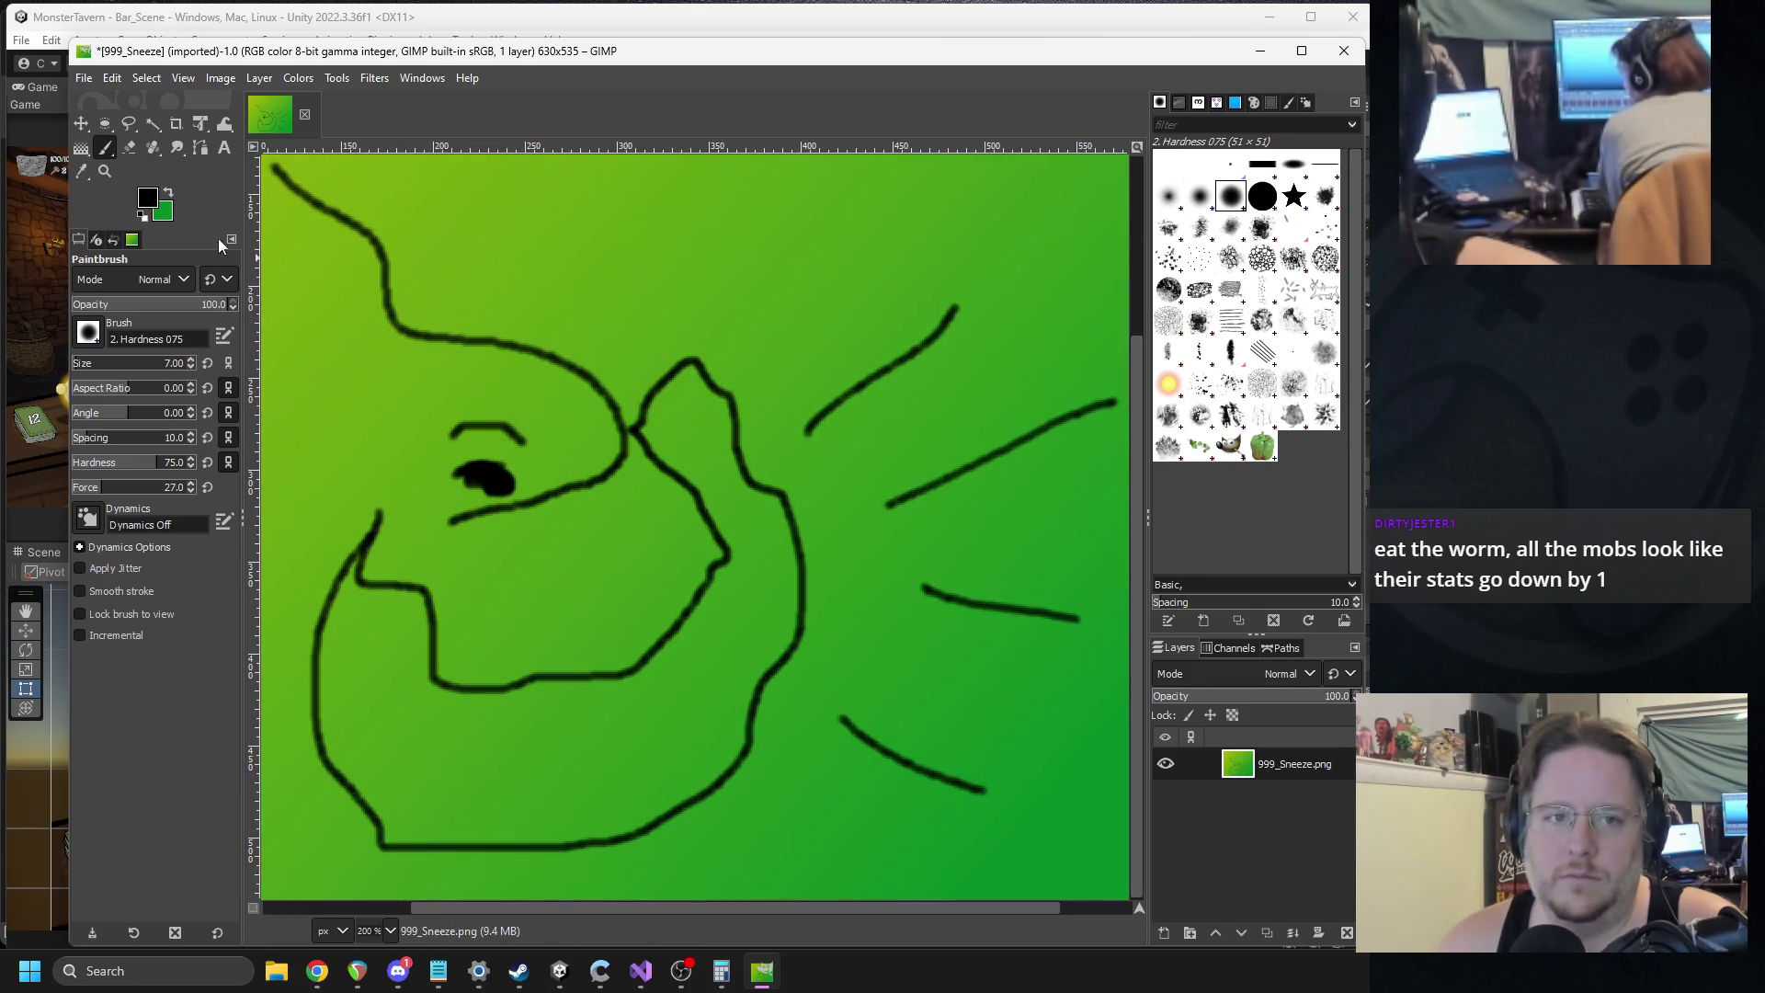
# Change the paint colour to a pale yellowish beige.
pyautogui.click(147, 198)
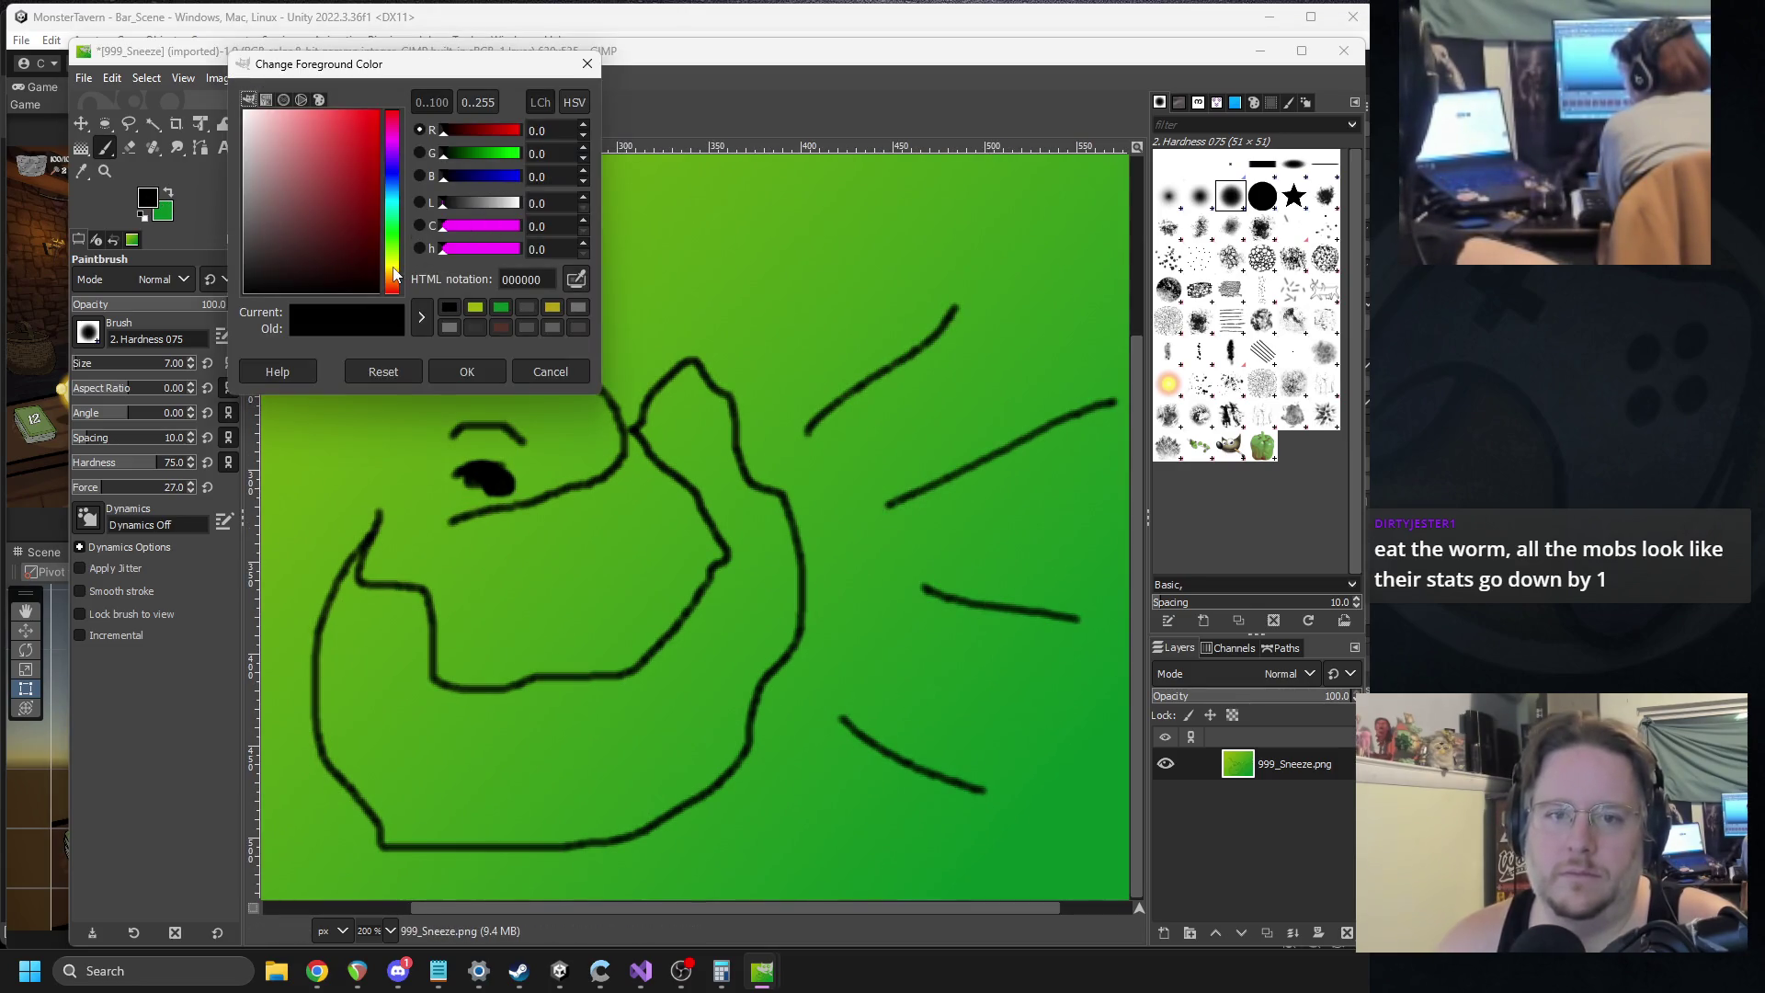
pyautogui.click(393, 276)
pyautogui.moveTo(358, 166); pyautogui.dragTo(282, 147)
pyautogui.click(458, 370)
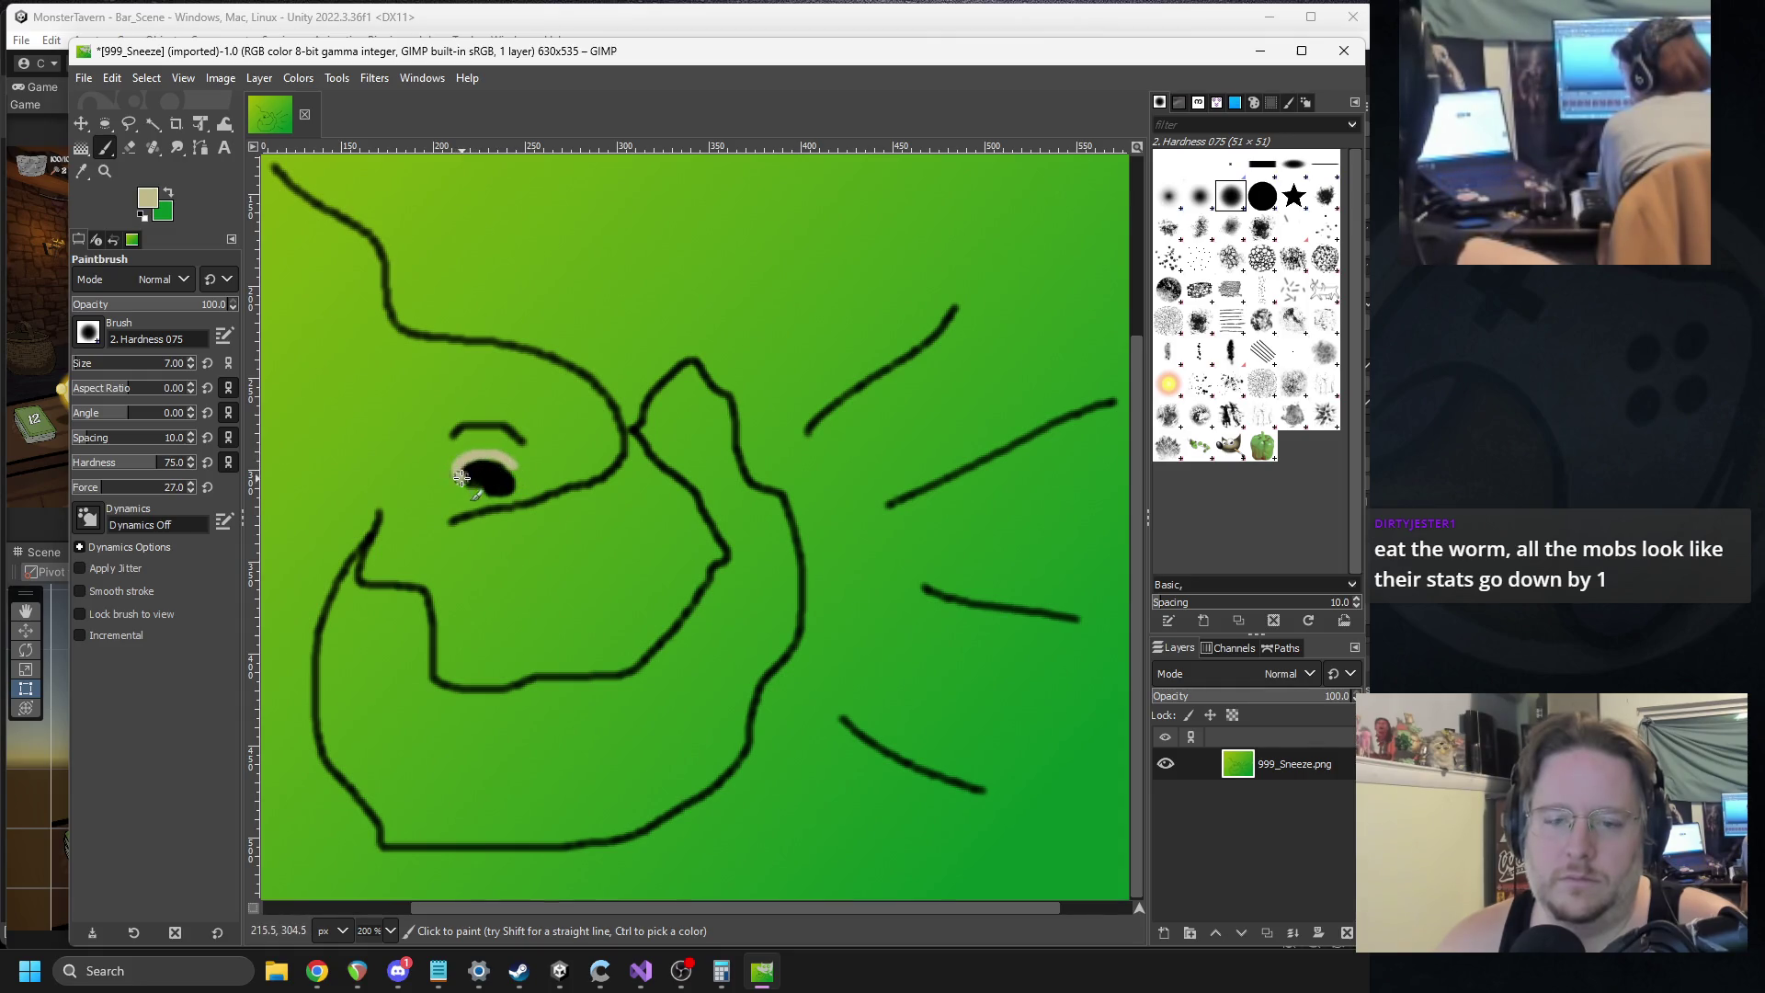
# Paint a beige streak from the nose to the left edge, then fuzzy-select the area above the head.
pyautogui.moveTo(449, 522); pyautogui.dragTo(310, 305)
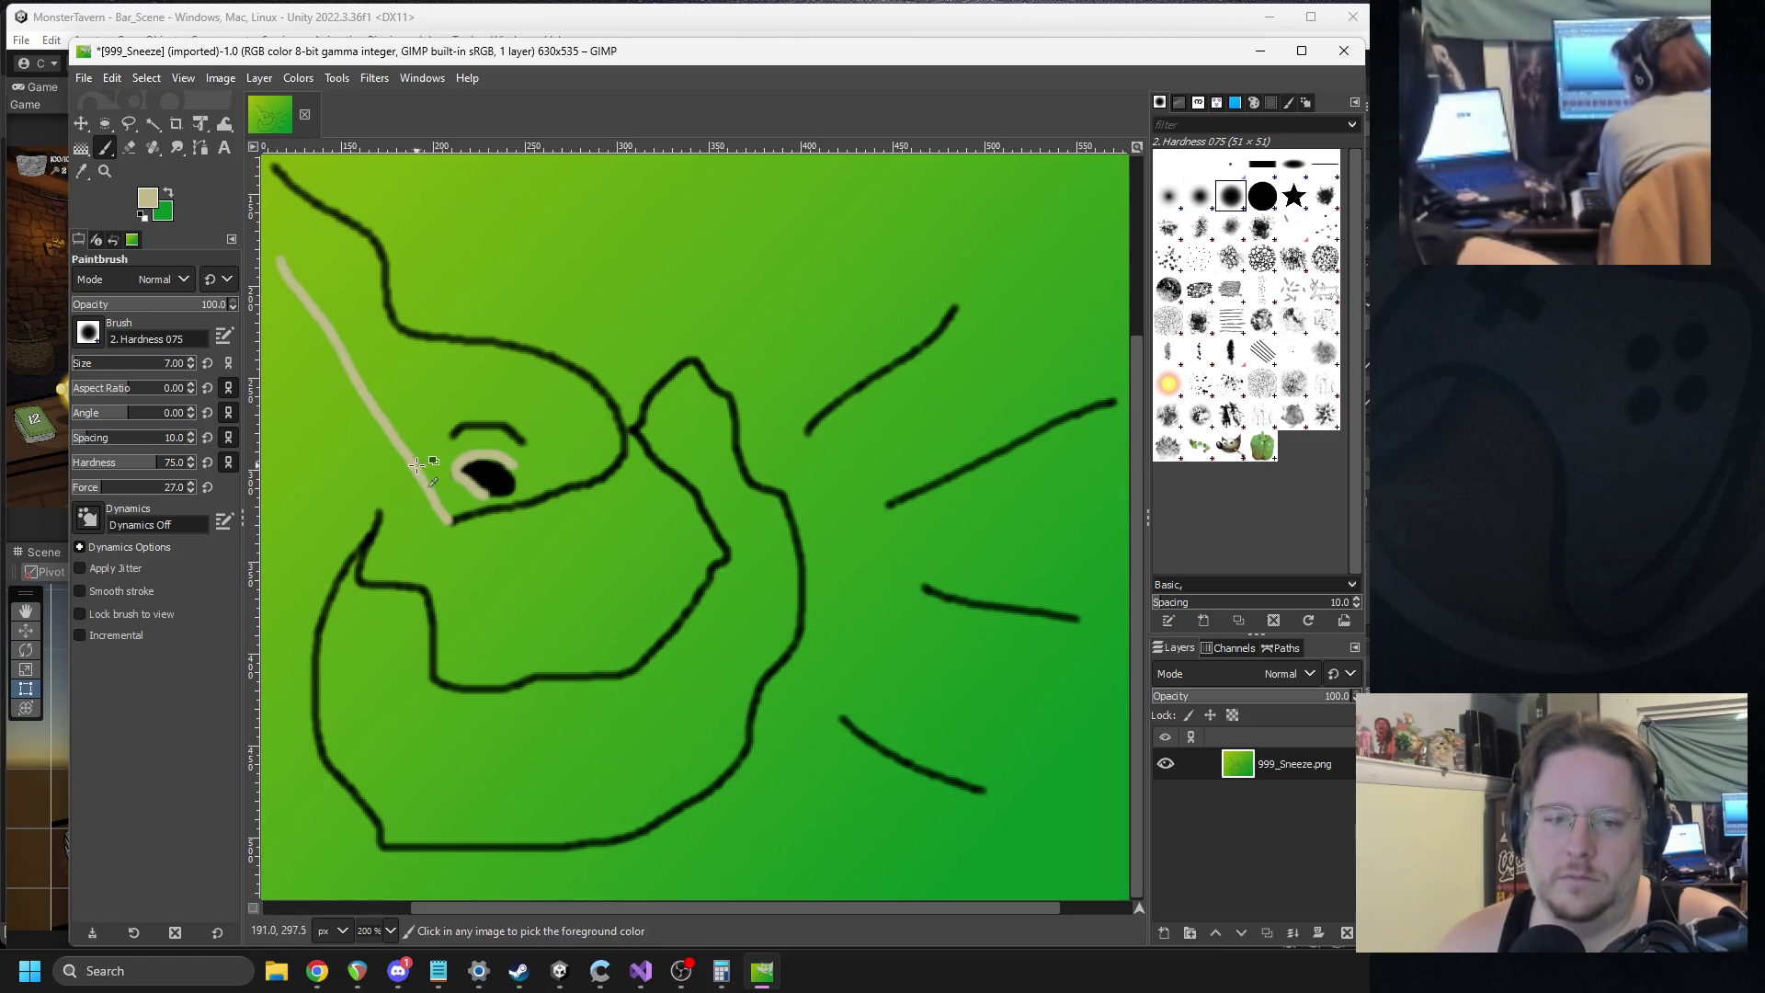
pyautogui.hotkey('ctrl', 'z')
pyautogui.hotkey('ctrl', 'z')
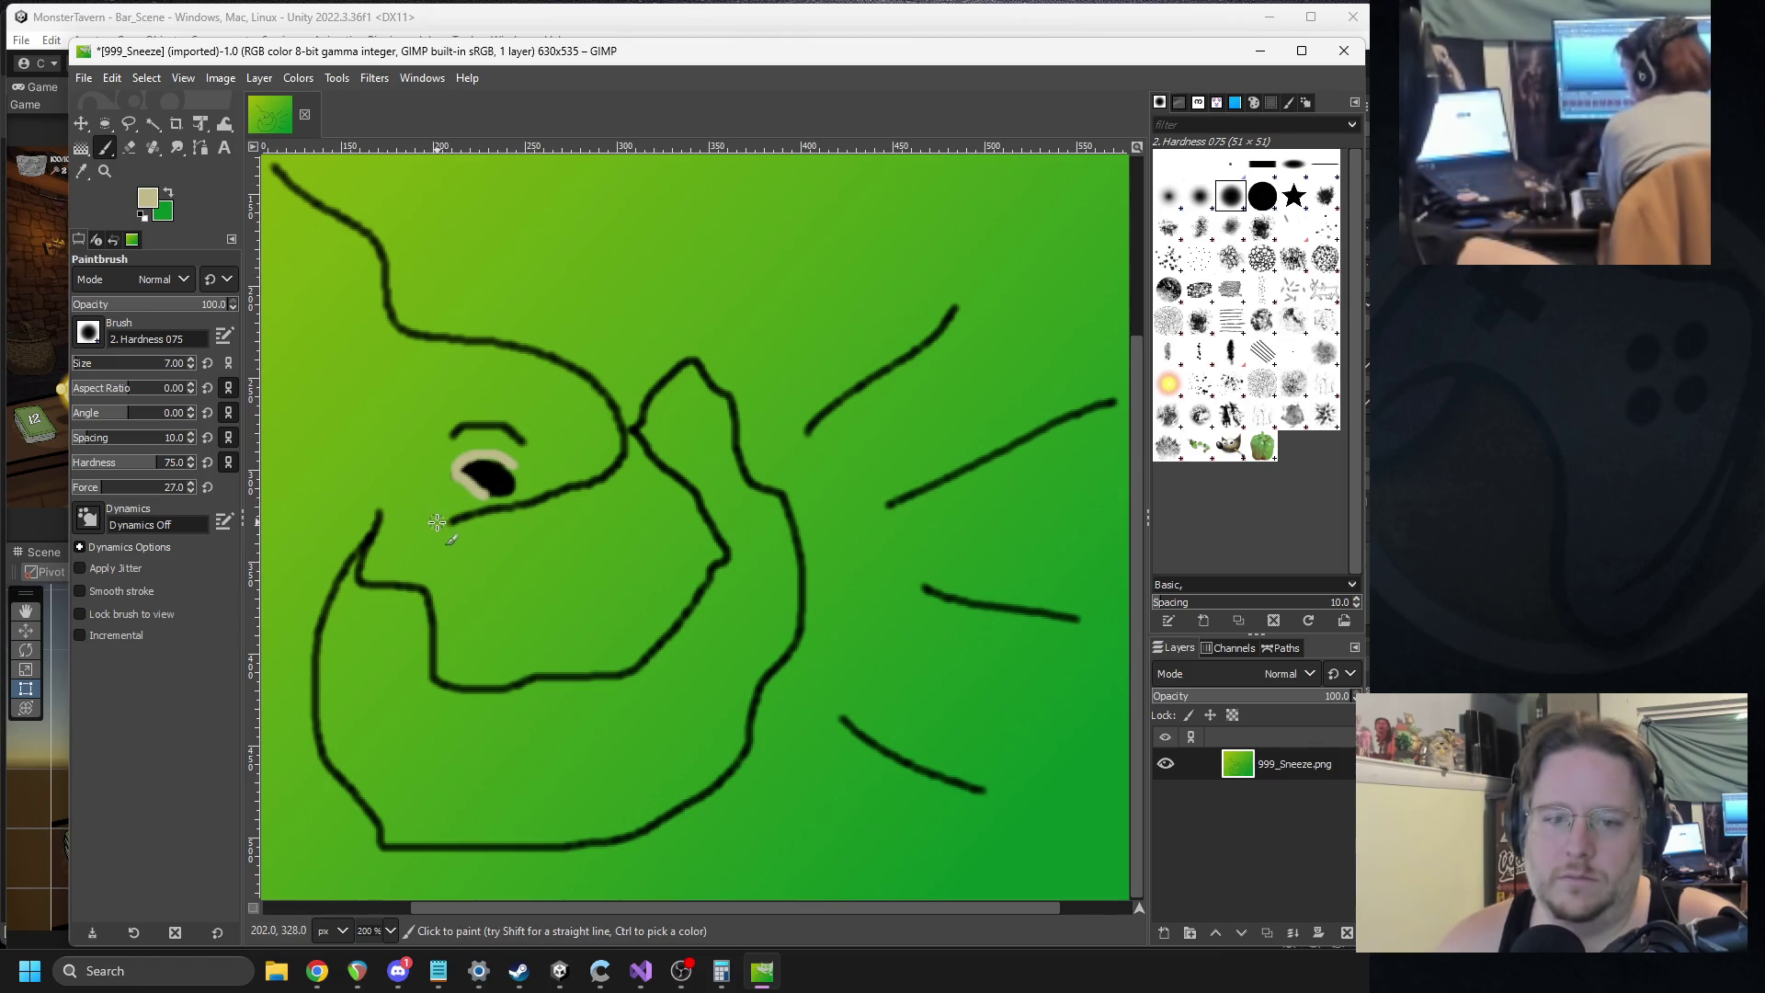
pyautogui.moveTo(307, 561); pyautogui.dragTo(193, 563)
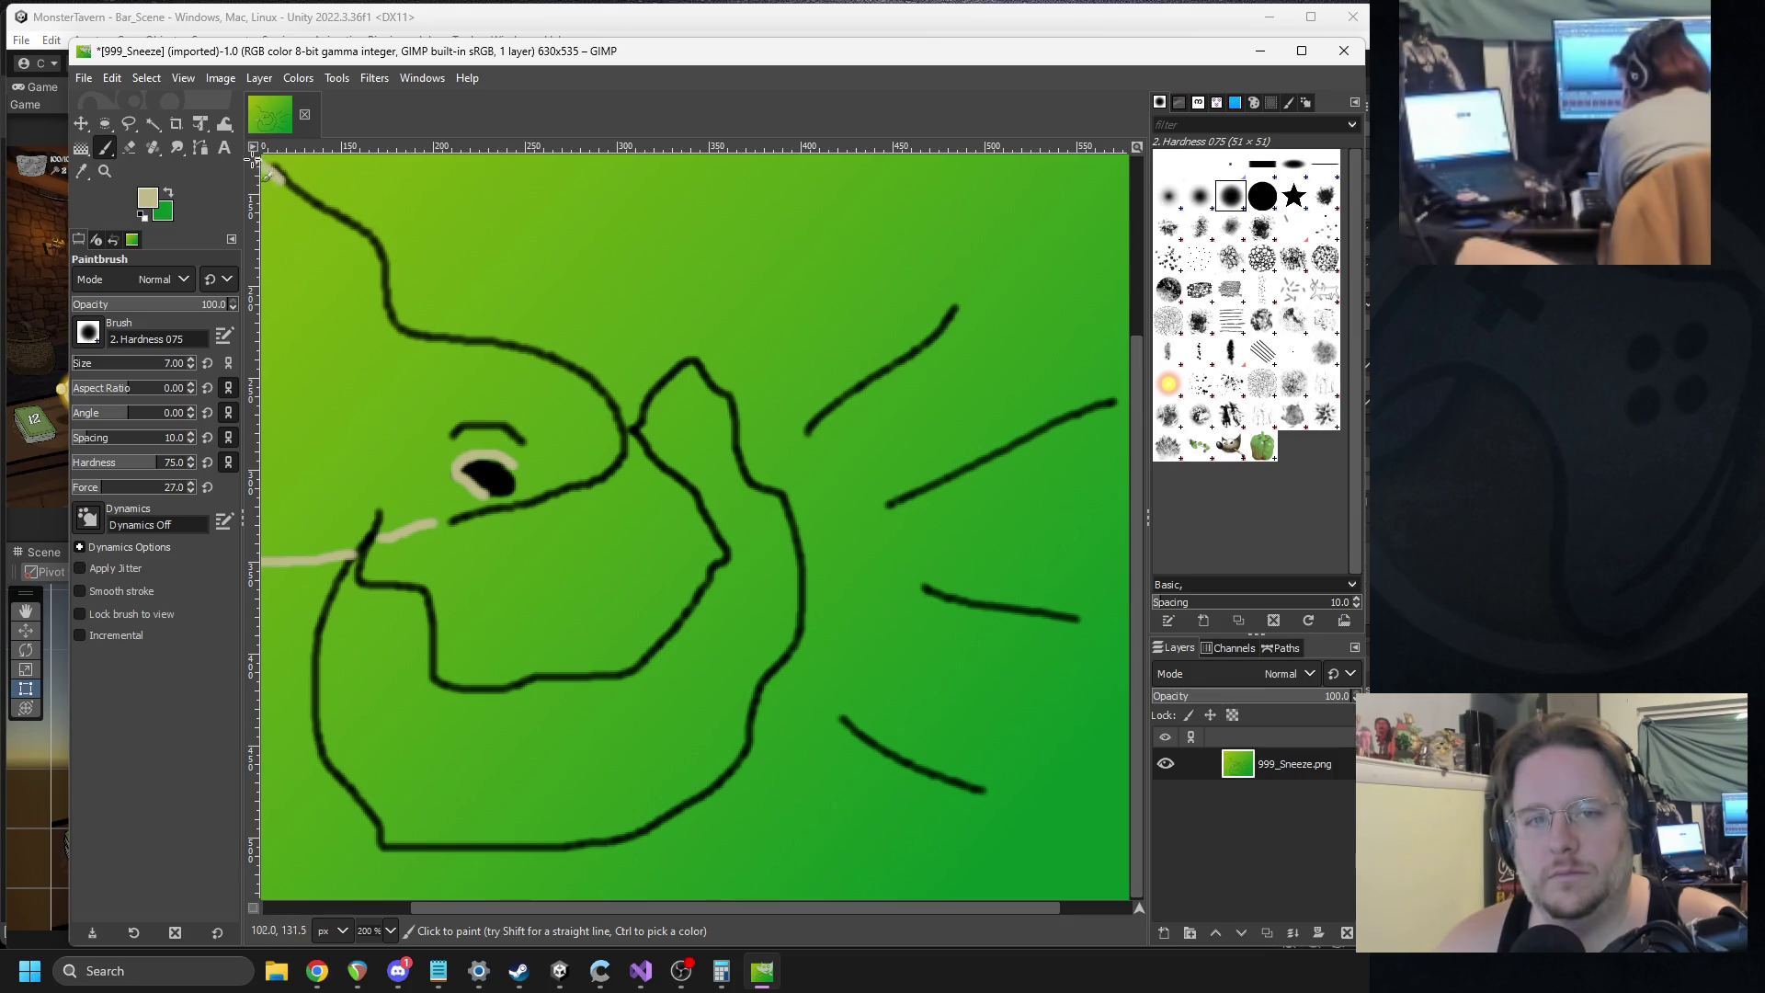
pyautogui.click(153, 123)
pyautogui.click(382, 398)
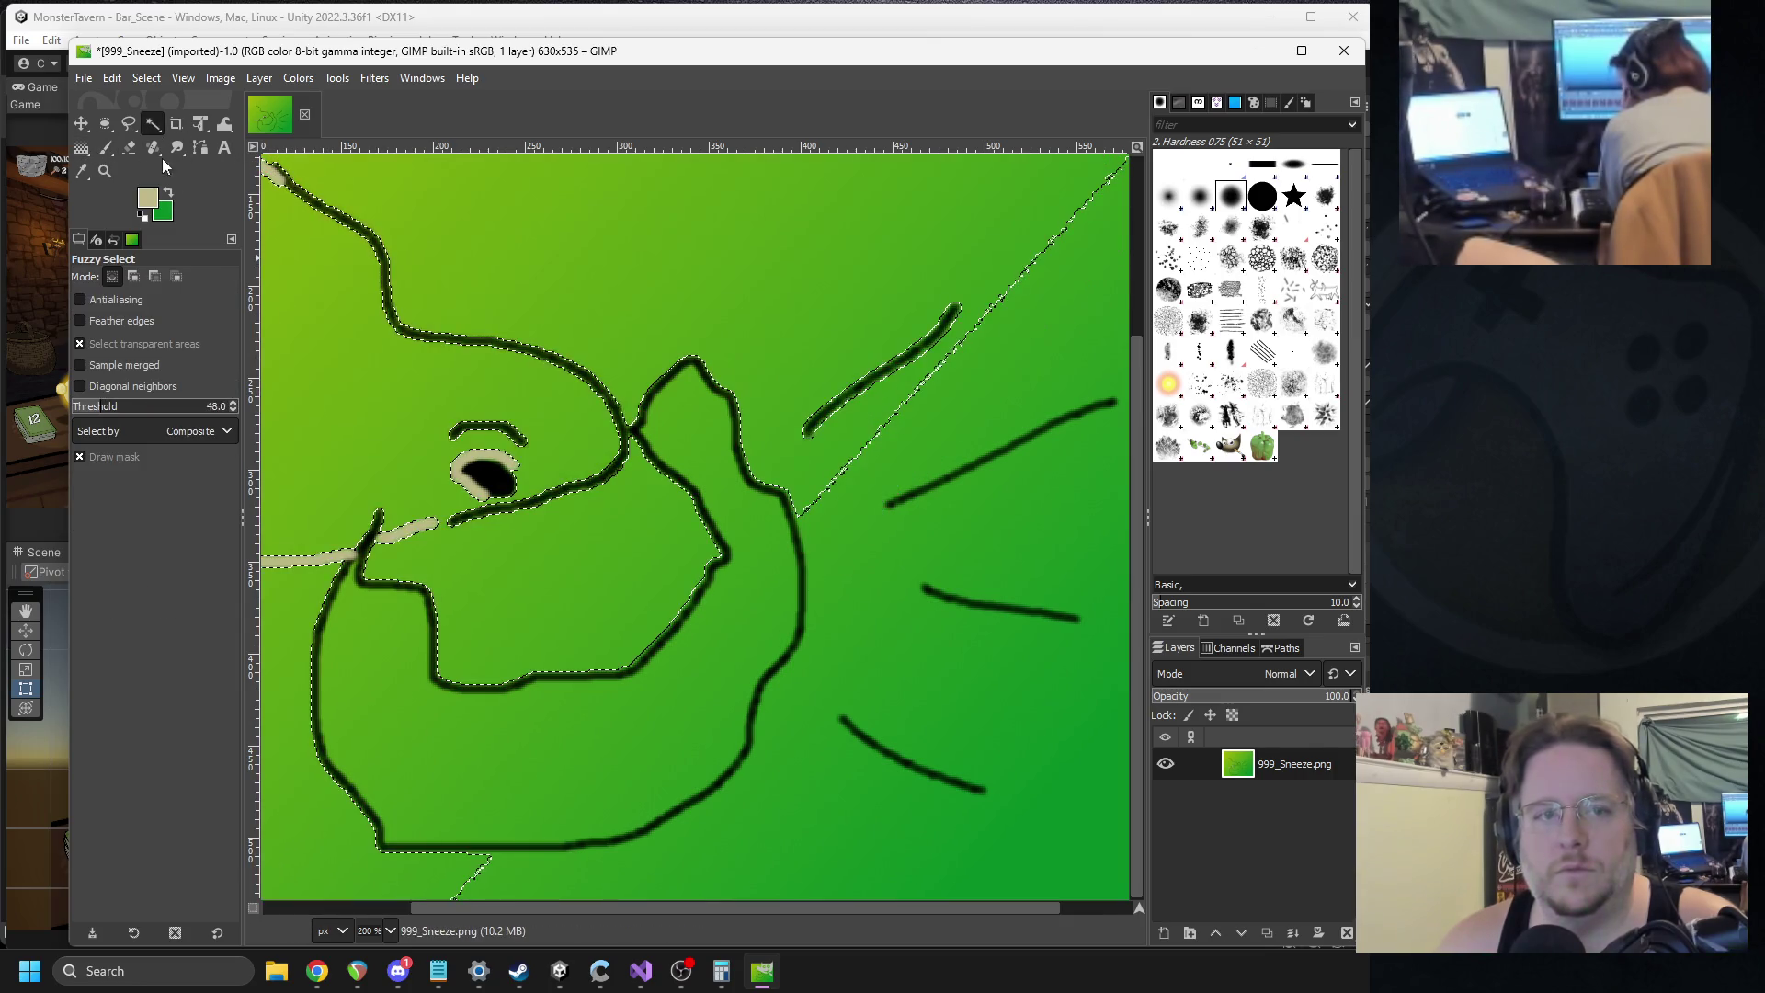
# Paint beige into the upper-left area with a fully hard brush, then select the whole image.
pyautogui.click(105, 148)
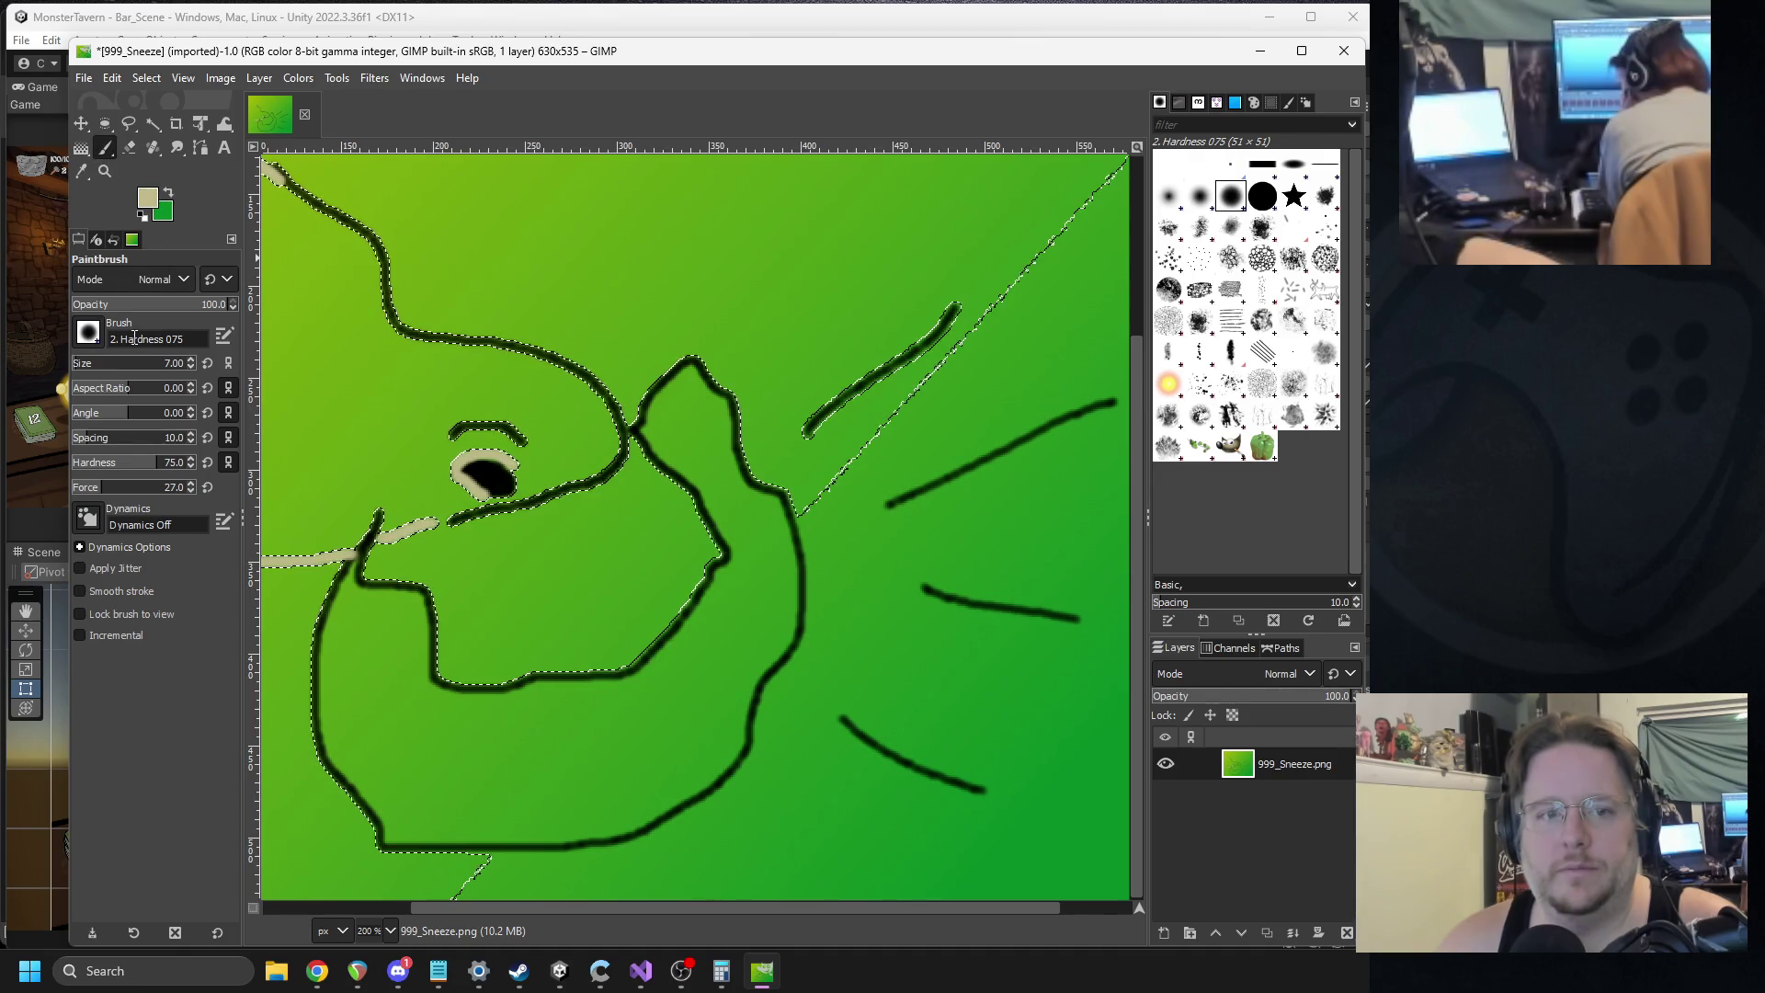
pyautogui.moveTo(377, 432)
pyautogui.mouseDown()
pyautogui.moveTo(316, 334)
pyautogui.moveTo(289, 193)
pyautogui.mouseUp()
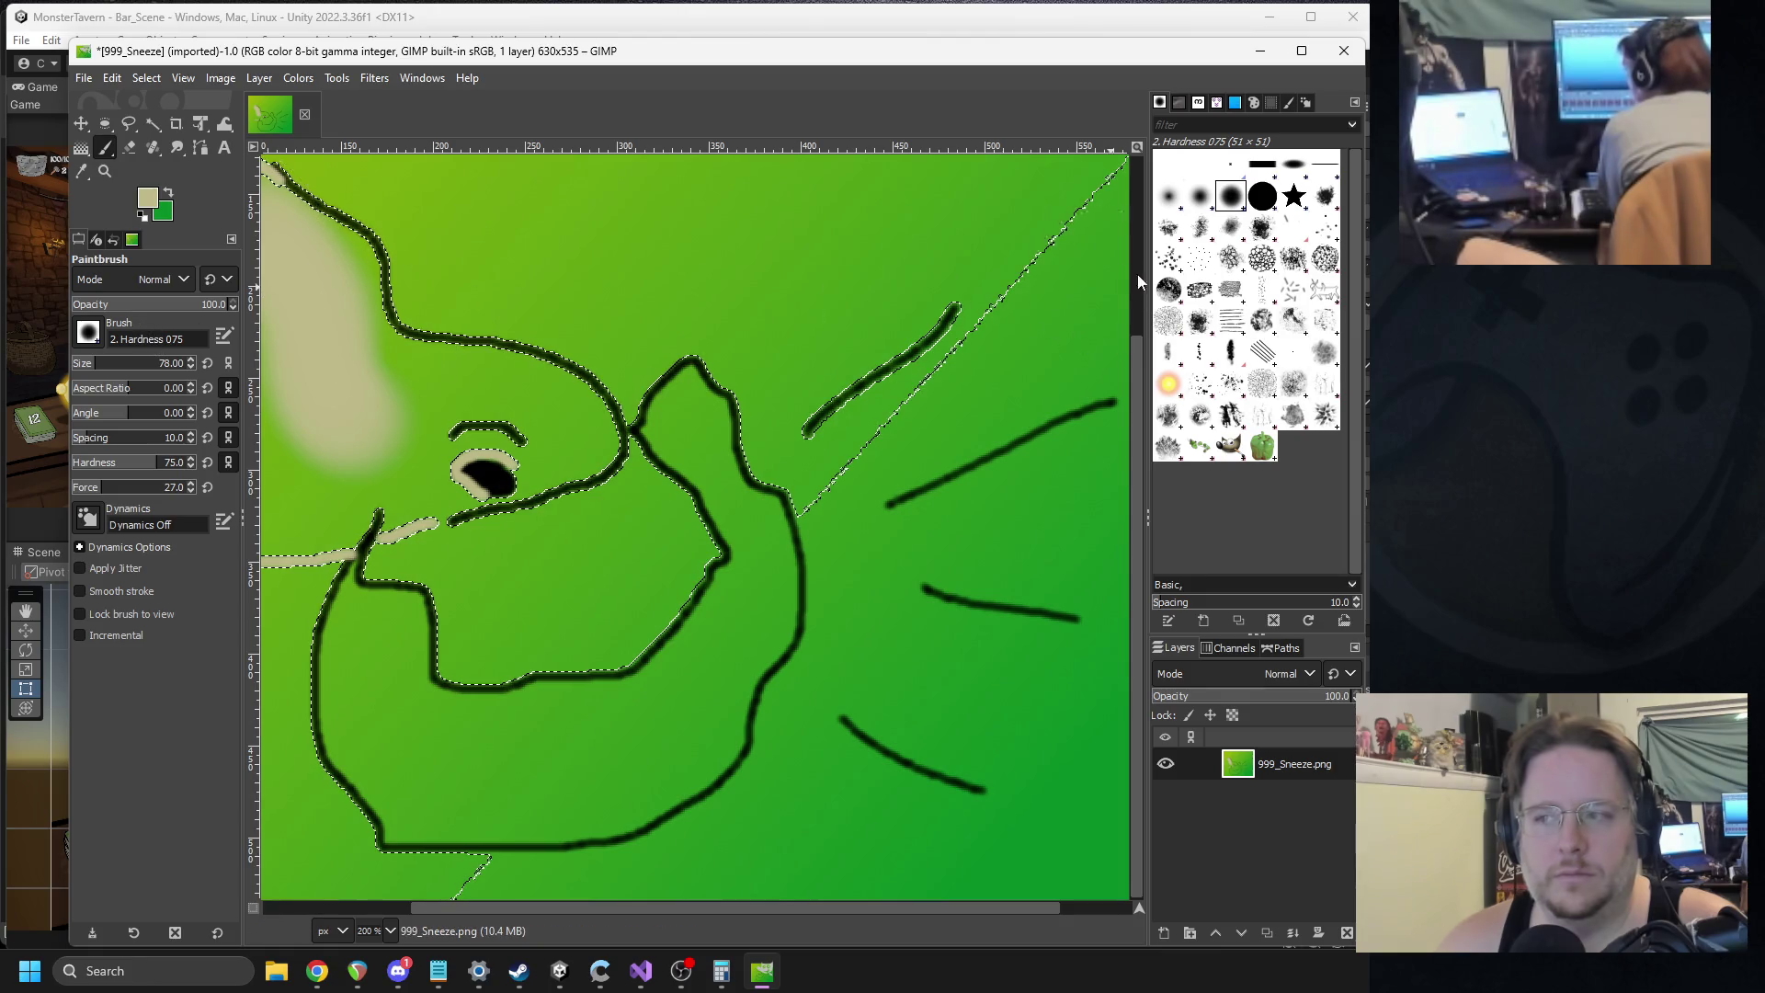
pyautogui.press('.')
pyautogui.moveTo(320, 348)
pyautogui.mouseDown()
pyautogui.moveTo(276, 239)
pyautogui.moveTo(284, 261)
pyautogui.mouseUp()
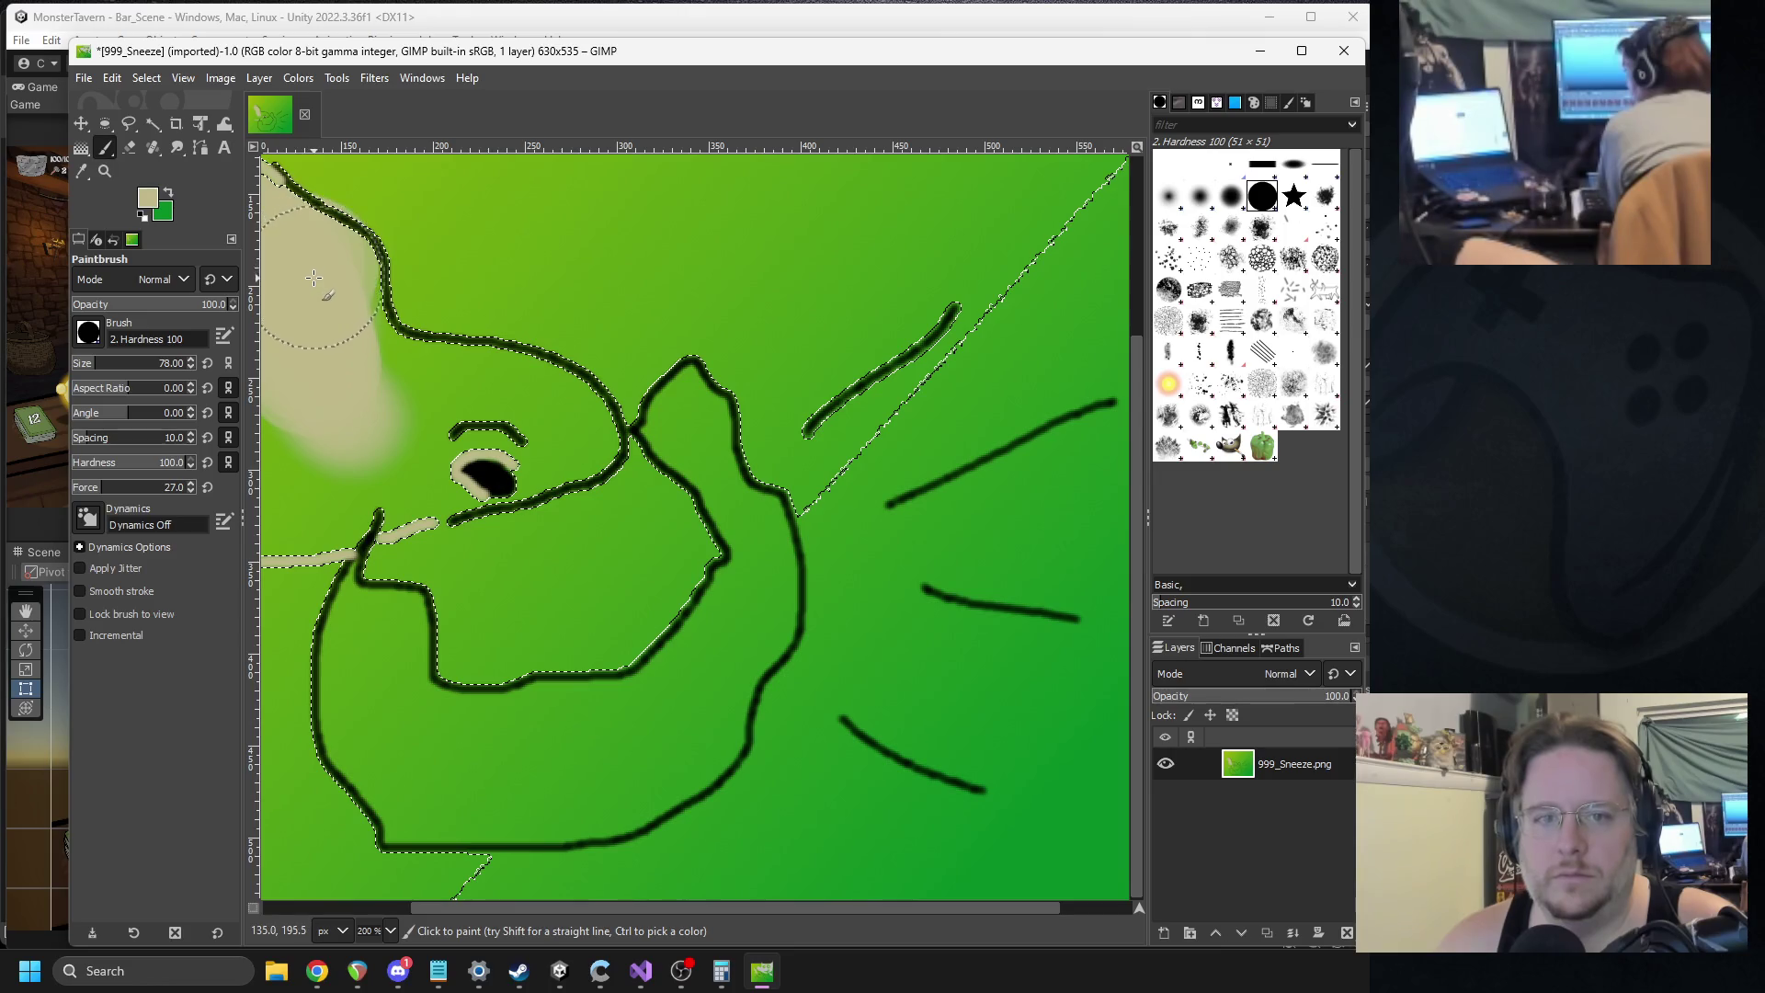
pyautogui.click(146, 78)
pyautogui.click(162, 100)
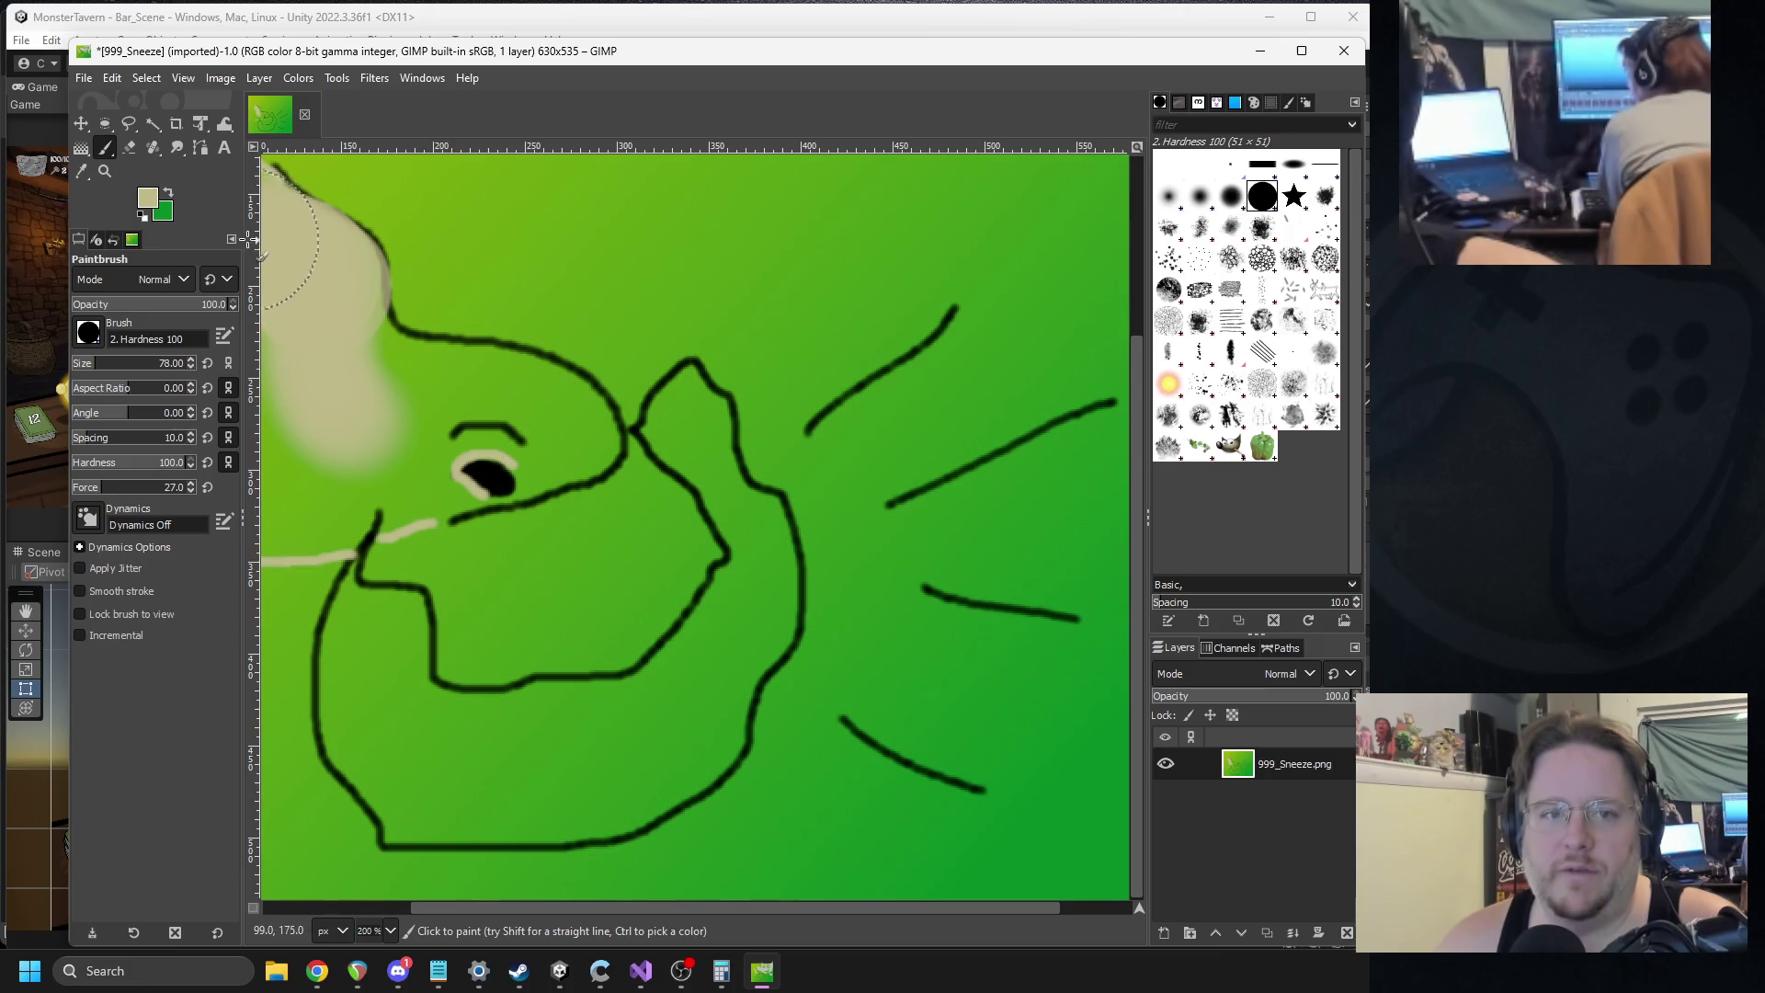
pyautogui.hotkey('ctrl', 'z')
pyautogui.click(307, 278)
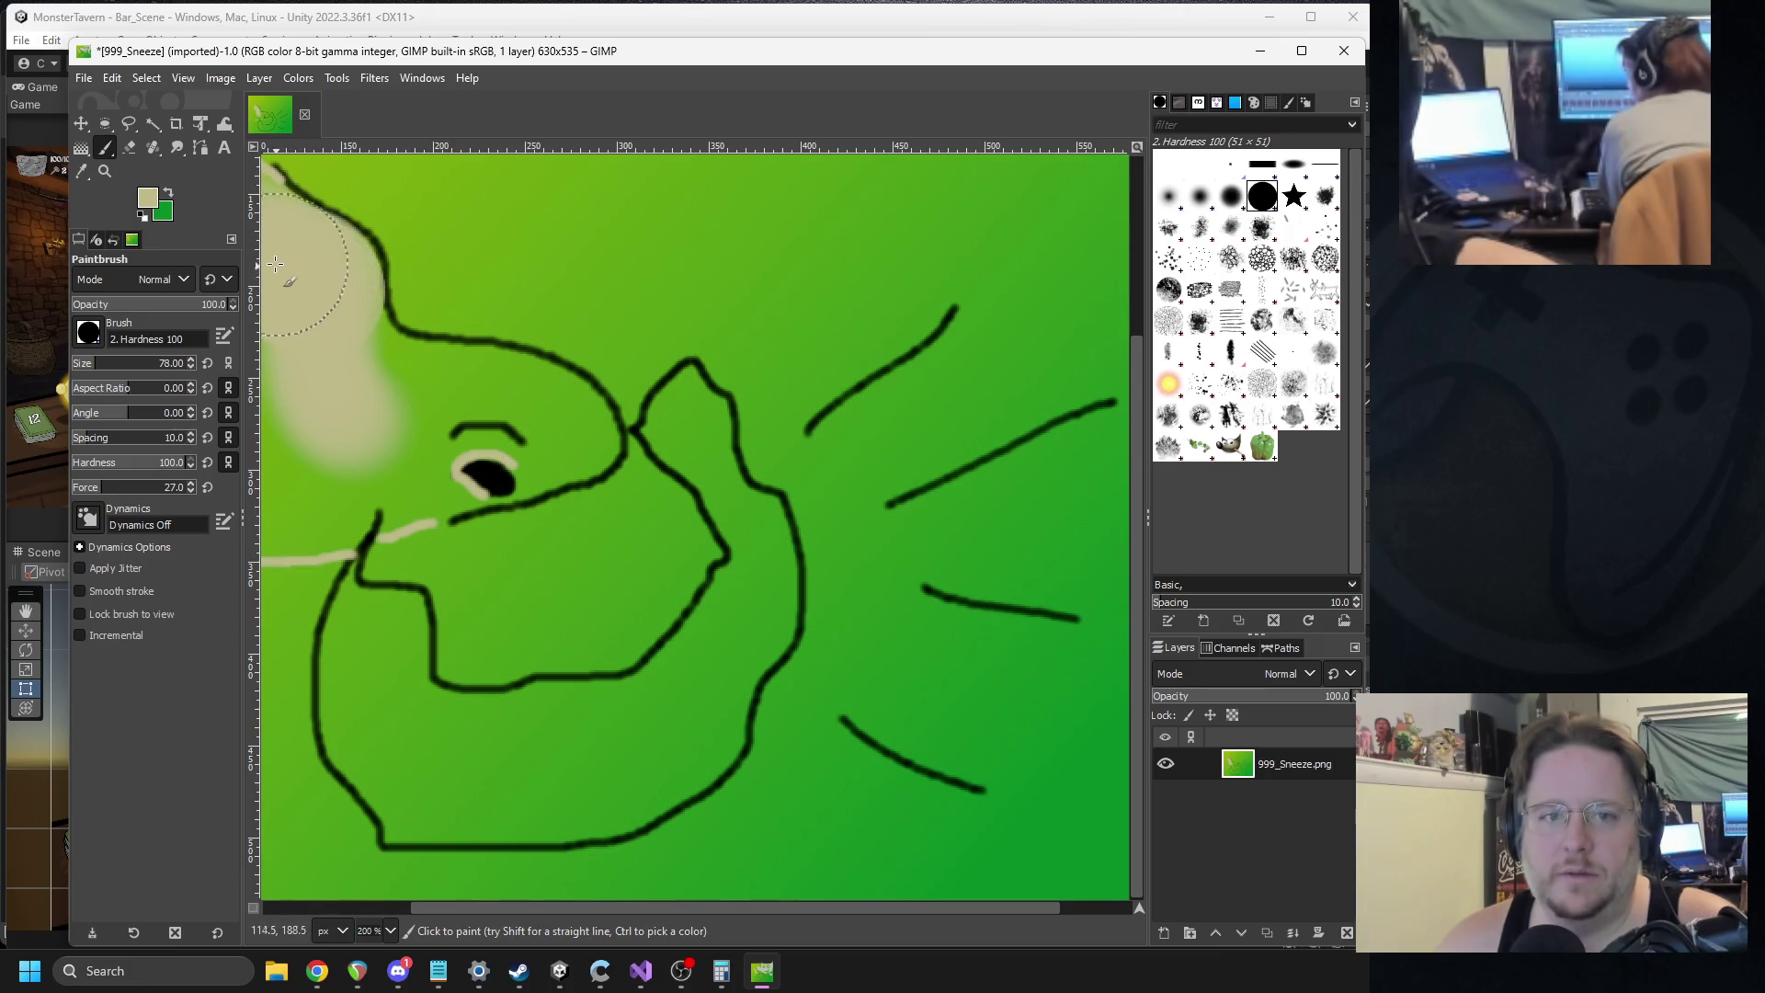
pyautogui.moveTo(300, 283)
pyautogui.mouseDown()
pyautogui.moveTo(320, 287)
pyautogui.moveTo(326, 358)
pyautogui.moveTo(292, 492)
pyautogui.mouseUp()
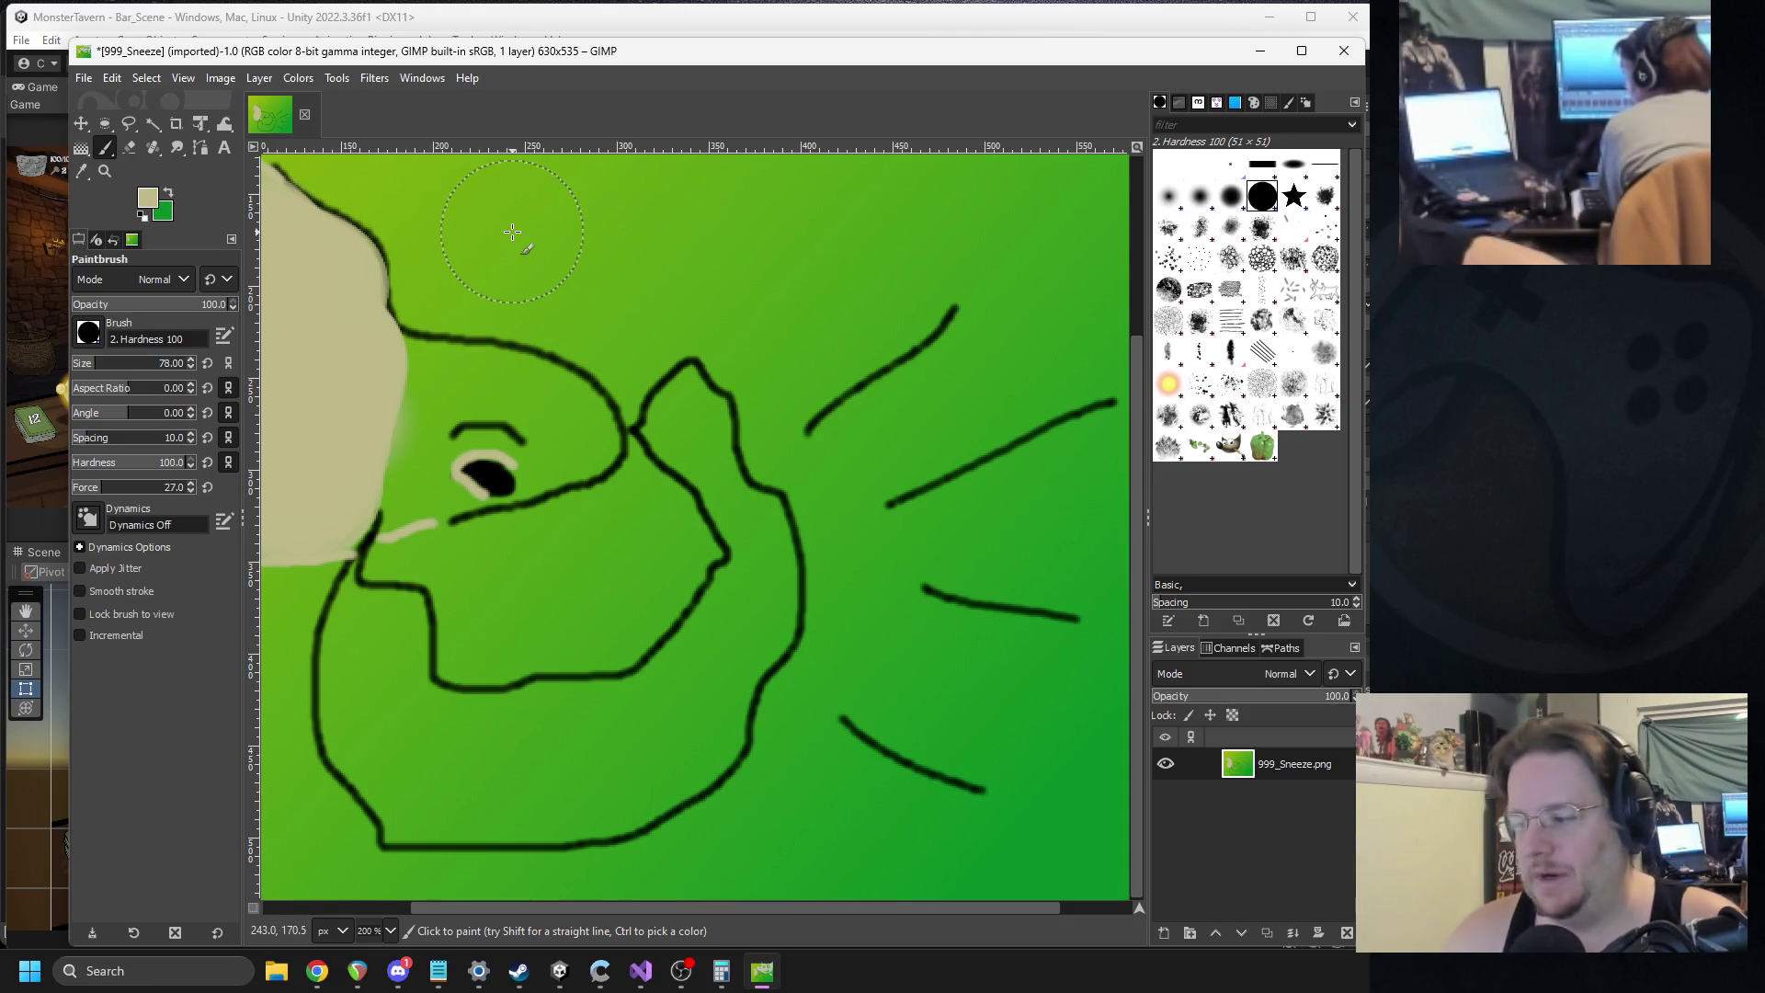
# Undo the beige patches, the eye ring and a few black strokes, leaving only line art.
pyautogui.keyDown('ctrl'); pyautogui.scroll(2, 420, 450); pyautogui.keyUp('ctrl')
pyautogui.hscroll(-5, 393, 315)
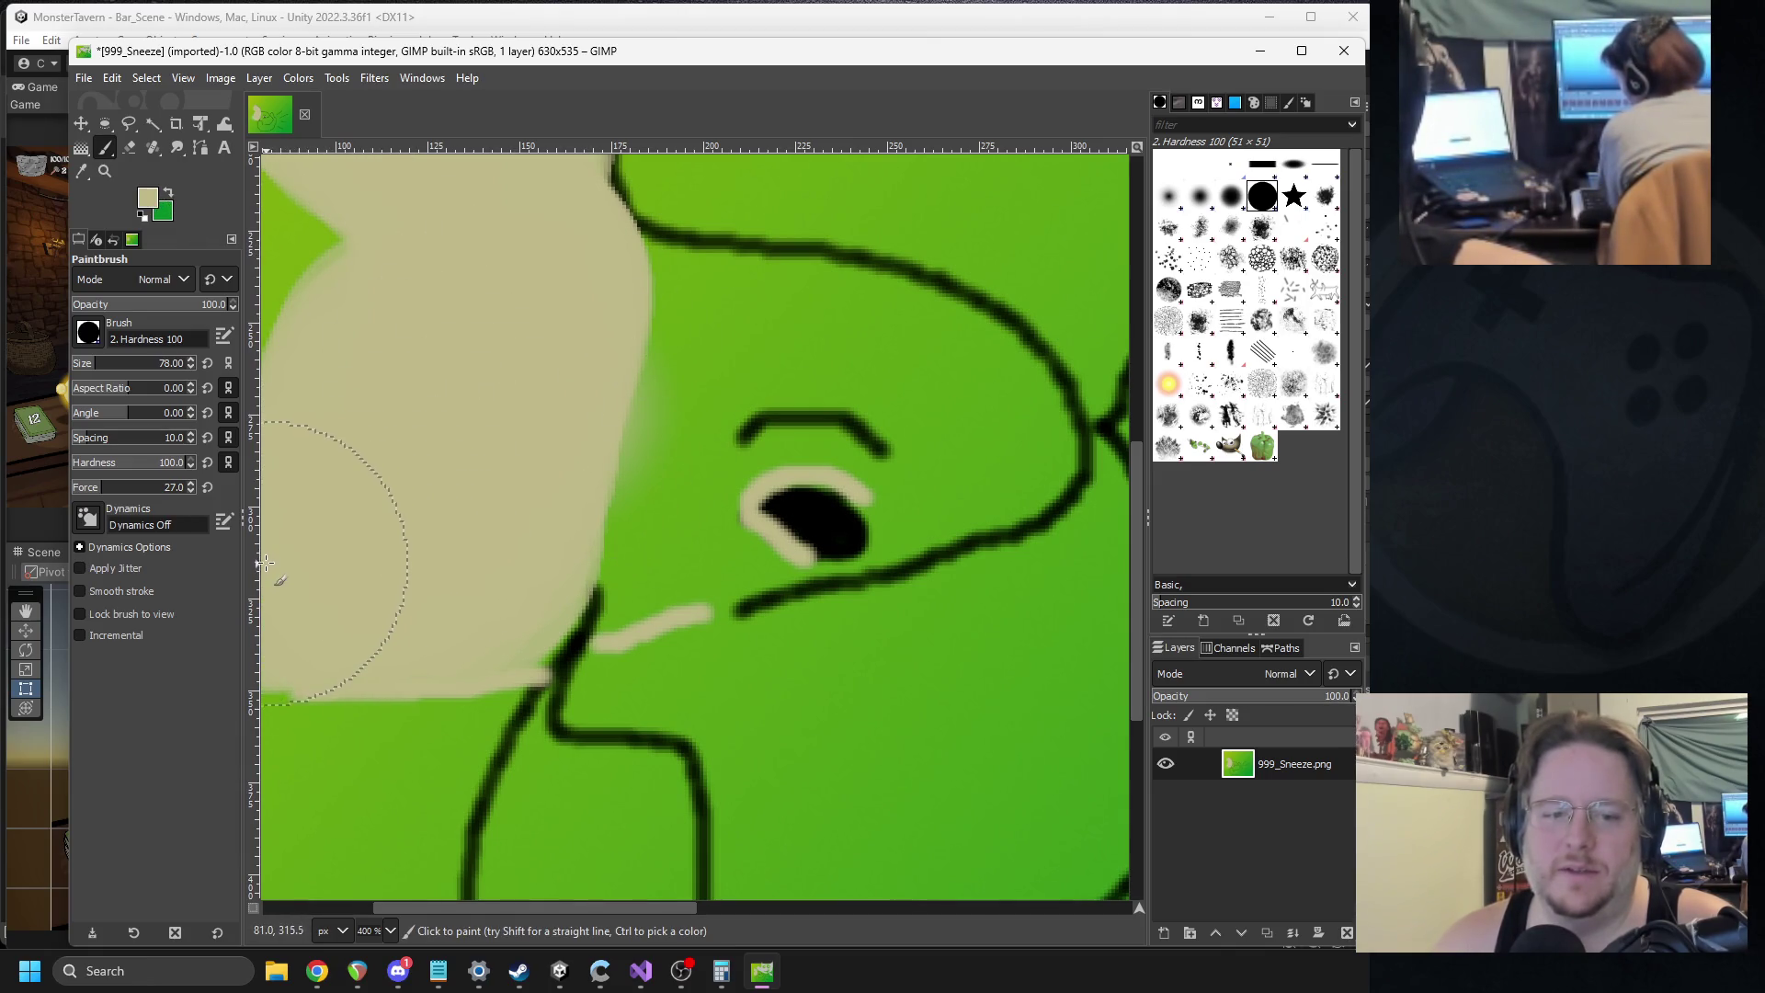
pyautogui.scroll(-3, 689, 483)
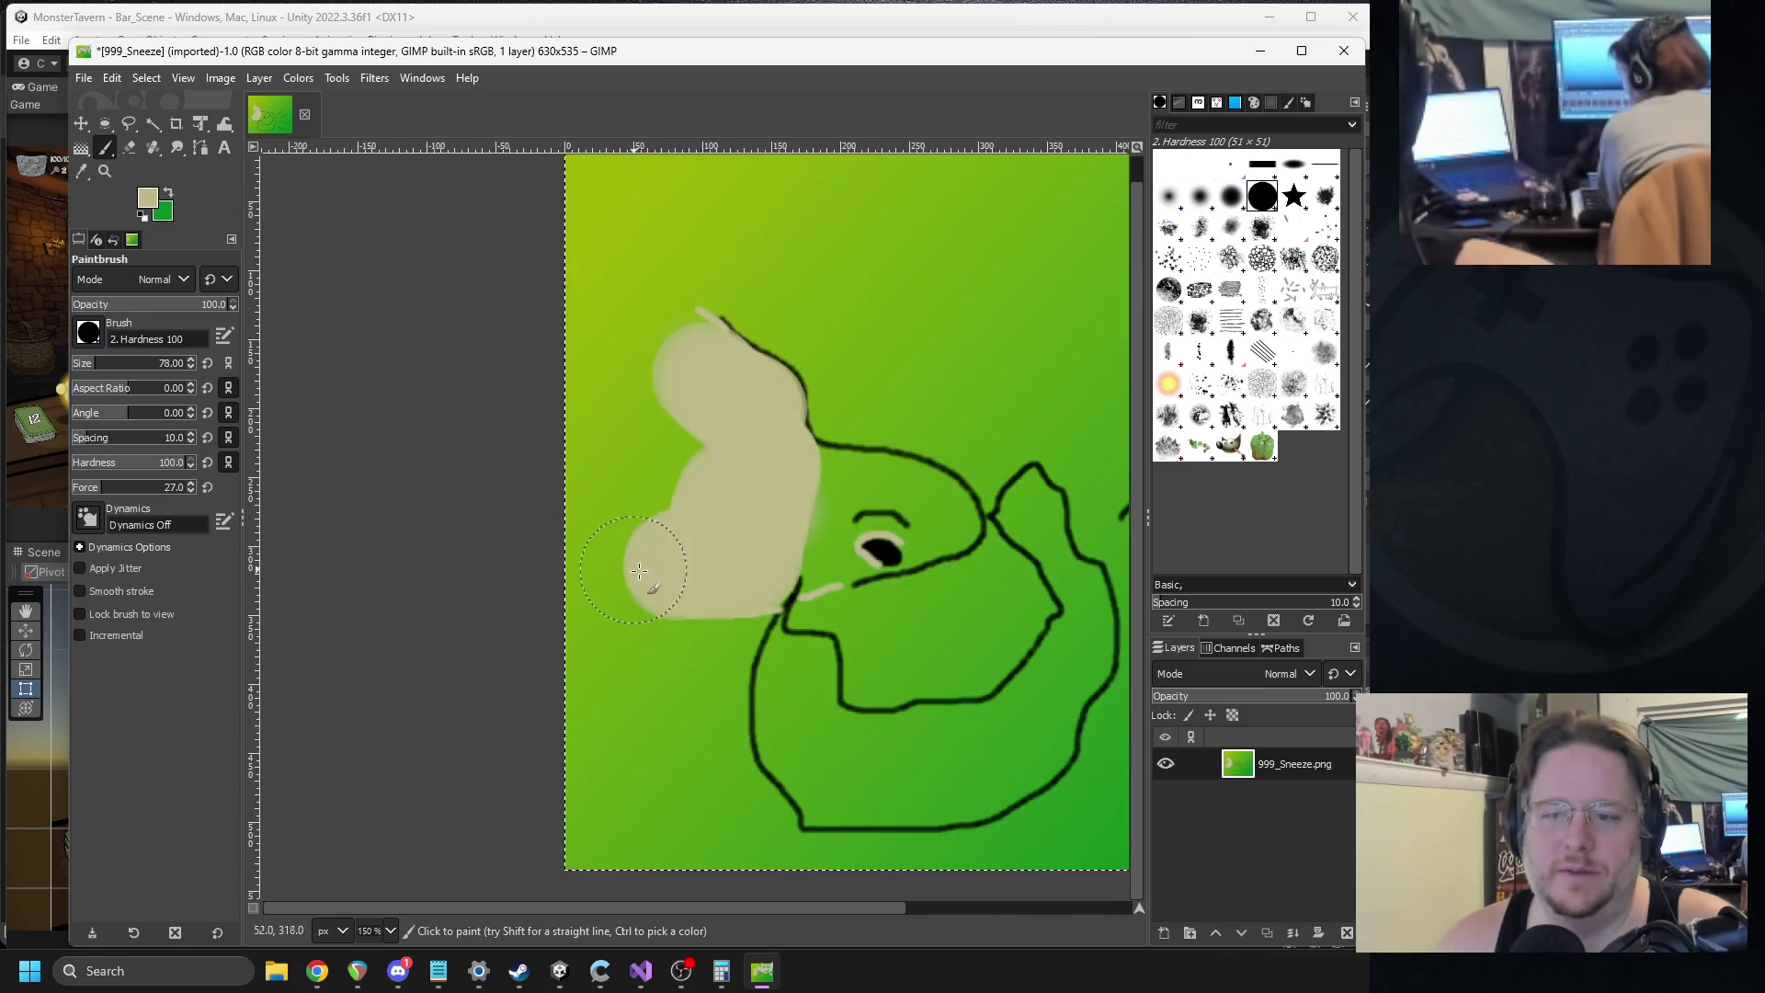
pyautogui.hscroll(3, 496, 402)
pyautogui.hotkey('ctrl', 'z')
pyautogui.hotkey('ctrl', 'z')
pyautogui.hotkey('ctrl', 'z')
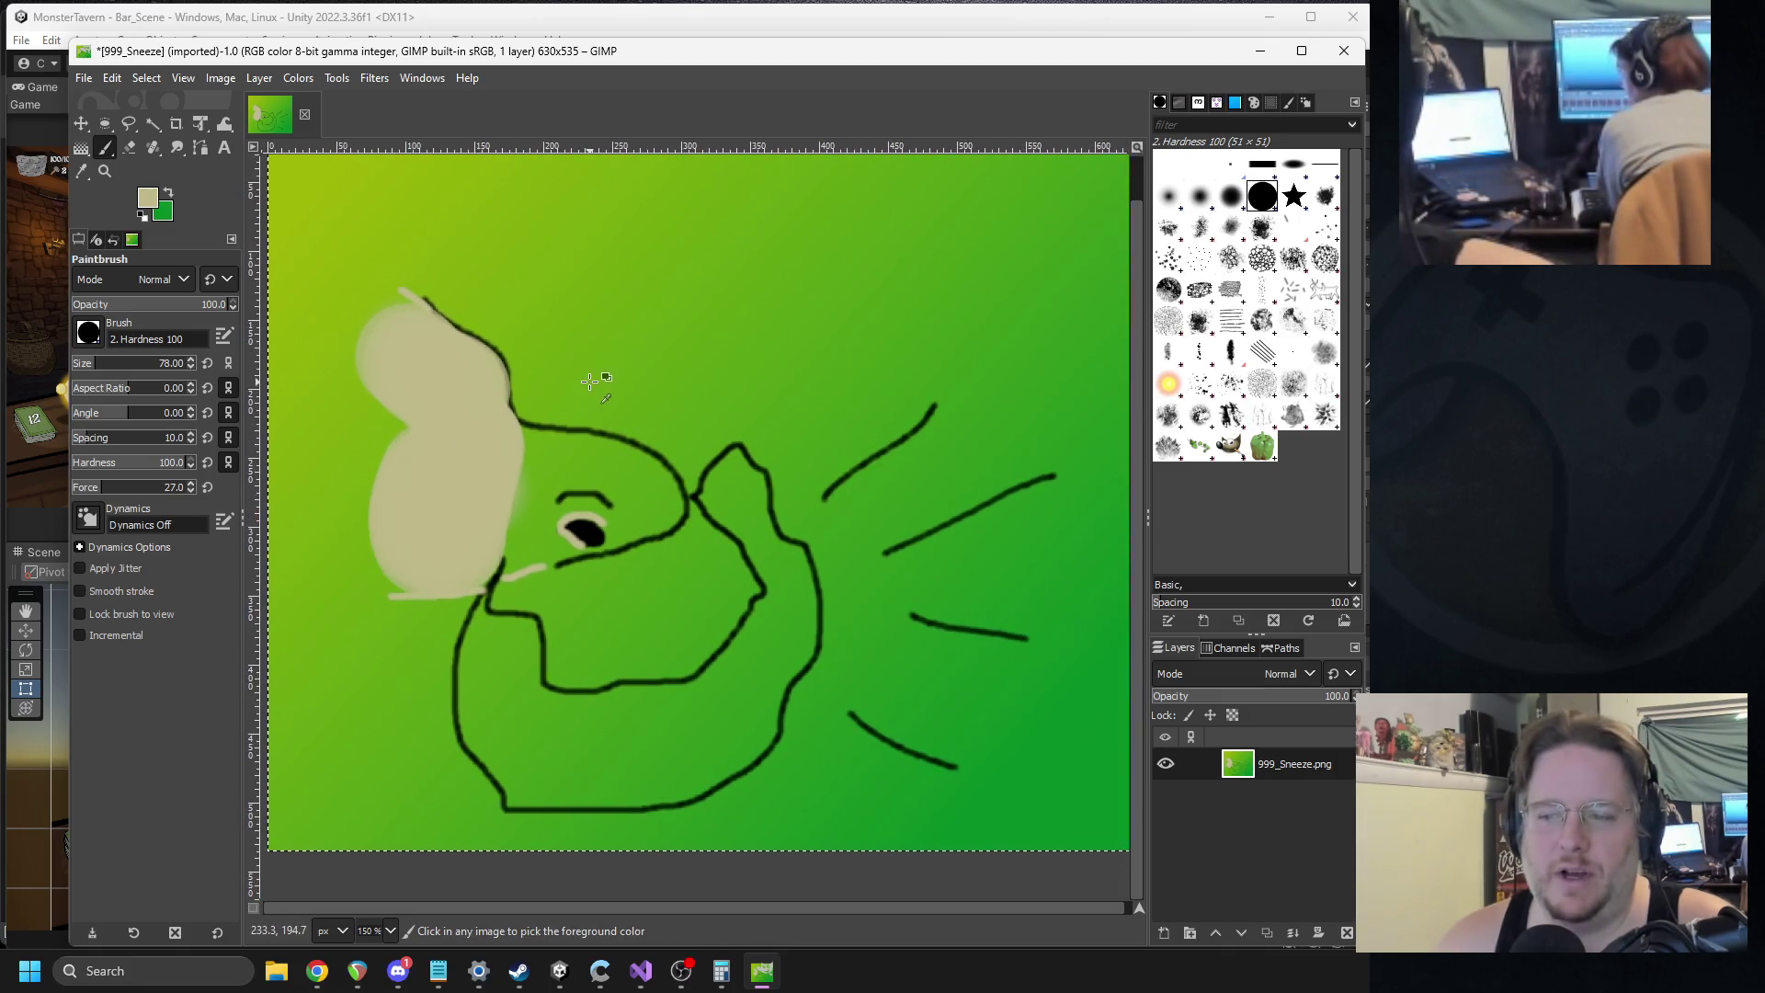
pyautogui.hotkey('ctrl', 'z')
pyautogui.hotkey('ctrl', 'z')
pyautogui.hotkey('ctrl', 'z')
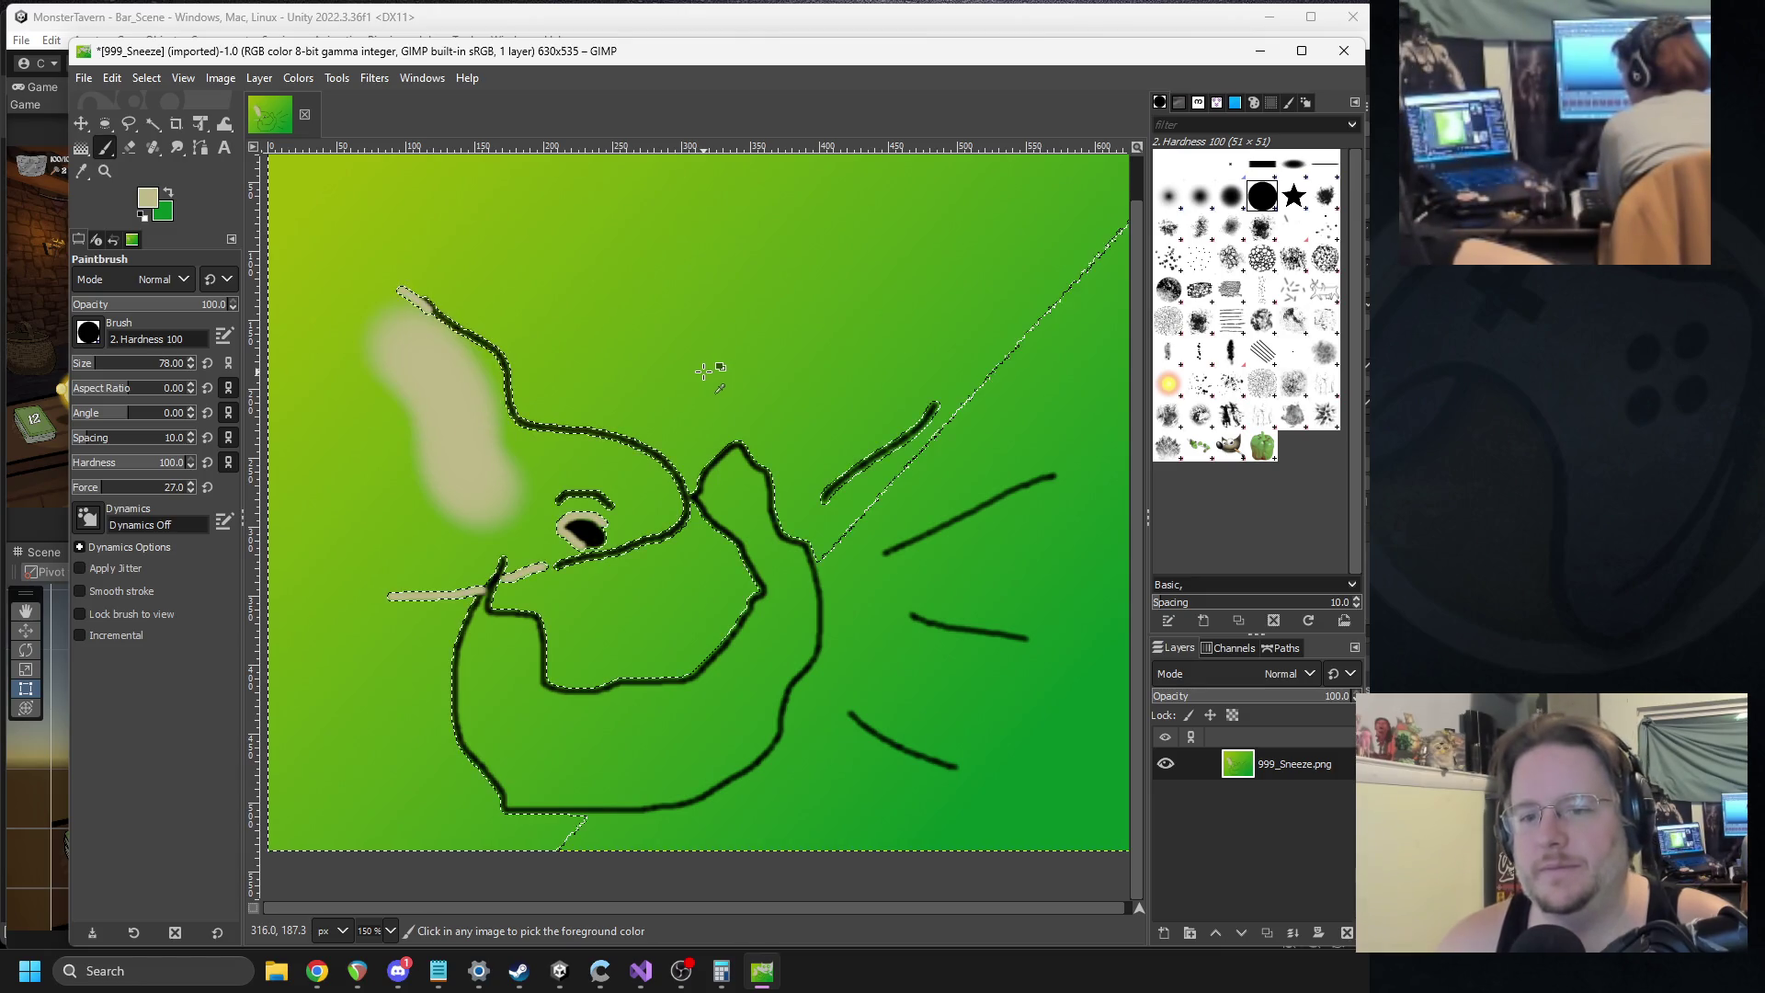
pyautogui.hotkey('ctrl', 'z')
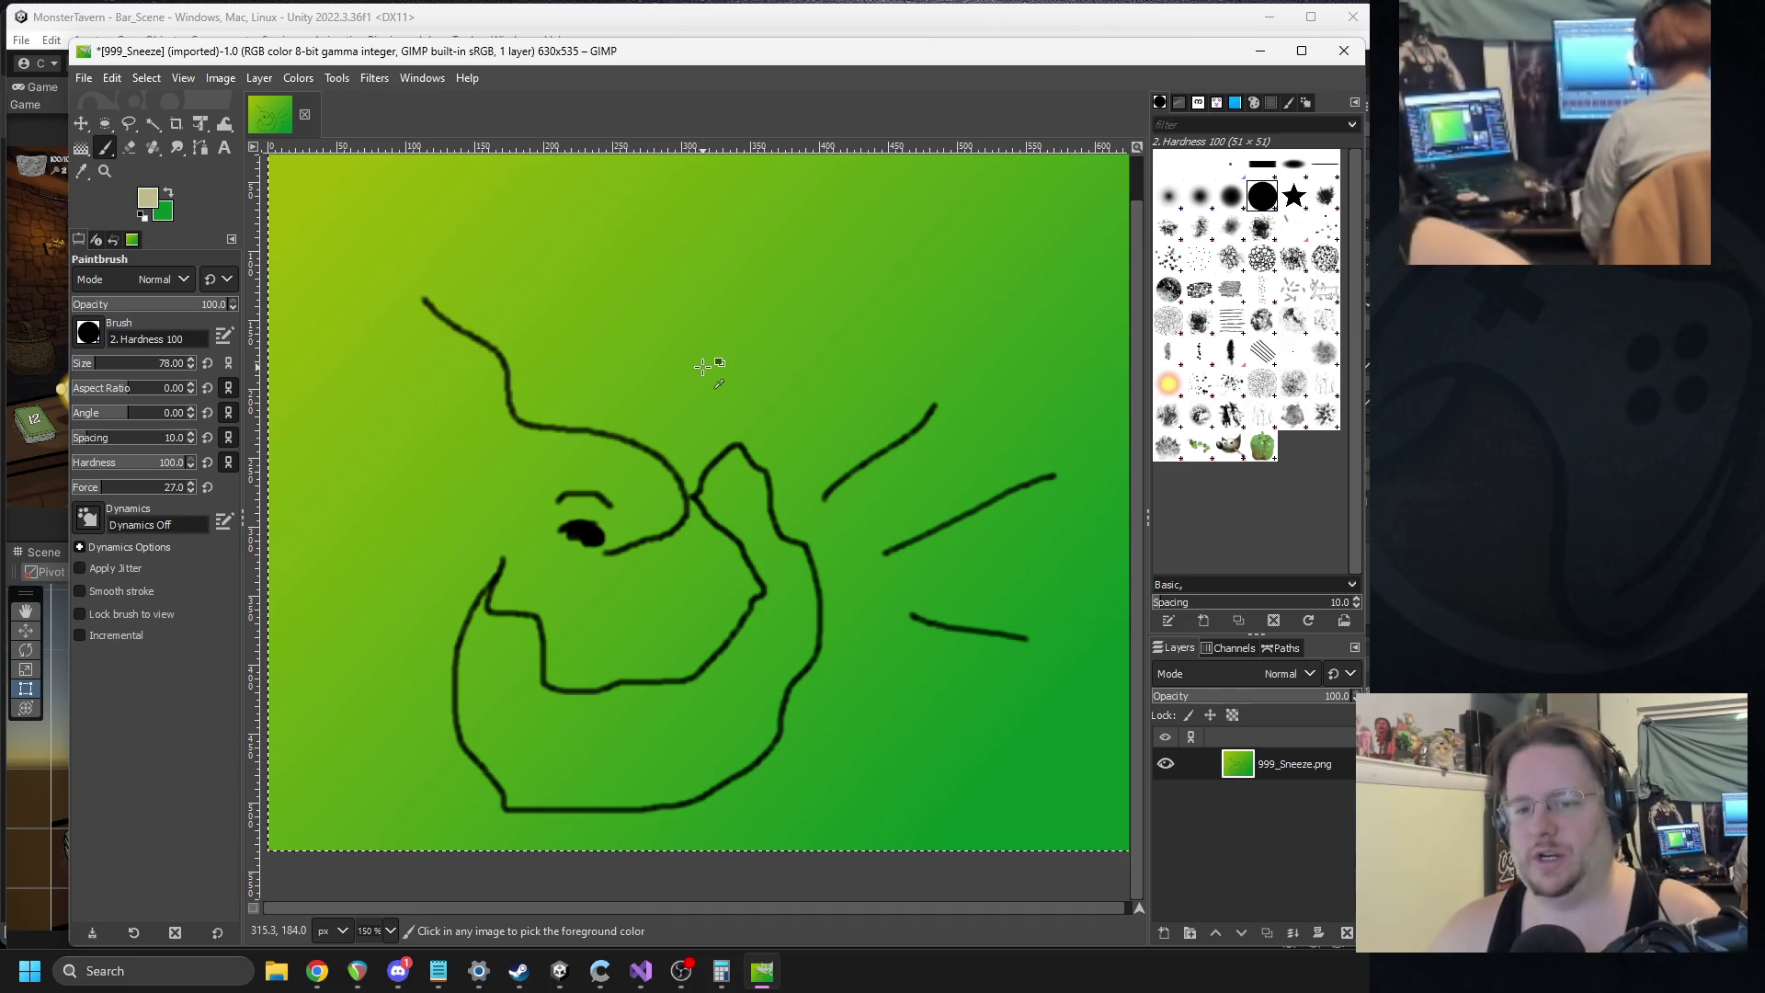
pyautogui.hotkey('ctrl', 'z')
pyautogui.hotkey('ctrl', 'y')
pyautogui.hotkey('ctrl', 'y')
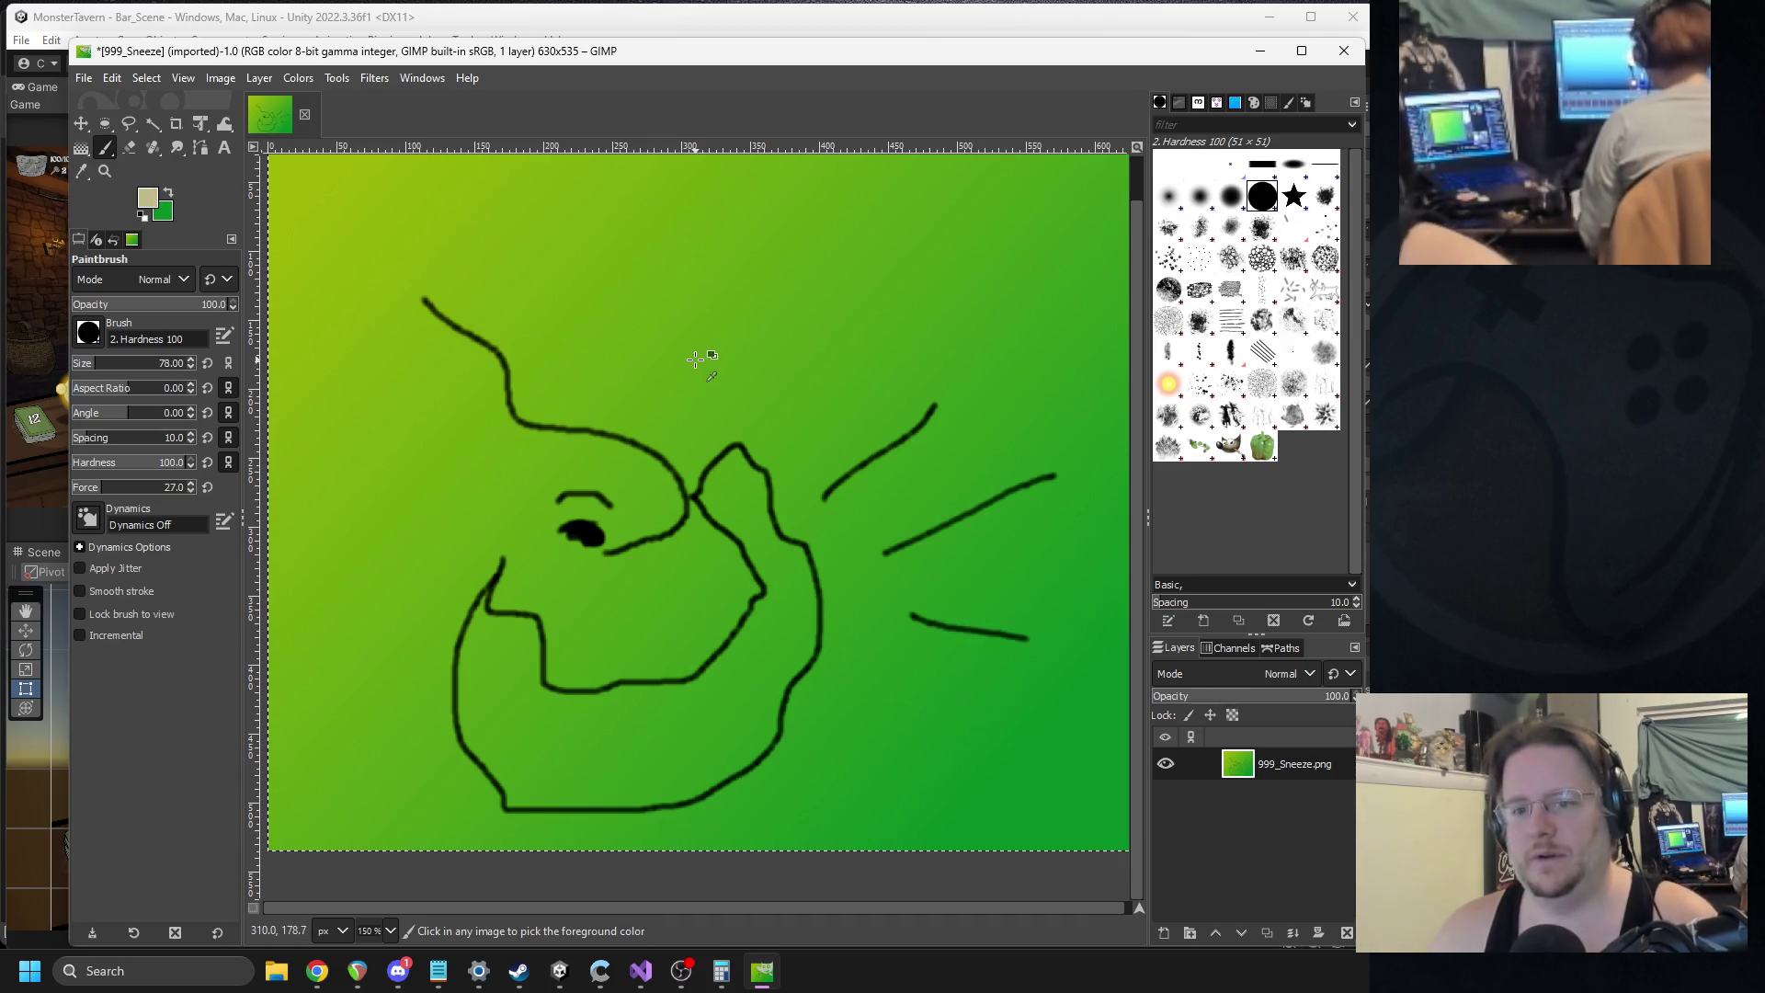
pyautogui.hotkey('ctrl', 'z')
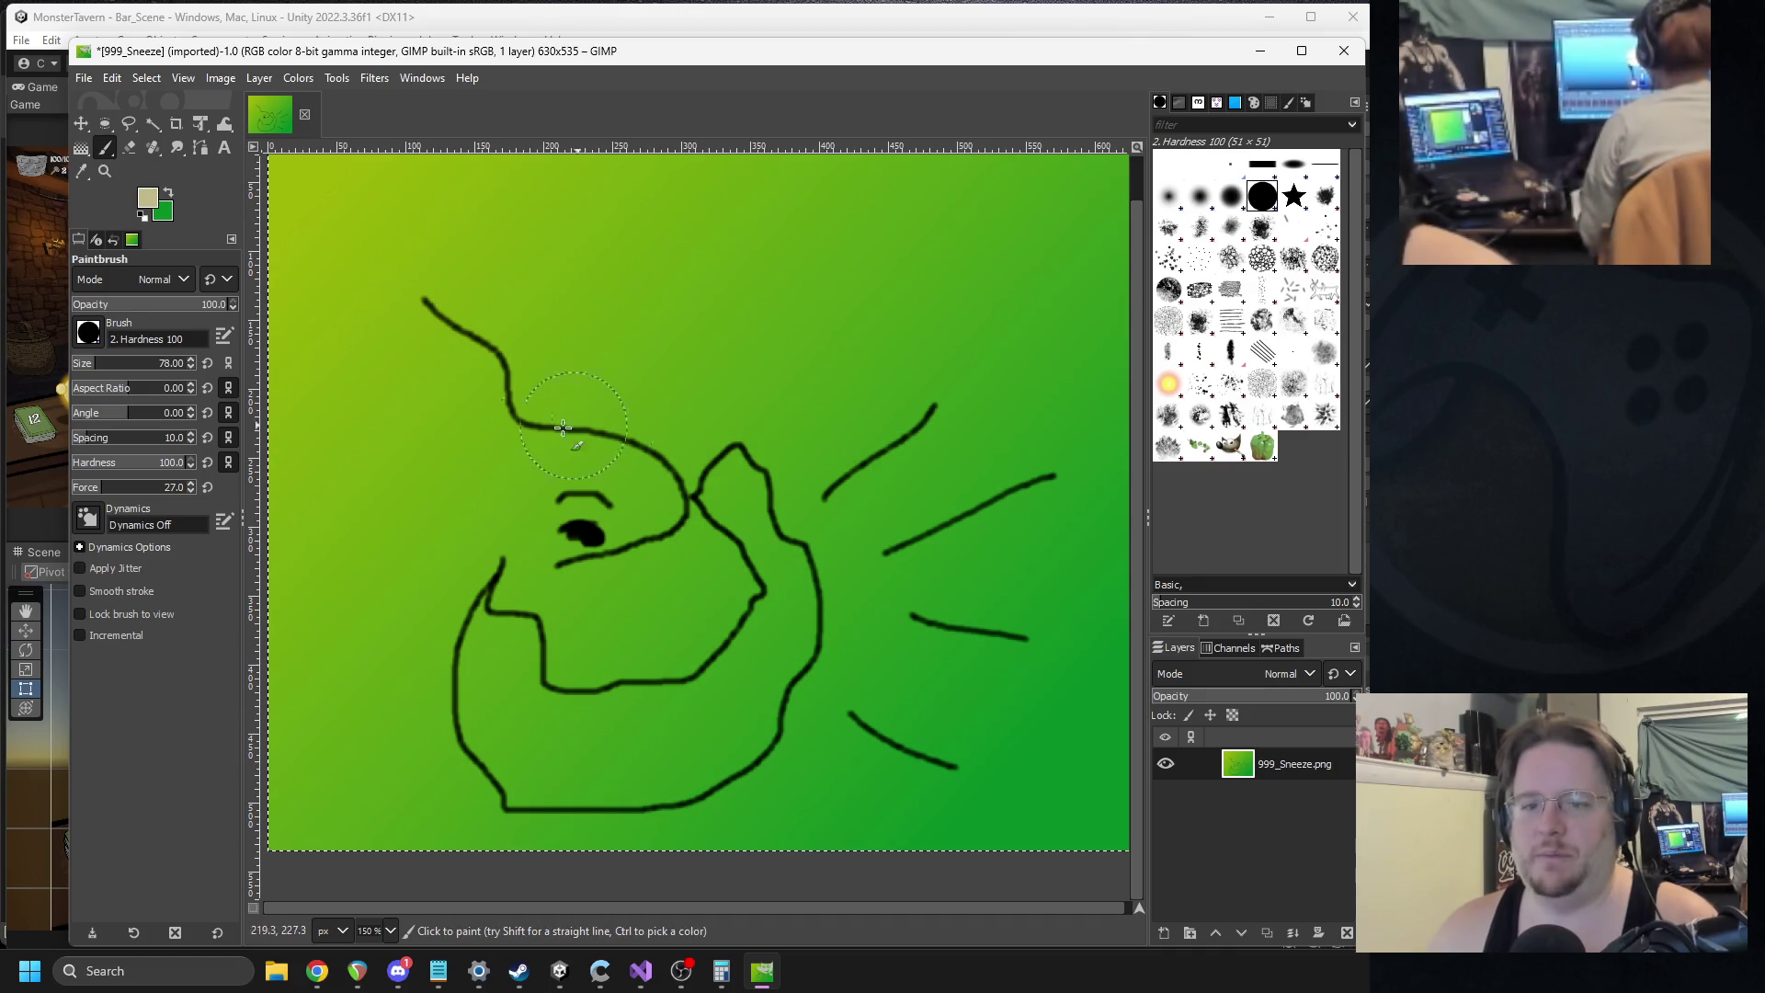
pyautogui.scroll(2, 503, 500)
pyautogui.hscroll(-3, 590, 481)
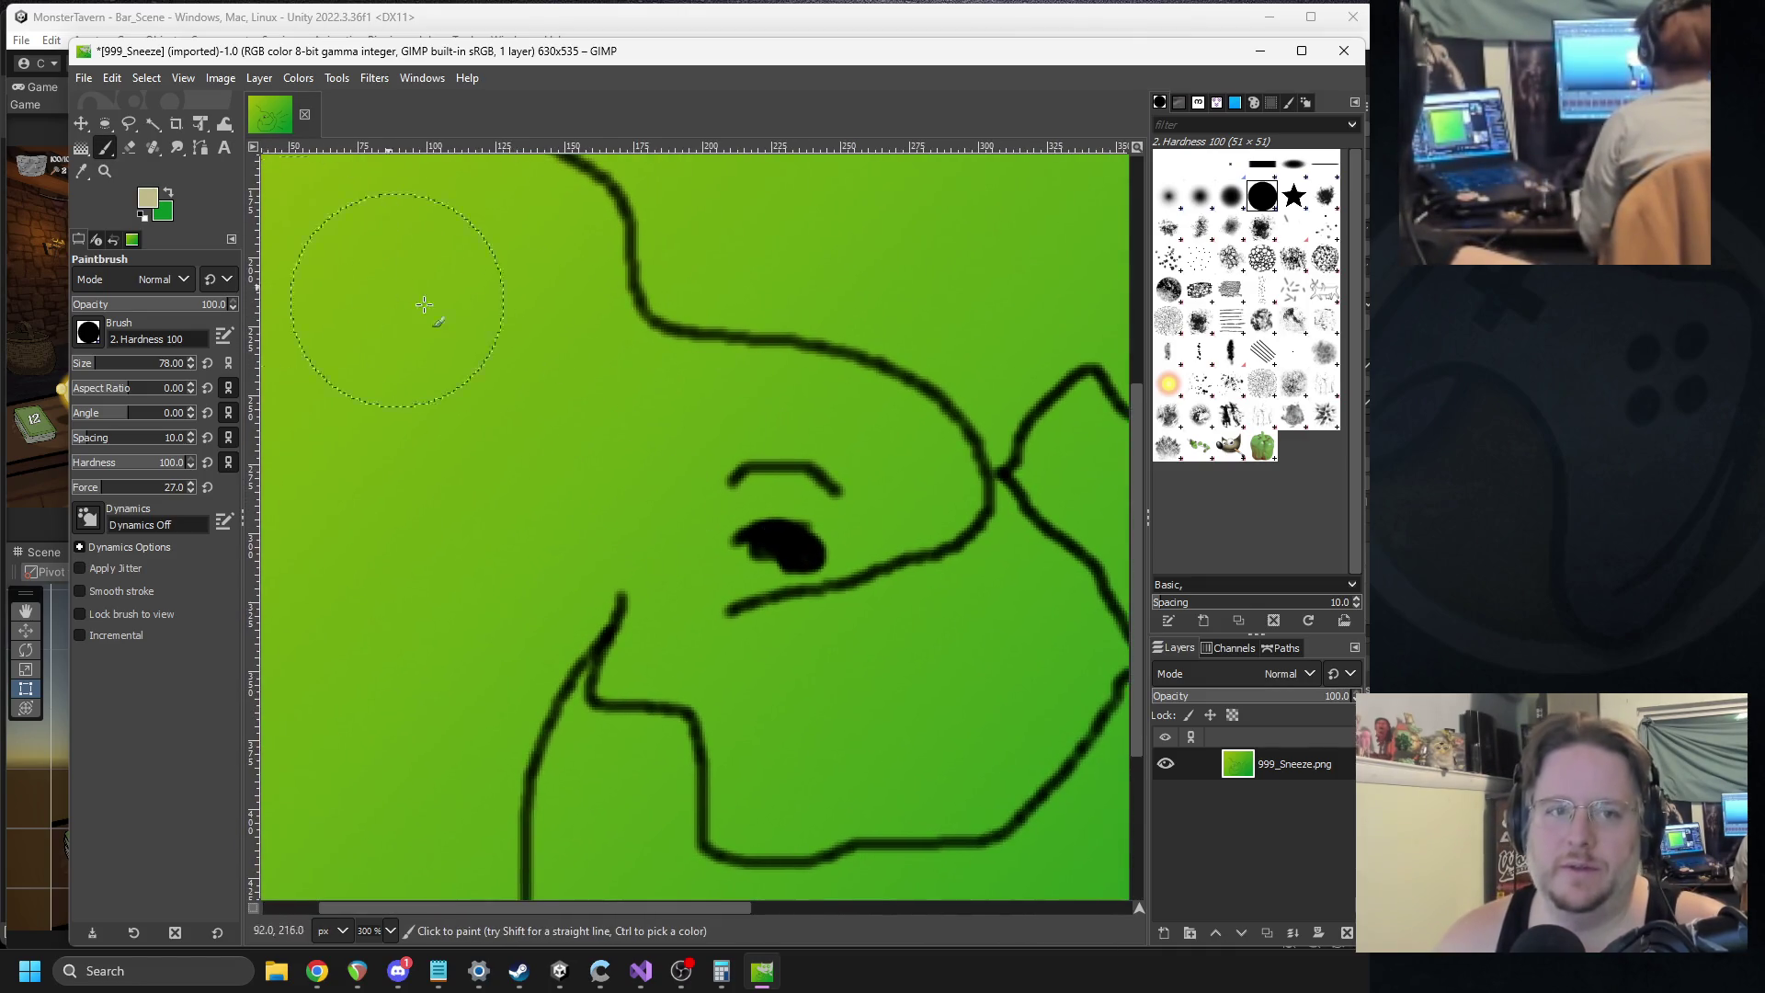
pyautogui.scroll(3, 458, 385)
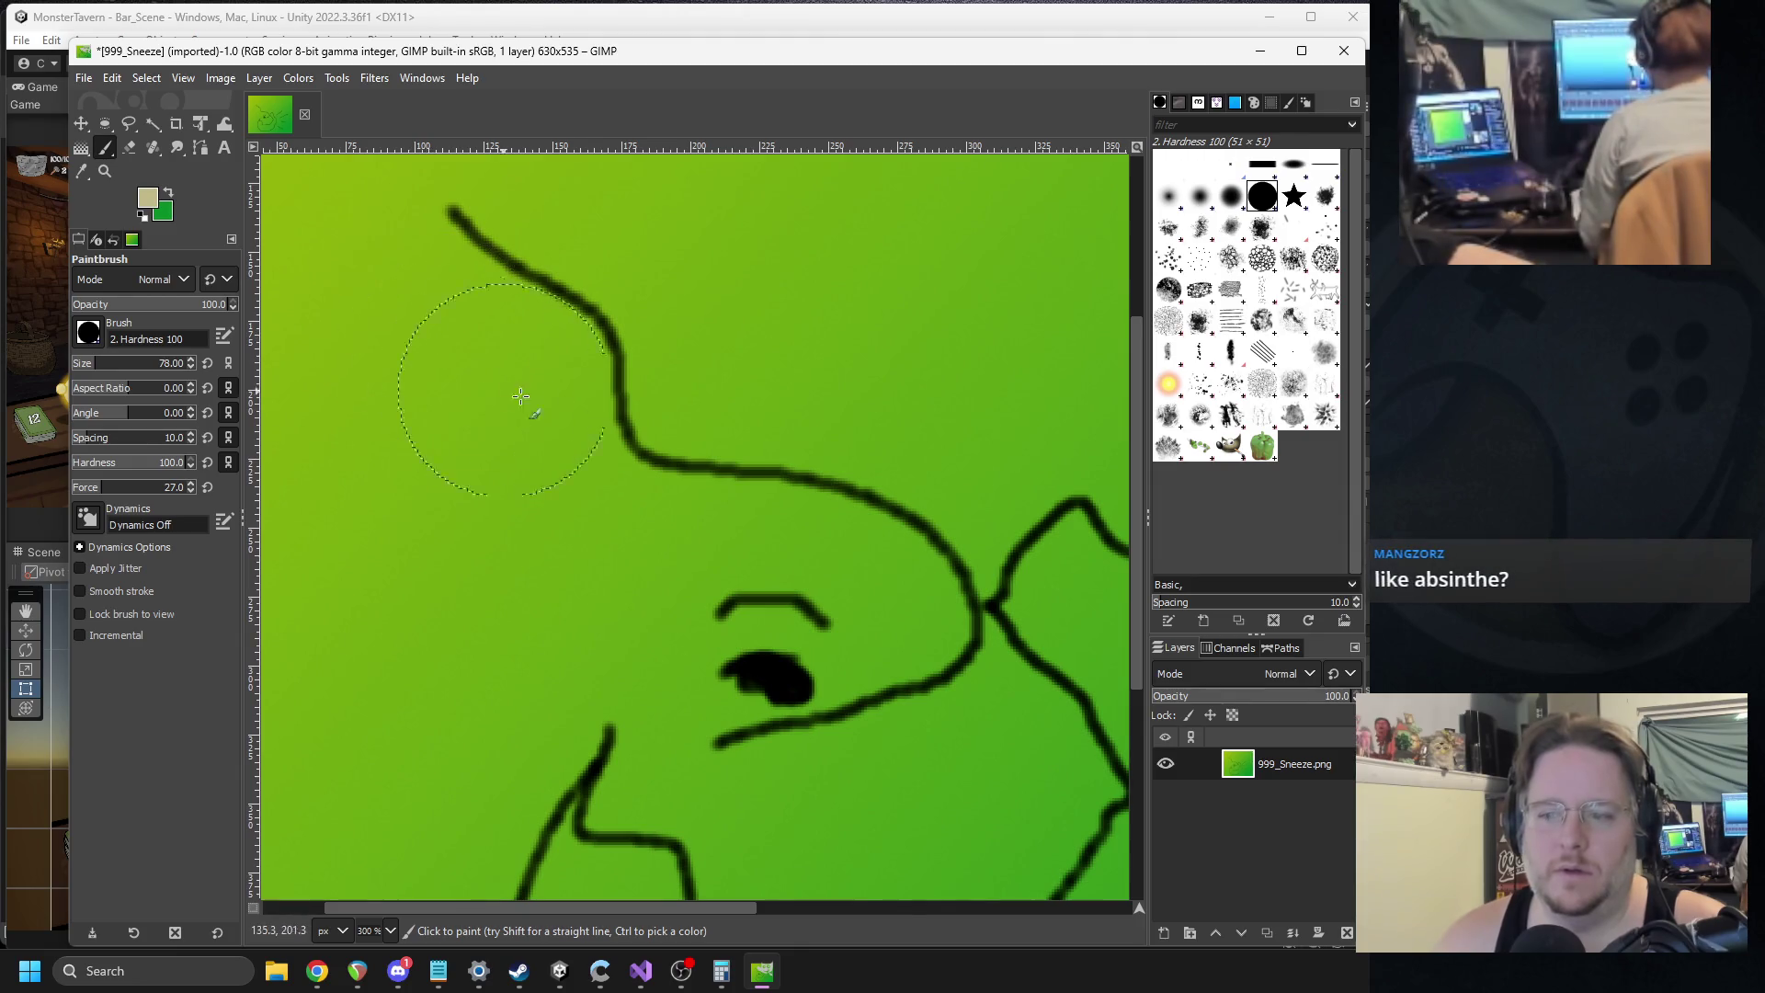
pyautogui.keyDown('ctrl'); pyautogui.scroll(-2, 547, 402); pyautogui.keyUp('ctrl')
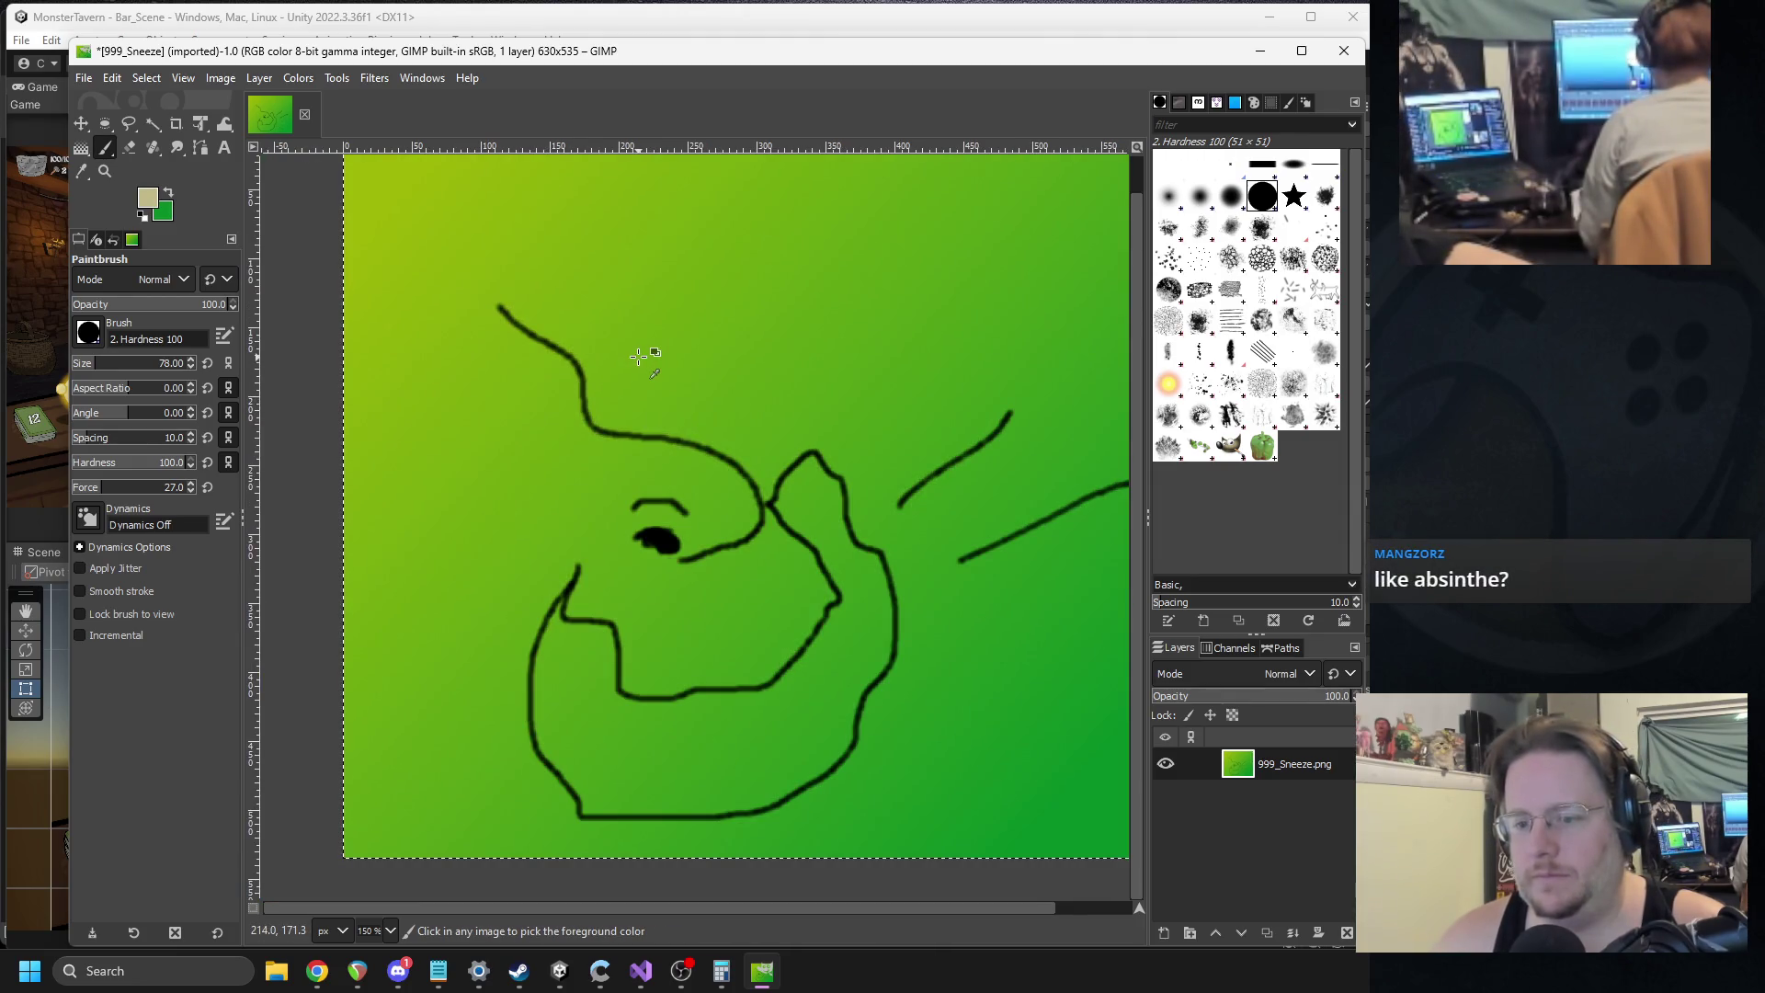
# Undo the remaining line strokes and paint a large light grey (abaaa0) blob across the canvas.
pyautogui.hotkey('ctrl', 'z')
pyautogui.hotkey('ctrl', 'z')
pyautogui.hotkey('ctrl', 'z')
pyautogui.hotkey('ctrl', 'z')
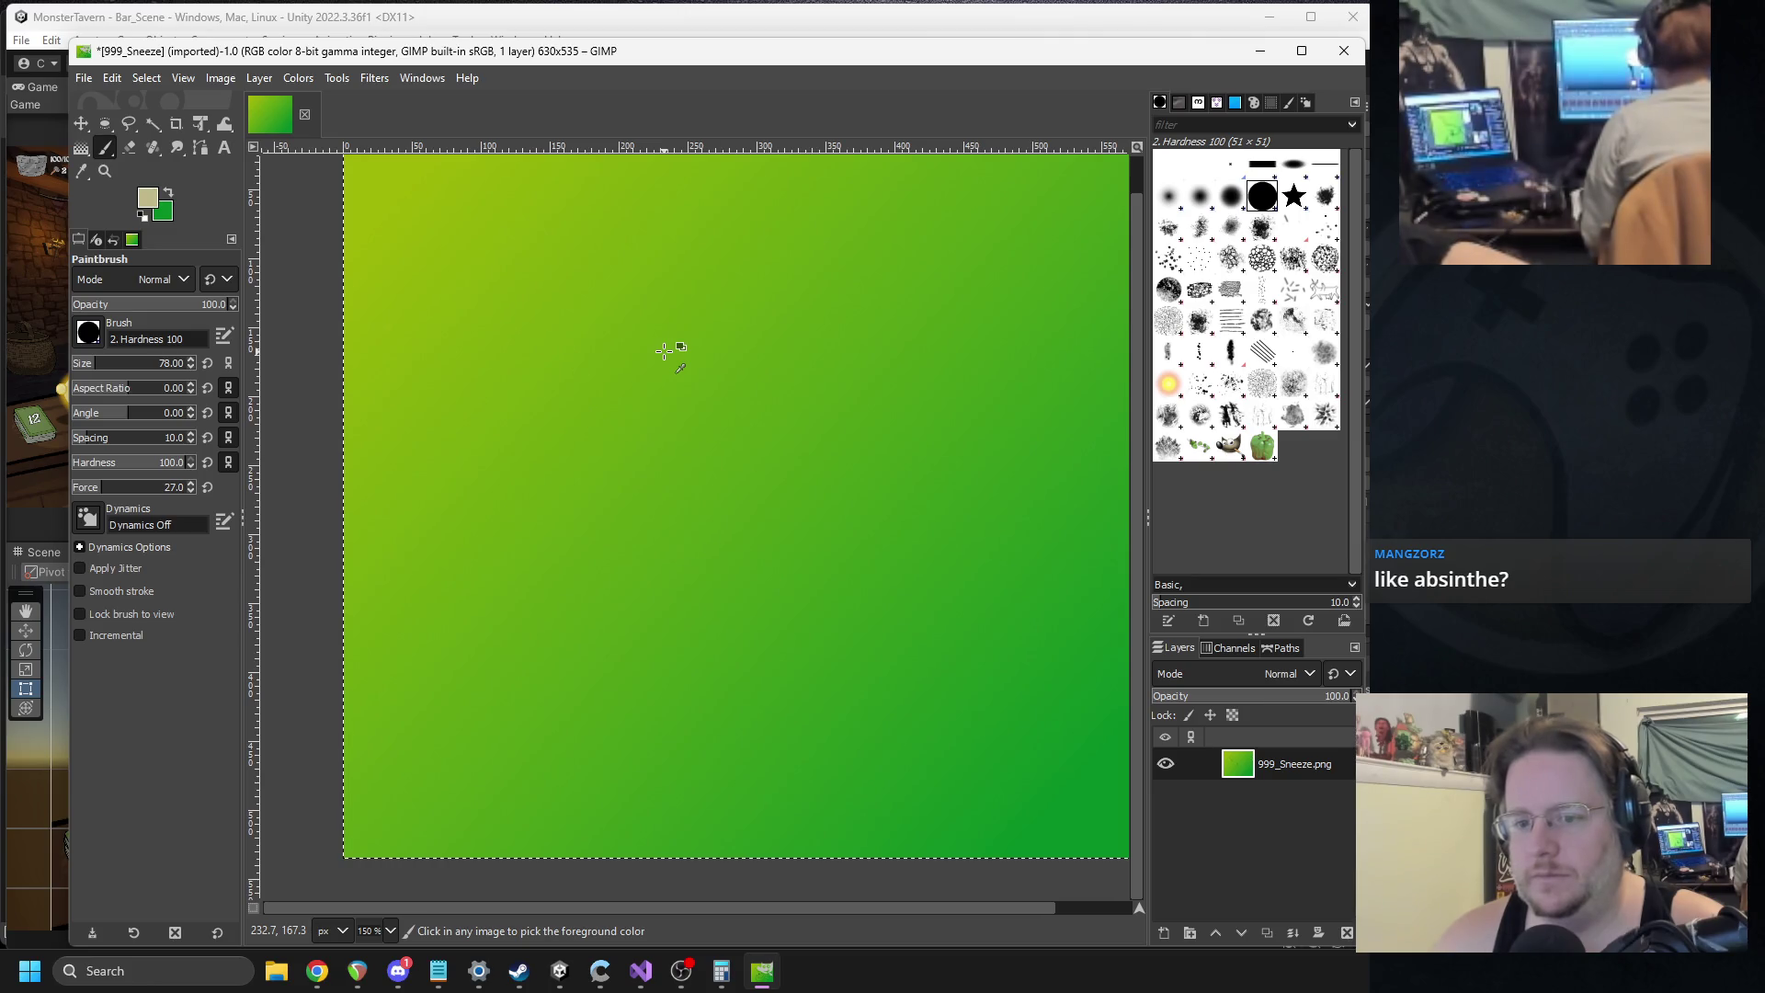
pyautogui.click(147, 197)
pyautogui.moveTo(253, 189); pyautogui.dragTo(251, 169)
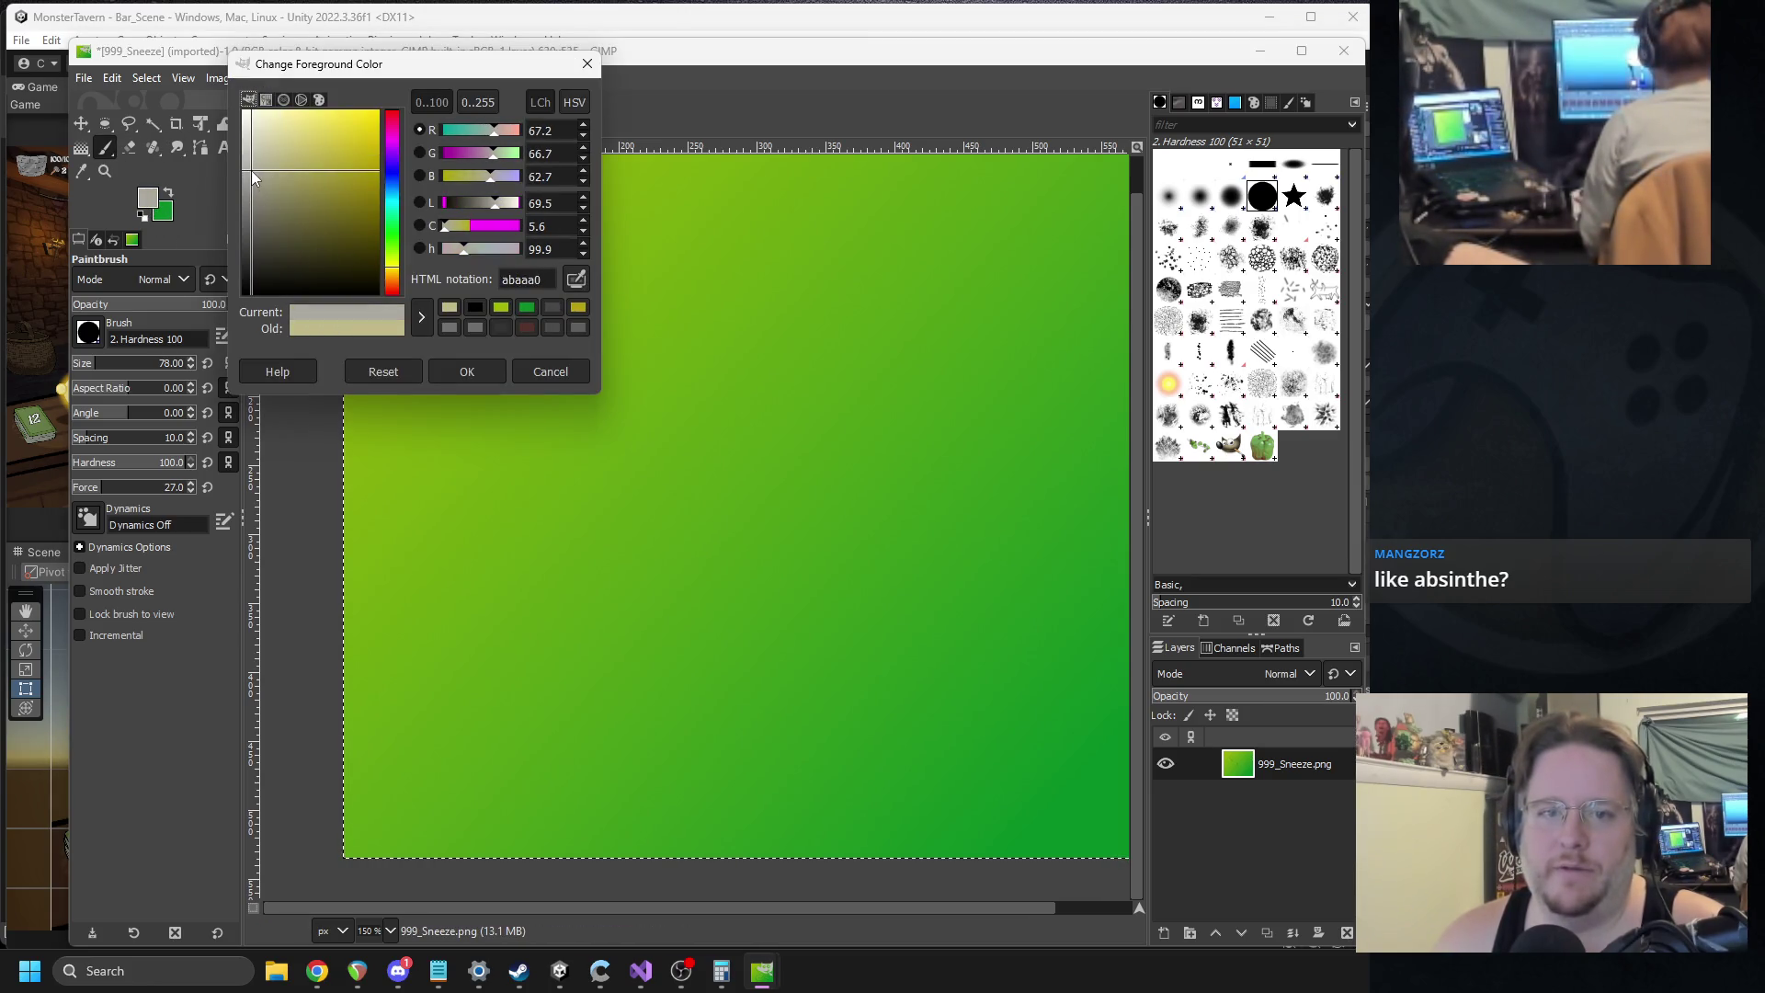
pyautogui.click(460, 370)
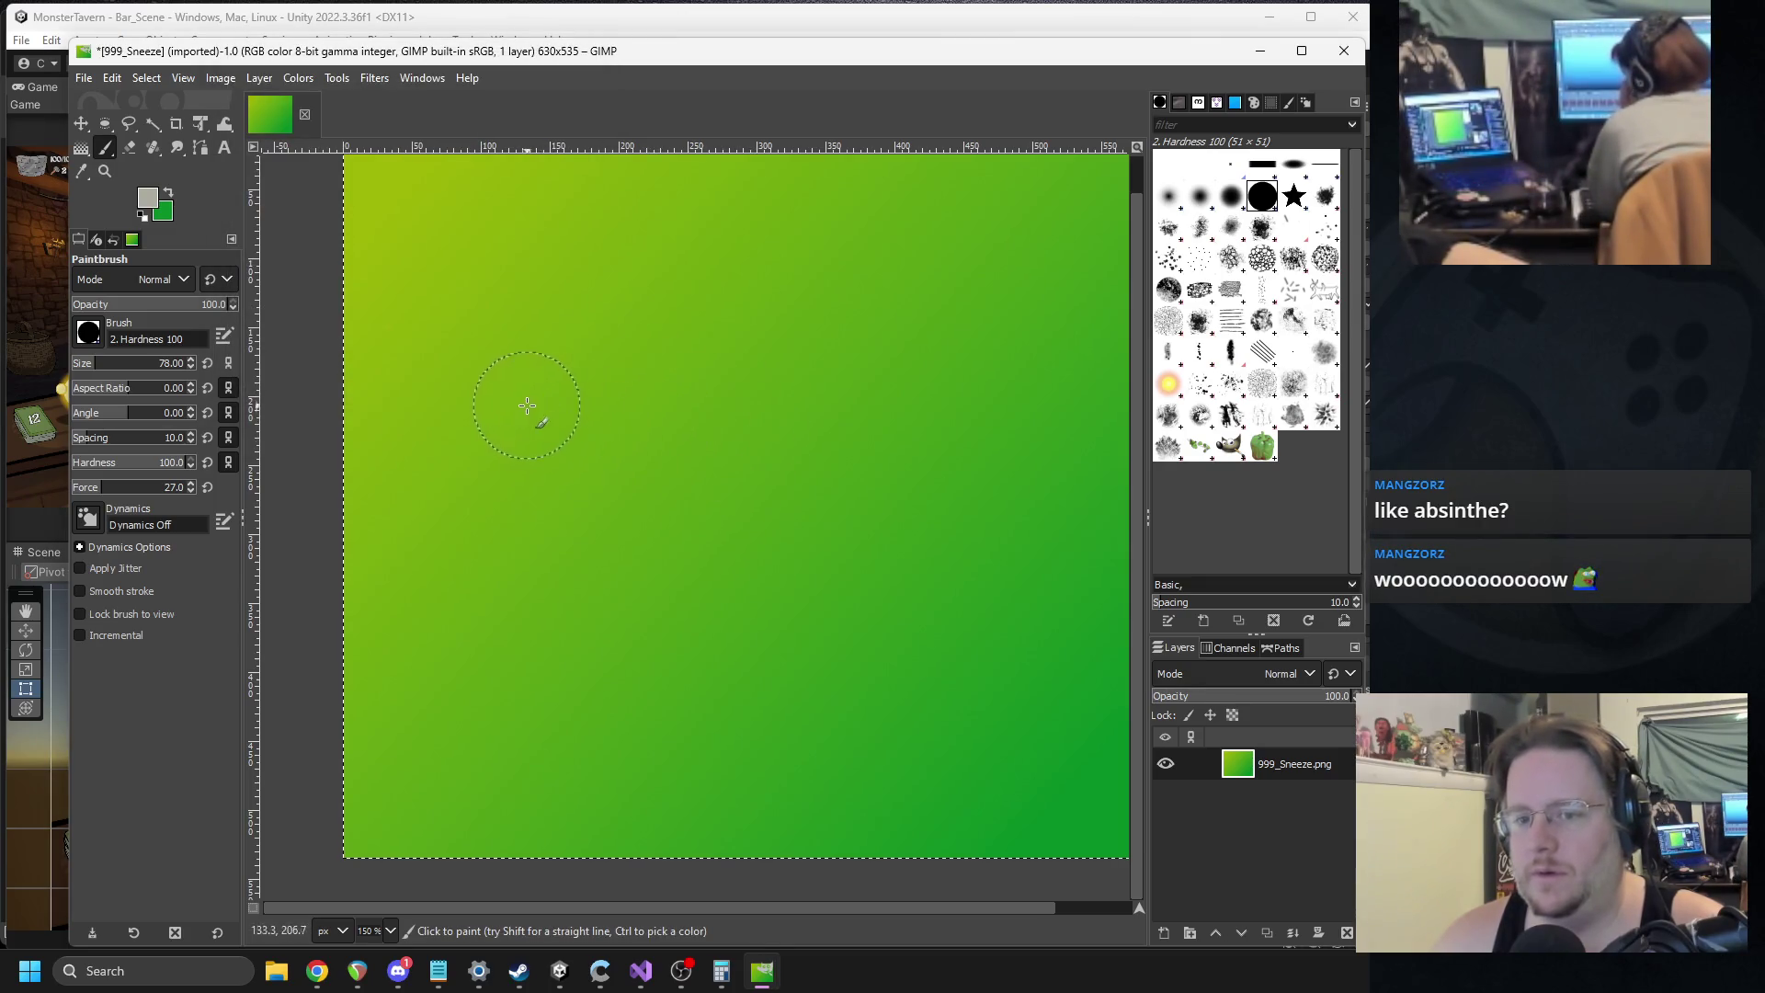
pyautogui.keyDown('ctrl'); pyautogui.scroll(-1, 504, 339); pyautogui.keyUp('ctrl')
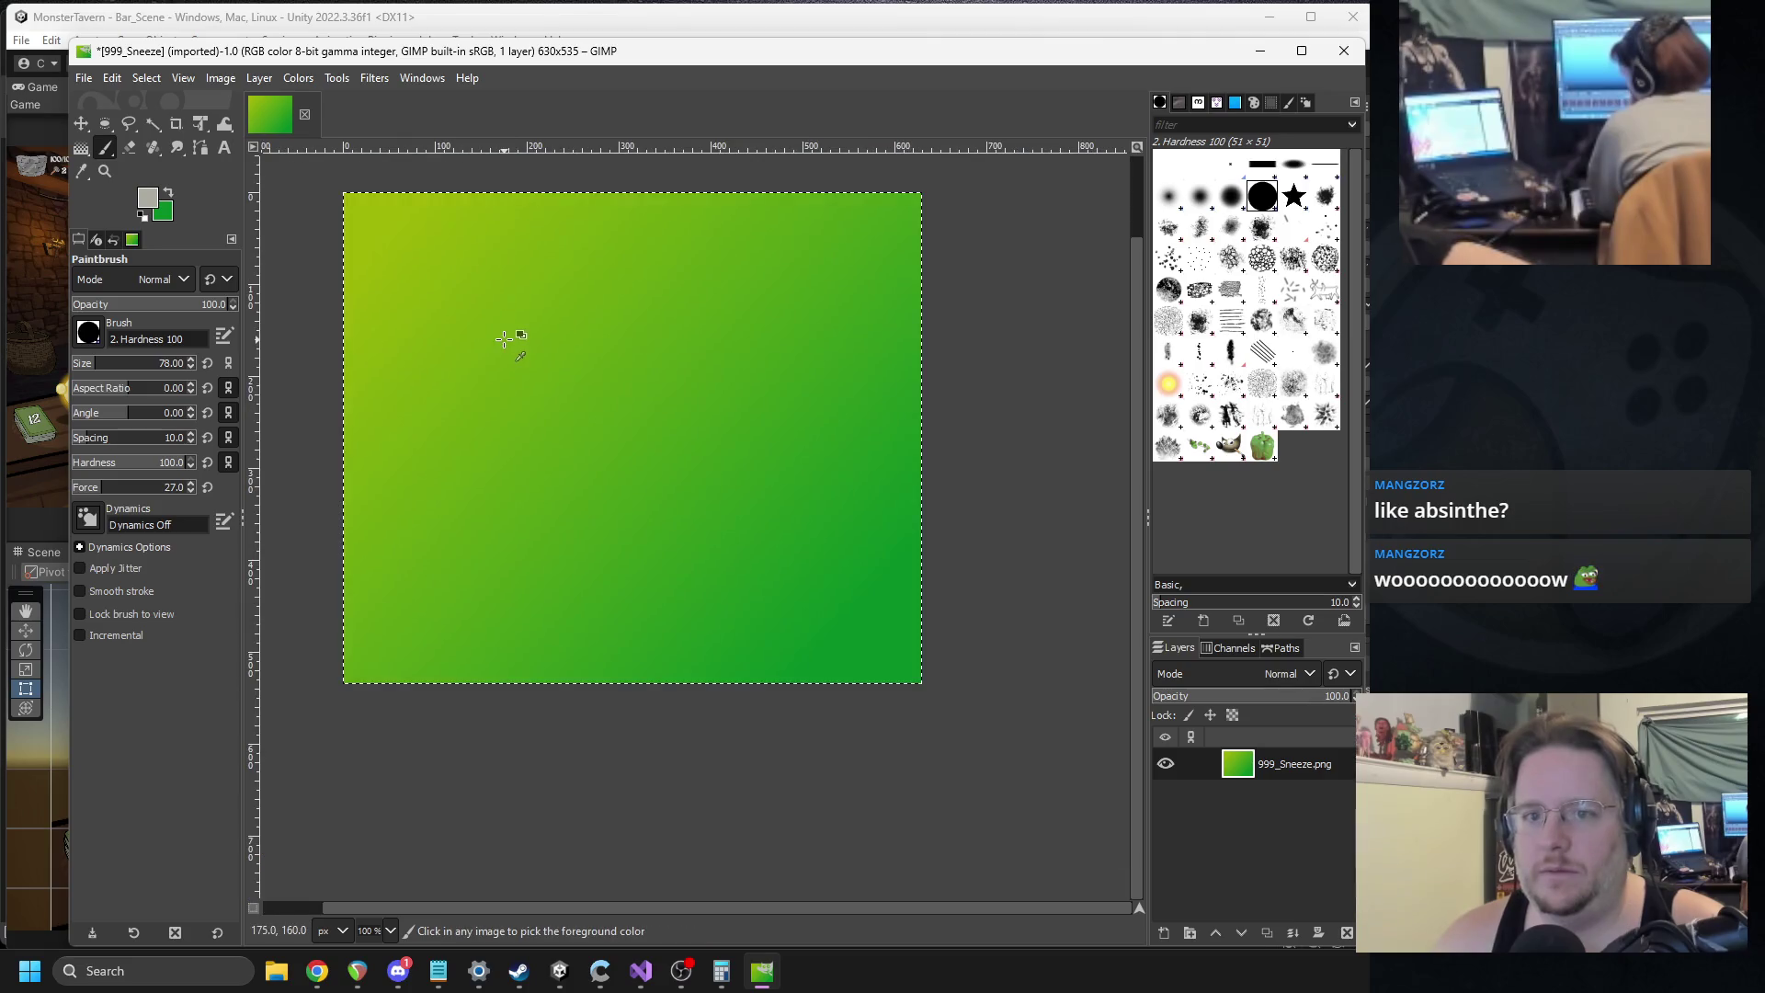
pyautogui.moveTo(441, 355)
pyautogui.mouseDown()
pyautogui.moveTo(663, 300)
pyautogui.moveTo(493, 460)
pyautogui.moveTo(697, 403)
pyautogui.moveTo(564, 465)
pyautogui.moveTo(681, 506)
pyautogui.moveTo(770, 460)
pyautogui.moveTo(718, 457)
pyautogui.moveTo(776, 505)
pyautogui.mouseUp()
# Shade the grey shape's lower edge with two progressively darker greys.
pyautogui.click(147, 198)
pyautogui.click(251, 178)
pyautogui.click(464, 371)
pyautogui.moveTo(726, 451)
pyautogui.mouseDown()
pyautogui.moveTo(710, 465)
pyautogui.moveTo(753, 508)
pyautogui.moveTo(788, 512)
pyautogui.moveTo(717, 445)
pyautogui.moveTo(792, 471)
pyautogui.moveTo(729, 394)
pyautogui.moveTo(781, 425)
pyautogui.mouseUp()
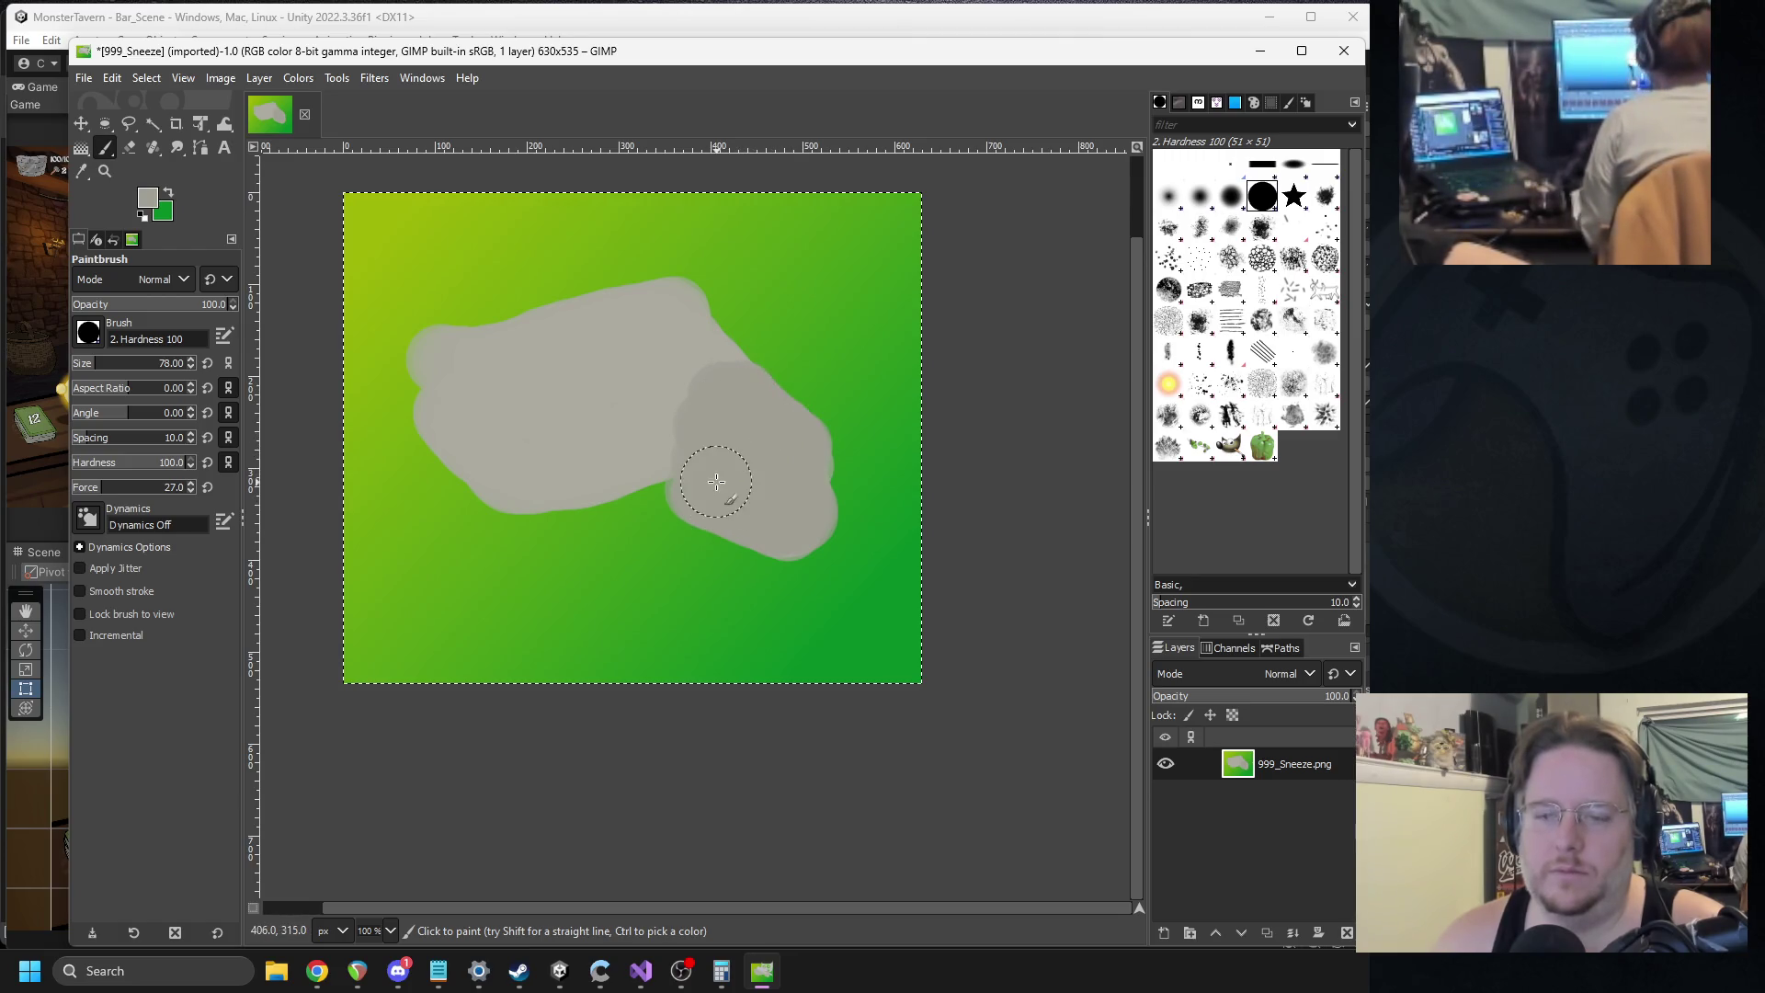
pyautogui.click(147, 197)
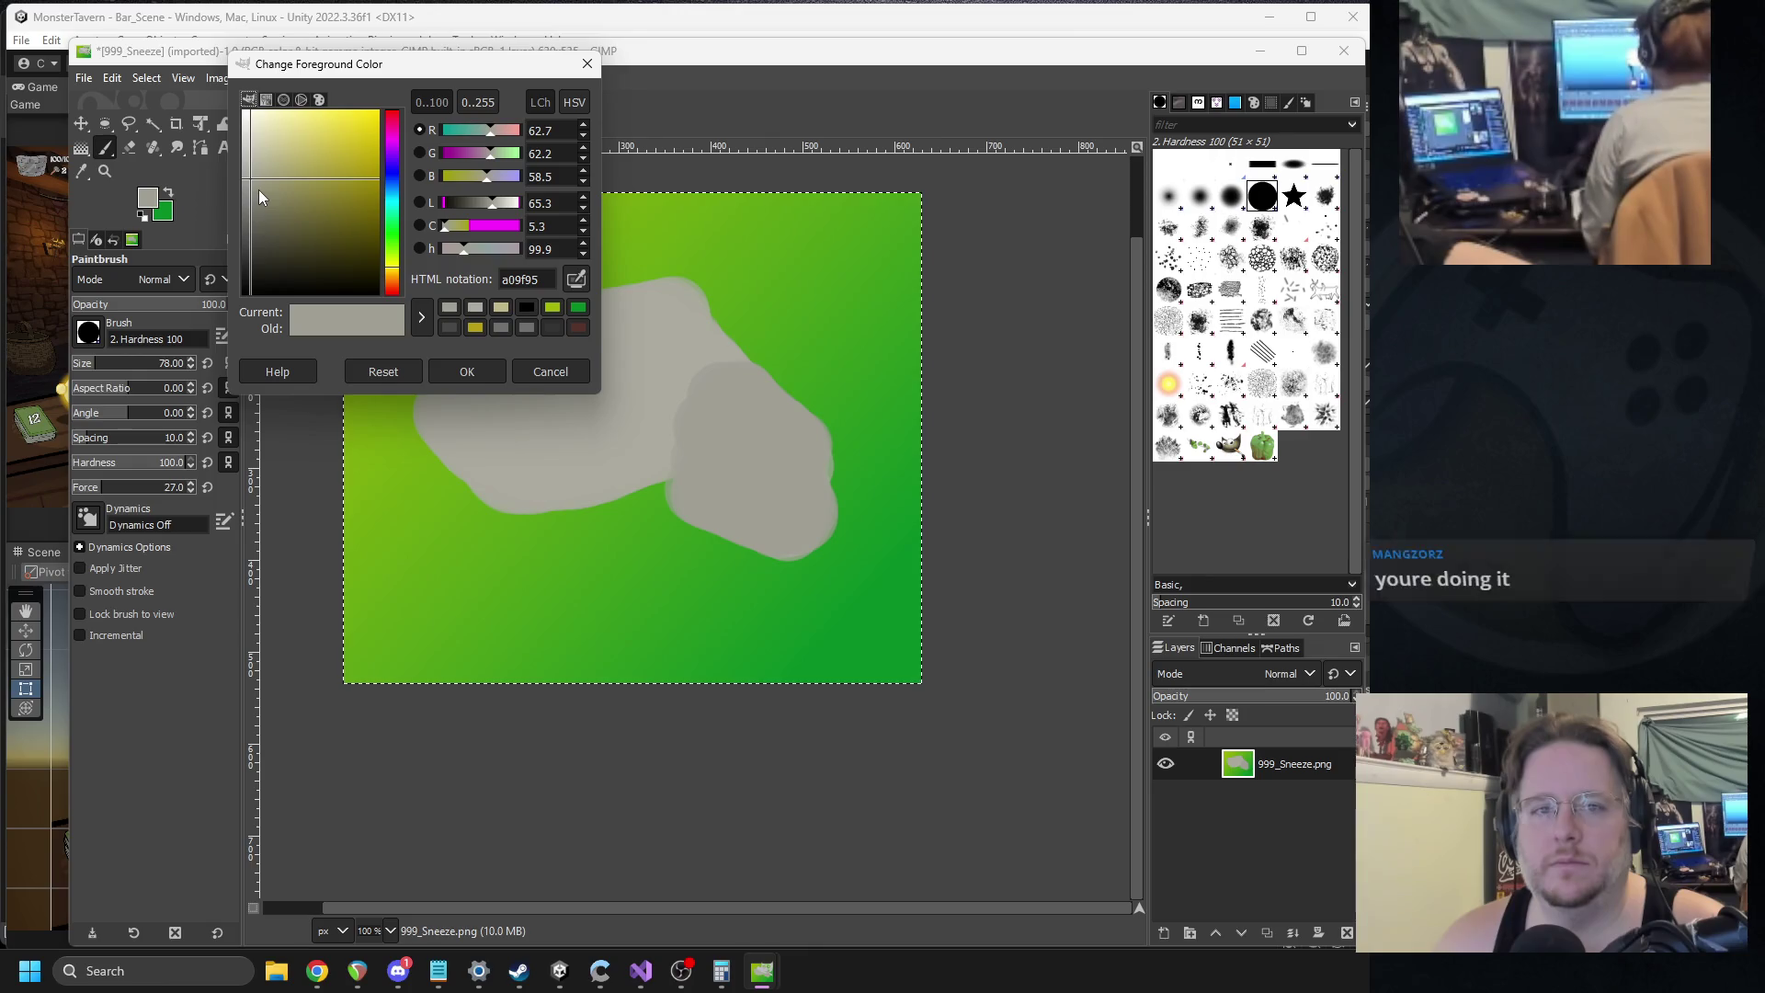
pyautogui.click(257, 193)
pyautogui.click(478, 377)
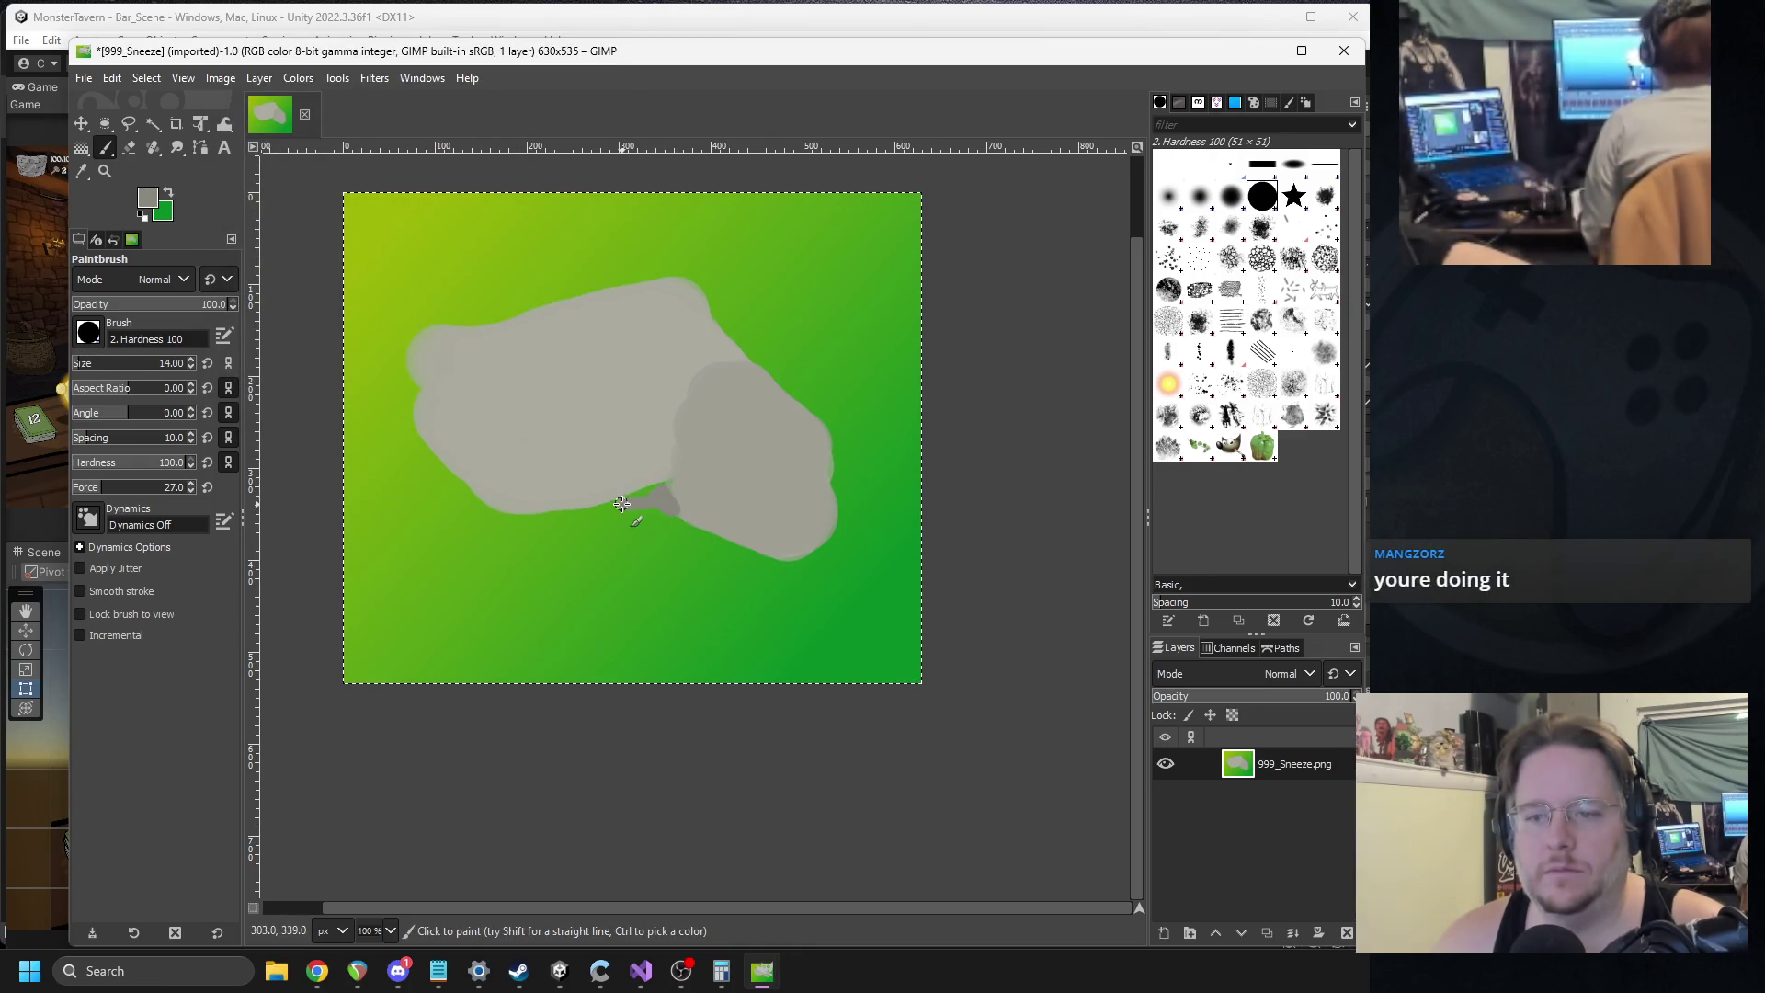
pyautogui.moveTo(557, 510); pyautogui.dragTo(671, 480)
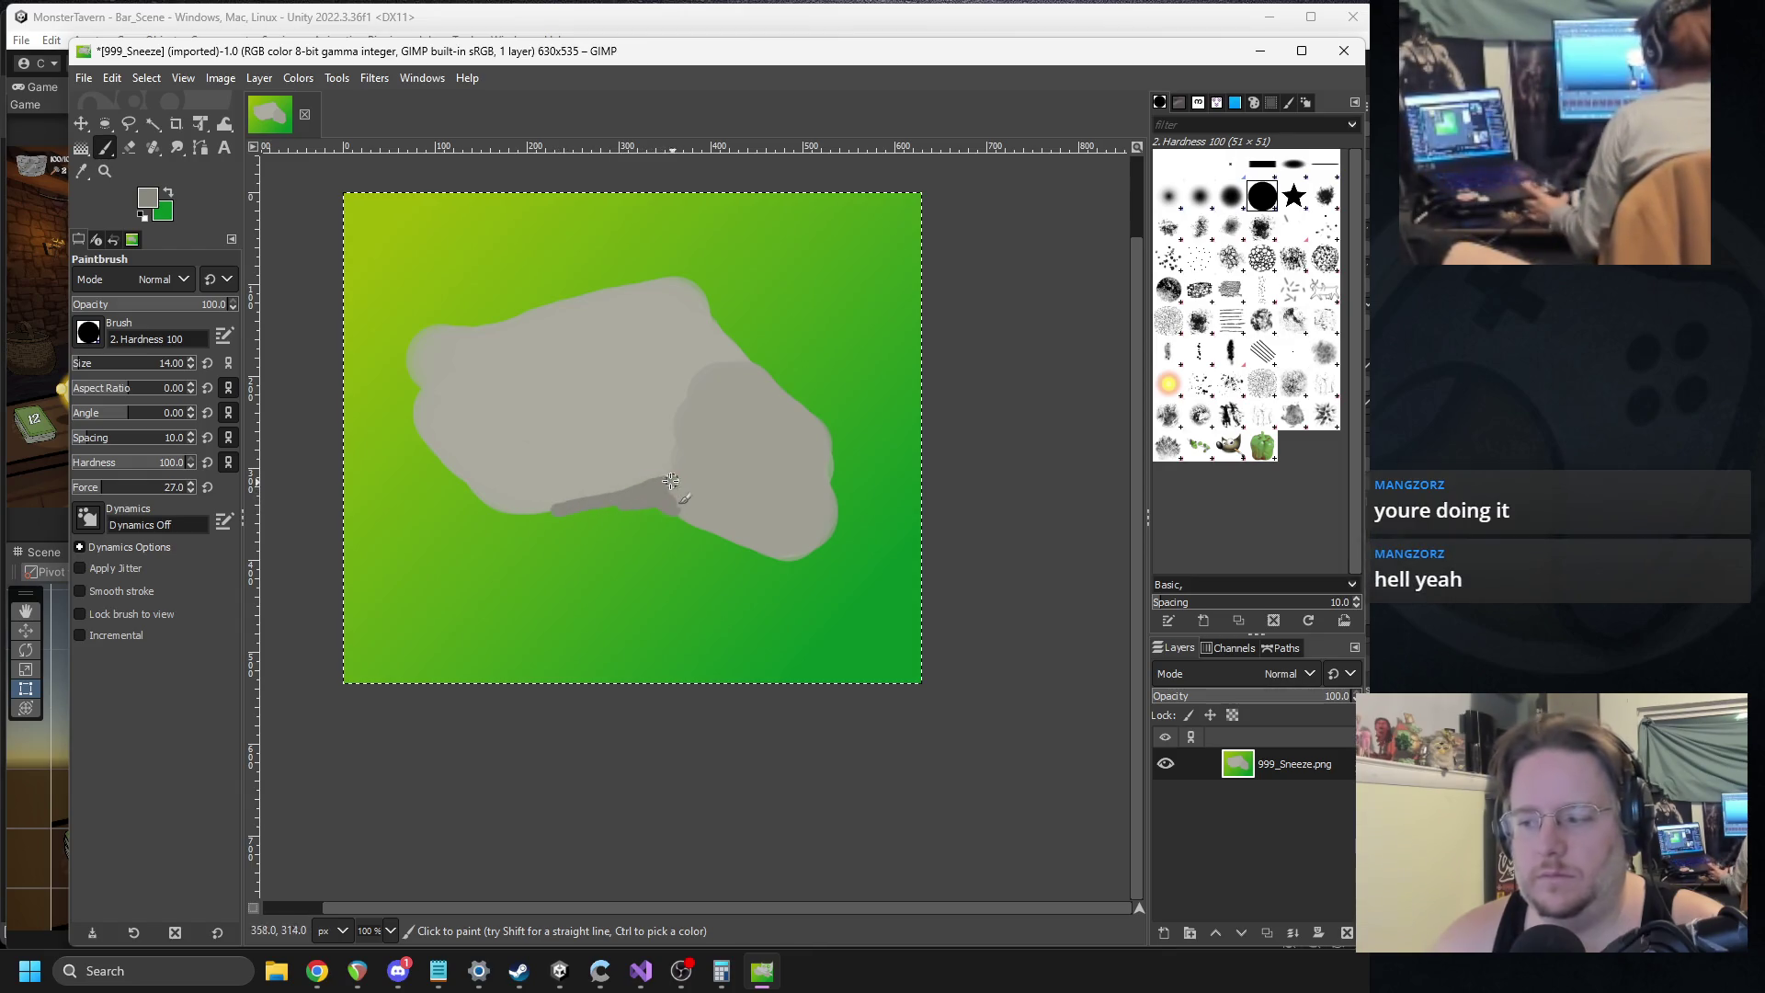
pyautogui.keyDown('ctrl'); pyautogui.scroll(2, 644, 405); pyautogui.keyUp('ctrl')
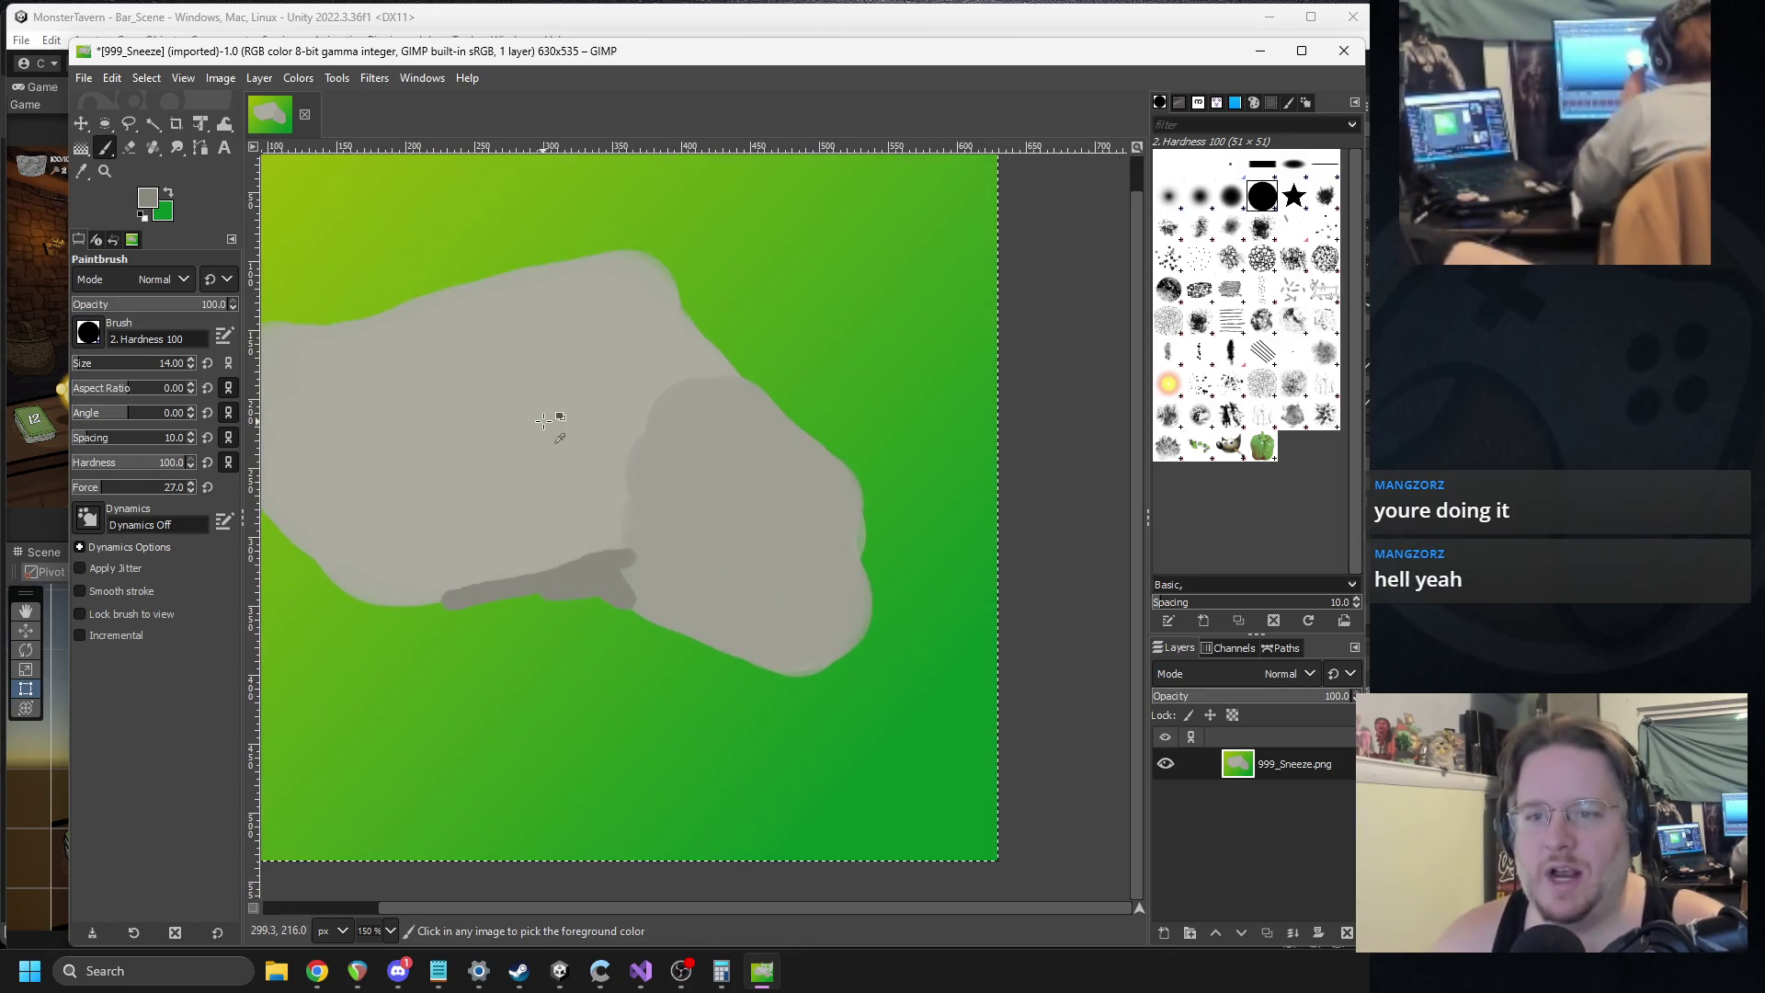
# Set the paint to a lighter grey b2b1a6 with the Hardness 075 brush at size 24.
pyautogui.click(147, 201)
pyautogui.click(251, 178)
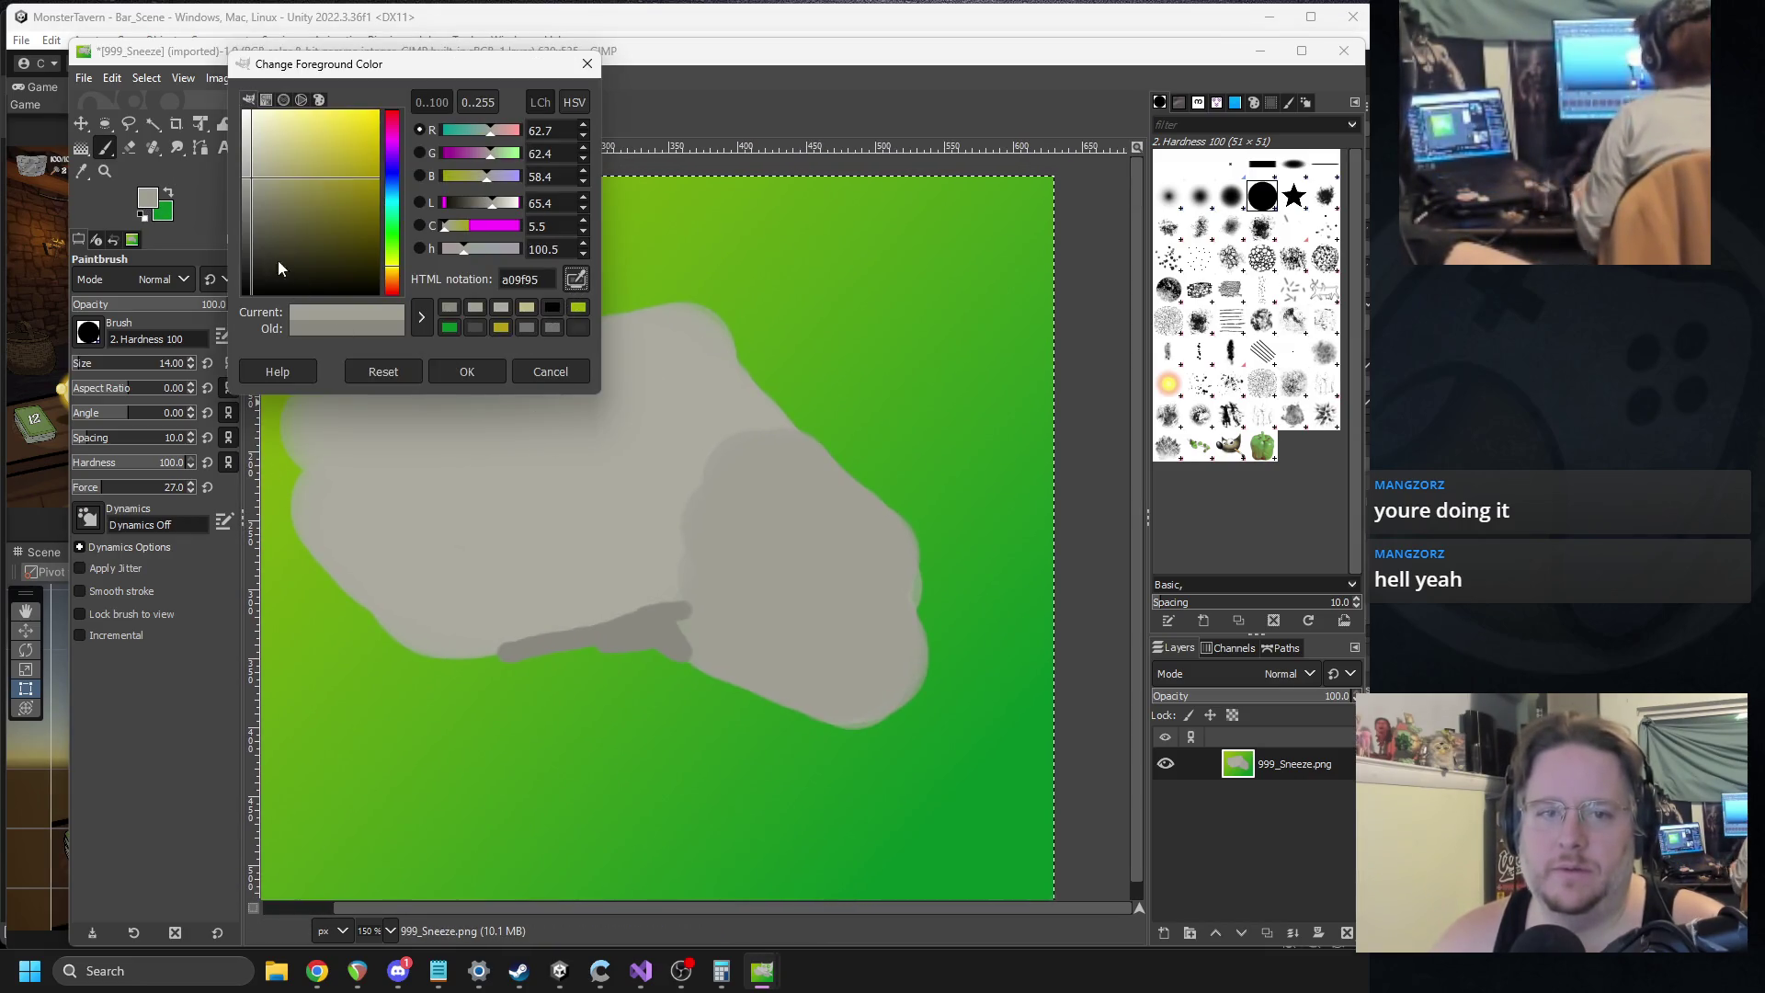
pyautogui.click(251, 165)
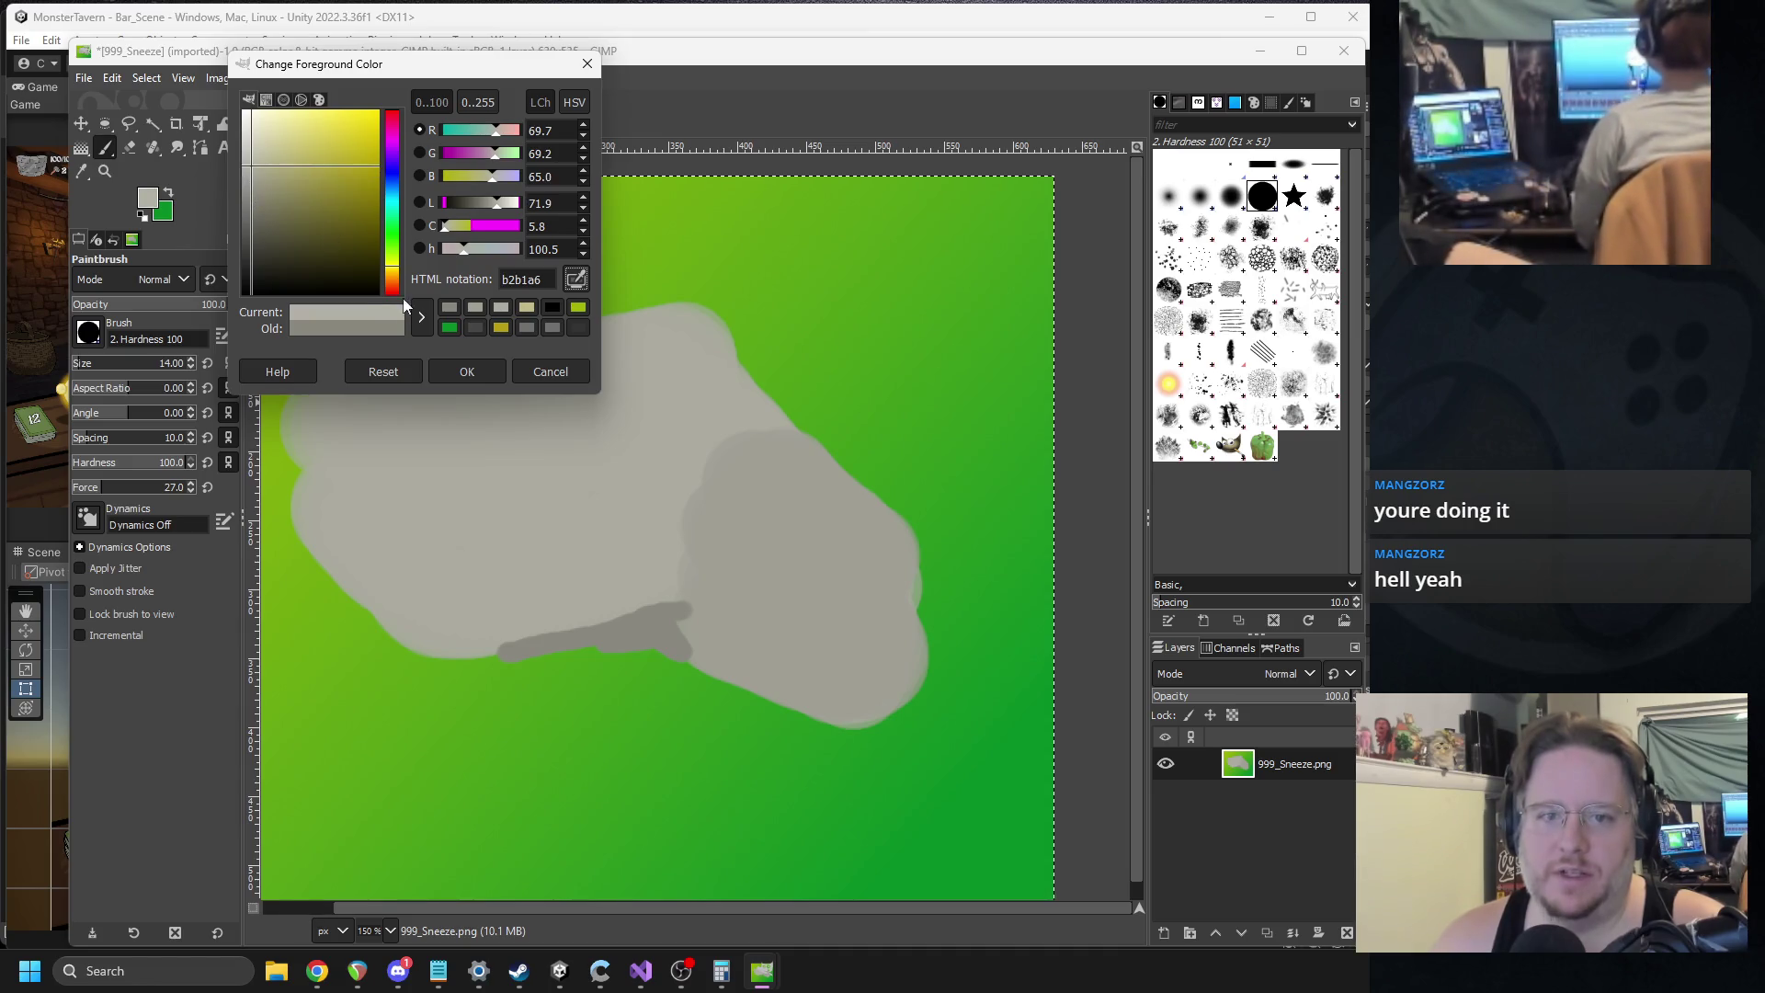
pyautogui.click(467, 371)
pyautogui.press(',')
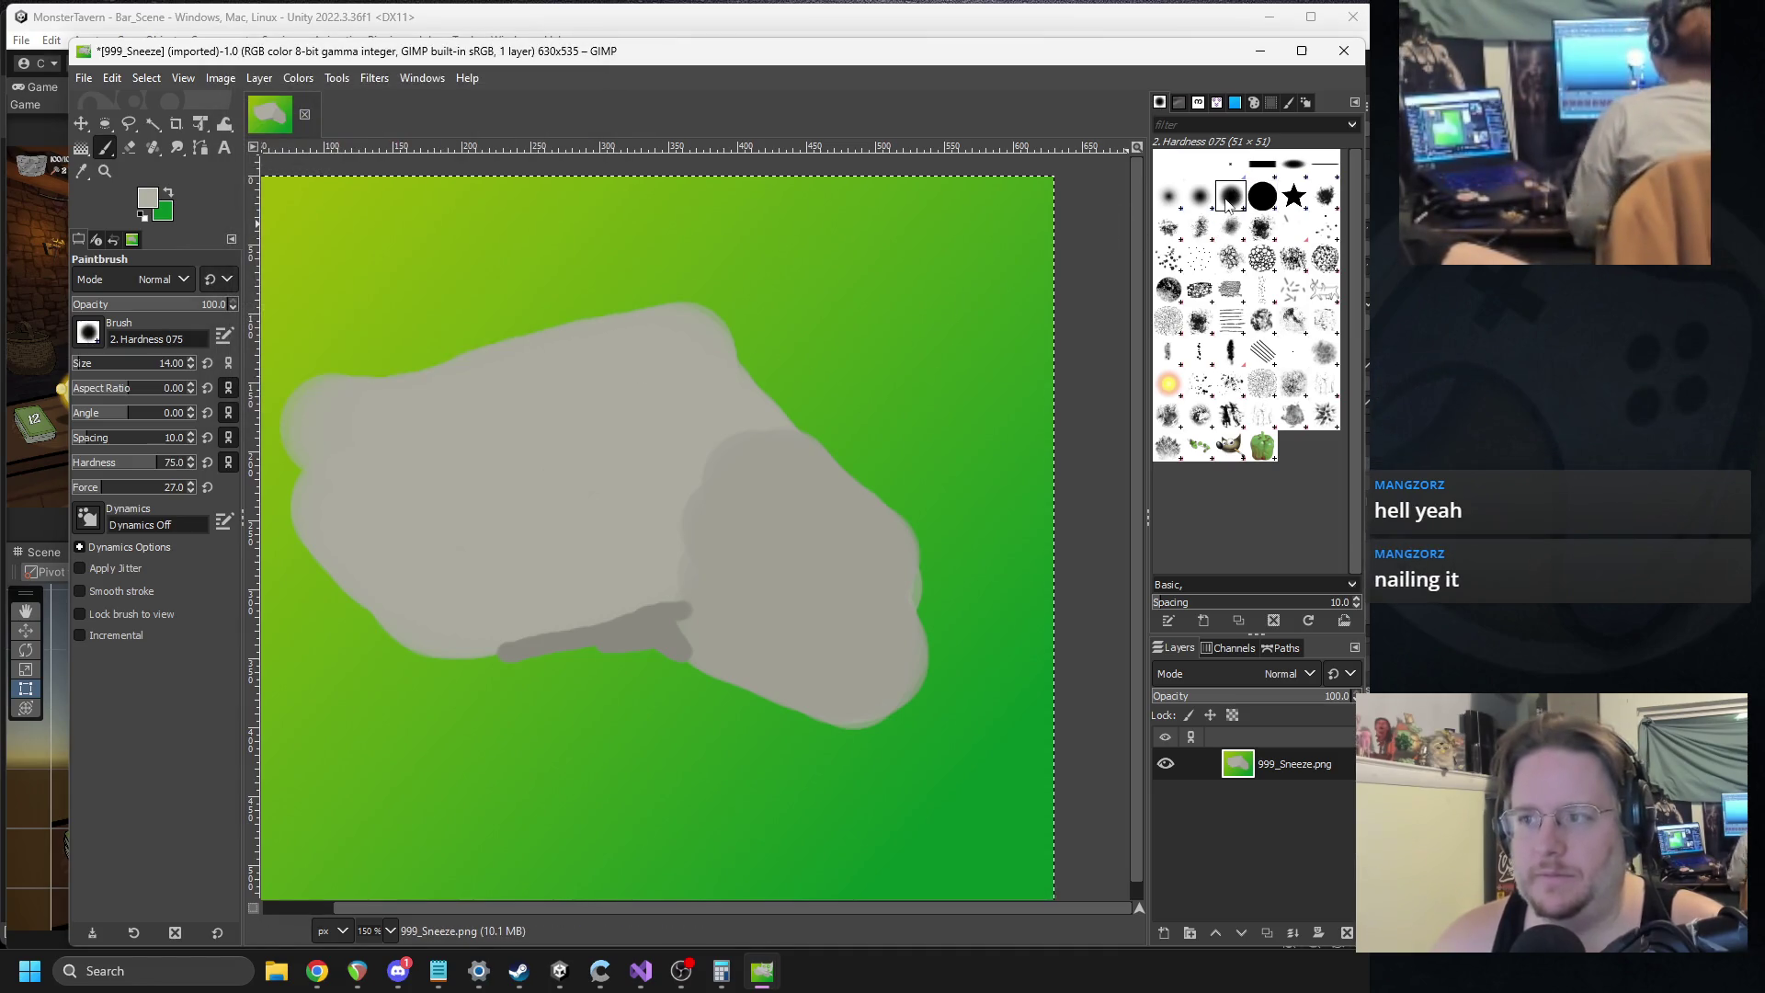
pyautogui.click(85, 365)
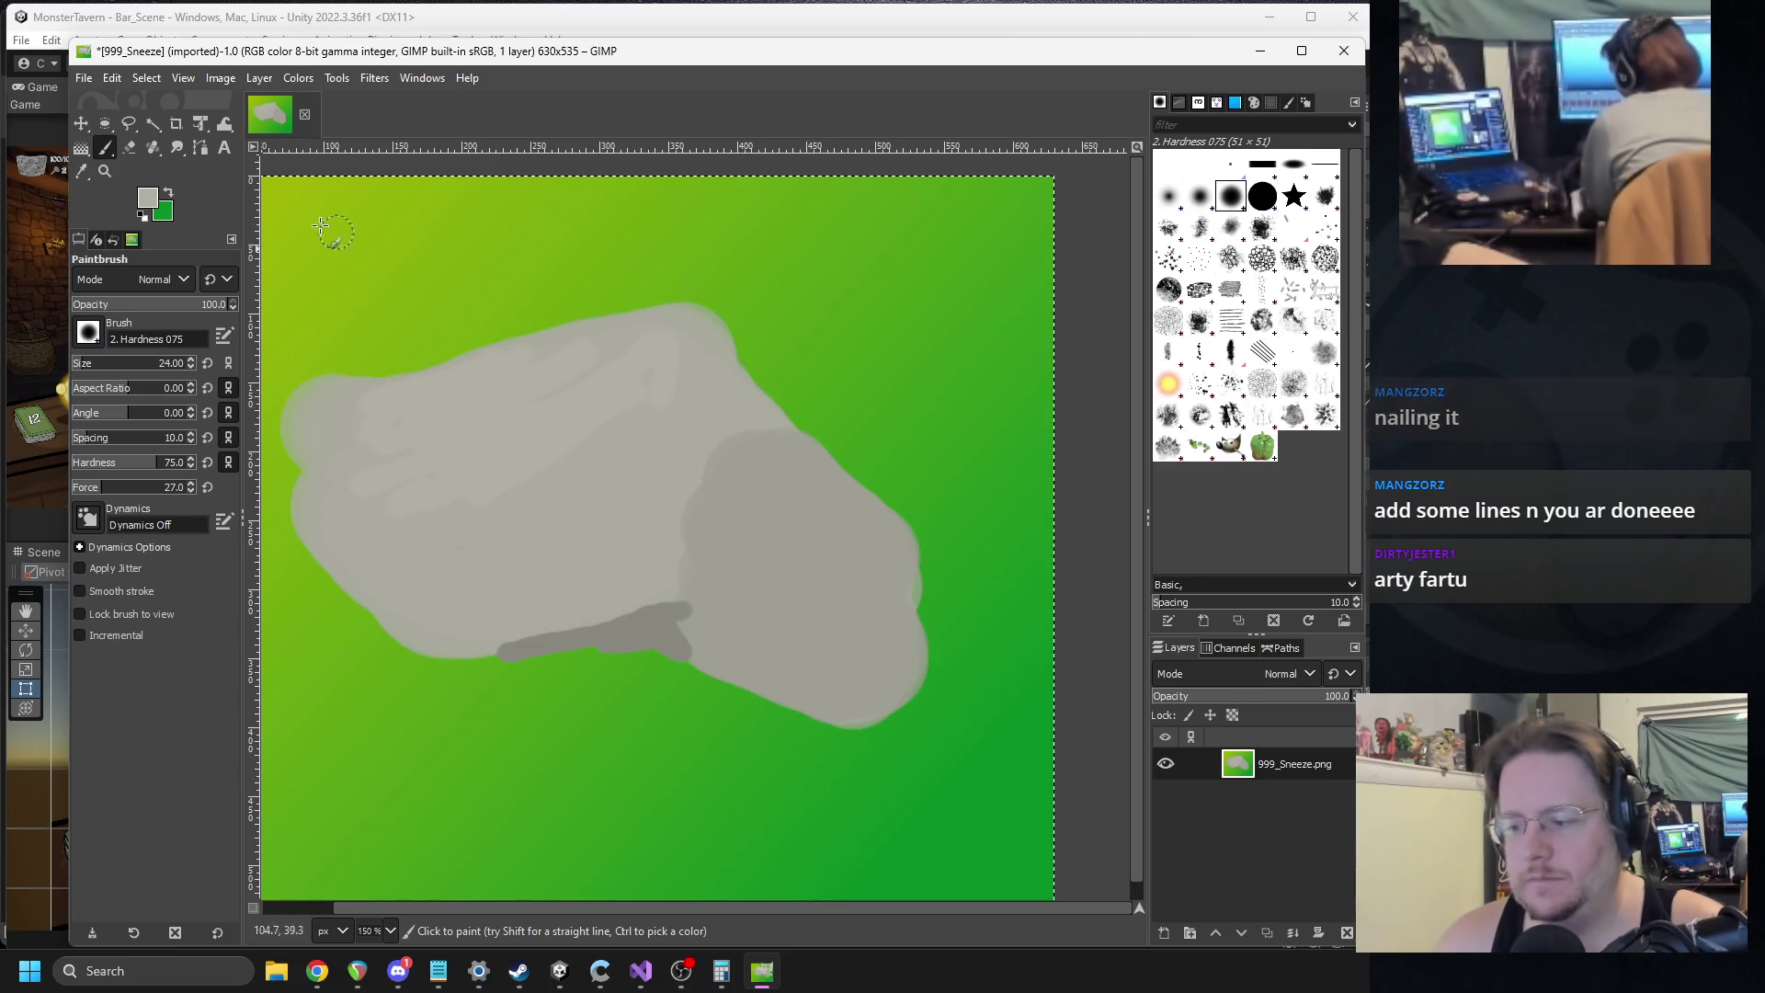
# Switch the paint colour to black at brush size 12.
pyautogui.click(148, 201)
pyautogui.click(377, 293)
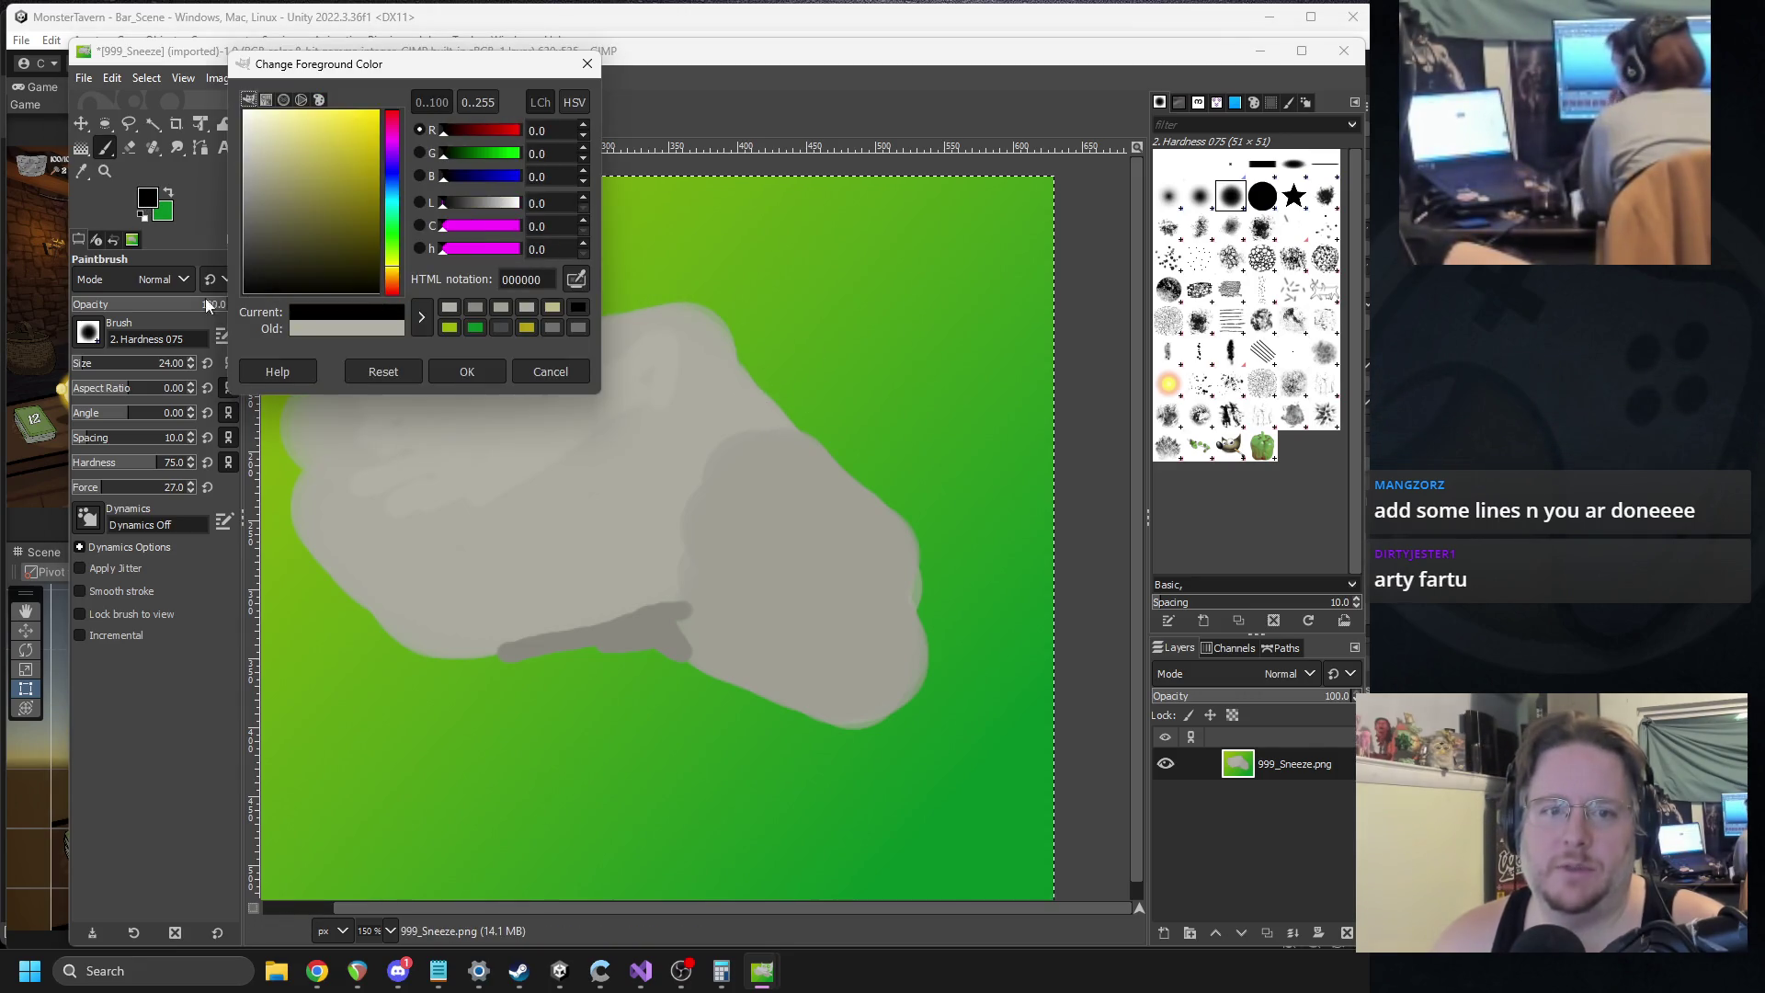
pyautogui.click(464, 373)
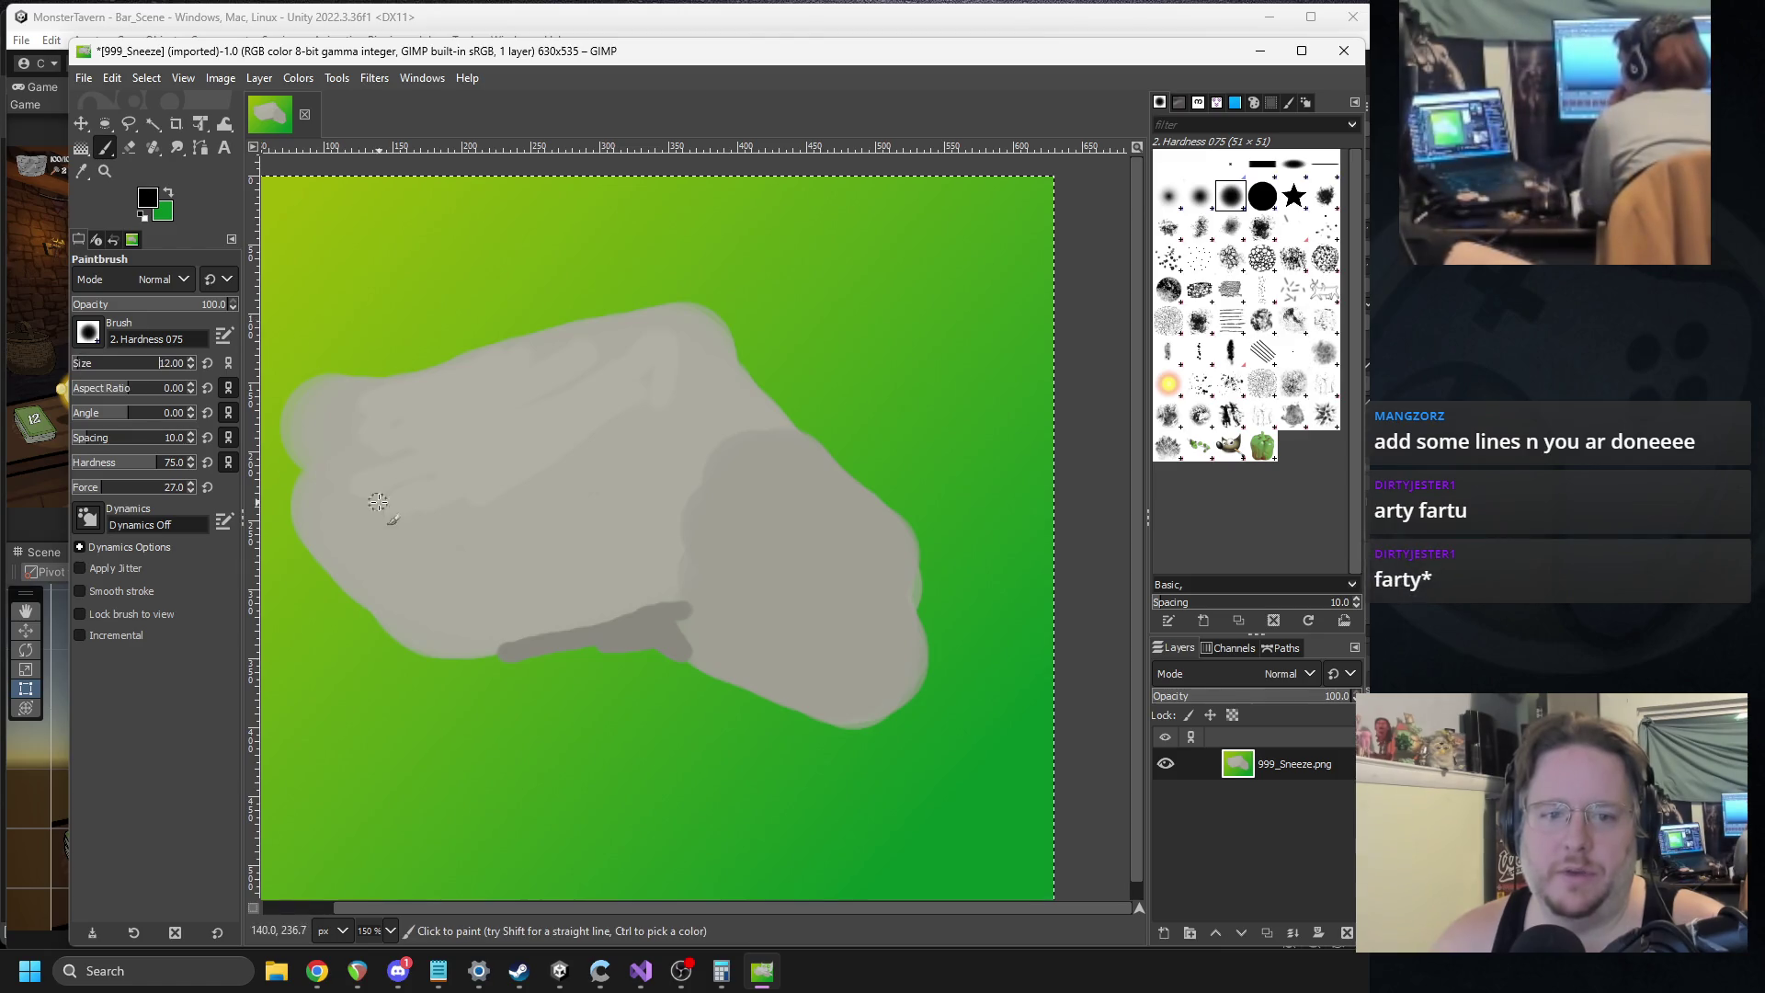
pyautogui.scroll(-3, 504, 482)
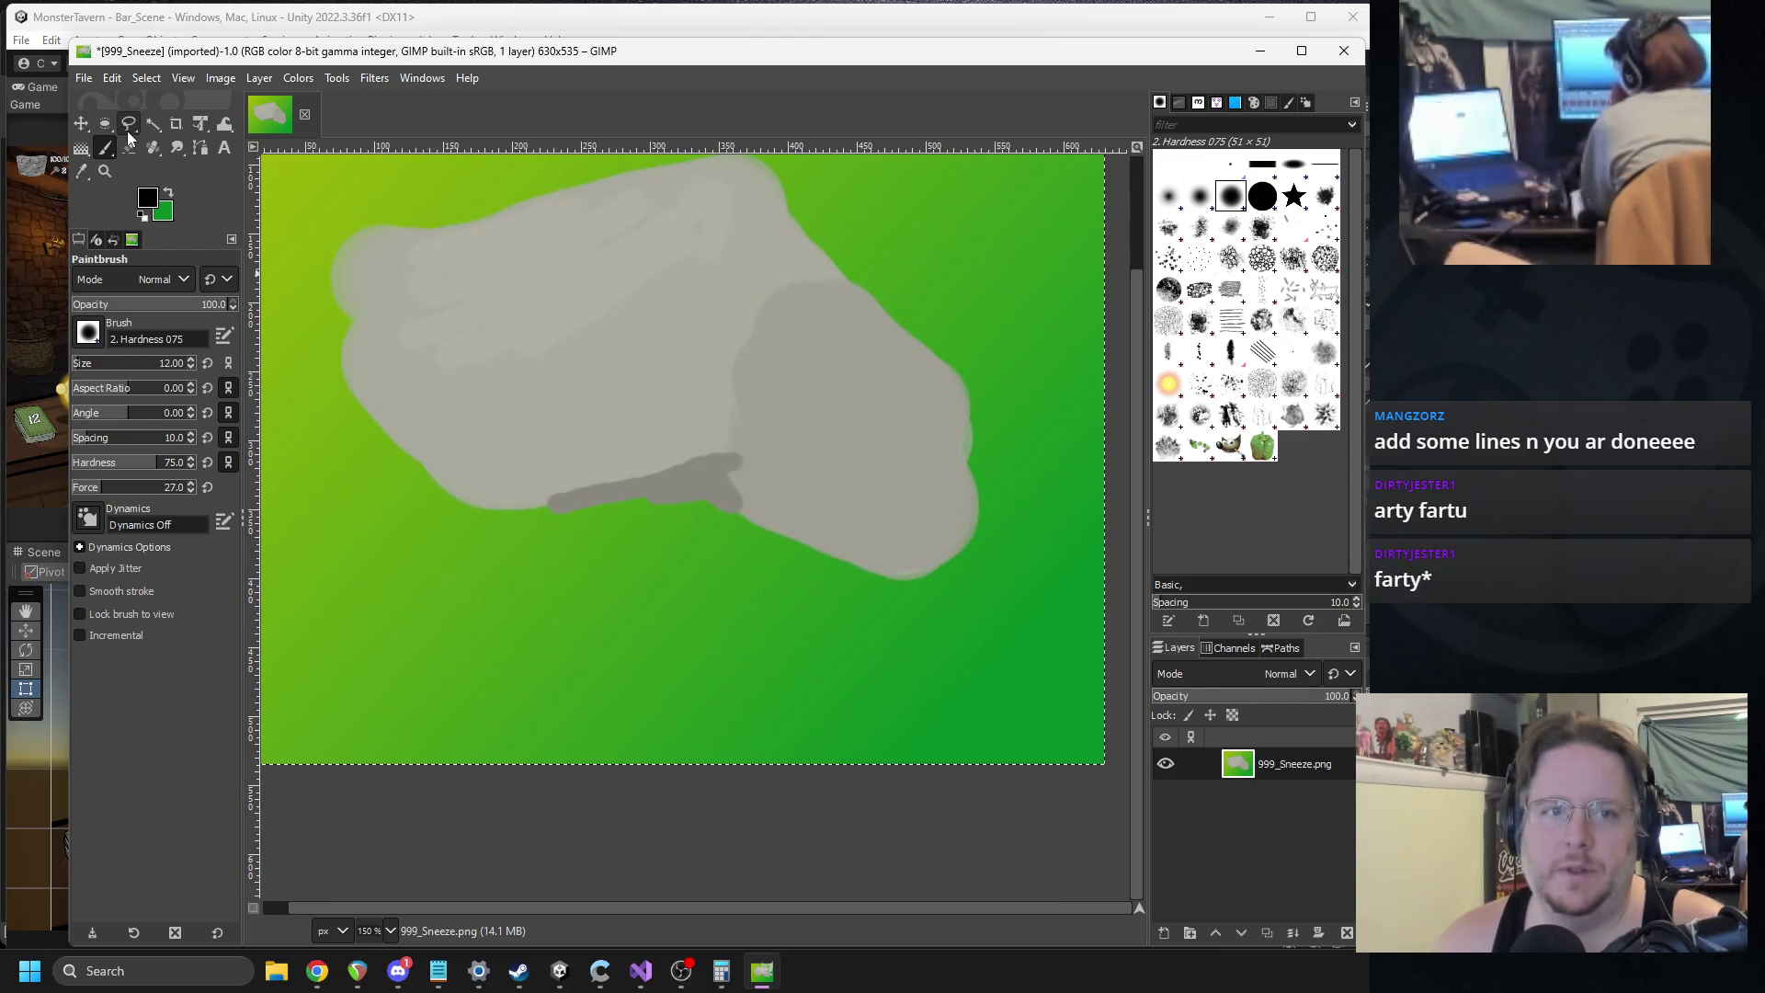
# Fuzzy-select the grey rock and turn the selection into a 2 px border band.
pyautogui.click(152, 123)
pyautogui.click(690, 375)
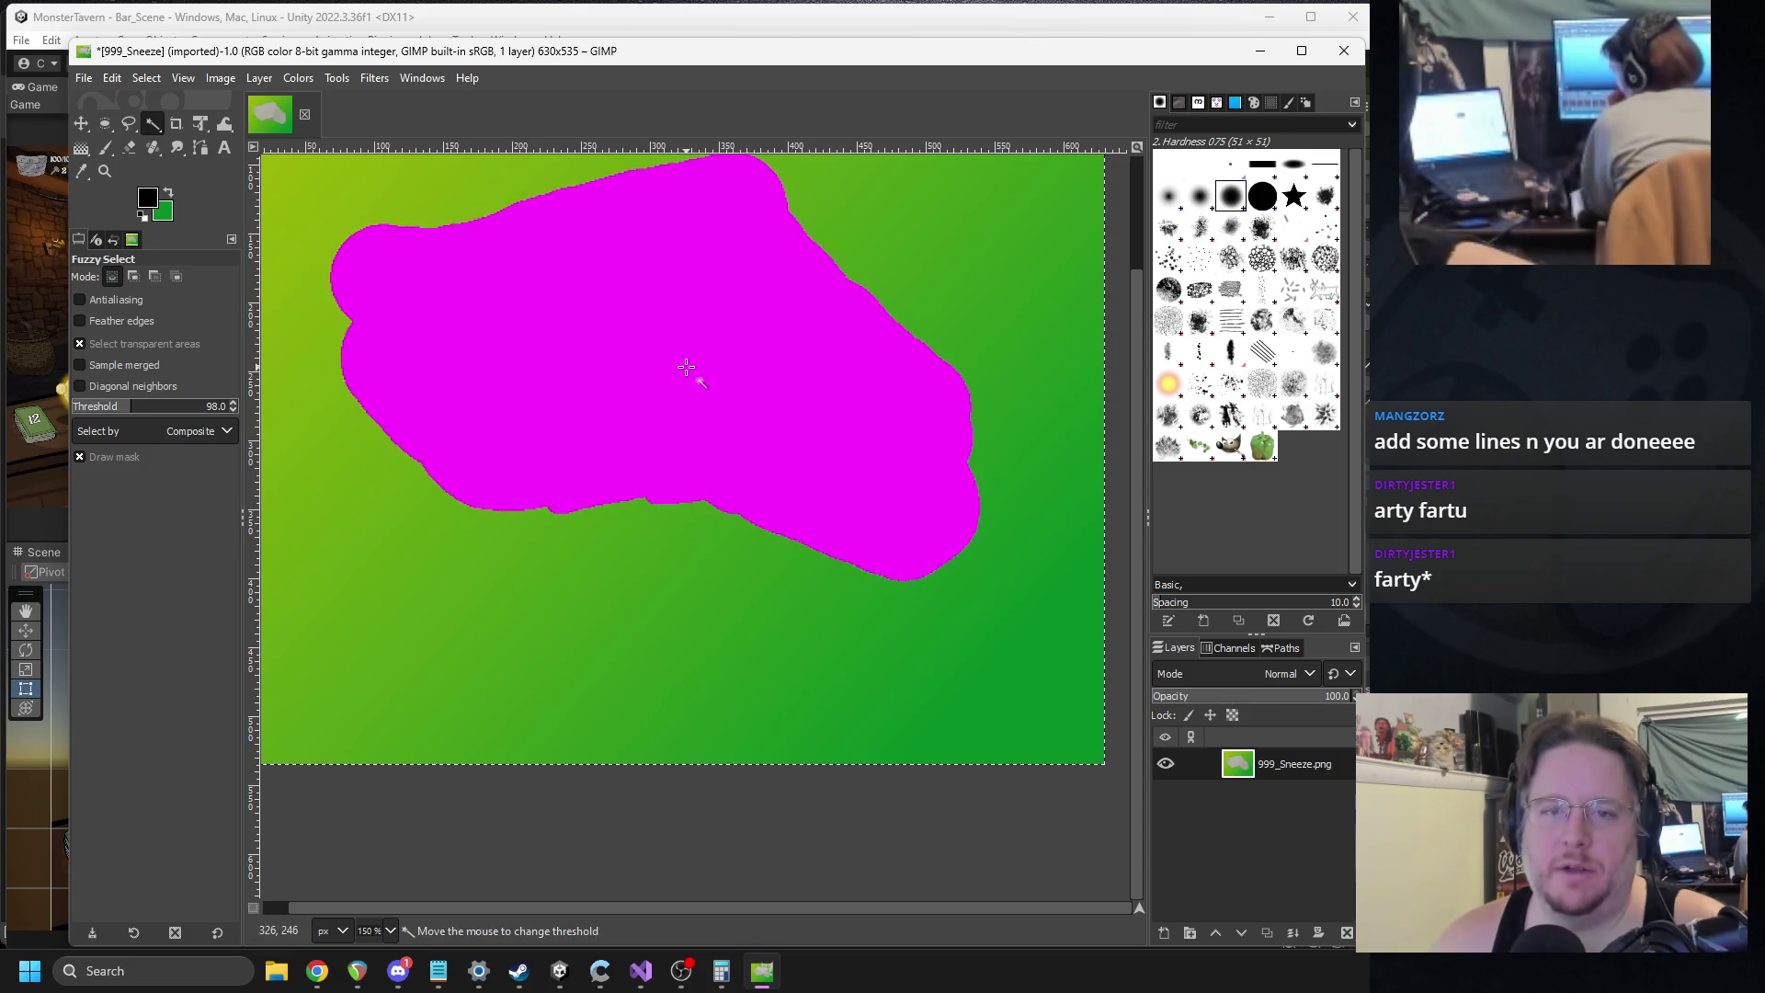
pyautogui.click(111, 77)
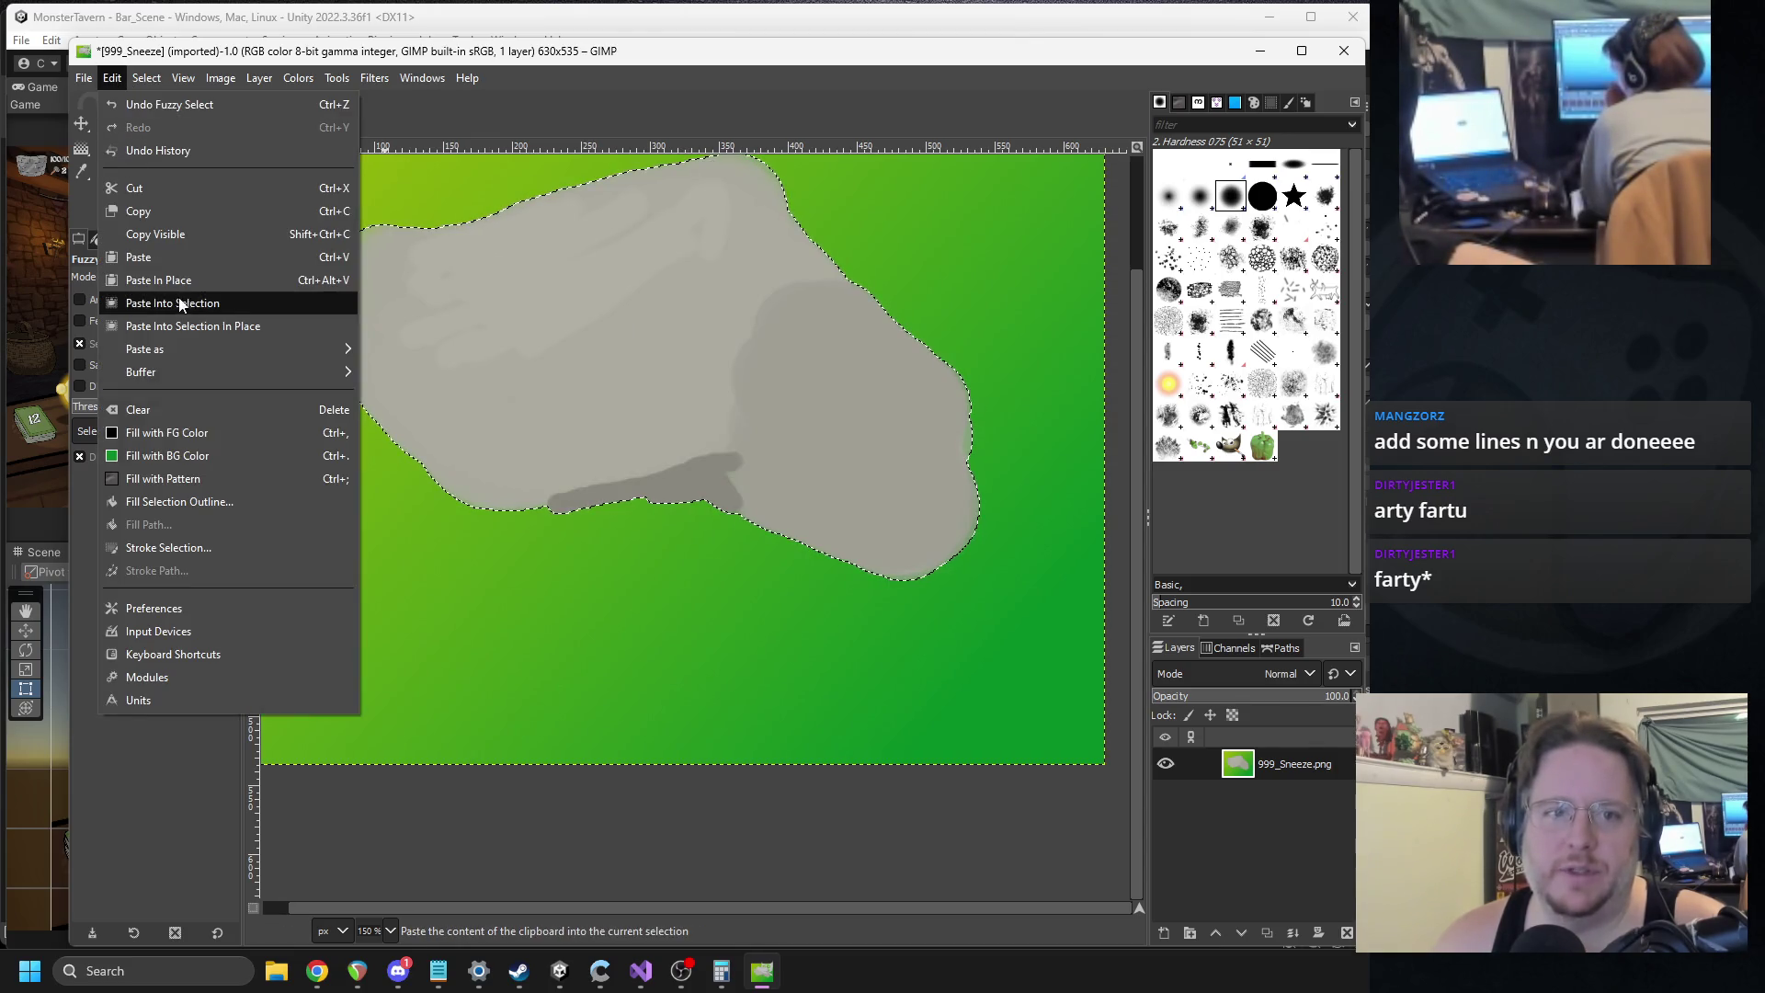
pyautogui.click(146, 78)
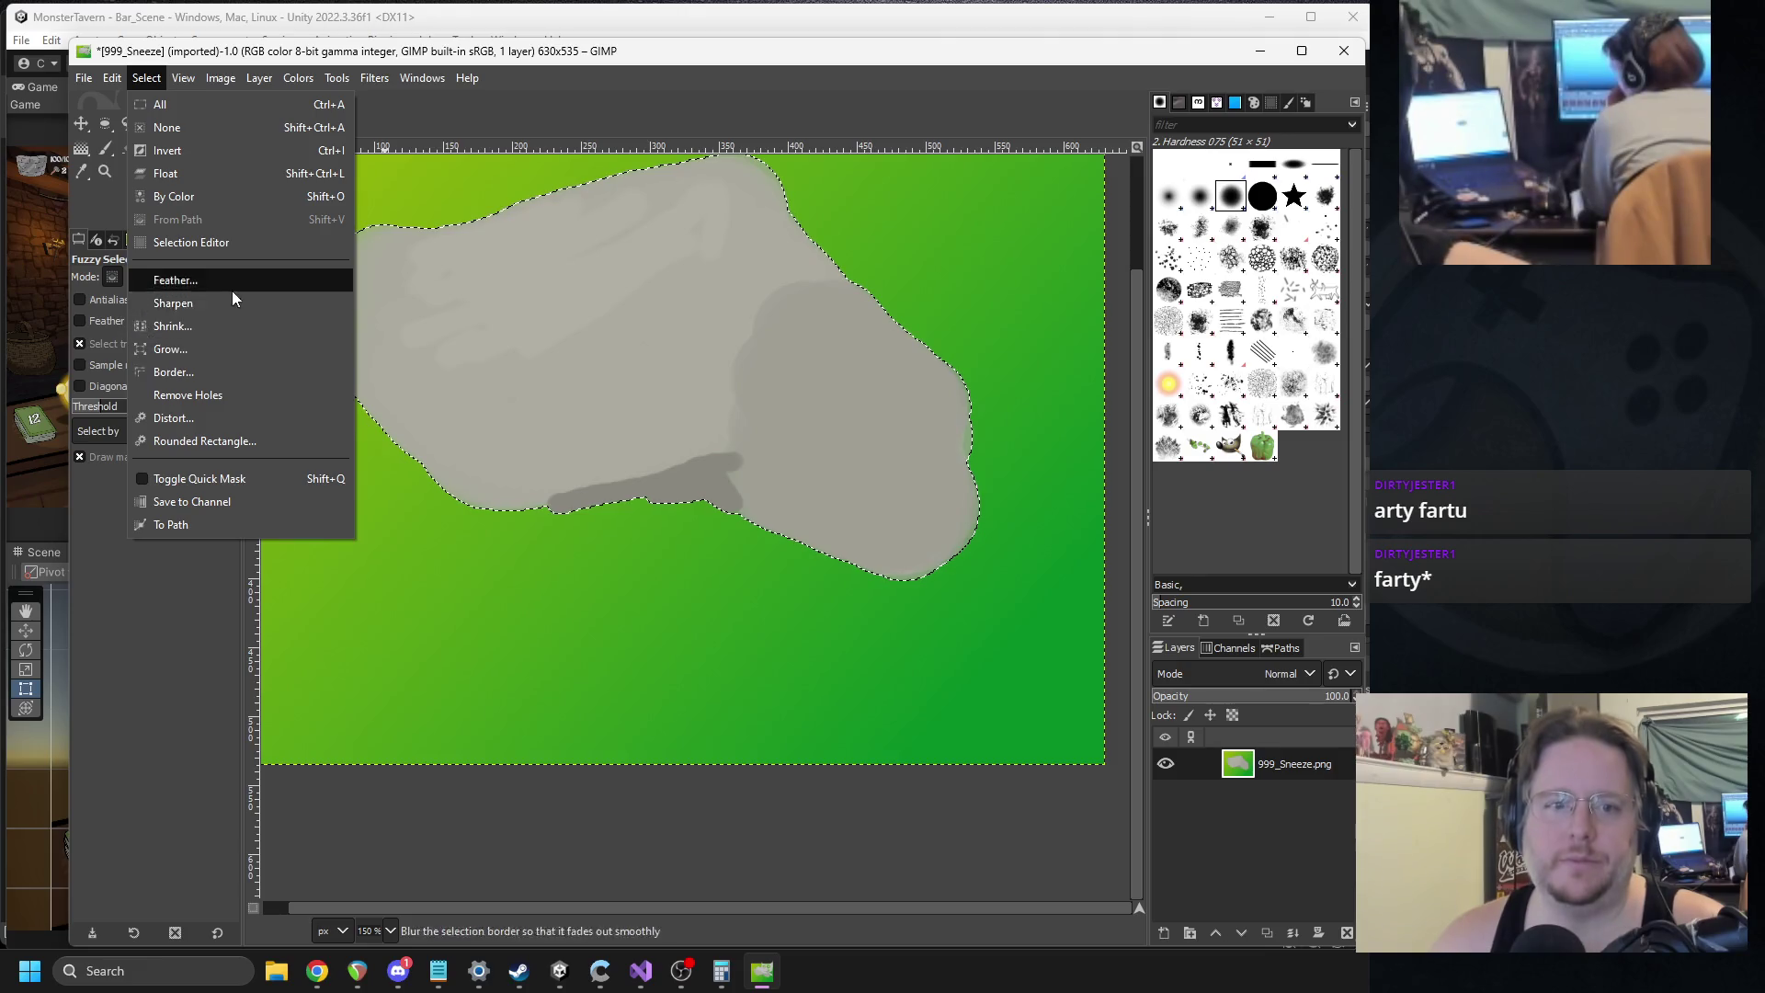
pyautogui.click(233, 371)
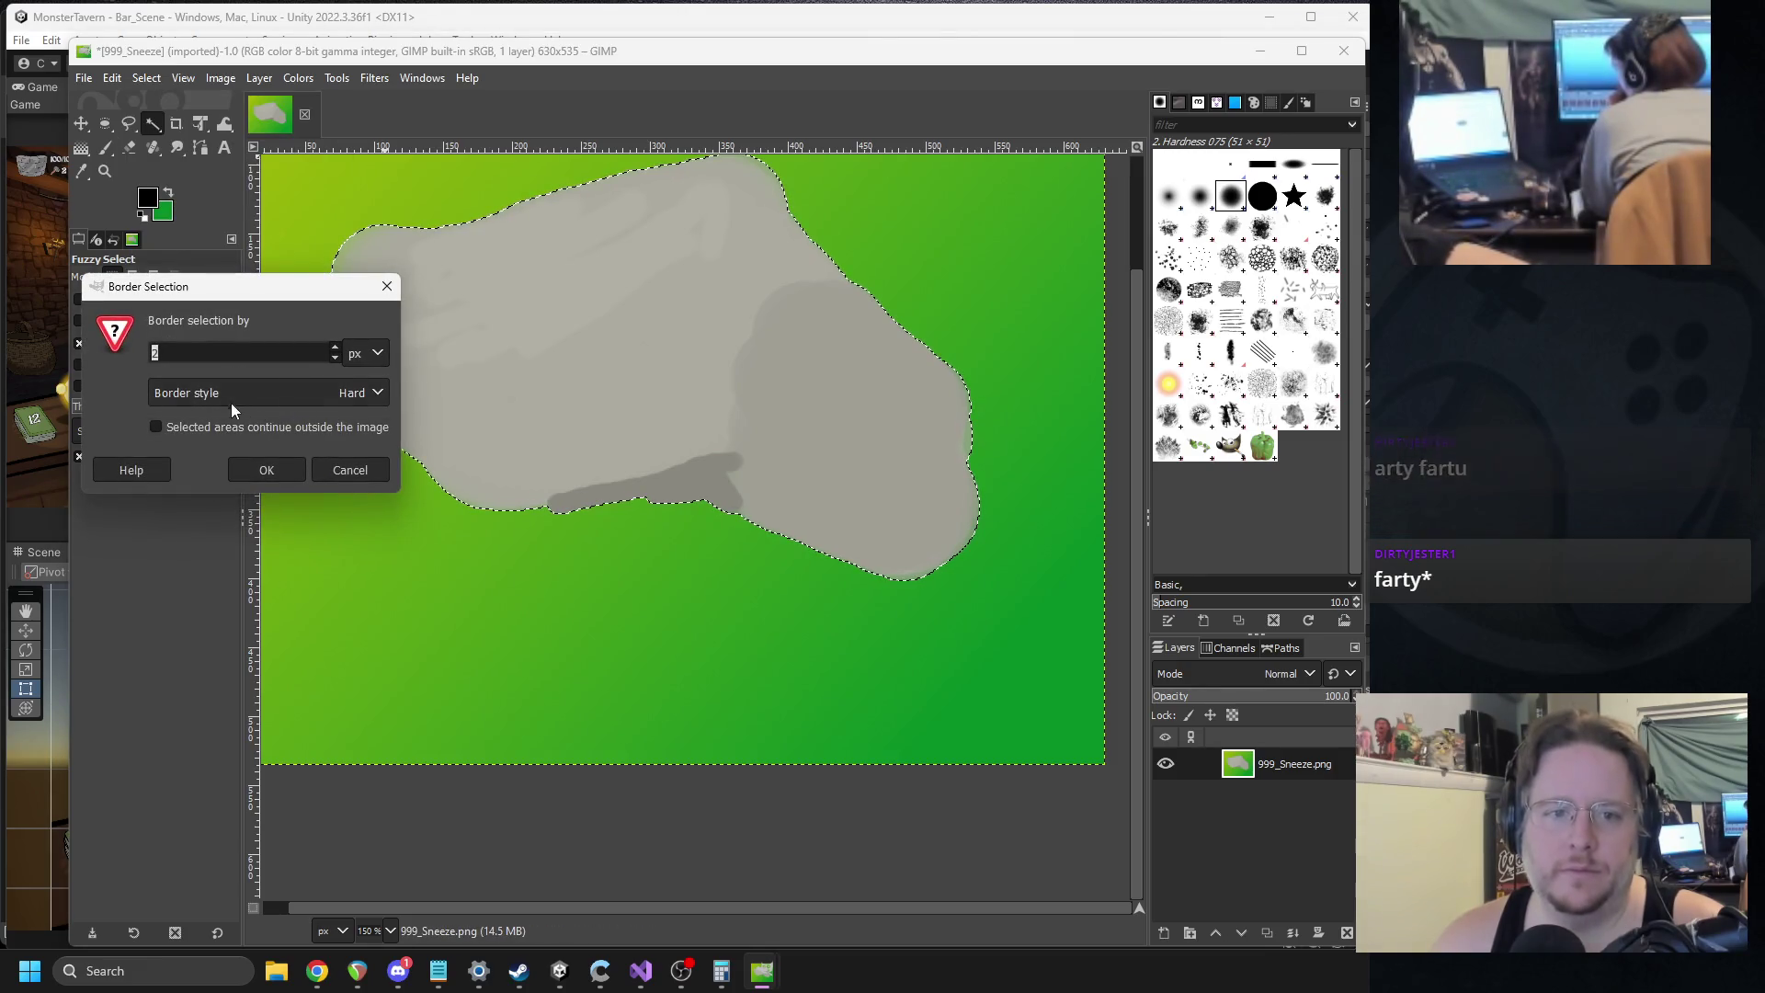
pyautogui.click(257, 465)
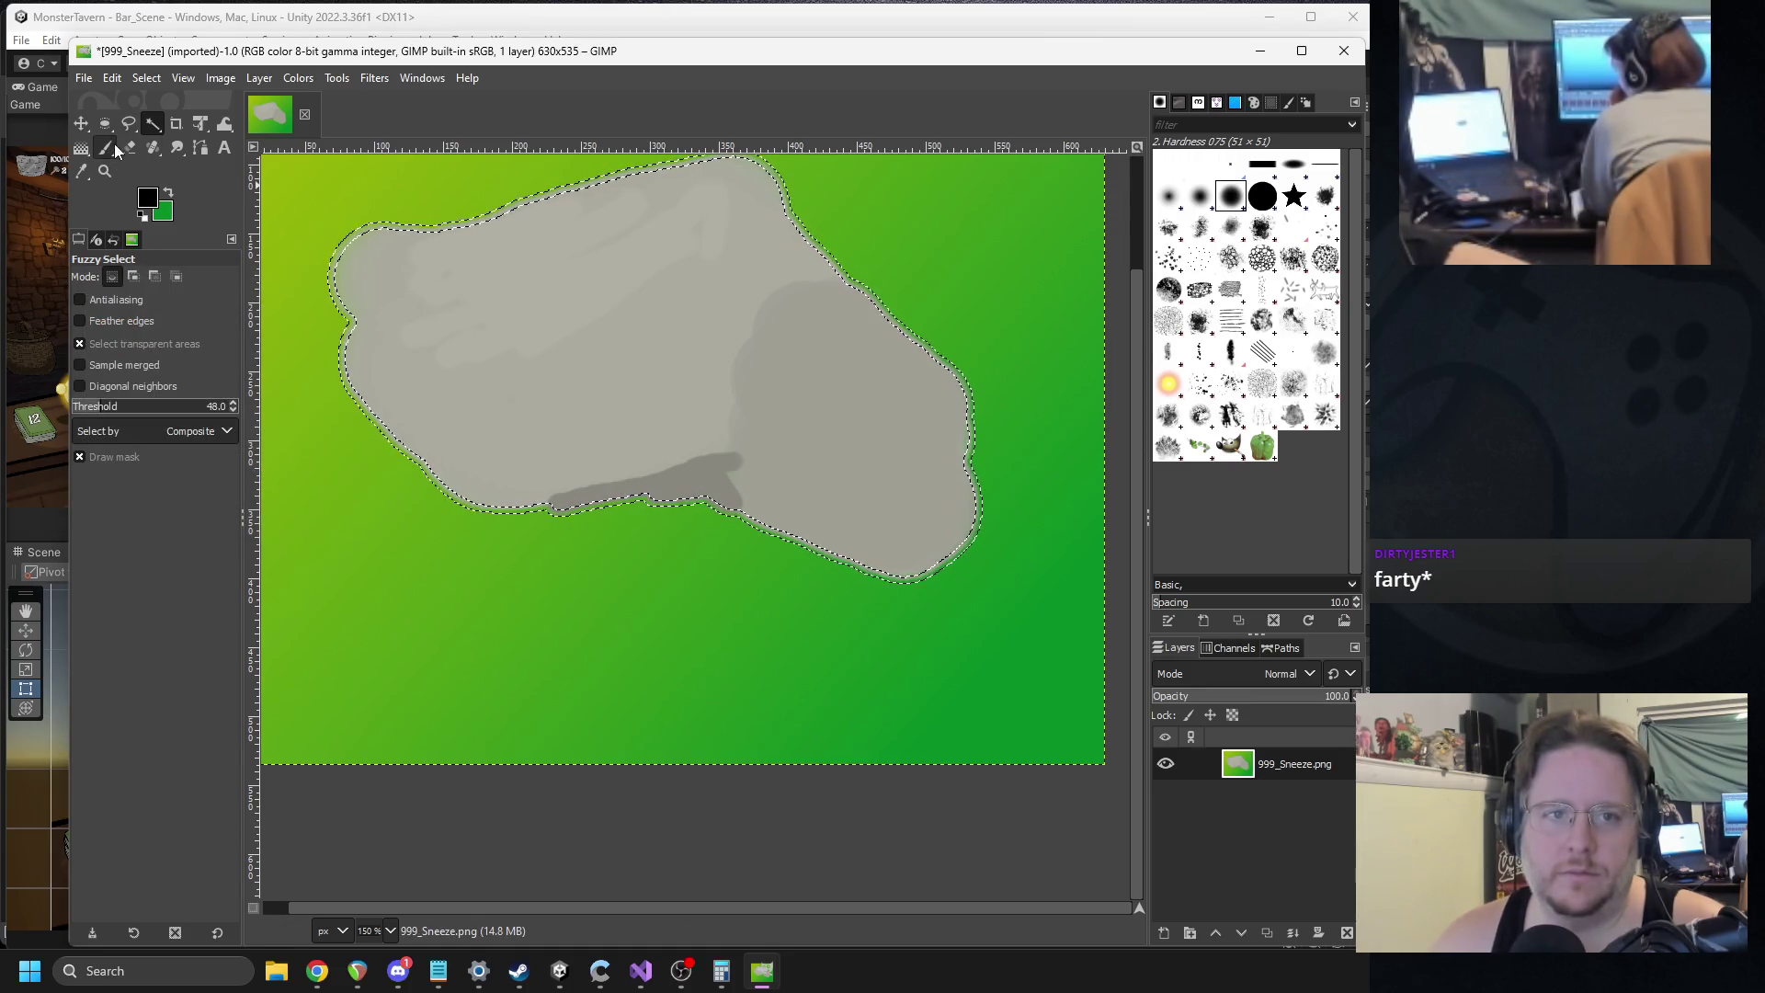
# Bucket-fill the border band black all around the rock's edge.
pyautogui.click(82, 147)
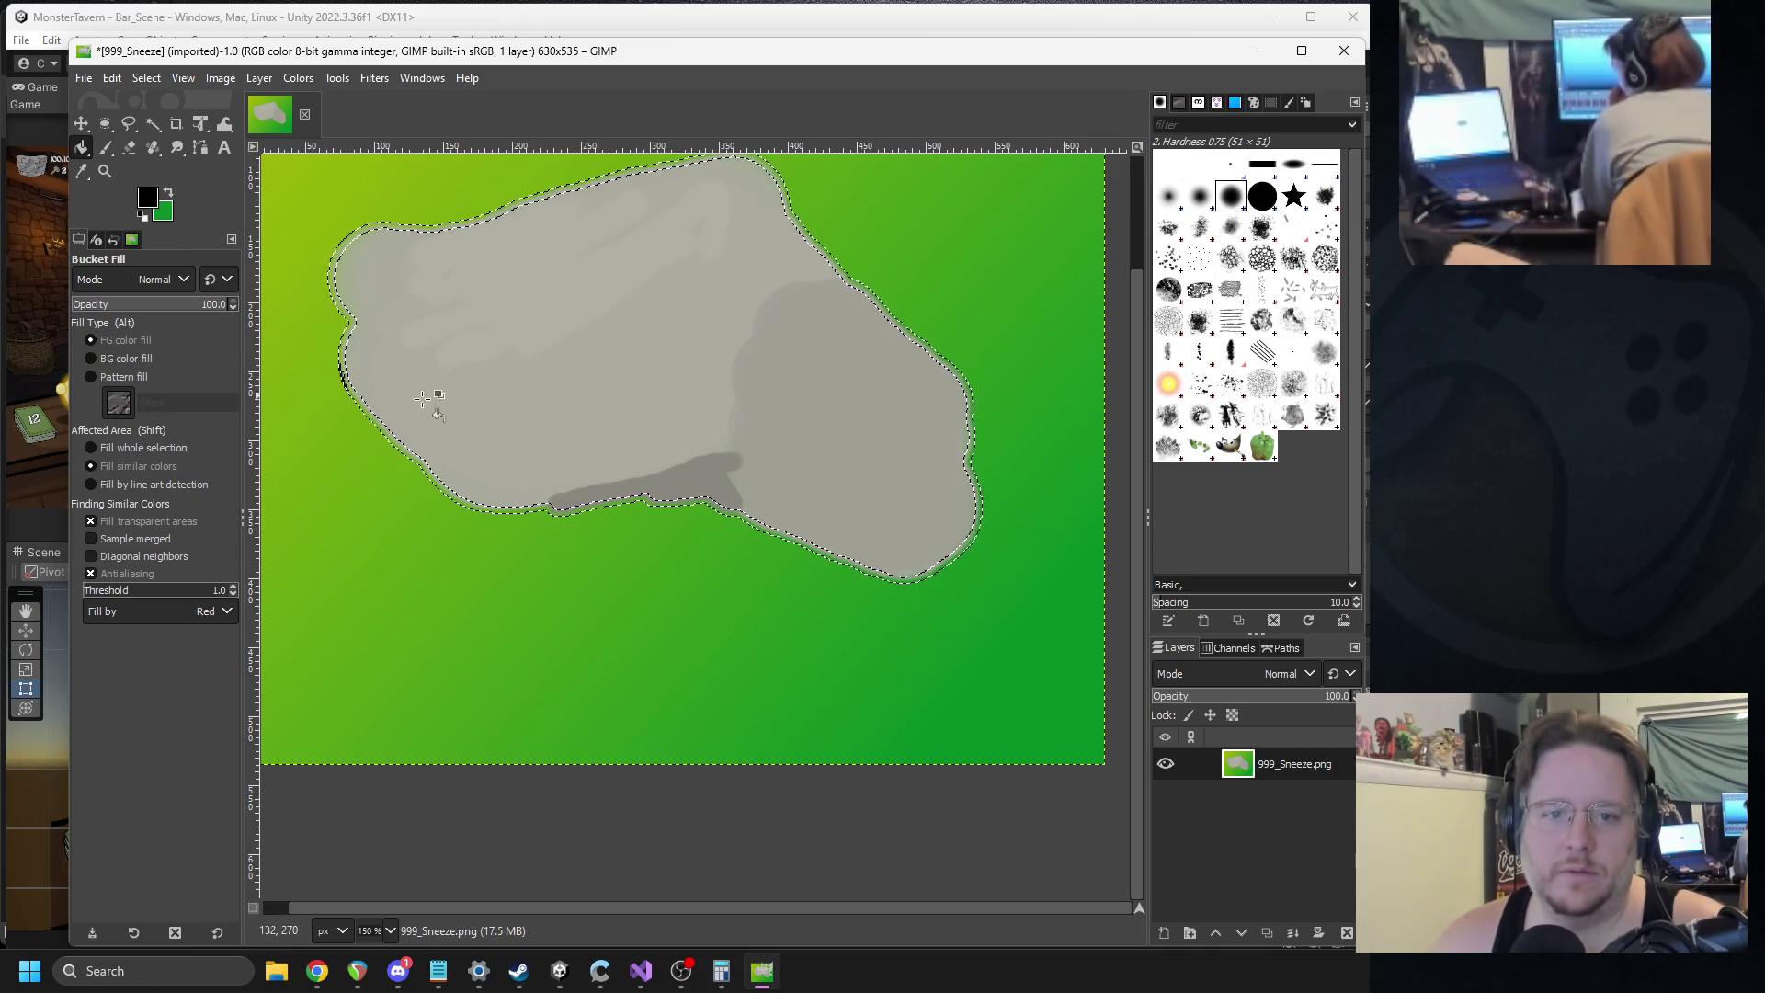
pyautogui.click(432, 482)
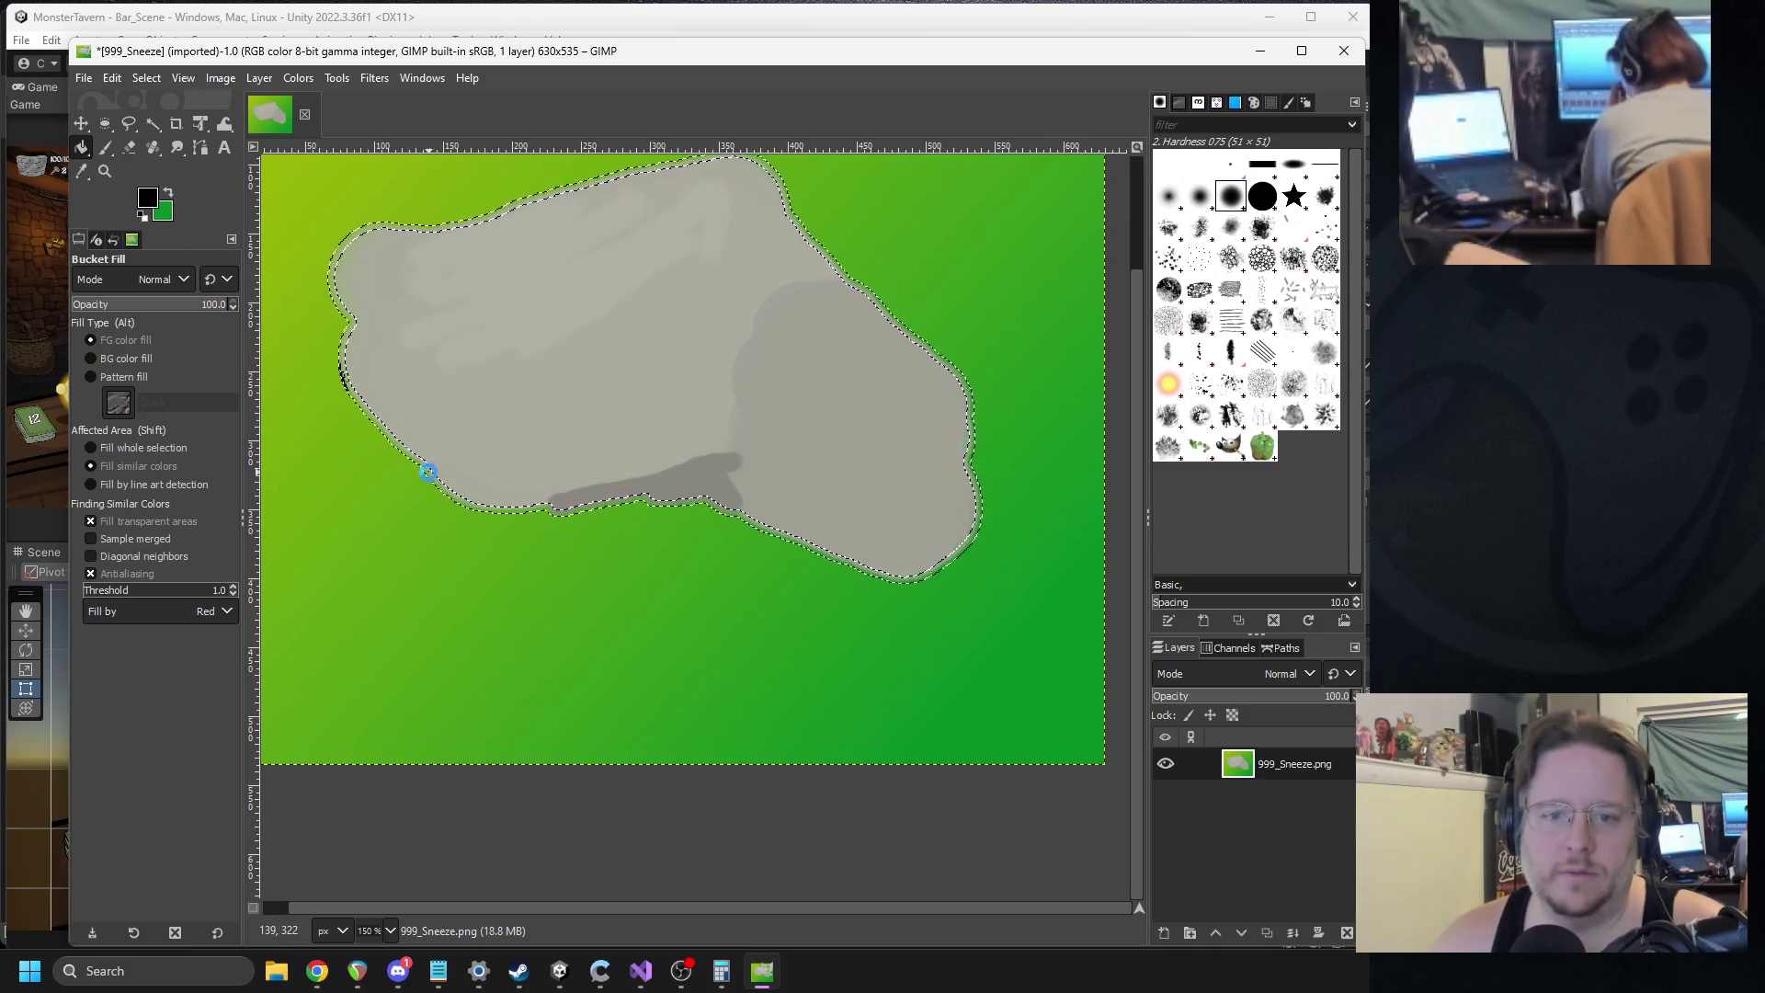
pyautogui.scroll(3, 466, 466)
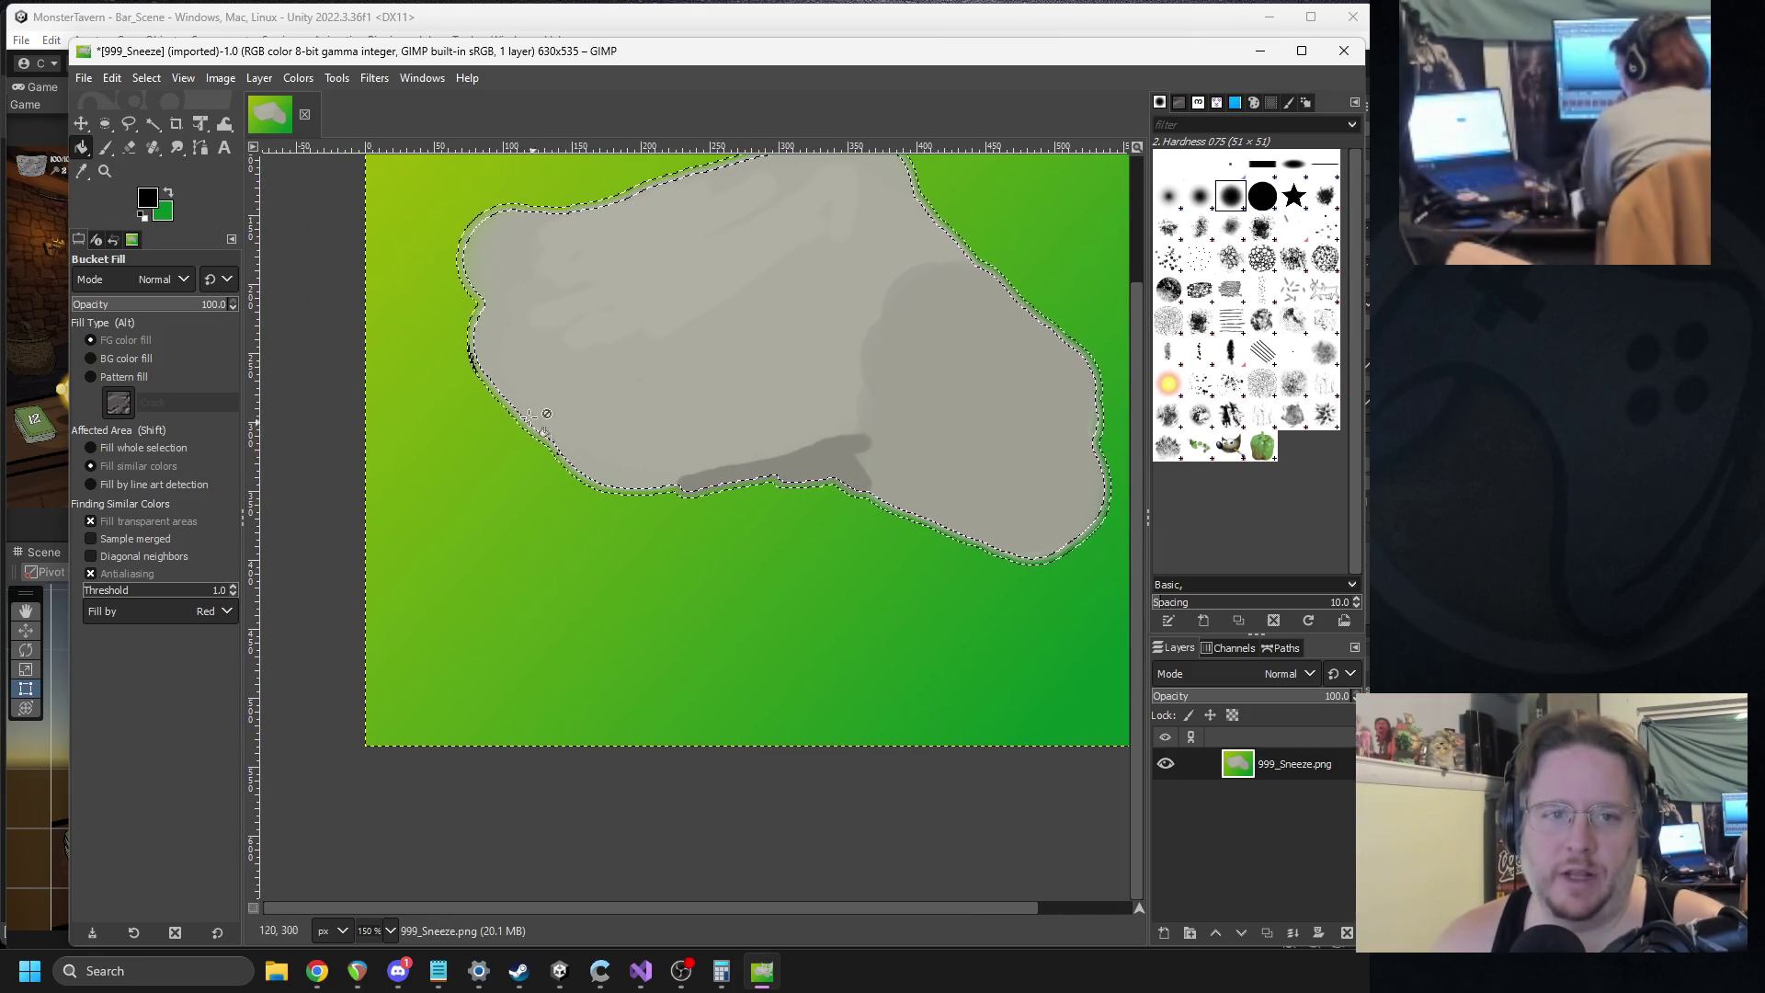
pyautogui.scroll(1, 484, 662)
pyautogui.moveTo(485, 662); pyautogui.dragTo(493, 599)
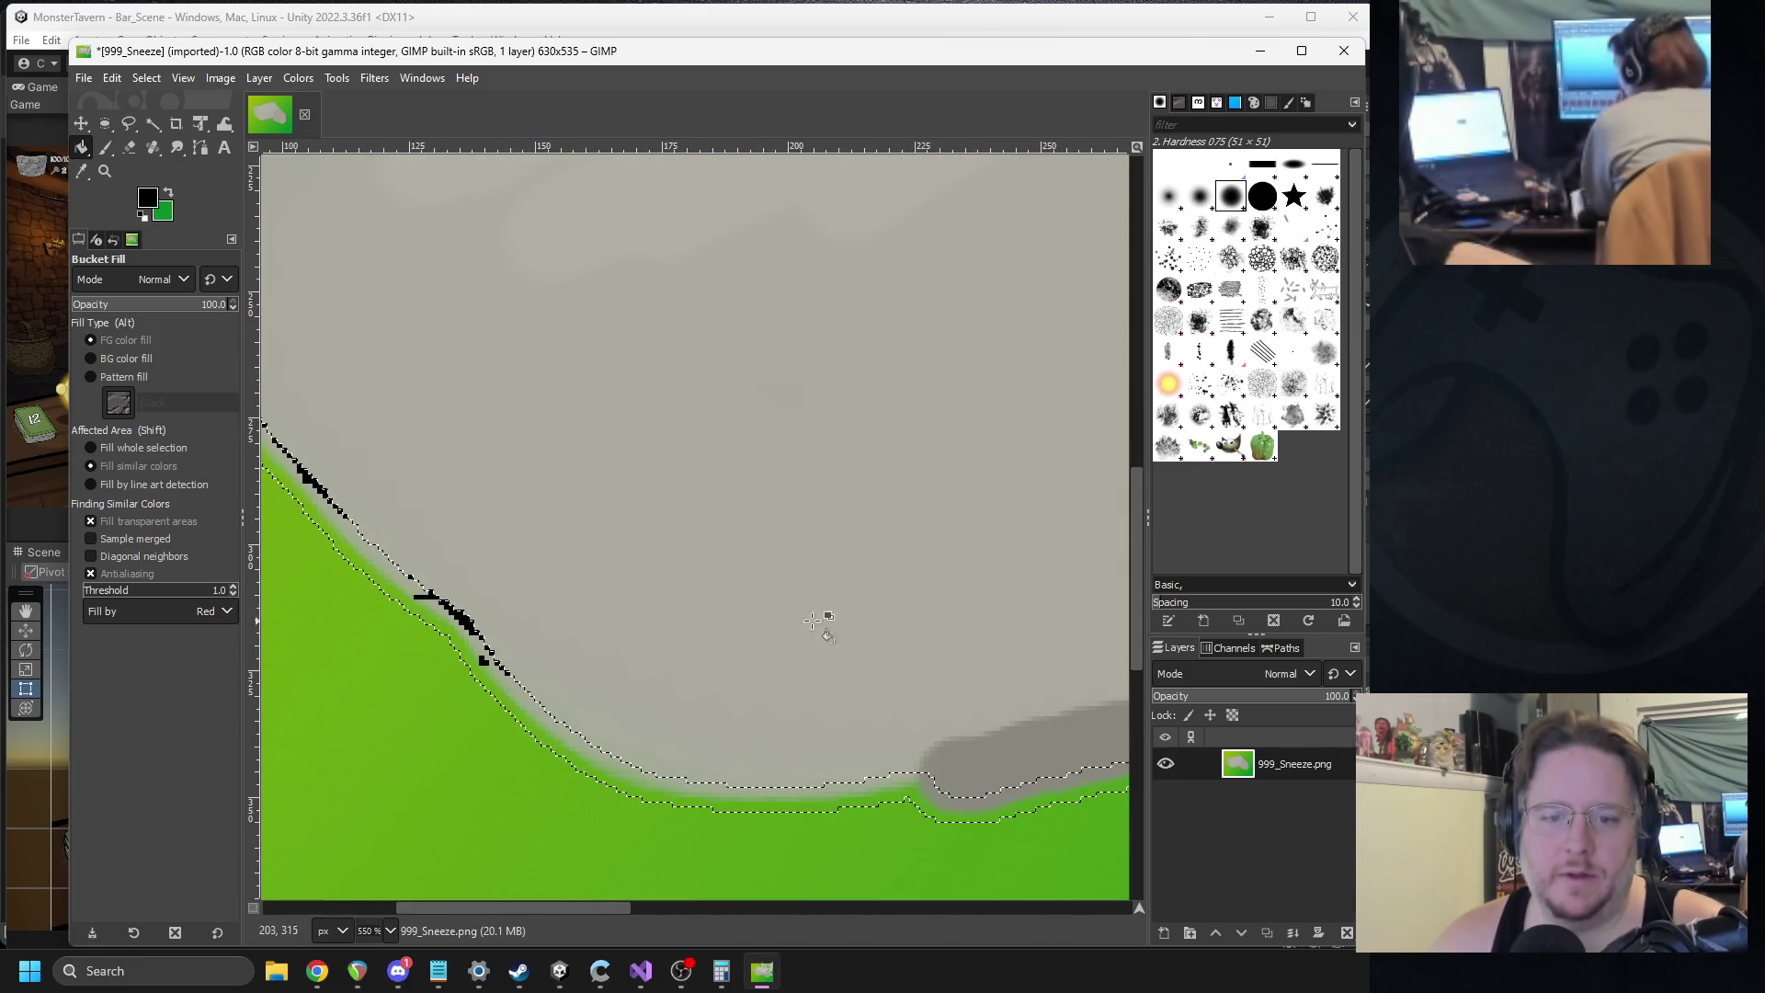
pyautogui.click(384, 572)
pyautogui.press('1')
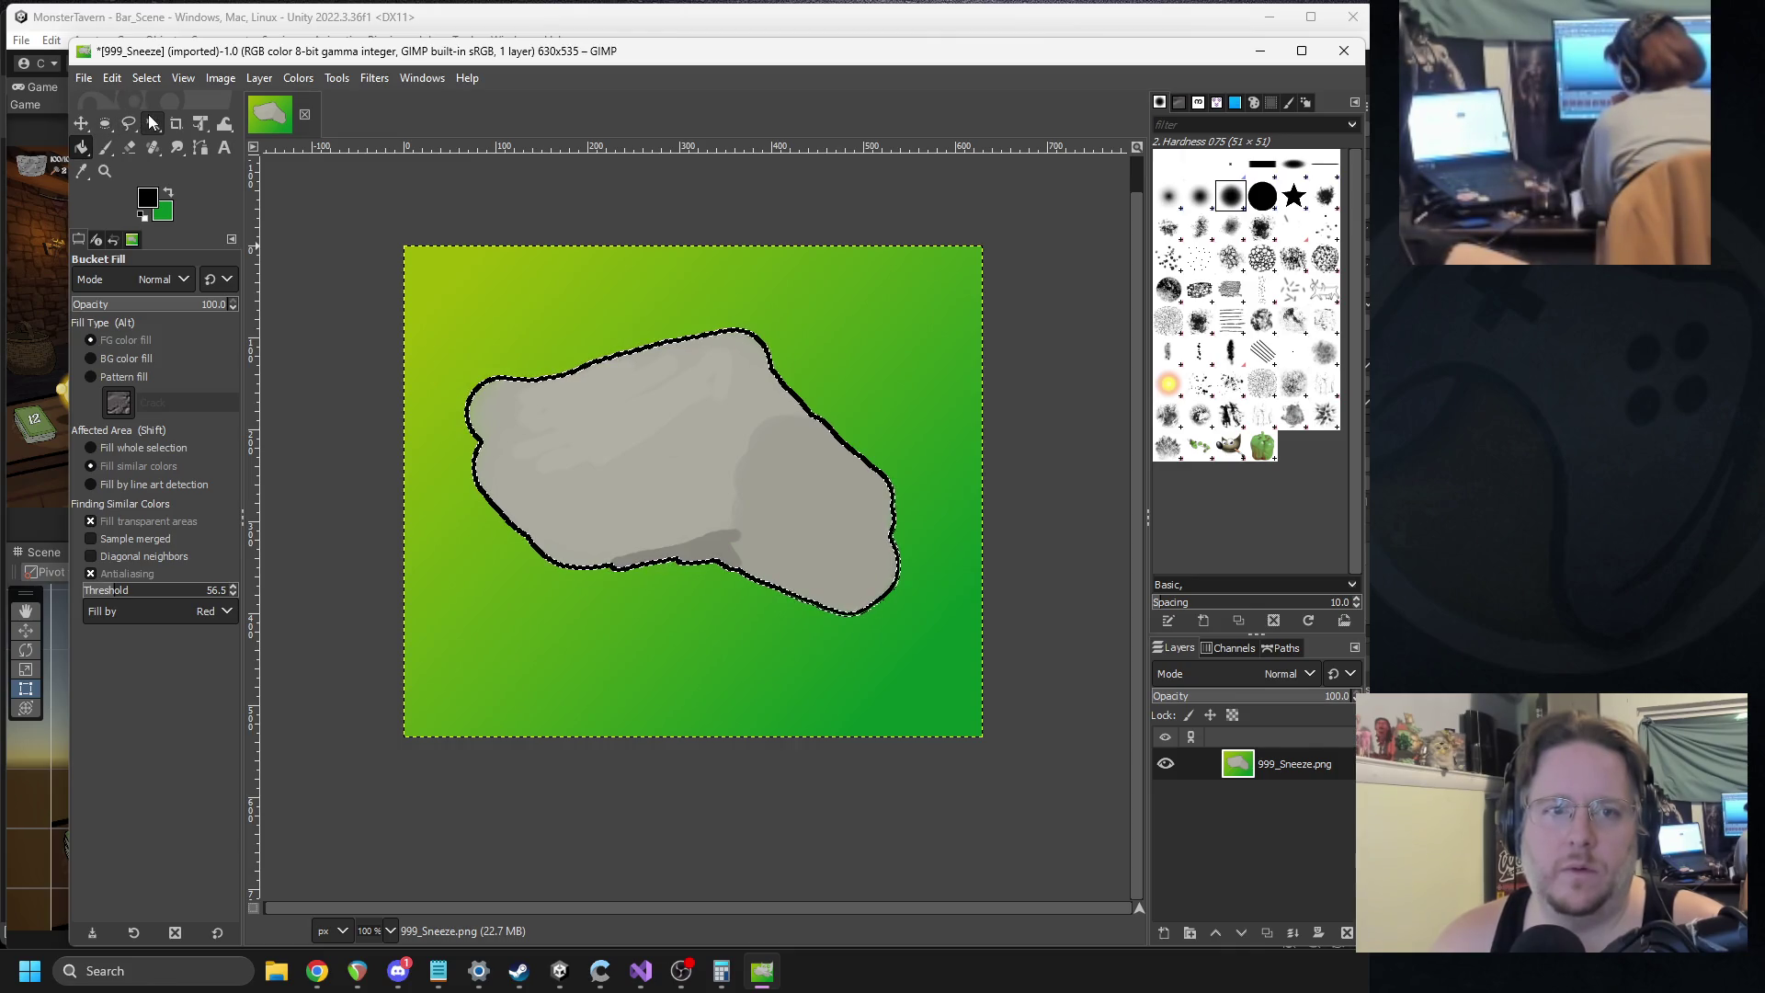
# Drop the rock selection by selecting the entire image, ready for brush painting.
pyautogui.click(152, 123)
pyautogui.click(418, 281)
pyautogui.click(147, 78)
pyautogui.click(170, 100)
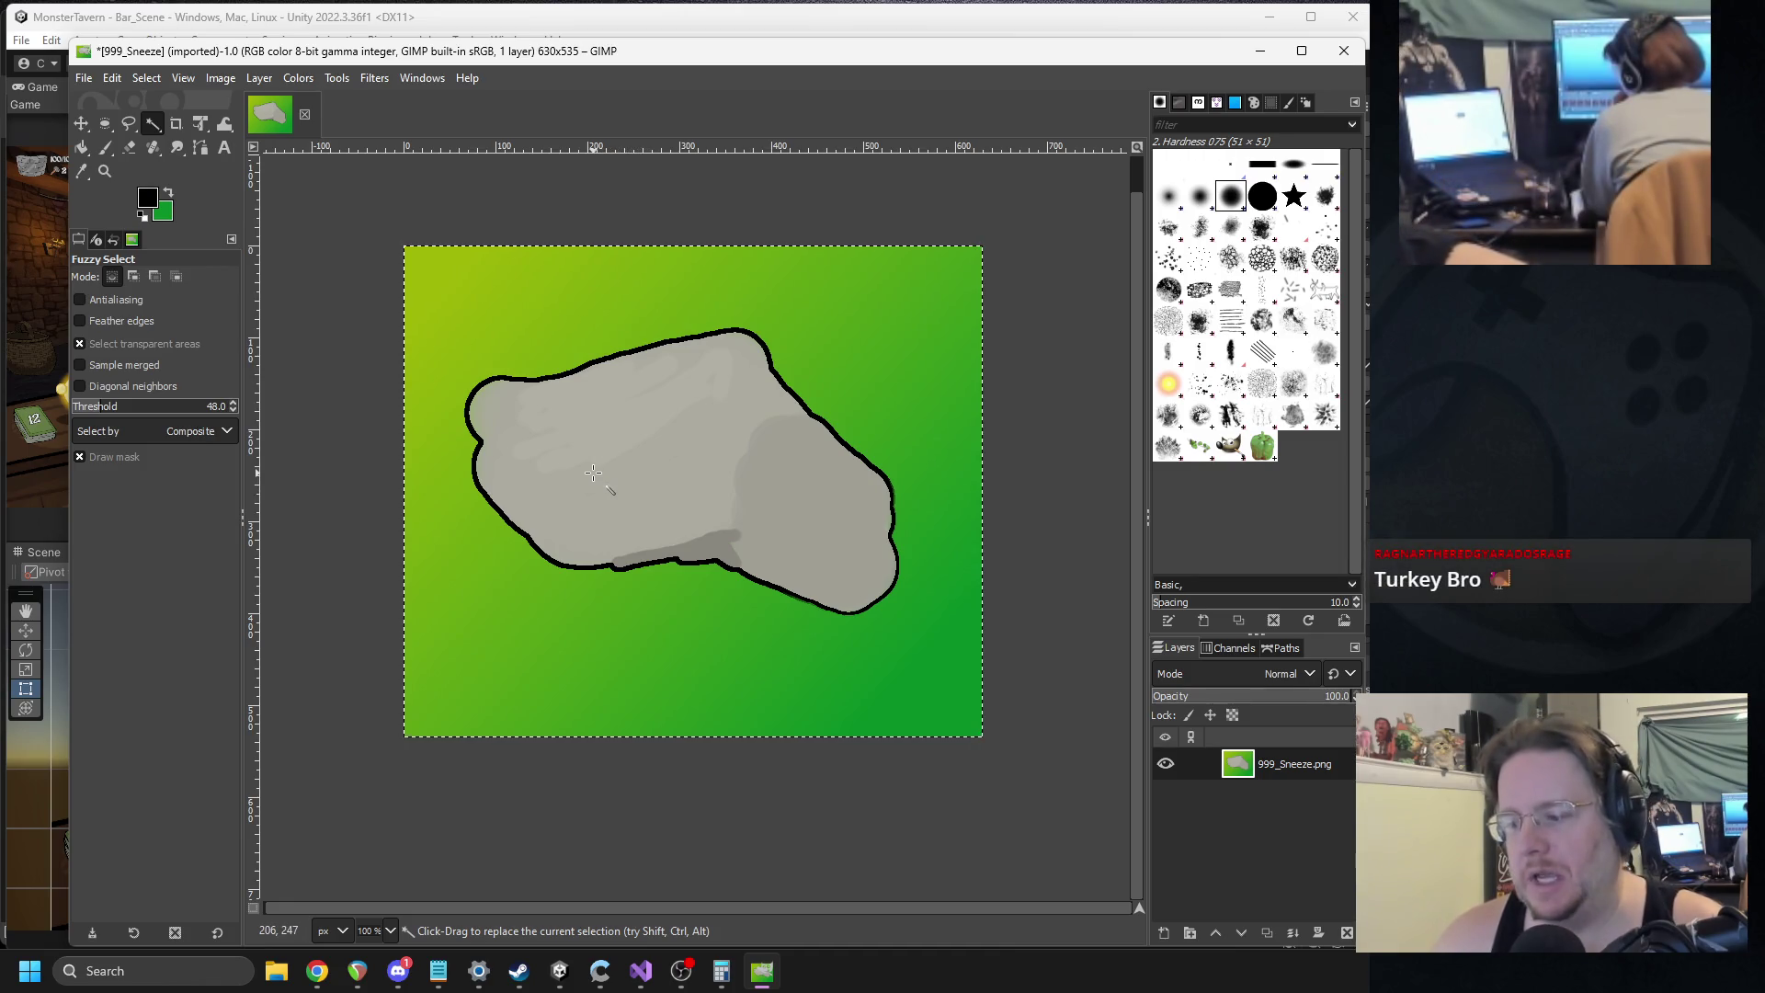
pyautogui.scroll(2, 650, 481)
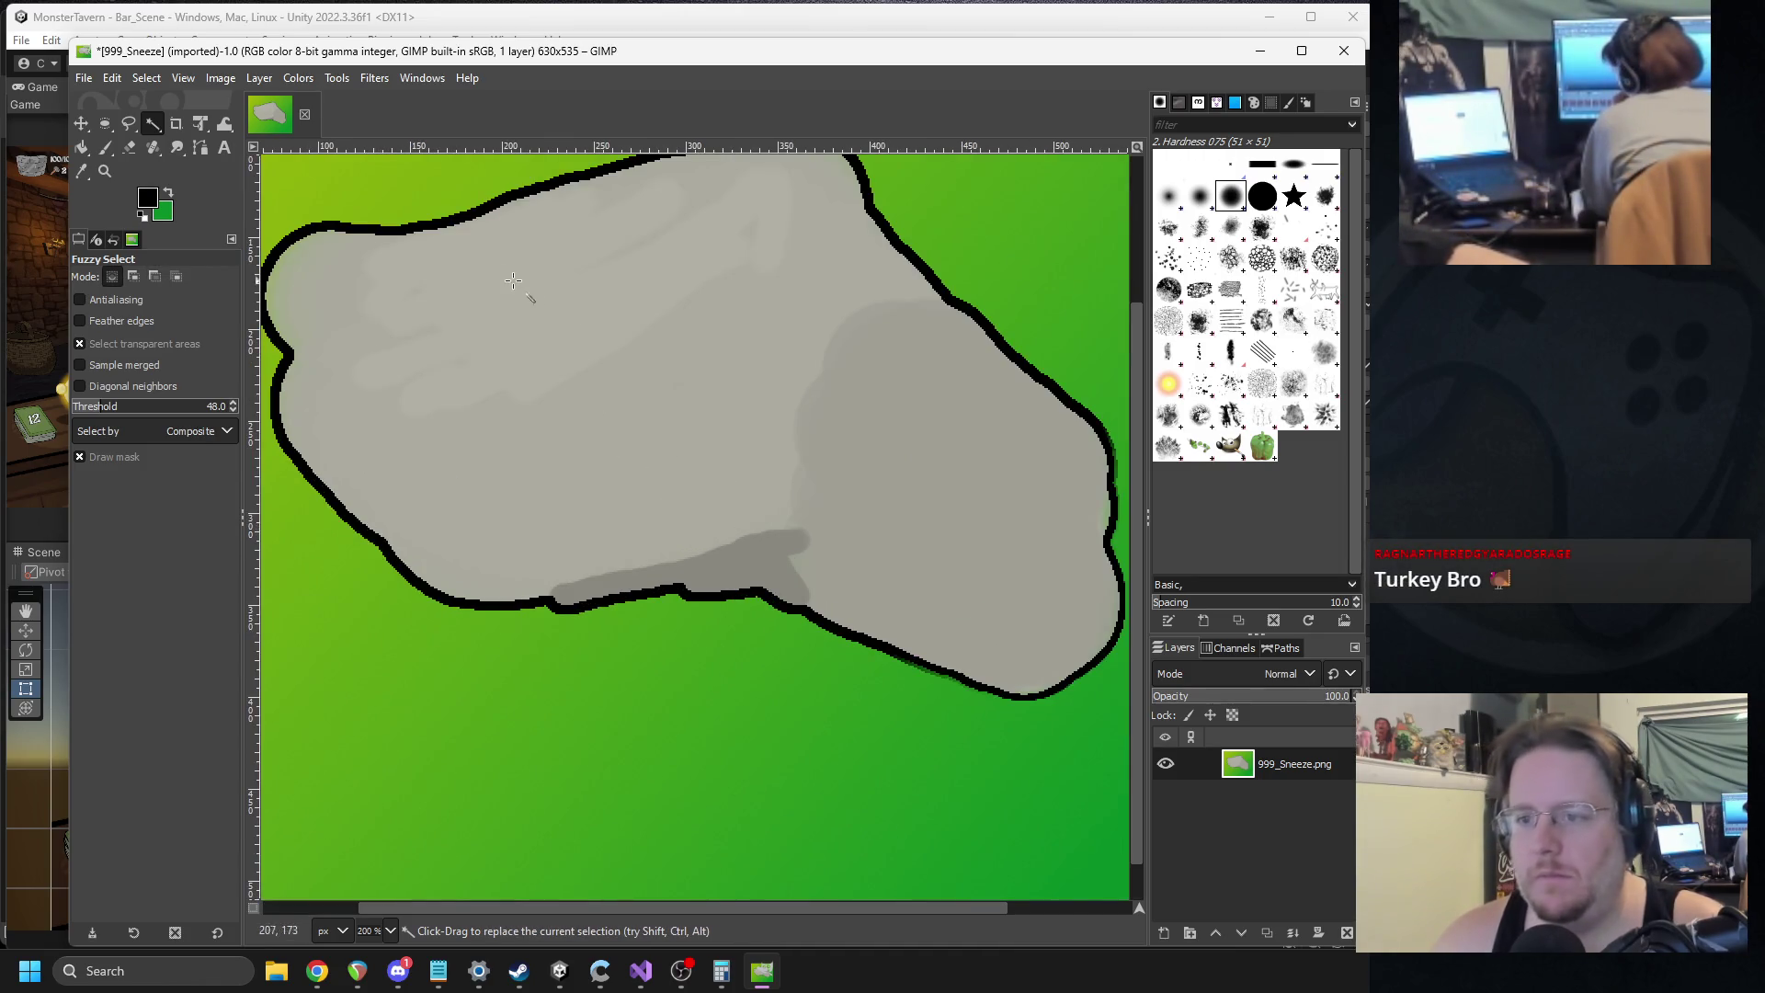
pyautogui.click(103, 148)
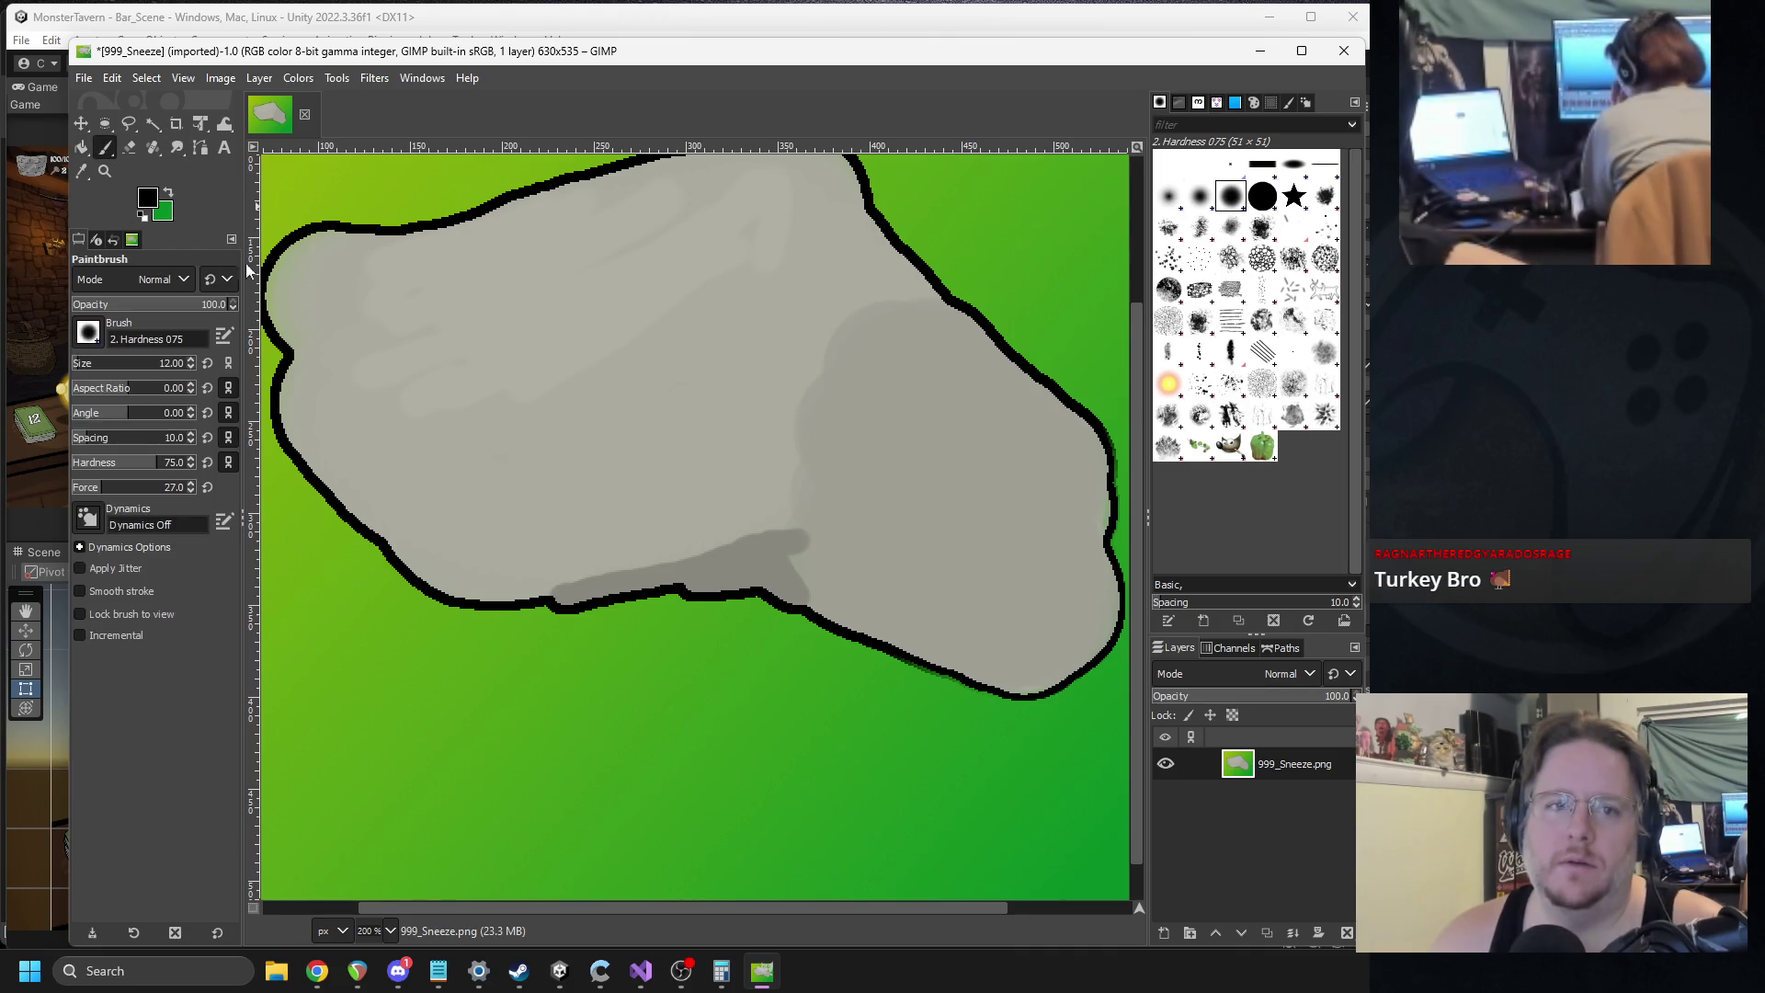
# Sample the background green as foreground, enlarge the brush to 131, and paint a soft dab on the rock.
pyautogui.hscroll(3, 275, 267)
pyautogui.scroll(2, 276, 267)
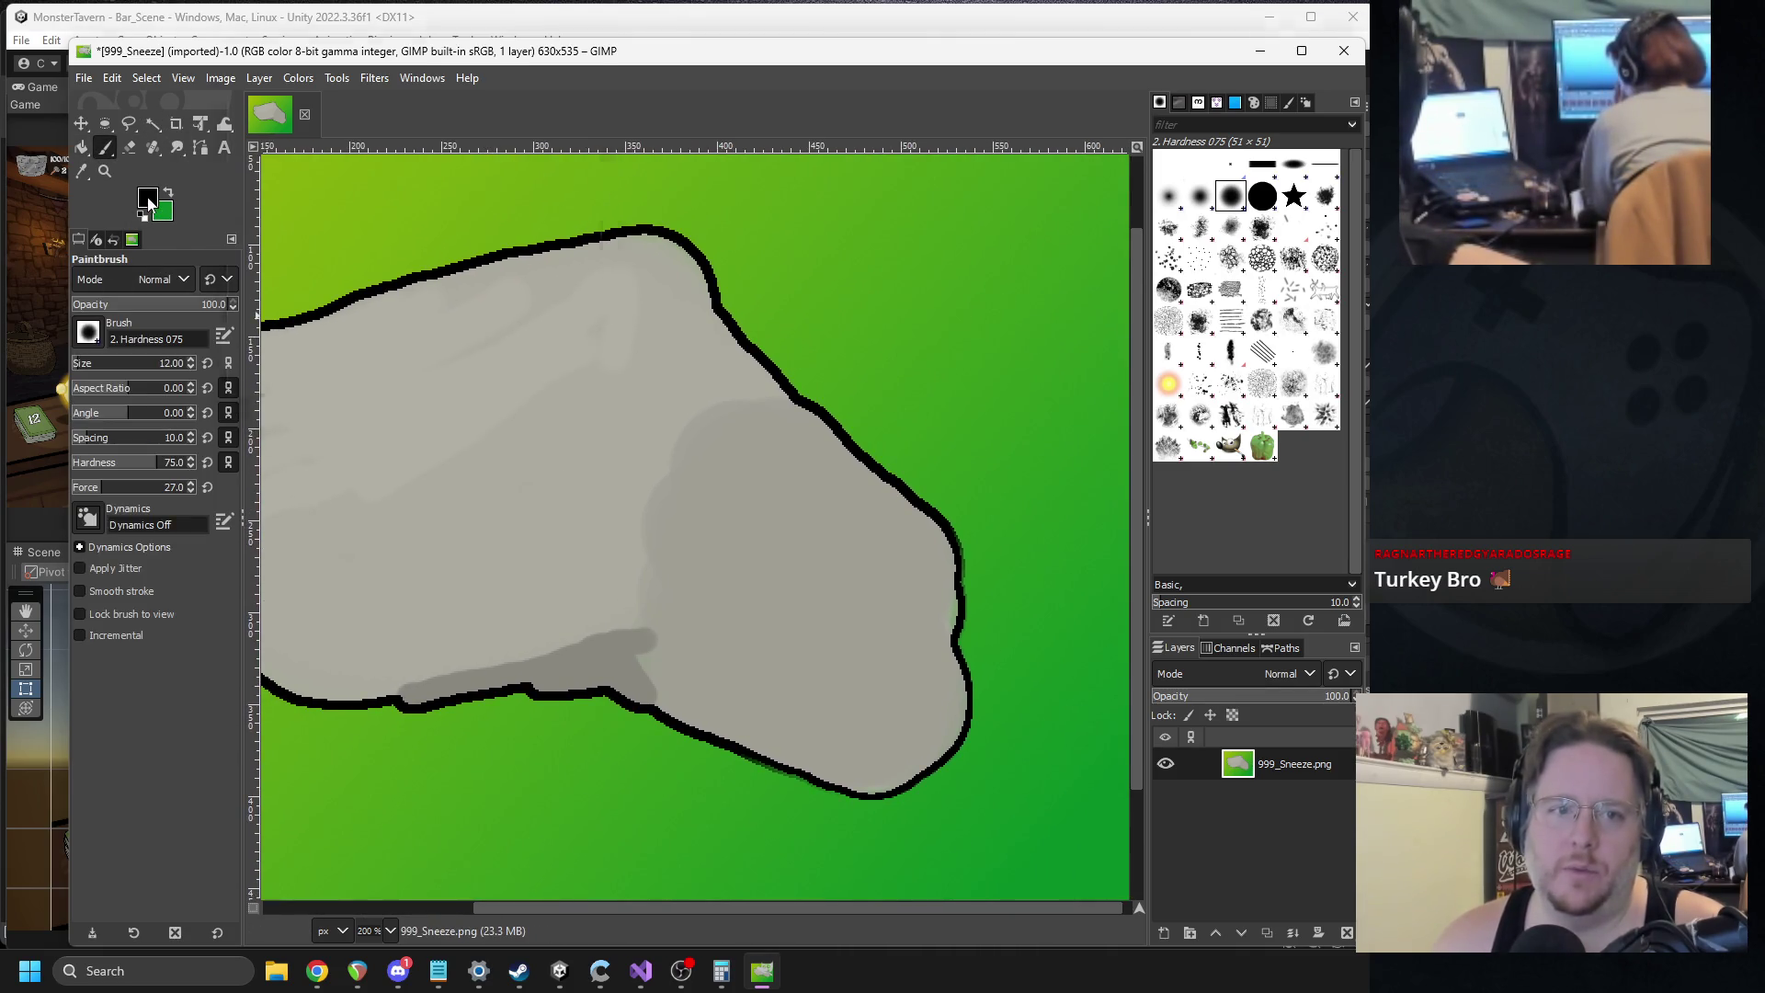
pyautogui.click(148, 200)
pyautogui.click(575, 279)
pyautogui.click(973, 295)
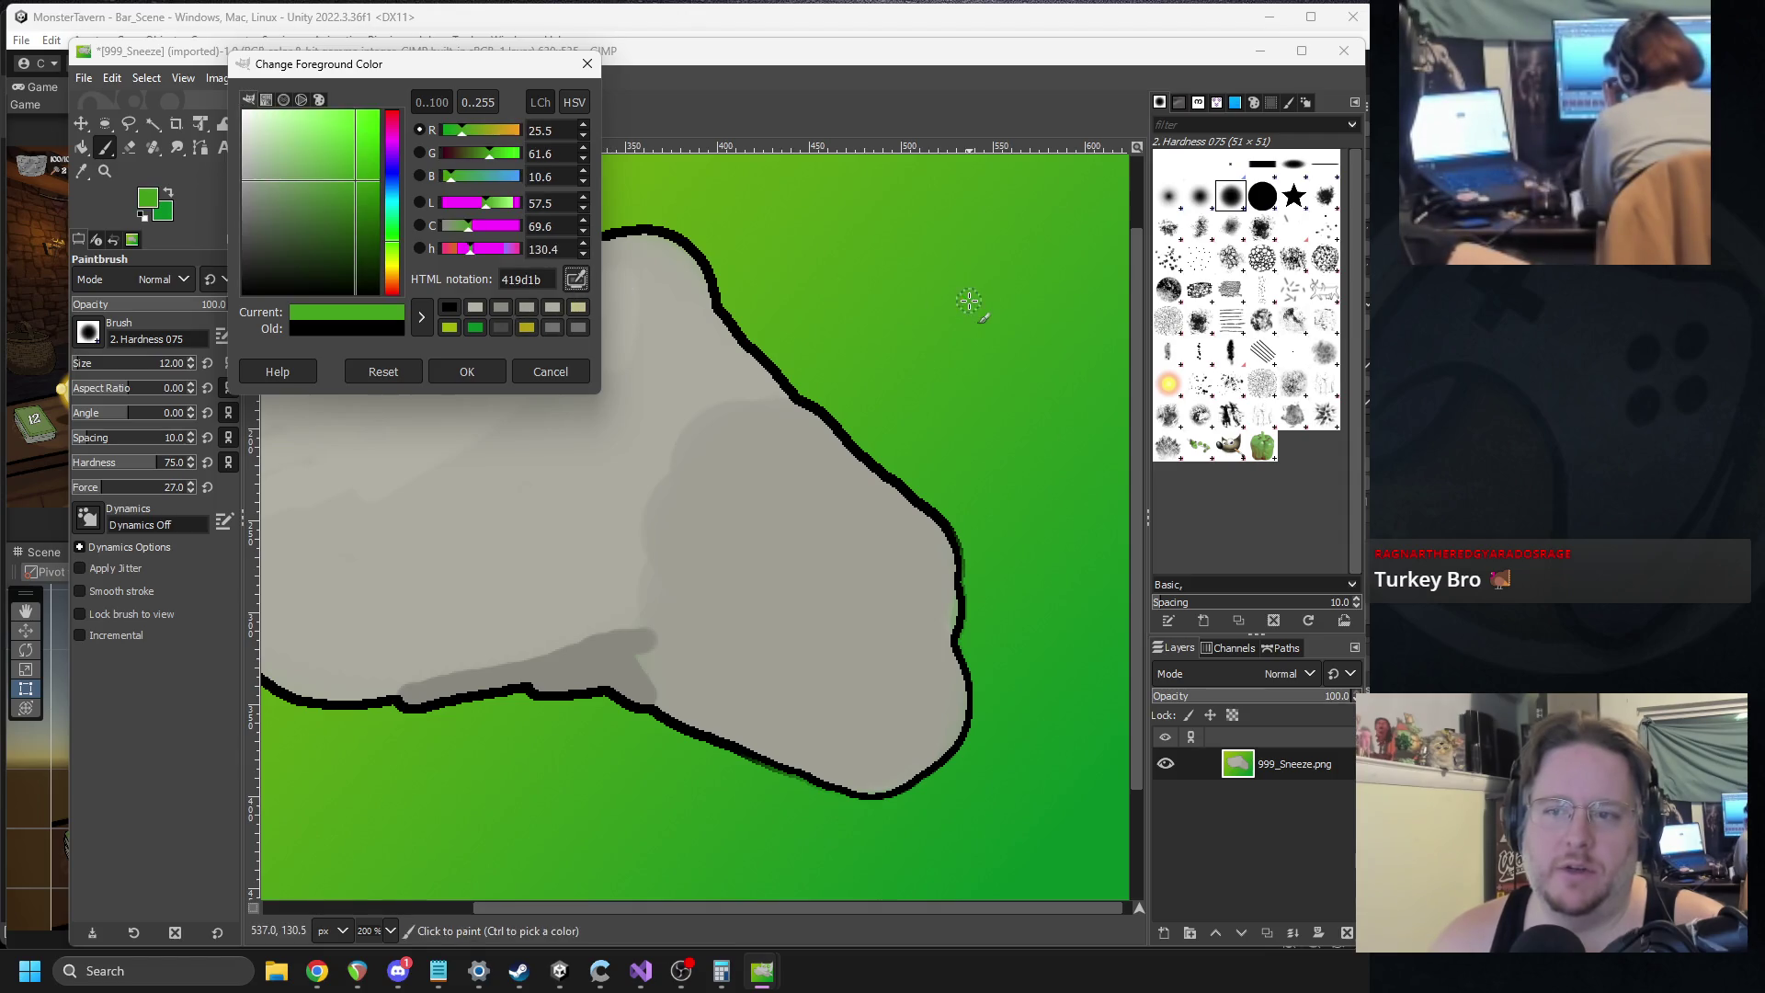
pyautogui.click(472, 370)
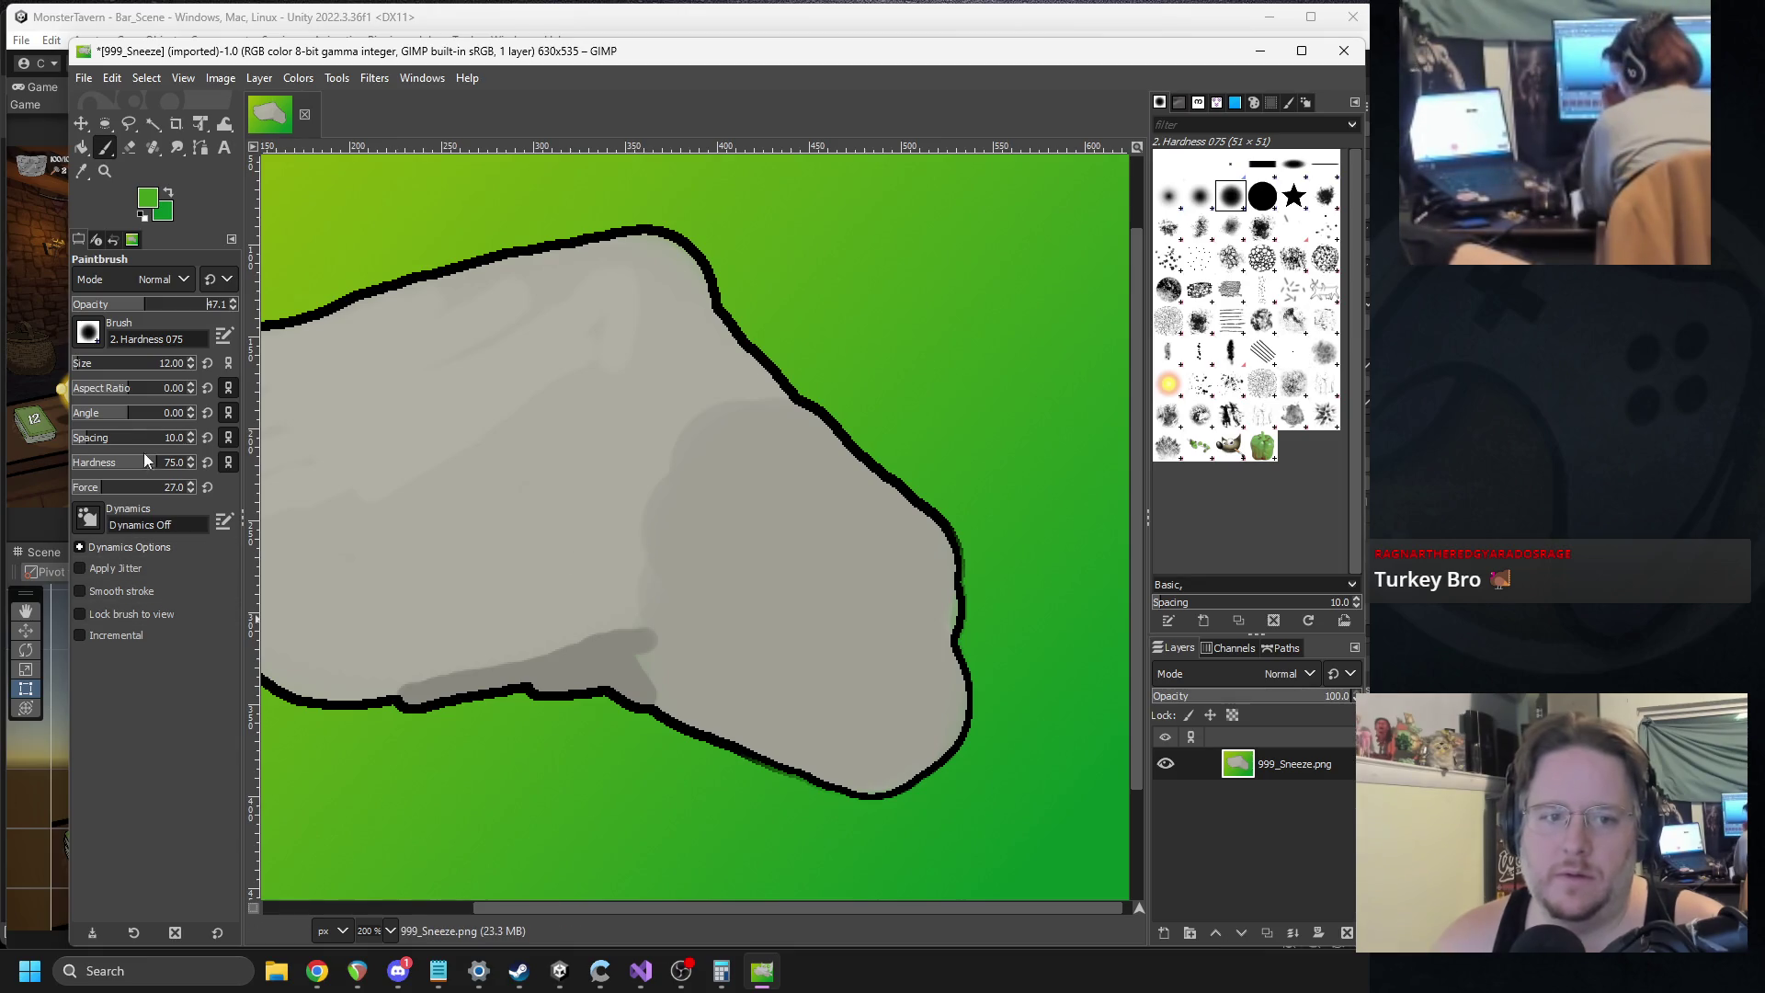
pyautogui.moveTo(90, 367); pyautogui.dragTo(106, 366)
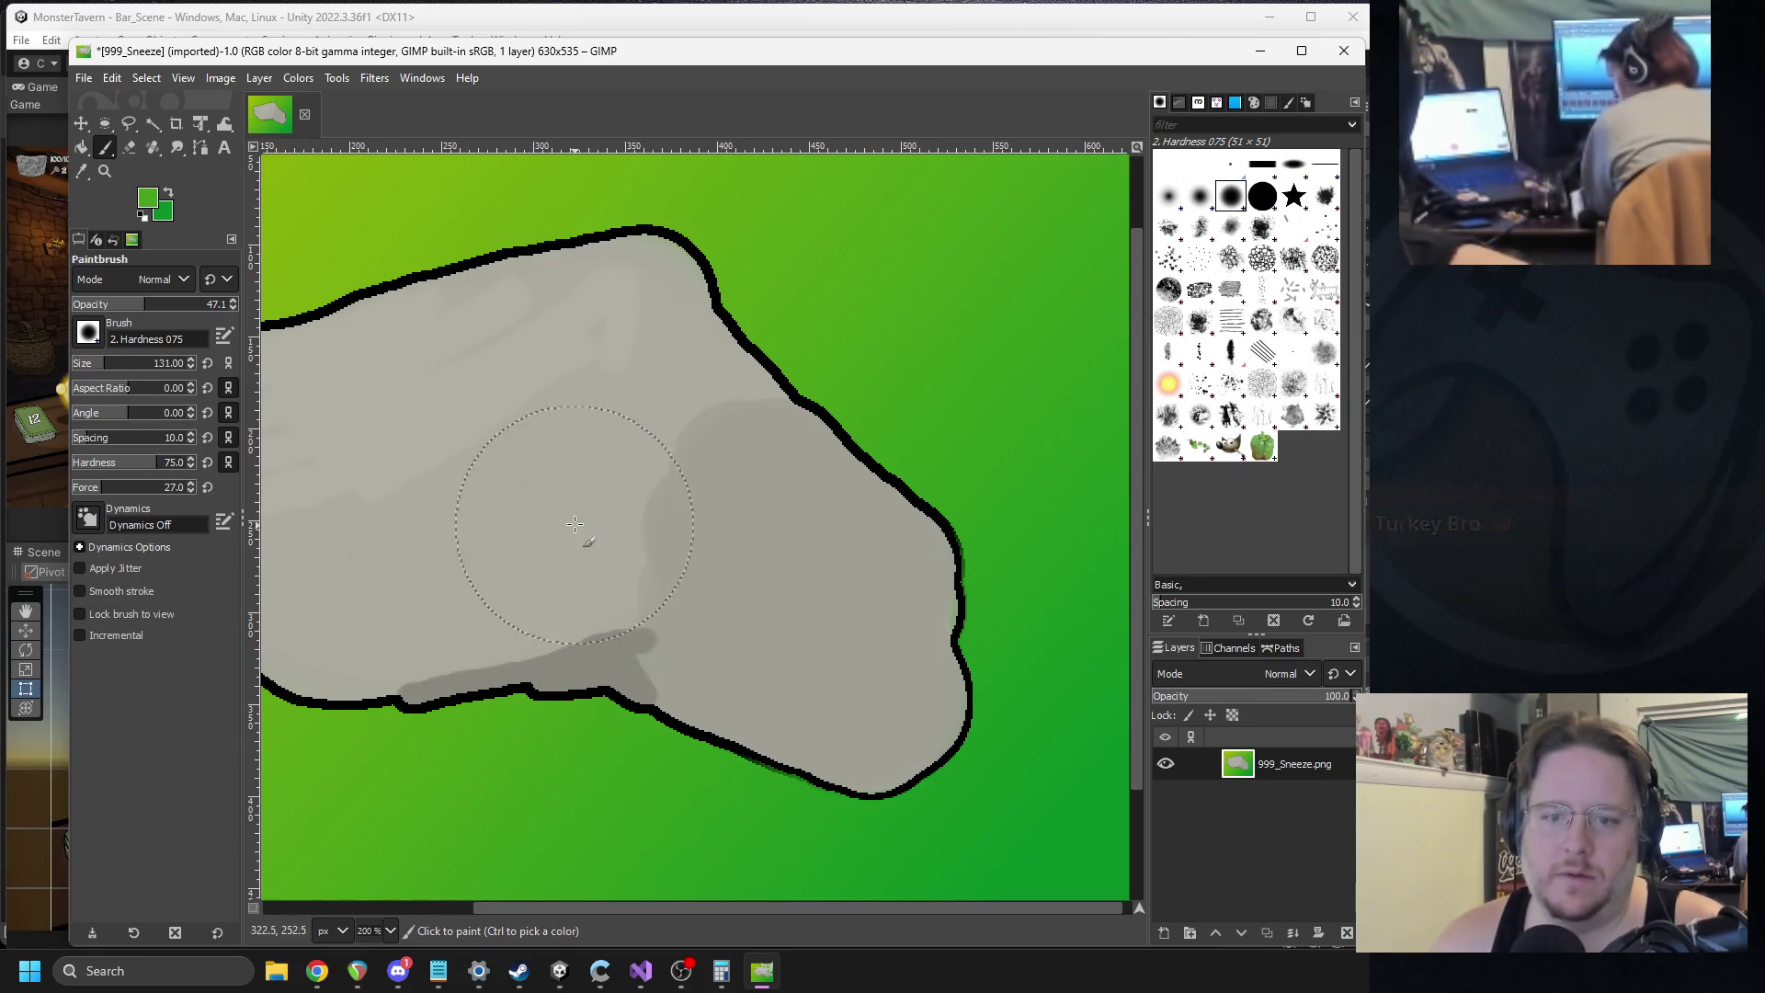
pyautogui.moveTo(575, 508); pyautogui.dragTo(580, 441)
# Switch to a darker green and retry the shadow stroke across the rock's centre, undoing misplaced strokes.
pyautogui.scroll(-3, 731, 451)
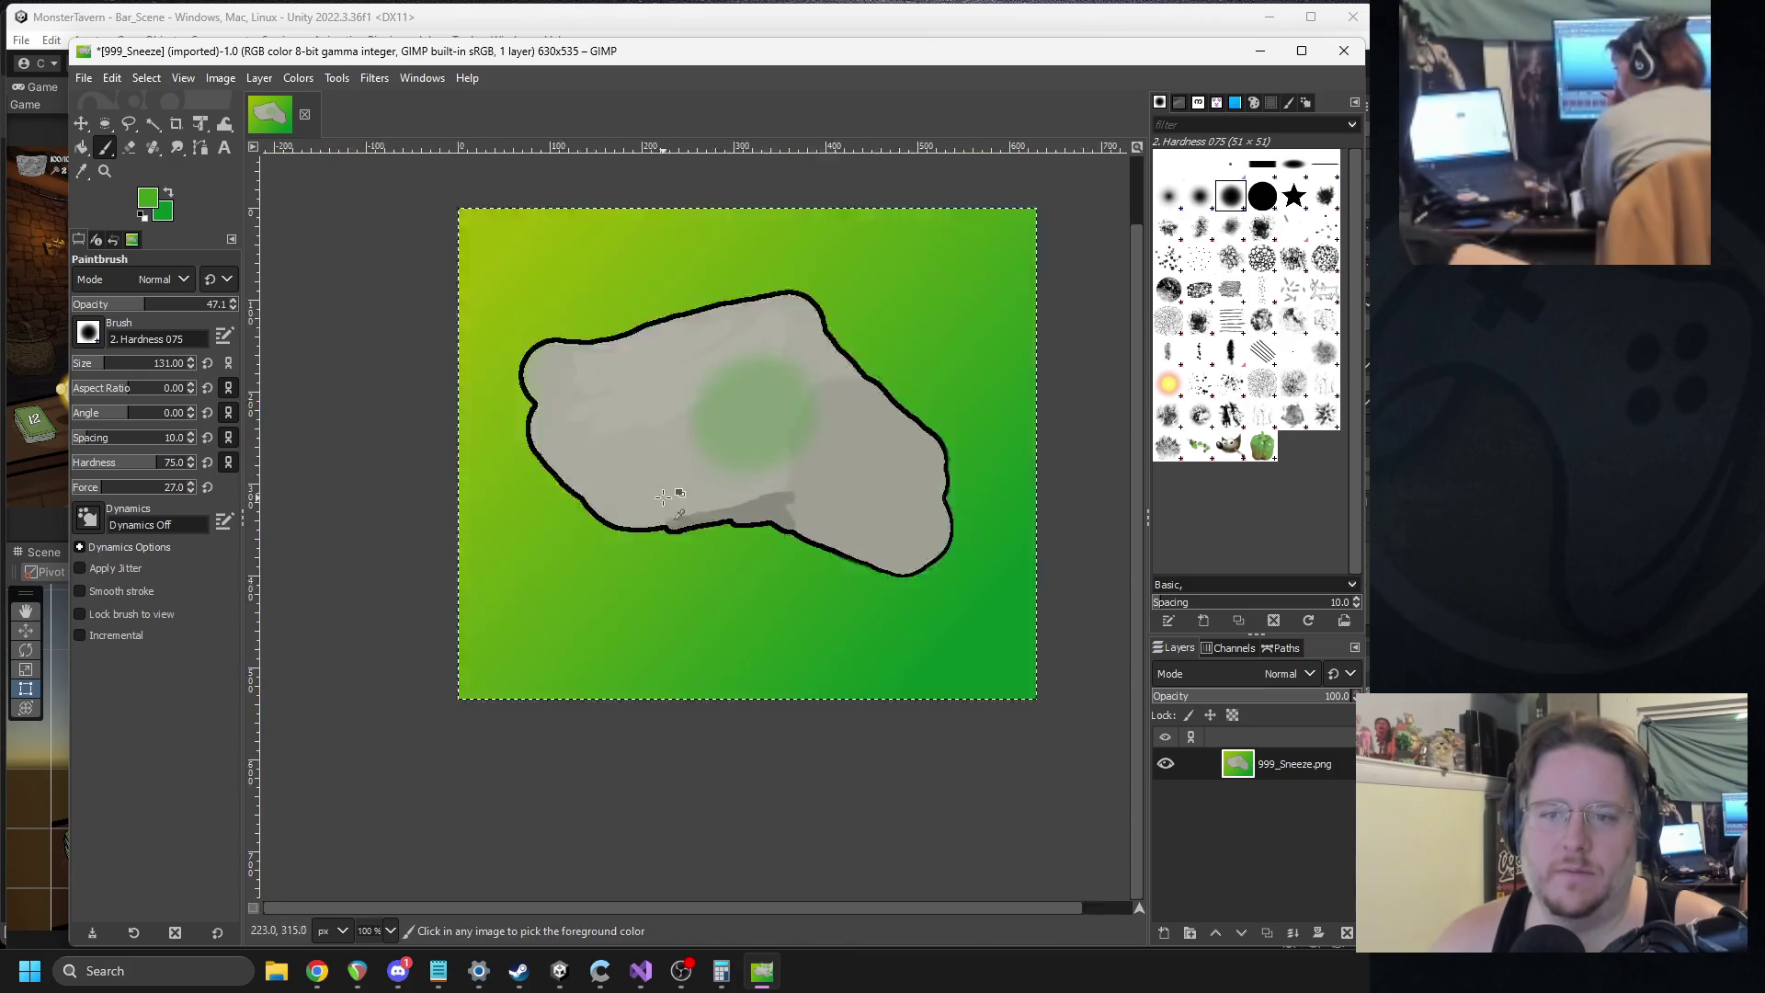
pyautogui.hotkey('ctrl', 'z')
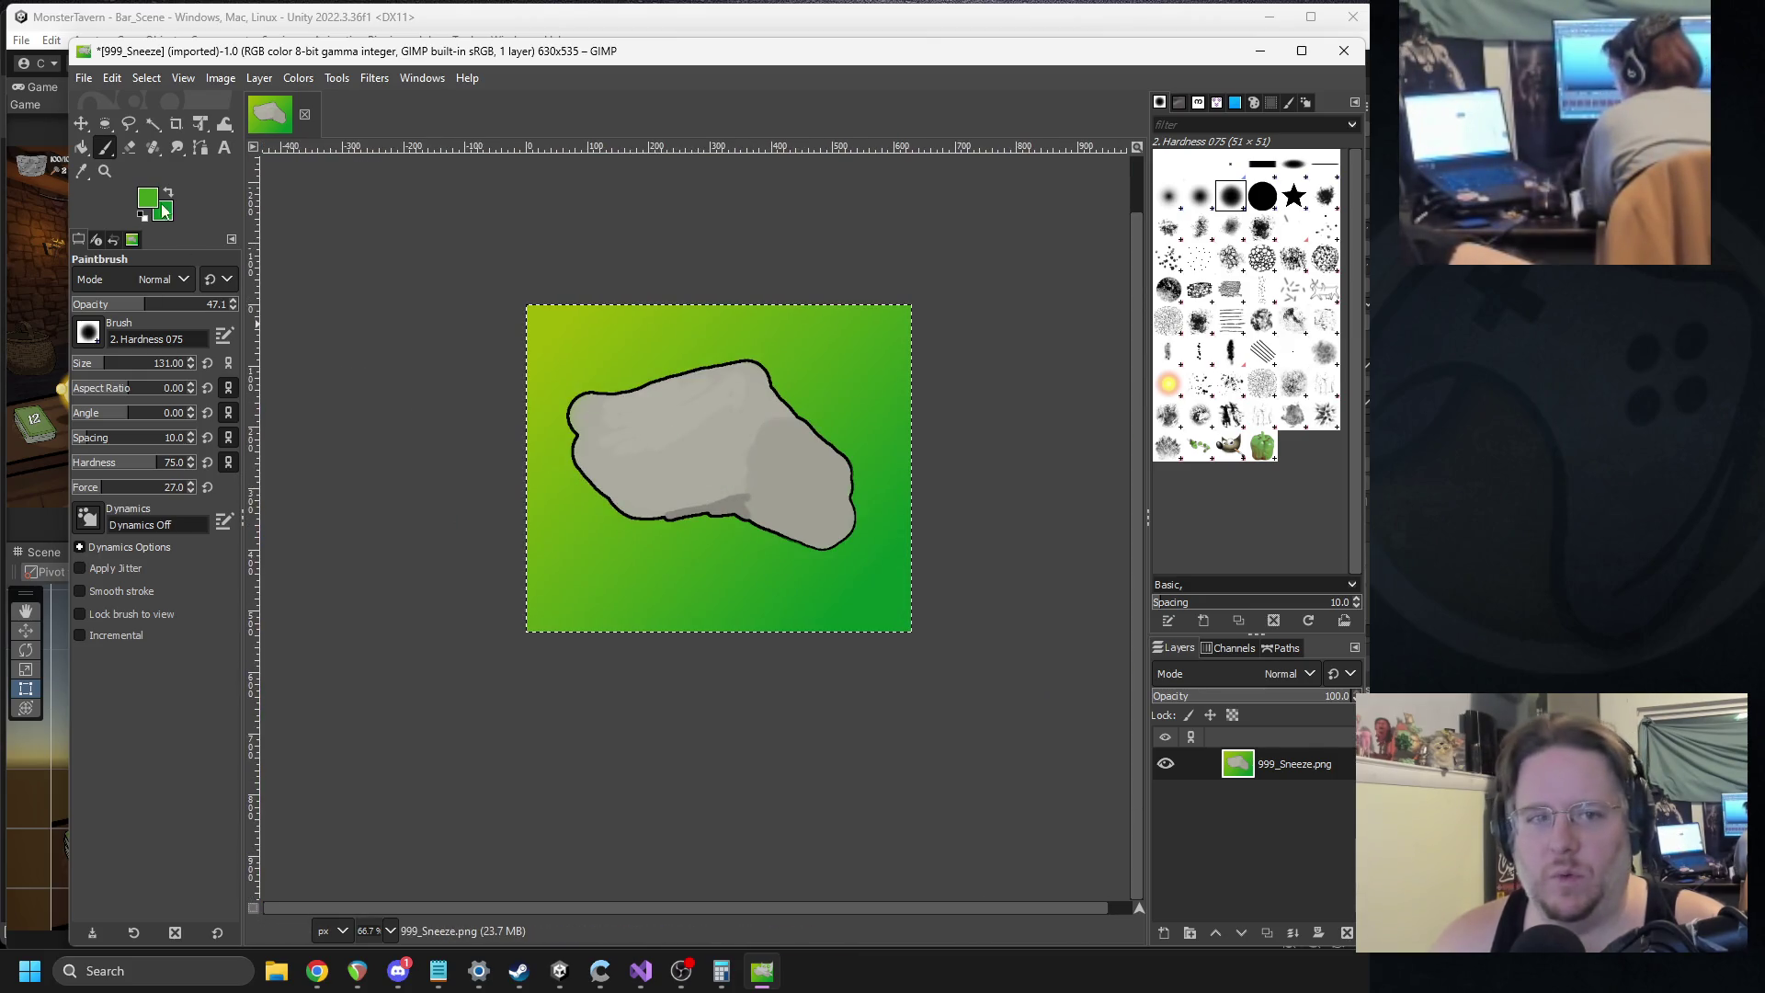
pyautogui.click(147, 198)
pyautogui.click(346, 239)
pyautogui.click(488, 371)
pyautogui.moveTo(697, 450)
pyautogui.mouseDown()
pyautogui.moveTo(734, 426)
pyautogui.moveTo(709, 386)
pyautogui.moveTo(627, 379)
pyautogui.mouseUp()
pyautogui.hotkey('ctrl', 'z')
pyautogui.scroll(2, 734, 426)
pyautogui.hotkey('ctrl', 'z')
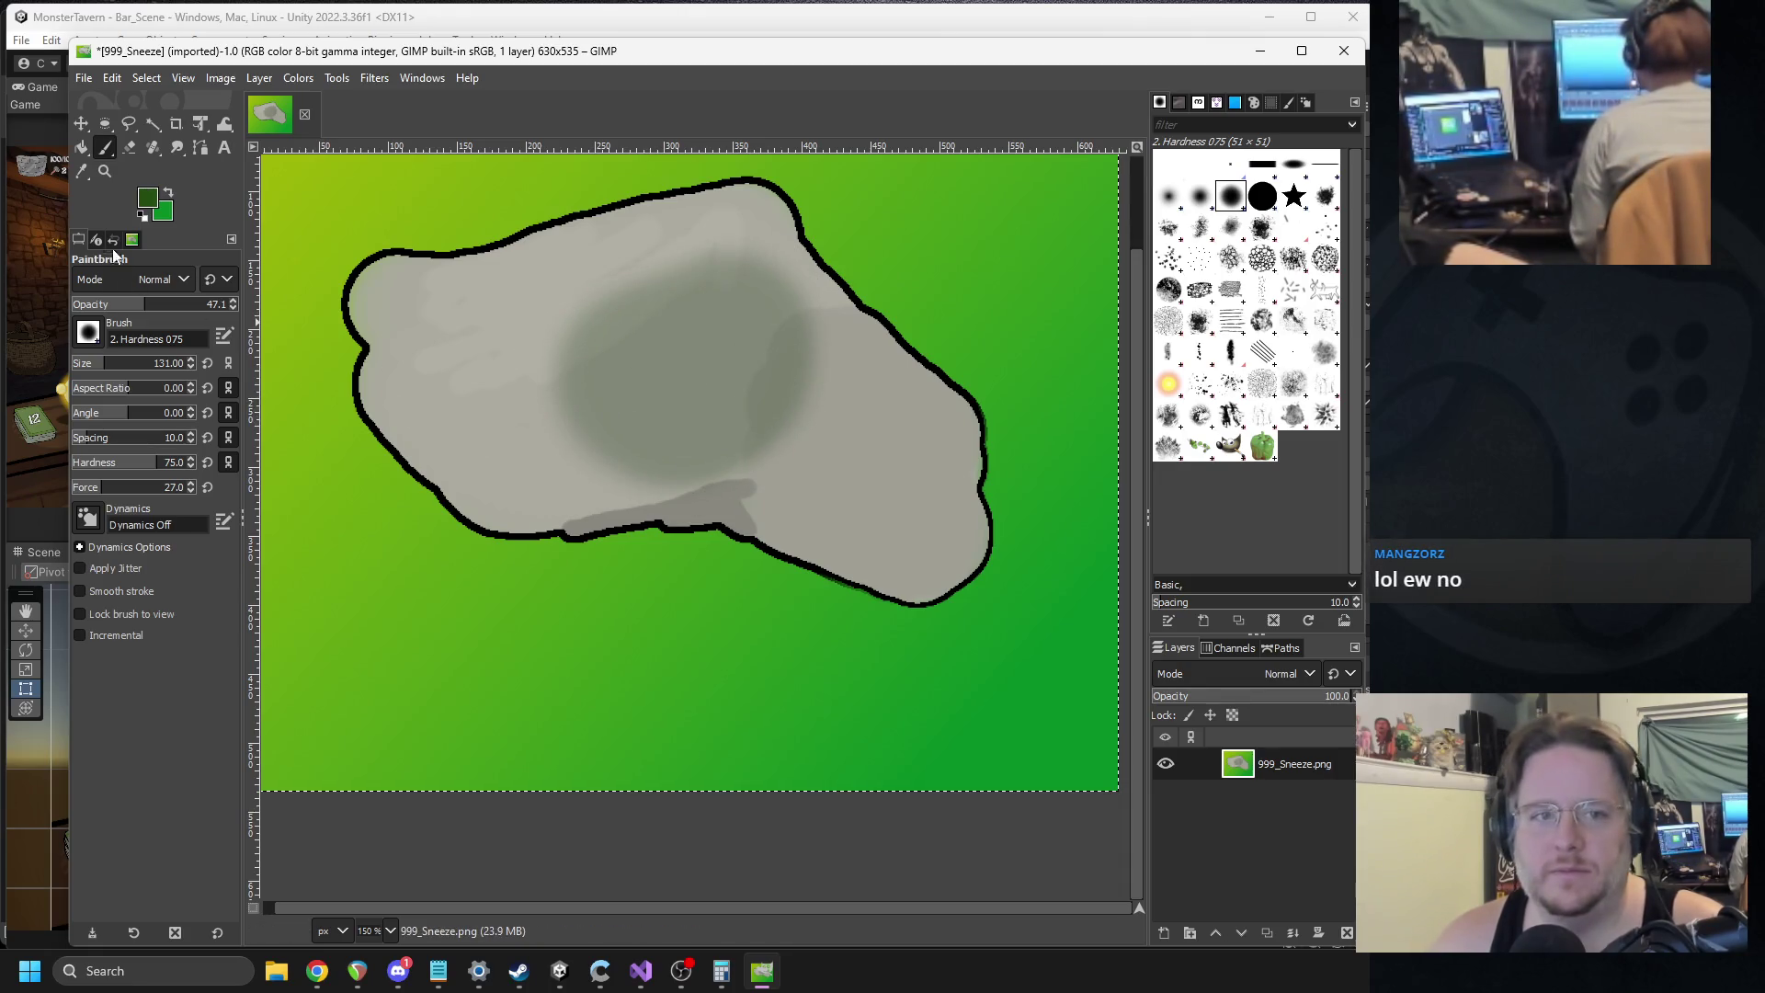
pyautogui.click(148, 204)
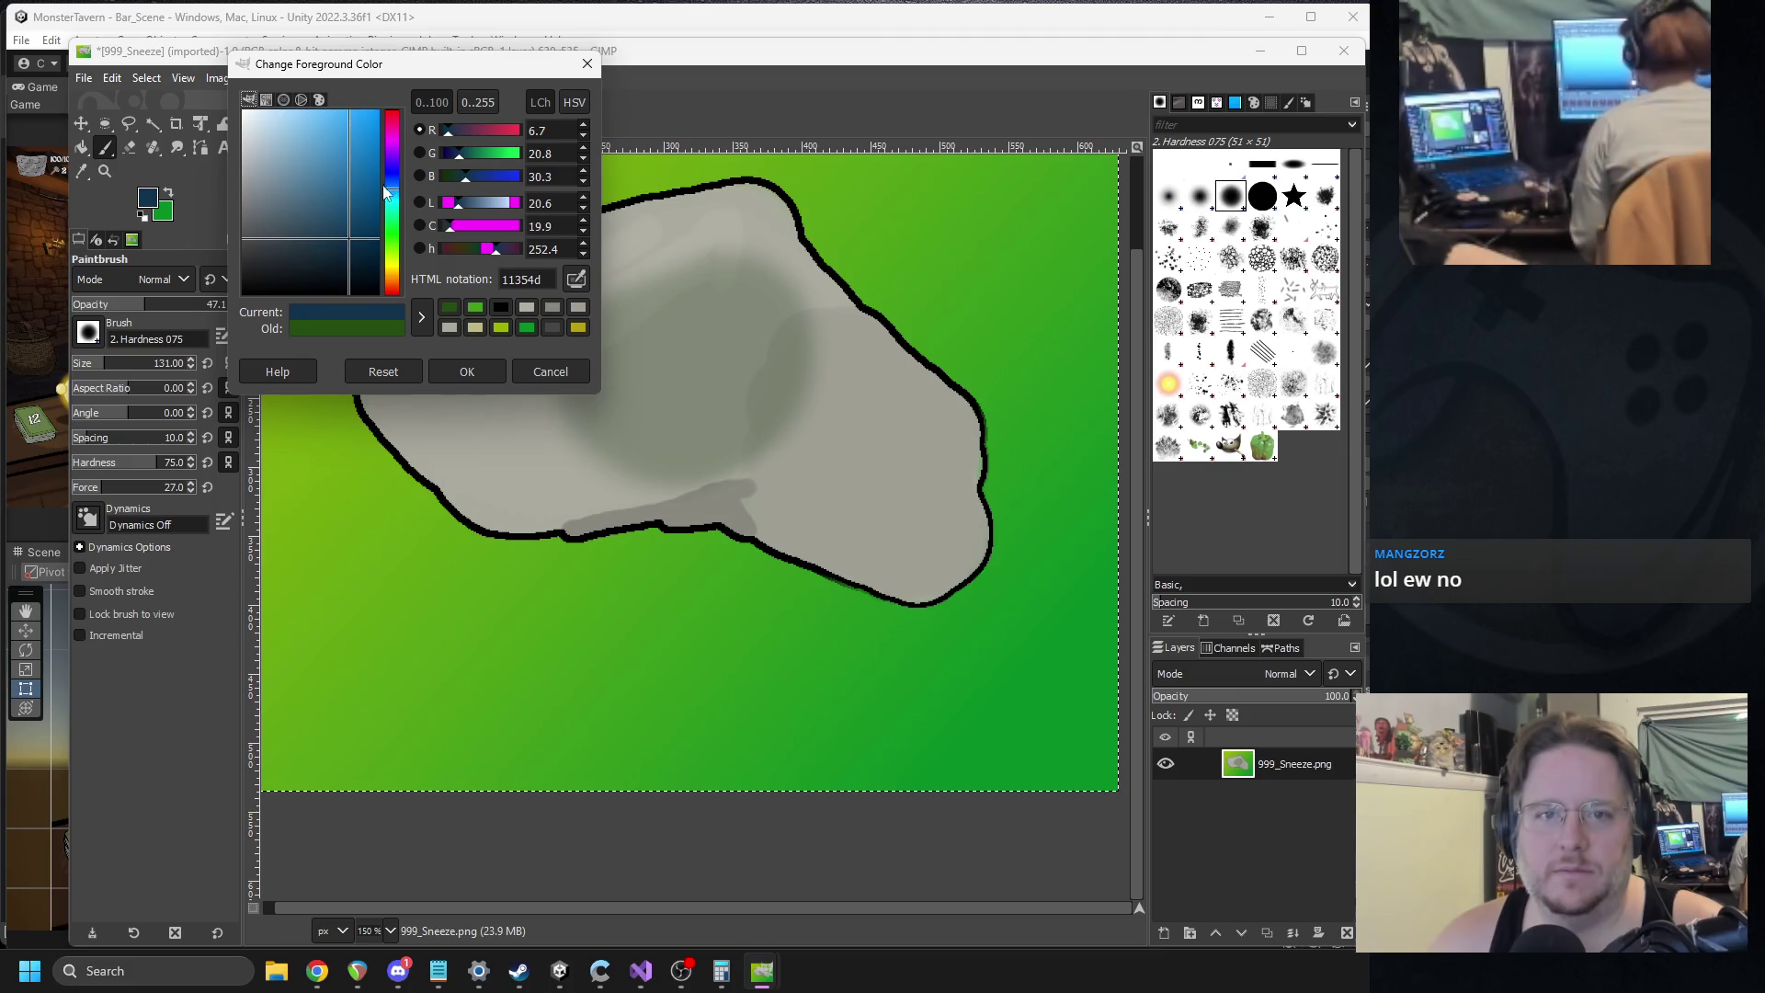
# Pick a blue colour, shrink the brush to 34, and test a stroke along the rock's lower outline.
pyautogui.click(357, 165)
pyautogui.click(438, 374)
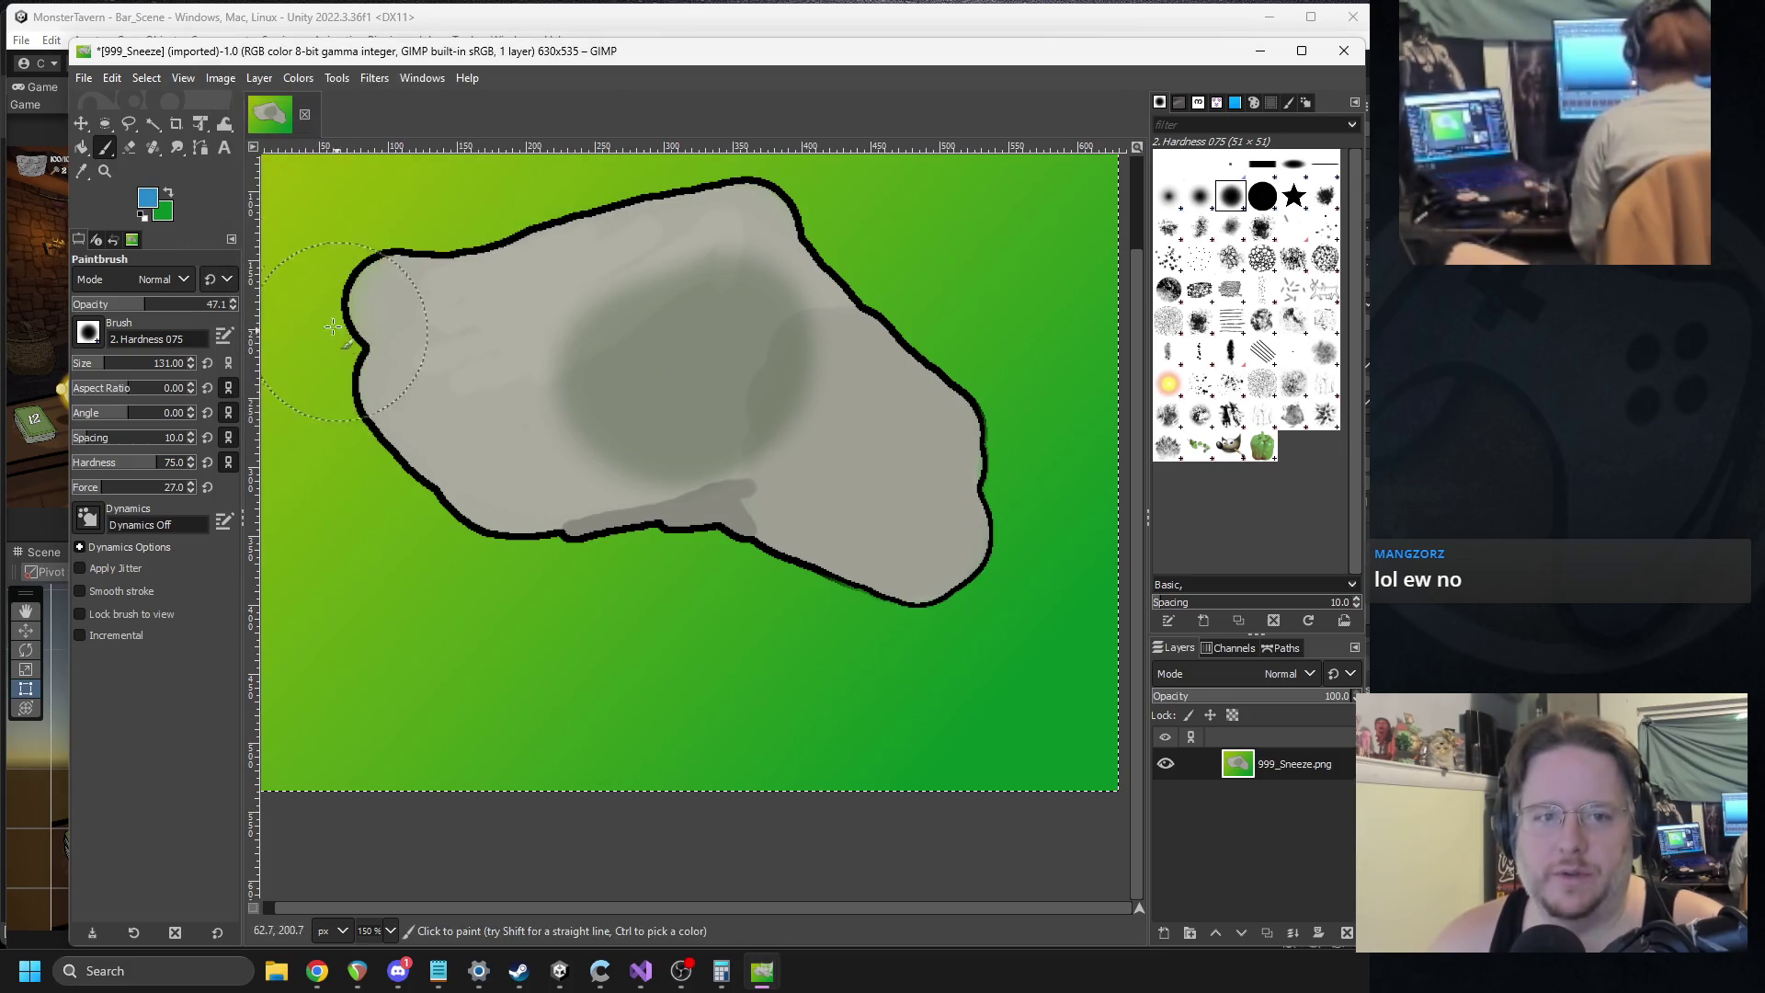
pyautogui.click(85, 367)
pyautogui.moveTo(533, 533)
pyautogui.mouseDown()
pyautogui.moveTo(726, 515)
pyautogui.moveTo(878, 600)
pyautogui.mouseUp()
pyautogui.hotkey('ctrl', 'z')
# Raise brush opacity to 100 and paint a thick blue drip along the rock's lower edge.
pyautogui.click(224, 304)
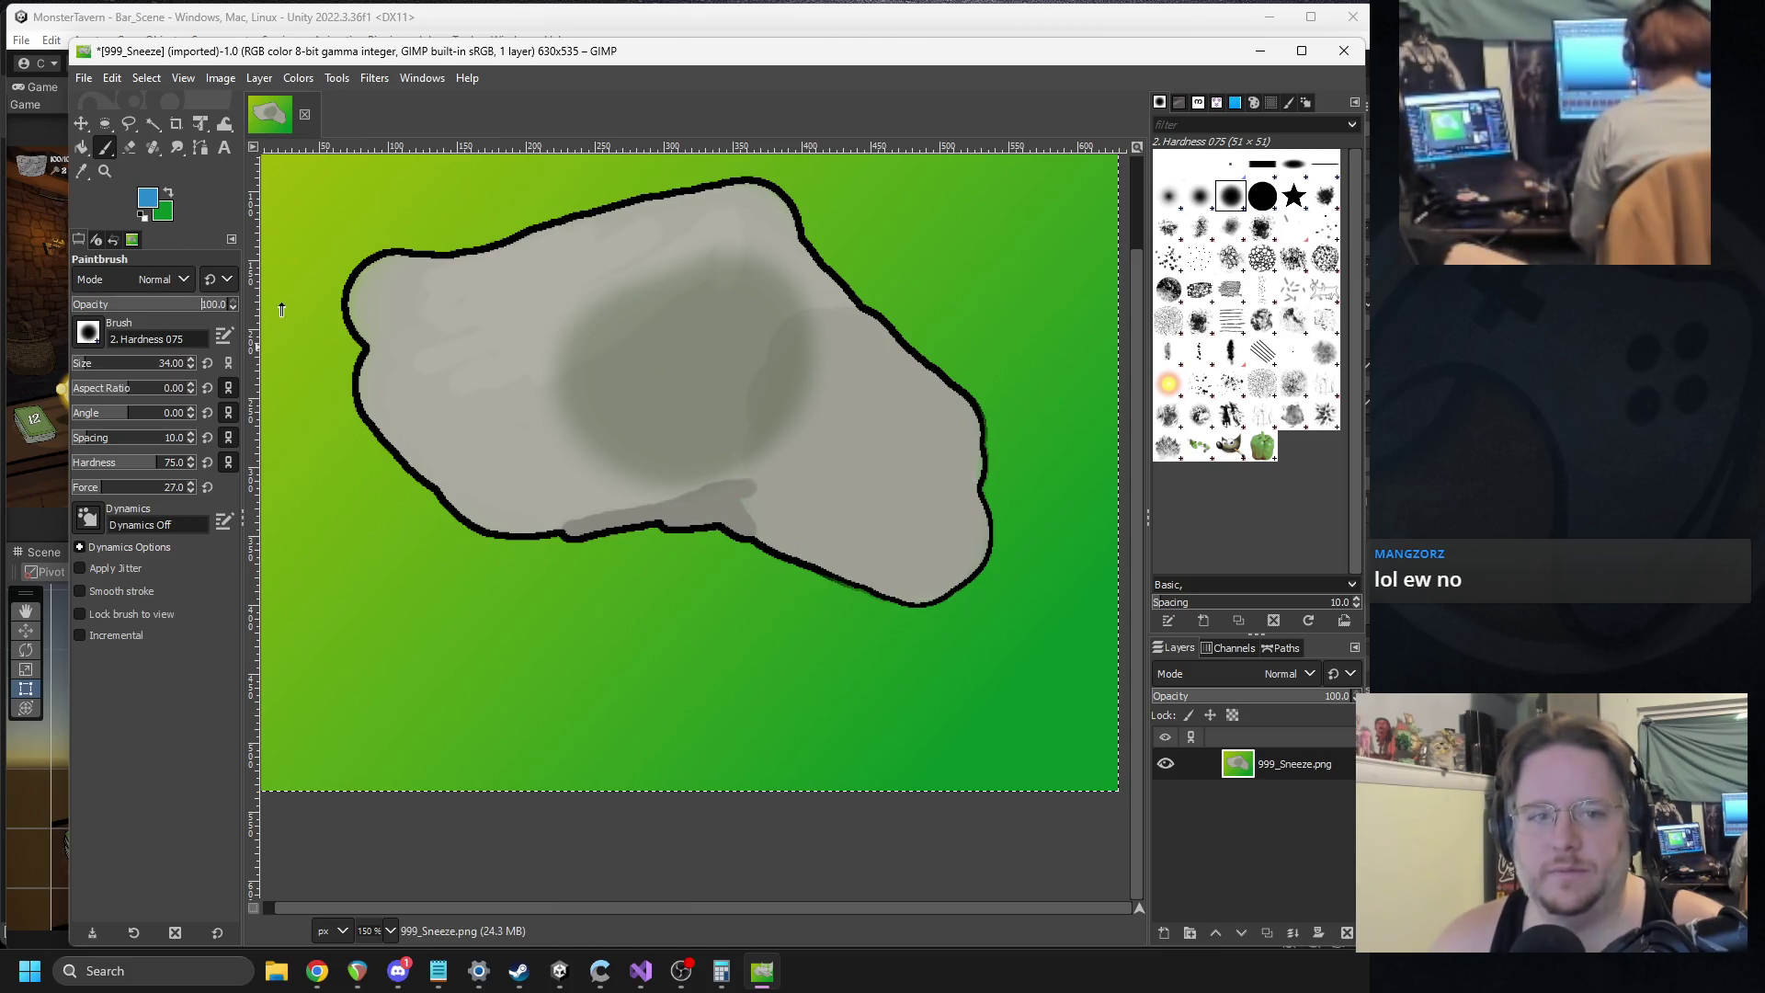
pyautogui.moveTo(528, 535)
pyautogui.mouseDown()
pyautogui.moveTo(630, 512)
pyautogui.moveTo(905, 600)
pyautogui.mouseUp()
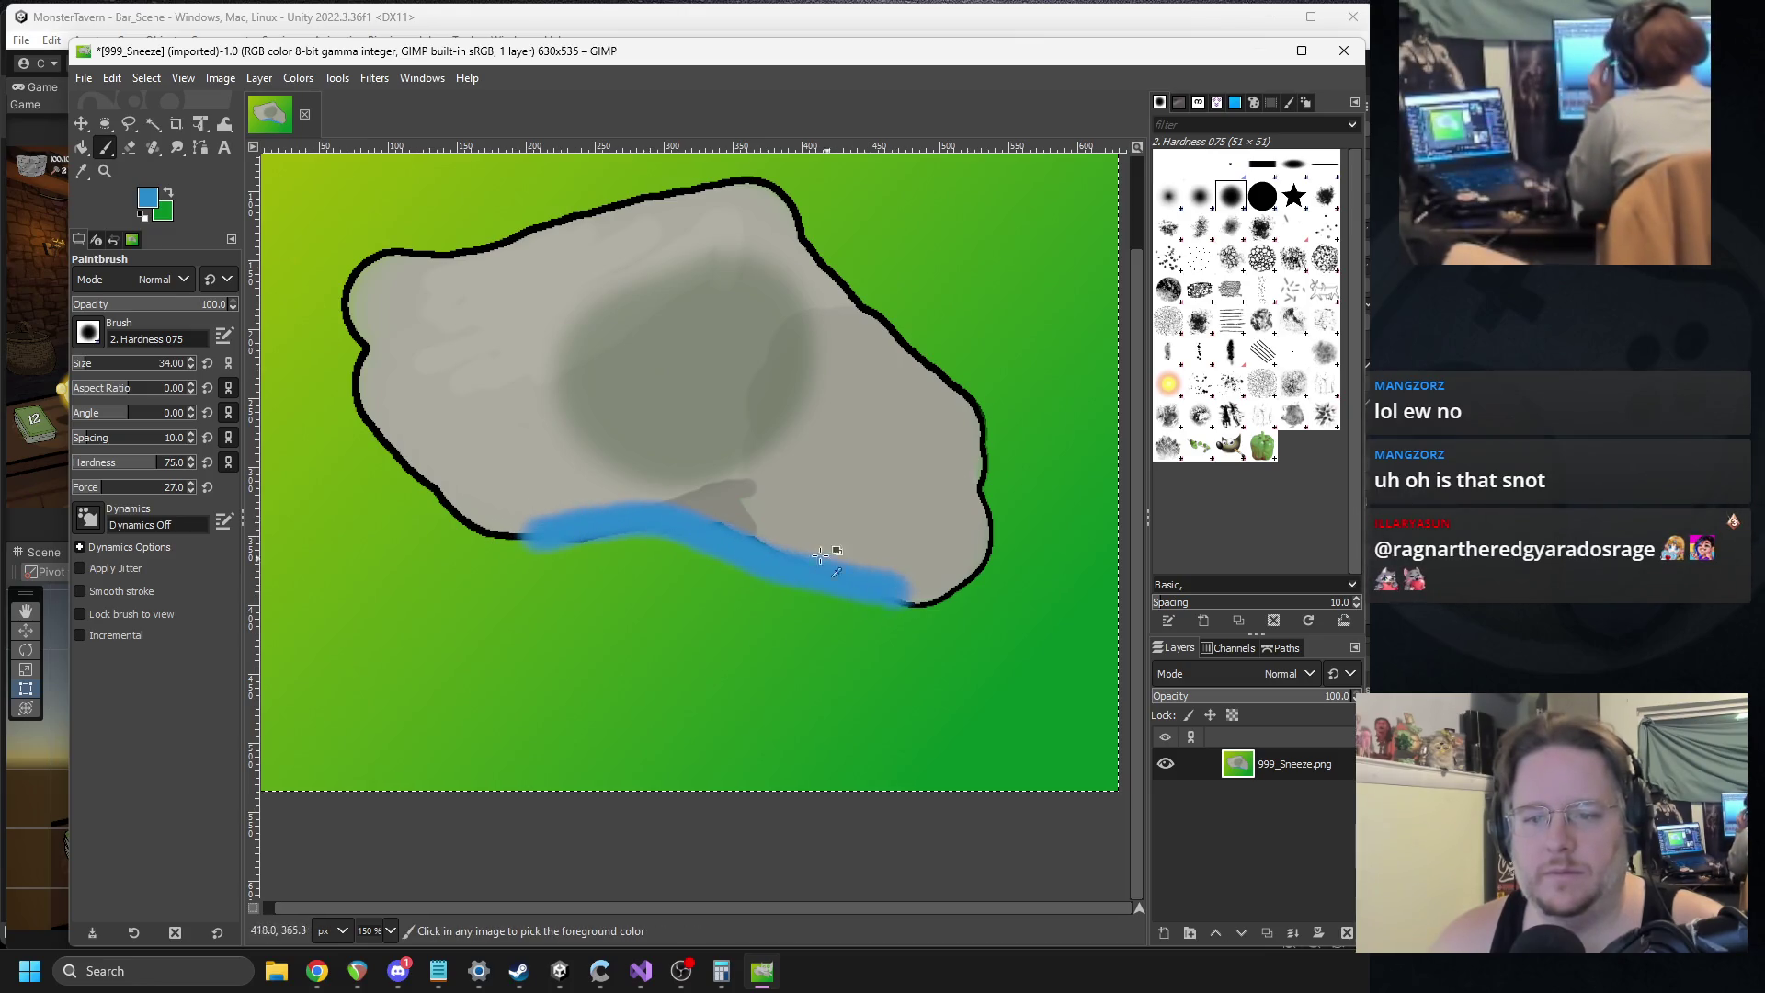
pyautogui.hotkey('ctrl', 'z')
pyautogui.moveTo(542, 533); pyautogui.dragTo(735, 492)
pyautogui.hotkey('ctrl', 'z')
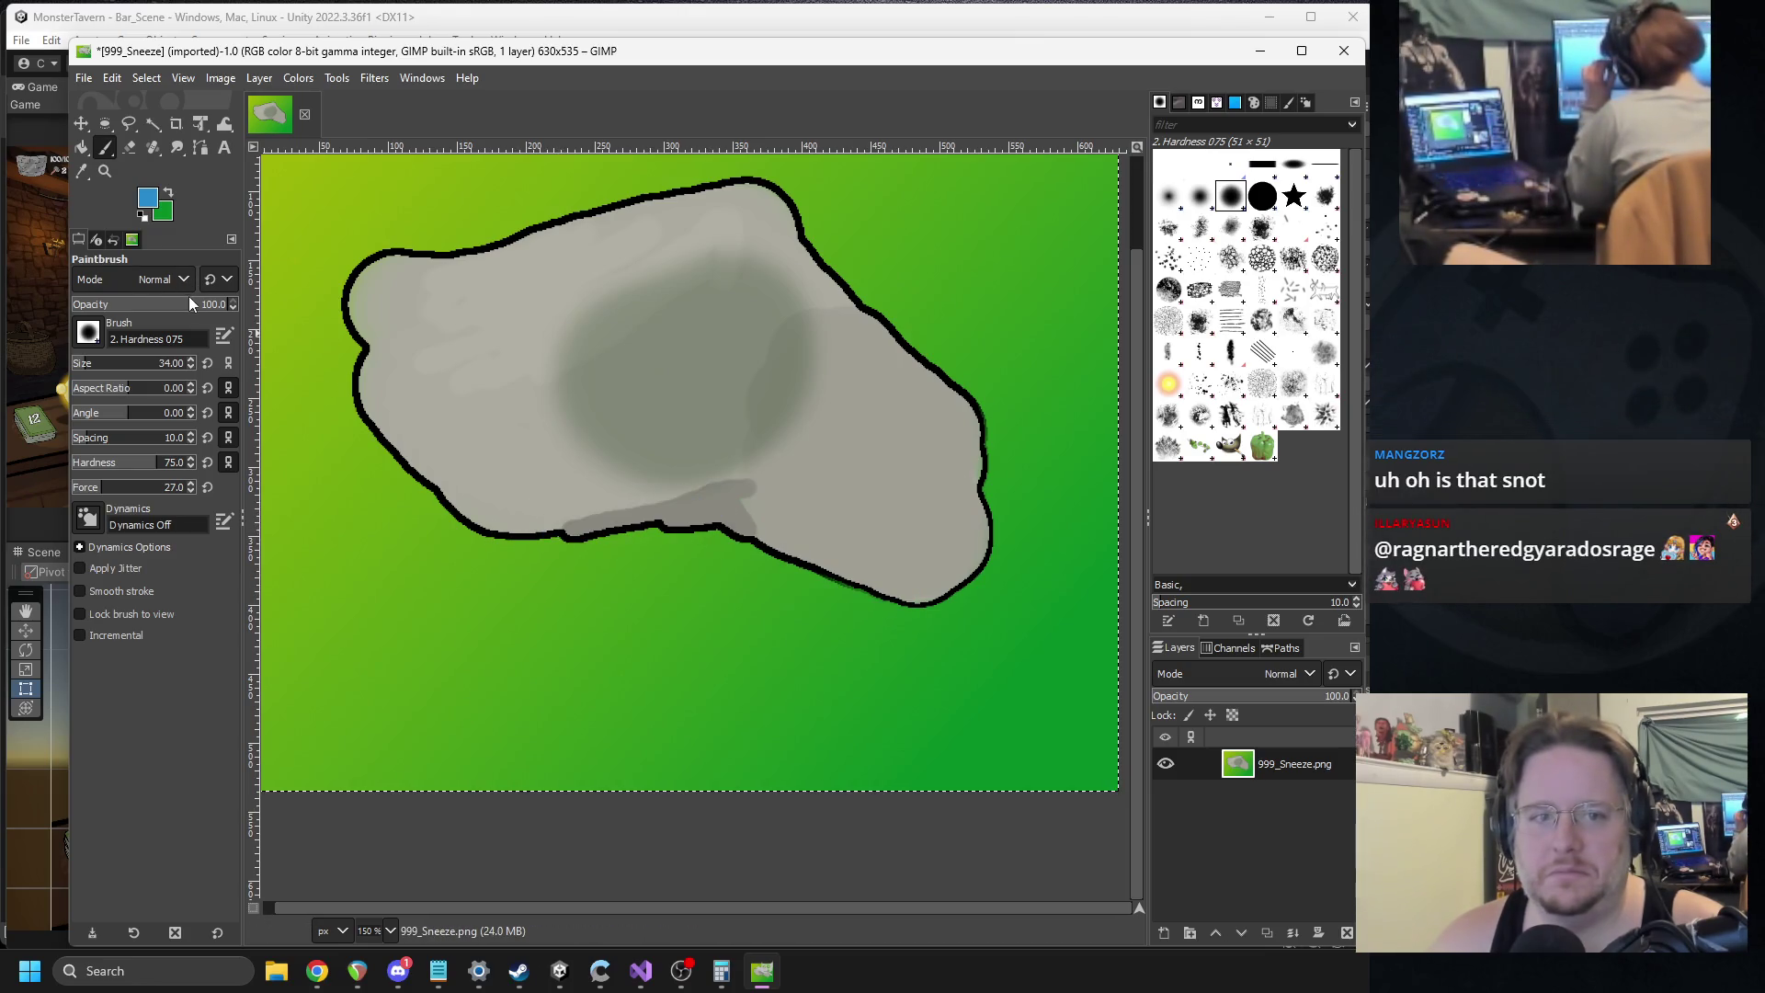
pyautogui.moveTo(515, 533)
pyautogui.mouseDown()
pyautogui.moveTo(747, 515)
pyautogui.moveTo(911, 603)
pyautogui.mouseUp()
pyautogui.moveTo(614, 521); pyautogui.dragTo(770, 522)
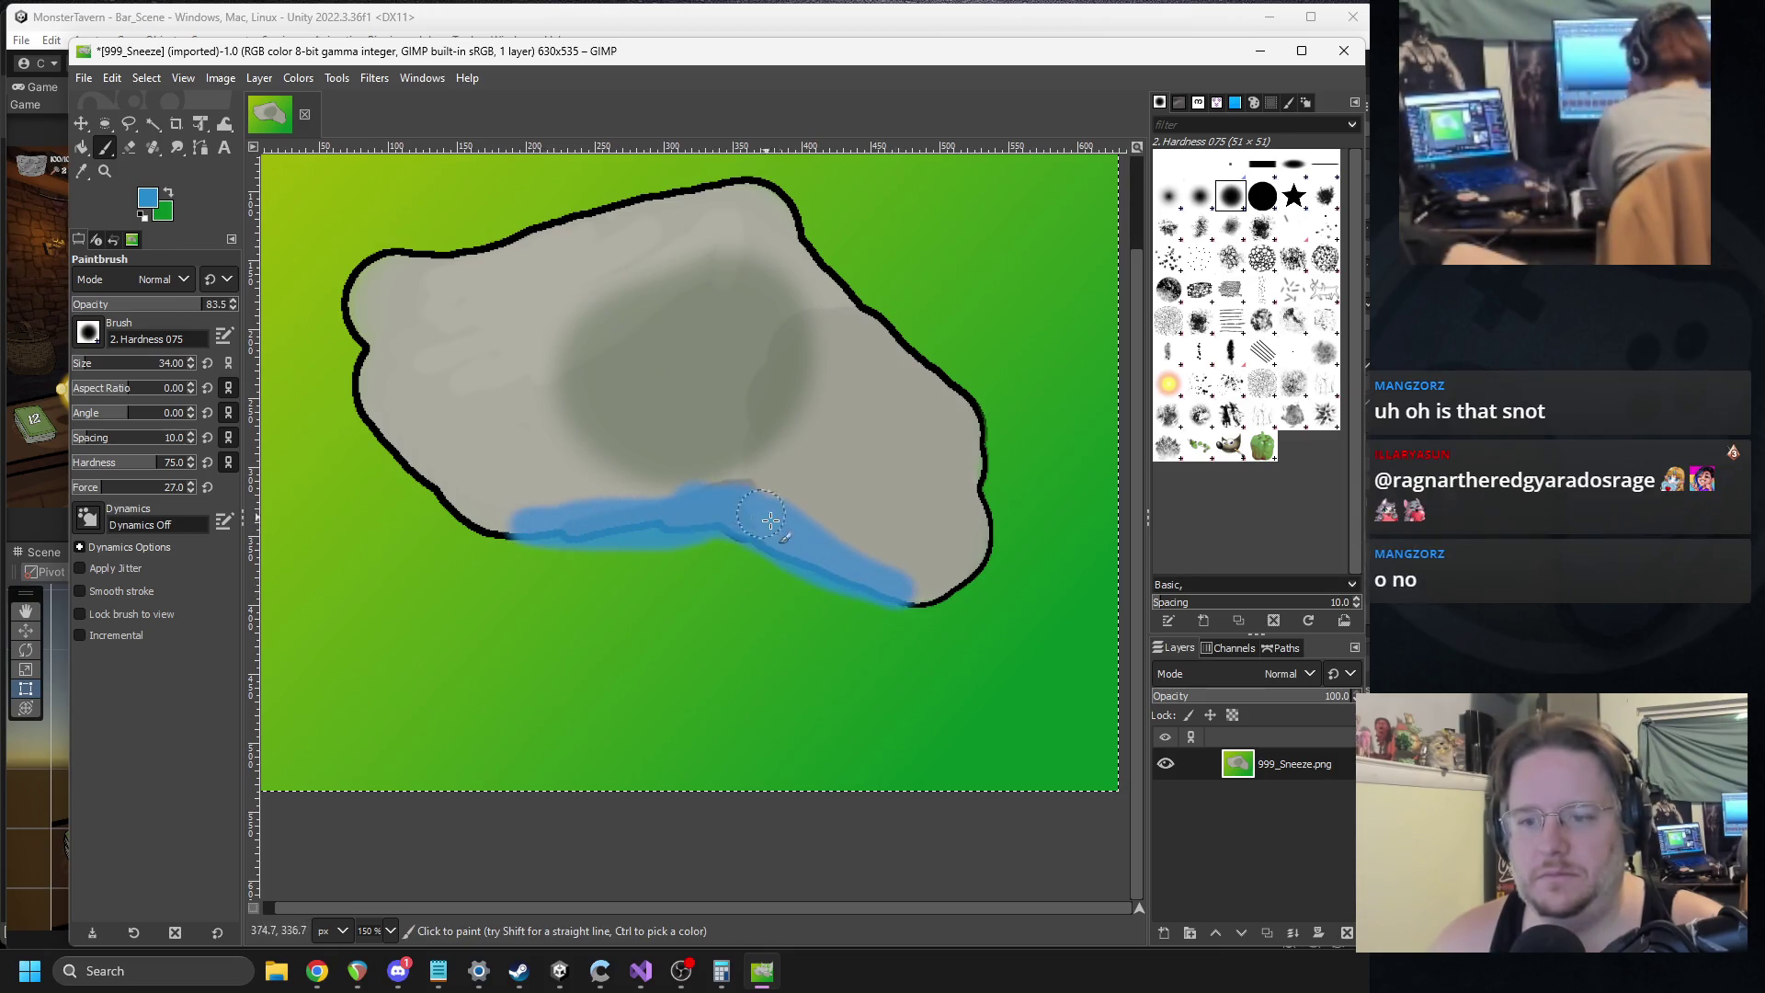
# Undo the blue drip and centre shading, keep full opacity, and choose black as foreground colour.
pyautogui.scroll(-4, 856, 557)
pyautogui.scroll(3, 703, 457)
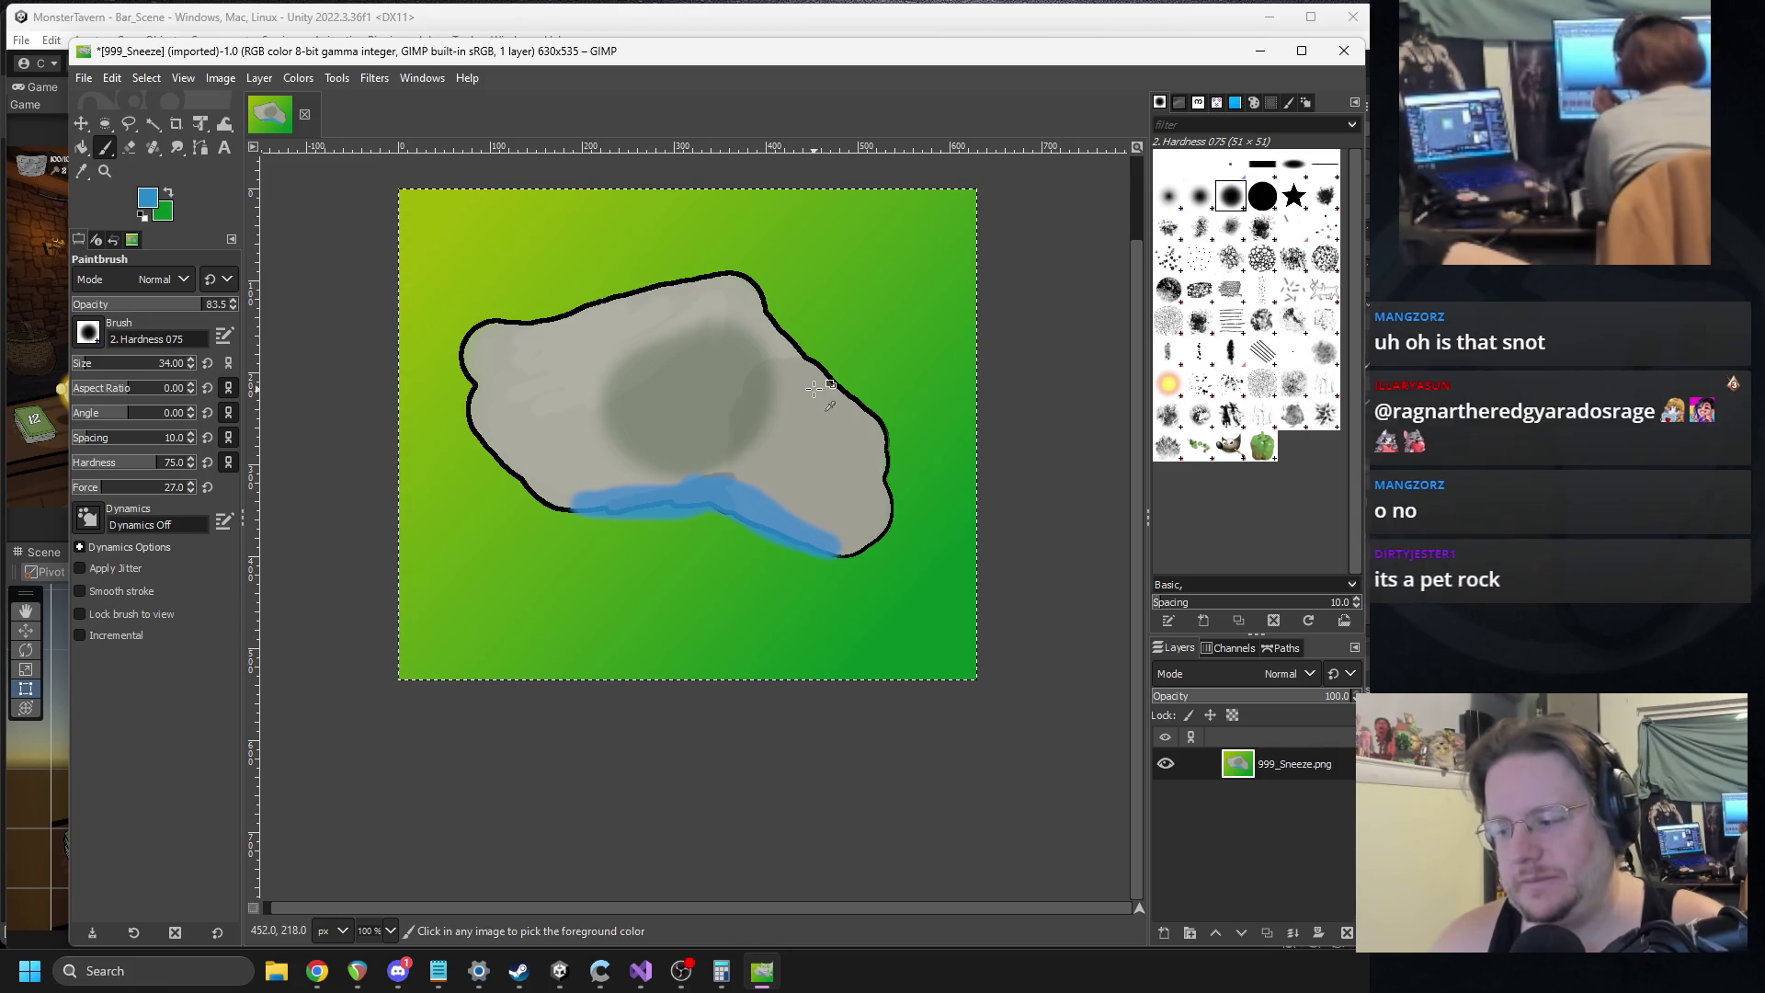
pyautogui.hotkey('ctrl', 'z')
pyautogui.hotkey('ctrl', 'z')
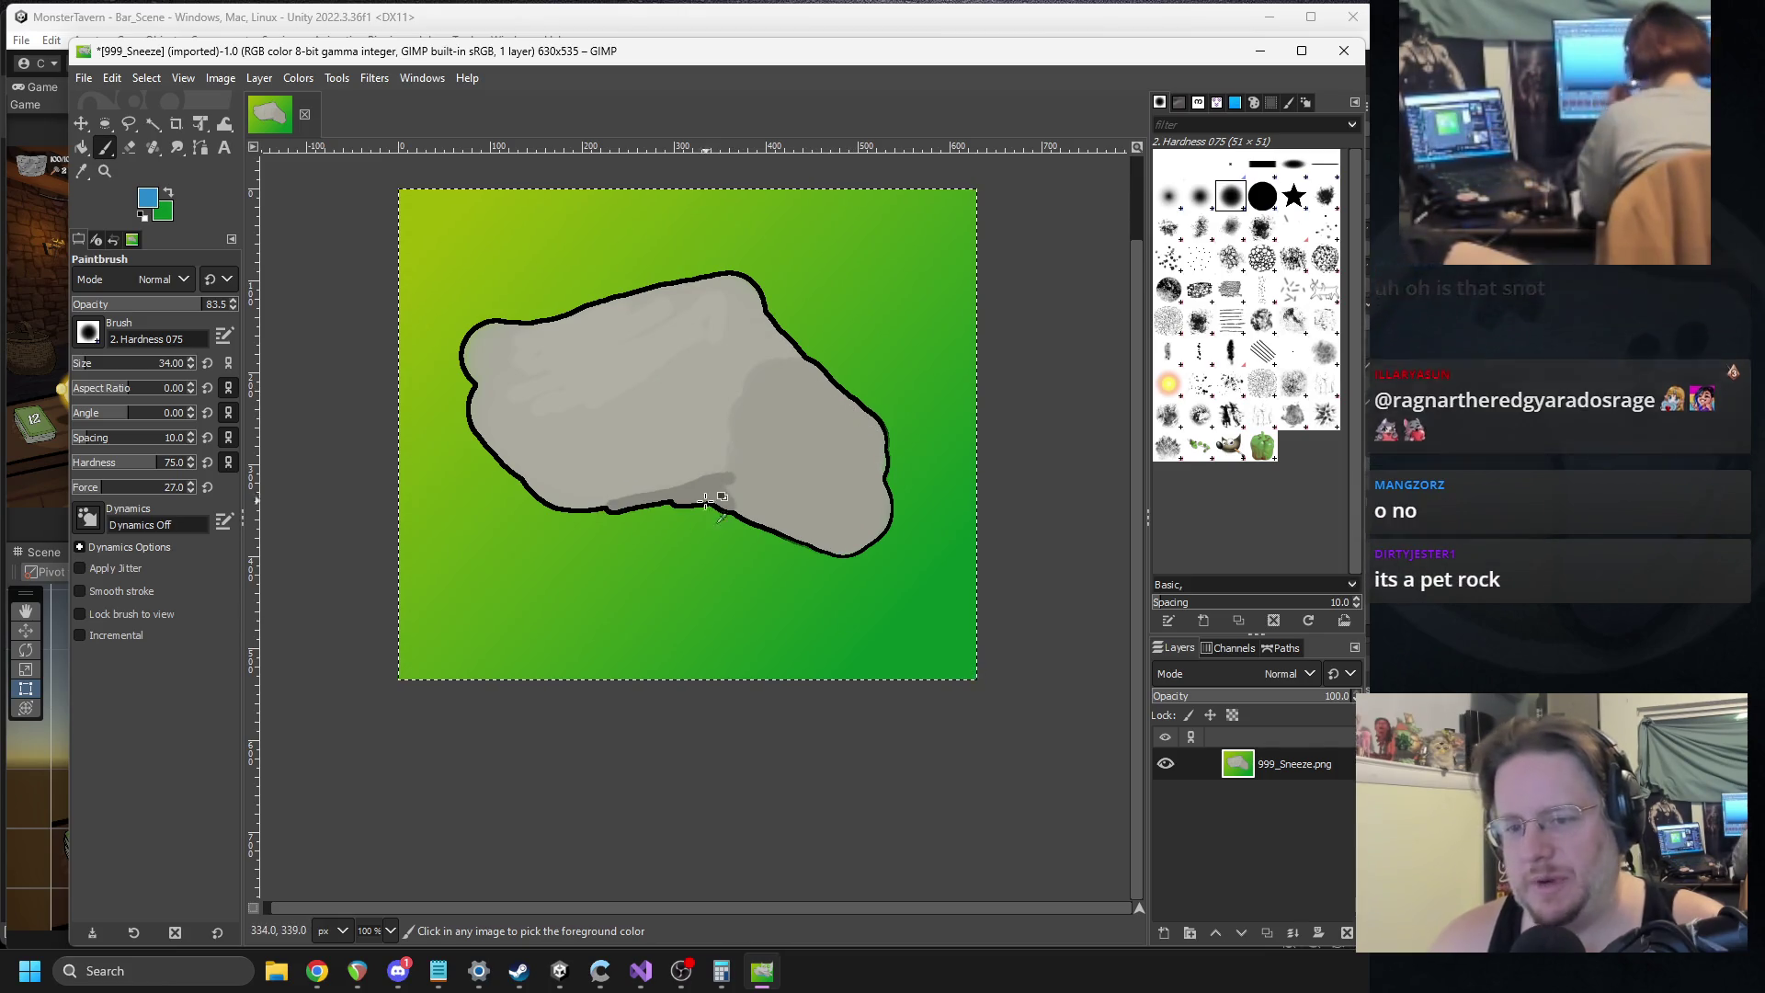
pyautogui.scroll(2, 679, 521)
pyautogui.scroll(-1, 654, 540)
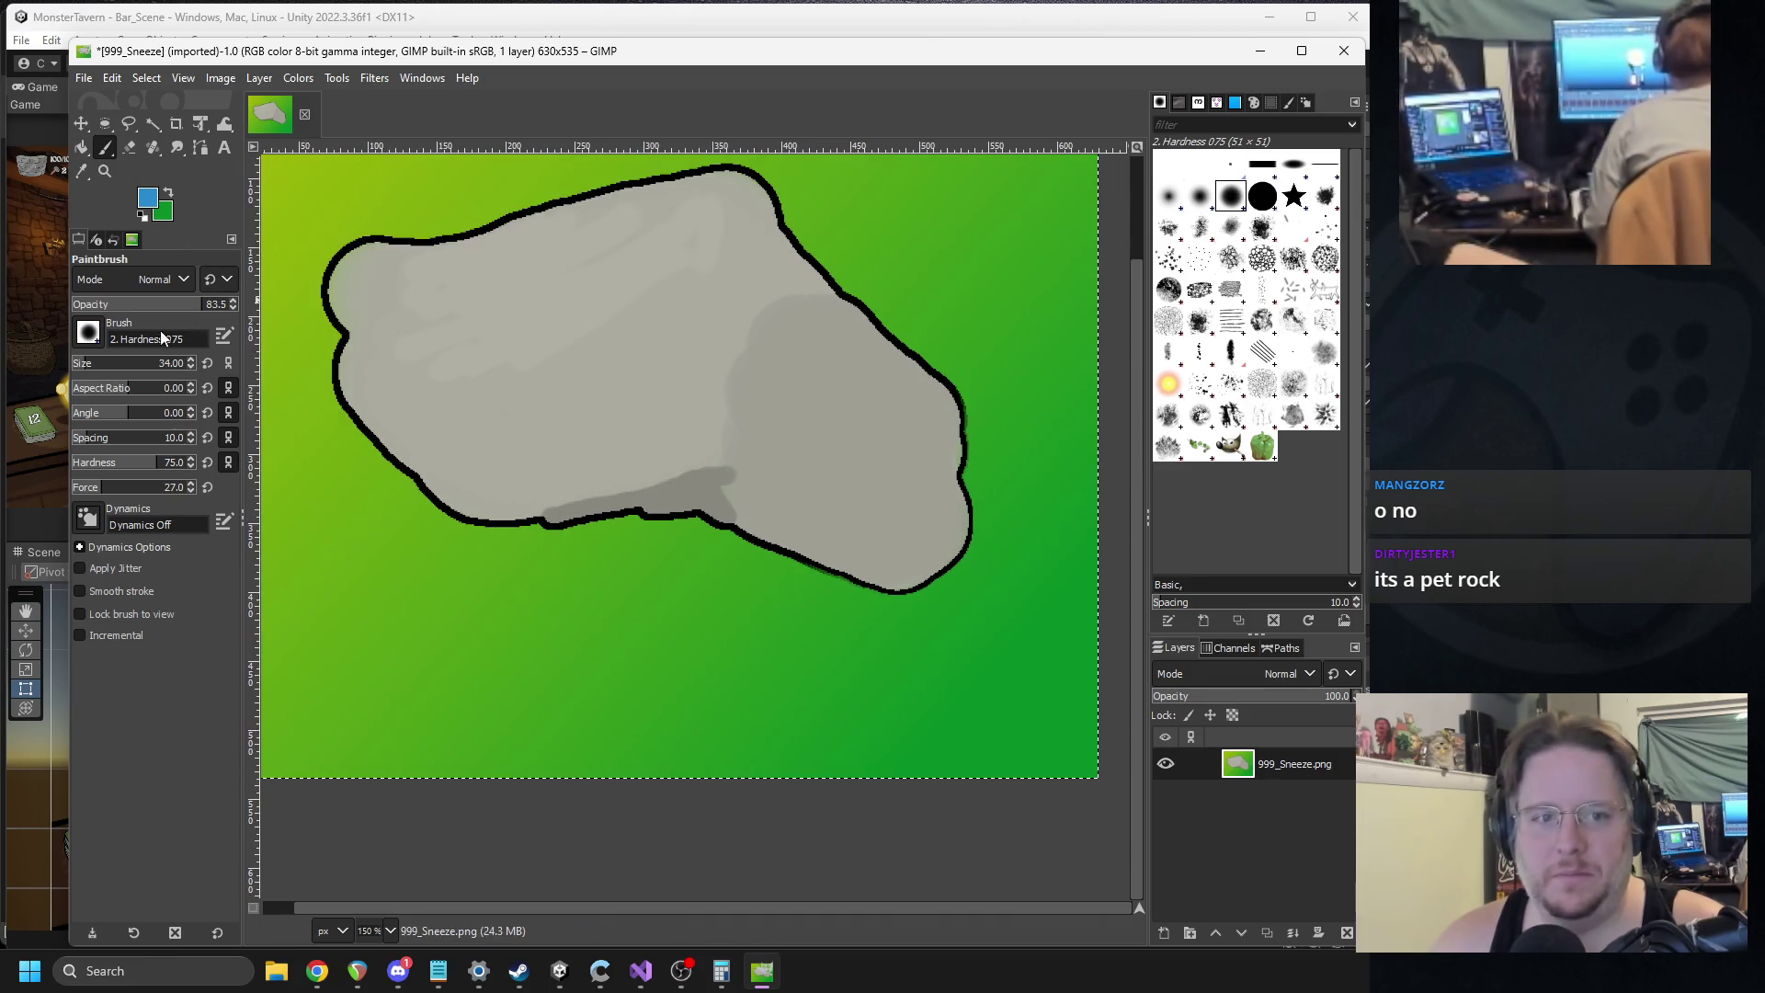
pyautogui.moveTo(185, 304); pyautogui.dragTo(237, 305)
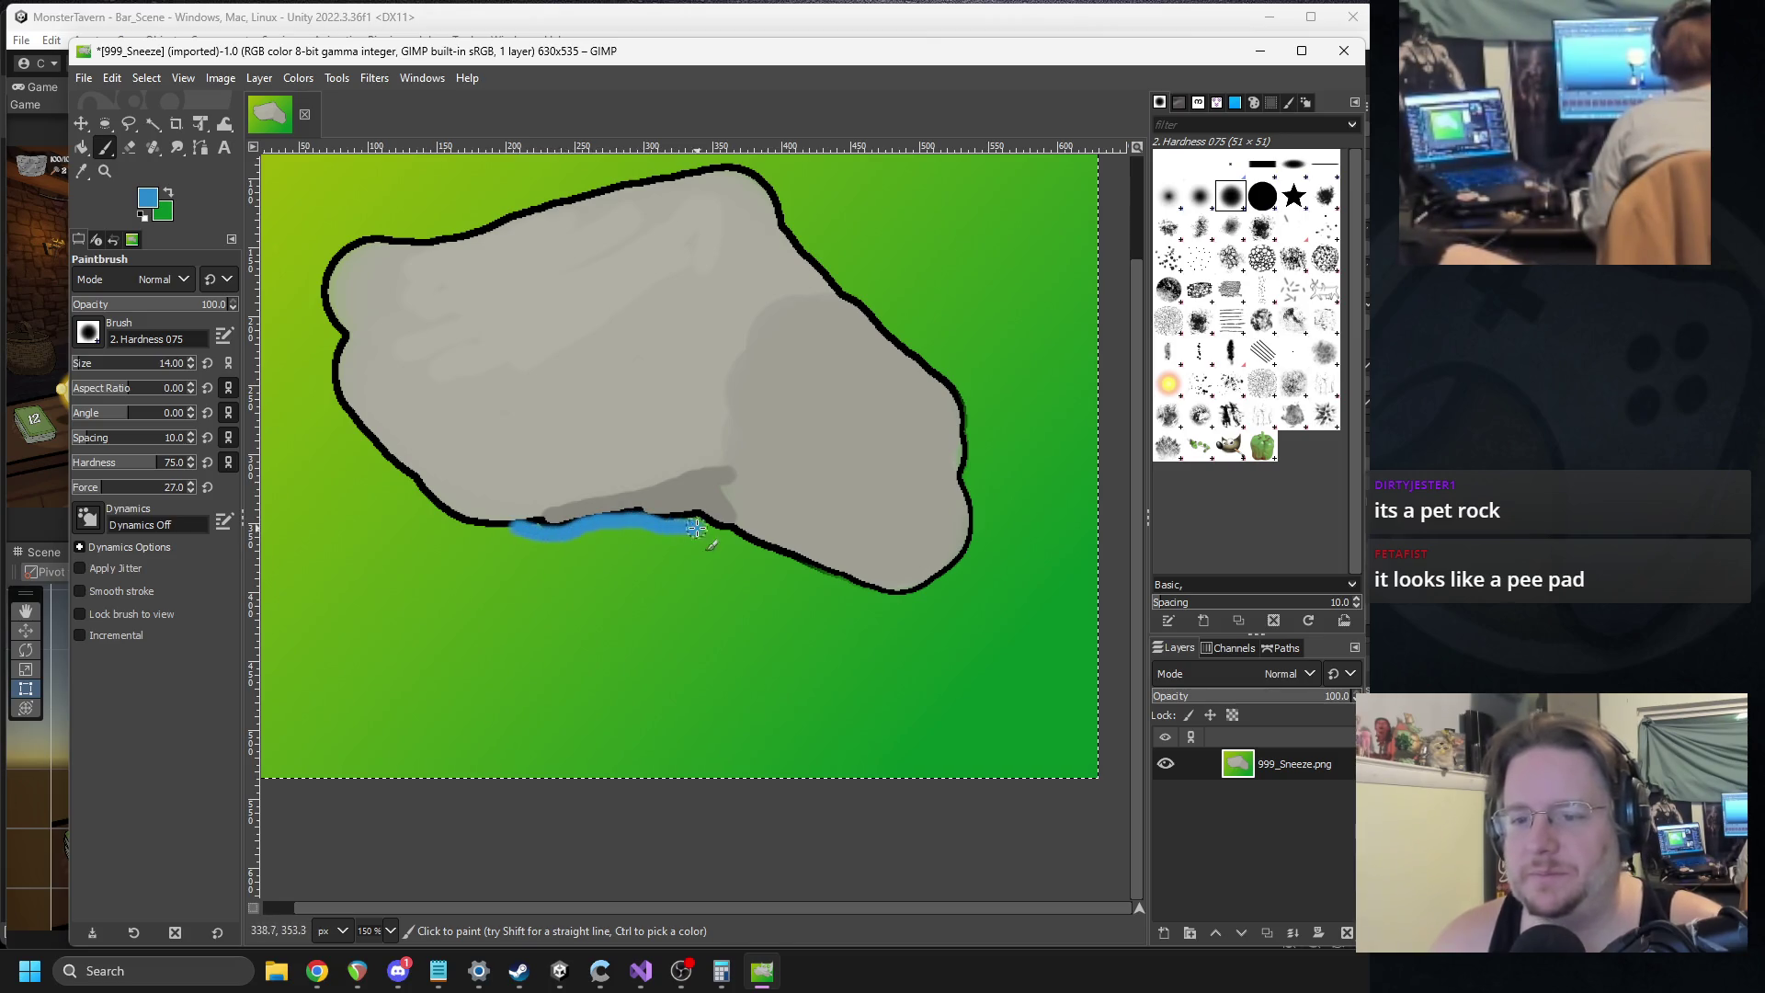
pyautogui.hotkey('ctrl', 'z')
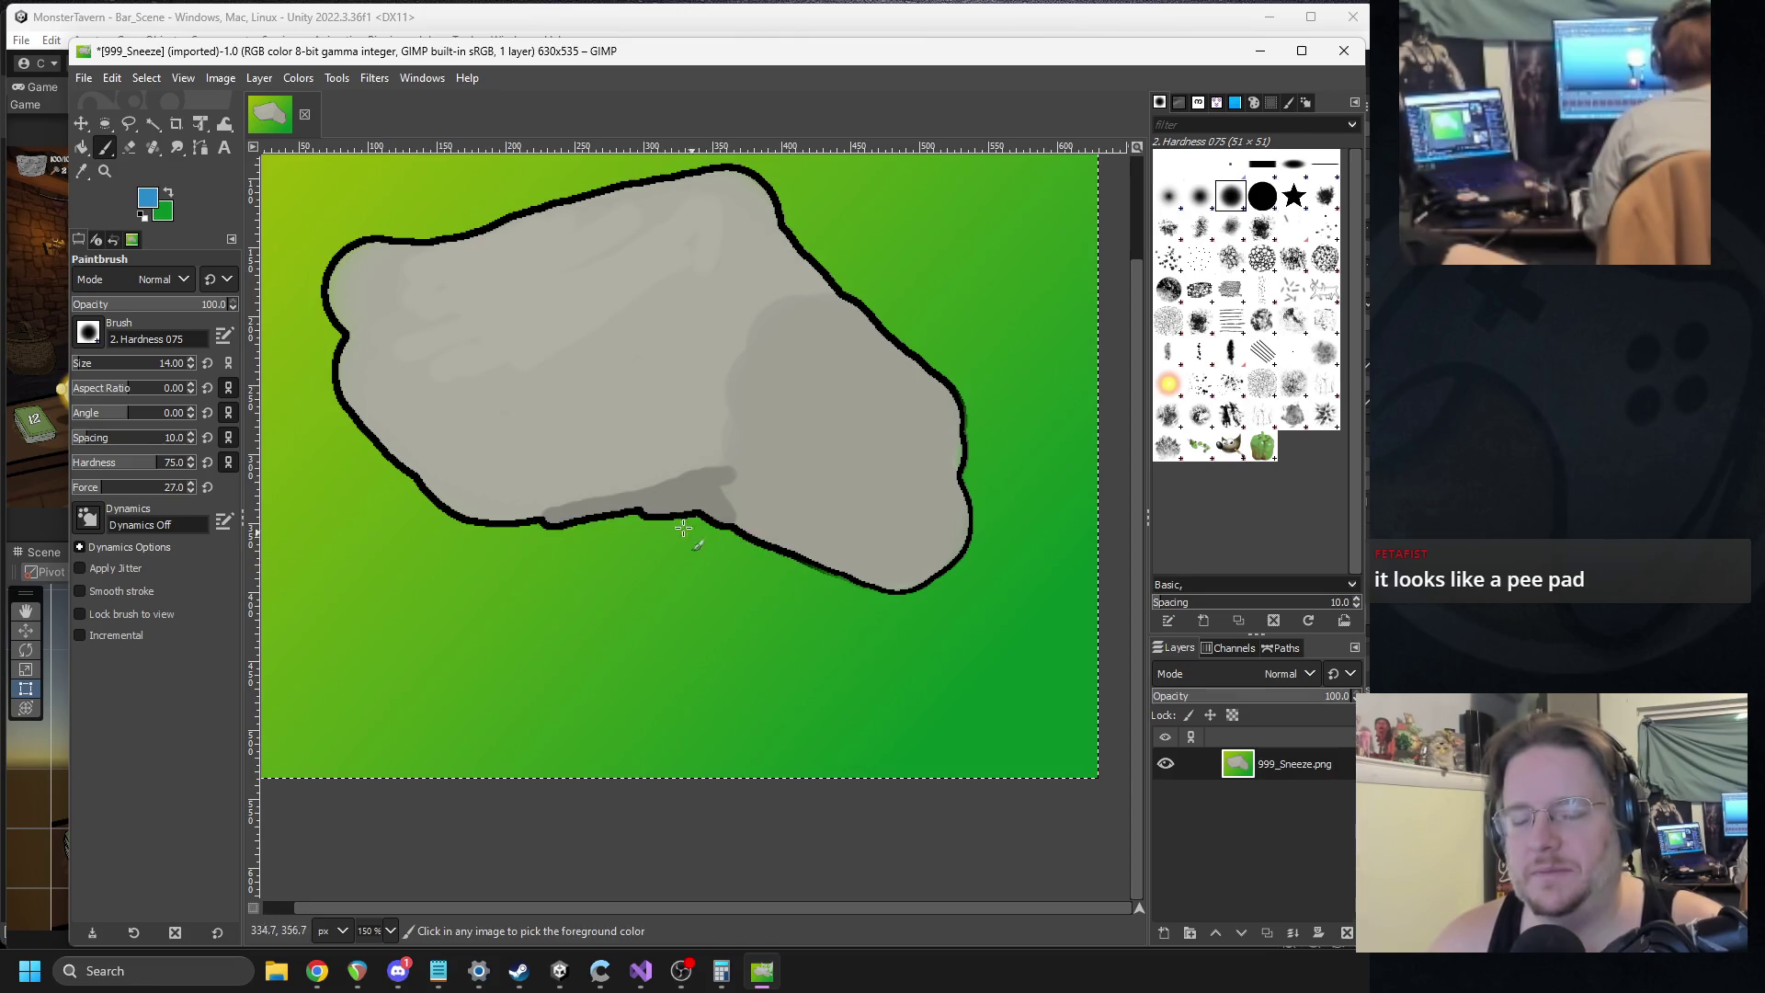
pyautogui.scroll(2, 646, 603)
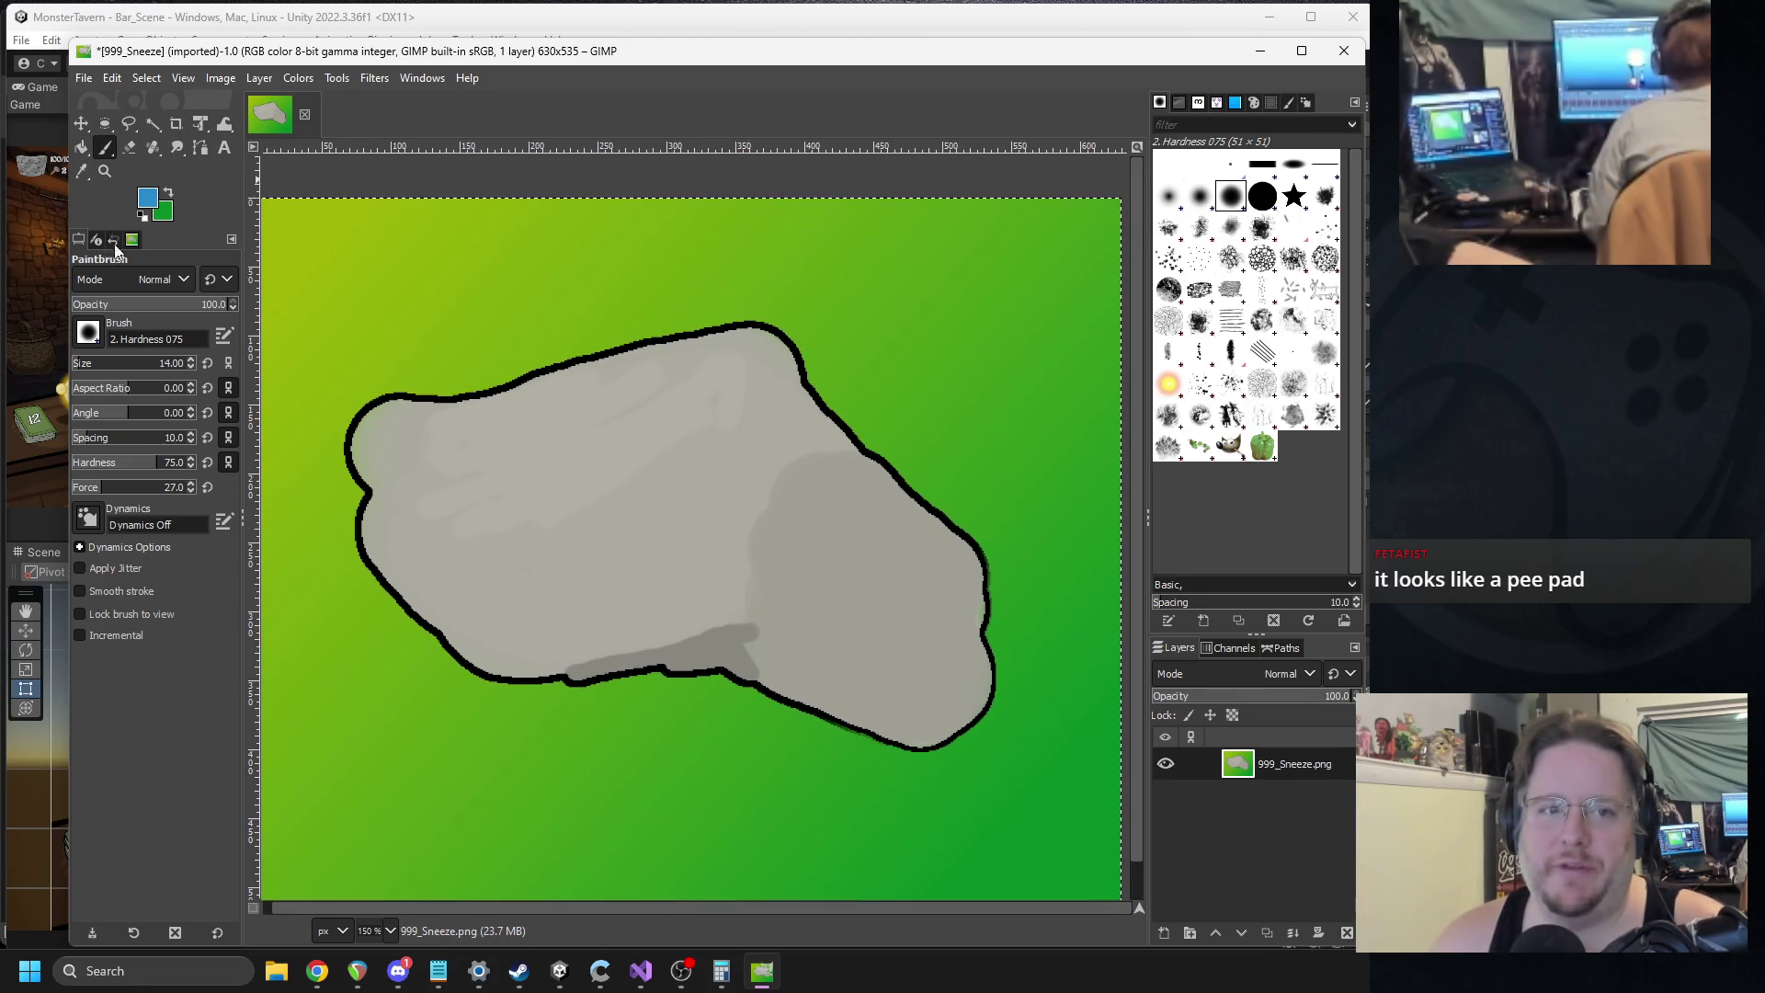
pyautogui.click(149, 204)
pyautogui.click(331, 293)
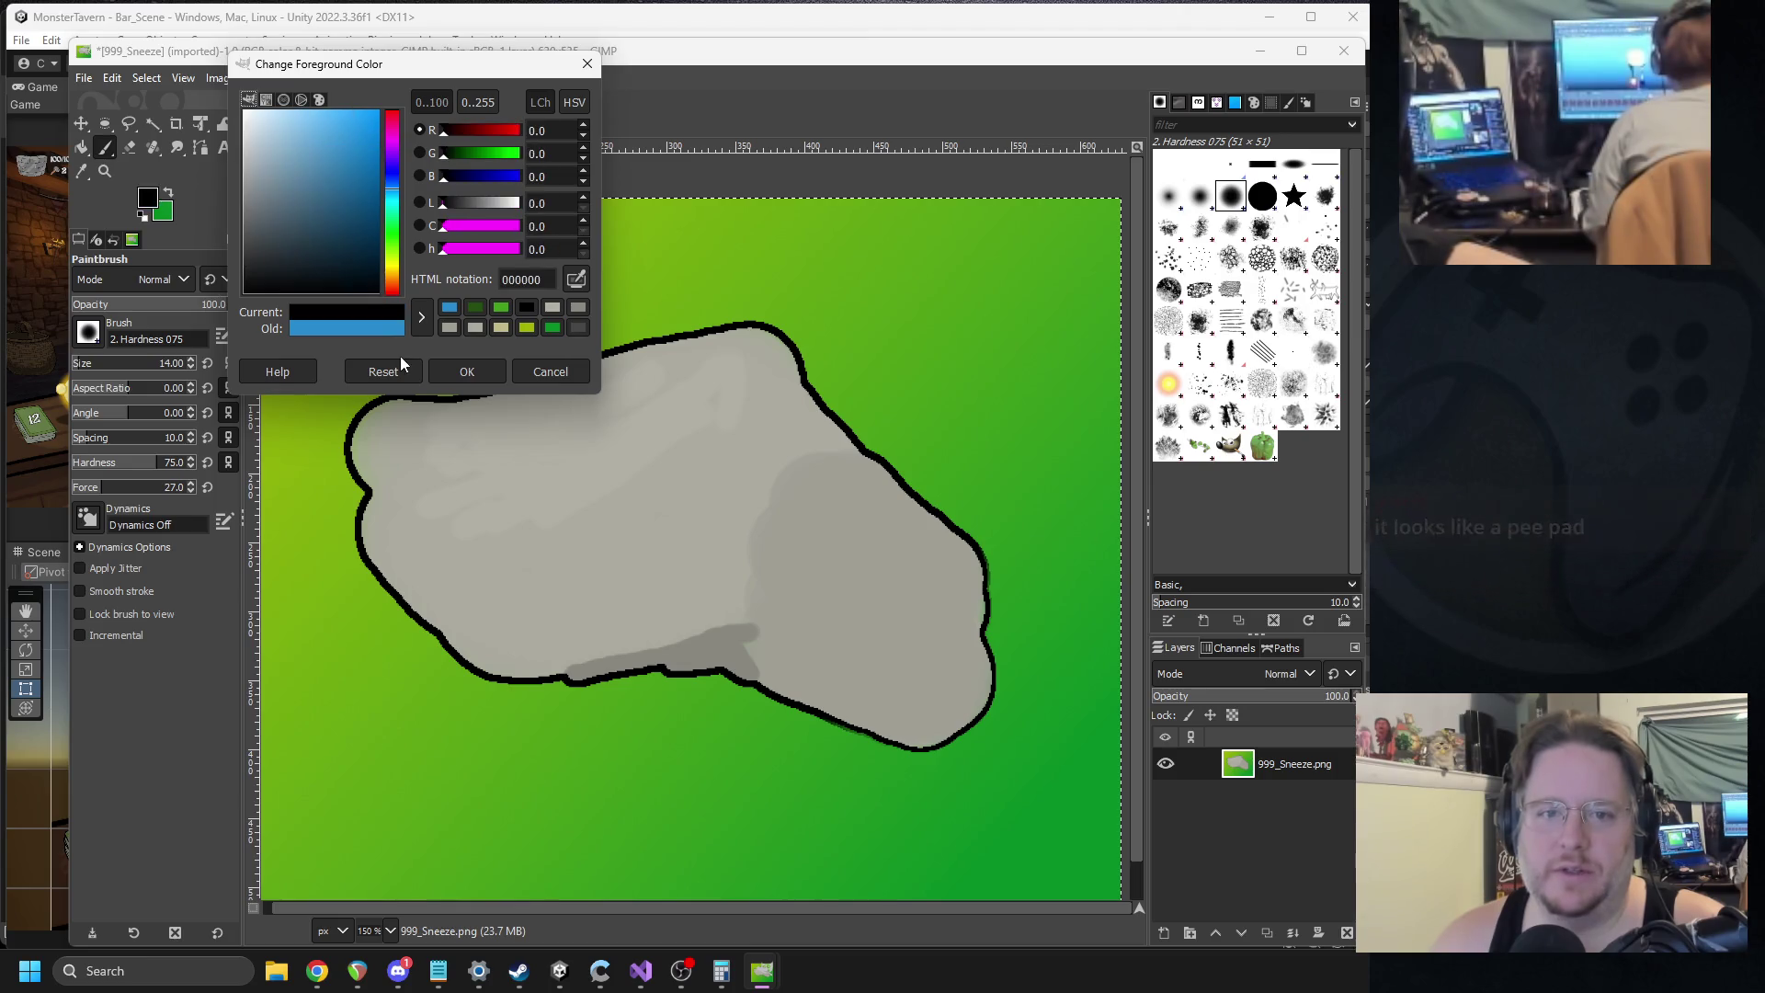
# Confirm black as the paint colour and set the brush size to 16.
pyautogui.click(468, 372)
pyautogui.click(74, 364)
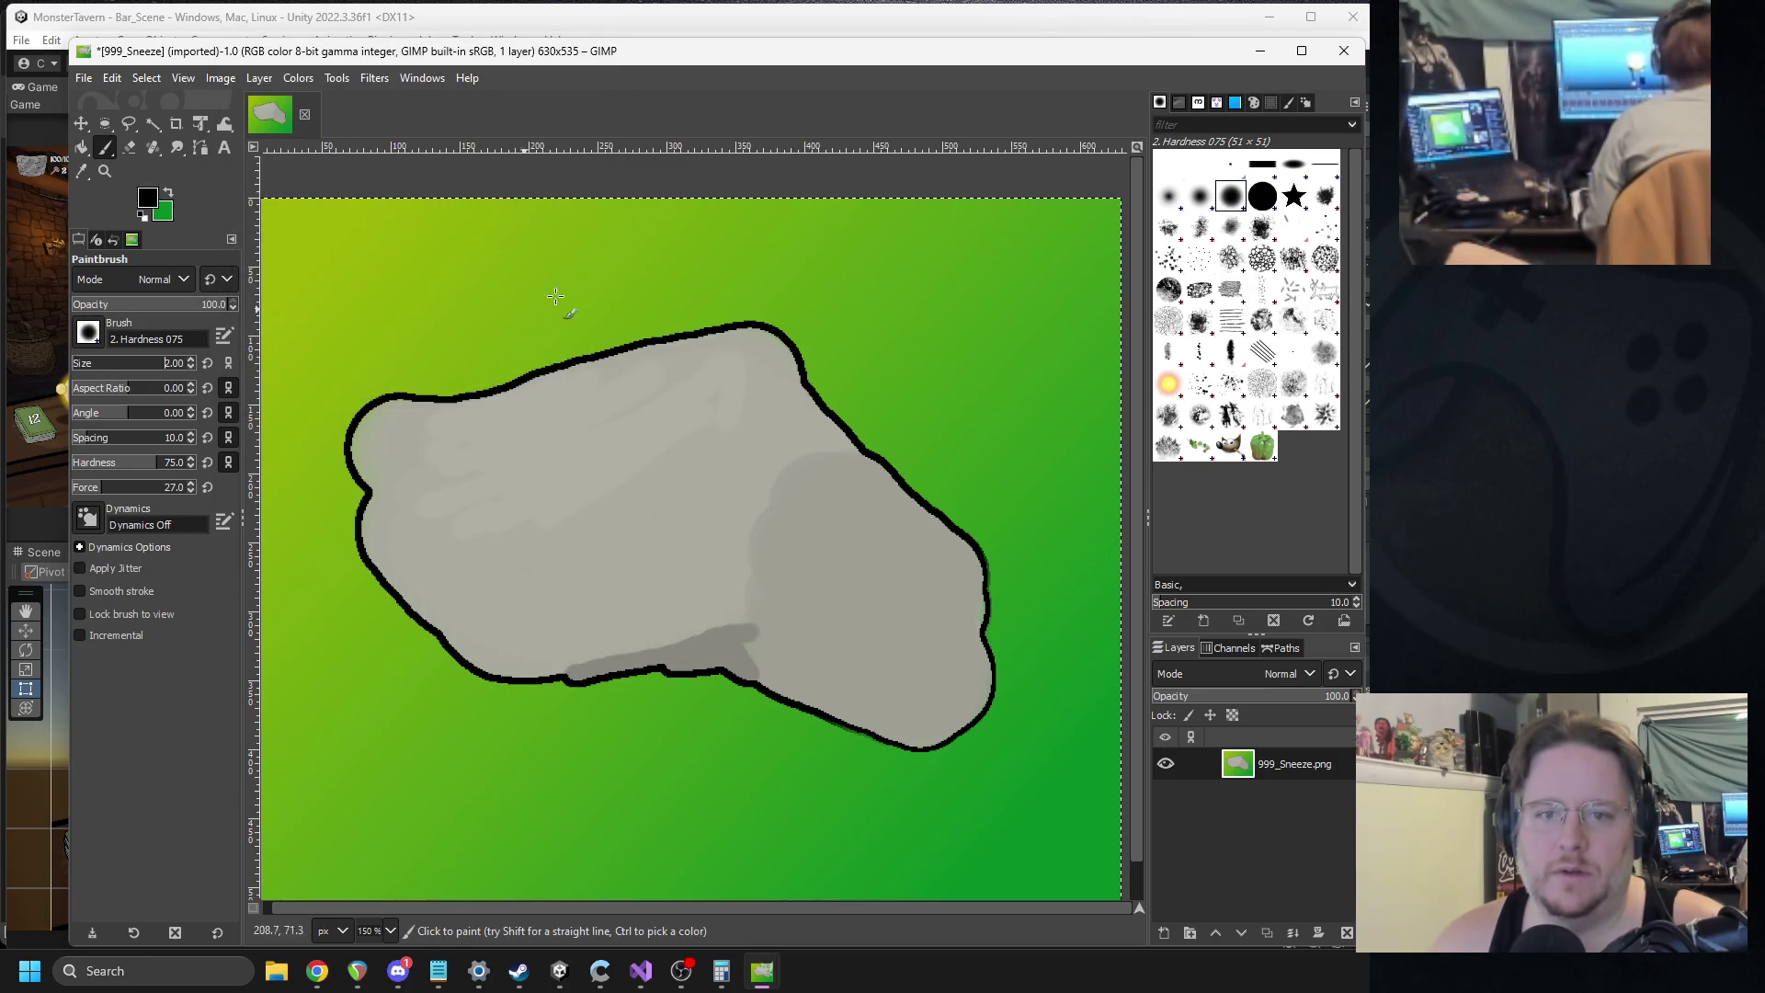
pyautogui.moveTo(652, 327); pyautogui.dragTo(666, 332)
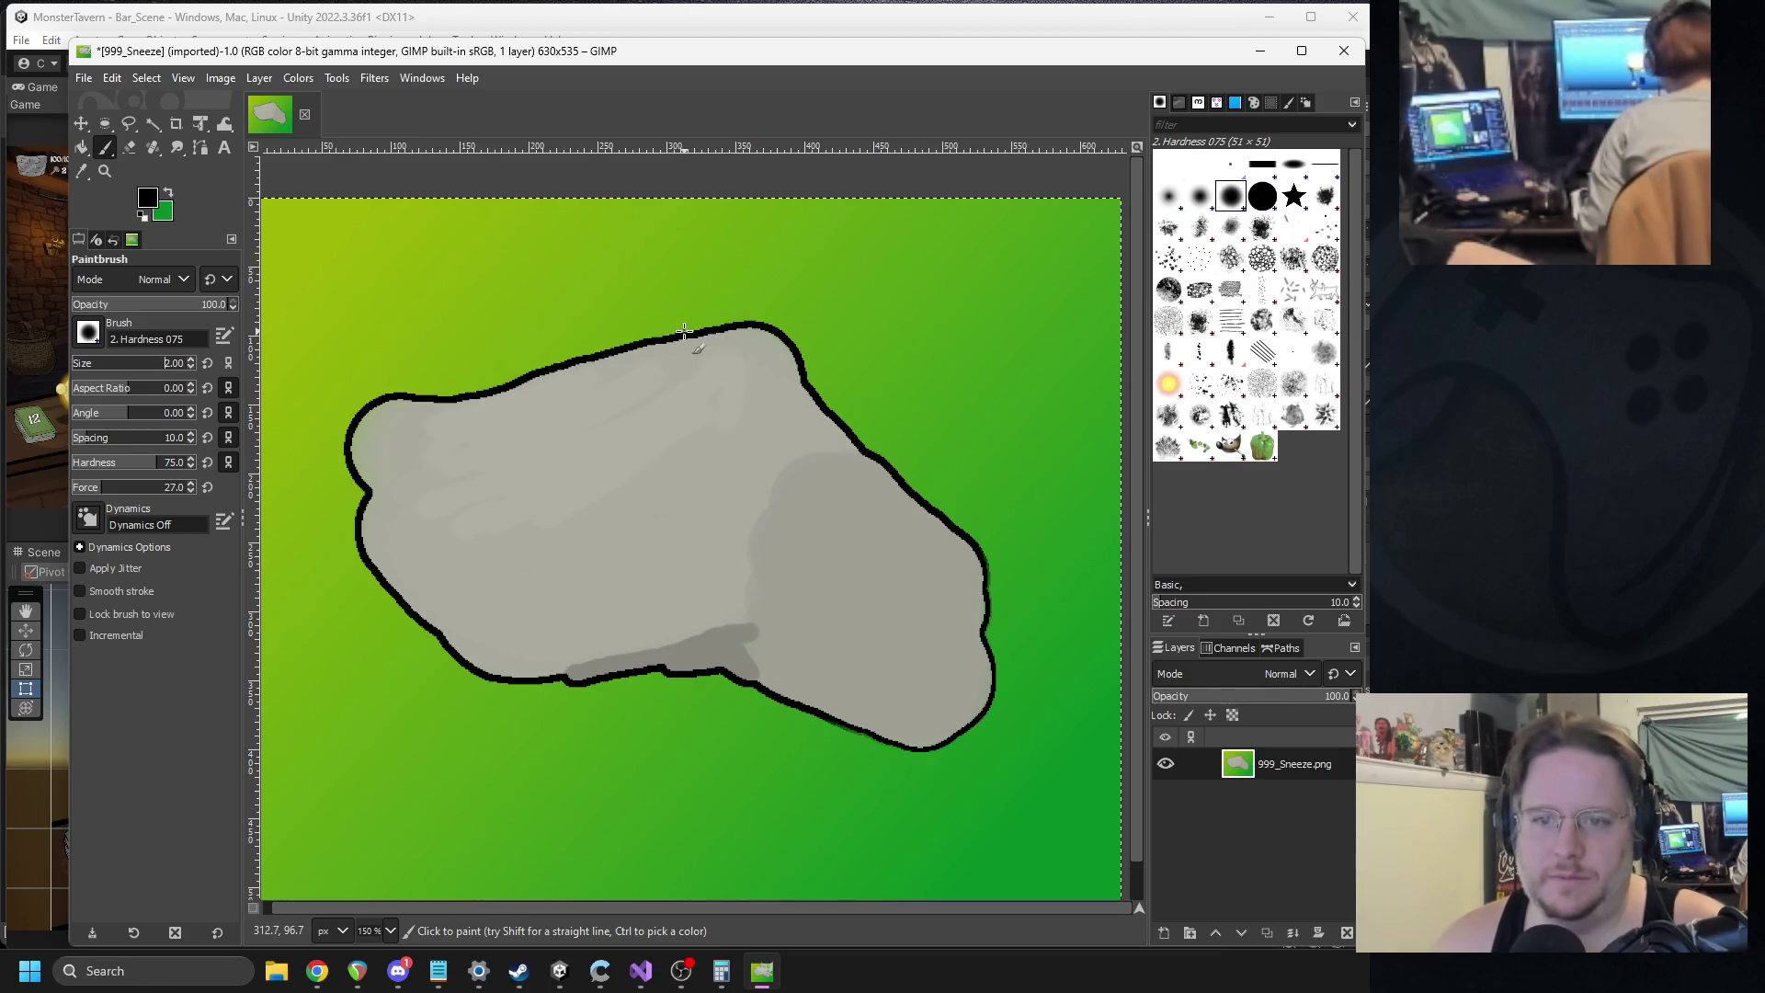
pyautogui.hotkey('ctrl', 'z')
pyautogui.write('16')
pyautogui.press('Return')
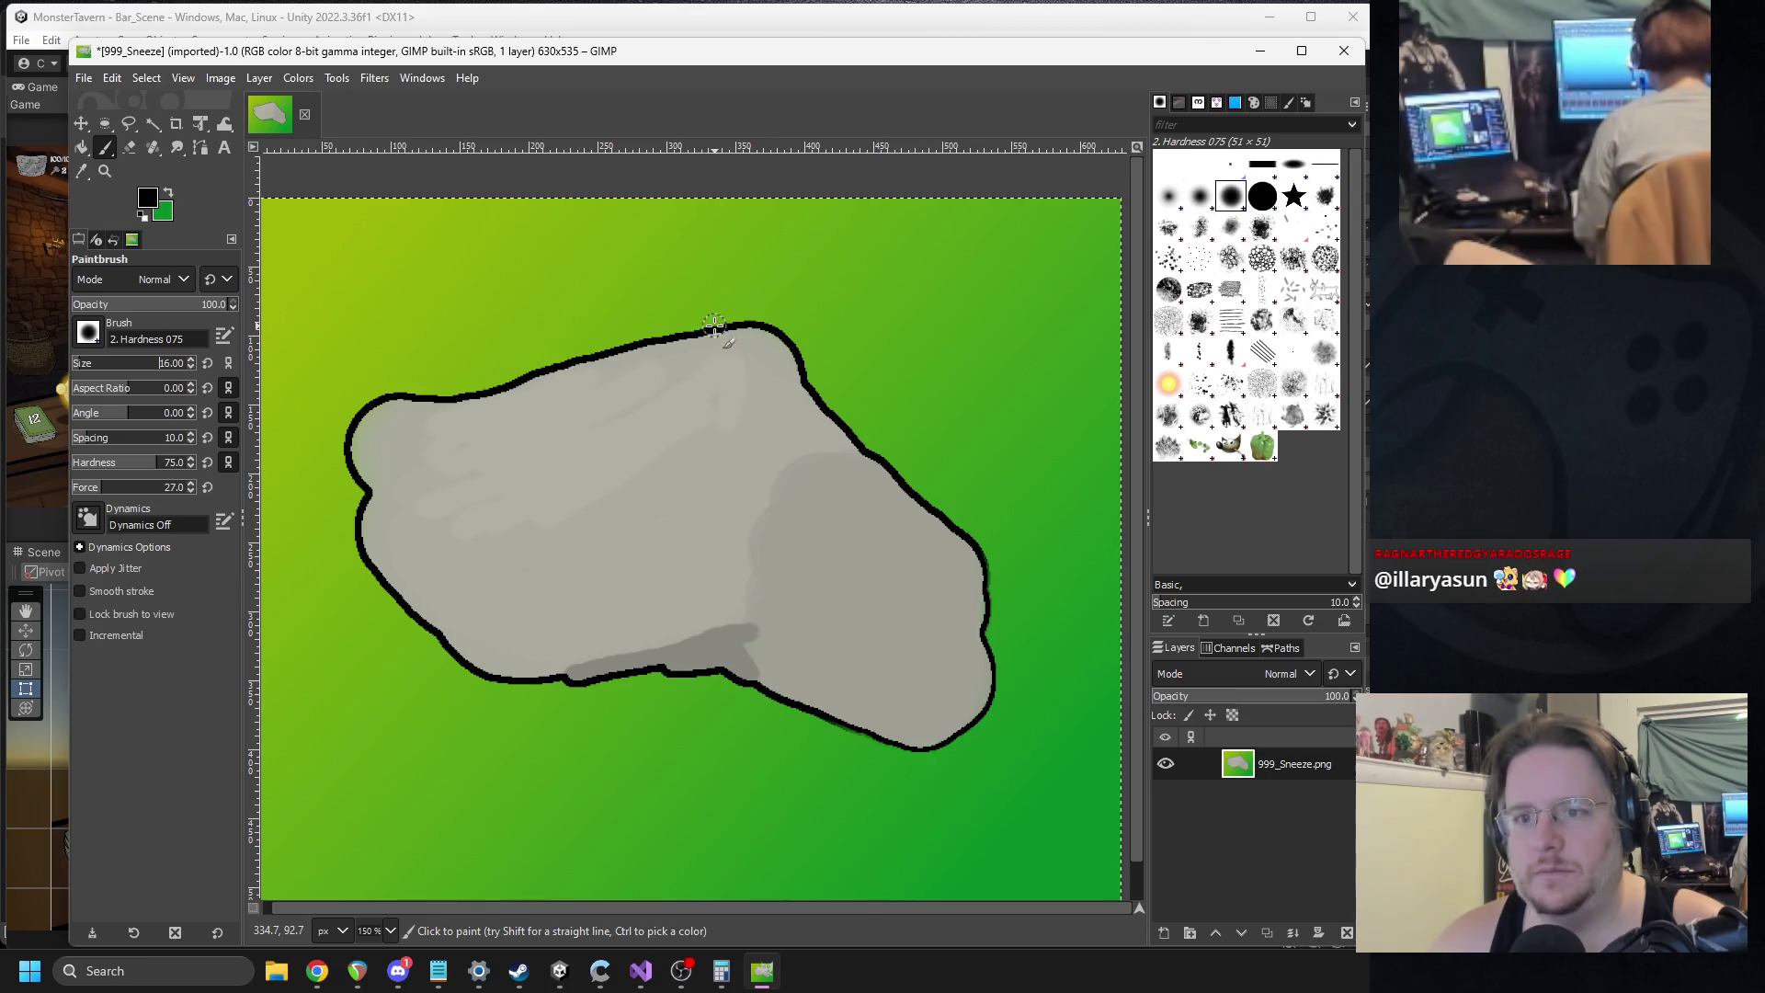
# Draw black nose outline lines above and below the rock and a black nostril blob near the top.
pyautogui.moveTo(653, 303); pyautogui.dragTo(551, 194)
pyautogui.hscroll(-3, 464, 456)
pyautogui.moveTo(381, 748)
pyautogui.mouseDown()
pyautogui.moveTo(602, 752)
pyautogui.moveTo(728, 690)
pyautogui.mouseUp()
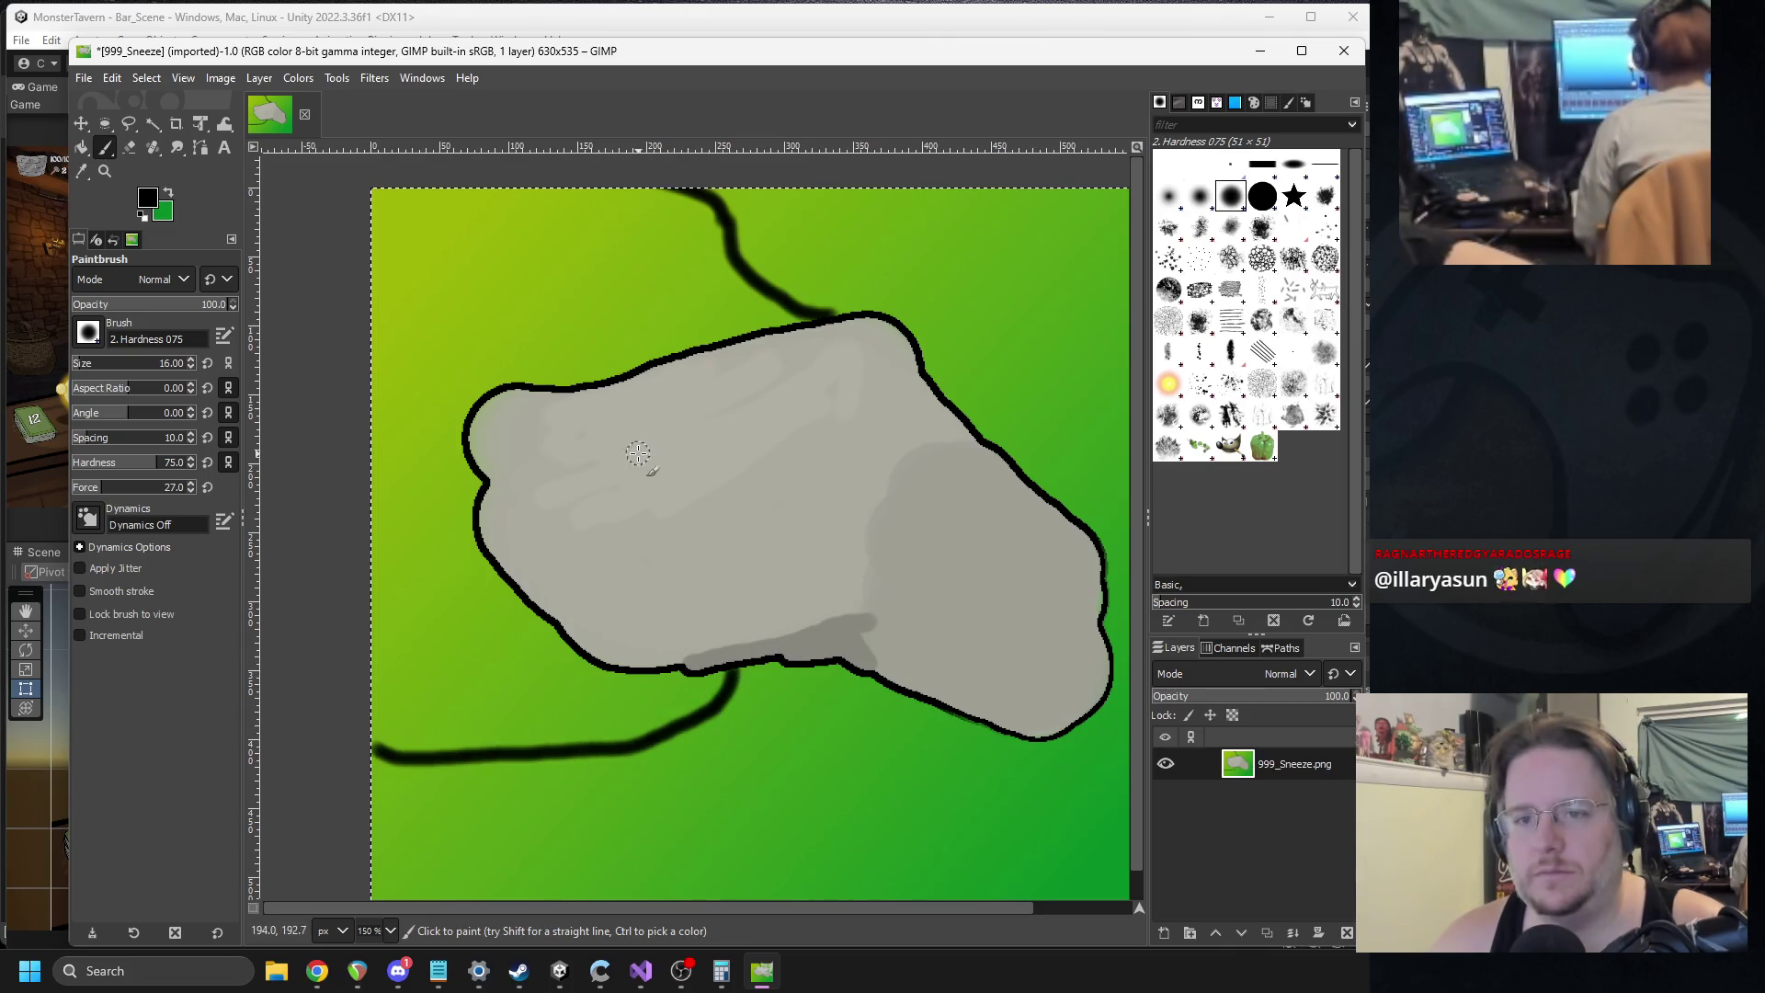
pyautogui.scroll(2, 643, 515)
pyautogui.hscroll(1, 644, 515)
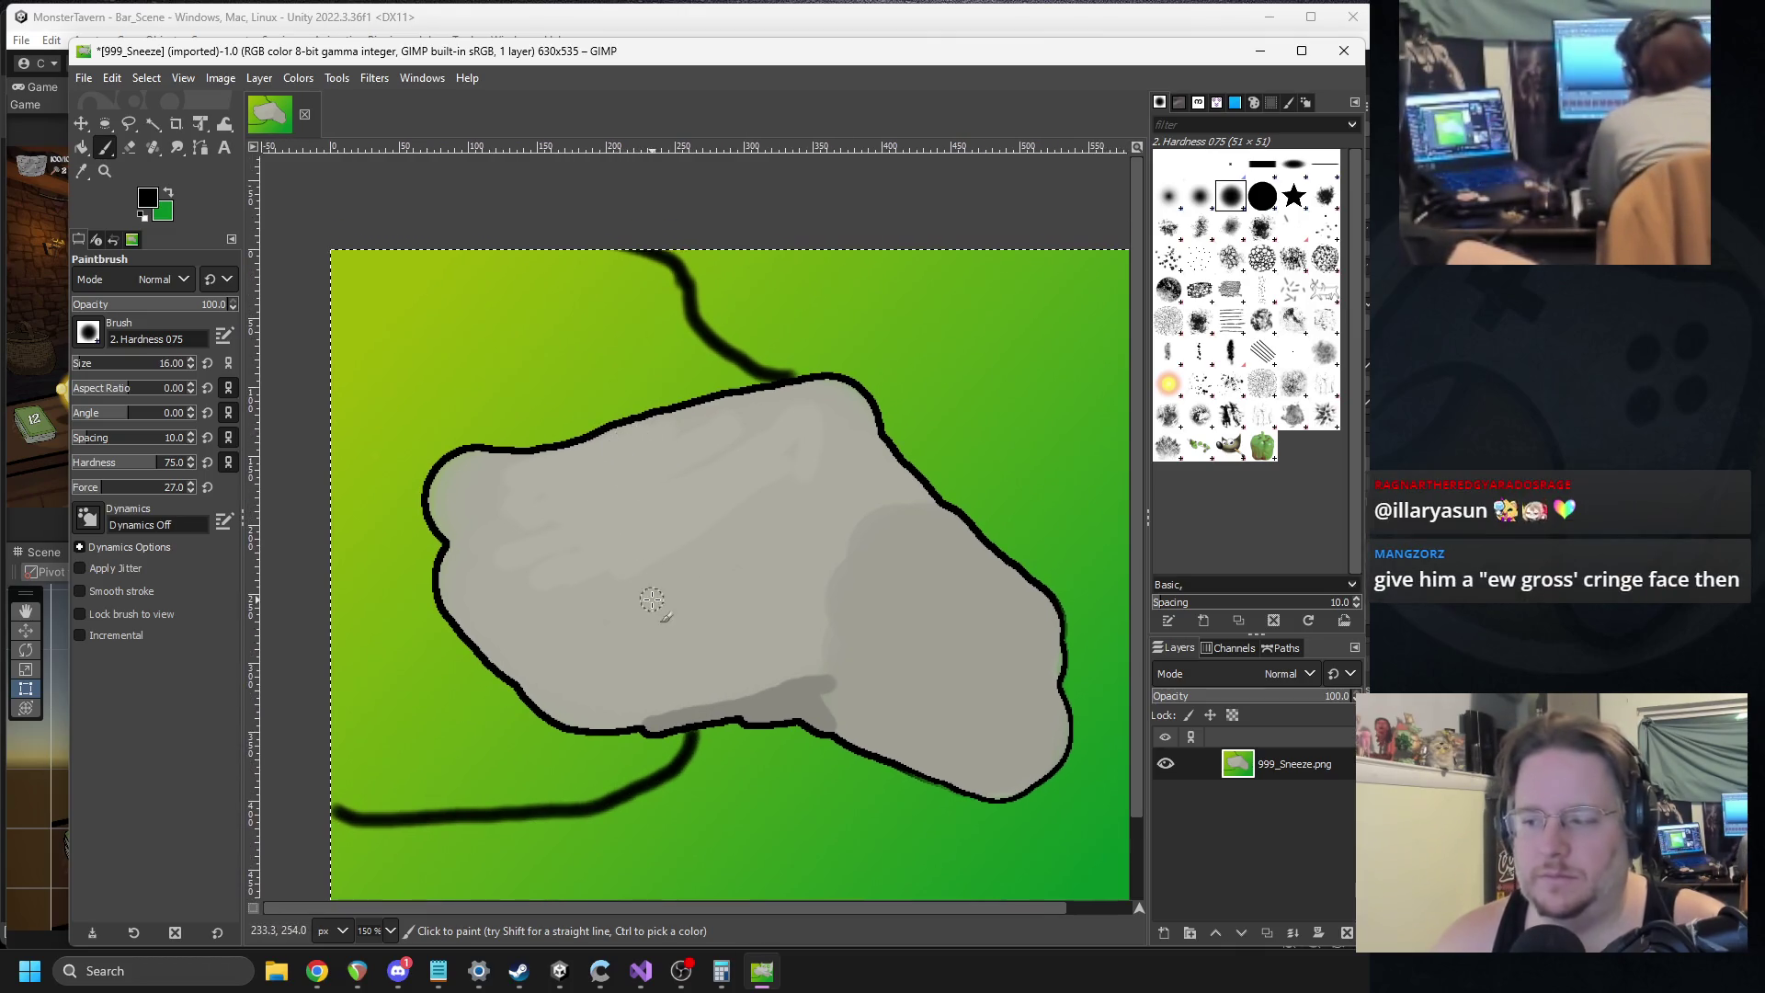
pyautogui.scroll(1, 577, 415)
pyautogui.scroll(1, 626, 377)
pyautogui.hscroll(-1, 701, 405)
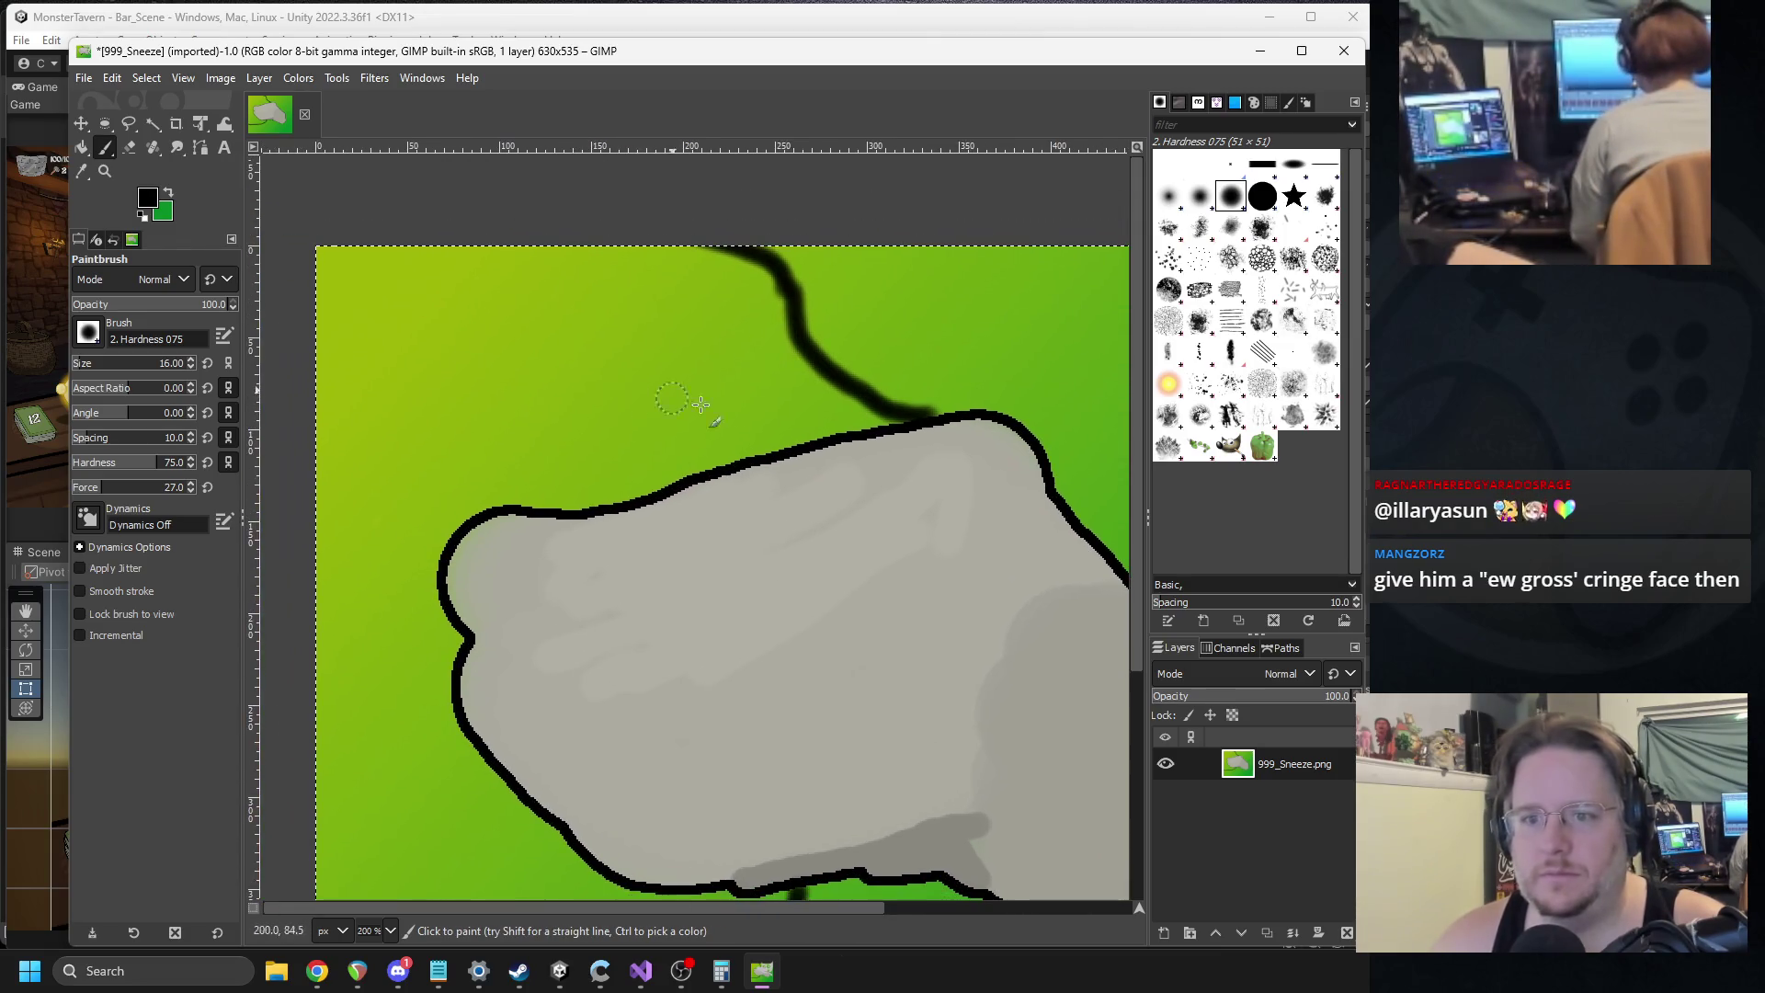
pyautogui.moveTo(607, 342)
pyautogui.mouseDown()
pyautogui.moveTo(731, 355)
pyautogui.moveTo(642, 259)
pyautogui.moveTo(685, 354)
pyautogui.moveTo(647, 283)
pyautogui.mouseUp()
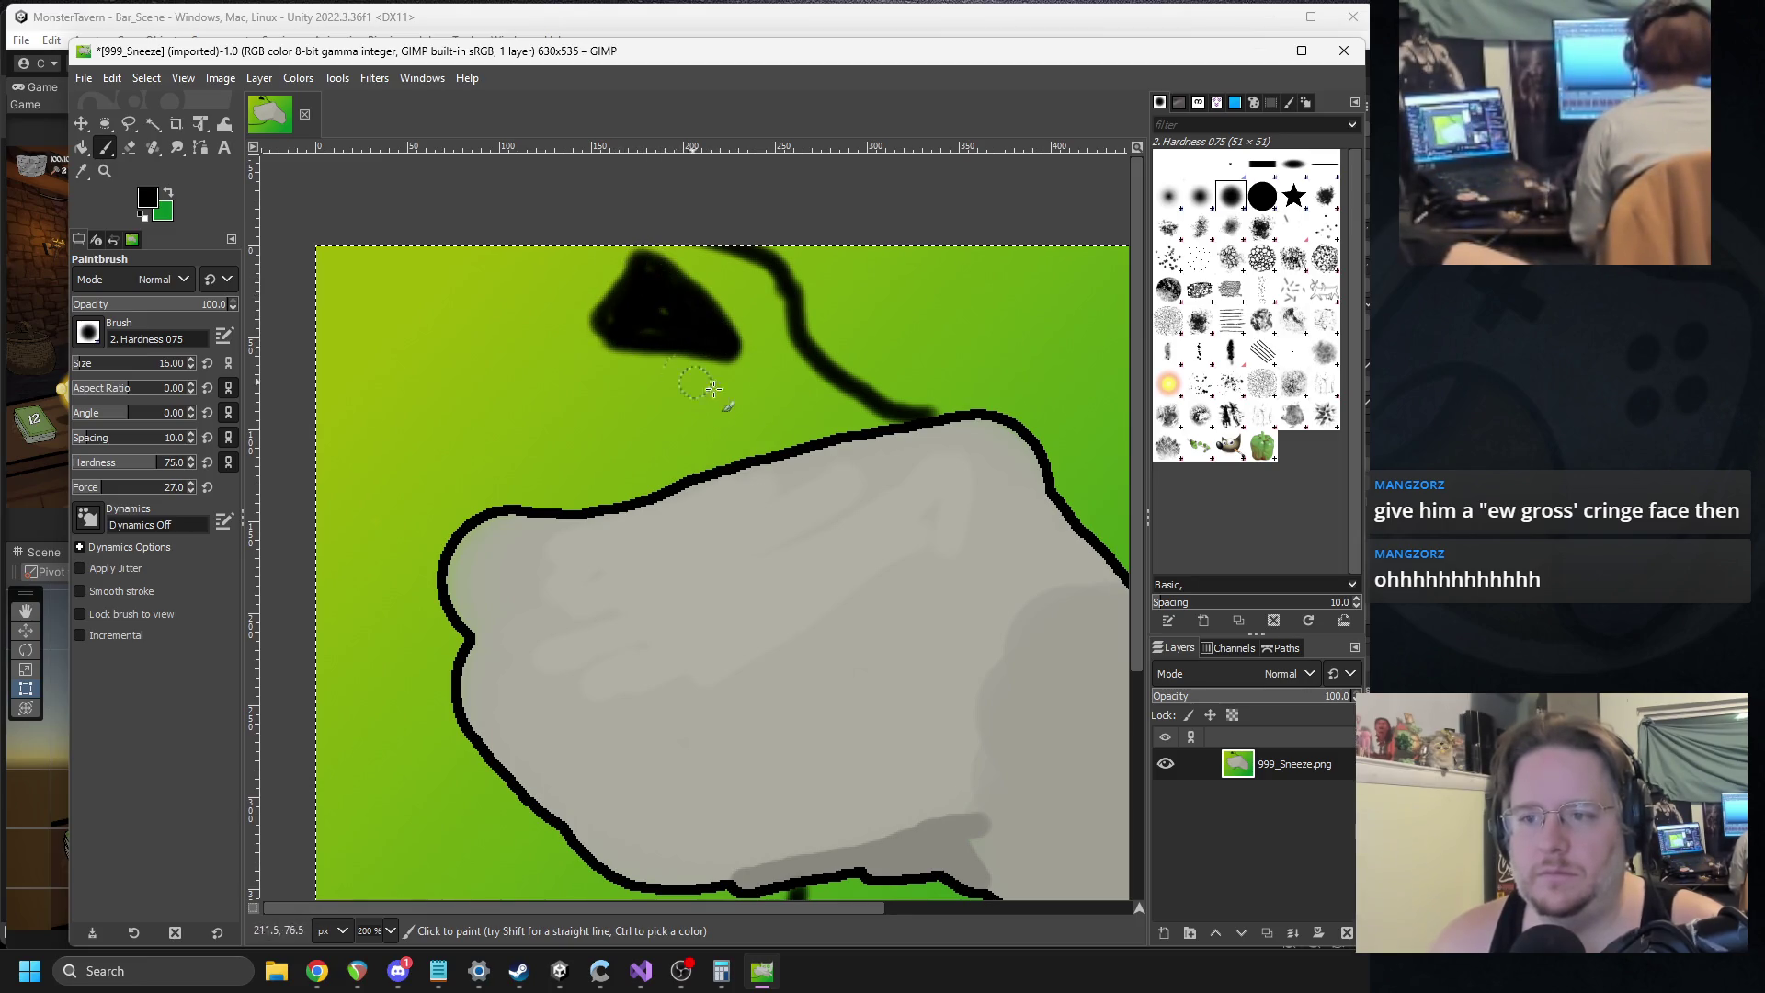
# Fuzzy-select the green area inside the new outline and delete it to transparency.
pyautogui.scroll(-5, 644, 349)
pyautogui.hscroll(-1, 681, 413)
pyautogui.keyDown('ctrl'); pyautogui.scroll(-2, 709, 466); pyautogui.keyUp('ctrl')
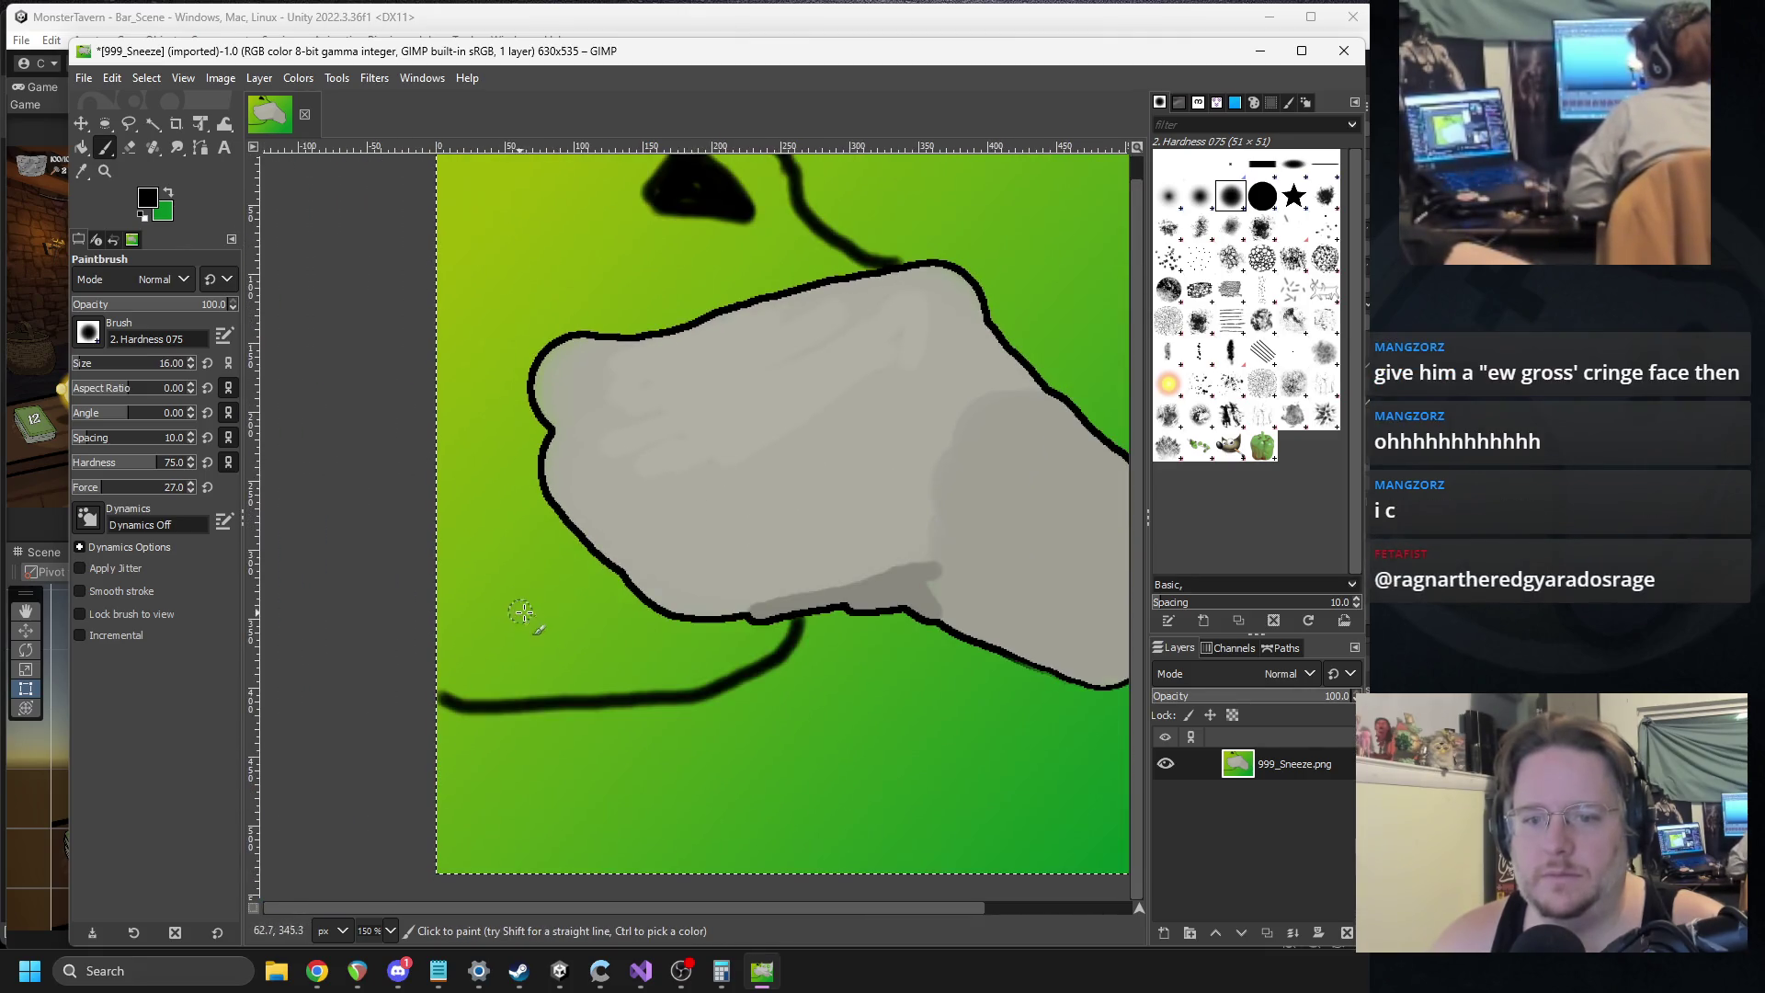
pyautogui.press('u')
pyautogui.moveTo(631, 338); pyautogui.dragTo(606, 326)
pyautogui.press('Delete')
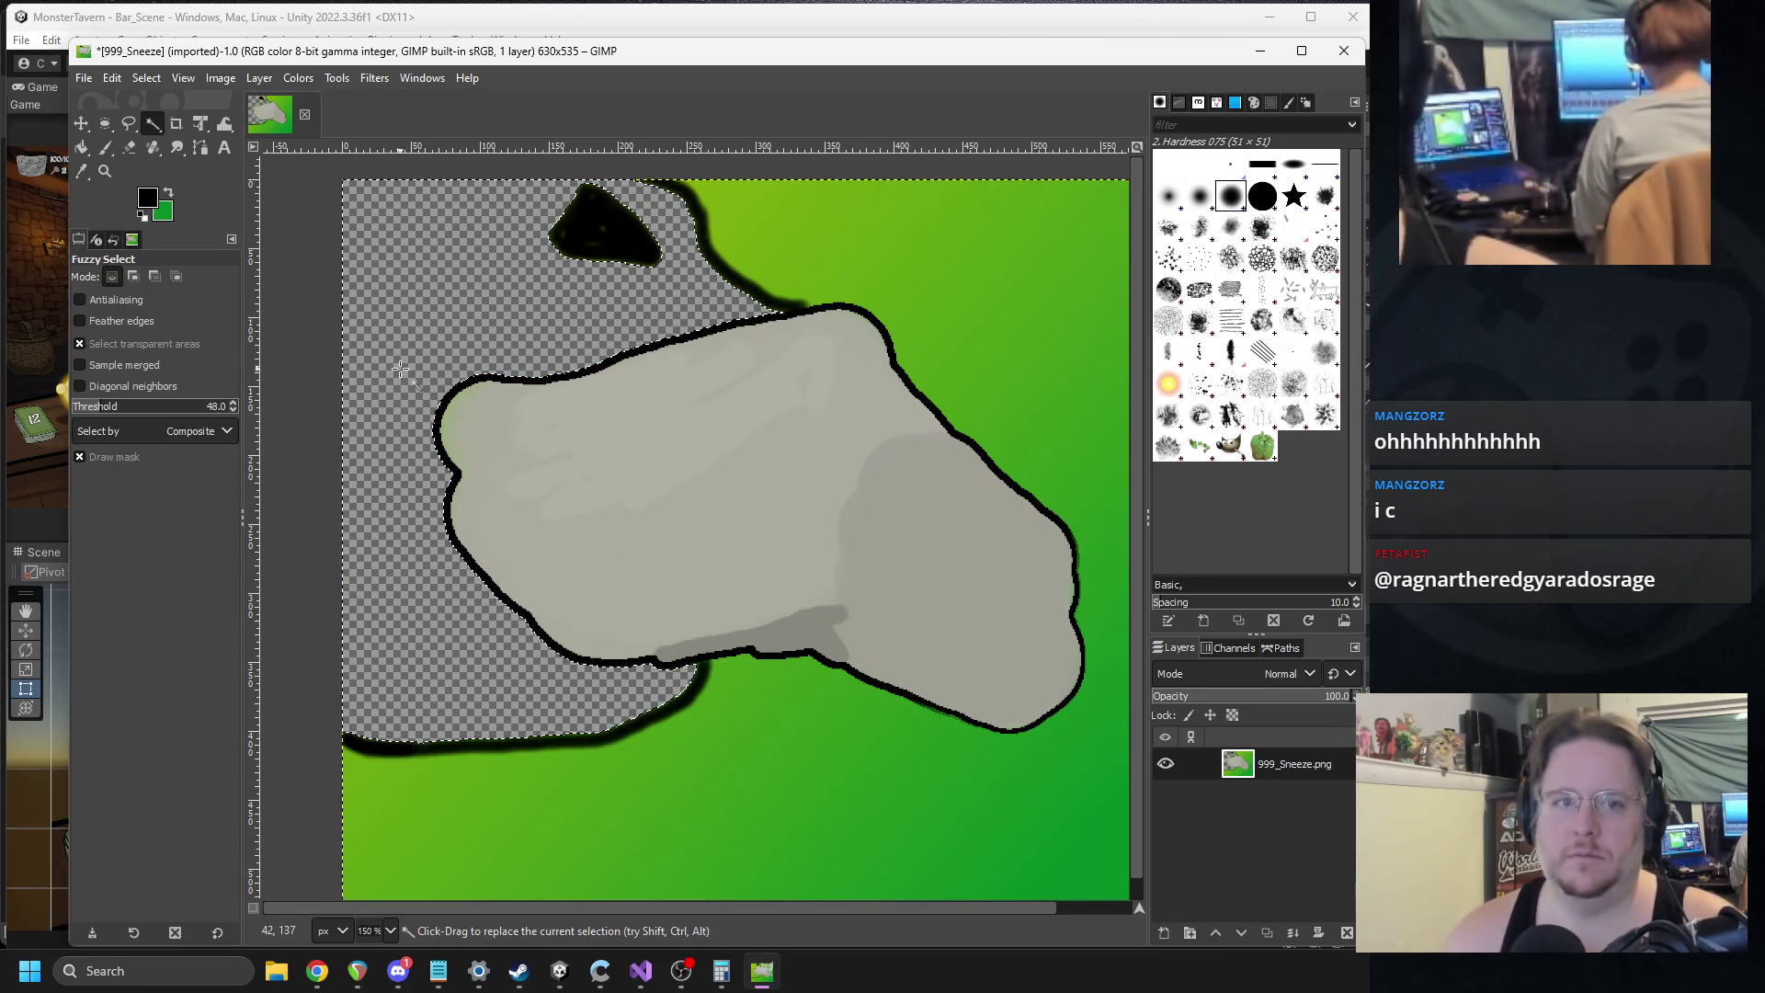
# Set foreground to dark green 058a19 and bucket-fill the cleared area with it.
pyautogui.click(147, 197)
pyautogui.click(388, 237)
pyautogui.moveTo(329, 136); pyautogui.dragTo(373, 199)
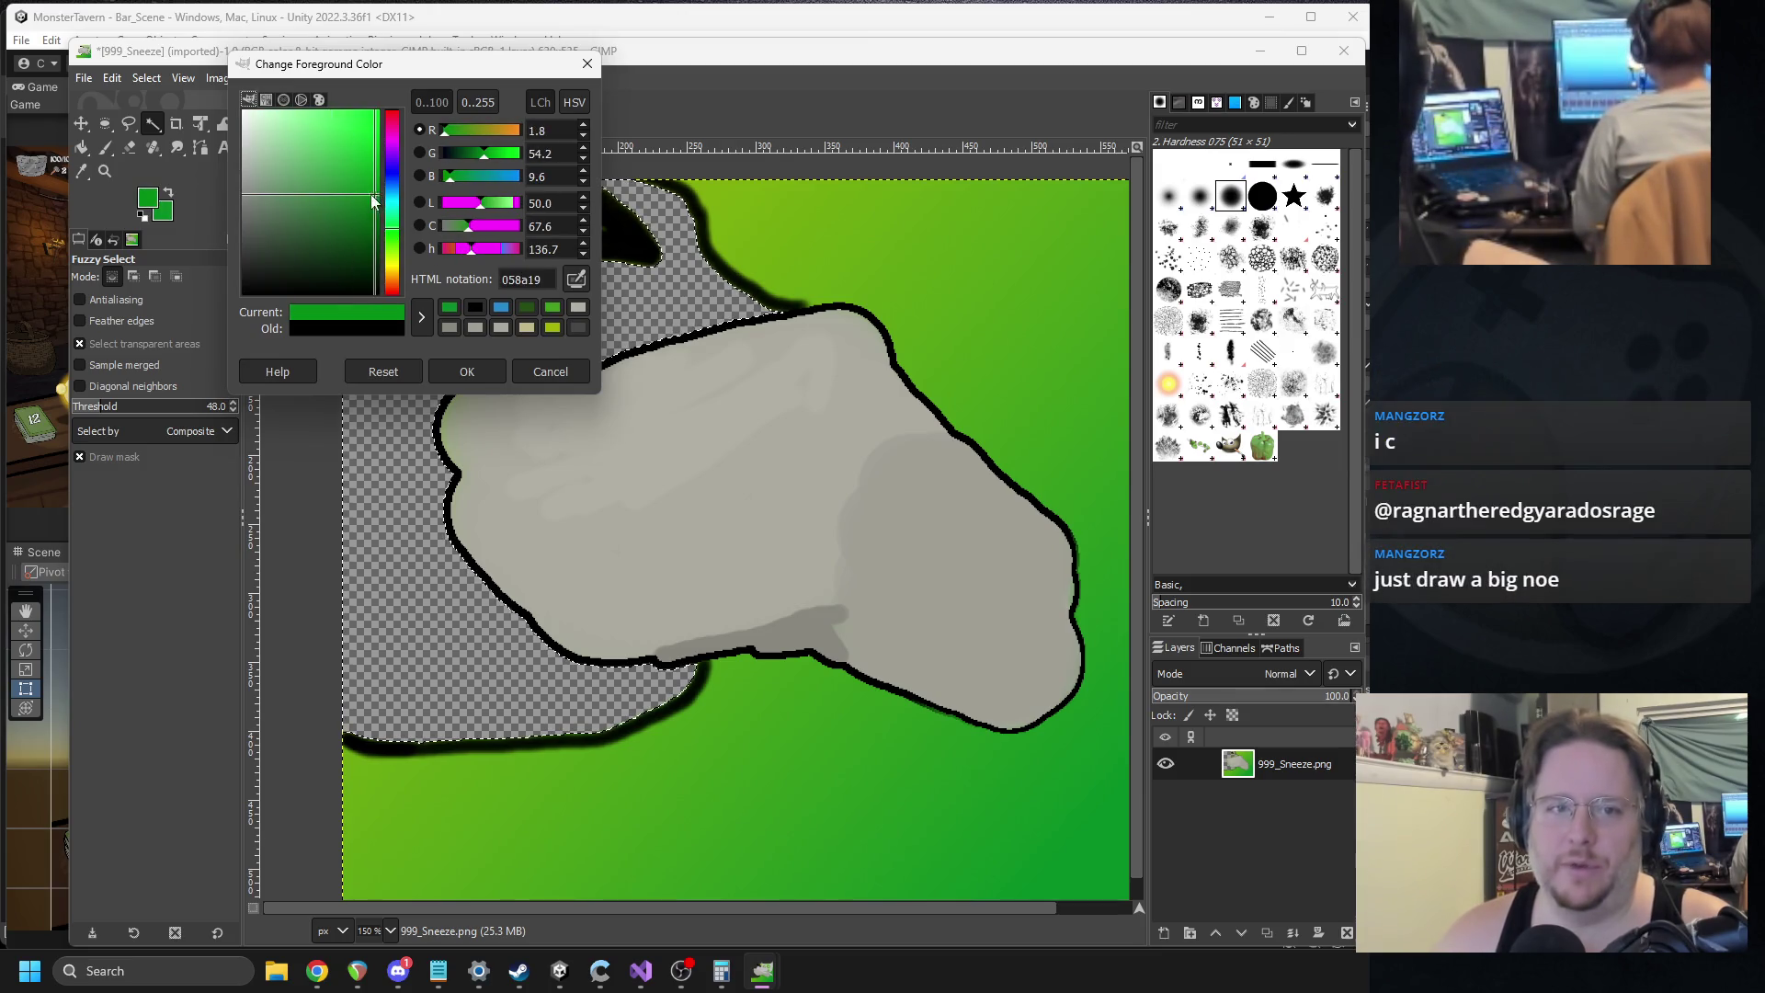
pyautogui.click(465, 372)
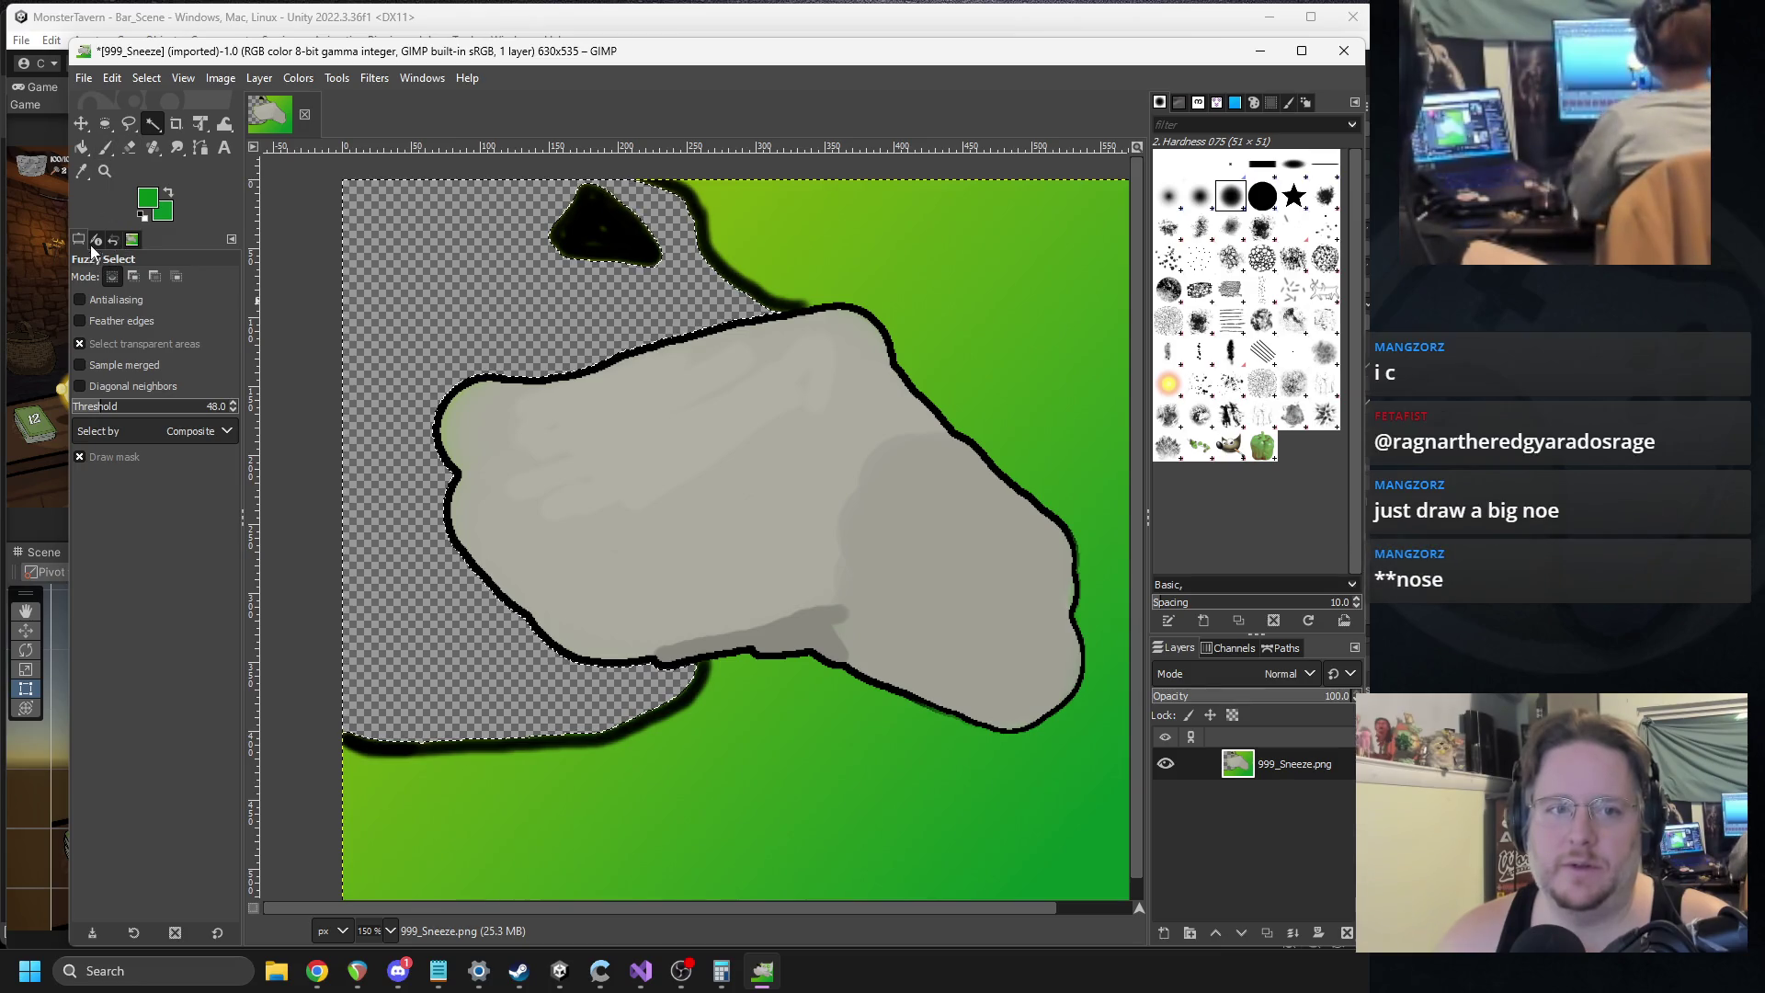
pyautogui.click(81, 147)
pyautogui.click(383, 245)
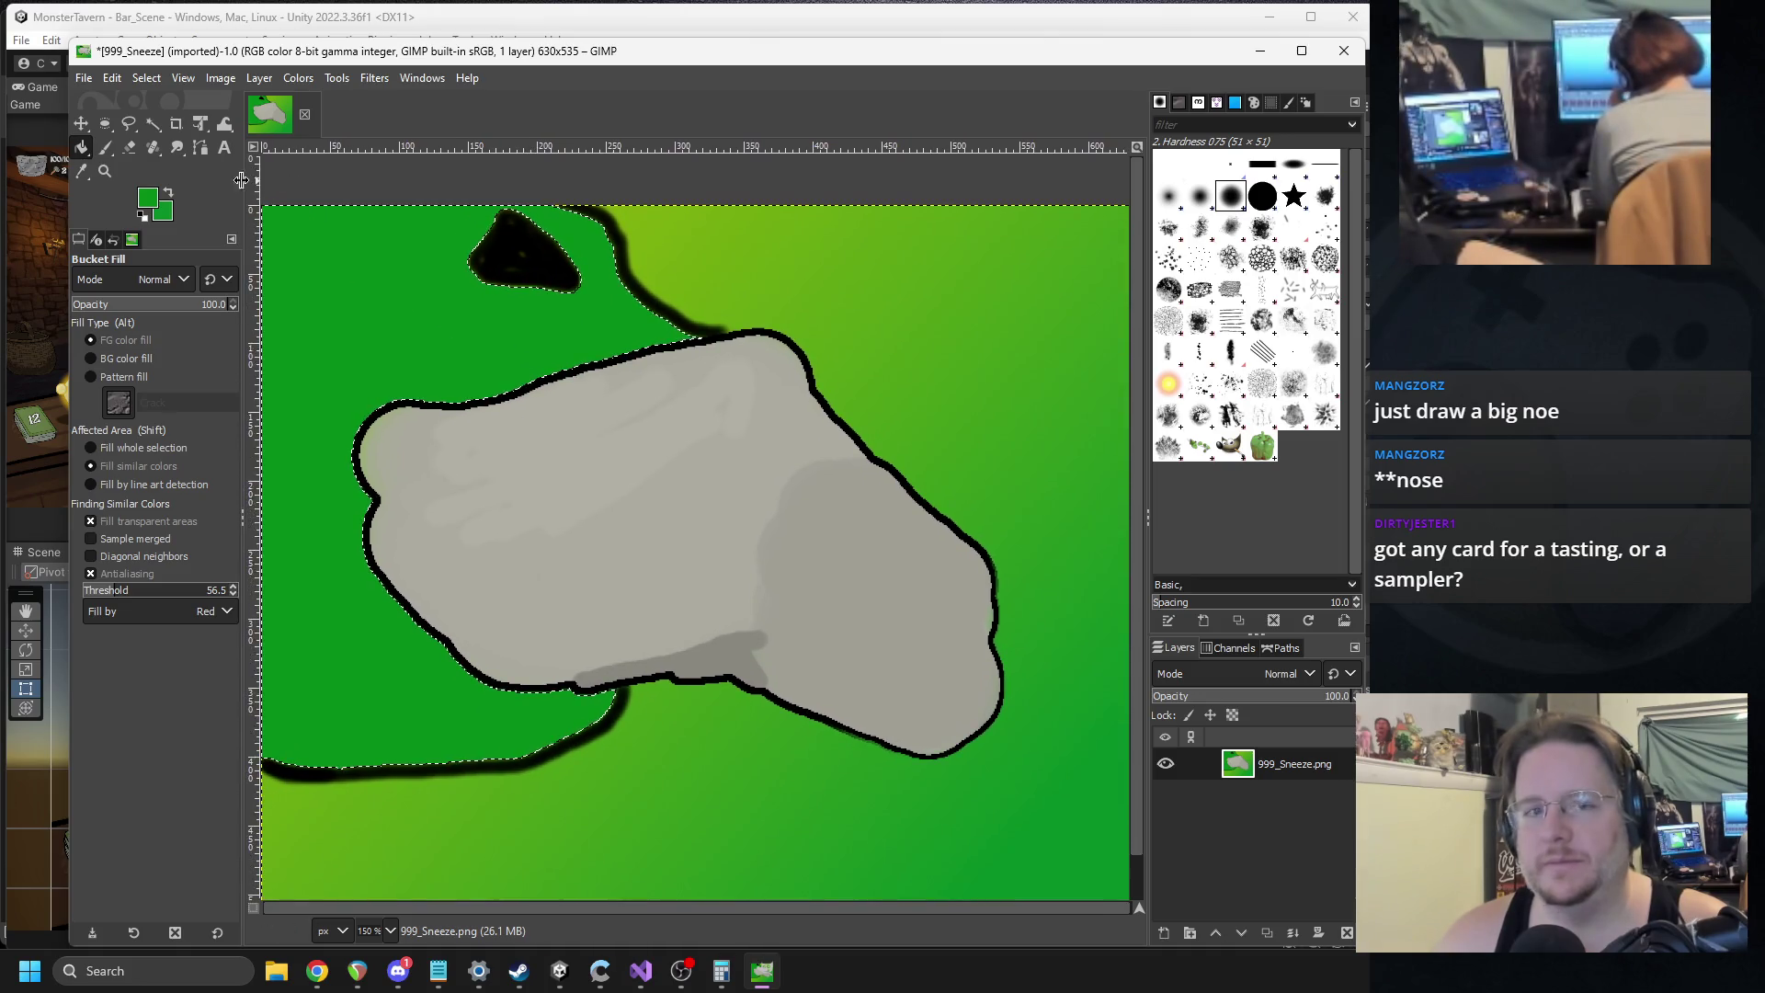
# Change foreground to pale yellow f1d670 and bucket-fill the area behind the rock.
pyautogui.click(149, 199)
pyautogui.click(344, 158)
pyautogui.moveTo(487, 130); pyautogui.dragTo(513, 135)
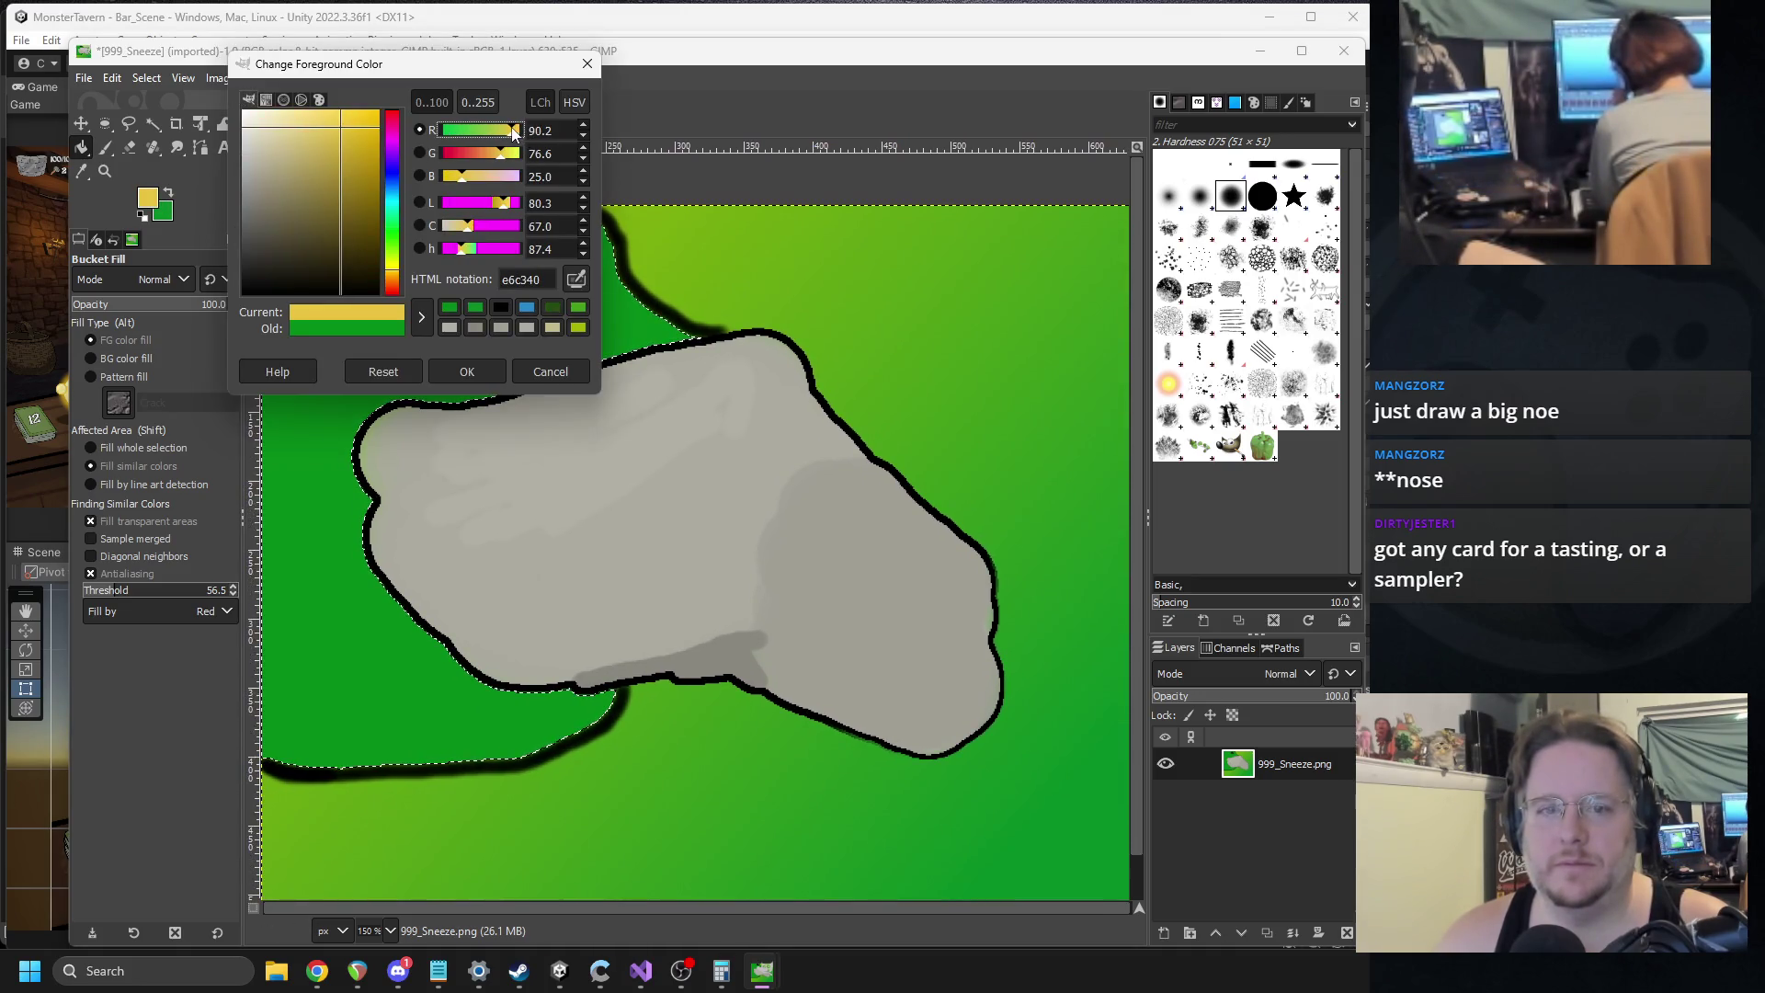
pyautogui.click(306, 130)
pyautogui.moveTo(306, 130)
pyautogui.mouseDown()
pyautogui.moveTo(351, 124)
pyautogui.moveTo(344, 110)
pyautogui.moveTo(281, 122)
pyautogui.moveTo(317, 144)
pyautogui.mouseUp()
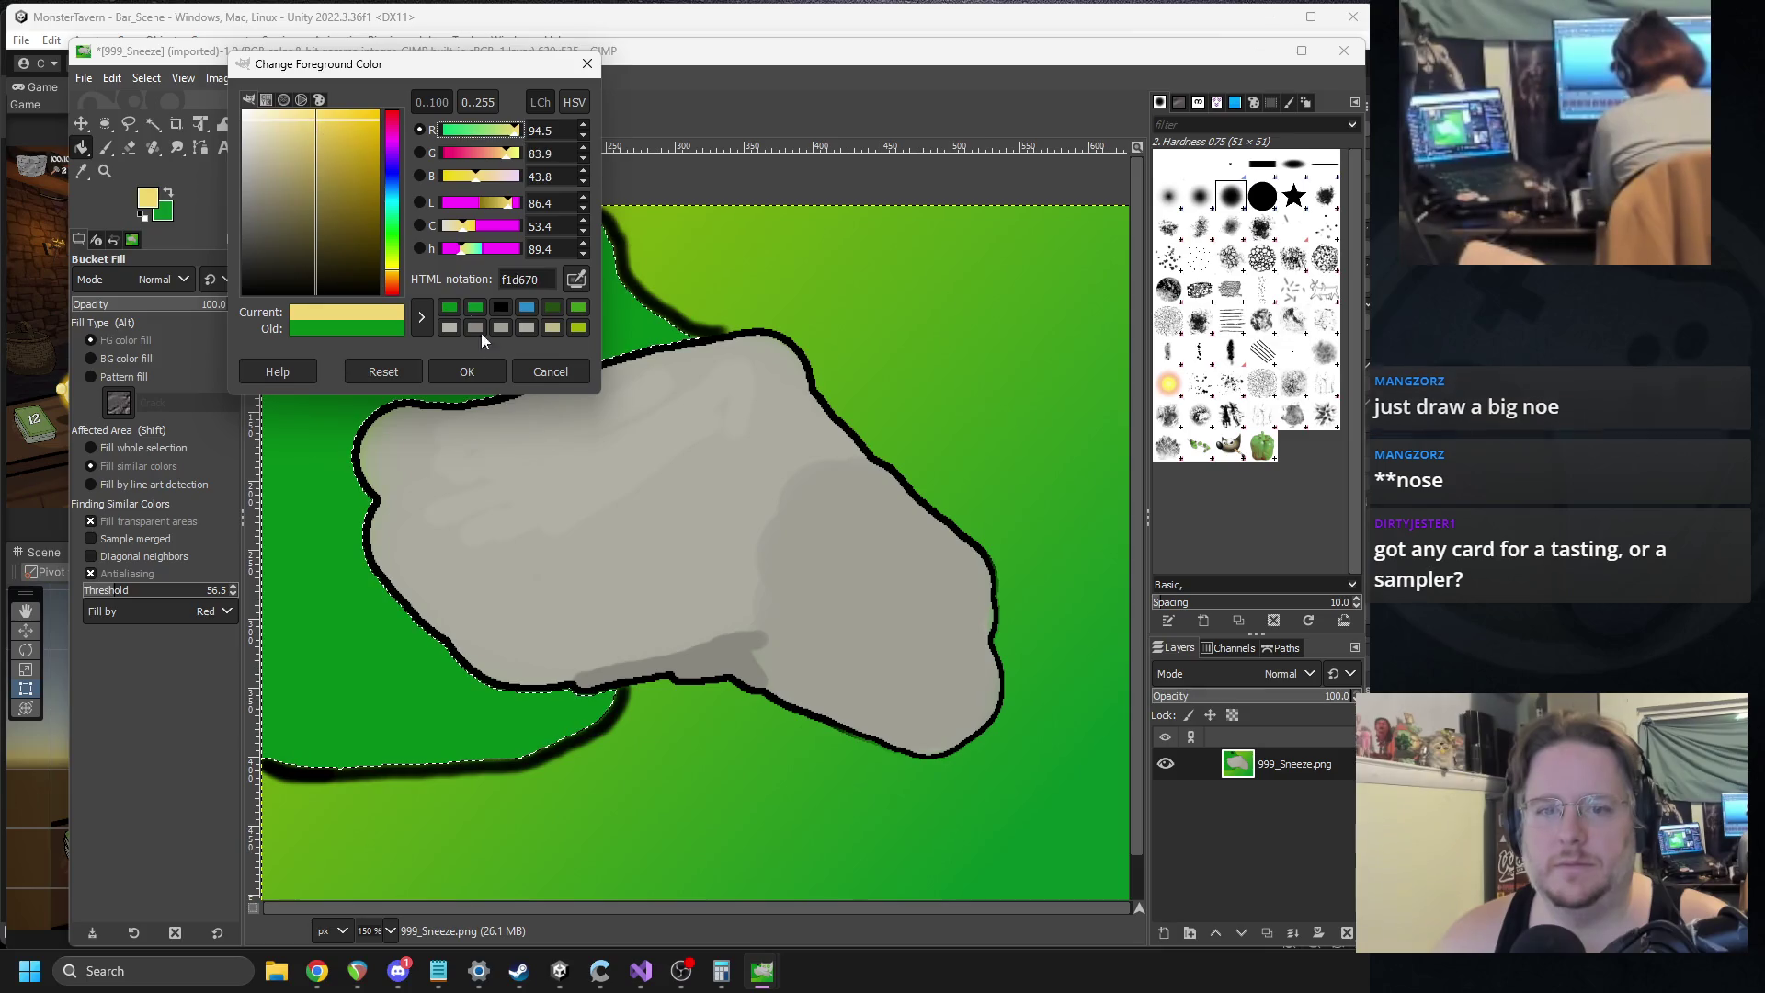
pyautogui.click(464, 367)
pyautogui.click(383, 334)
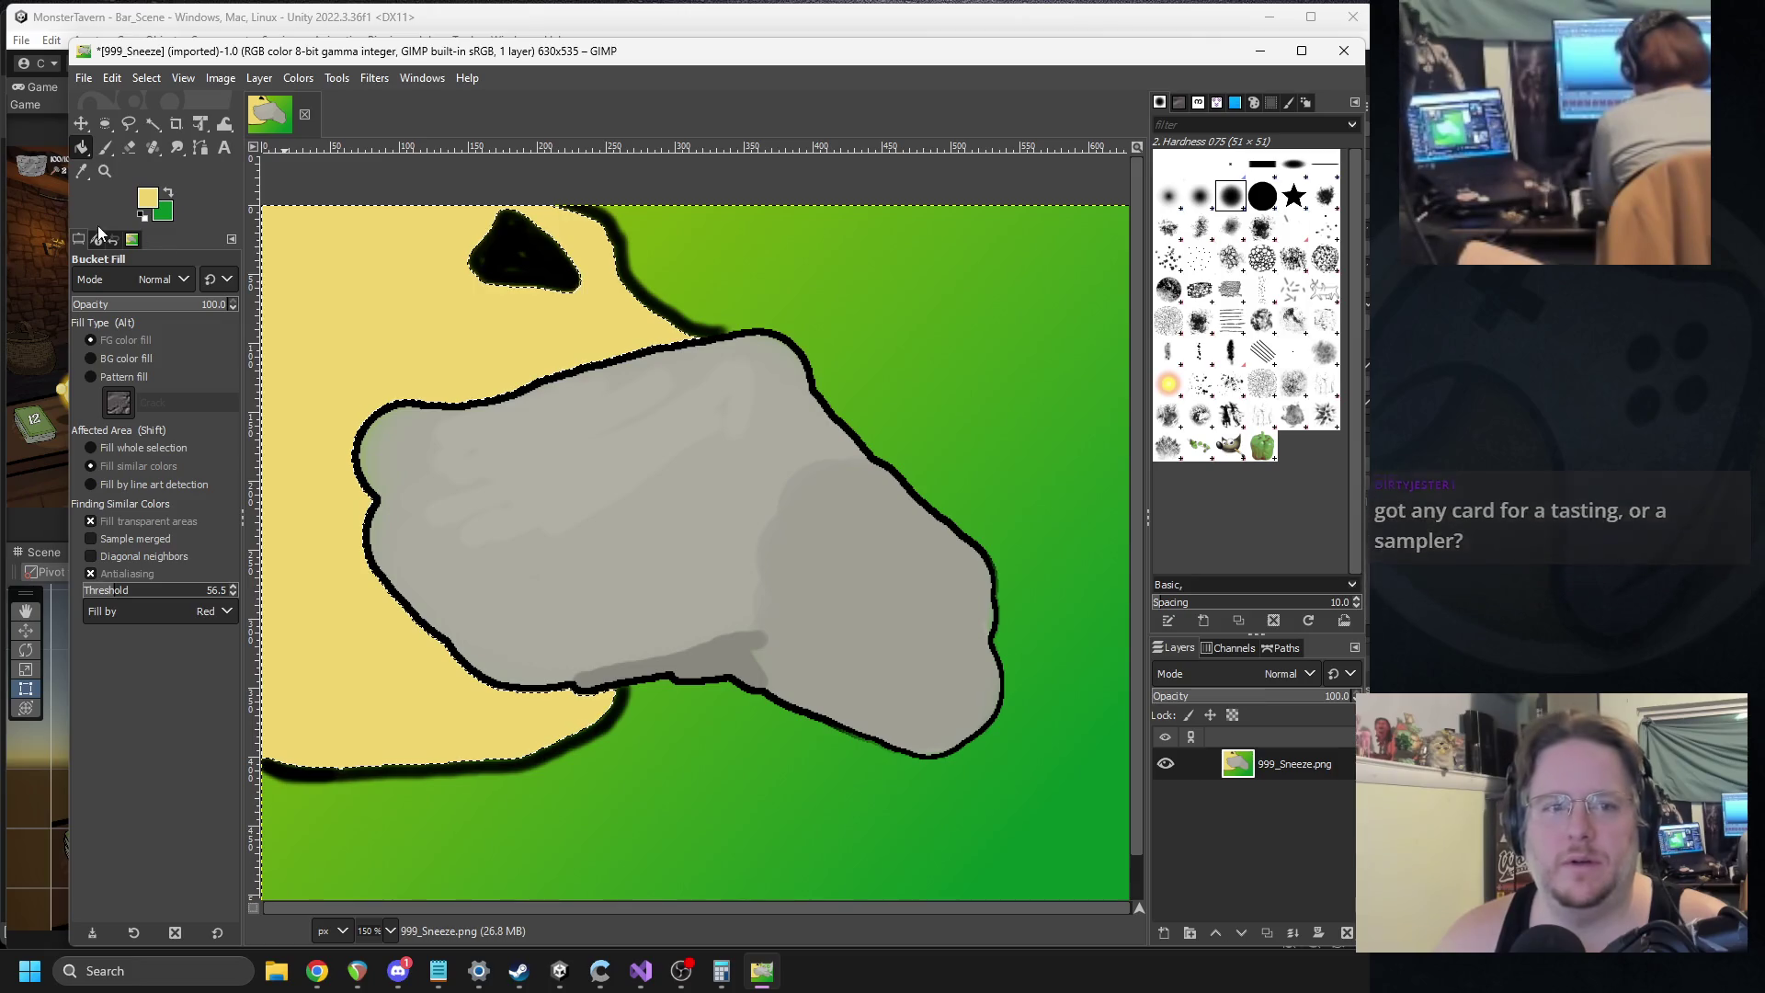
# Return to the Paintbrush with black as the foreground colour.
pyautogui.click(105, 148)
pyautogui.click(156, 202)
pyautogui.click(267, 293)
pyautogui.click(464, 371)
pyautogui.moveTo(501, 226); pyautogui.dragTo(552, 276)
# Paint black over the grey gap in the rock's lower outline.
pyautogui.click(221, 78)
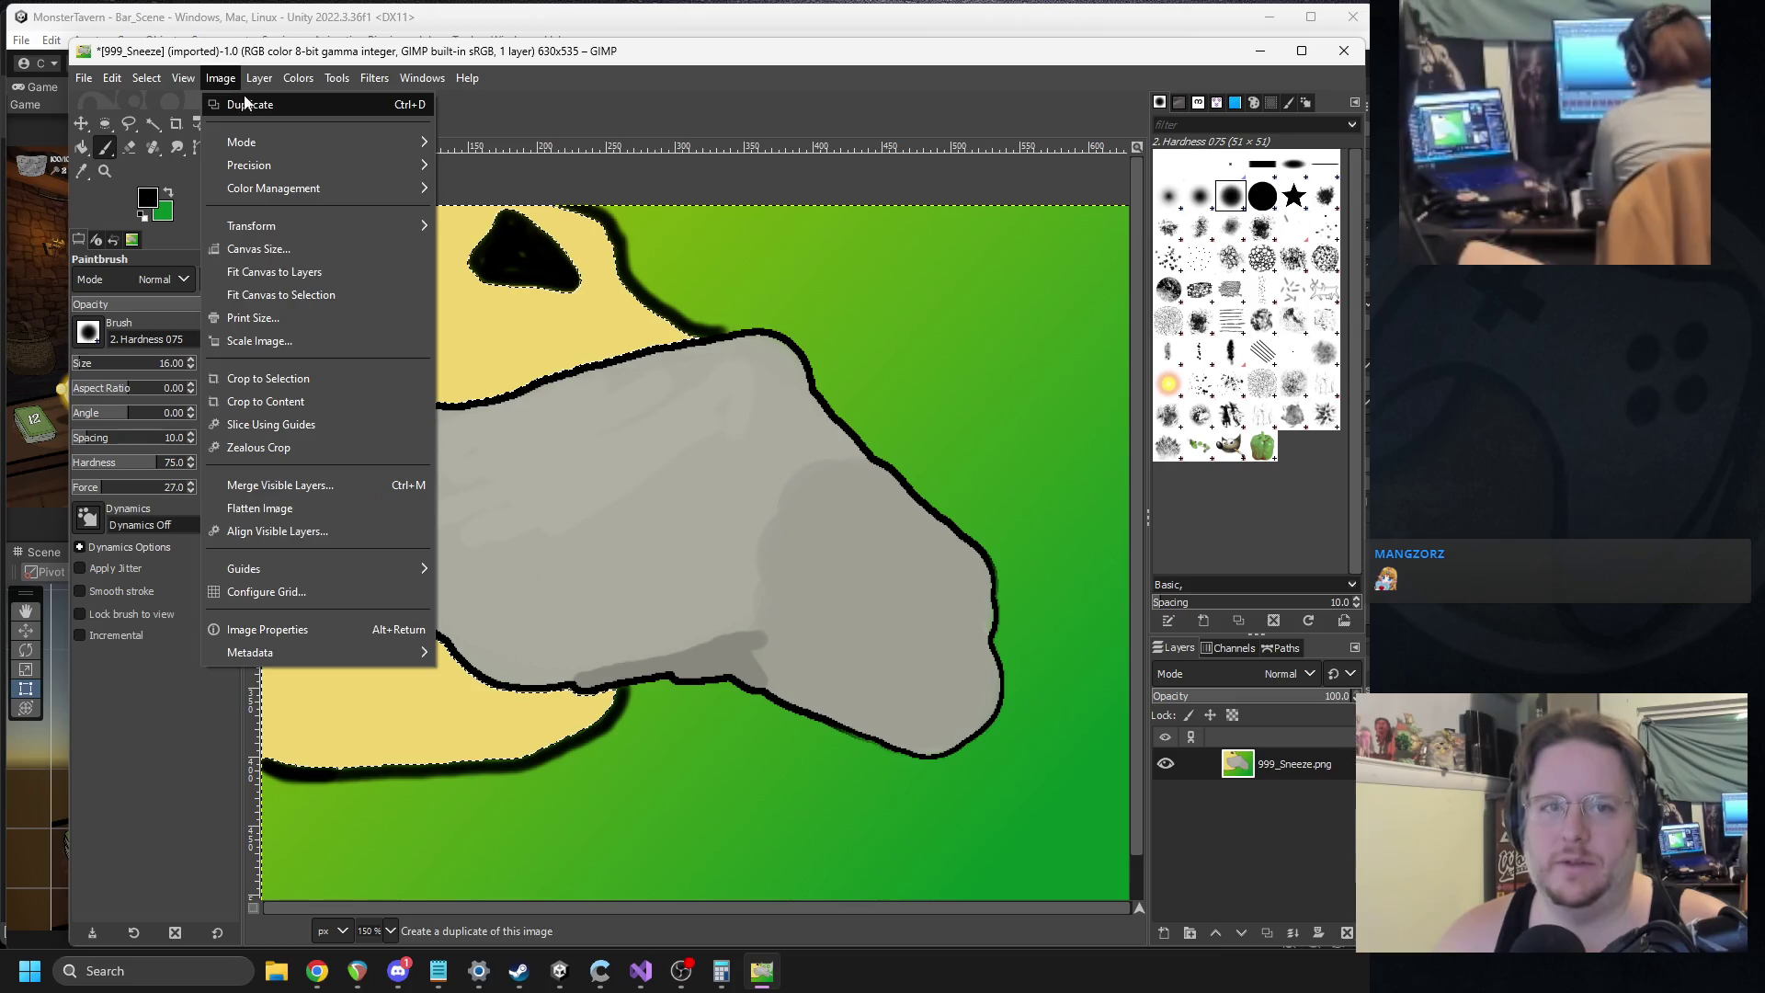
pyautogui.click(572, 450)
pyautogui.scroll(-3, 647, 576)
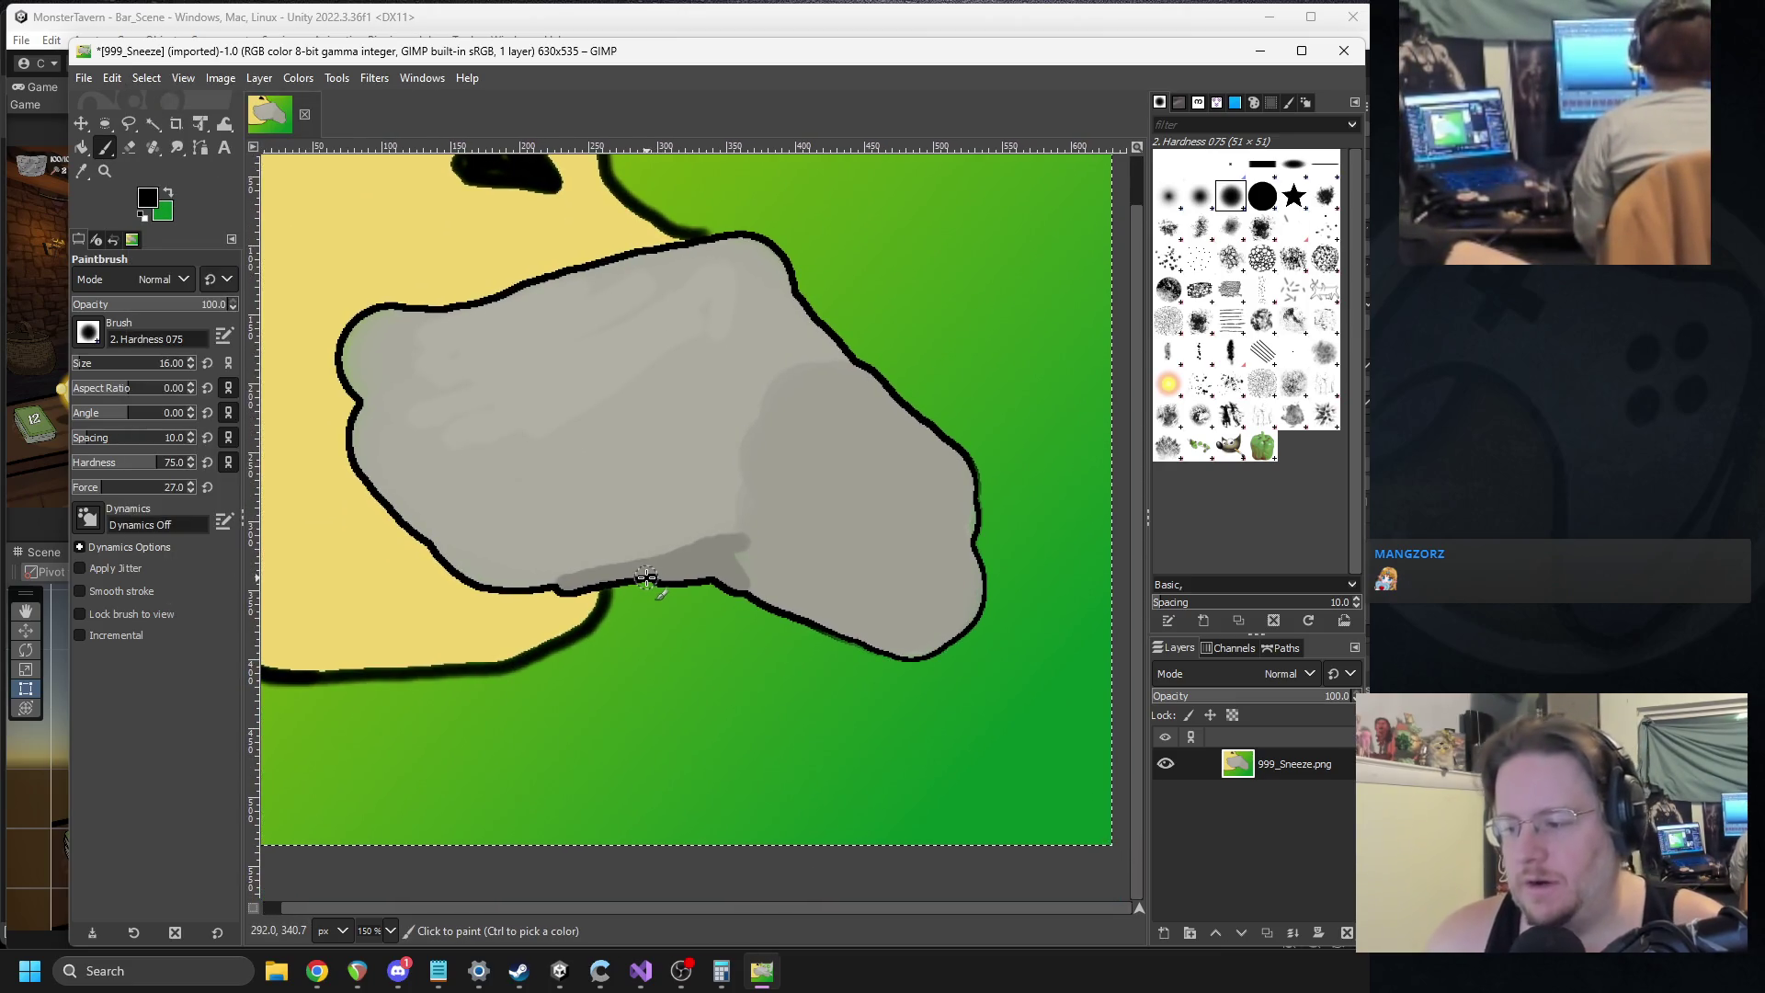
pyautogui.hscroll(-2, 727, 541)
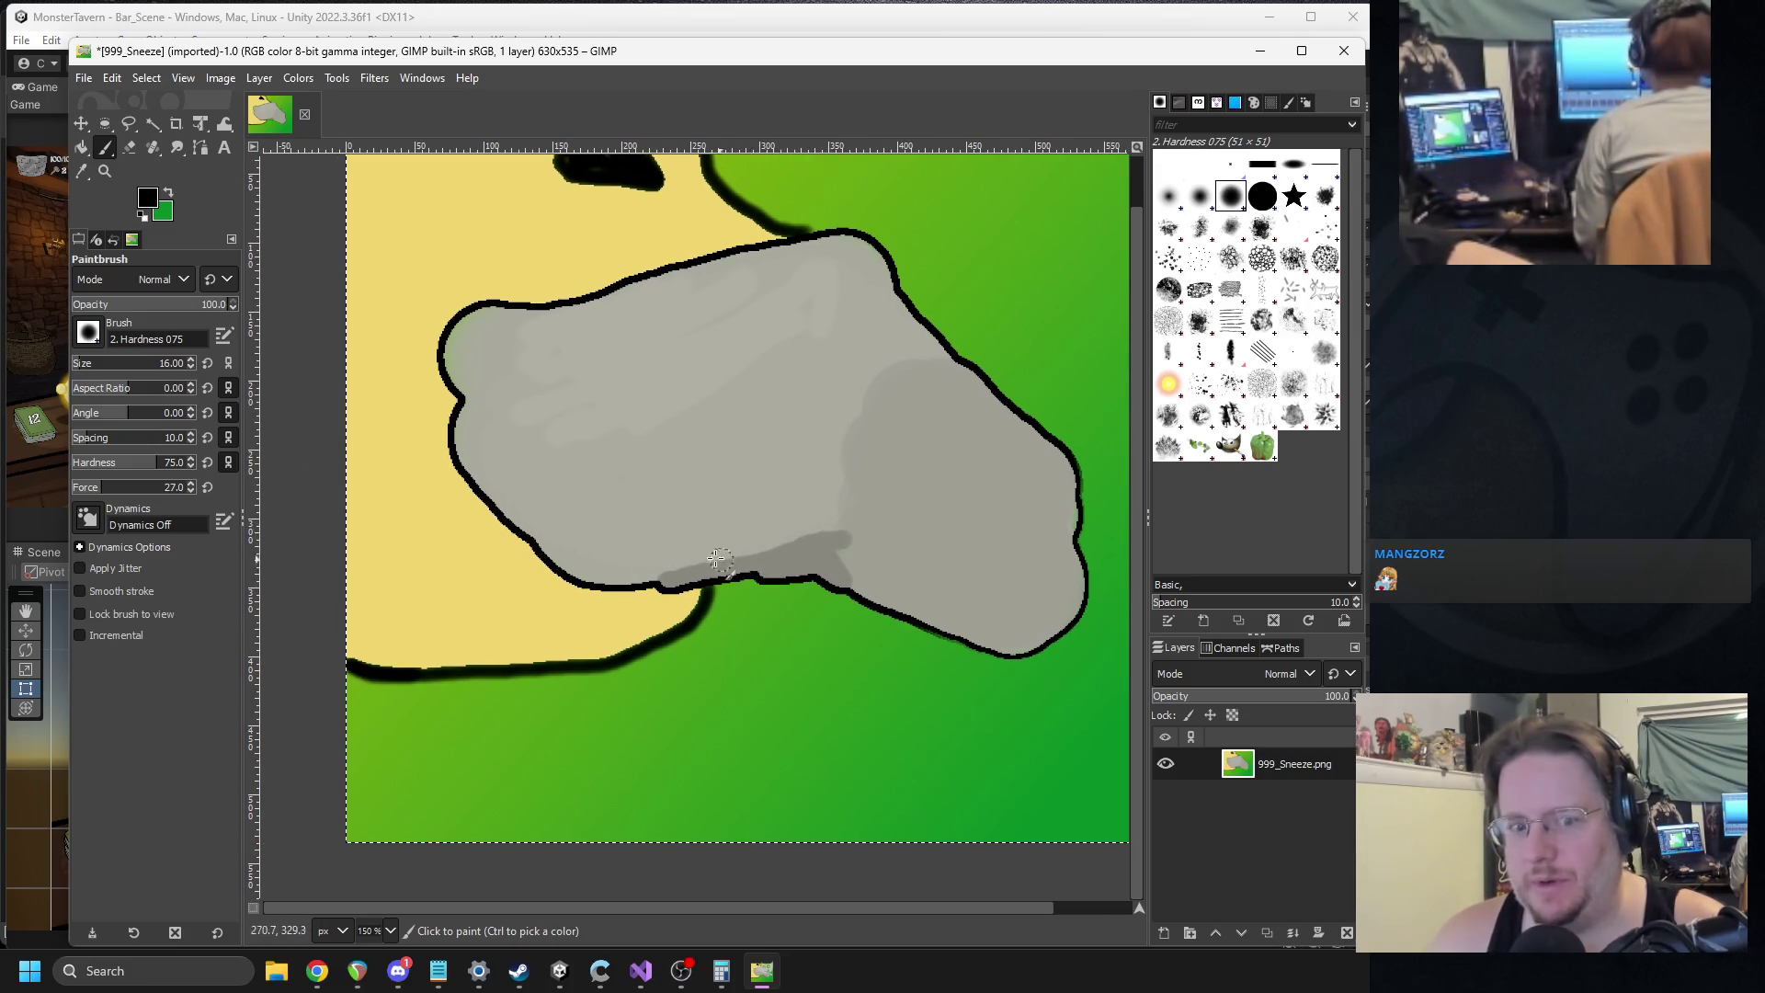
pyautogui.moveTo(664, 584); pyautogui.dragTo(642, 587)
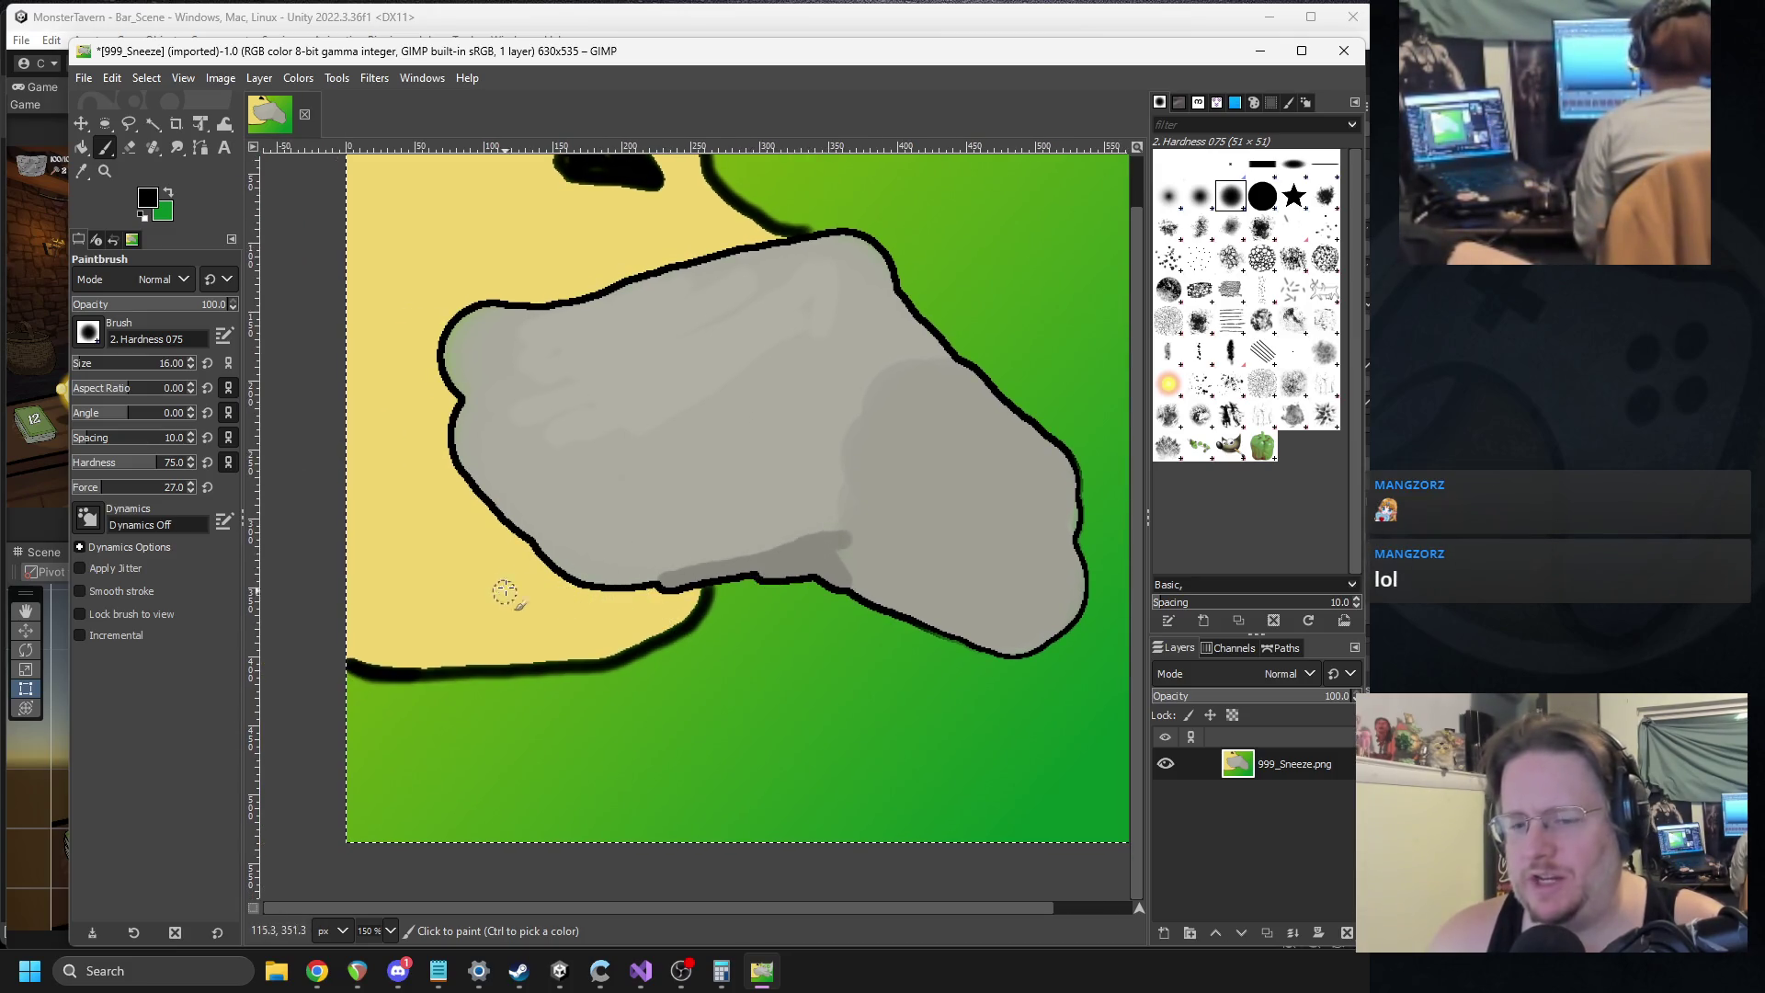
# Draw black arm and finger outlines of a hand reaching from the left edge across the rock.
pyautogui.scroll(2, 644, 651)
pyautogui.keyDown('ctrl'); pyautogui.scroll(-1, 479, 700); pyautogui.keyUp('ctrl')
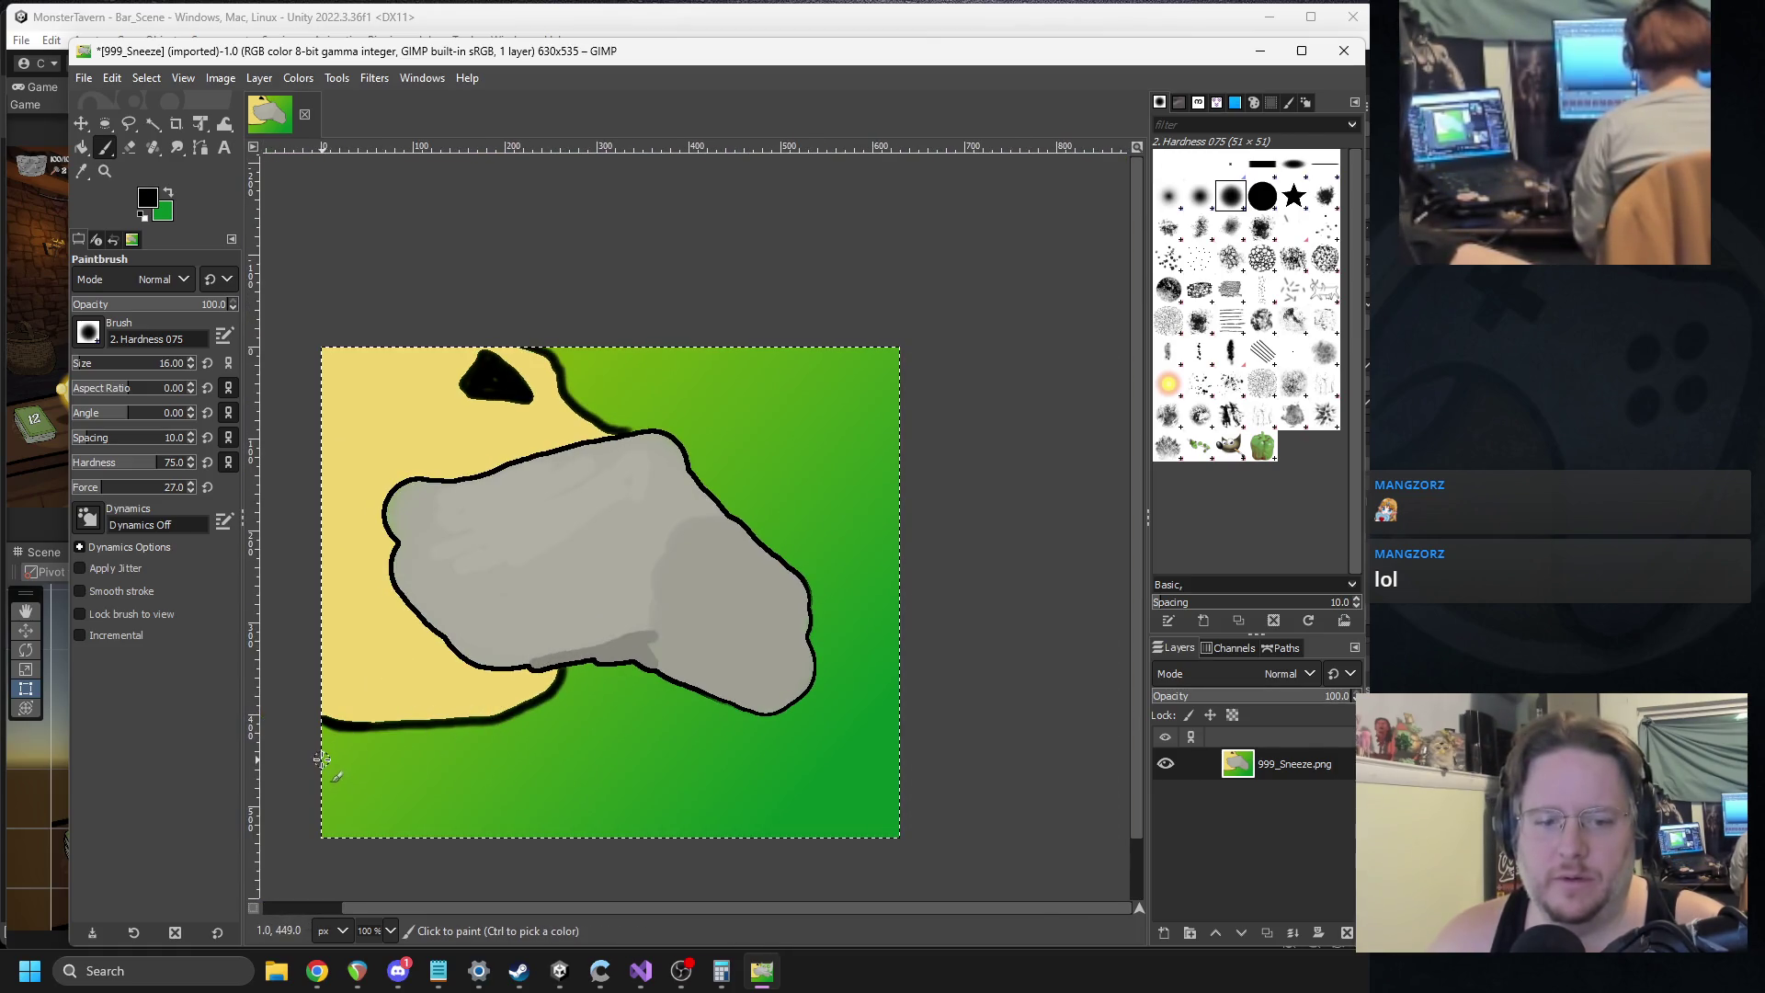
pyautogui.moveTo(322, 759); pyautogui.dragTo(464, 683)
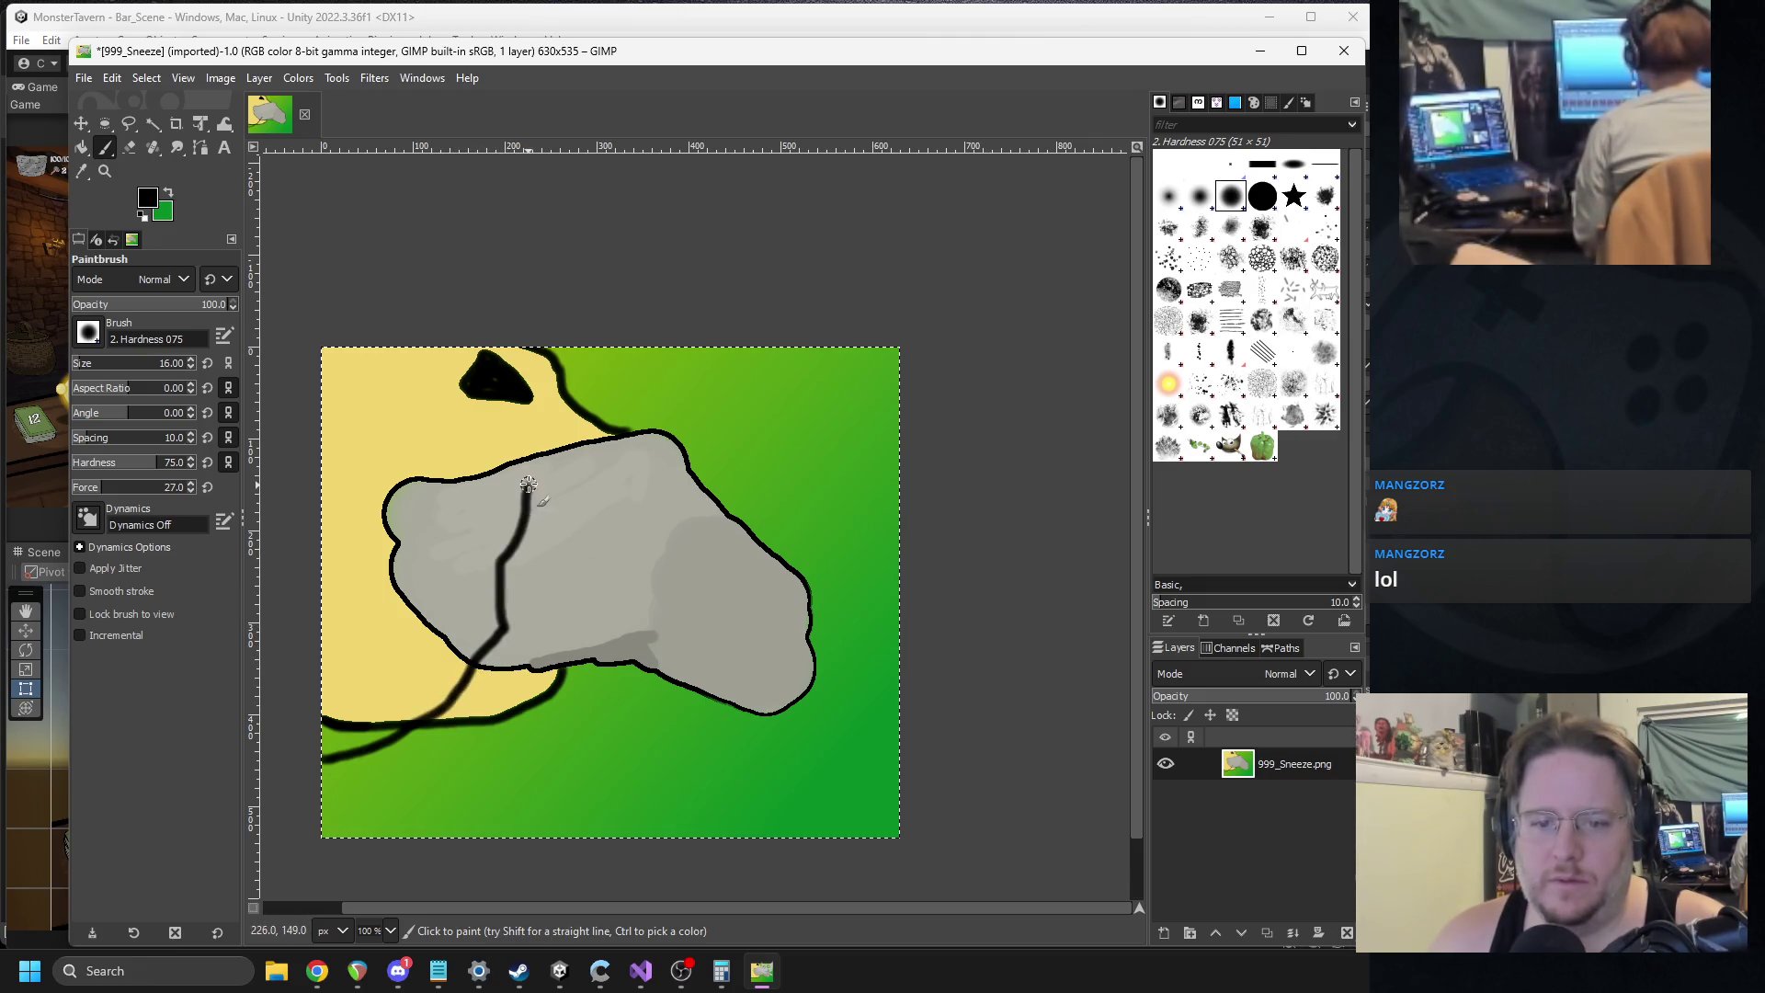
pyautogui.moveTo(529, 485); pyautogui.dragTo(551, 588)
pyautogui.moveTo(585, 478)
pyautogui.mouseDown()
pyautogui.moveTo(596, 584)
pyautogui.moveTo(644, 497)
pyautogui.moveTo(618, 603)
pyautogui.moveTo(393, 815)
pyautogui.mouseUp()
# Fuzzy-select the hand interior and the lower-left green strip, then delete them to transparency.
pyautogui.scroll(-3, 591, 689)
pyautogui.hscroll(-3, 591, 690)
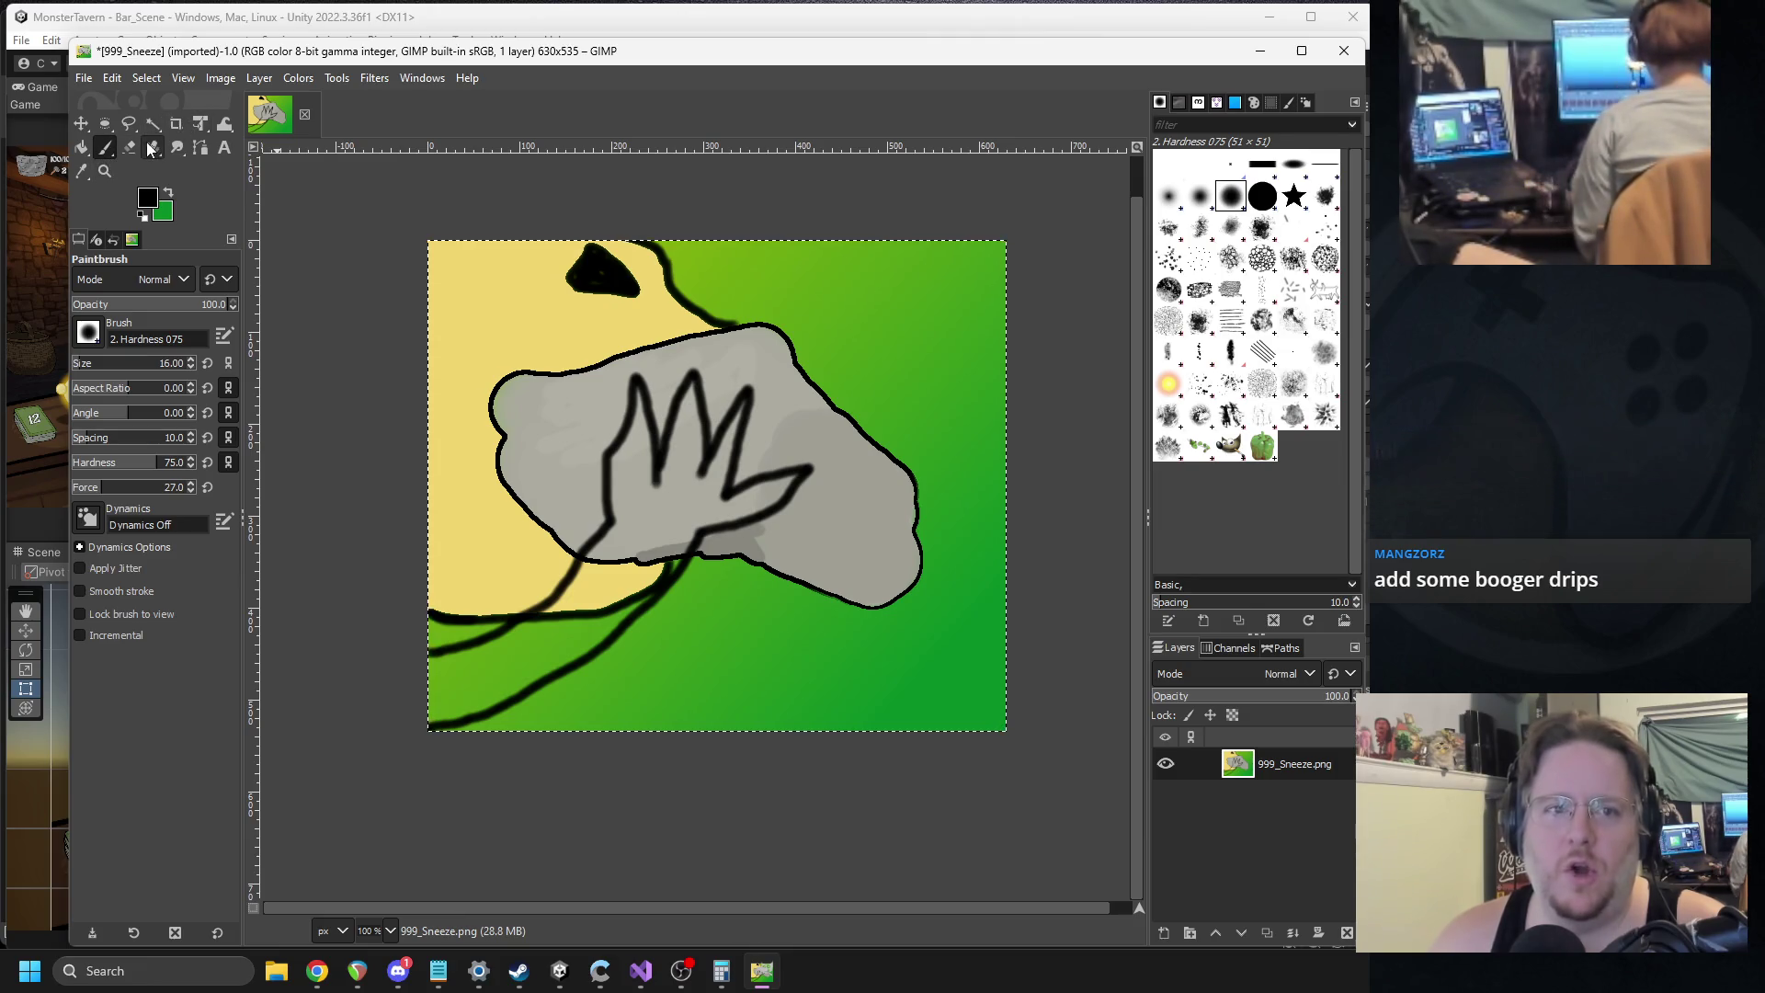
pyautogui.click(152, 123)
pyautogui.click(638, 504)
pyautogui.moveTo(743, 524); pyautogui.dragTo(735, 529)
pyautogui.keyDown('shift'); pyautogui.click(626, 593); pyautogui.keyUp('shift')
pyautogui.moveTo(630, 639)
pyautogui.mouseDown()
pyautogui.moveTo(646, 651)
pyautogui.moveTo(655, 607)
pyautogui.mouseUp()
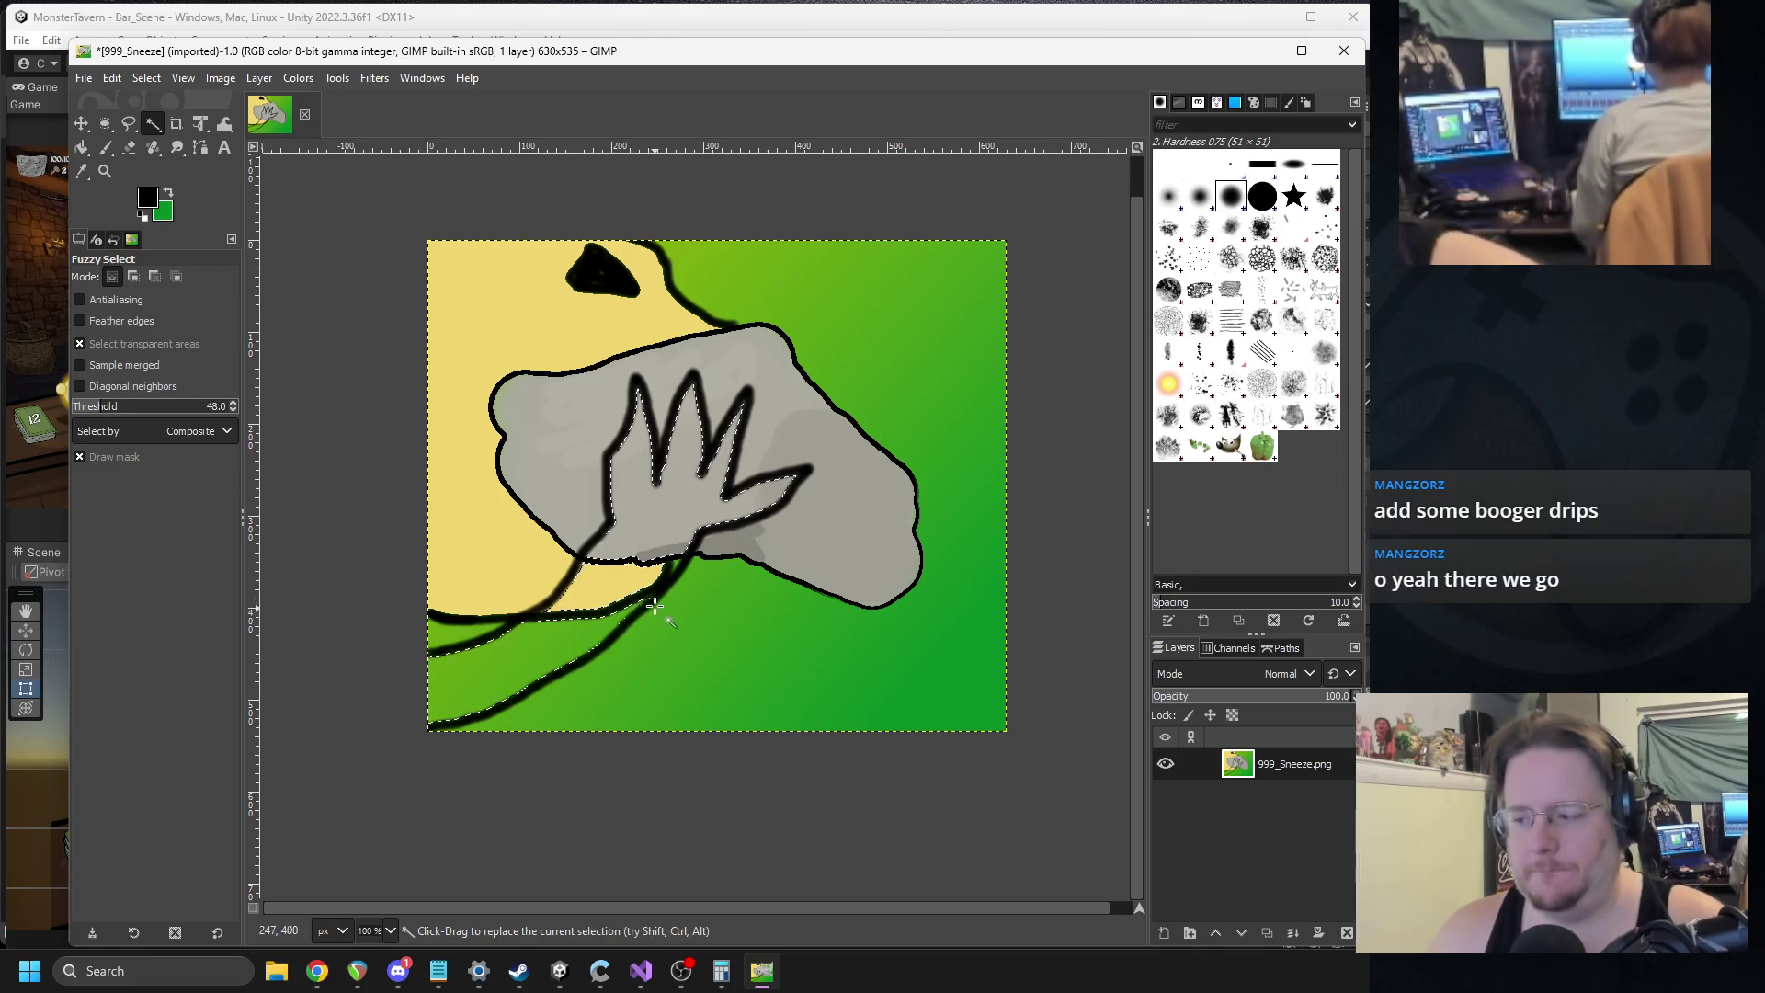
pyautogui.press('Delete')
# Drop the selection and erase the black outline lines crossing the hand near the wrist.
pyautogui.scroll(2, 552, 563)
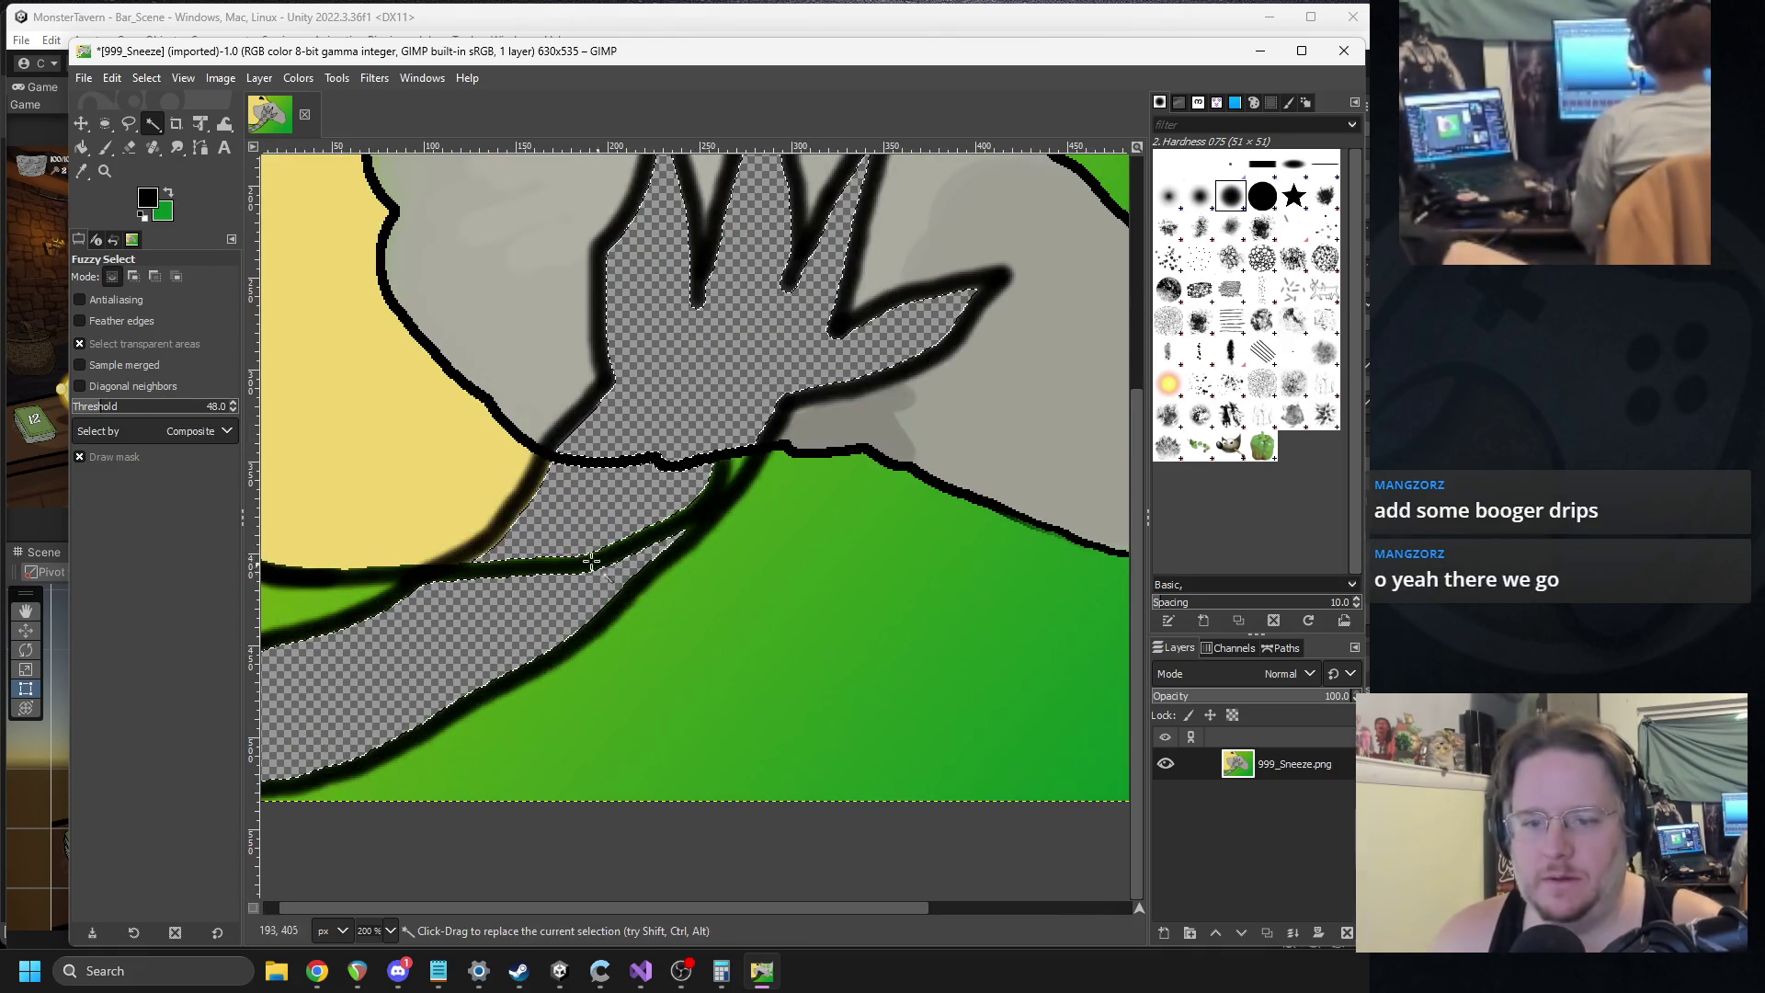
pyautogui.click(146, 78)
pyautogui.click(175, 149)
pyautogui.click(129, 148)
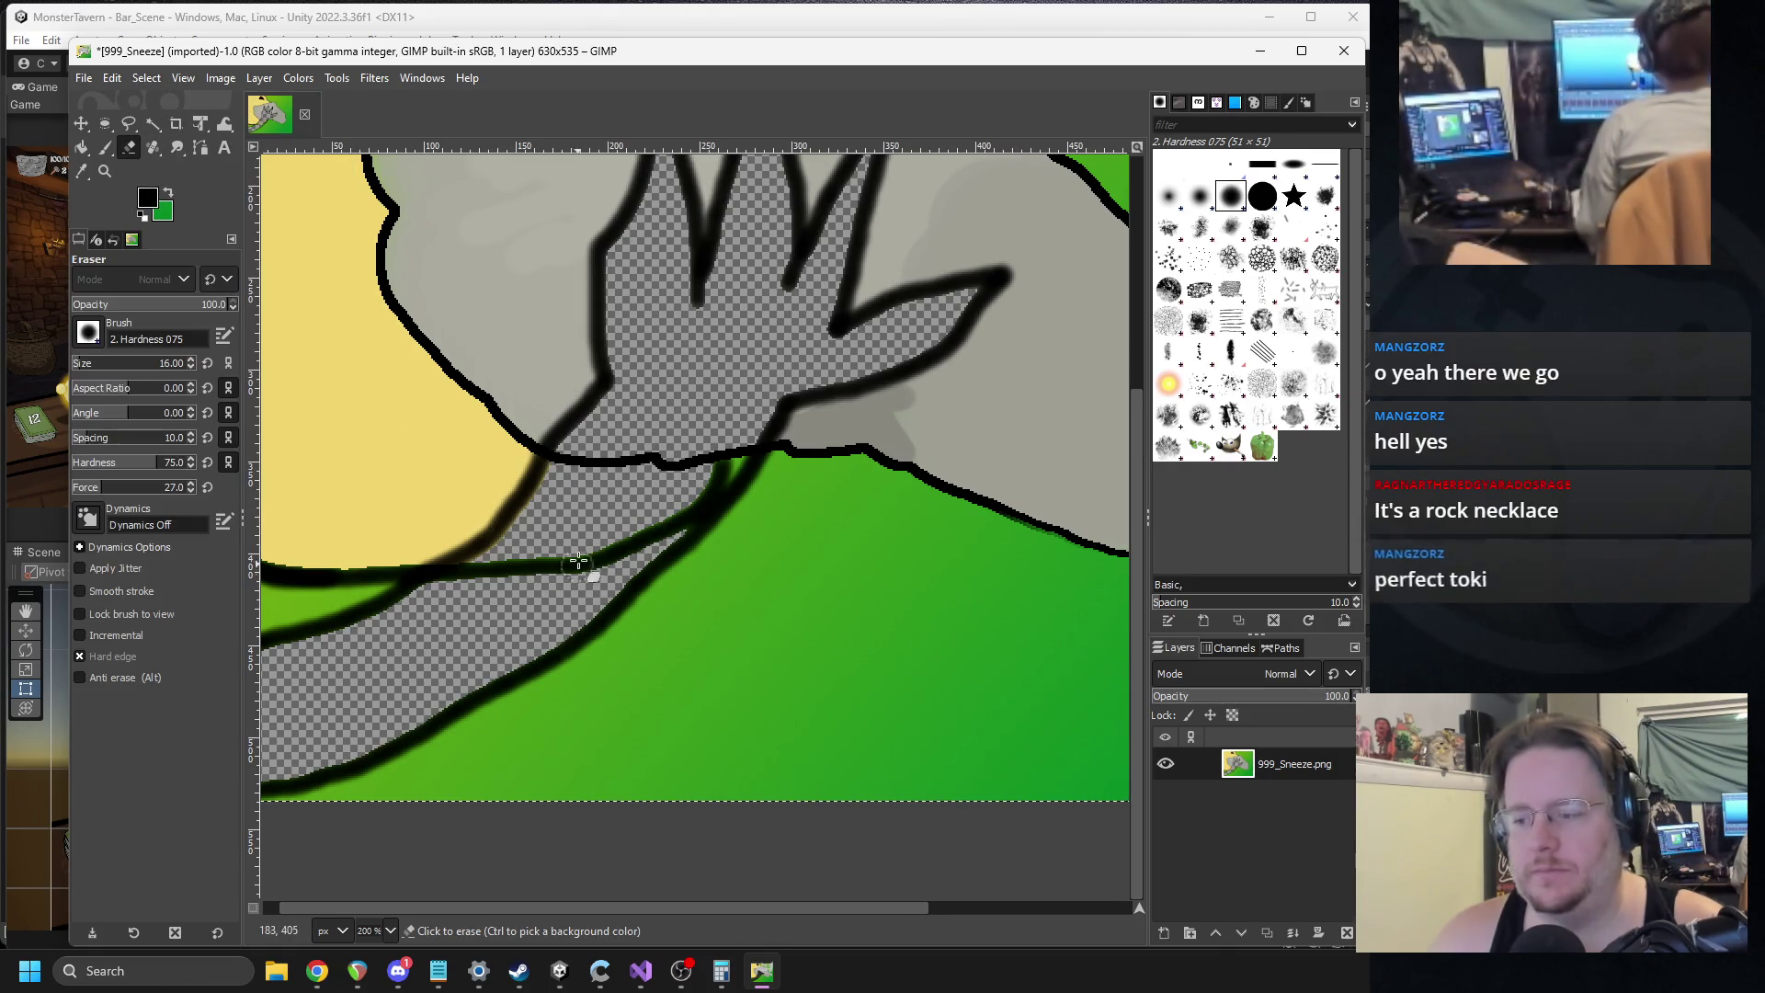
pyautogui.scroll(1, 598, 525)
pyautogui.hscroll(-1, 637, 529)
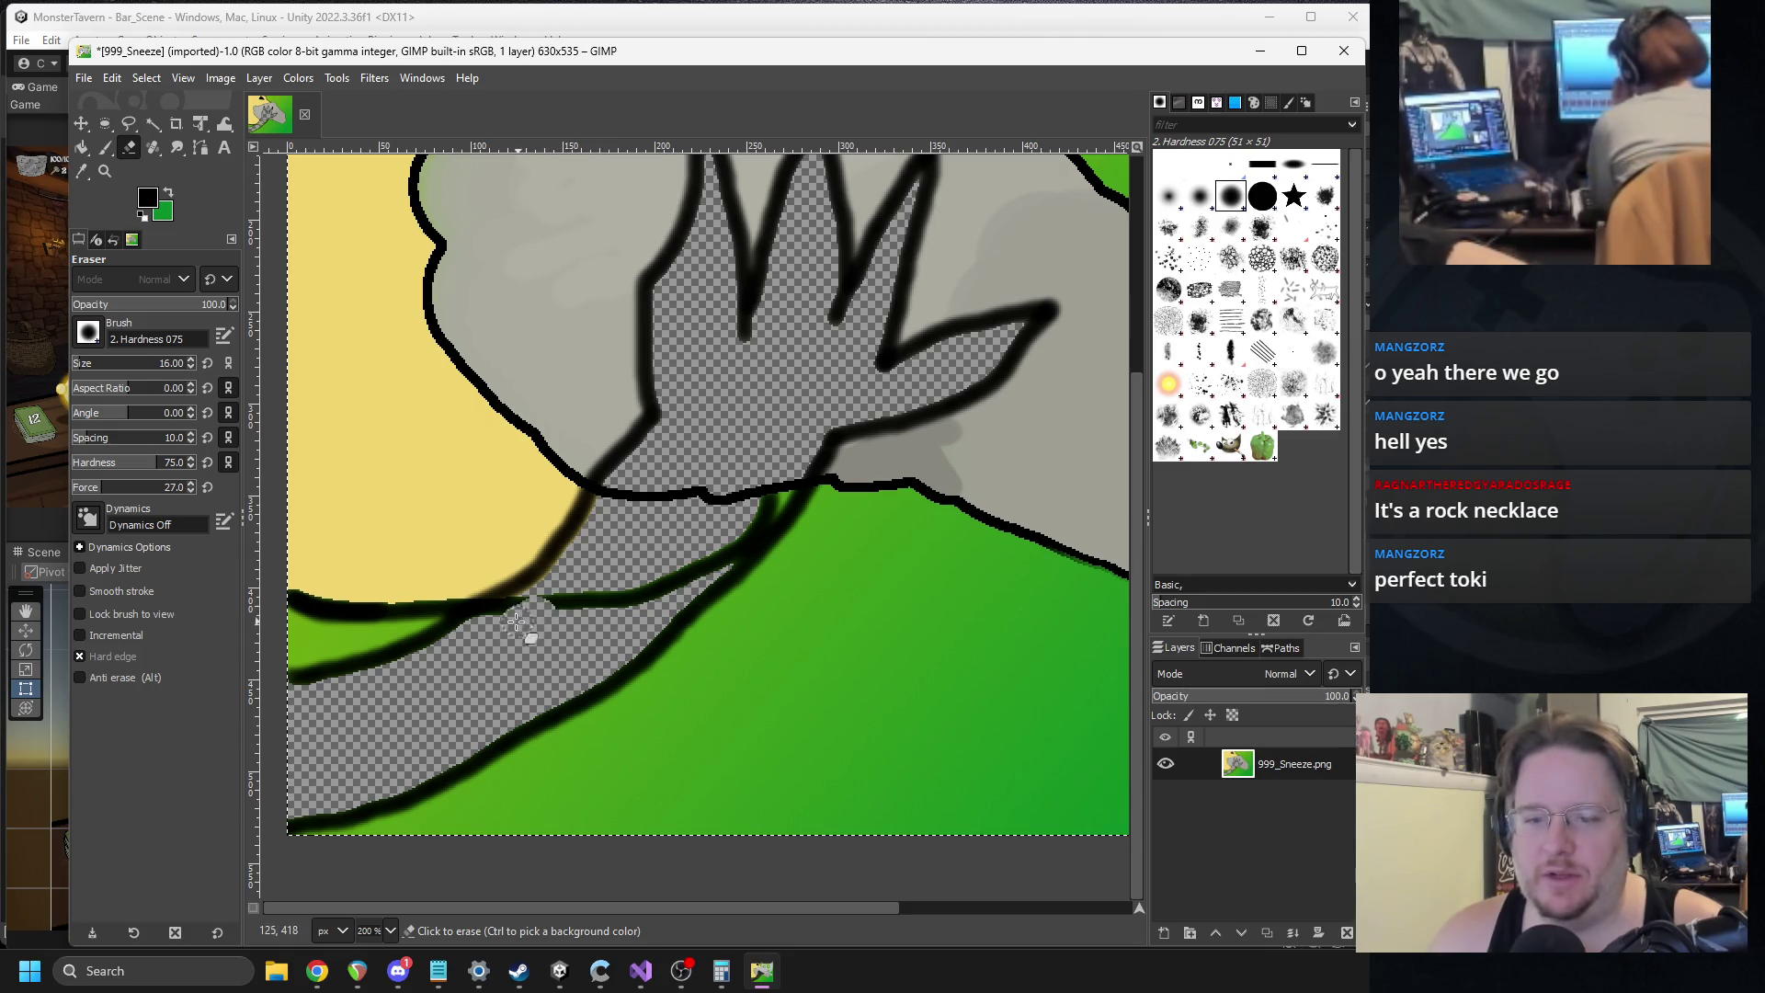
pyautogui.moveTo(516, 621); pyautogui.dragTo(523, 612)
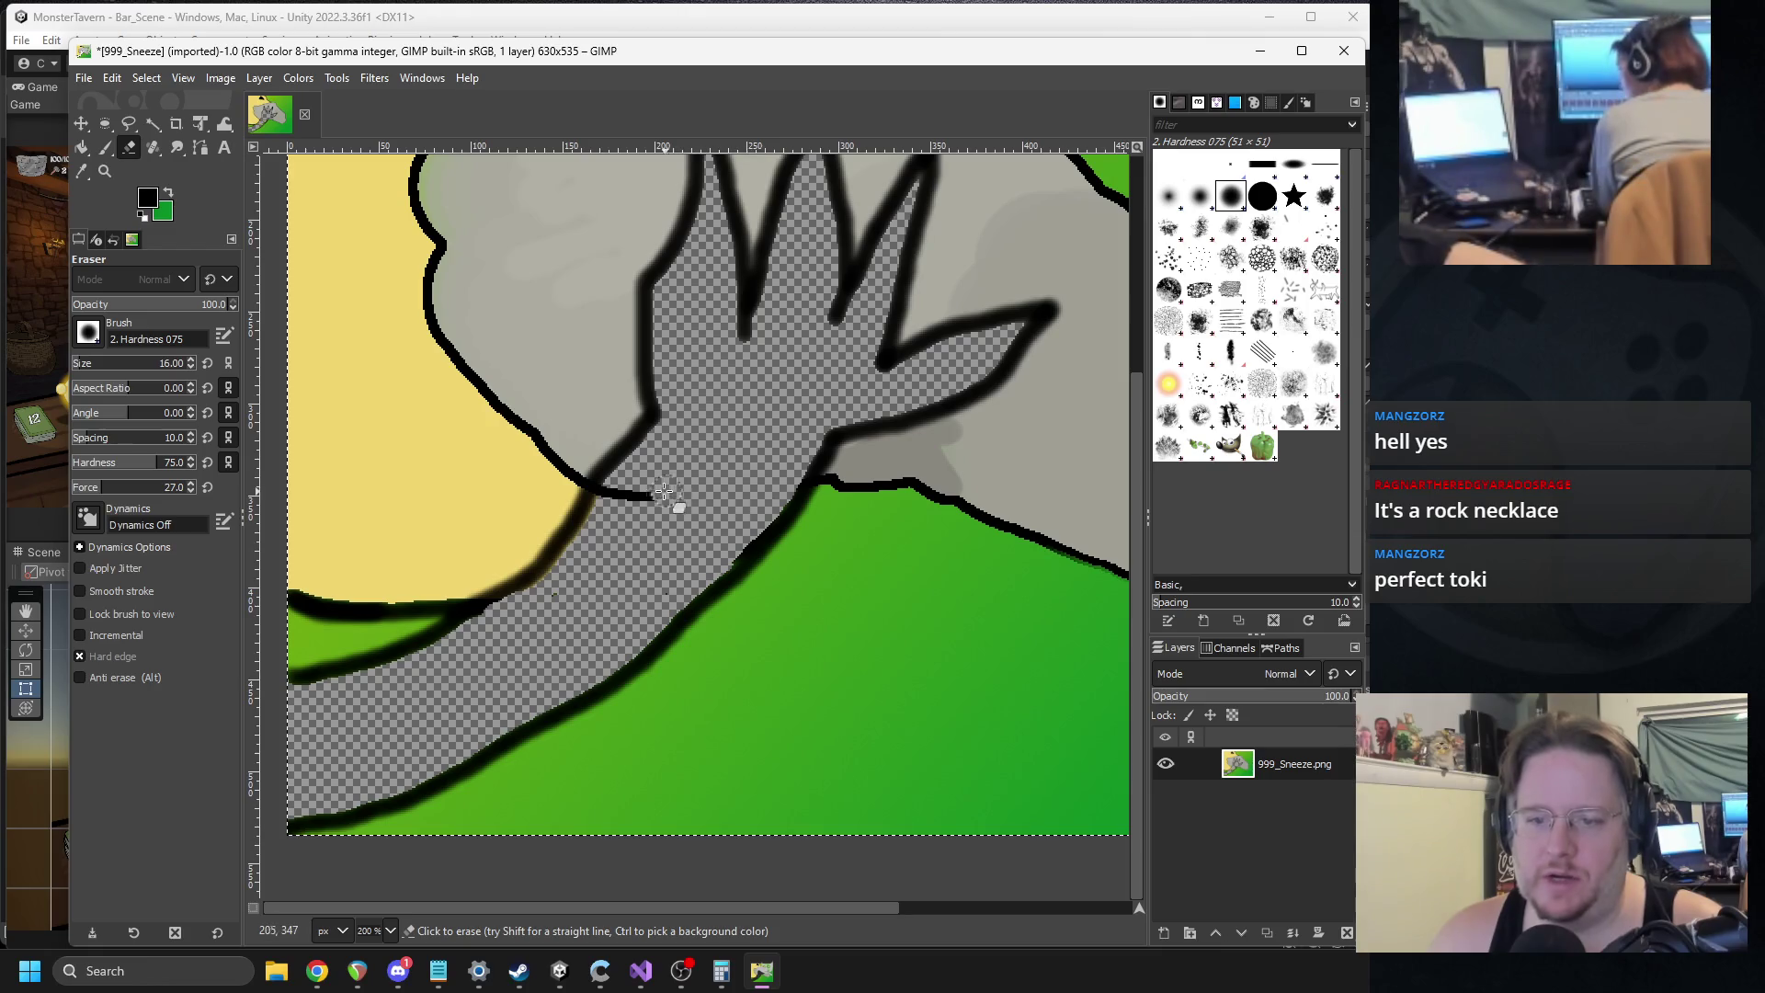
pyautogui.moveTo(608, 503)
pyautogui.mouseDown()
pyautogui.moveTo(563, 578)
pyautogui.moveTo(429, 663)
pyautogui.mouseUp()
pyautogui.scroll(-4, 428, 662)
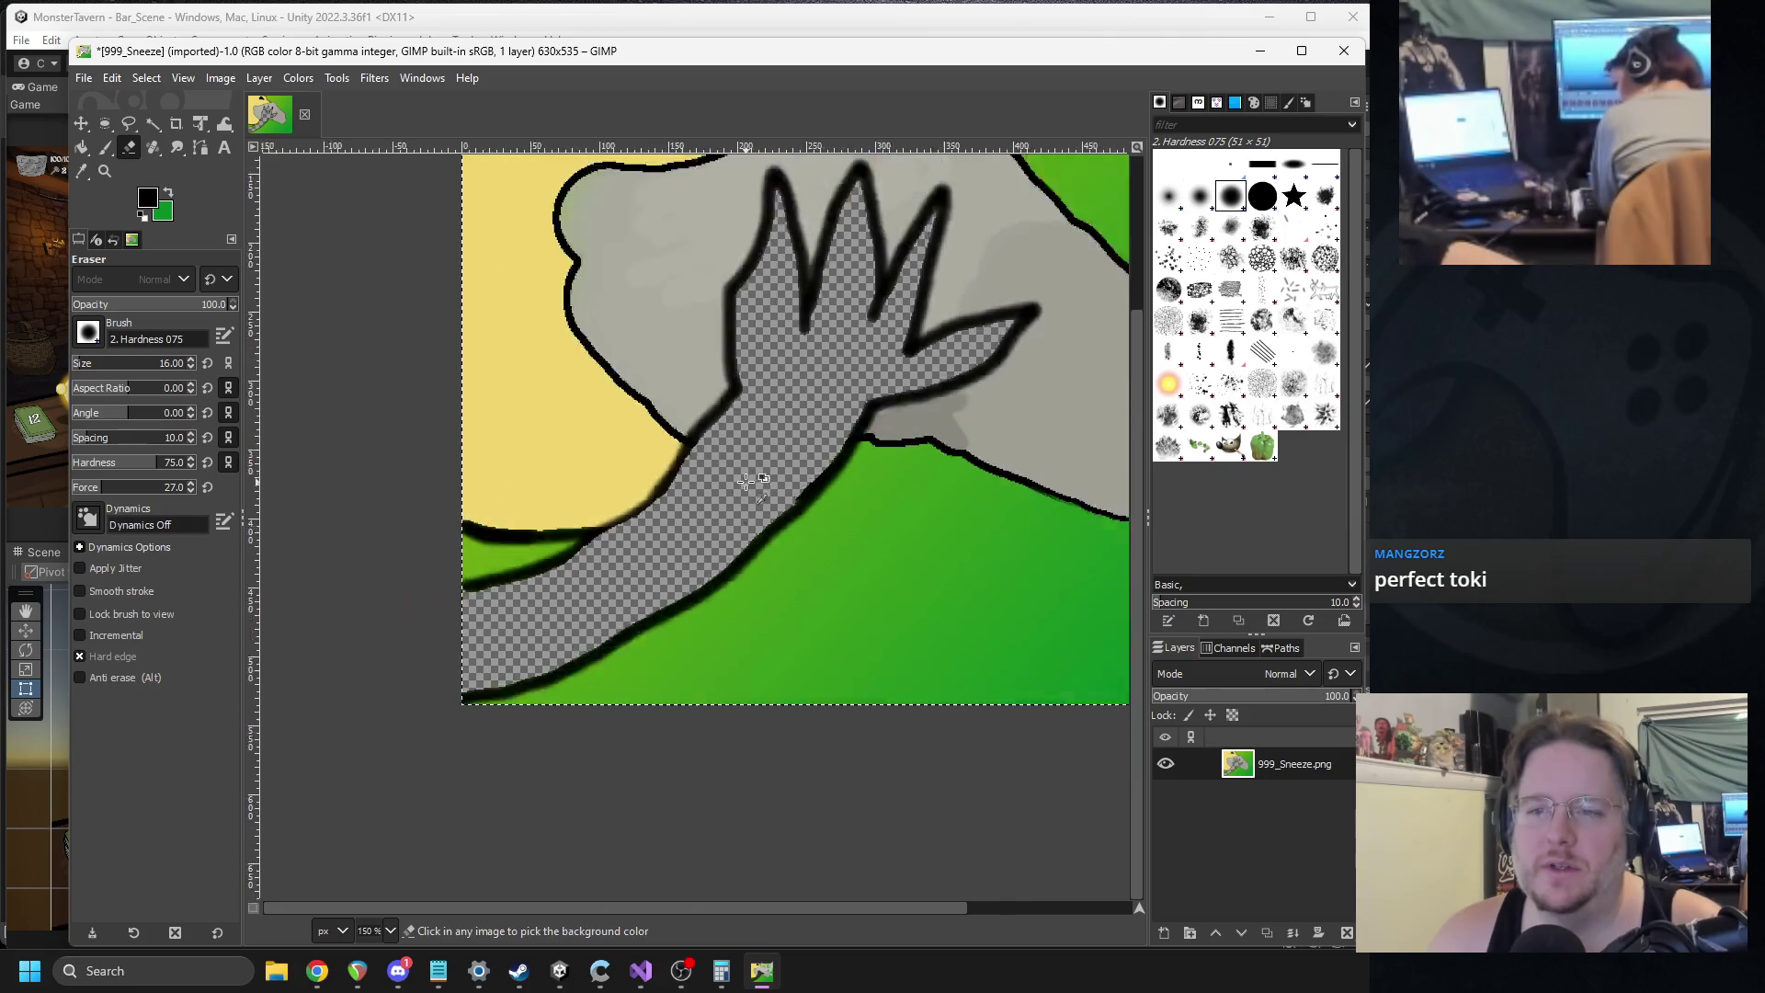
pyautogui.click(82, 171)
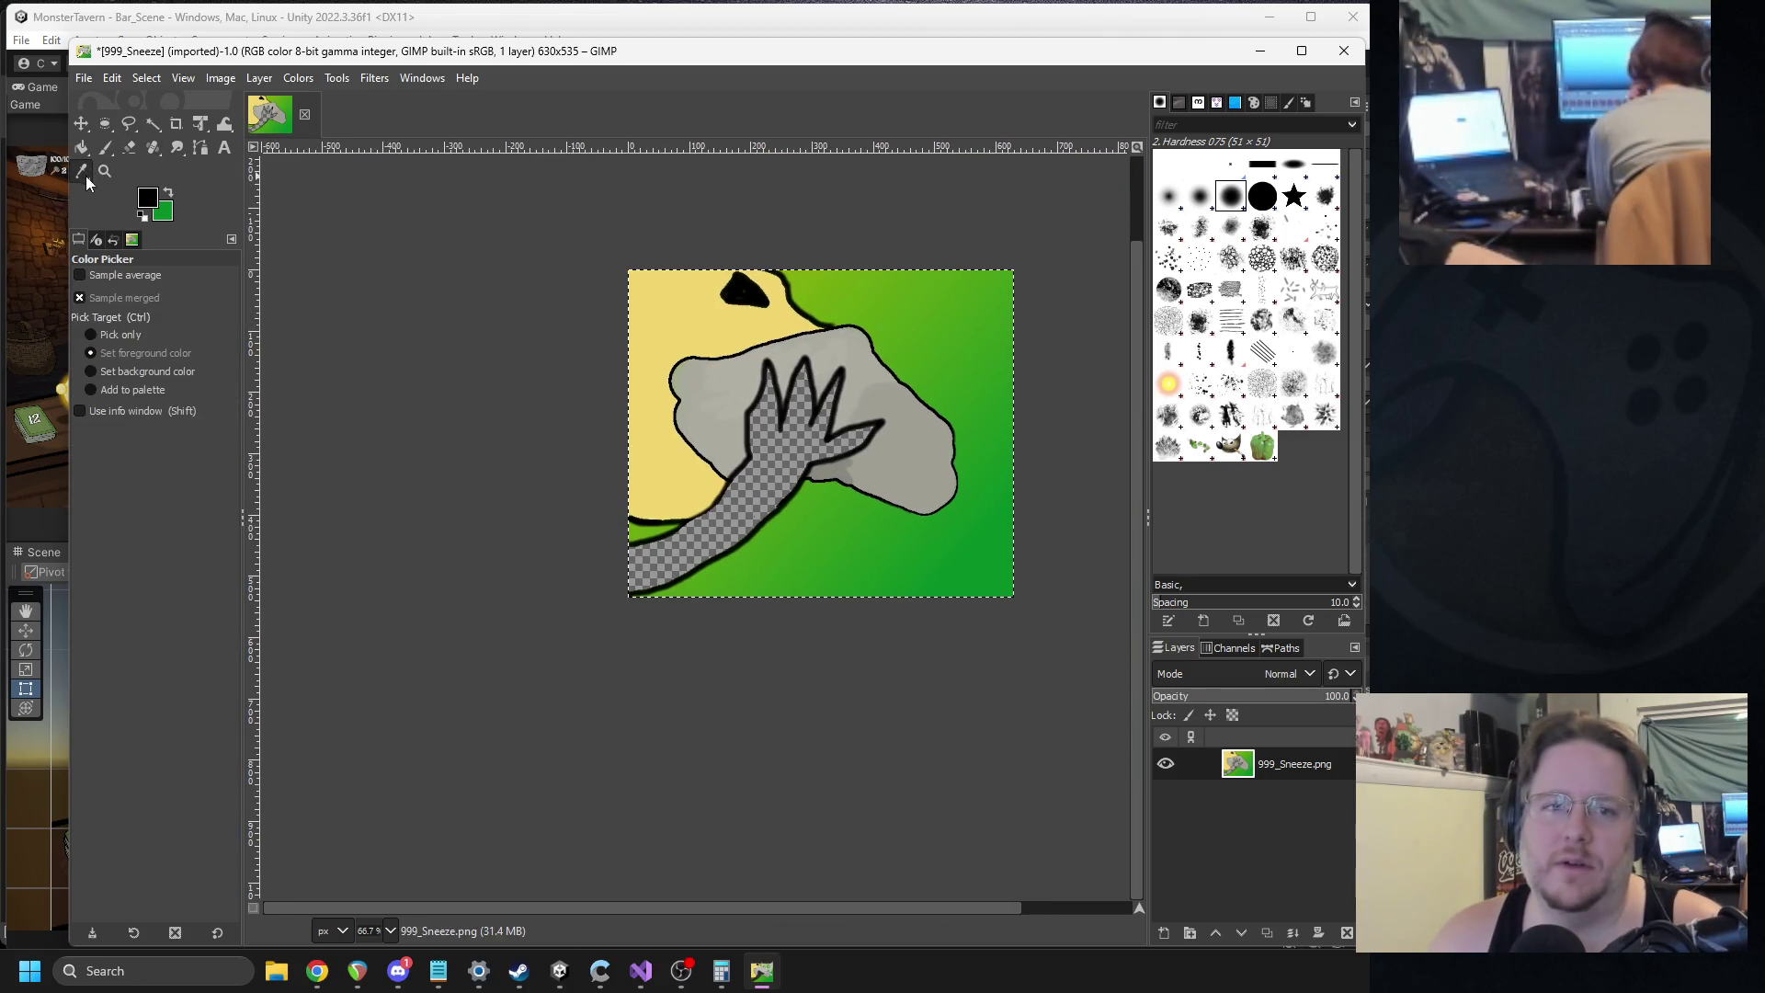
# Sample the background yellow, bucket-fill the transparent hand and arm with it, then return to the Paintbrush.
pyautogui.click(634, 308)
pyautogui.click(82, 148)
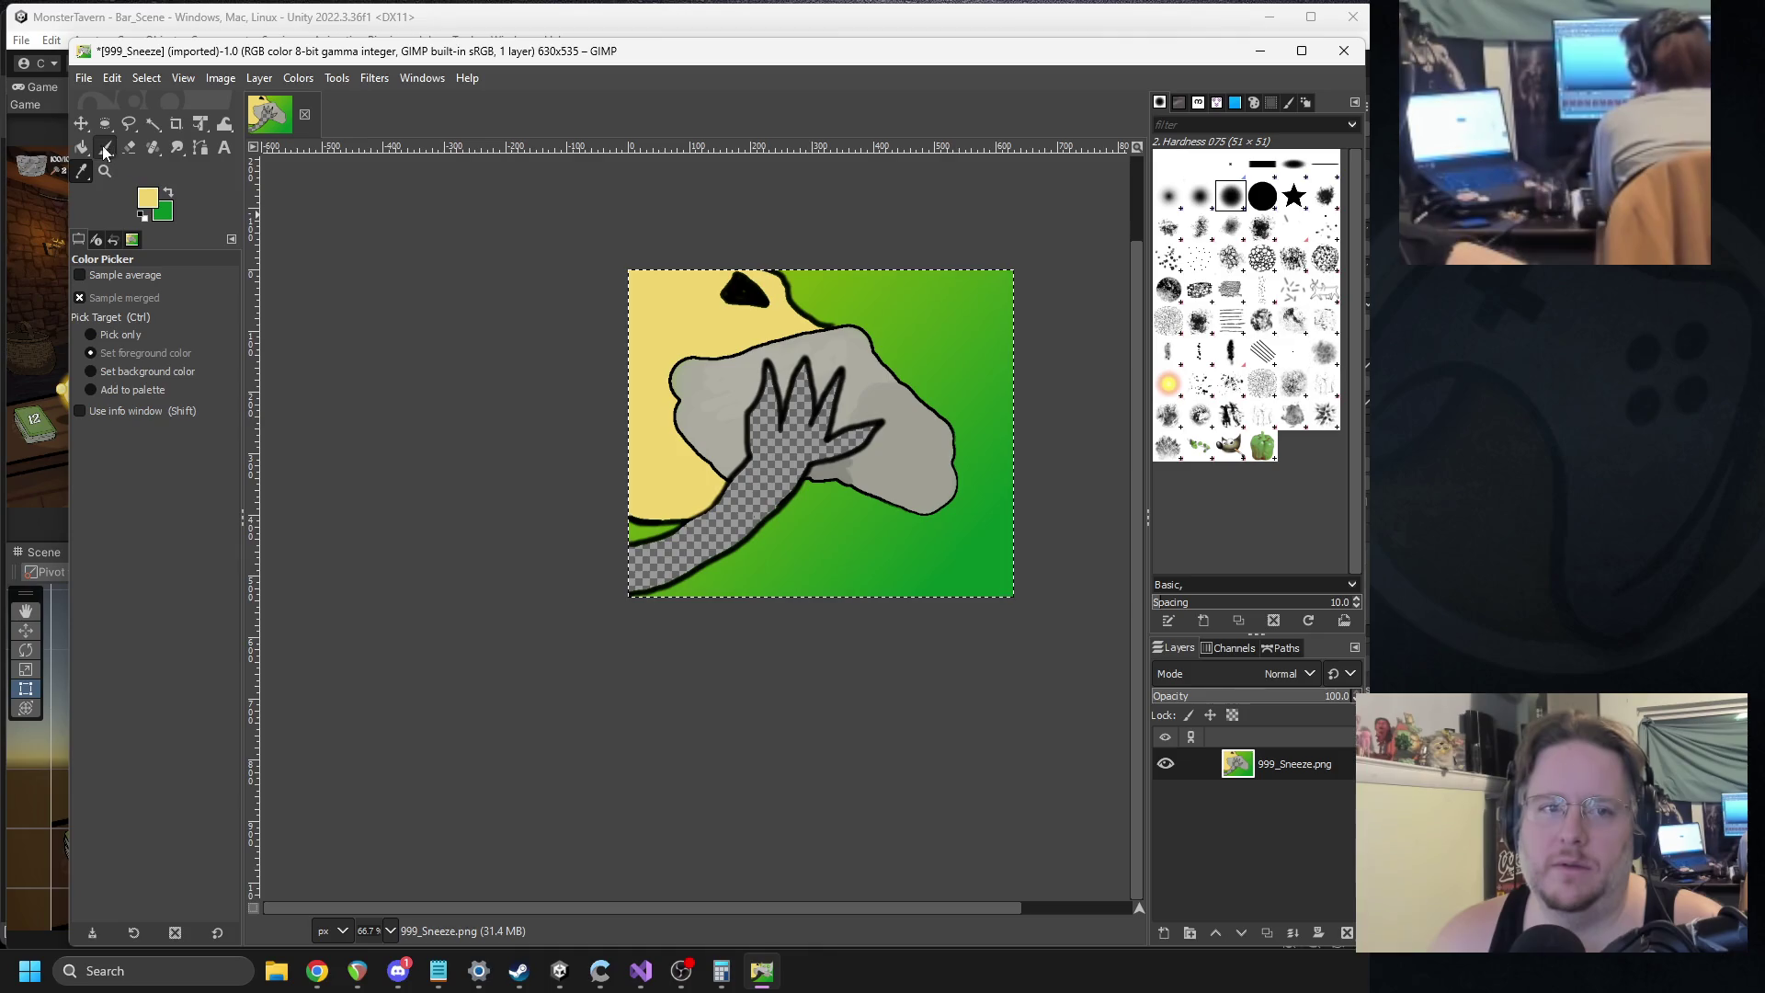
pyautogui.click(772, 457)
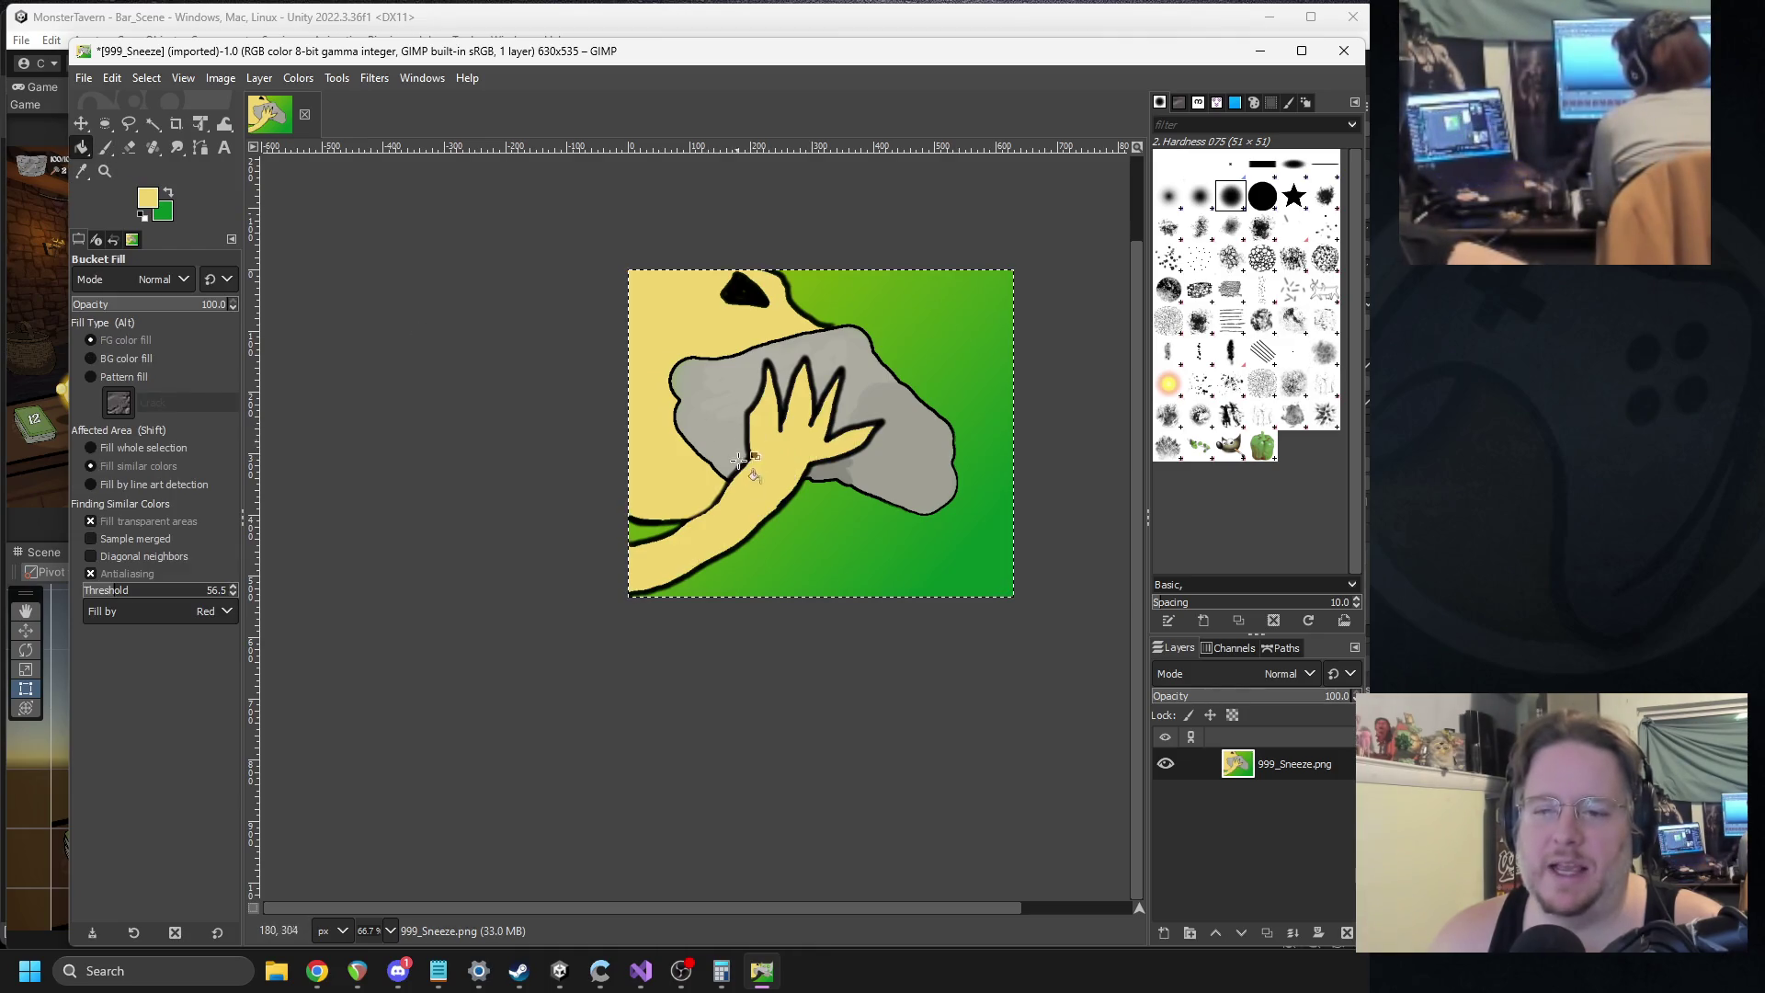
pyautogui.scroll(2, 736, 427)
pyautogui.scroll(2, 733, 421)
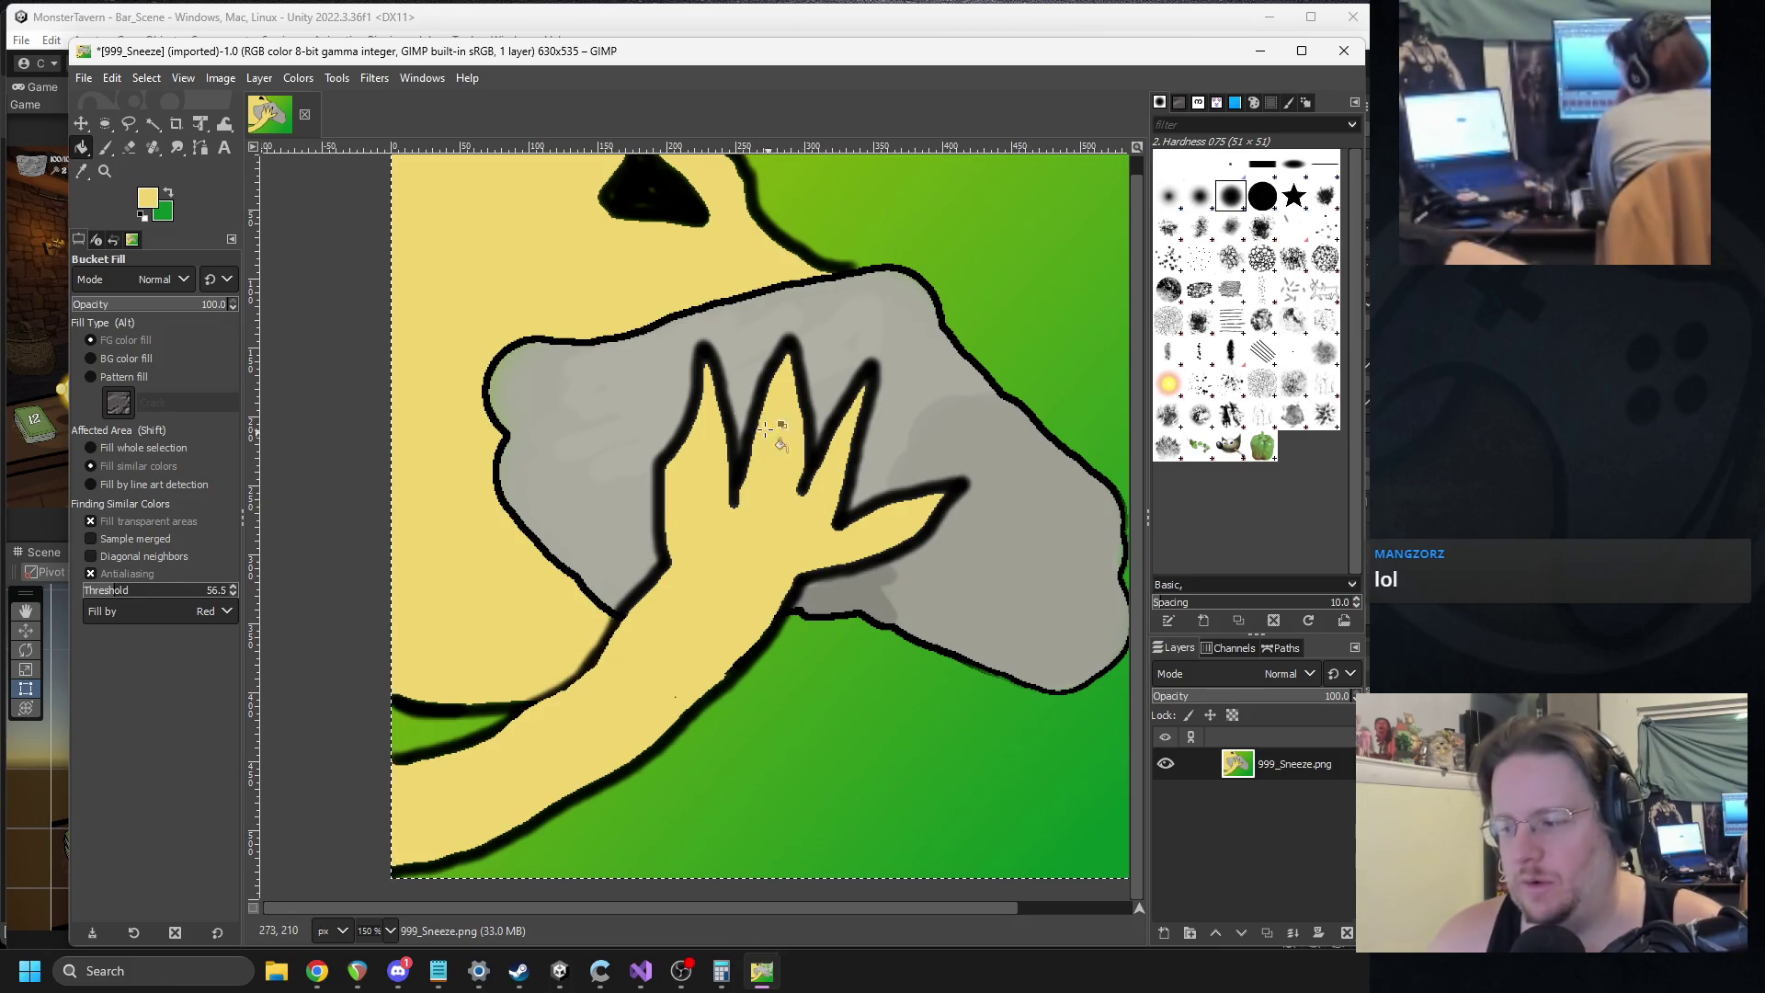
pyautogui.scroll(1, 699, 368)
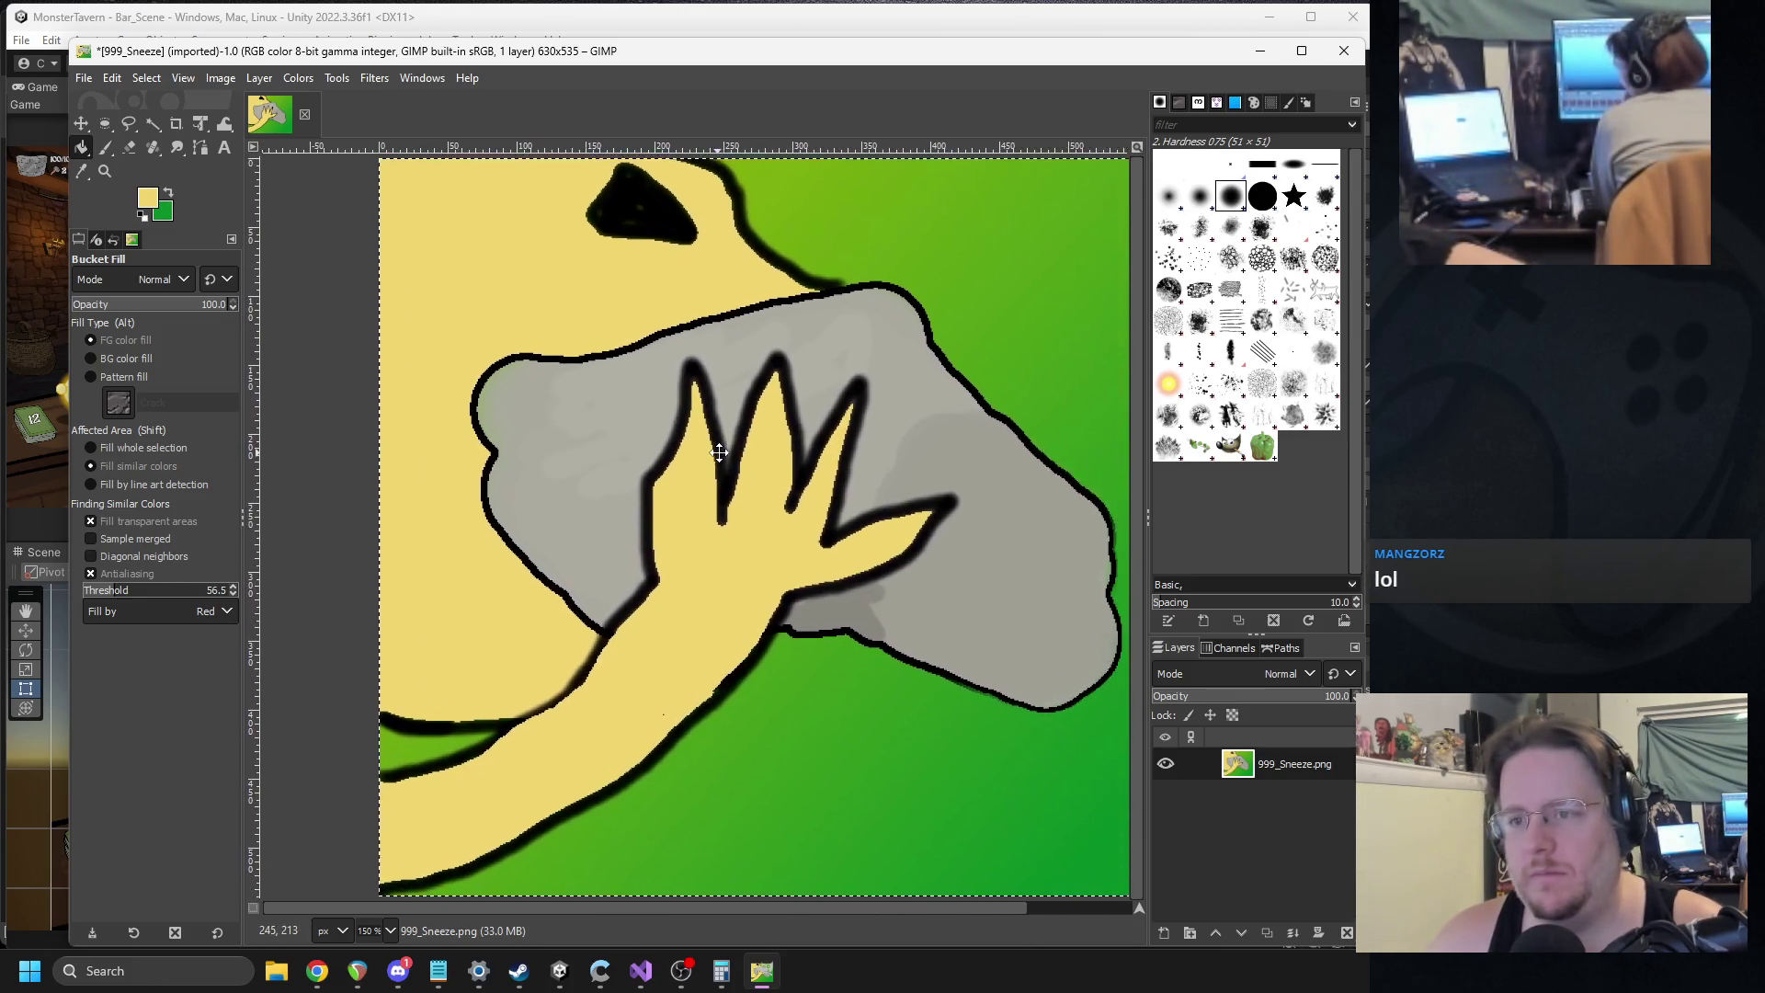
pyautogui.hscroll(2, 726, 396)
pyautogui.scroll(-2, 680, 368)
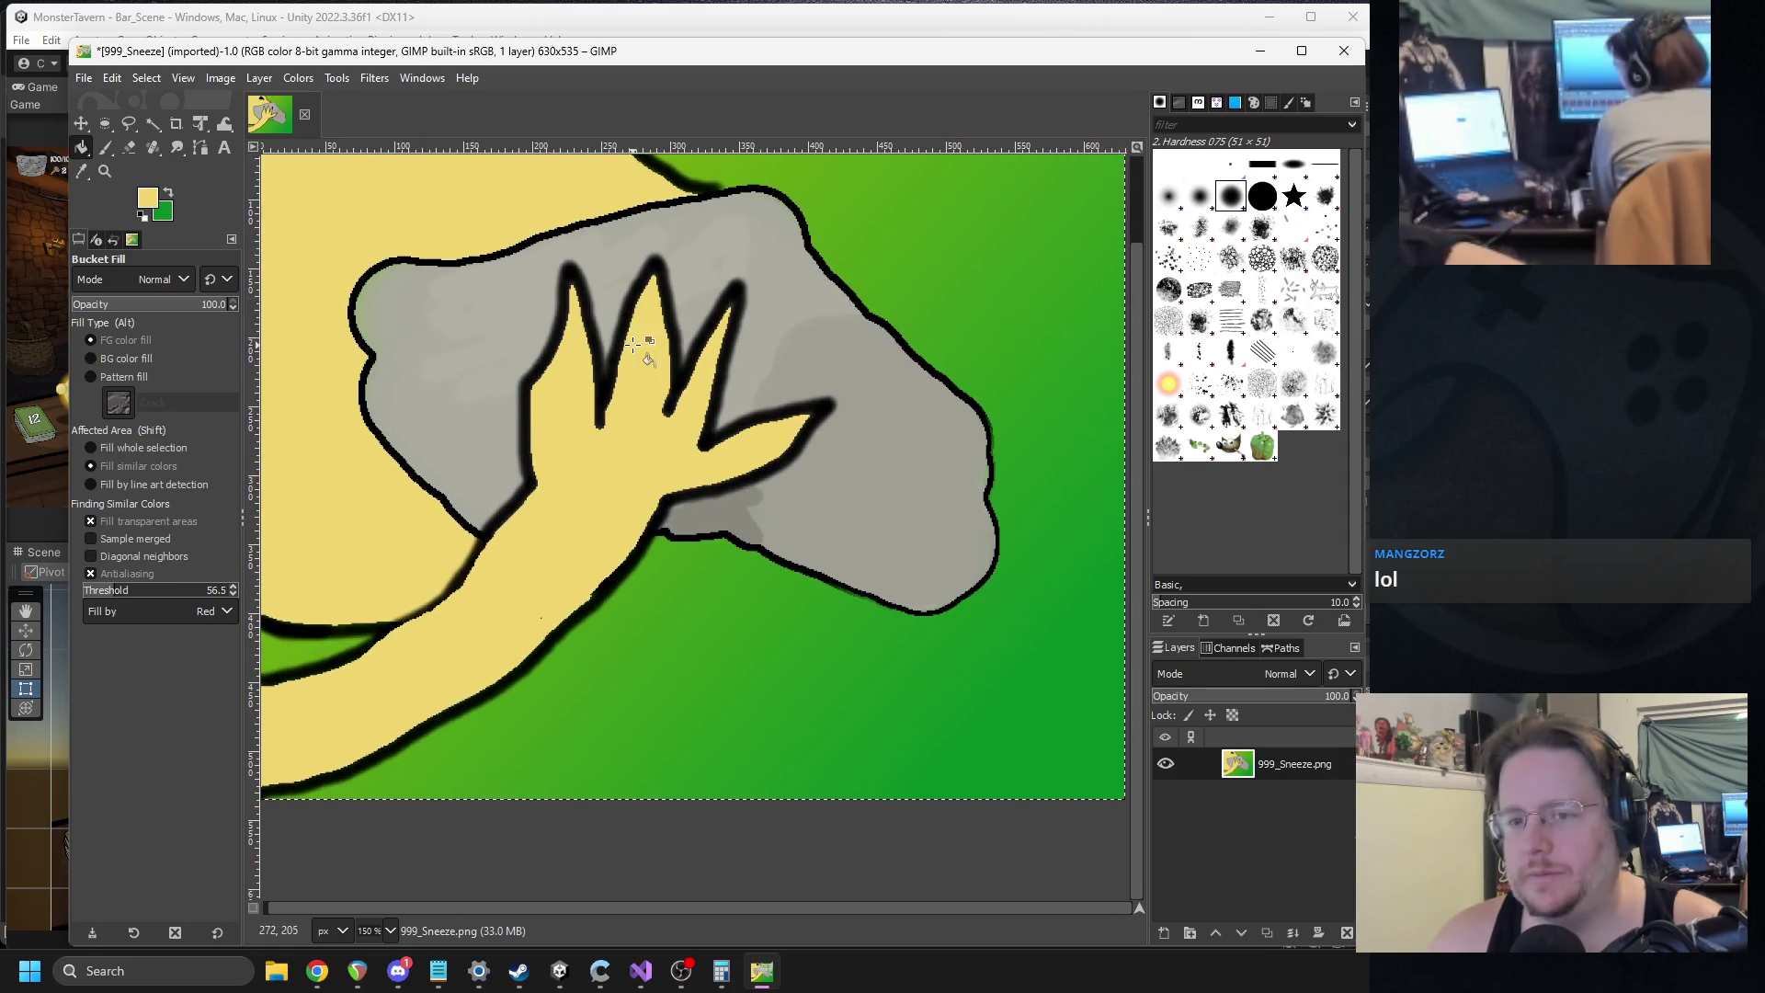
pyautogui.click(105, 147)
pyautogui.scroll(3, 577, 444)
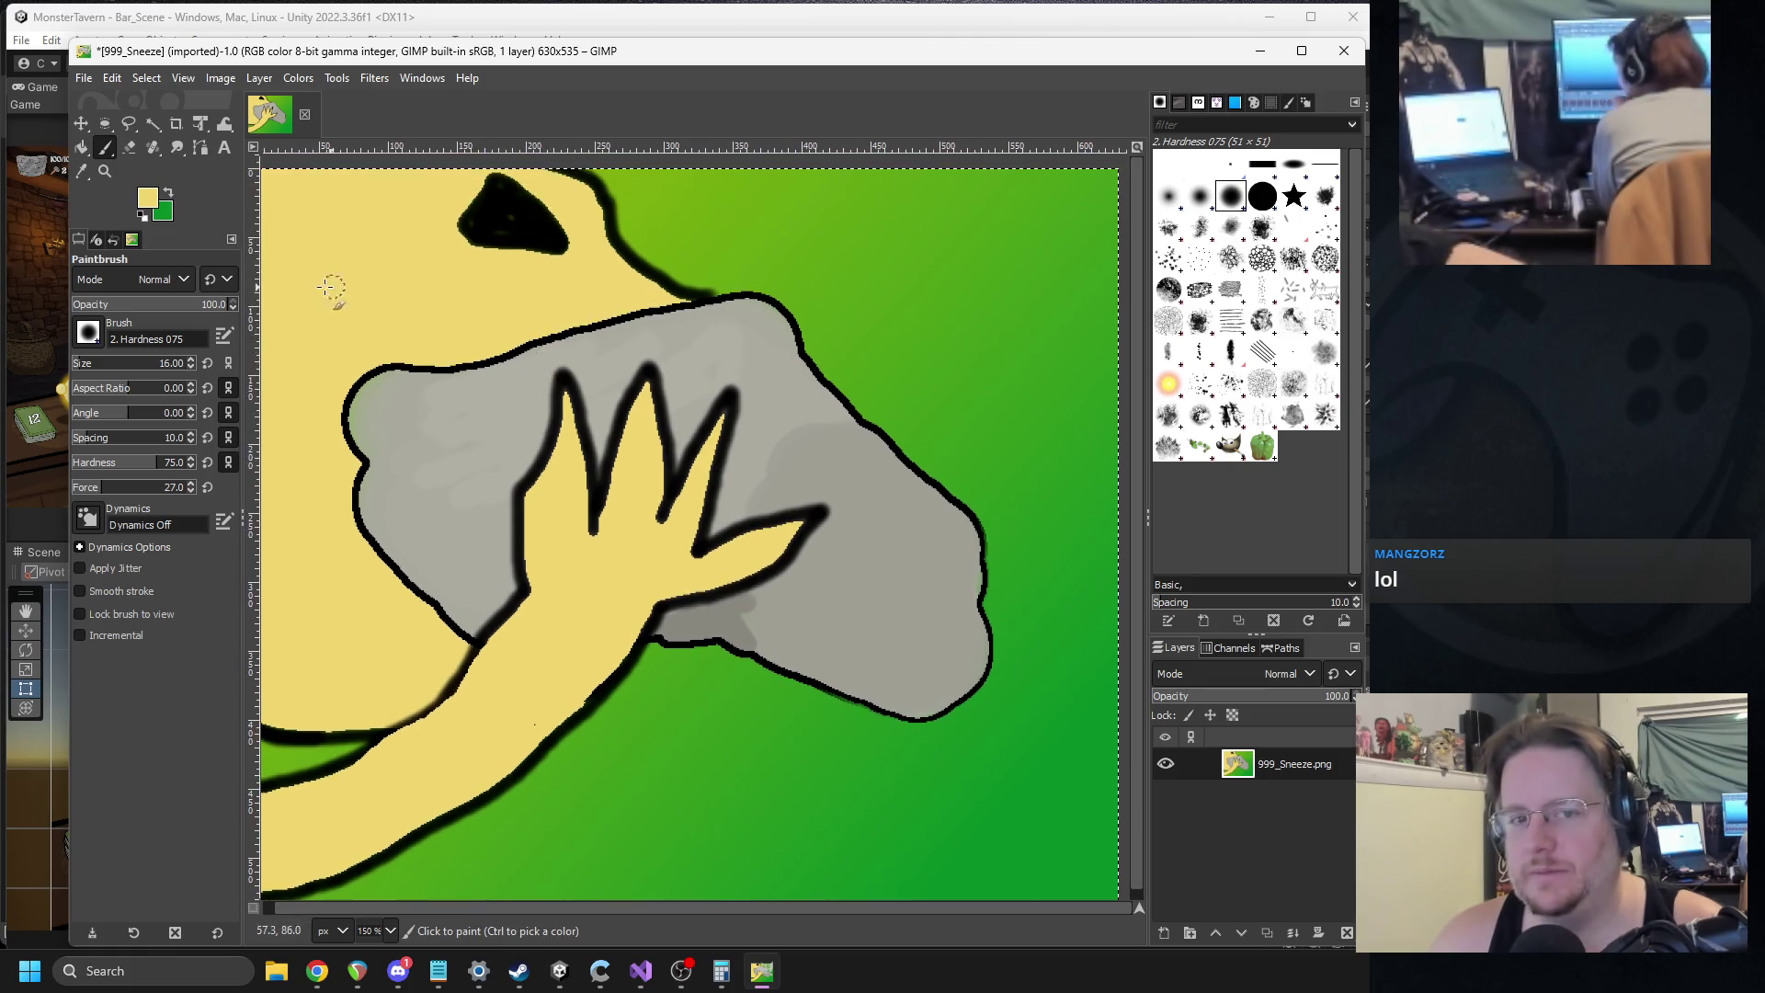
pyautogui.click(146, 205)
# Try a bright green paint colour, then undo the two green strokes.
pyautogui.click(398, 233)
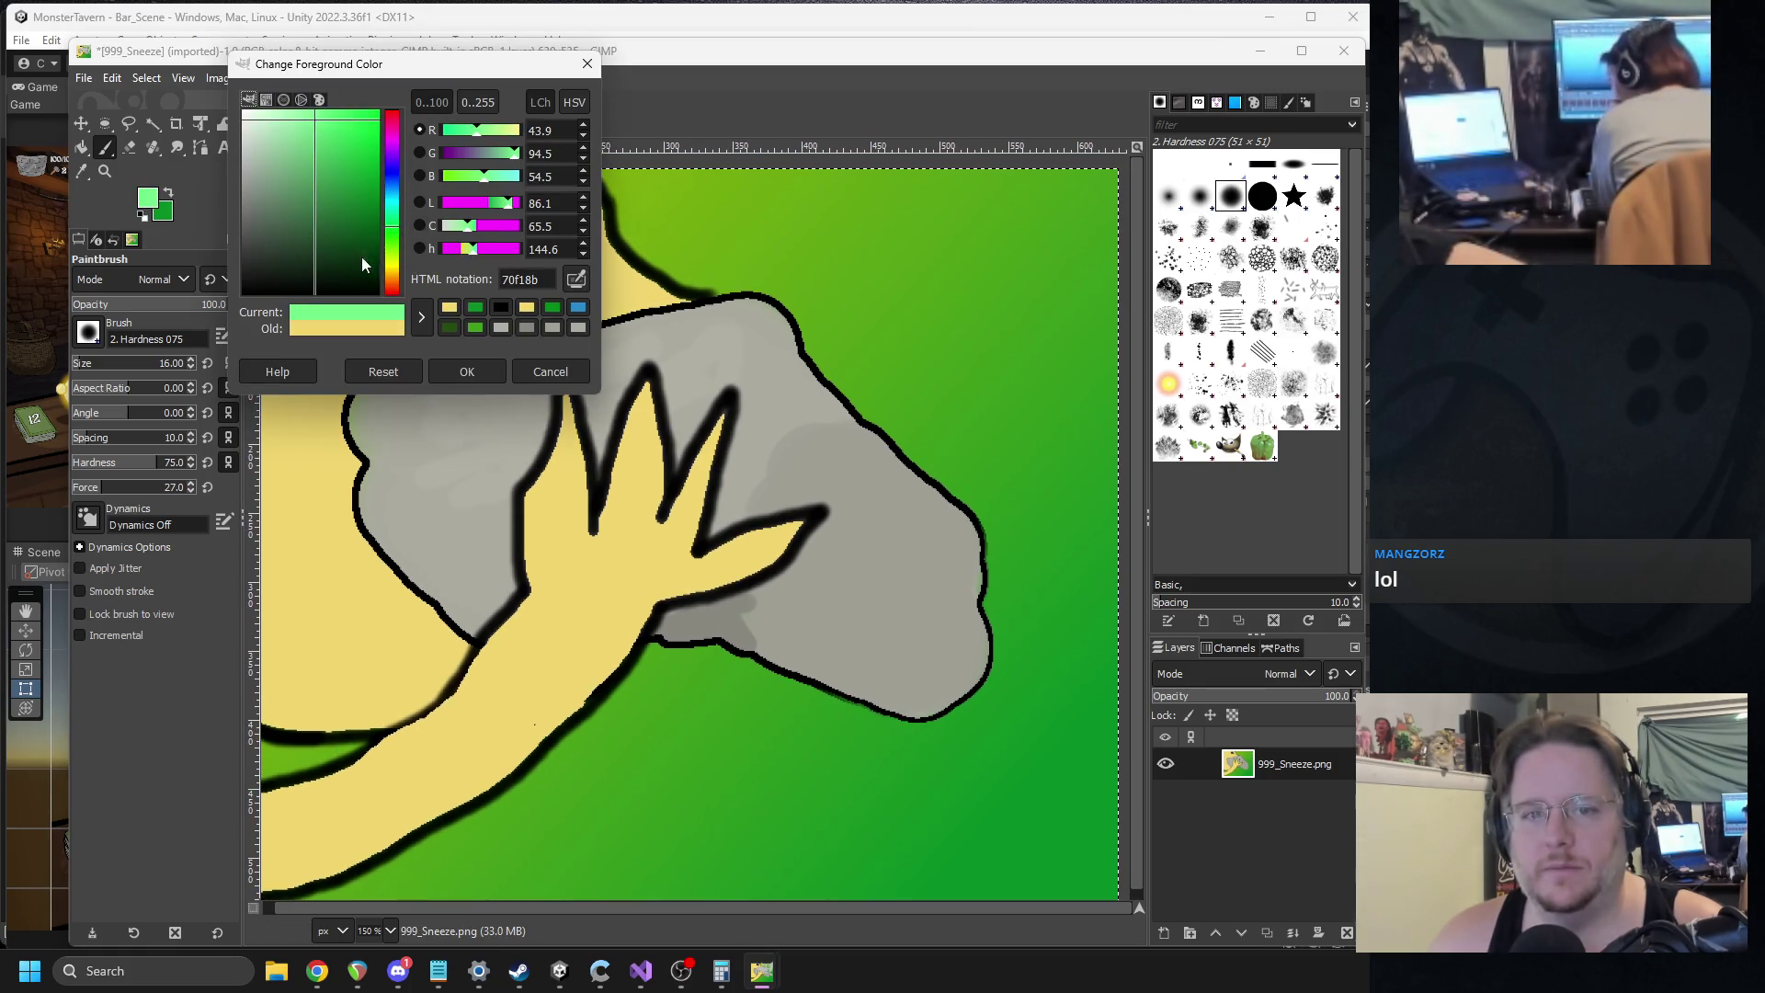
pyautogui.moveTo(354, 220); pyautogui.dragTo(371, 132)
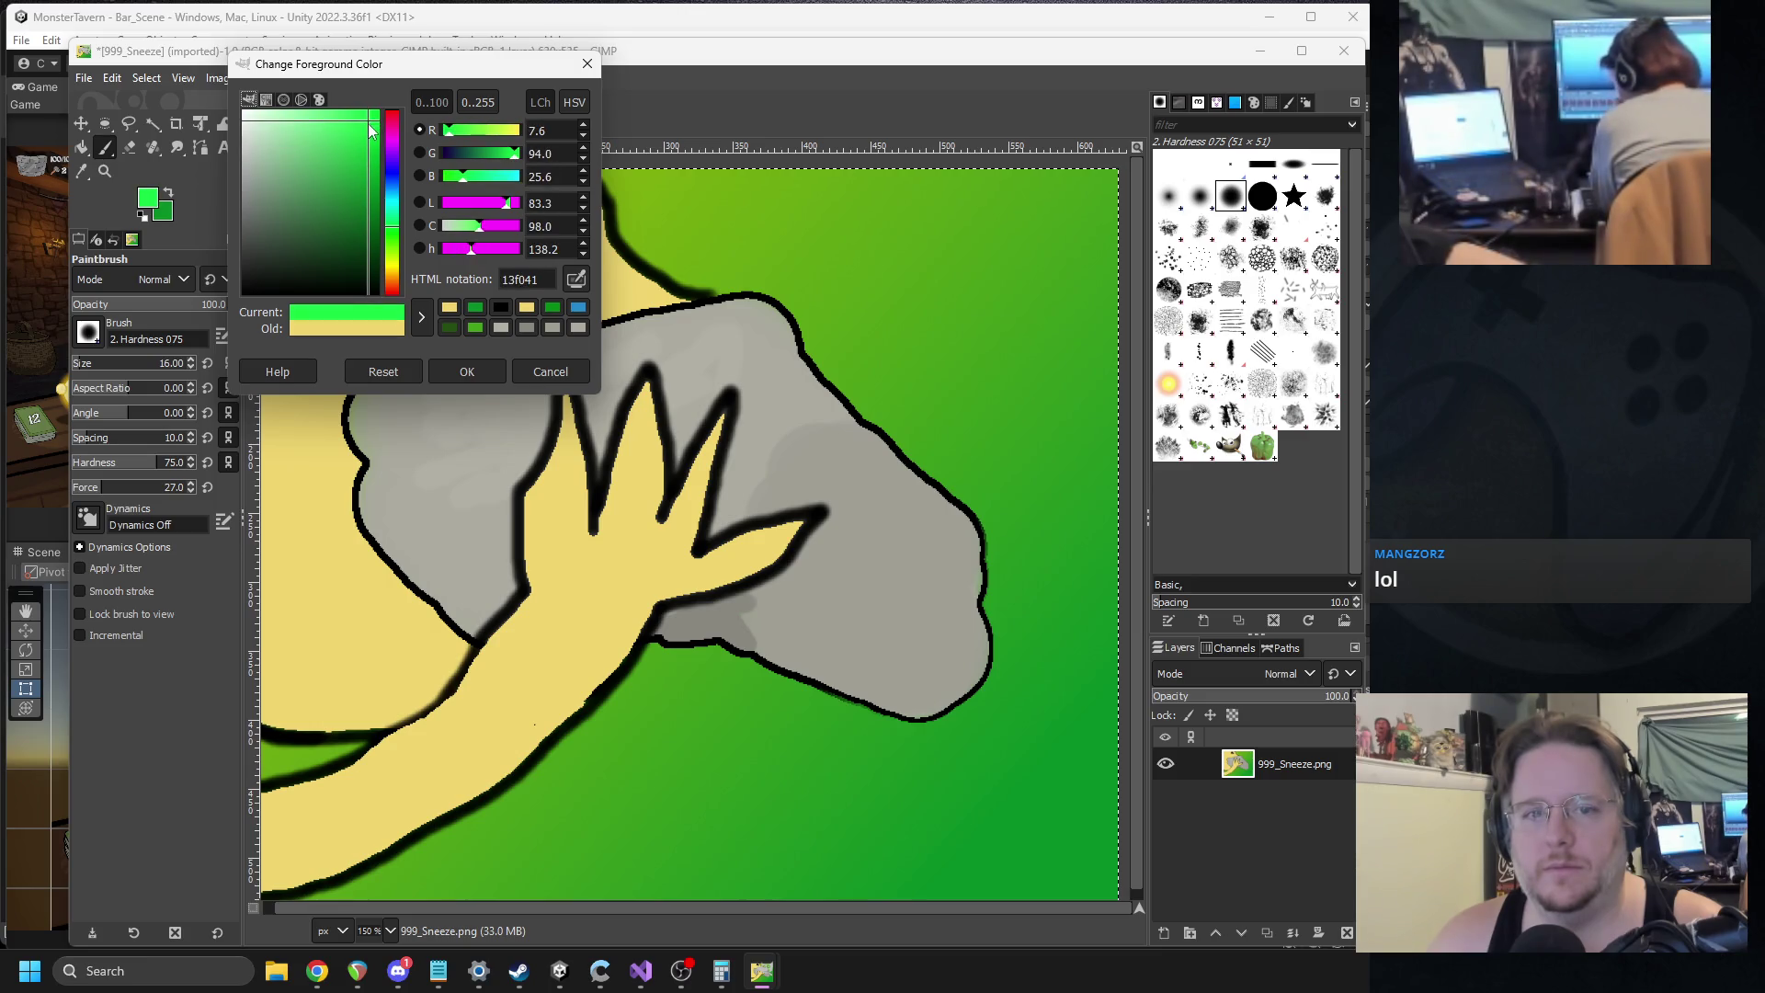
pyautogui.click(470, 373)
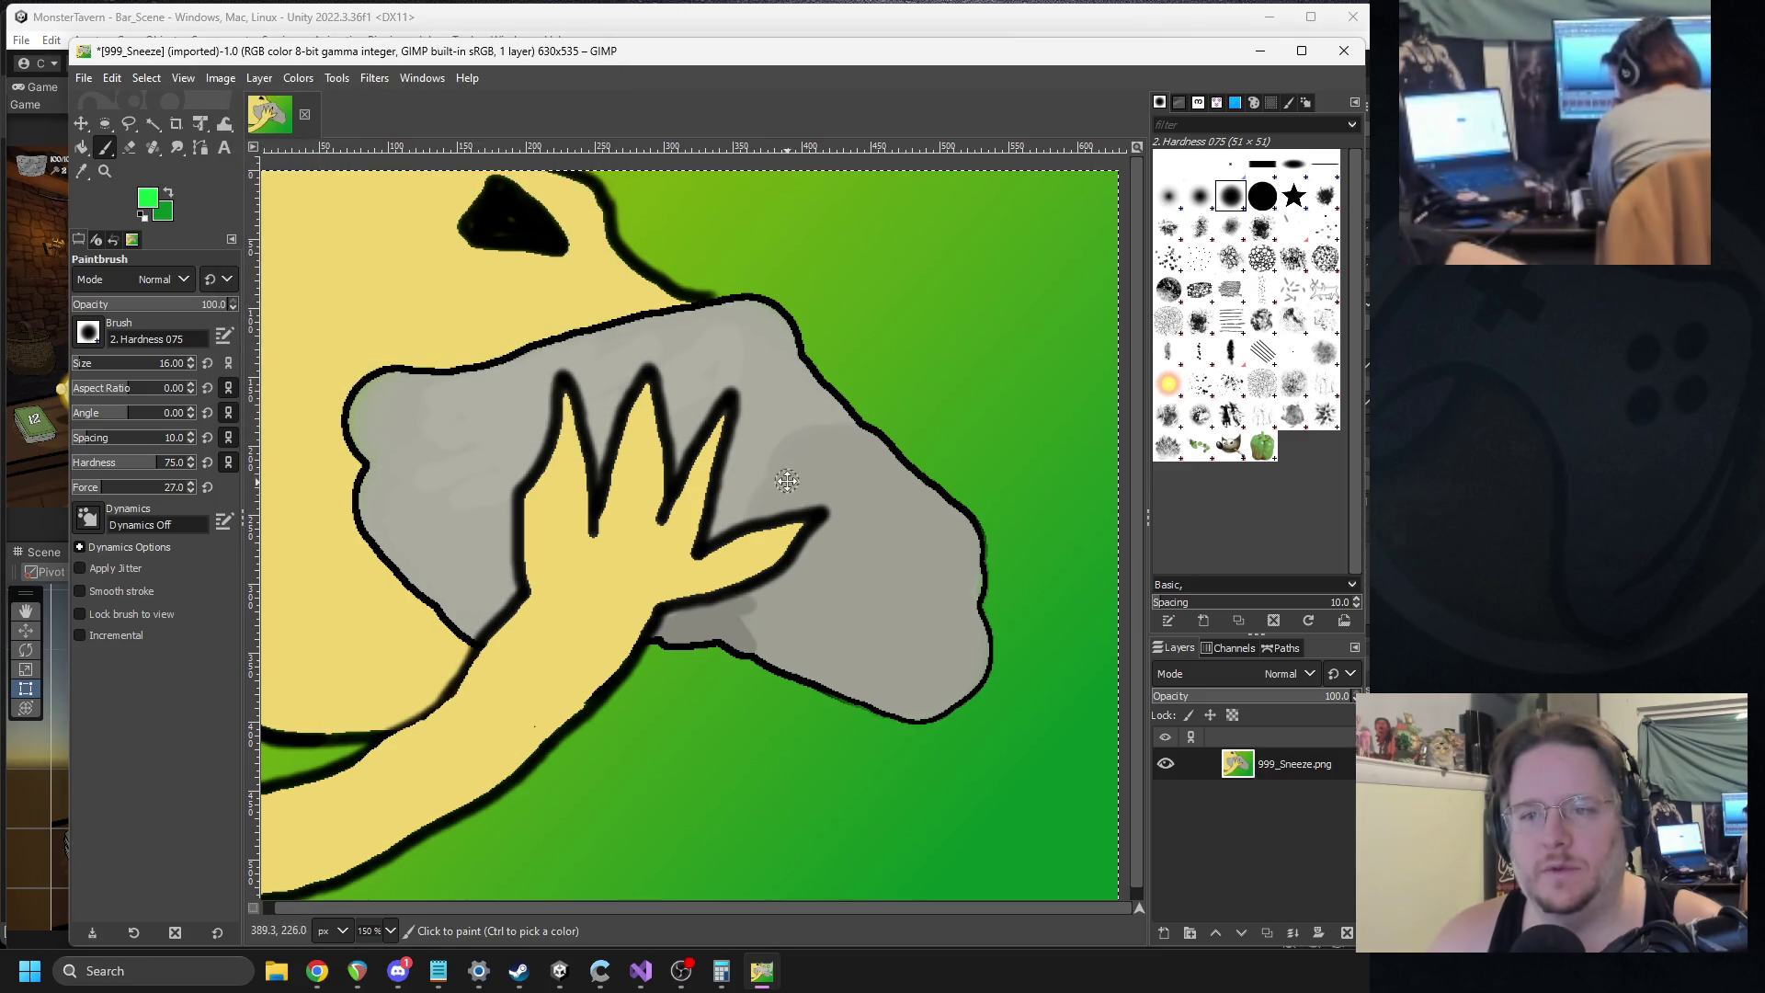
pyautogui.scroll(-3, 787, 480)
pyautogui.hscroll(1, 787, 480)
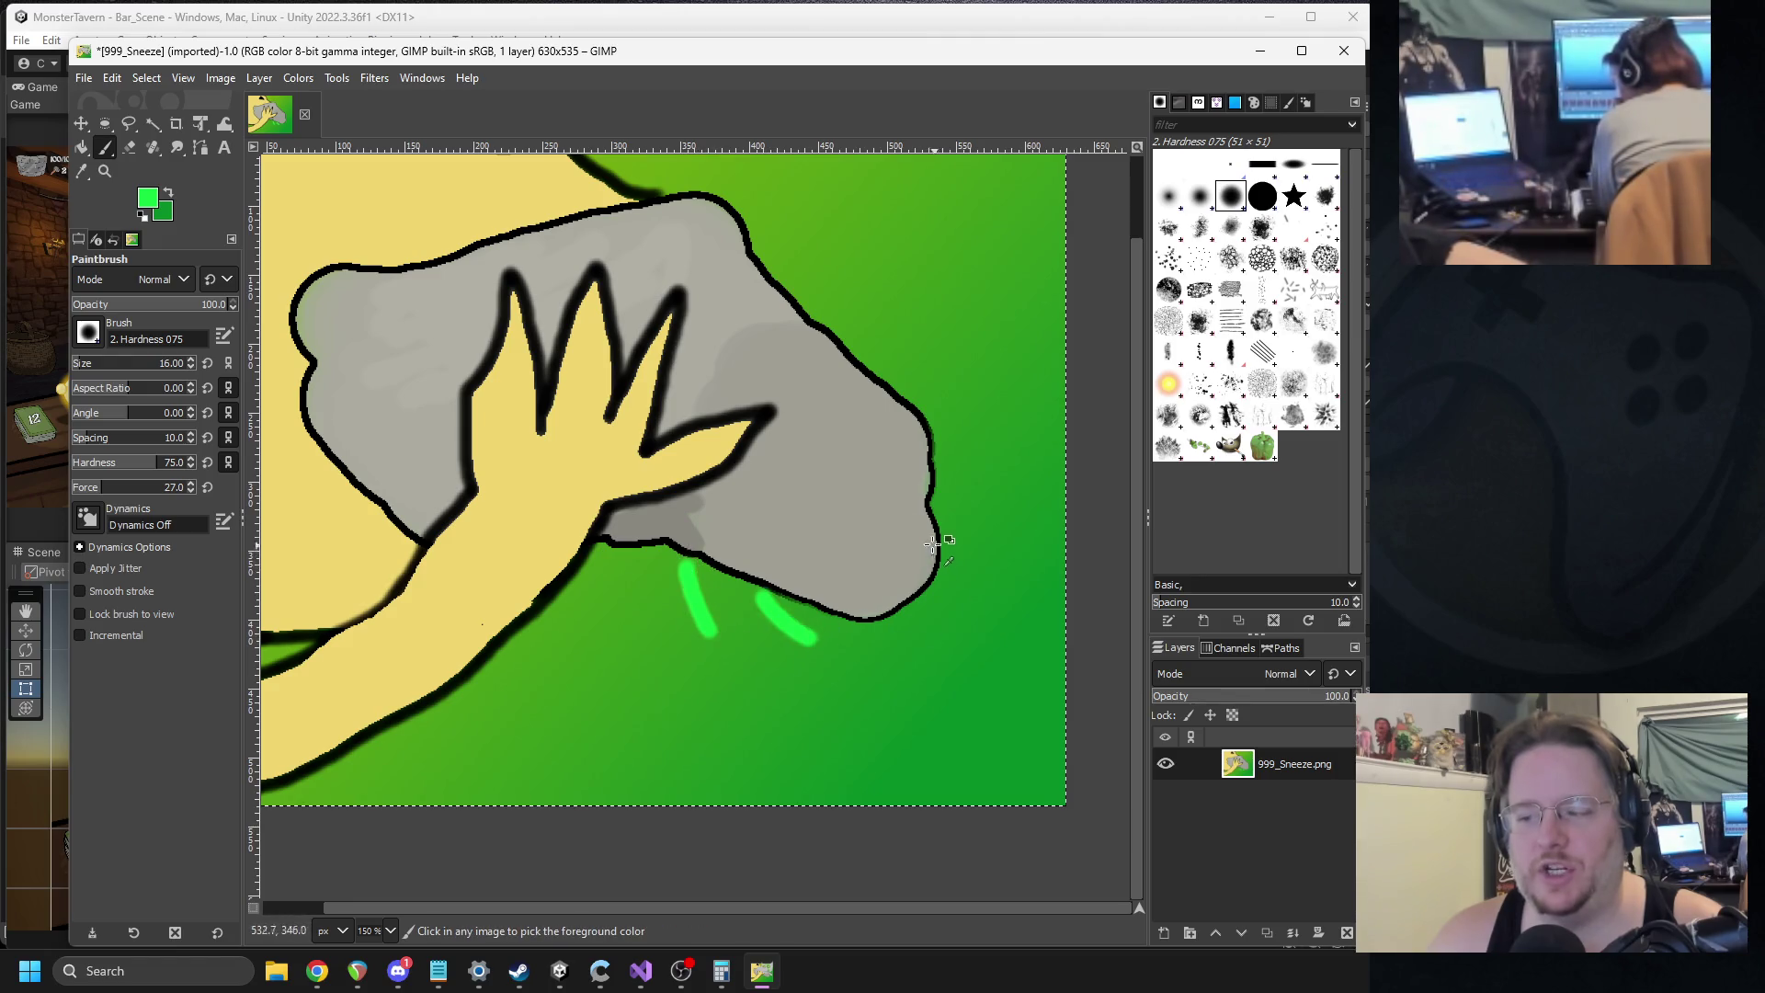
pyautogui.hotkey('ctrl', 'z')
pyautogui.hotkey('ctrl', 'z')
# Set the paint colour to black and paint short streaks right and above-right of the grey shape.
pyautogui.click(147, 198)
pyautogui.click(245, 292)
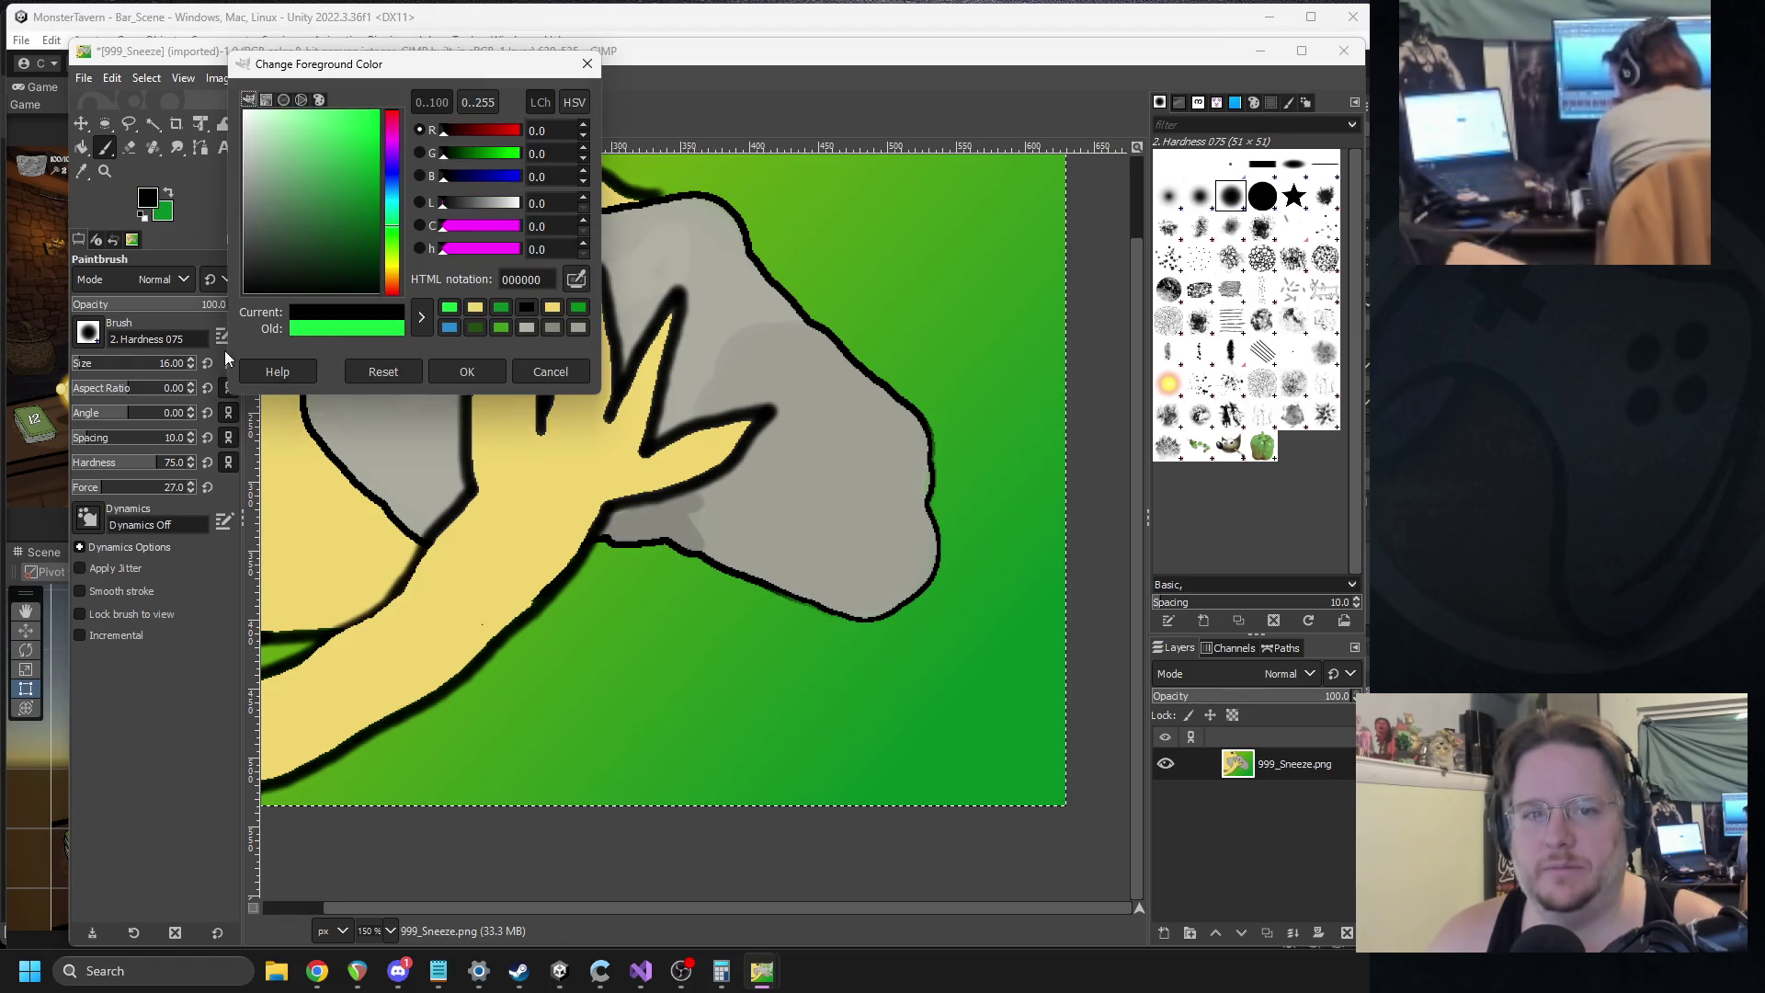
pyautogui.click(499, 367)
pyautogui.moveTo(815, 260); pyautogui.dragTo(875, 230)
pyautogui.moveTo(863, 293); pyautogui.dragTo(945, 276)
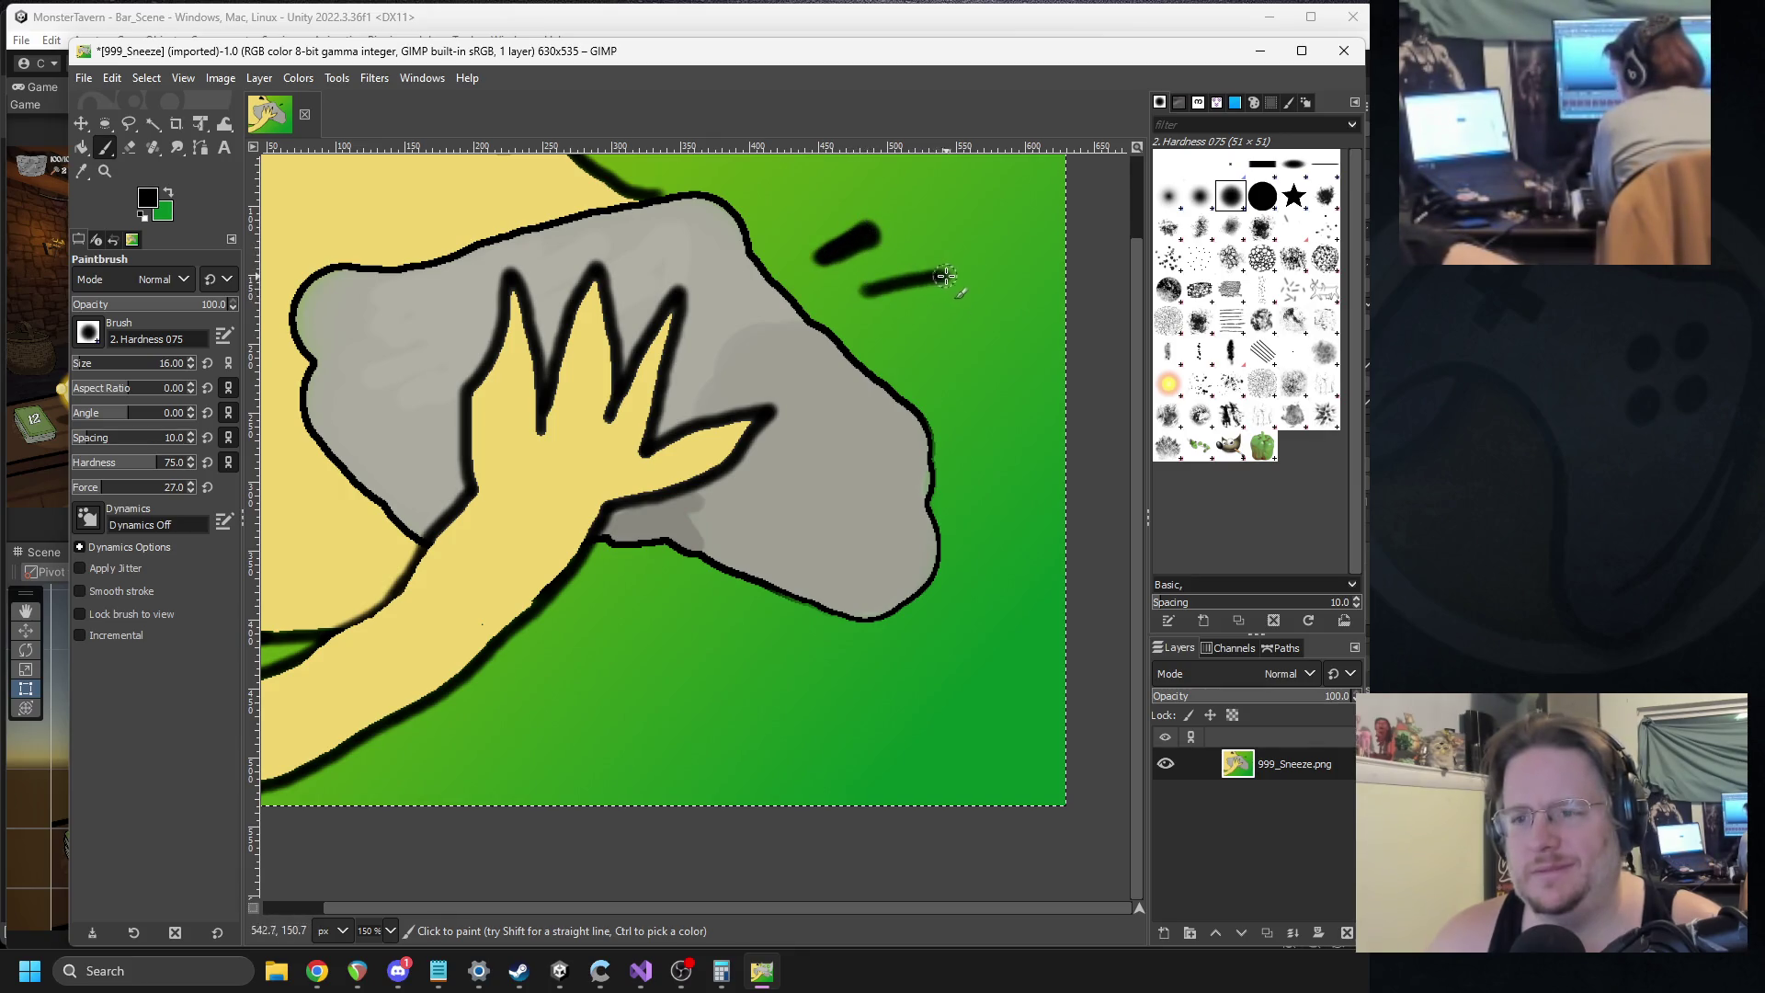
pyautogui.scroll(2, 895, 335)
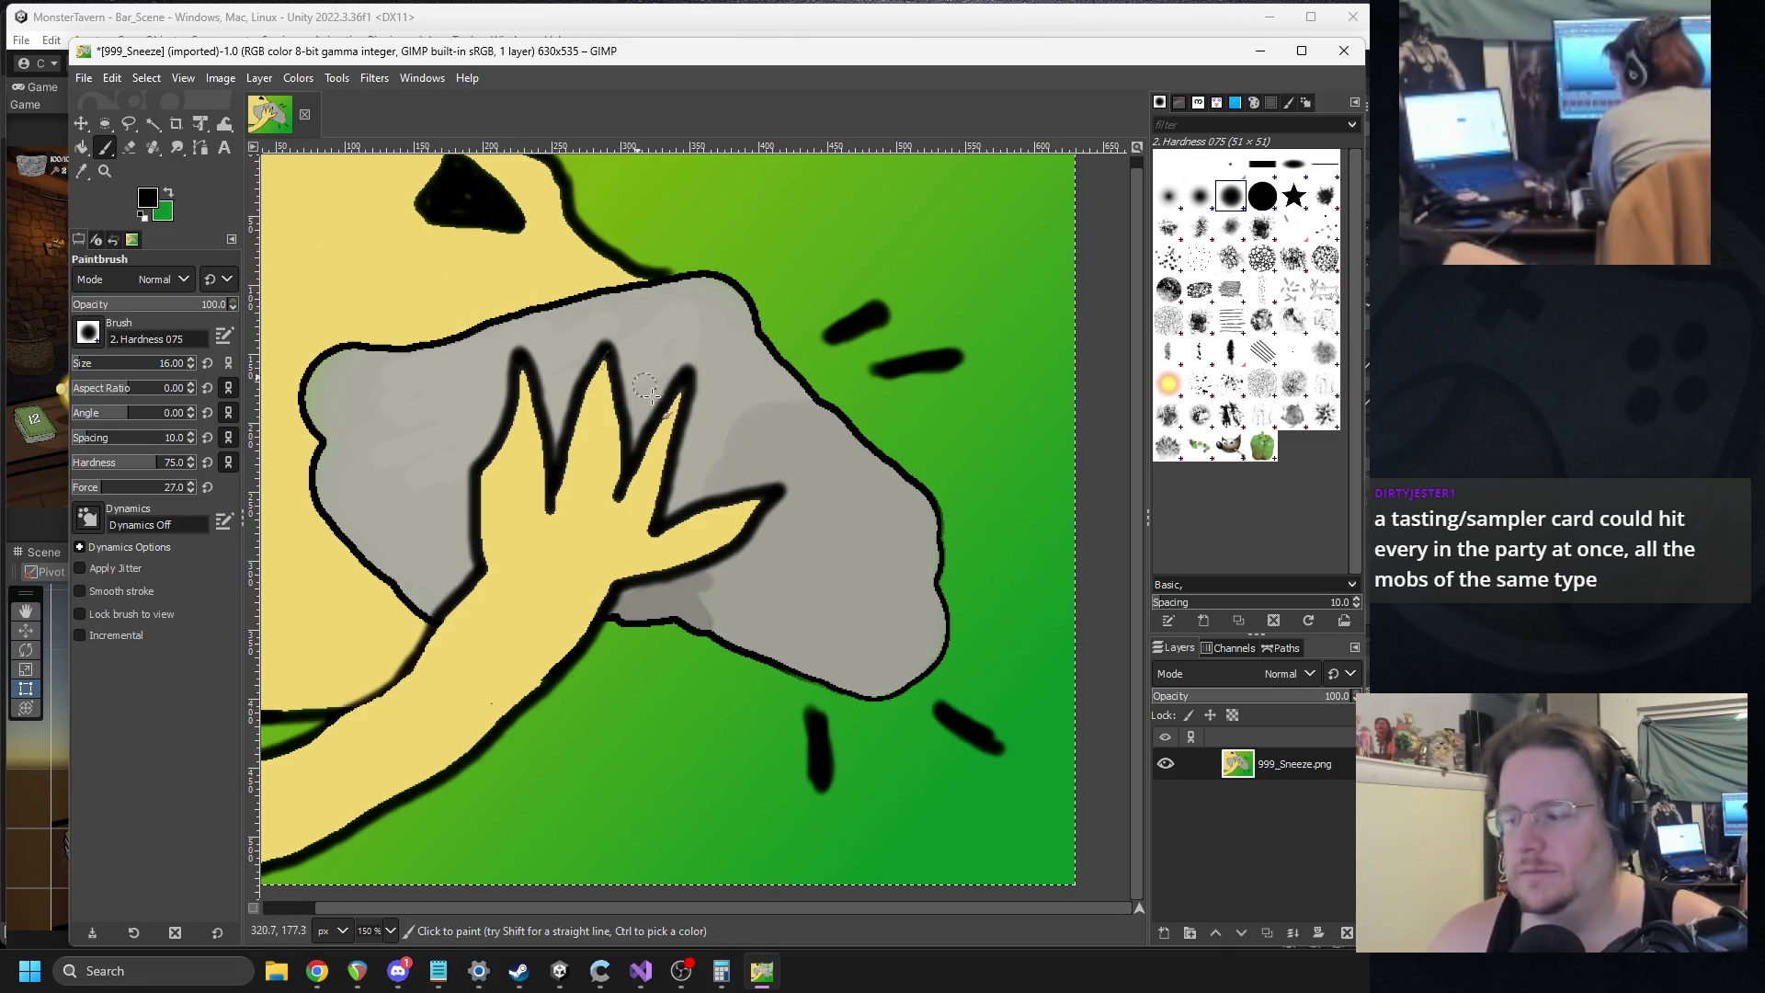
pyautogui.scroll(-2, 699, 460)
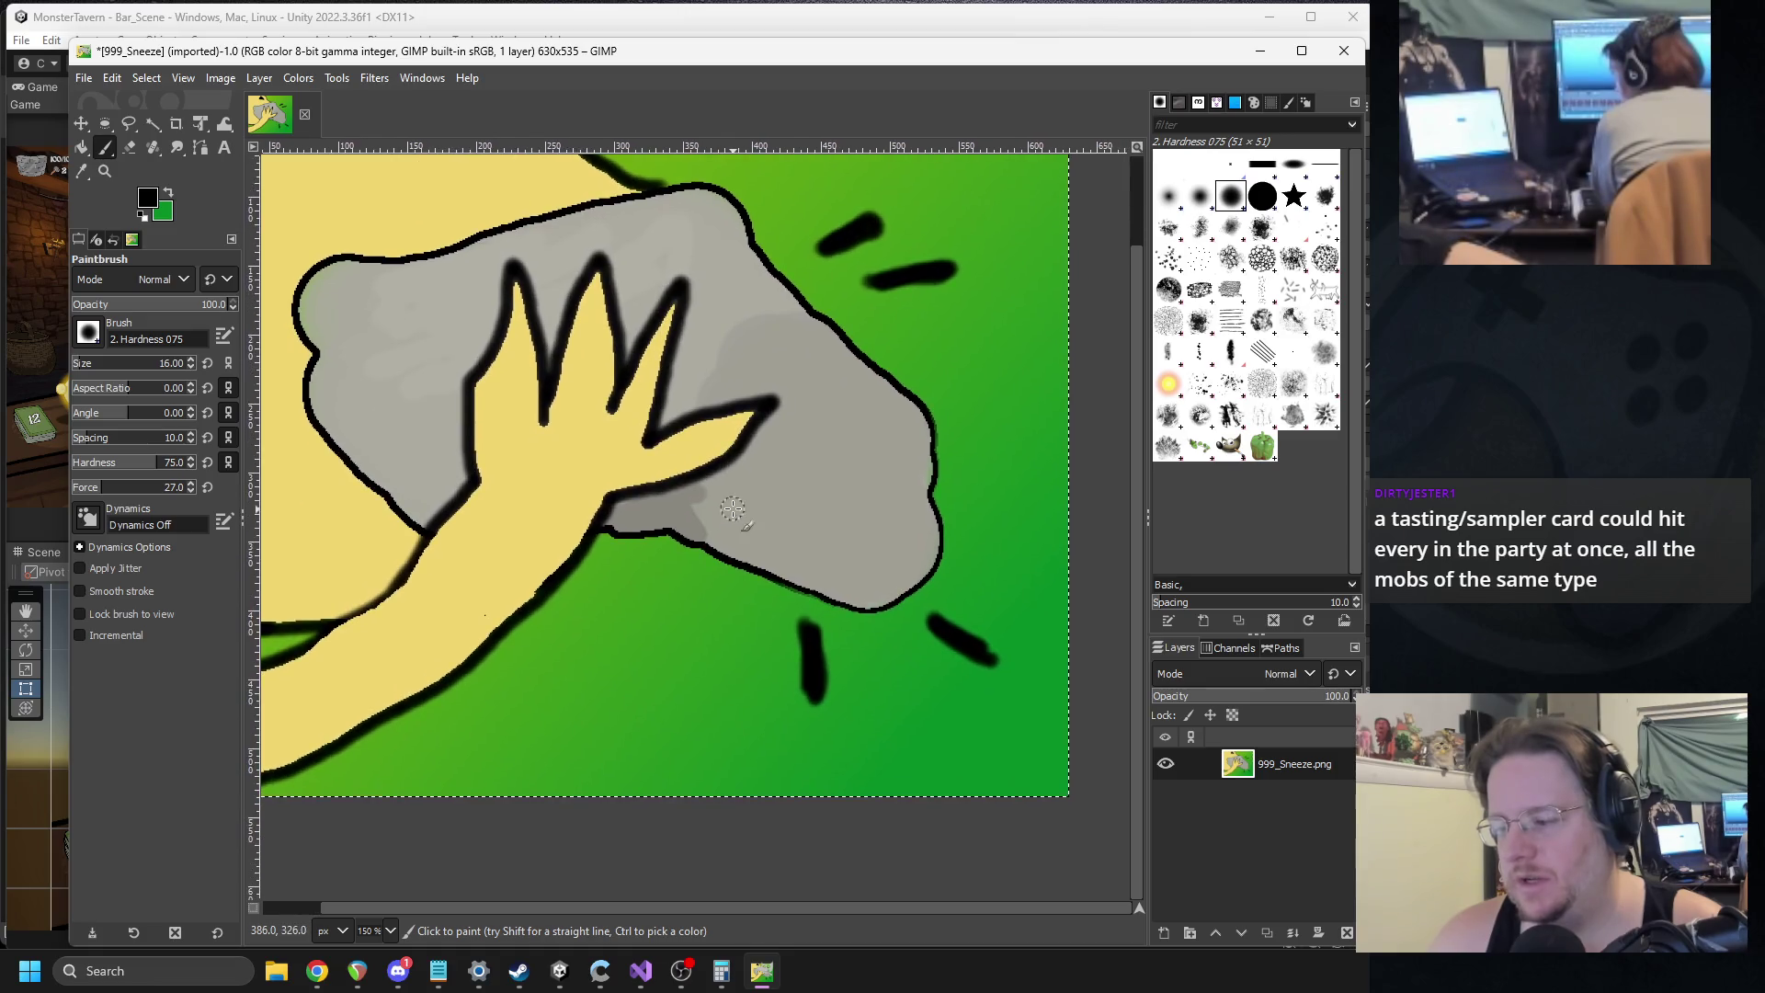
pyautogui.hscroll(2, 855, 536)
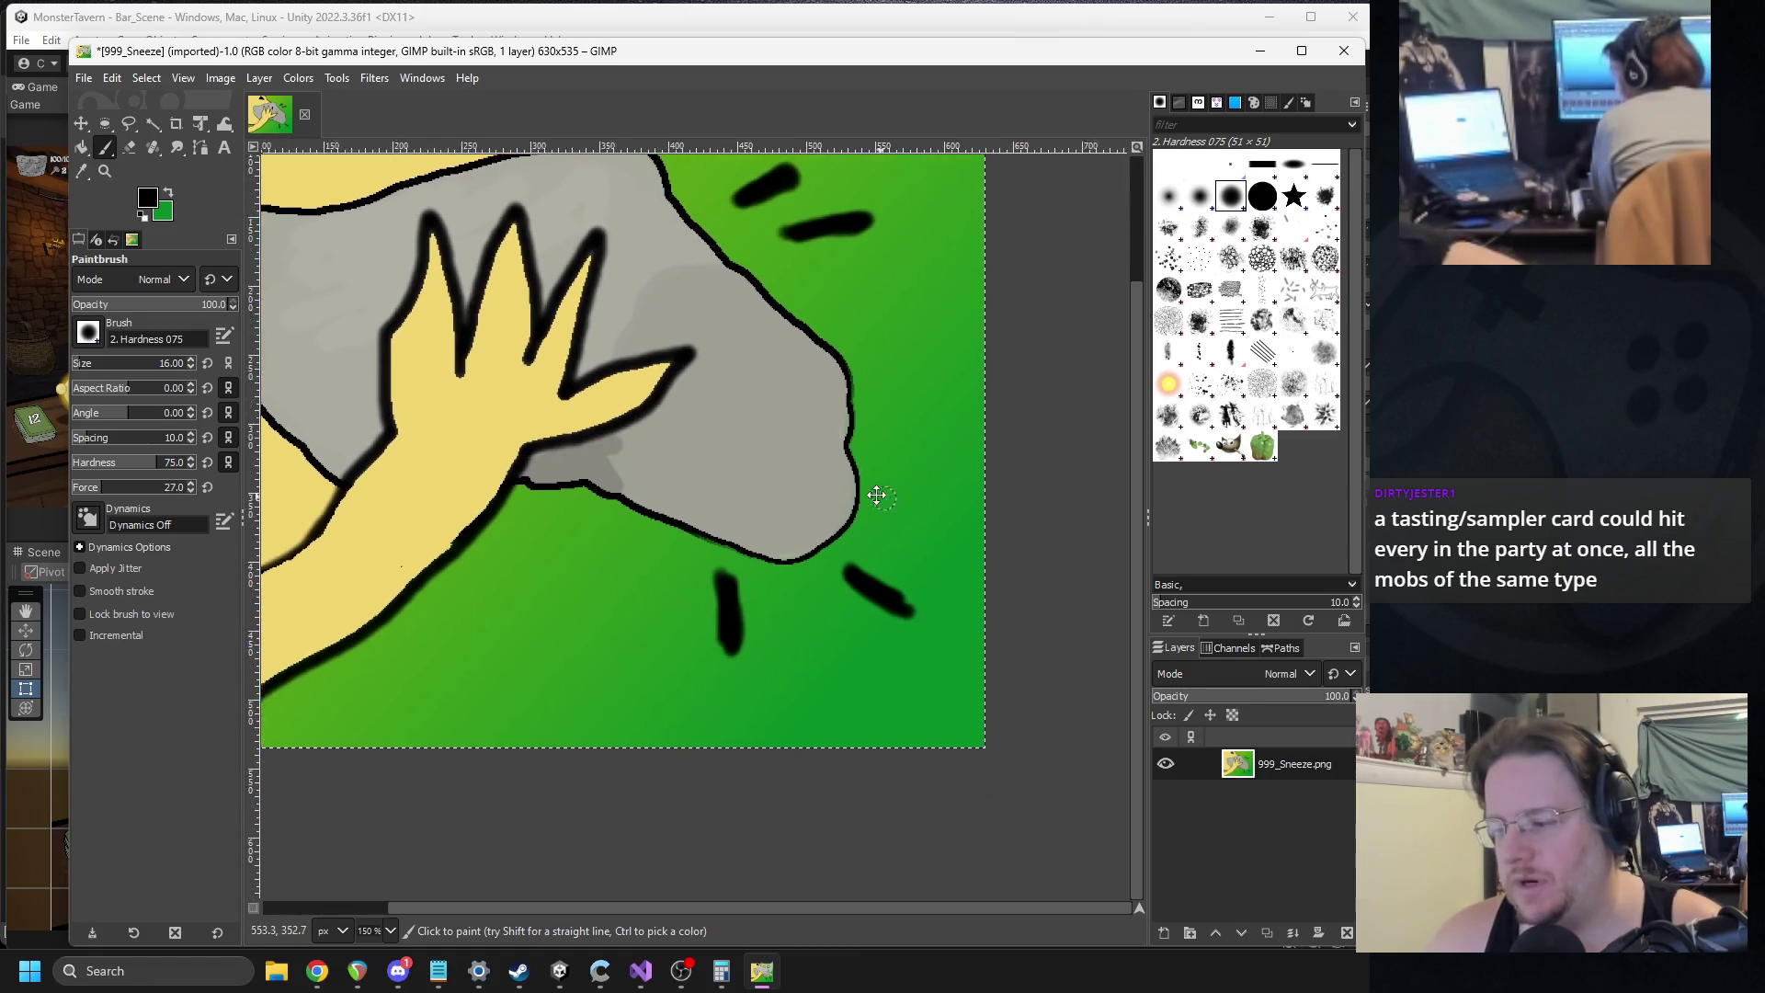
# Set the paint colour to blue (298dd1).
pyautogui.click(147, 196)
pyautogui.moveTo(390, 201); pyautogui.dragTo(352, 143)
pyautogui.click(460, 373)
pyautogui.scroll(2, 681, 658)
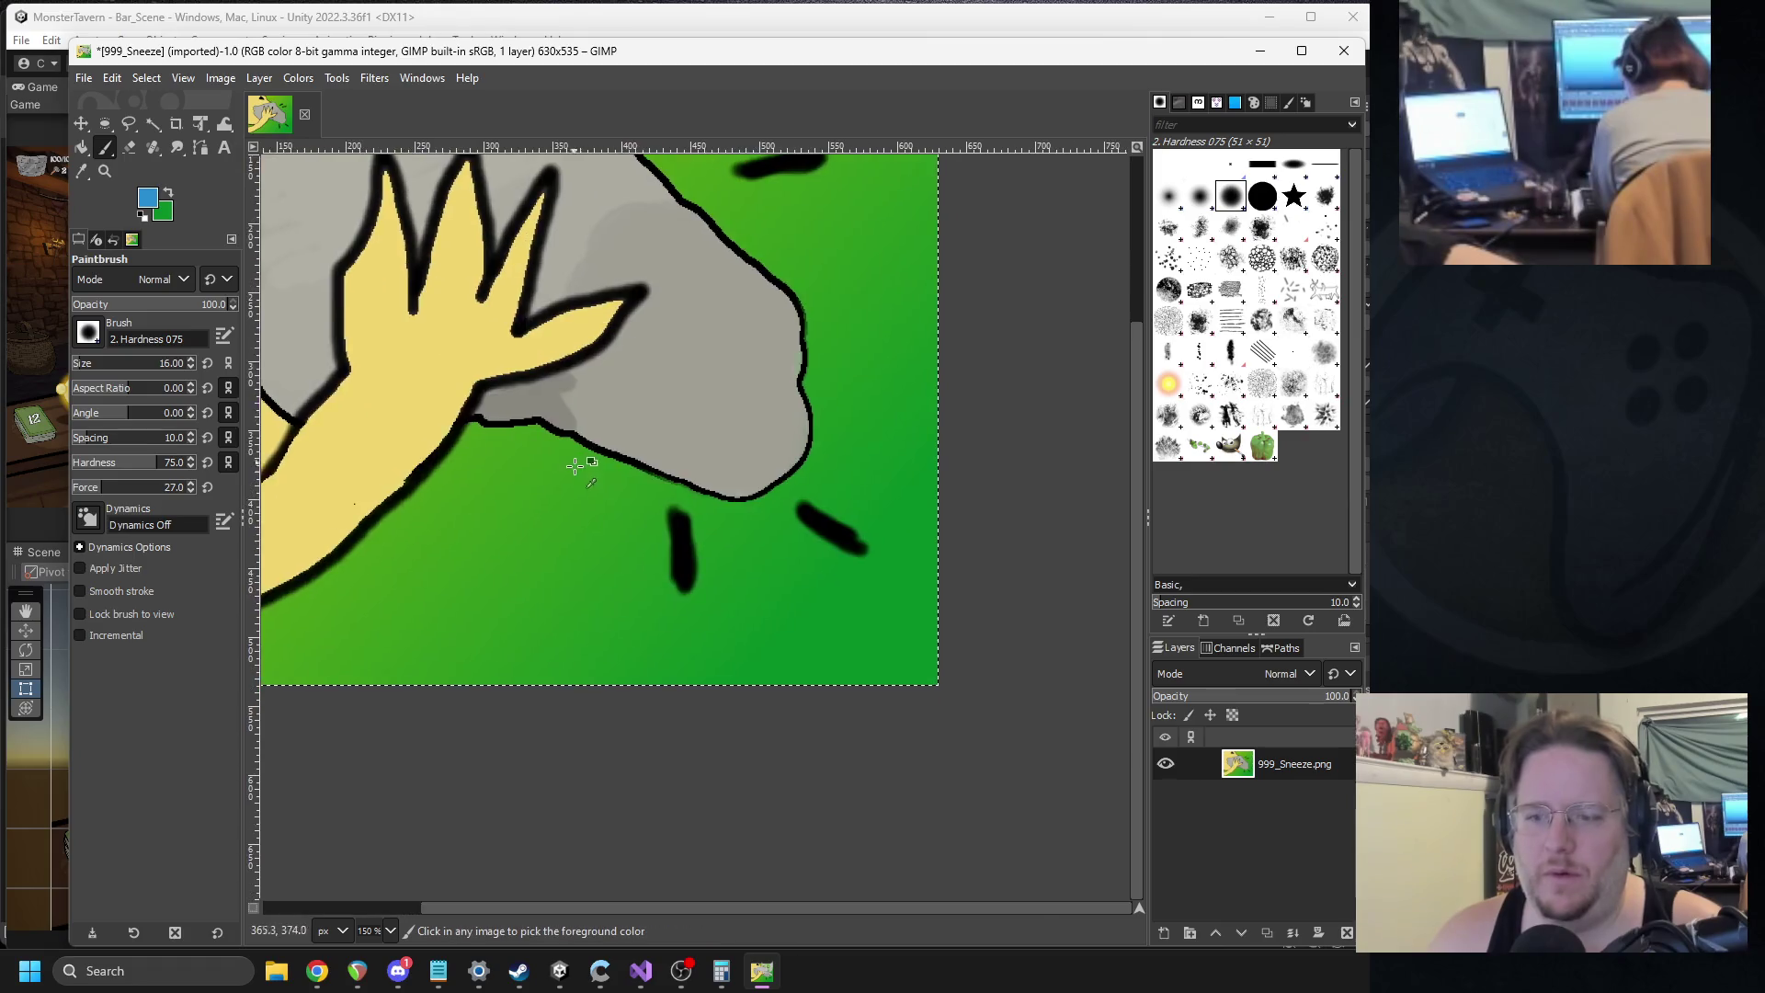
# Paint the two lower and two upper-right streaks blue.
pyautogui.moveTo(782, 567); pyautogui.dragTo(794, 682)
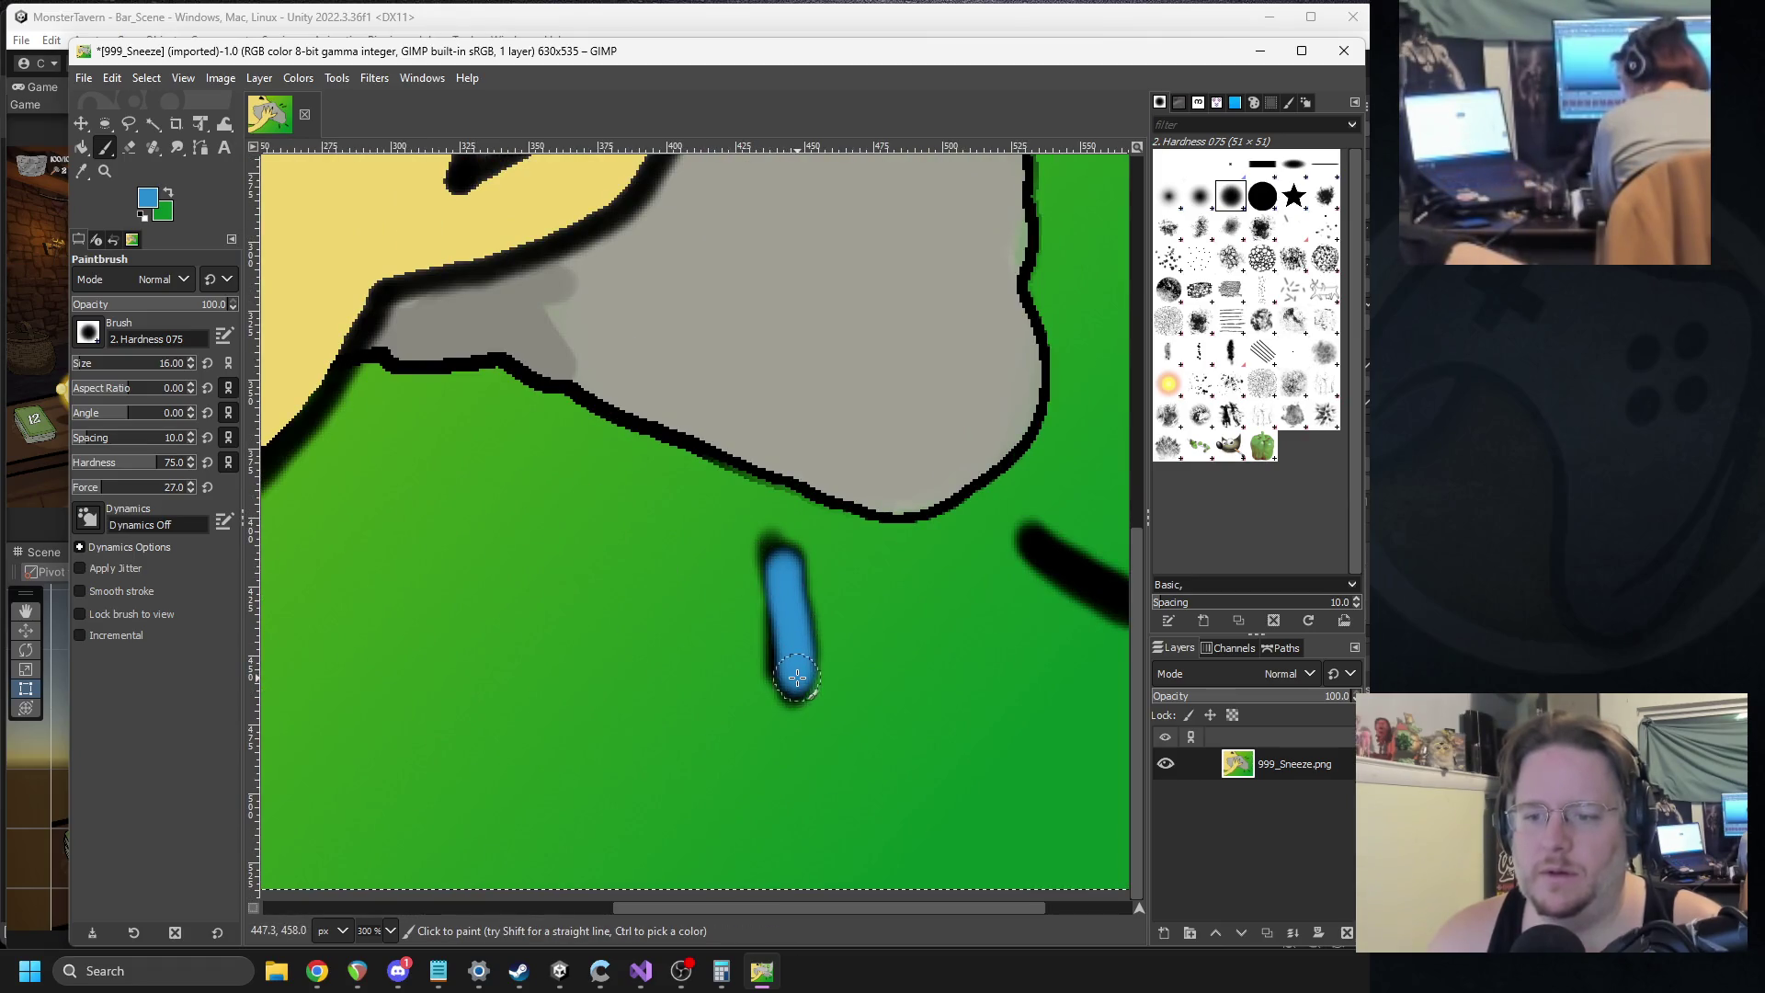
pyautogui.hscroll(5, 648, 499)
pyautogui.scroll(-1, 648, 499)
pyautogui.moveTo(817, 501); pyautogui.dragTo(924, 561)
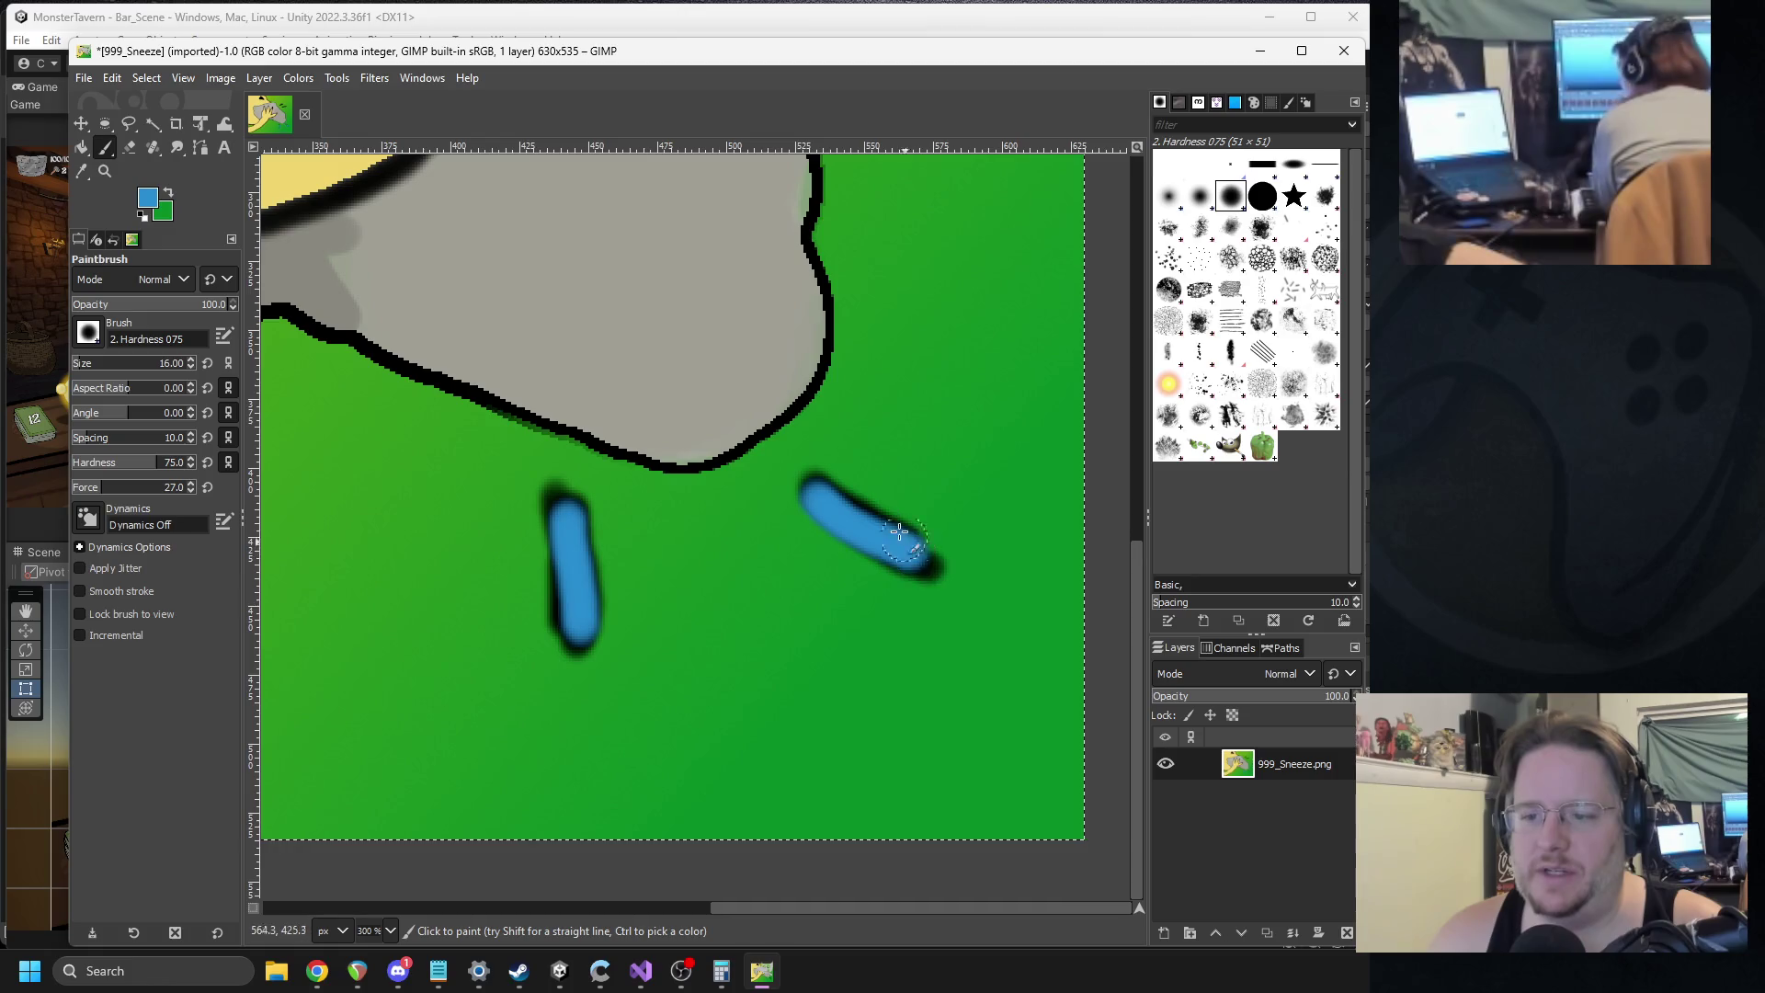
pyautogui.scroll(6, 699, 506)
pyautogui.hscroll(2, 697, 505)
pyautogui.moveTo(609, 352); pyautogui.dragTo(740, 337)
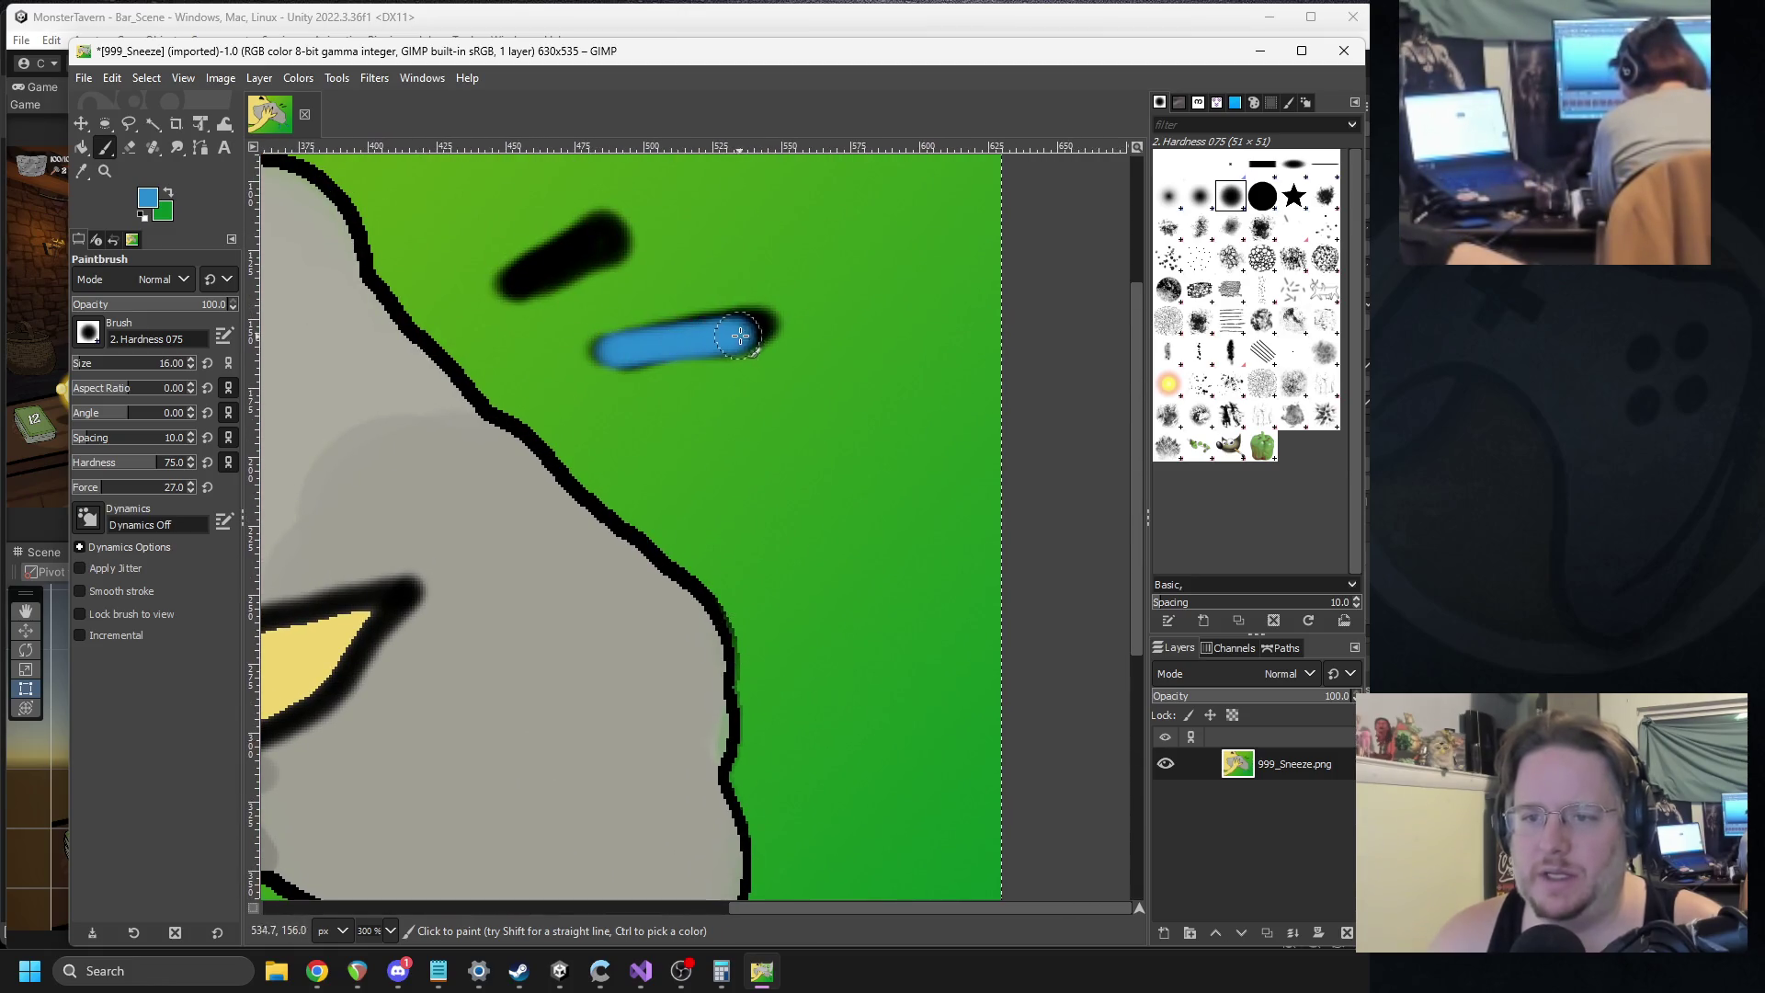
pyautogui.moveTo(526, 284); pyautogui.dragTo(618, 231)
pyautogui.scroll(-4, 729, 393)
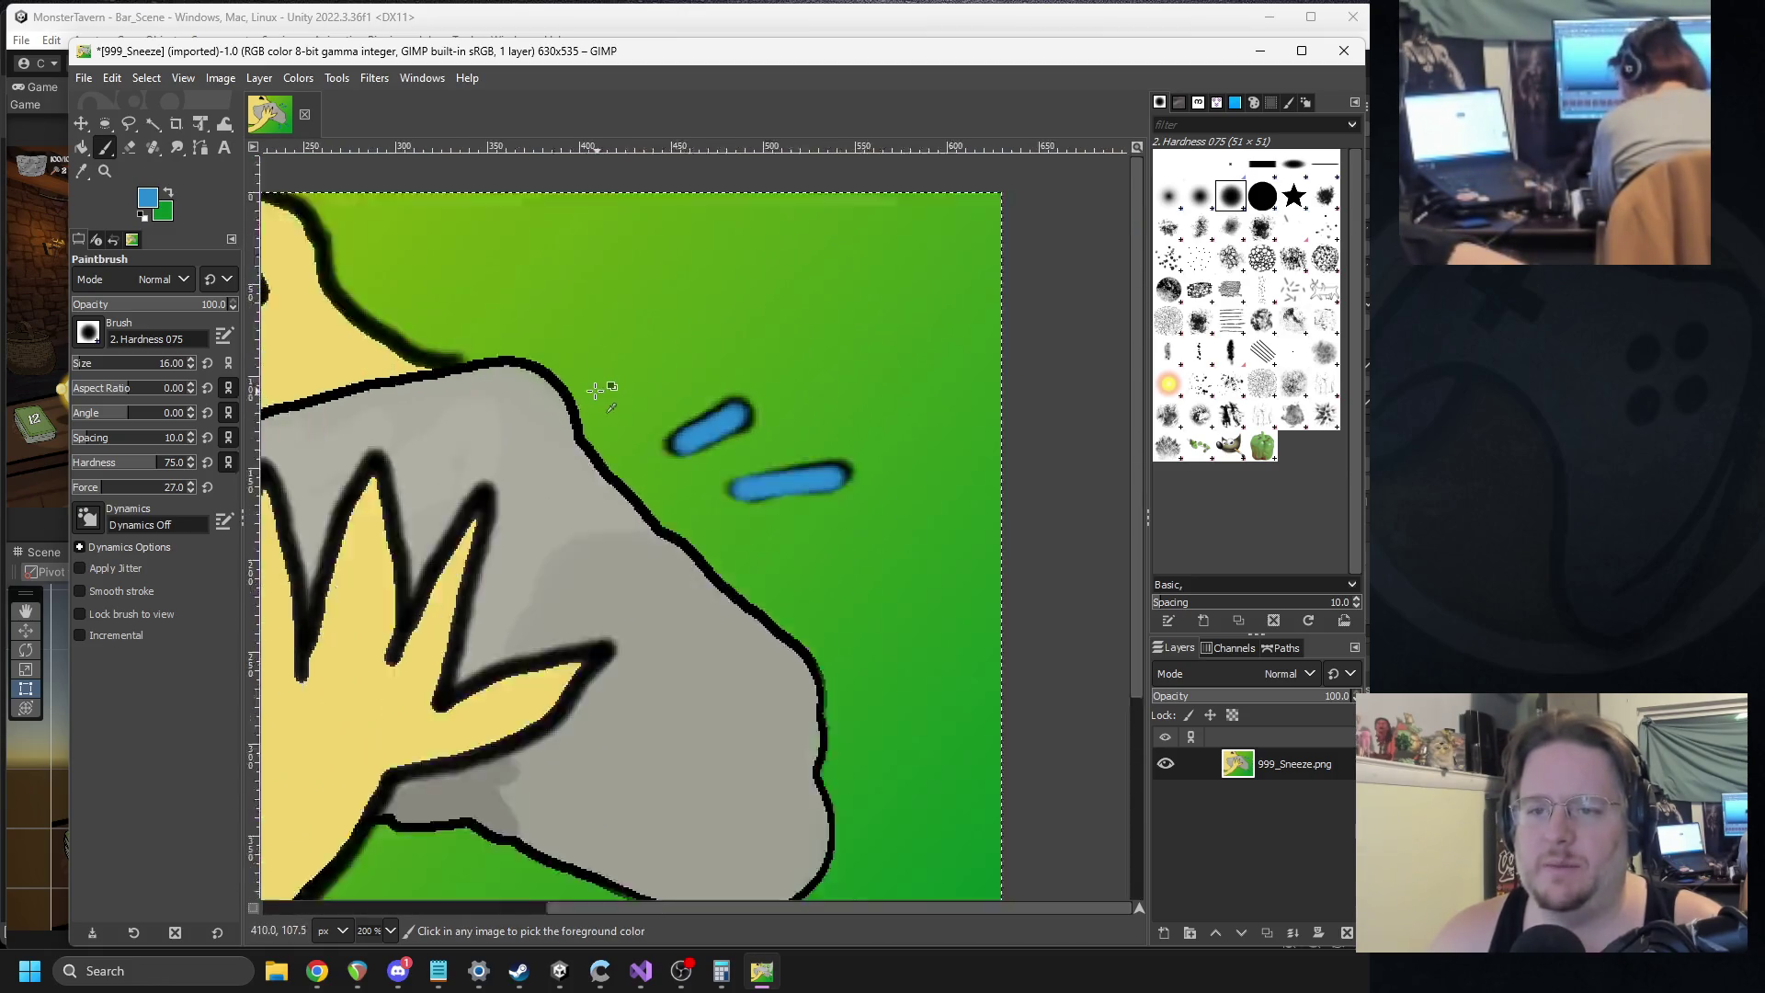
# Export the art over 999_Sneeze.png with default PNG options, then quit GIMP discarding changes.
pyautogui.click(85, 79)
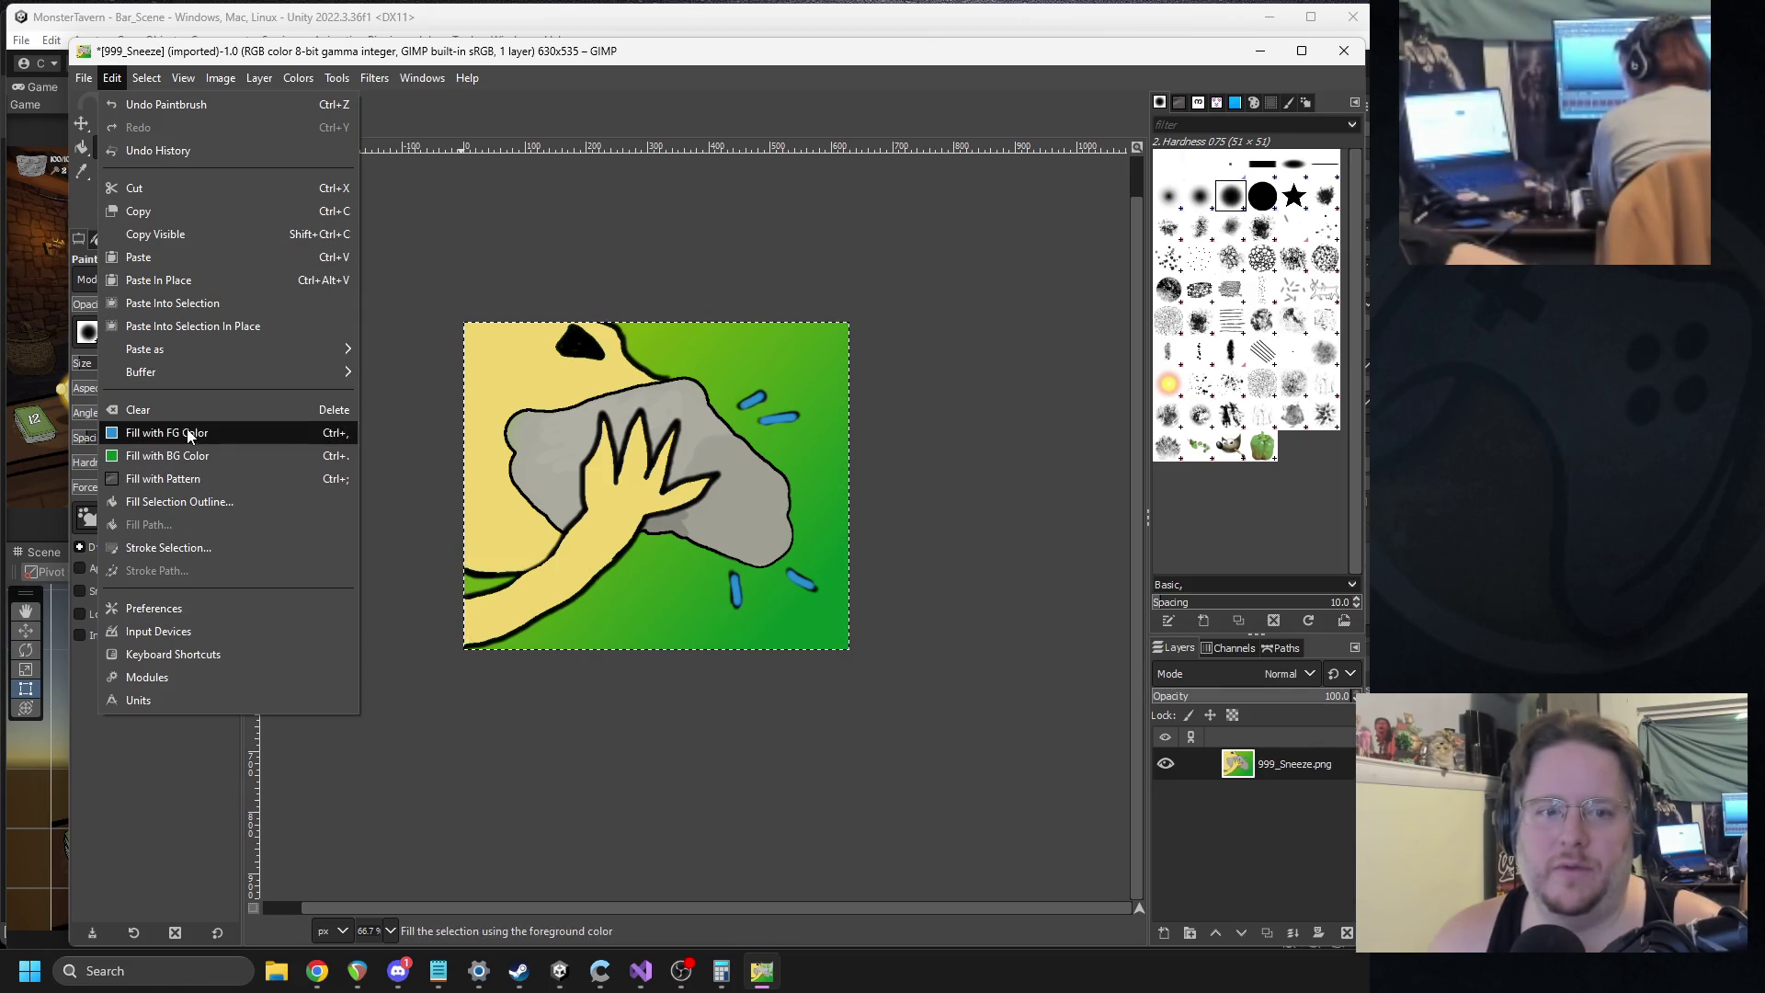
pyautogui.moveTo(84, 79)
pyautogui.click(164, 385)
pyautogui.click(741, 704)
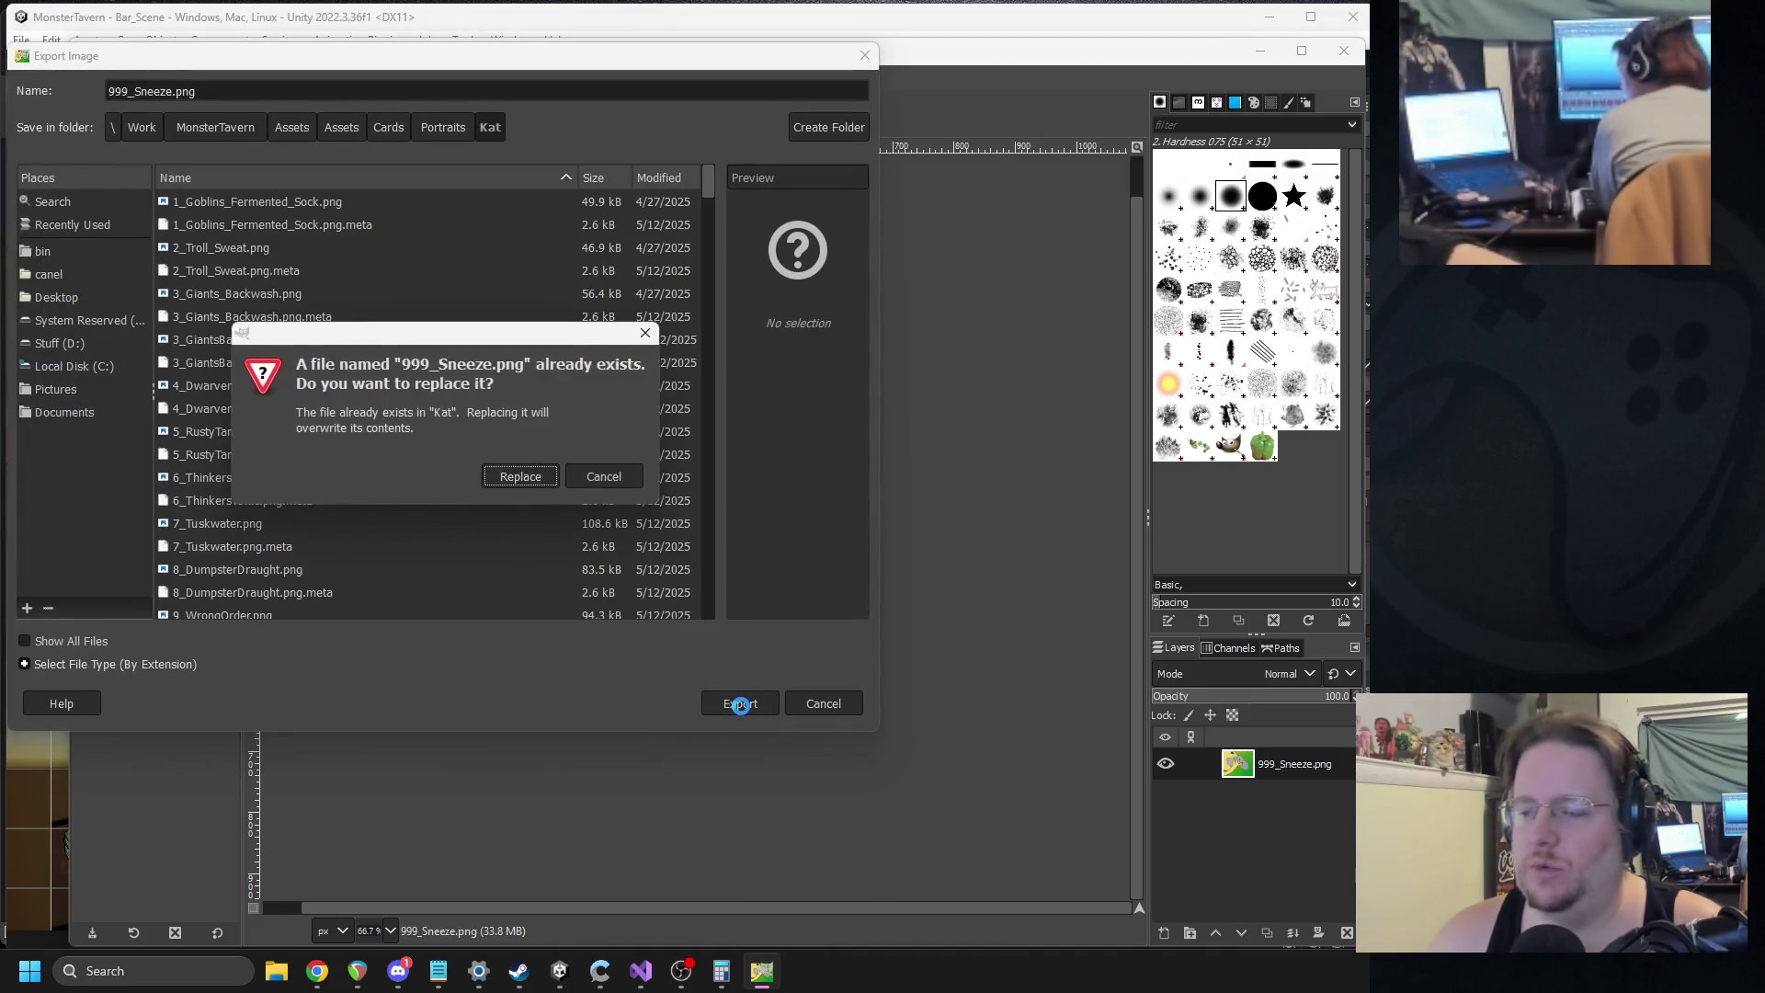
pyautogui.click(521, 476)
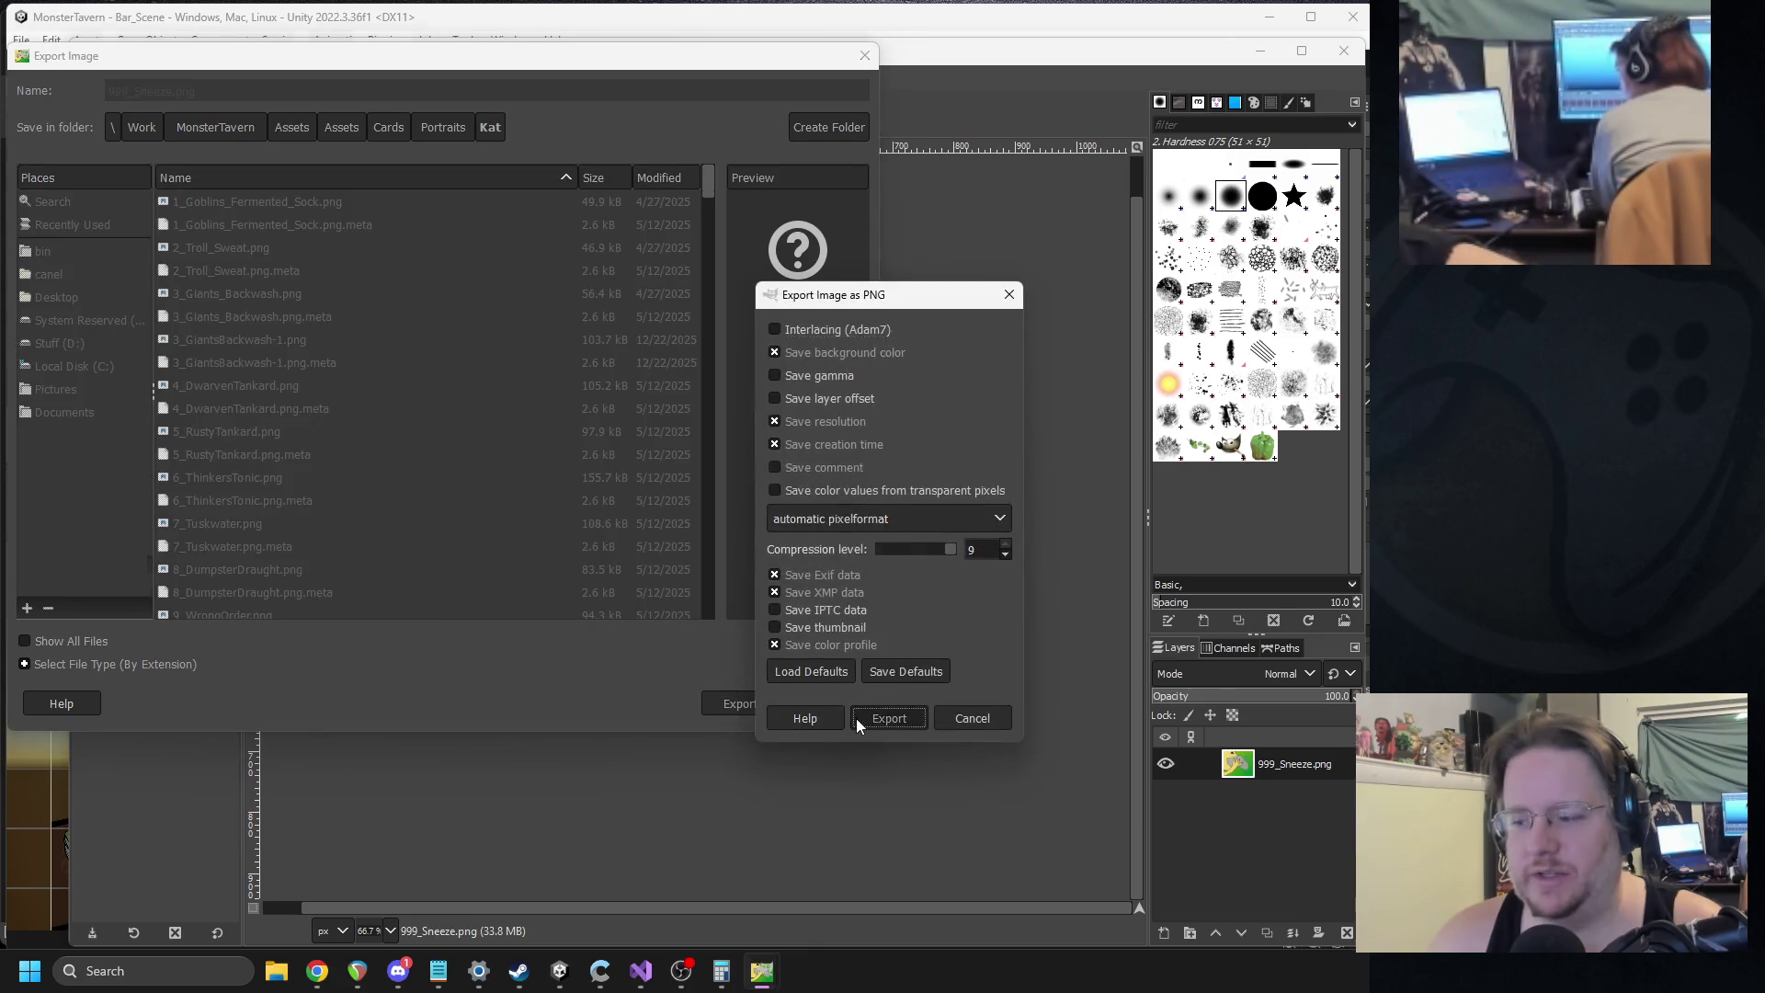
pyautogui.click(857, 719)
pyautogui.hotkey('ctrl', 'q')
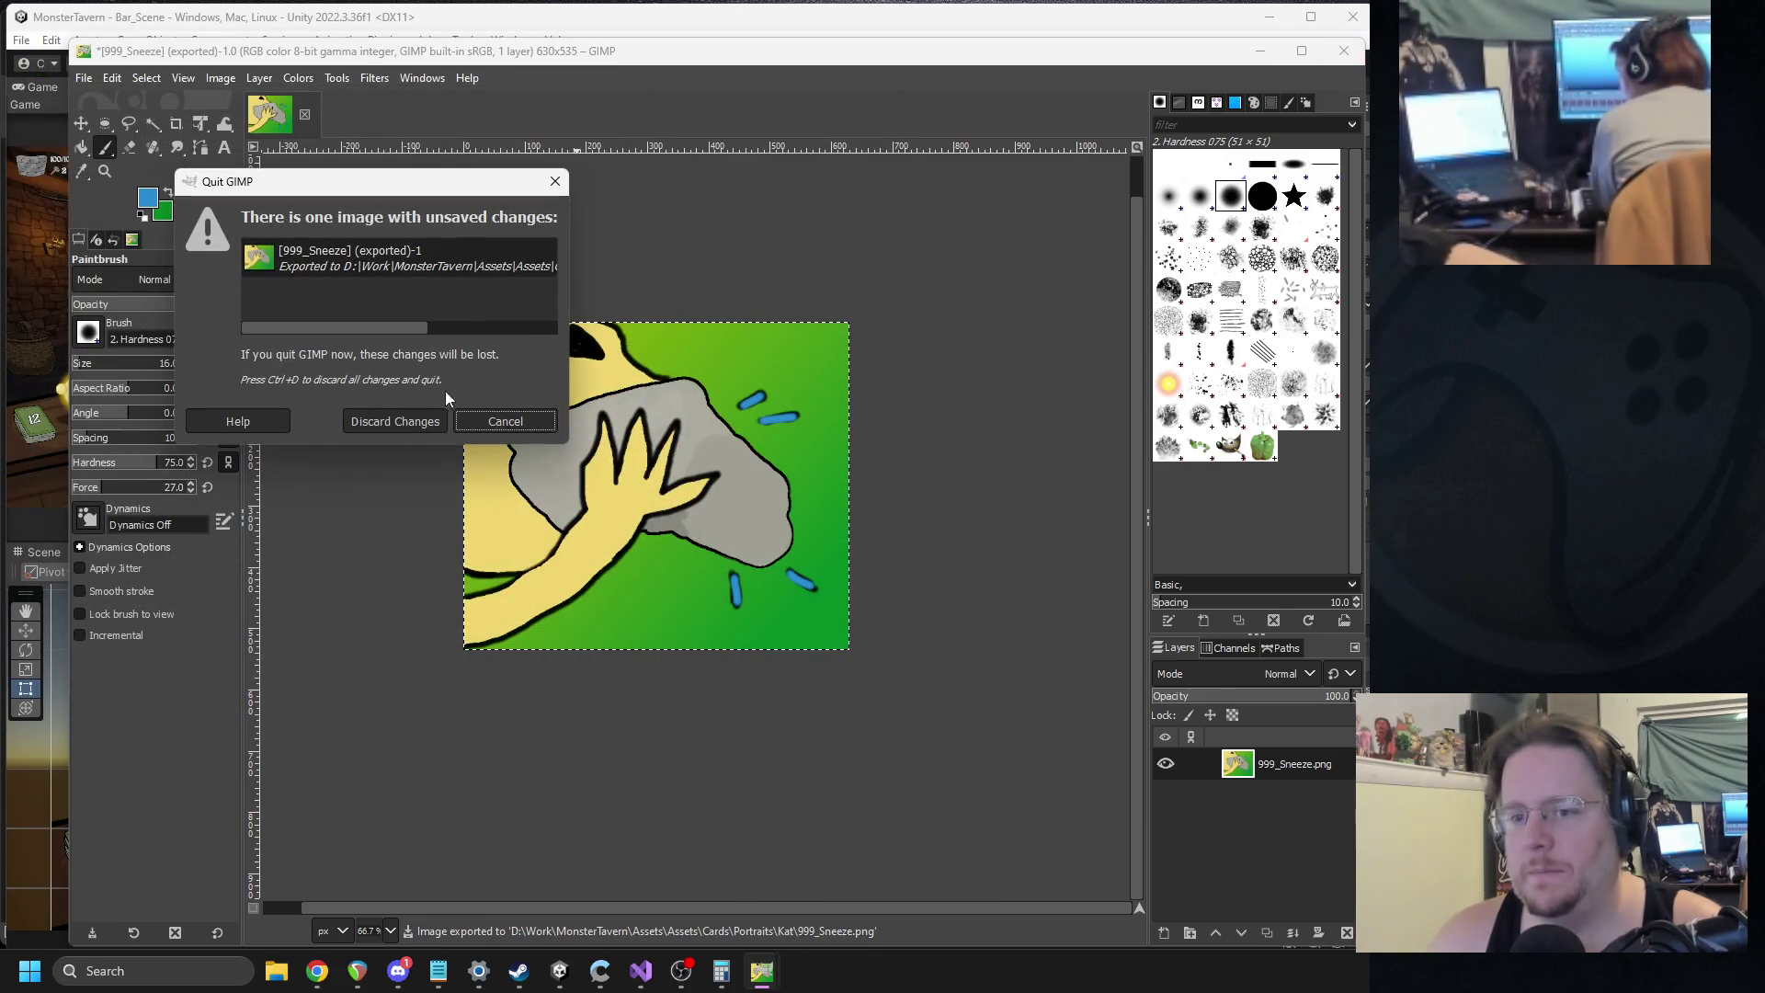
pyautogui.click(401, 416)
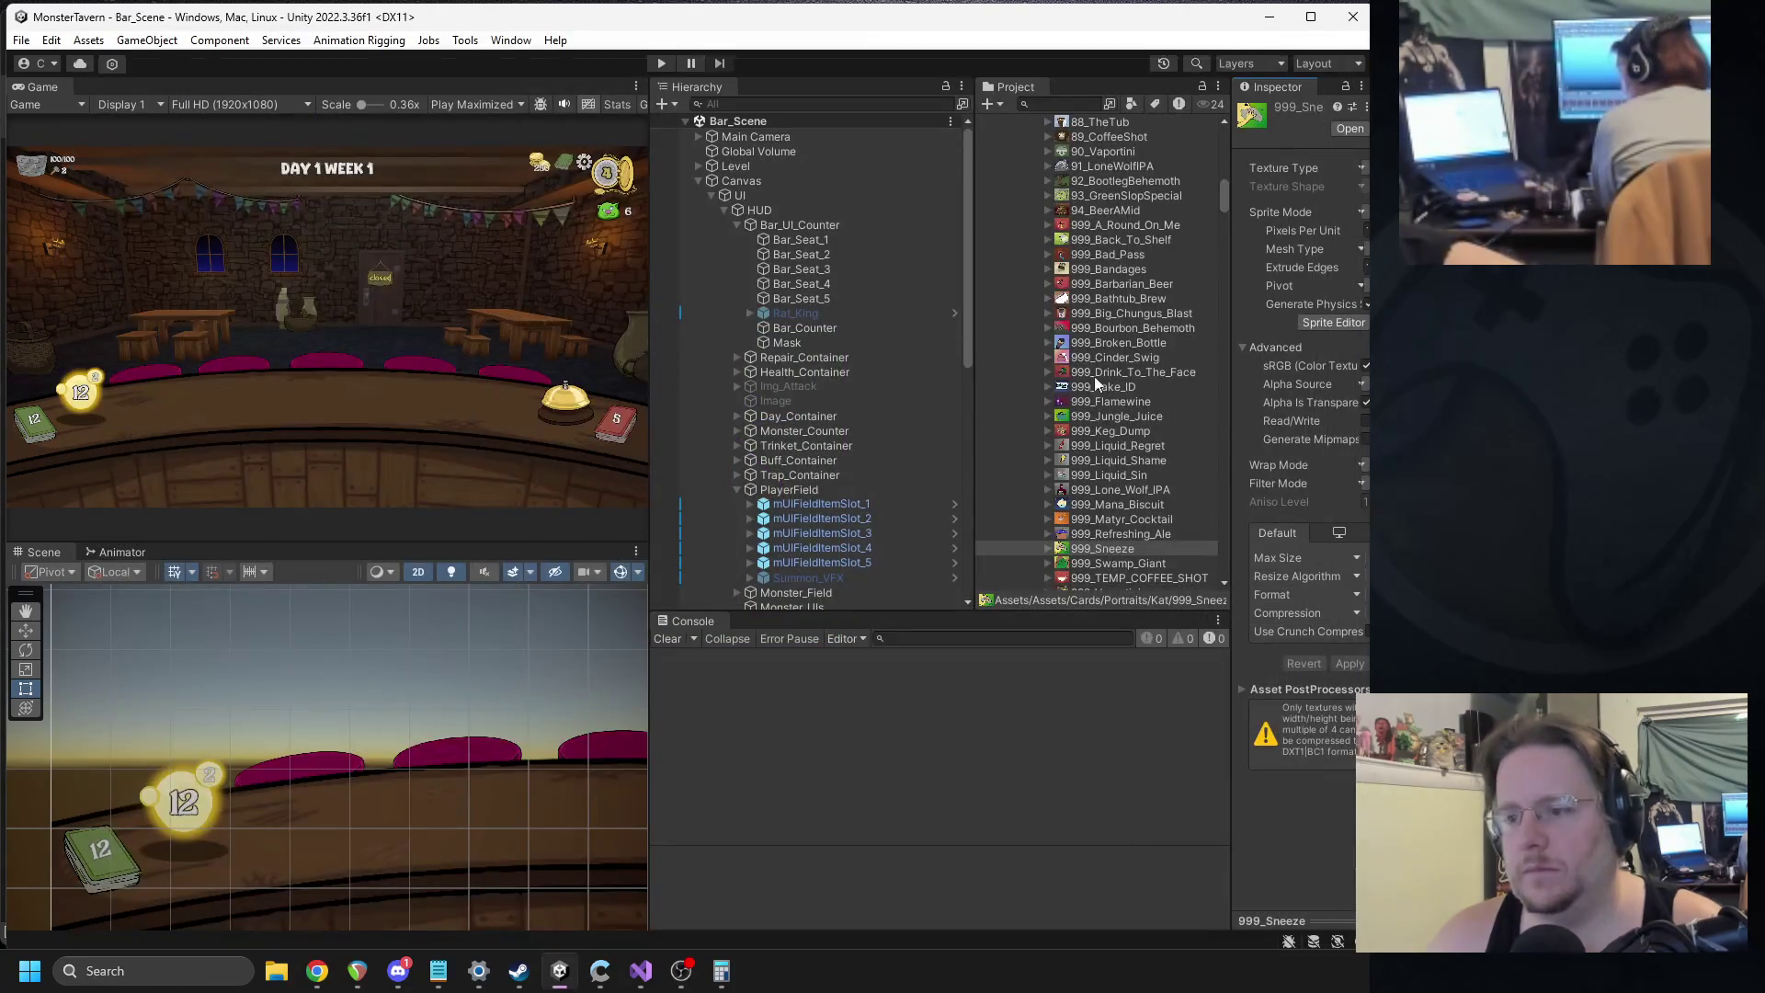
# Select the Keg_Dump card prefab in Green Actions and widen the Inspector and Project panels.
pyautogui.scroll(-15, 1117, 414)
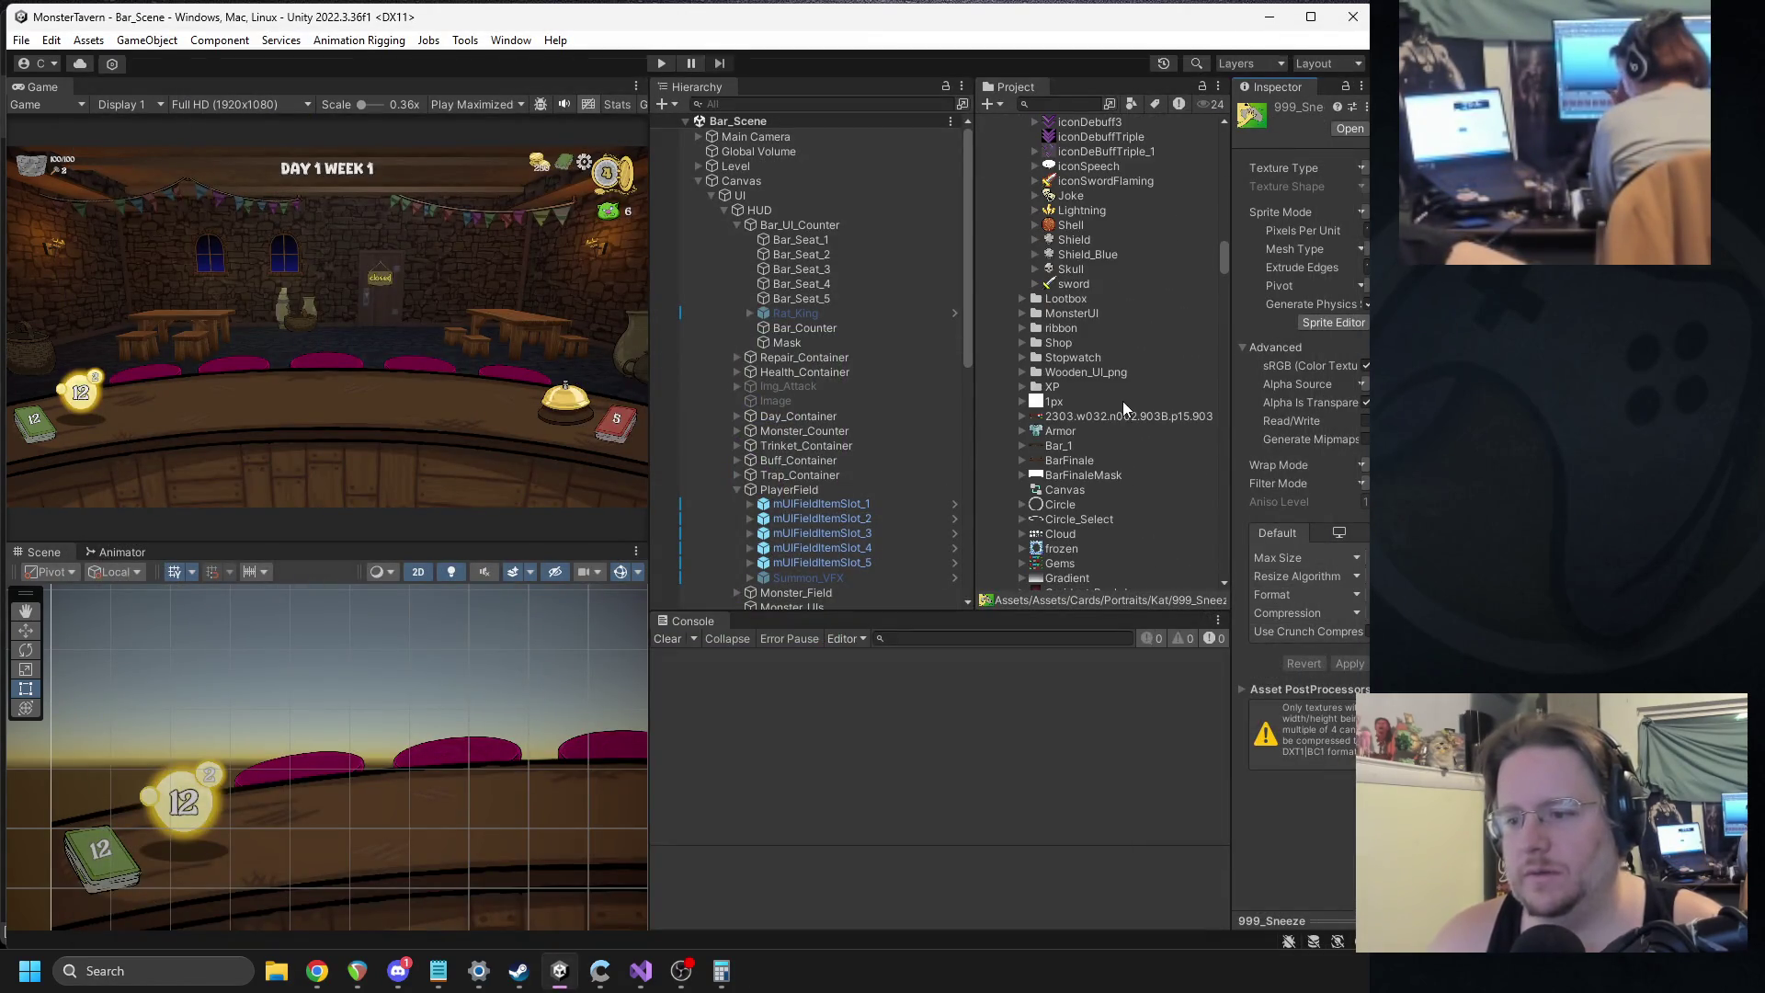
pyautogui.scroll(8, 1125, 397)
pyautogui.scroll(10, 1068, 361)
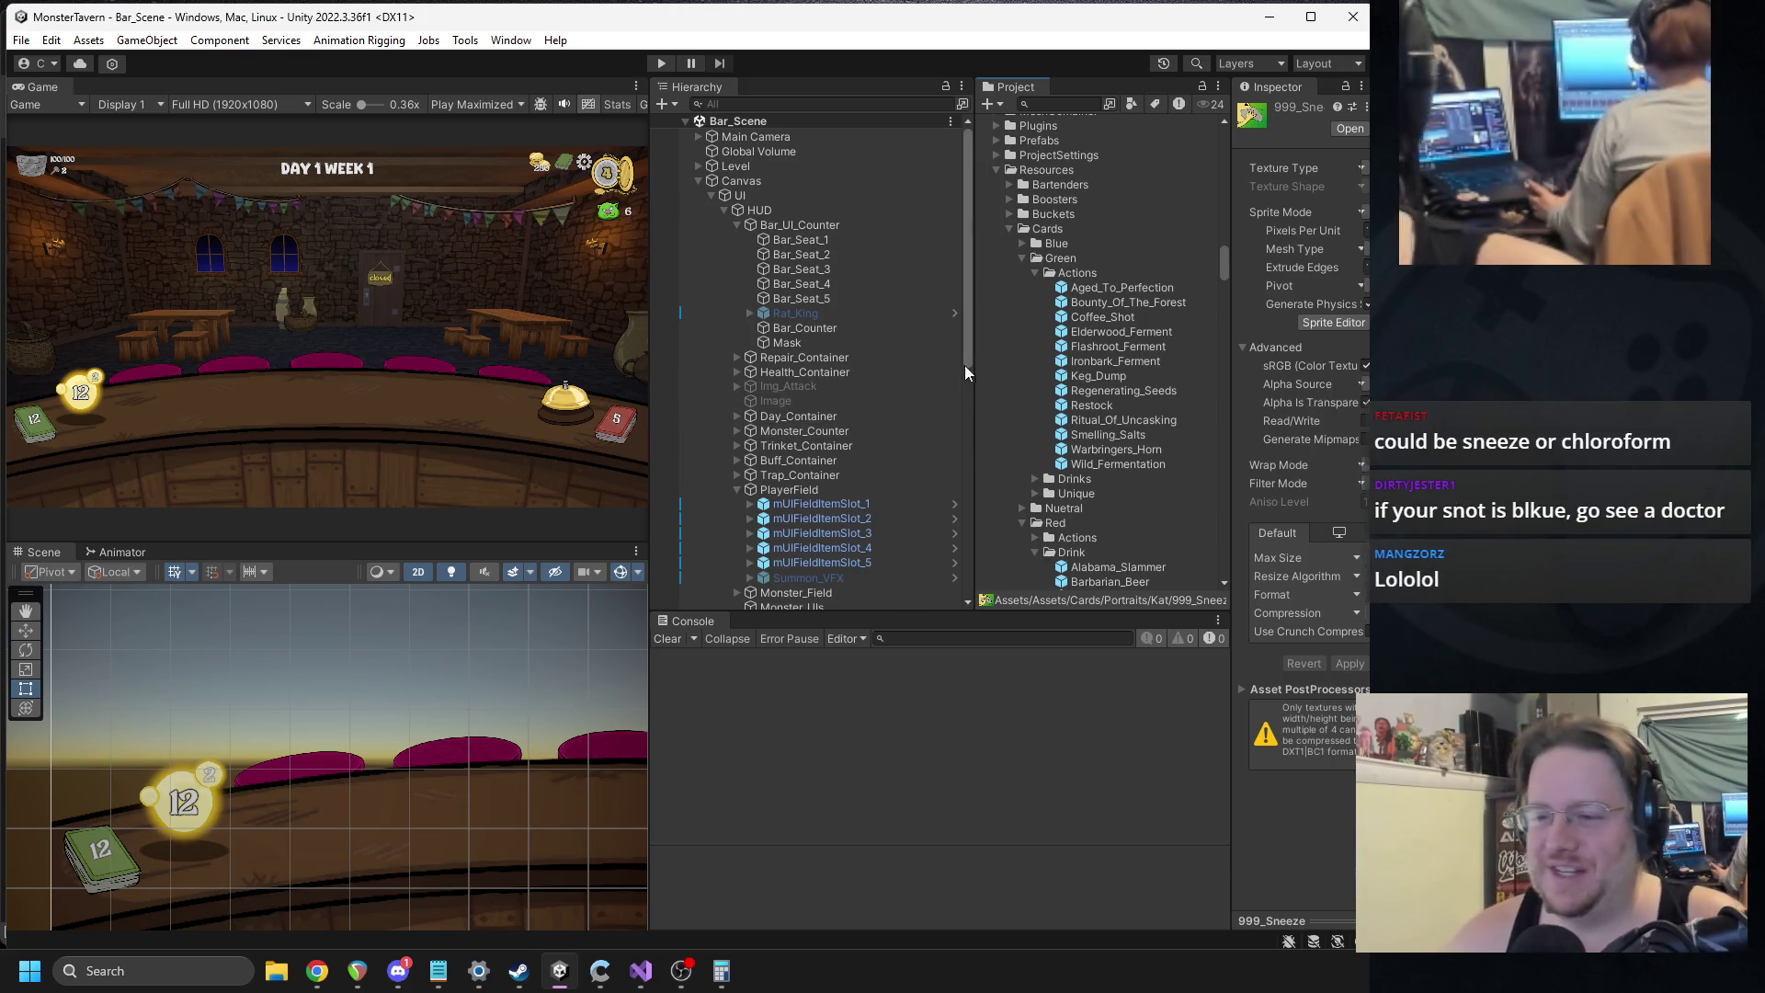
pyautogui.click(1094, 377)
pyautogui.moveTo(1231, 341); pyautogui.dragTo(1186, 341)
pyautogui.moveTo(962, 379); pyautogui.dragTo(907, 379)
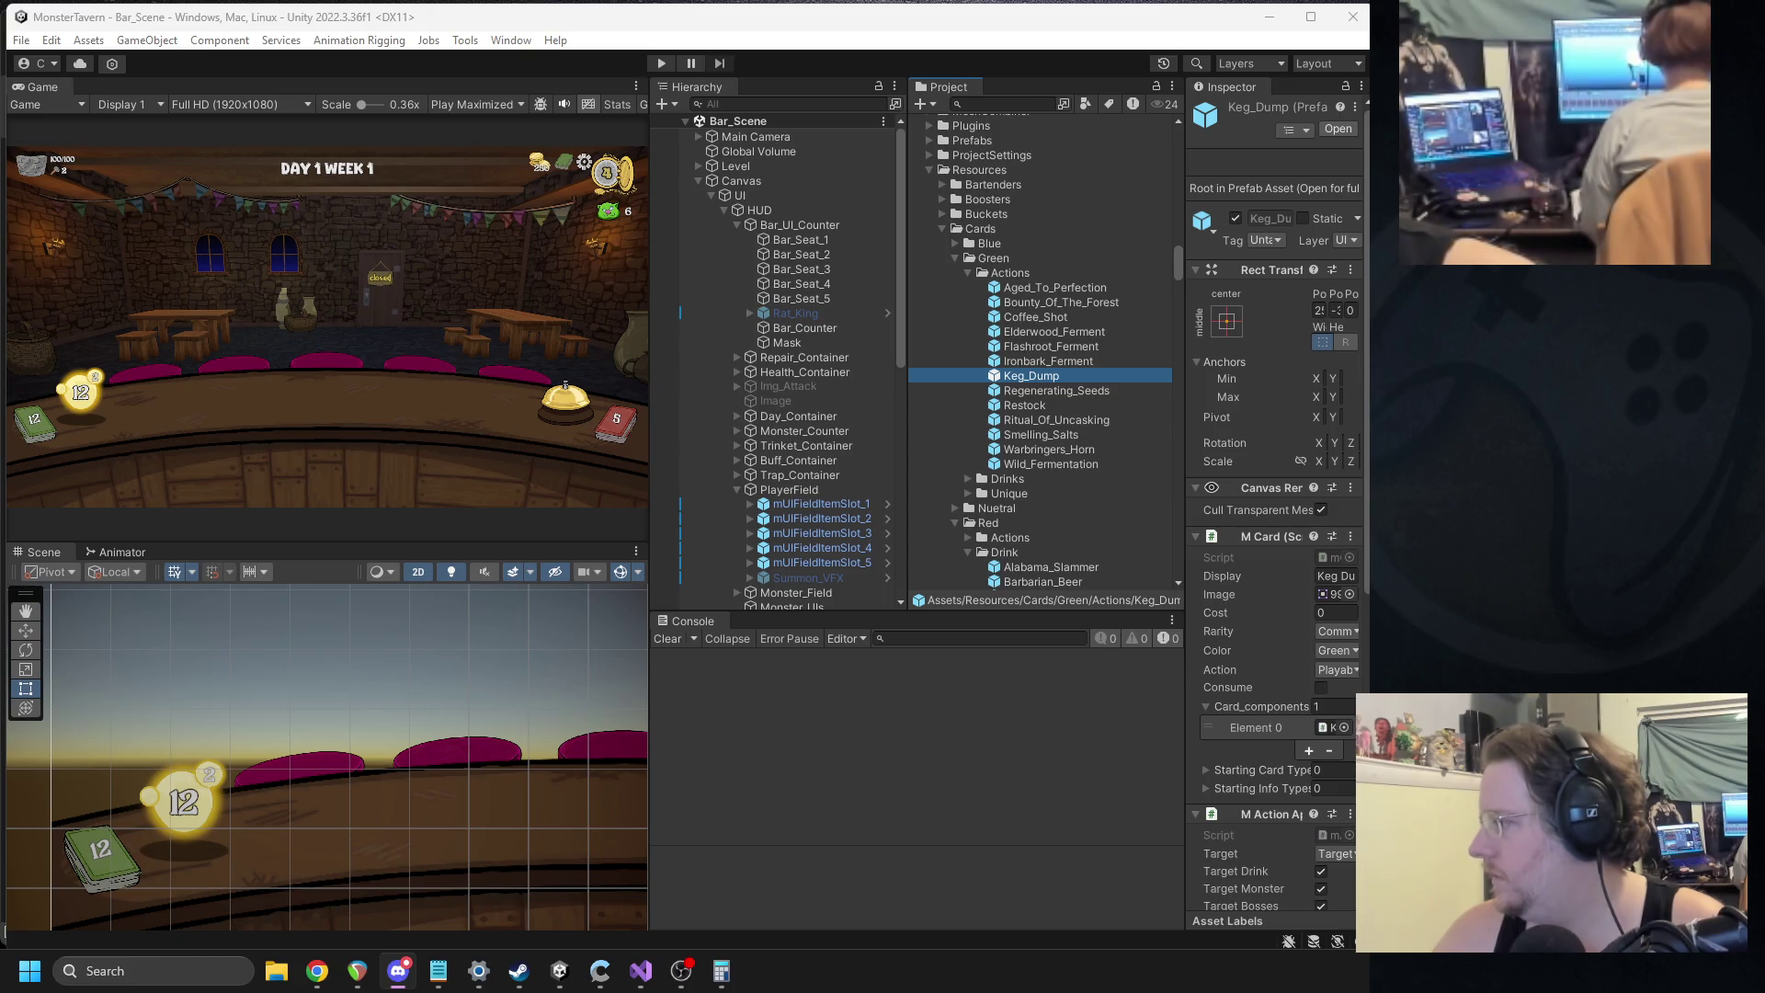
pyautogui.click(1042, 388)
# Duplicate the Keg_Dump card and rename the copy to Sneeze.
pyautogui.hotkey('ctrl', 'd')
pyautogui.press('F2')
pyautogui.write('Sneeze')
pyautogui.press('Return')
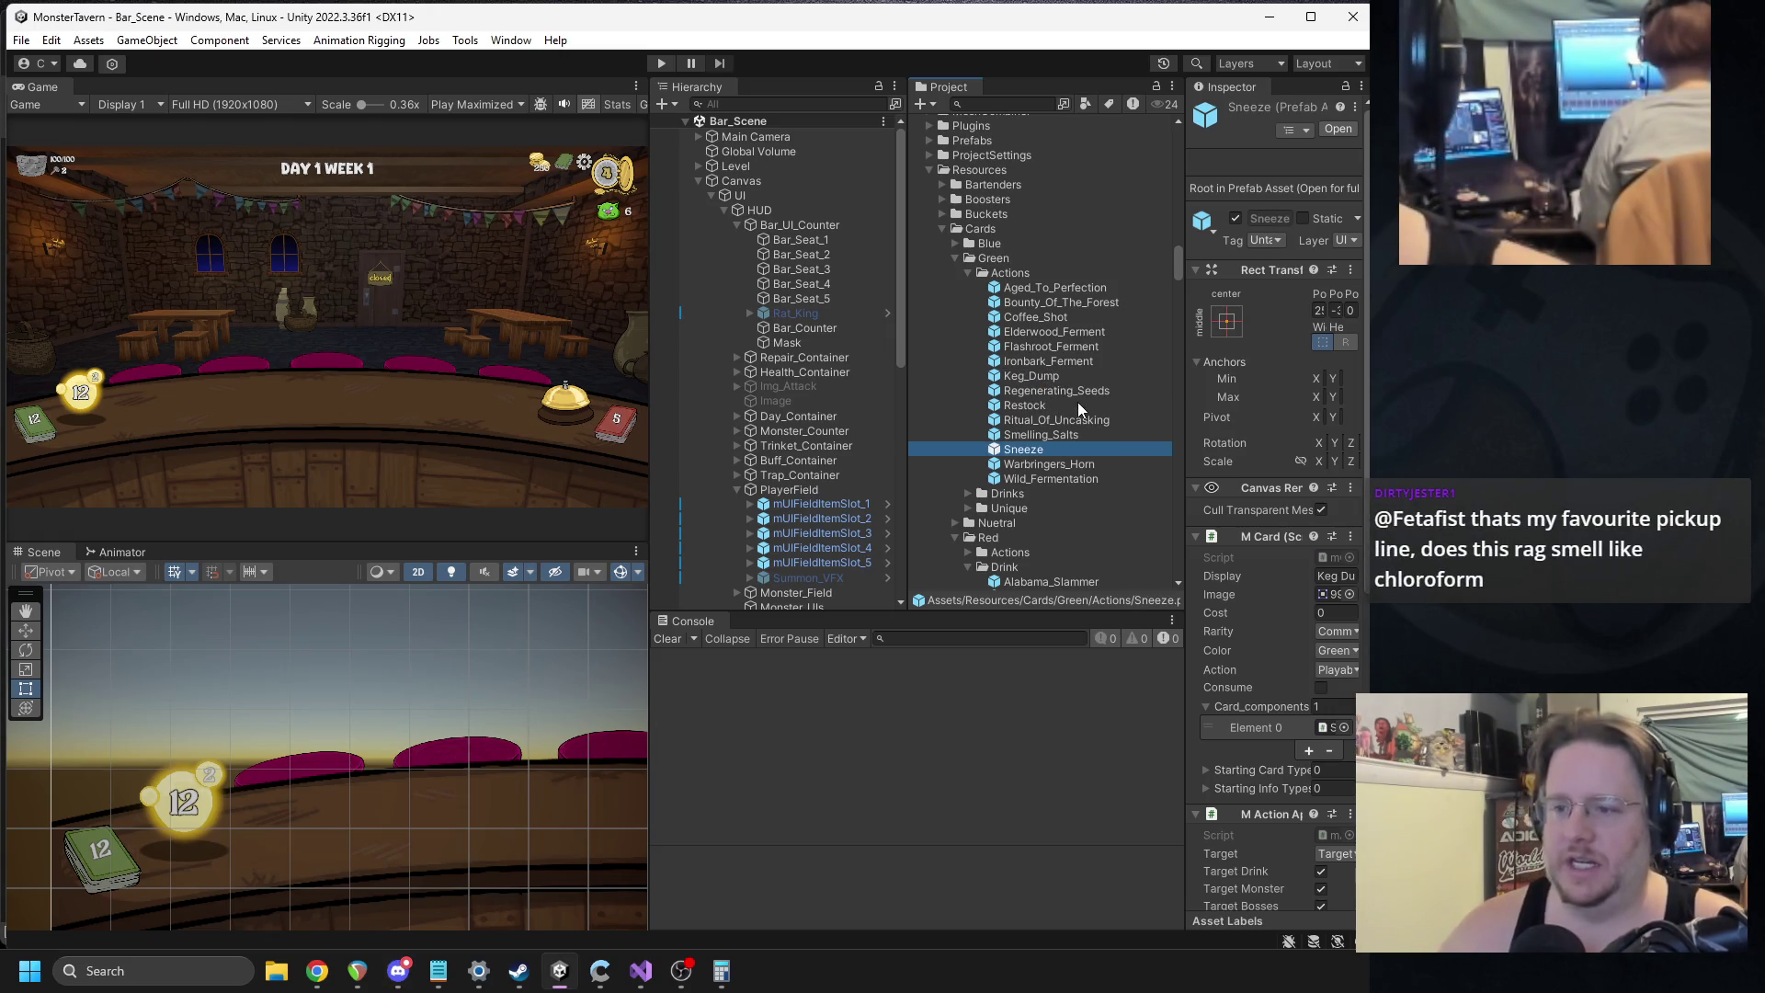
pyautogui.click(1051, 451)
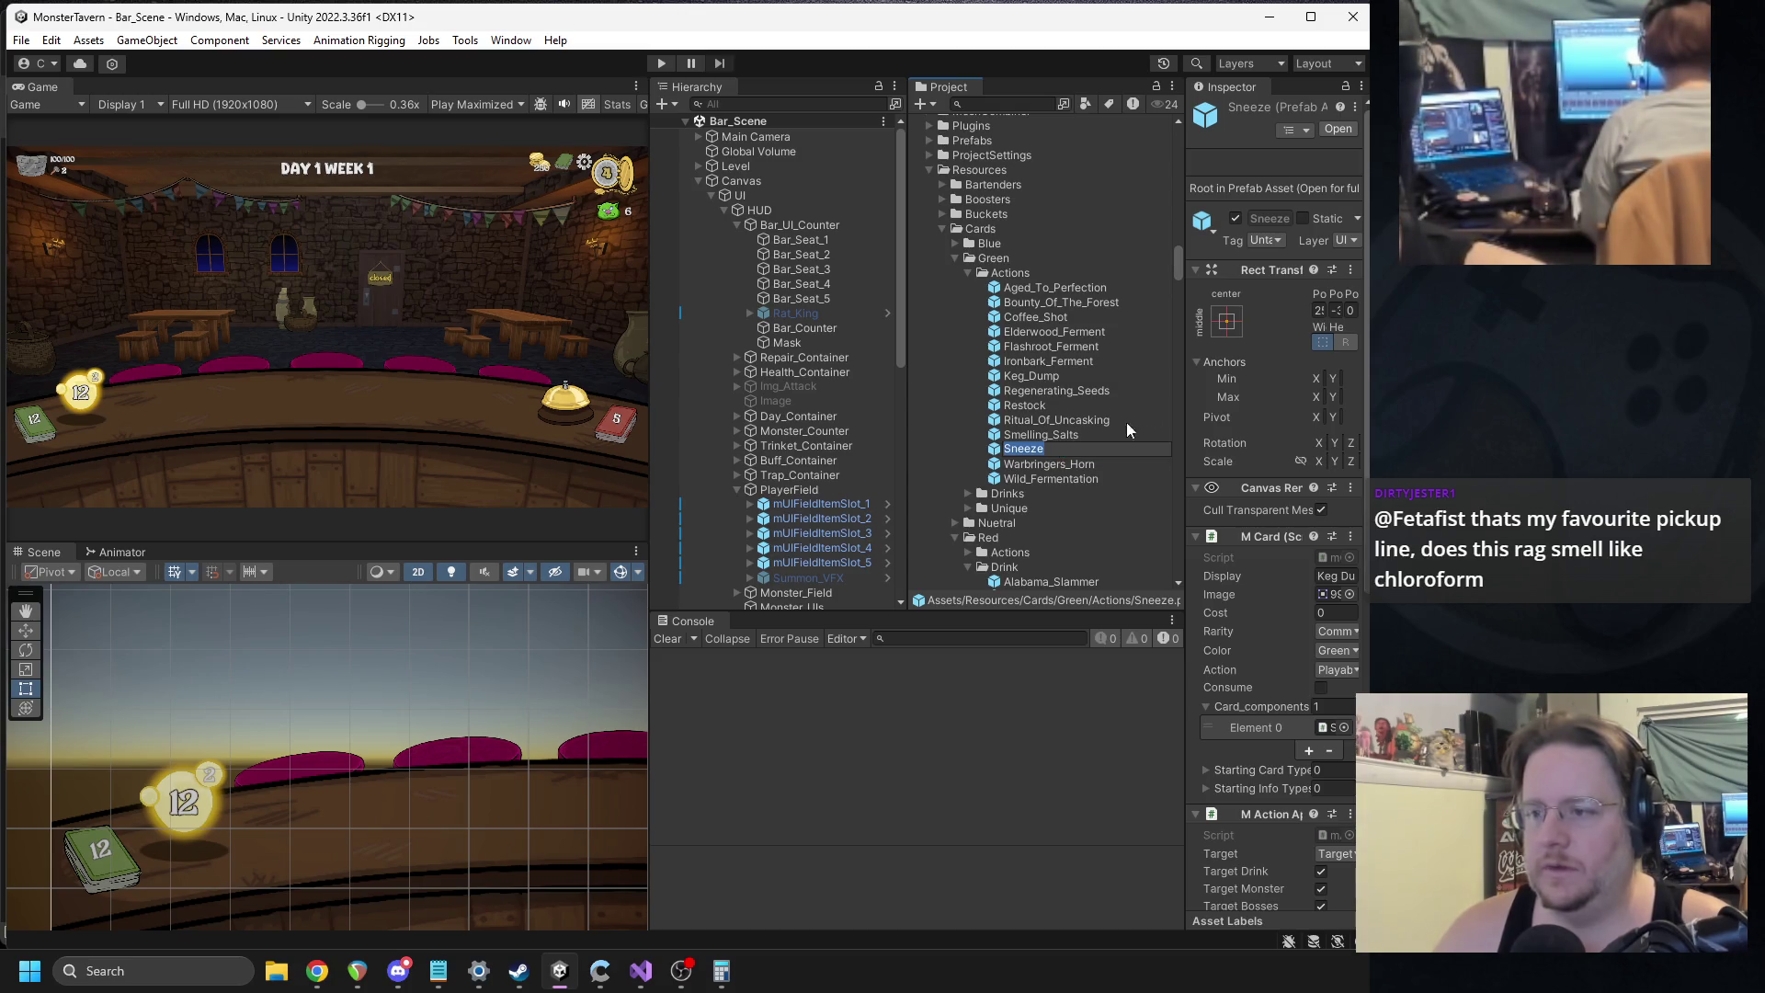
pyautogui.moveTo(1184, 394); pyautogui.dragTo(1070, 393)
pyautogui.write('sneeze')
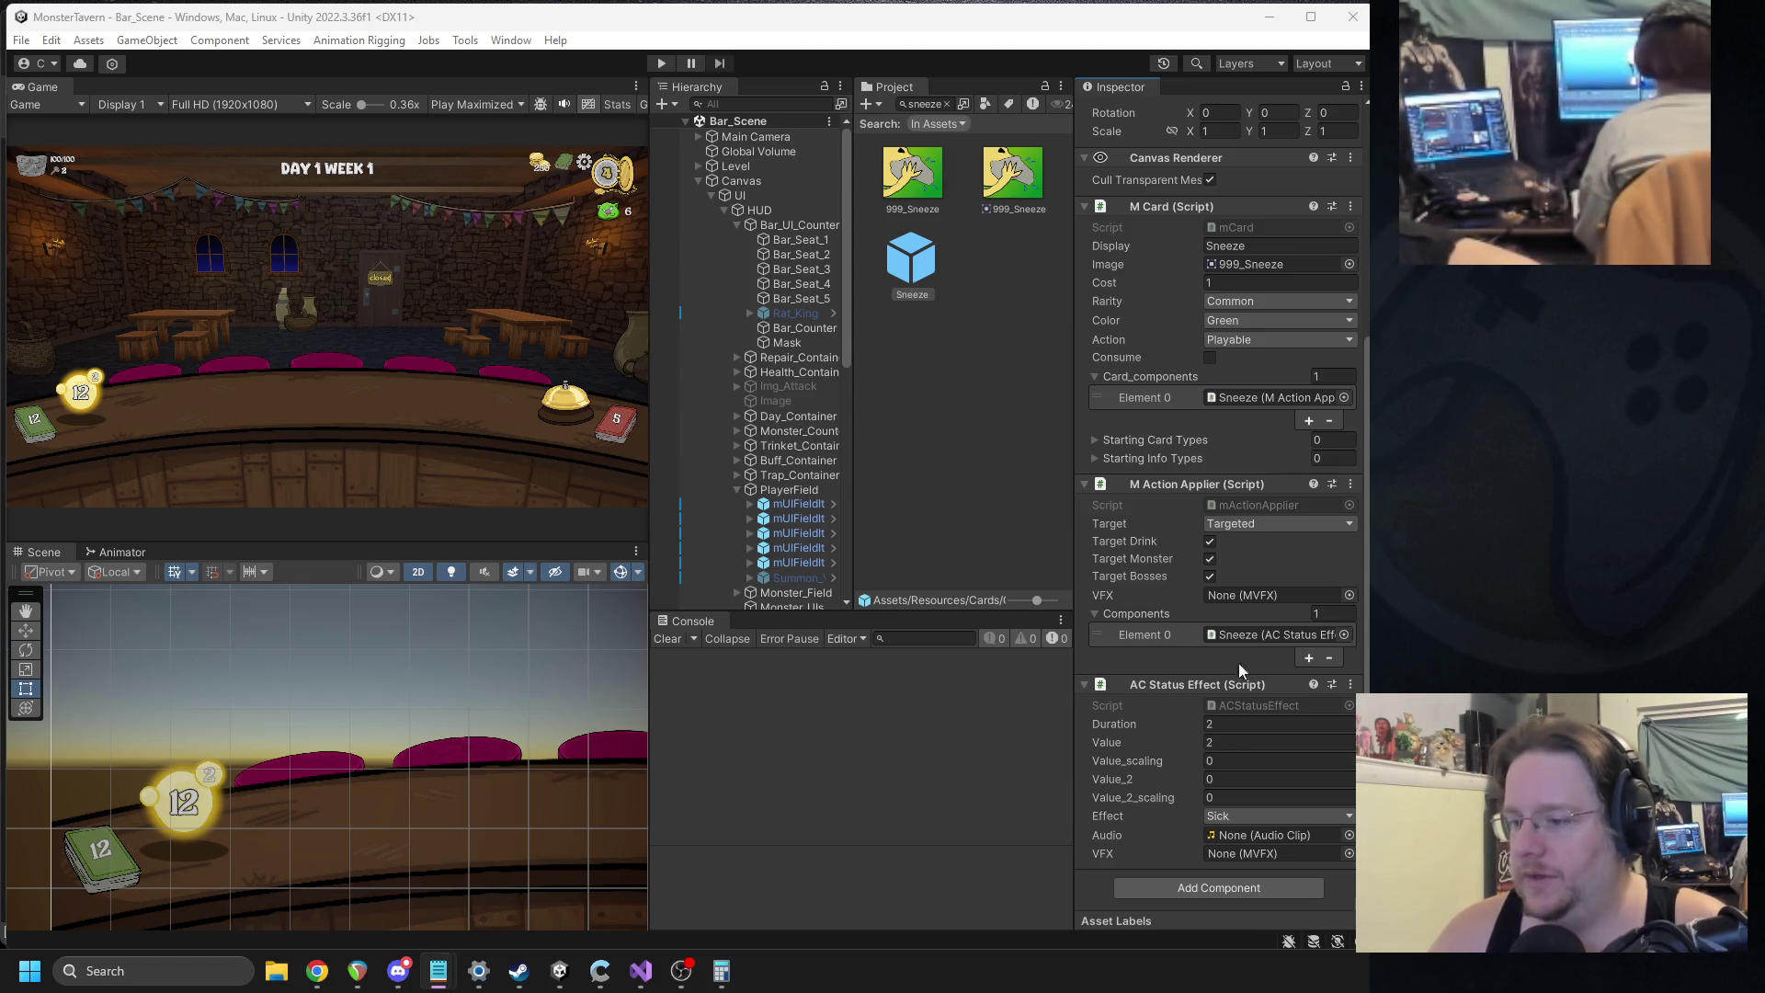
# Open the AC Status Effect component's script, ACStatusEffect.cs, in the code editor.
pyautogui.rightClick(1184, 683)
pyautogui.click(1179, 577)
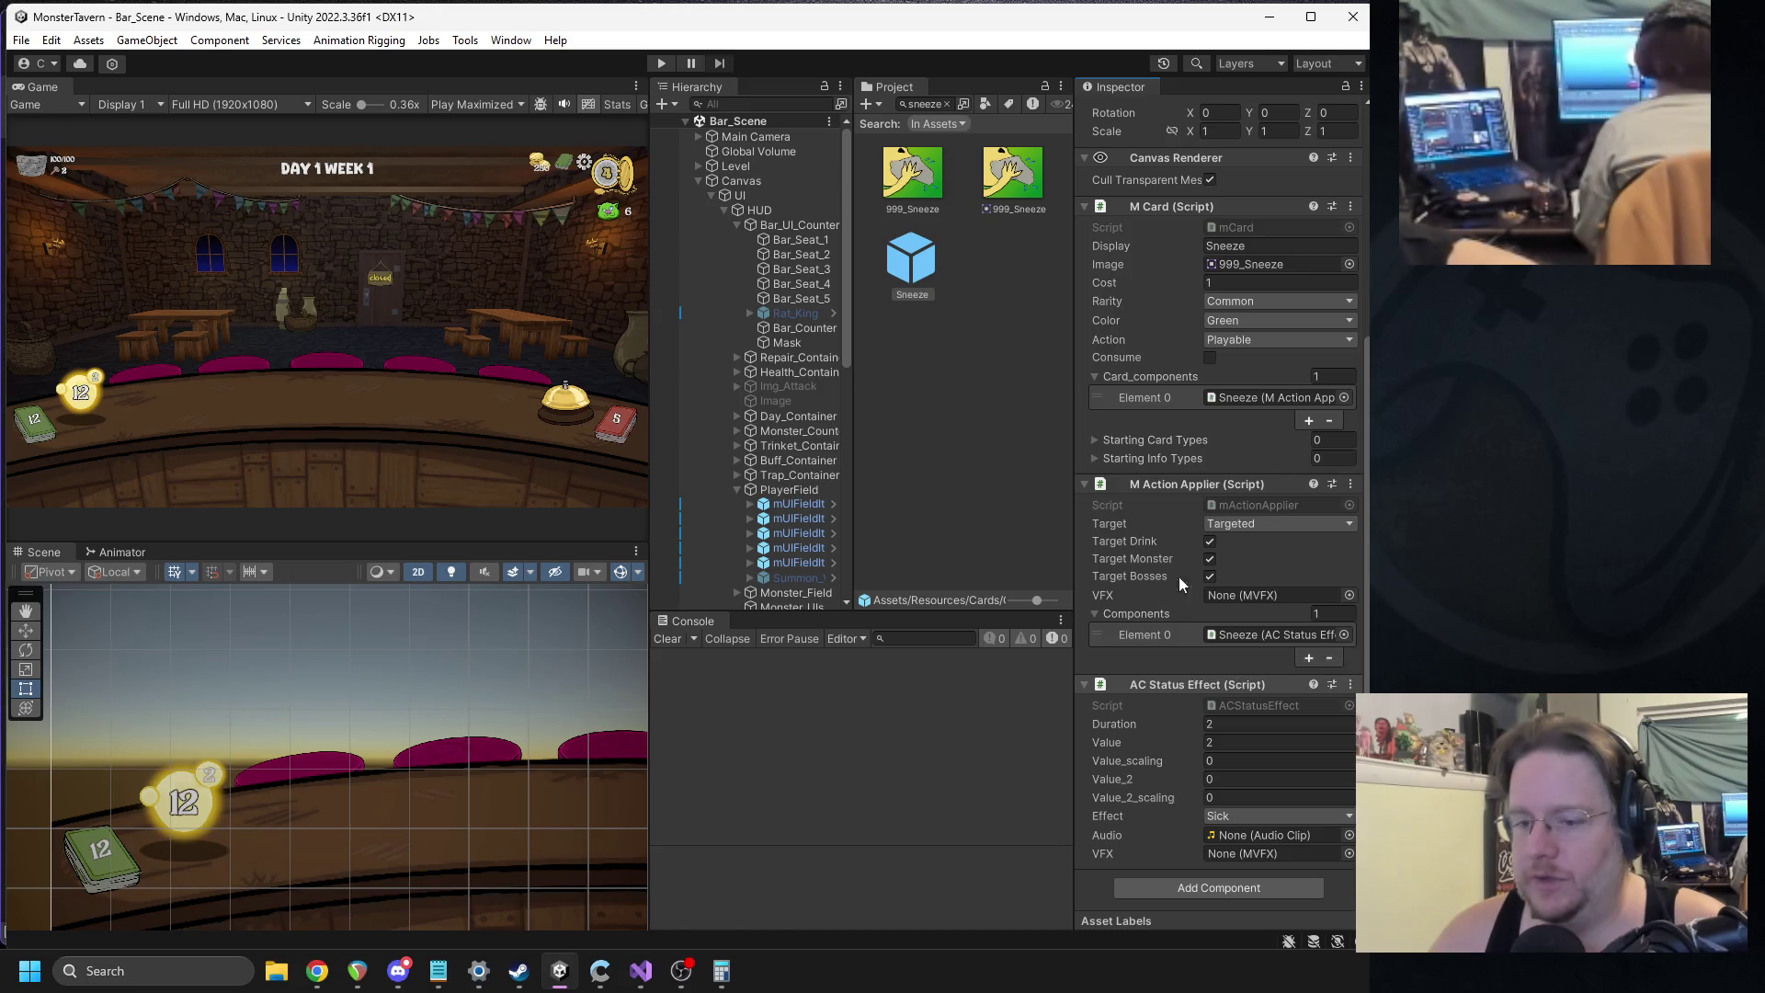
pyautogui.scroll(-1, 680, 529)
pyautogui.click(677, 521)
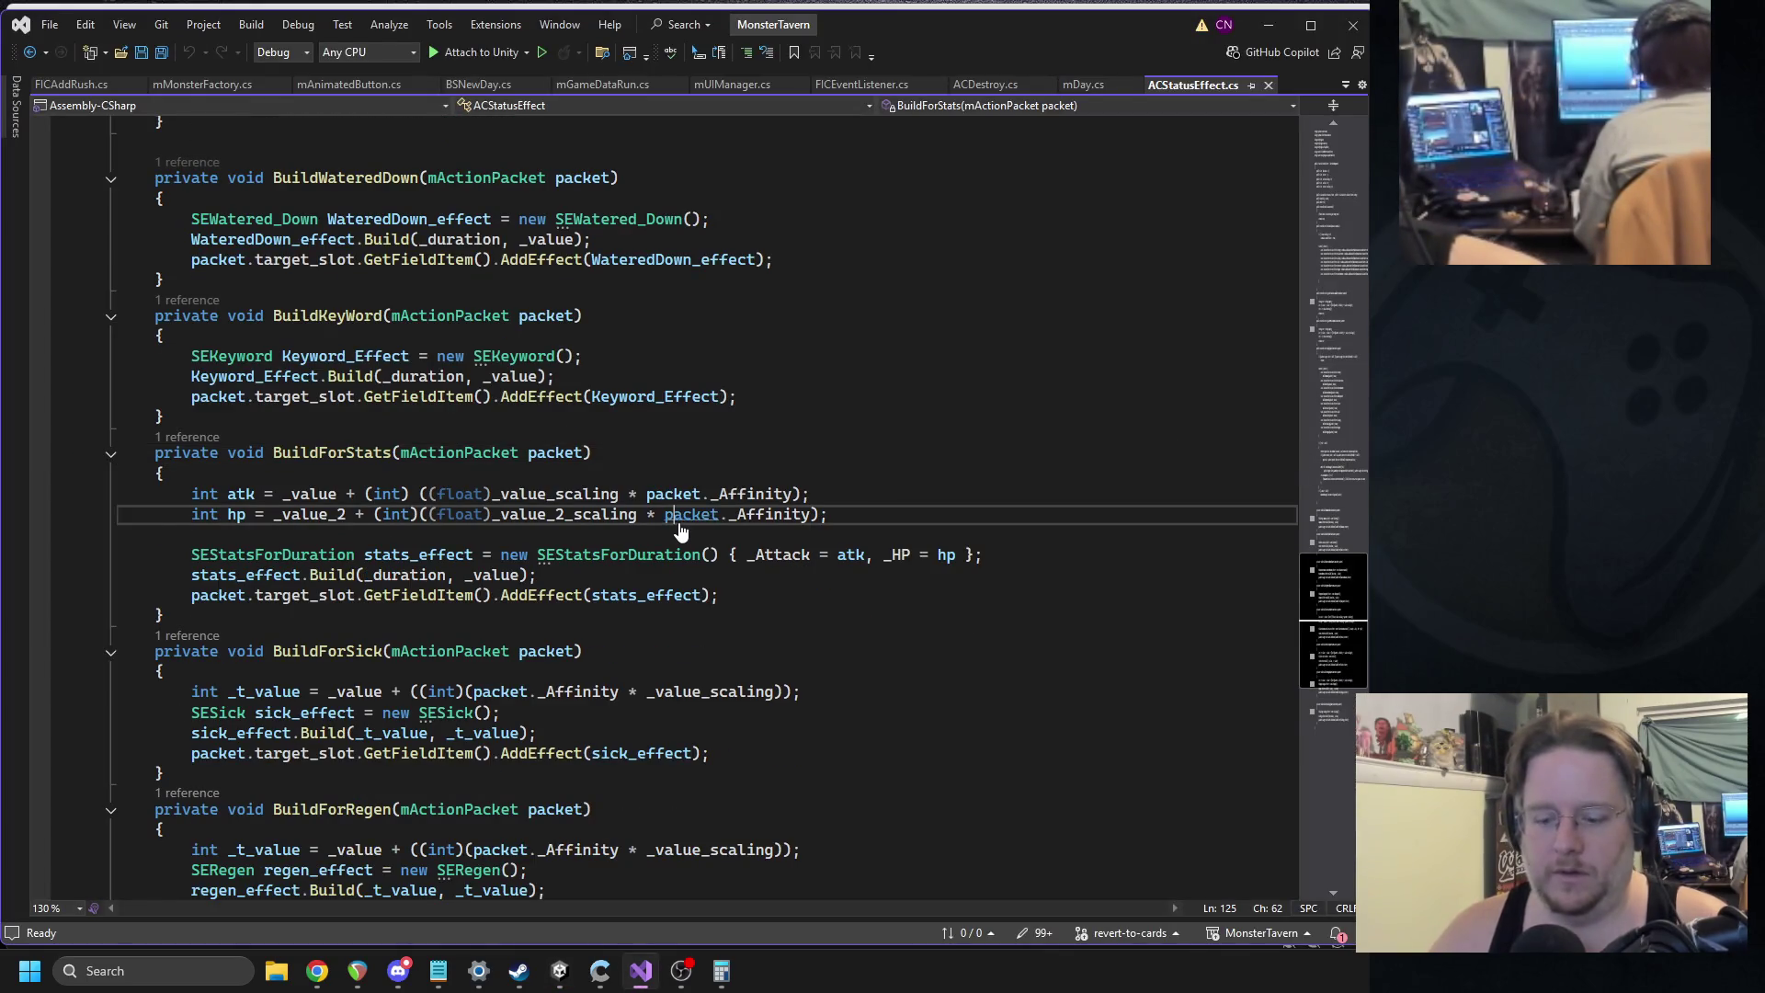
# Search ACStatusEffect.cs for _vfx to find its use, then return to Unity.
pyautogui.hotkey('ctrl', 'f')
pyautogui.write('_vfx')
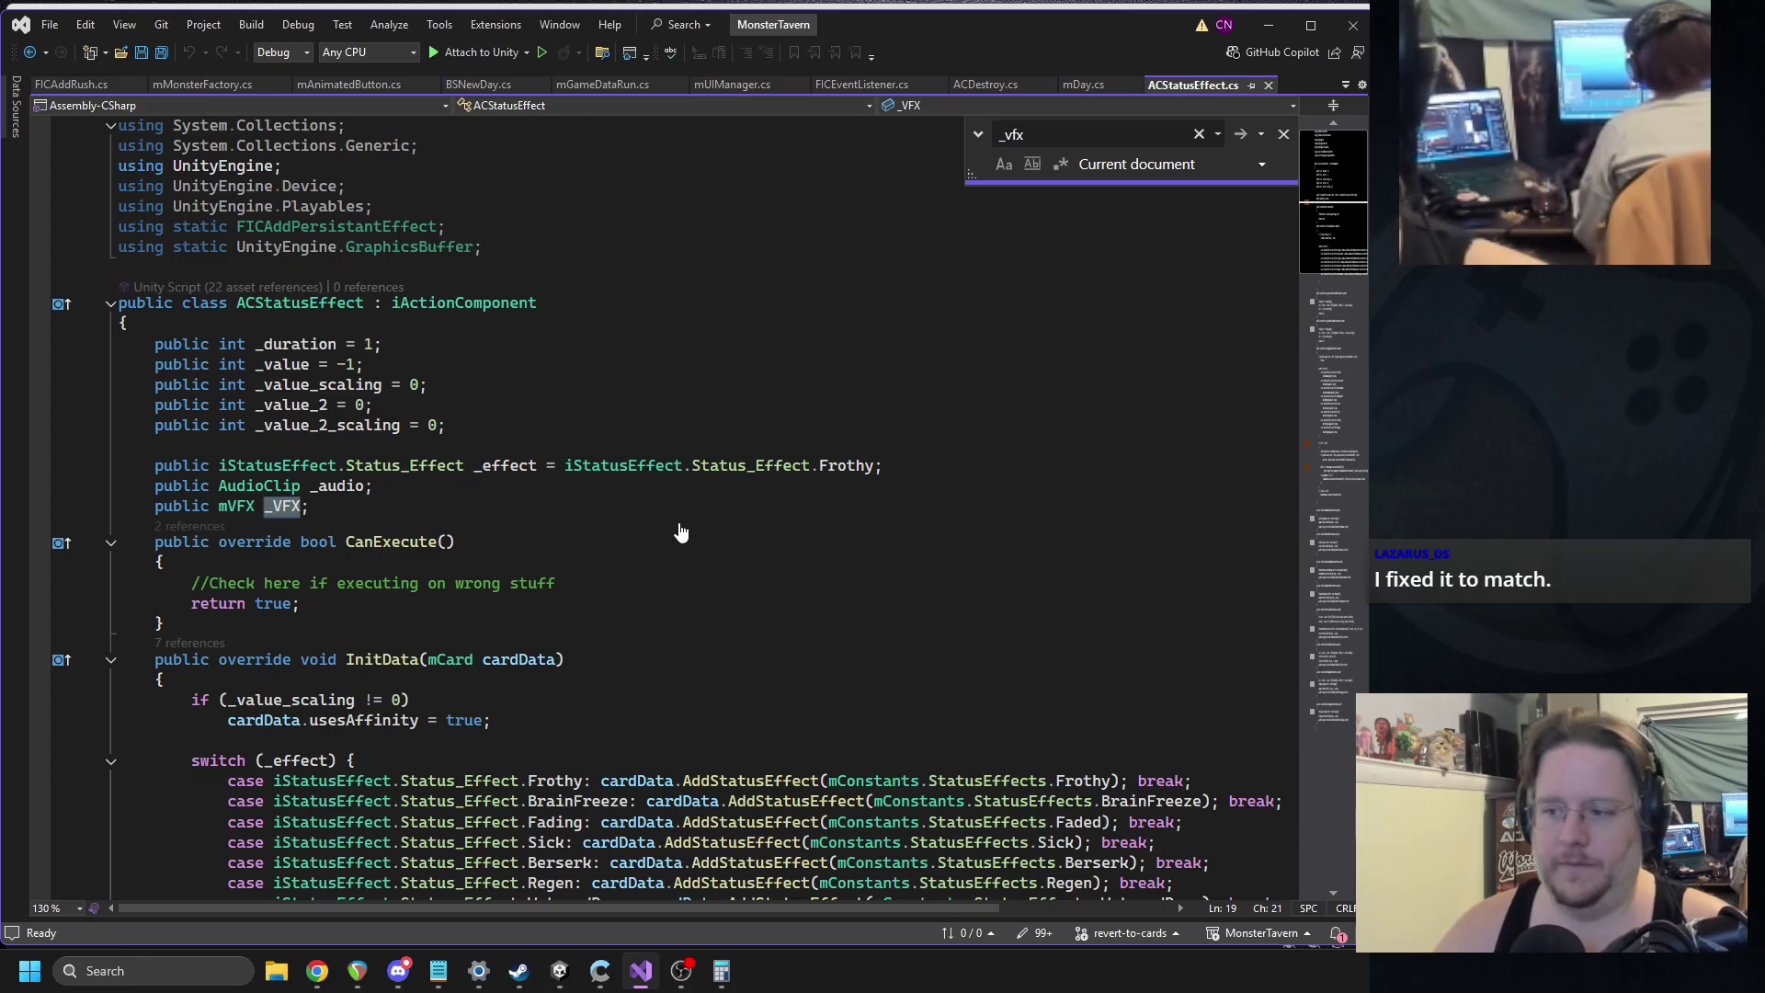
pyautogui.scroll(-20, 680, 531)
pyautogui.scroll(5, 459, 418)
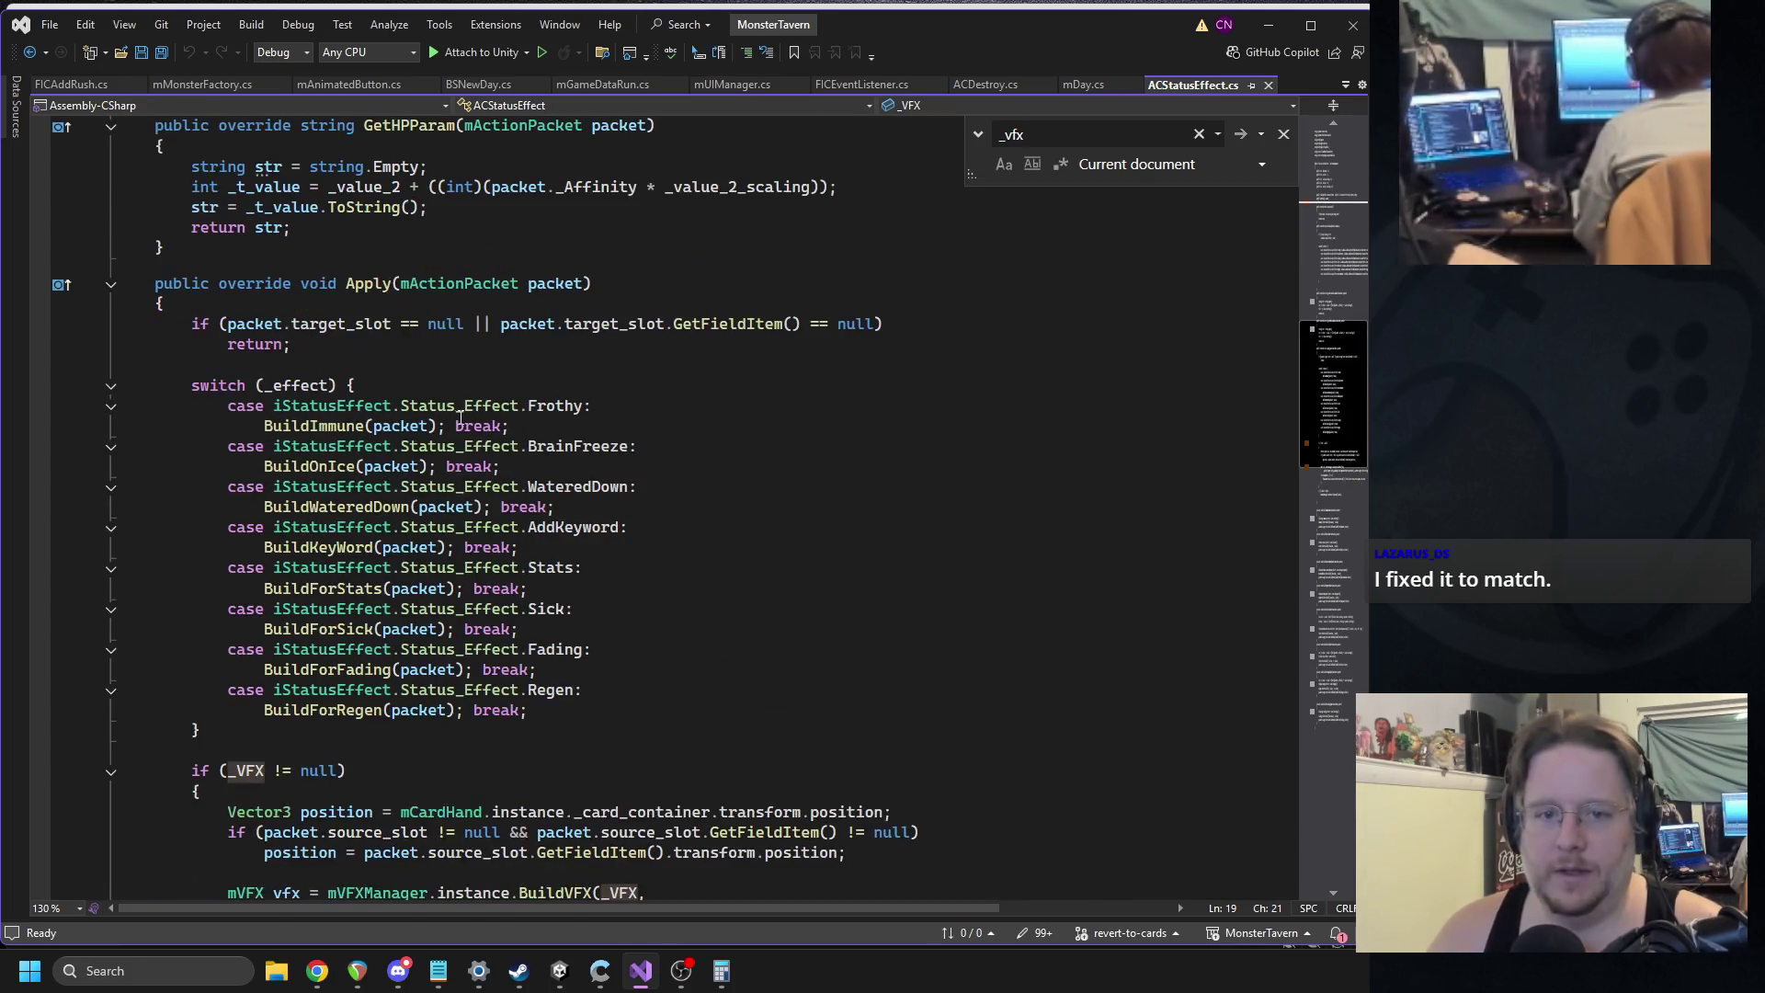
pyautogui.click(559, 971)
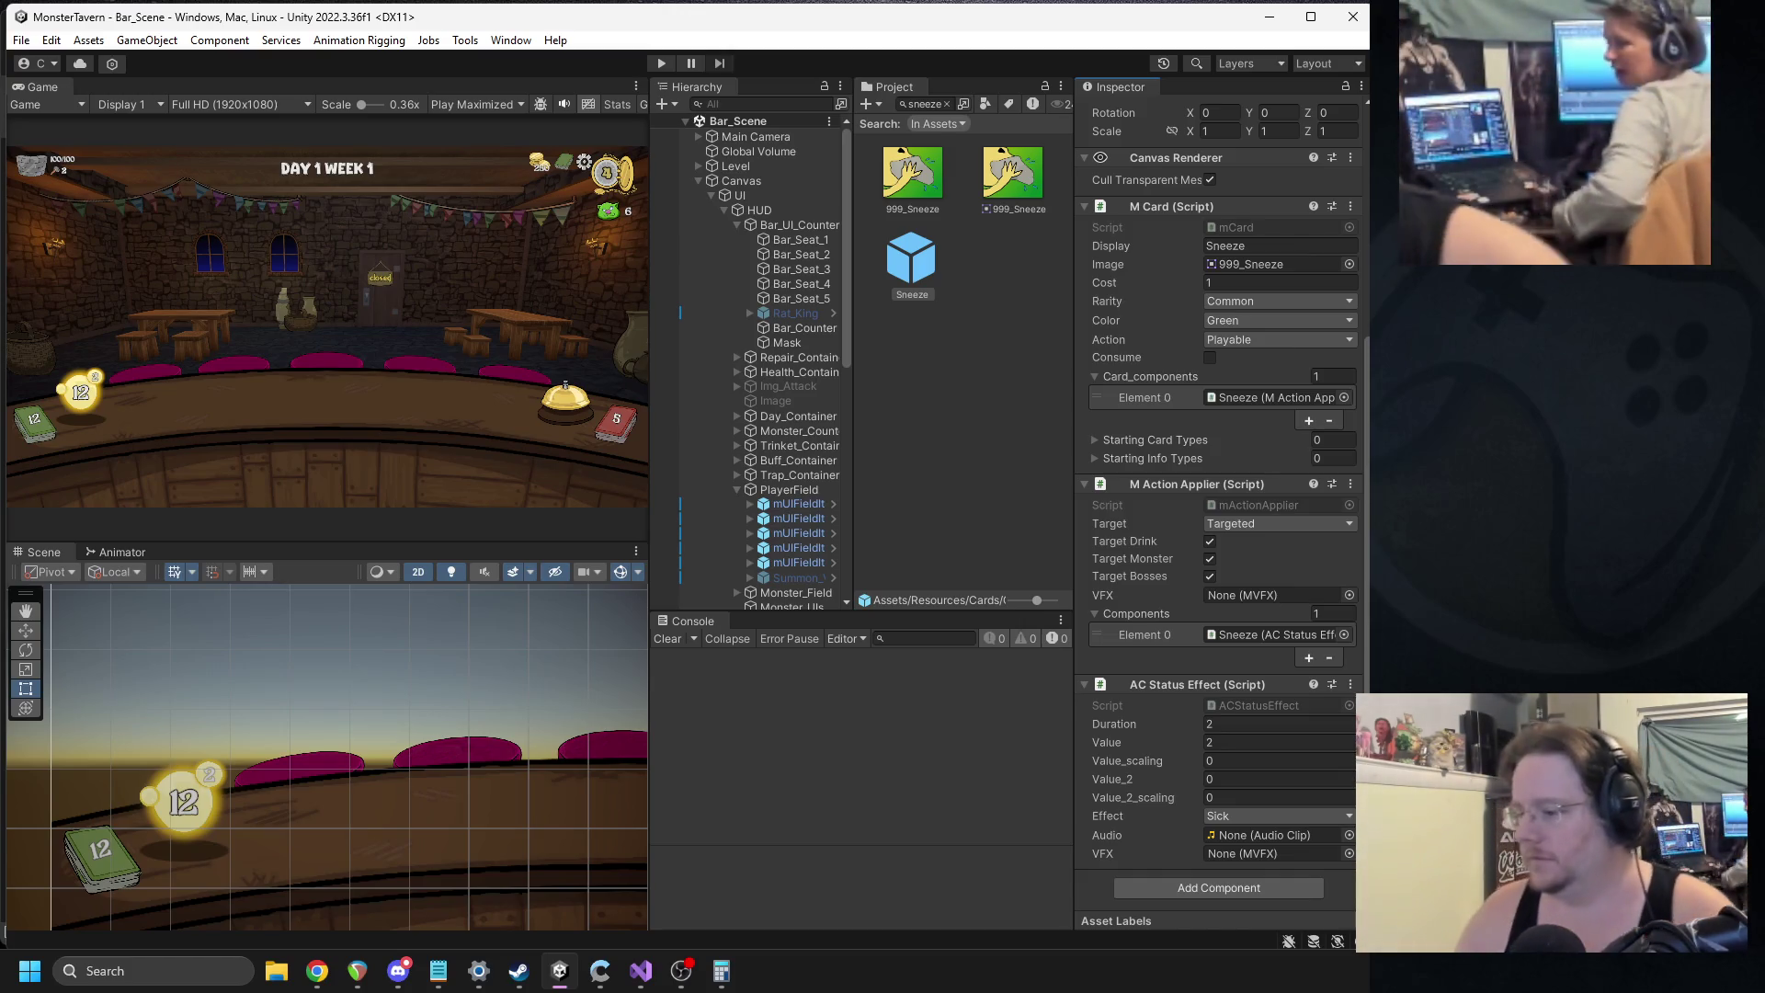
# Replace the 'sneeze' Project search with 'sfx' and select the SFX folder.
pyautogui.hotkey('alt', 'Tab')
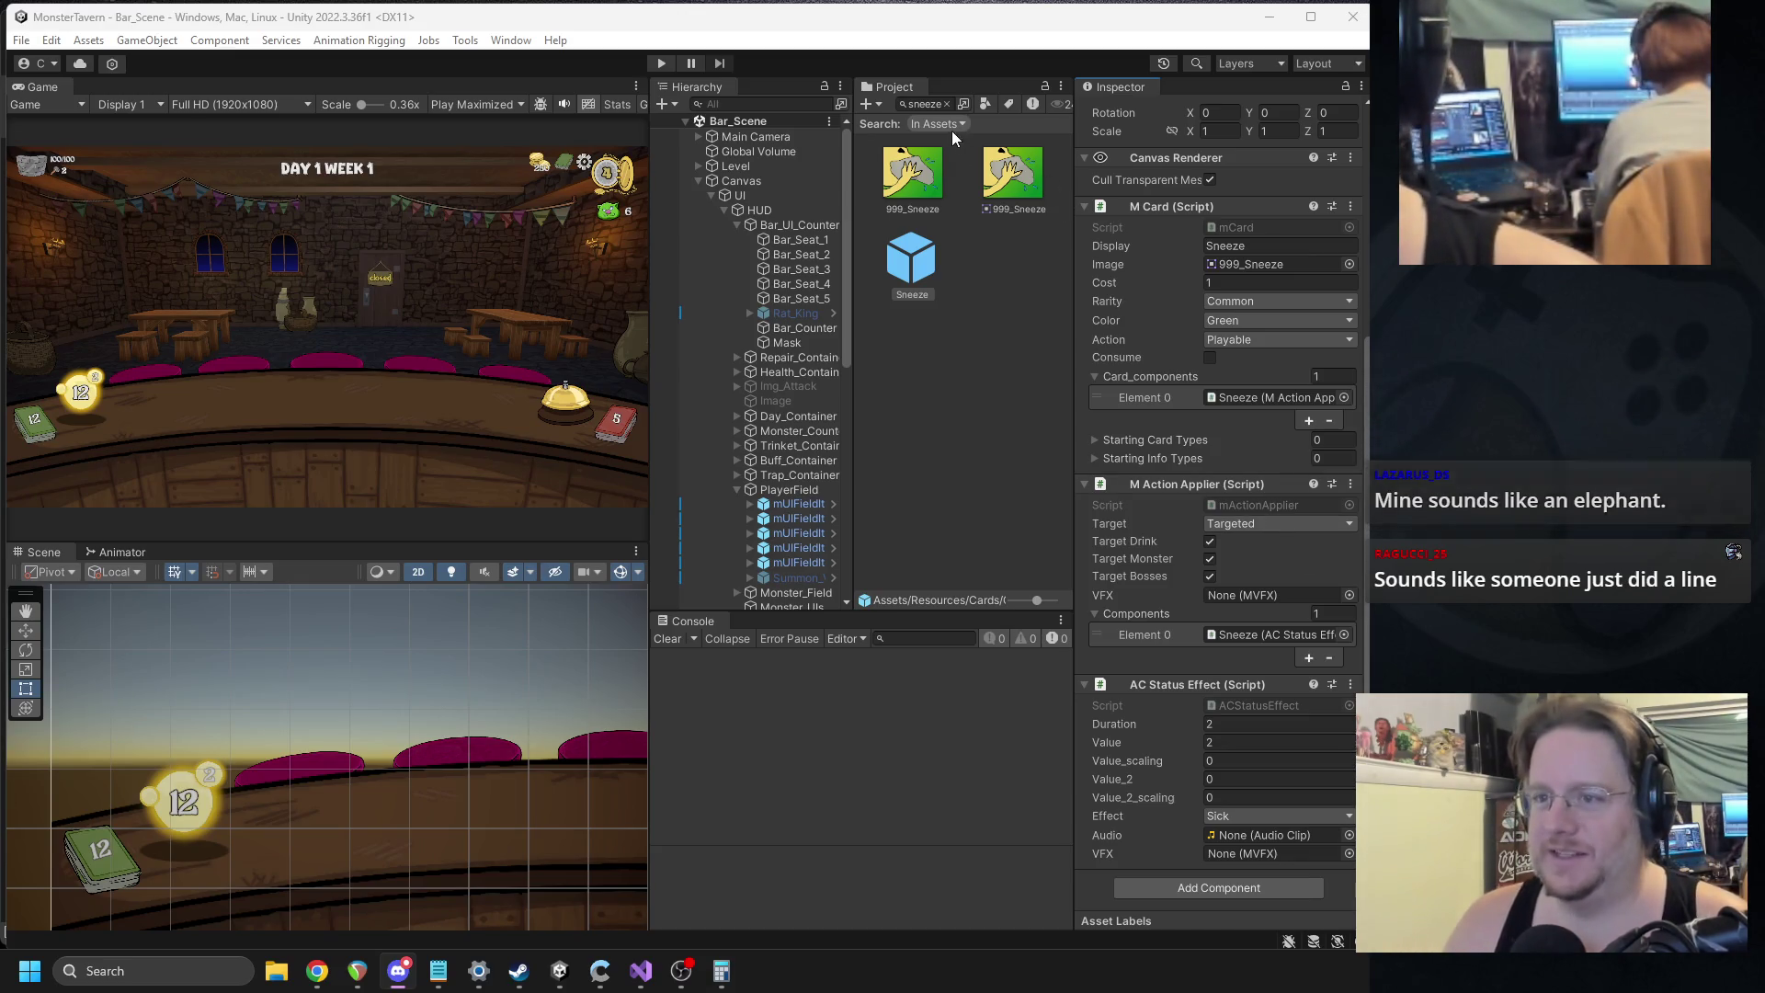
pyautogui.click(936, 103)
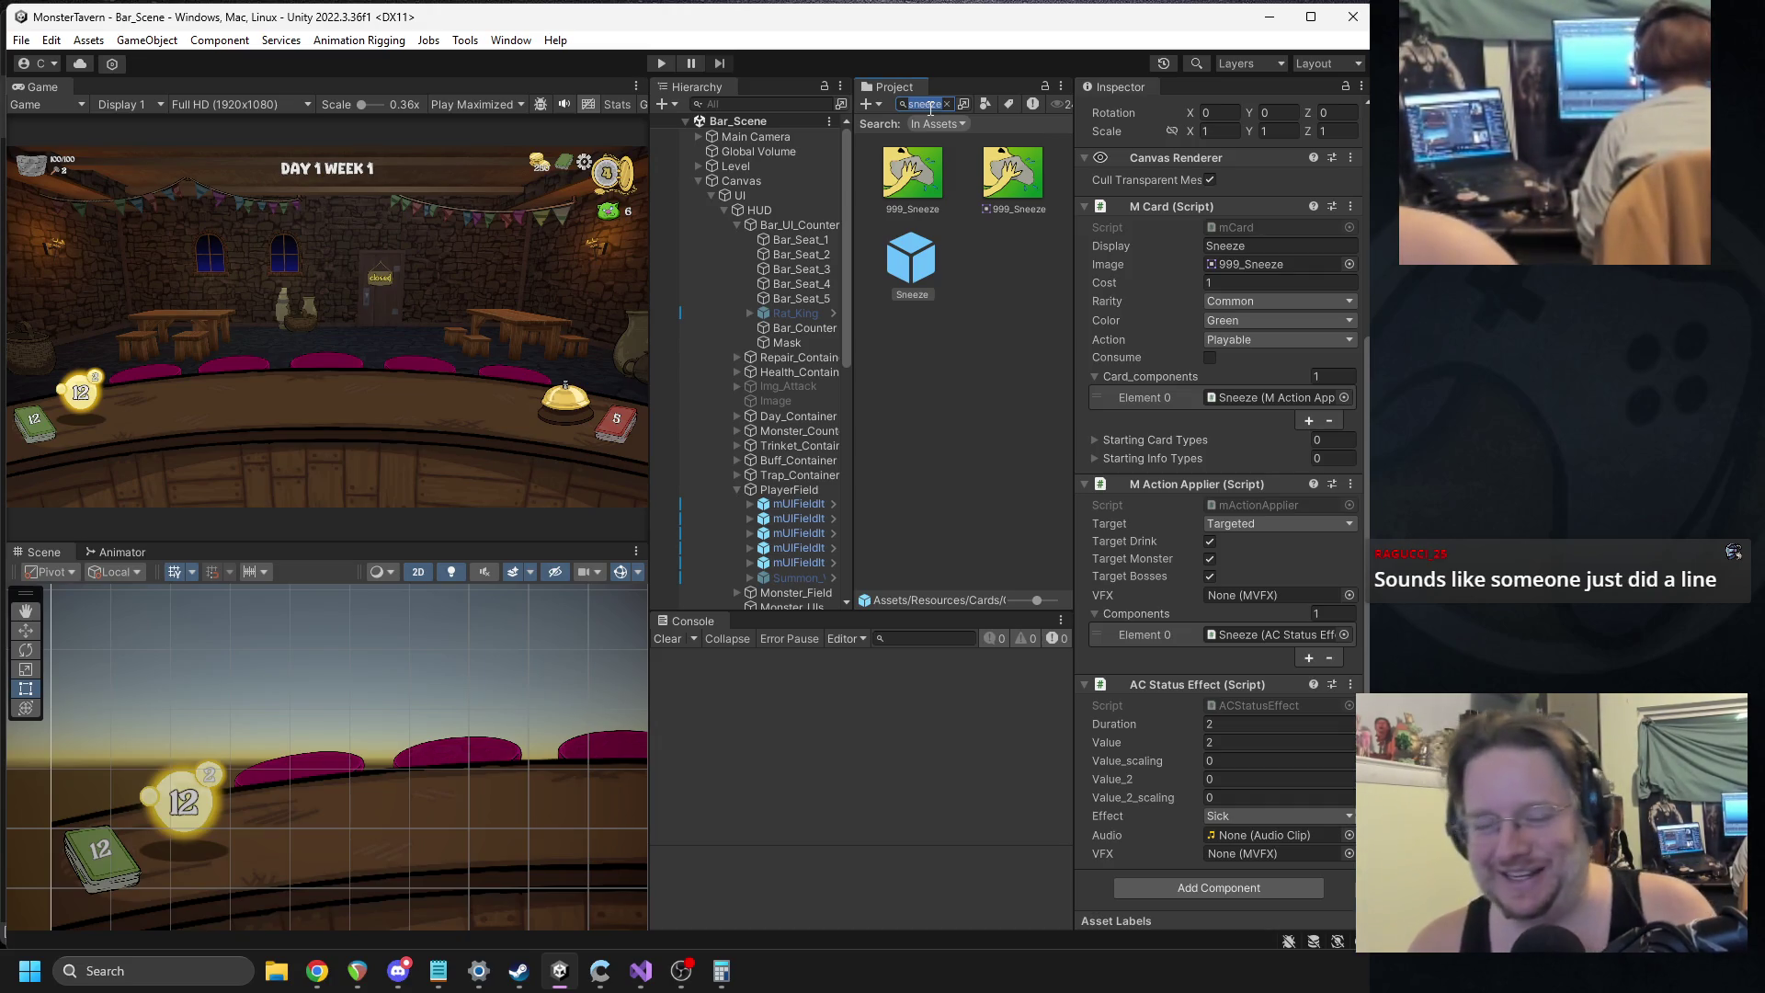
pyautogui.press('BackSpace')
pyautogui.write('sfx')
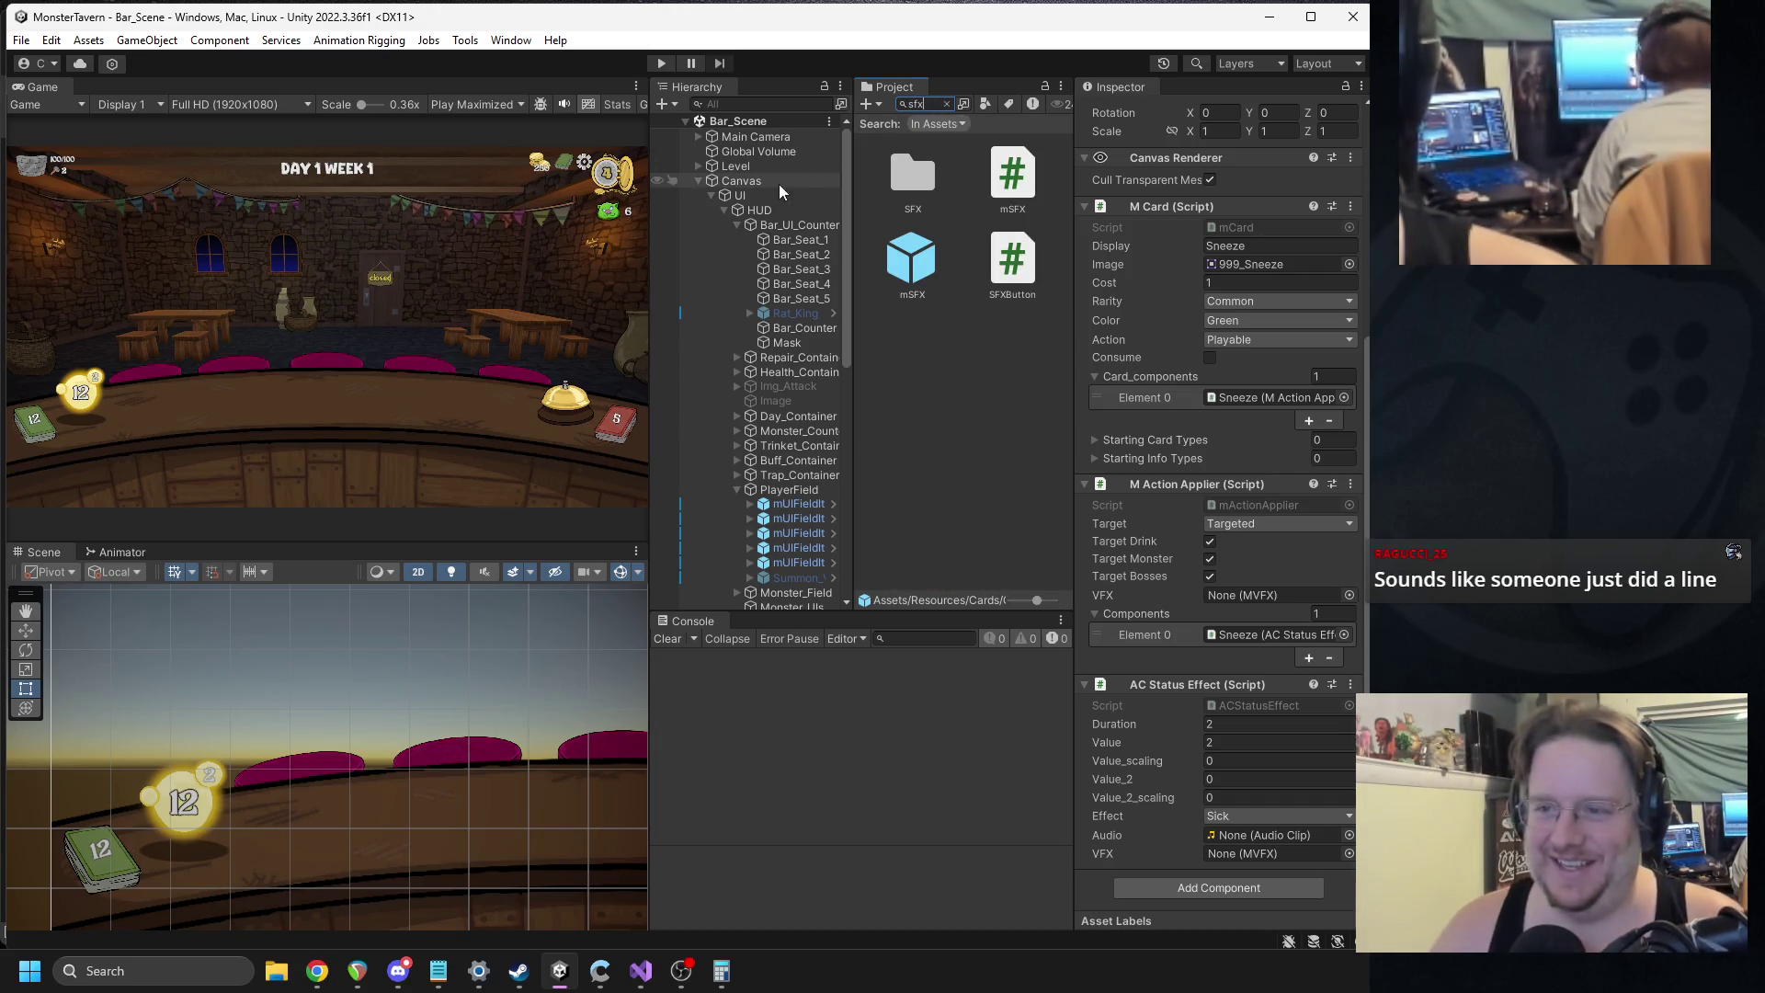
pyautogui.click(913, 179)
# Import the downloaded recording into Assets/SFX and rename it Sneeze.
pyautogui.click(946, 103)
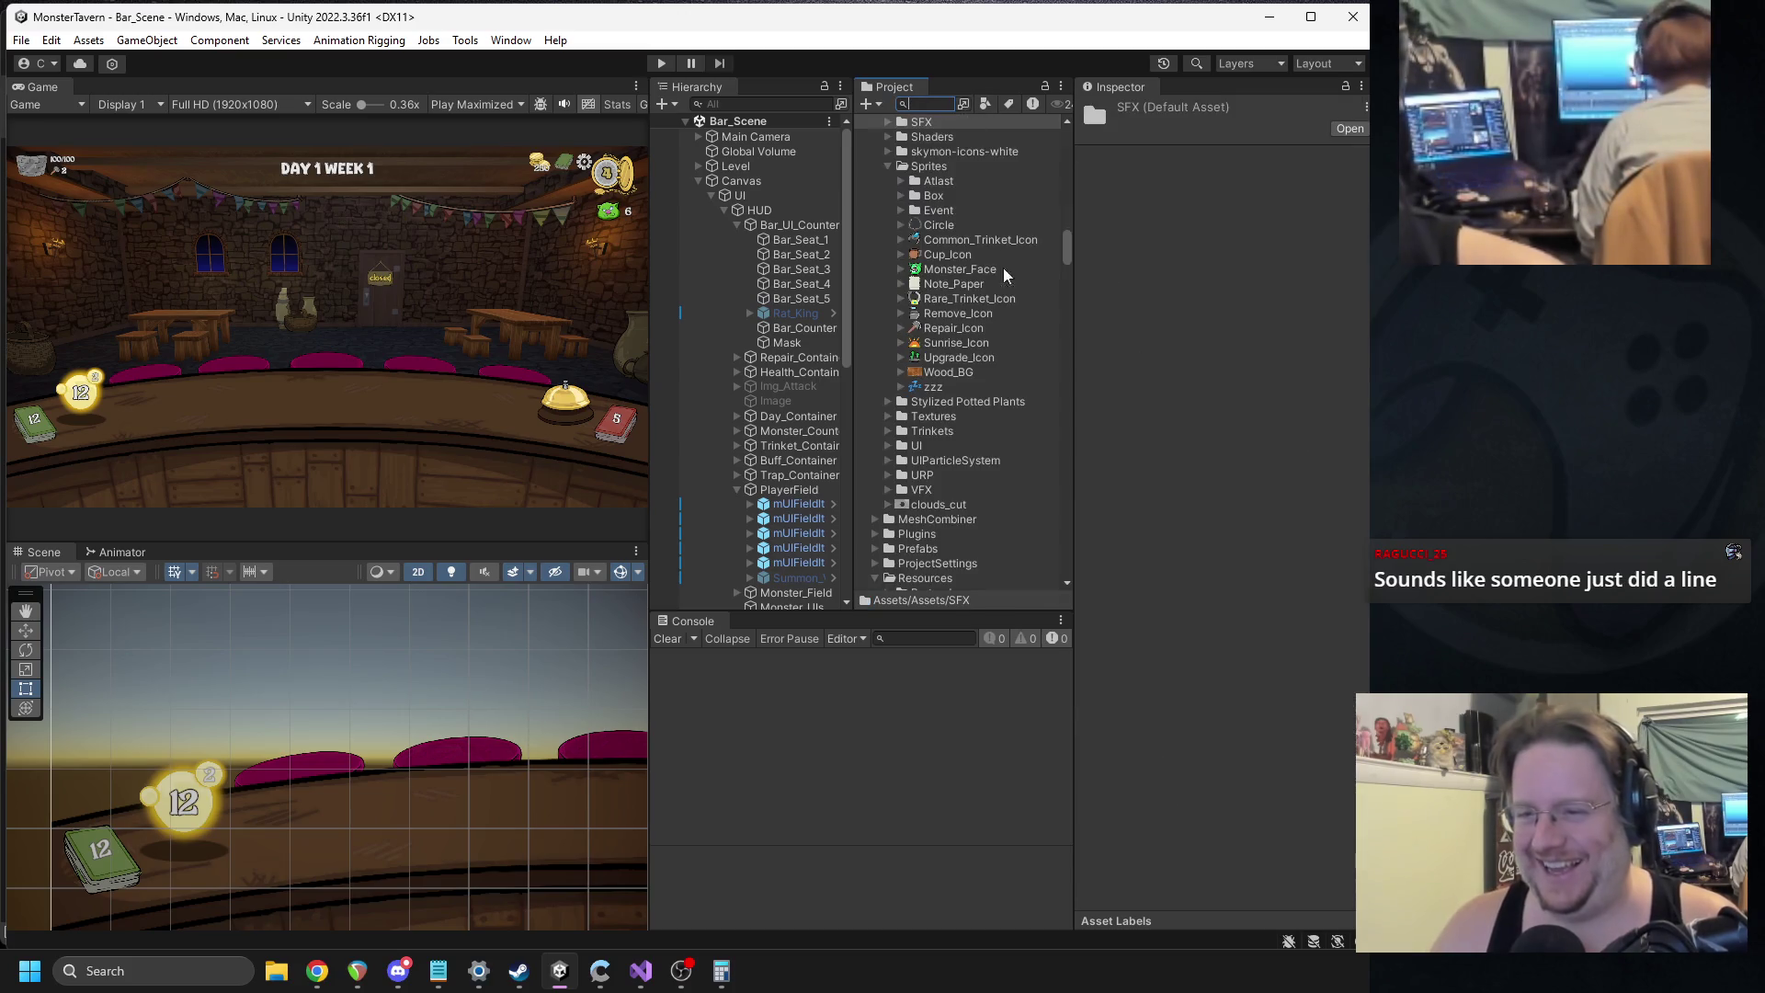
pyautogui.click(889, 343)
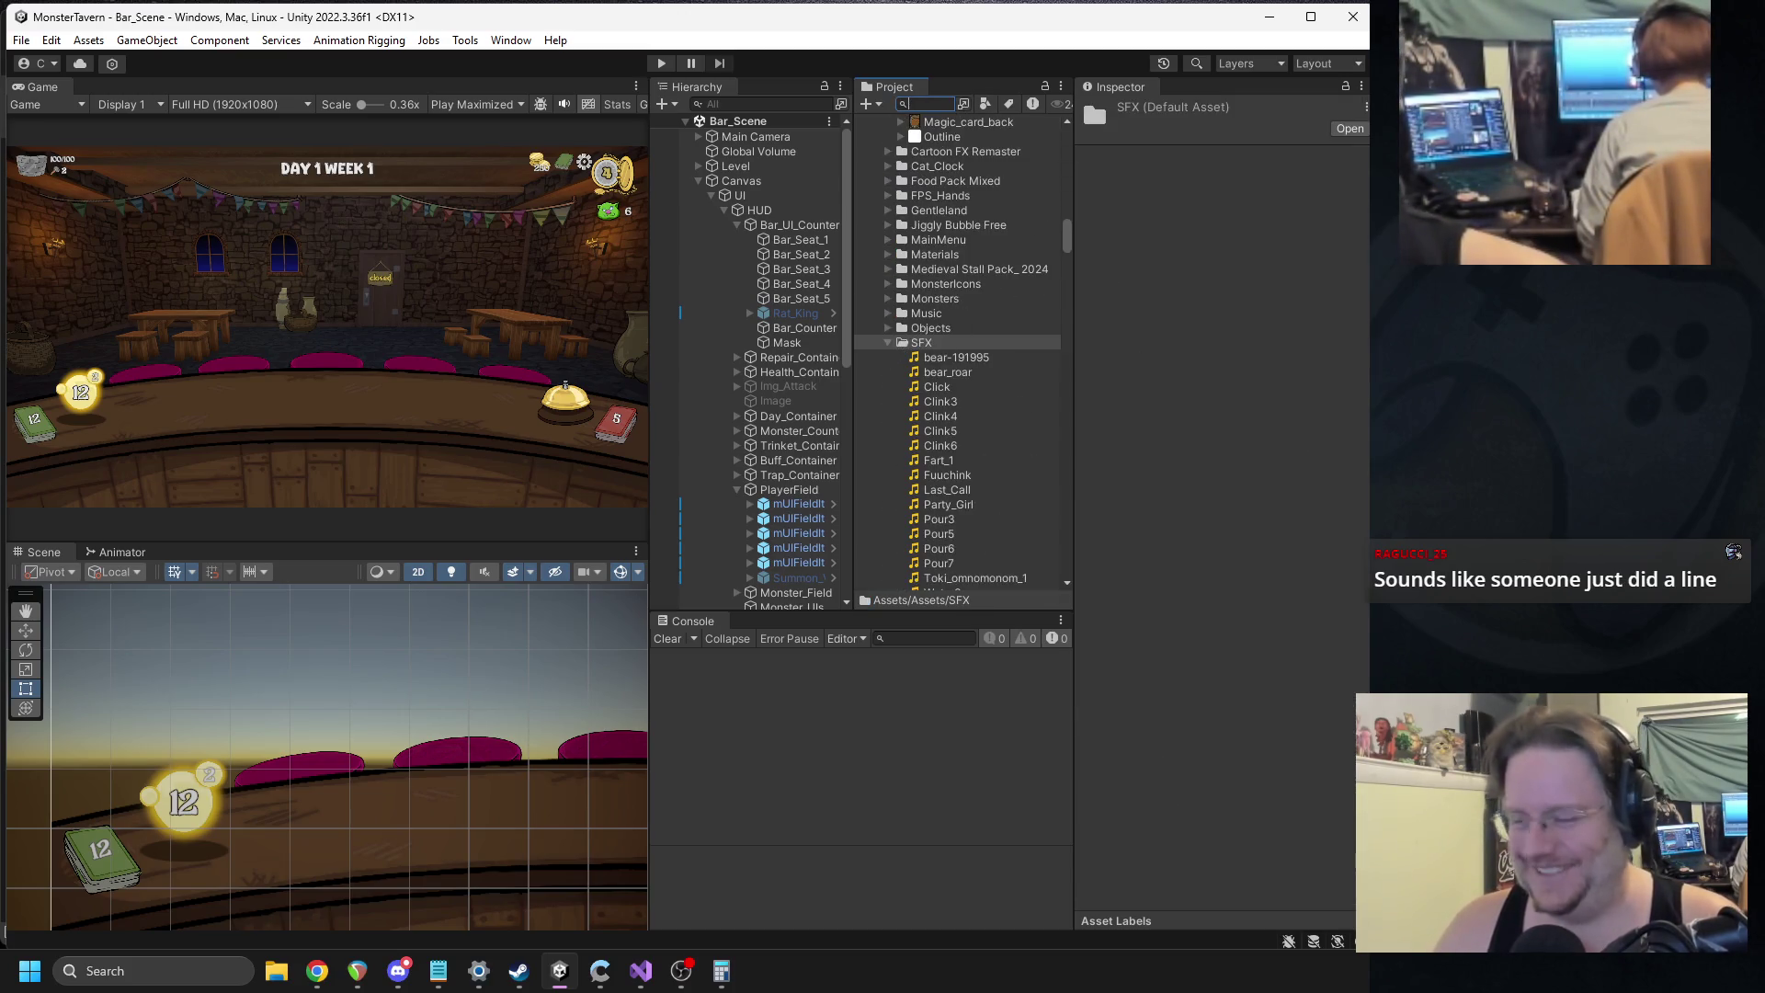
pyautogui.moveTo(947, 372)
pyautogui.mouseDown()
pyautogui.moveTo(968, 366)
pyautogui.moveTo(929, 359)
pyautogui.moveTo(938, 372)
pyautogui.mouseUp()
pyautogui.scroll(-2, 975, 542)
pyautogui.click(974, 526)
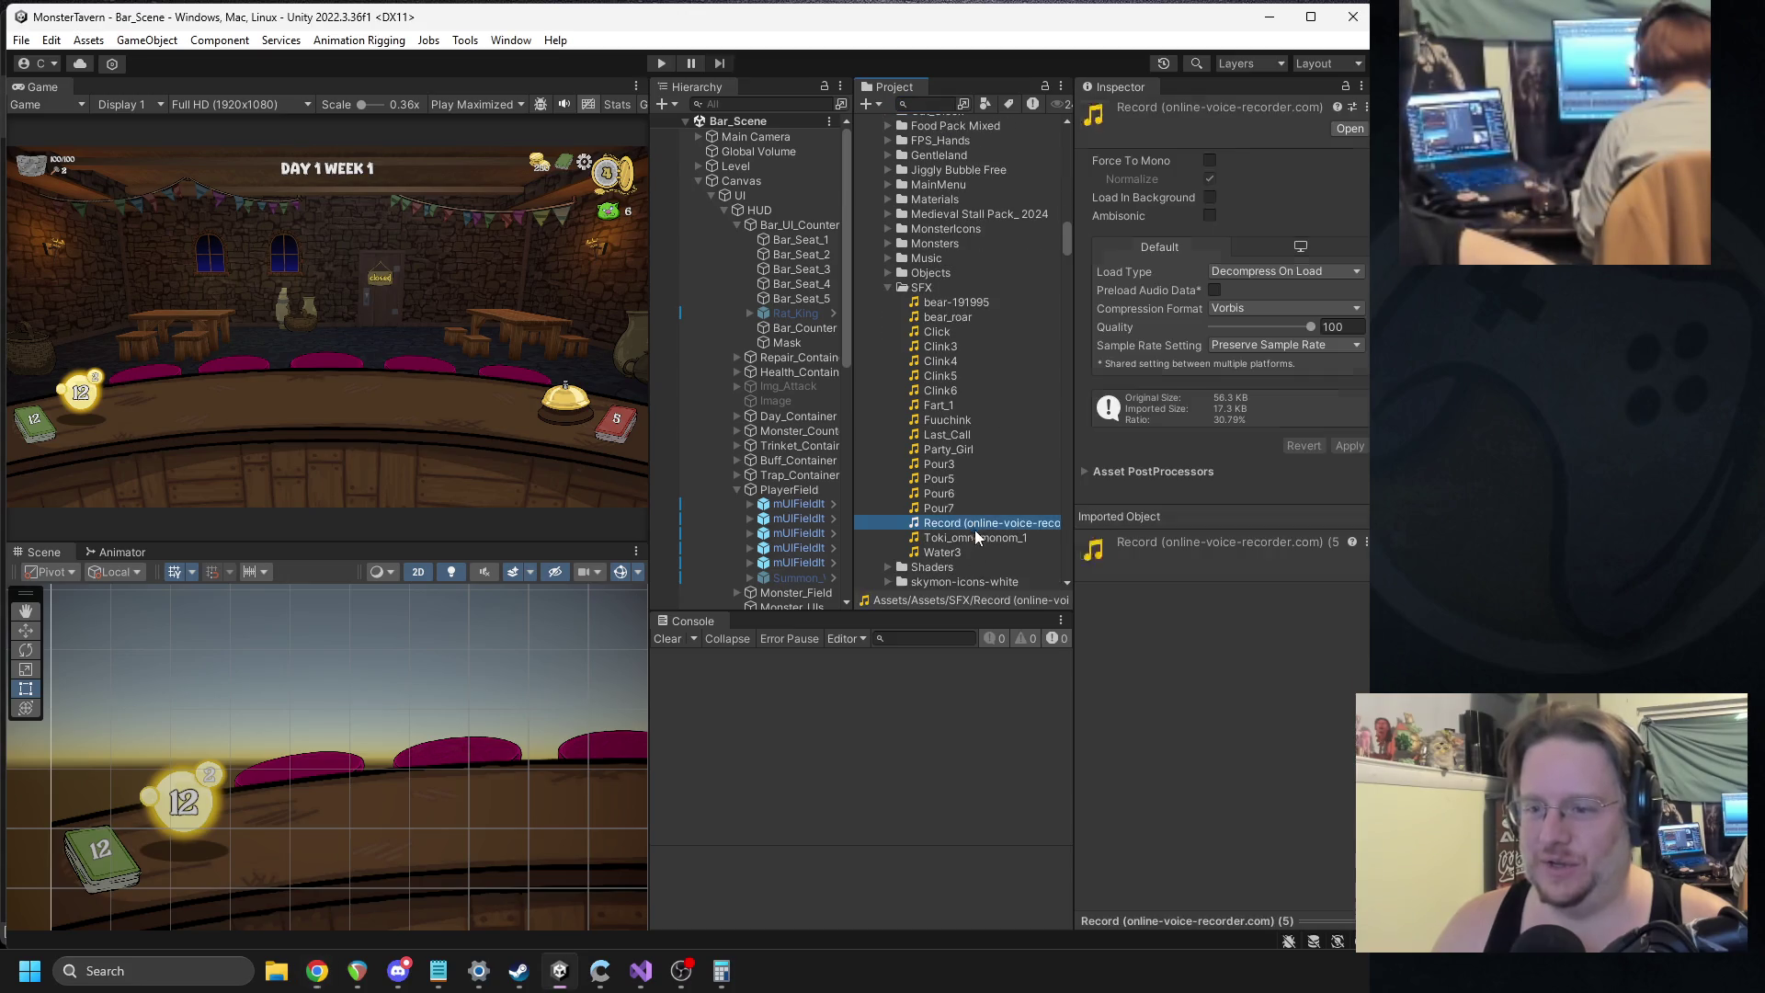
pyautogui.press('F2')
pyautogui.write('Sneeze')
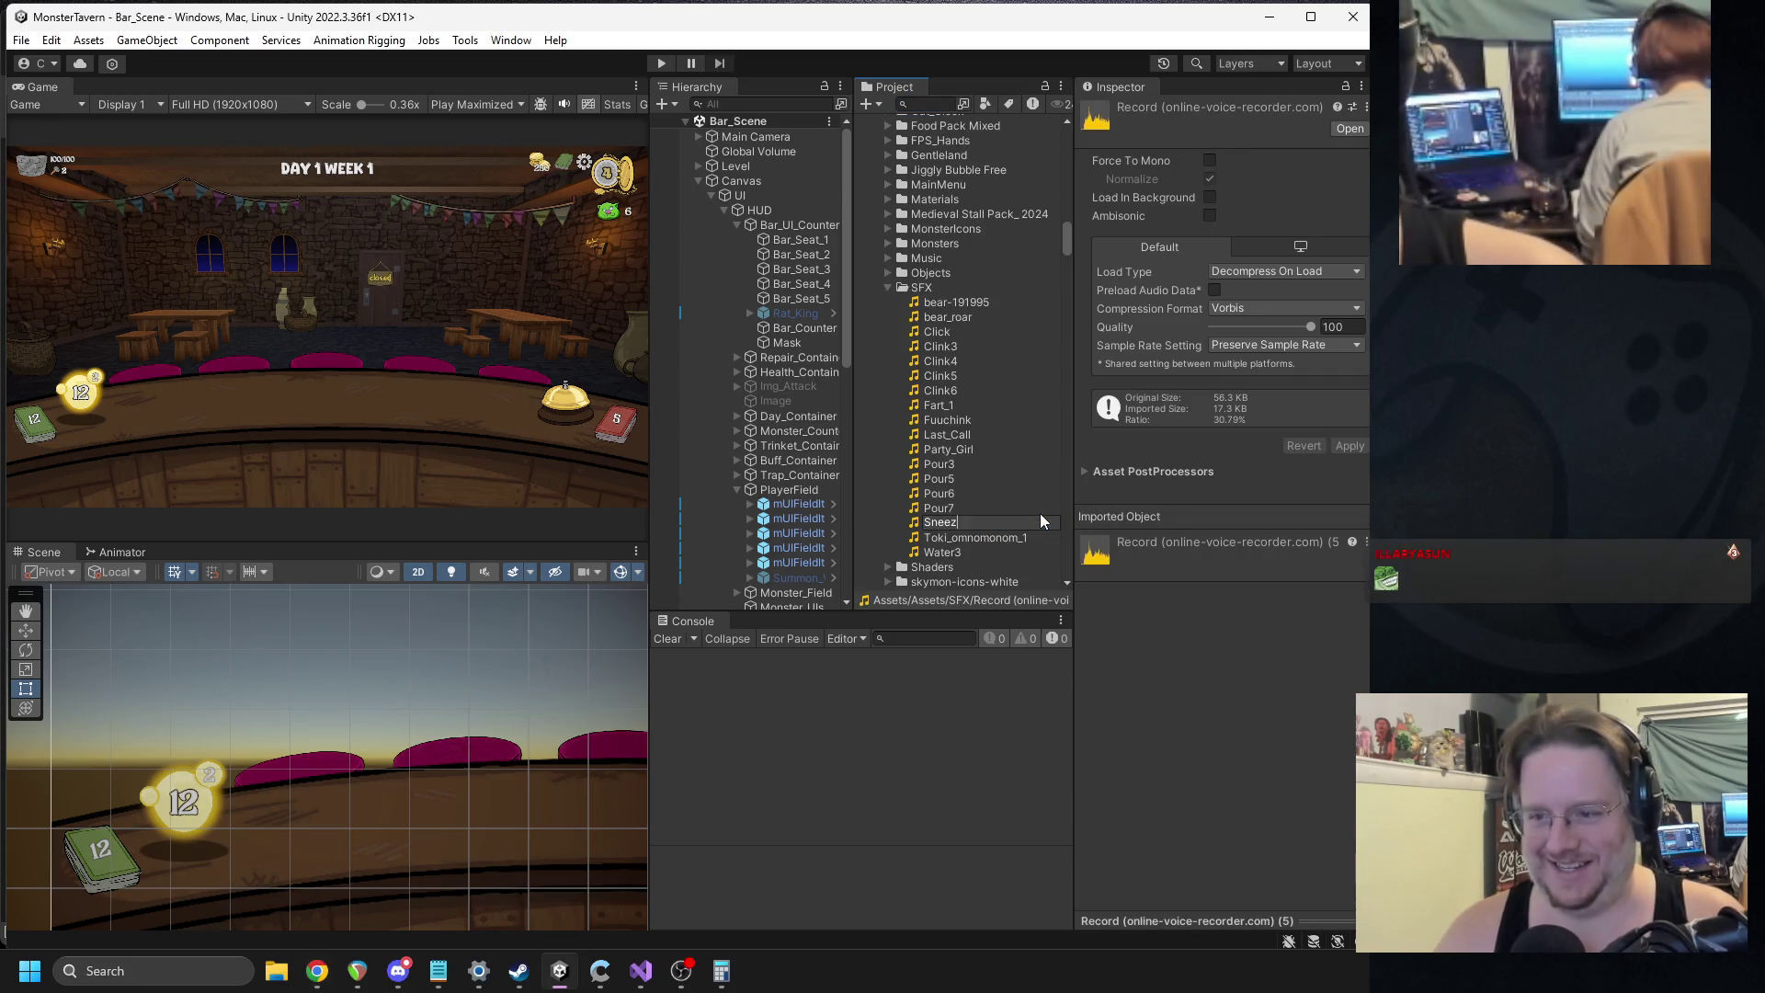
pyautogui.press('Return')
# Assign the Sneeze clip to the Sneeze card's effect audio field.
pyautogui.click(920, 103)
pyautogui.write('sneeze')
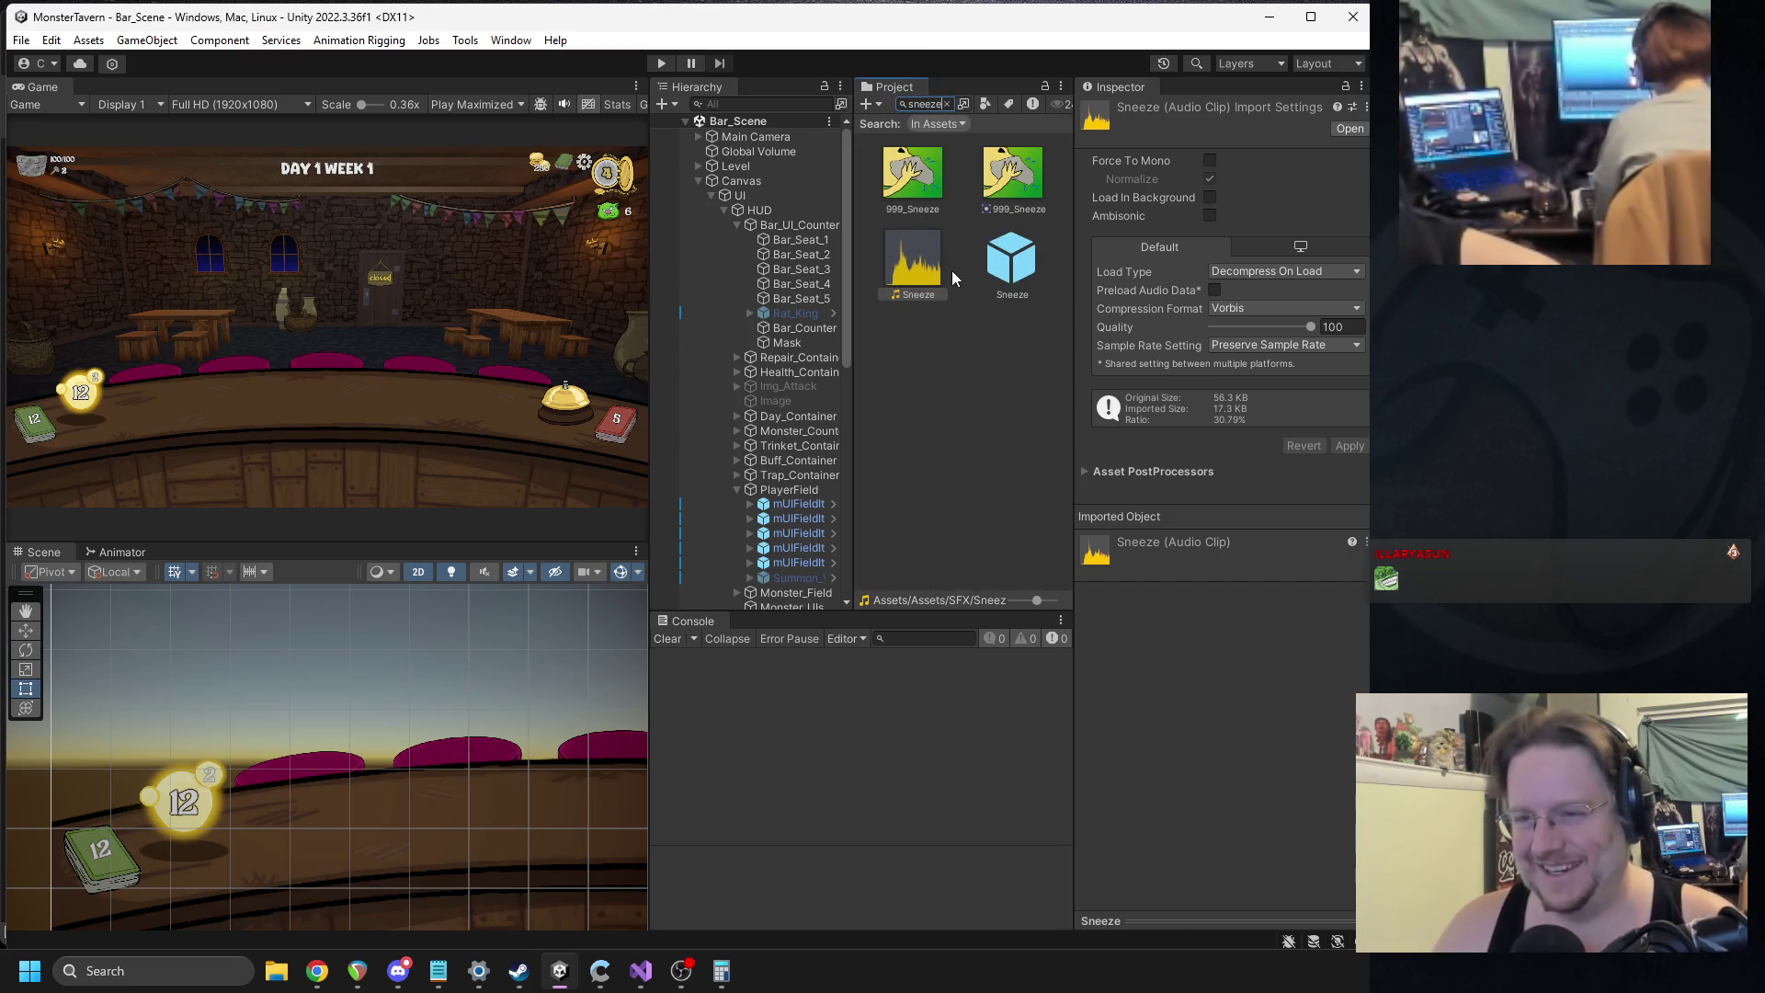
pyautogui.click(1010, 262)
pyautogui.scroll(-5, 1222, 690)
pyautogui.scroll(-3, 1251, 895)
pyautogui.moveTo(1232, 891); pyautogui.dragTo(1233, 854)
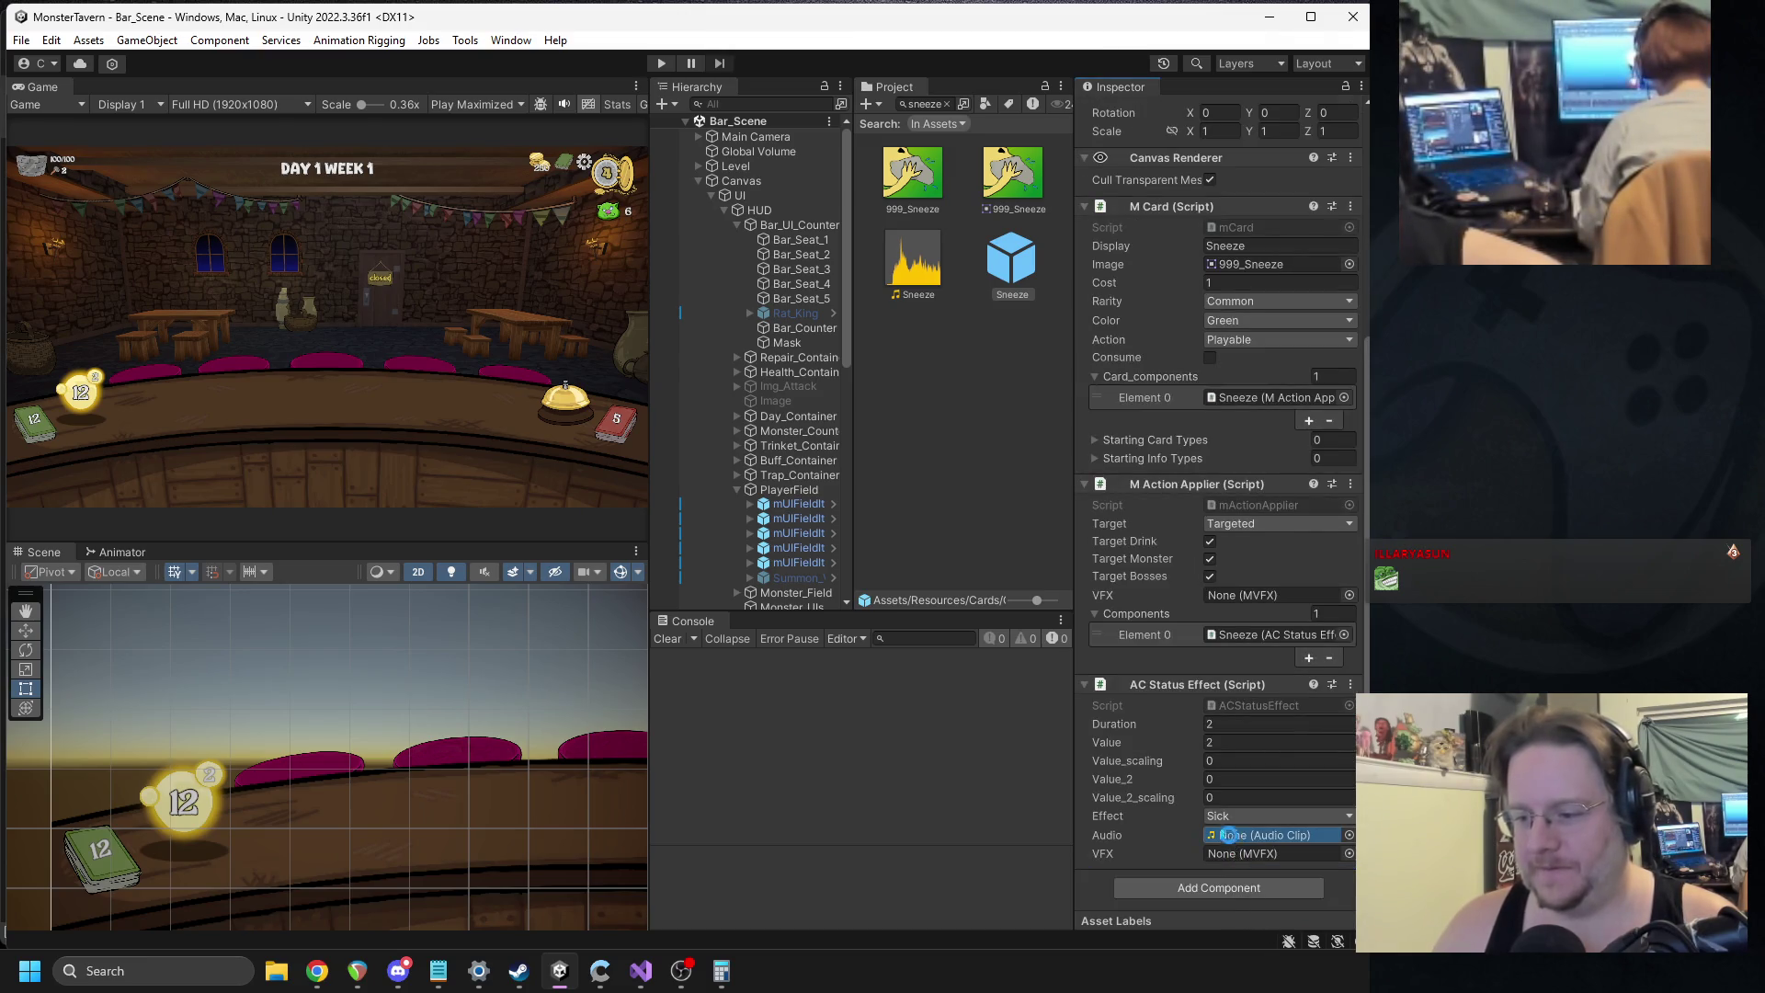
pyautogui.scroll(1, 1223, 736)
pyautogui.click(858, 371)
pyautogui.moveTo(858, 372); pyautogui.dragTo(927, 367)
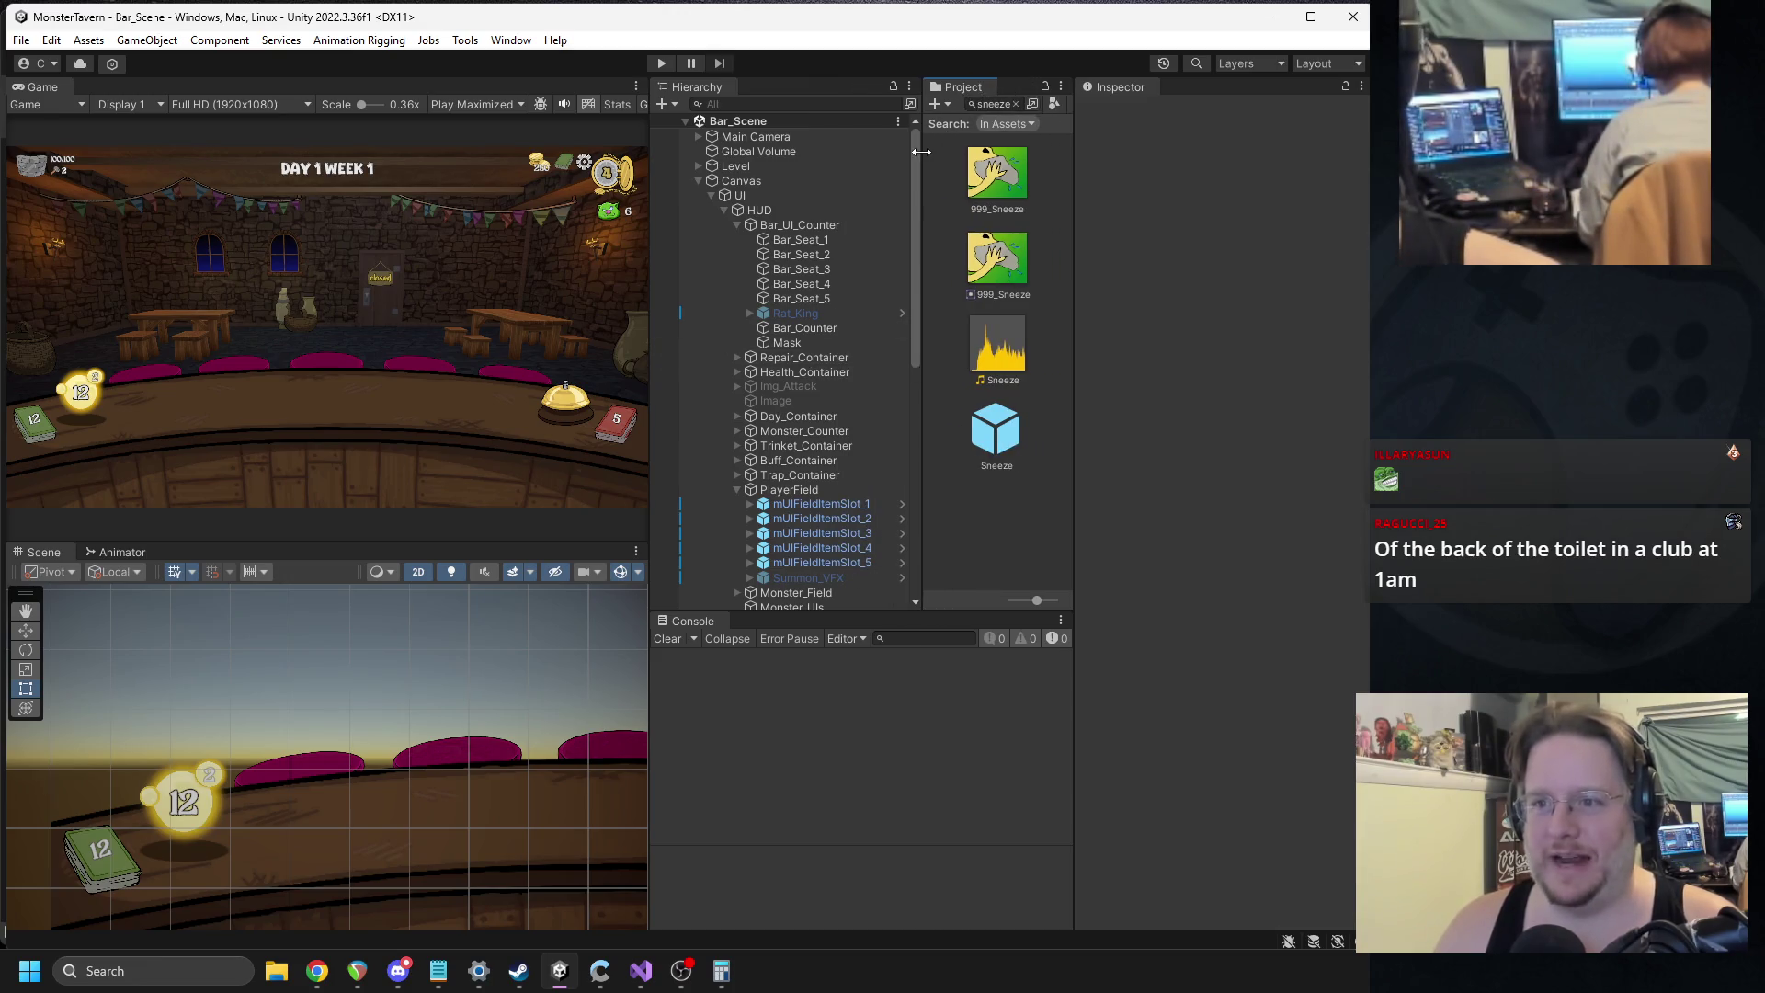
# Clear the sneeze search and browse the Resources folder tree.
pyautogui.moveTo(923, 111); pyautogui.dragTo(855, 114)
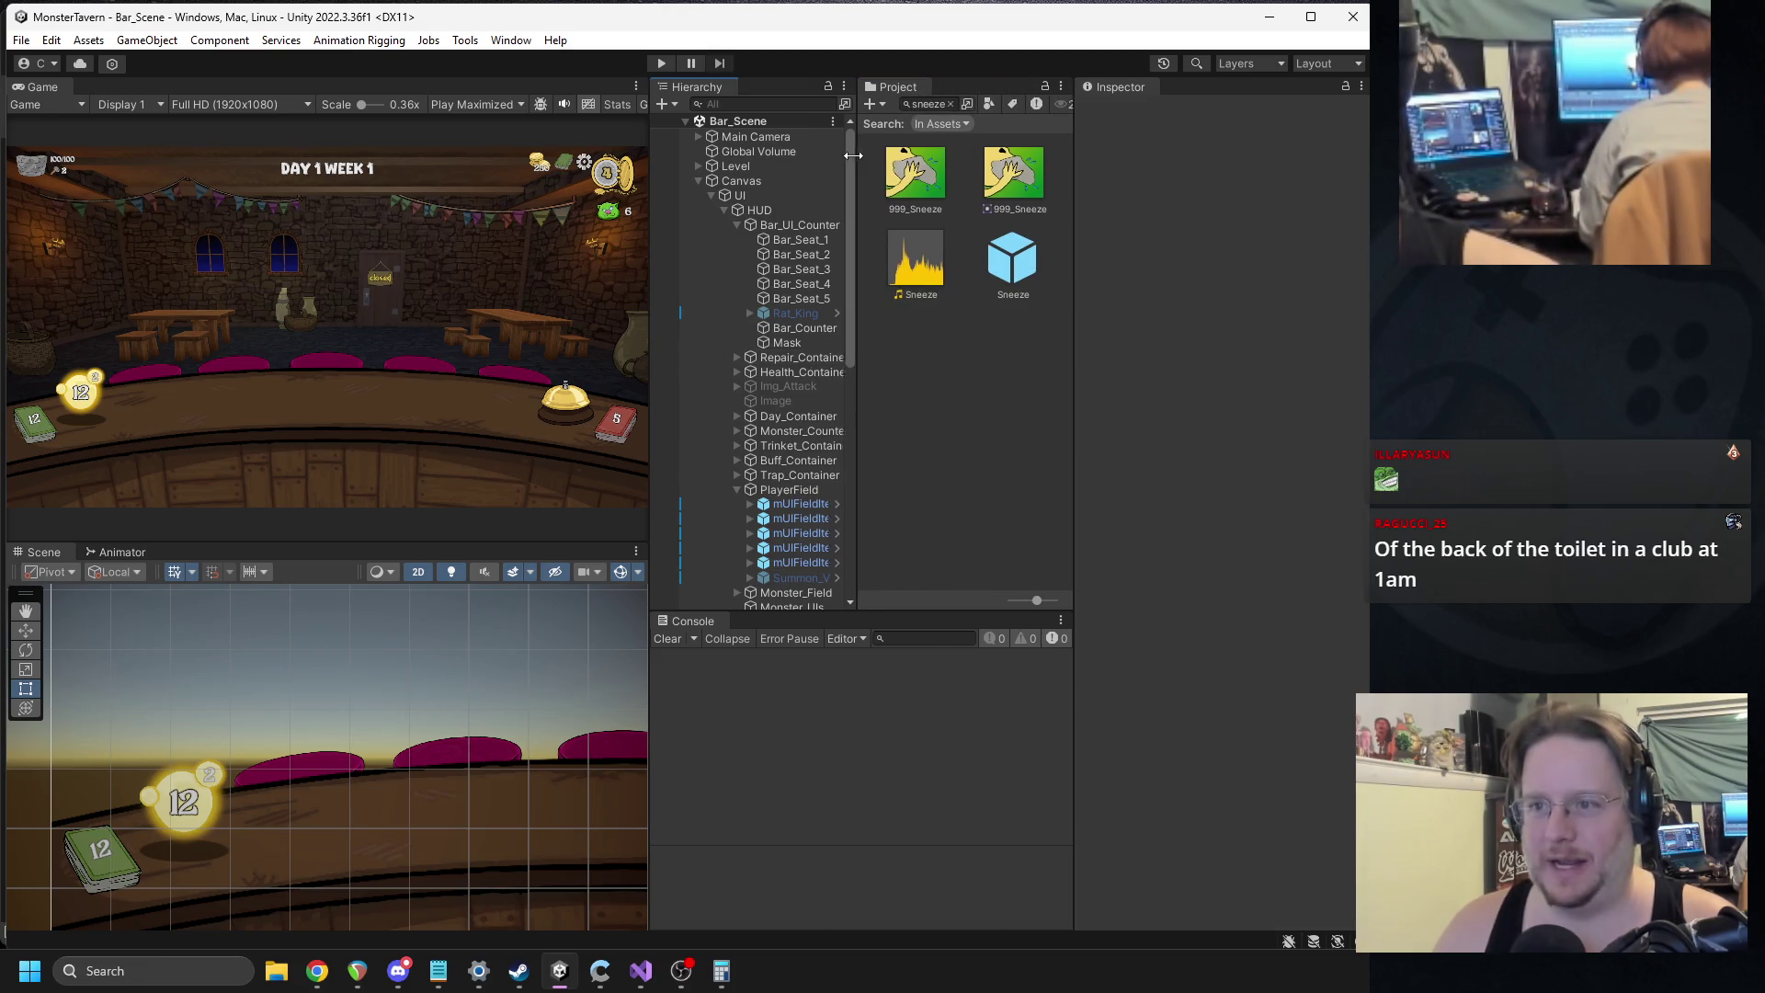
pyautogui.click(949, 104)
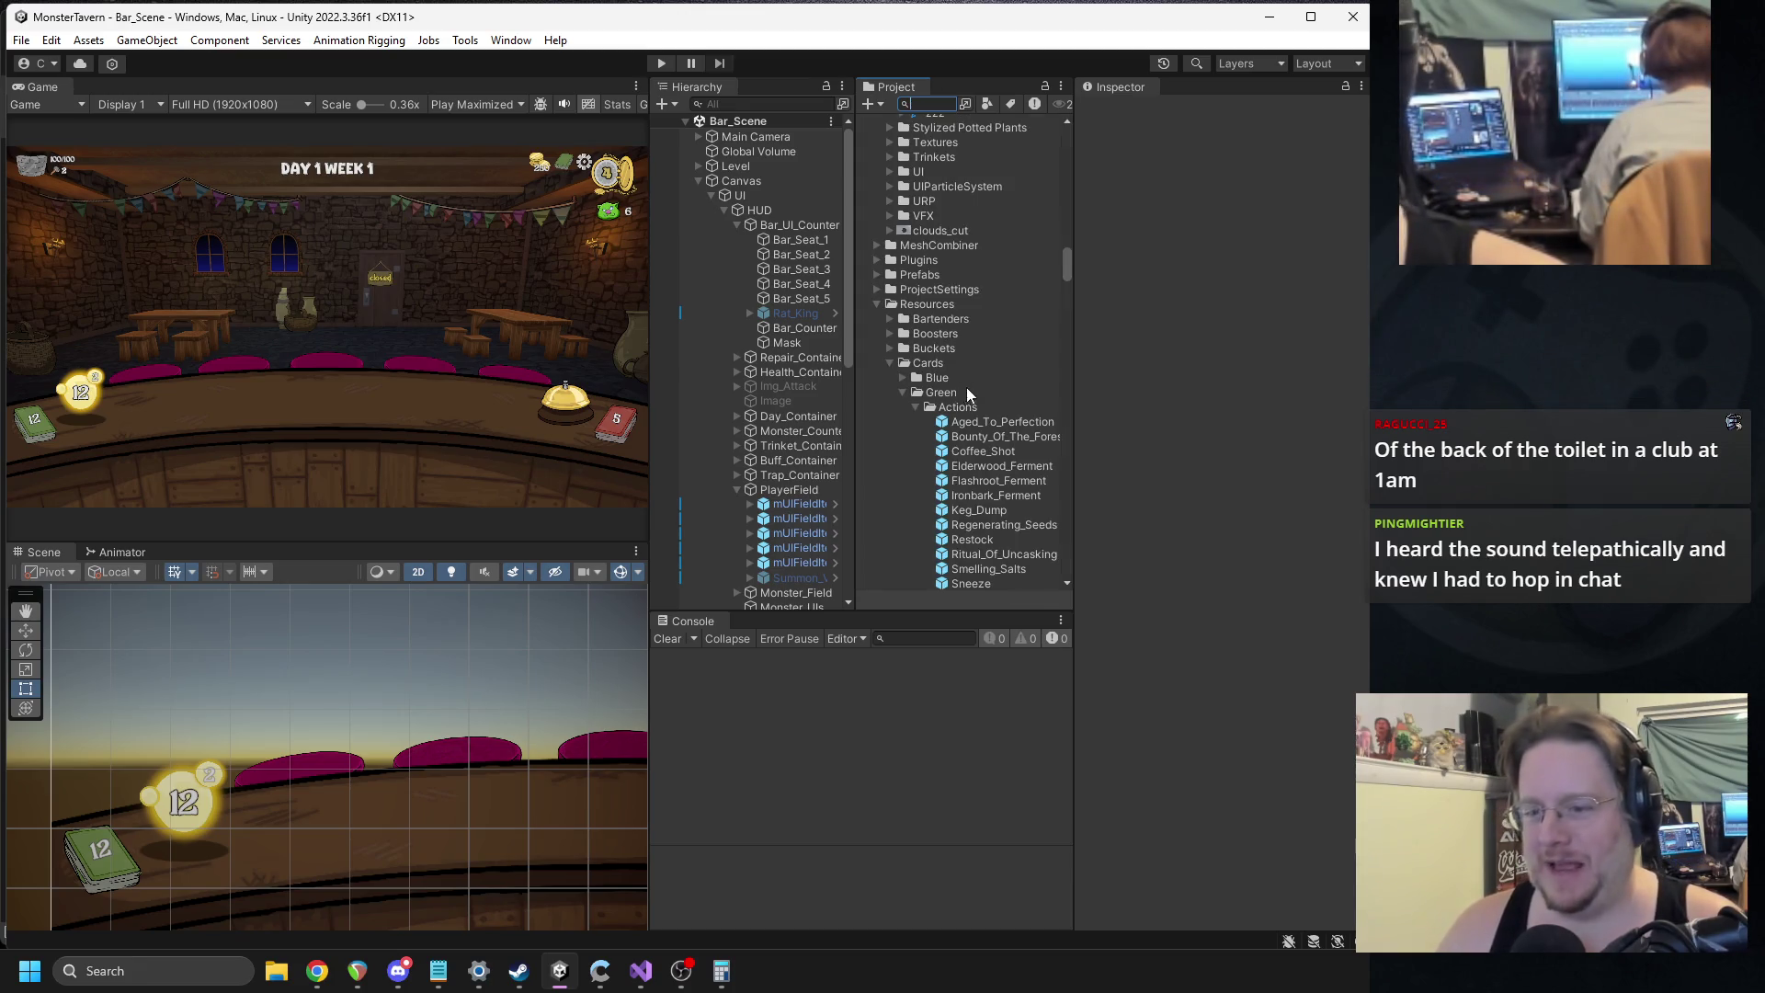
pyautogui.scroll(10, 995, 415)
pyautogui.scroll(15, 997, 404)
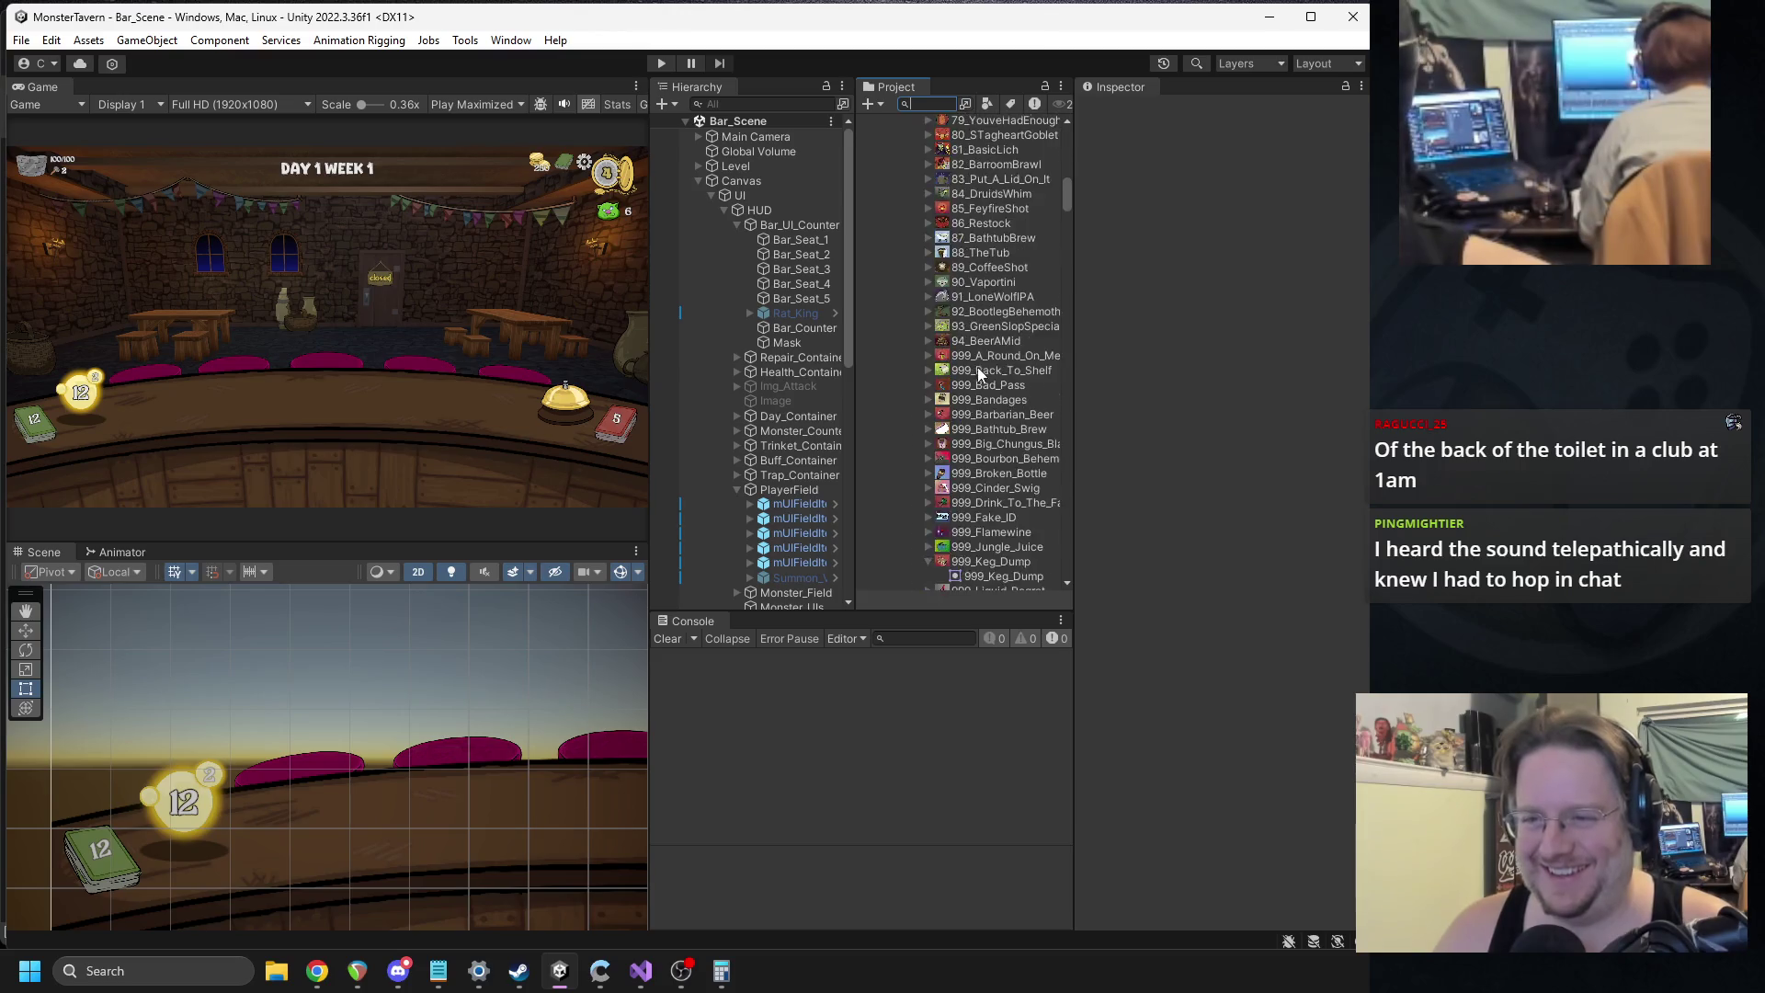
pyautogui.scroll(-5, 980, 395)
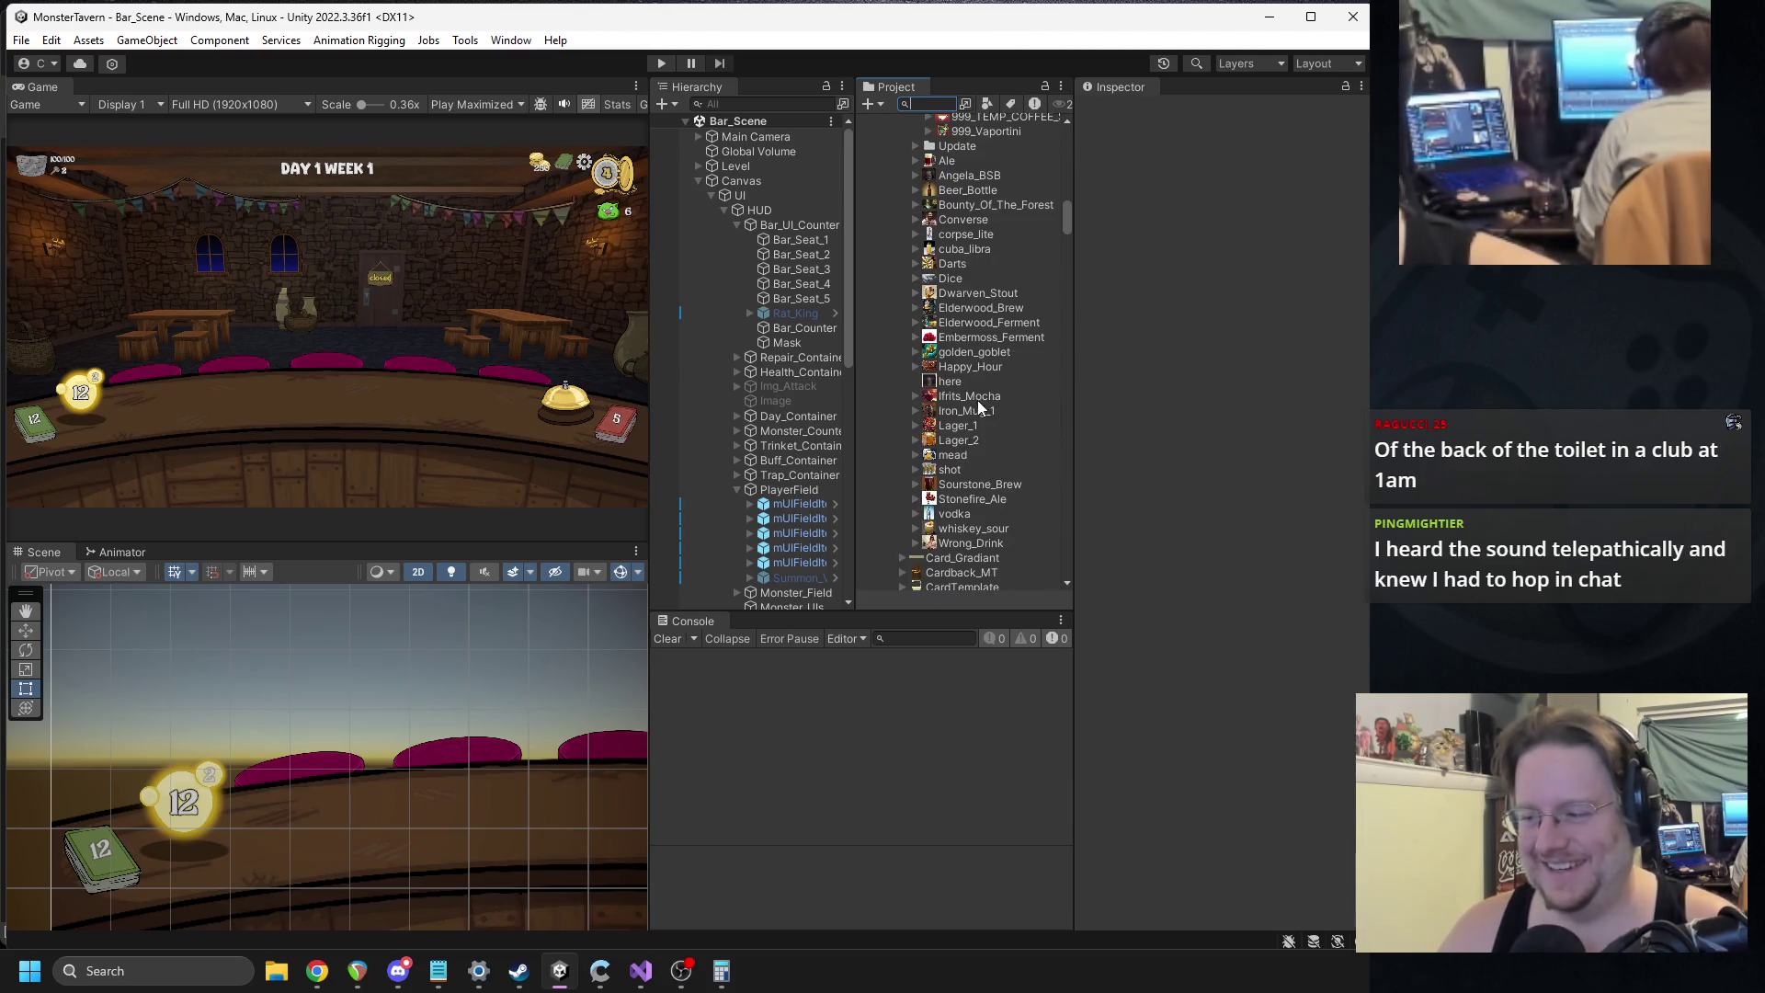
pyautogui.scroll(-3, 971, 400)
pyautogui.scroll(-5, 970, 400)
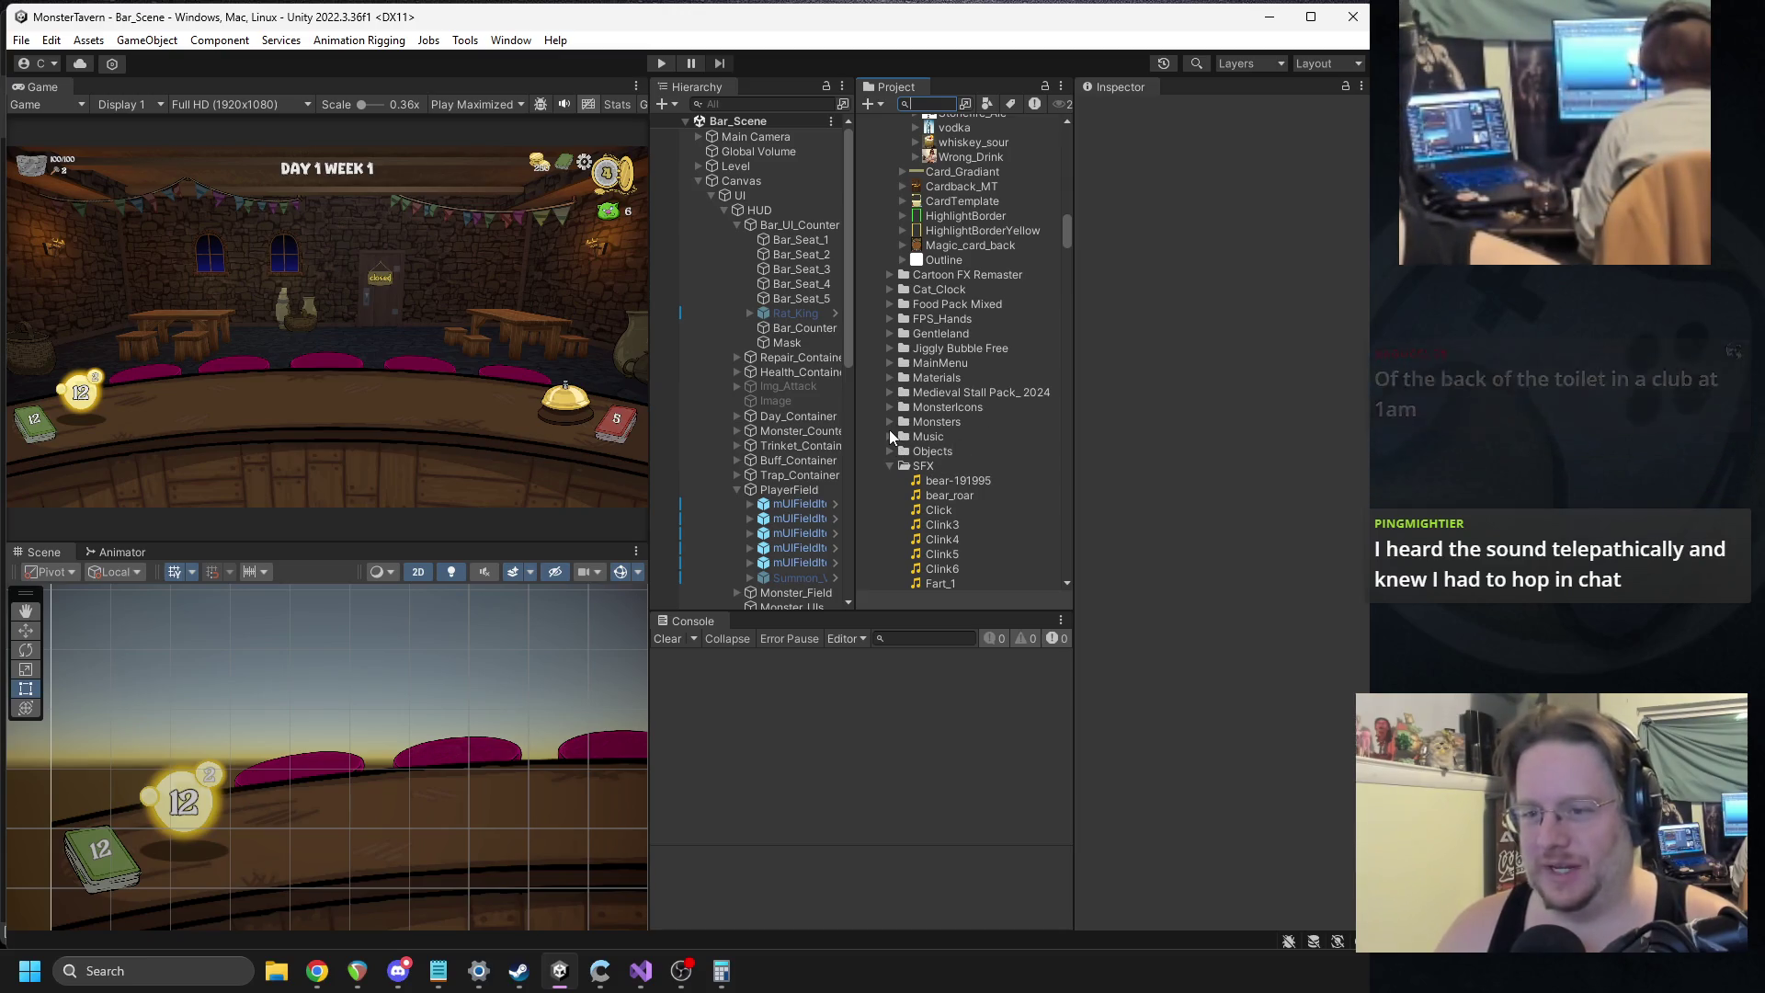
pyautogui.scroll(-5, 902, 368)
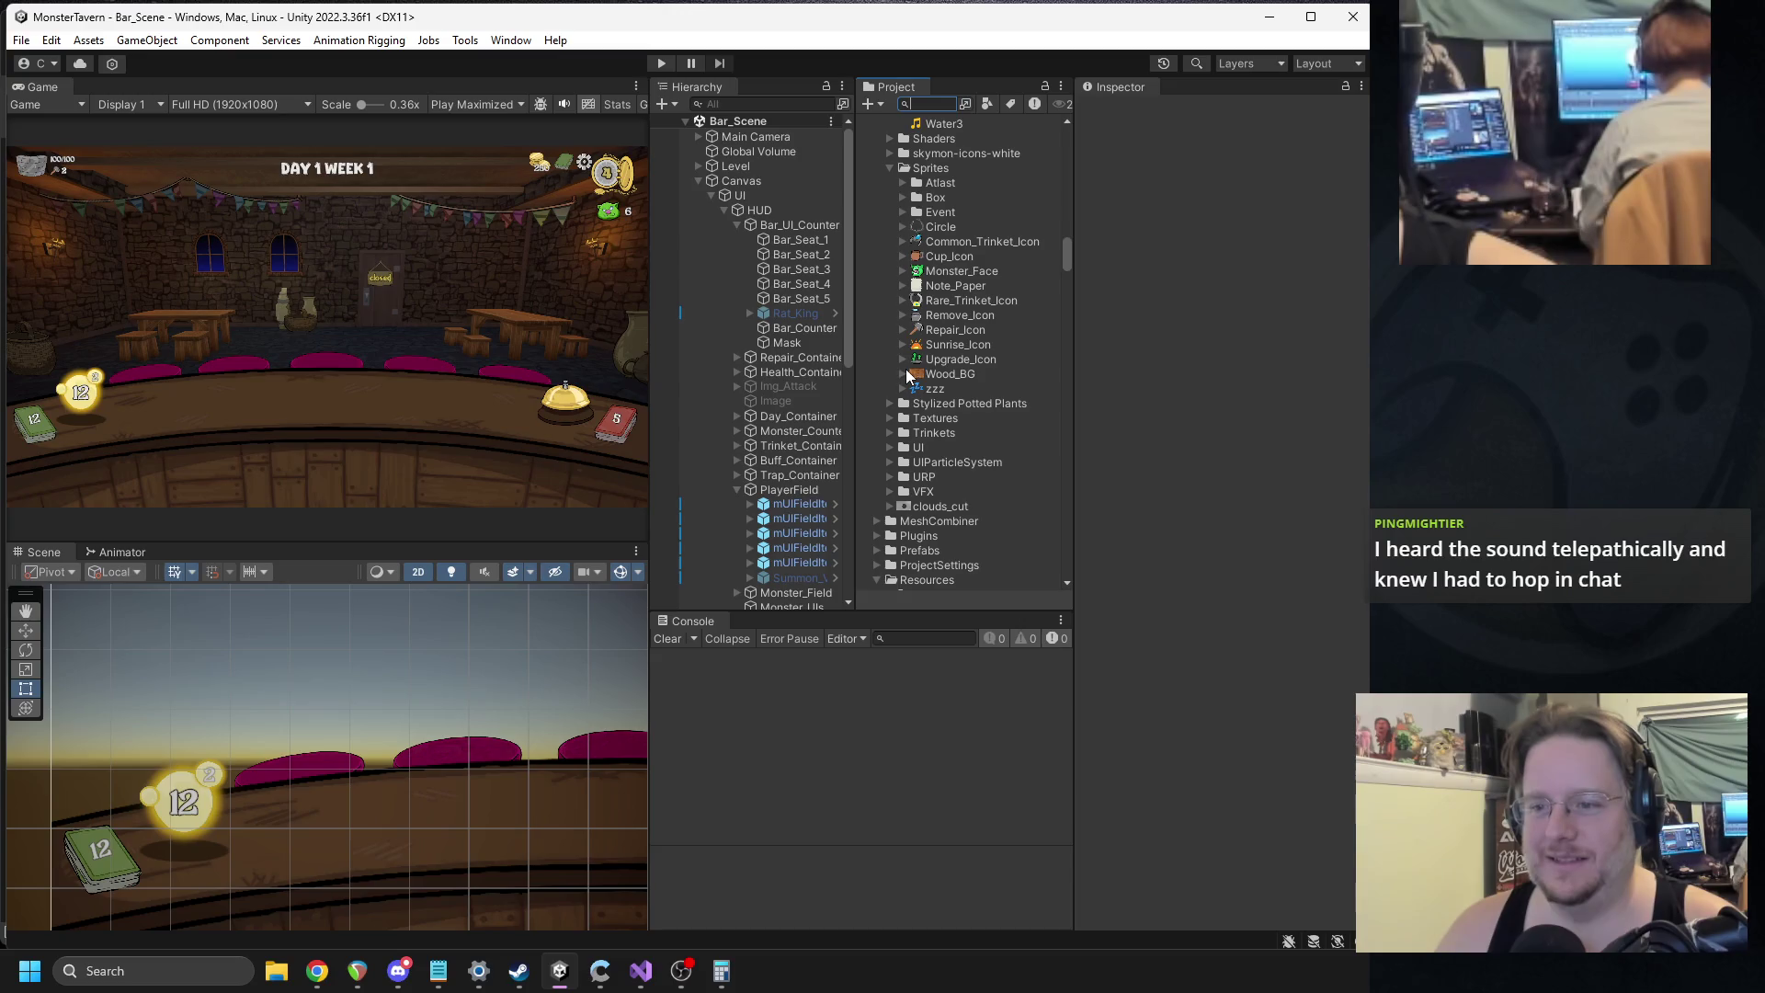
pyautogui.scroll(-3, 907, 368)
pyautogui.click(902, 337)
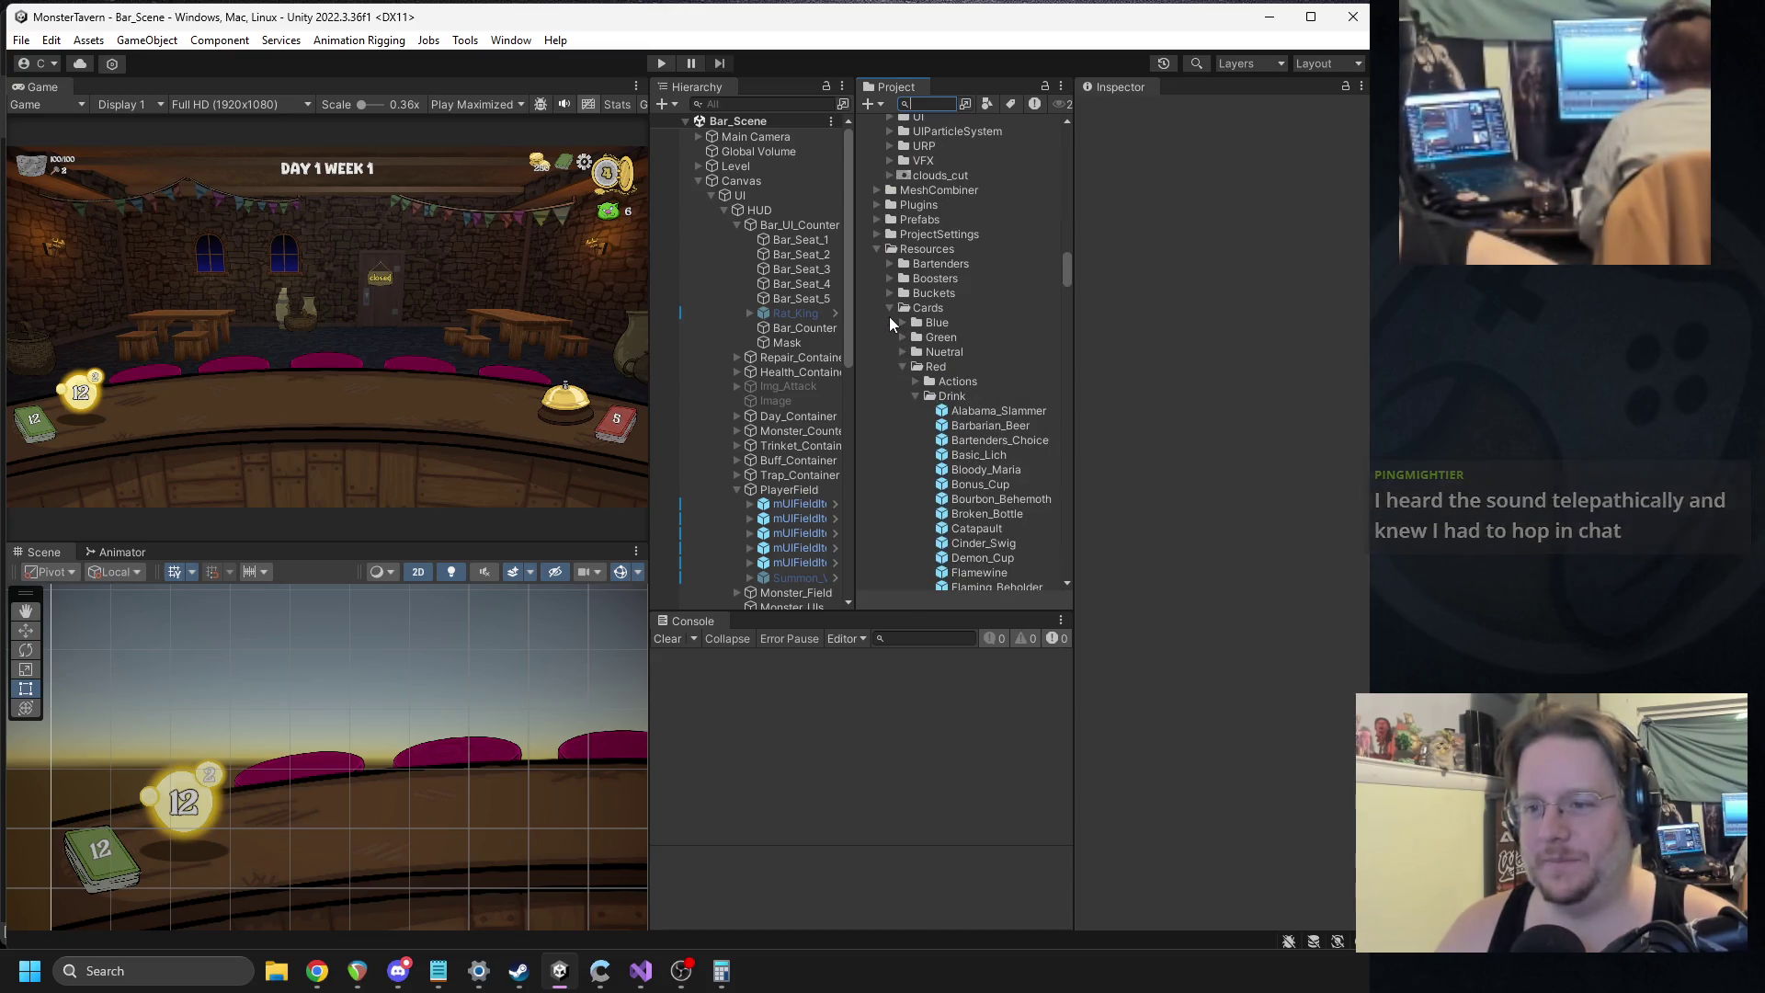
pyautogui.click(903, 337)
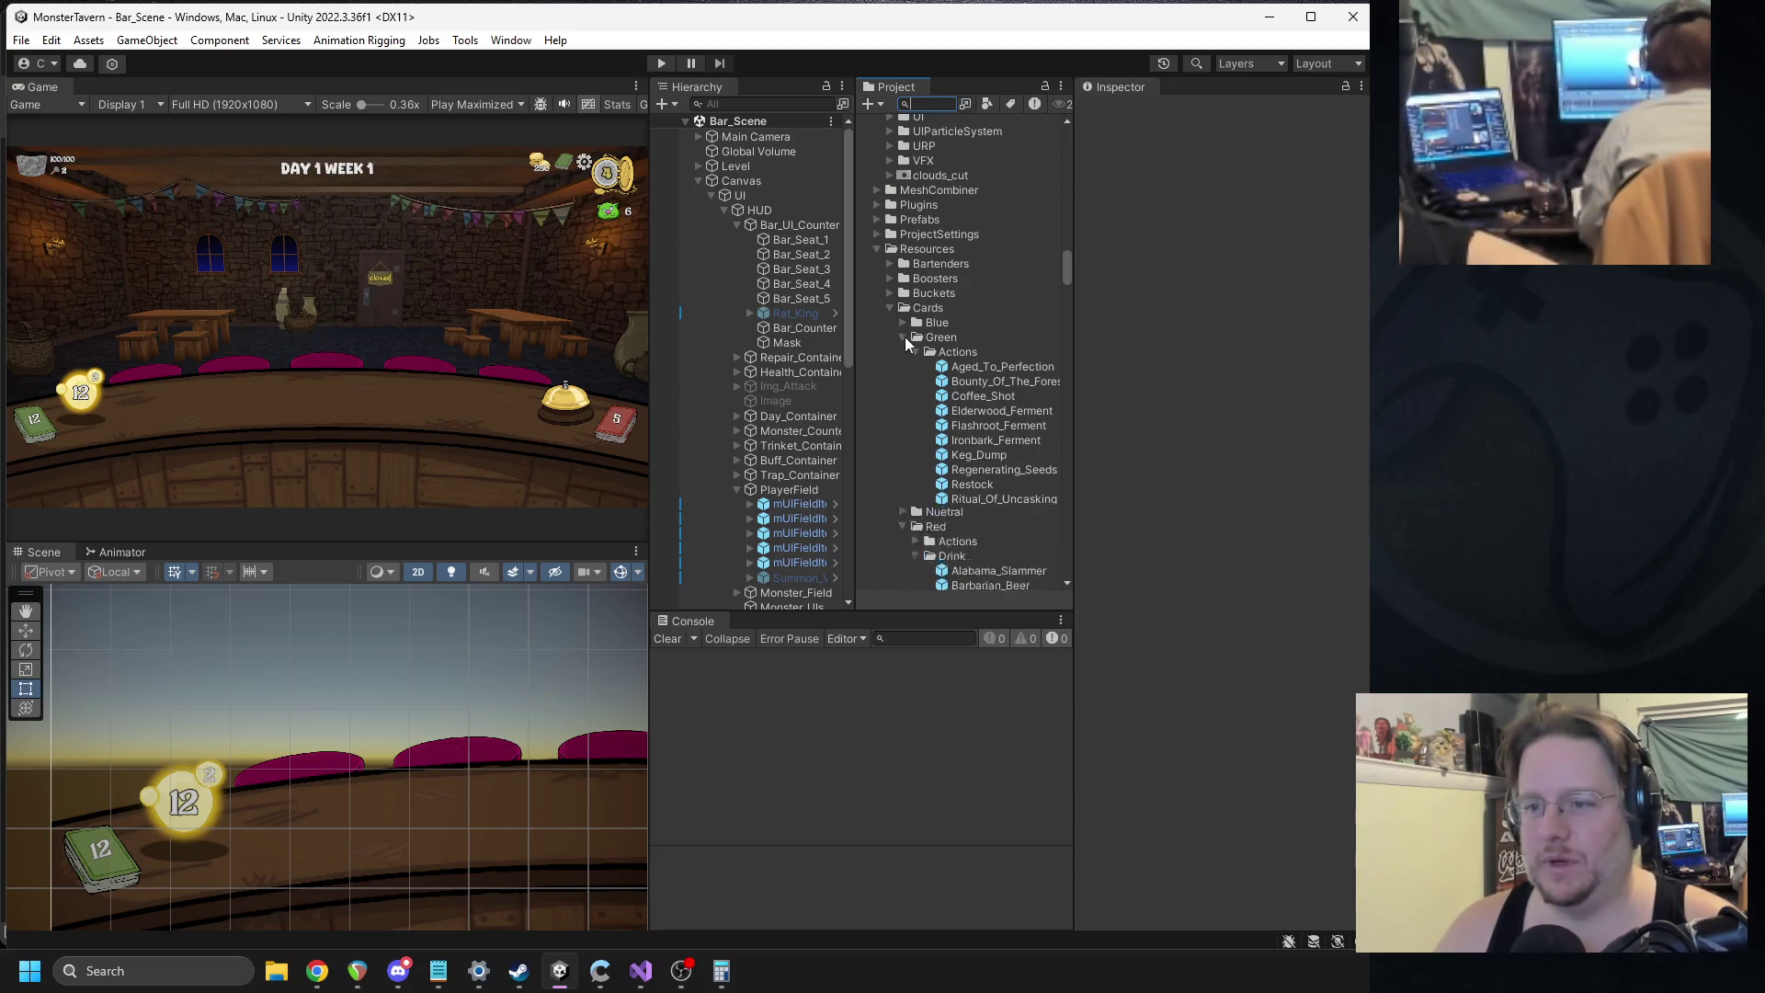
# Select Green_Bucket in Buckets and drop Sneeze onto its Week_1_elements list.
pyautogui.click(890, 292)
pyautogui.click(930, 309)
pyautogui.scroll(-5, 992, 426)
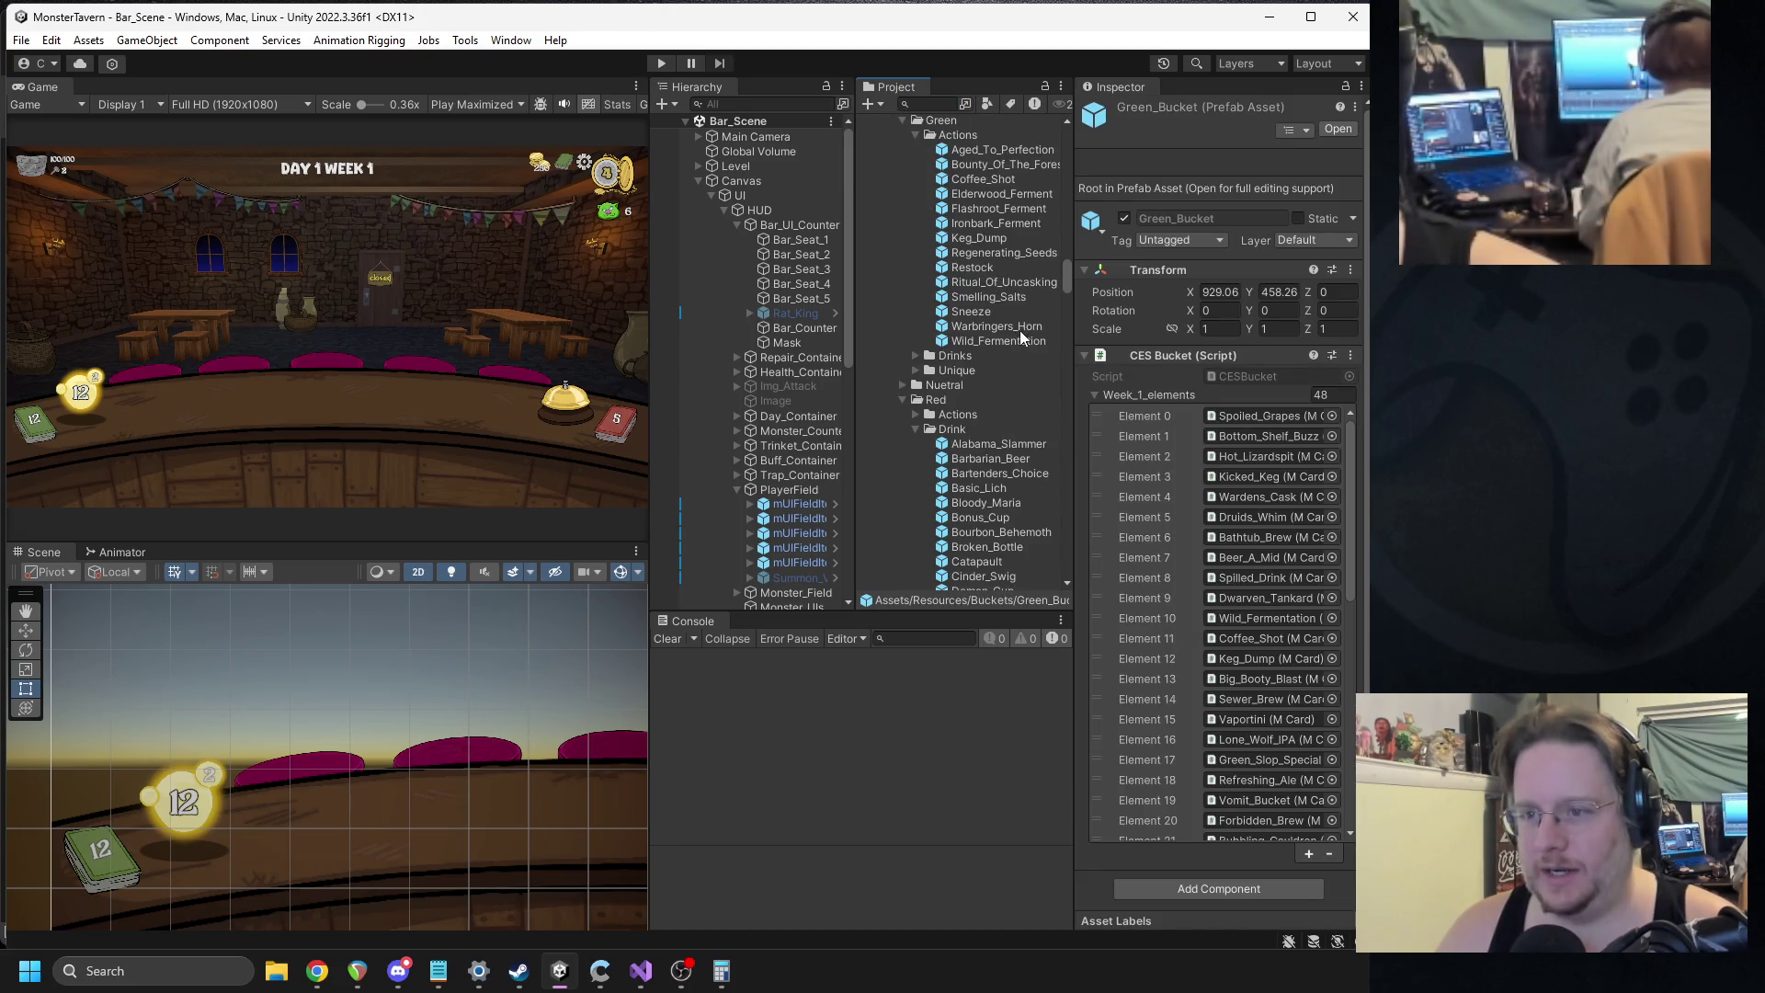
pyautogui.moveTo(979, 312); pyautogui.dragTo(1153, 396)
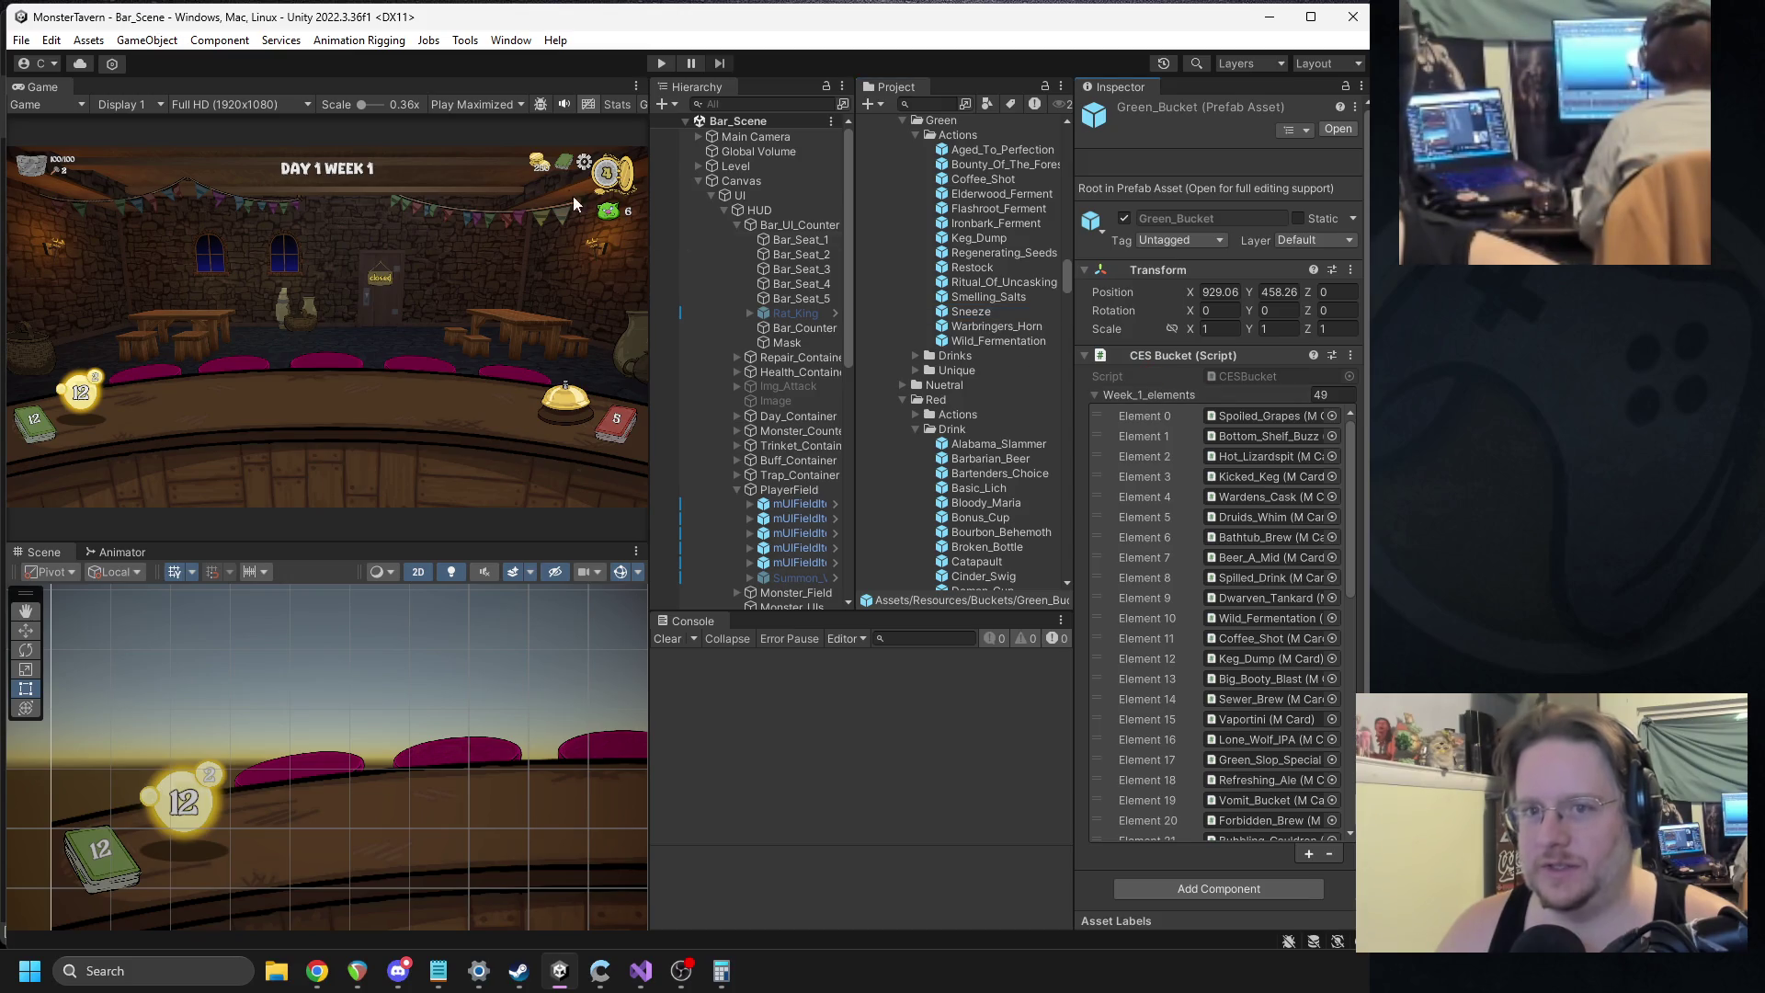
# Playtest, play two cards on the counter and Sneeze on the goblin, then stop.
pyautogui.click(659, 64)
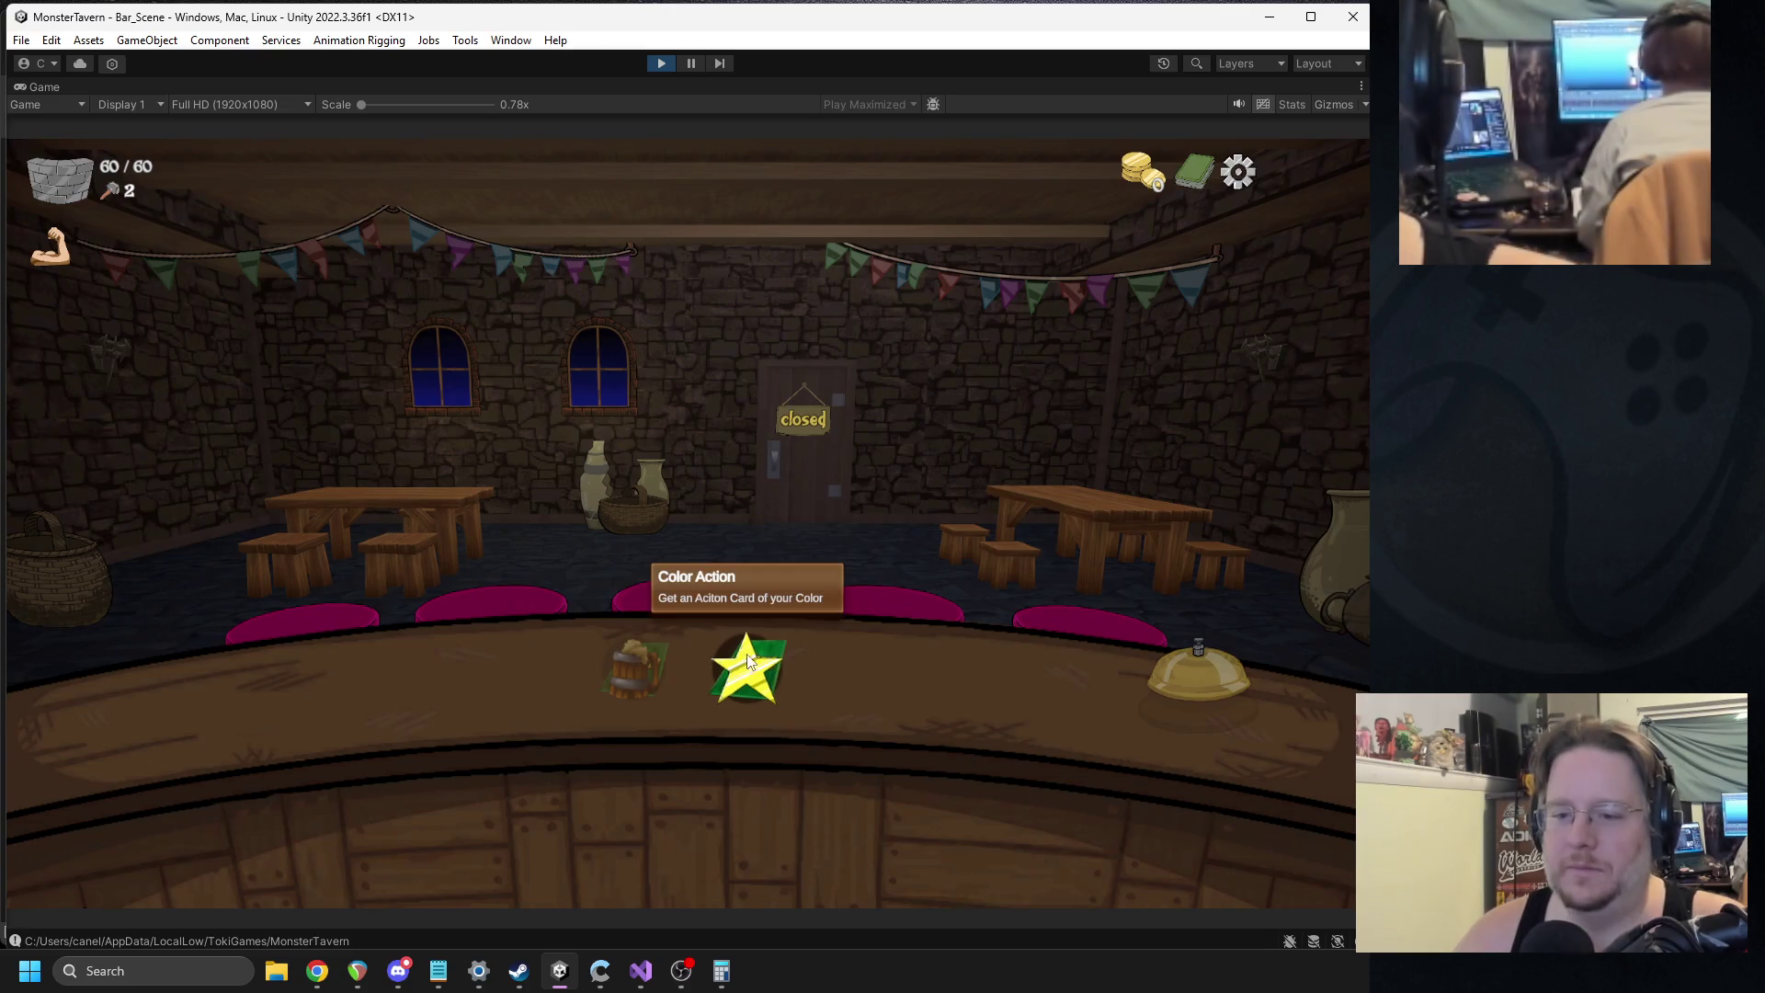
pyautogui.click(747, 669)
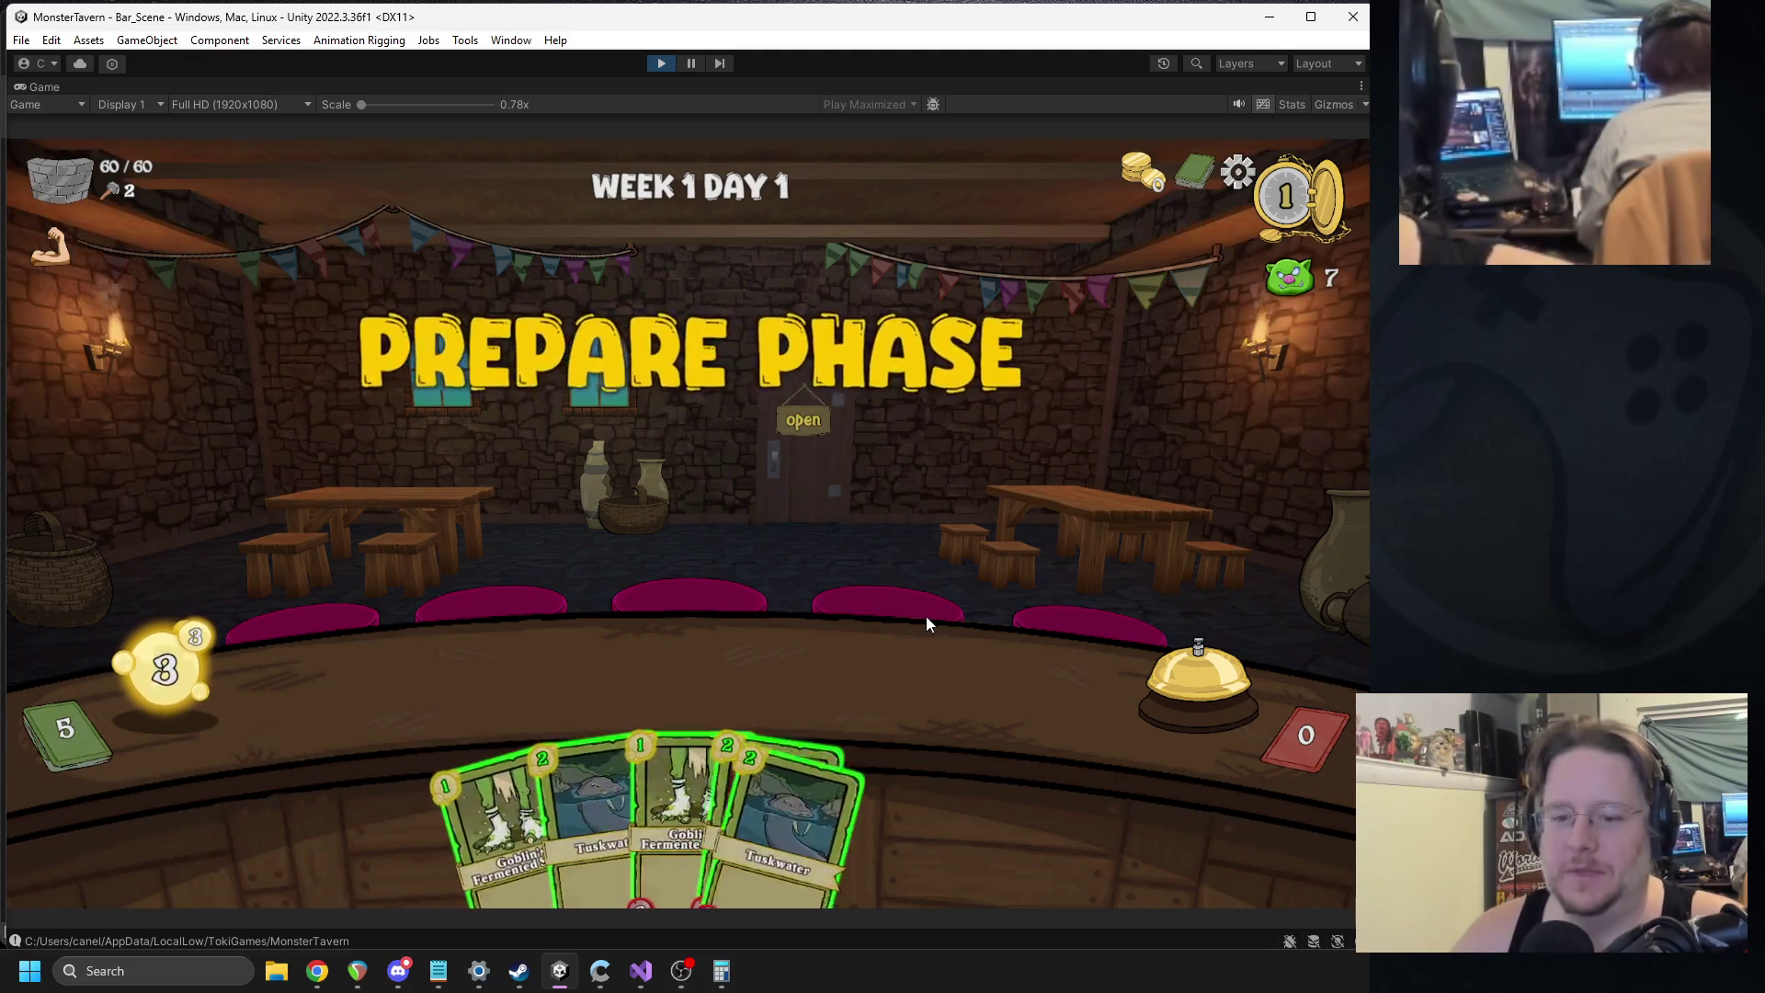
pyautogui.moveTo(649, 735); pyautogui.dragTo(432, 685)
pyautogui.moveTo(699, 809); pyautogui.dragTo(579, 673)
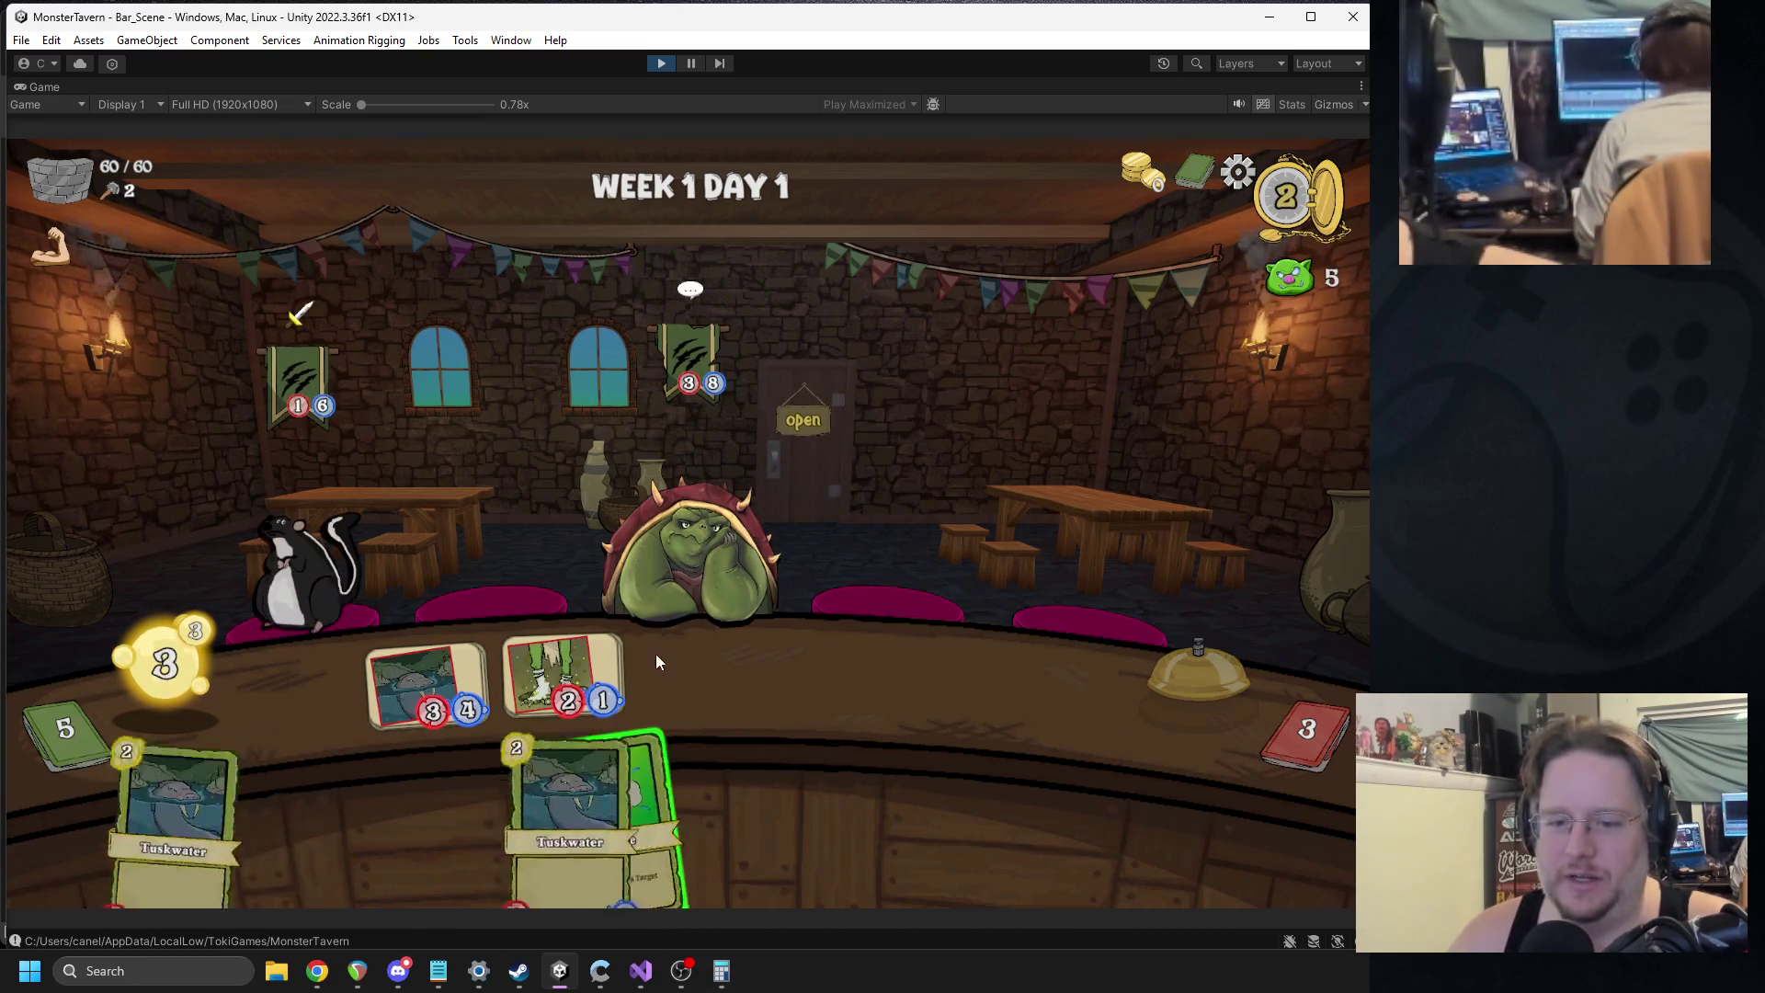
pyautogui.moveTo(502, 797); pyautogui.dragTo(682, 545)
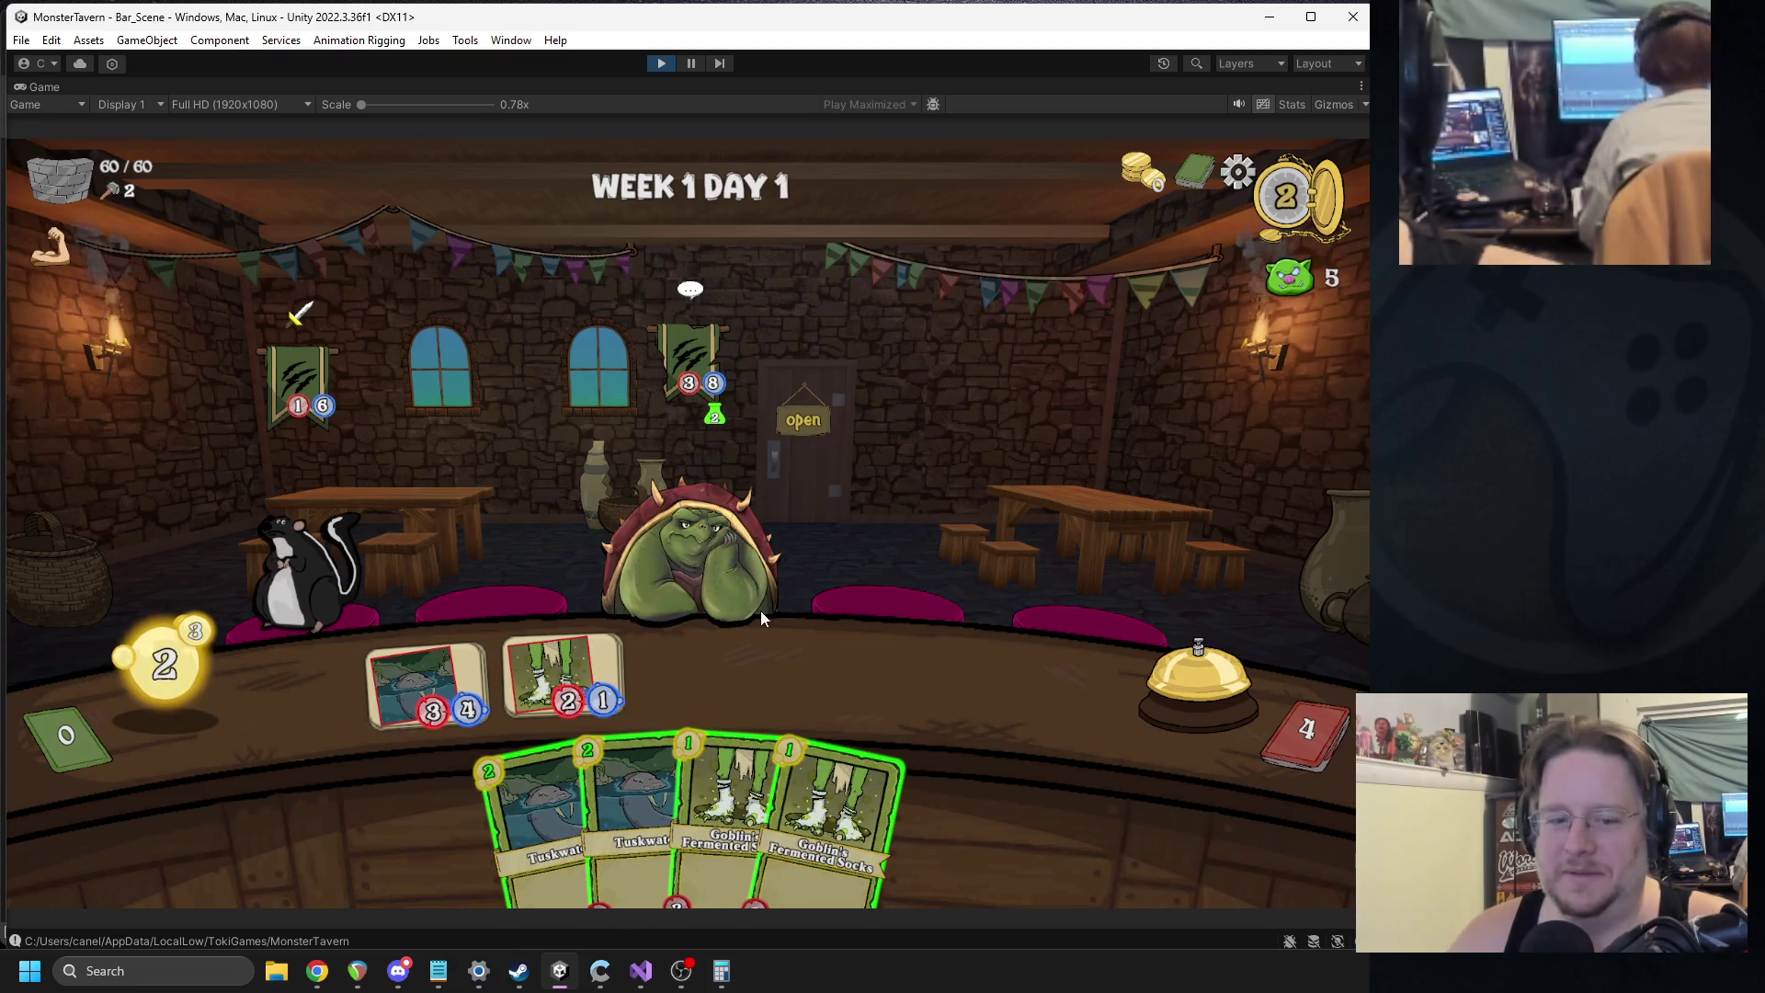
pyautogui.click(662, 64)
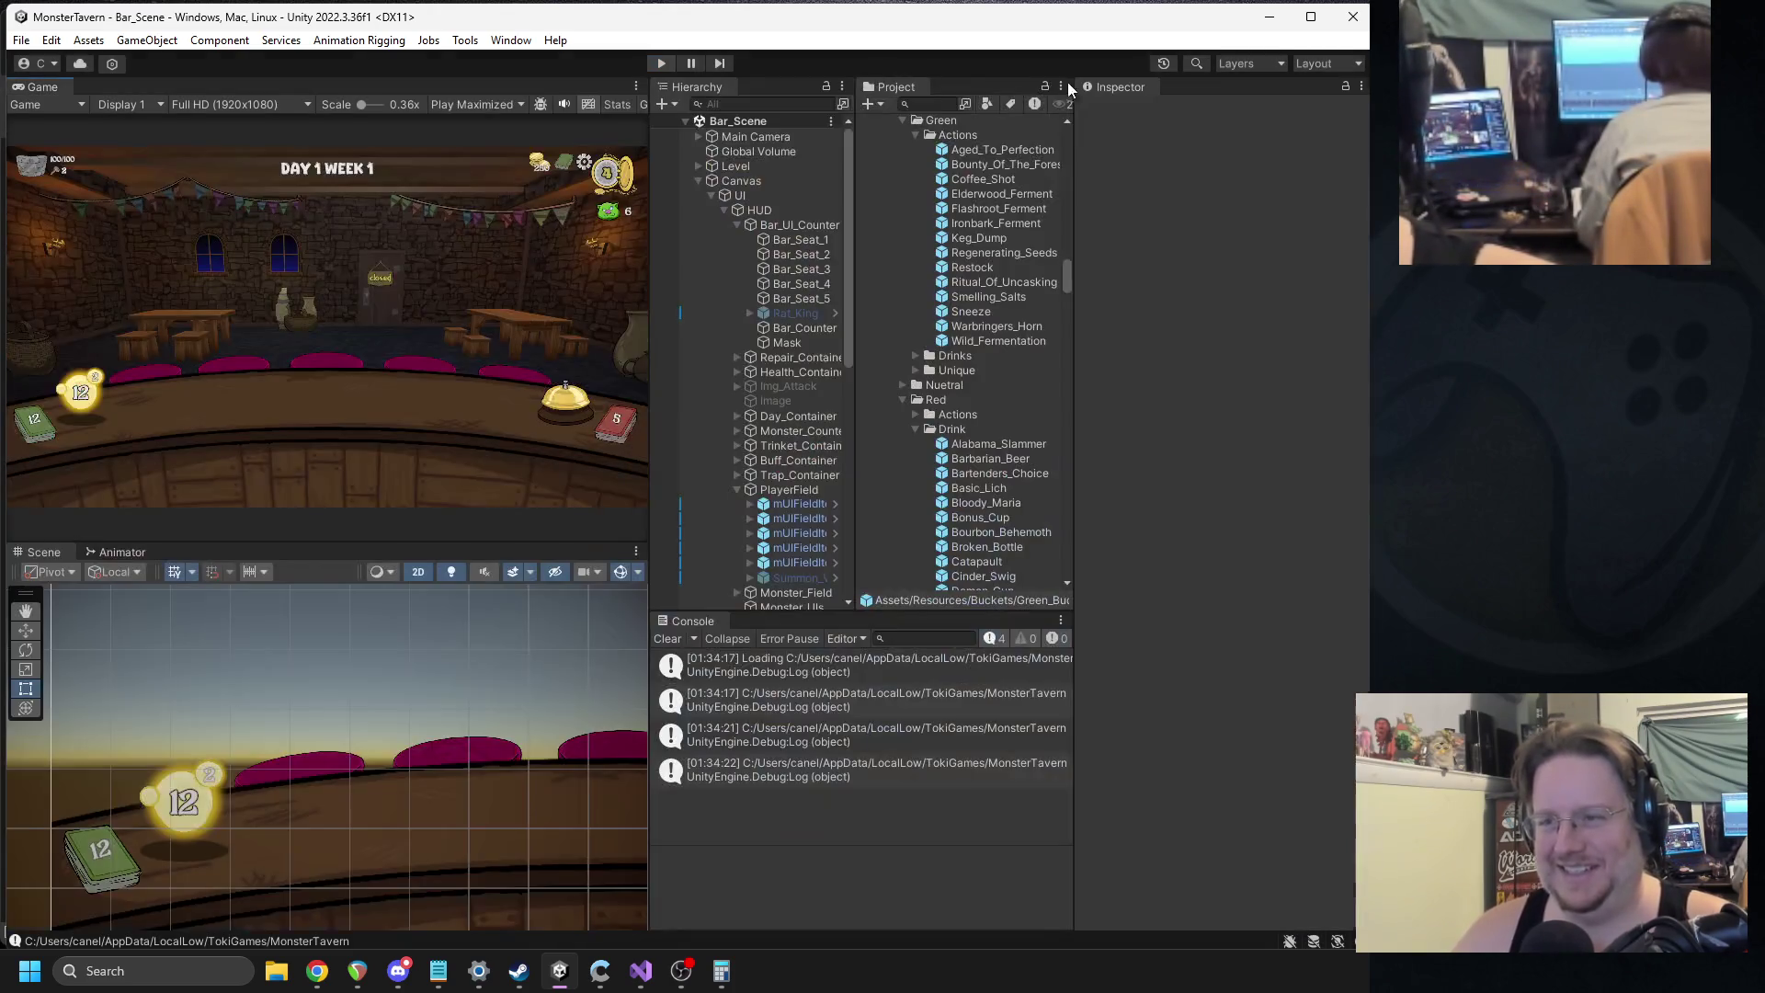
# Search 'sneeze', review the Sneeze prefab's Sick status effect, and start another playtest.
pyautogui.click(924, 103)
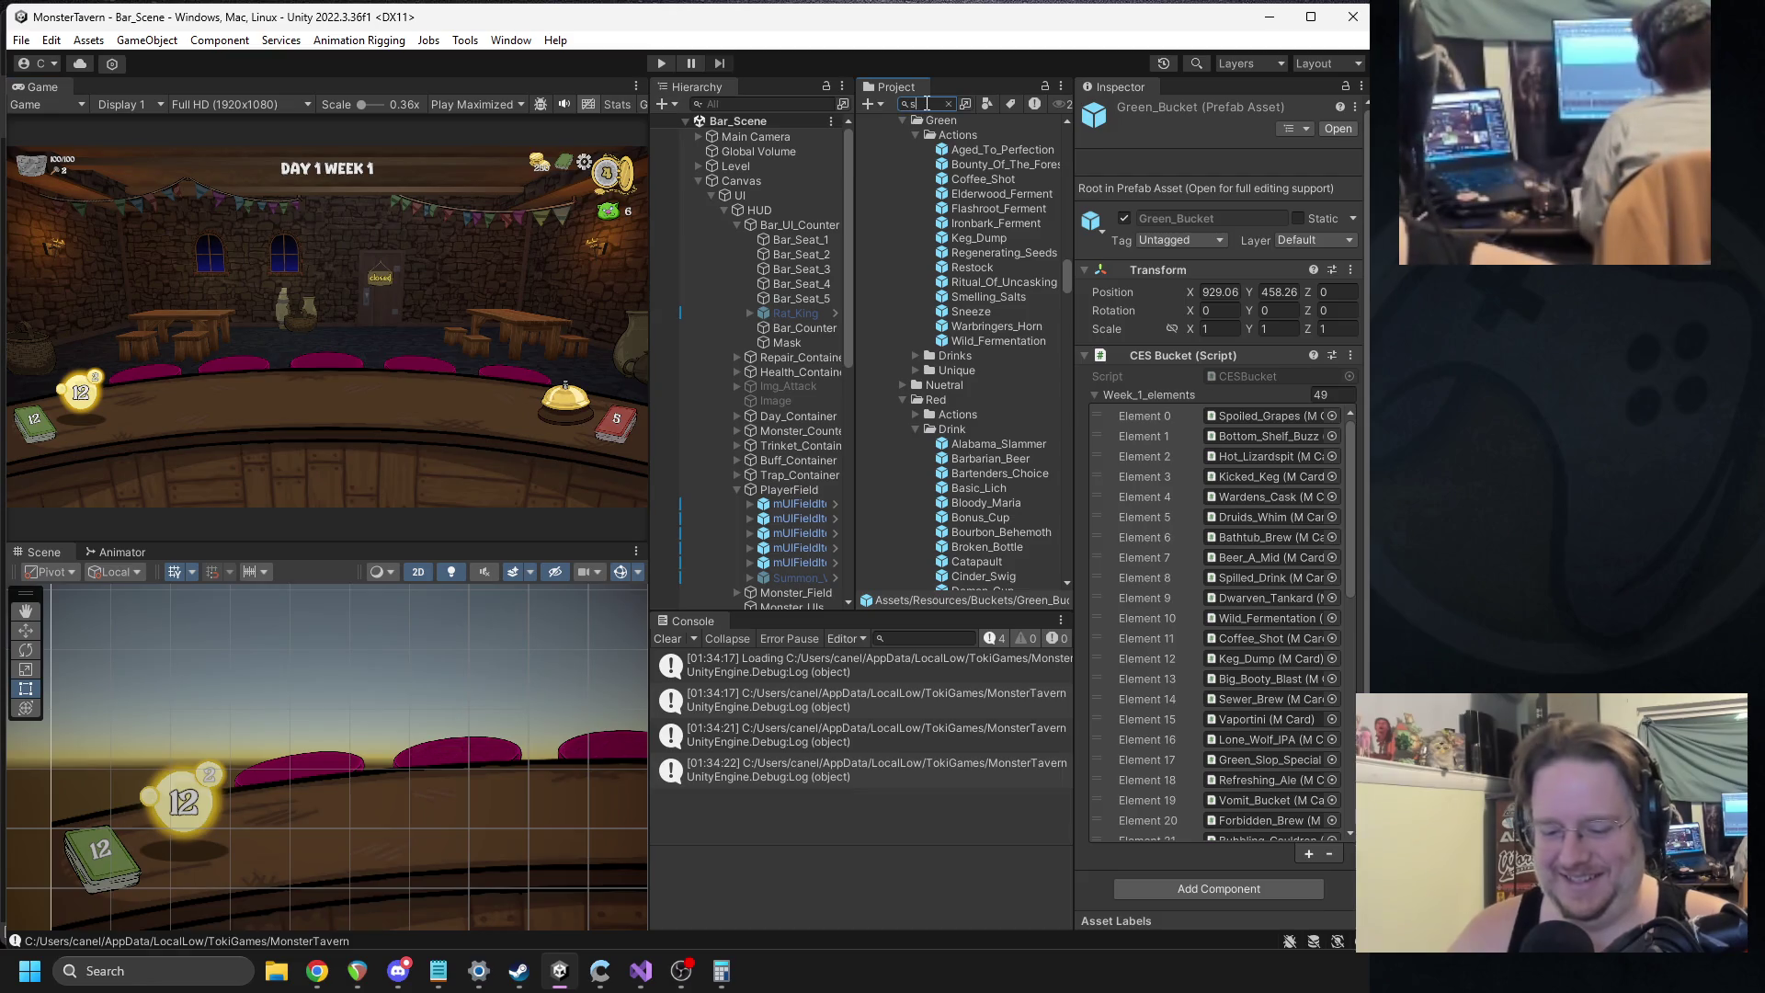
pyautogui.write('sneeze')
pyautogui.click(1013, 262)
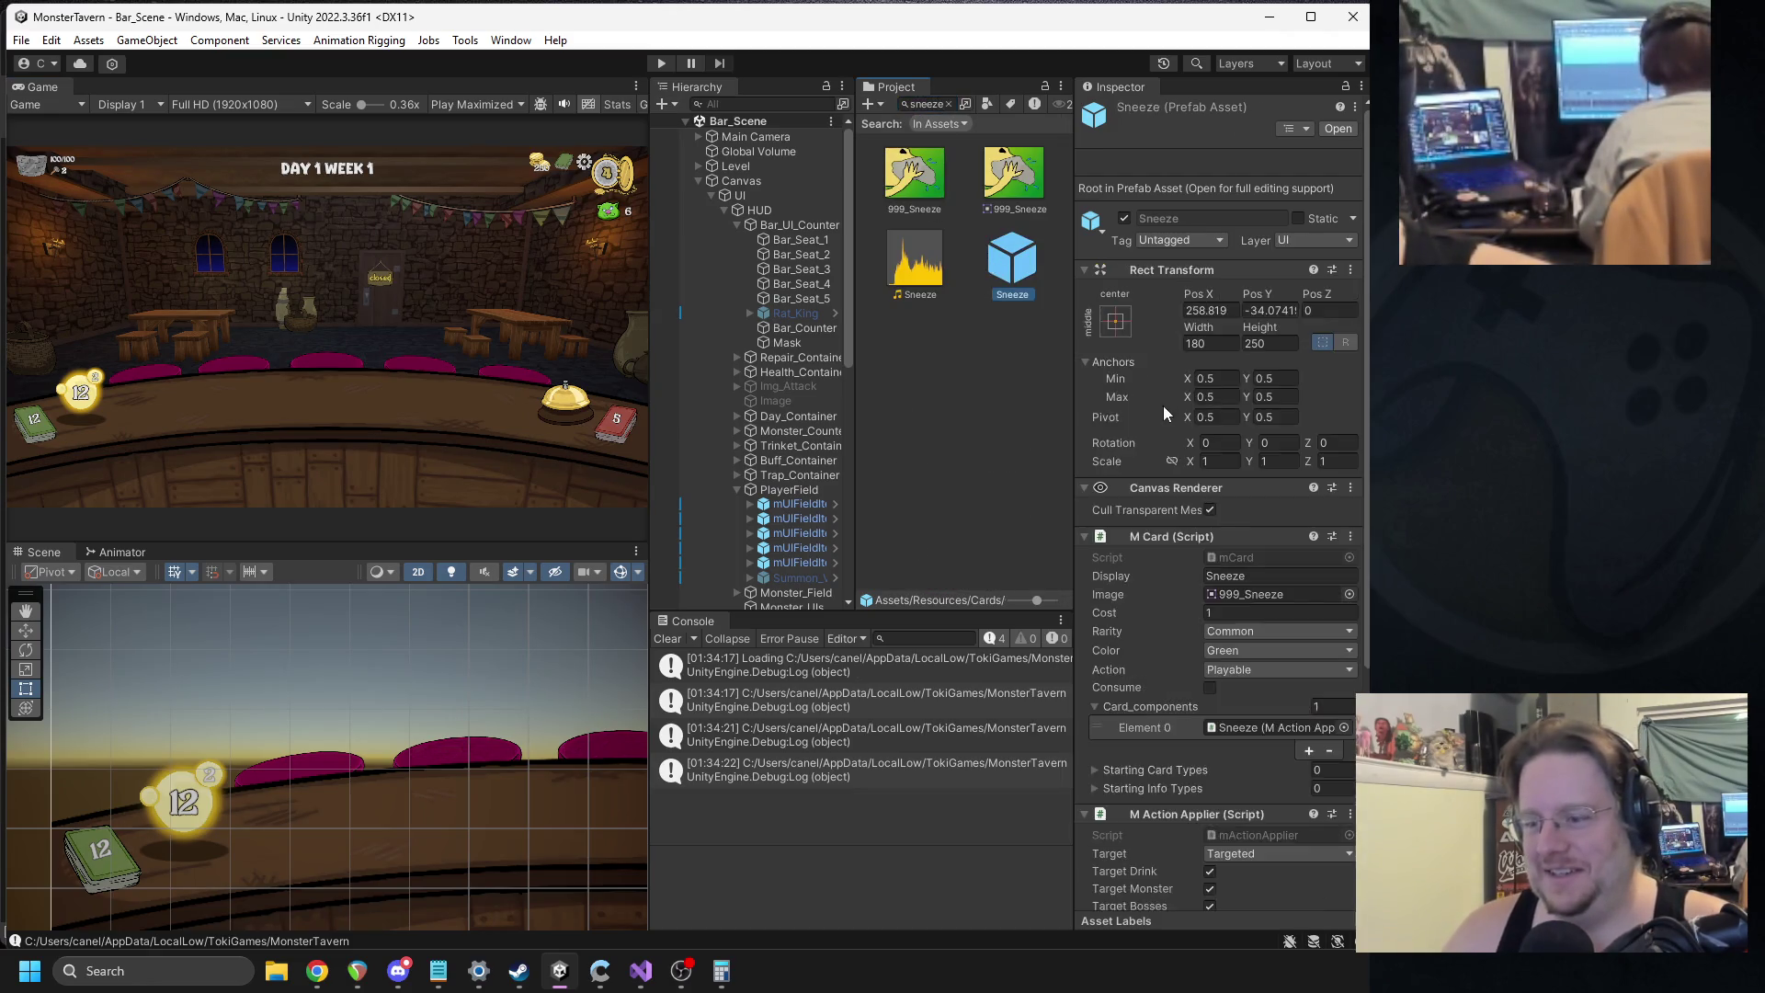
pyautogui.scroll(-5, 1162, 405)
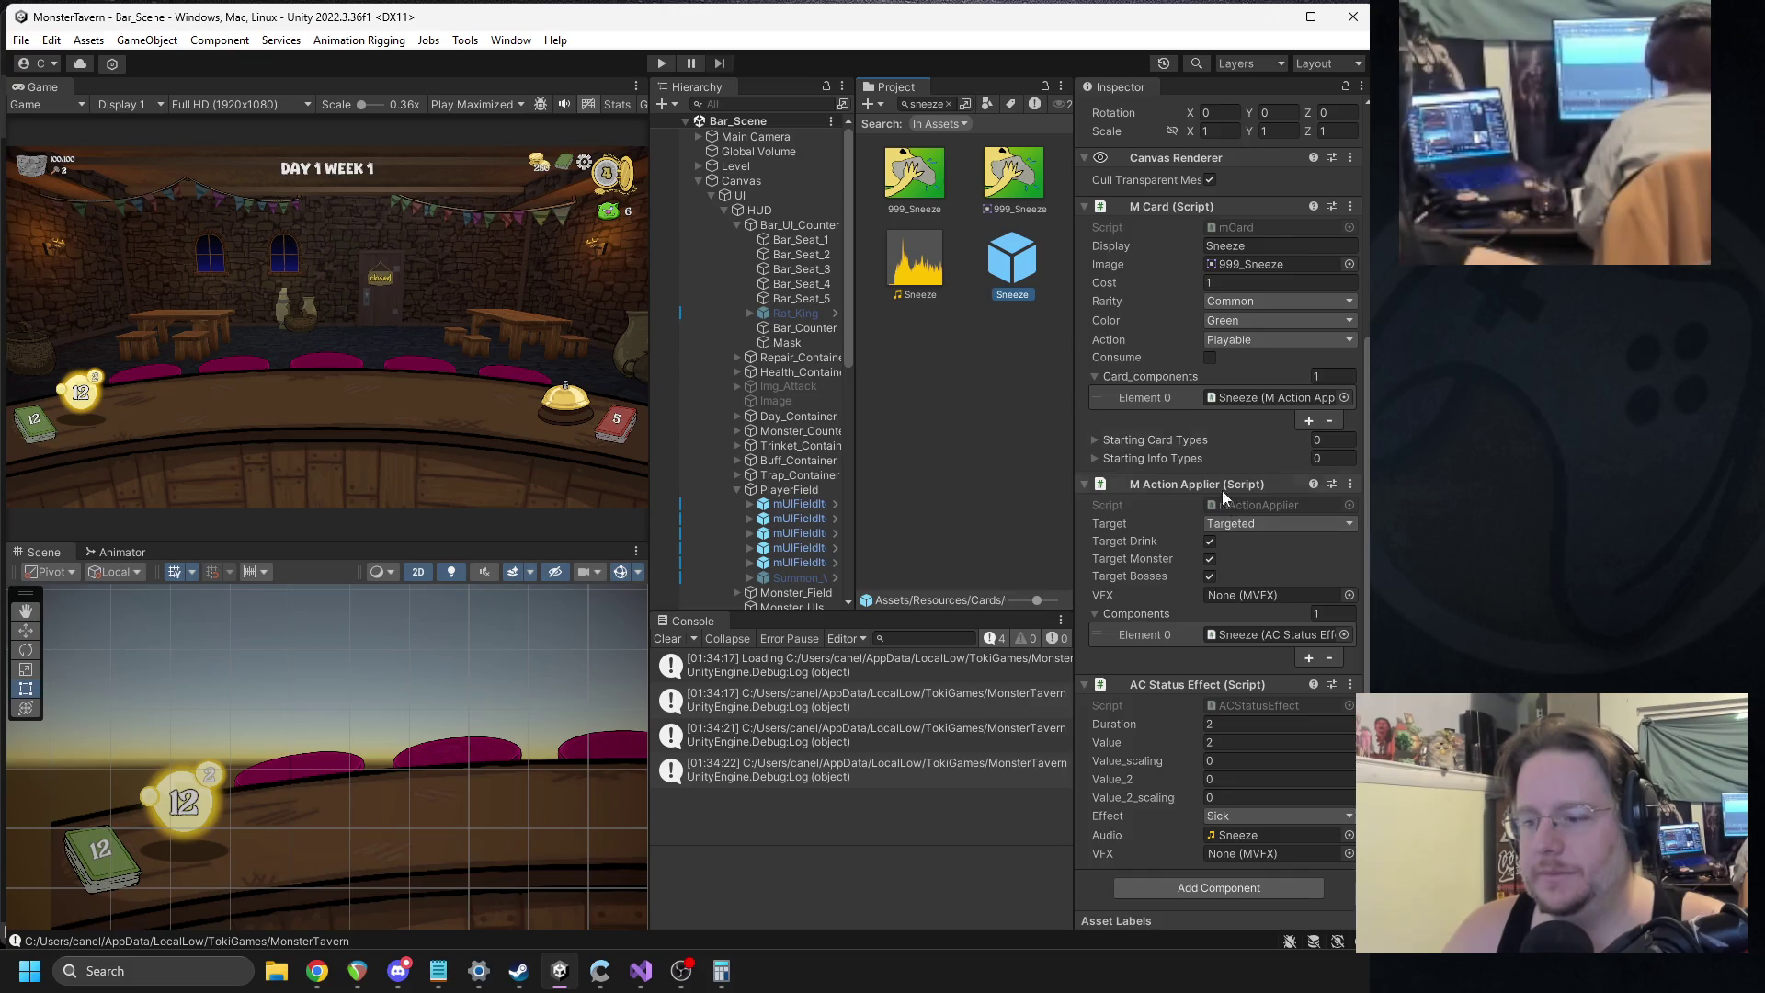
pyautogui.click(661, 64)
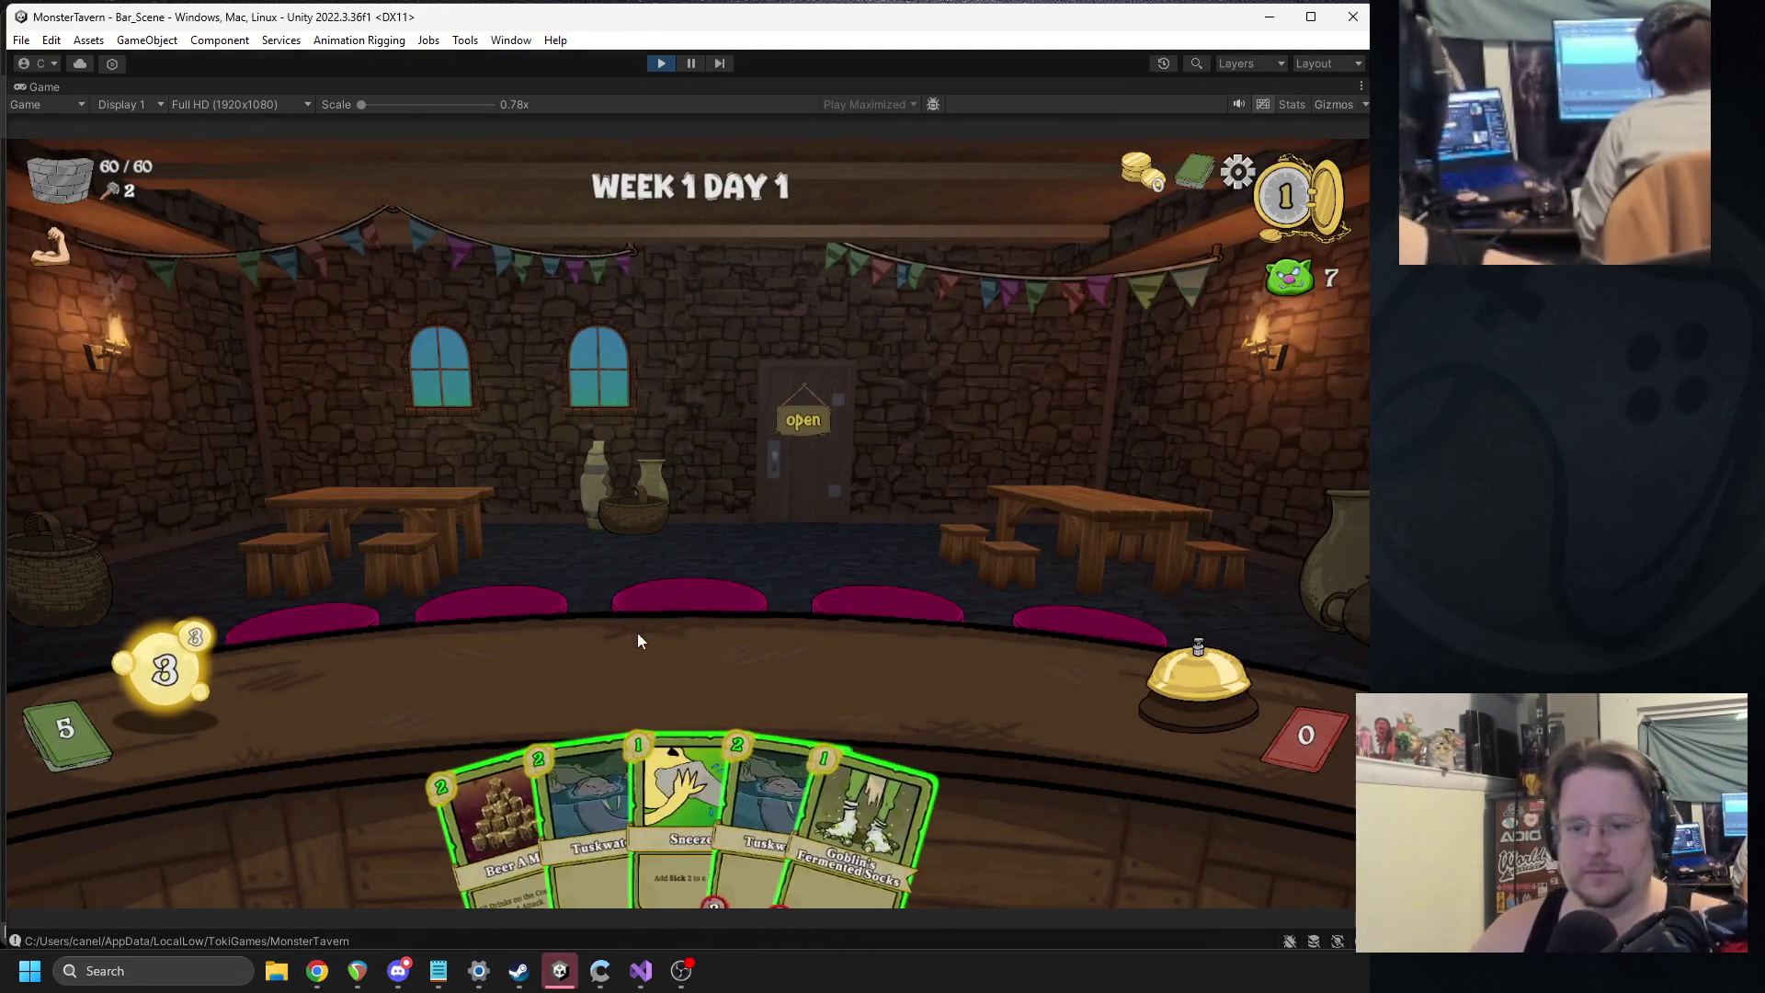
# Serve a Tuskwater card onto the counter and end the first turn.
pyautogui.moveTo(646, 772)
pyautogui.moveTo(585, 796); pyautogui.dragTo(465, 690)
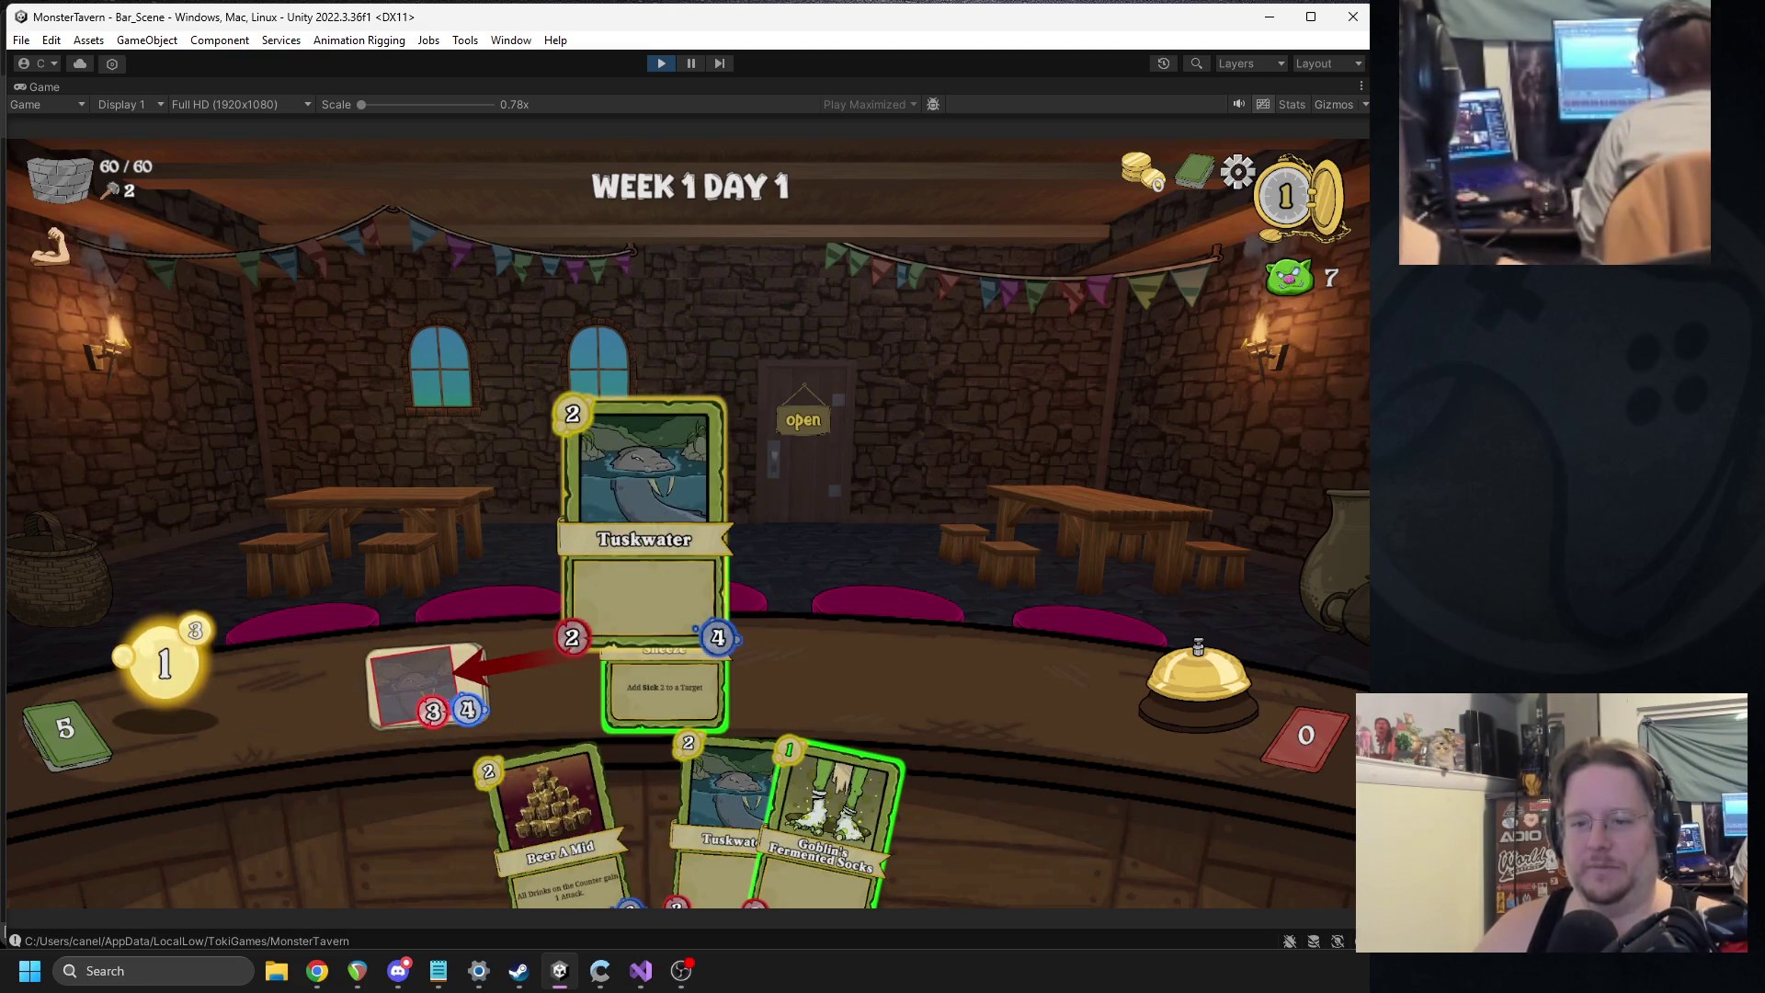
pyautogui.click(1162, 671)
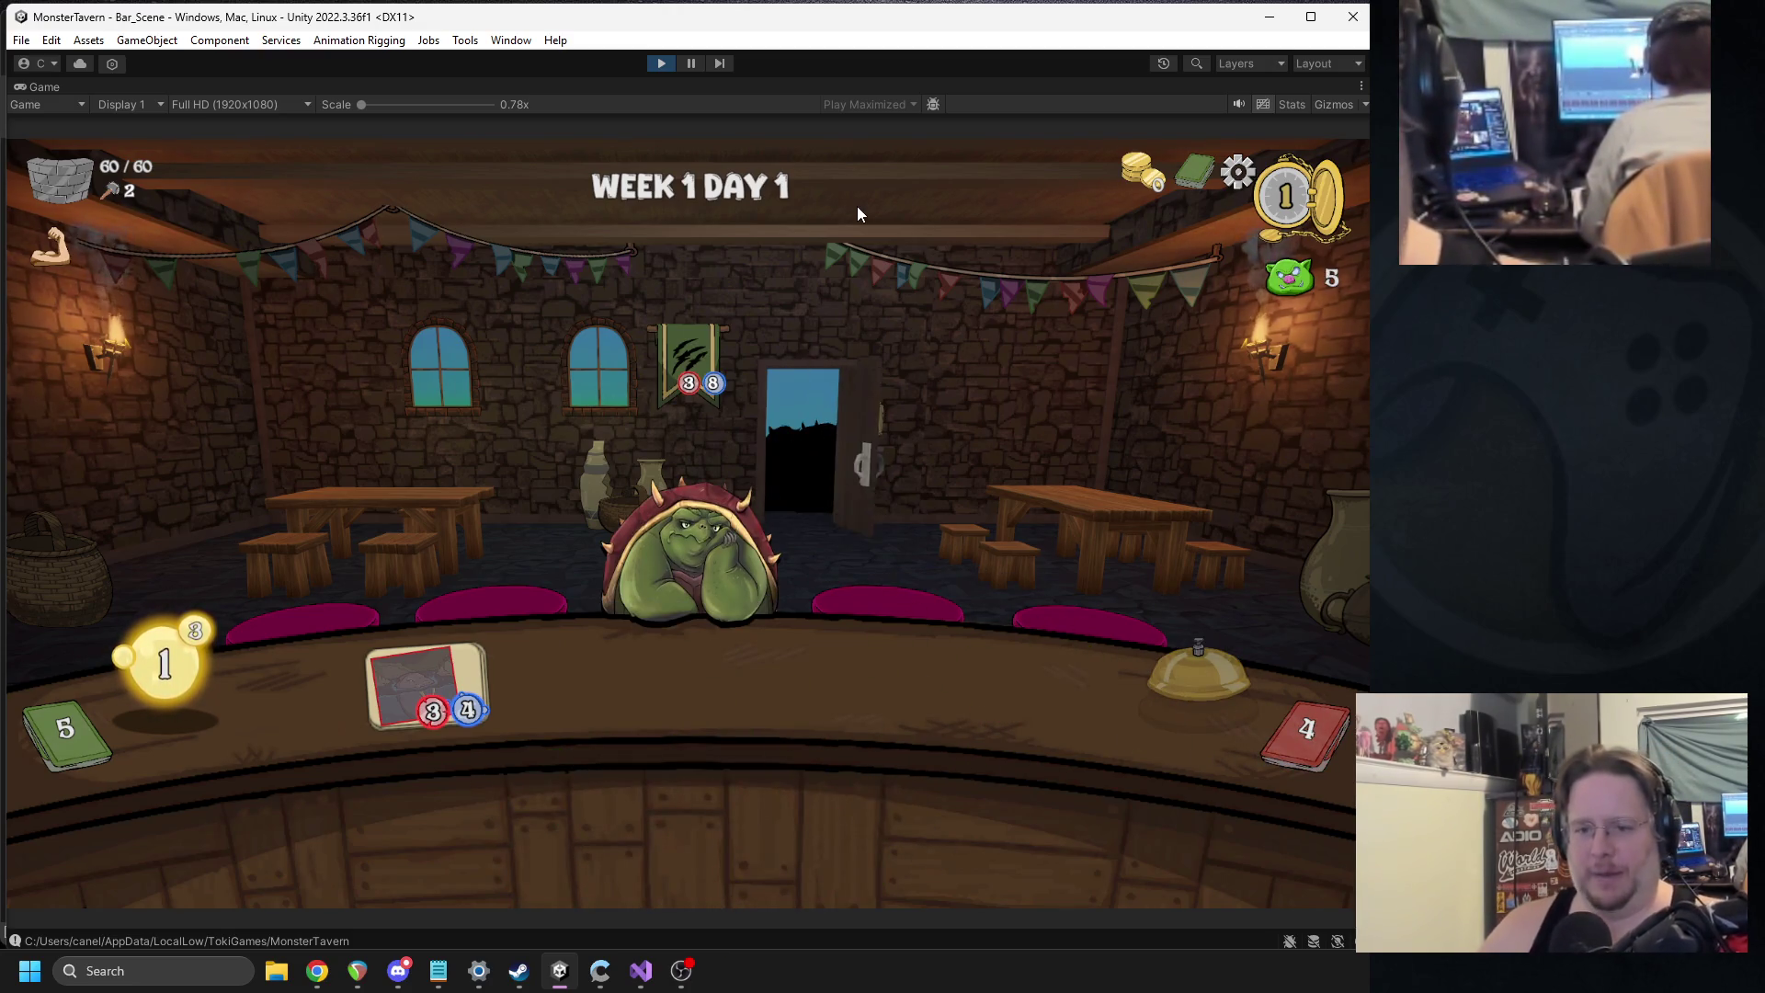
# Serve two Goblin's Fermented Socks and another Tuskwater onto the counter, then end the turn.
pyautogui.moveTo(704, 405)
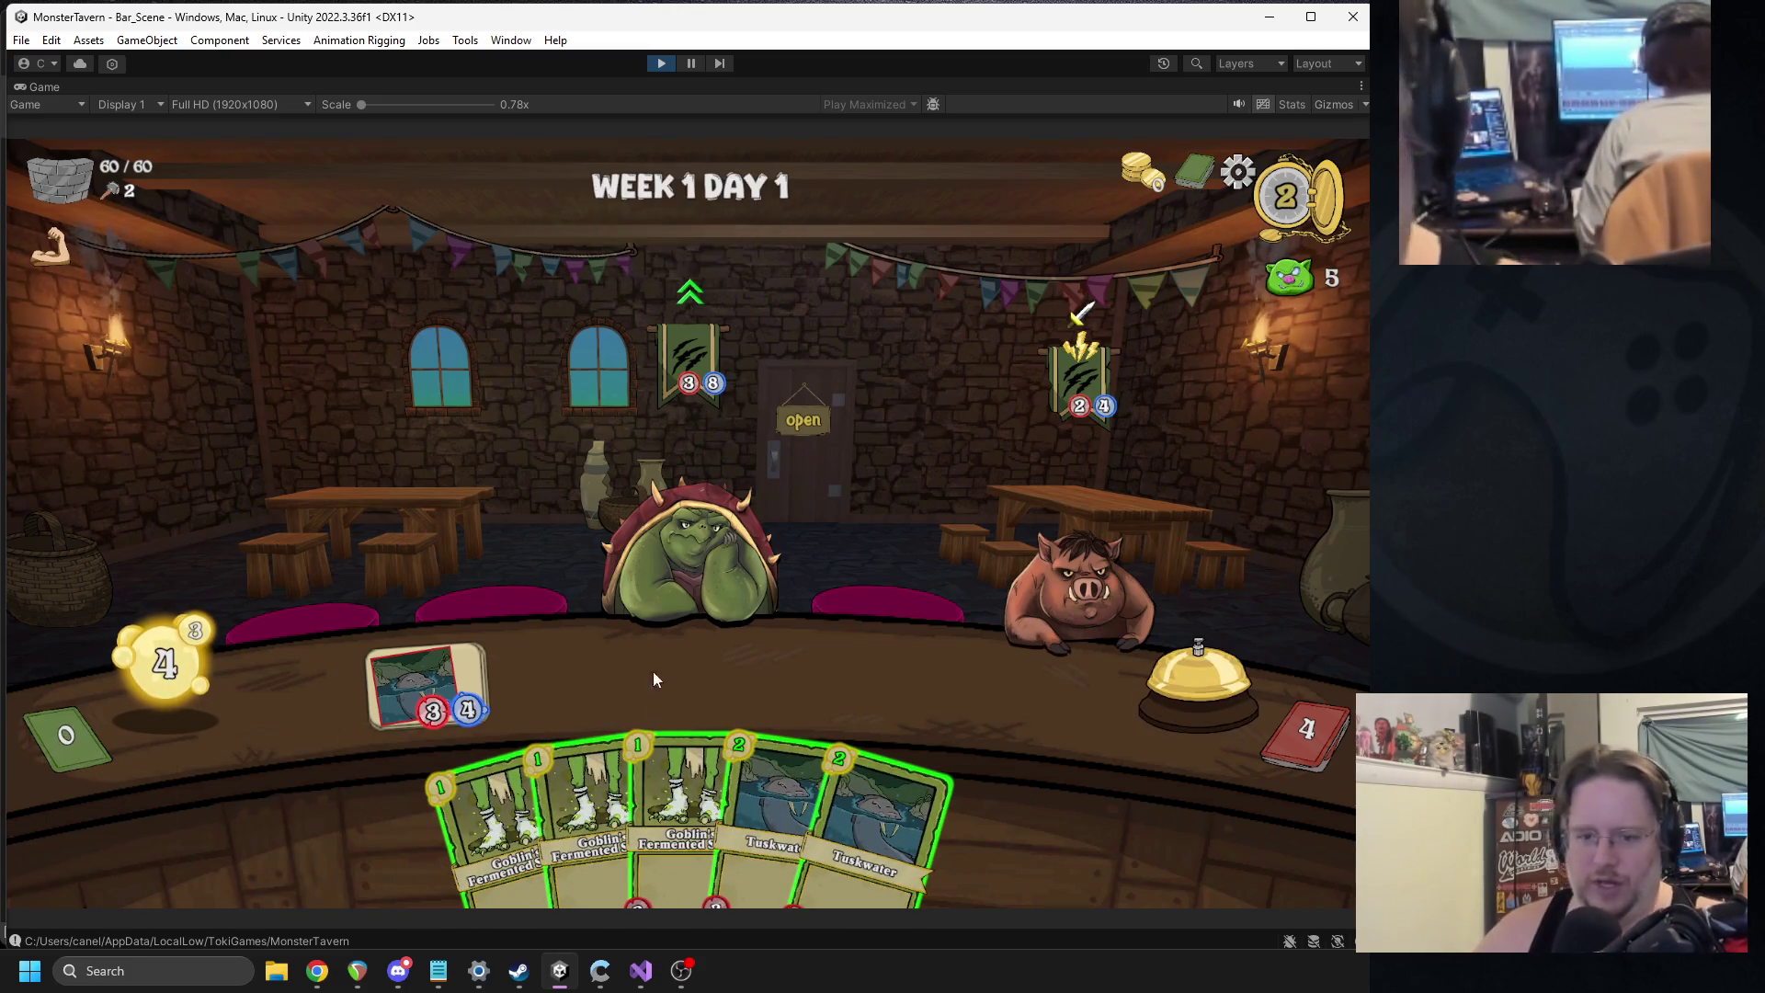
pyautogui.moveTo(504, 809); pyautogui.dragTo(562, 681)
pyautogui.moveTo(745, 809); pyautogui.dragTo(699, 681)
pyautogui.moveTo(634, 810)
pyautogui.mouseDown()
pyautogui.moveTo(853, 646)
pyautogui.moveTo(837, 680)
pyautogui.mouseUp()
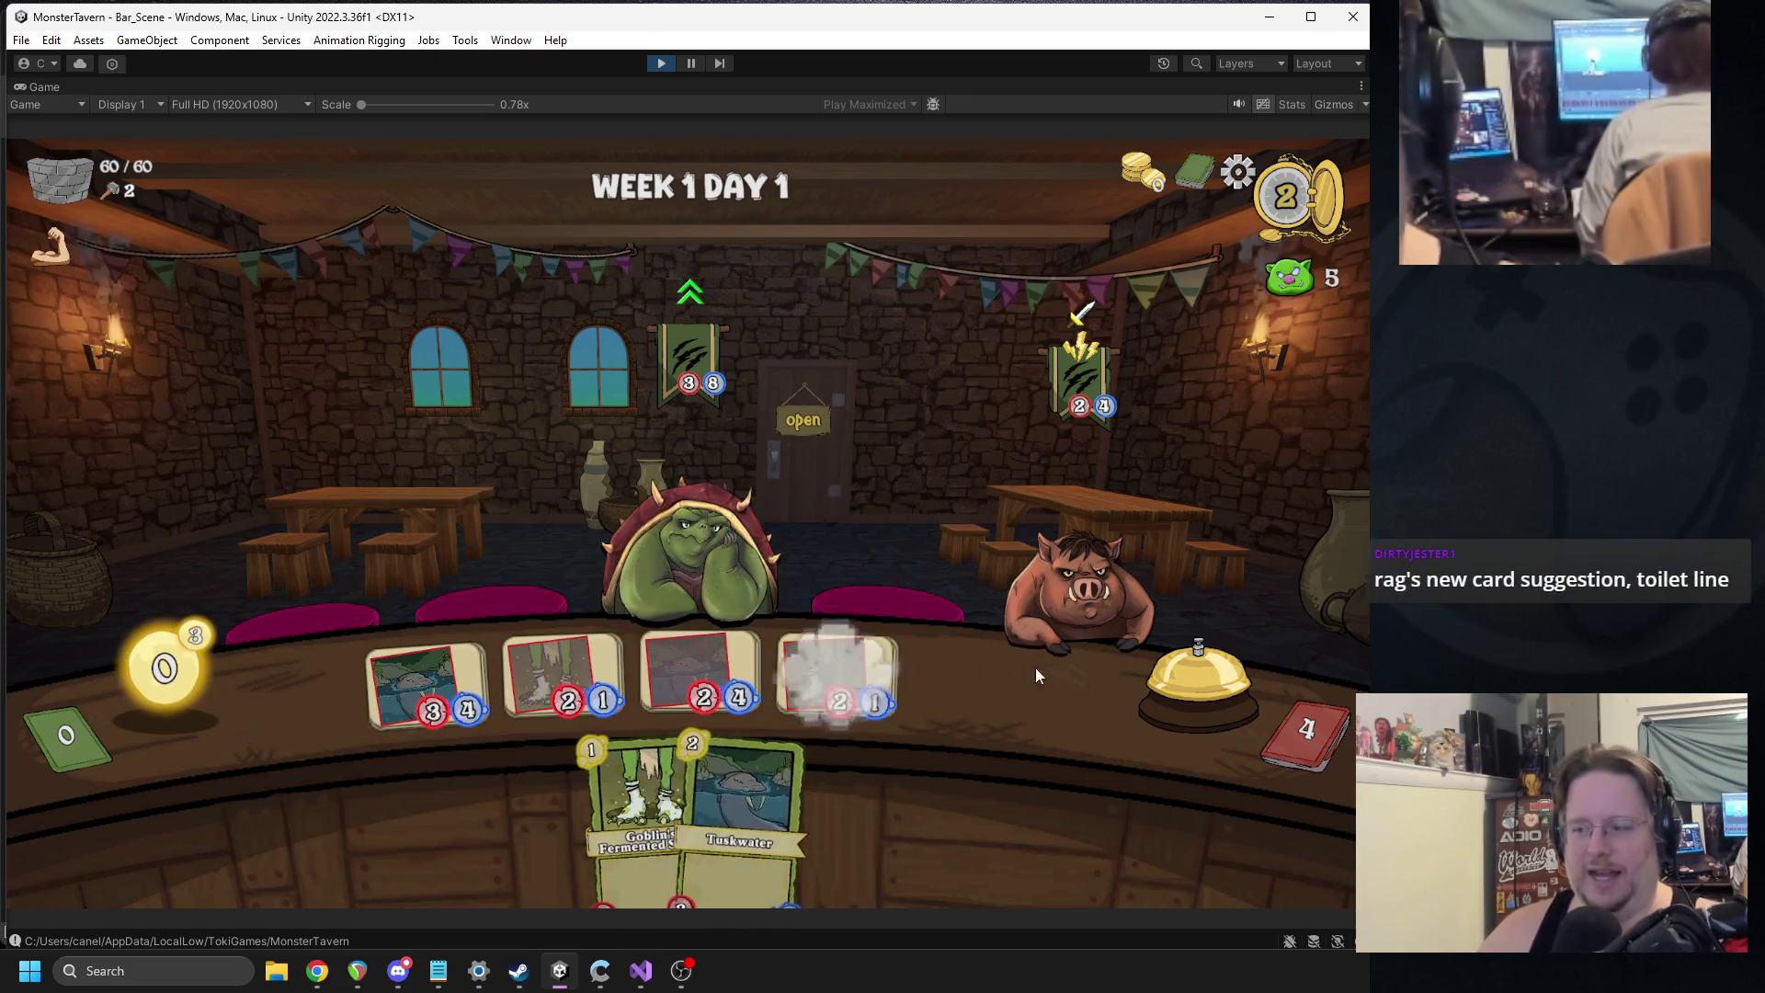
pyautogui.click(1172, 664)
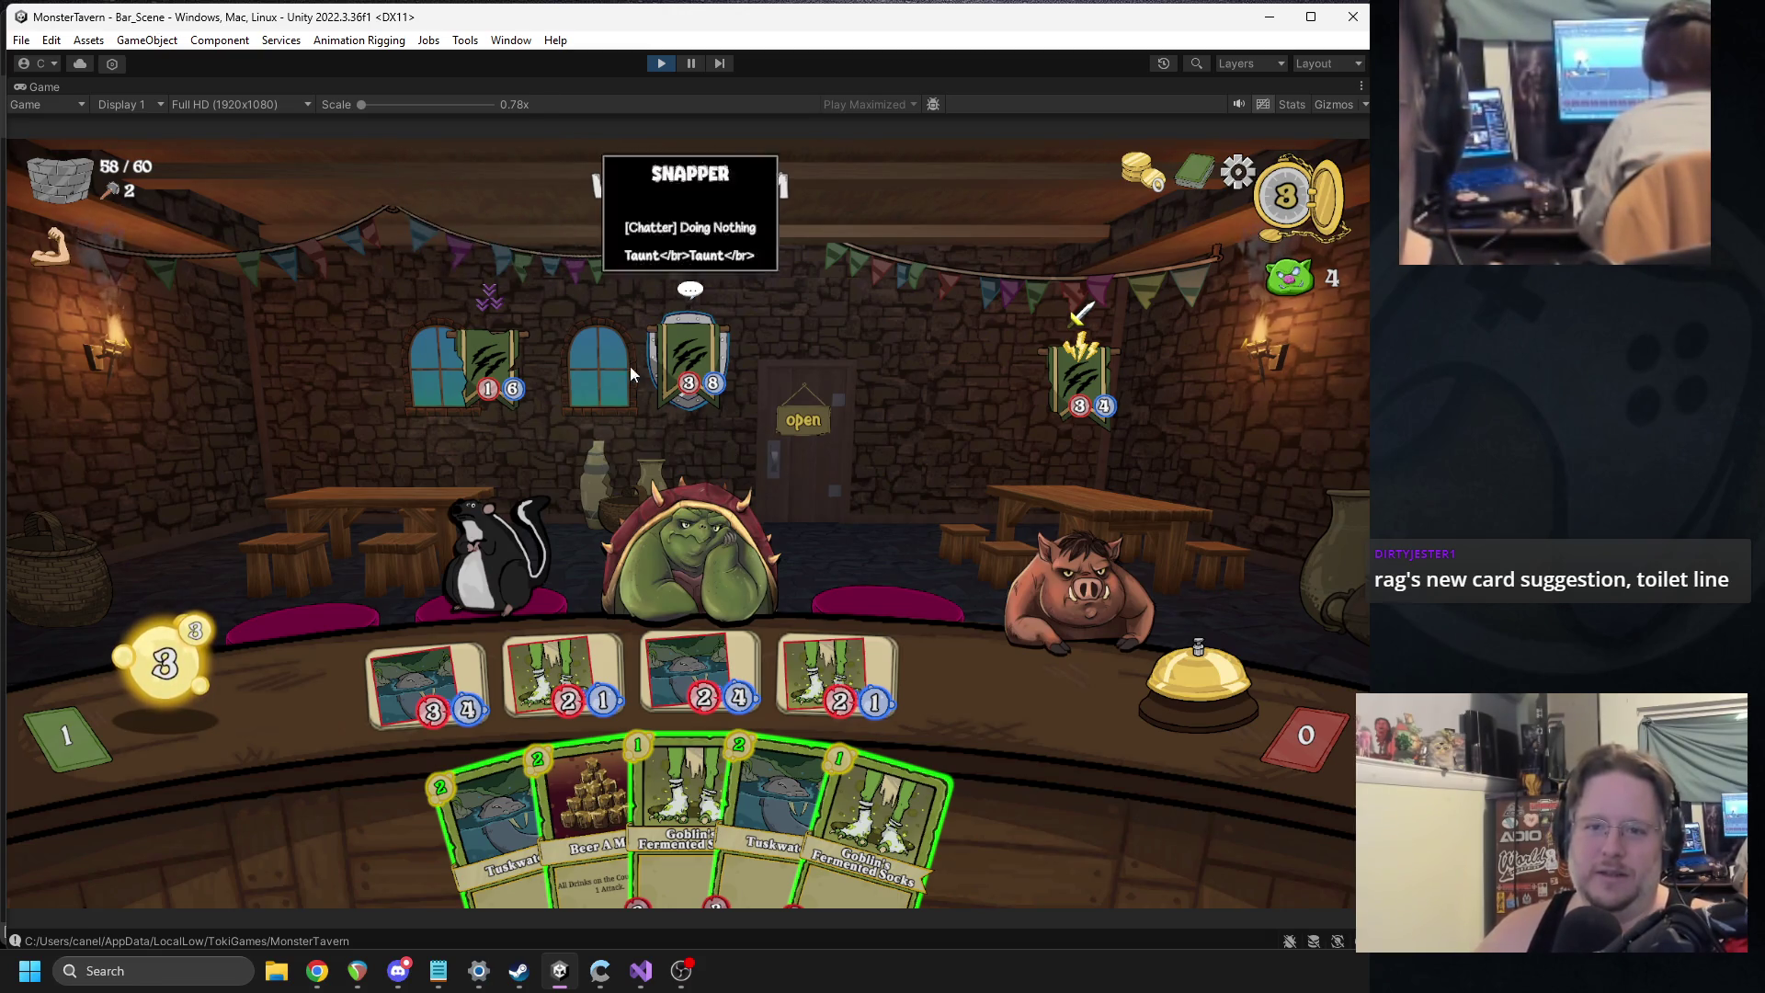
pyautogui.moveTo(491, 307)
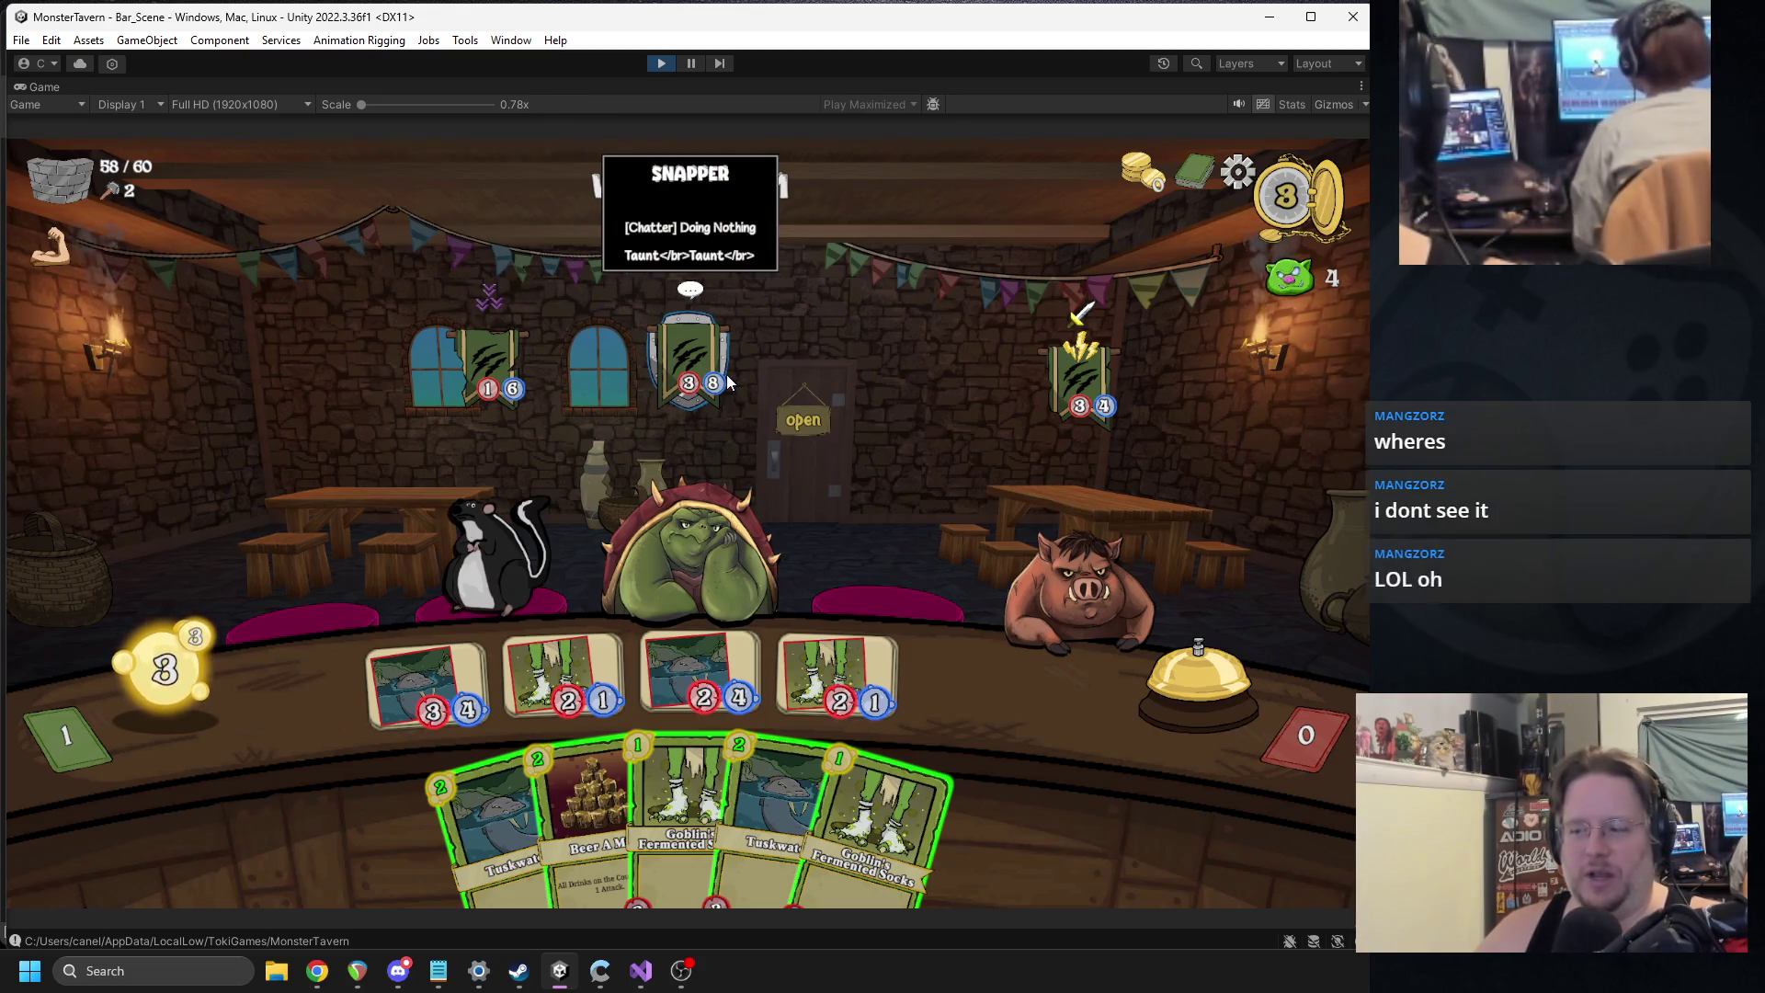
# Serve Beer A Mid and Goblin's Fermented Socks onto the counter and end the turn.
pyautogui.moveTo(605, 752); pyautogui.dragTo(906, 697)
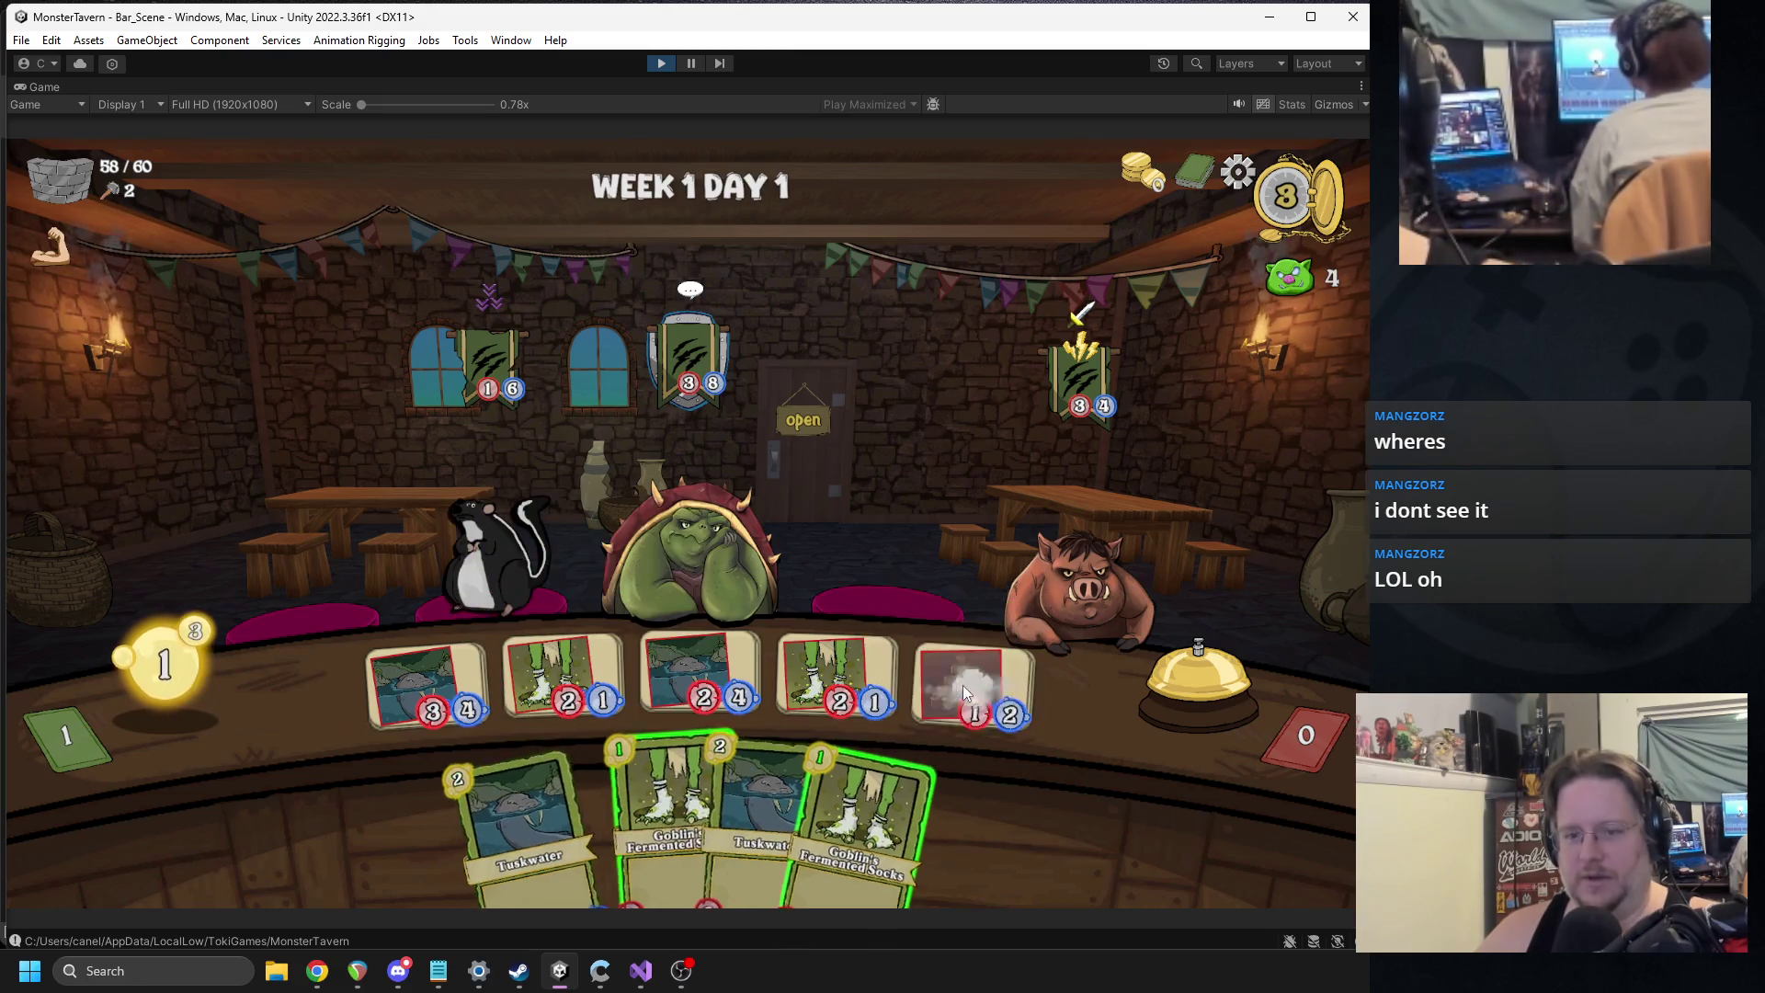
pyautogui.moveTo(715, 552)
pyautogui.mouseDown()
pyautogui.moveTo(975, 575)
pyautogui.moveTo(827, 578)
pyautogui.moveTo(708, 529)
pyautogui.mouseUp()
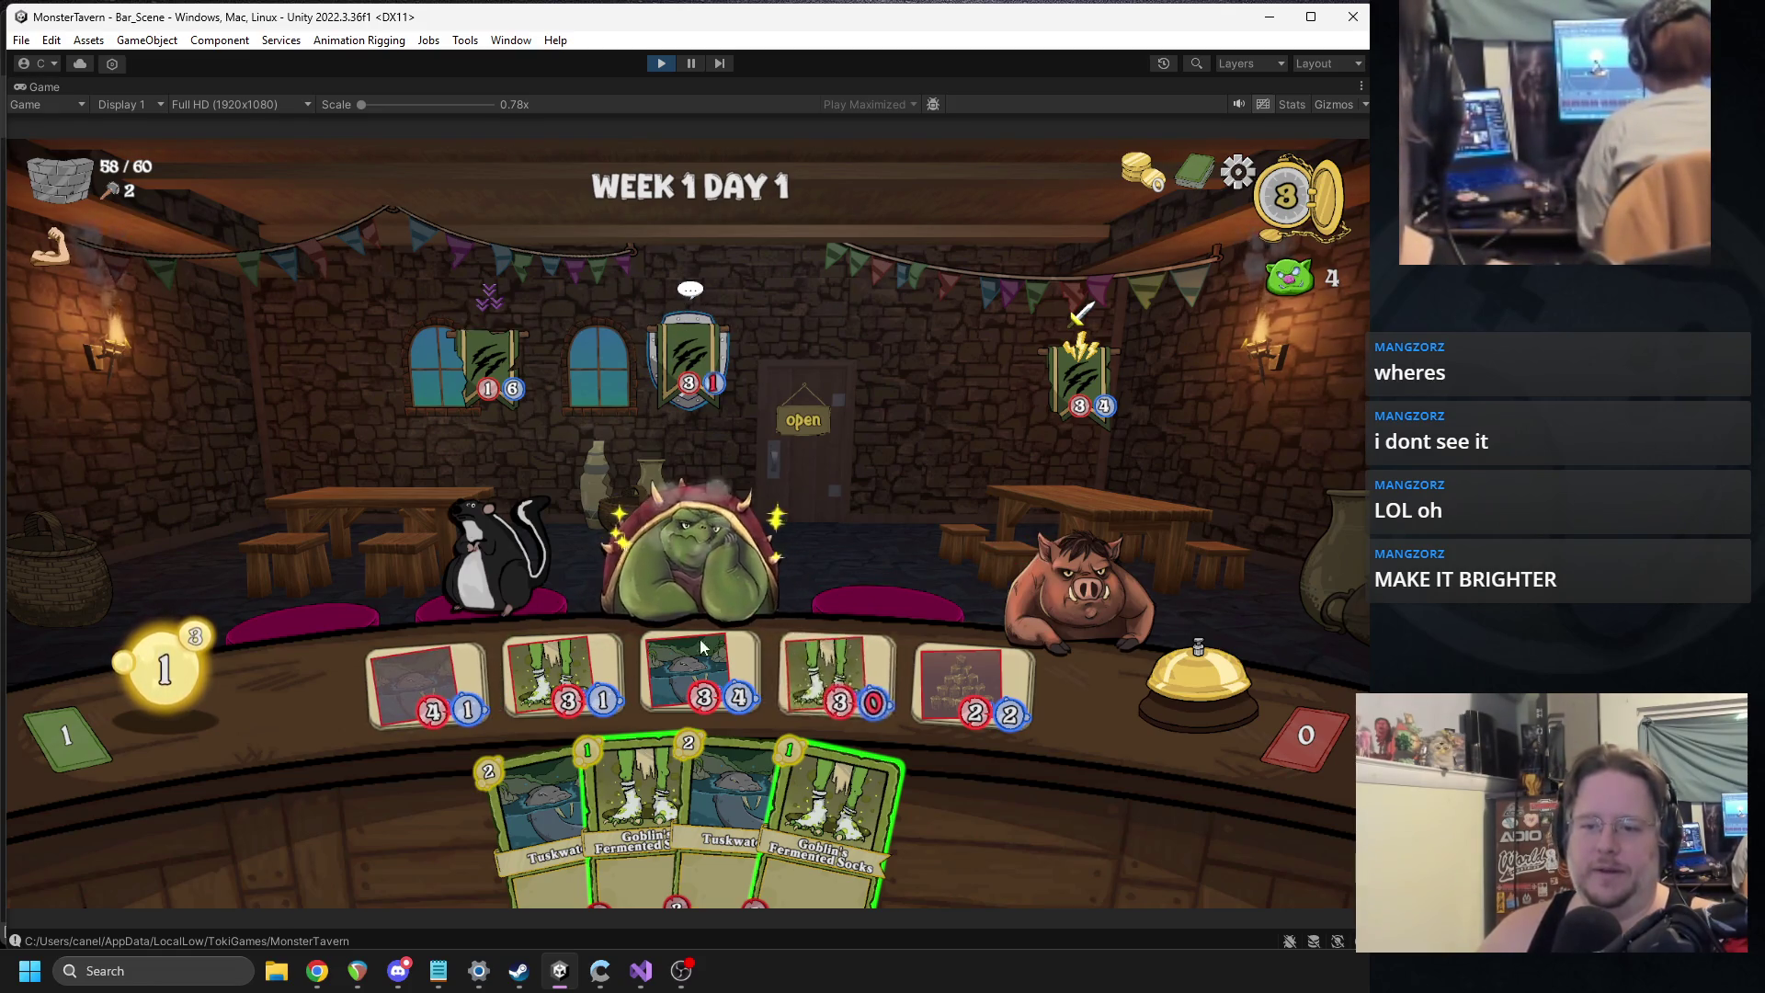
pyautogui.moveTo(832, 809); pyautogui.dragTo(814, 671)
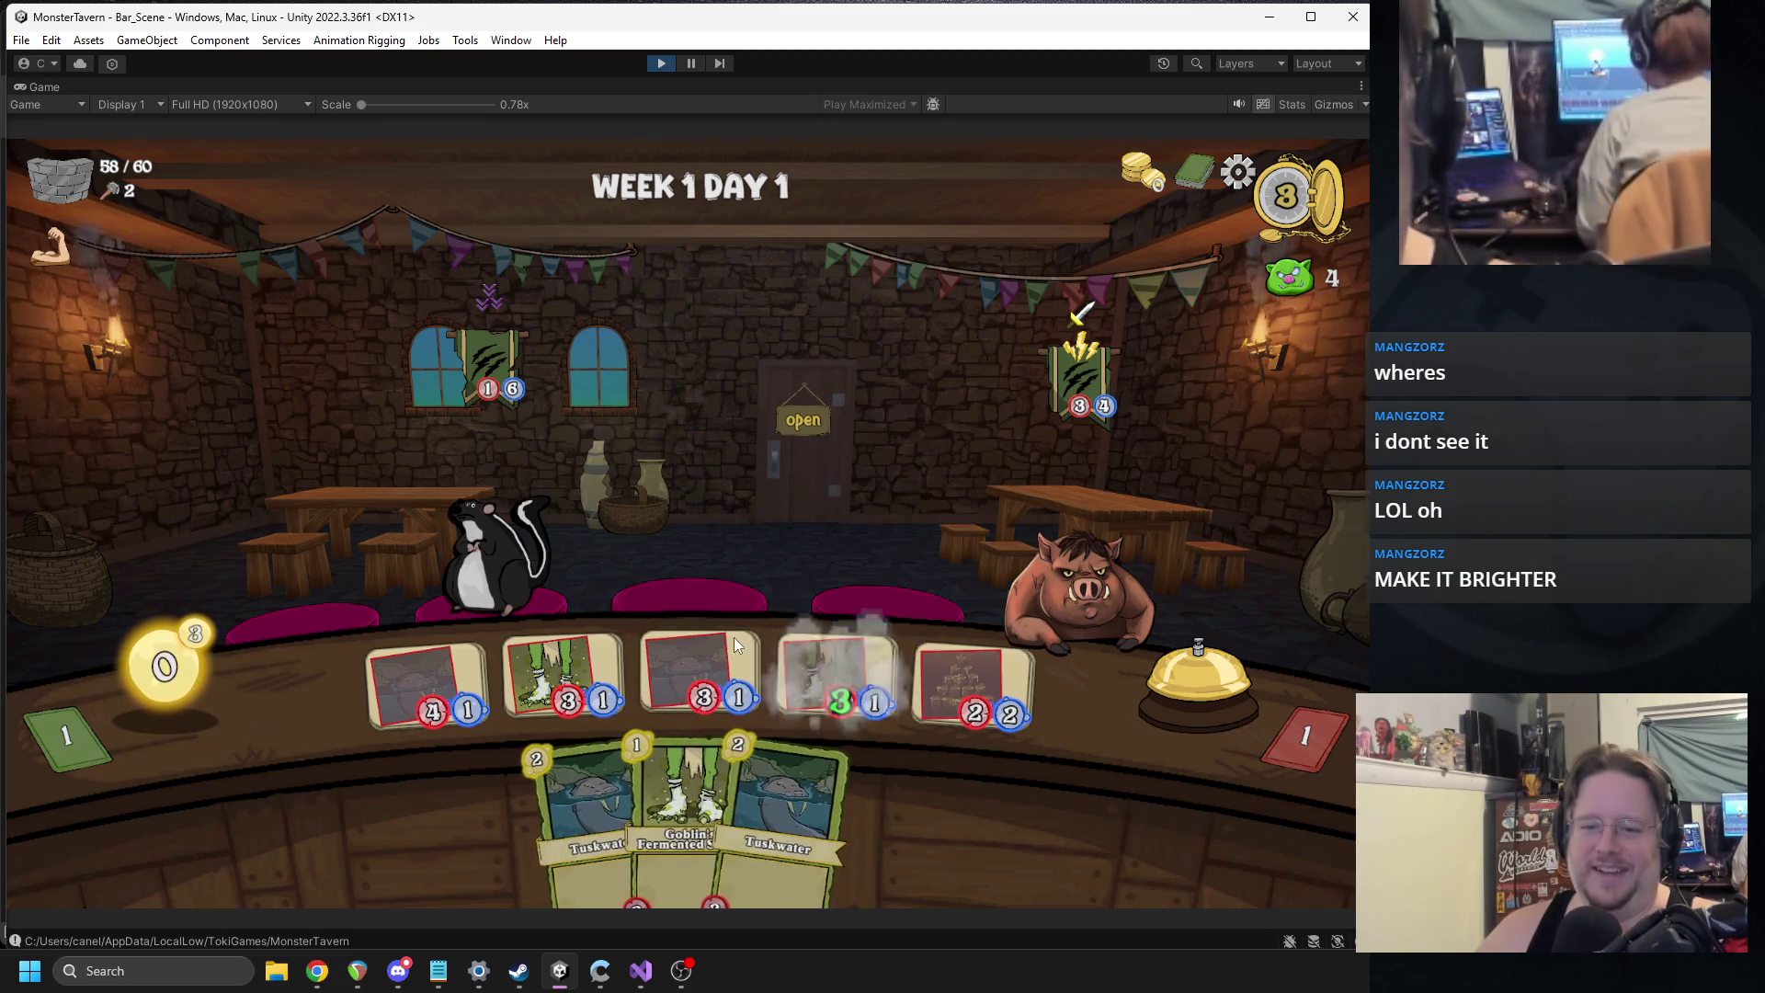
pyautogui.click(1166, 694)
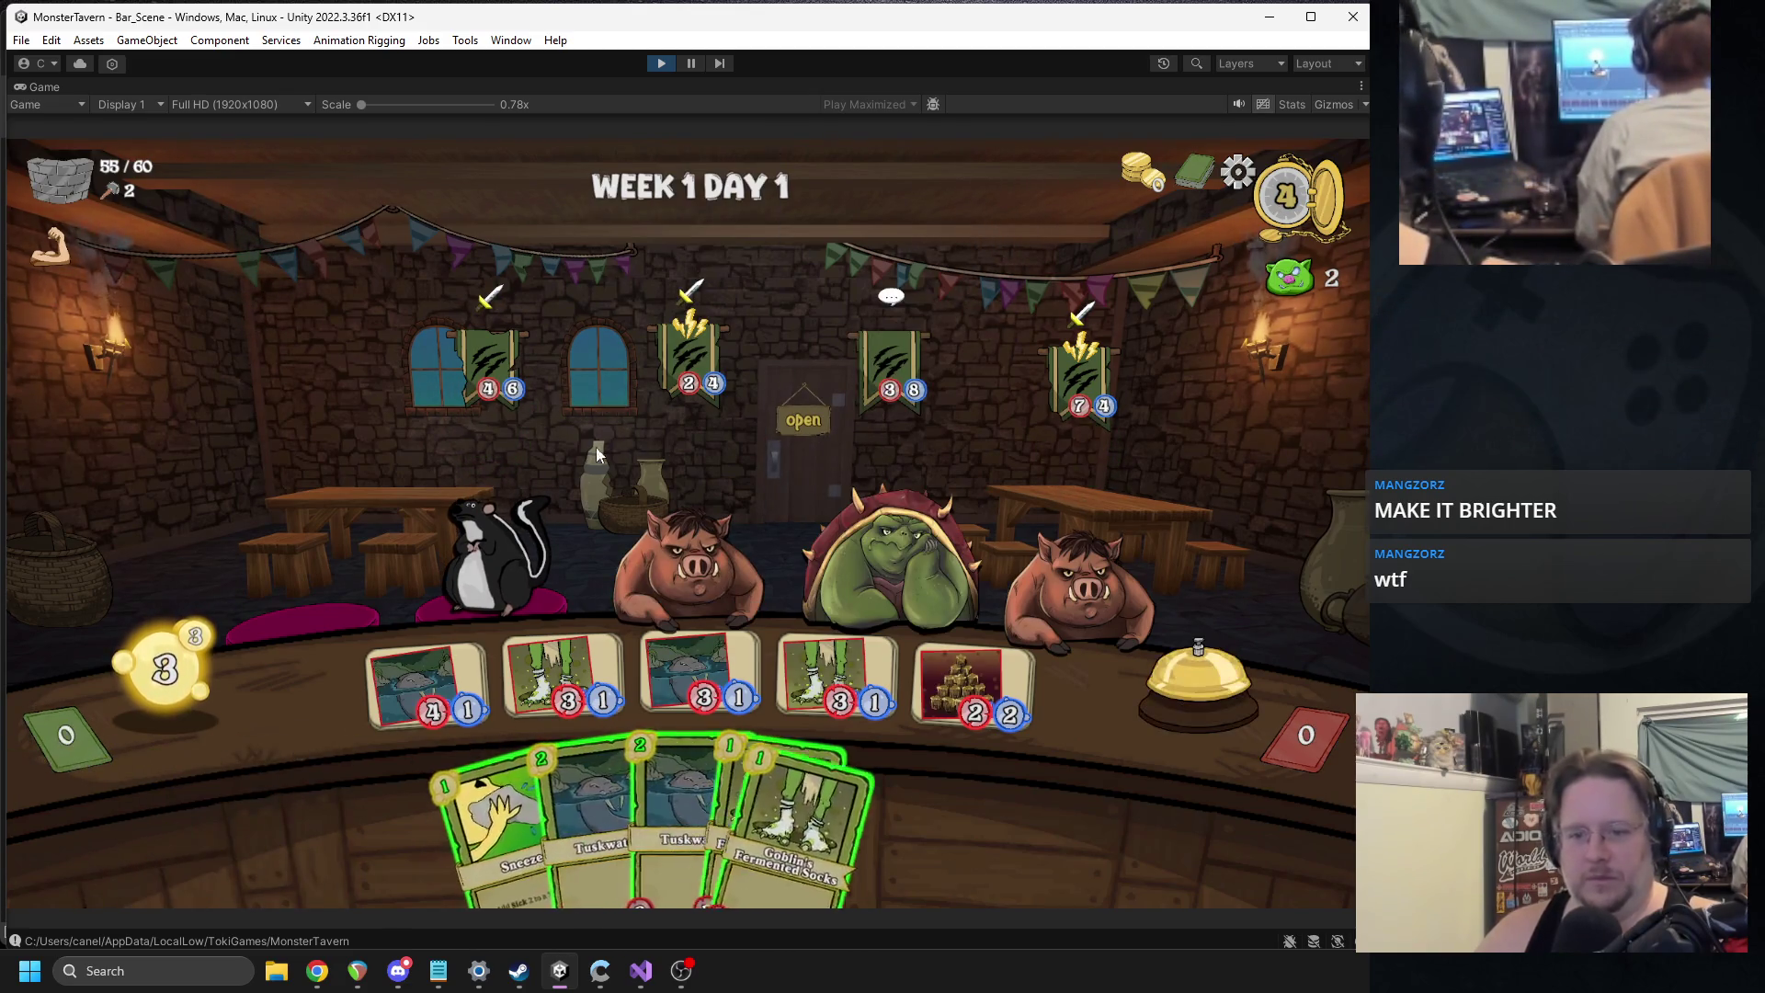
# Cast the Sneeze card on a customer, then stop the playtest.
pyautogui.moveTo(487, 736)
pyautogui.mouseDown()
pyautogui.moveTo(865, 551)
pyautogui.moveTo(512, 558)
pyautogui.moveTo(966, 579)
pyautogui.moveTo(515, 386)
pyautogui.moveTo(1122, 514)
pyautogui.moveTo(919, 680)
pyautogui.moveTo(414, 685)
pyautogui.moveTo(101, 510)
pyautogui.moveTo(561, 479)
pyautogui.moveTo(883, 561)
pyautogui.moveTo(386, 496)
pyautogui.moveTo(897, 538)
pyautogui.moveTo(869, 531)
pyautogui.mouseUp()
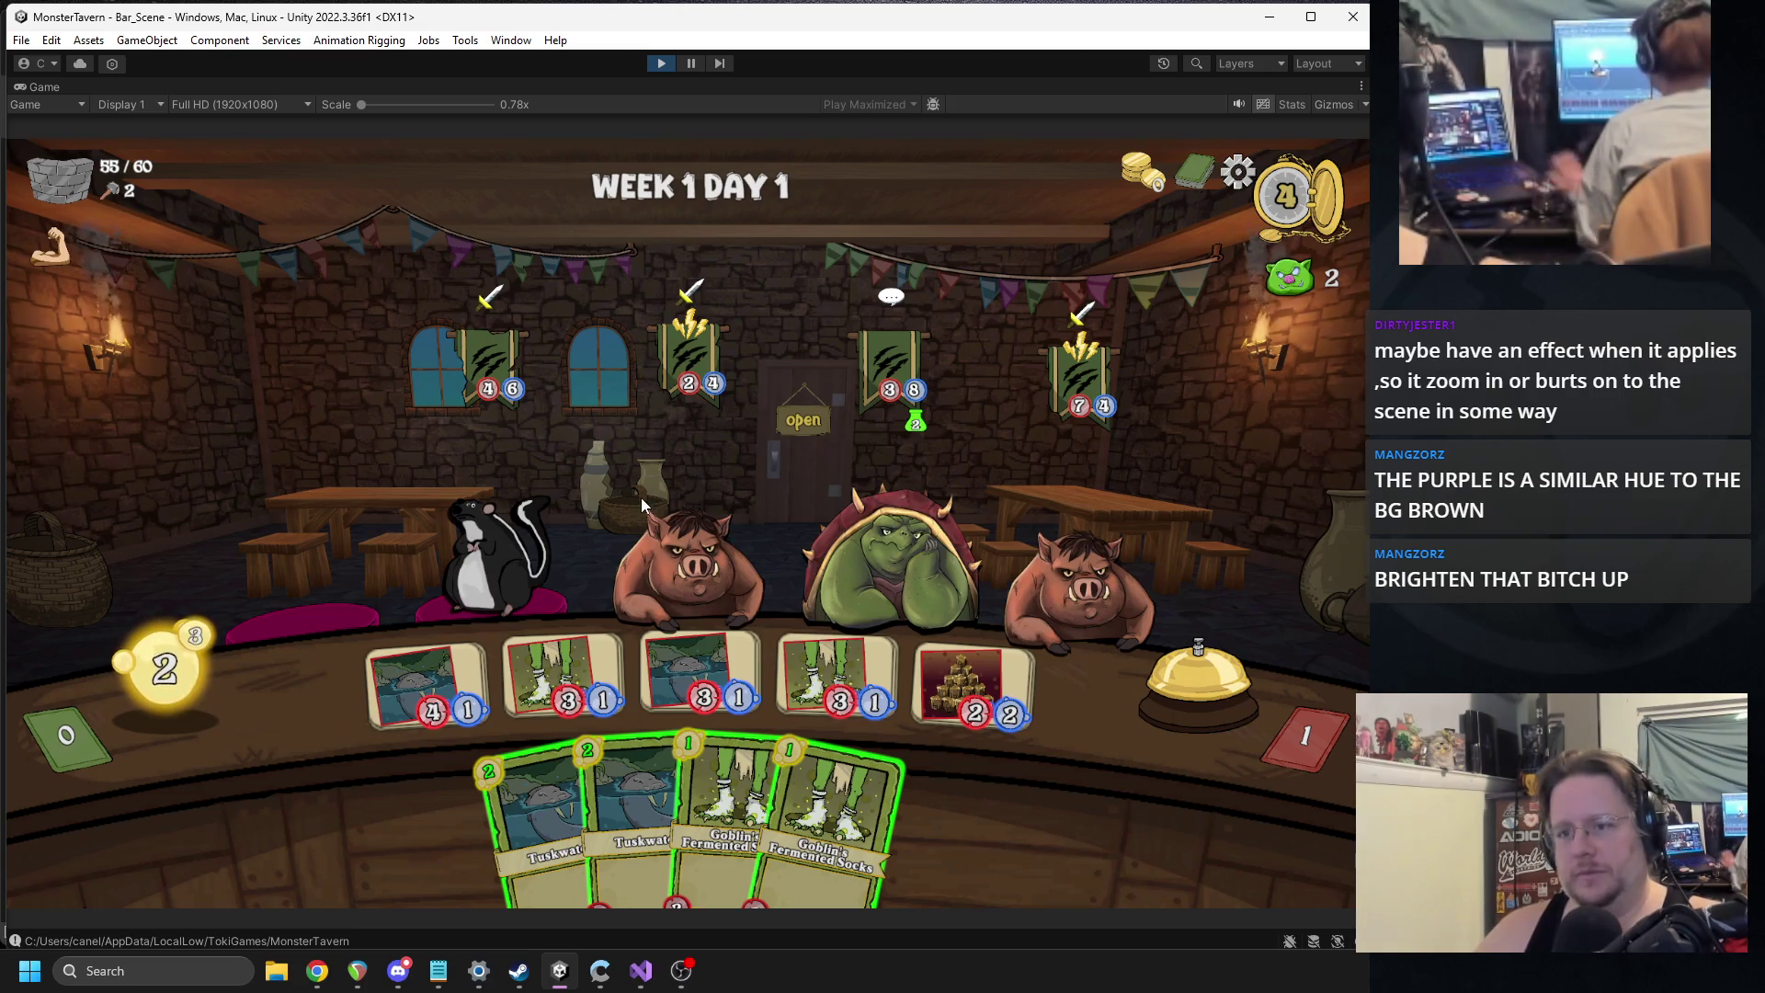
pyautogui.moveTo(885, 384)
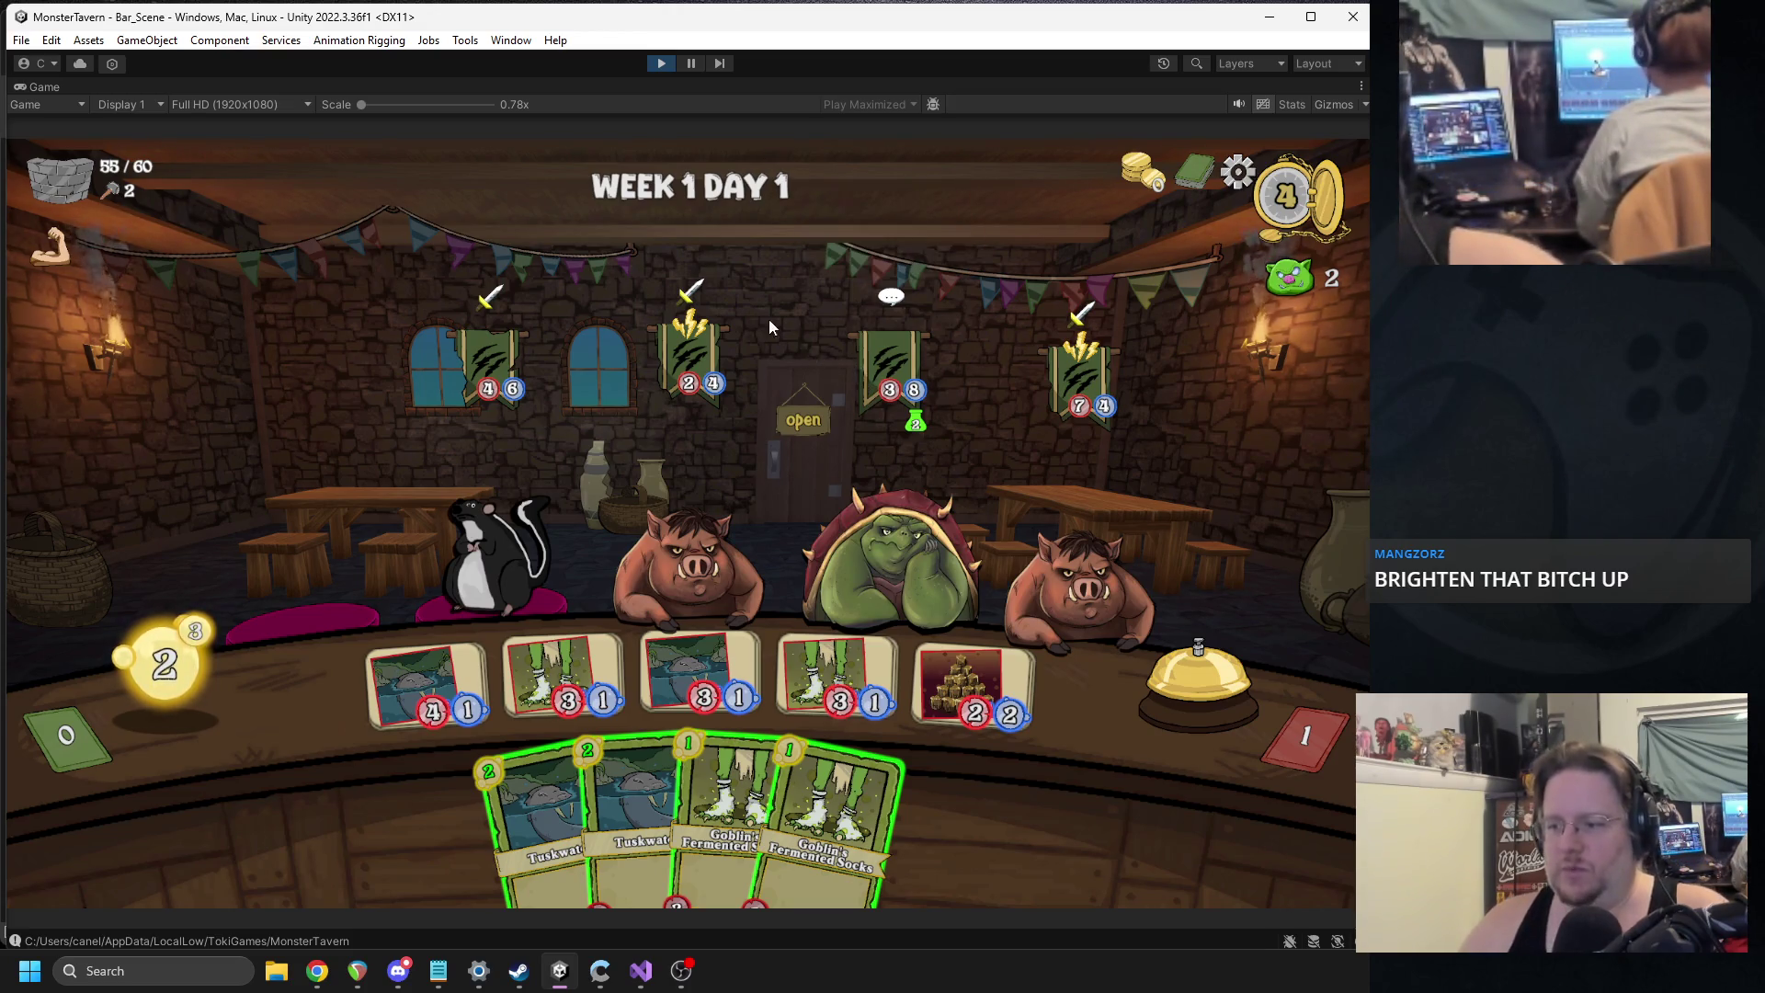
pyautogui.moveTo(746, 333)
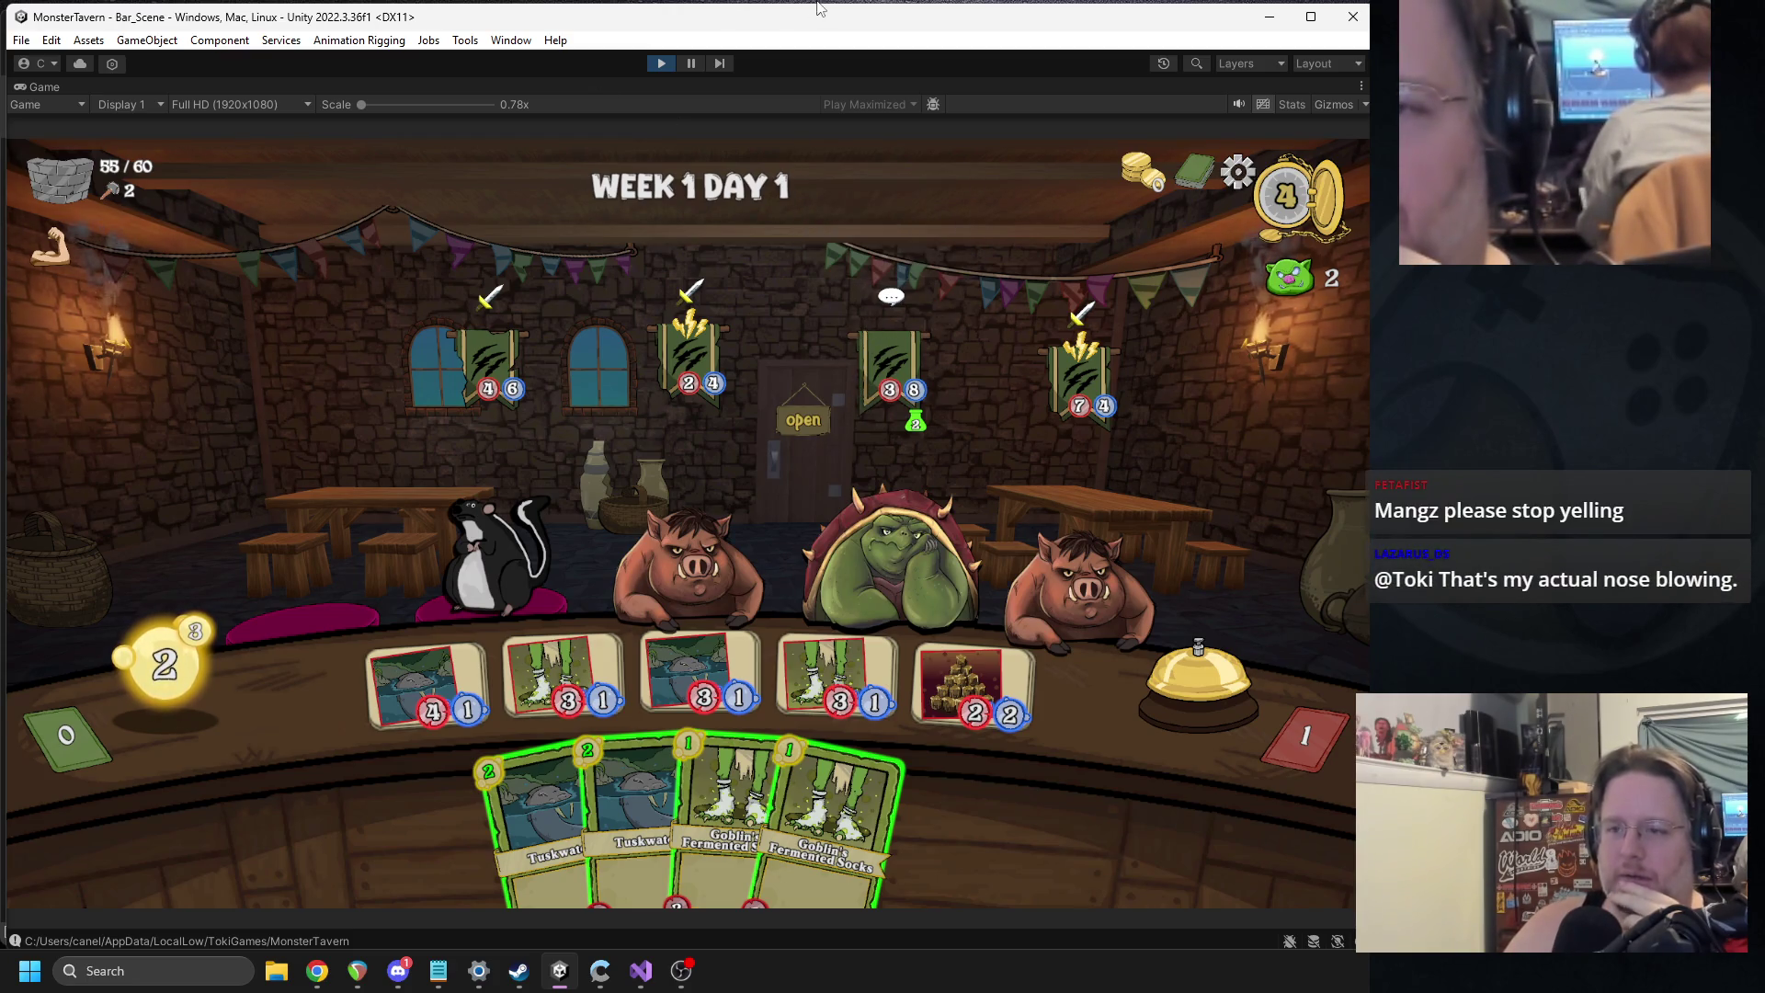
pyautogui.click(661, 63)
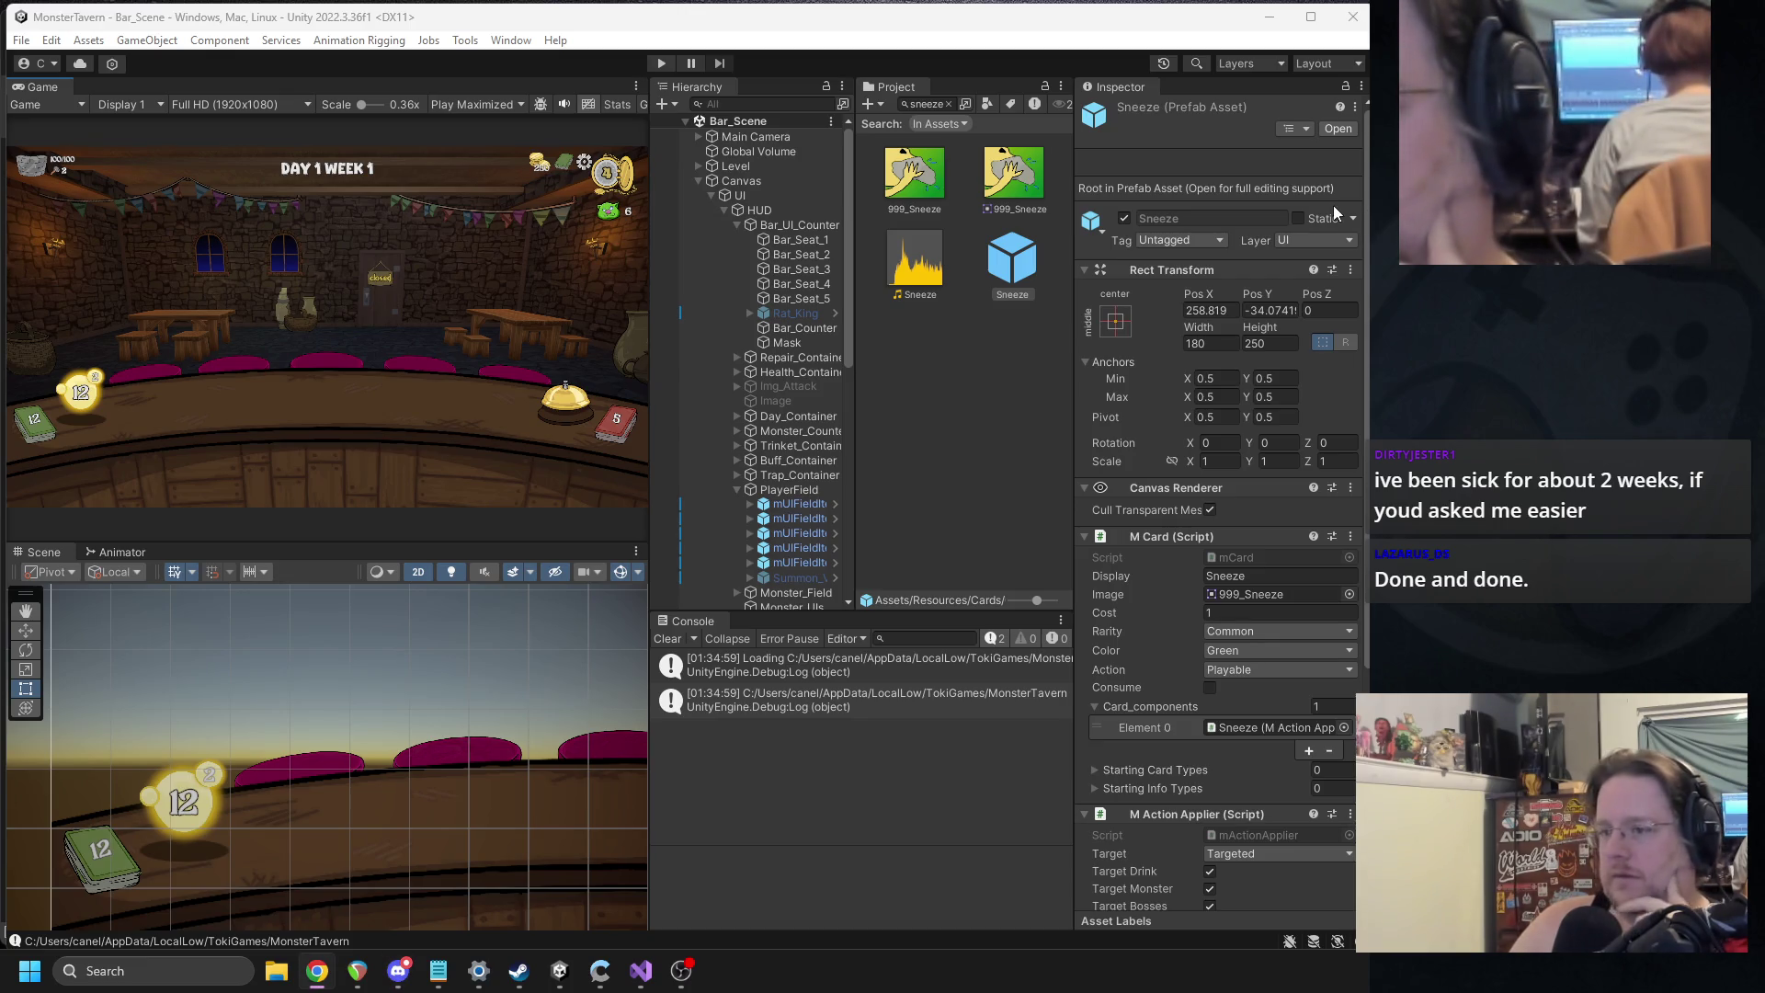
# Show the Sneeze clip's import settings: Decompress On Load, Vorbis compression, quality 100.
pyautogui.click(1028, 274)
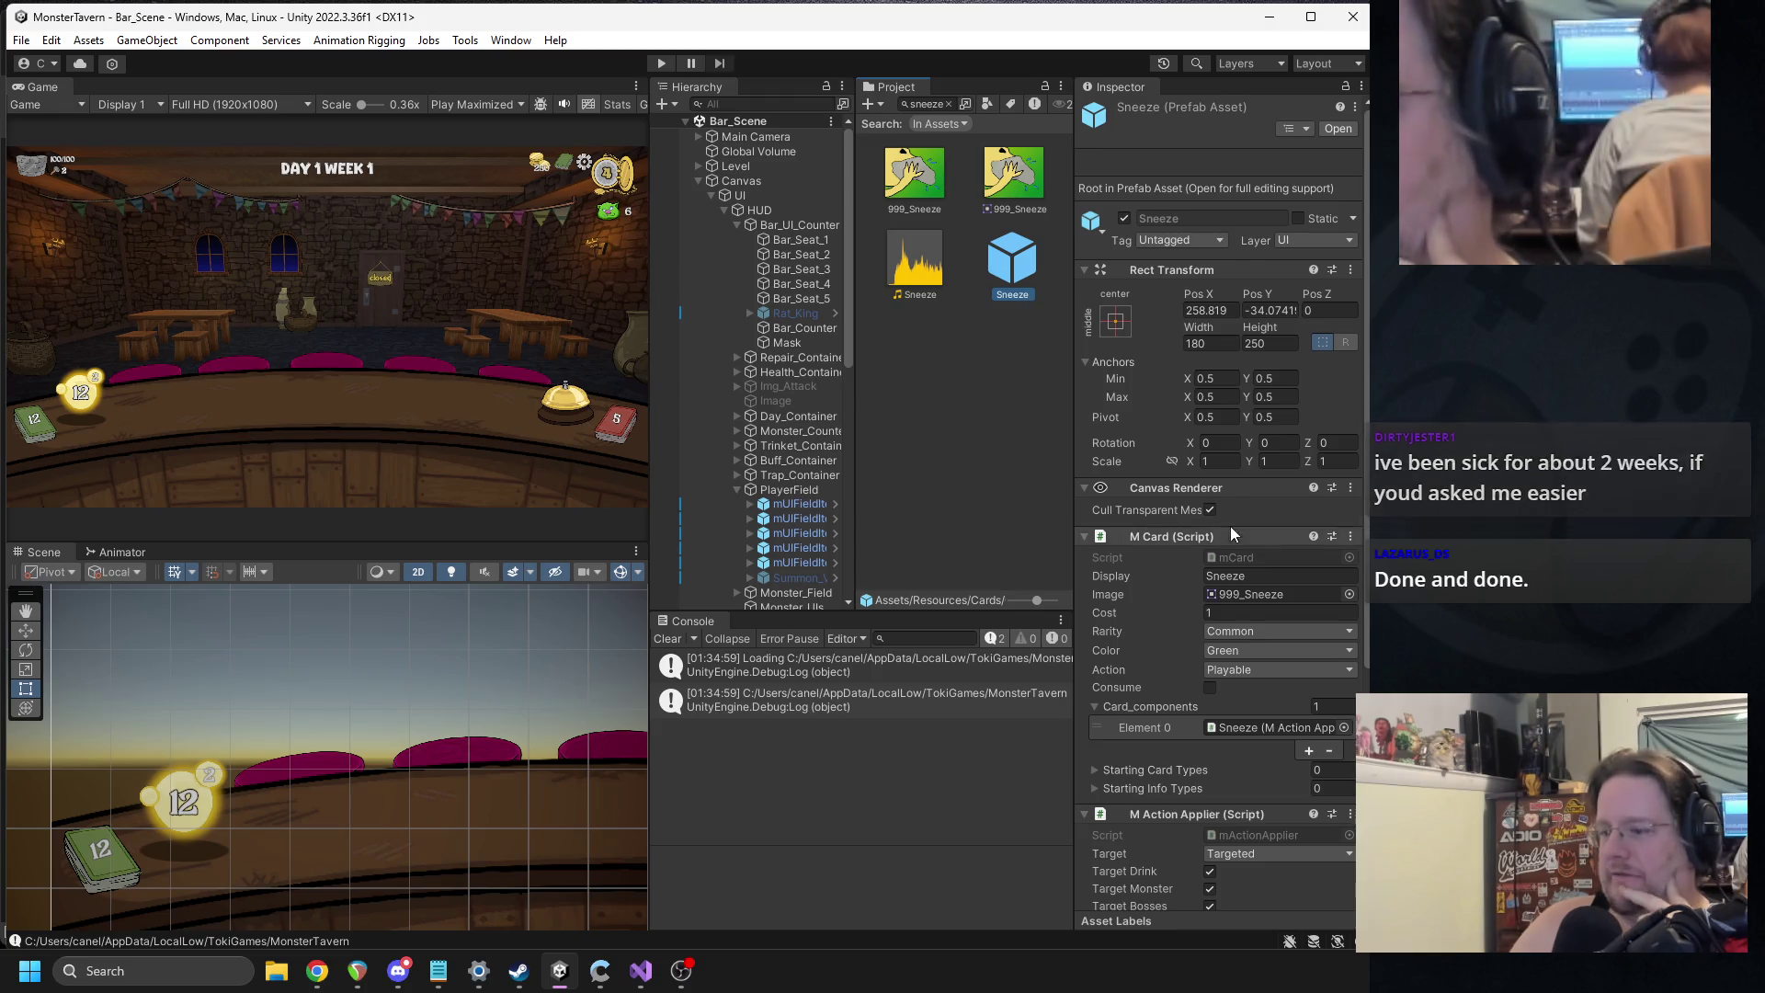
pyautogui.click(908, 250)
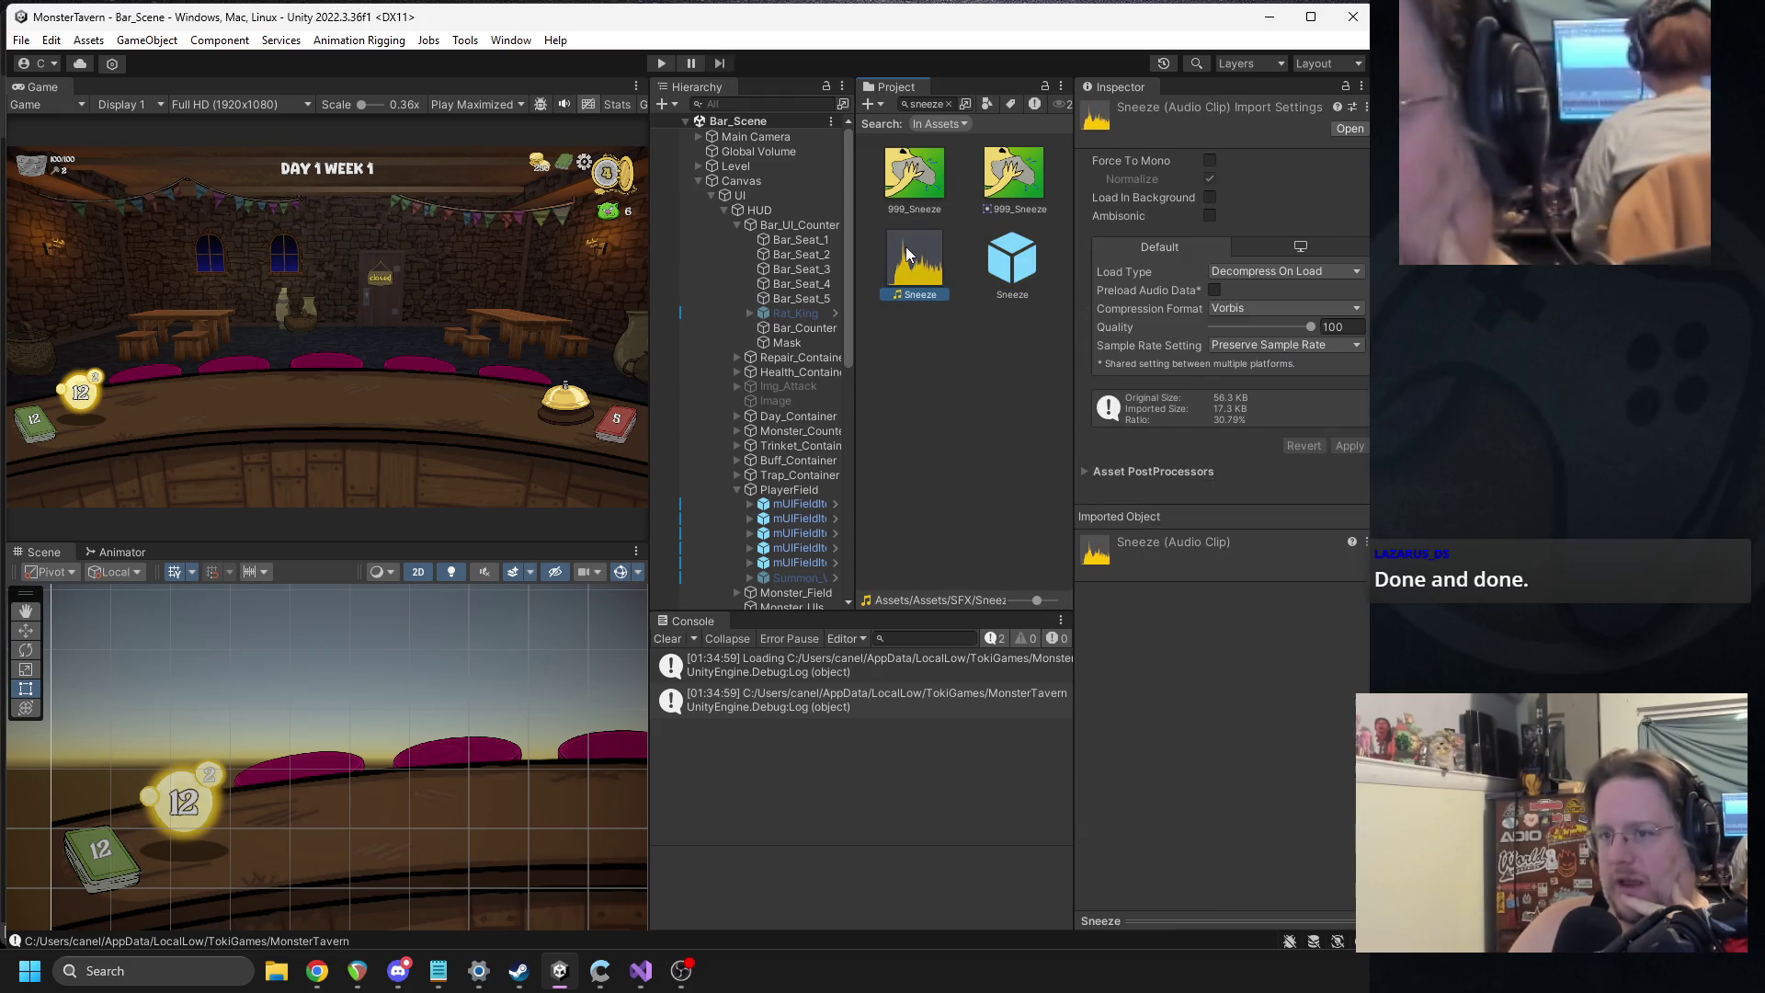
# Reveal the Sneeze sound file on disk with Show in Explorer.
pyautogui.rightClick(906, 246)
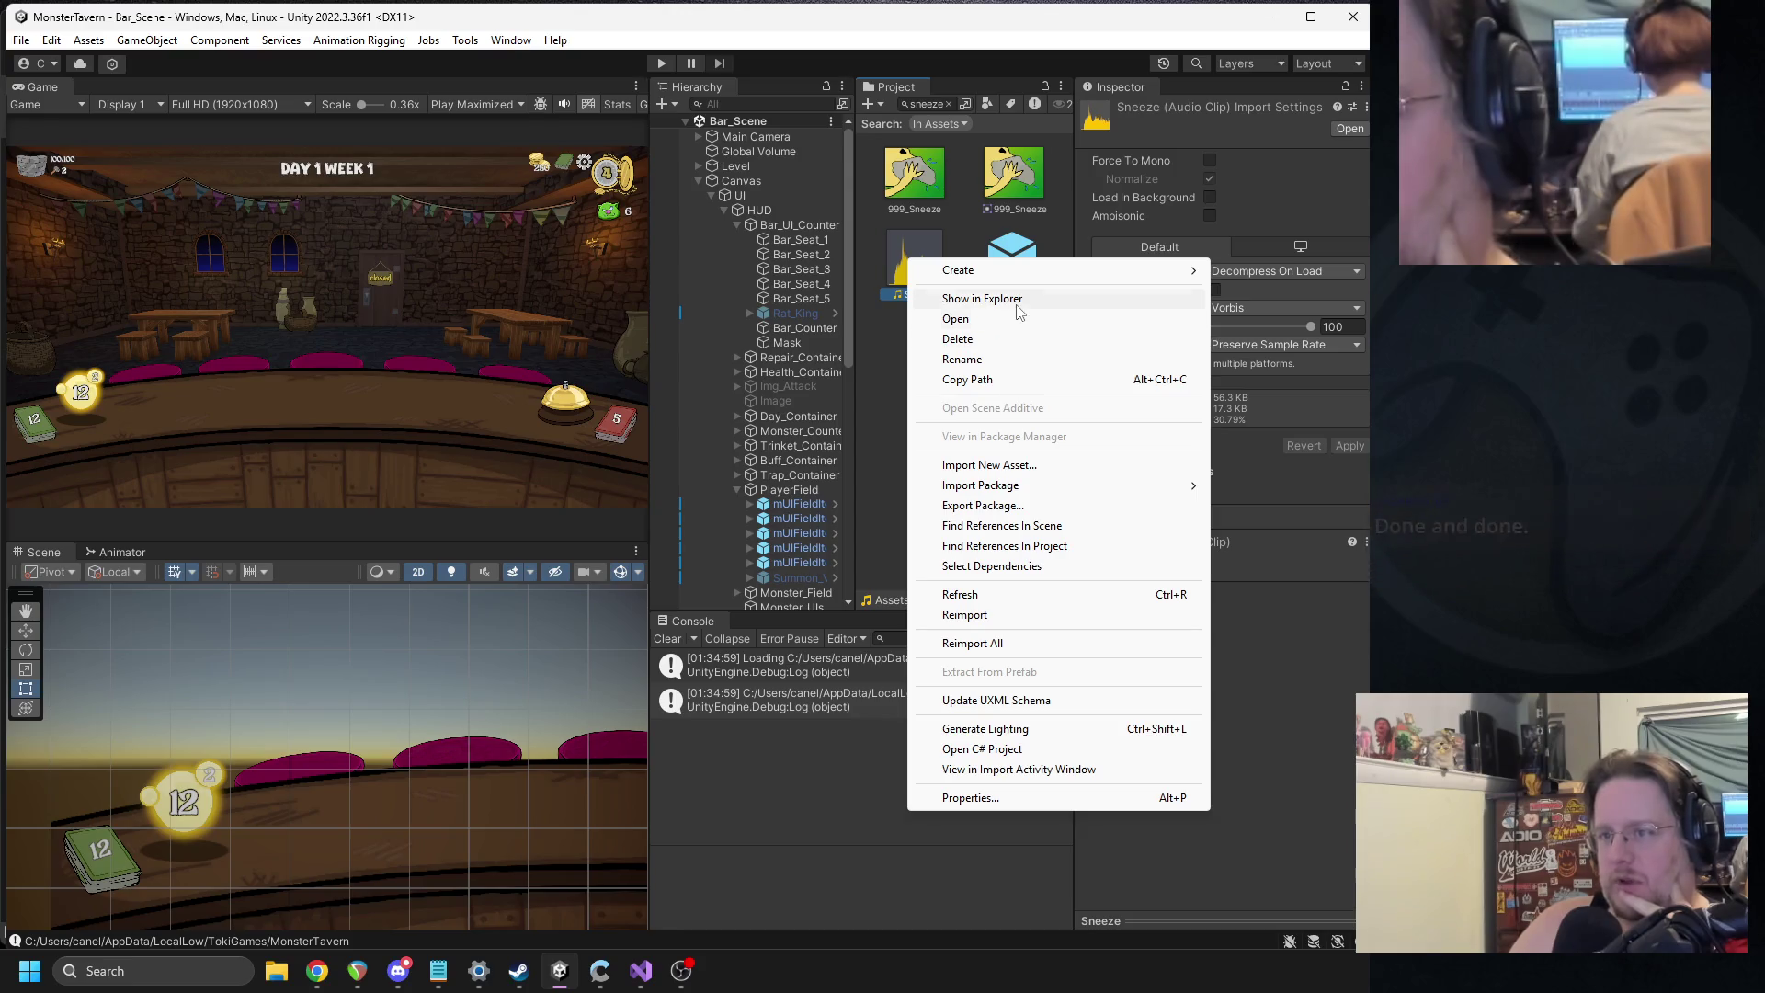
pyautogui.click(1017, 306)
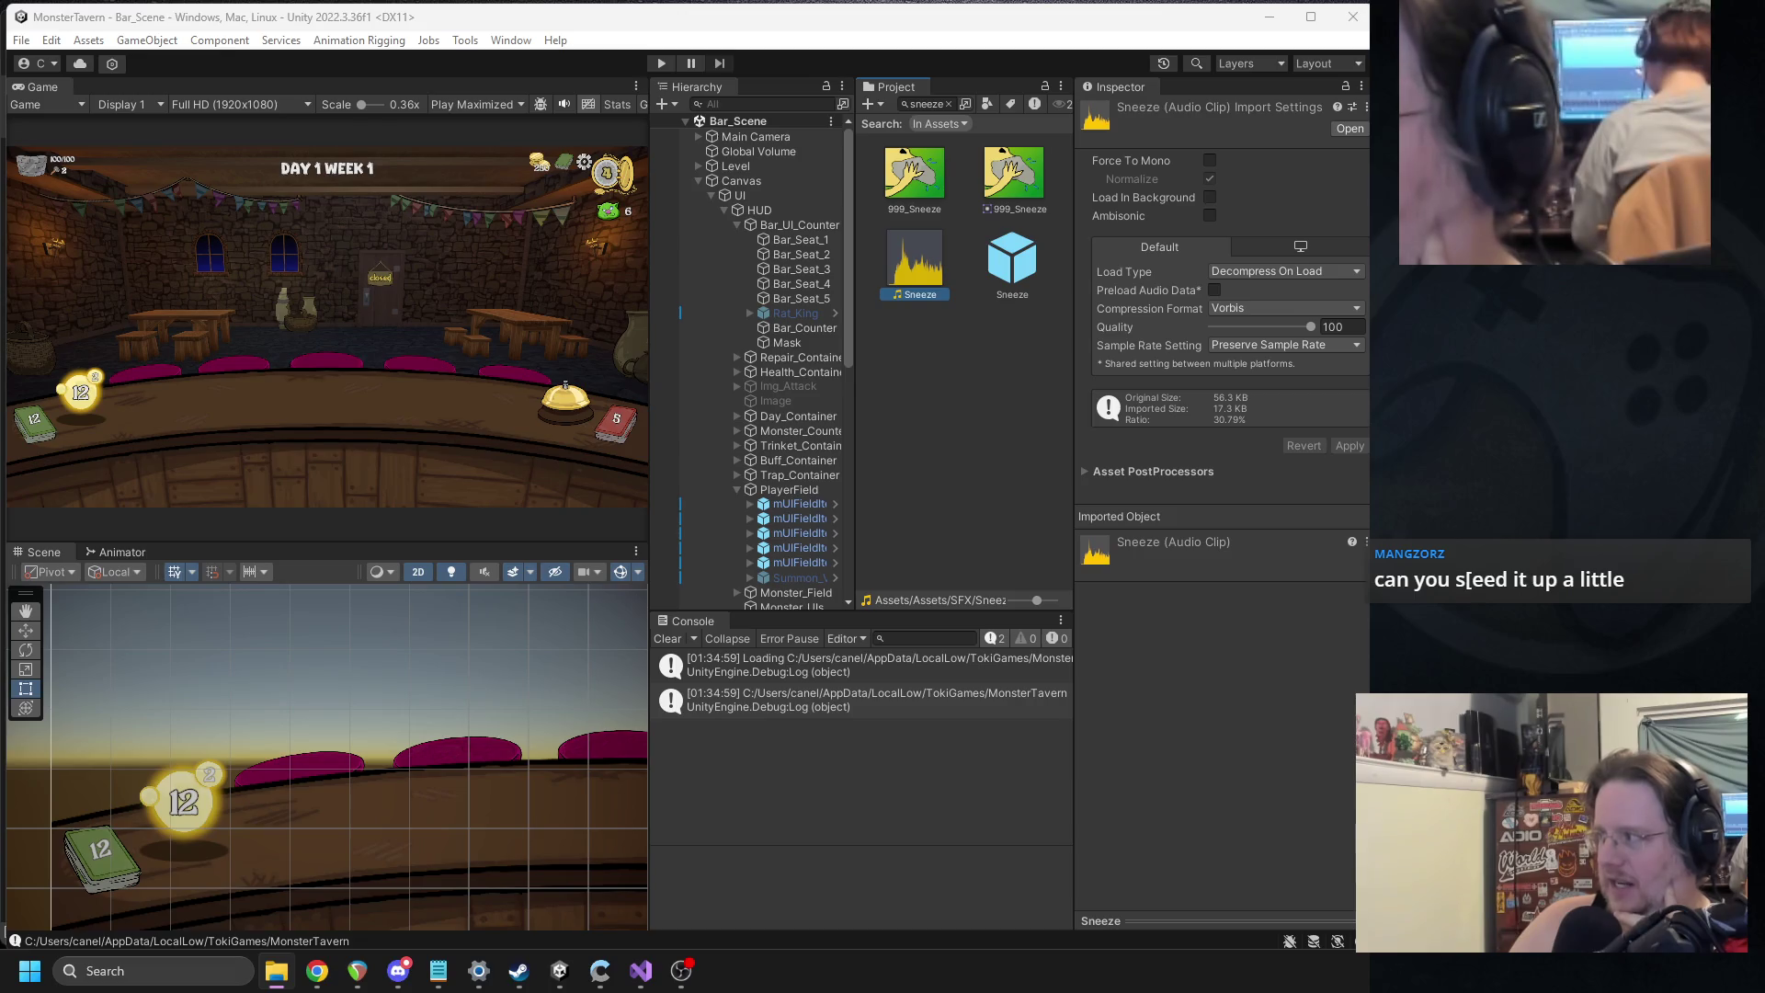
pyautogui.click(972, 108)
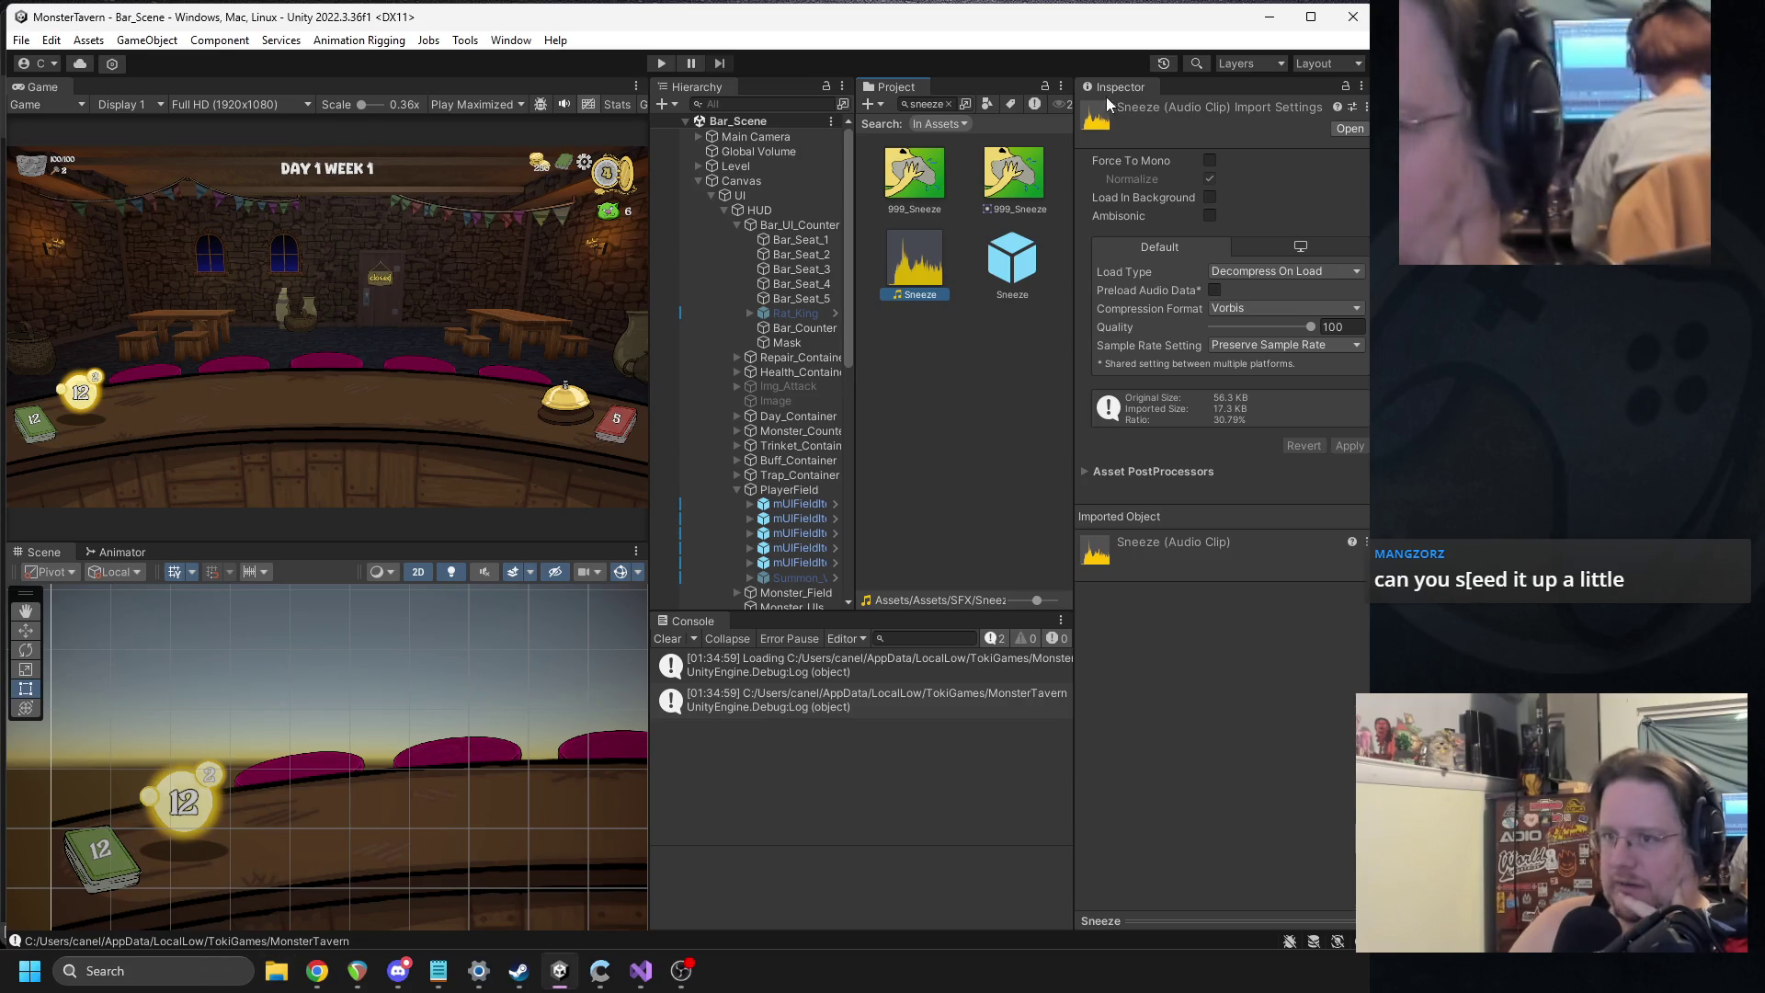
# Clear the Project search and delete the Sneeze clip from Assets/SFX.
pyautogui.click(950, 103)
pyautogui.scroll(10, 996, 400)
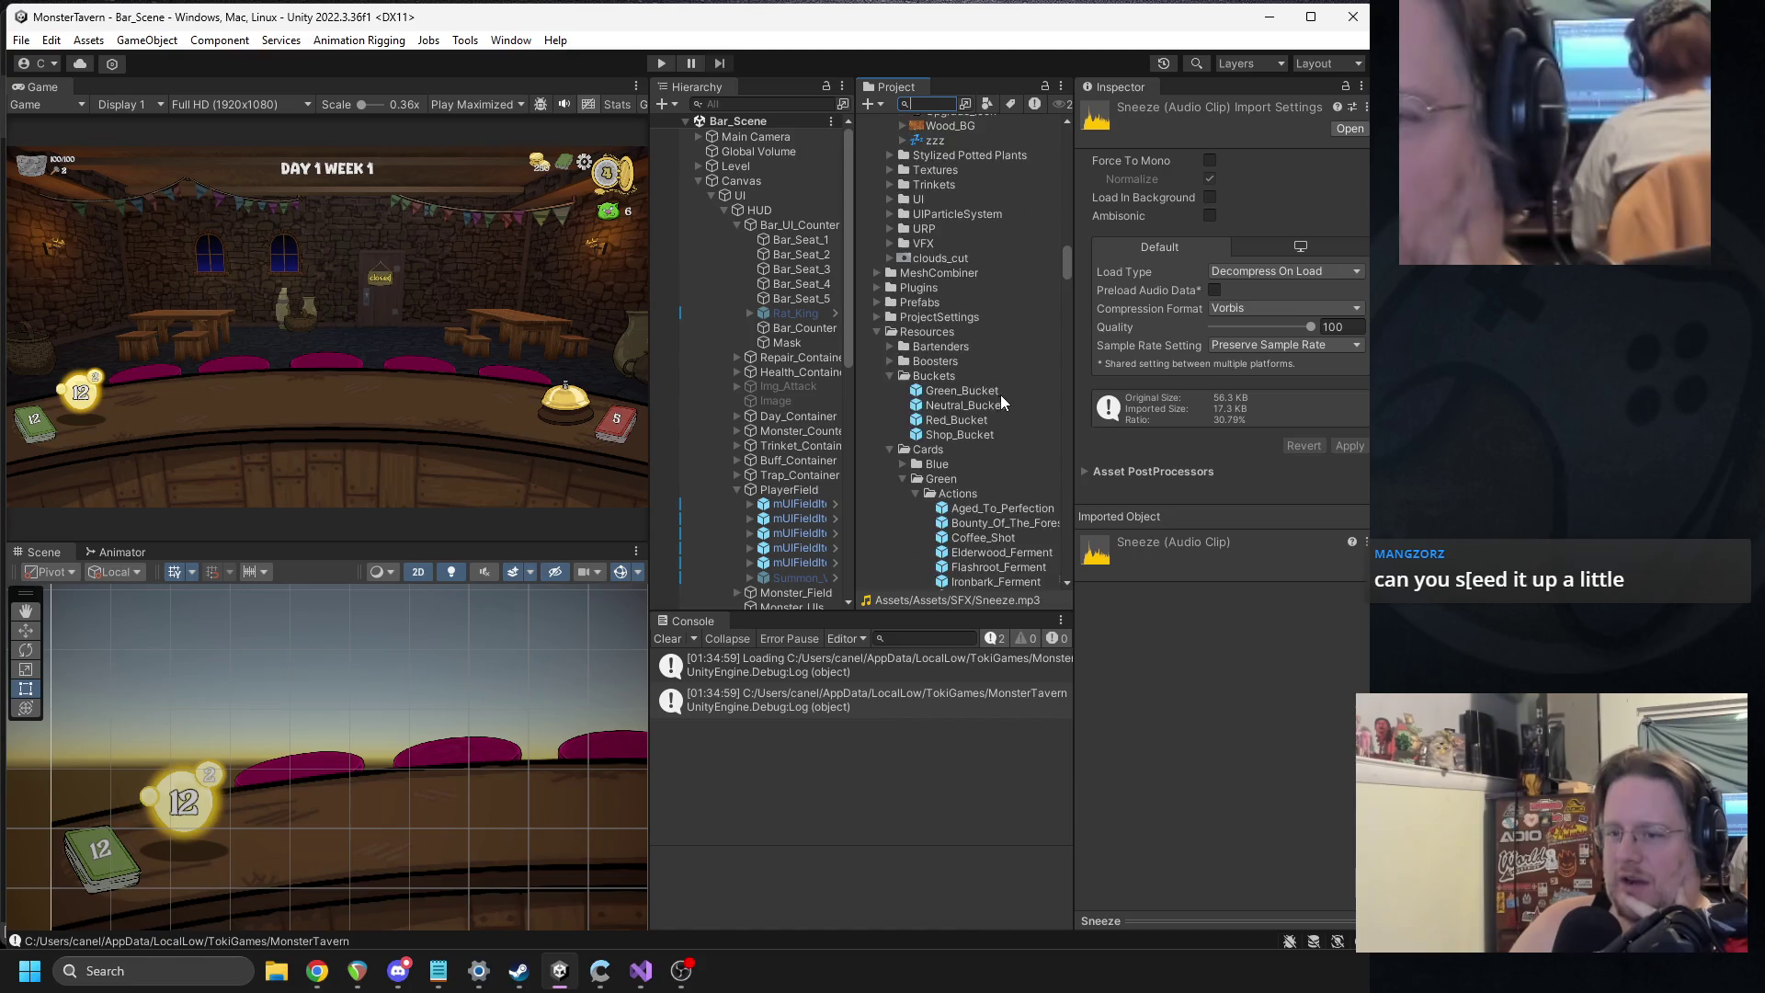
pyautogui.scroll(-4, 994, 386)
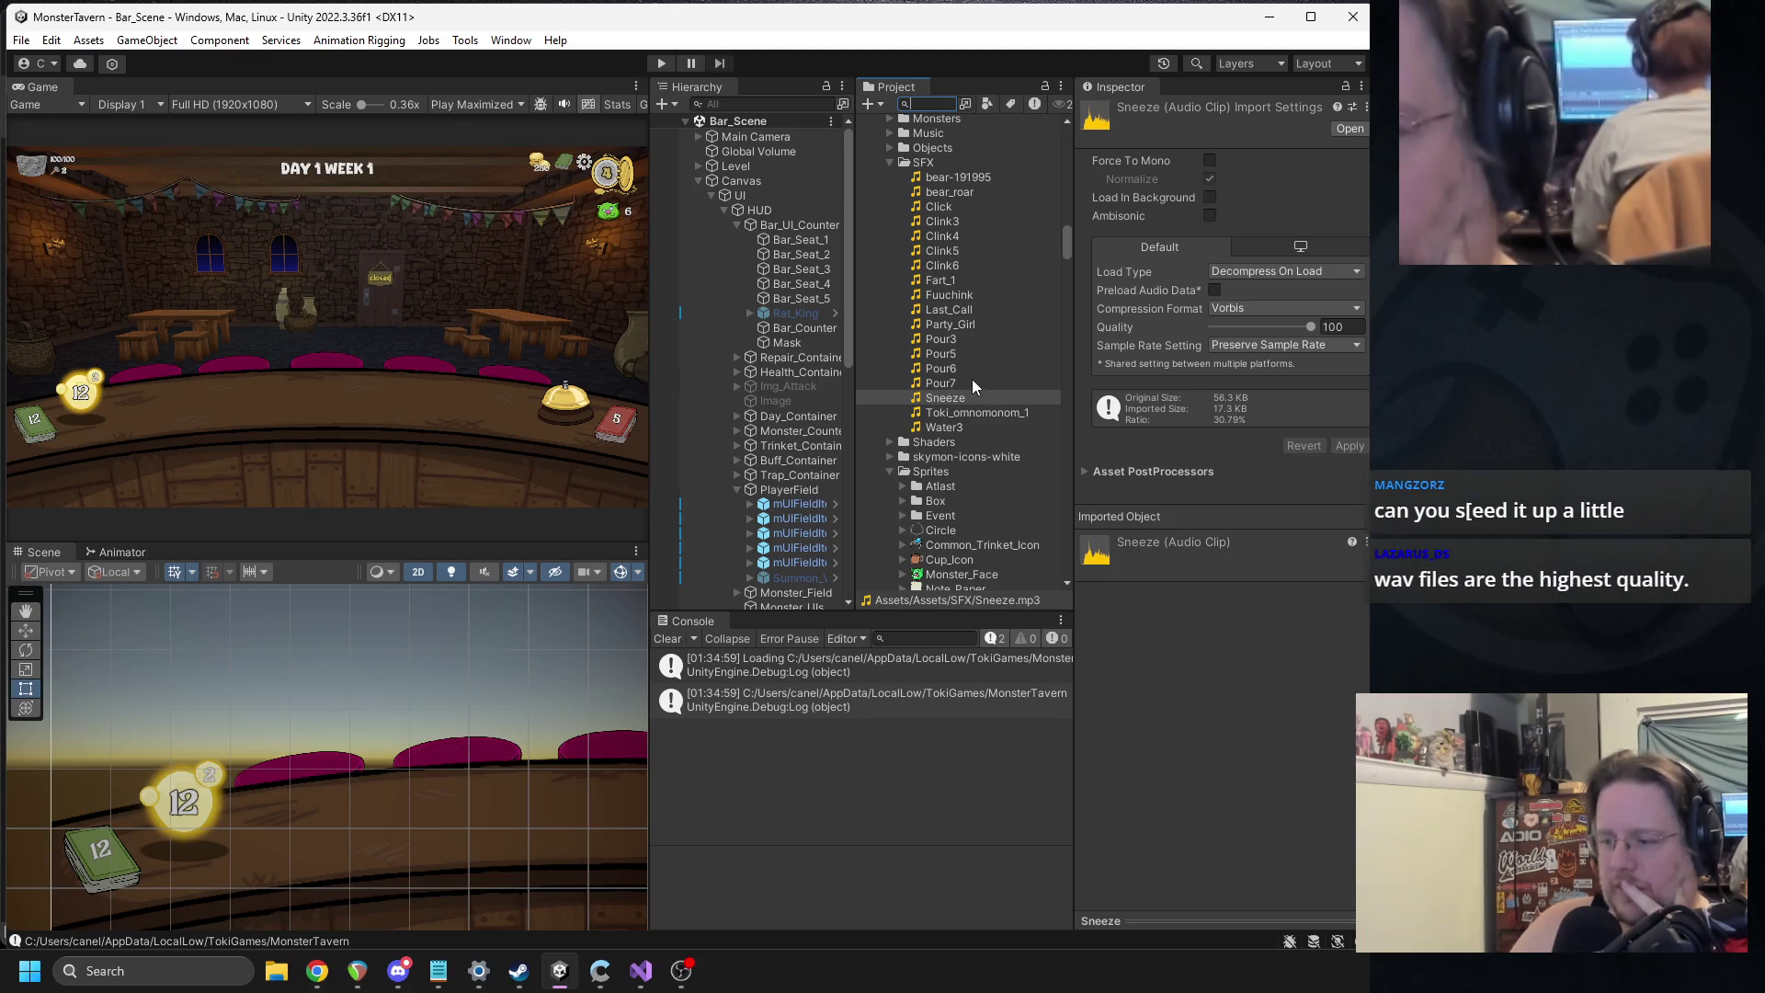
pyautogui.click(947, 410)
pyautogui.click(947, 400)
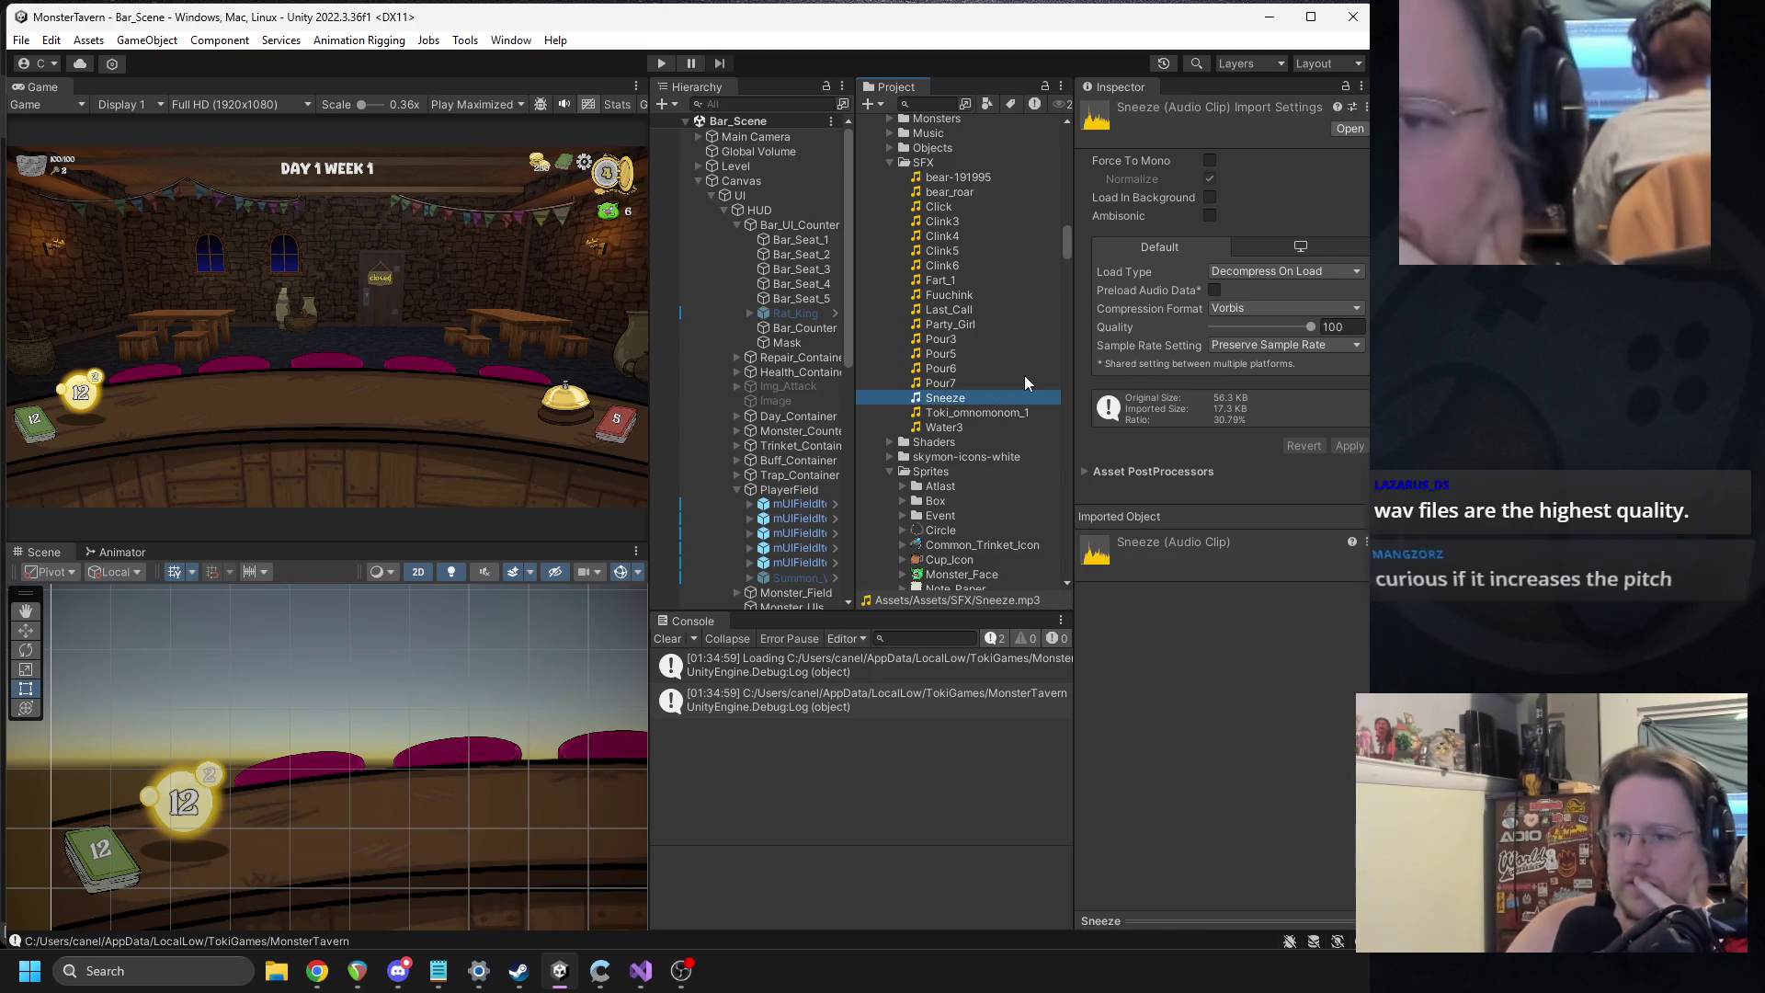
pyautogui.press('Delete')
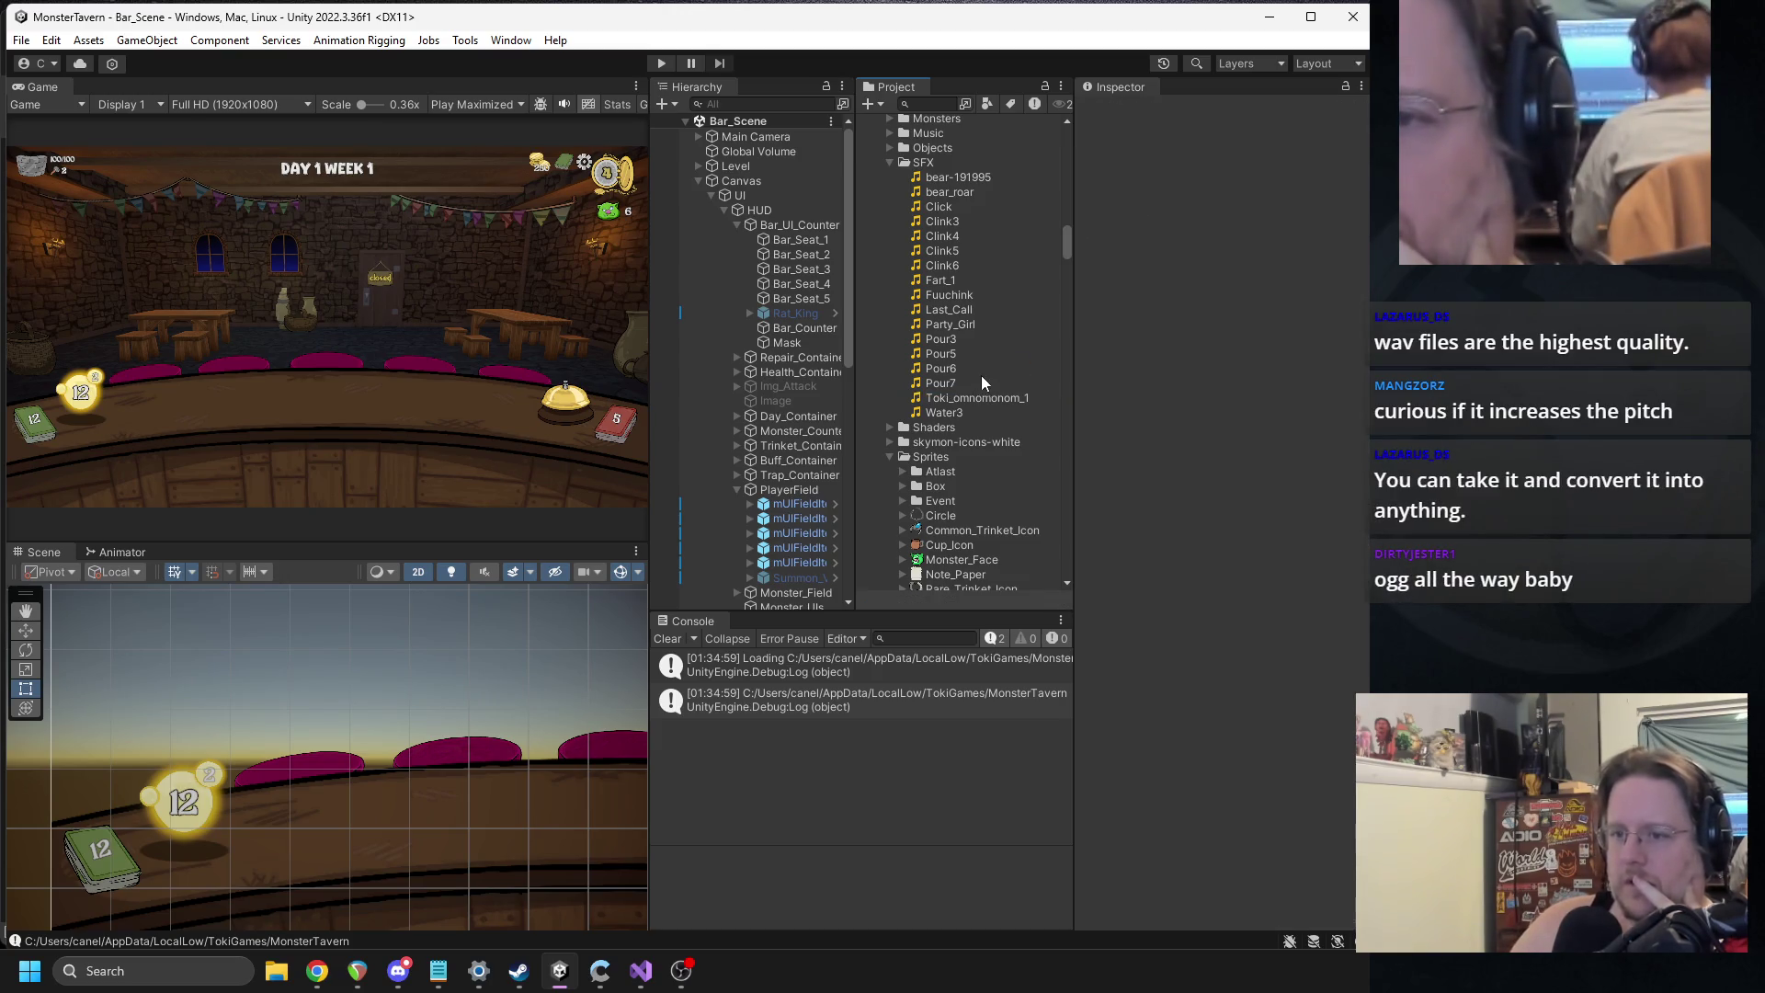
# Drag the new sneeze sound from the browser into the SFX folder.
pyautogui.hotkey('alt', 'Tab')
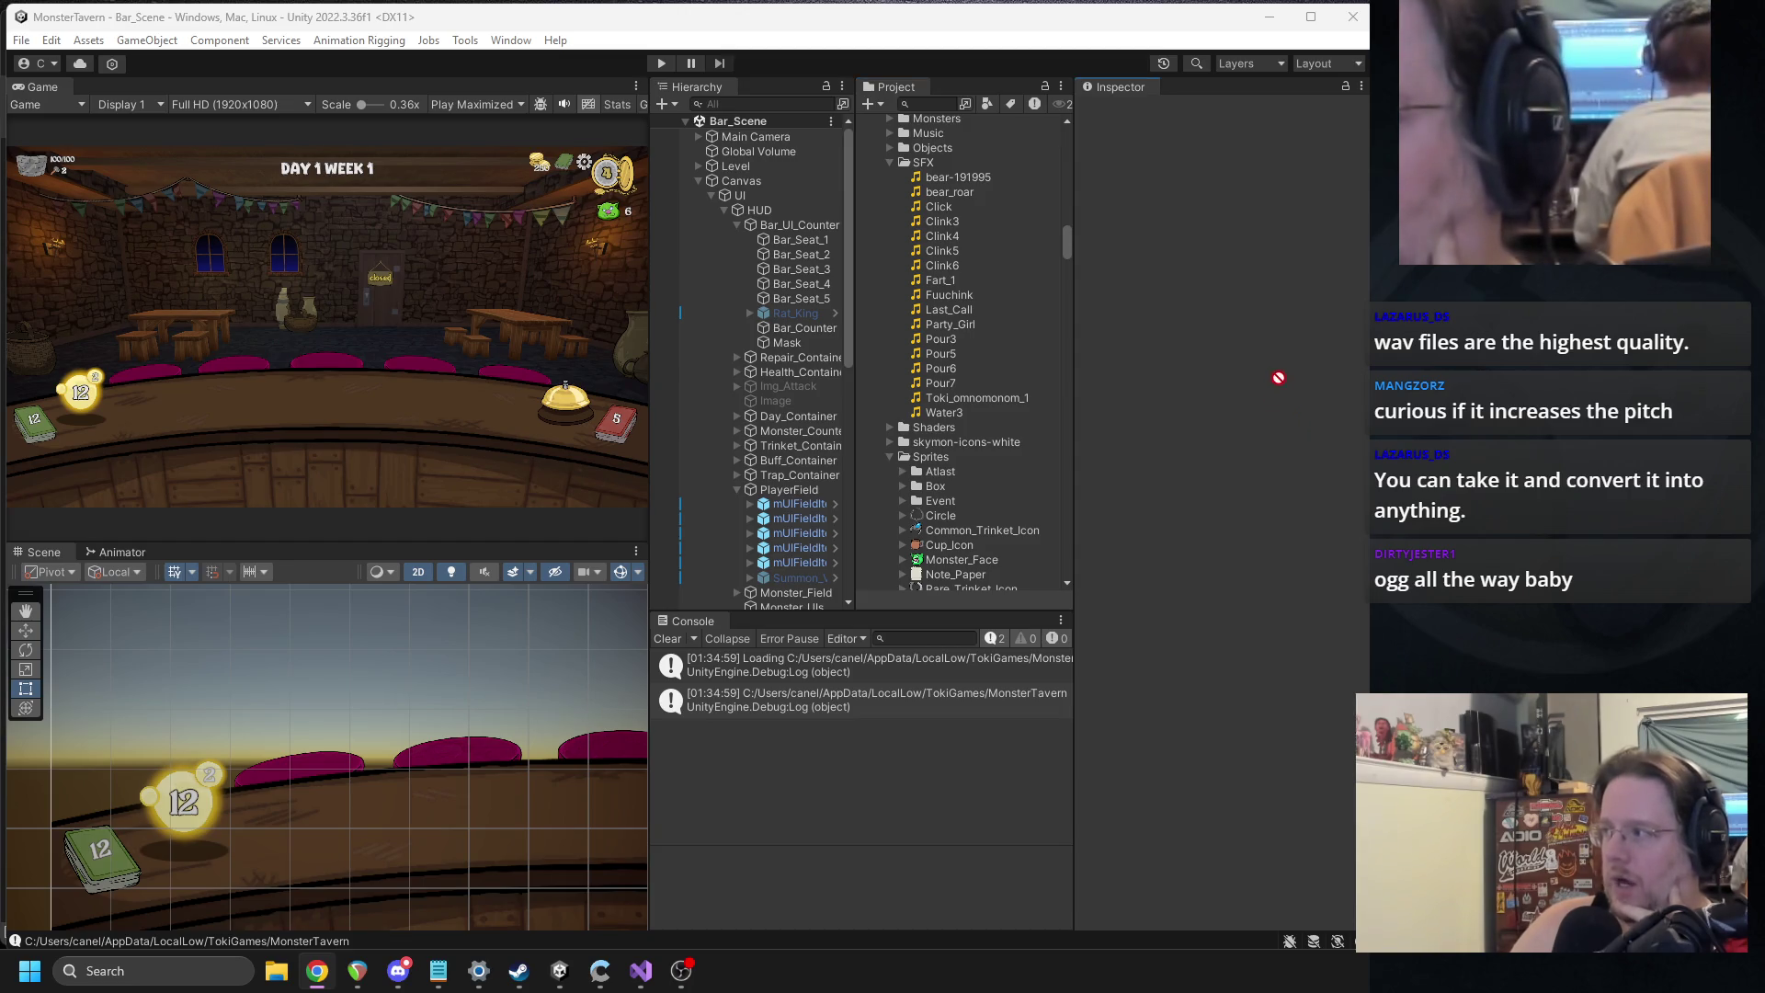
pyautogui.moveTo(1224, 346)
pyautogui.mouseDown()
pyautogui.moveTo(1224, 318)
pyautogui.moveTo(963, 354)
pyautogui.moveTo(959, 377)
pyautogui.mouseUp()
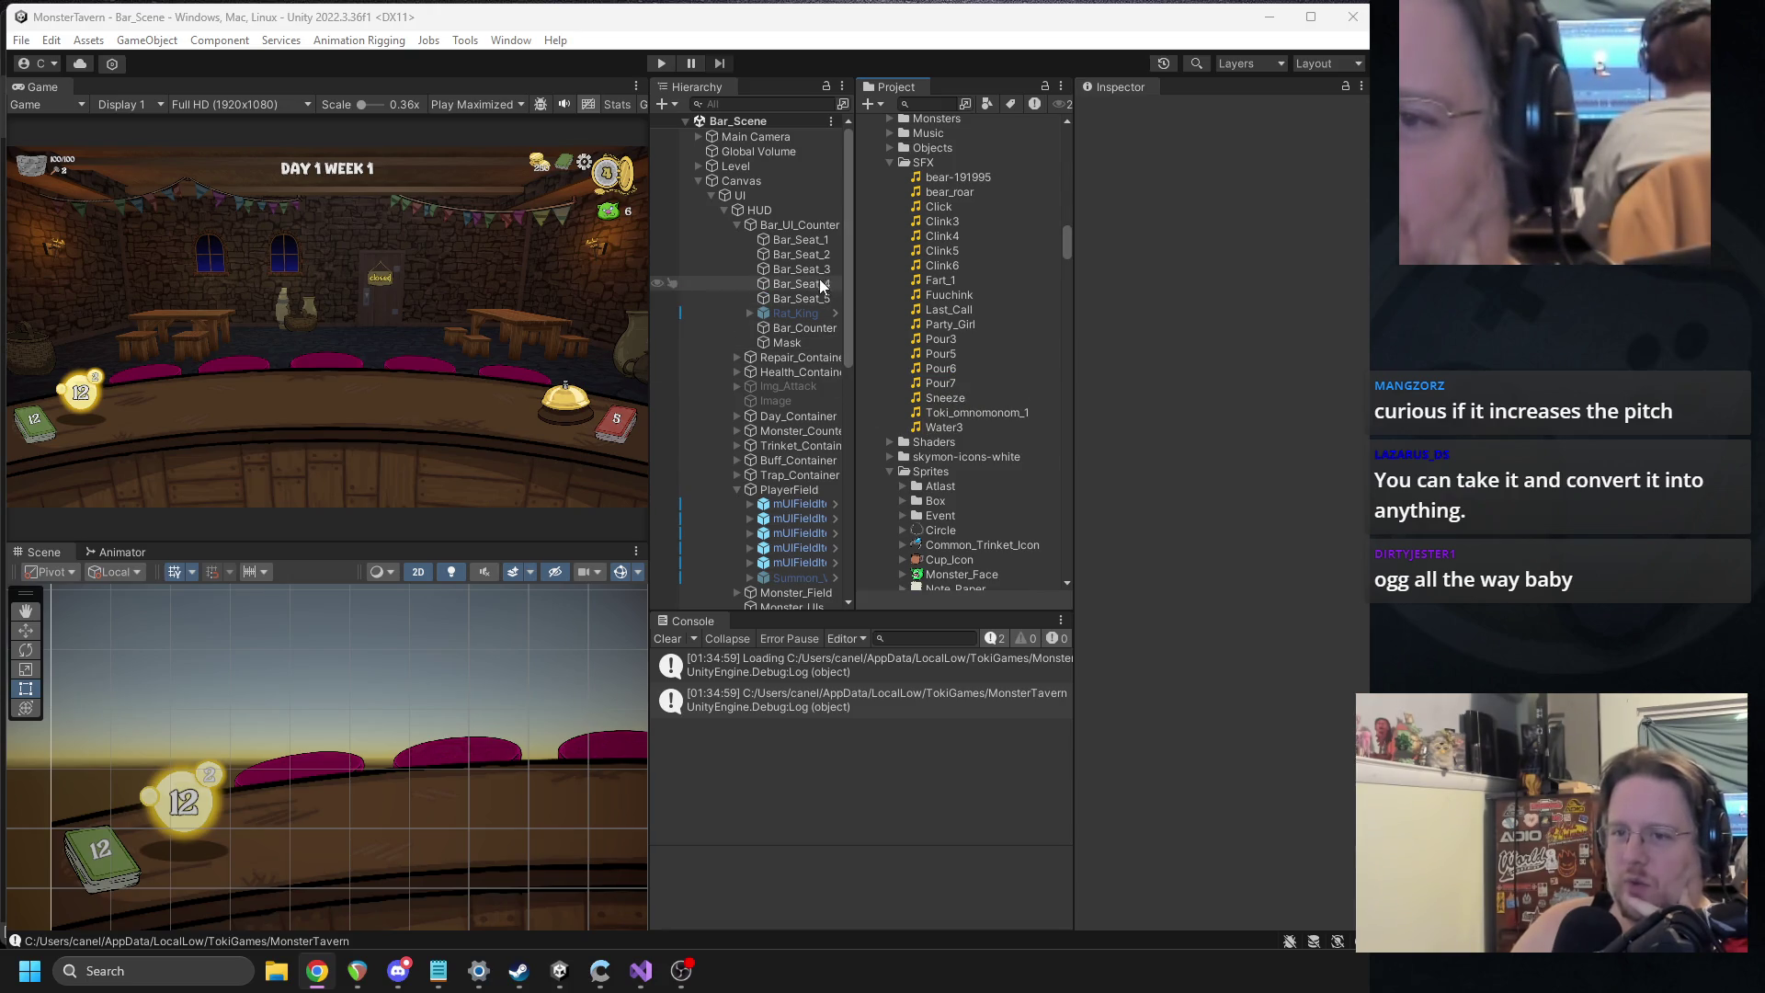
pyautogui.click(697, 180)
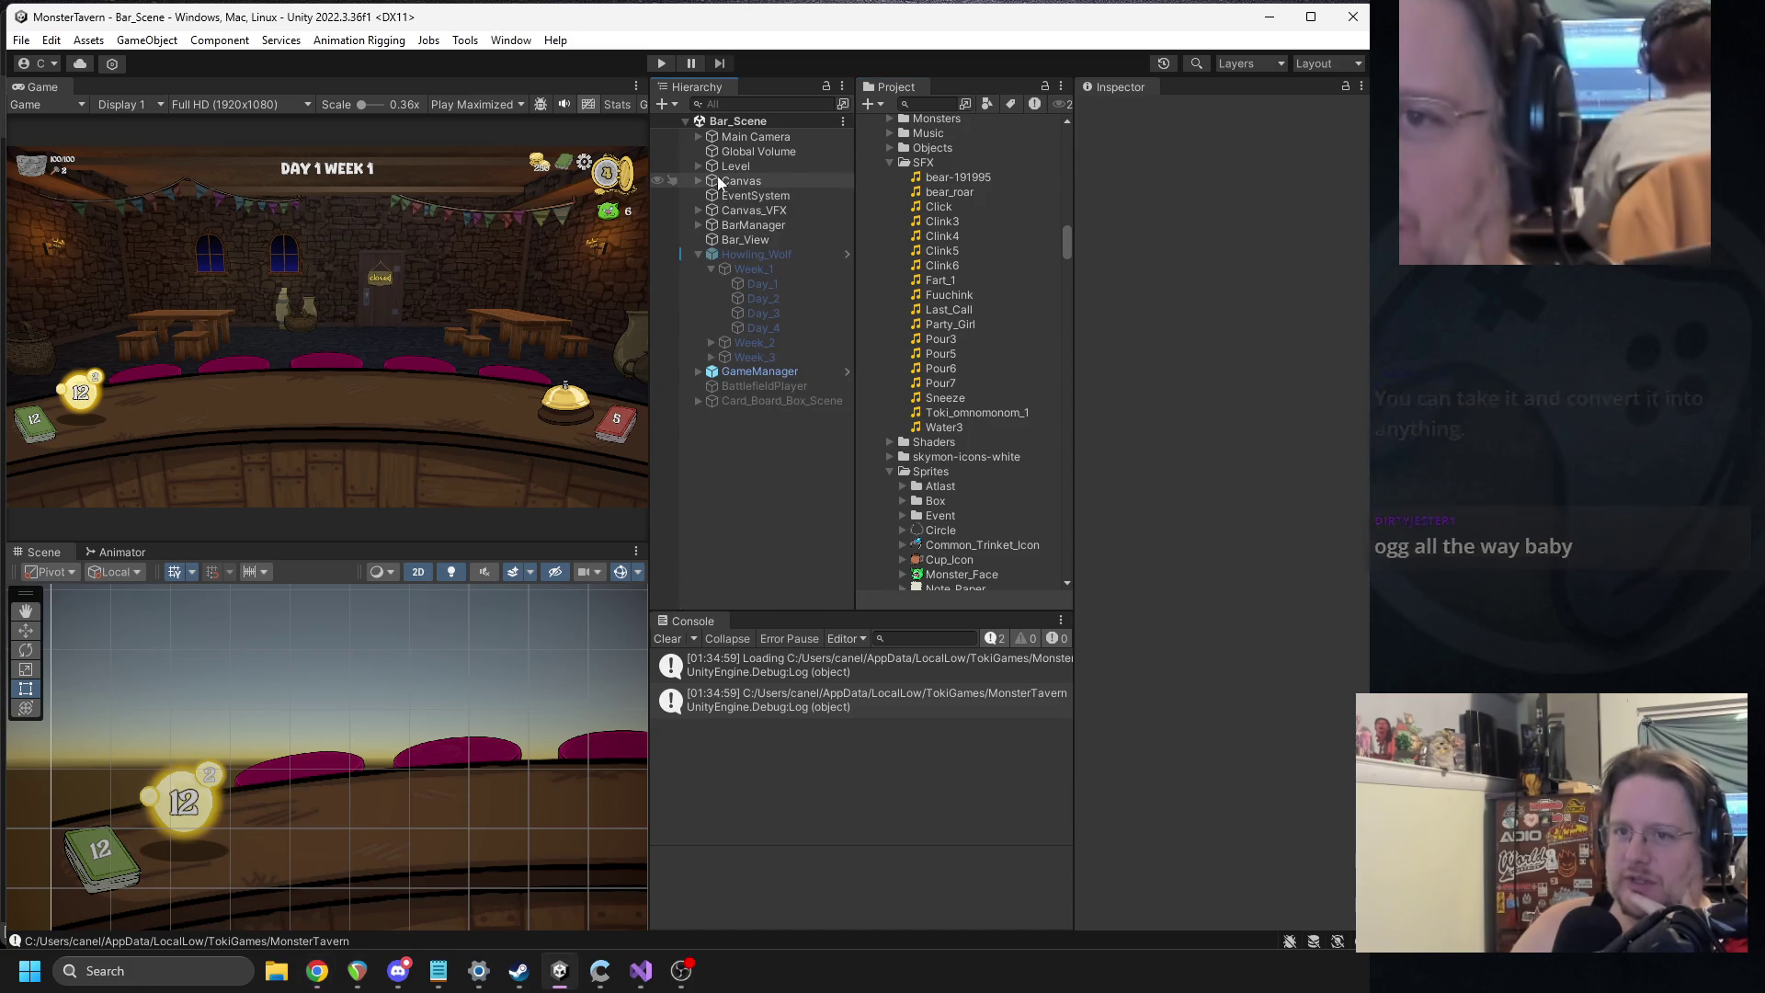
# Assign the Sneeze clip to the Sneeze prefab's AC Status Effect Audio field and start Play mode.
pyautogui.click(938, 102)
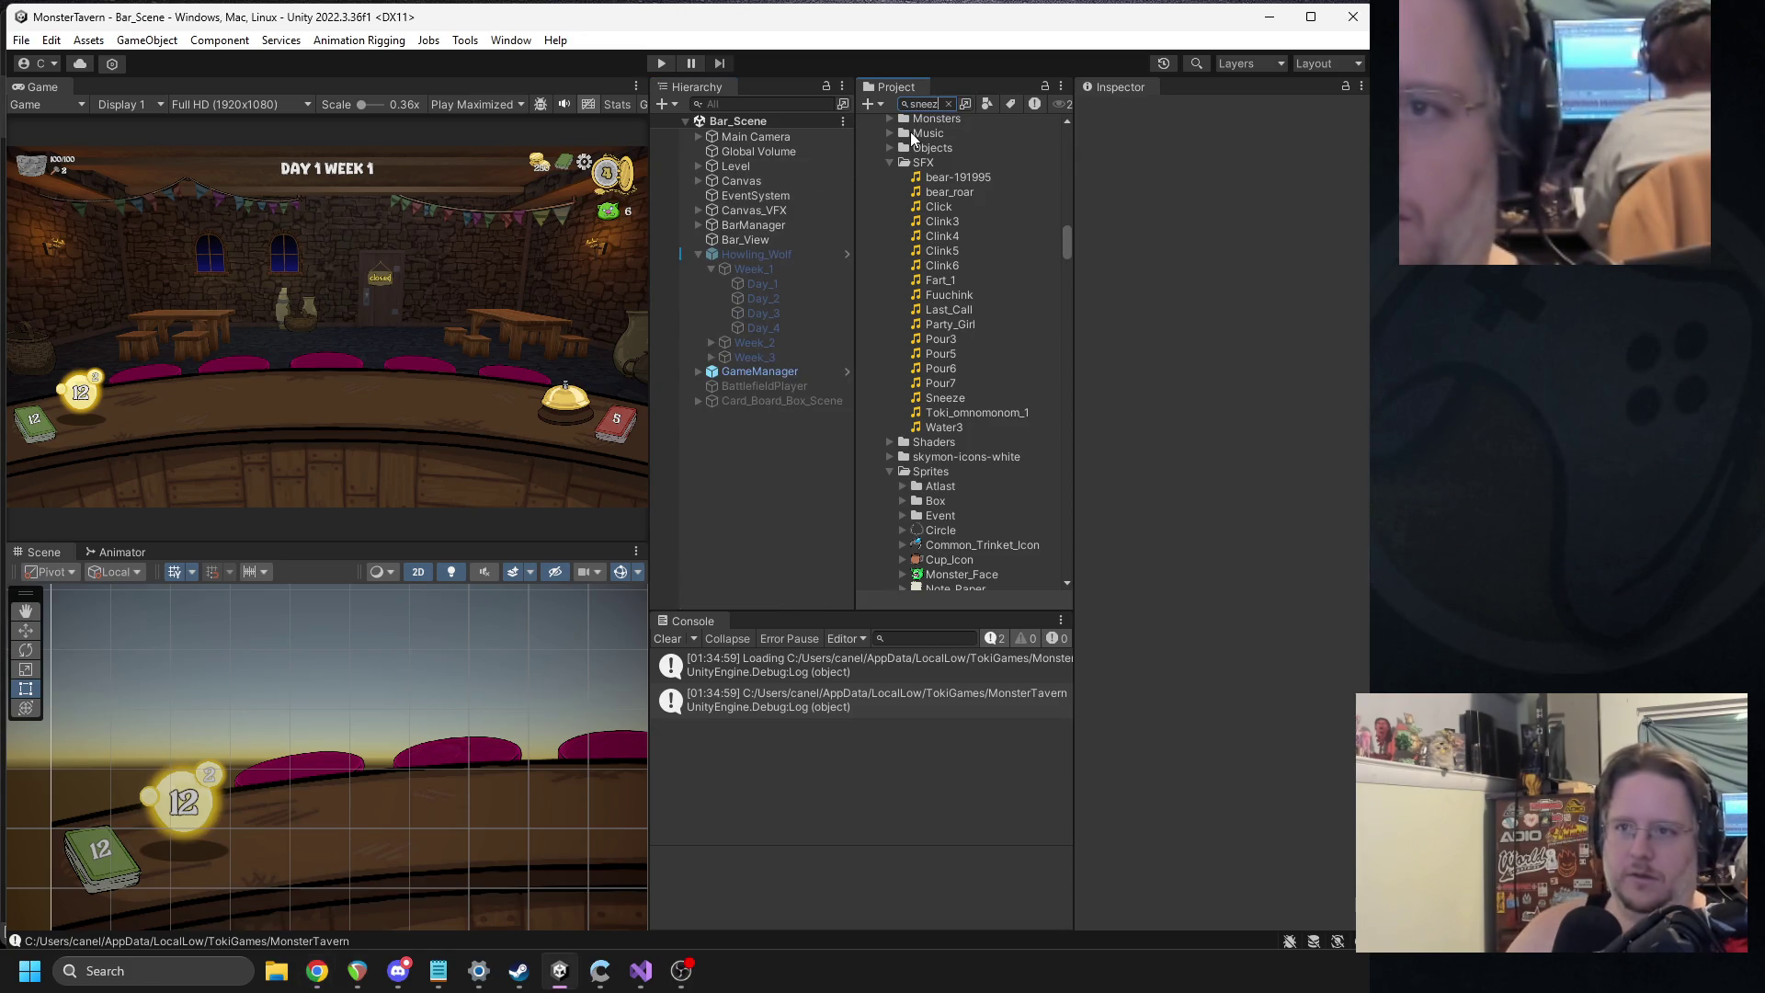
pyautogui.write('e')
pyautogui.click(1019, 269)
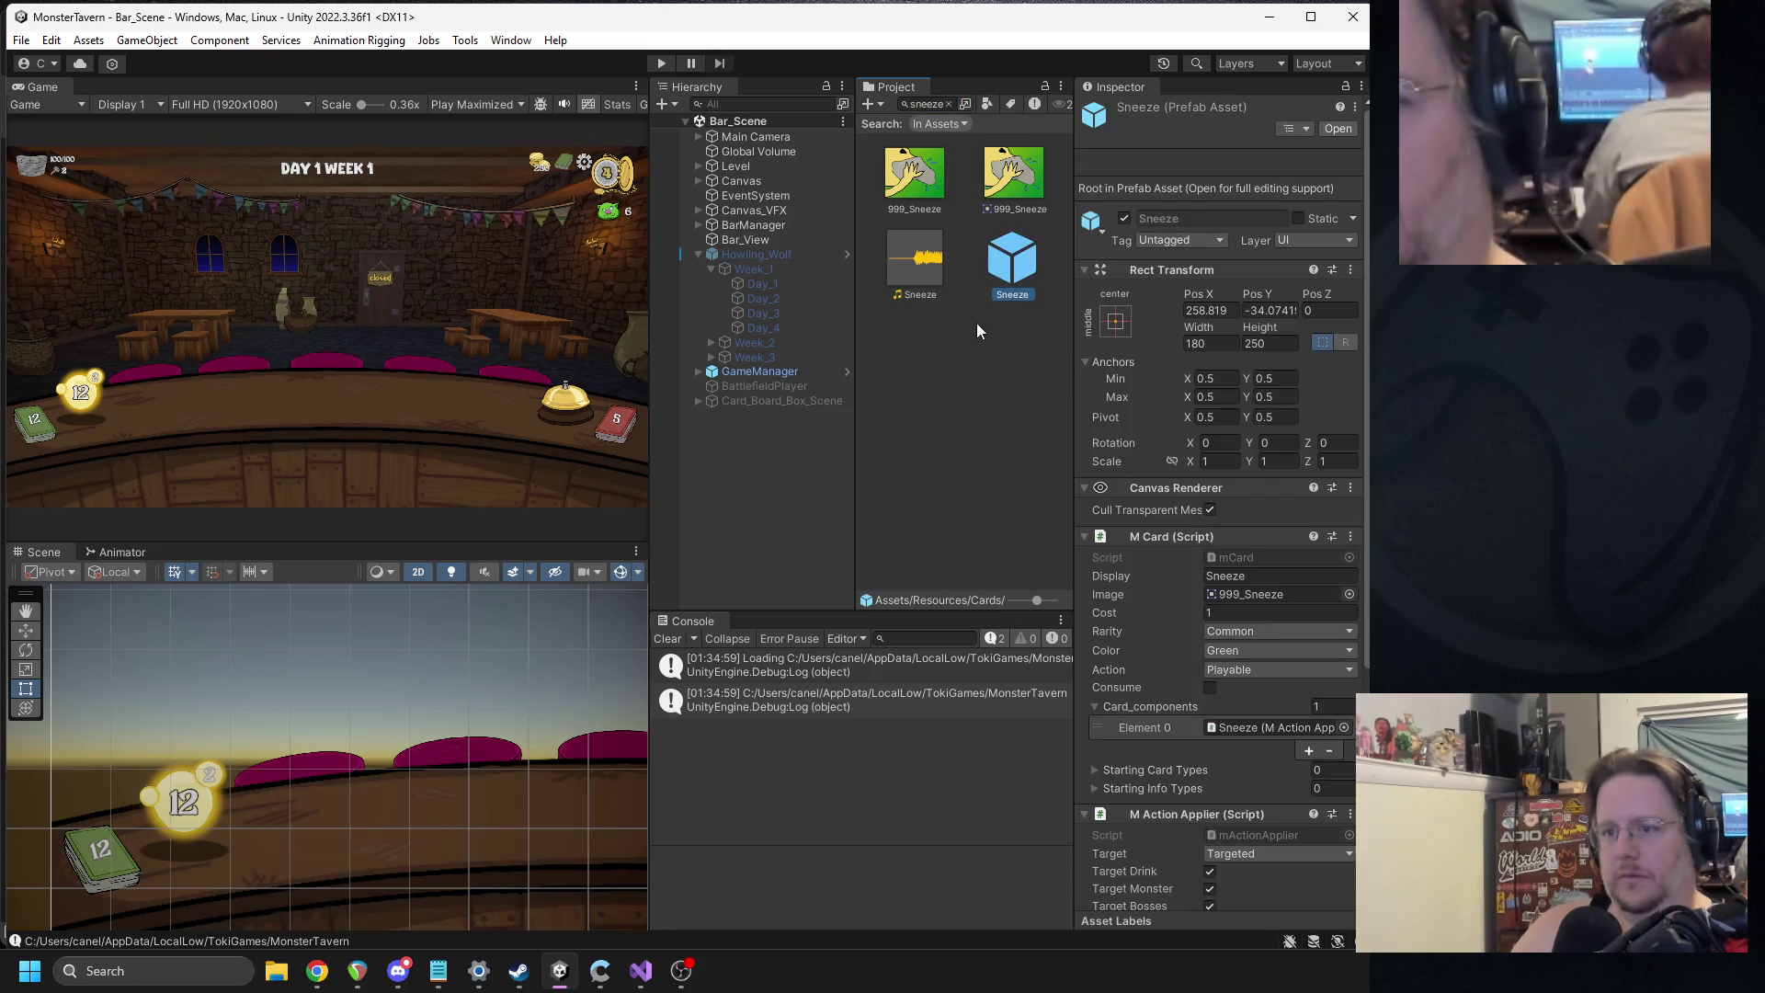
pyautogui.scroll(-5, 1133, 456)
pyautogui.click(922, 274)
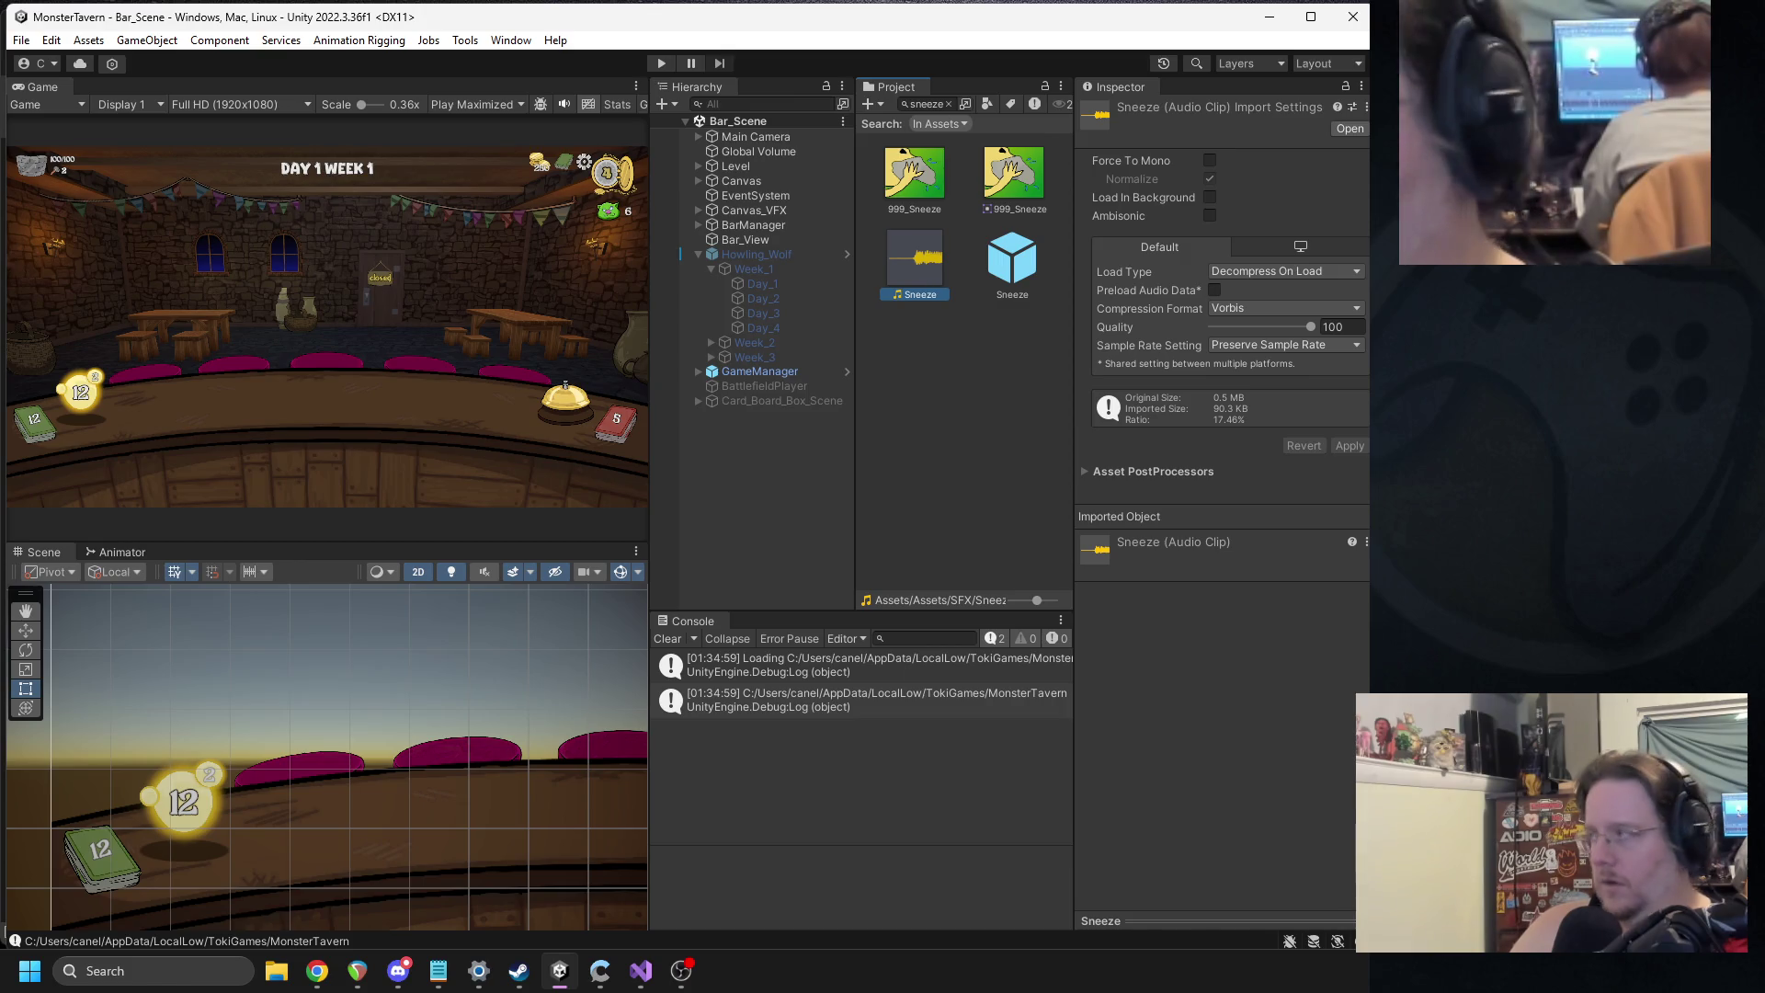
pyautogui.click(1002, 267)
pyautogui.scroll(-6, 1245, 901)
pyautogui.moveTo(1245, 901); pyautogui.dragTo(1240, 835)
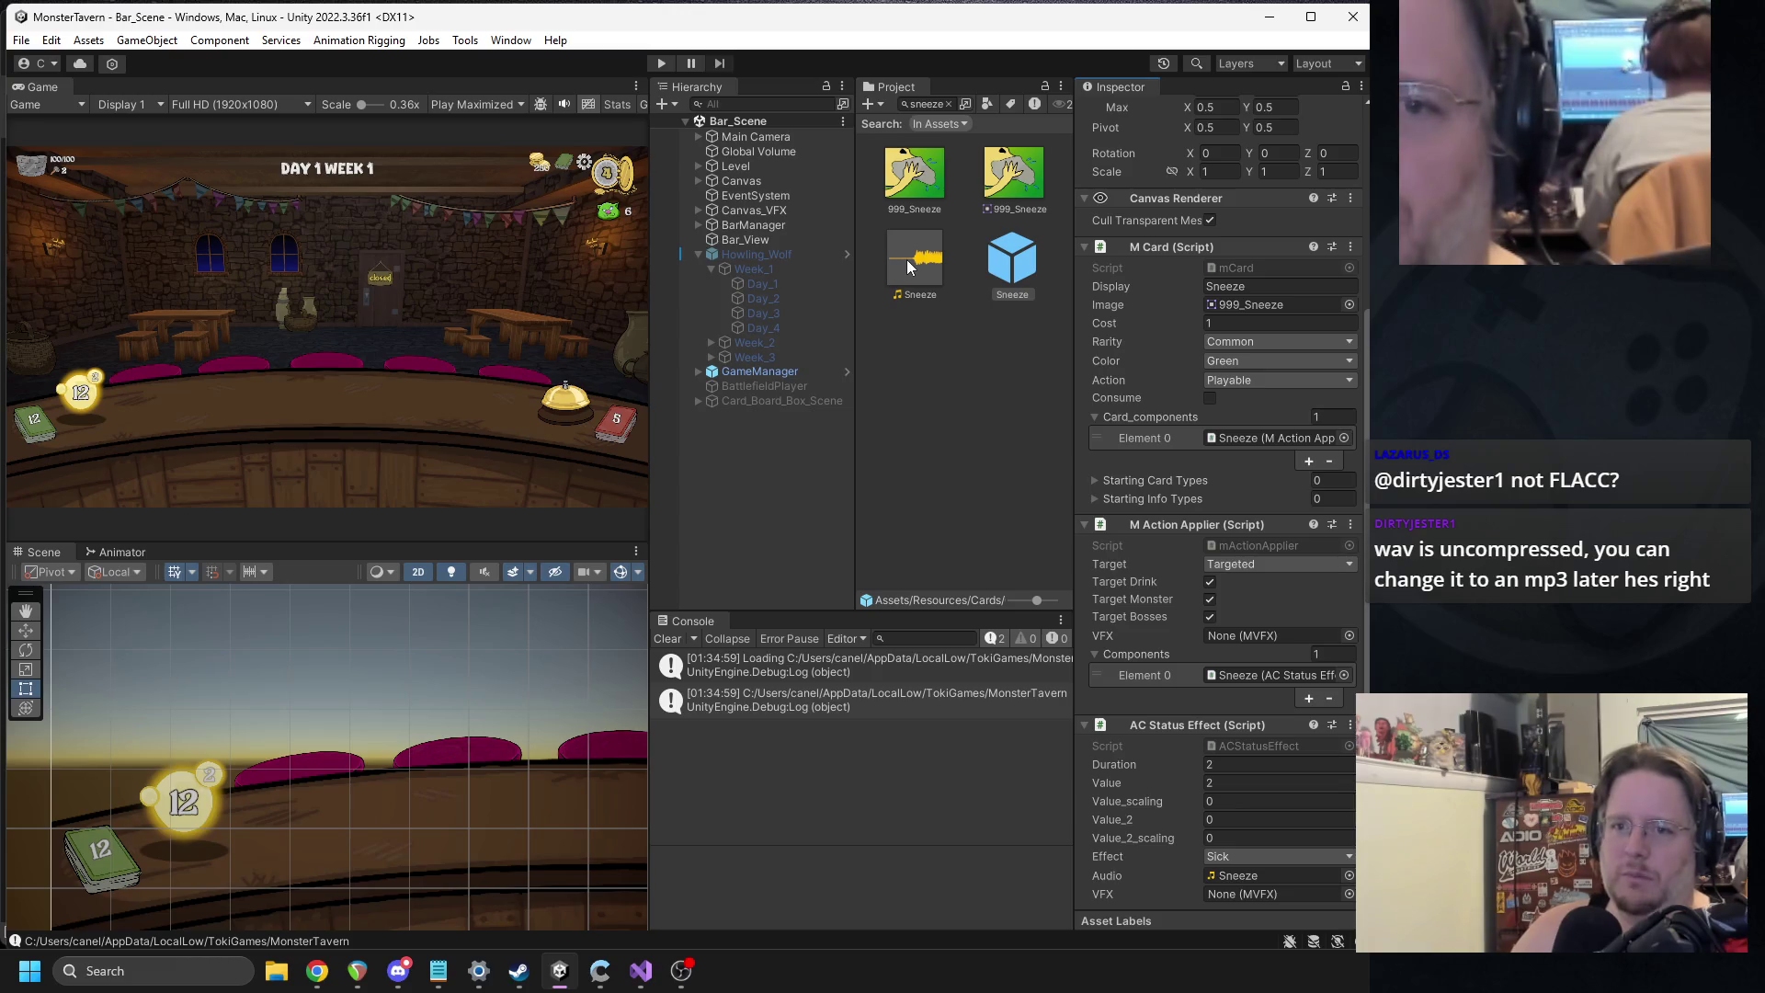
pyautogui.click(656, 64)
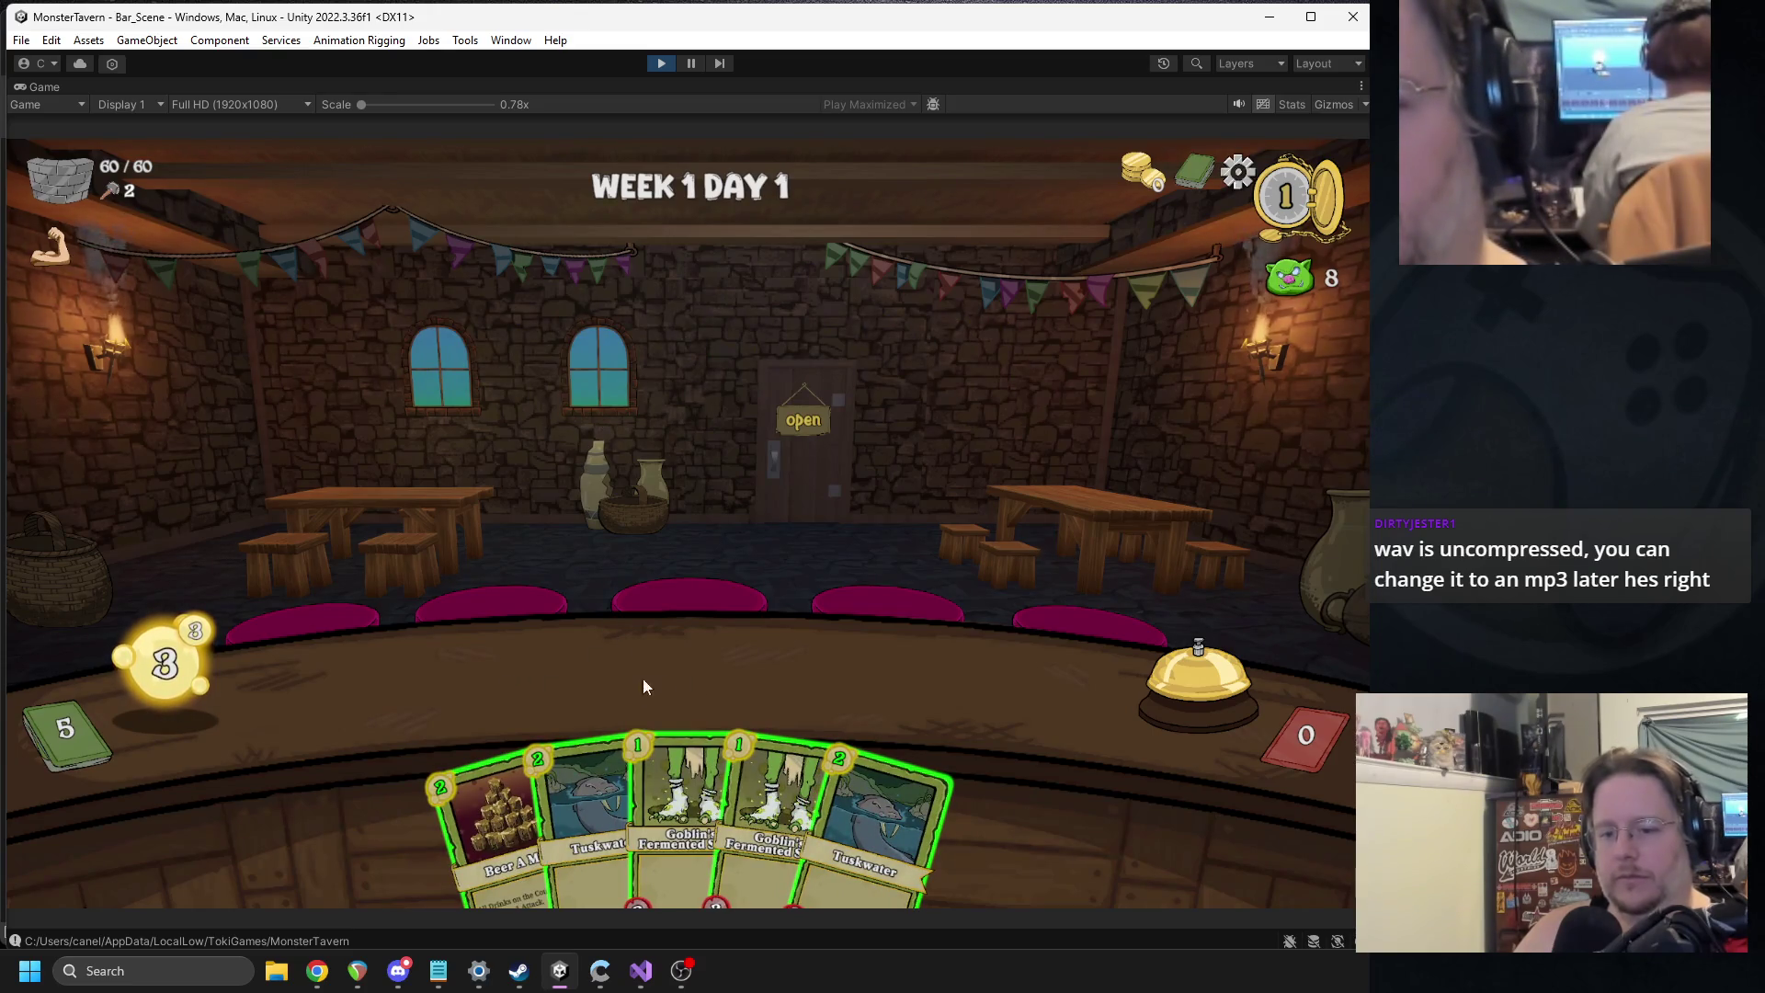
# Play Beer and Goblin's Socks, end the turn, cast Sneeze on the boar, and stop.
pyautogui.moveTo(497, 717); pyautogui.dragTo(919, 689)
pyautogui.moveTo(629, 704); pyautogui.dragTo(441, 690)
pyautogui.click(1184, 681)
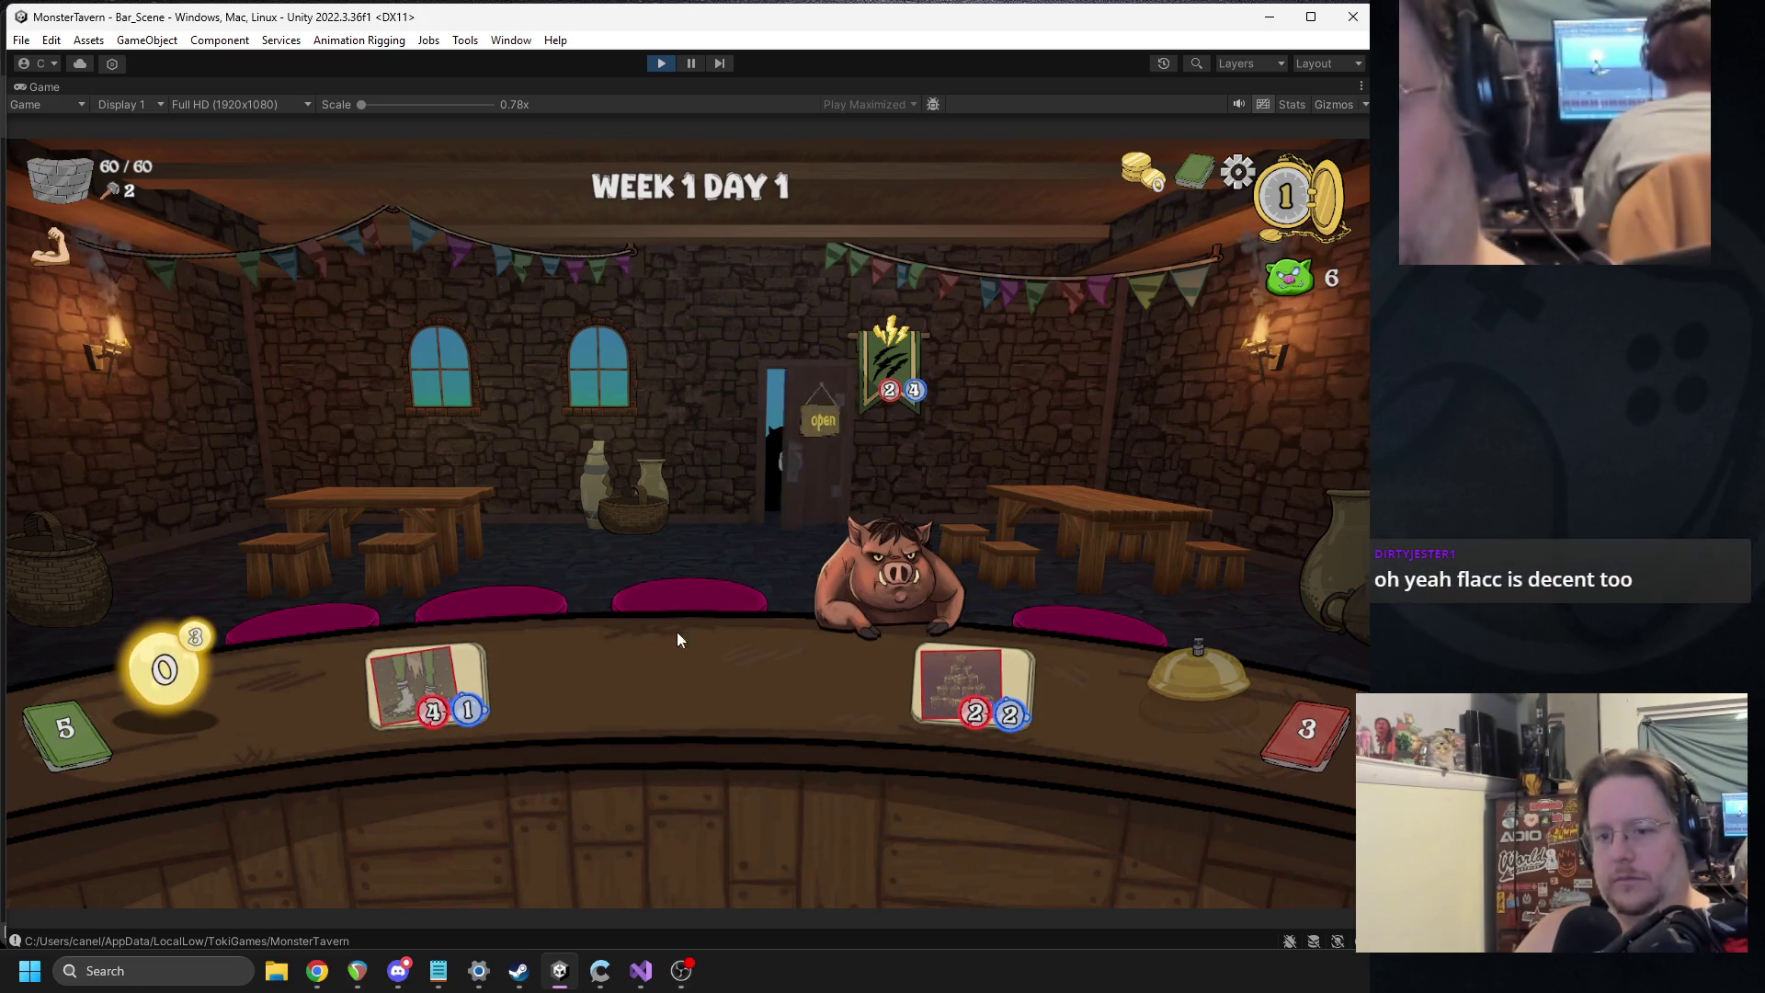
pyautogui.moveTo(662, 790)
pyautogui.mouseDown()
pyautogui.moveTo(690, 634)
pyautogui.moveTo(898, 586)
pyautogui.mouseUp()
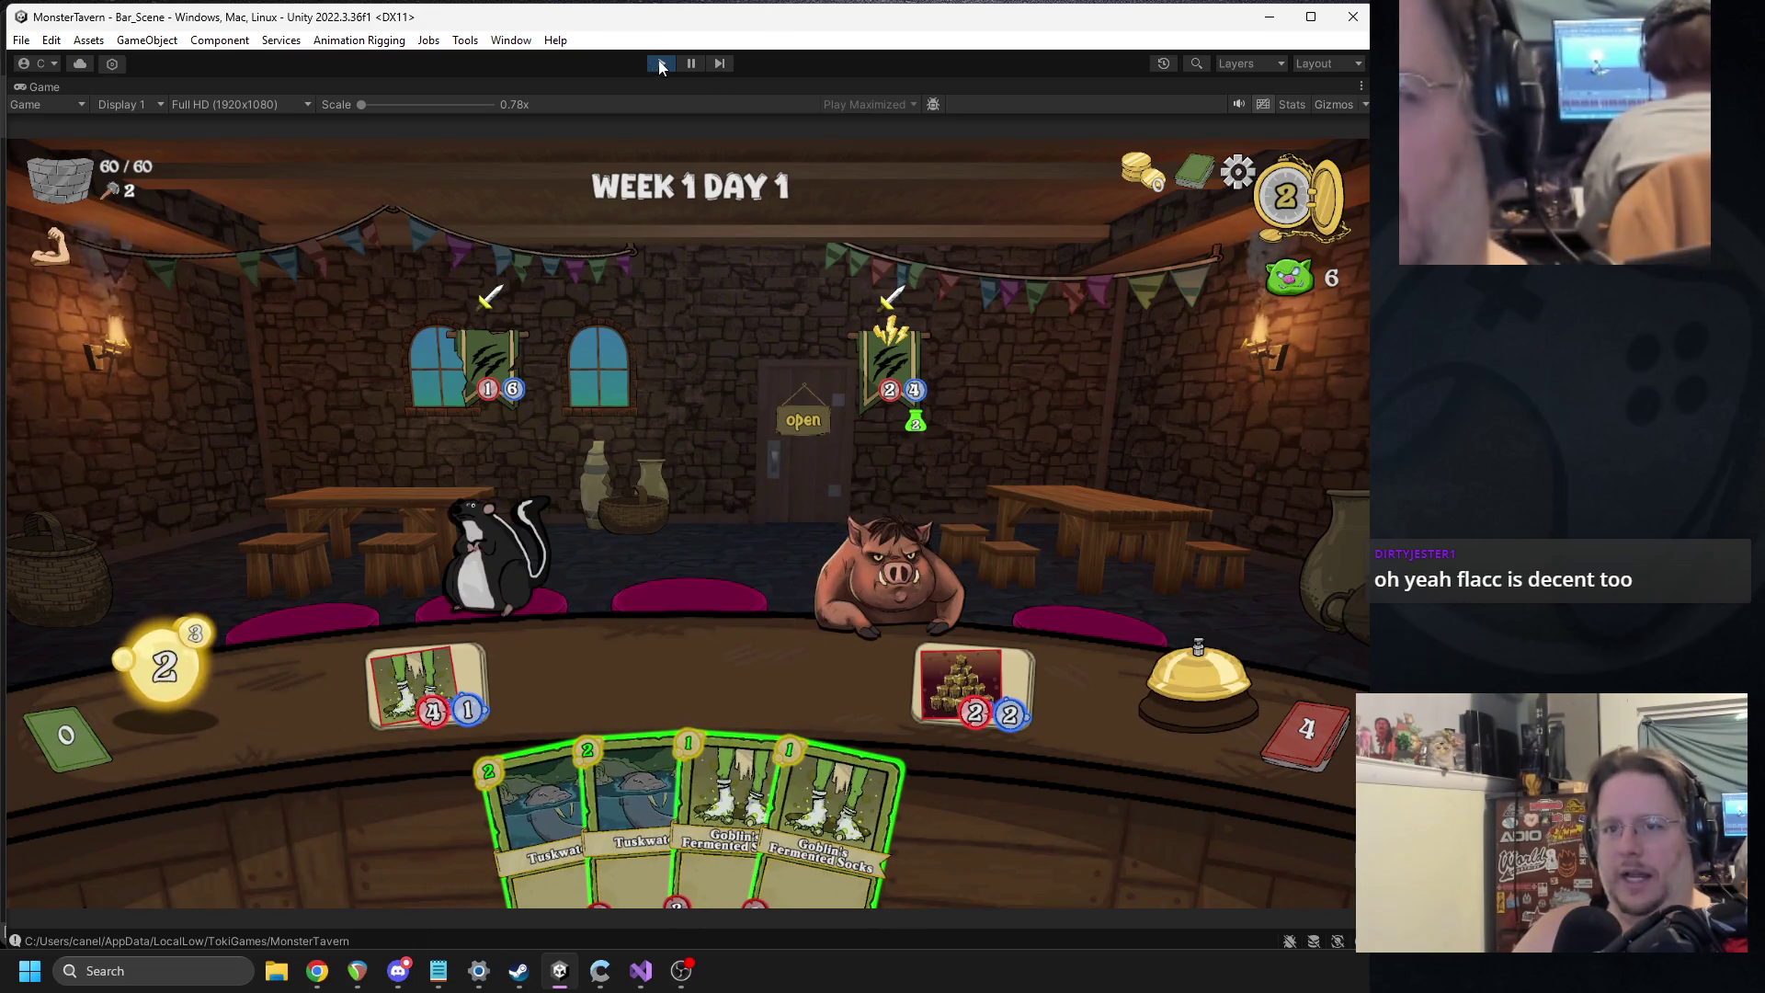
pyautogui.click(660, 64)
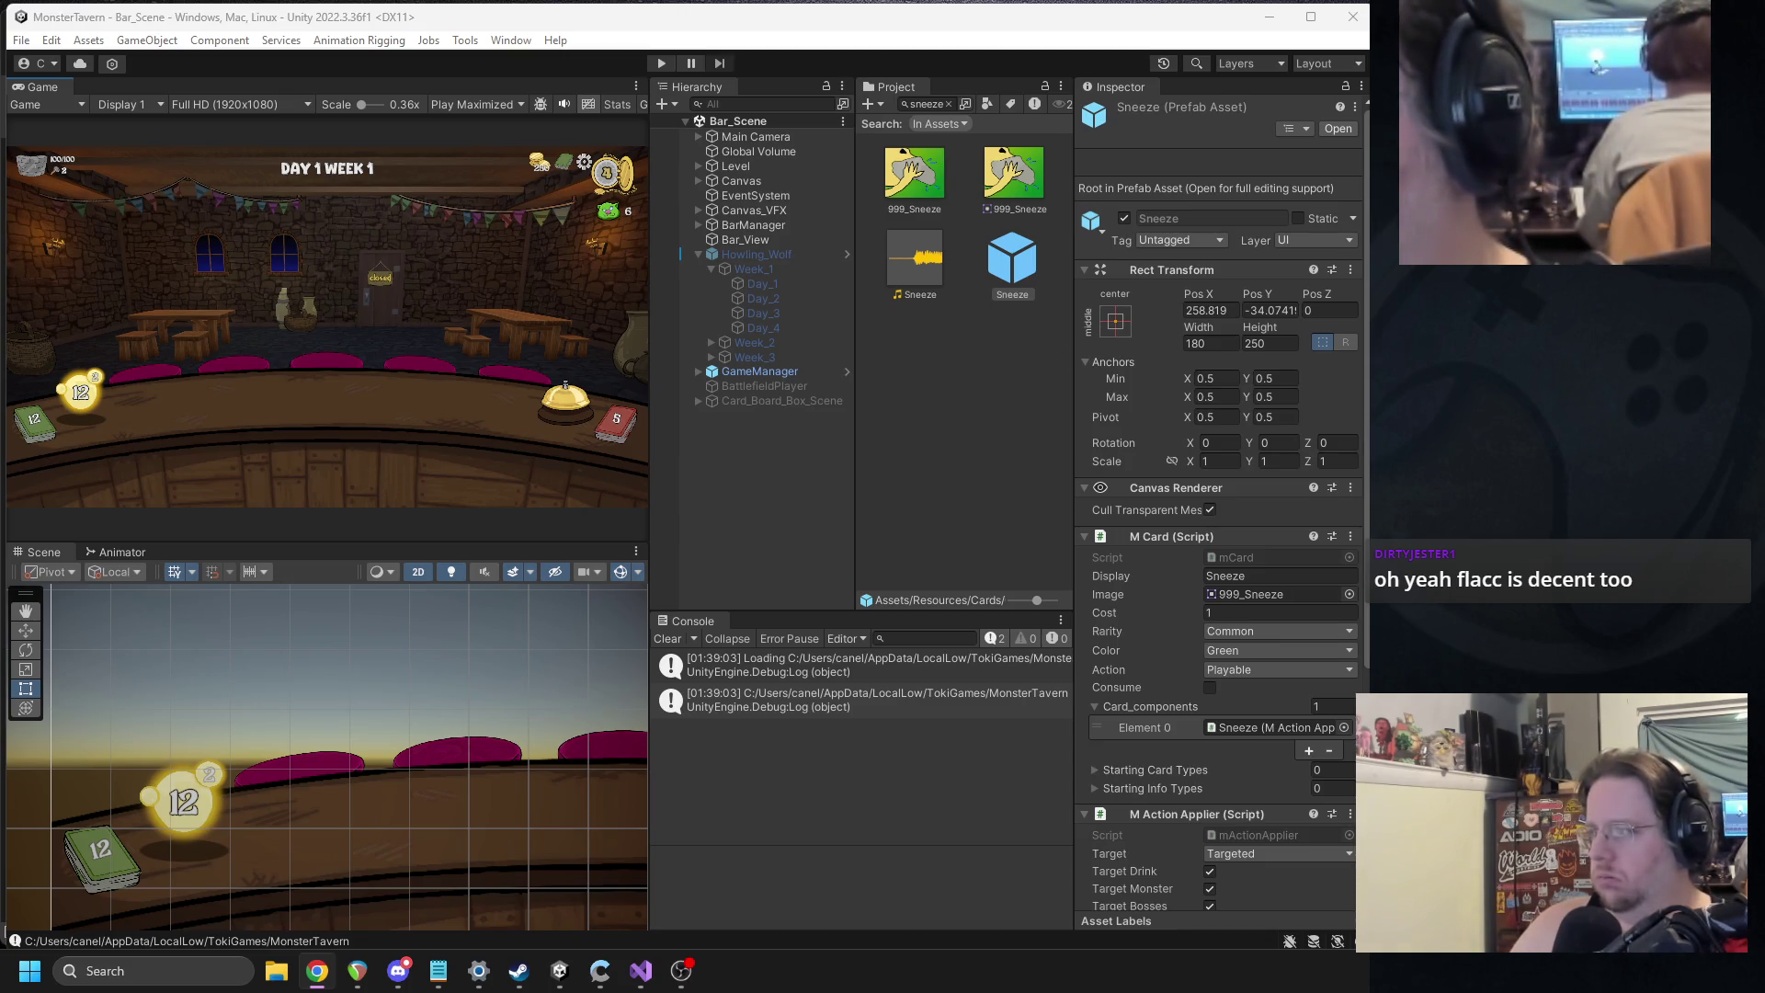
# View the Sneeze clip's import settings, then preview the 2-second clip in AudioTrimmer.
pyautogui.click(915, 260)
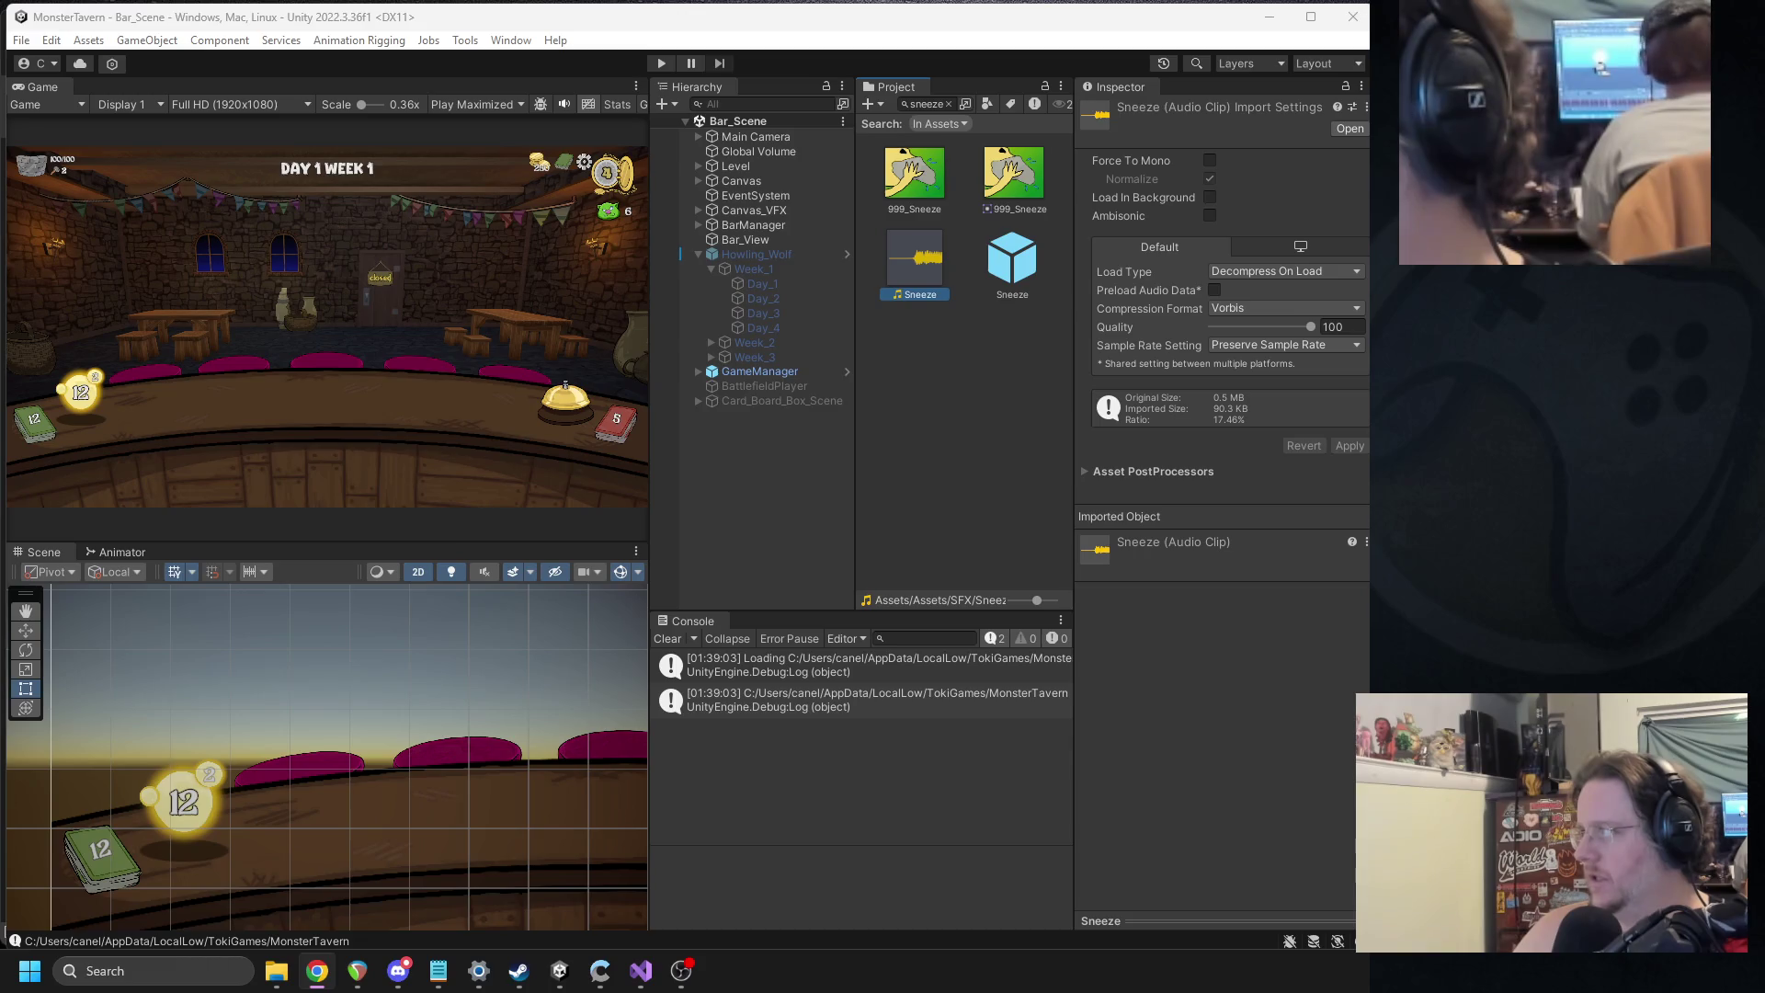
pyautogui.hotkey('alt', 'Tab')
pyautogui.click(265, 480)
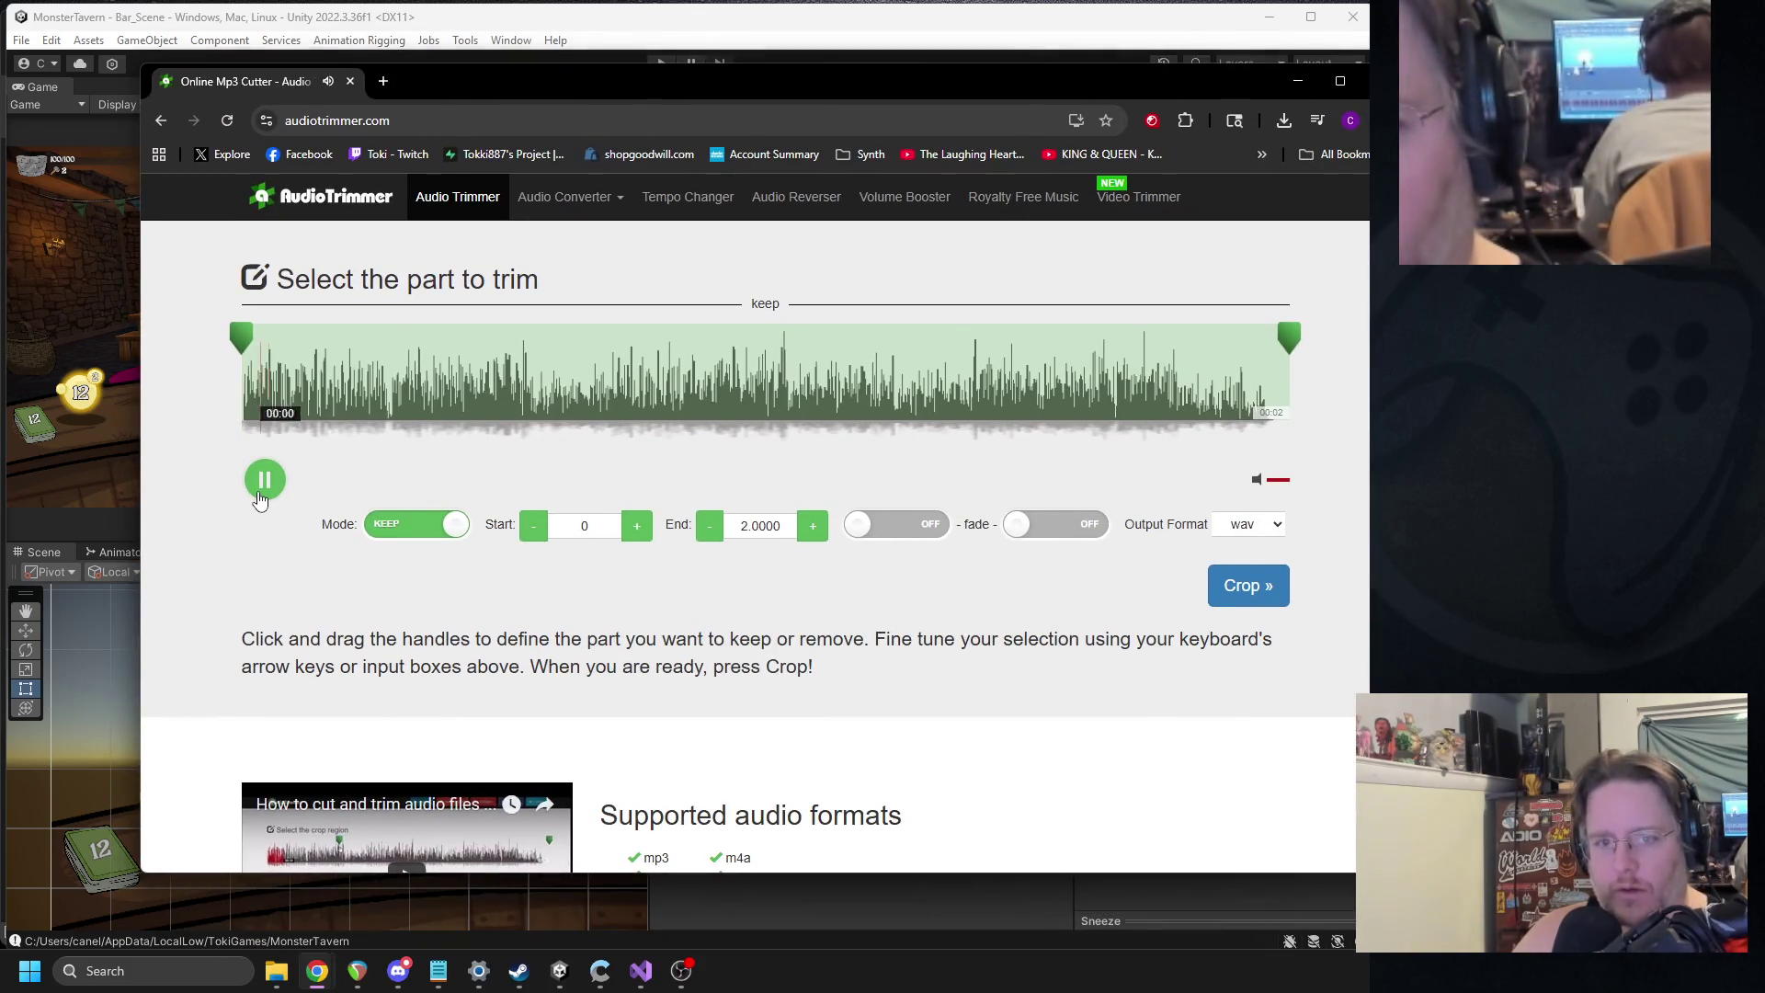
# Pause the AudioTrimmer preview and go back to the 'wav cutter online' search results.
pyautogui.click(264, 482)
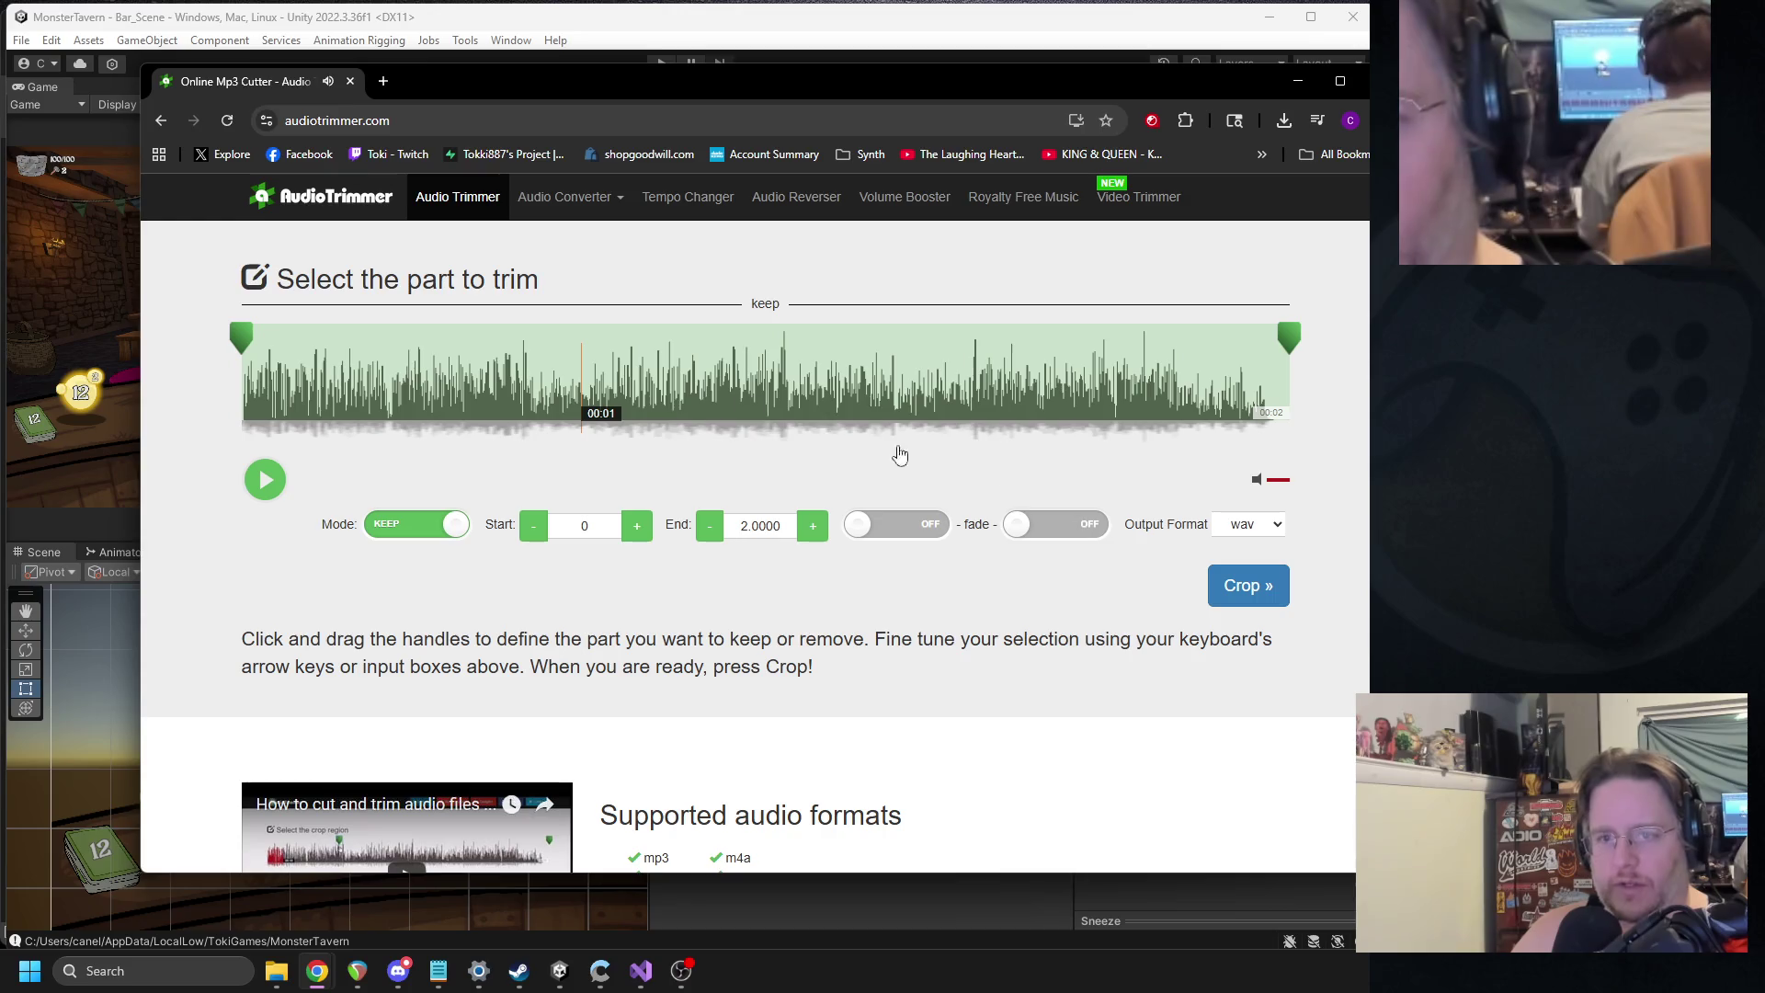
pyautogui.click(162, 123)
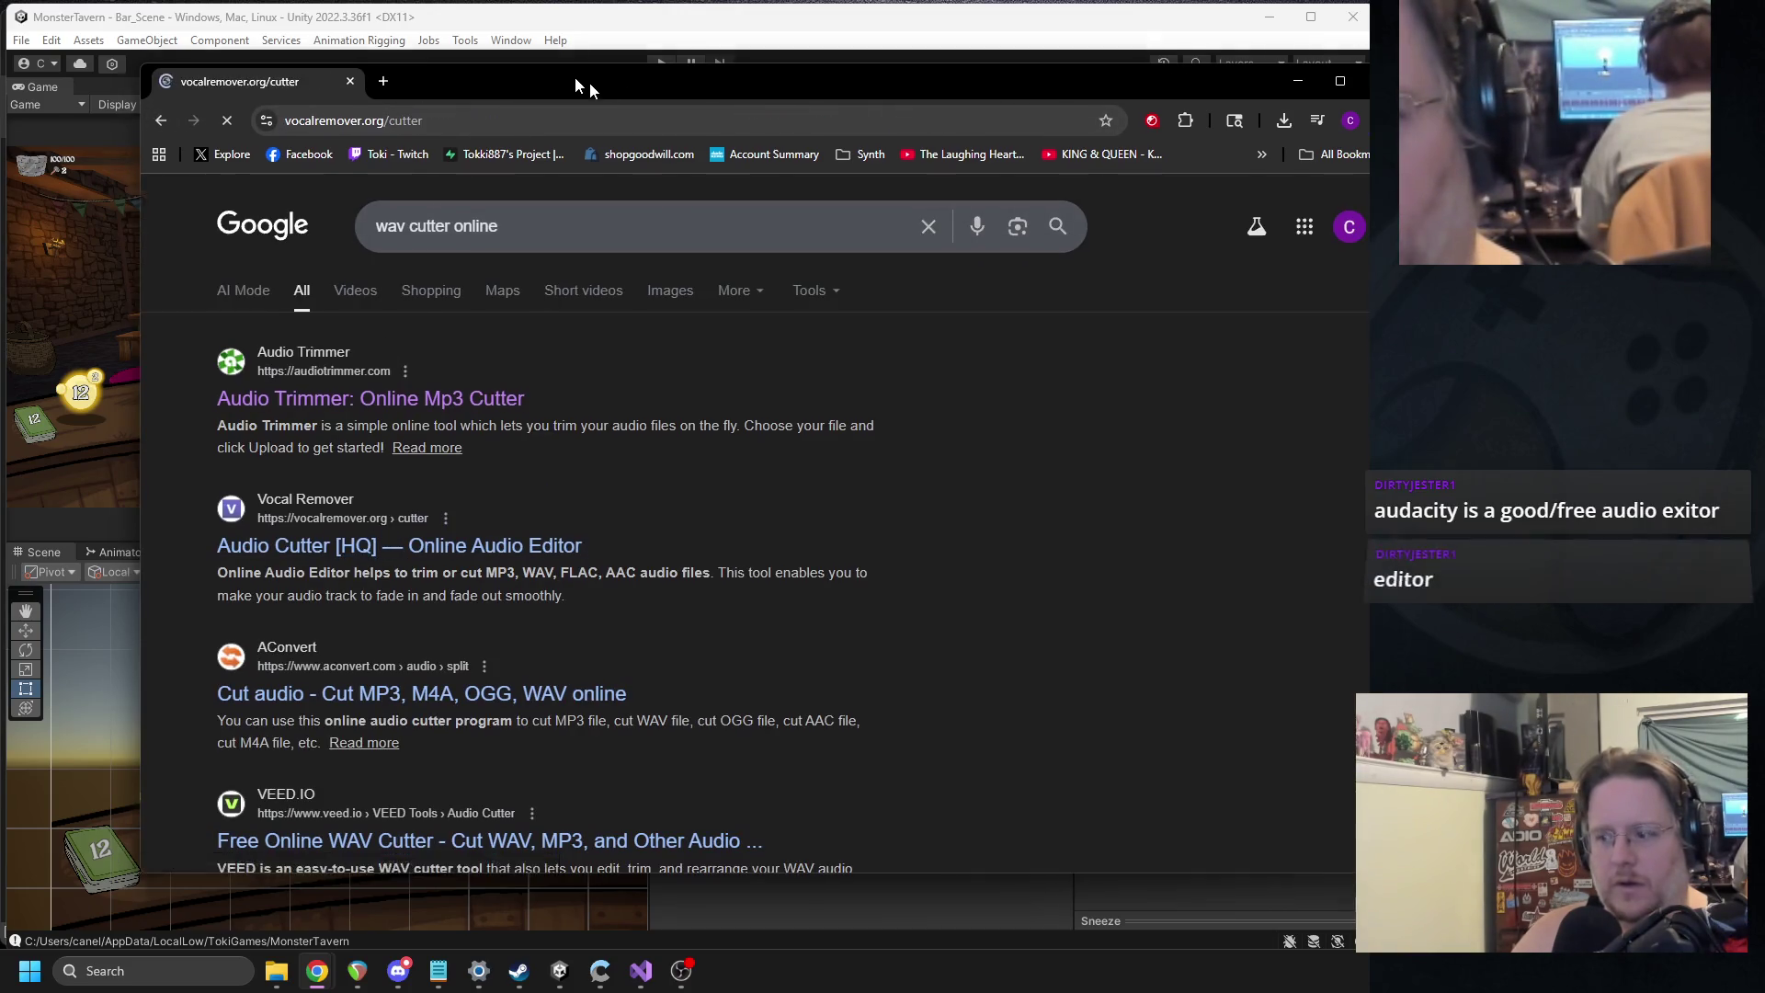
pyautogui.hotkey('alt', 'Tab')
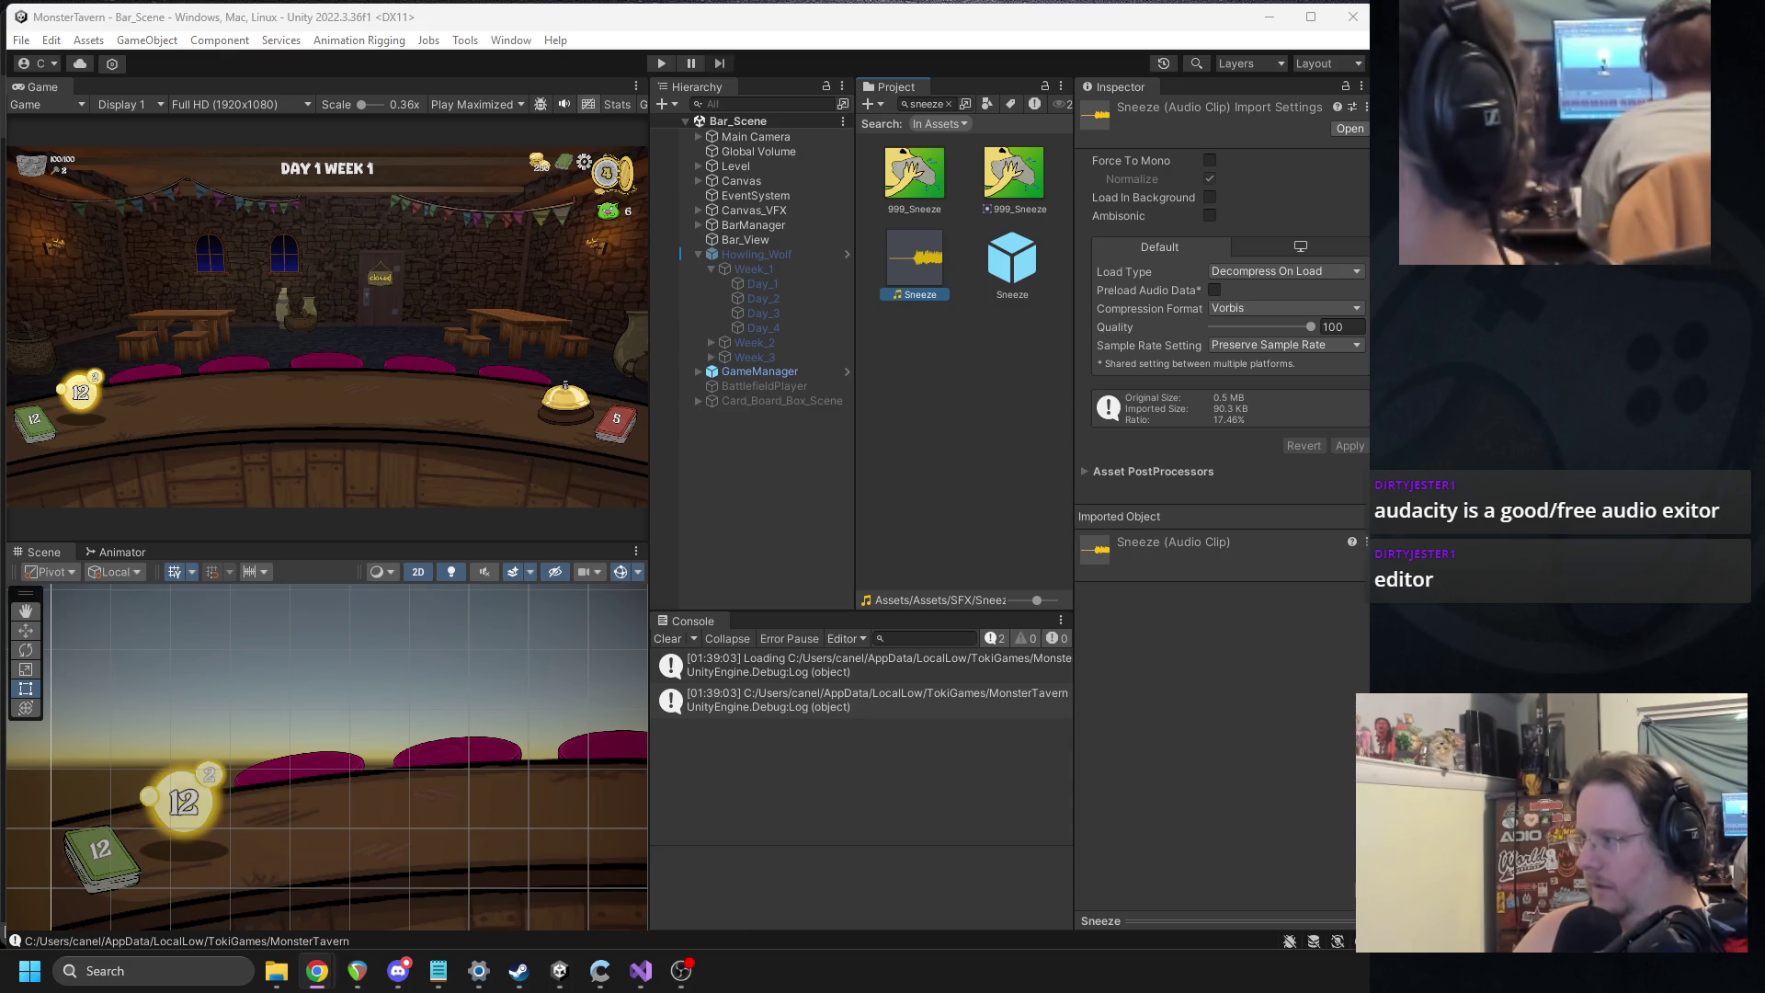
# Trim Sneeze.wav in Vocal Remover to 00:00.4–00:01.5 and save the cut clip.
pyautogui.hotkey('alt', 'Tab')
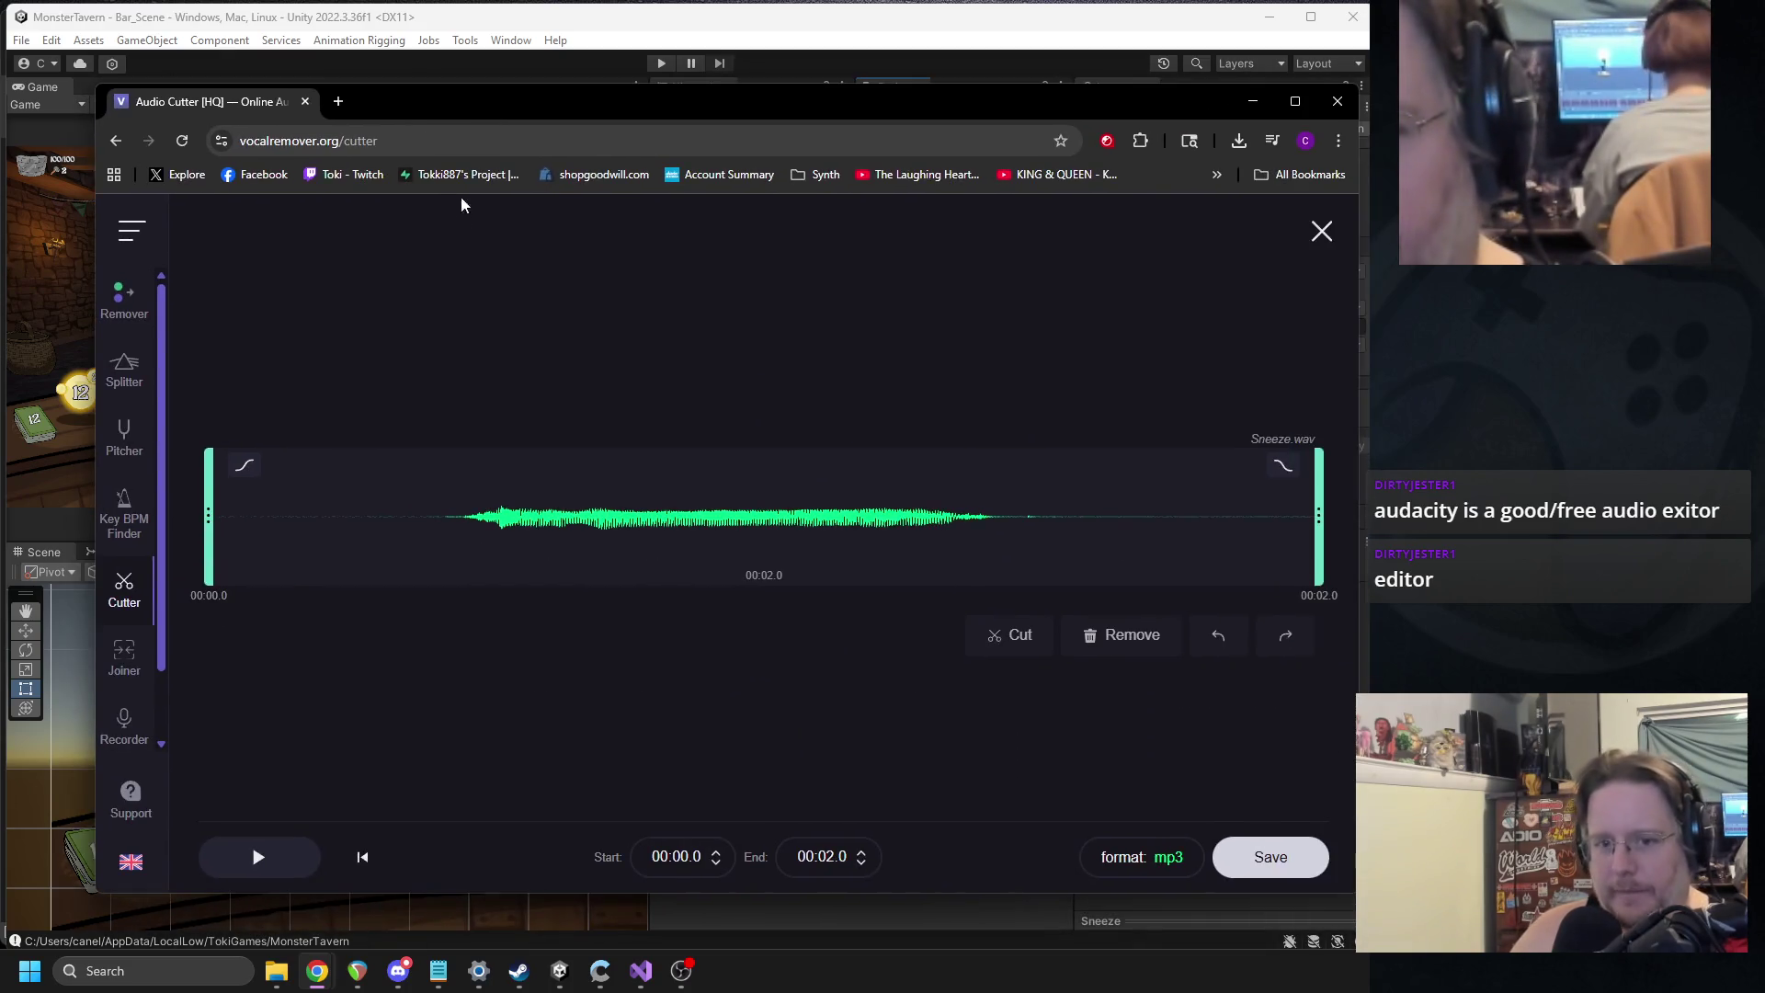
pyautogui.moveTo(213, 521); pyautogui.dragTo(438, 541)
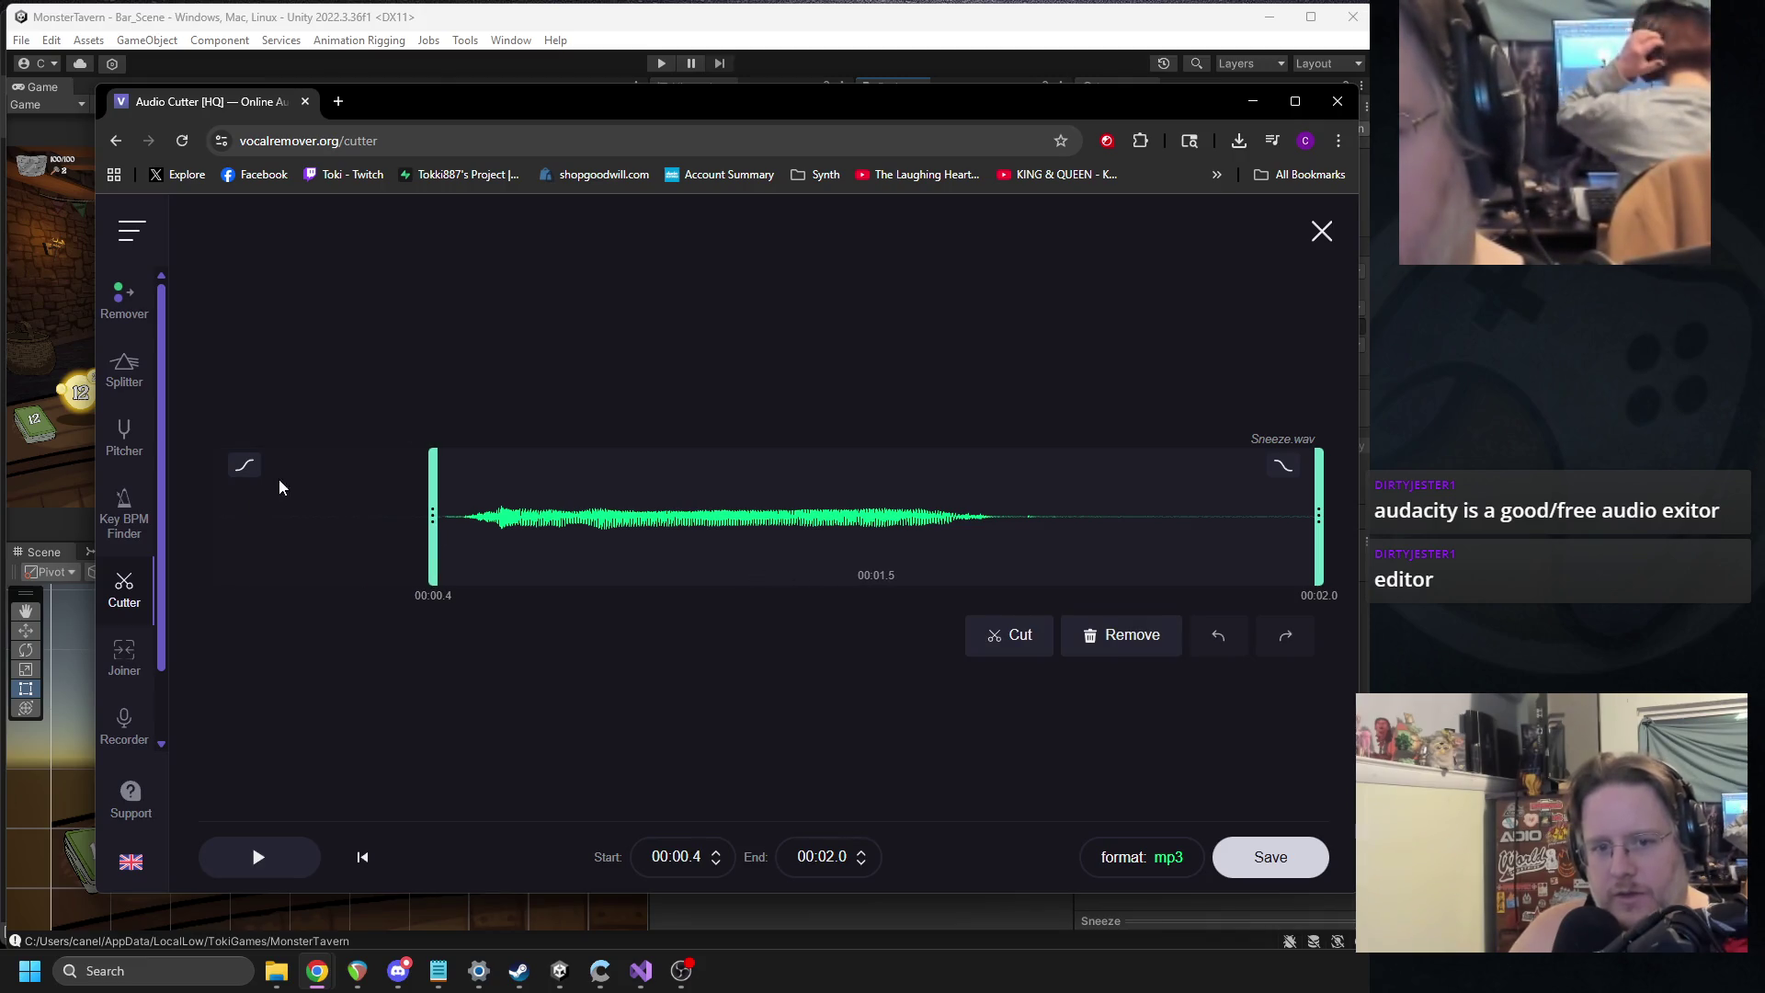
pyautogui.click(264, 850)
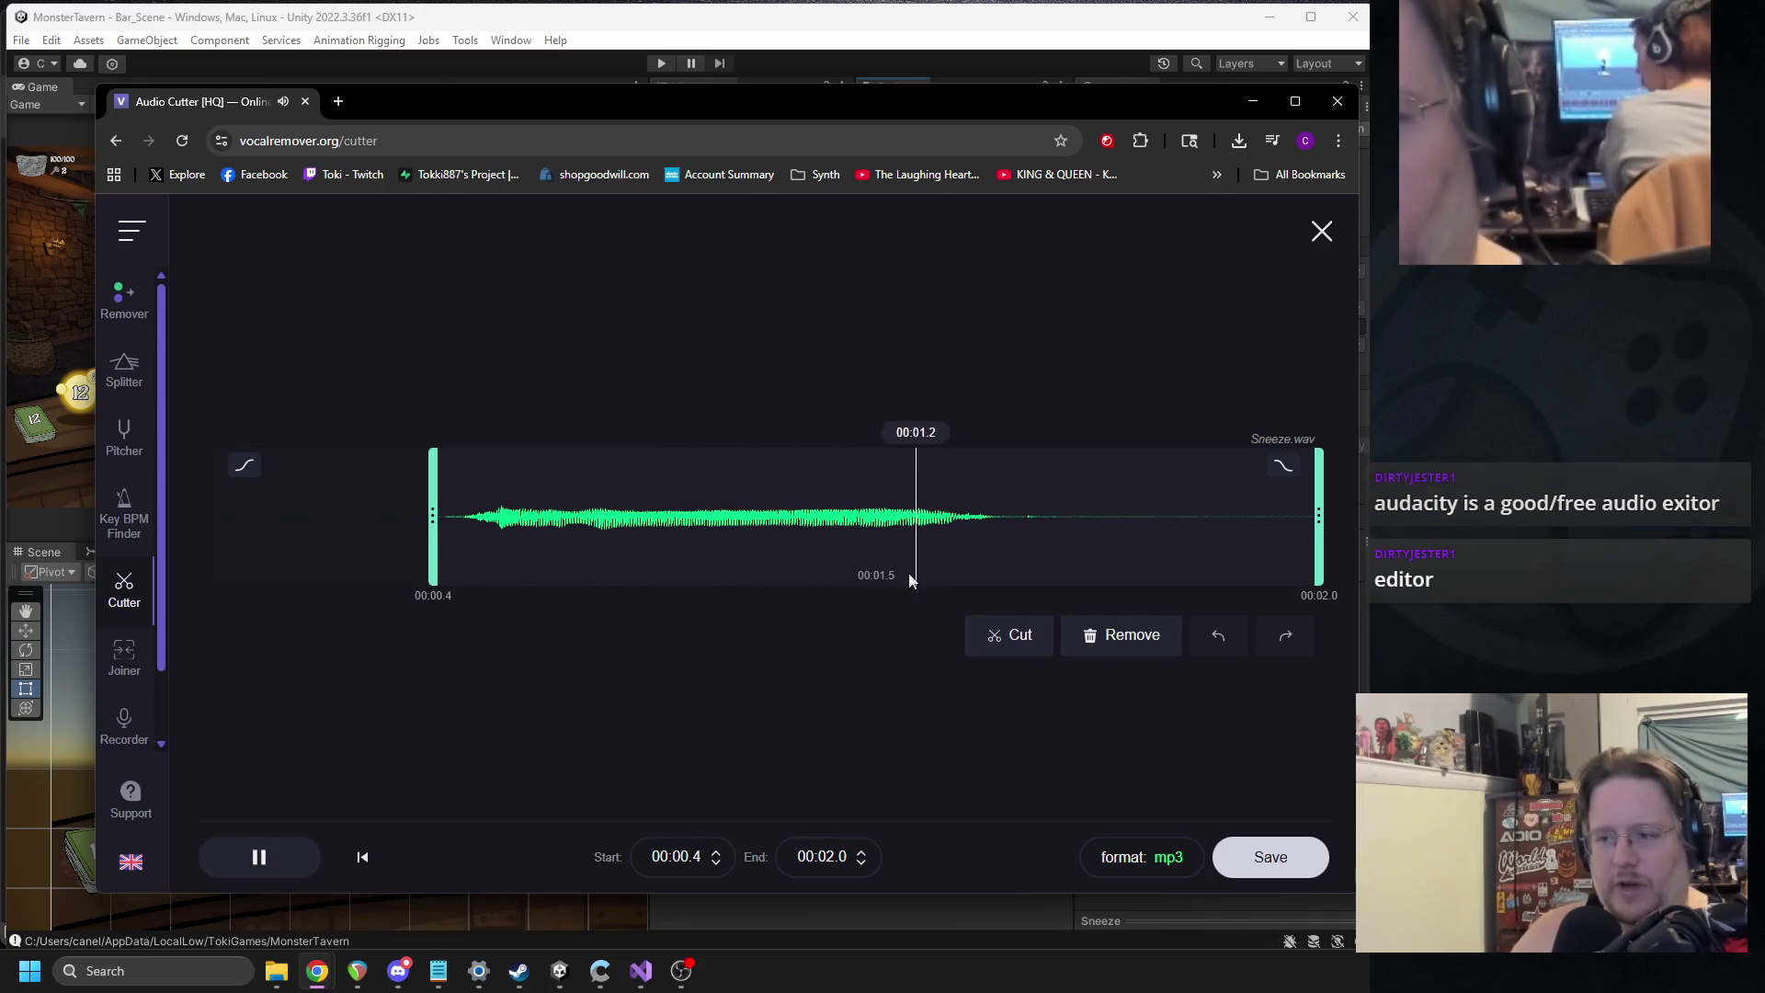
pyautogui.moveTo(1319, 515); pyautogui.dragTo(1057, 514)
pyautogui.click(1273, 855)
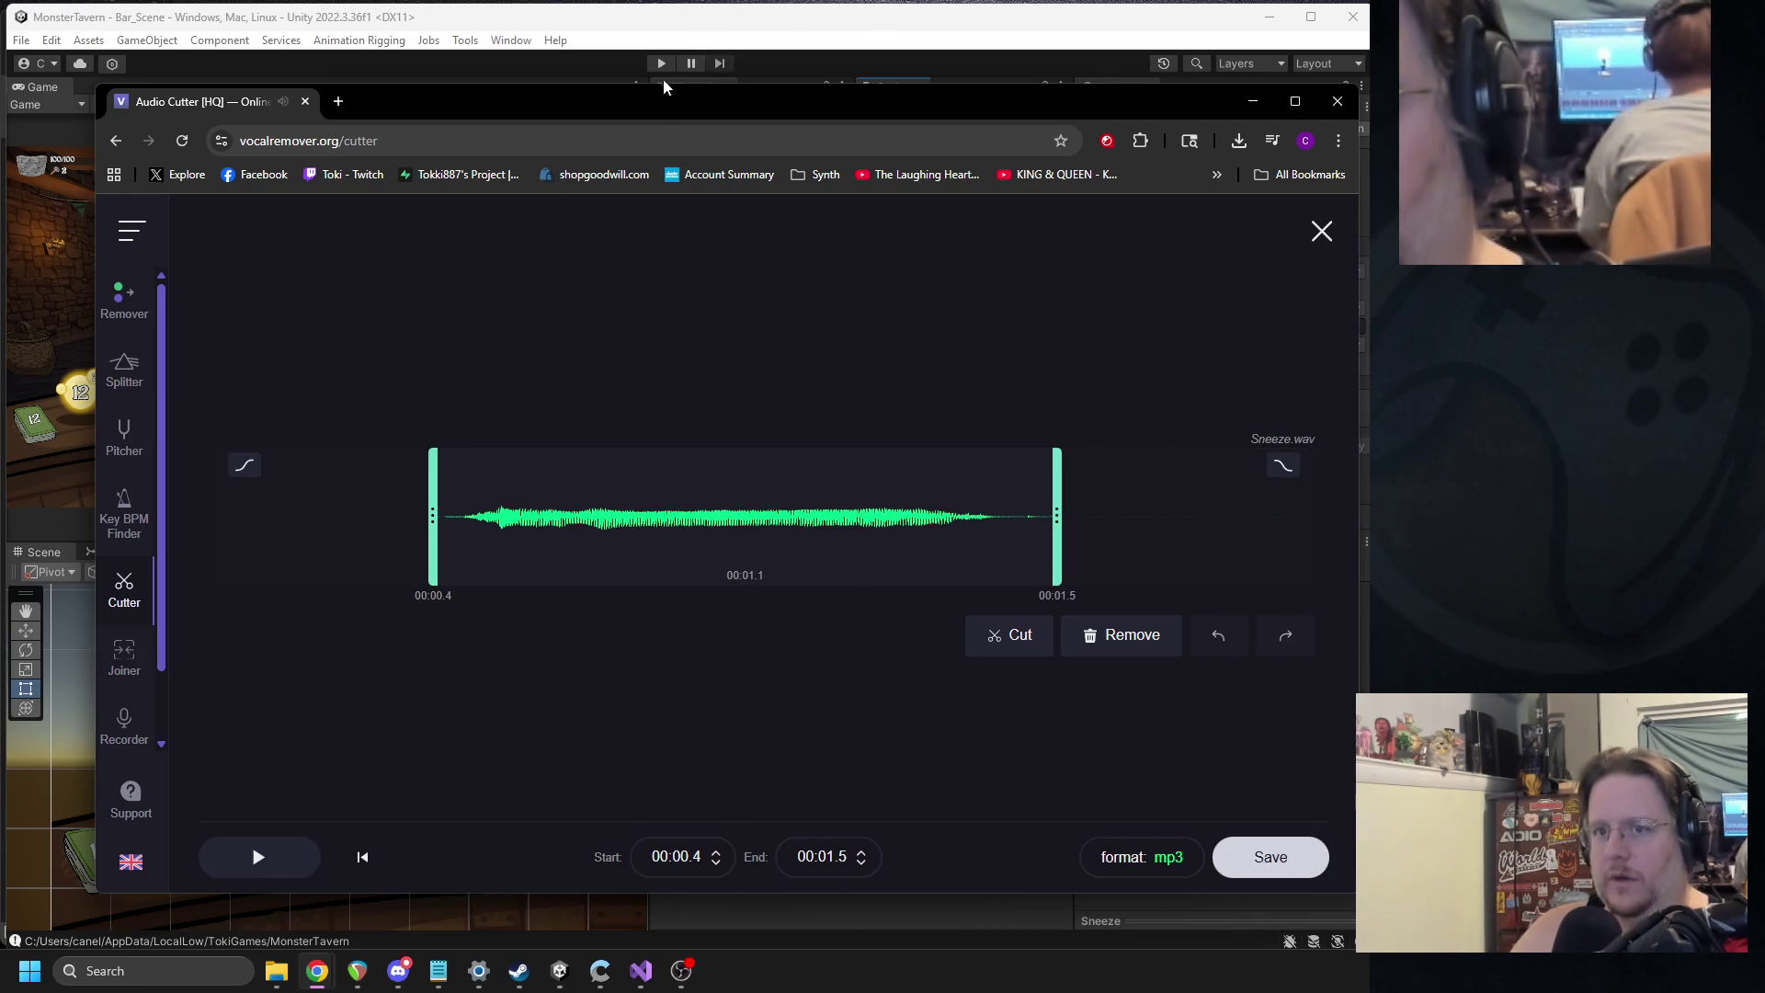
pyautogui.hotkey('alt', 'Tab')
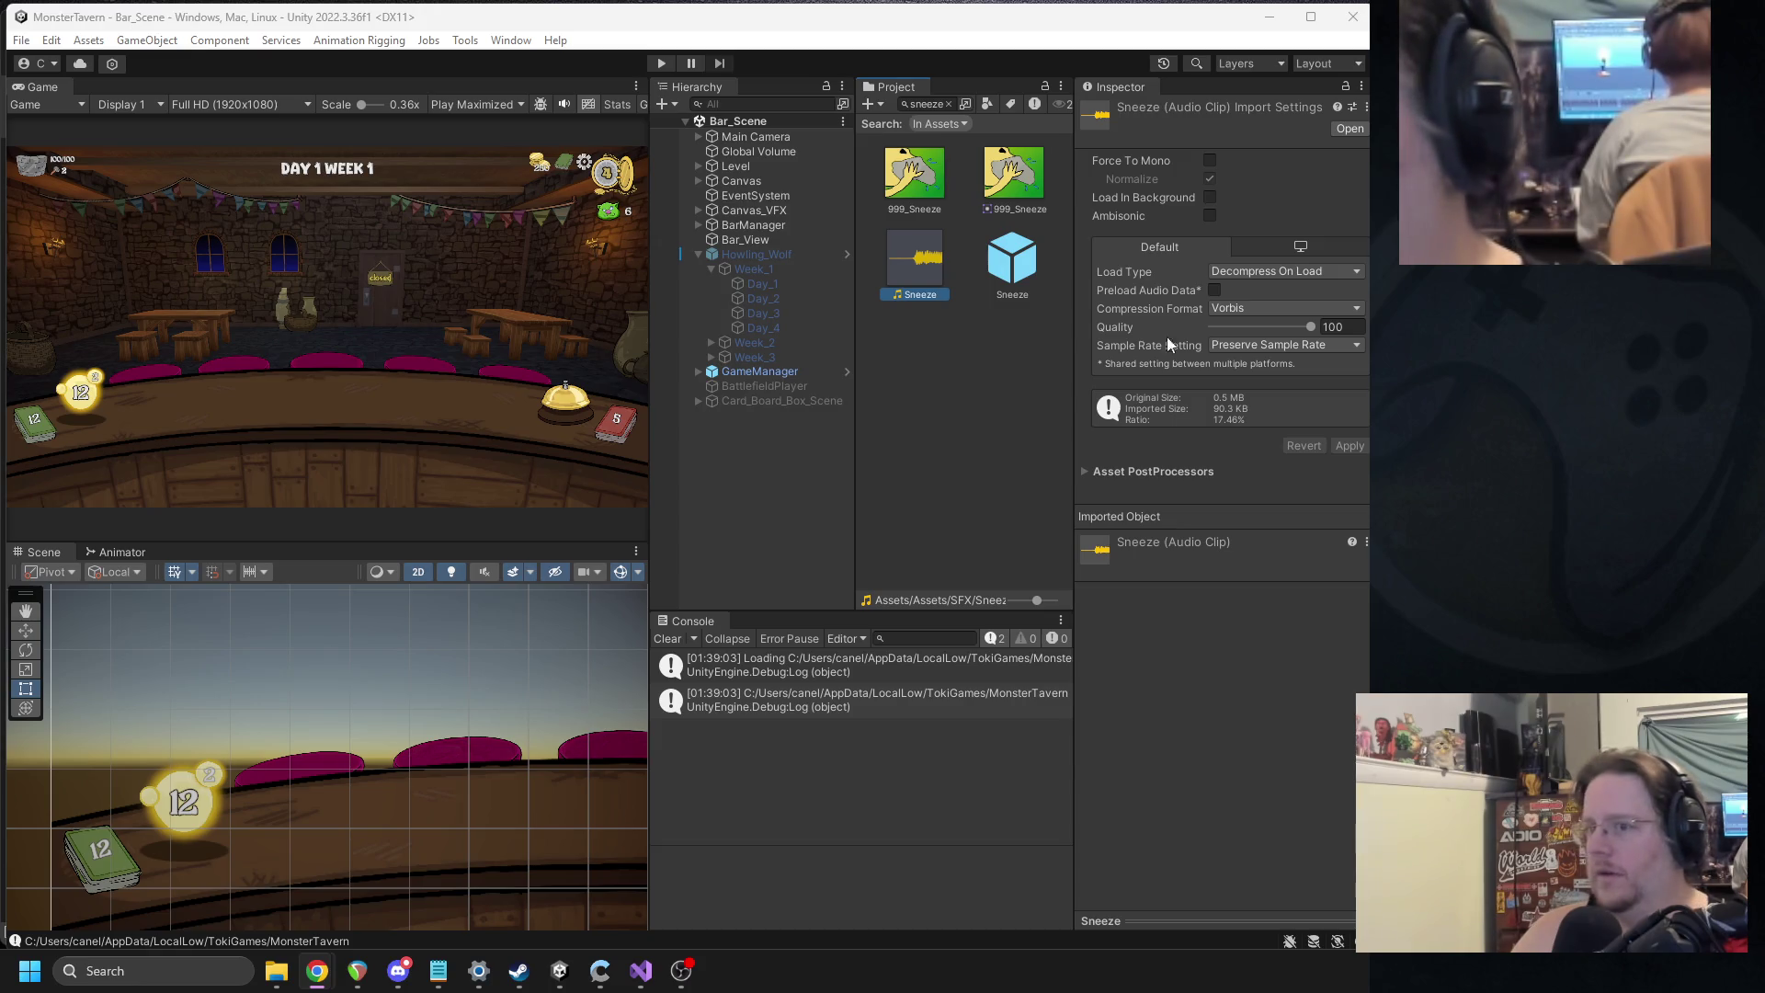
# Delete the old Sneeze clip from Assets/SFX, then search 'sneeze' and clear the search.
pyautogui.click(948, 104)
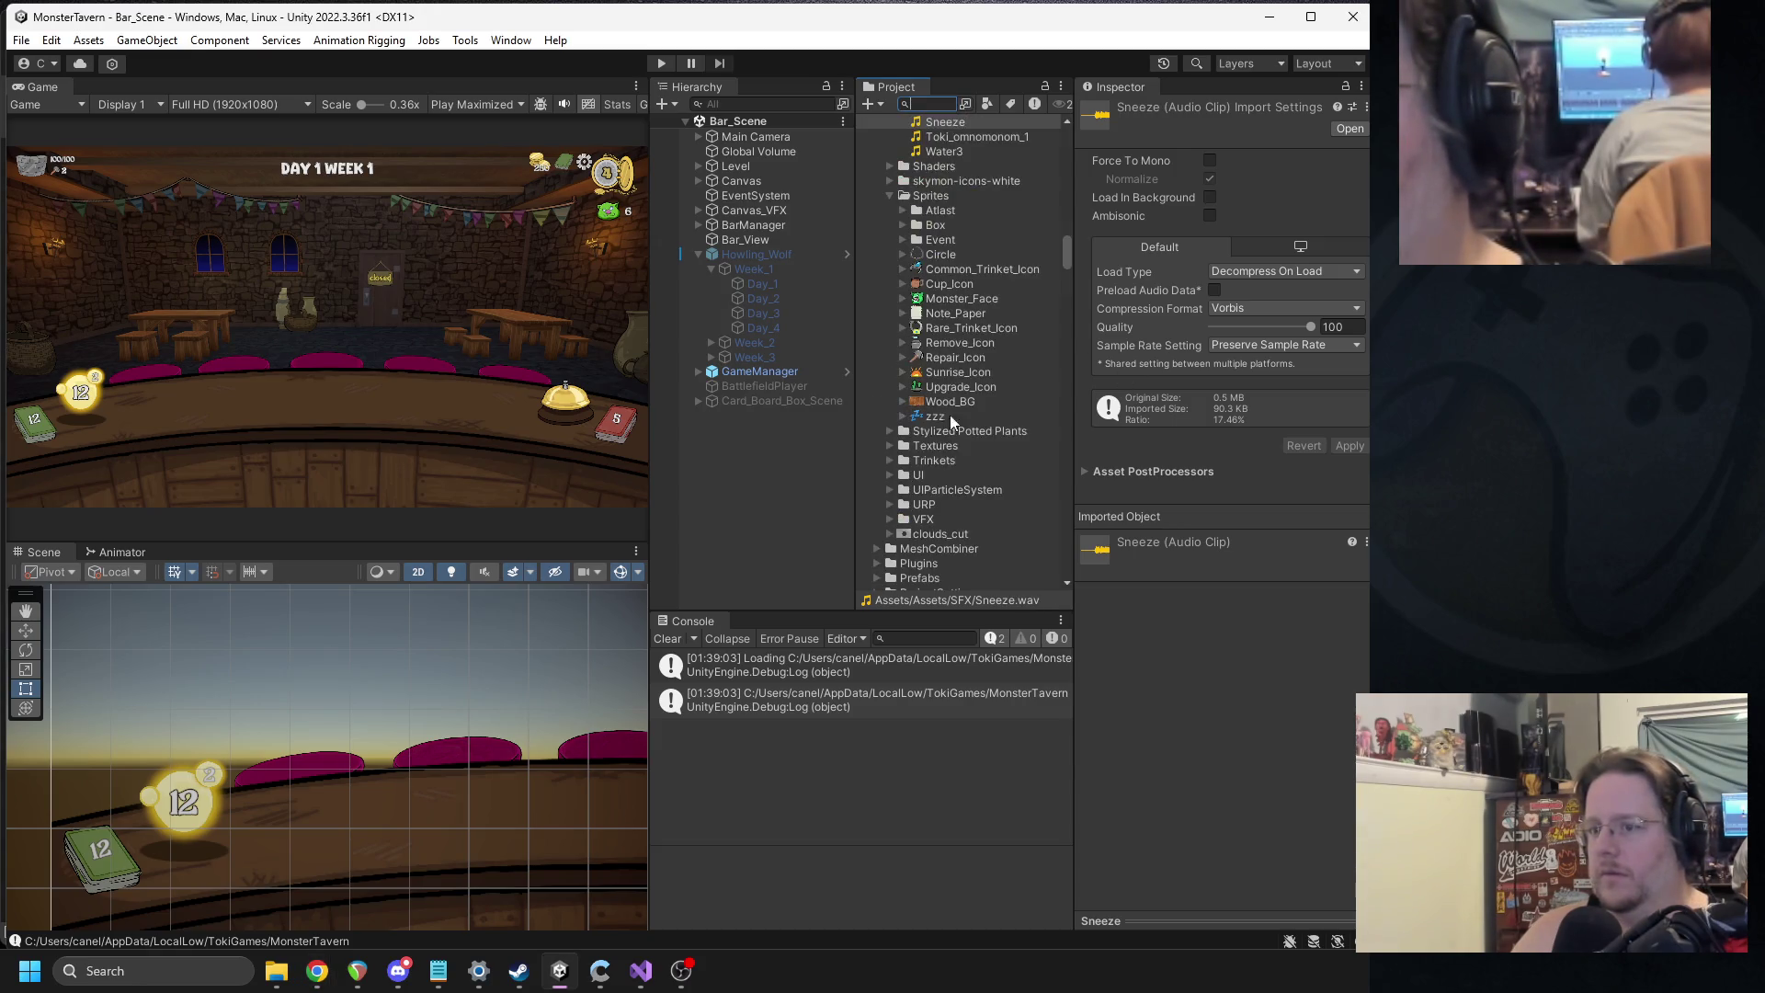
pyautogui.click(962, 381)
pyautogui.click(949, 398)
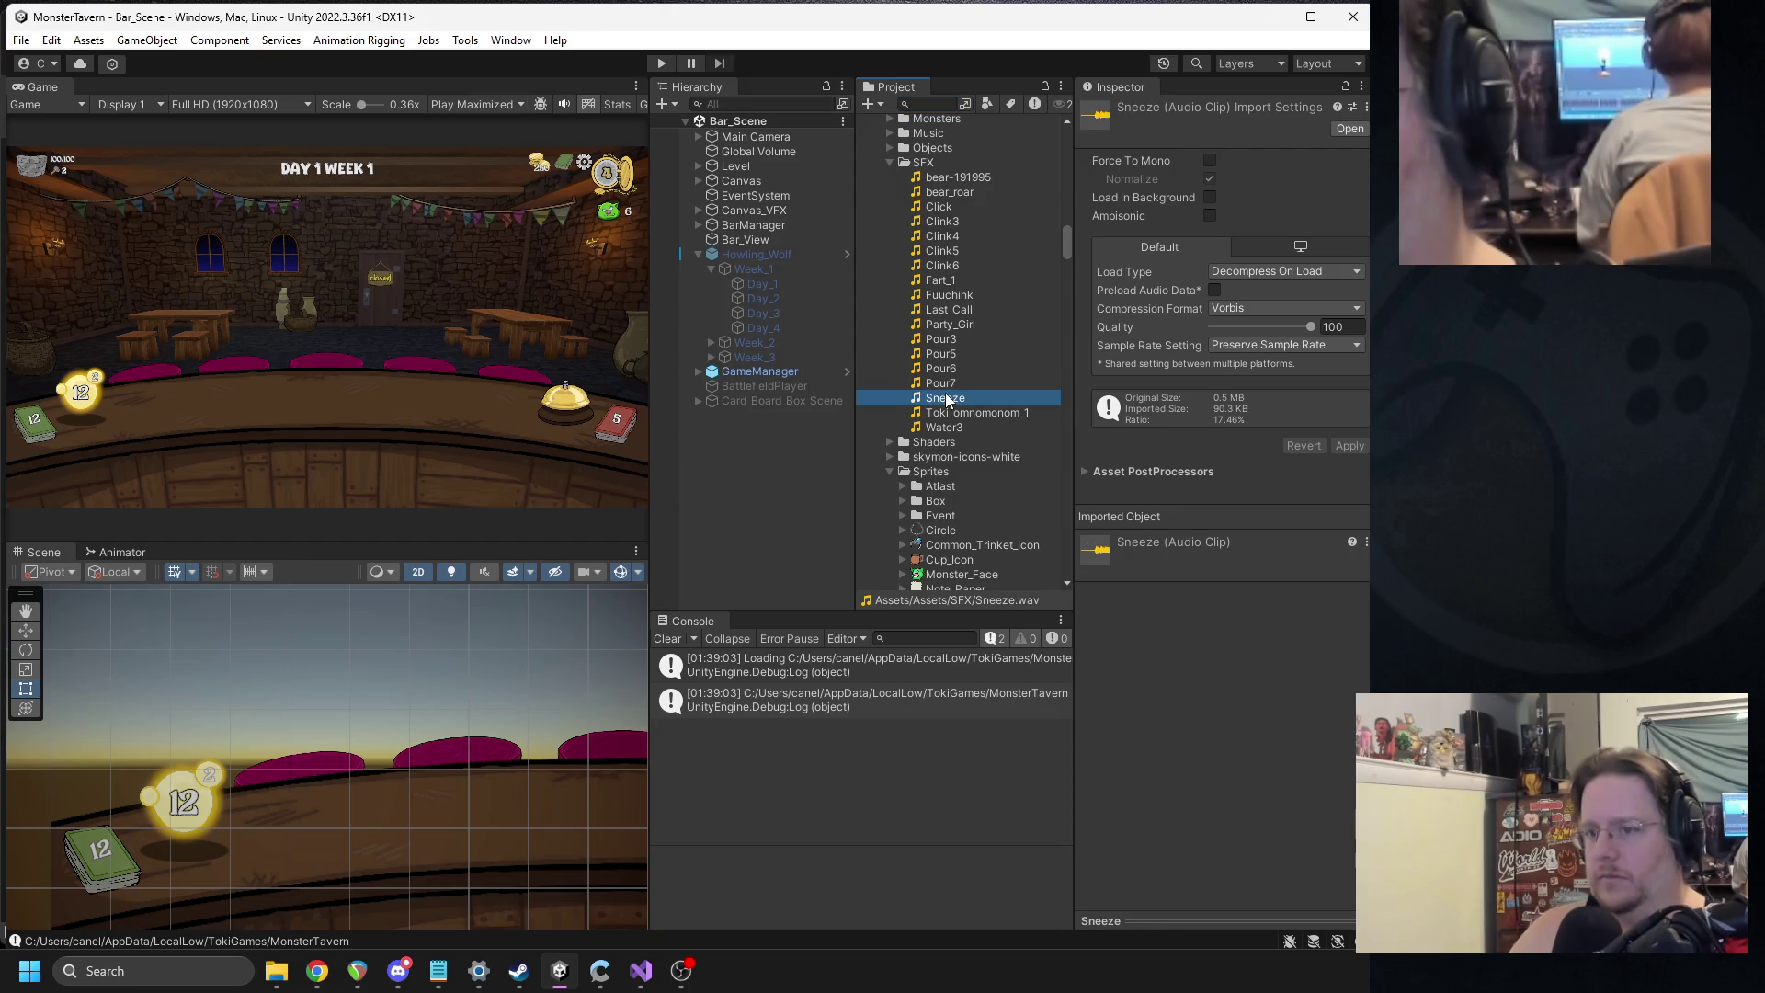
pyautogui.press('Delete')
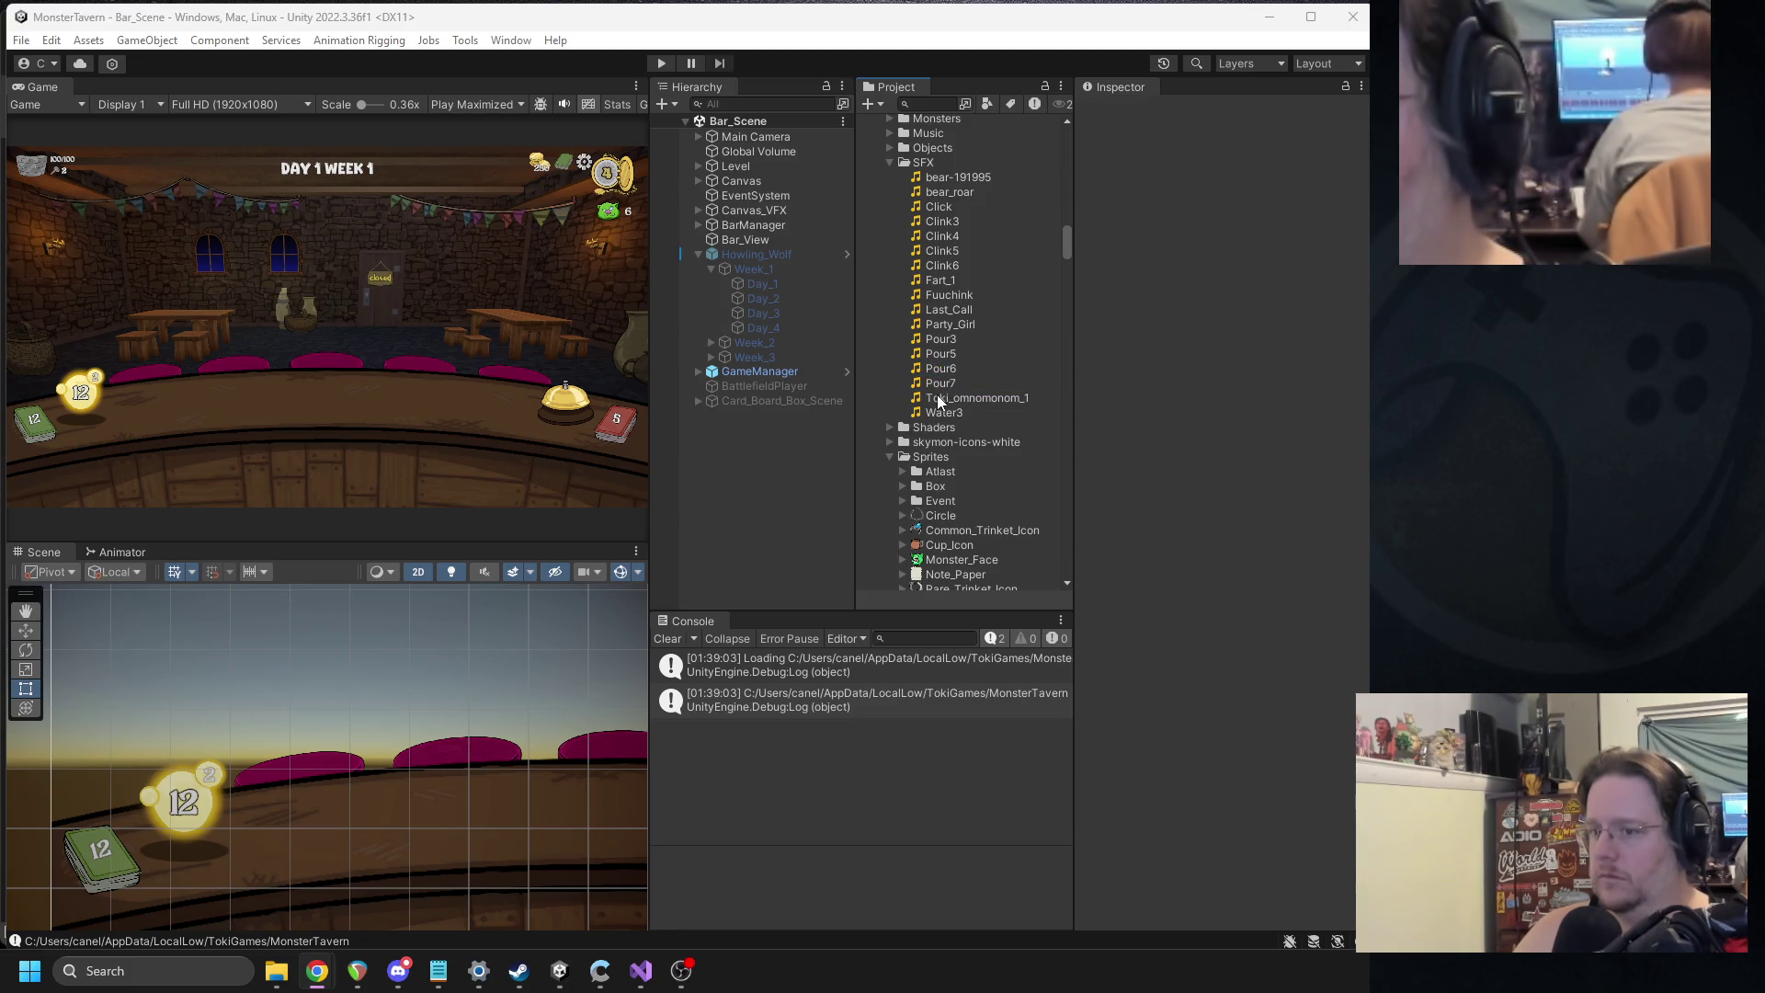
pyautogui.click(930, 104)
pyautogui.write('sneeze')
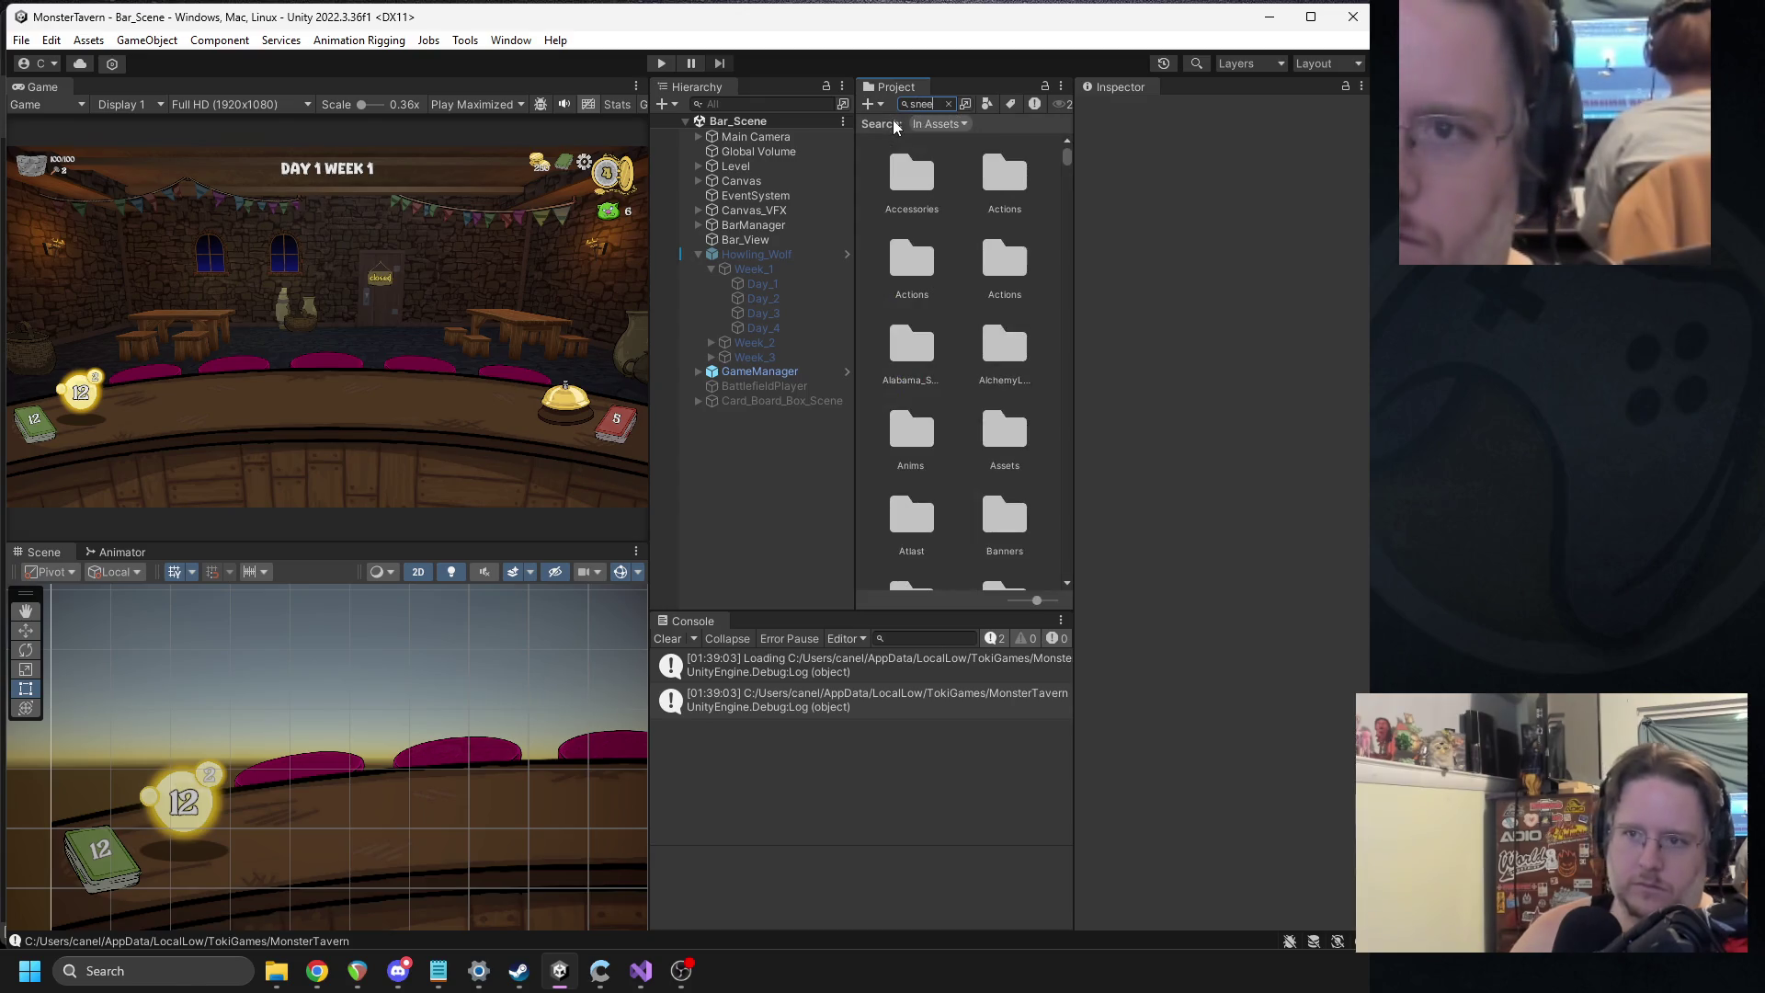
pyautogui.click(949, 104)
pyautogui.hotkey('alt', 'Tab')
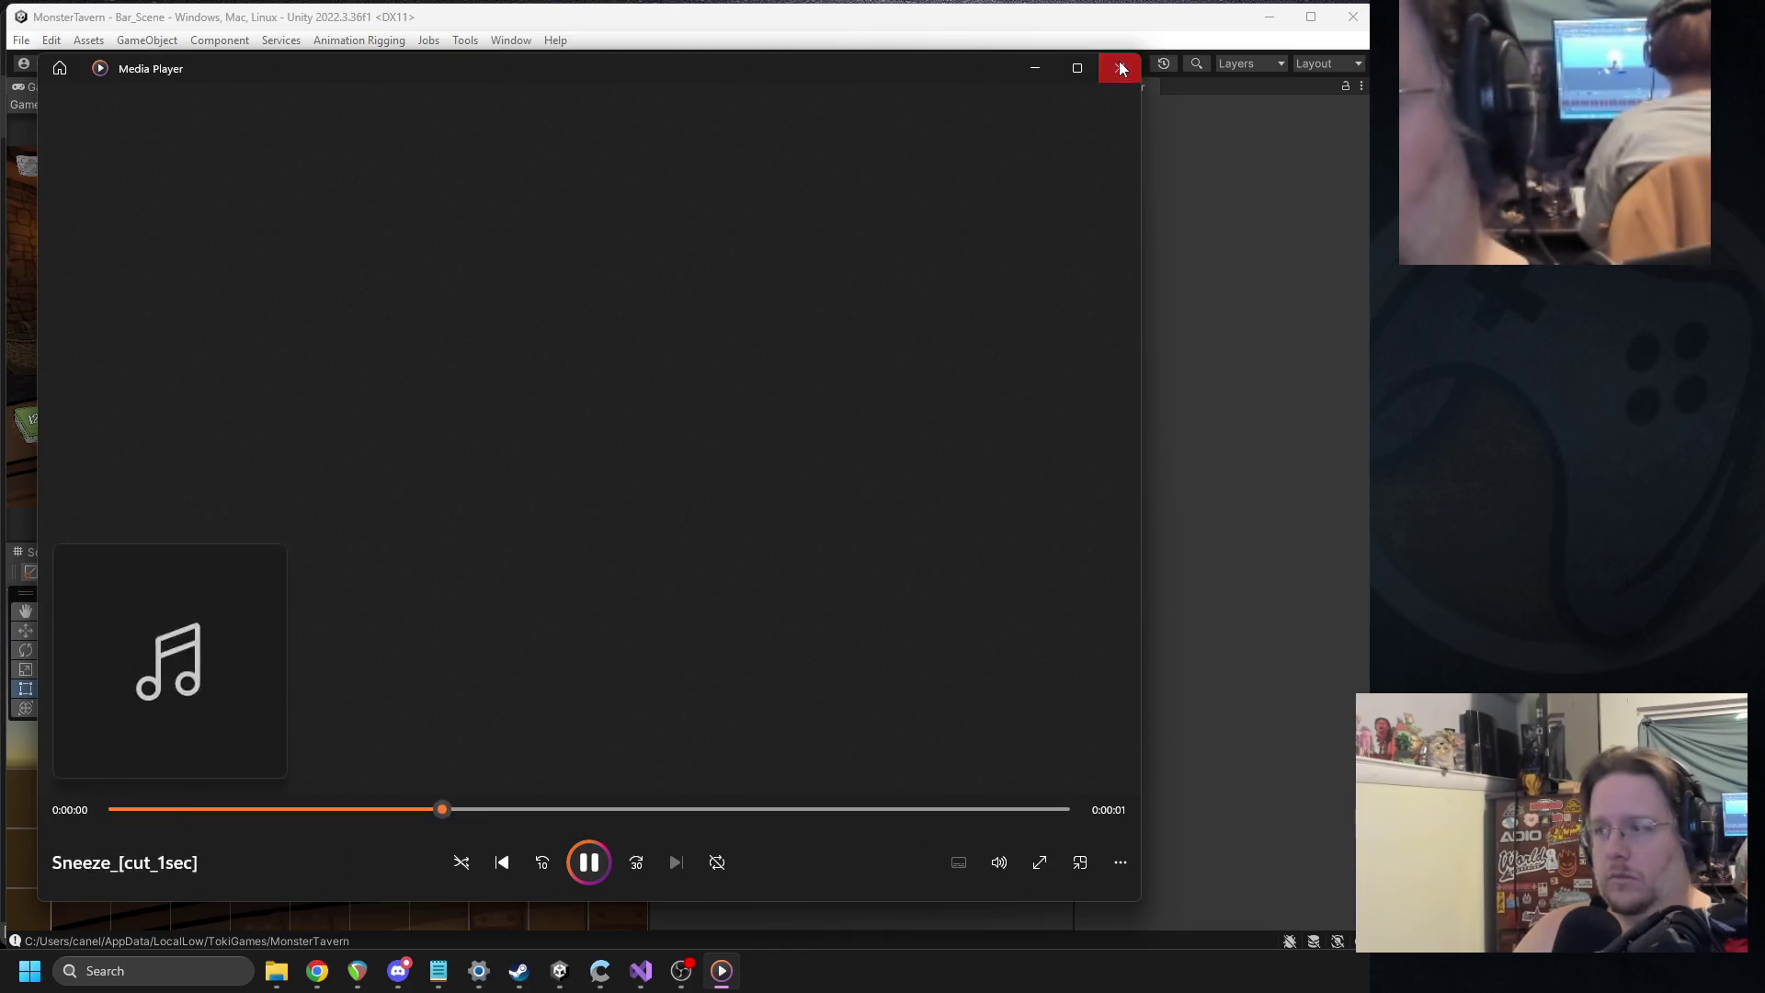
# Close Media Player after hearing the one-second Sneeze_[cut_1sec] clip.
pyautogui.click(1121, 69)
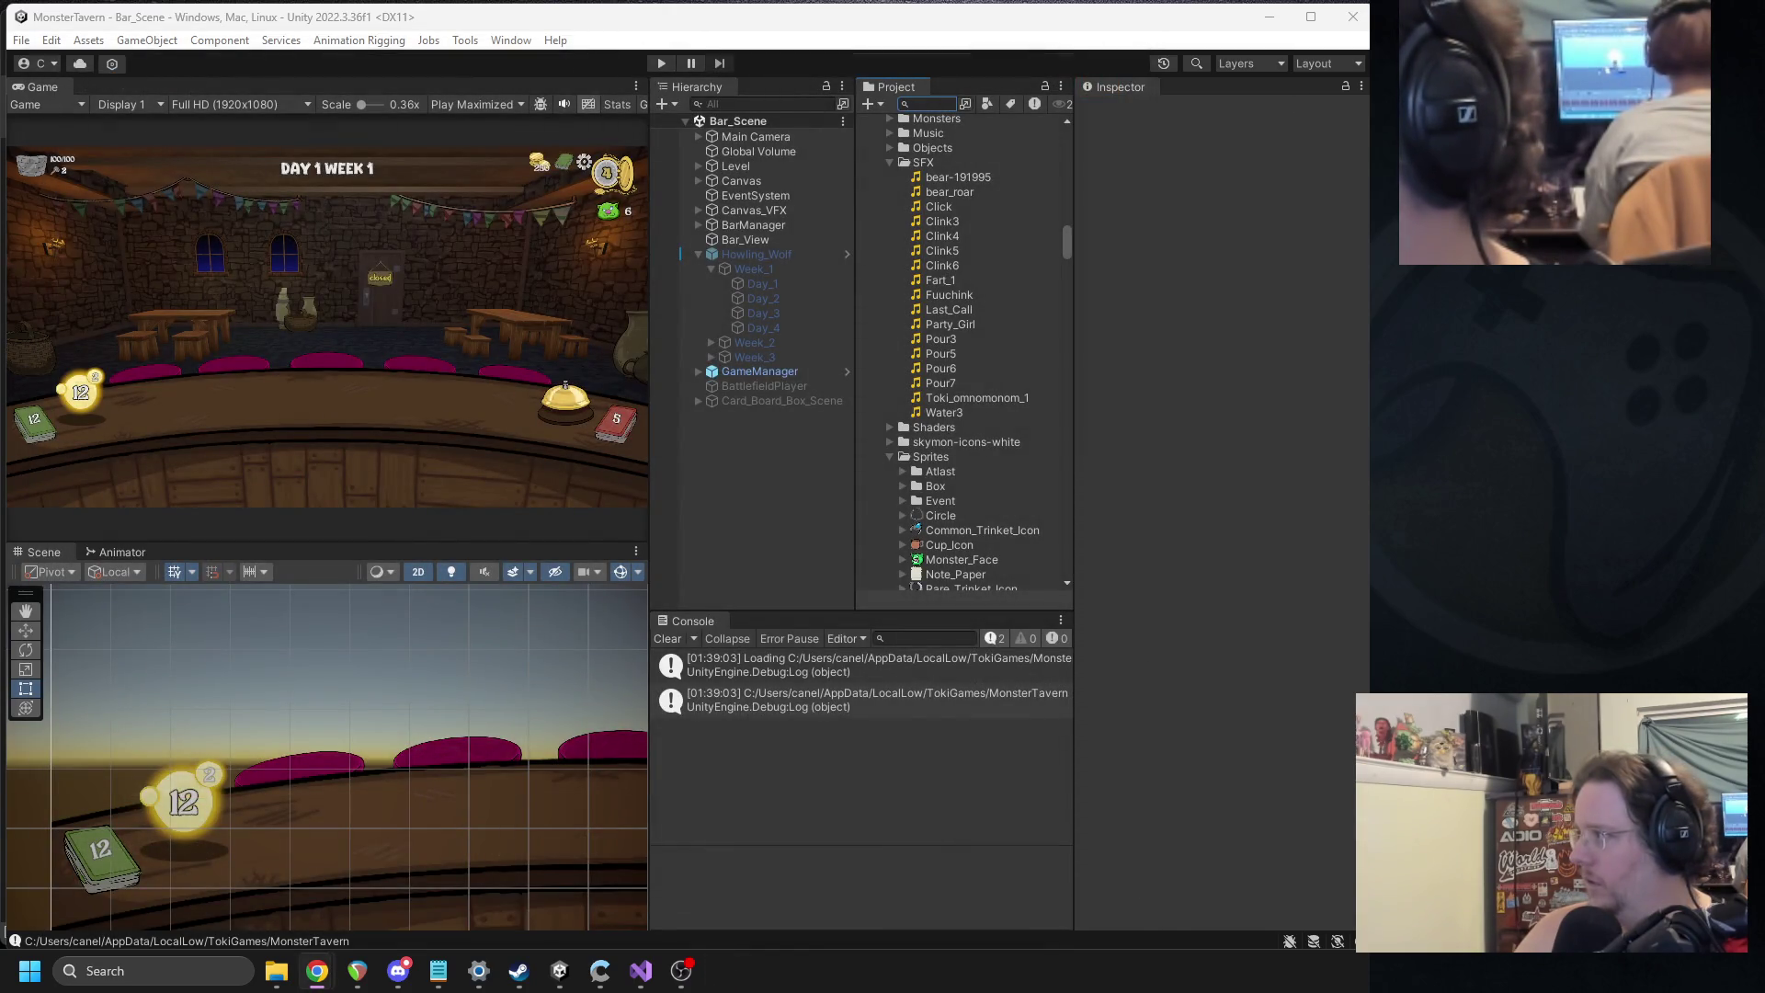
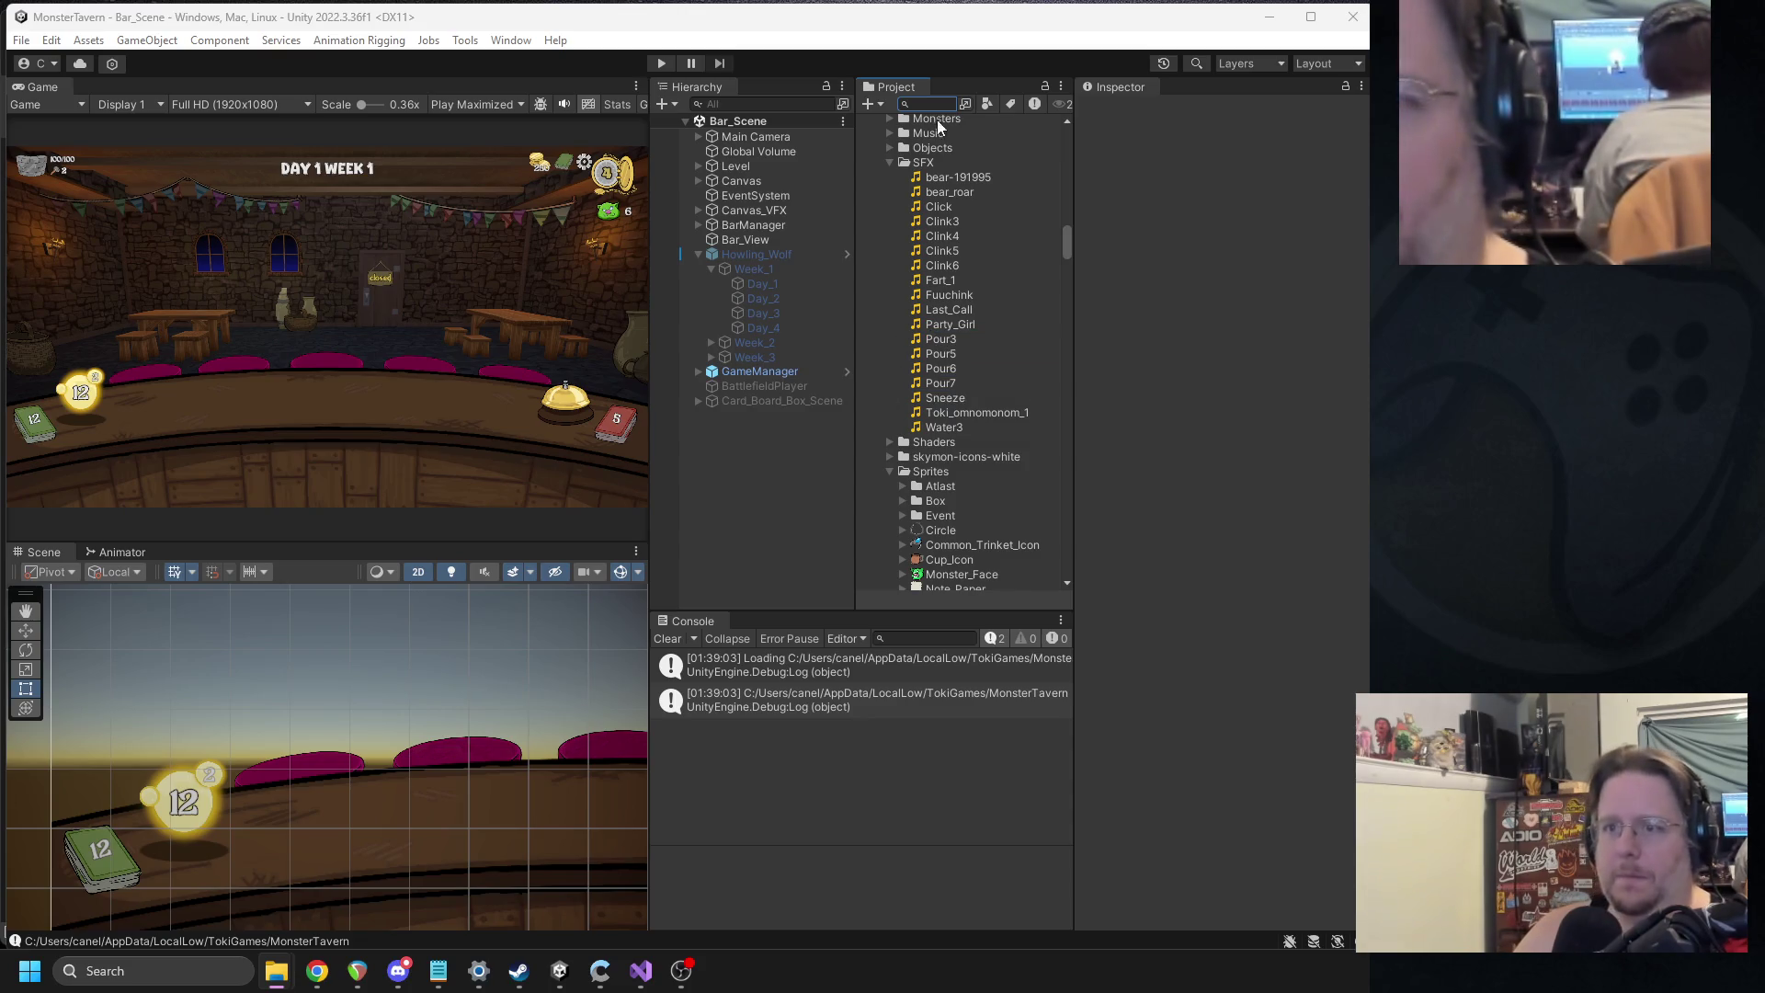
# Find the Sneeze prefab with a 'sneeze' search, inspect it, then enter Play mode.
pyautogui.write('sneeze')
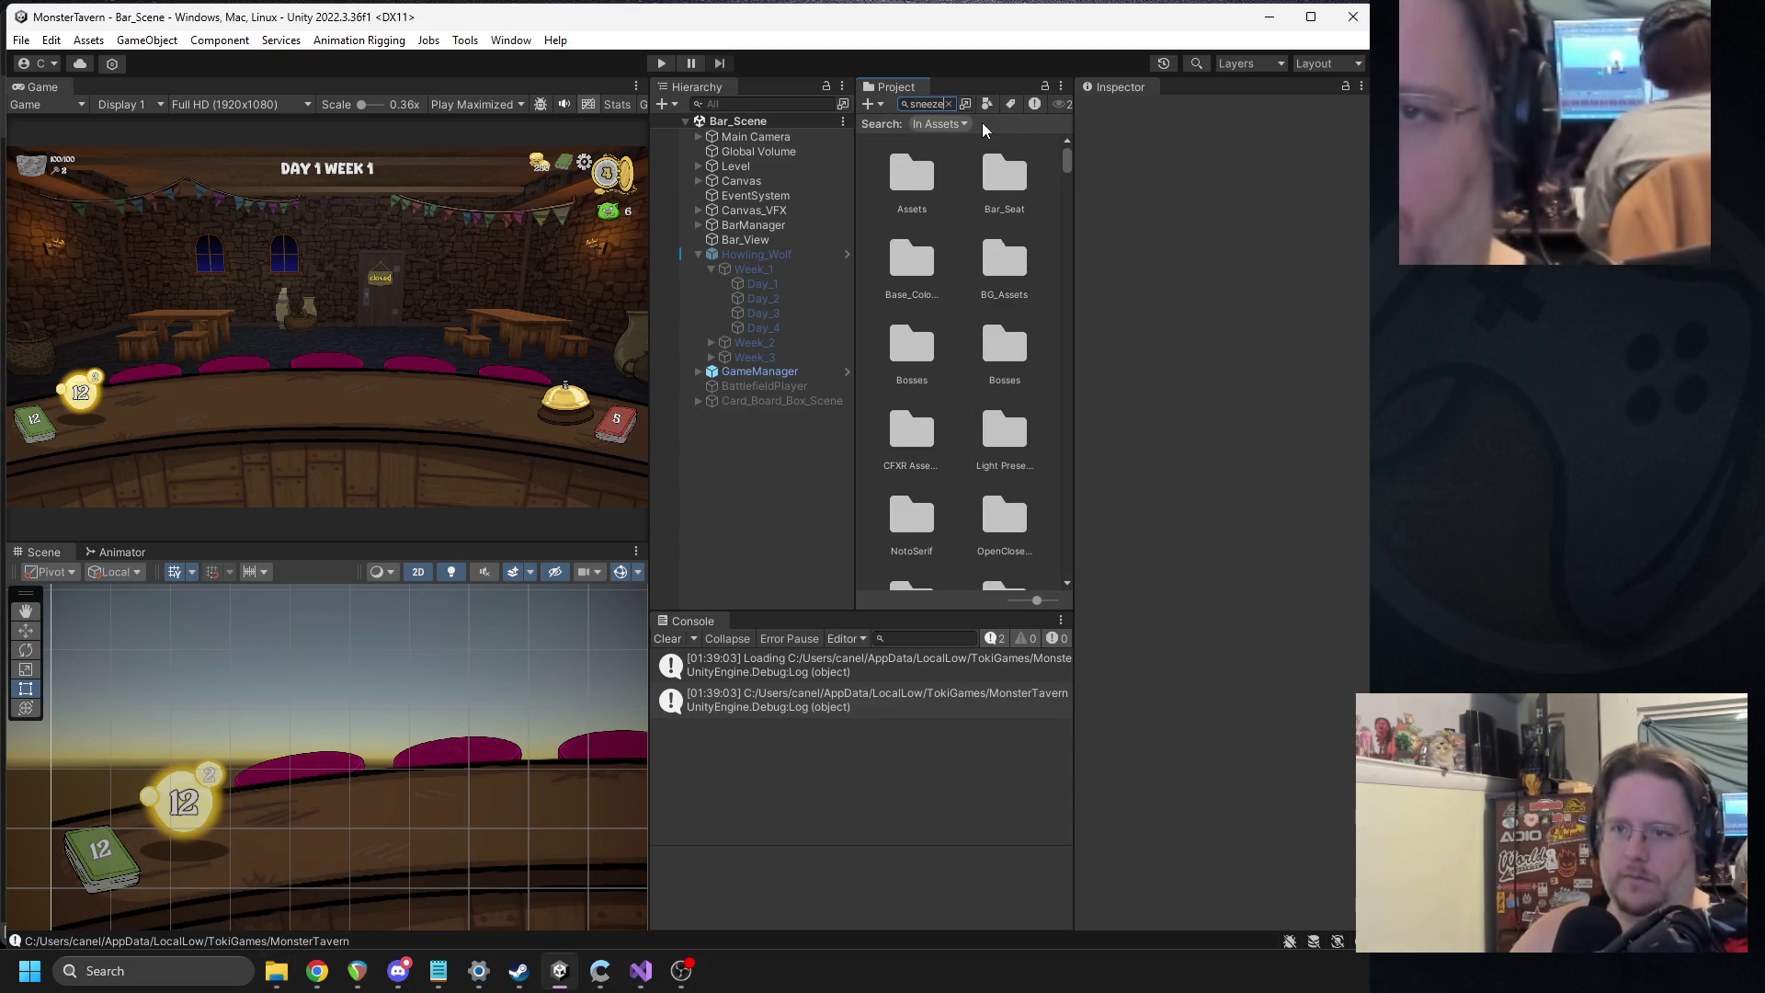
pyautogui.click(1011, 258)
pyautogui.moveTo(912, 261)
pyautogui.mouseDown()
pyautogui.moveTo(1298, 878)
pyautogui.moveTo(1272, 879)
pyautogui.moveTo(1250, 837)
pyautogui.mouseUp()
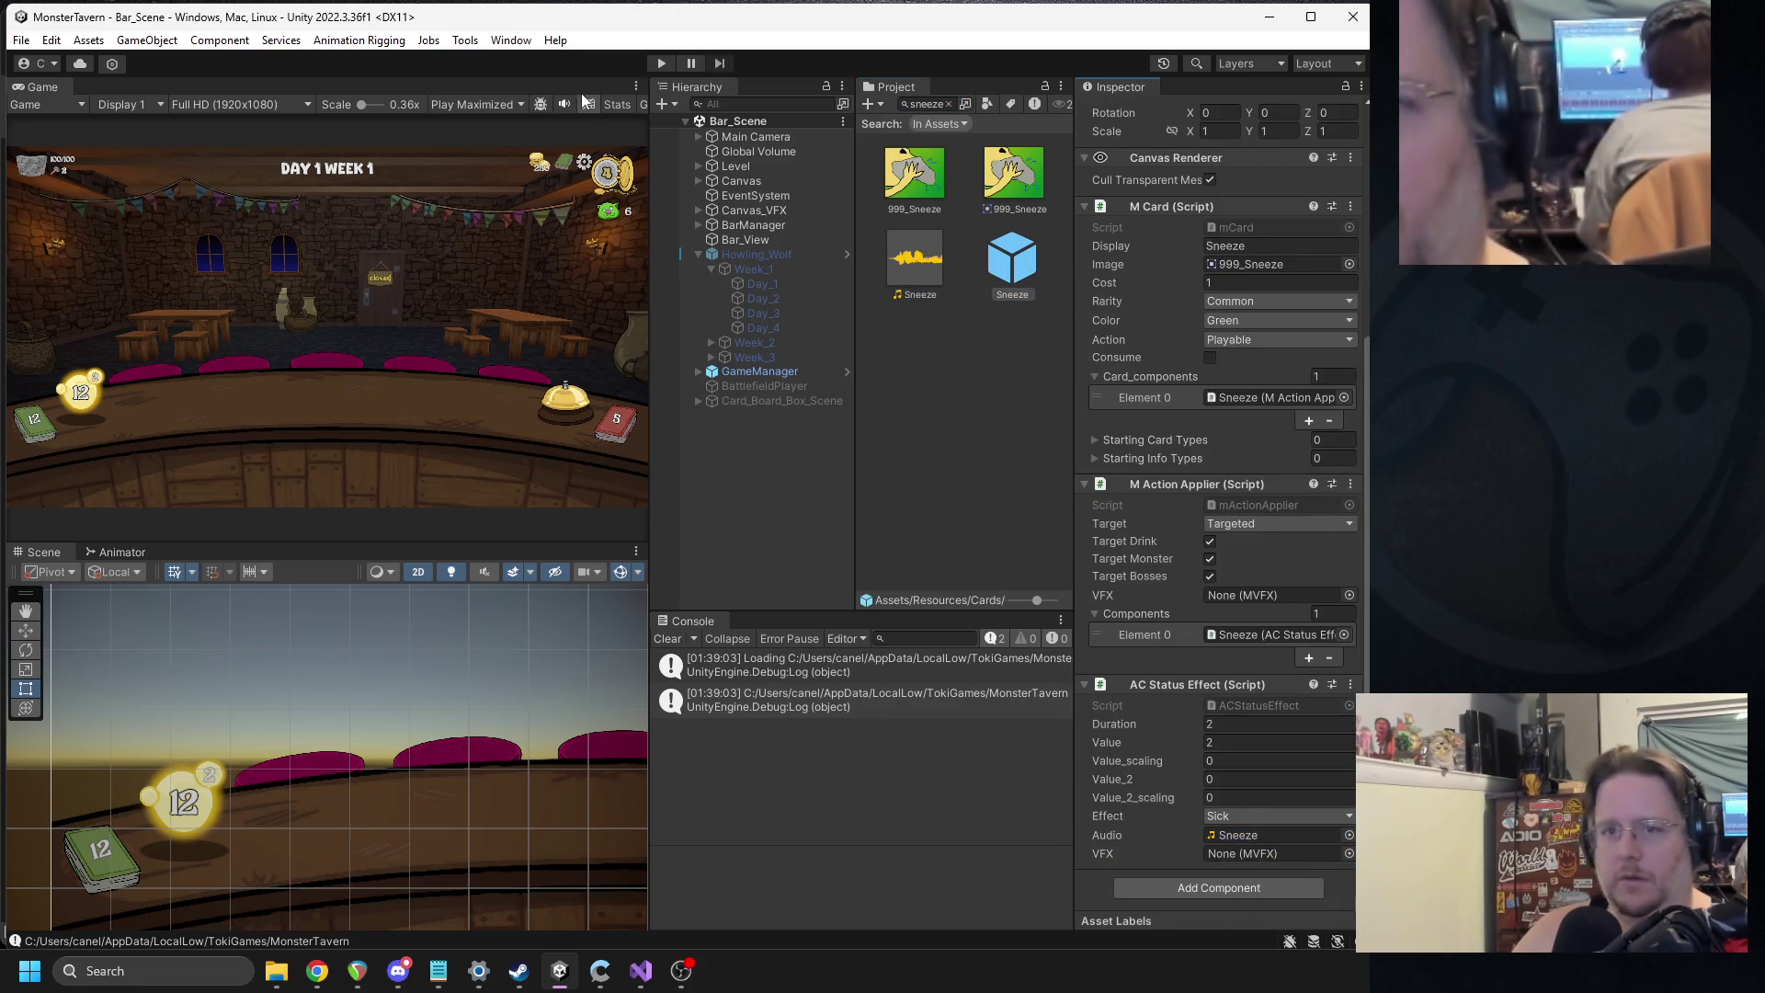
pyautogui.click(661, 63)
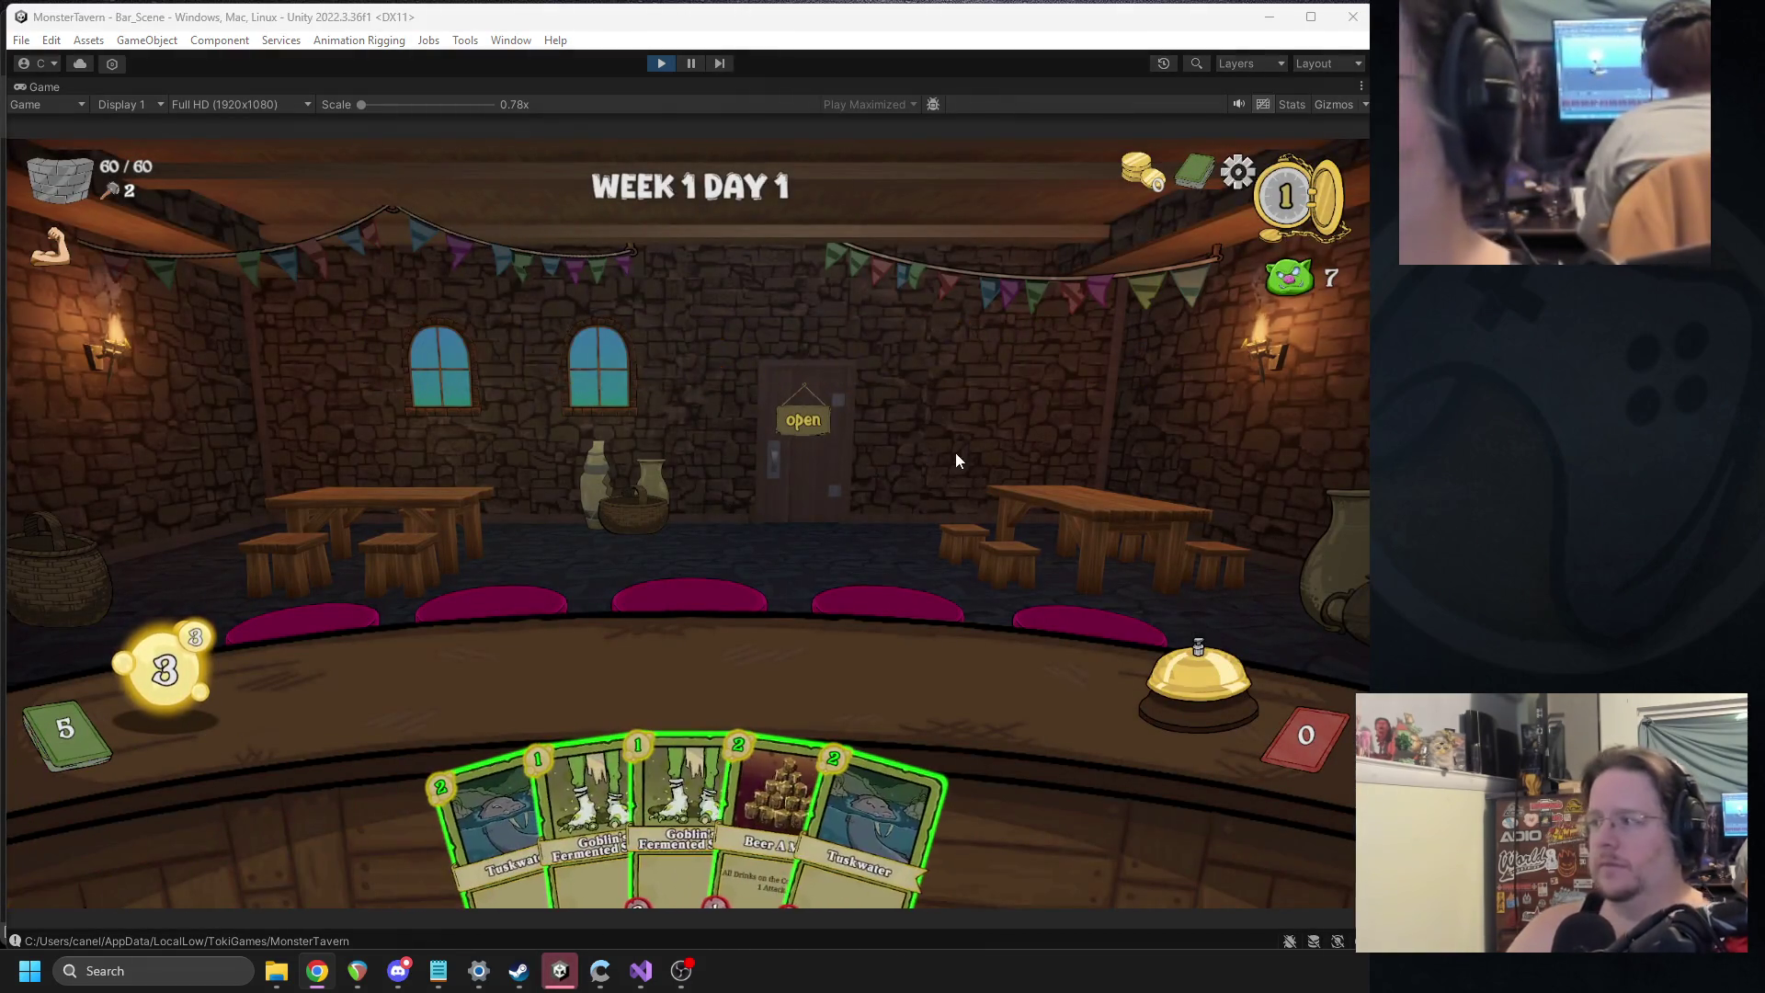
# Play Beer A Mid and Fermented Socks on the counter, and Sneeze on the toad.
pyautogui.moveTo(742, 755)
pyautogui.mouseDown()
pyautogui.moveTo(950, 651)
pyautogui.moveTo(965, 676)
pyautogui.mouseUp()
pyautogui.moveTo(685, 809)
pyautogui.mouseDown()
pyautogui.moveTo(444, 657)
pyautogui.moveTo(428, 685)
pyautogui.mouseUp()
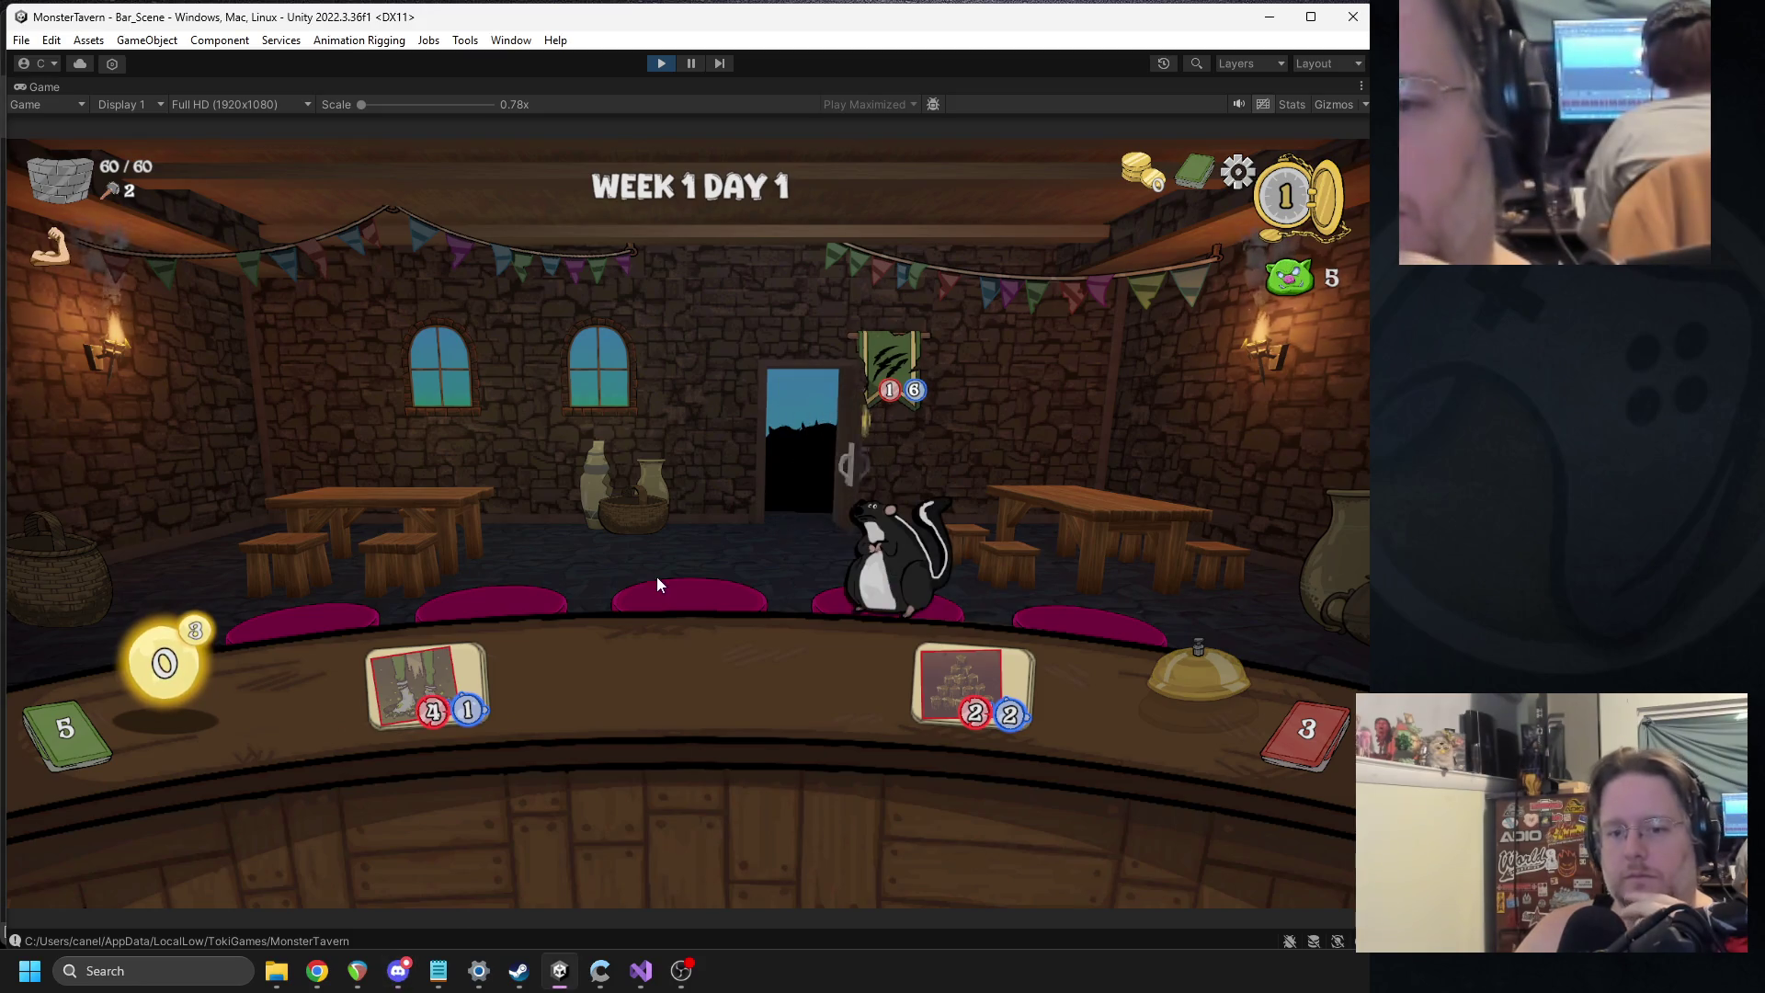
pyautogui.moveTo(445, 803)
pyautogui.mouseDown()
pyautogui.moveTo(593, 515)
pyautogui.moveTo(1067, 543)
pyautogui.moveTo(1076, 561)
pyautogui.mouseUp()
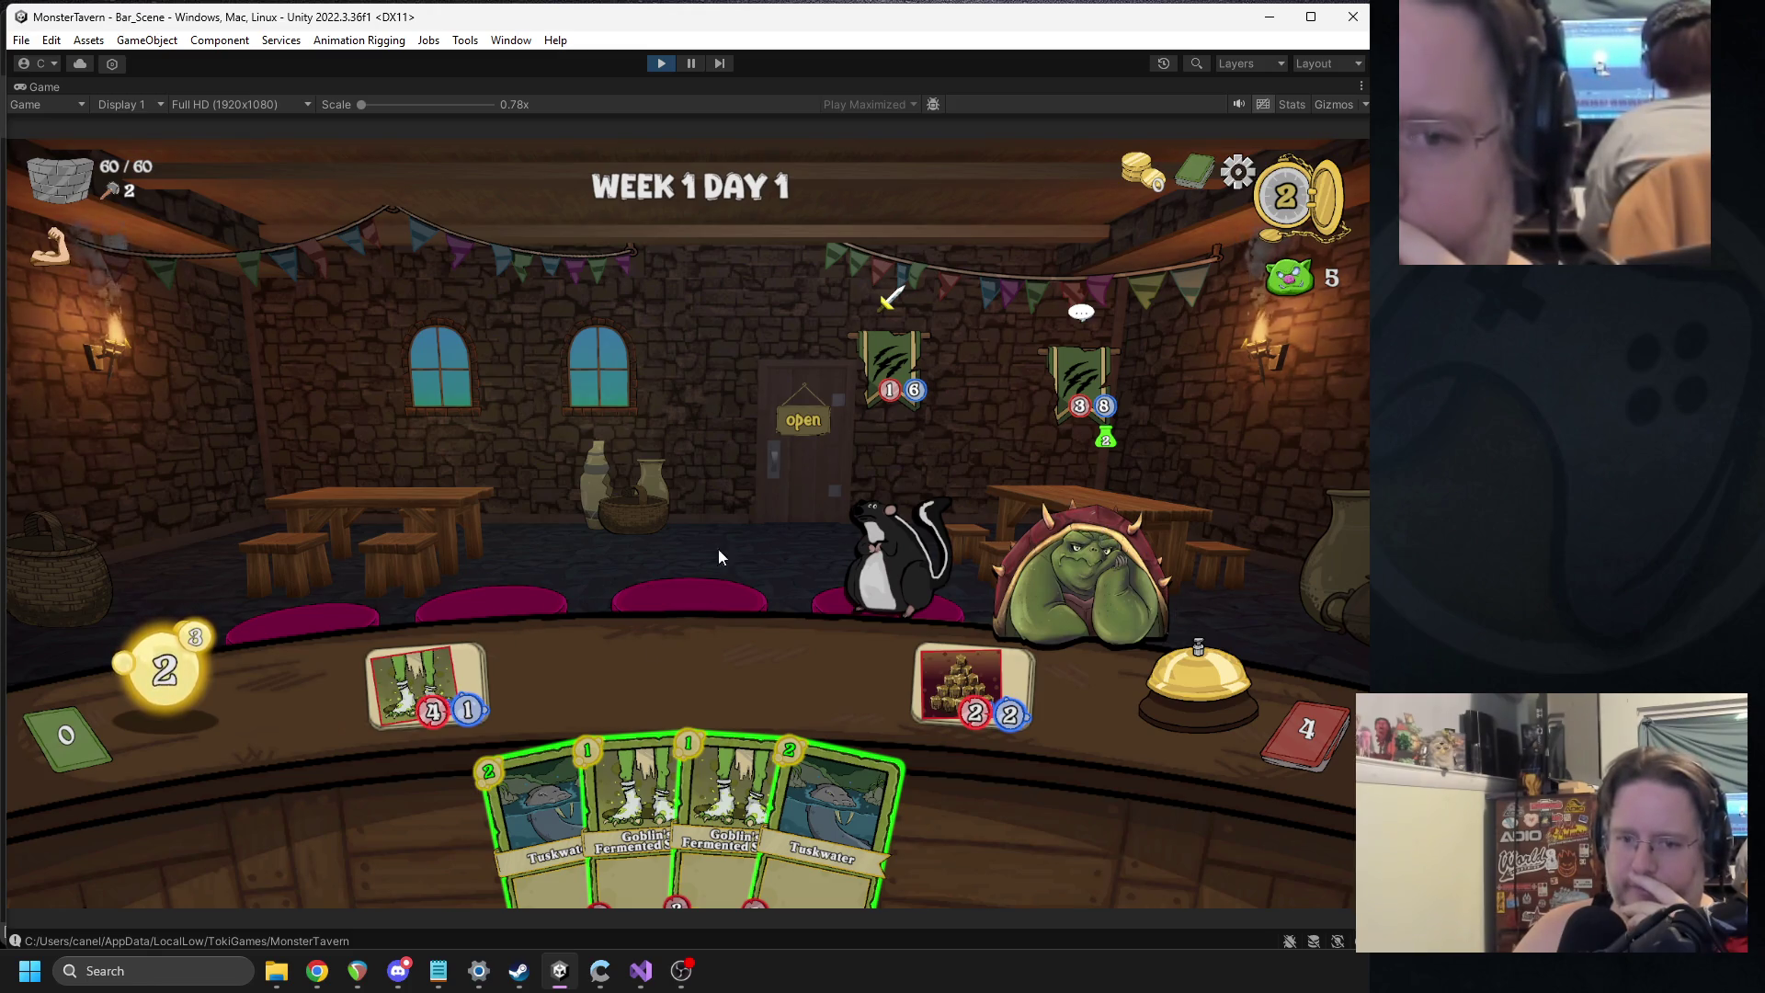
pyautogui.moveTo(1301, 741)
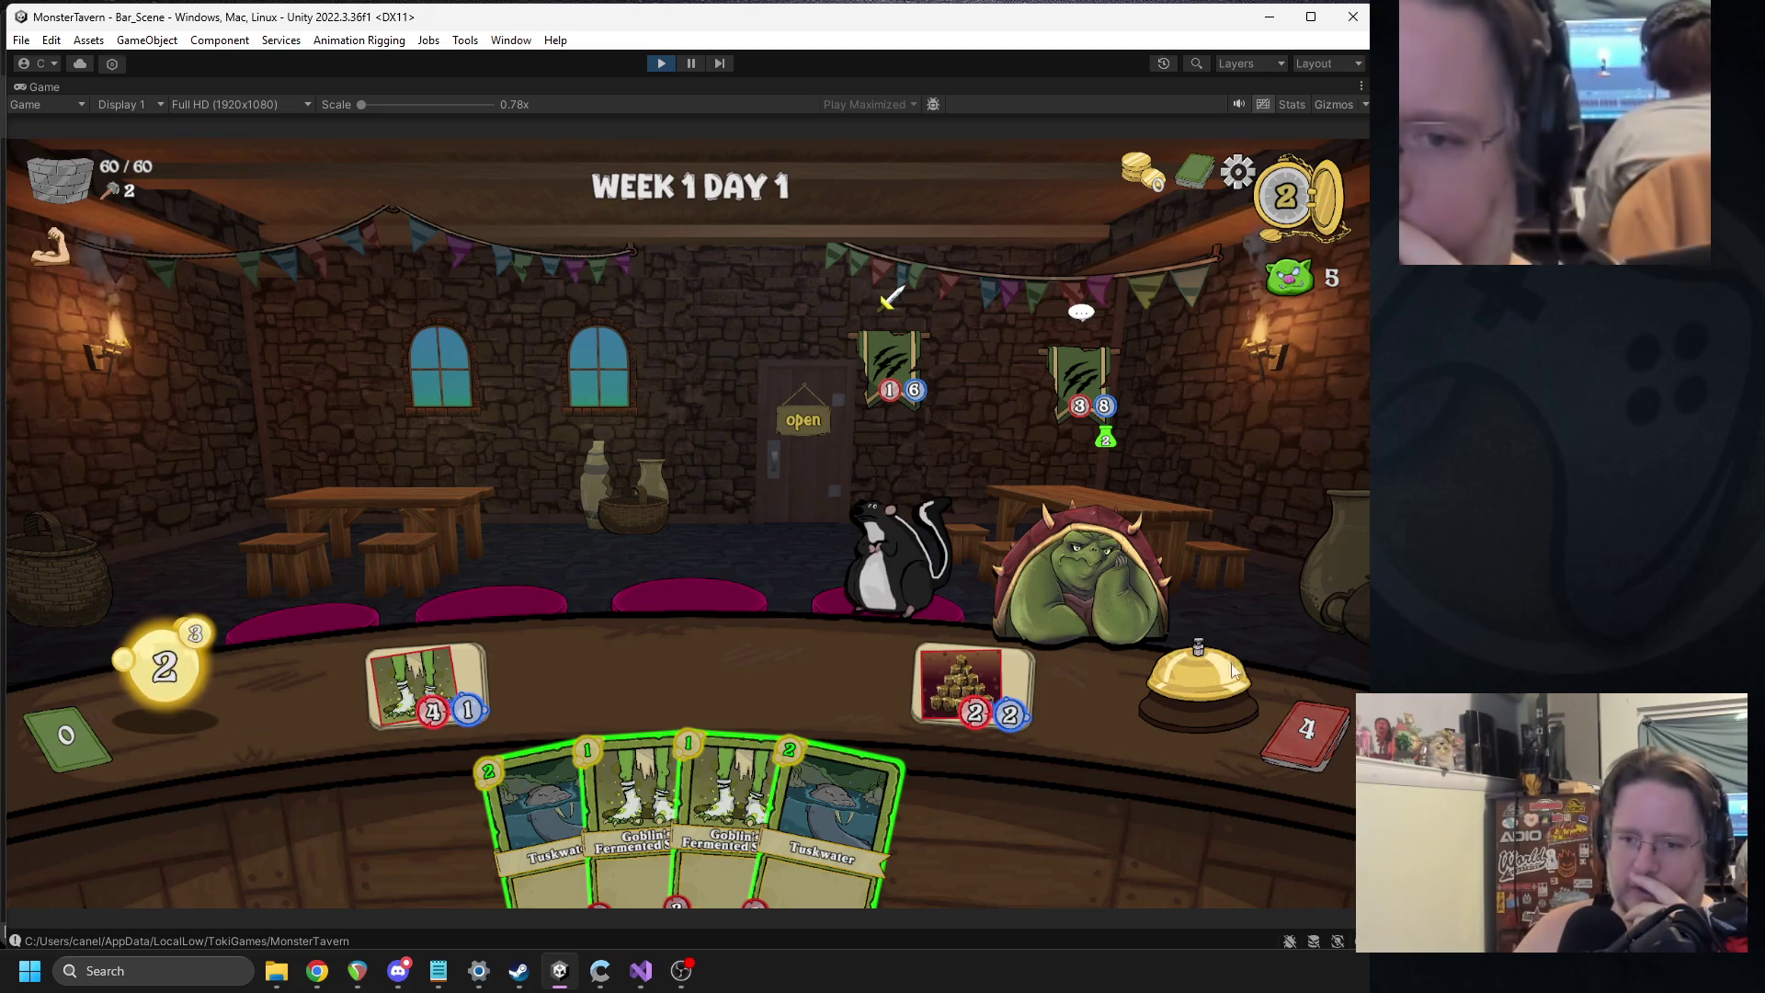
# Serve Goblin's Fermented, give the 4/1 drink to the skunk, then stop play mode.
pyautogui.moveTo(612, 740)
pyautogui.mouseDown()
pyautogui.moveTo(572, 726)
pyautogui.moveTo(563, 676)
pyautogui.mouseUp()
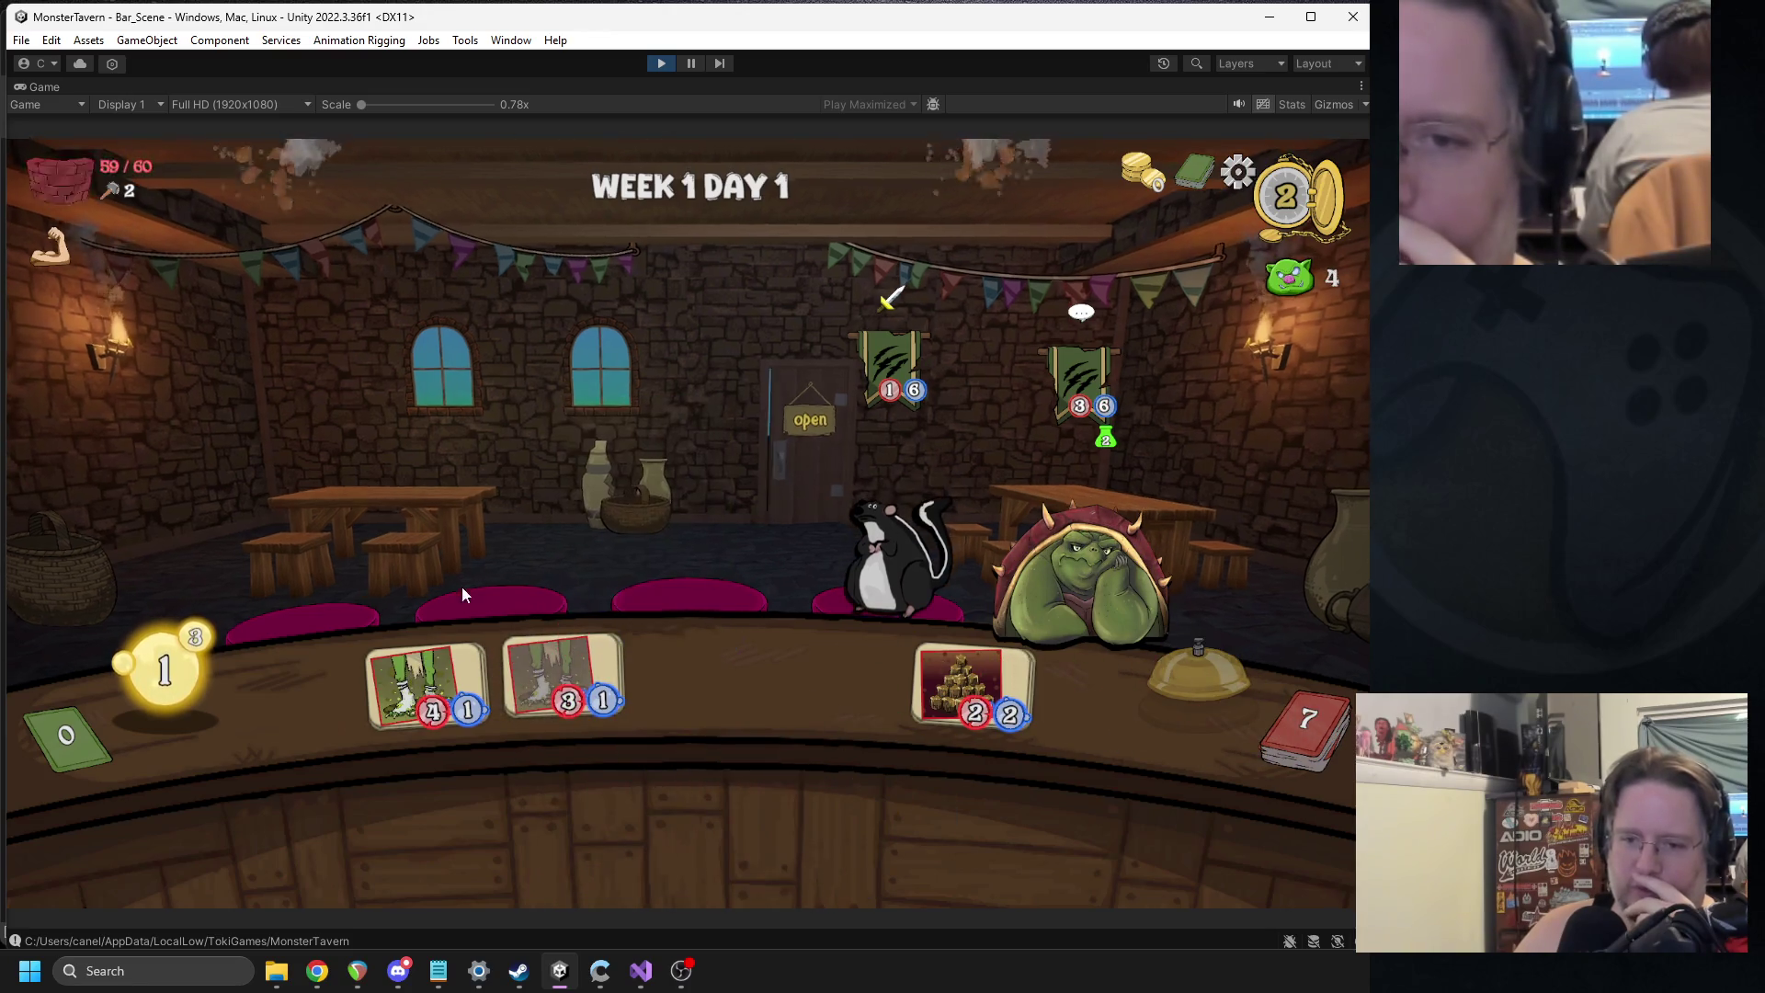
pyautogui.moveTo(439, 657); pyautogui.dragTo(873, 588)
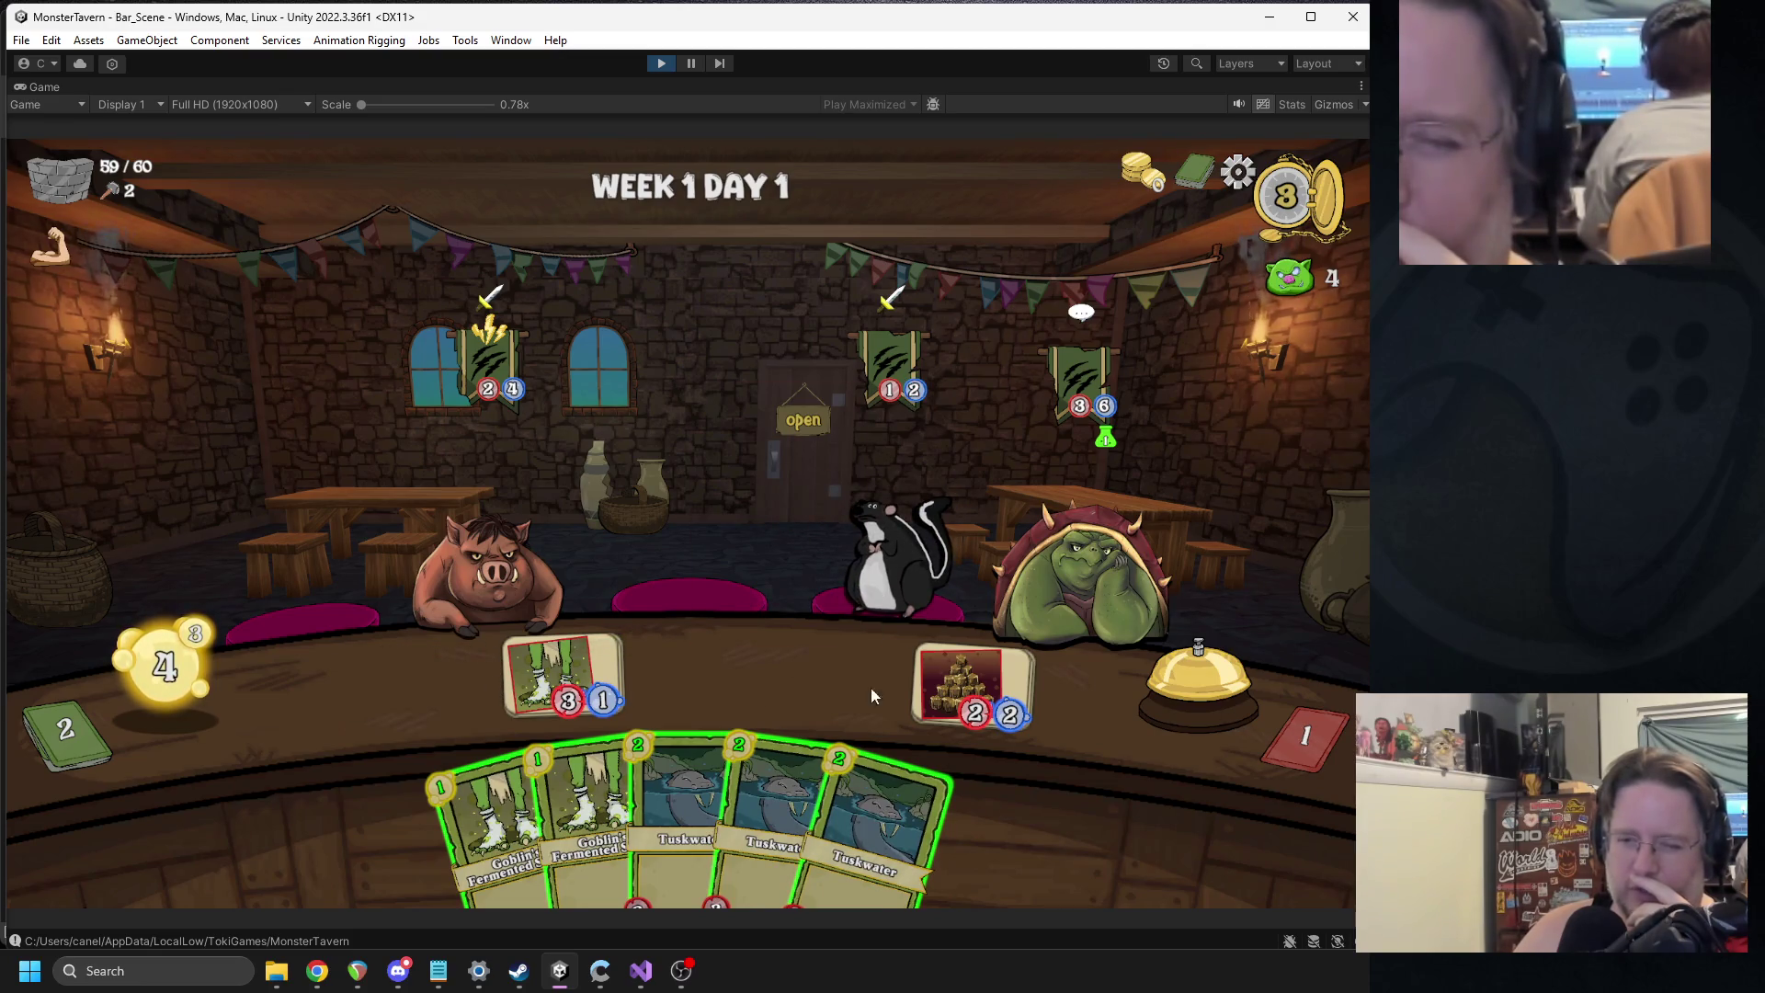
pyautogui.click(659, 66)
pyautogui.click(925, 103)
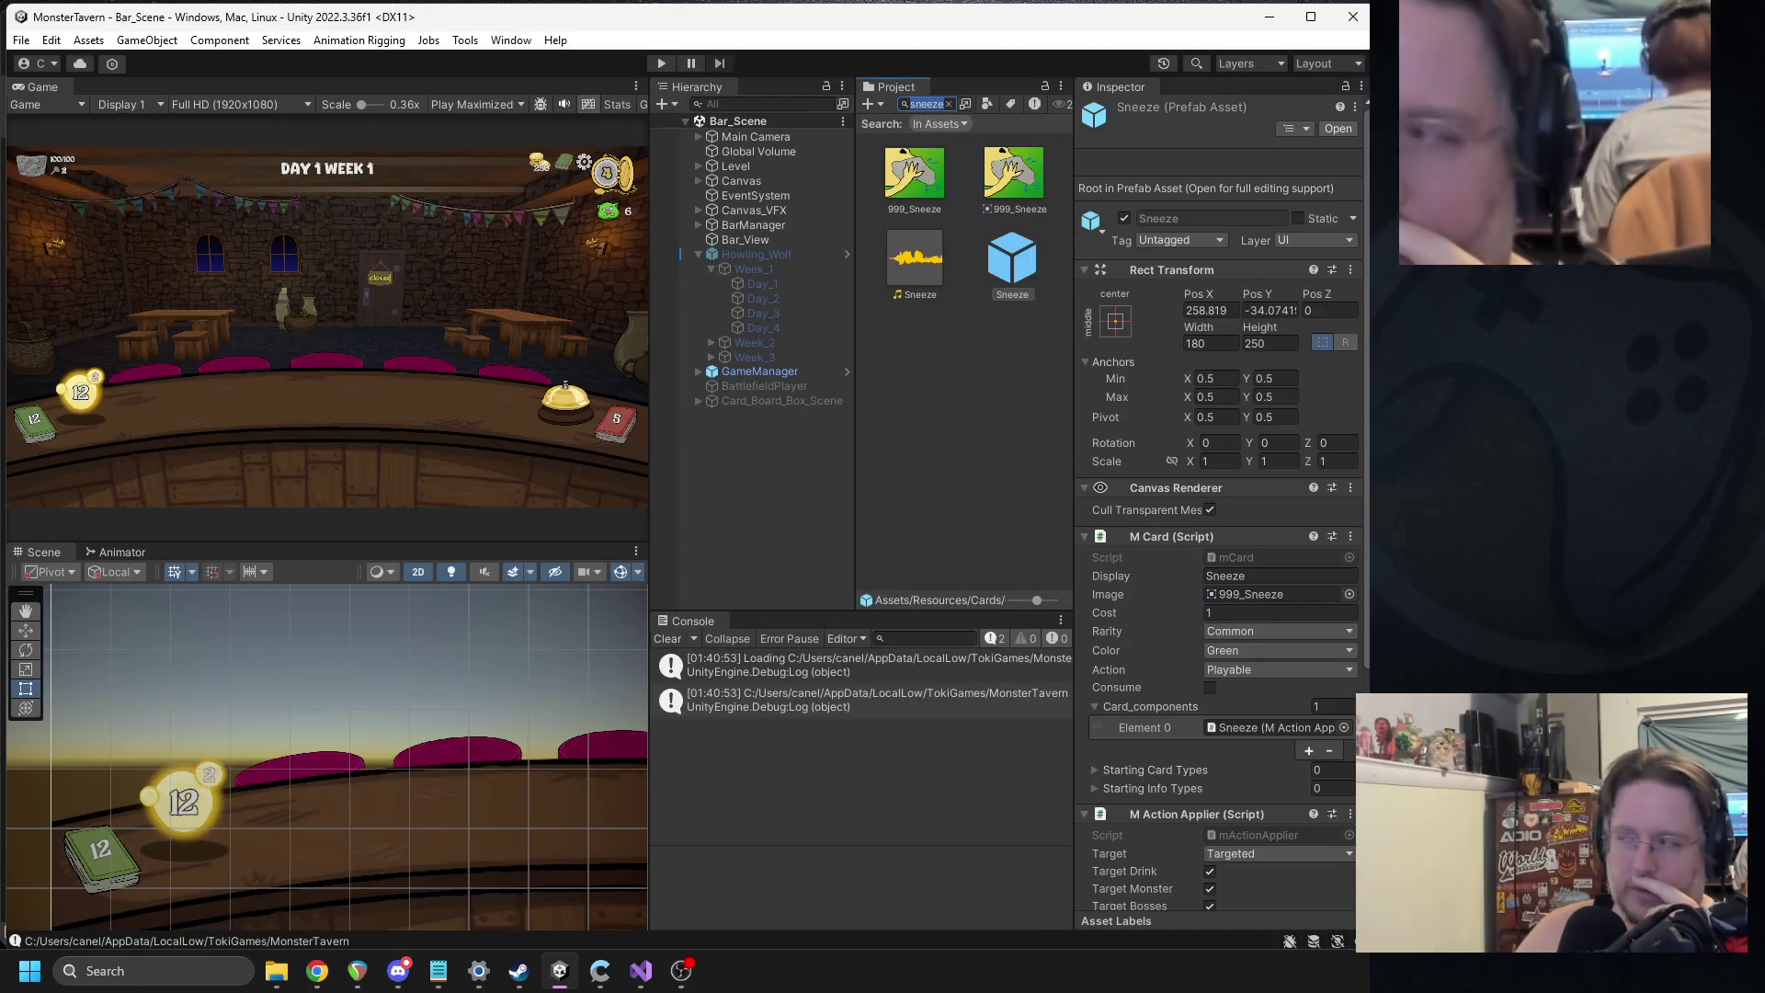
# Search 'unsum' and open FIADrinkUnSummon.cs in Visual Studio.
pyautogui.hotkey('alt', 'Tab')
pyautogui.hotkey('alt', 'Tab')
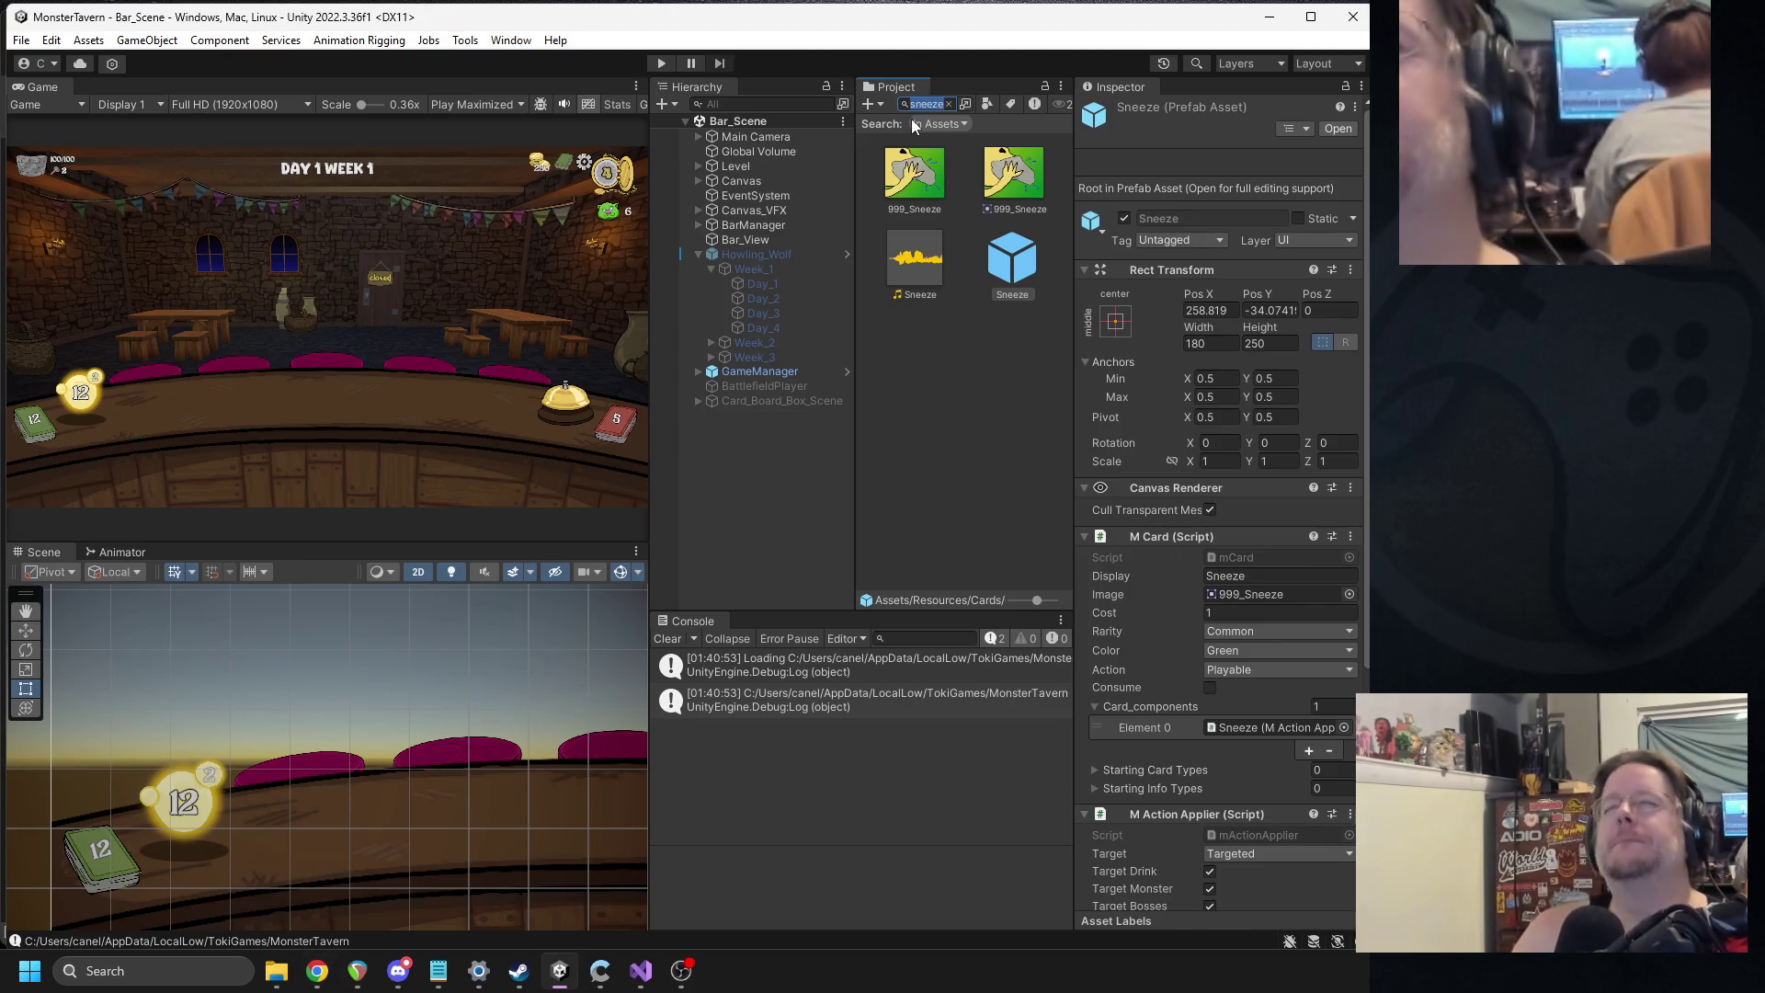
pyautogui.write('unsum')
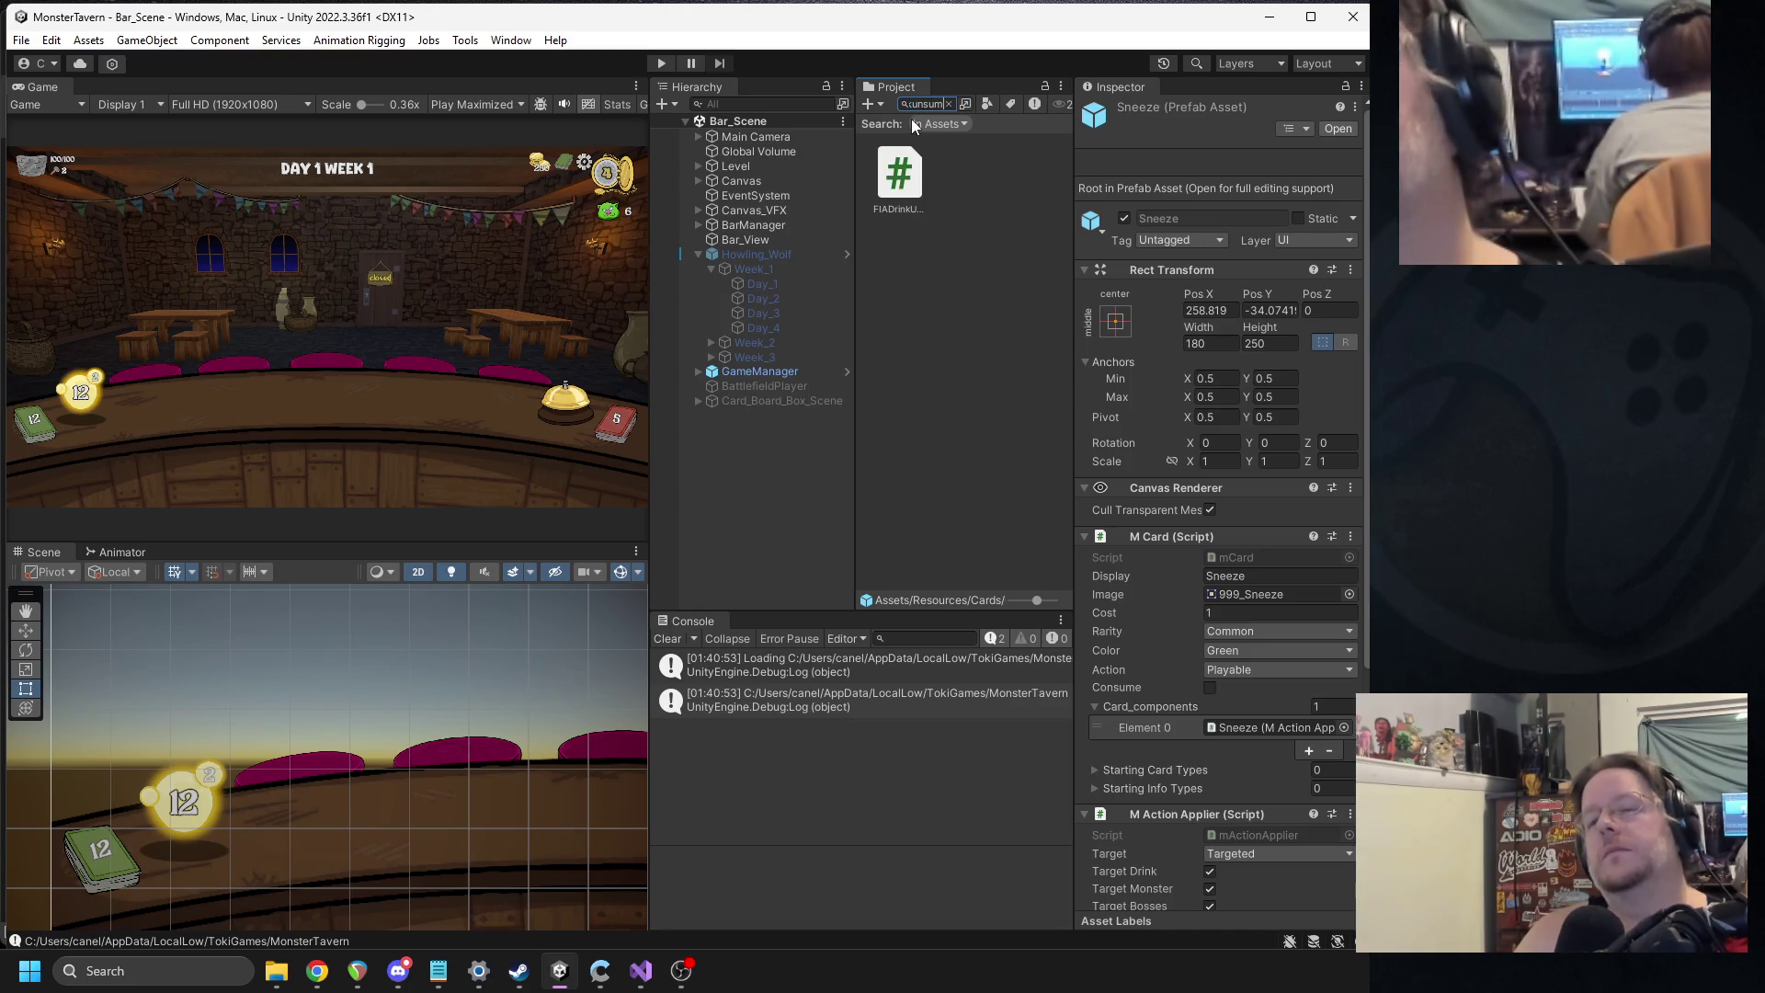
pyautogui.doubleClick(906, 180)
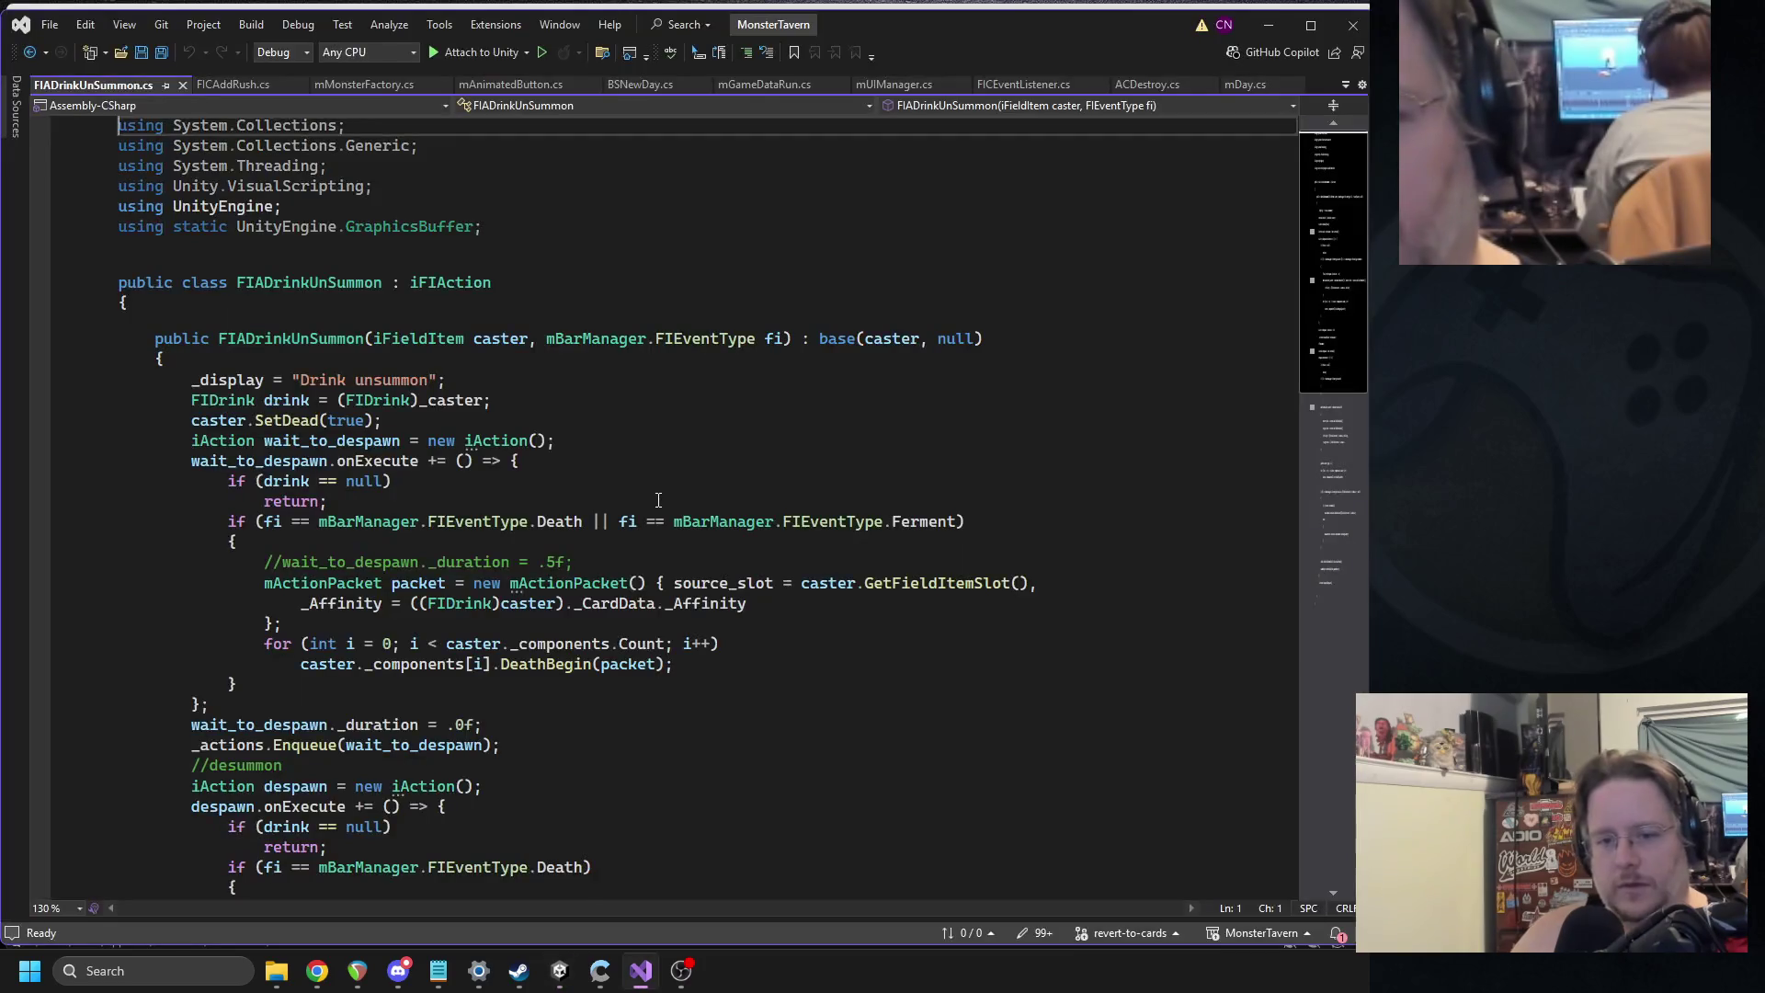
# Move the AddToDiscard call into braces under if (!caster.Consumable) and save.
pyautogui.scroll(-10, 561, 549)
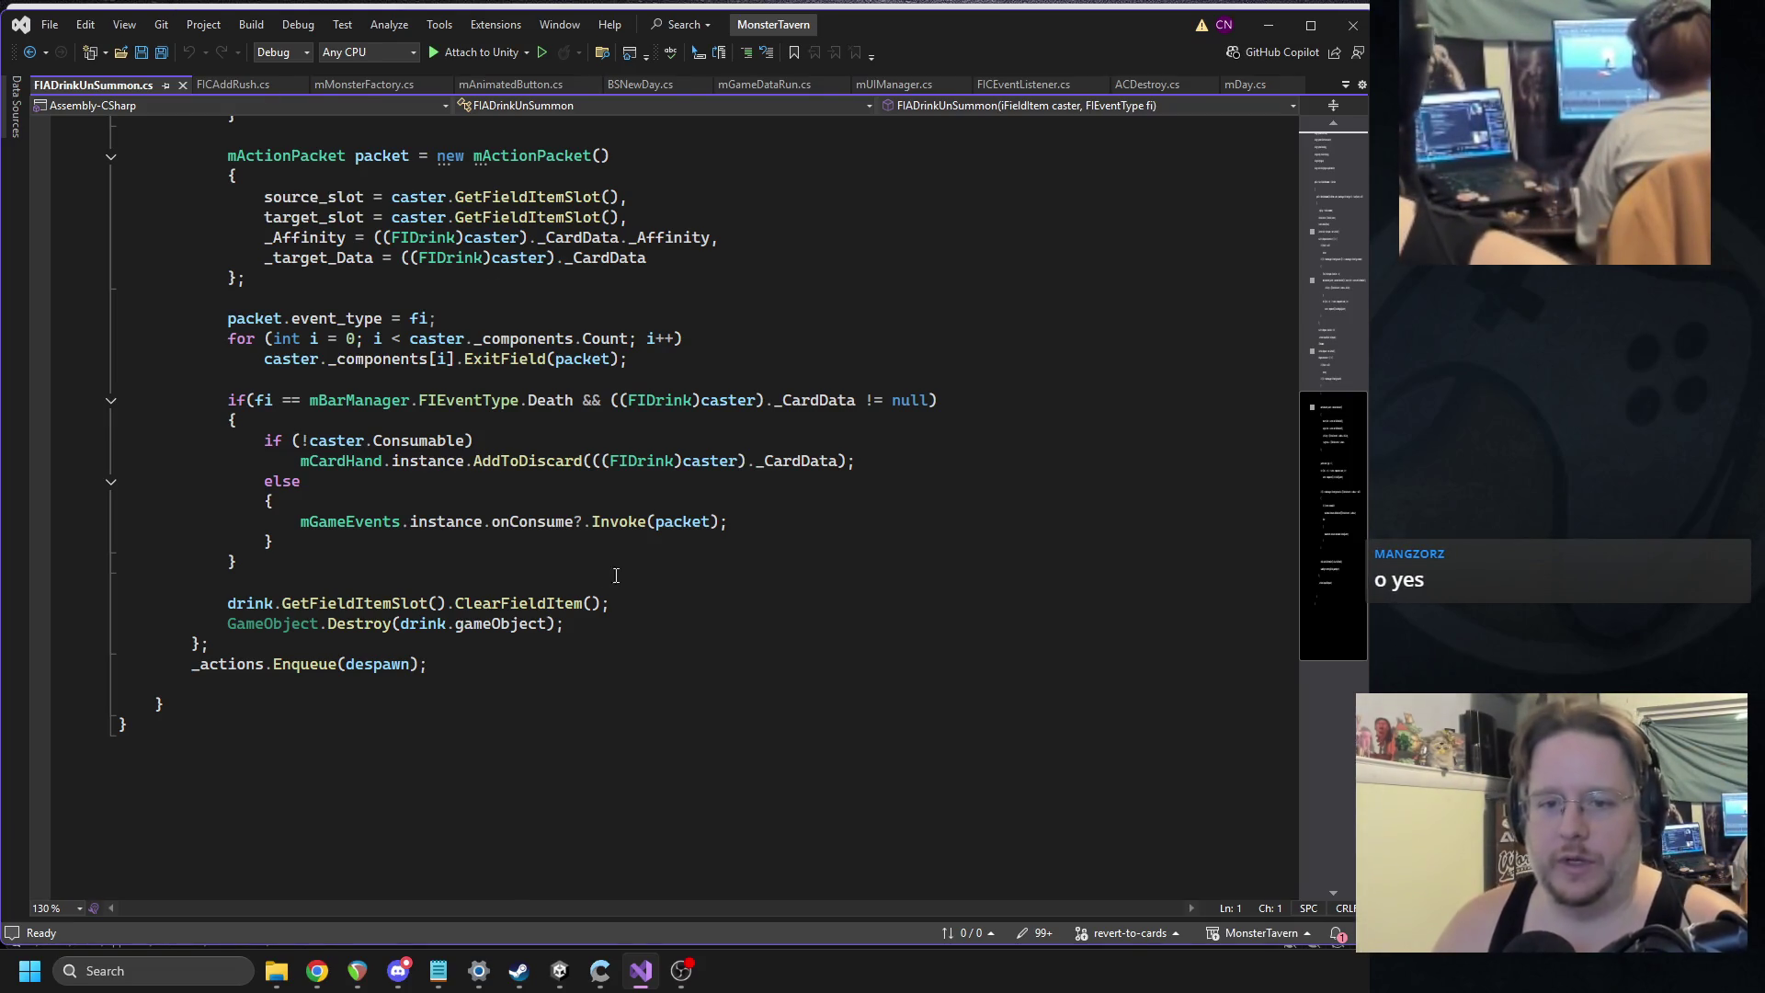
pyautogui.click(551, 542)
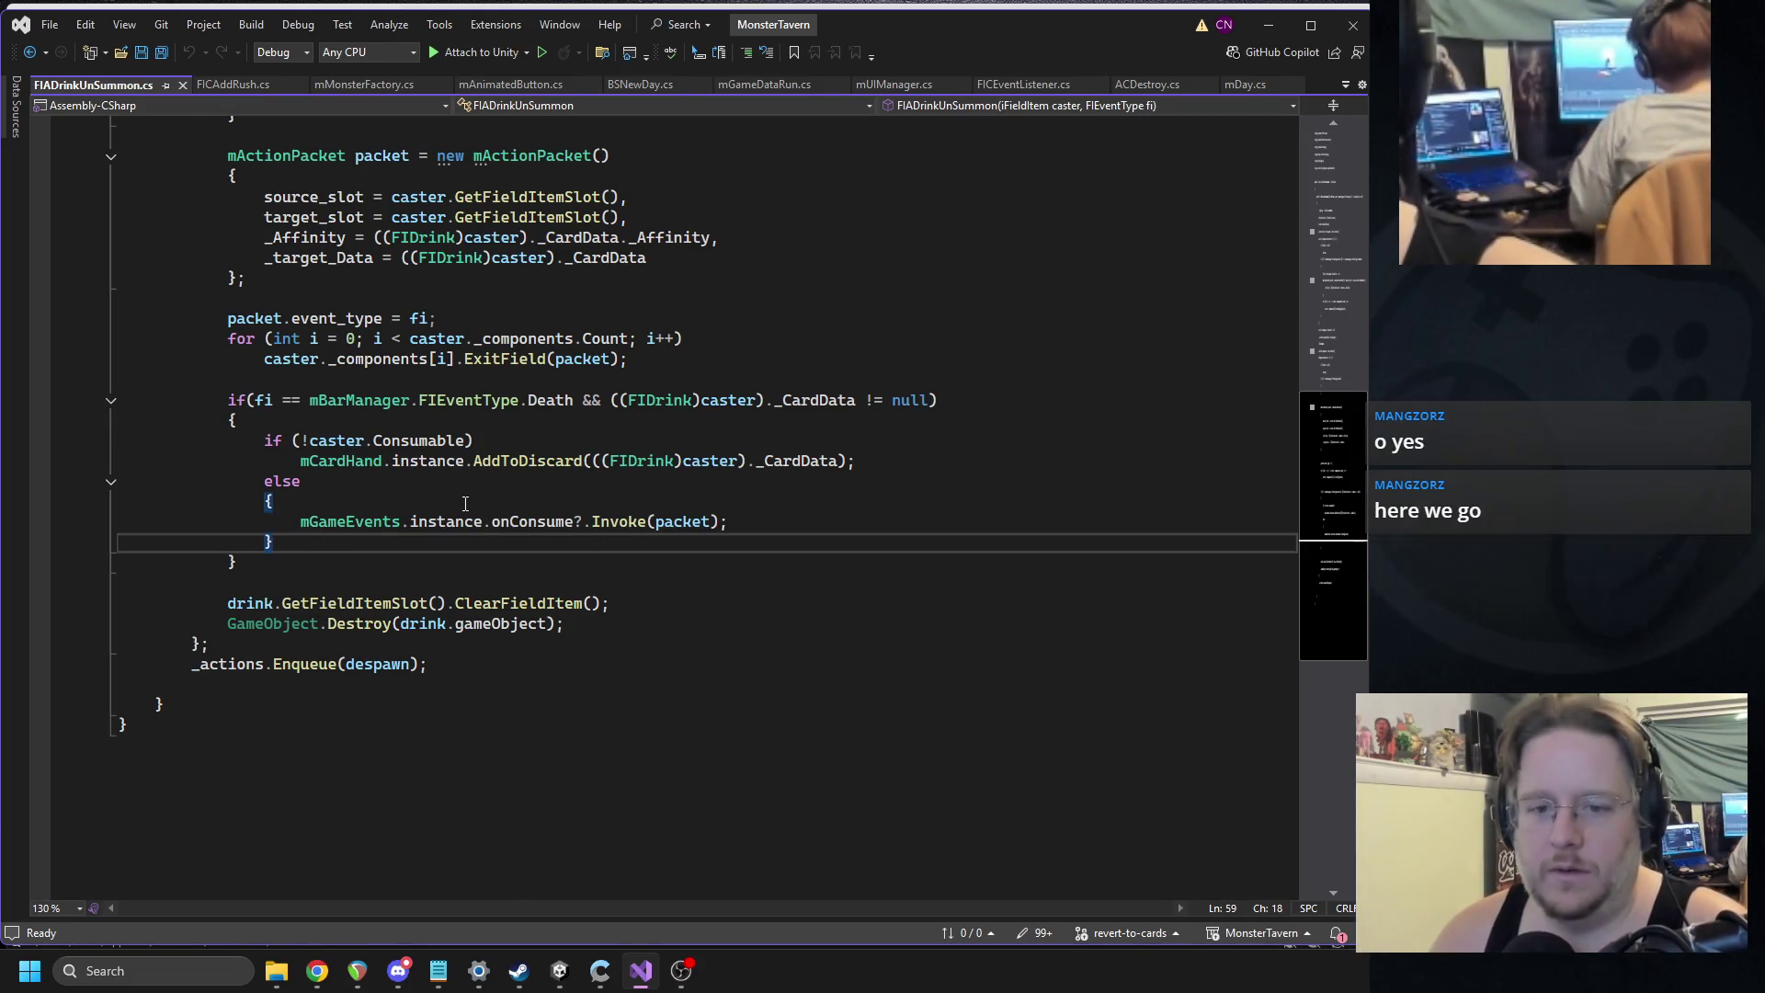
pyautogui.click(489, 440)
pyautogui.write('{')
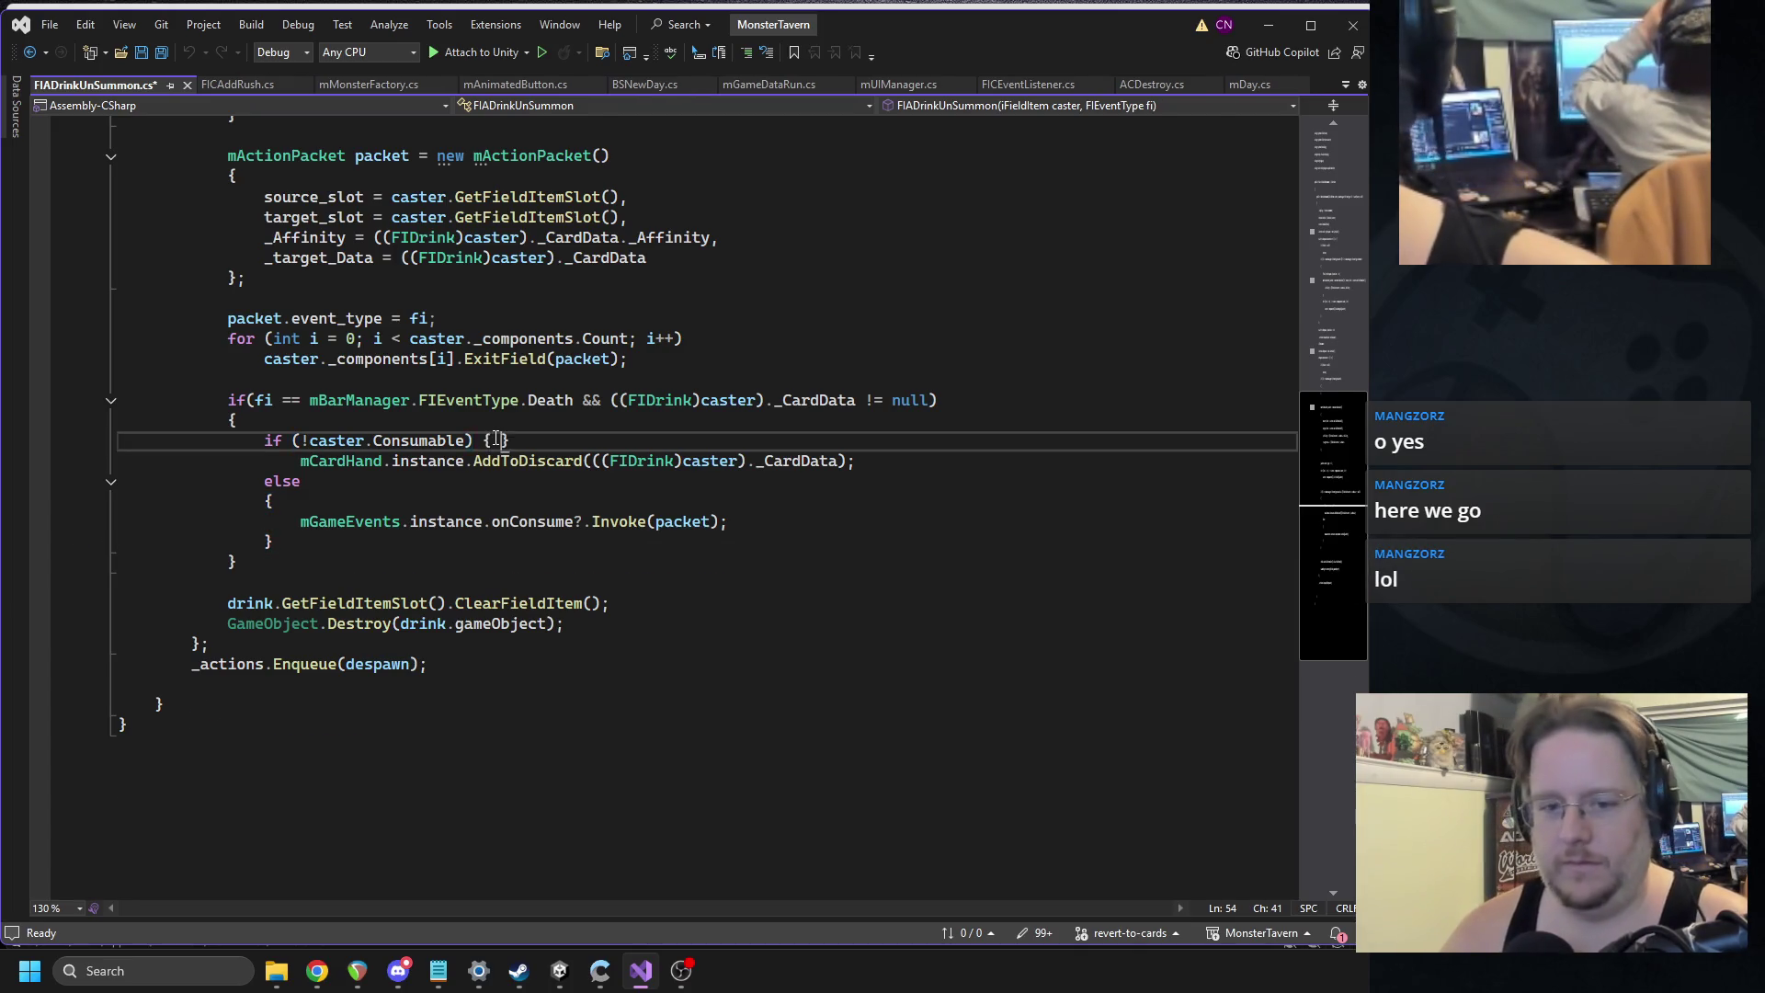
pyautogui.press('Return')
pyautogui.tripleClick(451, 522)
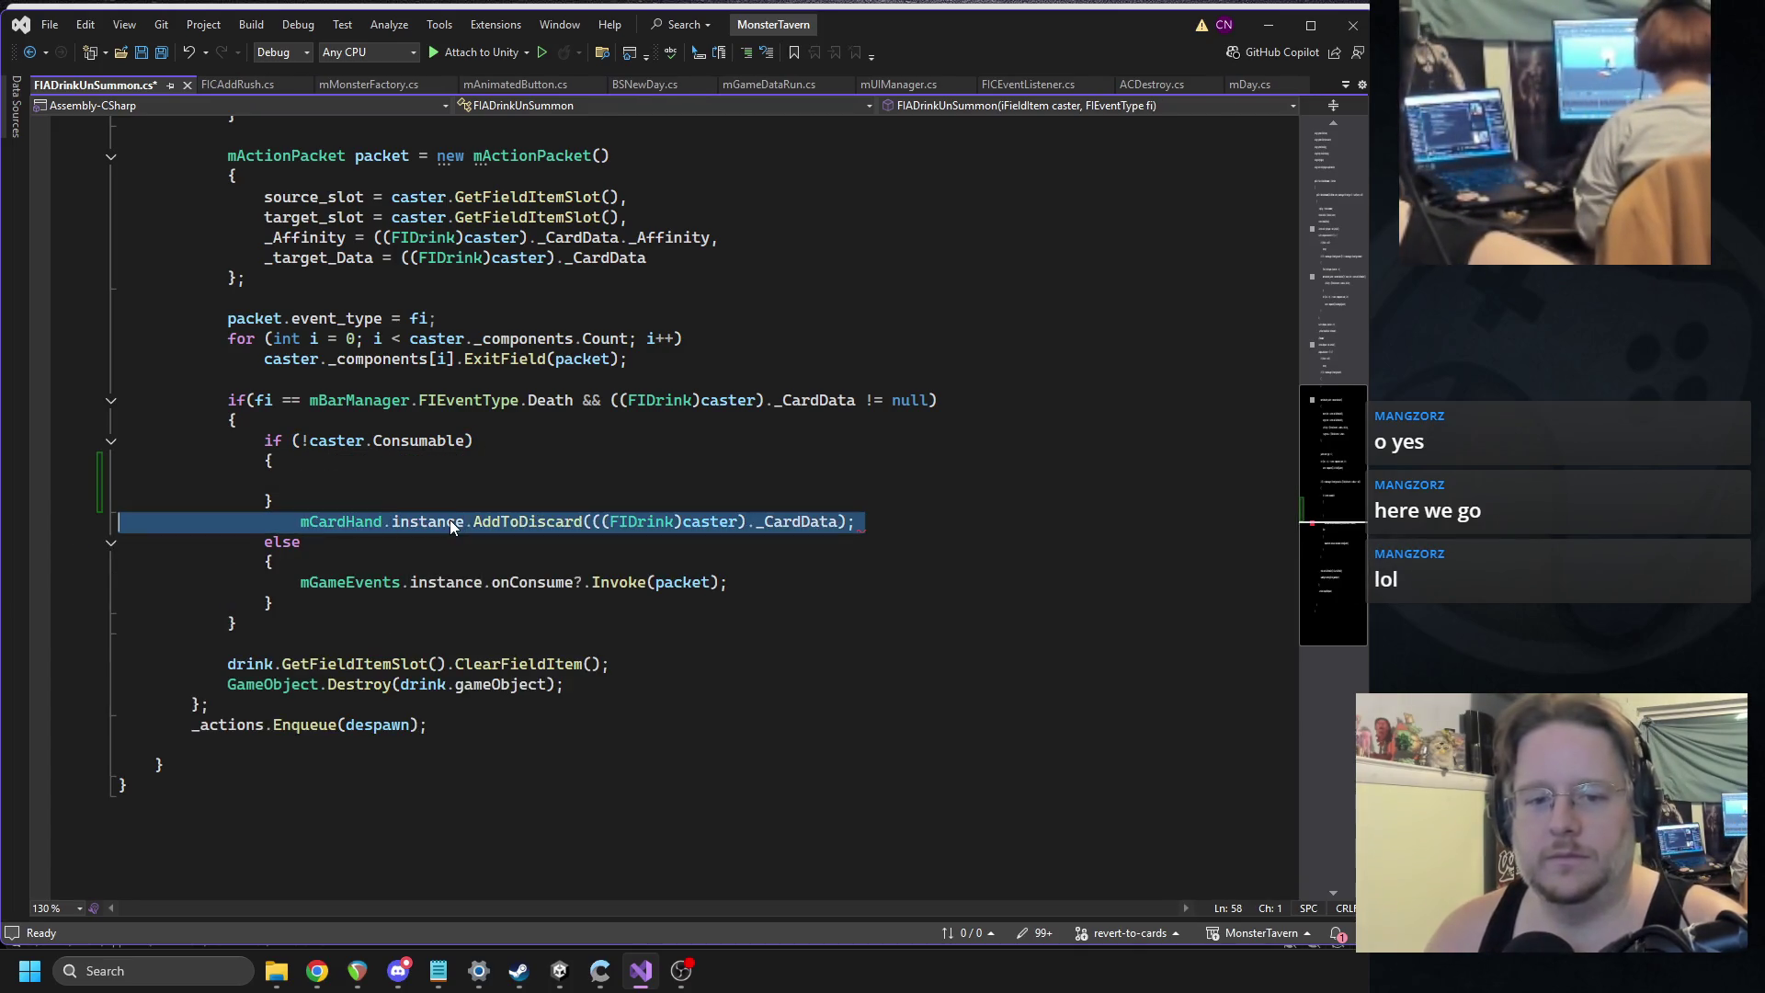
pyautogui.hotkey('ctrl', 'x')
pyautogui.click(479, 481)
pyautogui.hotkey('ctrl', 'v')
pyautogui.hotkey('ctrl', 's')
# Below it, start writing mCardObj cardobj = mCardFactory.GetCardFromCardData.
pyautogui.click(530, 469)
pyautogui.click(535, 480)
pyautogui.press('Down')
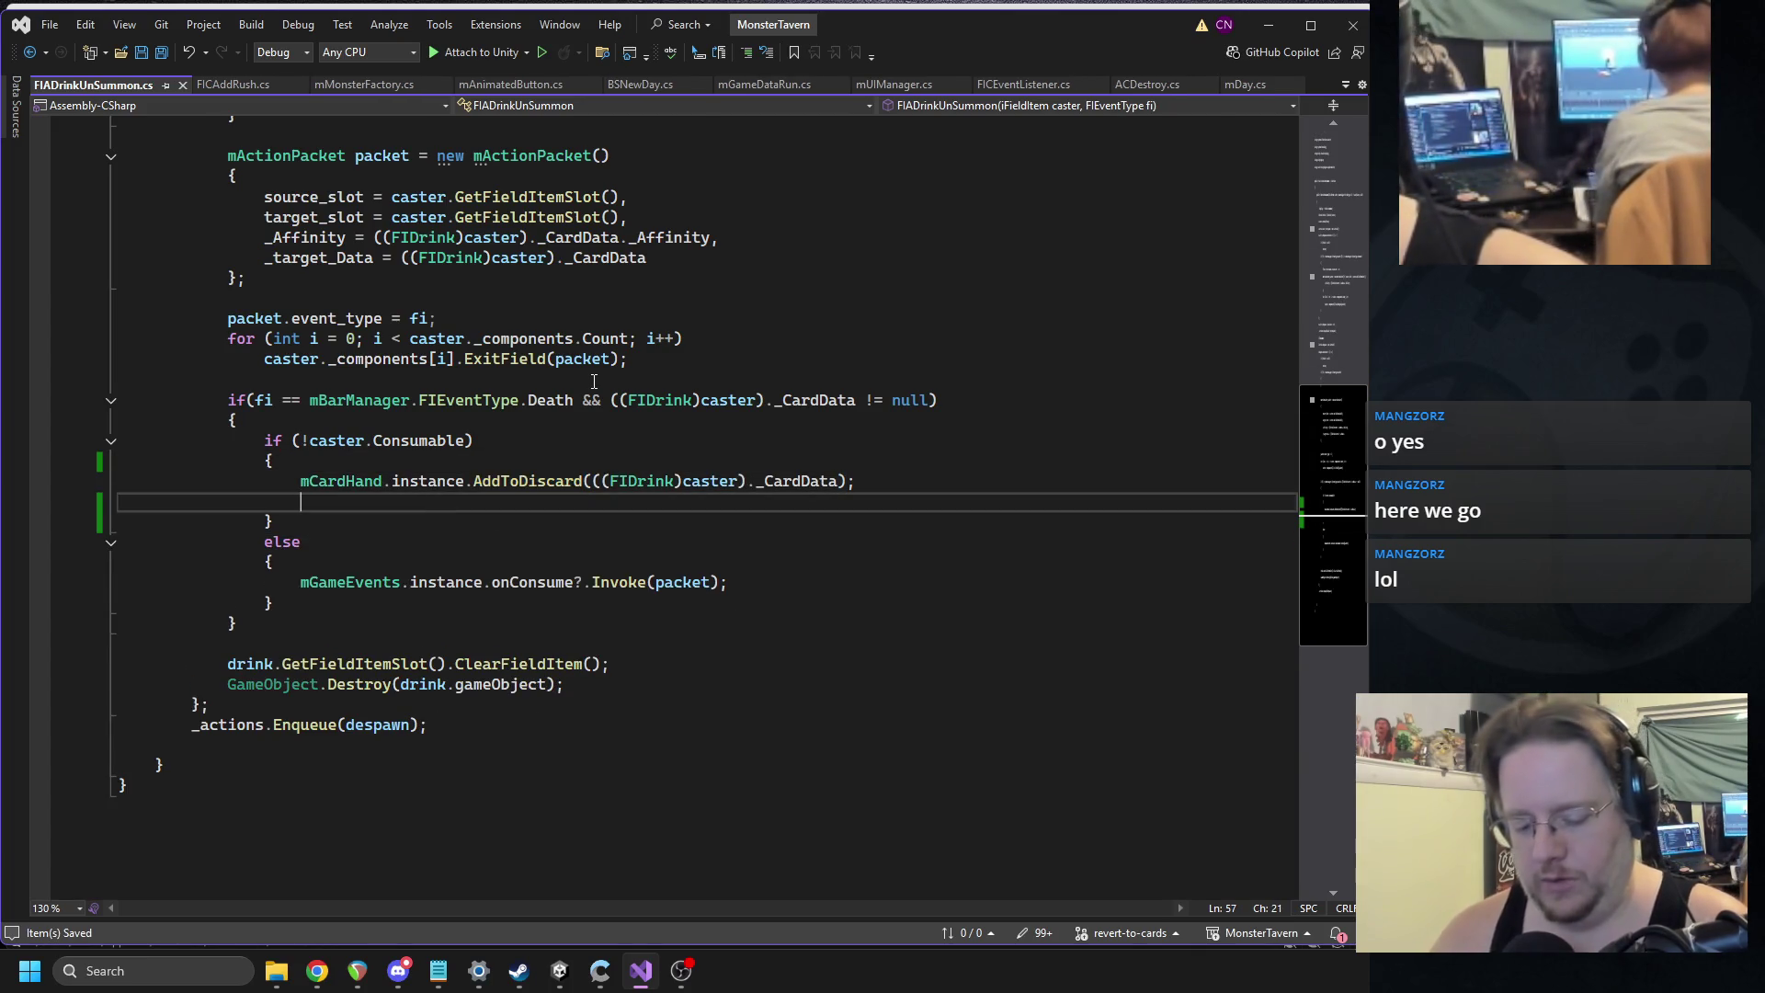
pyautogui.write('mcardo')
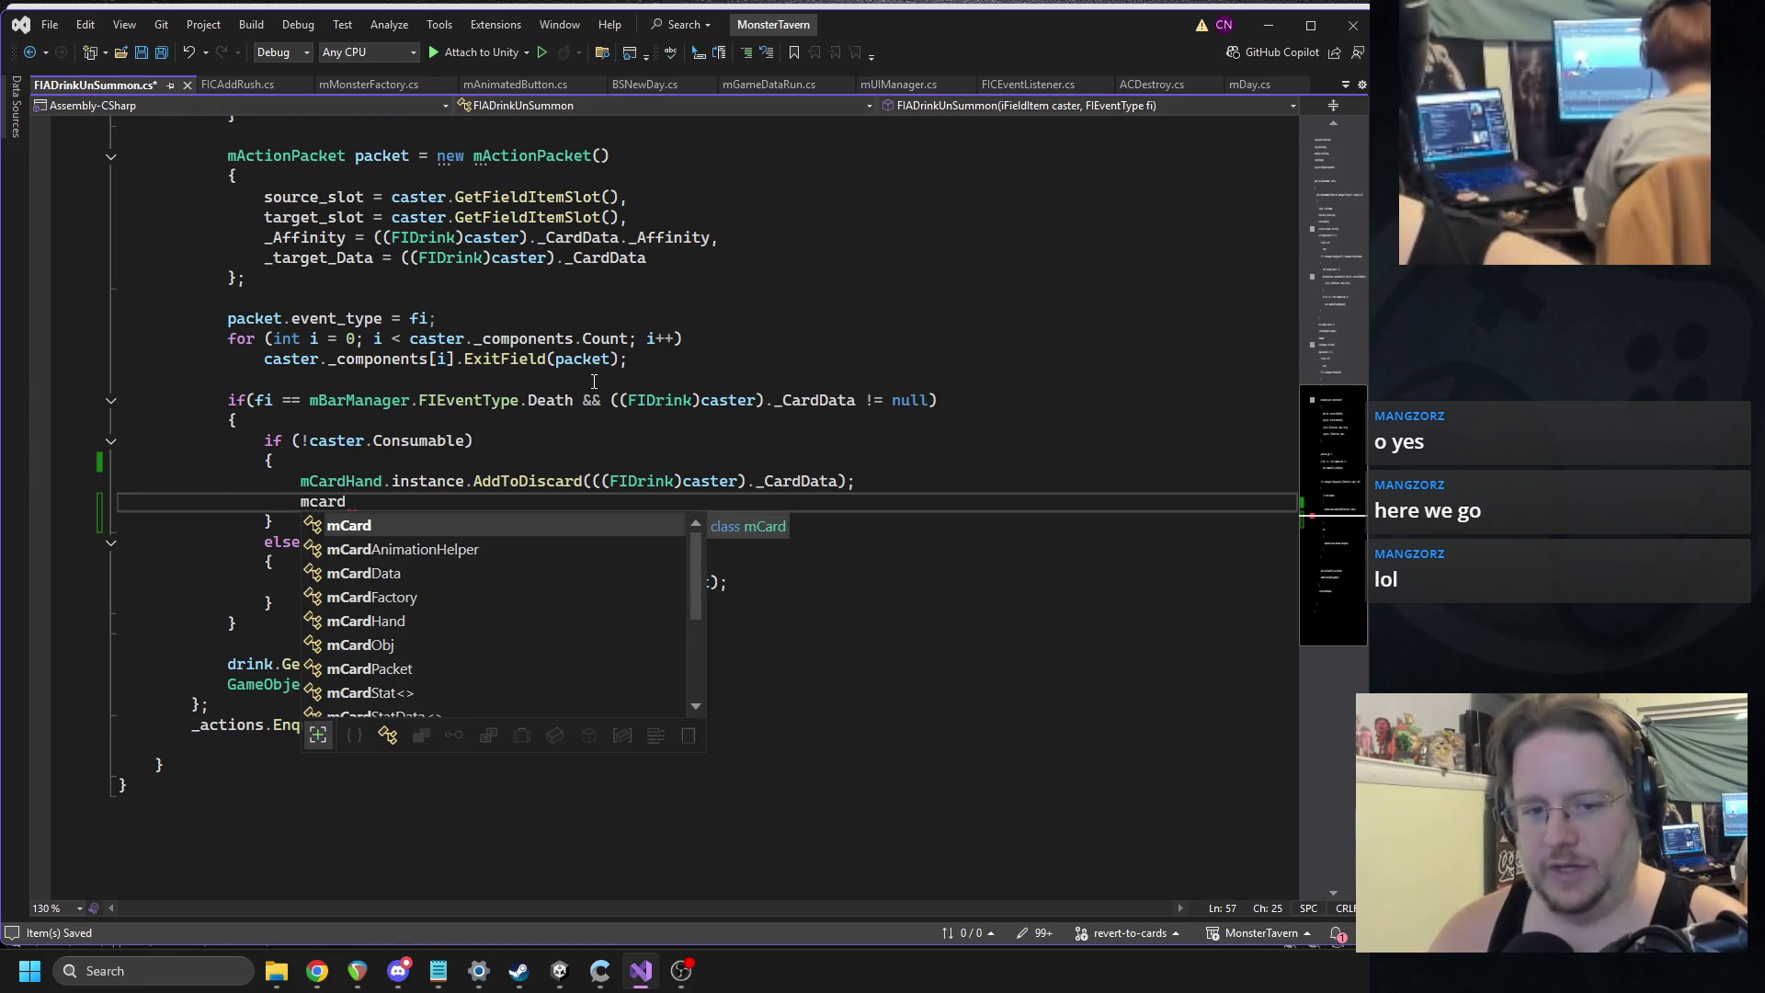
pyautogui.press('Tab')
pyautogui.write('cardob')
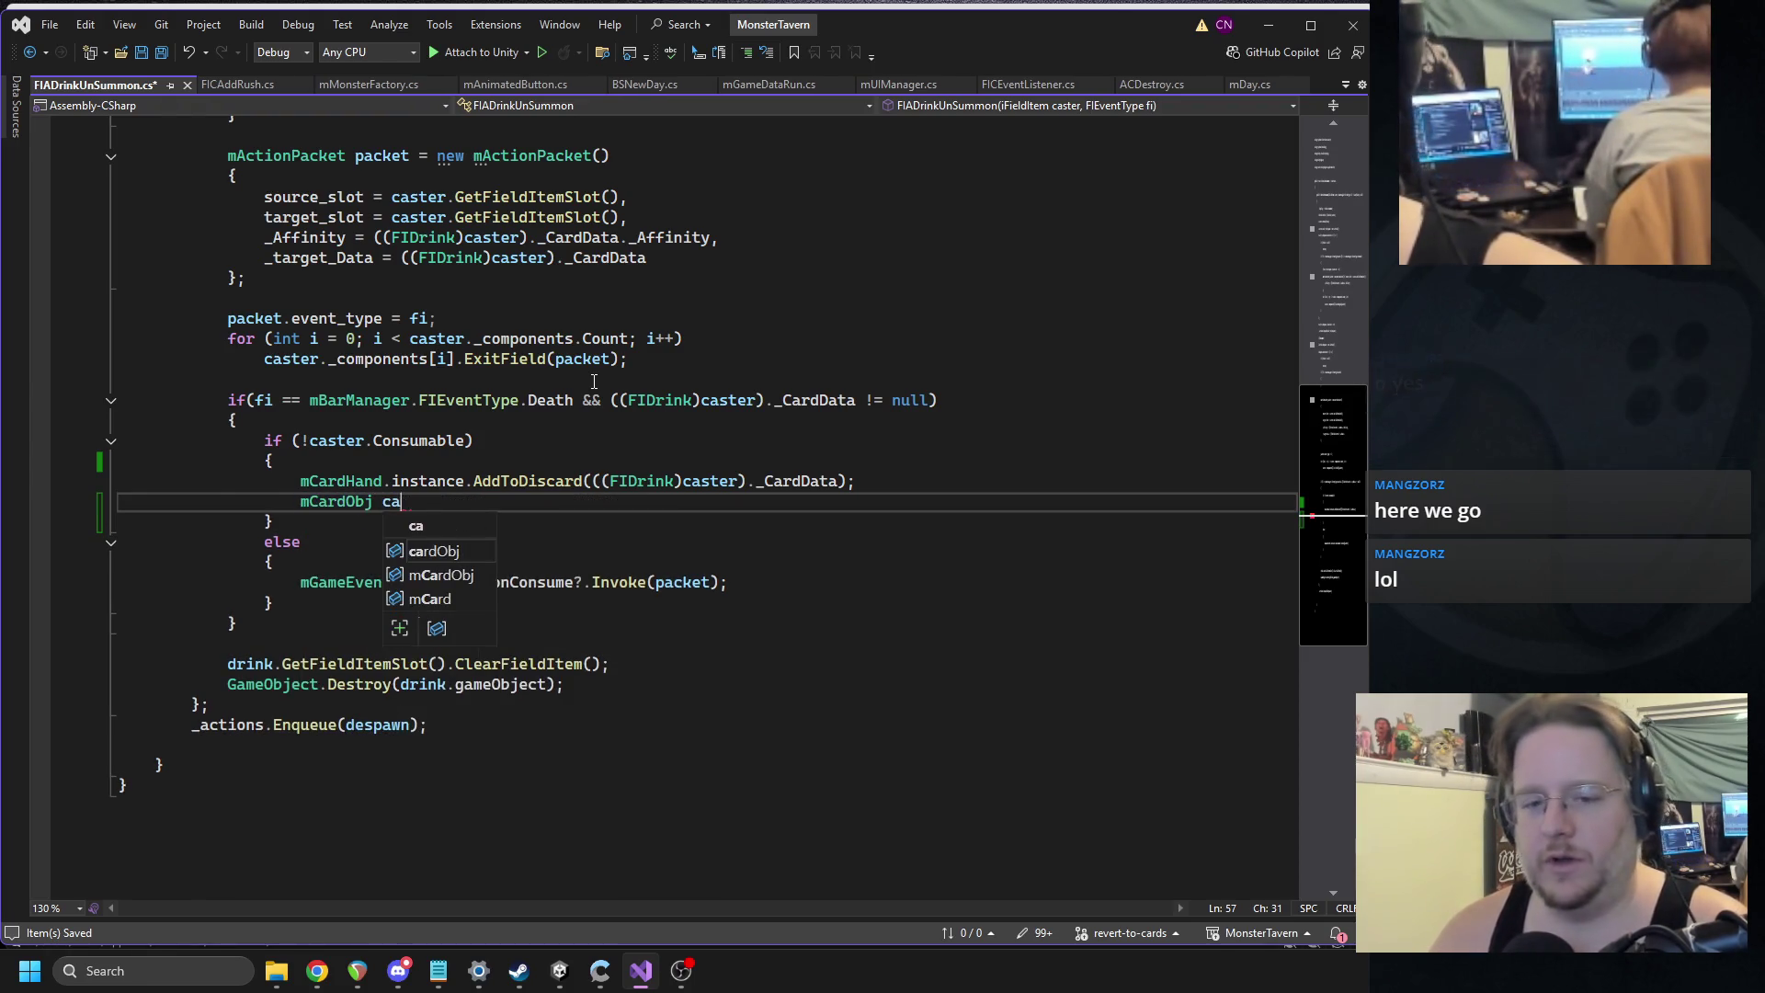
pyautogui.write('j =')
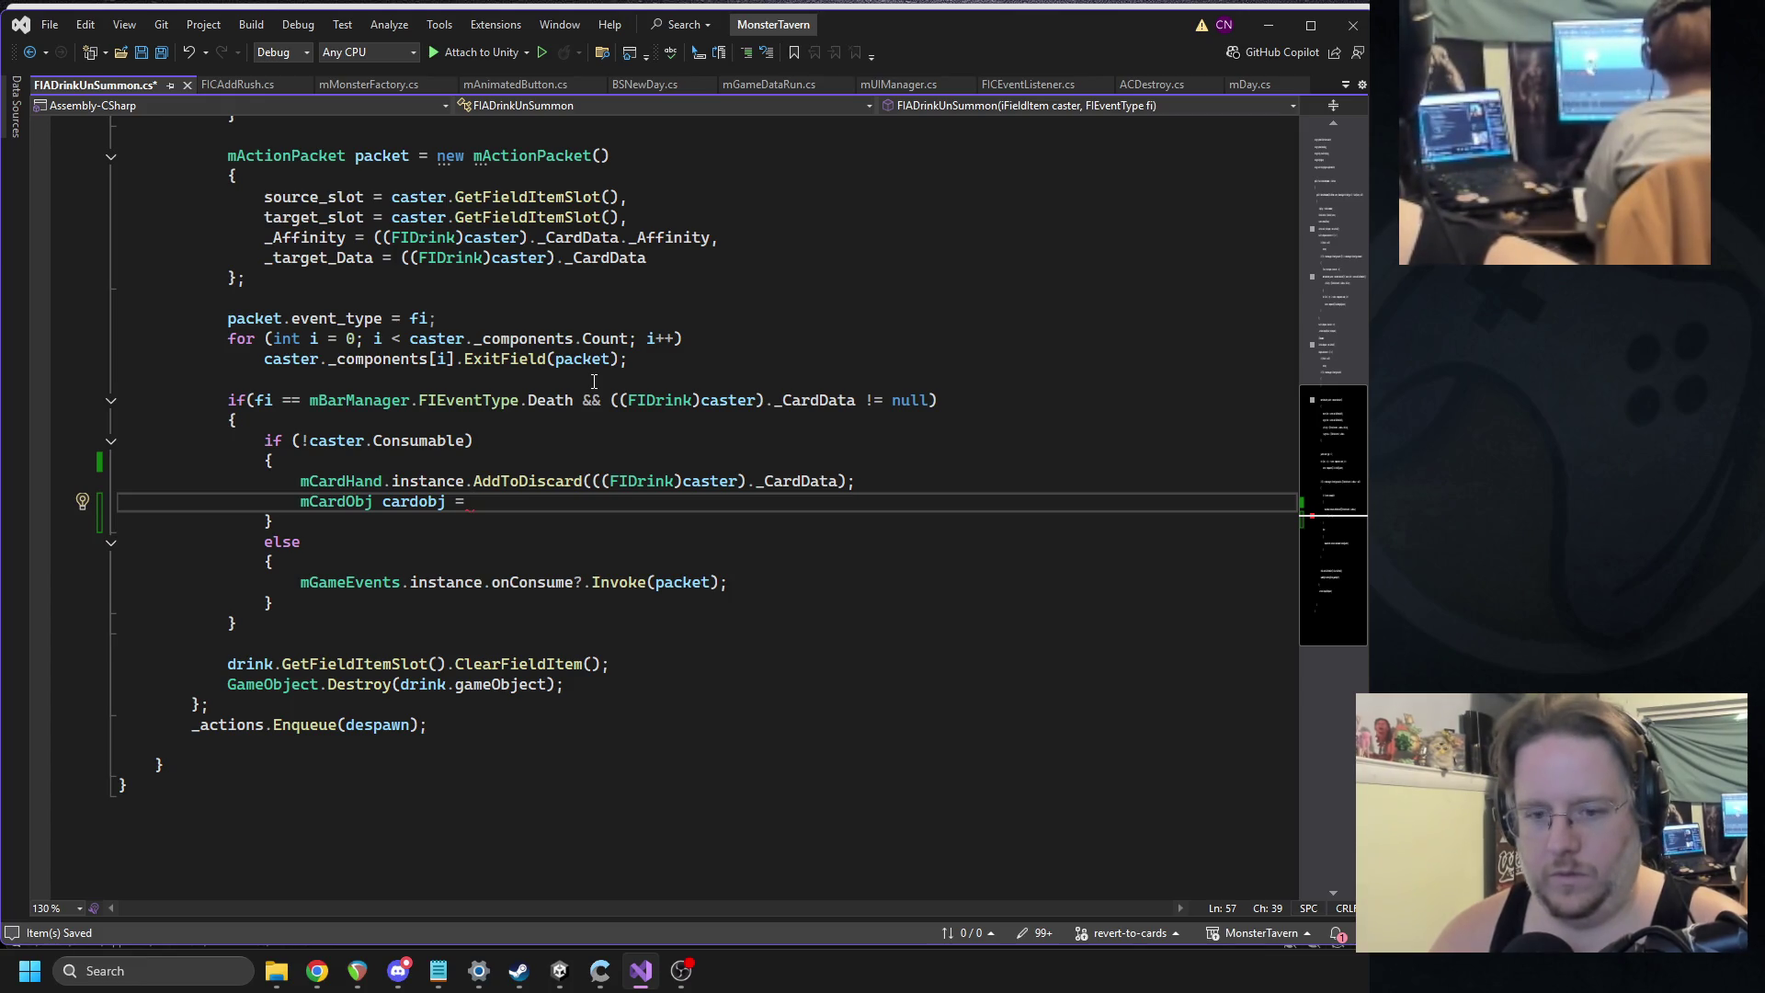
pyautogui.write('m')
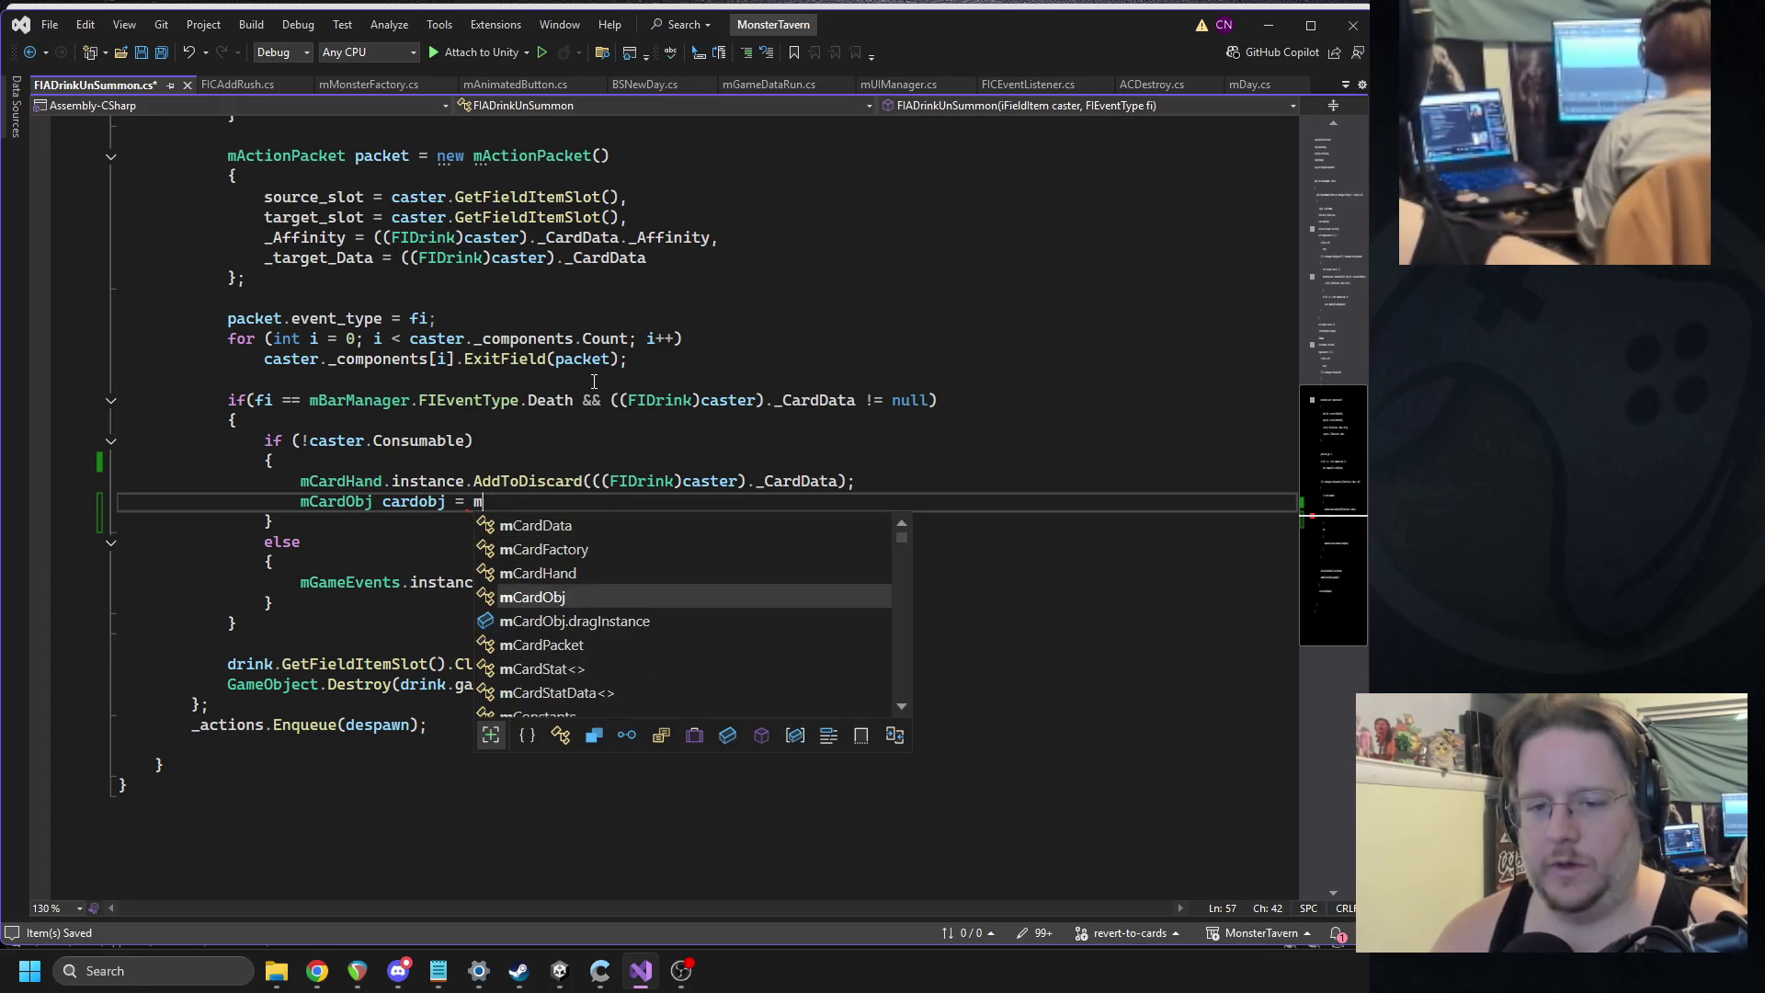
pyautogui.press('BackSpace')
pyautogui.write('cardfa')
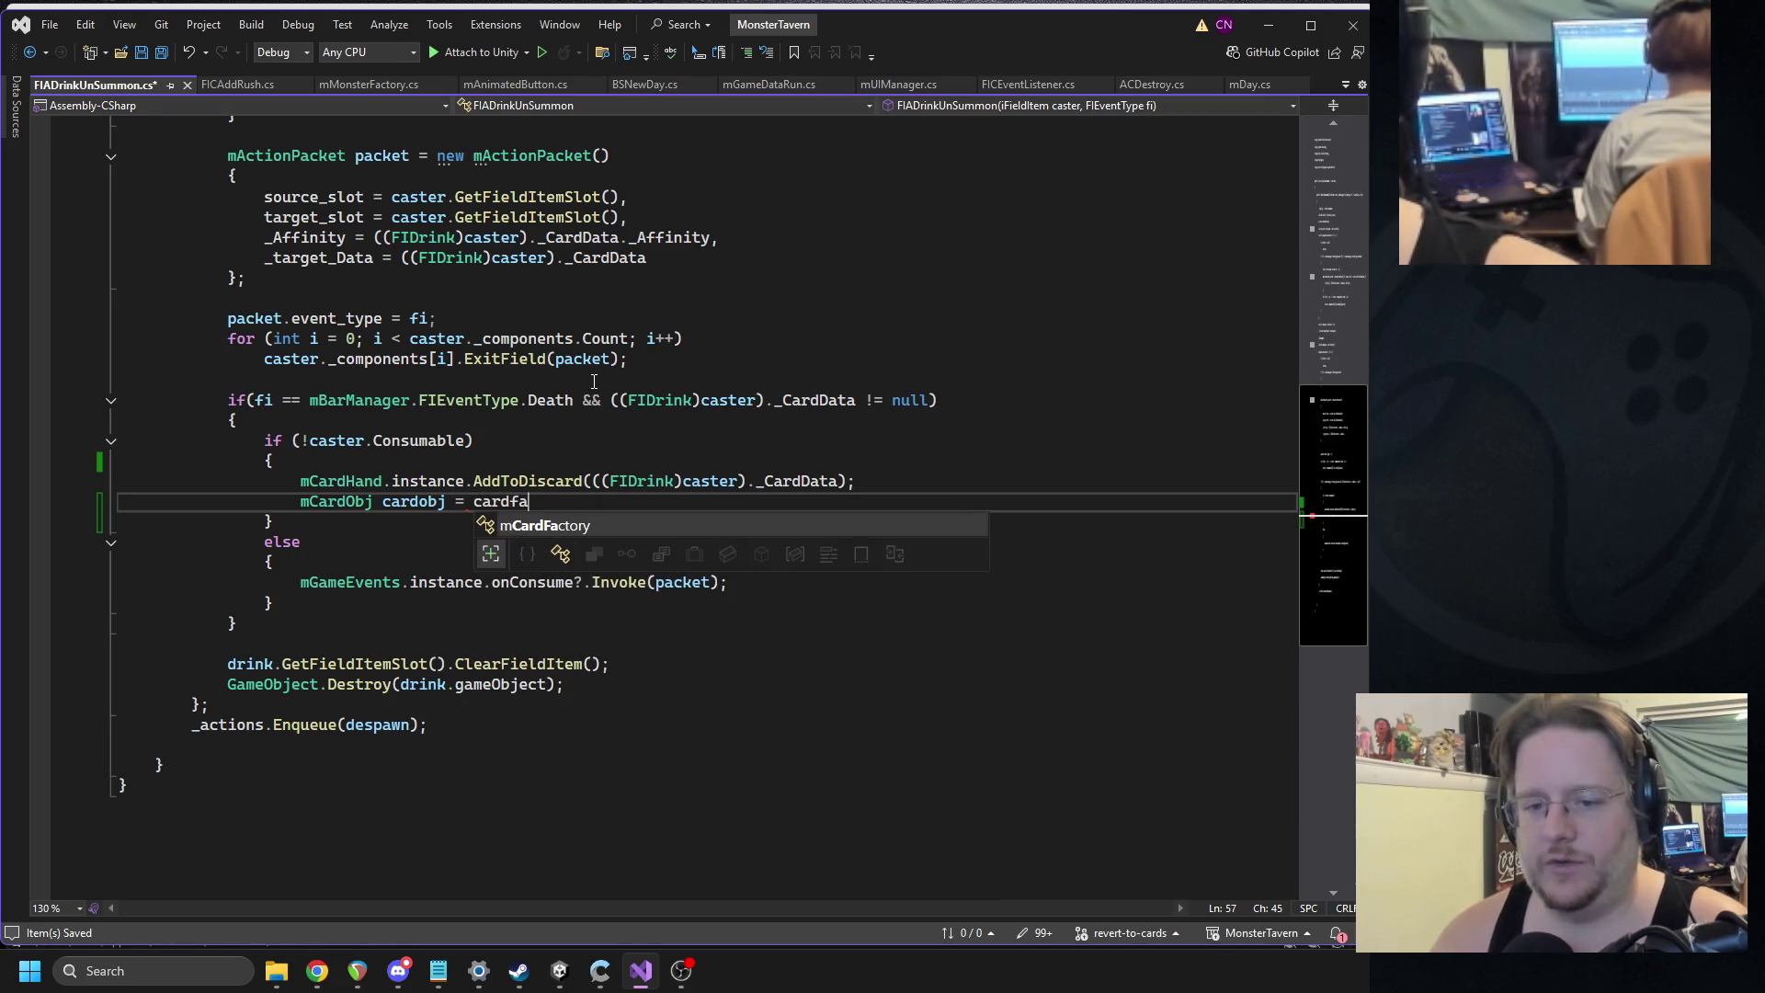
pyautogui.write('.')
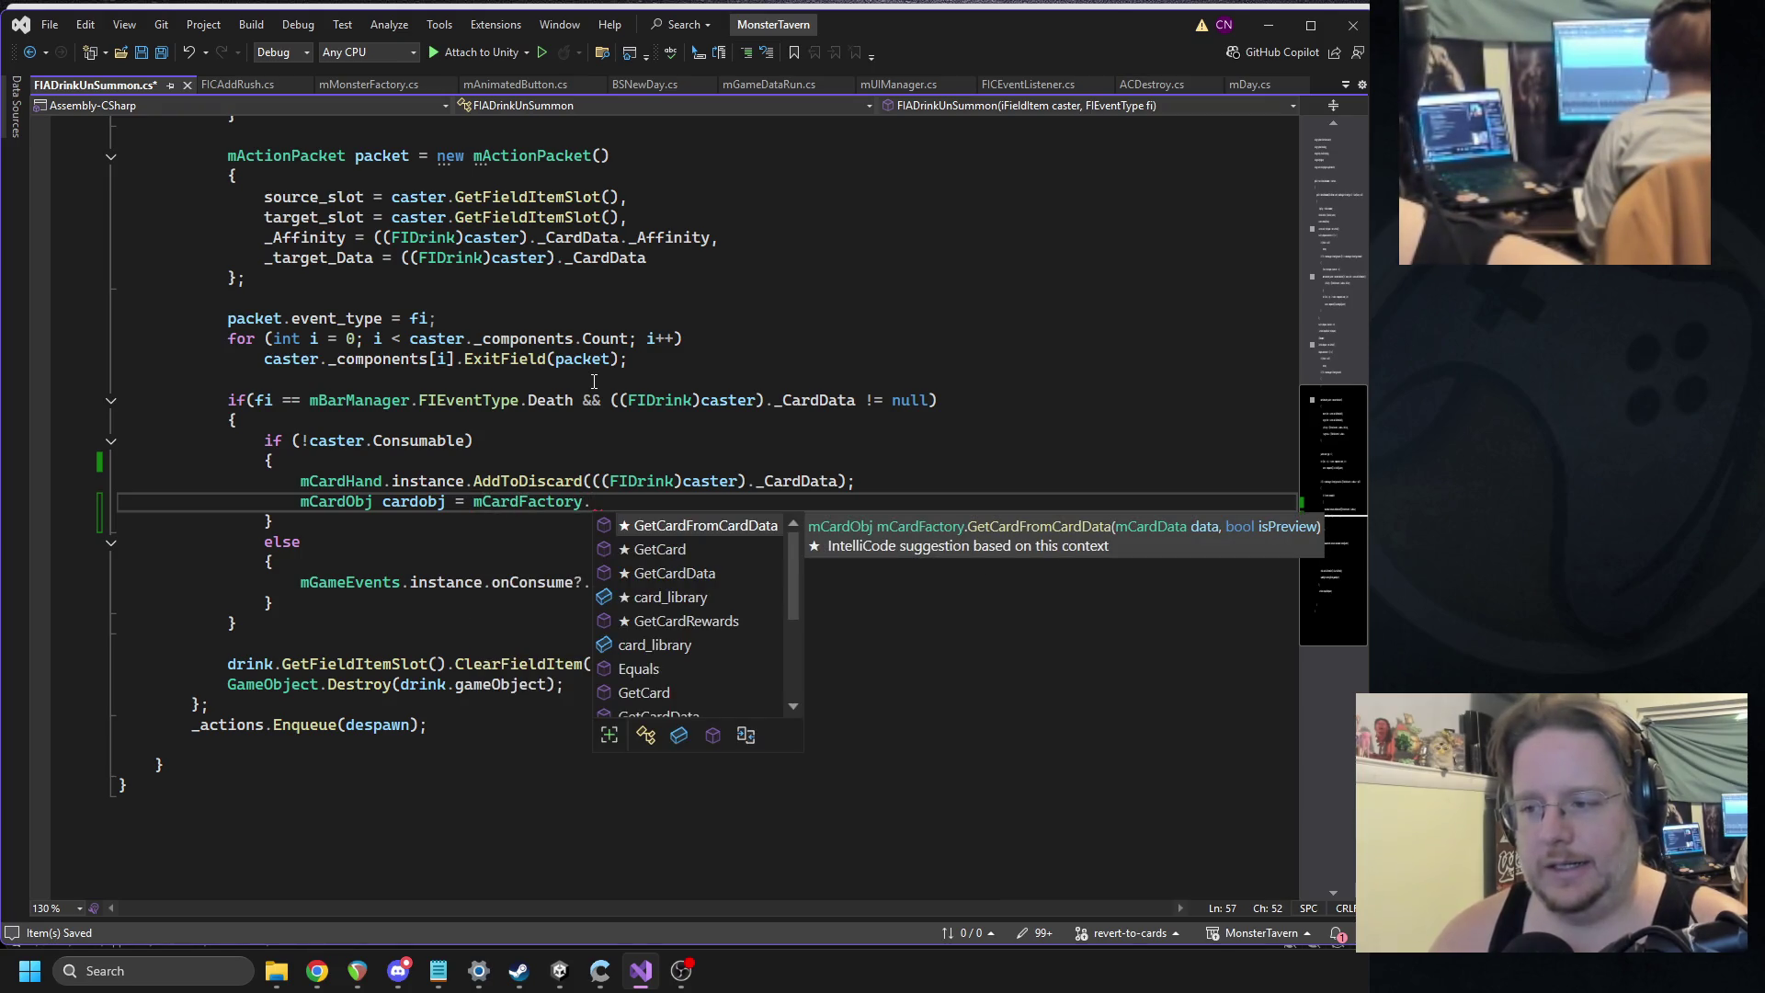
pyautogui.press('Tab')
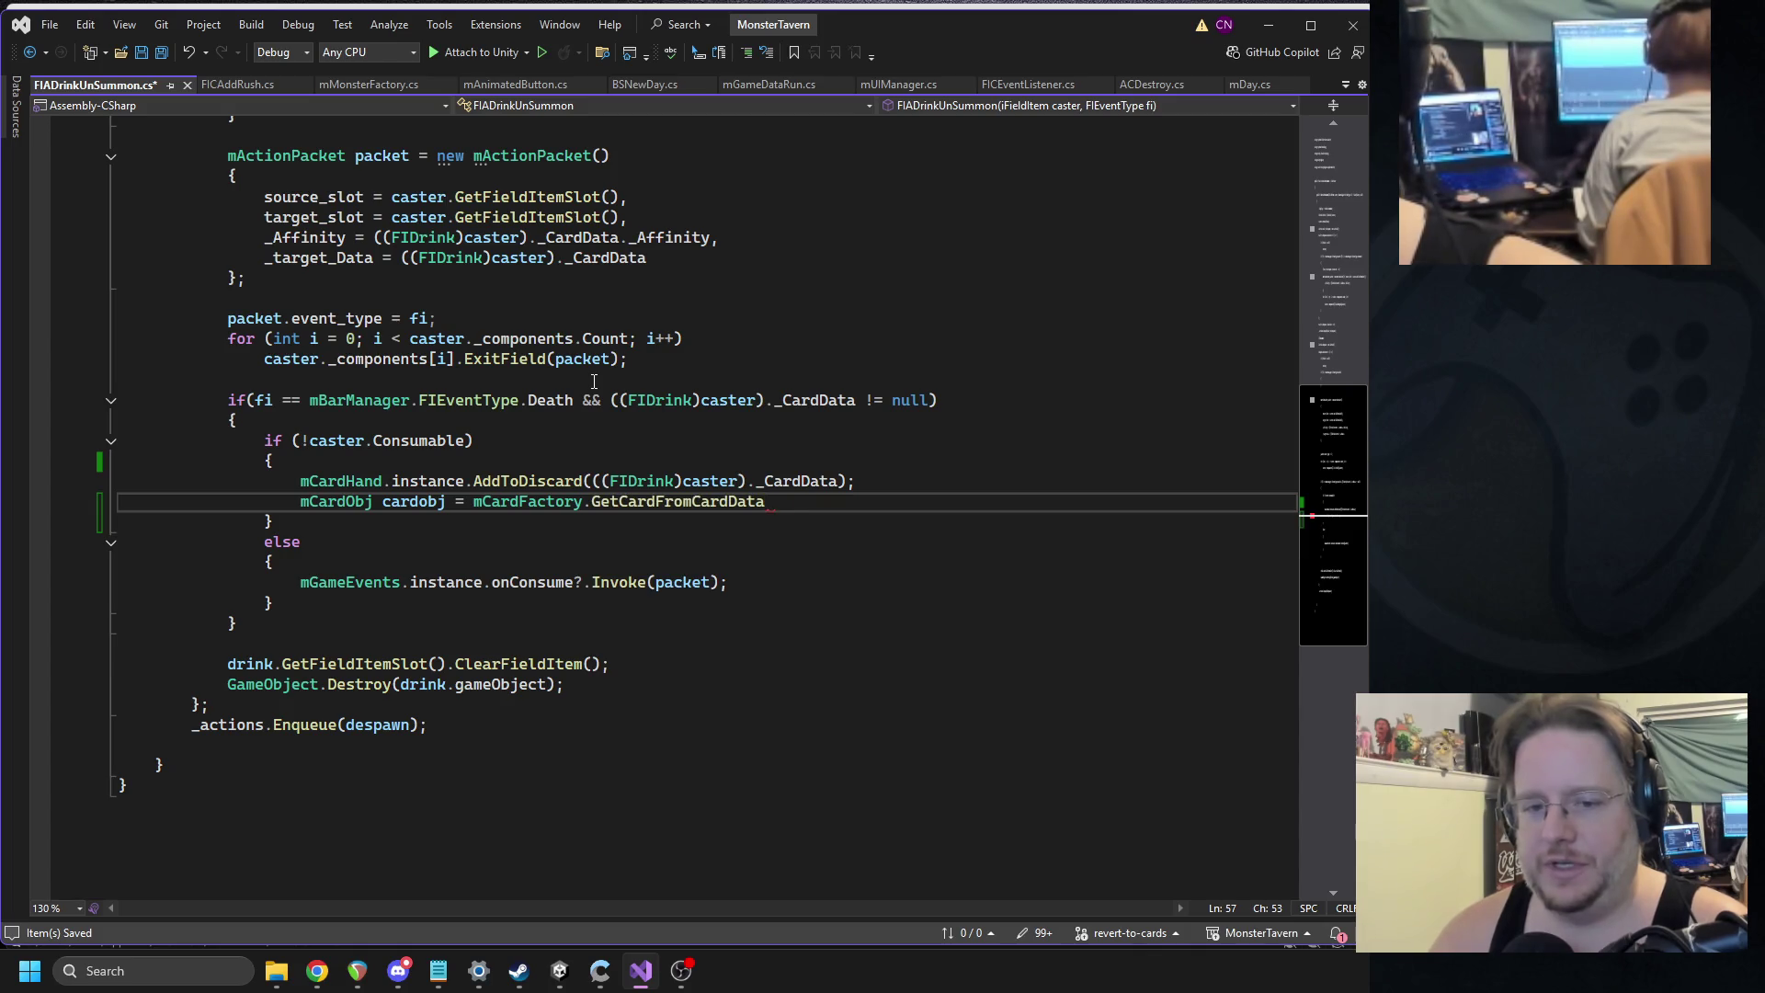
# Store the drink's card data in an mCardData data variable and pass data to AddToDiscard and GetCardFromCardData.
pyautogui.write('(')
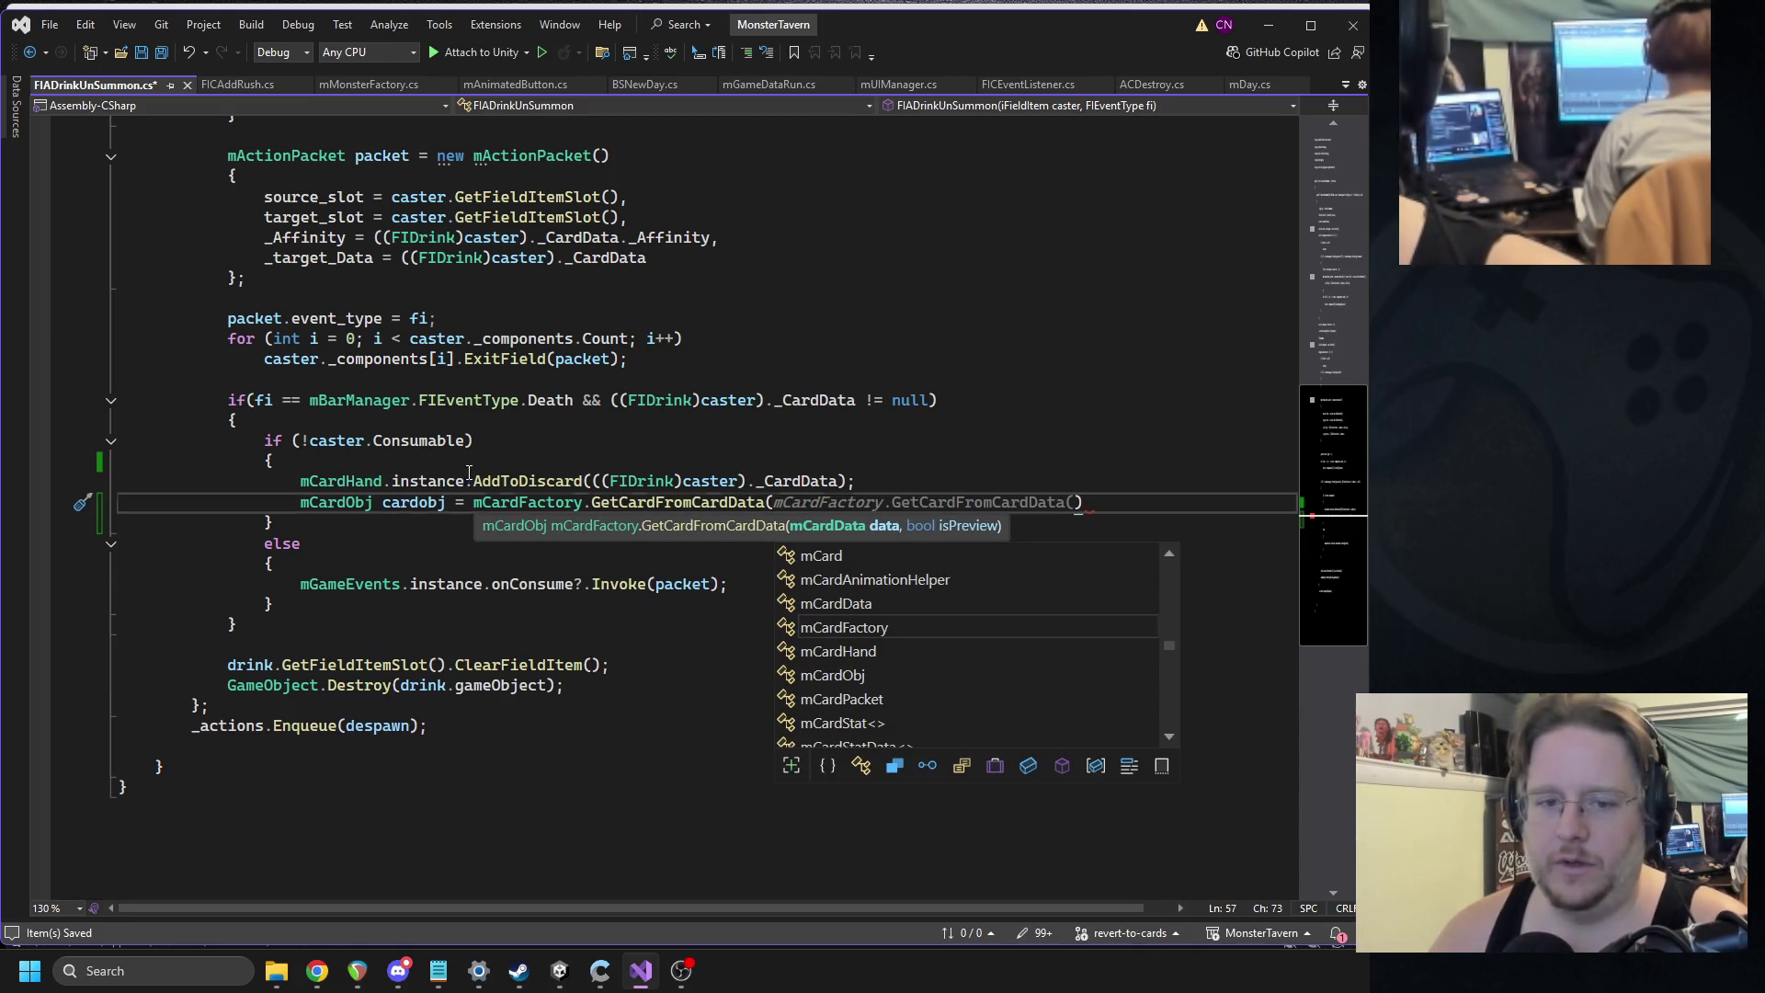
pyautogui.click(469, 472)
pyautogui.click(449, 459)
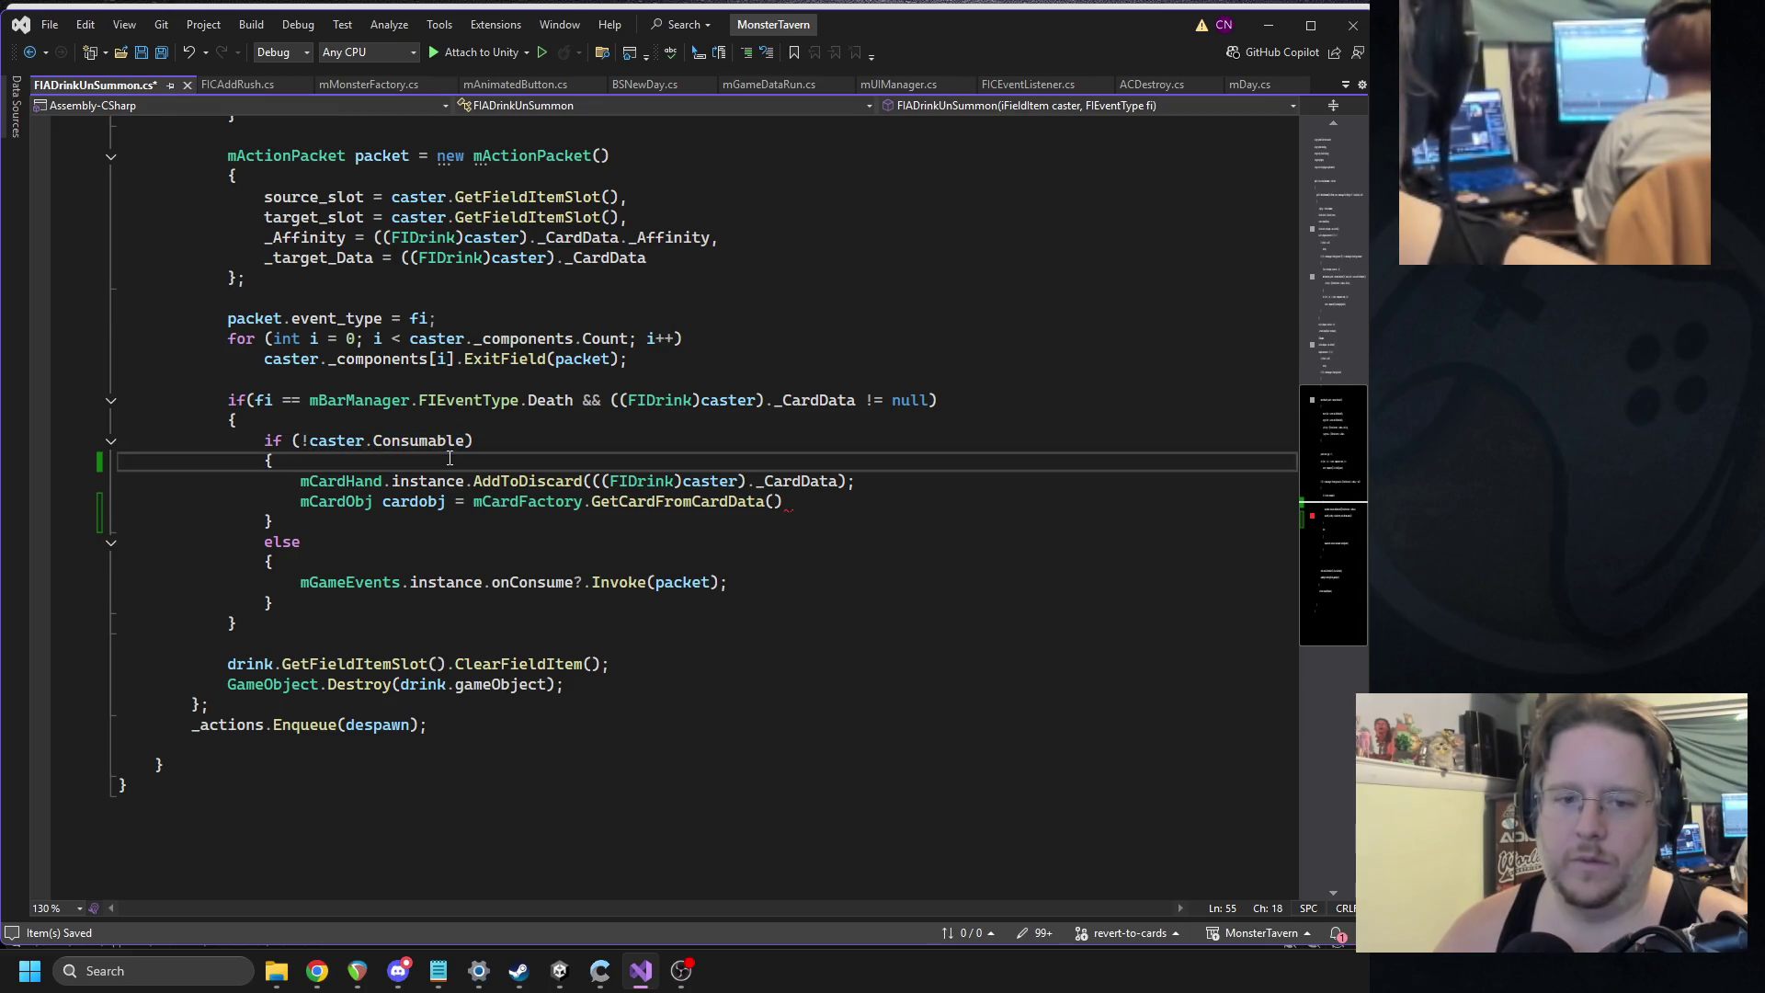
pyautogui.press('Return')
pyautogui.write('mCardDa')
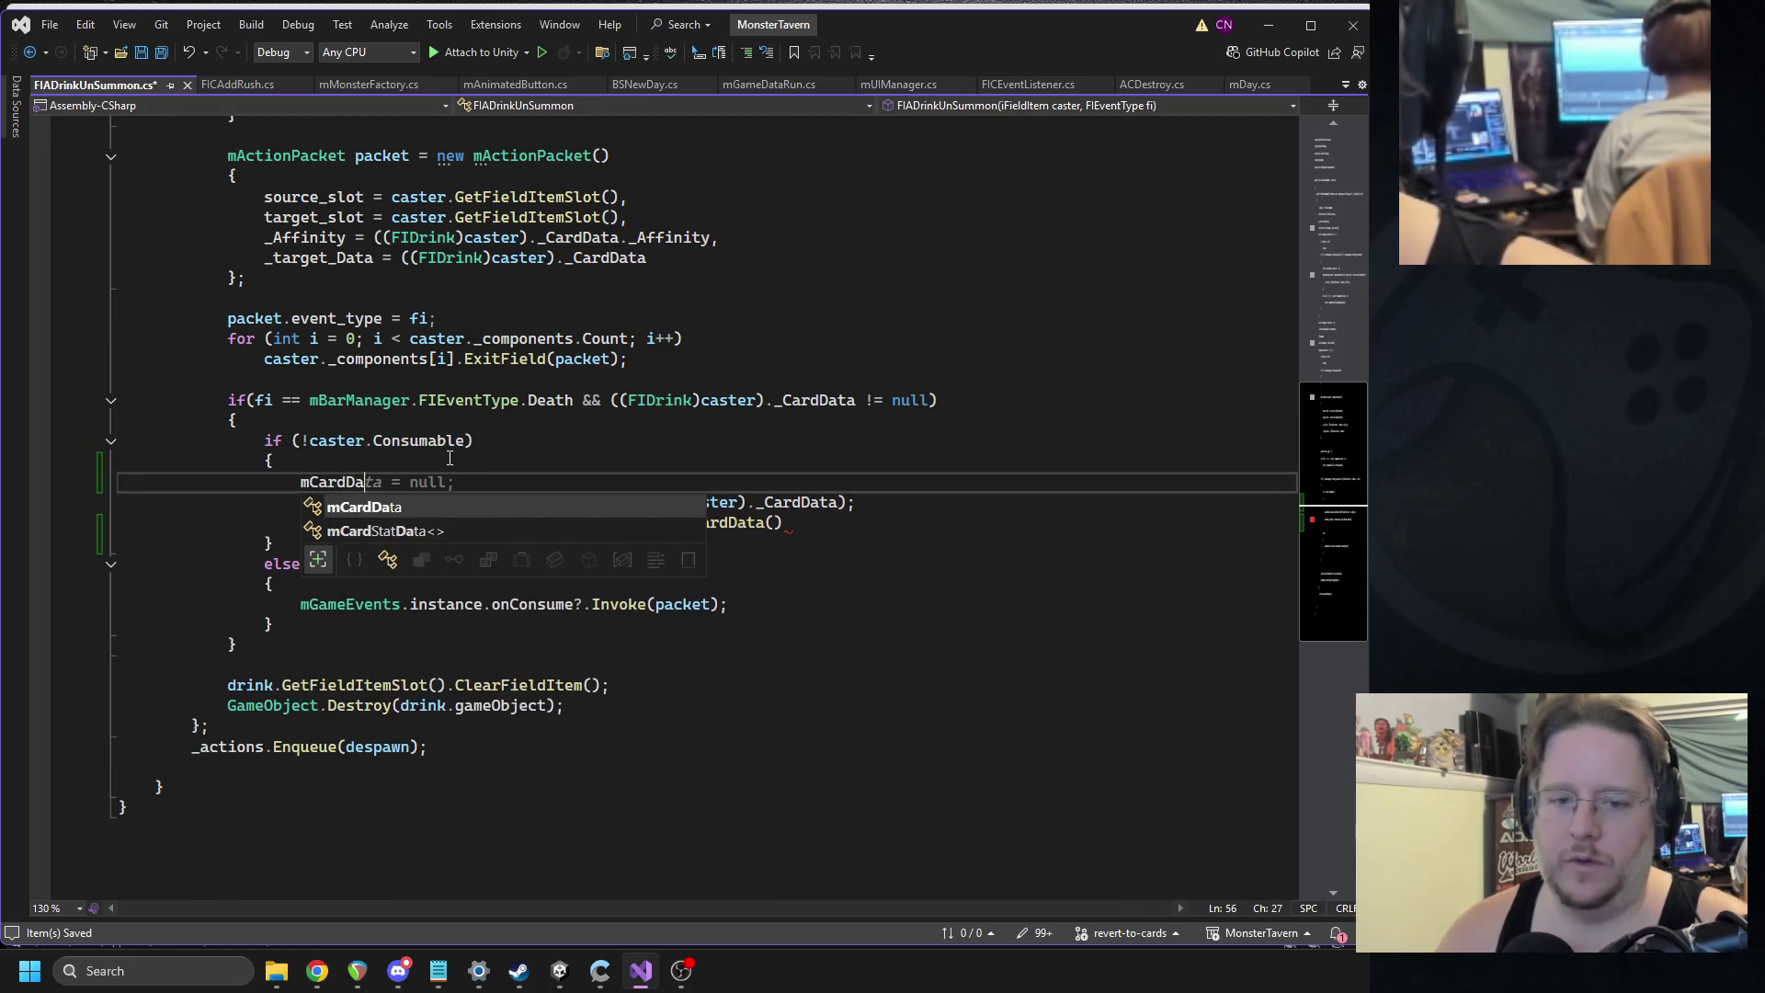
pyautogui.write('ta data =')
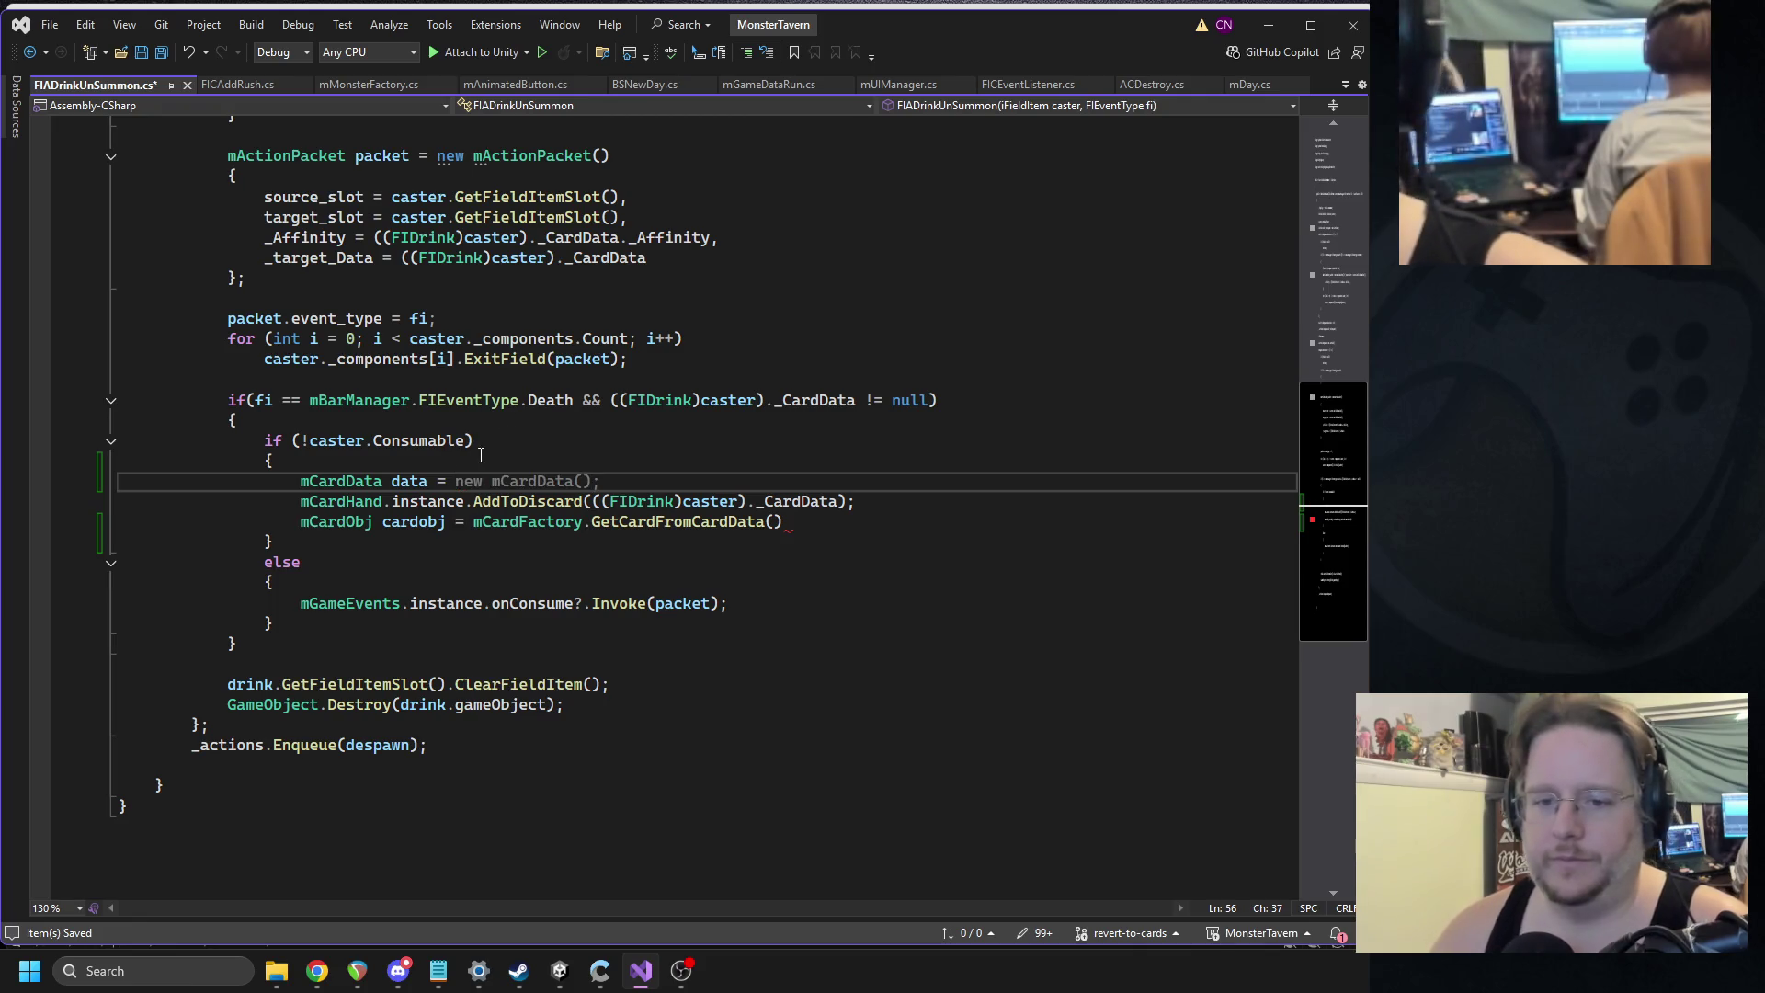
pyautogui.moveTo(593, 501); pyautogui.dragTo(837, 501)
pyautogui.hotkey('ctrl', 'x')
pyautogui.click(572, 480)
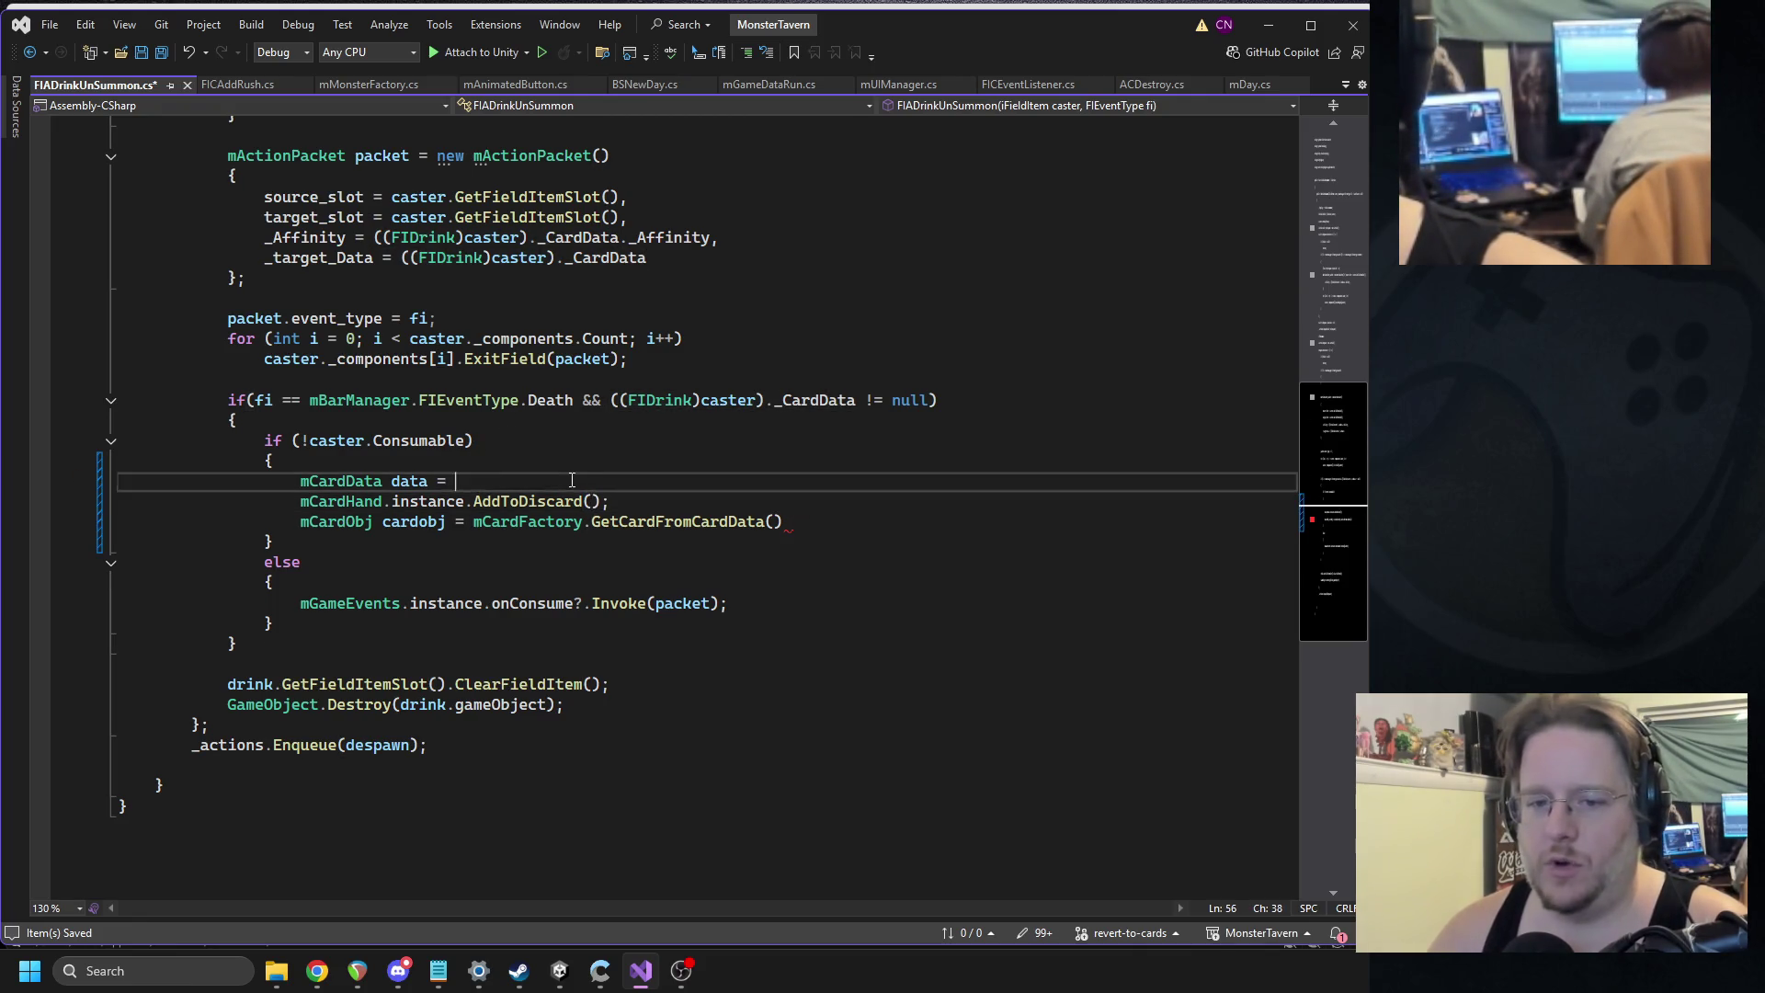
pyautogui.hotkey('ctrl', 'v')
pyautogui.write(';')
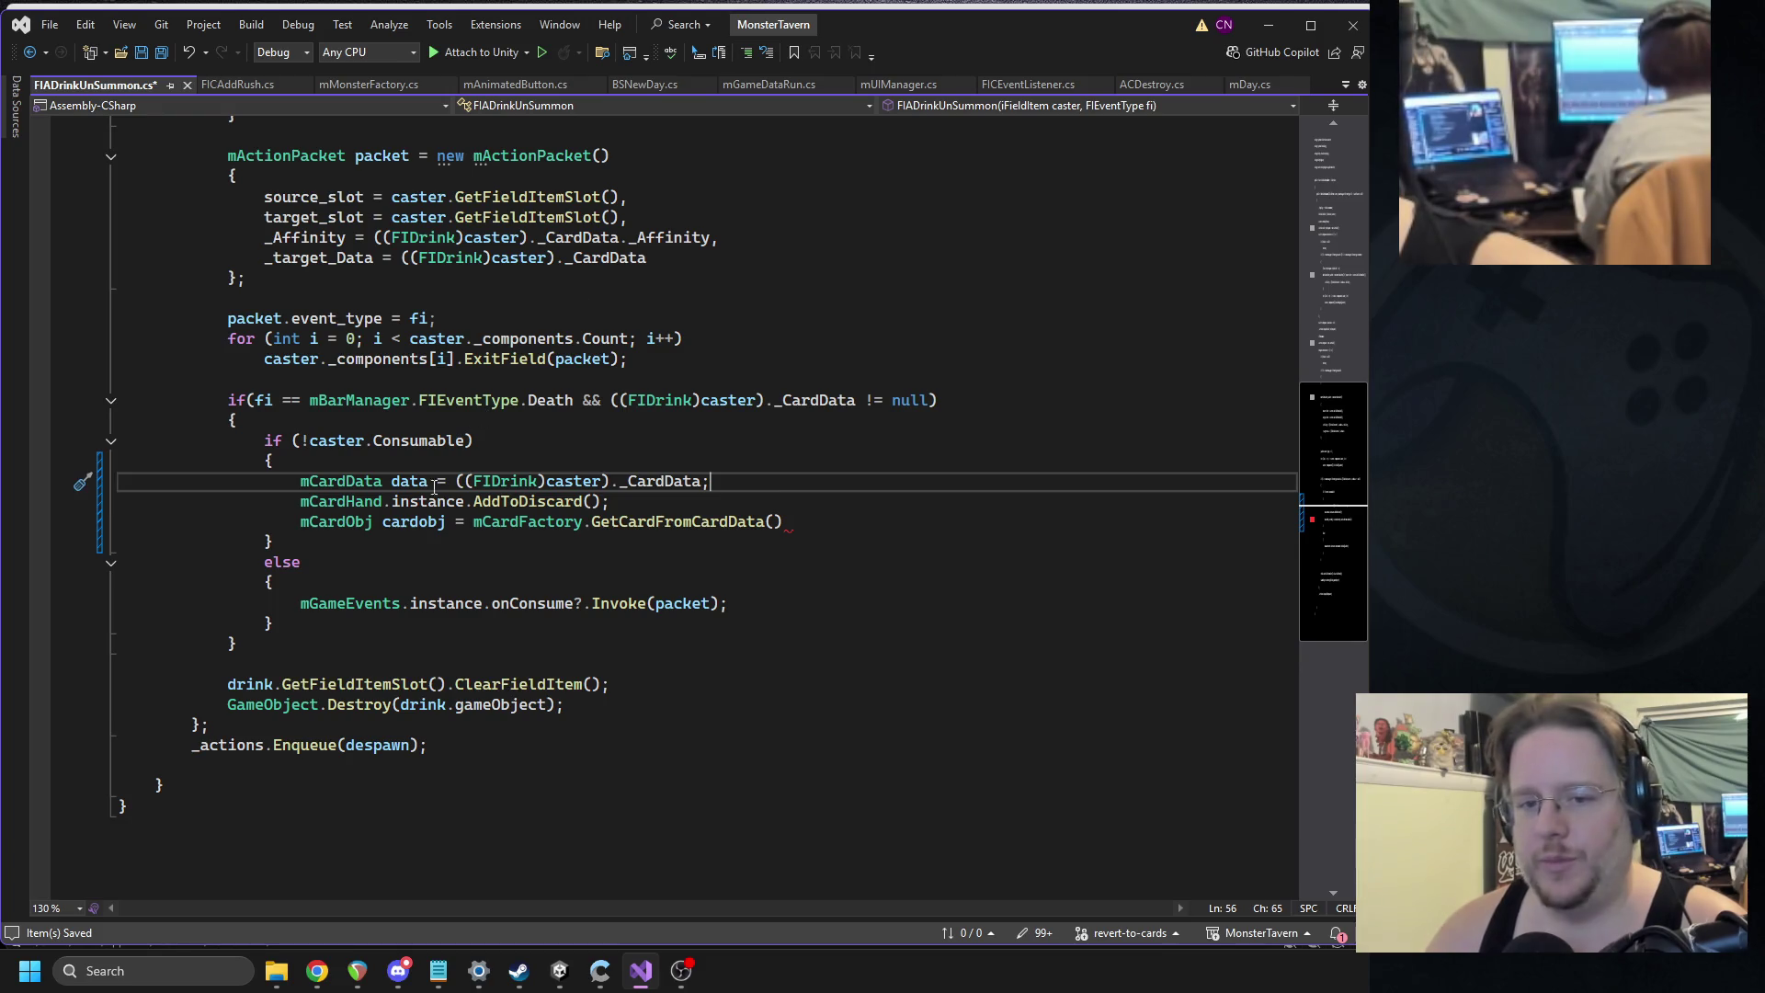
pyautogui.click(599, 501)
pyautogui.write('data')
pyautogui.click(775, 521)
pyautogui.write('data')
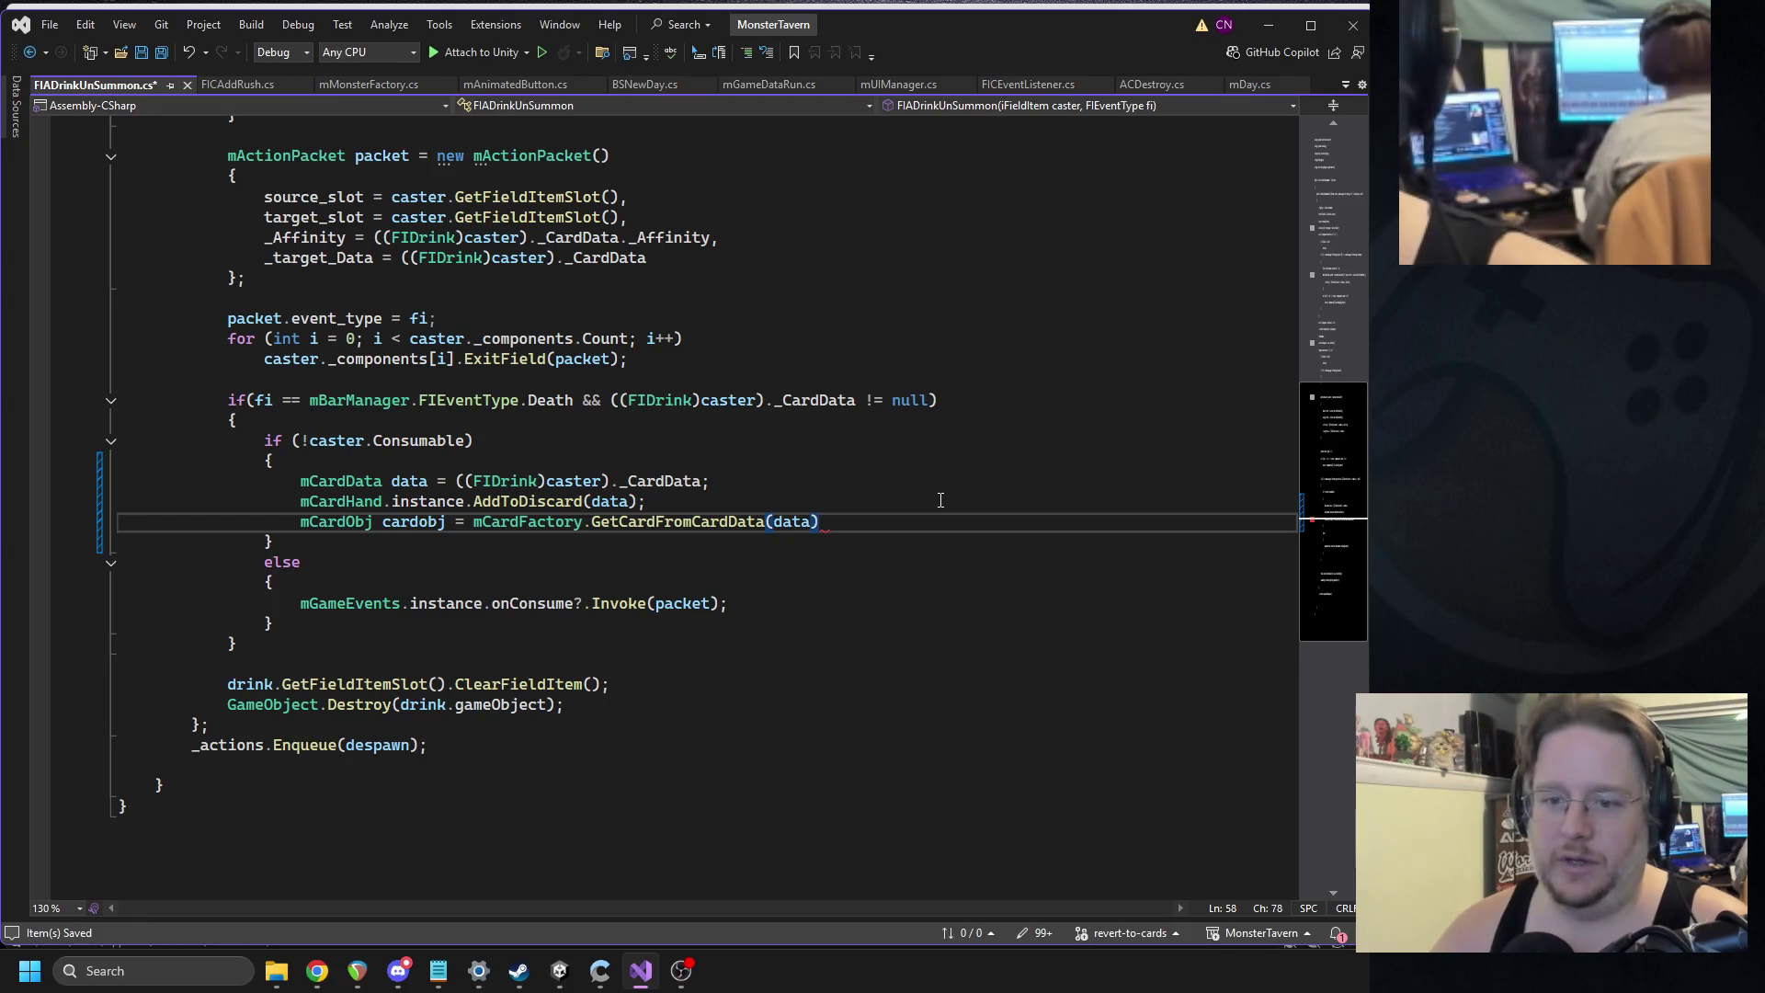
pyautogui.write(';')
# Pass true as GetCardFromCardData's second argument.
pyautogui.press('Return')
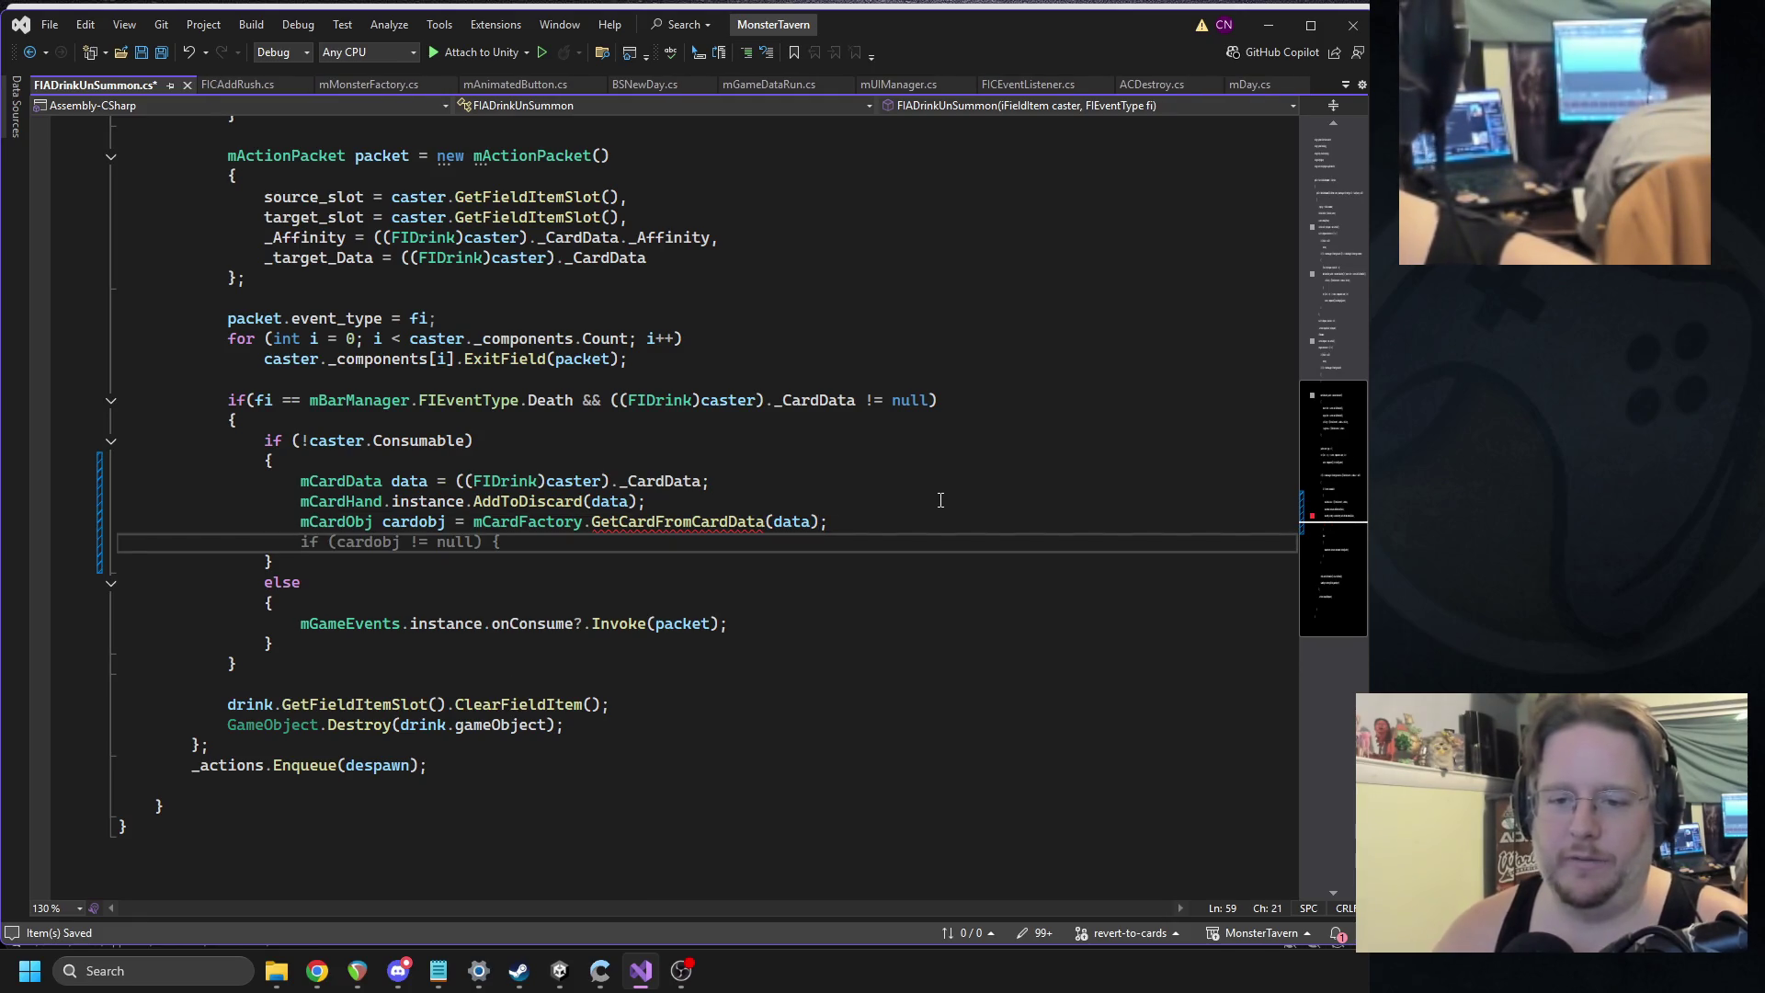
pyautogui.click(813, 521)
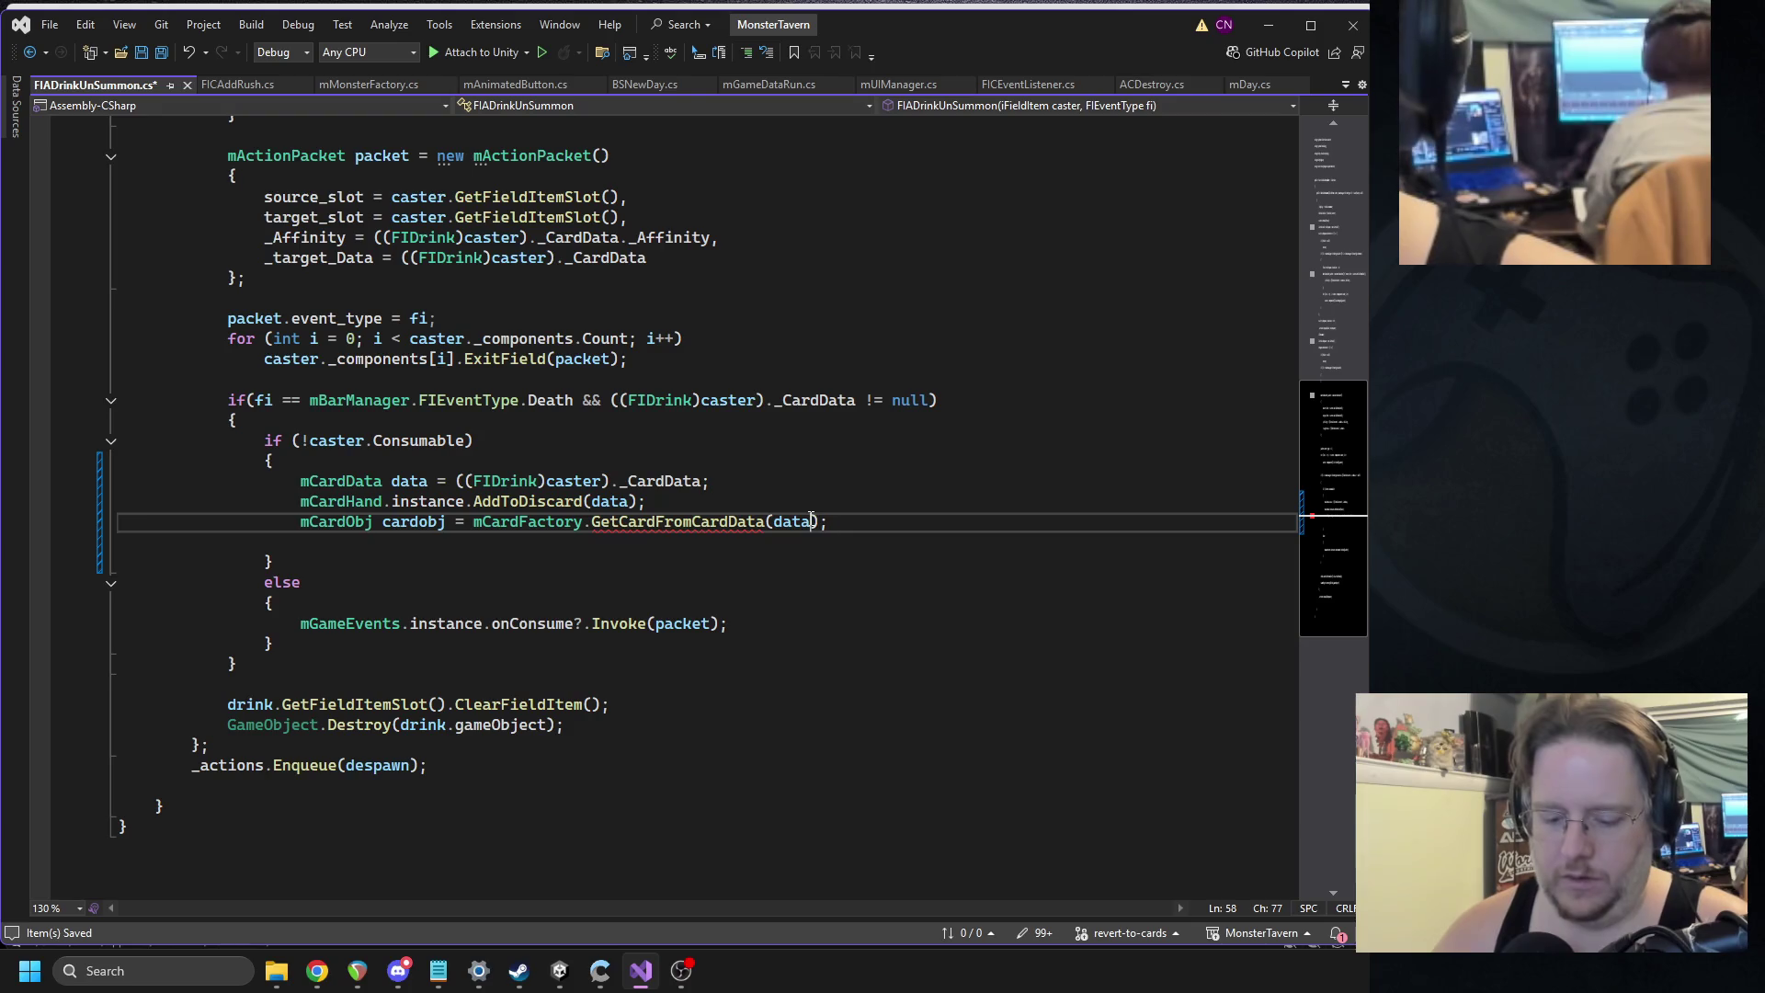
pyautogui.write(', fals')
pyautogui.press('BackSpace')
pyautogui.press('BackSpace')
pyautogui.press('BackSpace')
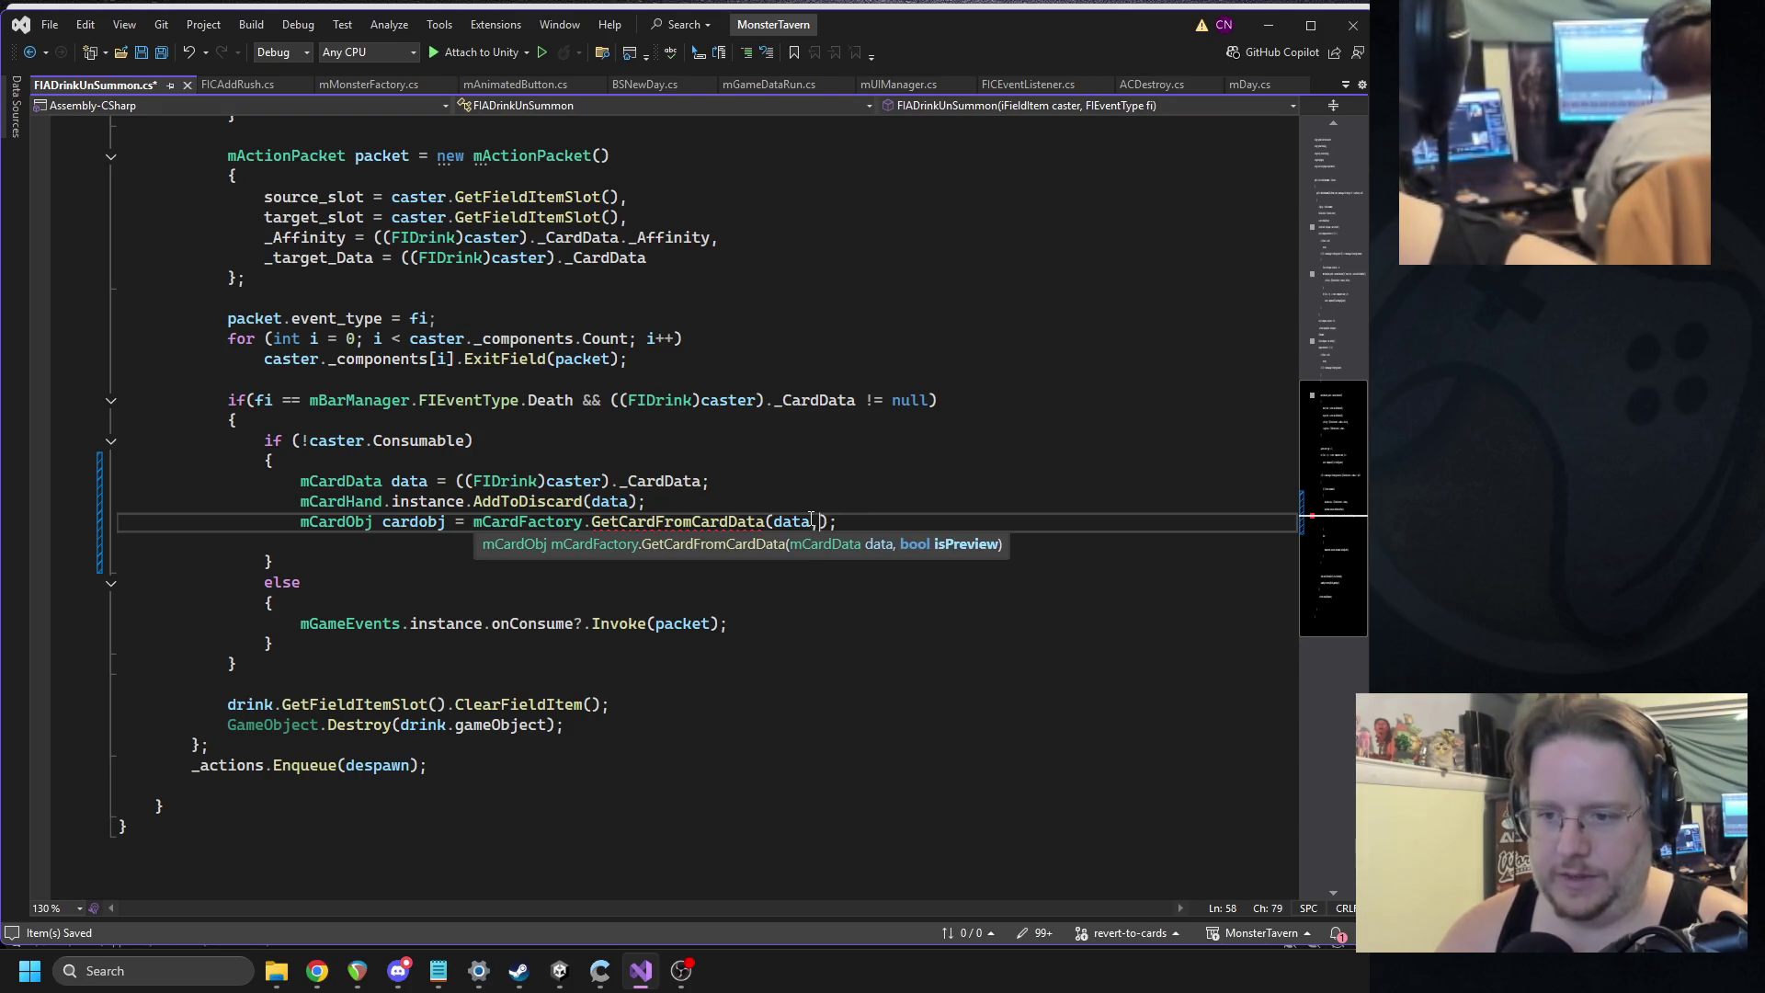
pyautogui.write('true')
# Set cardobj's position to the drink's GetFieldItemSlot position and begin a localScale line.
pyautogui.press('Down')
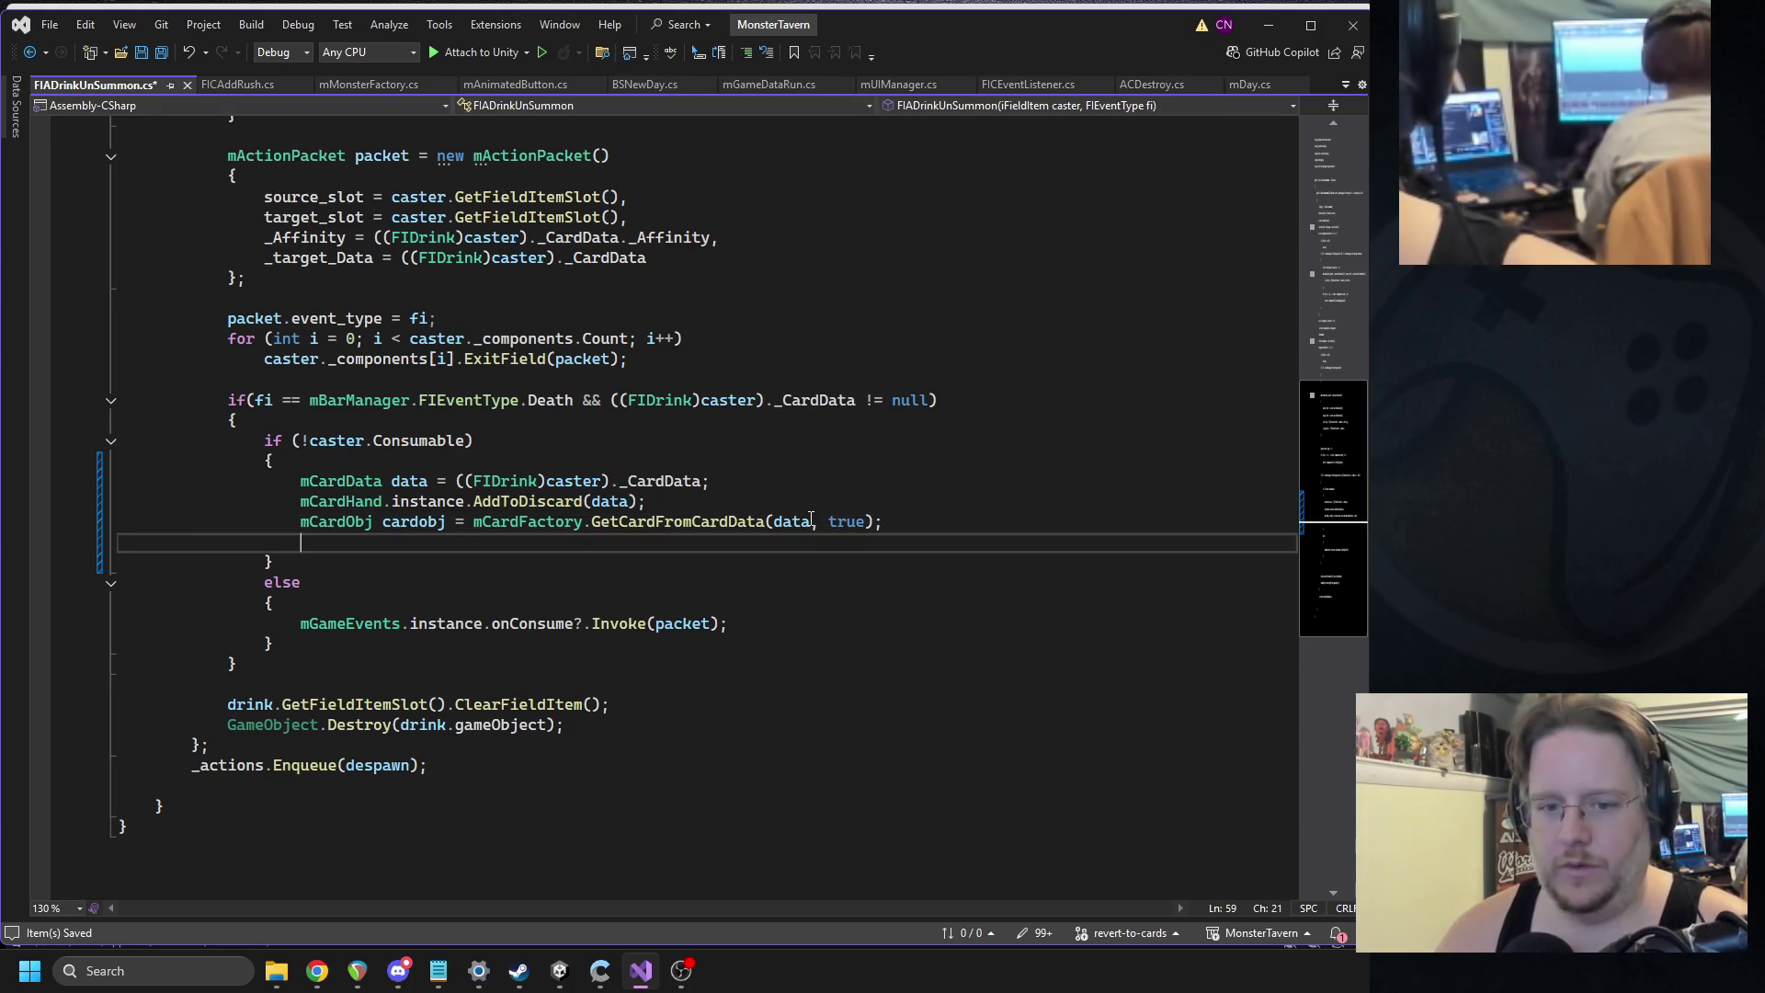
pyautogui.write('cardobj.transform.pos')
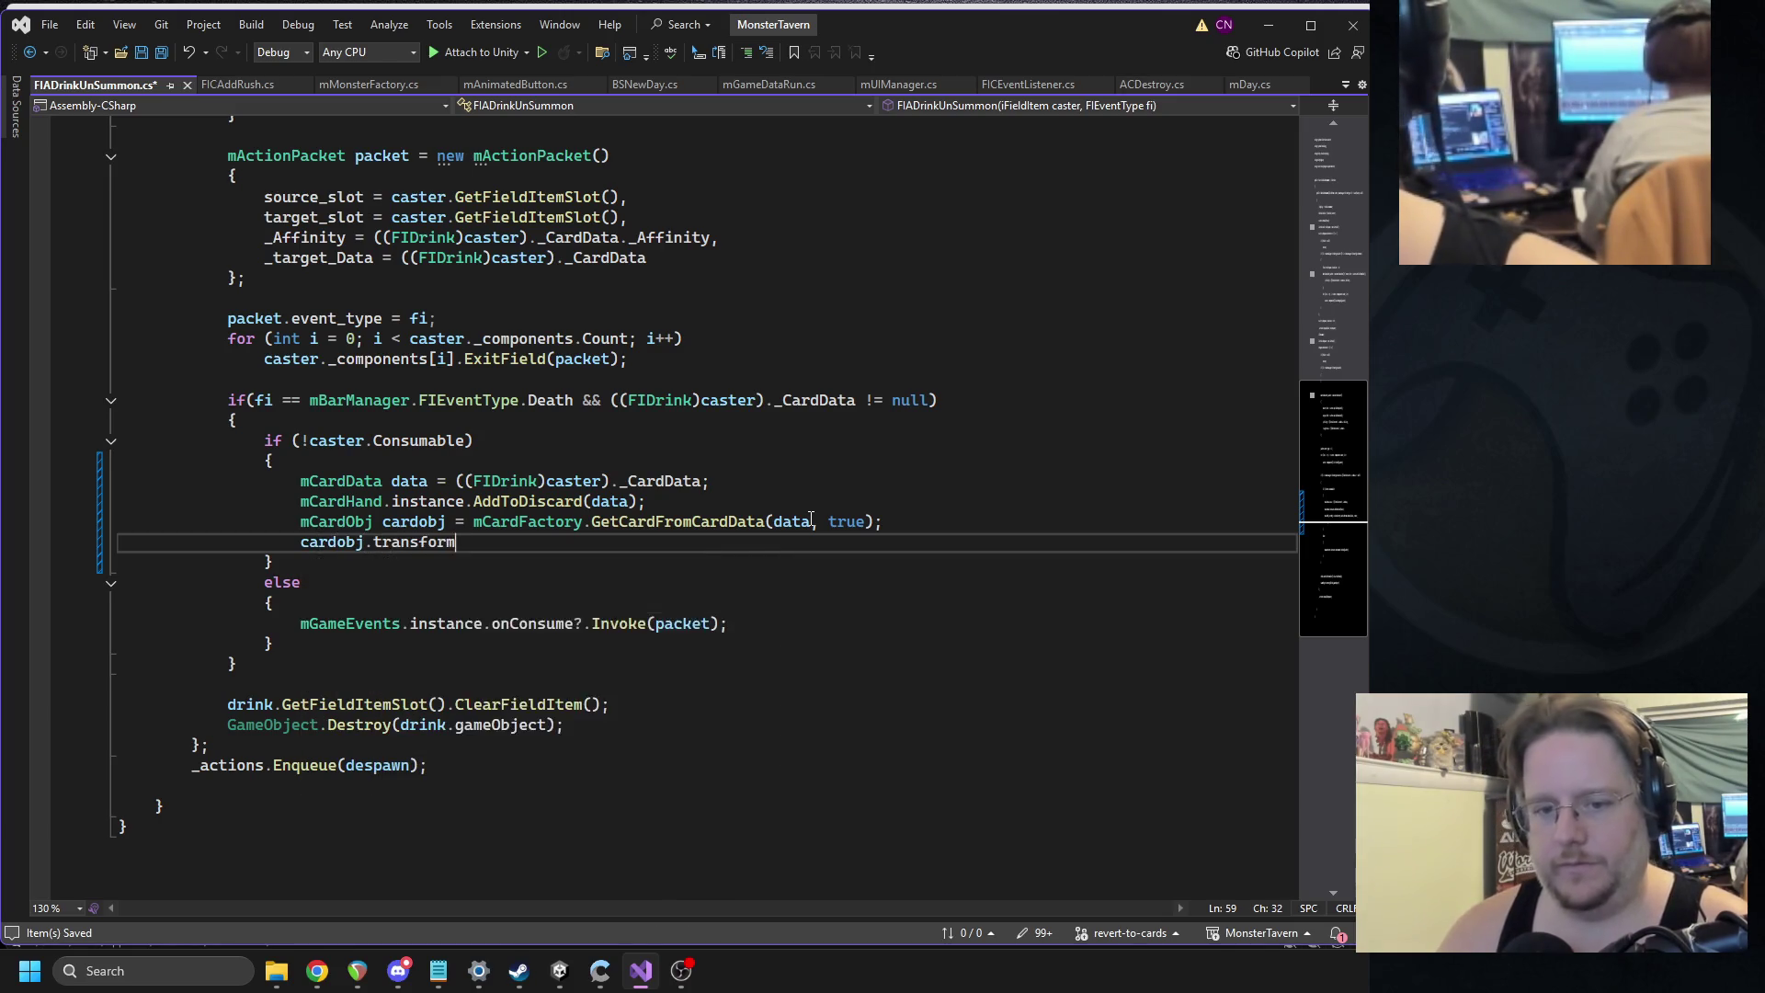
pyautogui.press('Tab')
pyautogui.write('=')
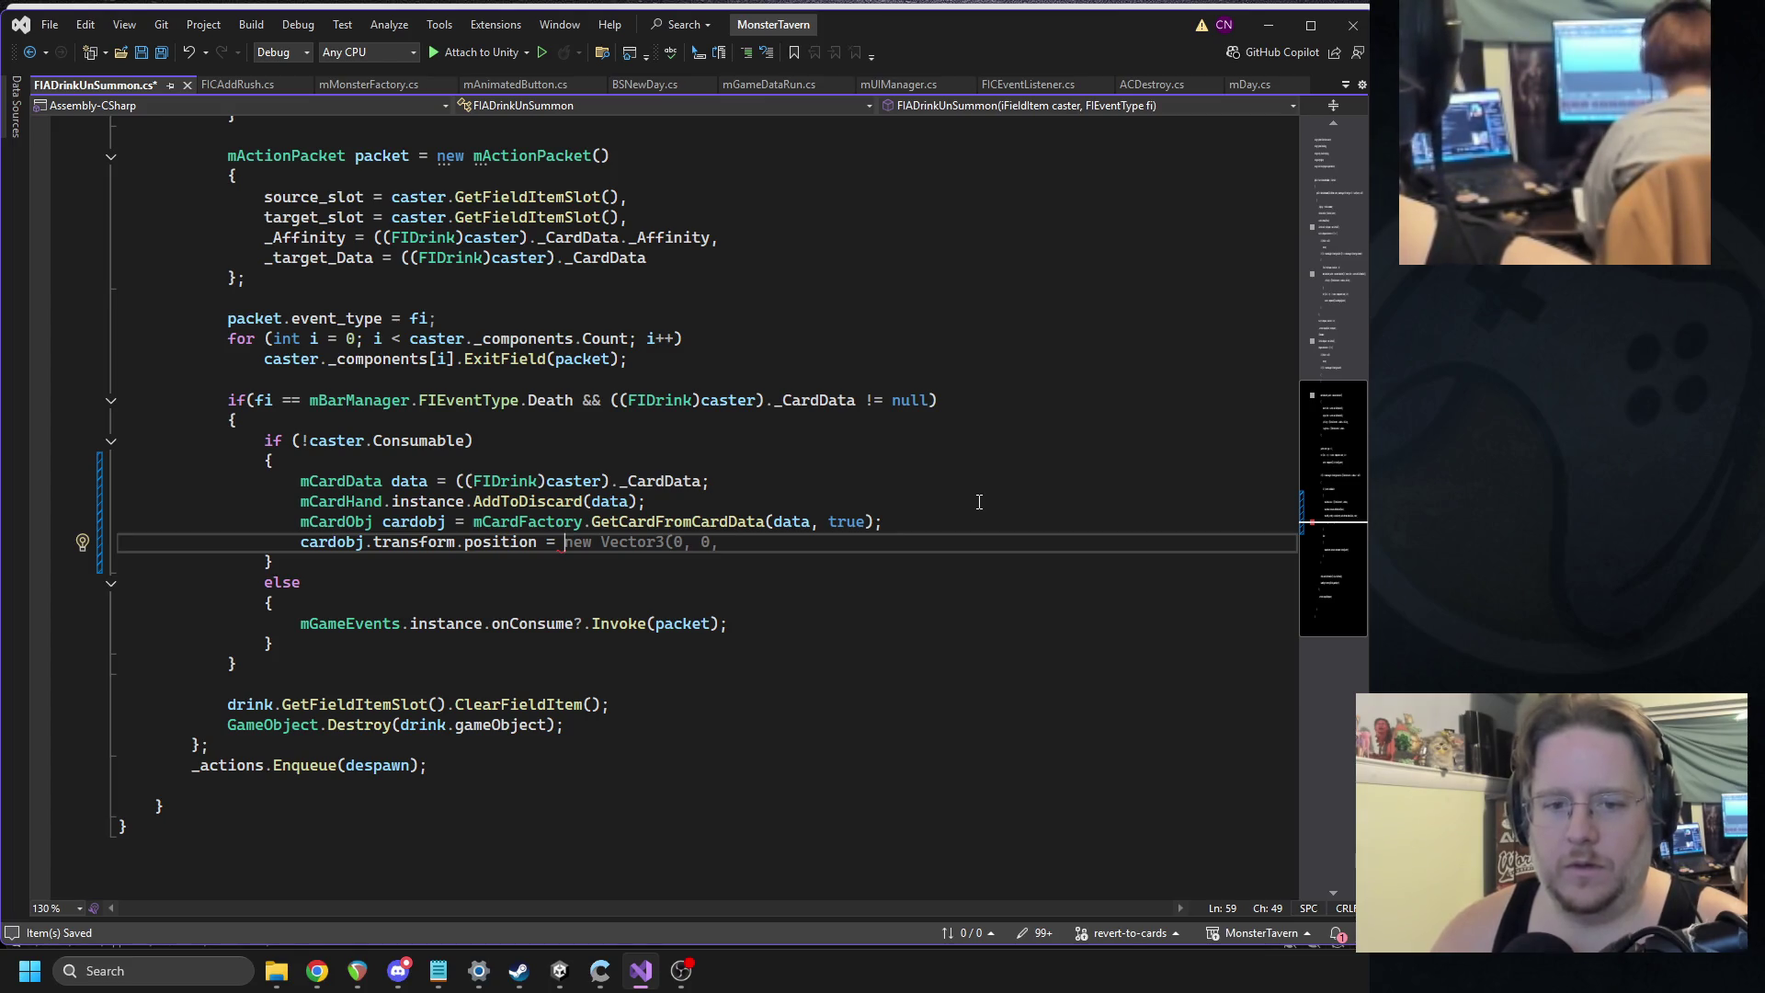
pyautogui.write('d')
pyautogui.write('rink.getfie')
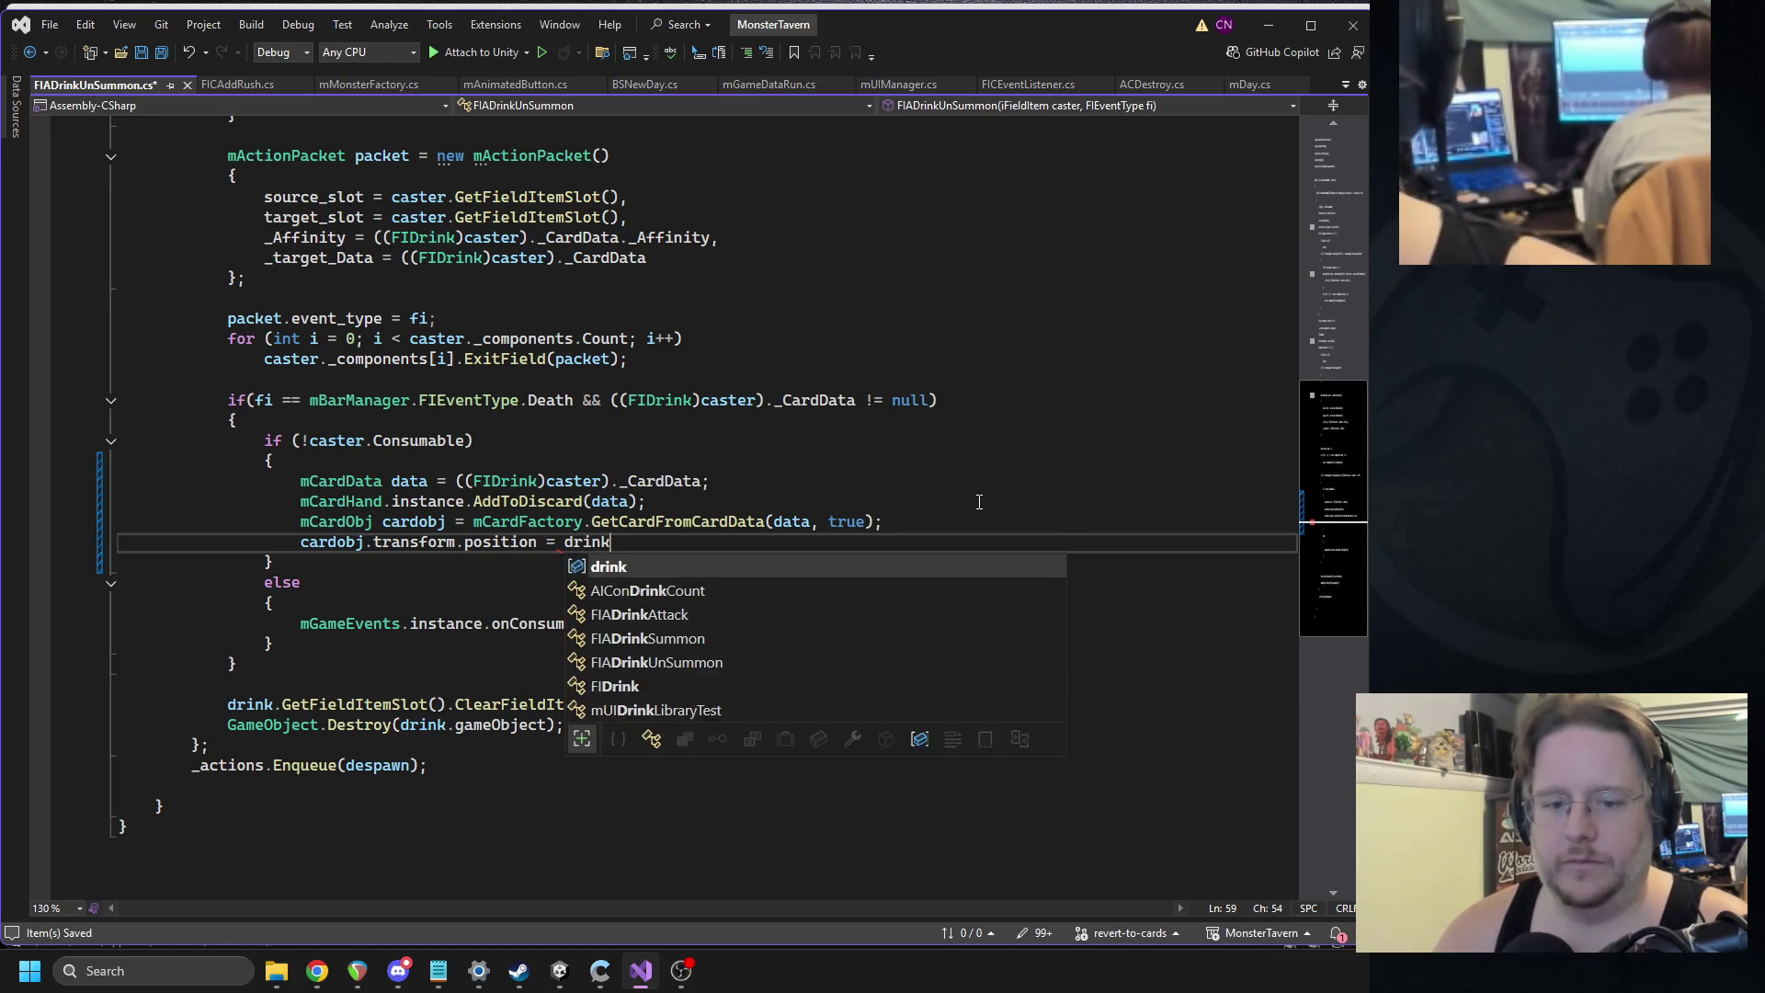
pyautogui.press('Tab')
pyautogui.press('Tab')
pyautogui.press('Return')
pyautogui.write('cardobj.transform.p')
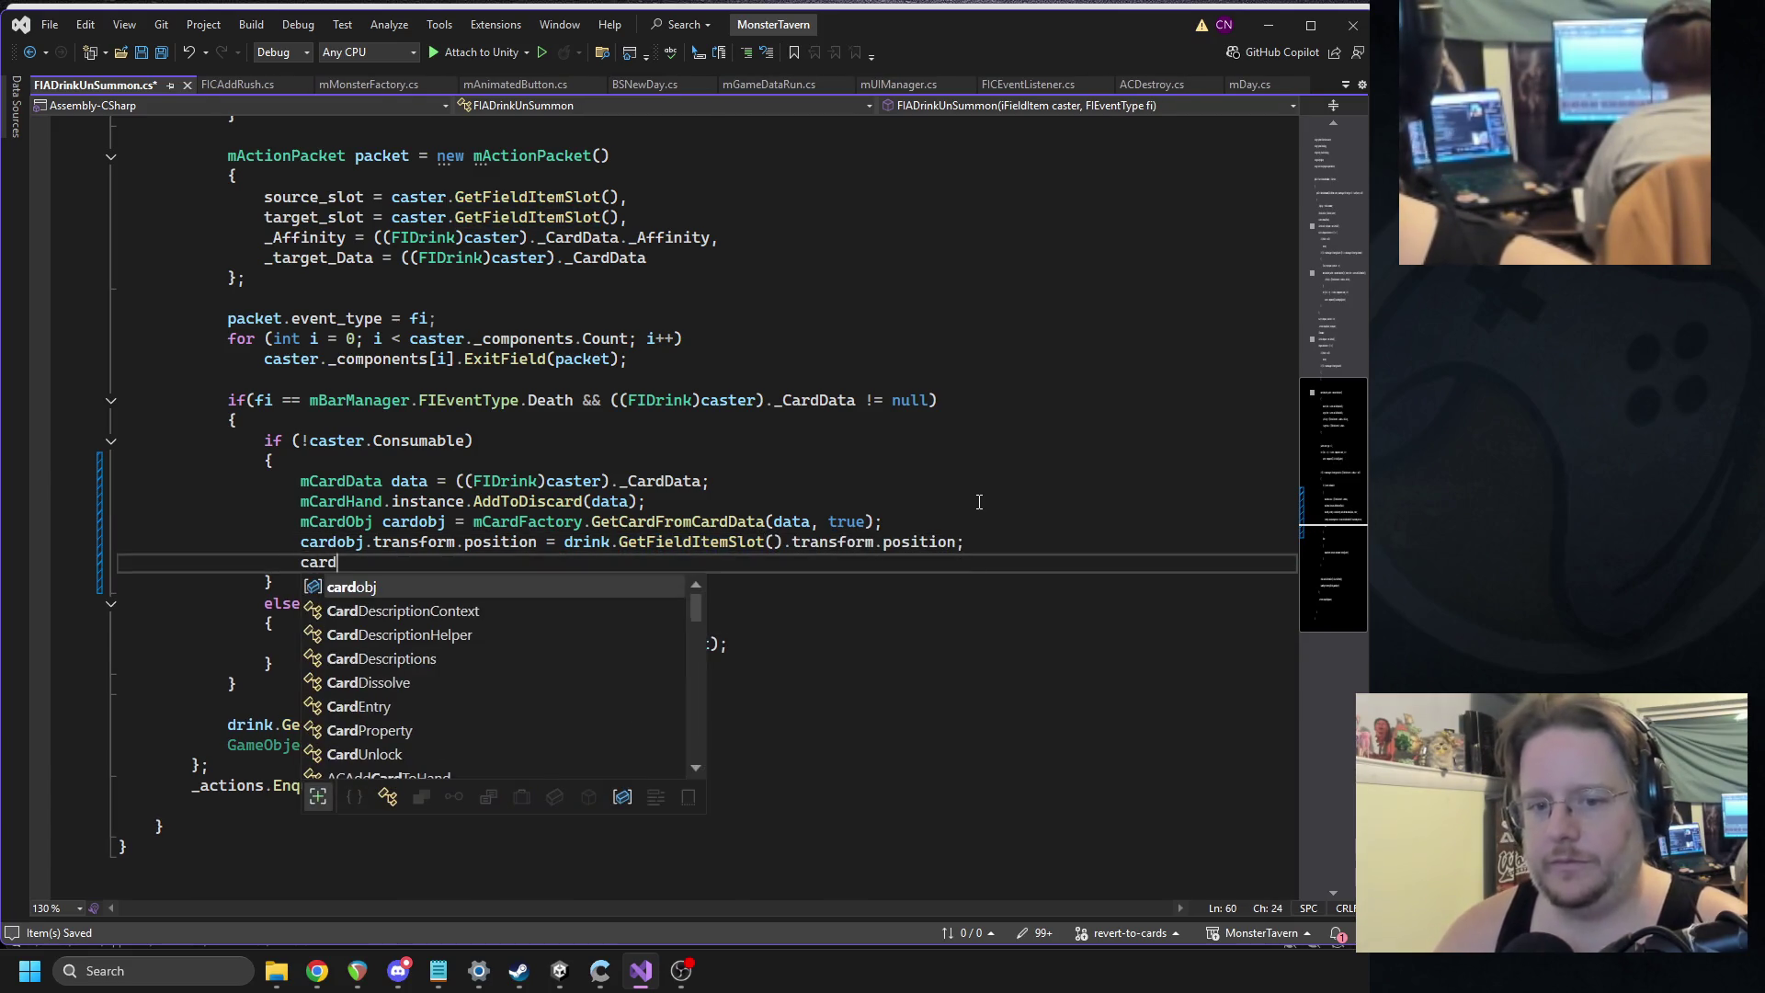
pyautogui.press('BackSpace')
pyautogui.write('localsca')
pyautogui.press('space')
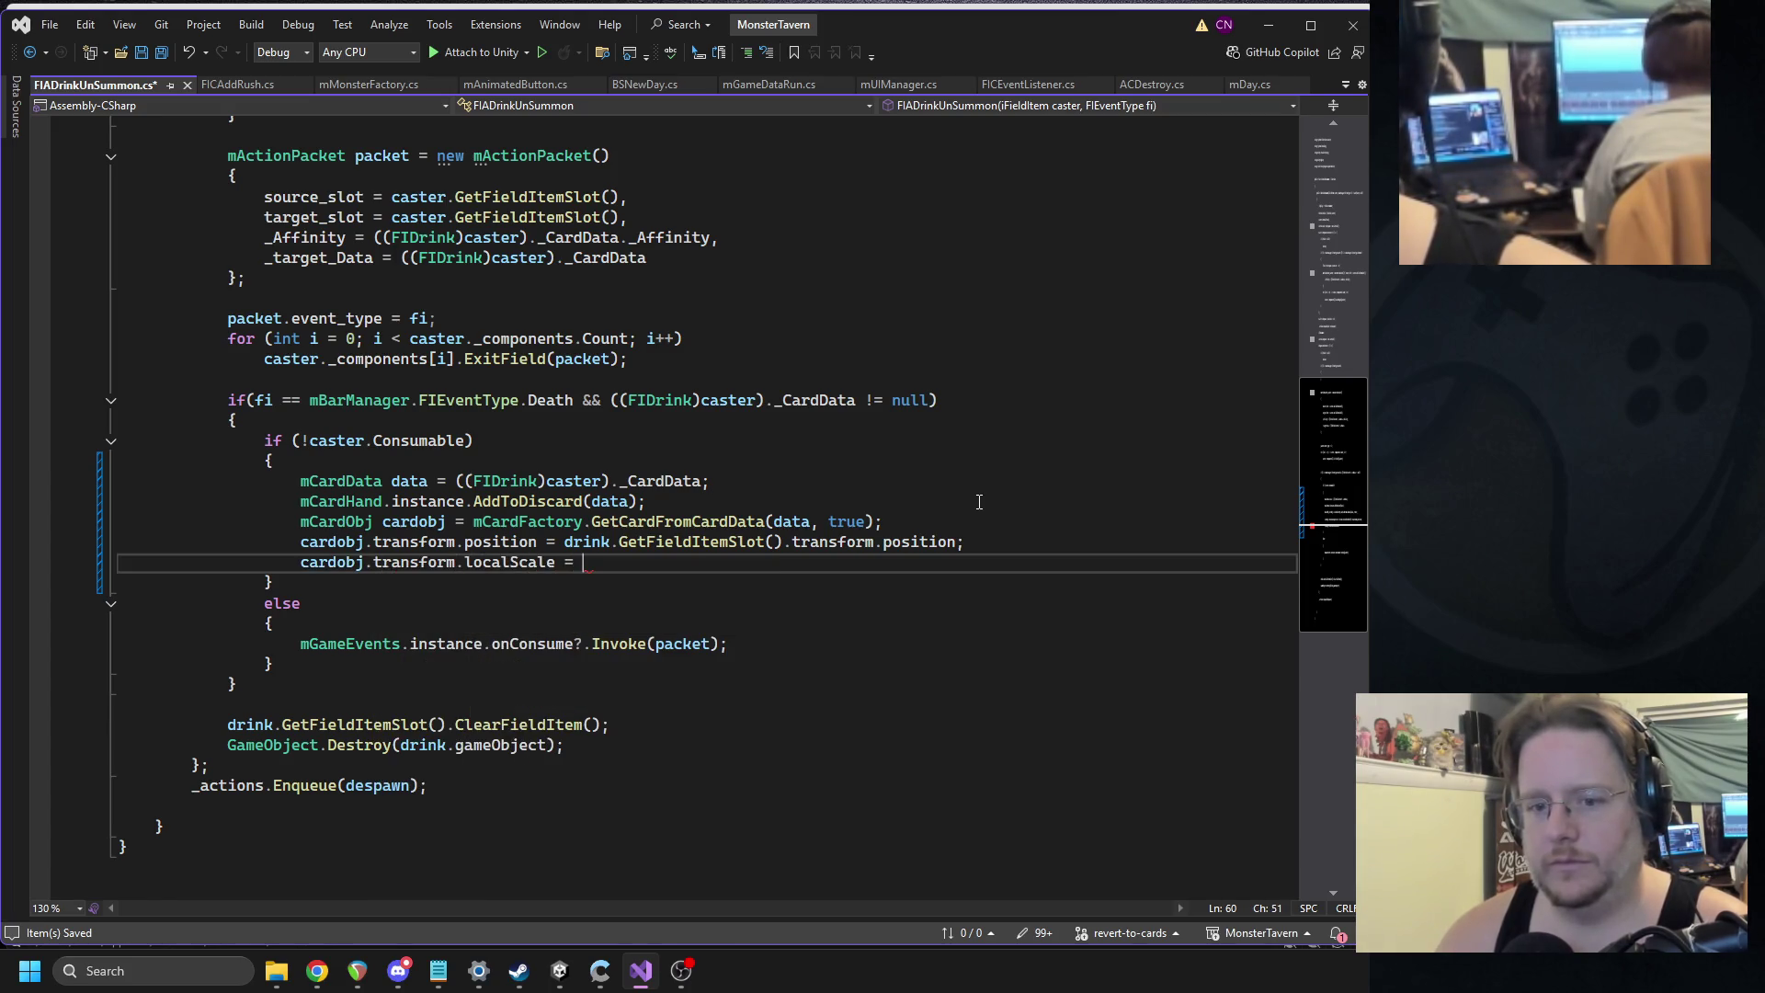
# Parent the new card with cardobj.transform.SetParent(mCardHand.instance.transform).
pyautogui.click(875, 522)
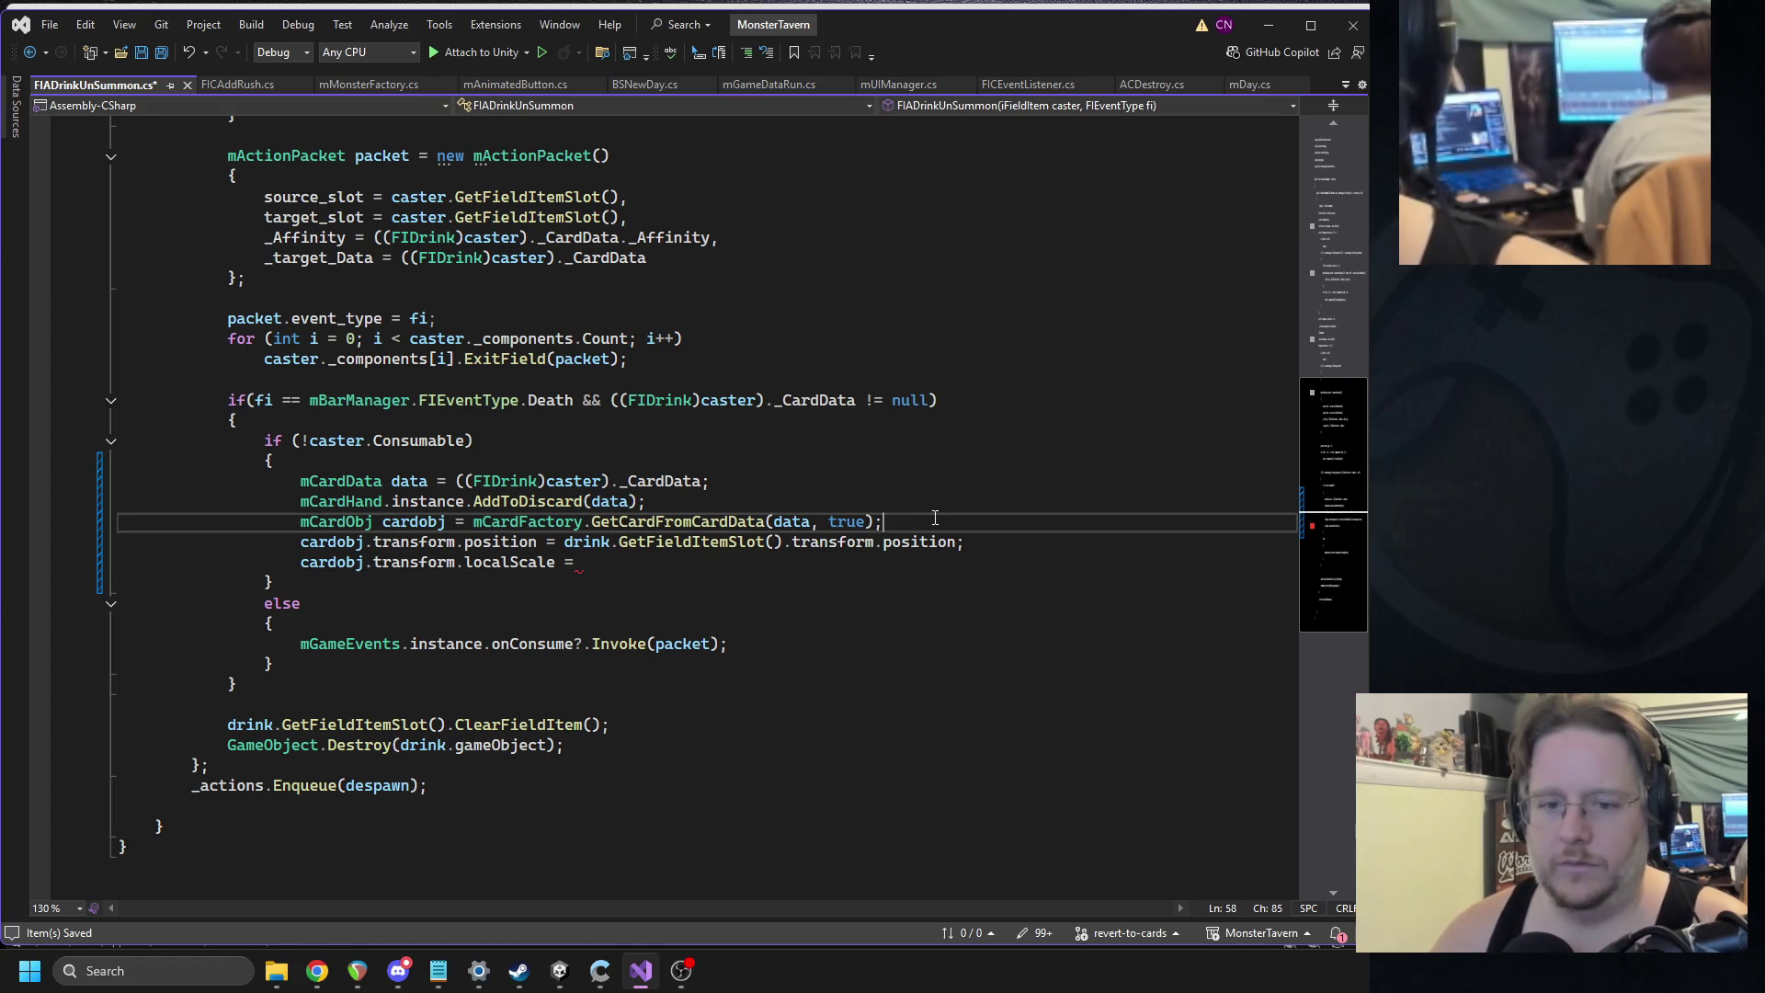
pyautogui.press('Return')
pyautogui.write('cardobj.transform.')
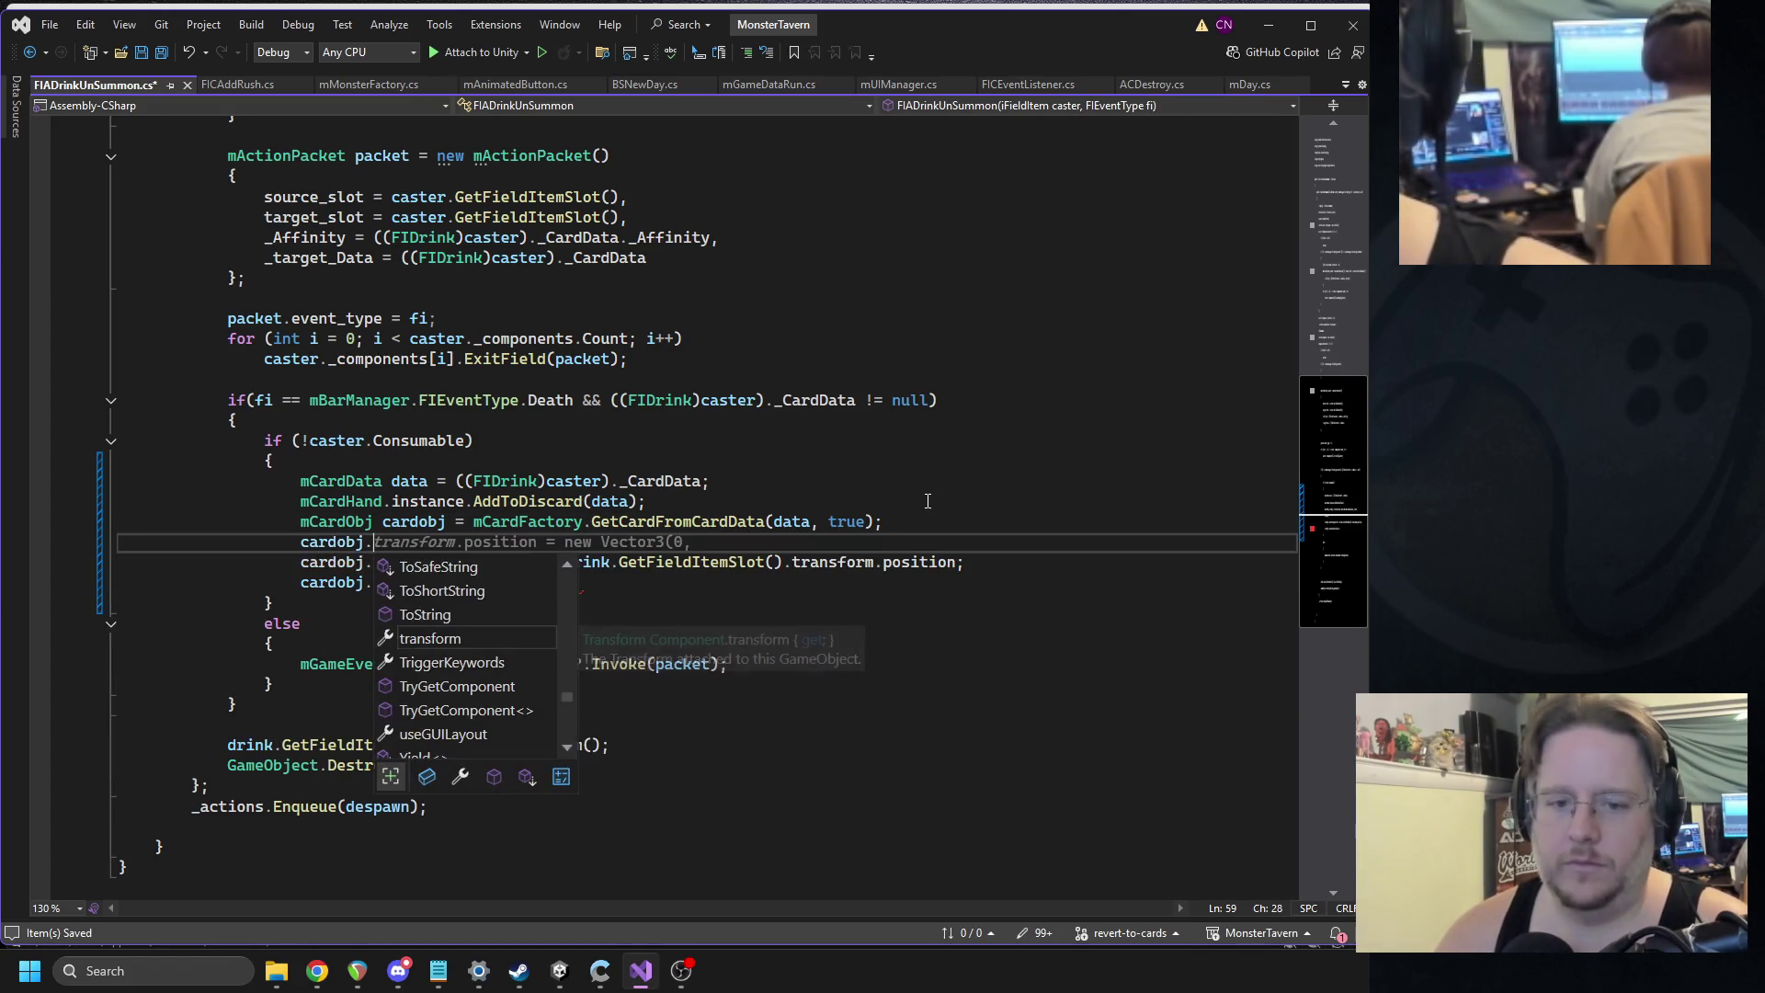
pyautogui.write('tra')
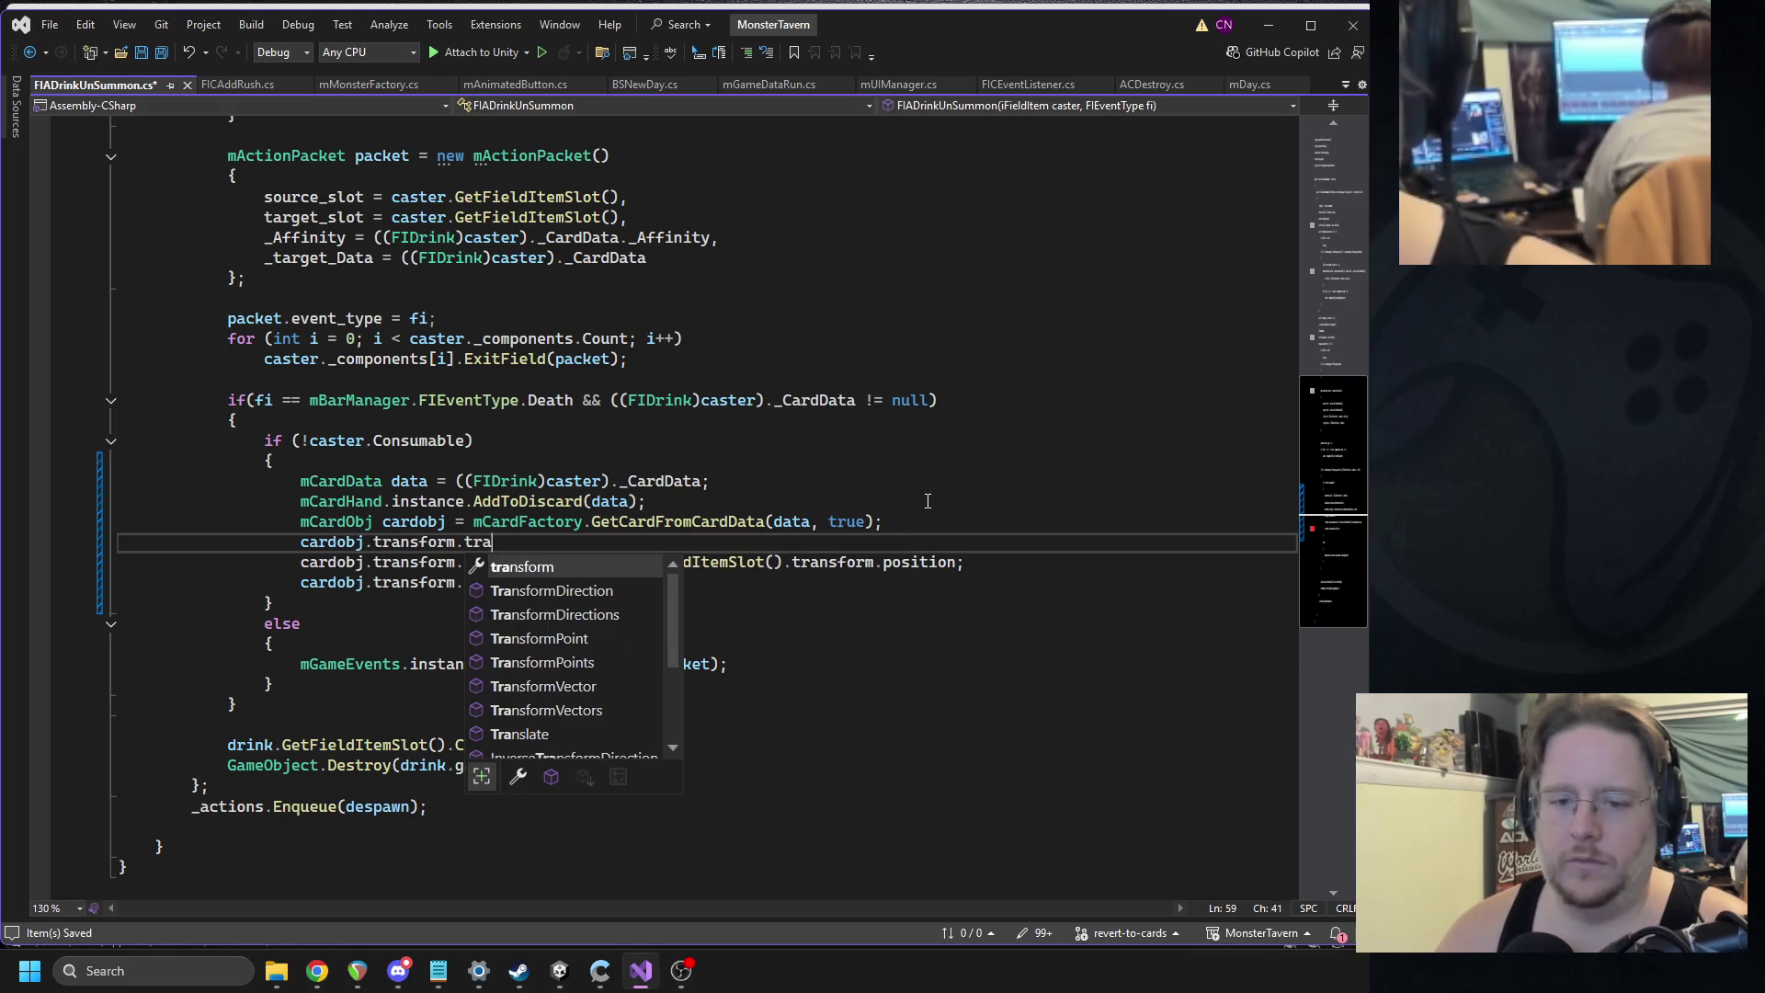
pyautogui.write('nsform.parent =')
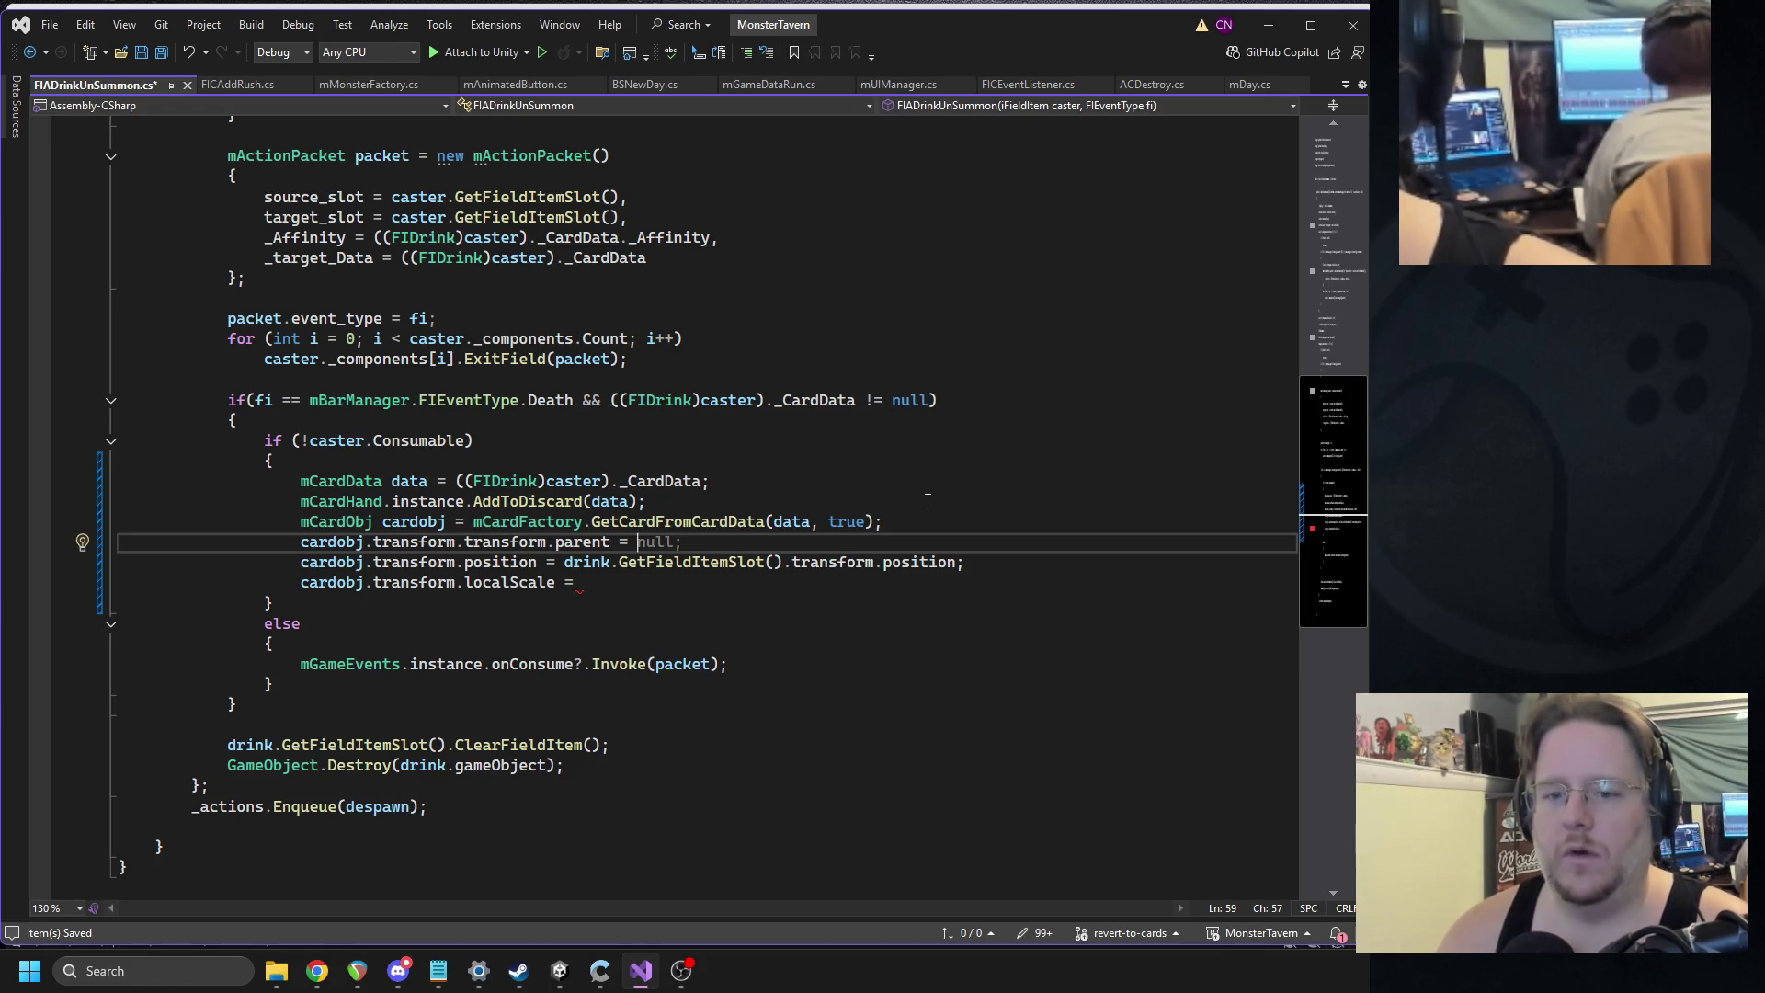
pyautogui.press('BackSpace')
pyautogui.press('BackSpace')
pyautogui.press('BackSpace')
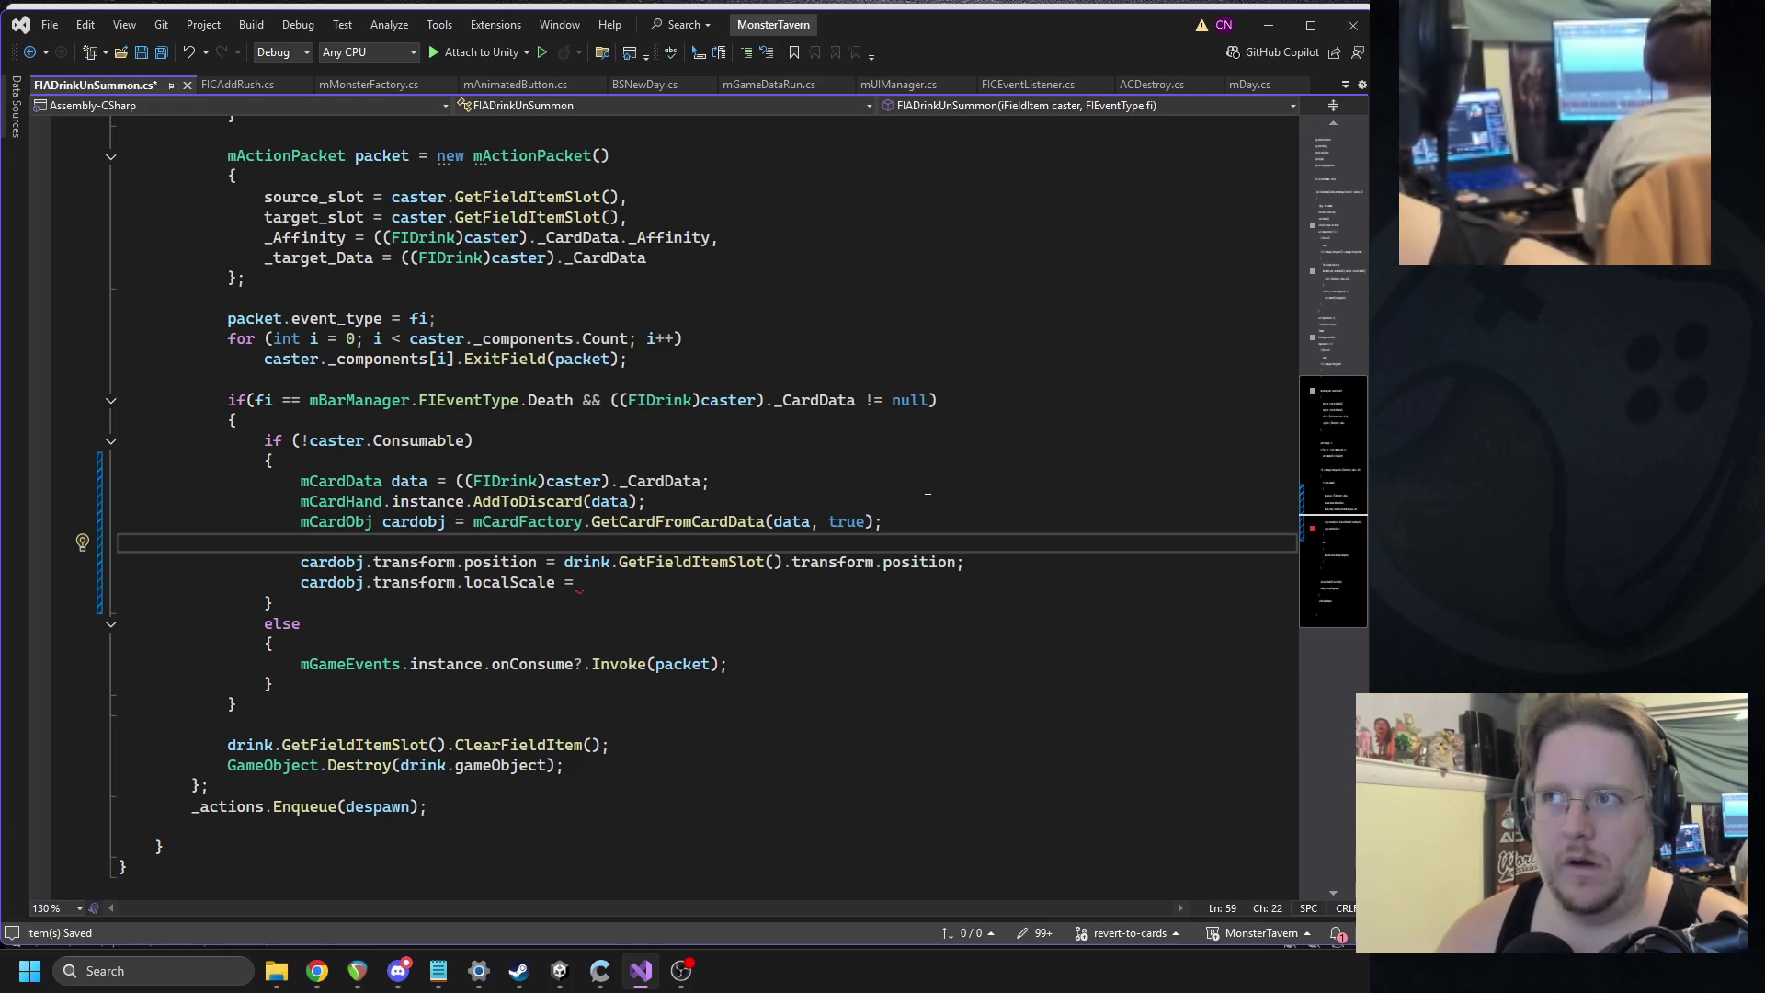
pyautogui.write('mCard.tra')
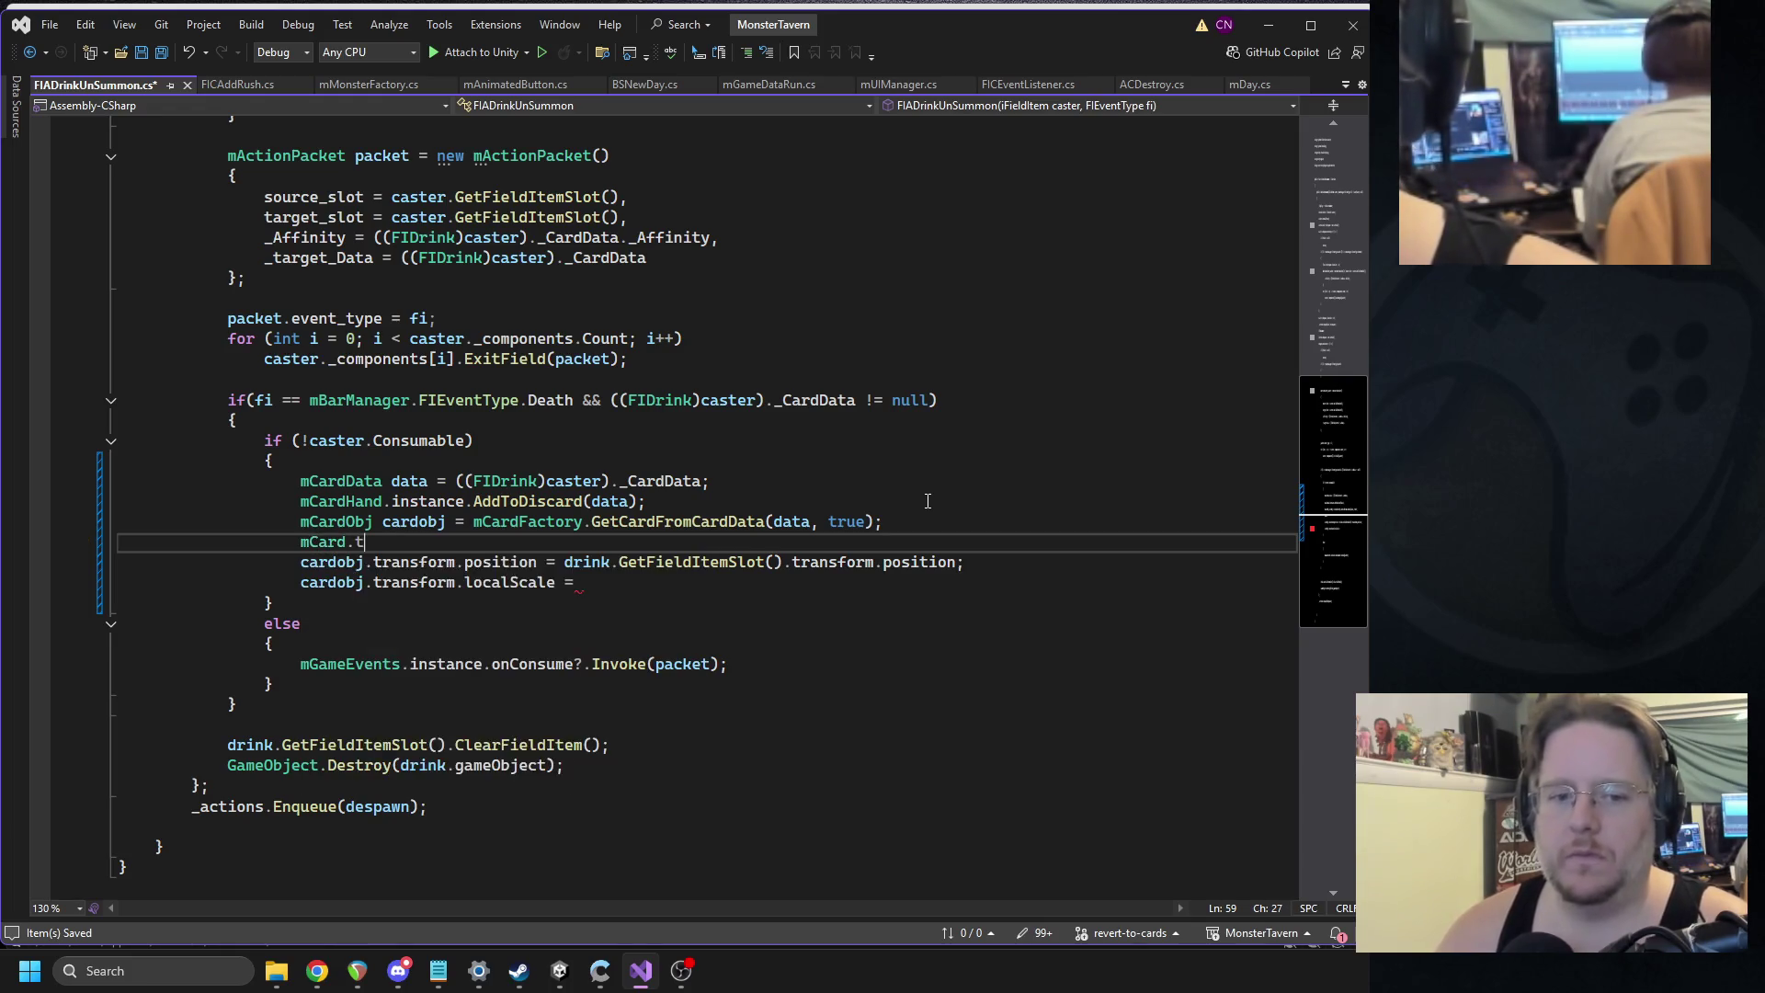
pyautogui.press('BackSpace')
pyautogui.press('BackSpace')
pyautogui.press('BackSpace')
pyautogui.write('card')
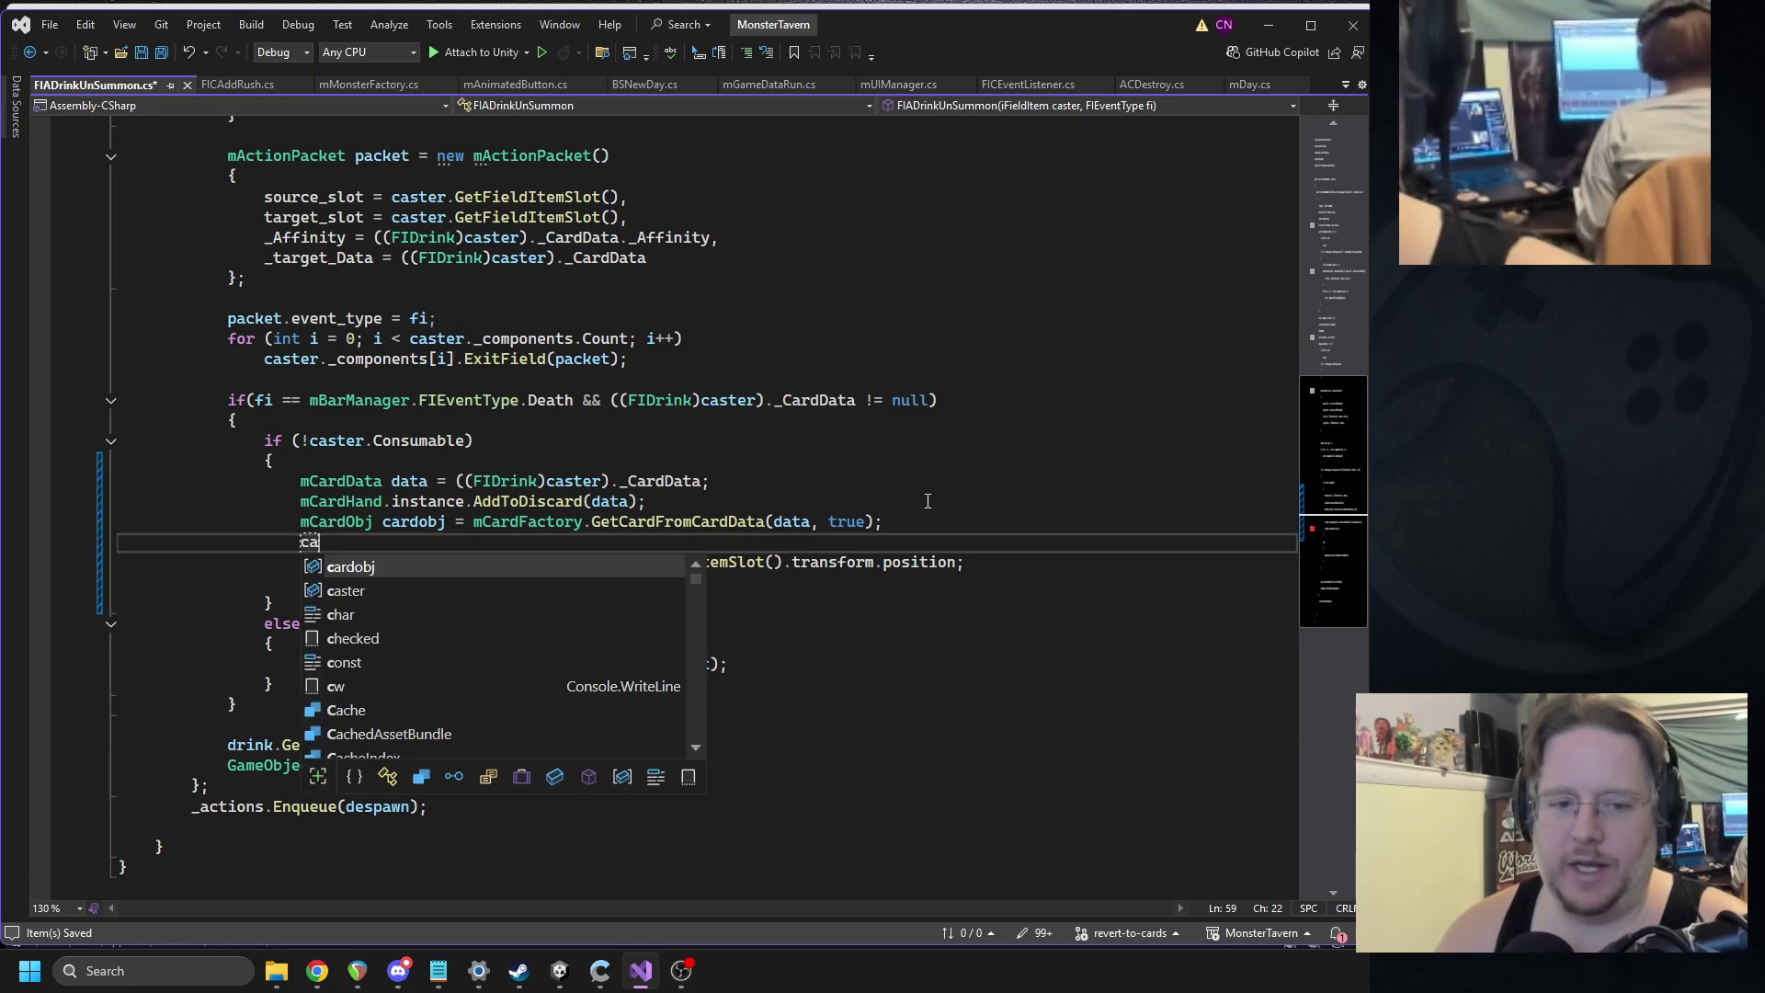
pyautogui.press('Tab')
pyautogui.write('.tra')
pyautogui.press('Tab')
pyautogui.write('.par')
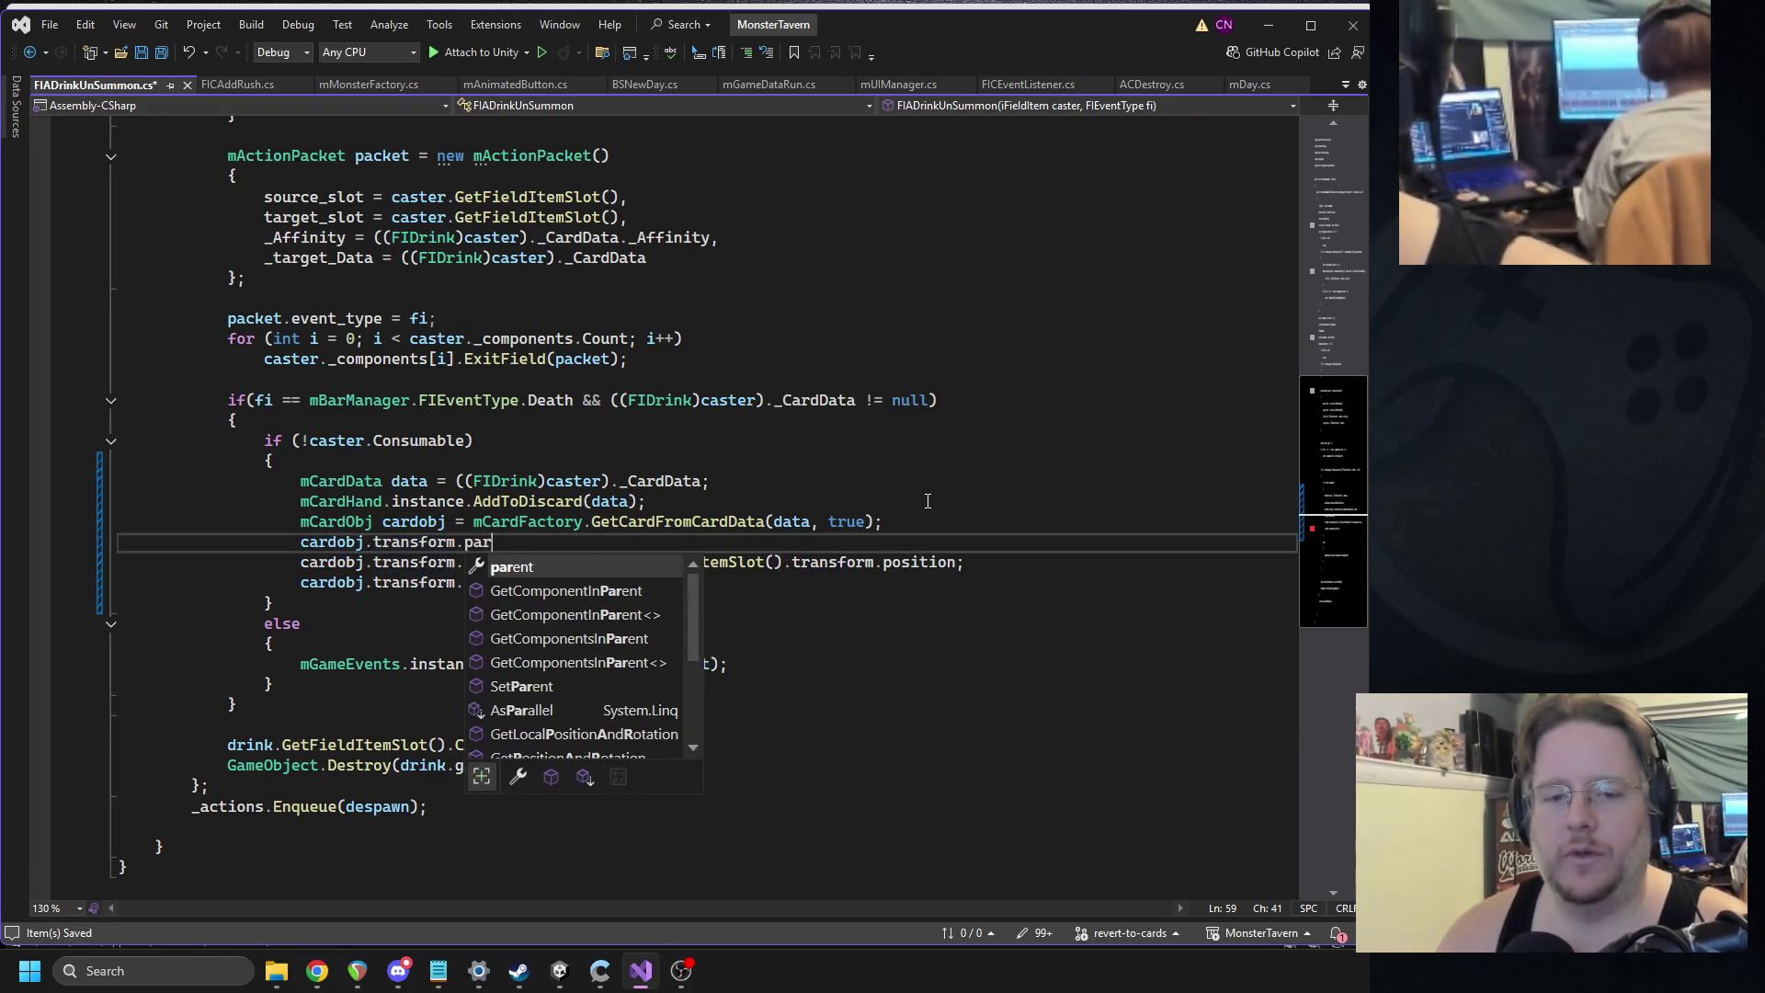
pyautogui.press('Tab')
pyautogui.press('BackSpace')
pyautogui.press('BackSpace')
pyautogui.press('BackSpace')
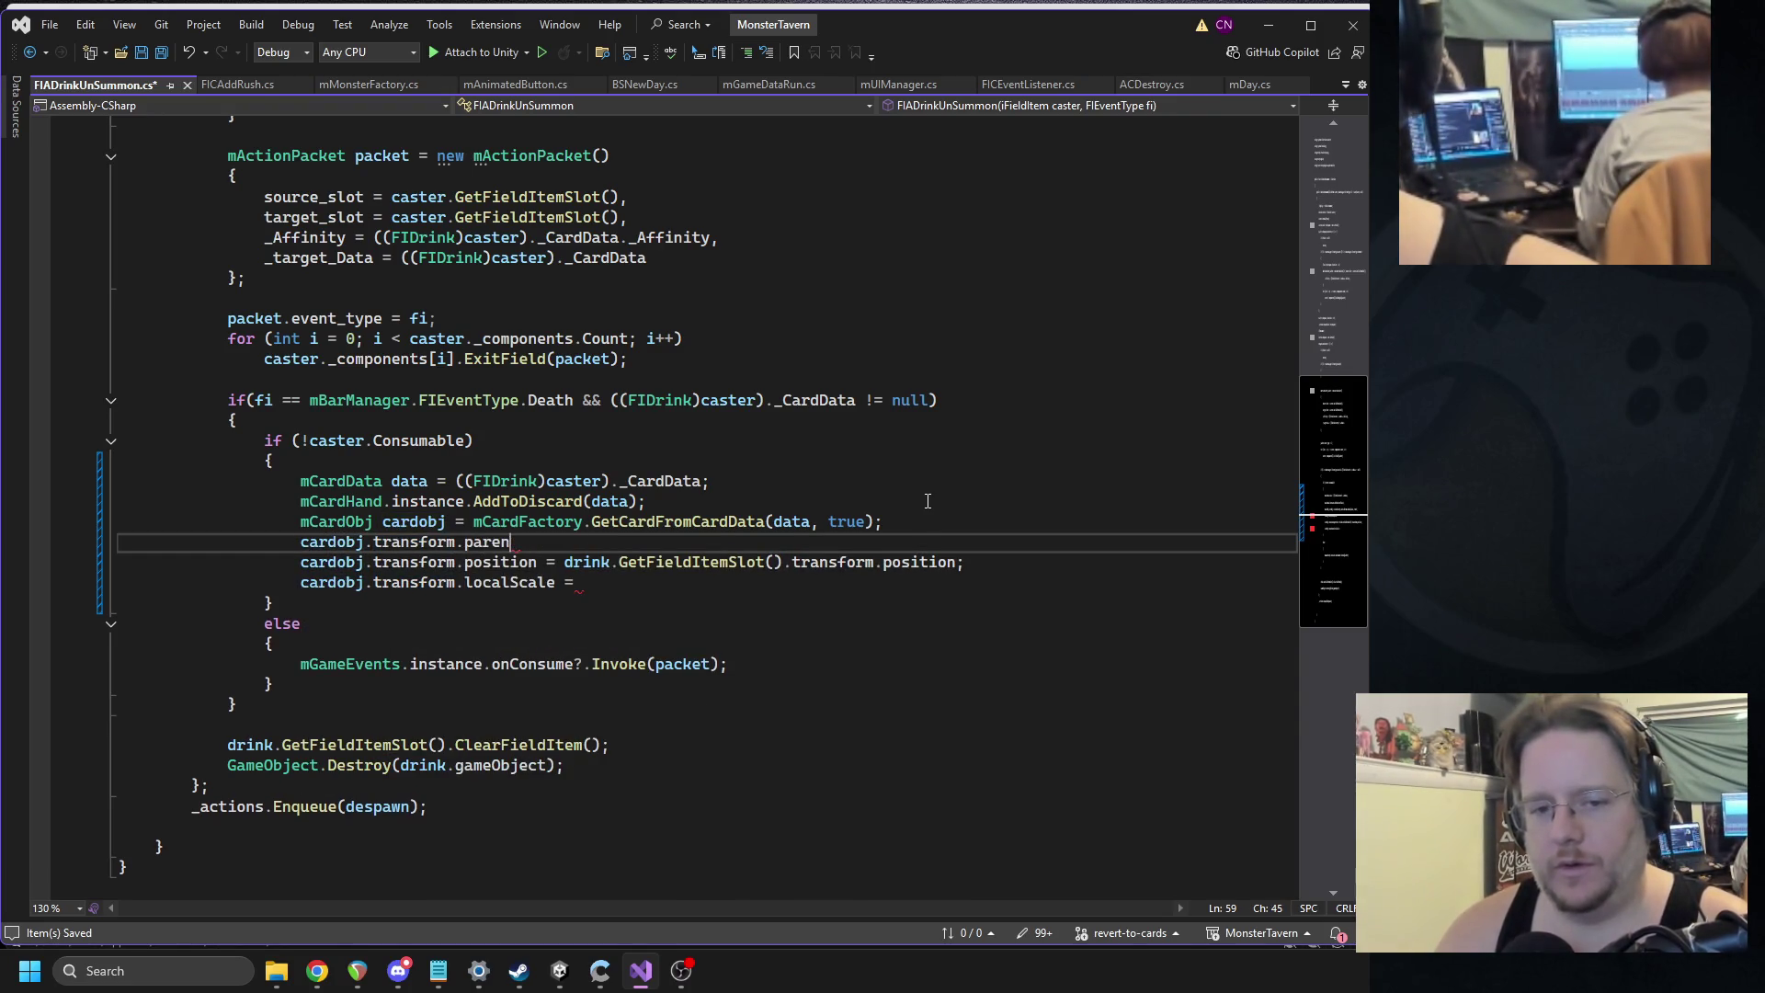
pyautogui.press('BackSpace')
pyautogui.press('BackSpace')
pyautogui.write('set')
pyautogui.press('Tab')
pyautogui.write('(')
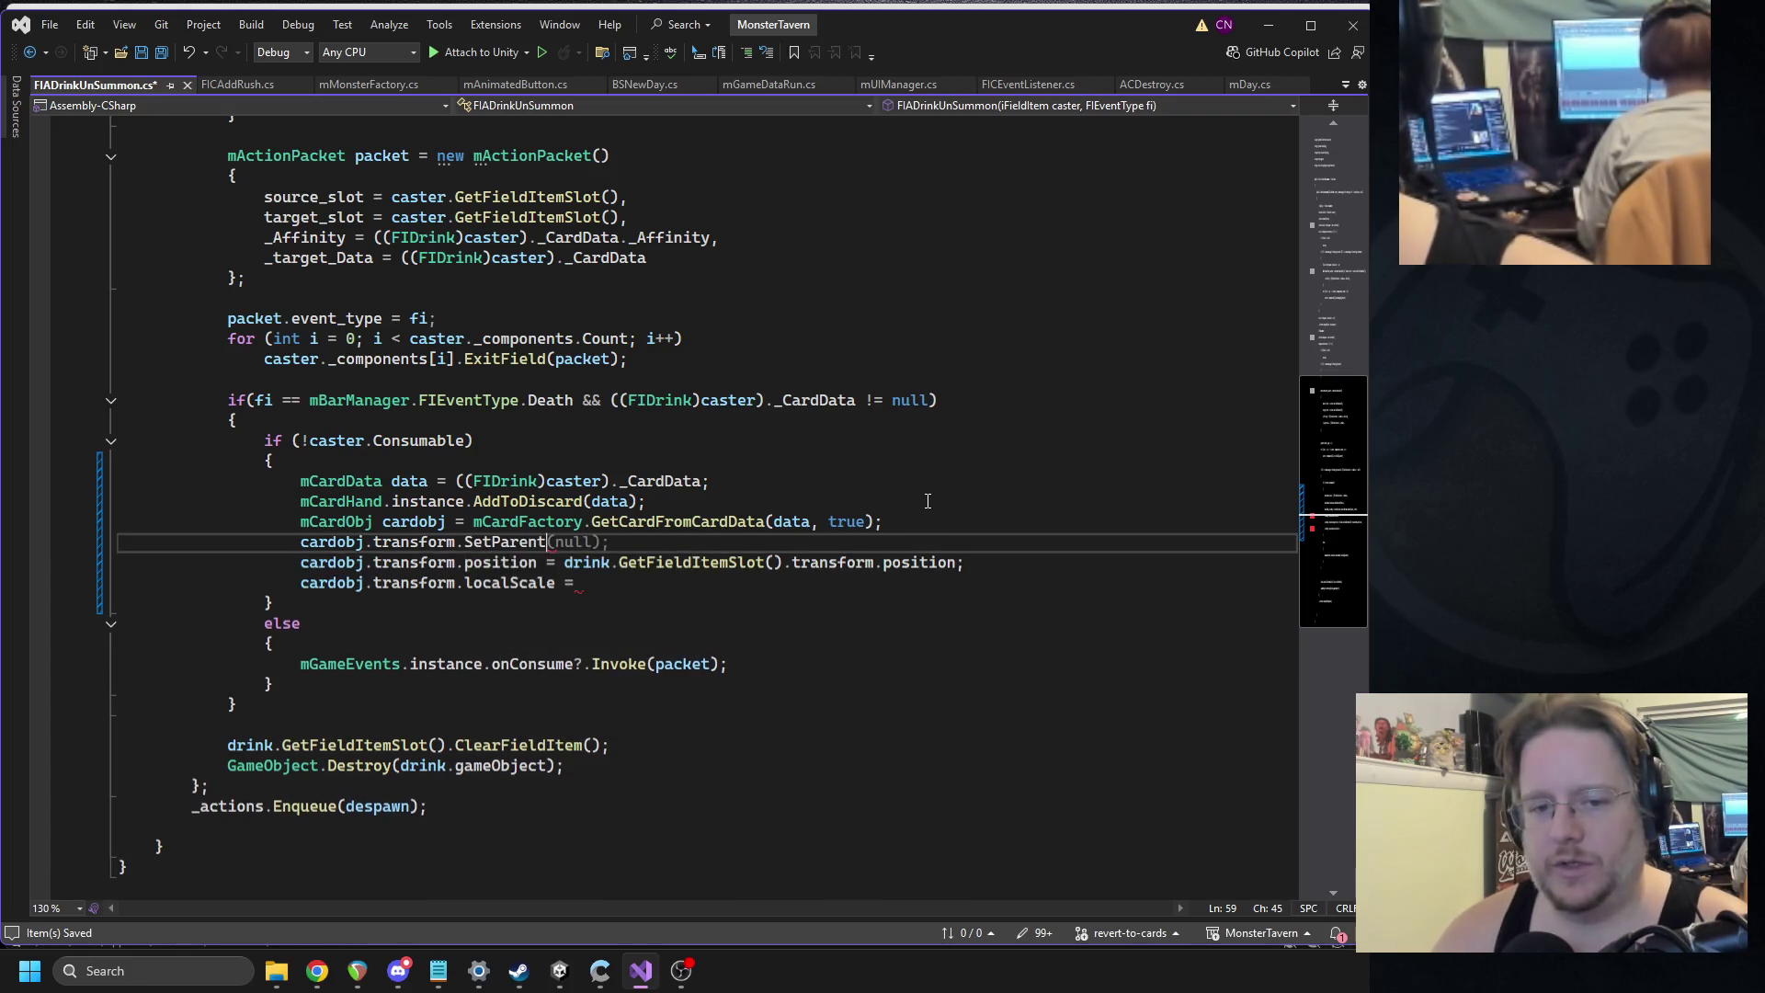
pyautogui.write('mCardHand.instance.')
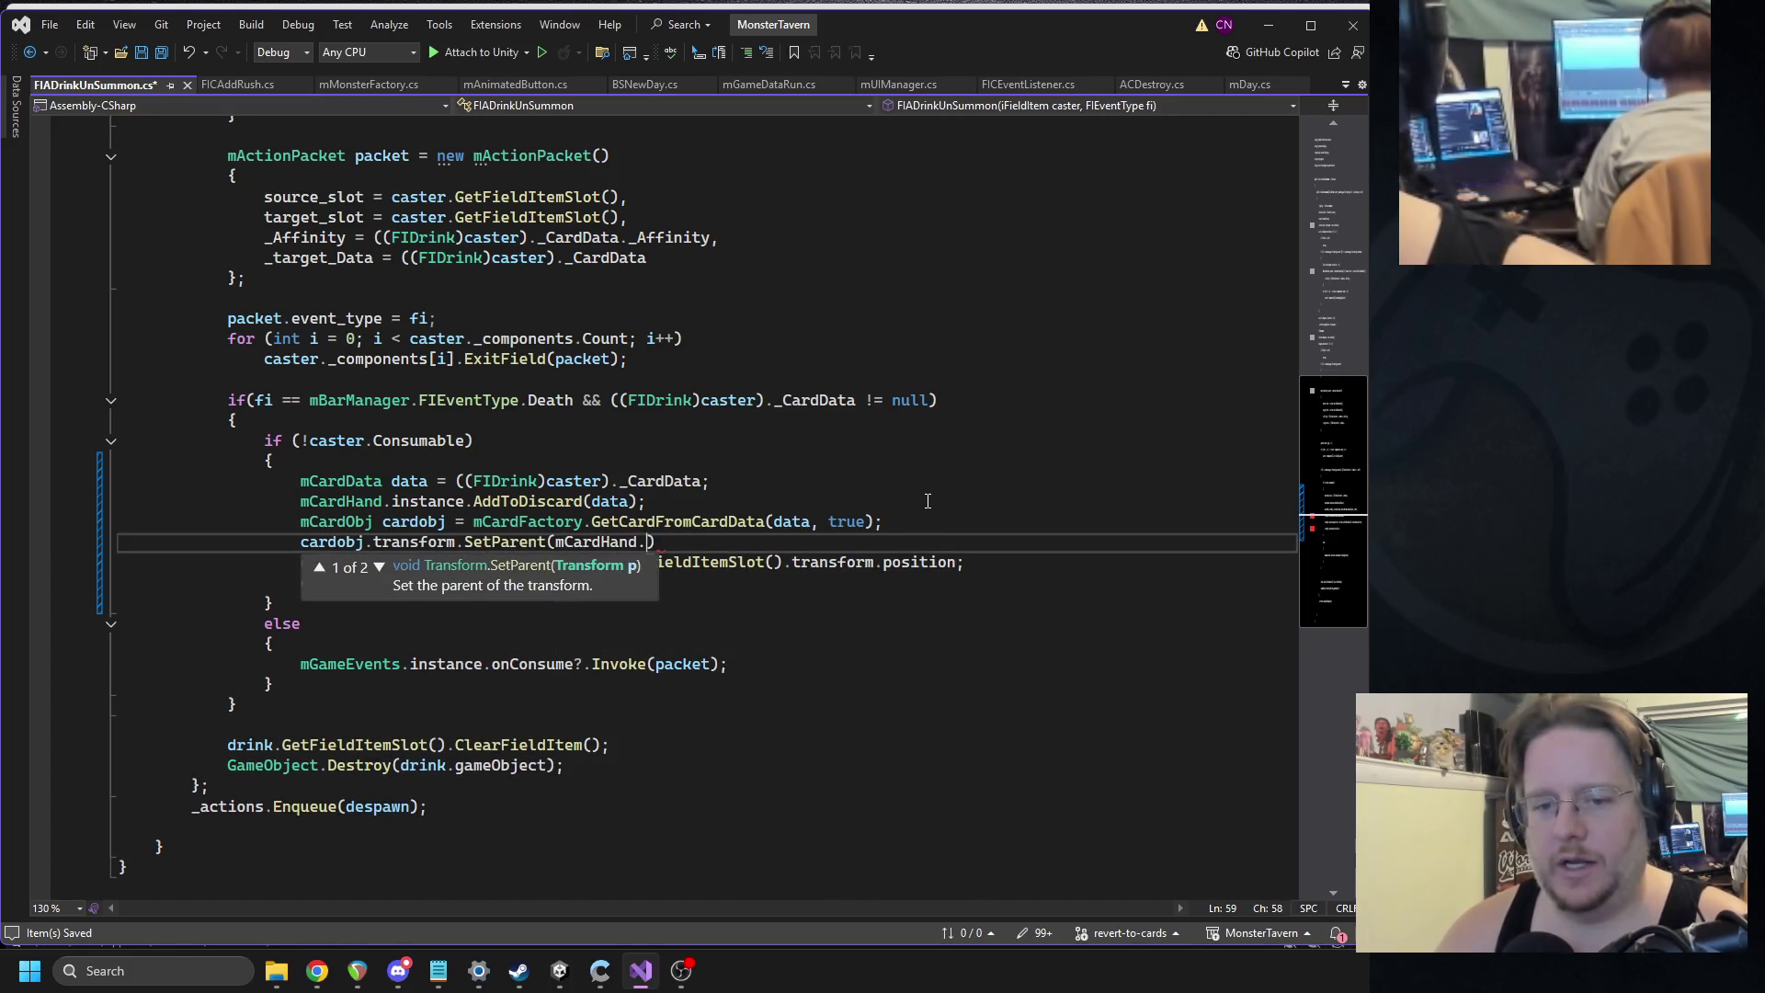
pyautogui.write('tra')
pyautogui.press('Tab')
pyautogui.write(');')
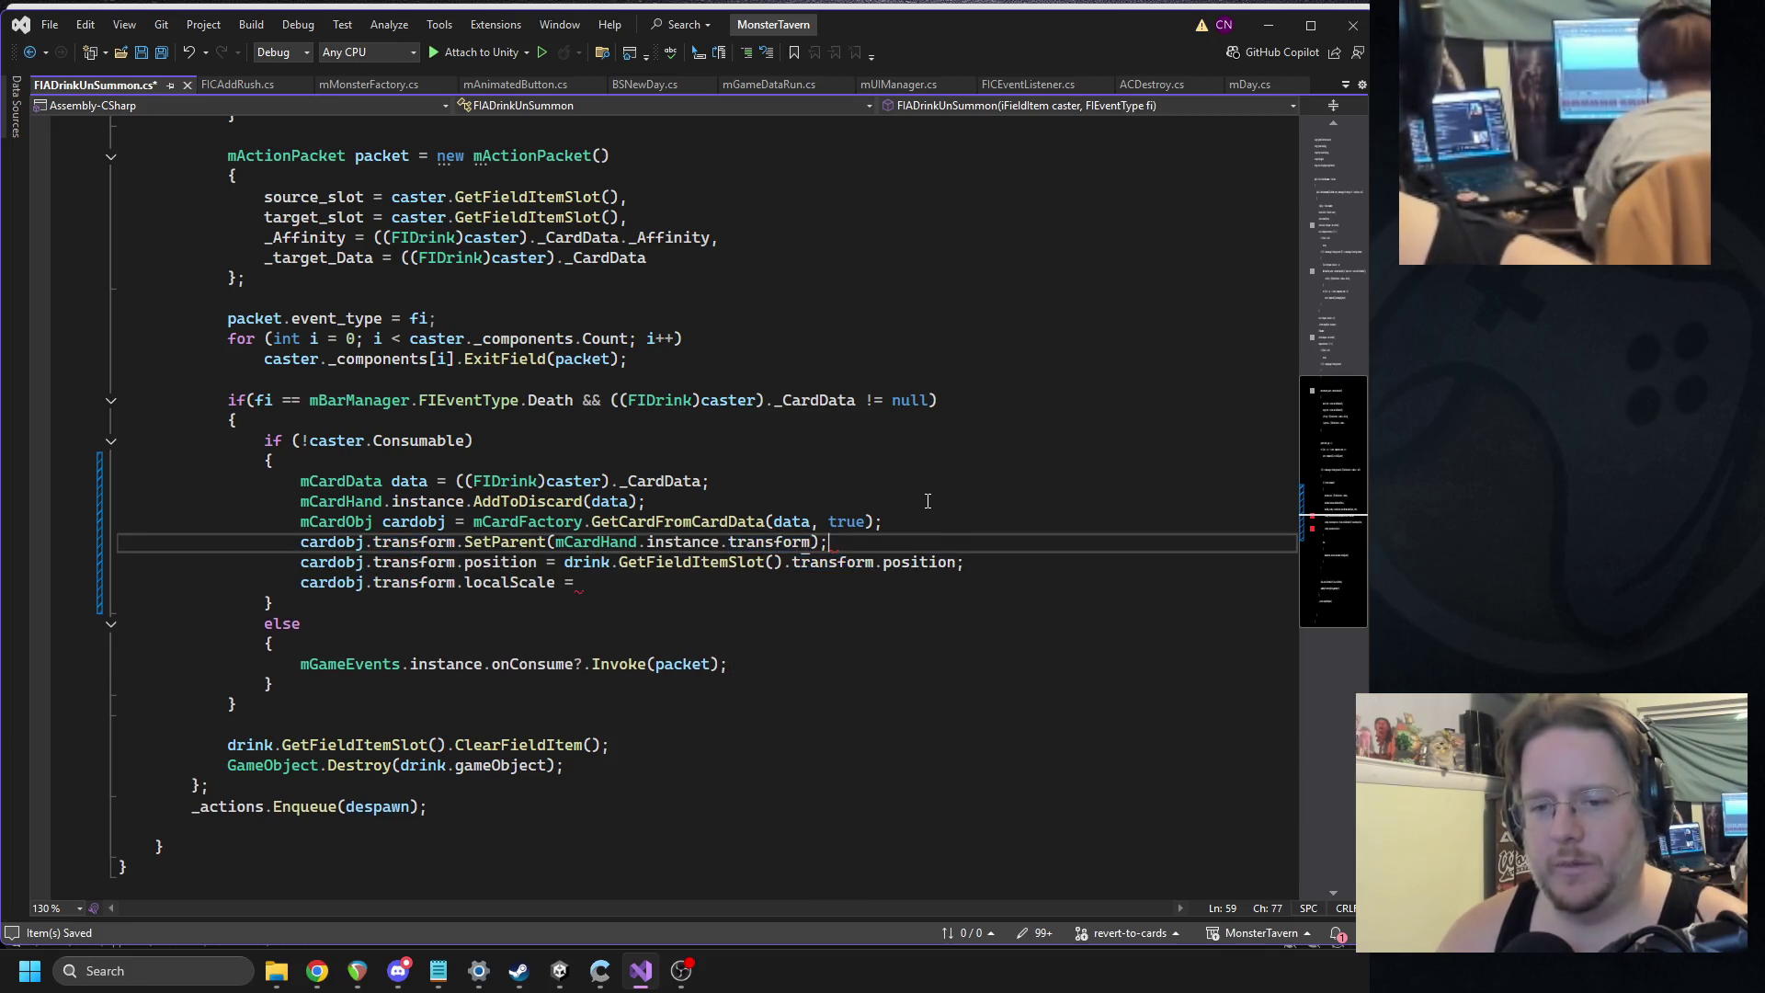
pyautogui.press('Down')
pyautogui.press('Down')
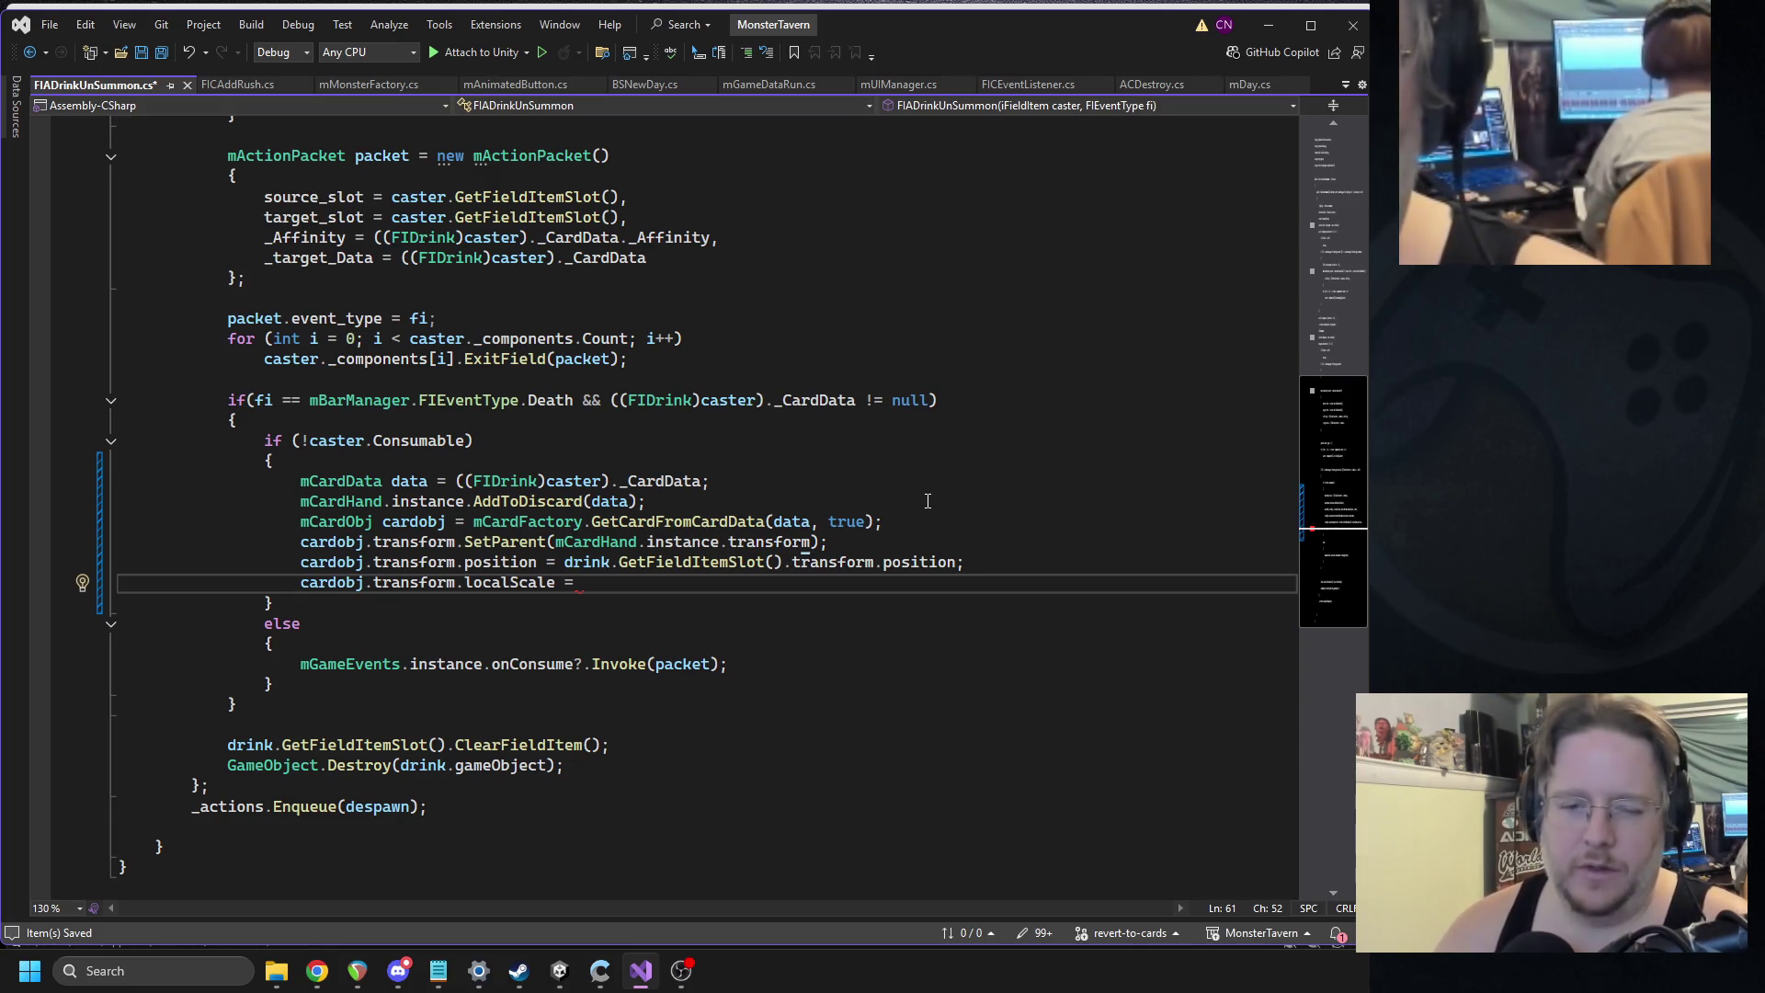
# Review the new lines and conditions, then set localScale to new Vector3(.4f, .4f, .4f).
pyautogui.tripleClick(445, 521)
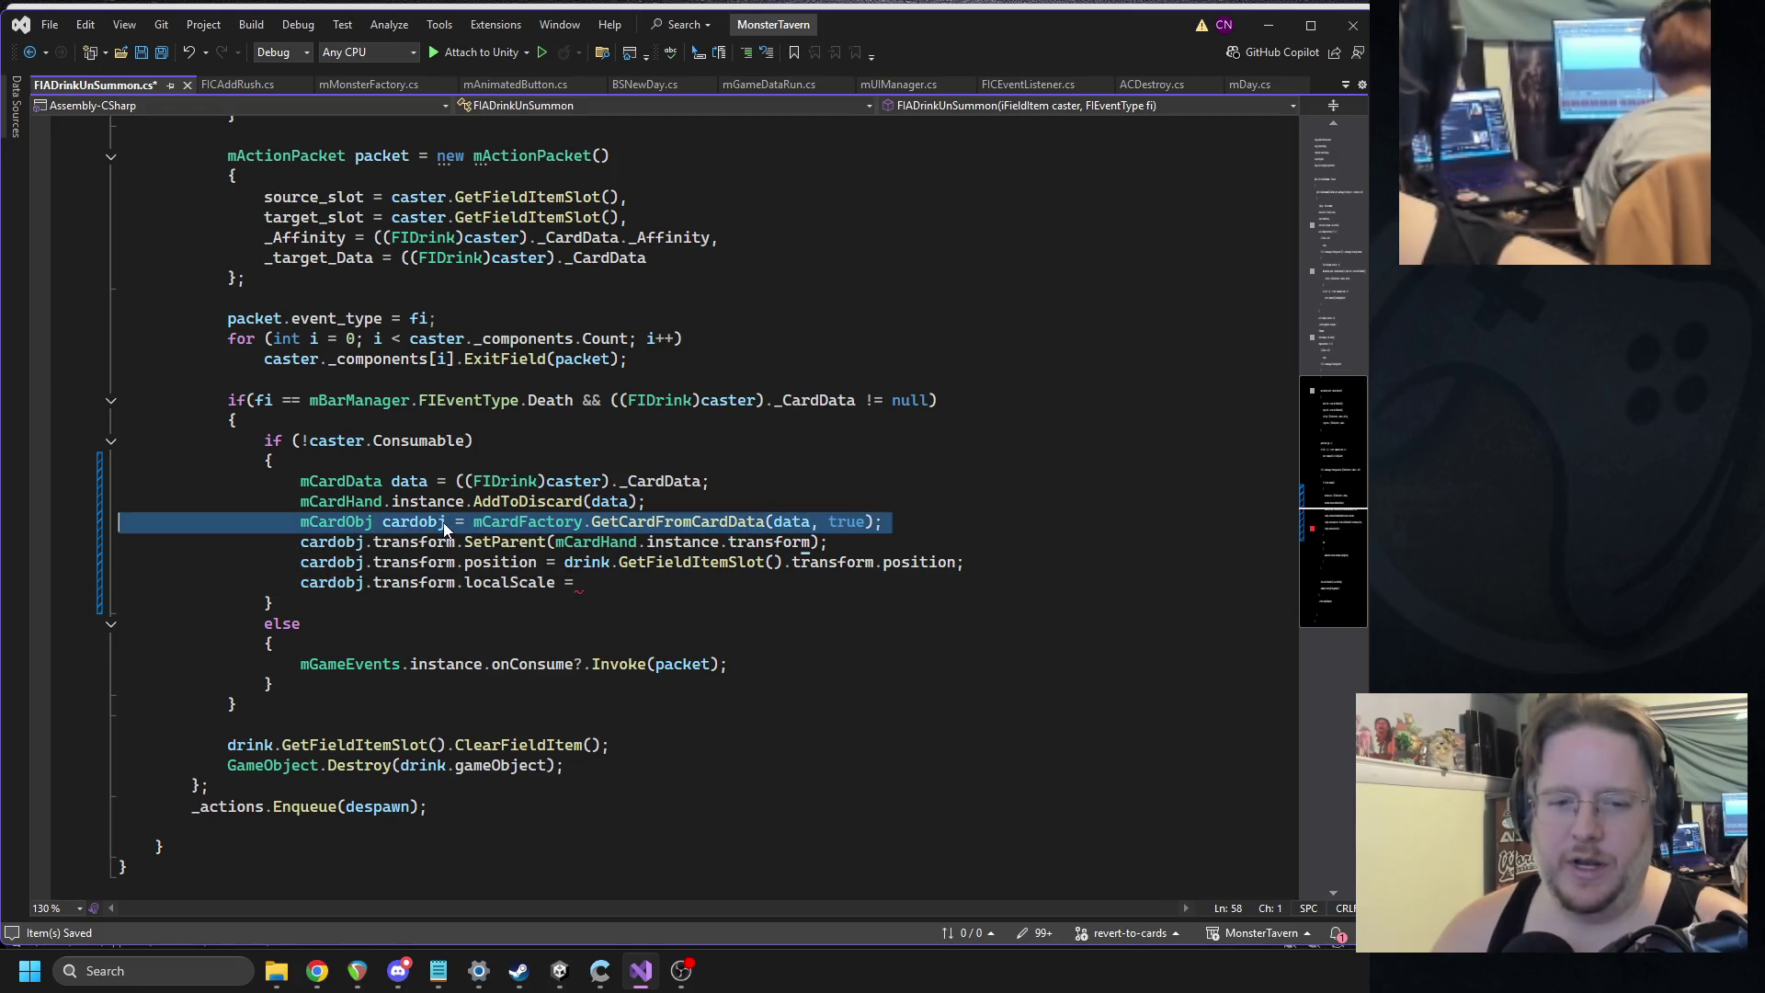
pyautogui.click(472, 481)
pyautogui.tripleClick(473, 481)
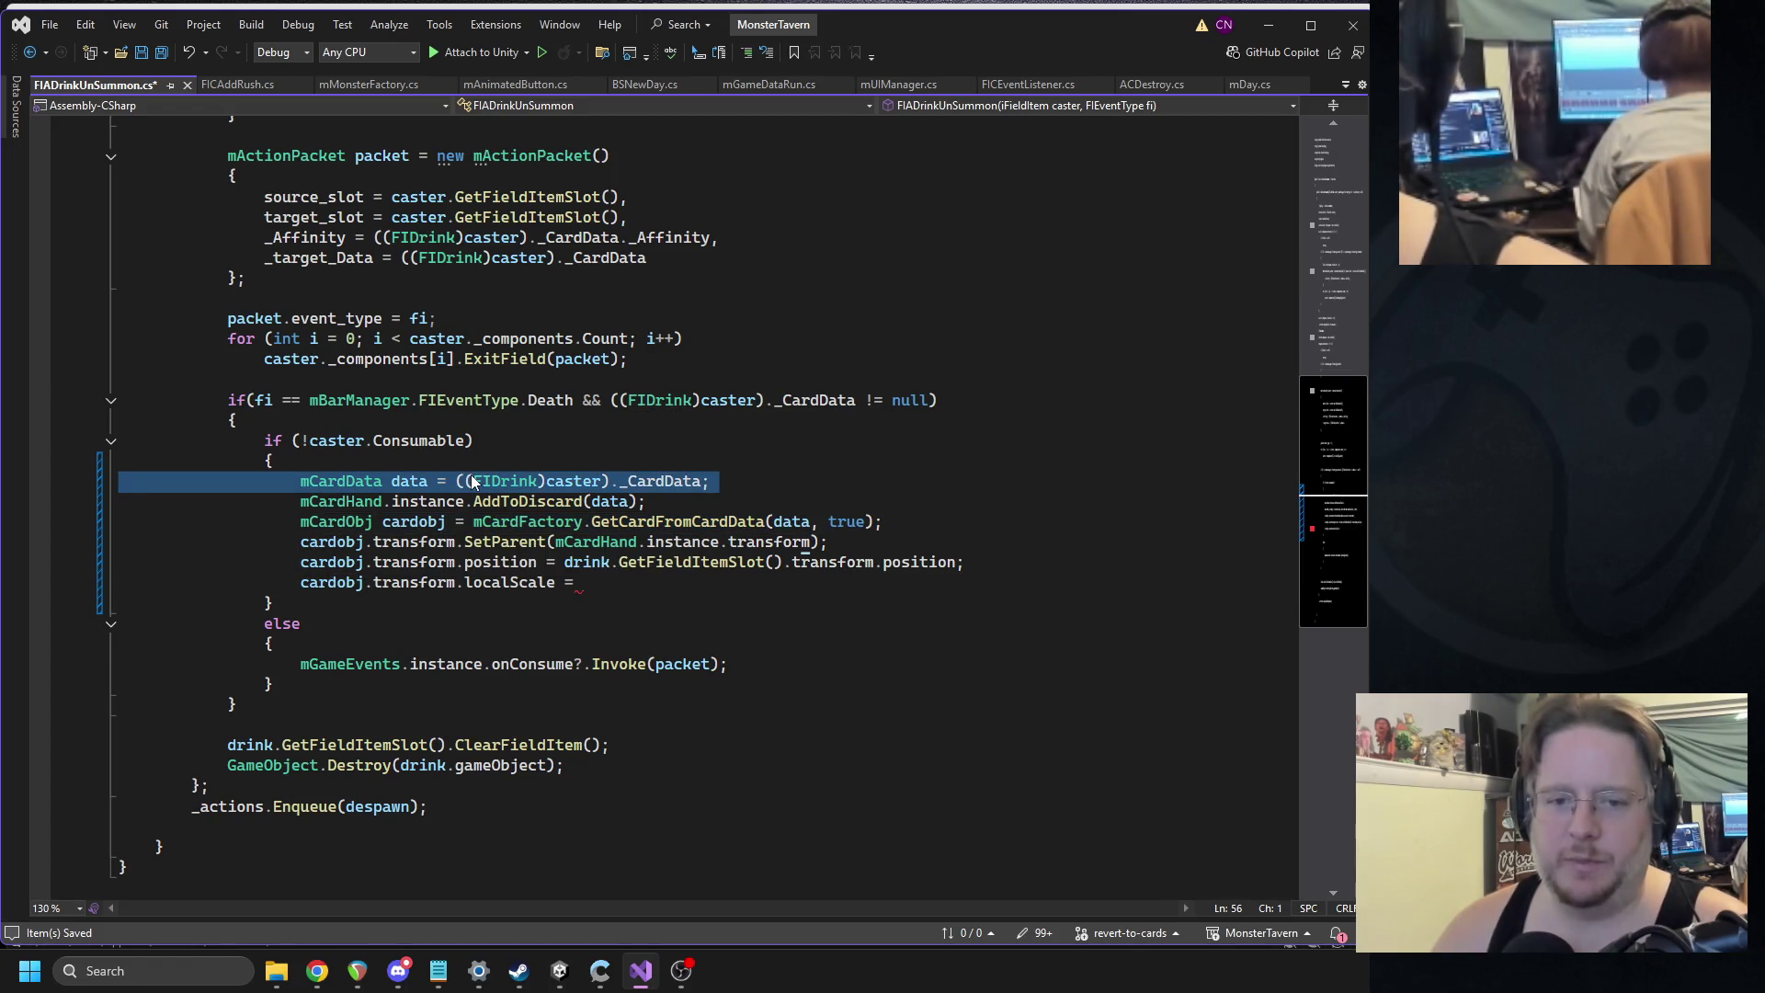
pyautogui.click(431, 447)
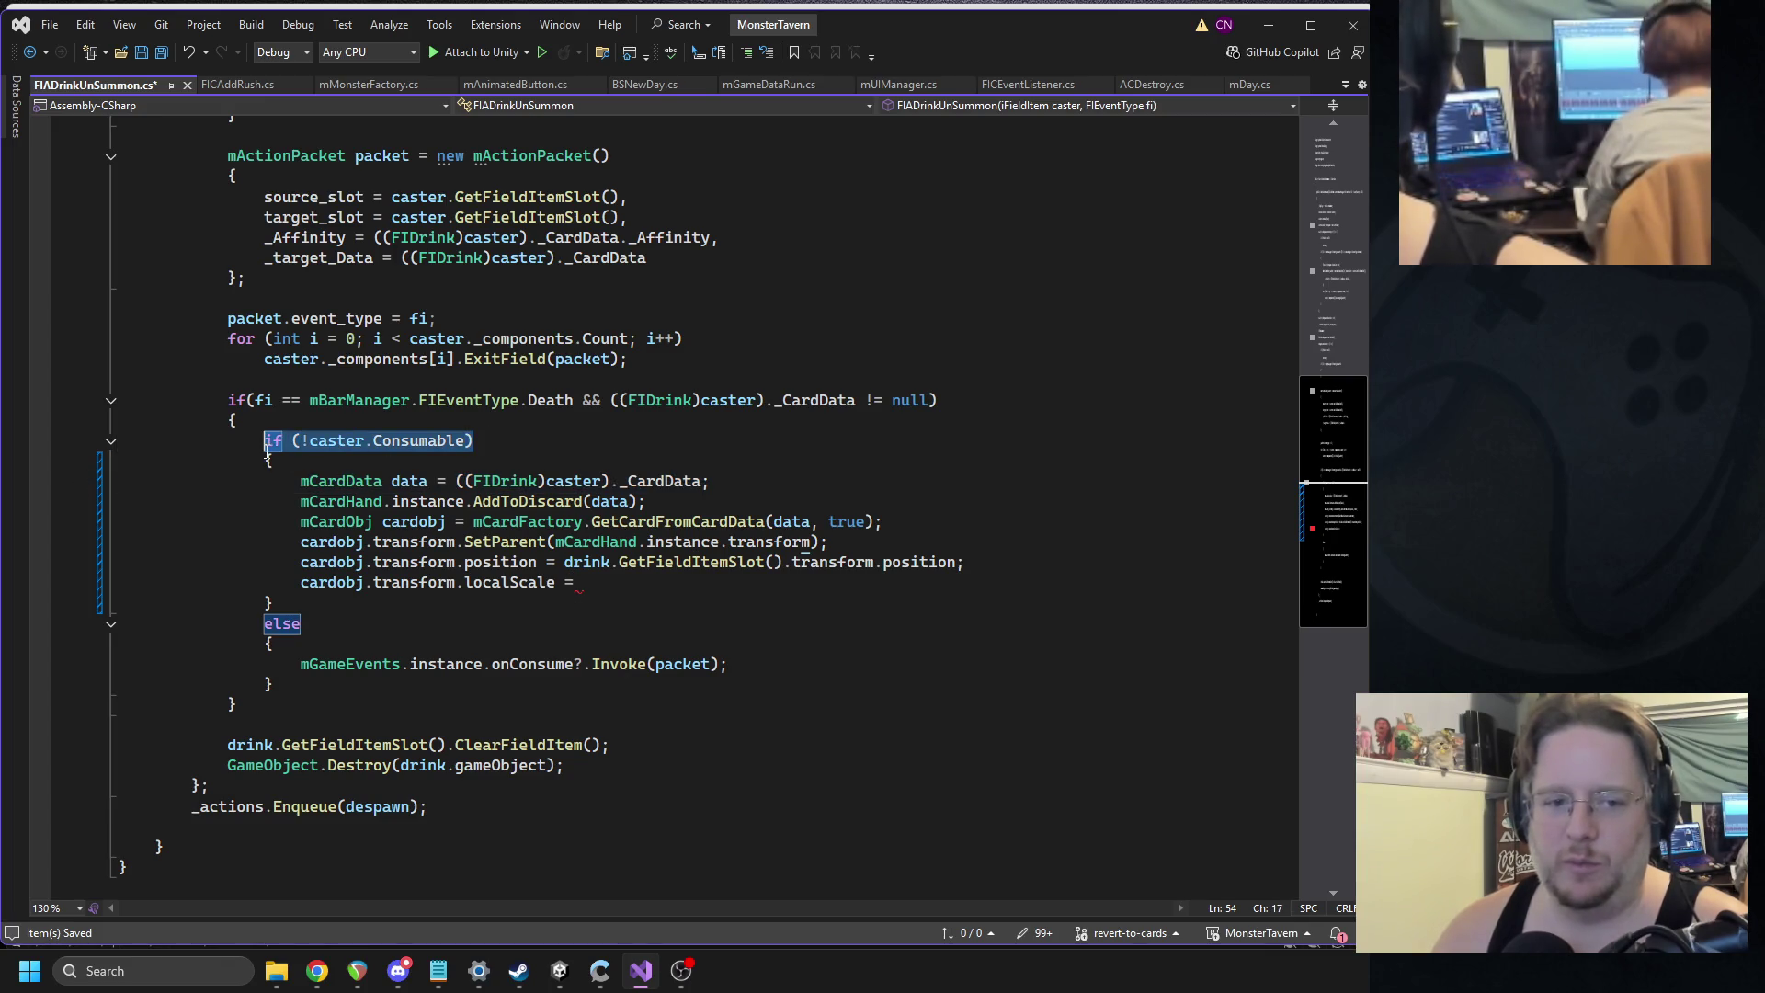
pyautogui.click(607, 570)
pyautogui.moveTo(257, 402); pyautogui.dragTo(807, 410)
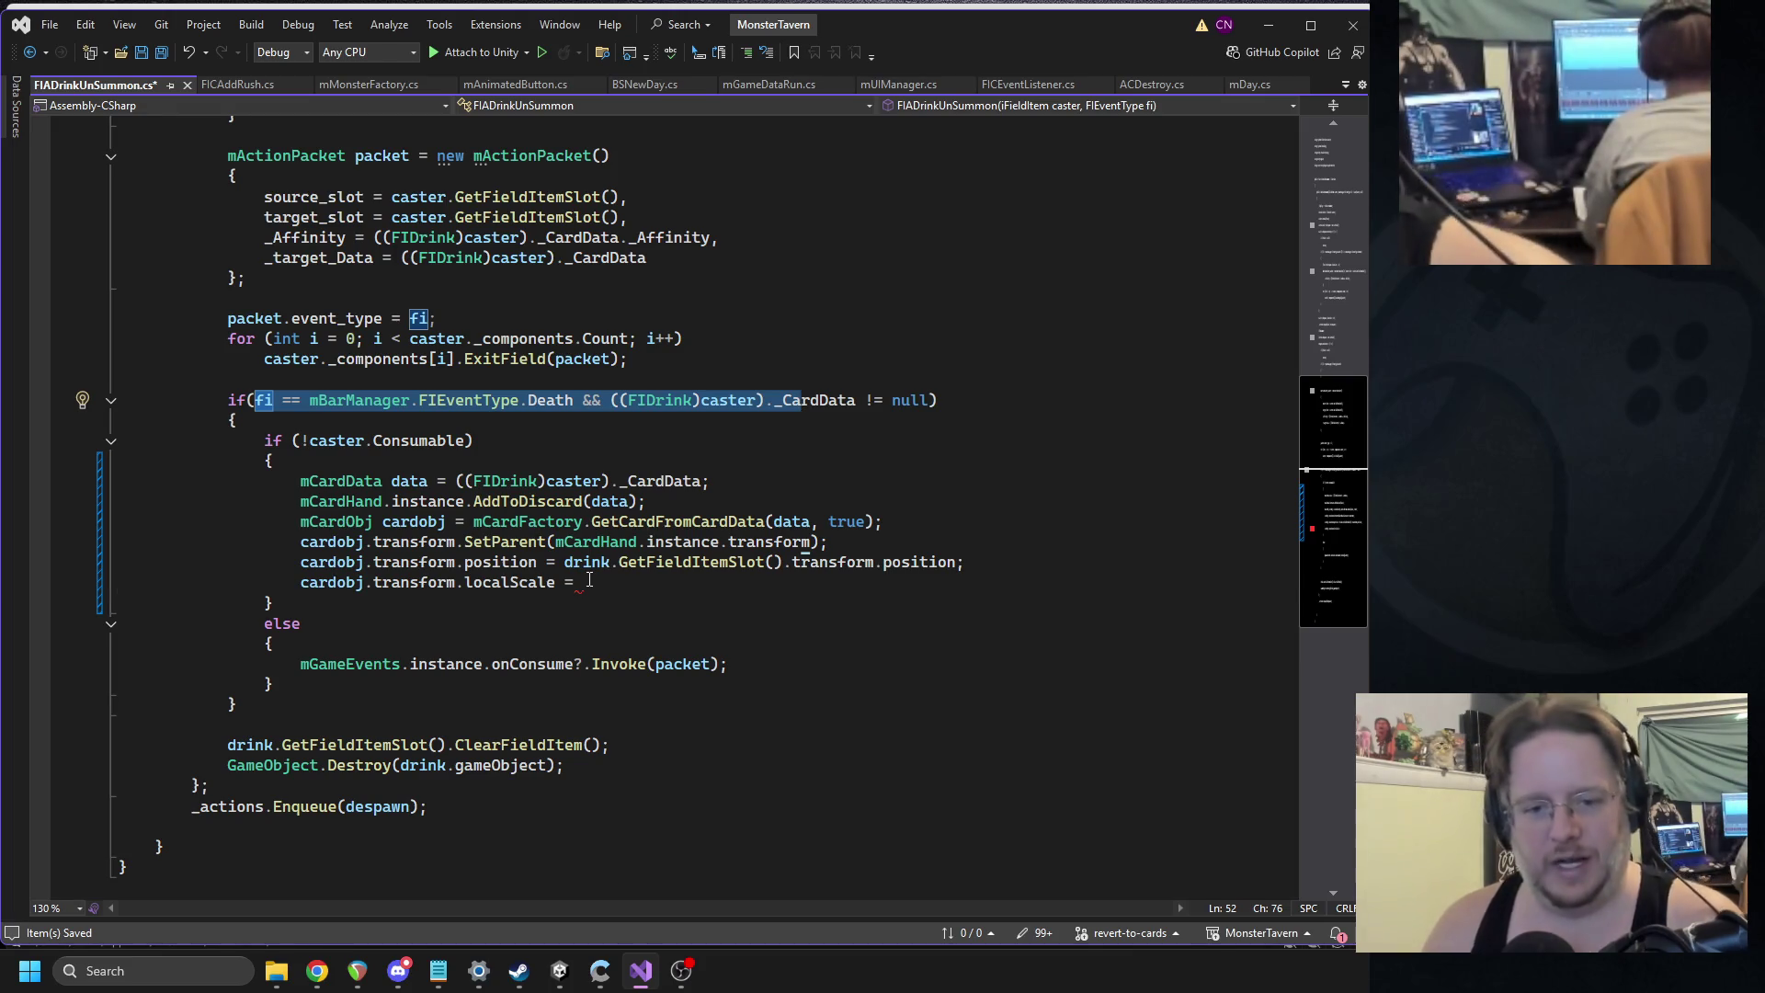
pyautogui.click(589, 580)
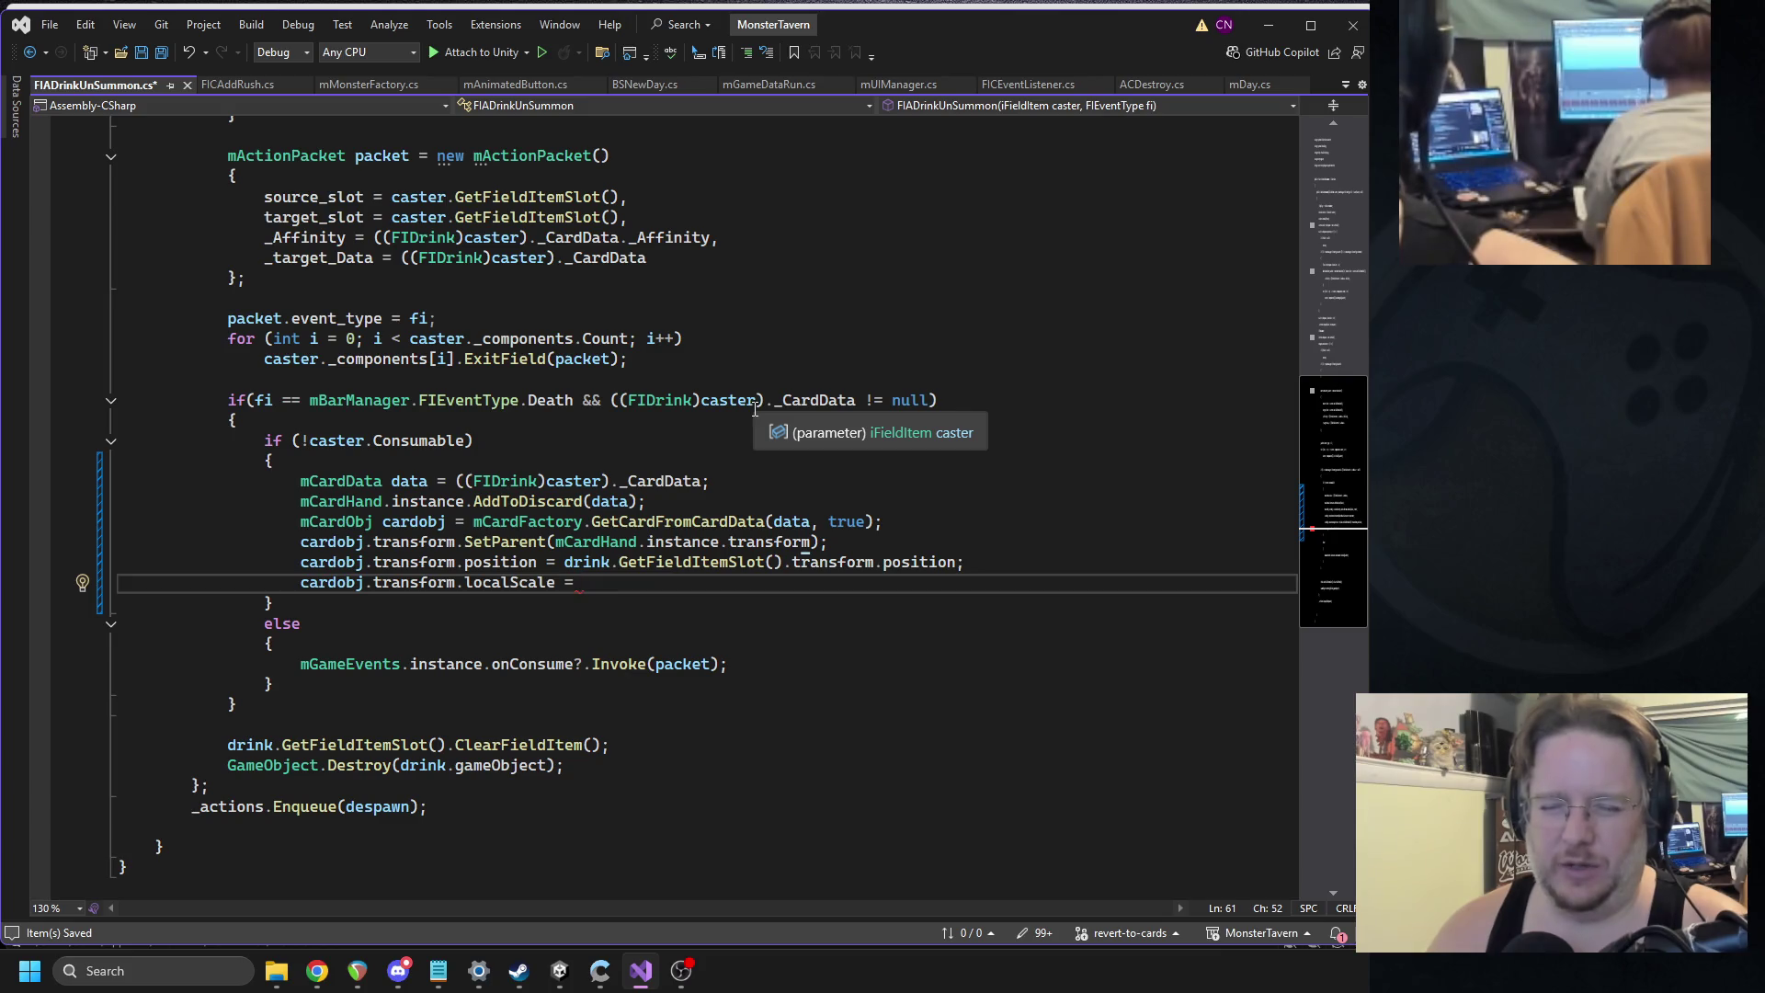
pyautogui.write('new Vector3(.')
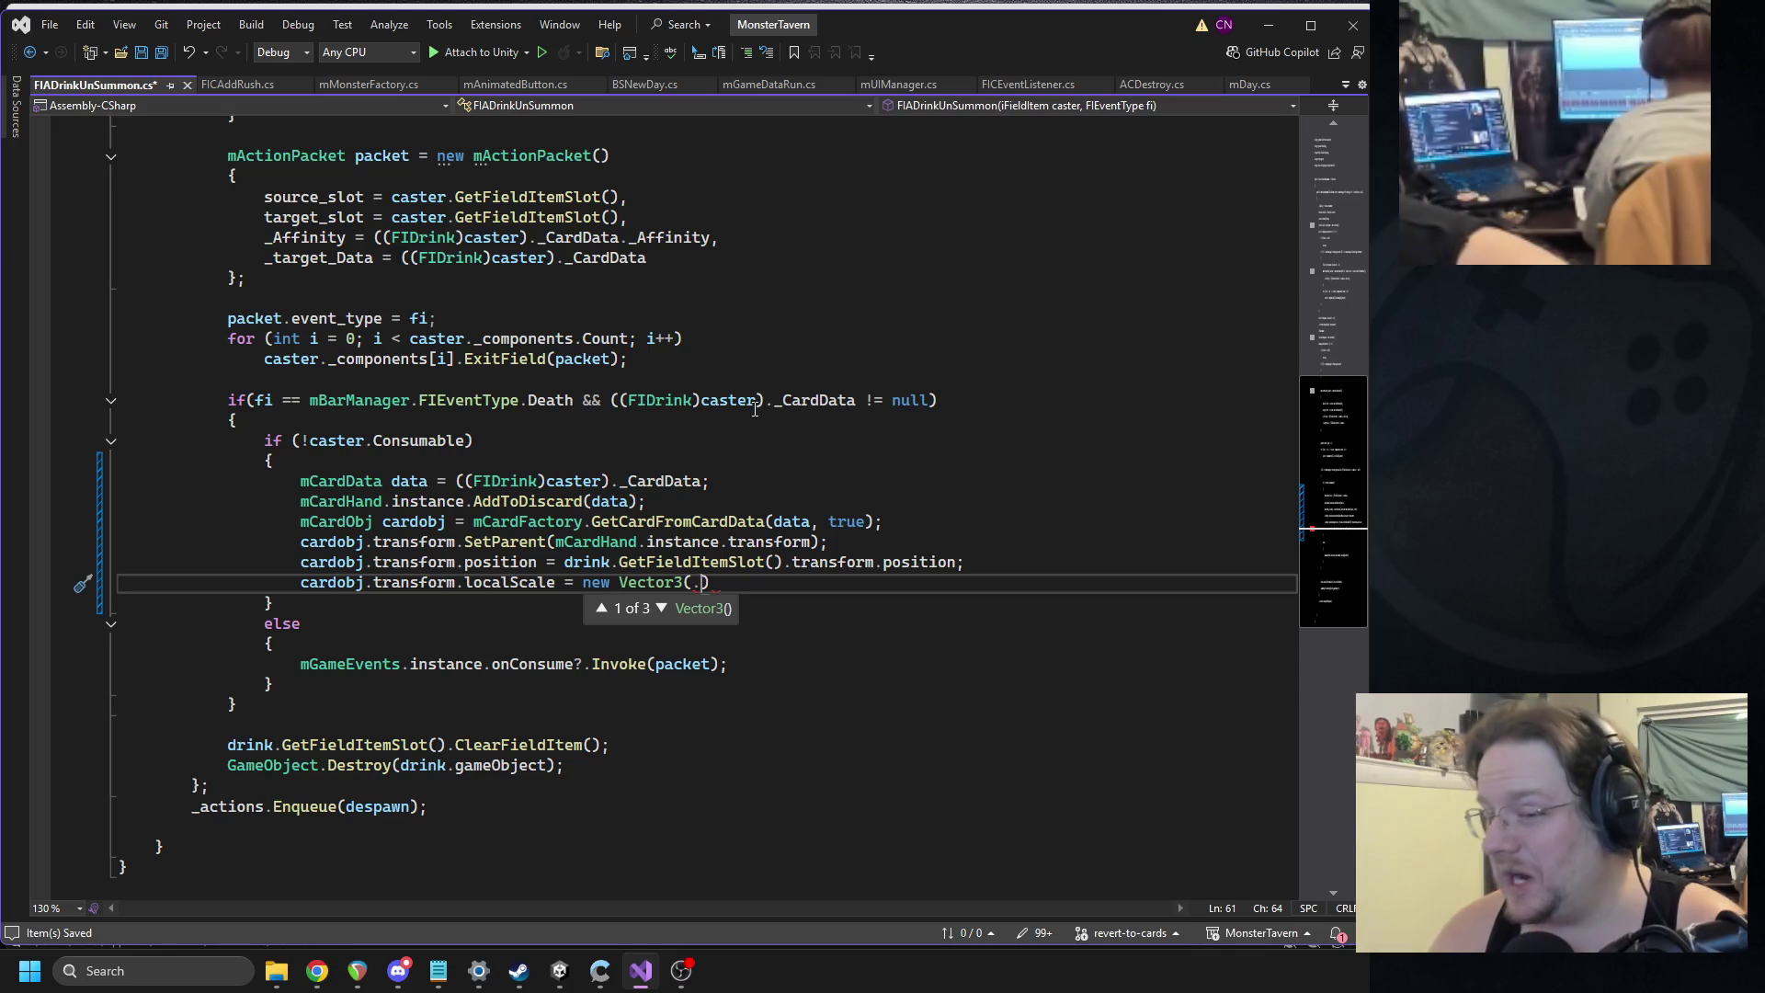
pyautogui.write('4f, .4f')
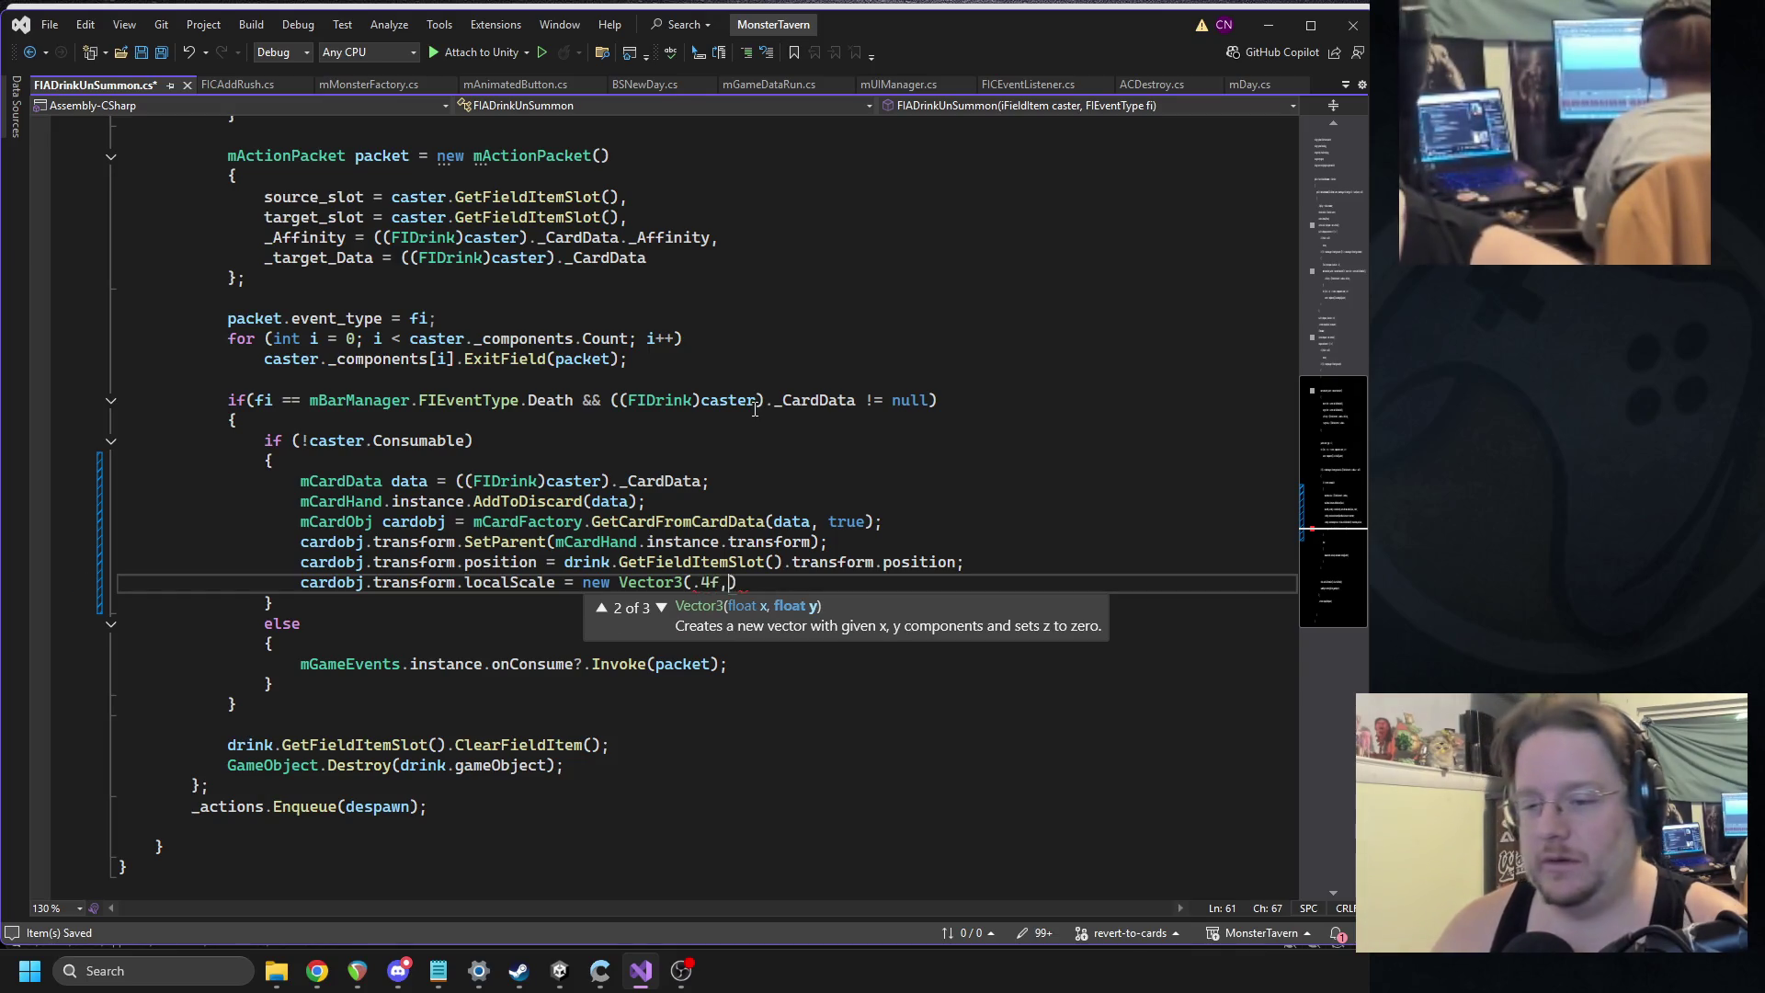
pyautogui.write(', .4f);')
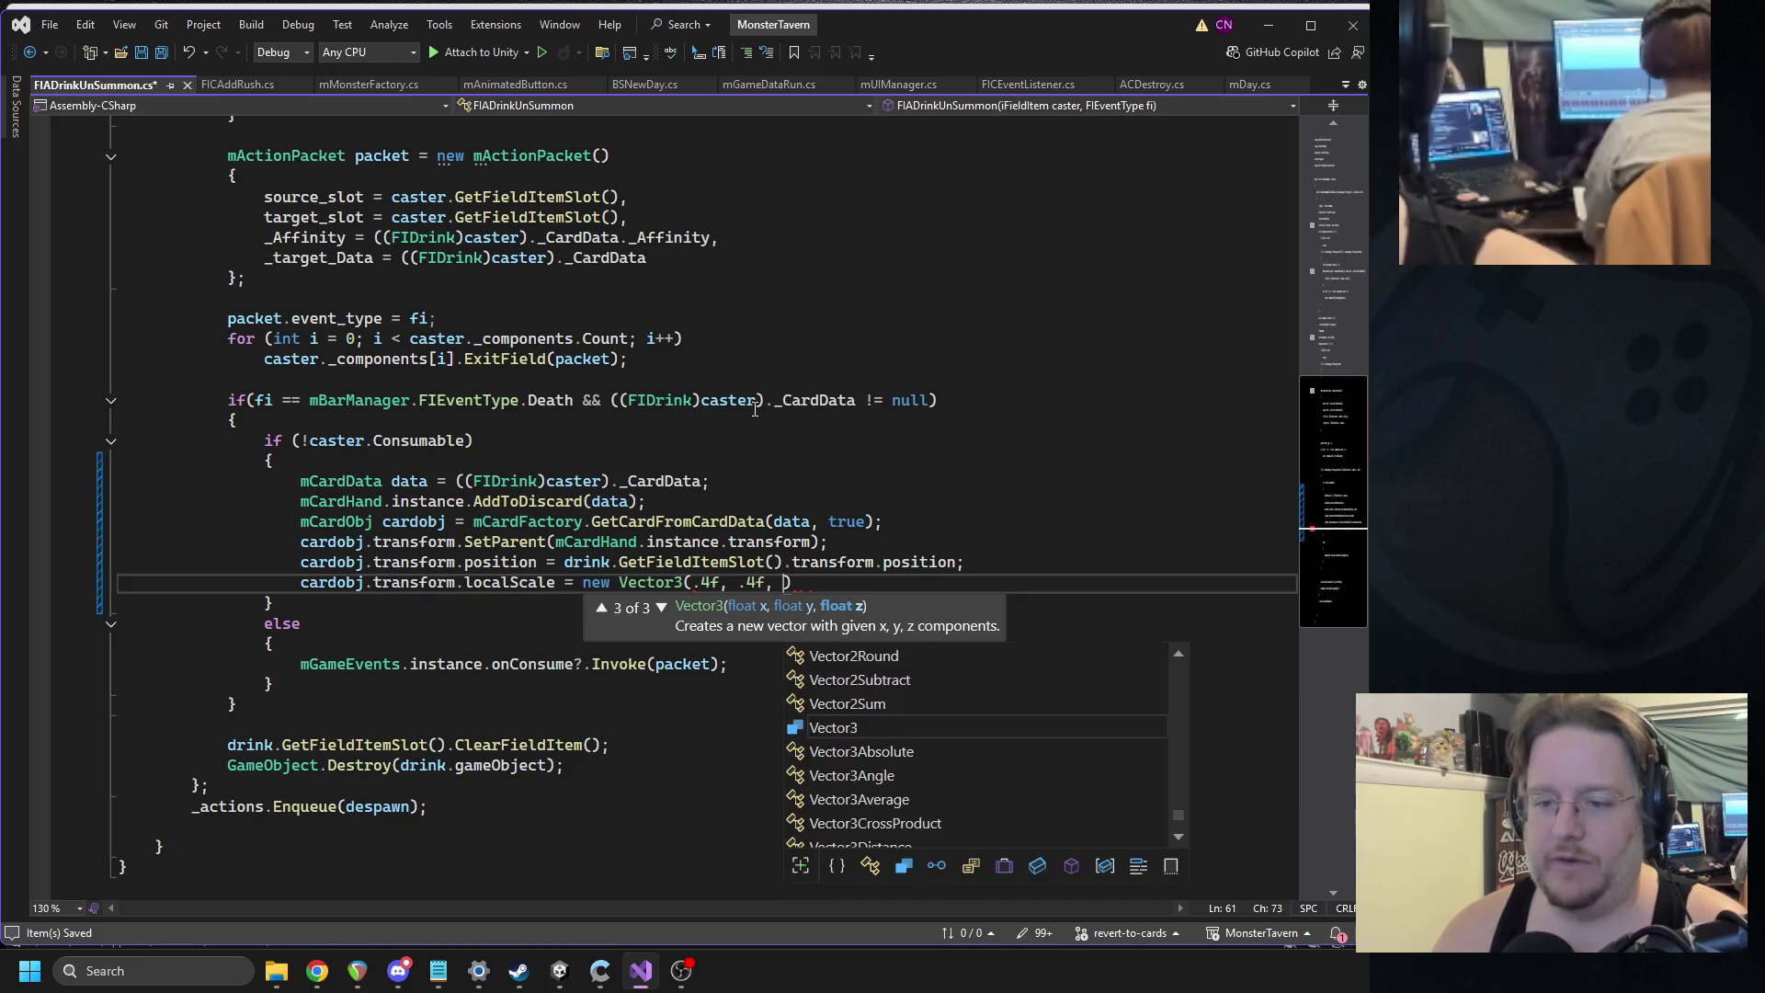
# Add a cardobj.gameObject.GetComponent<AnimCardFlyToDeck> line below the scale setting.
pyautogui.press('Return')
pyautogui.press('Return')
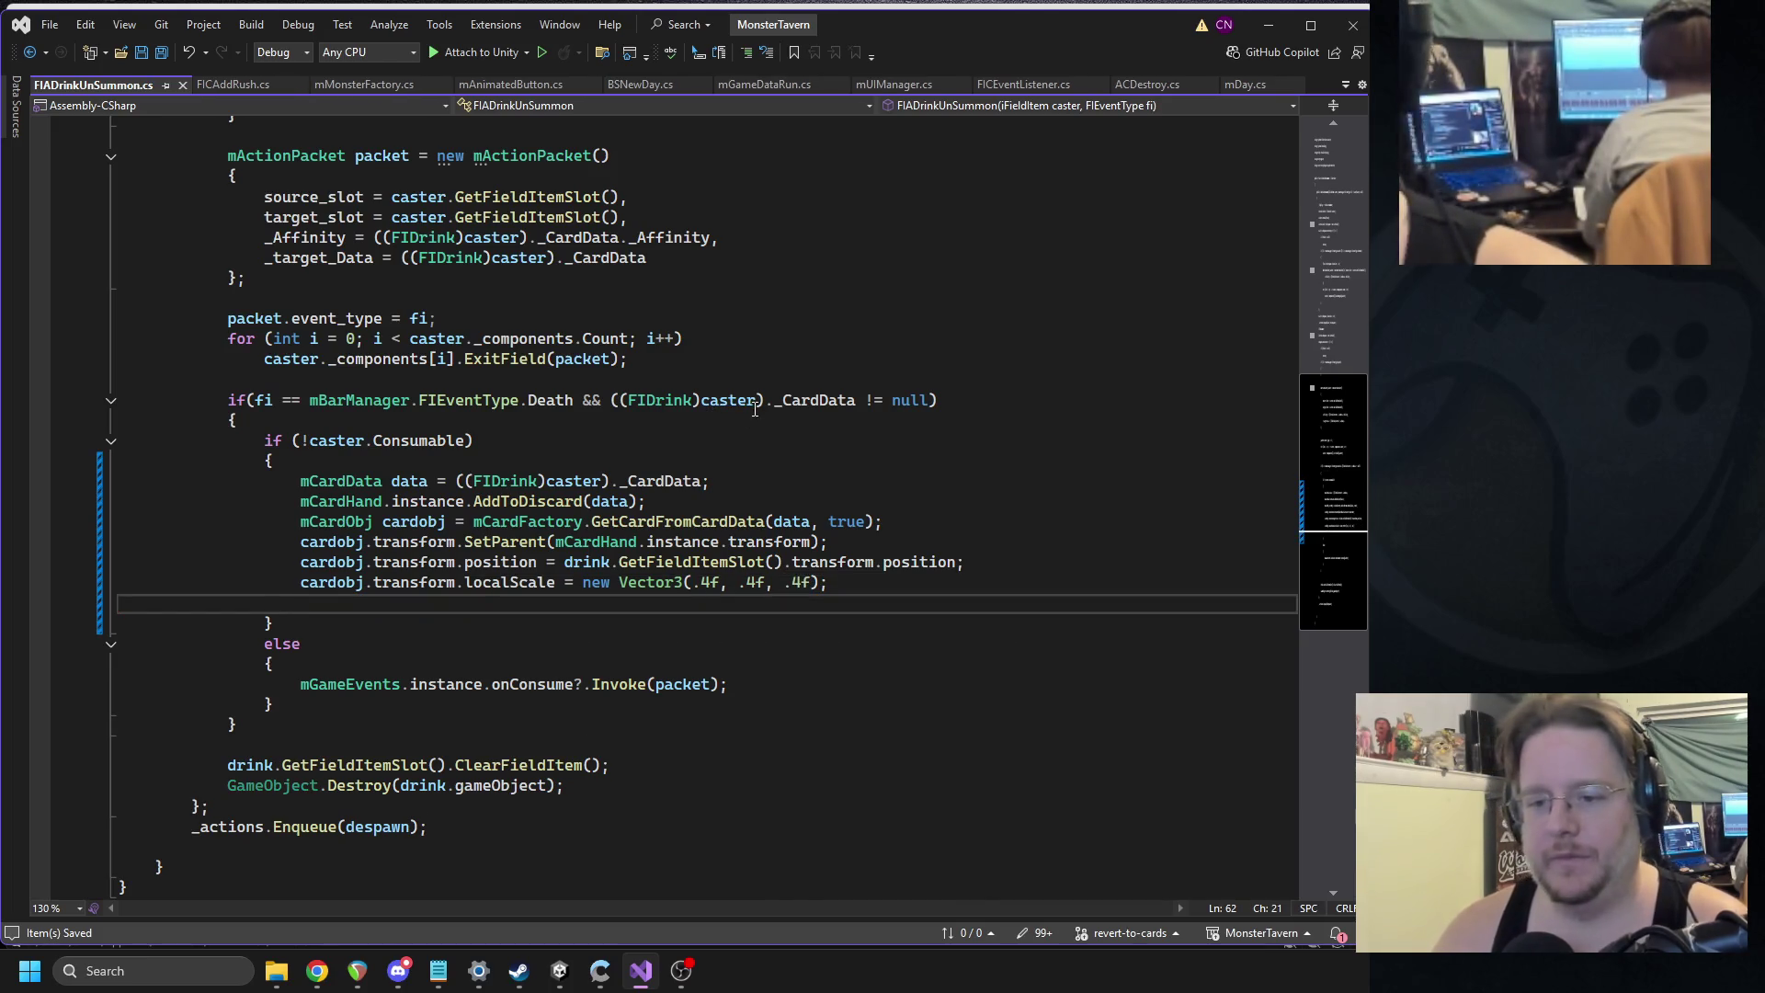
pyautogui.press('Up')
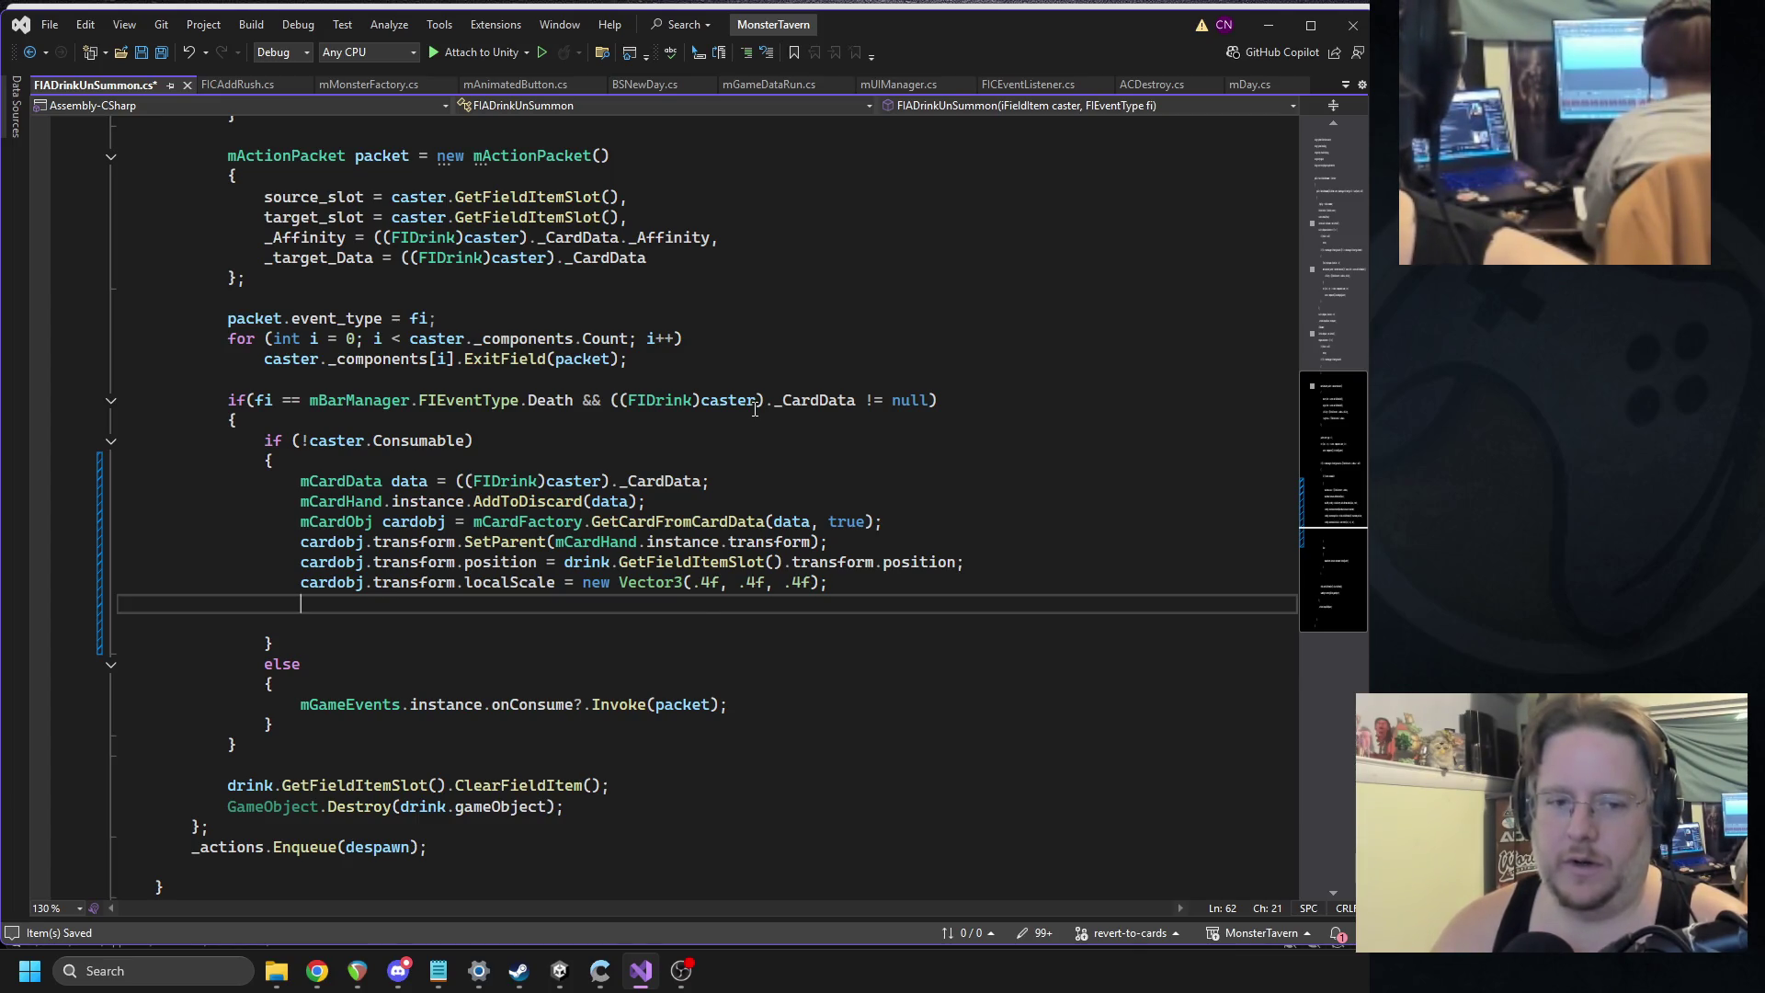
pyautogui.write('cardobj.')
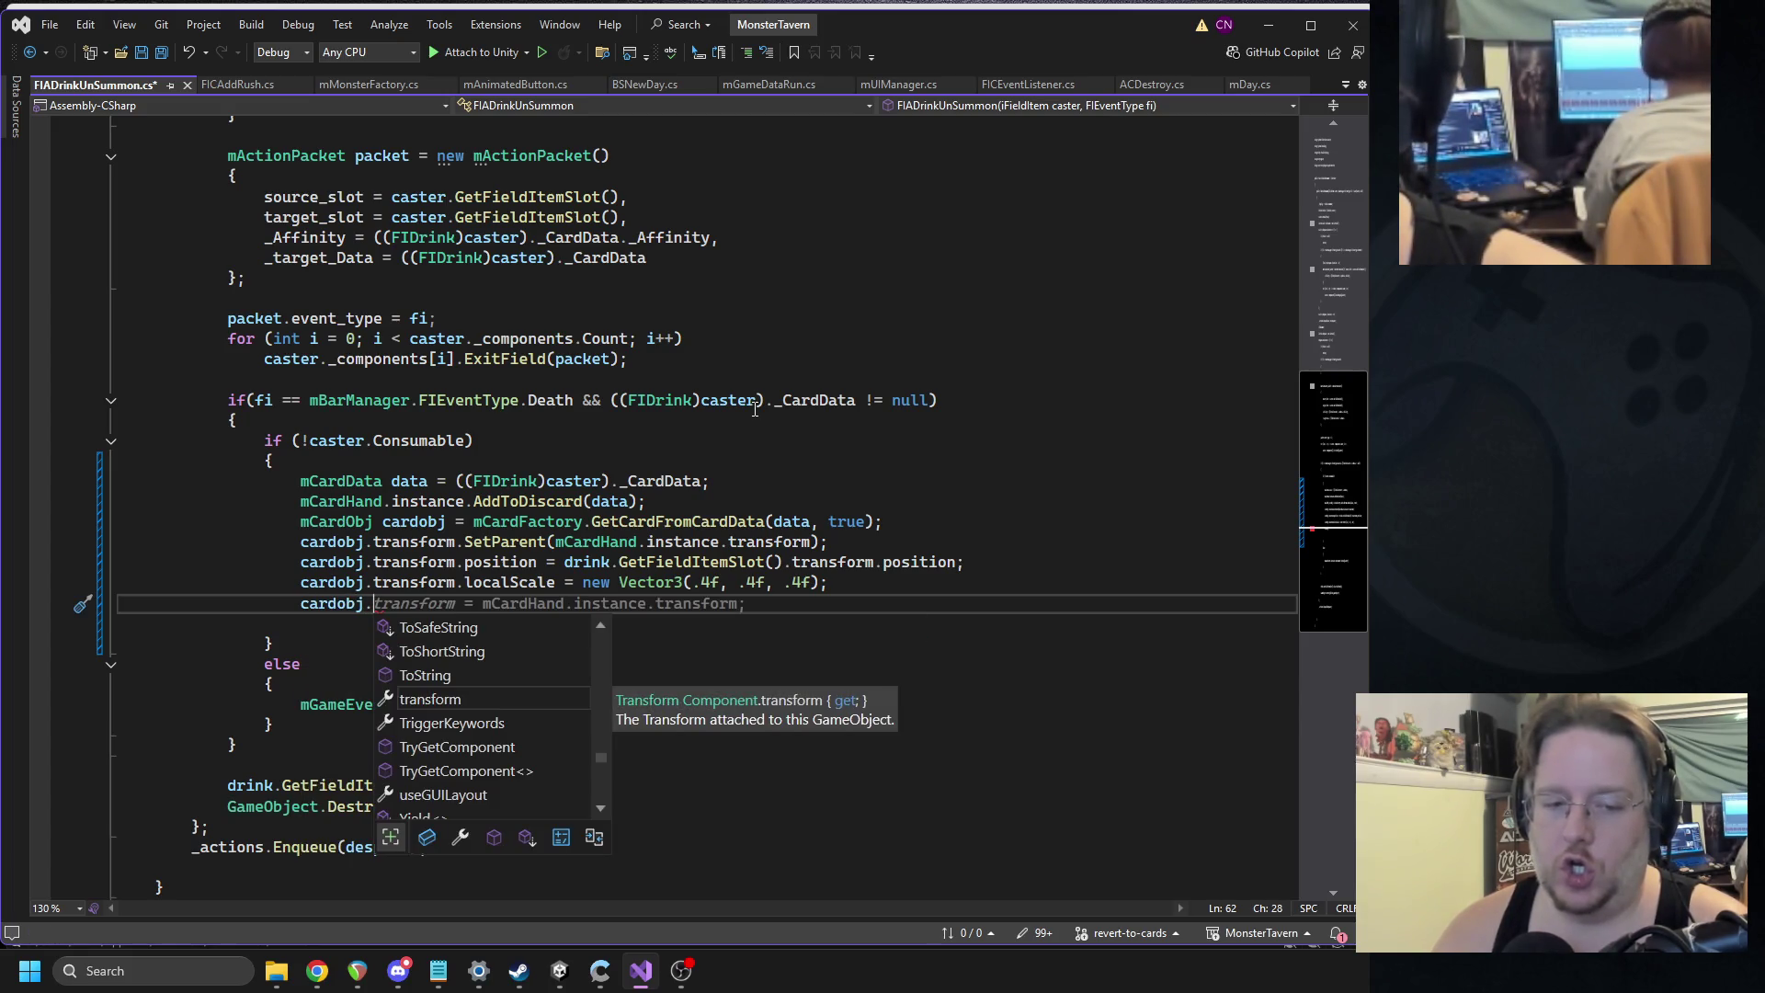
pyautogui.write('gameObject.GetComponent')
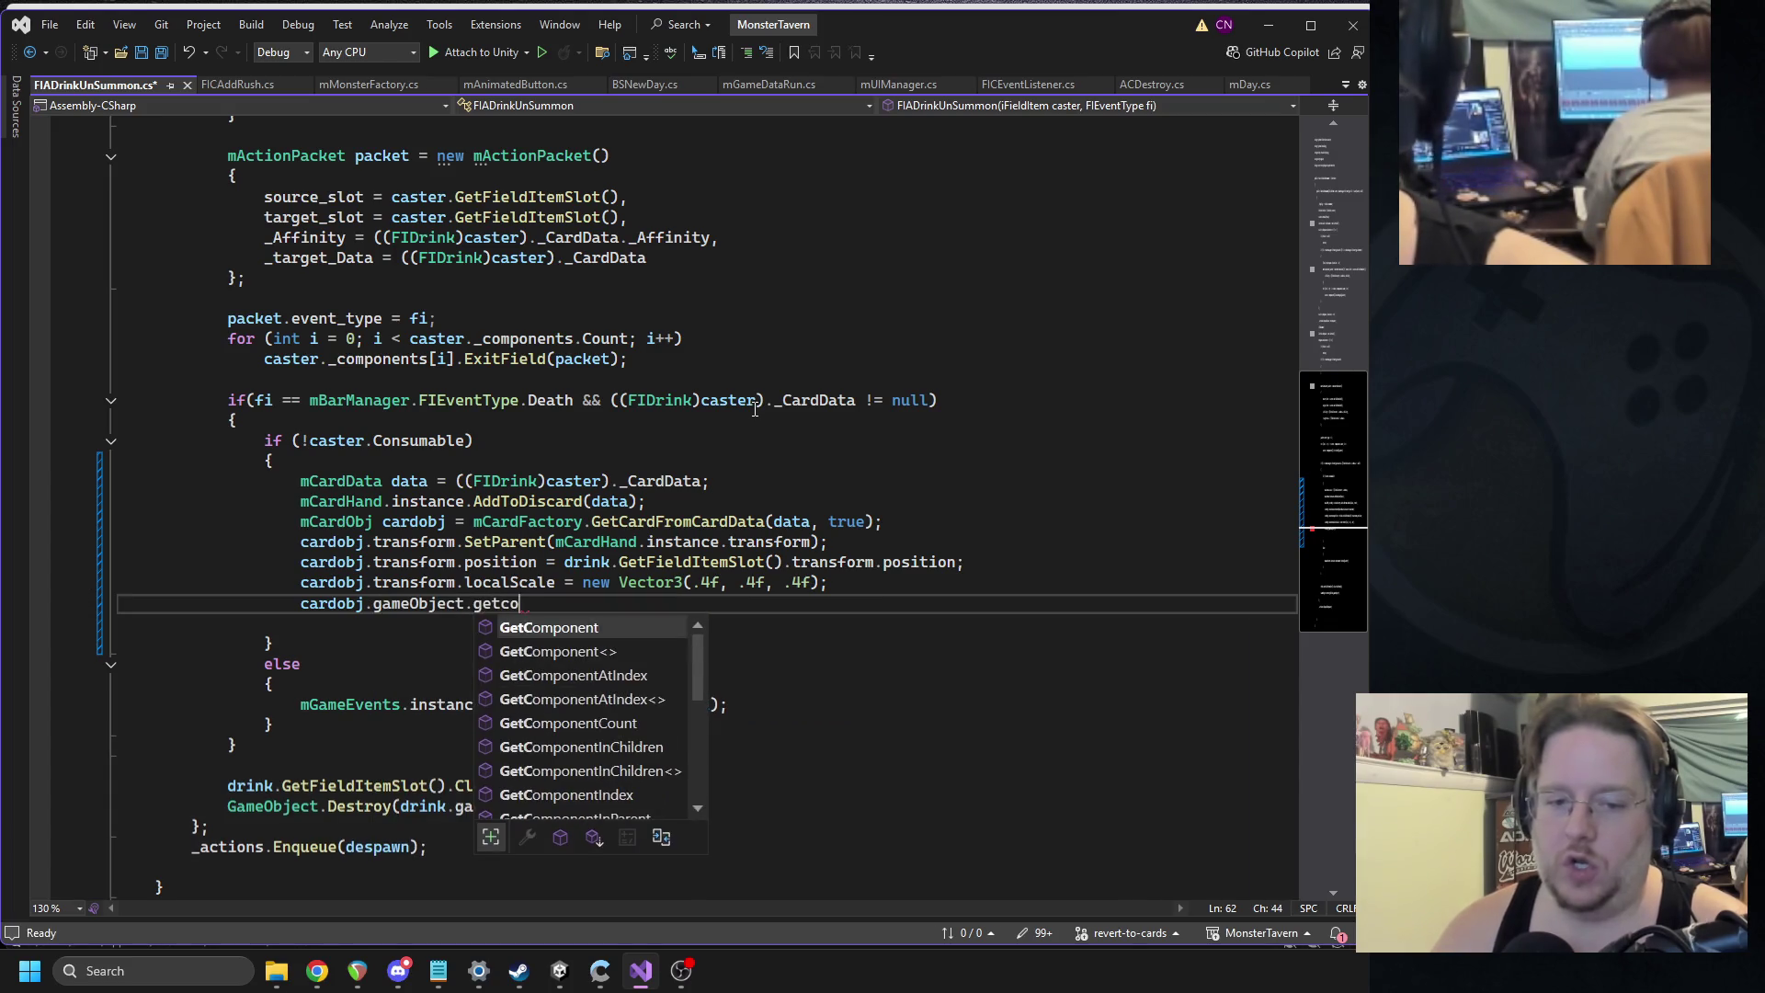
pyautogui.write('<')
pyautogui.write('nimCard')
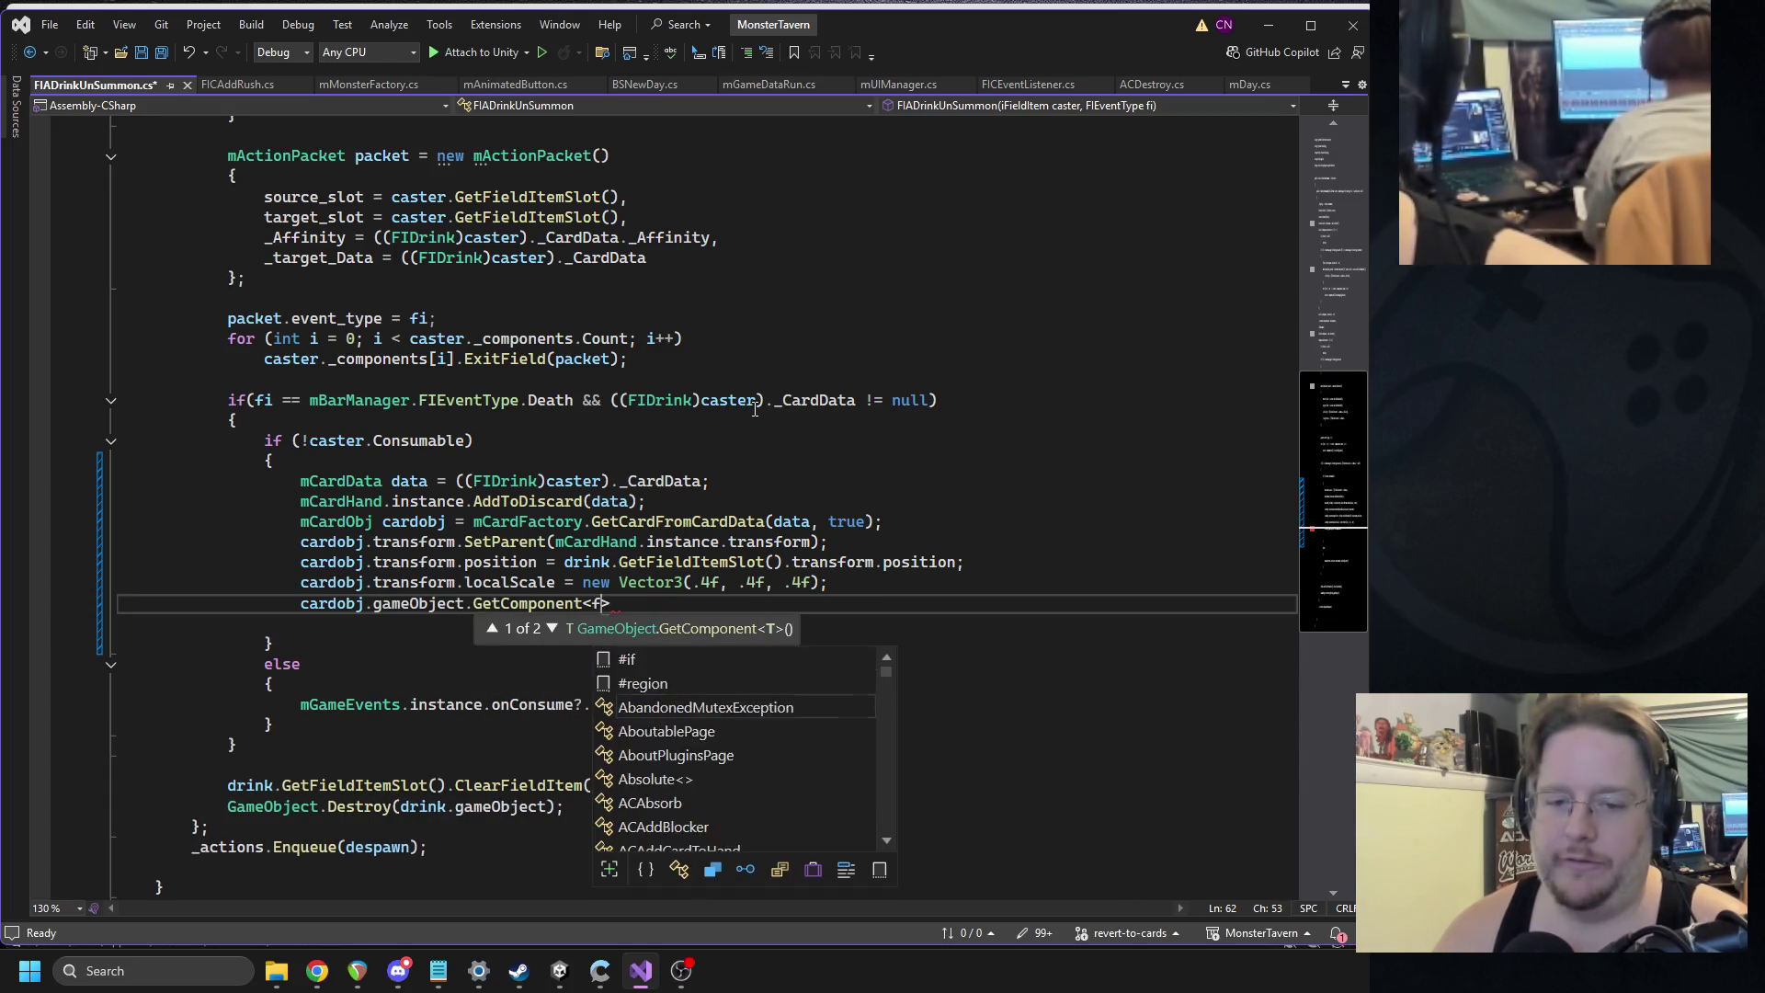
pyautogui.press('Tab')
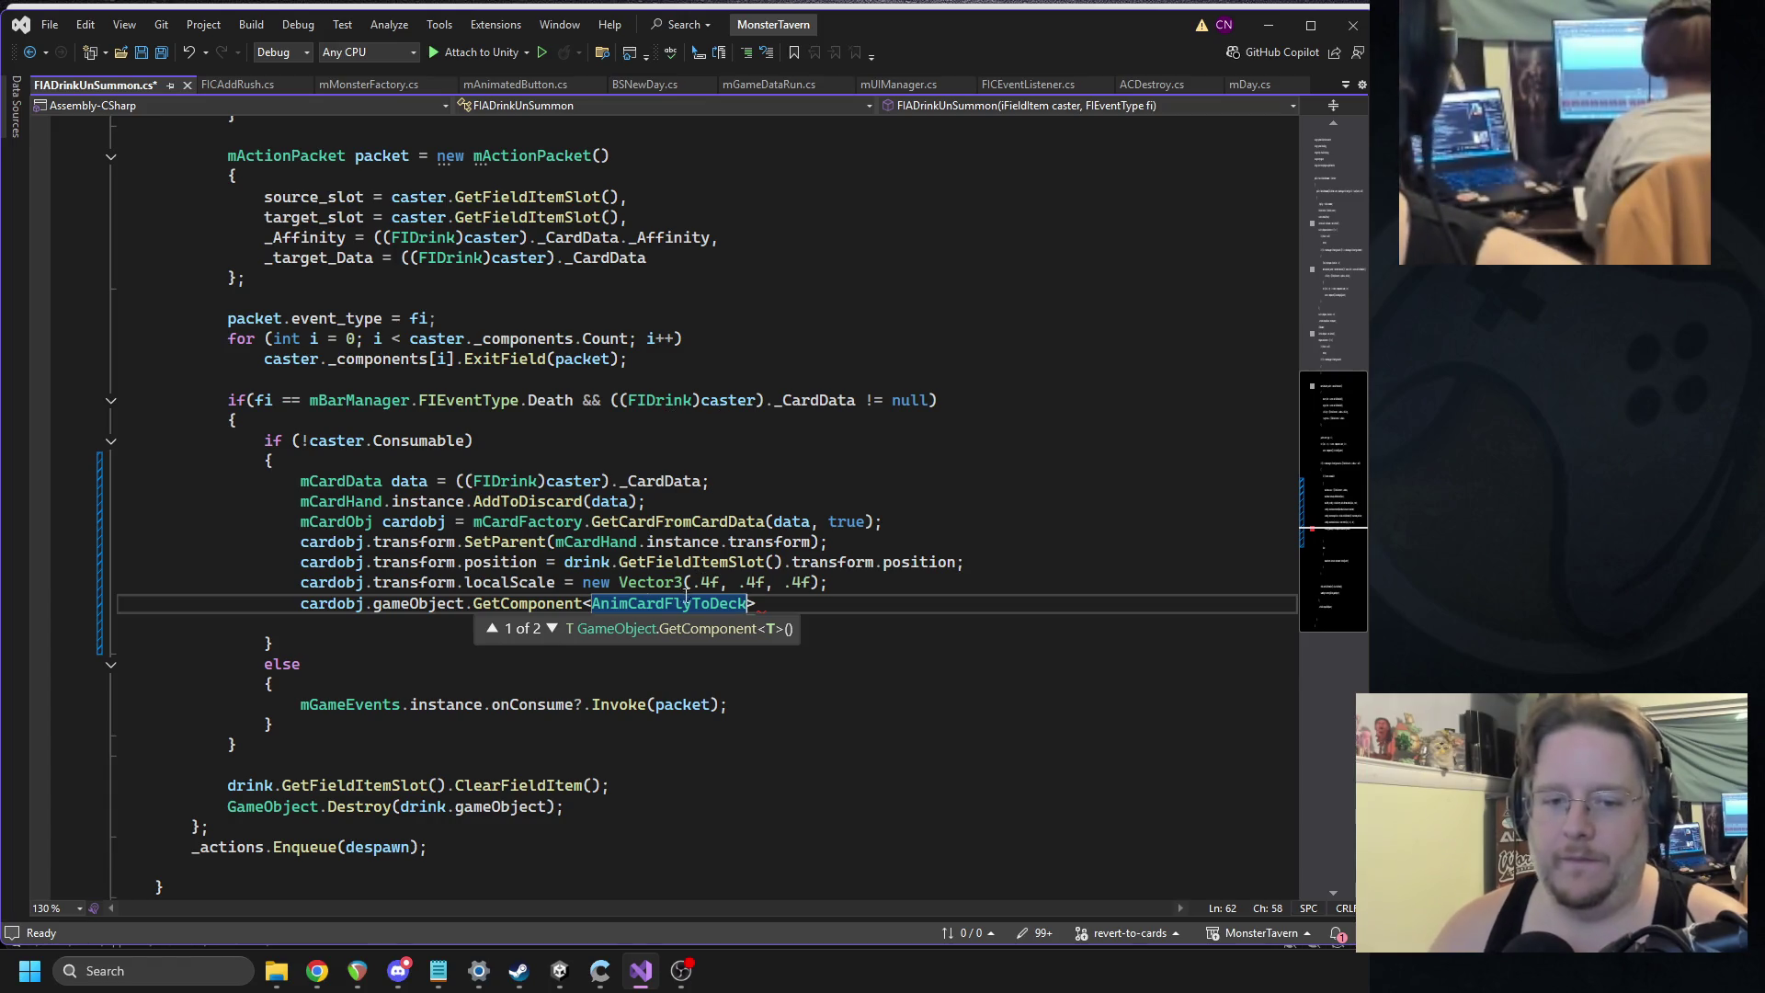
# Replace the GetComponent line with the fly-animation block from mUIEventGetCard.
pyautogui.rightClick(650, 598)
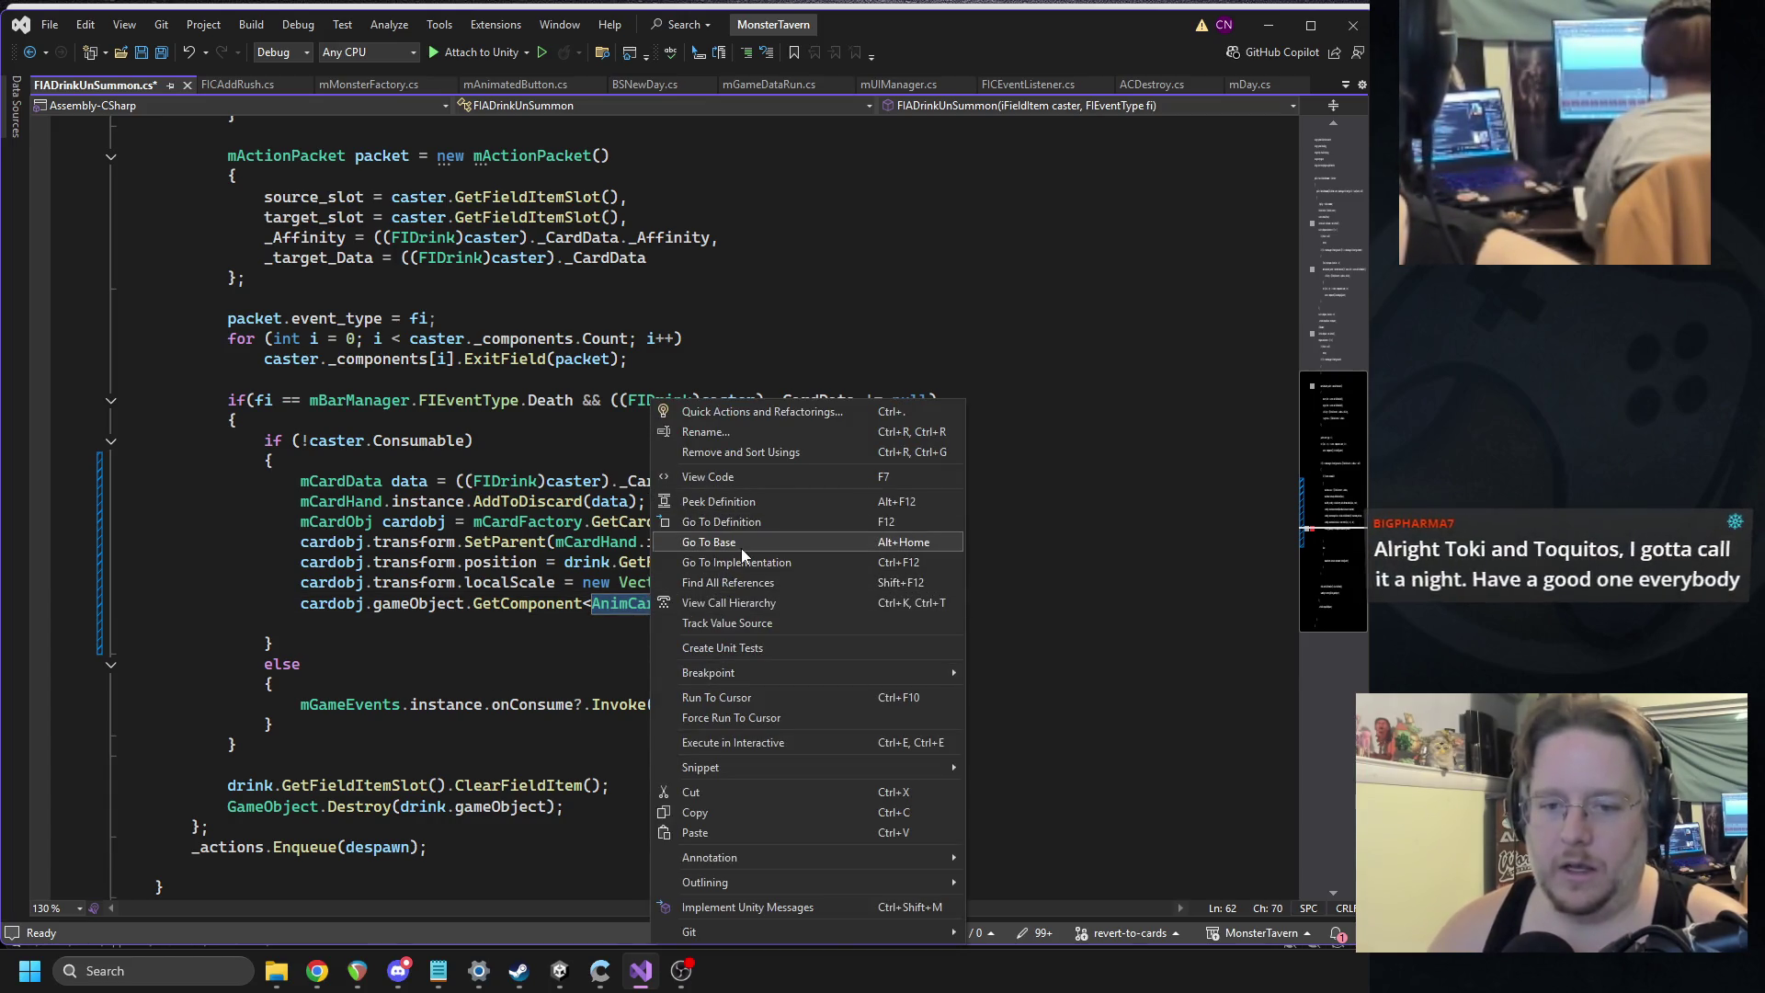
pyautogui.click(744, 583)
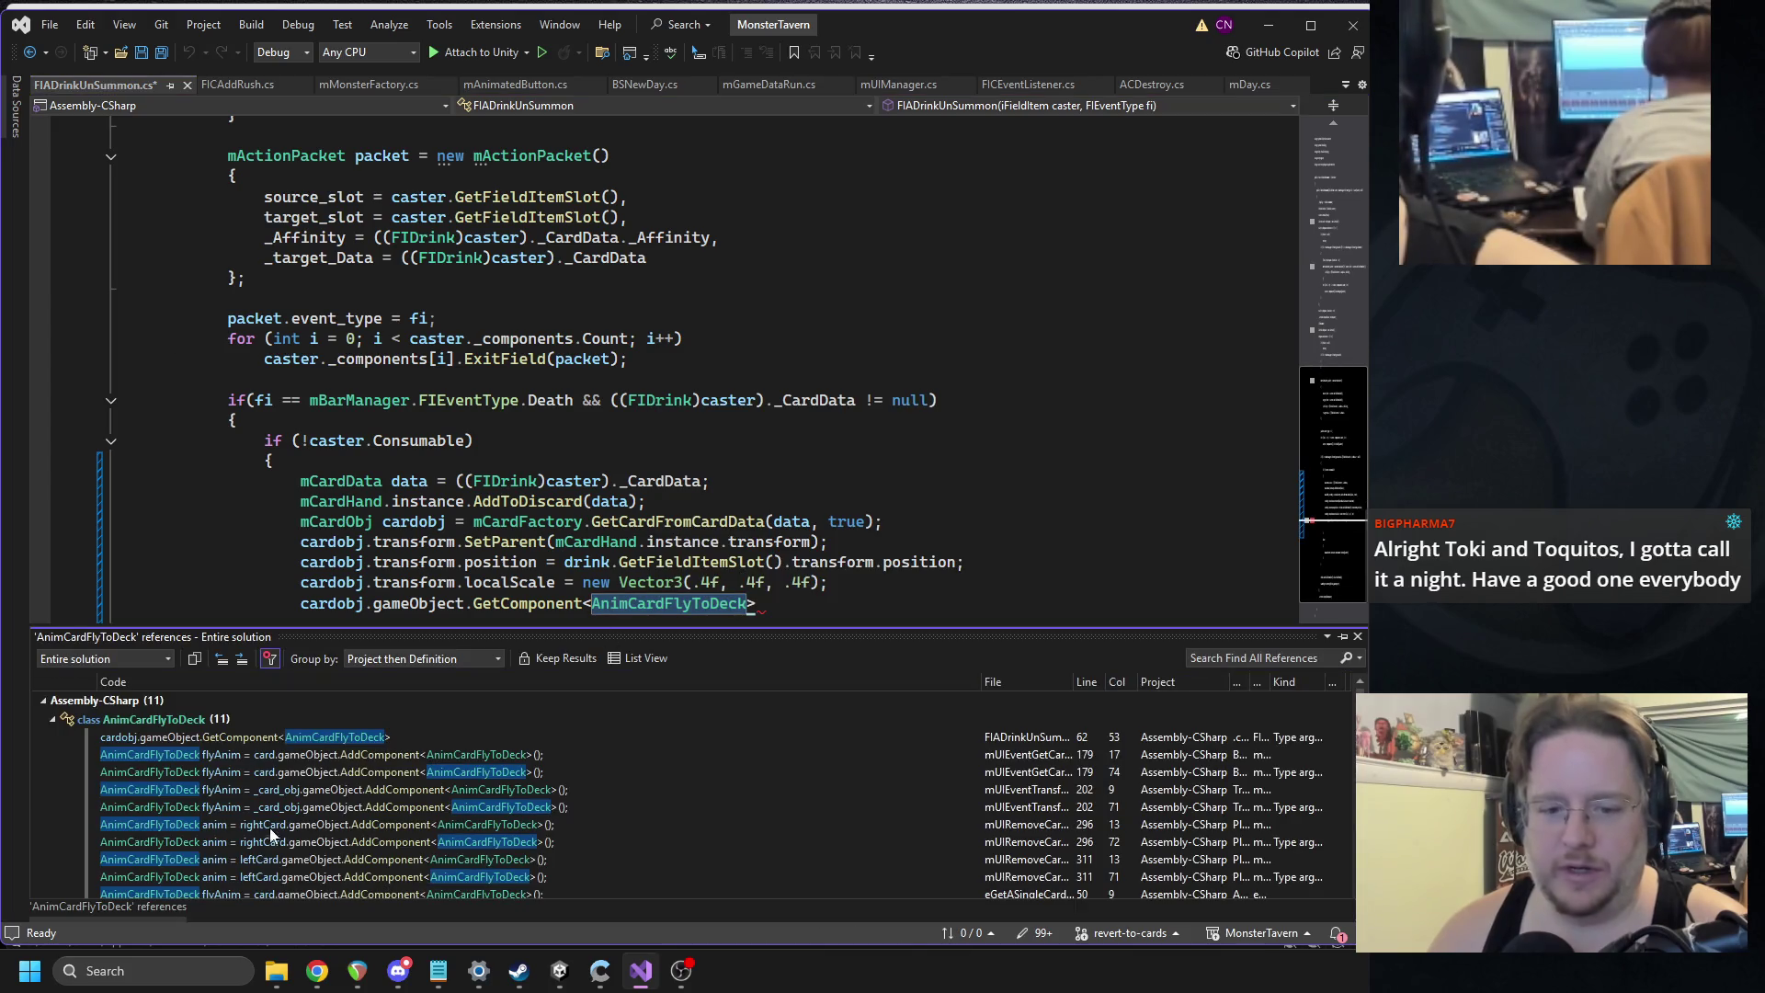
pyautogui.doubleClick(316, 756)
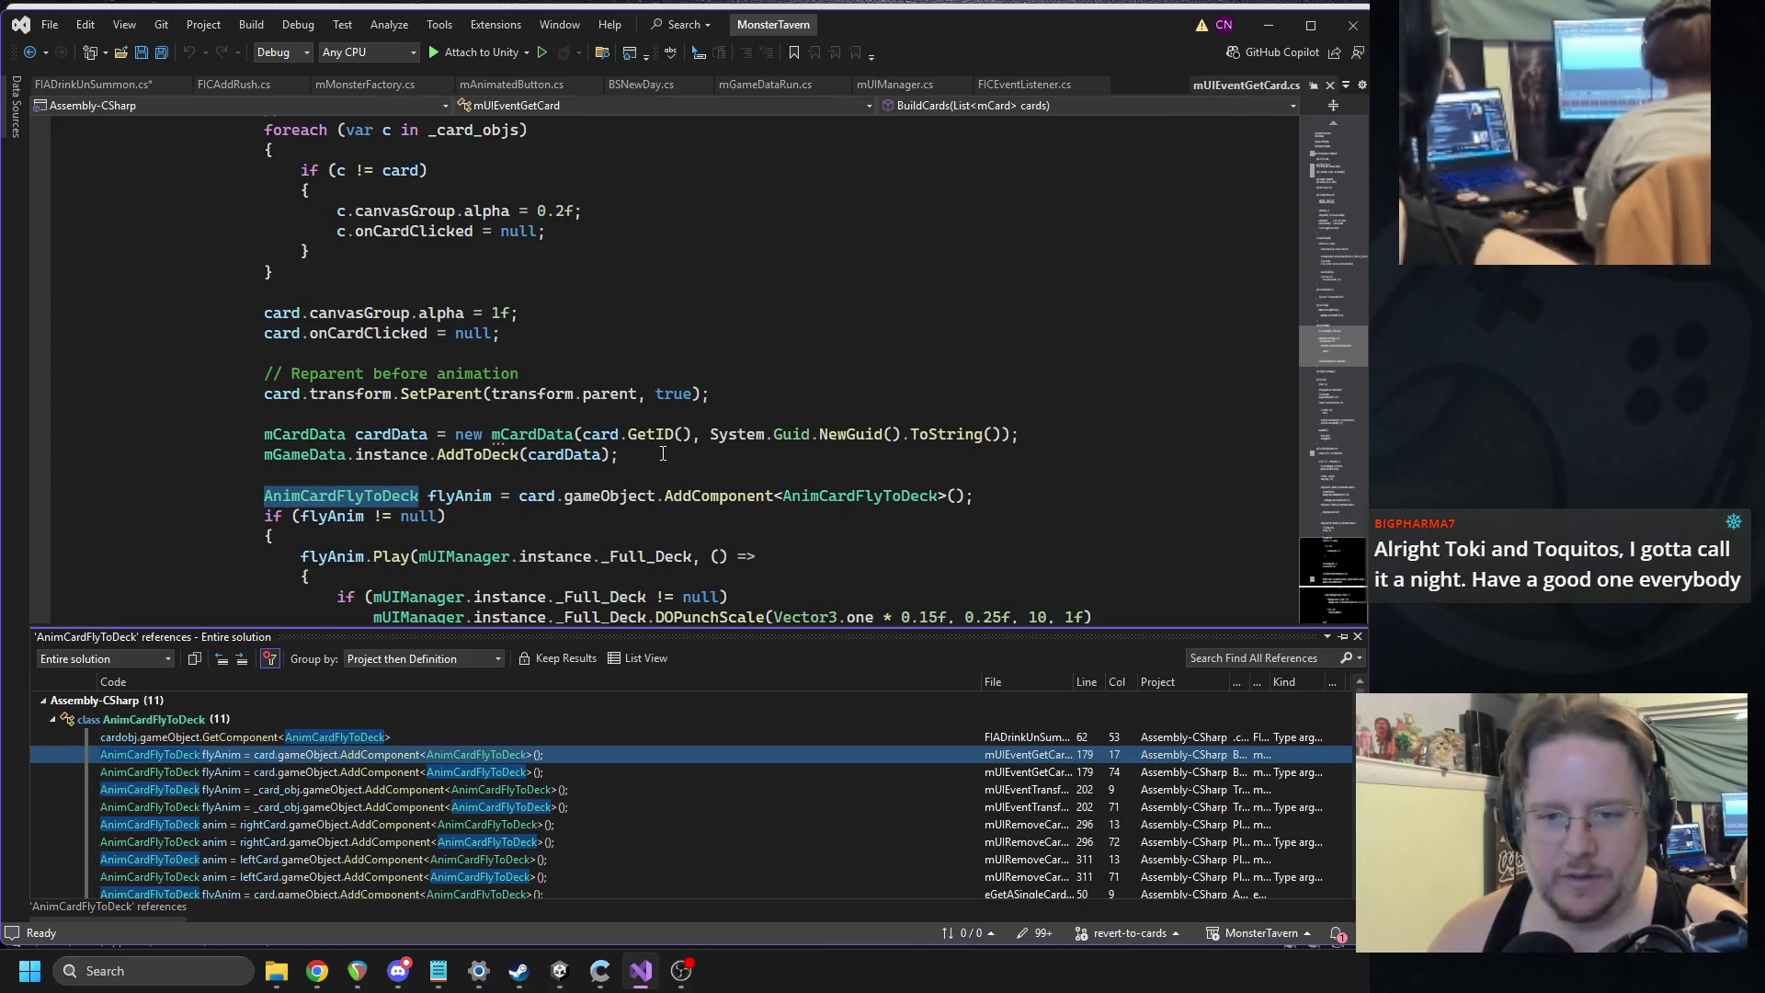
pyautogui.moveTo(257, 320); pyautogui.dragTo(276, 556)
pyautogui.hotkey('ctrl', 'c')
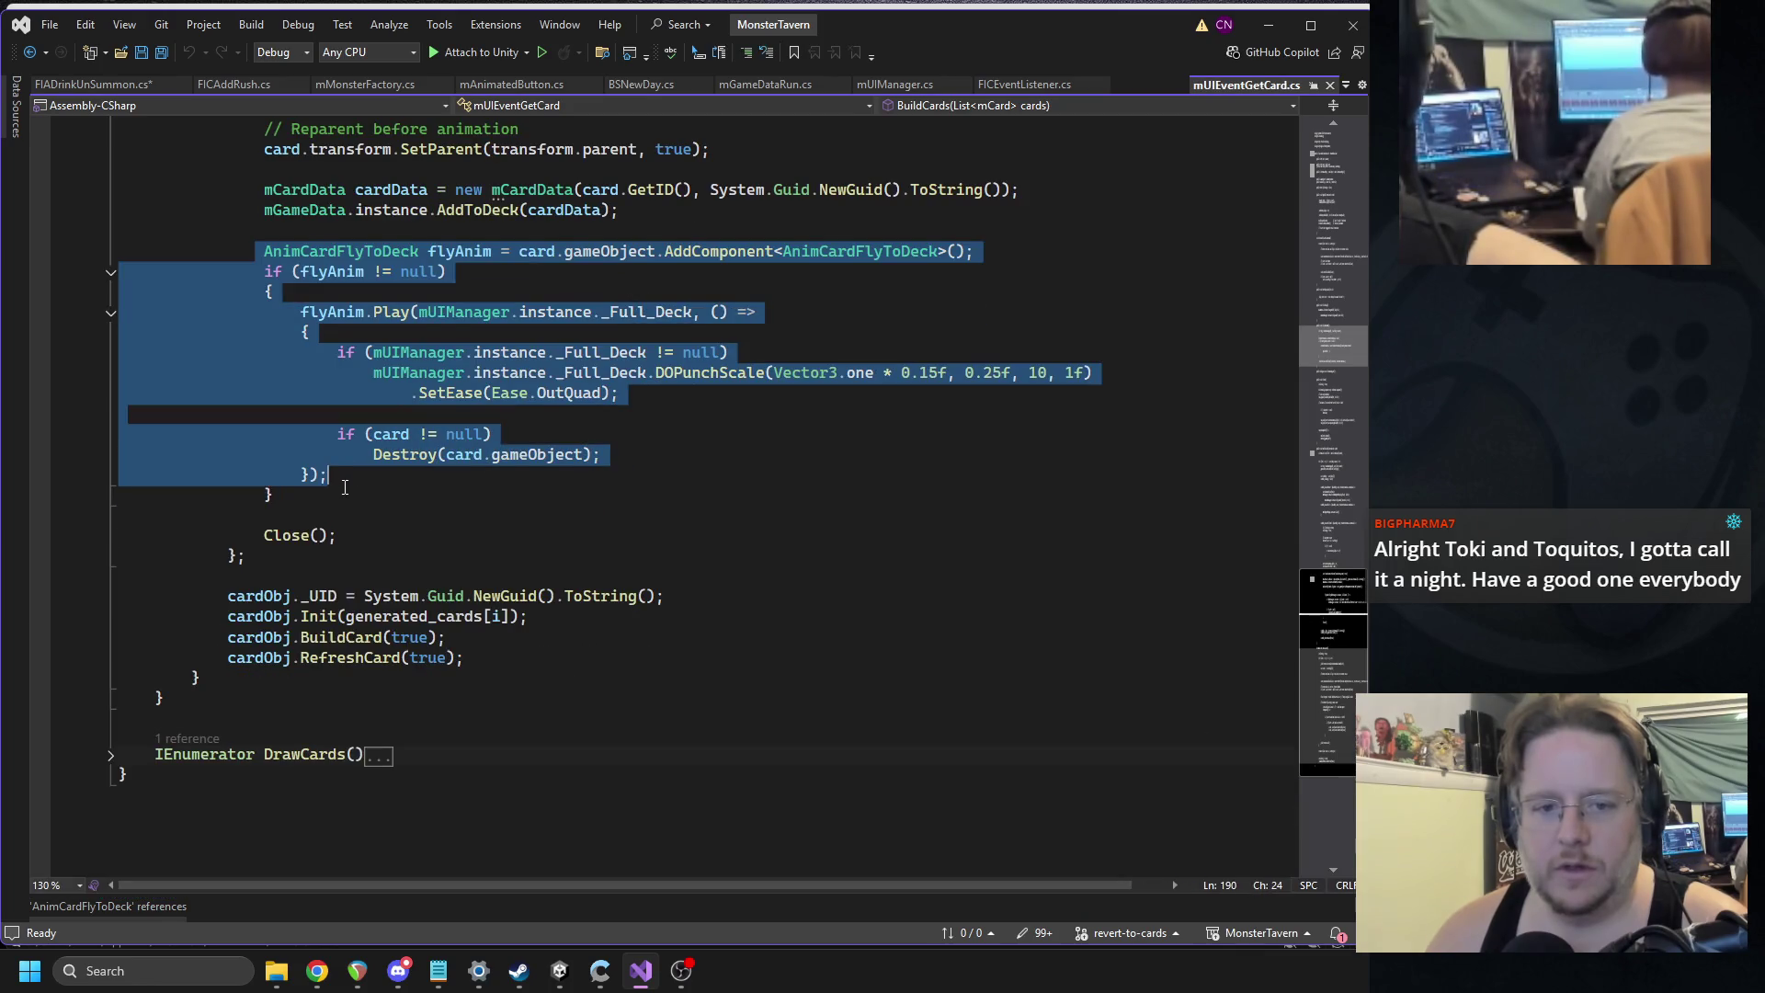
pyautogui.click(92, 84)
pyautogui.tripleClick(562, 603)
pyautogui.hotkey('ctrl', 'v')
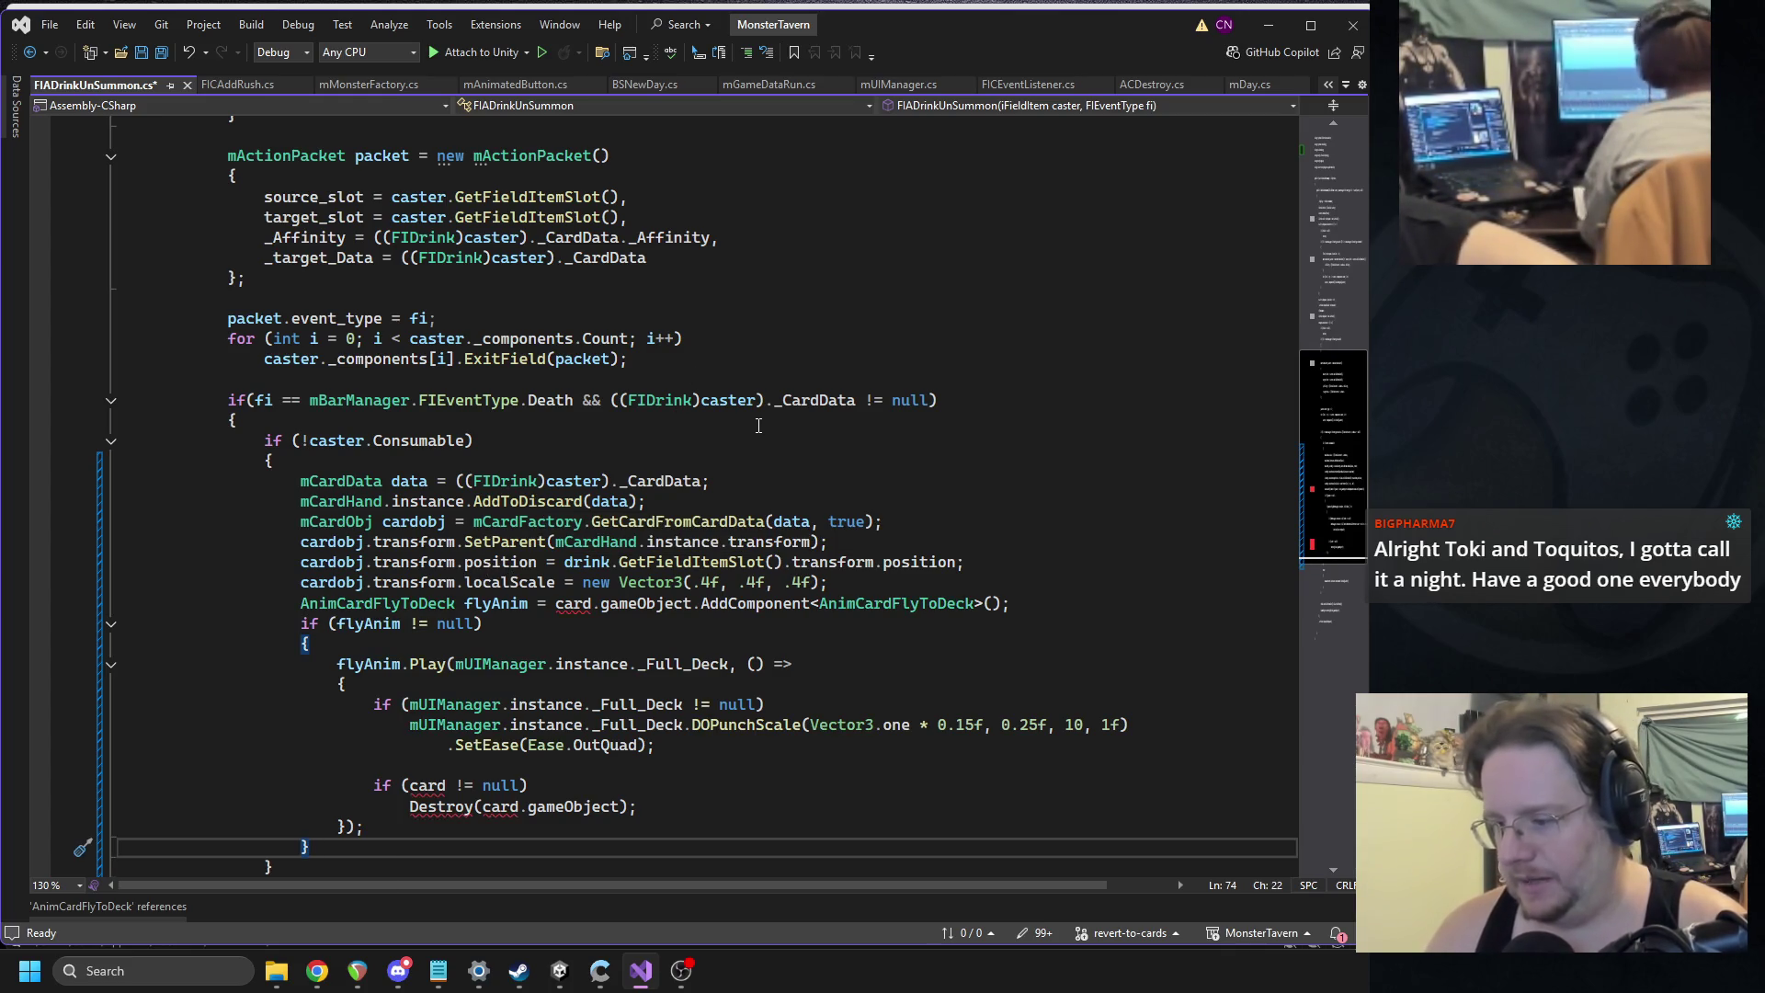
# Change the pasted AddComponent target from card to cardobj and save the script.
pyautogui.scroll(-2, 788, 480)
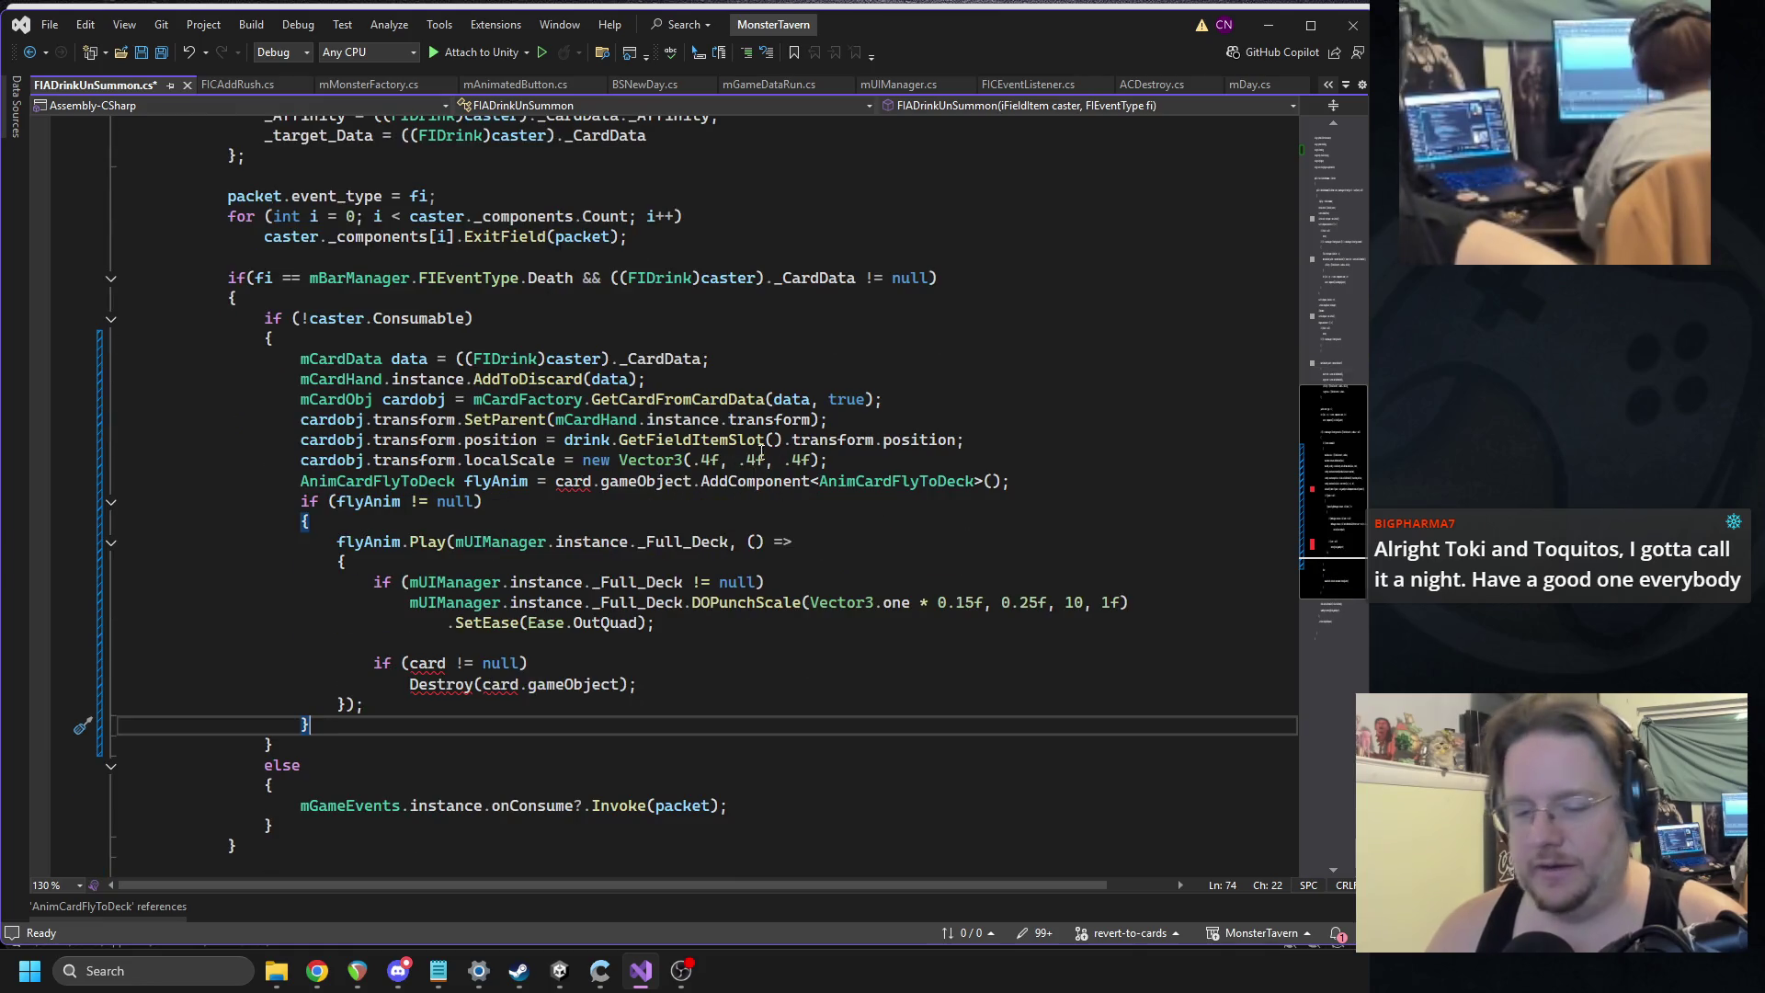
pyautogui.click(577, 481)
pyautogui.doubleClick(576, 481)
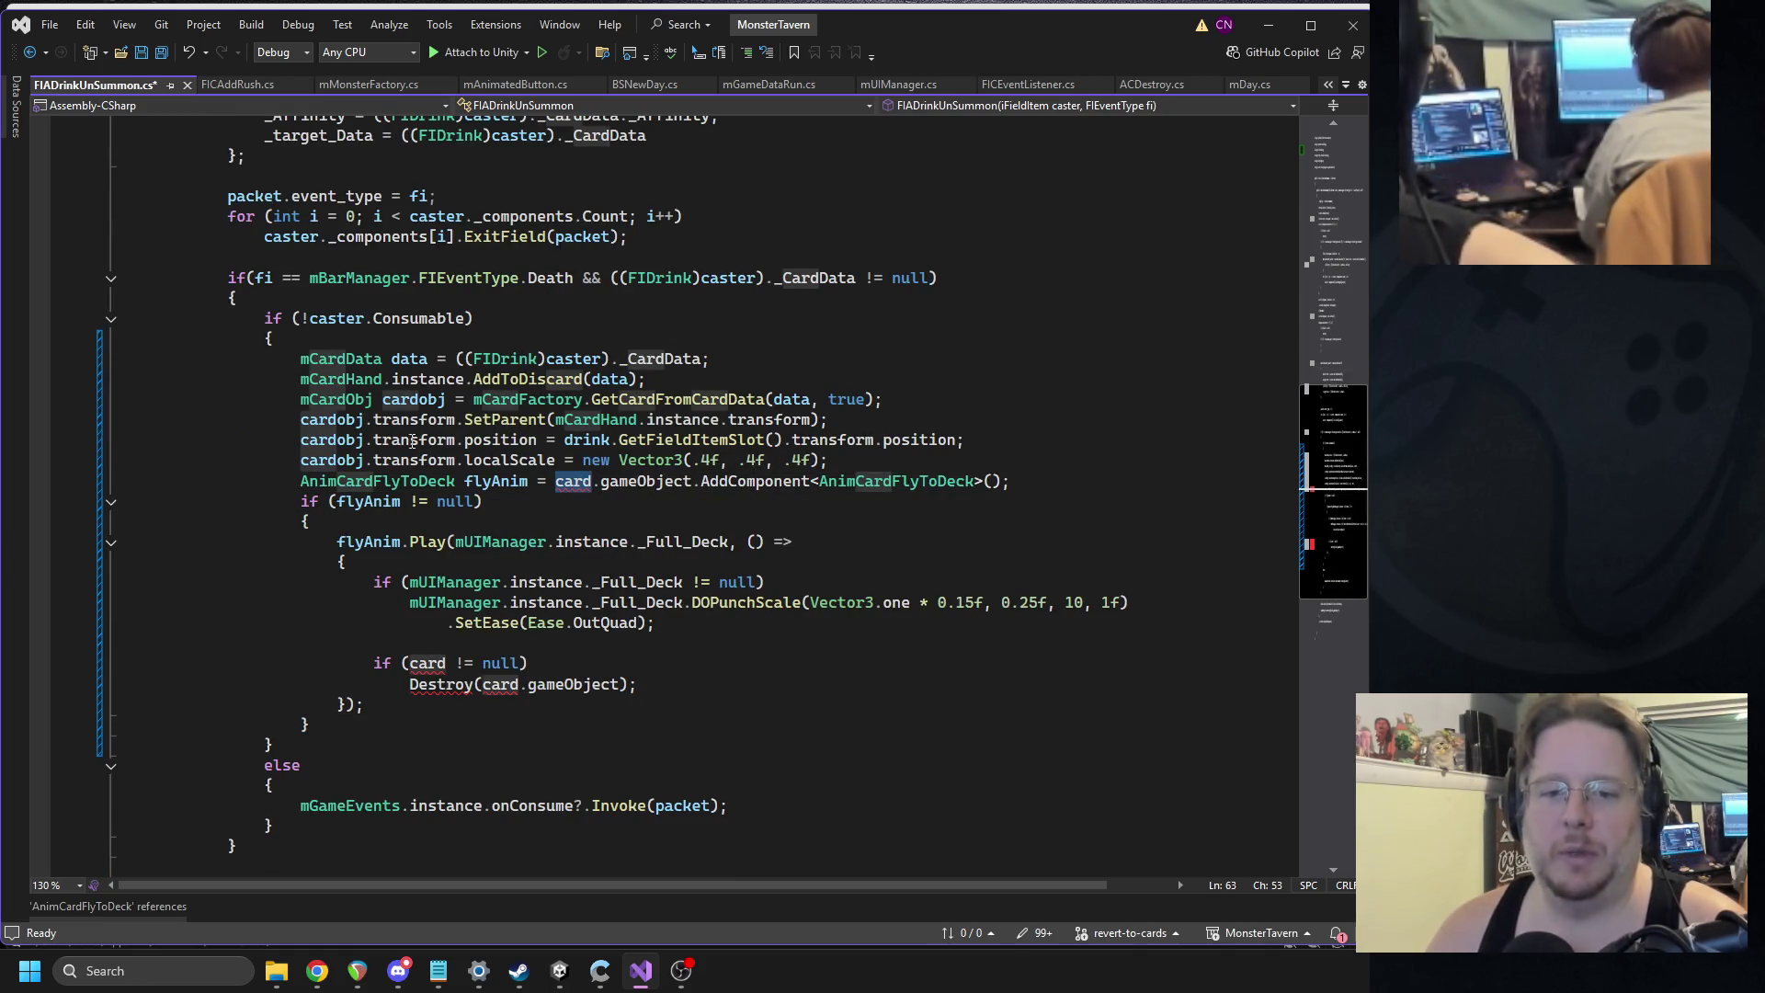
pyautogui.click(340, 459)
pyautogui.click(573, 481)
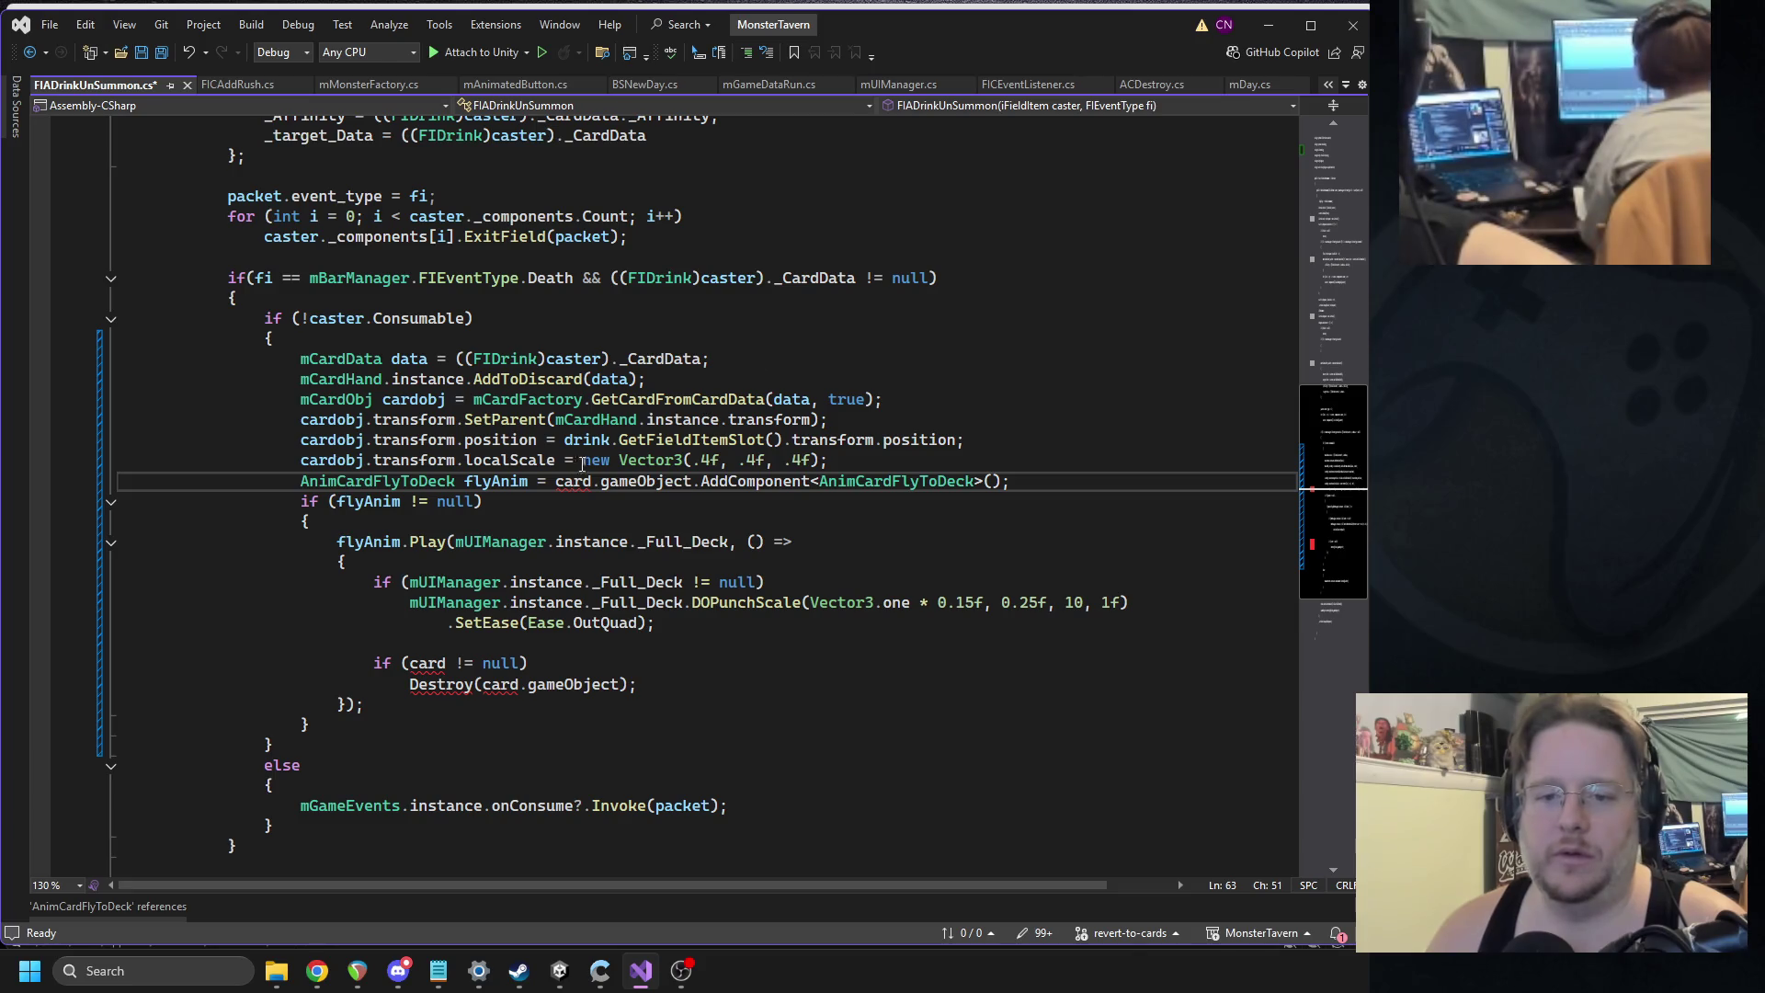
pyautogui.press('Right')
pyautogui.press('Right')
pyautogui.write('obj')
pyautogui.hotkey('ctrl', 's')
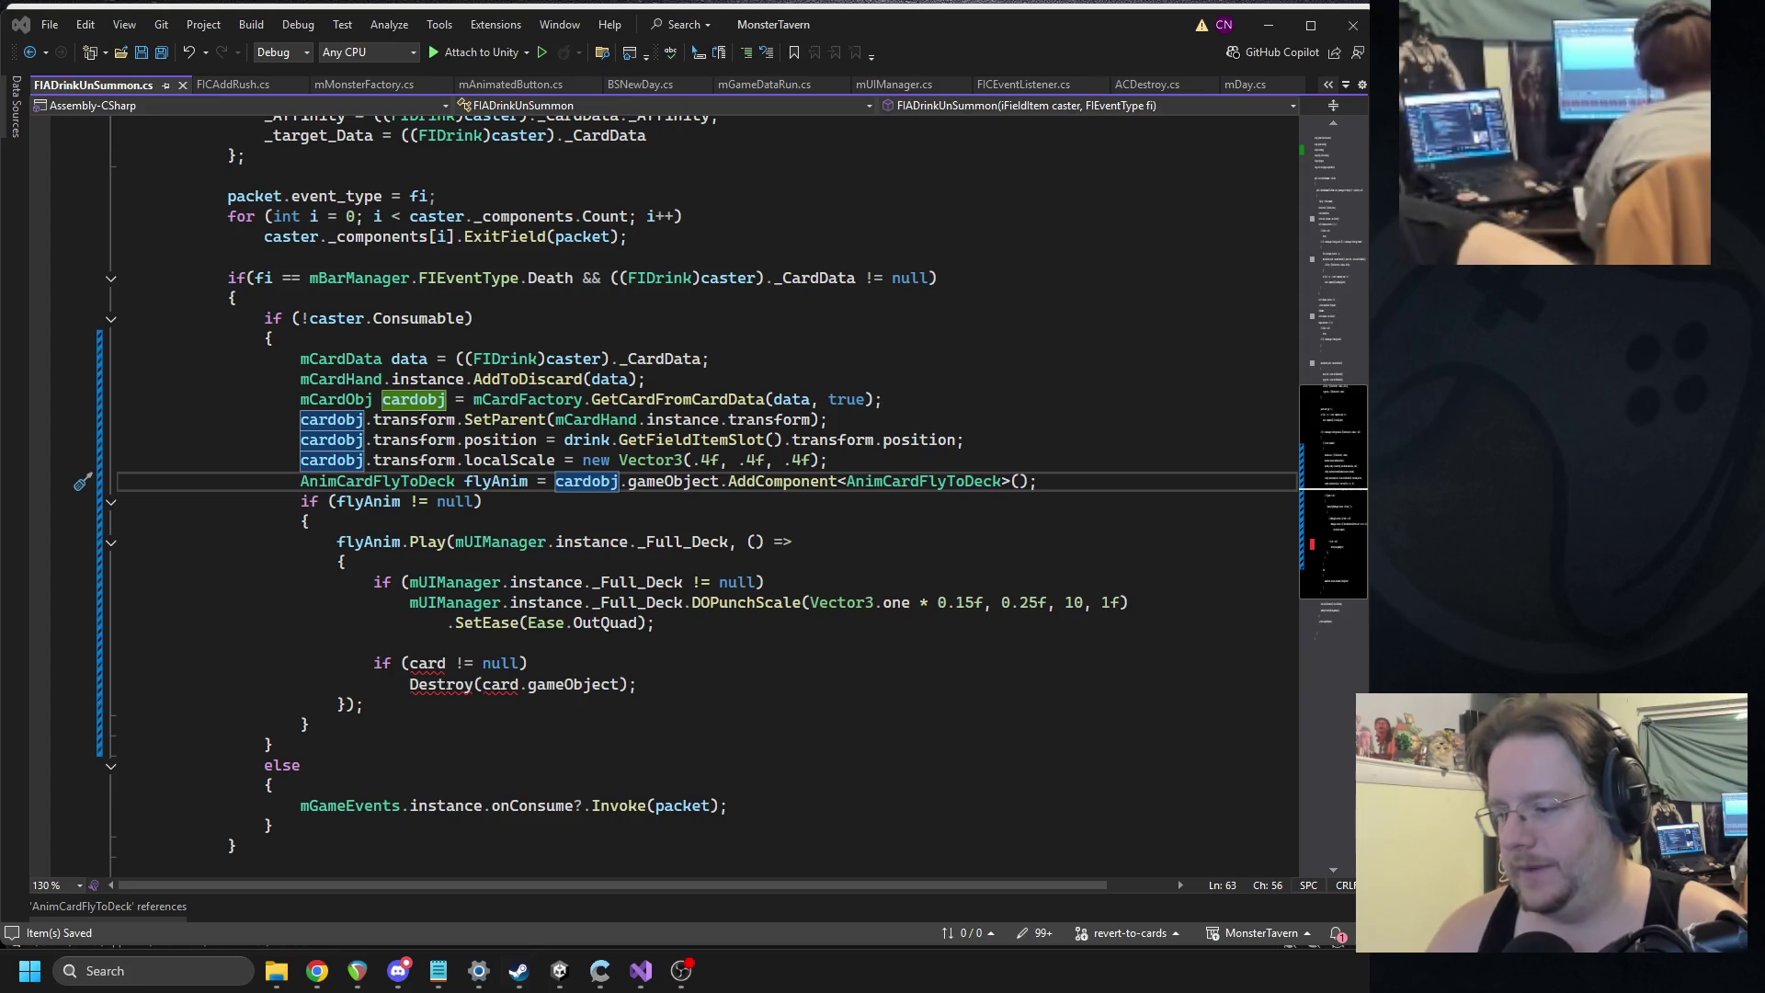
pyautogui.hotkey('alt', 'Tab')
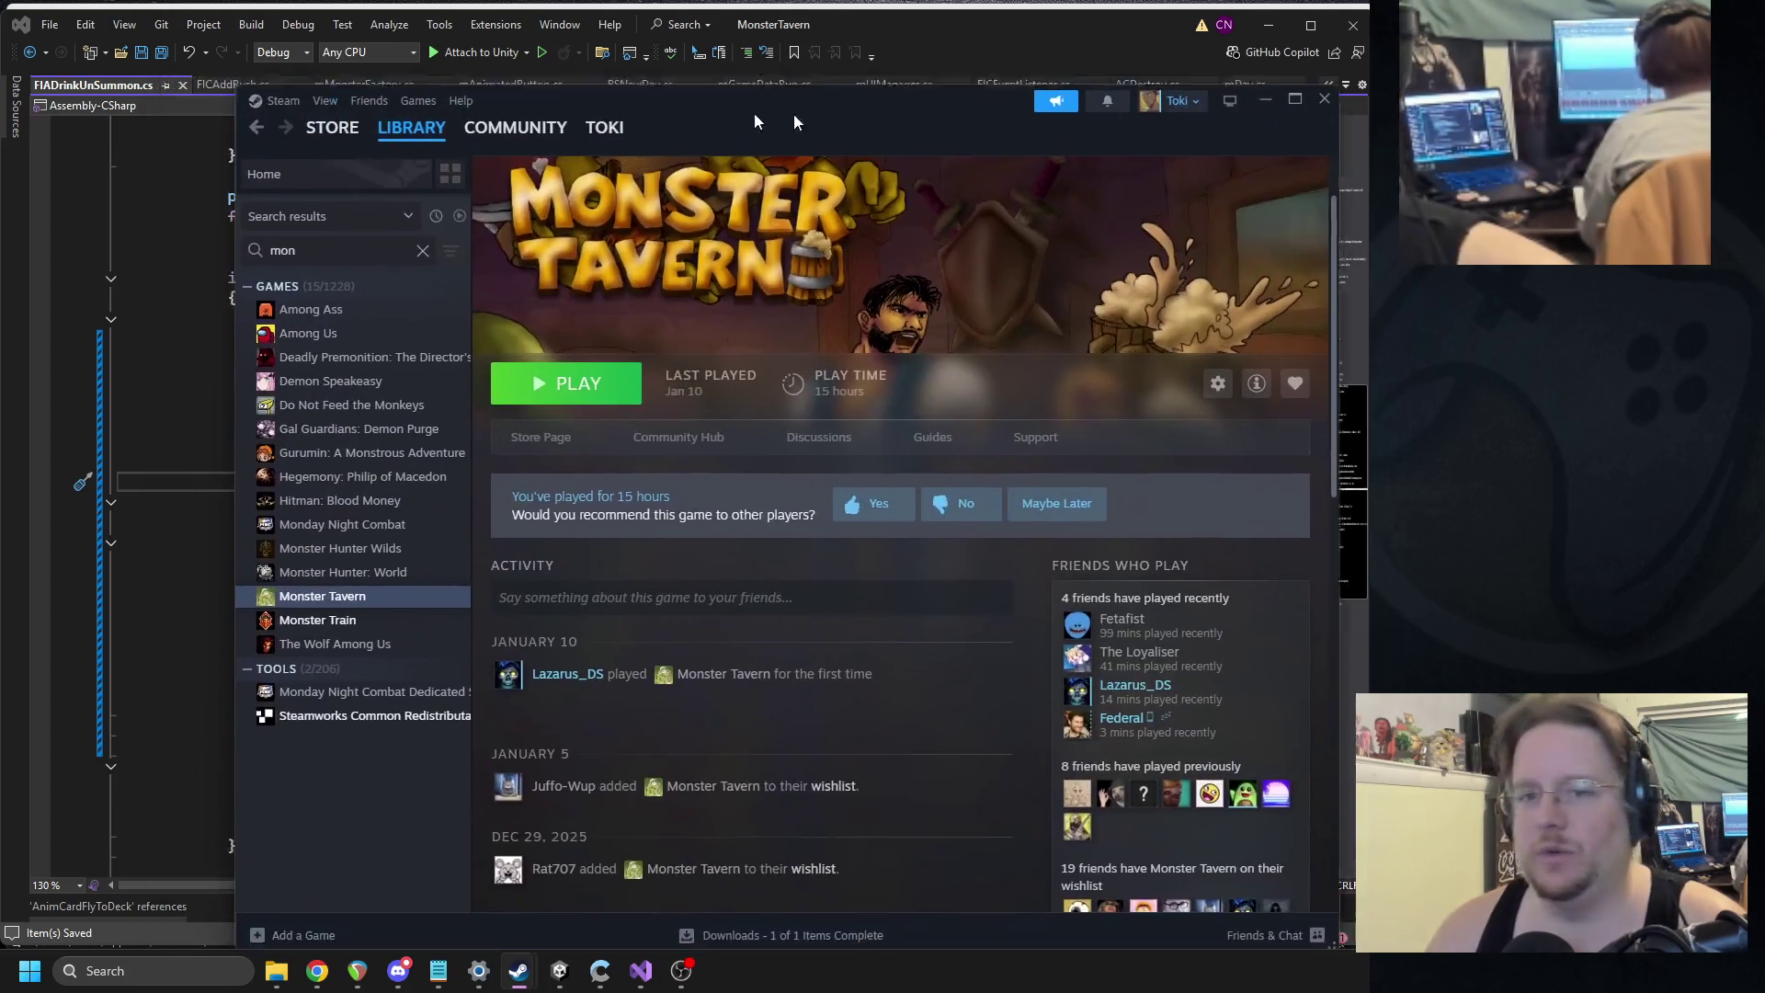
# Look up Dreadmyst in the Steam store, watch its trailer, then close Steam.
pyautogui.click(255, 132)
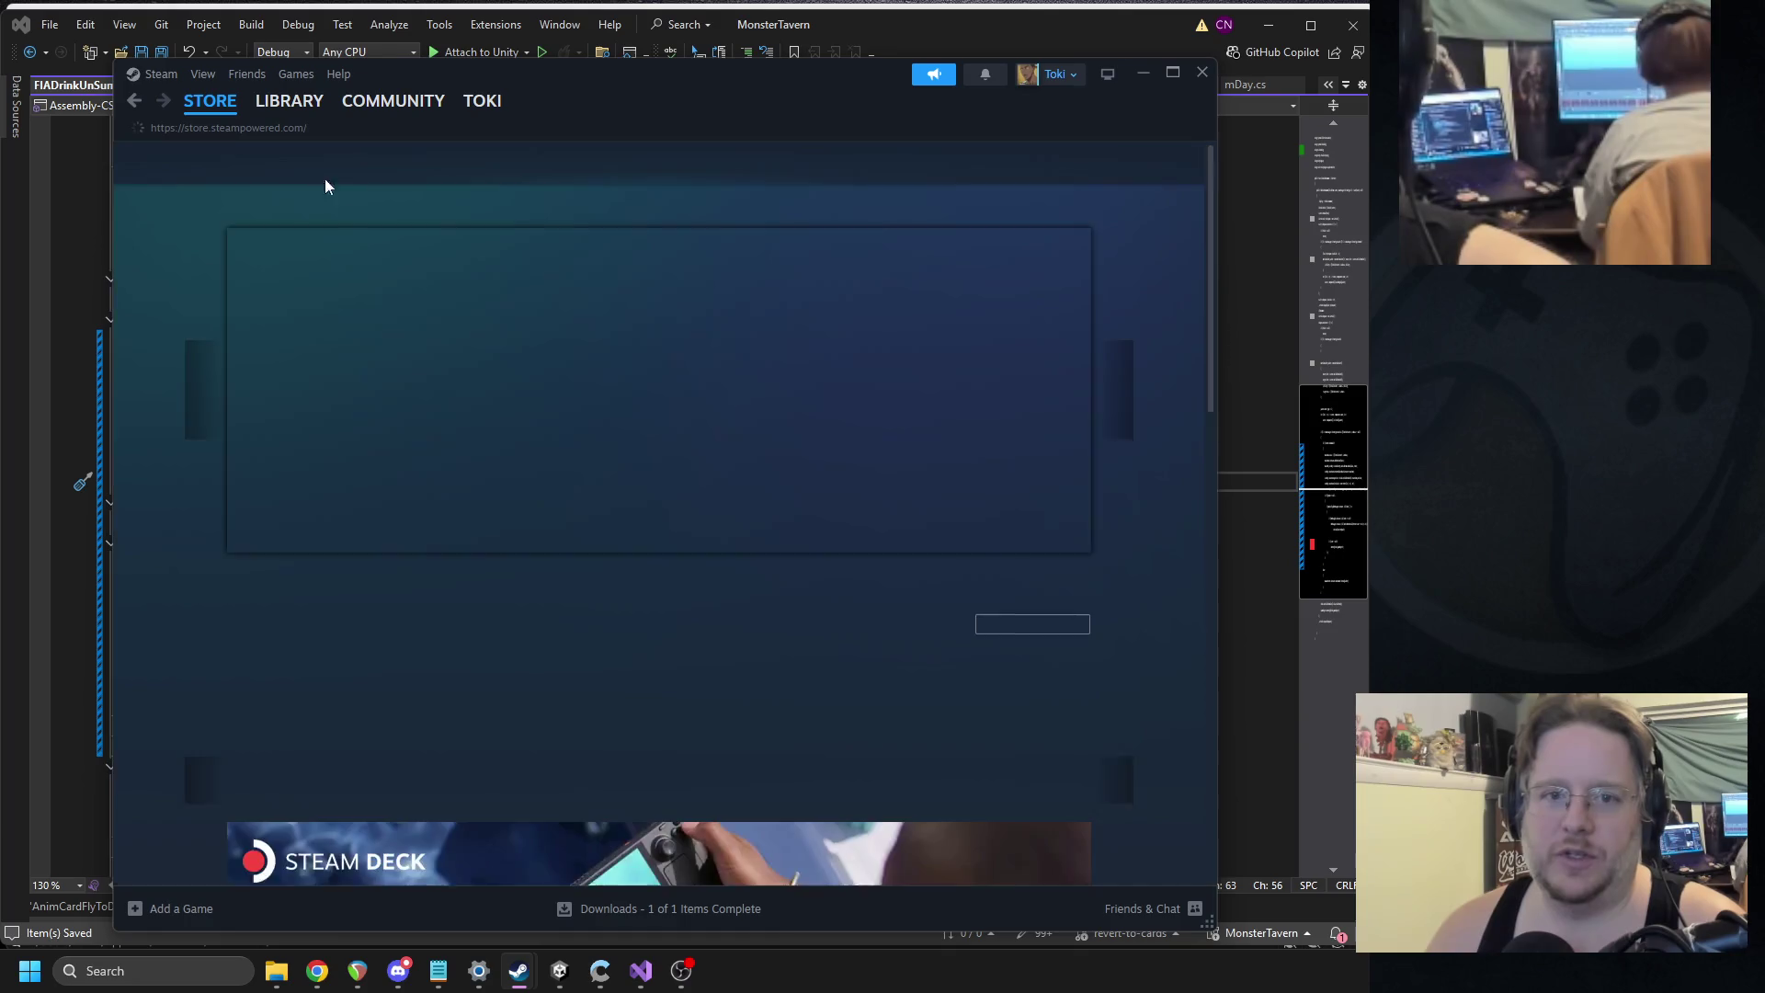
pyautogui.click(803, 173)
pyautogui.write('dreadmyst')
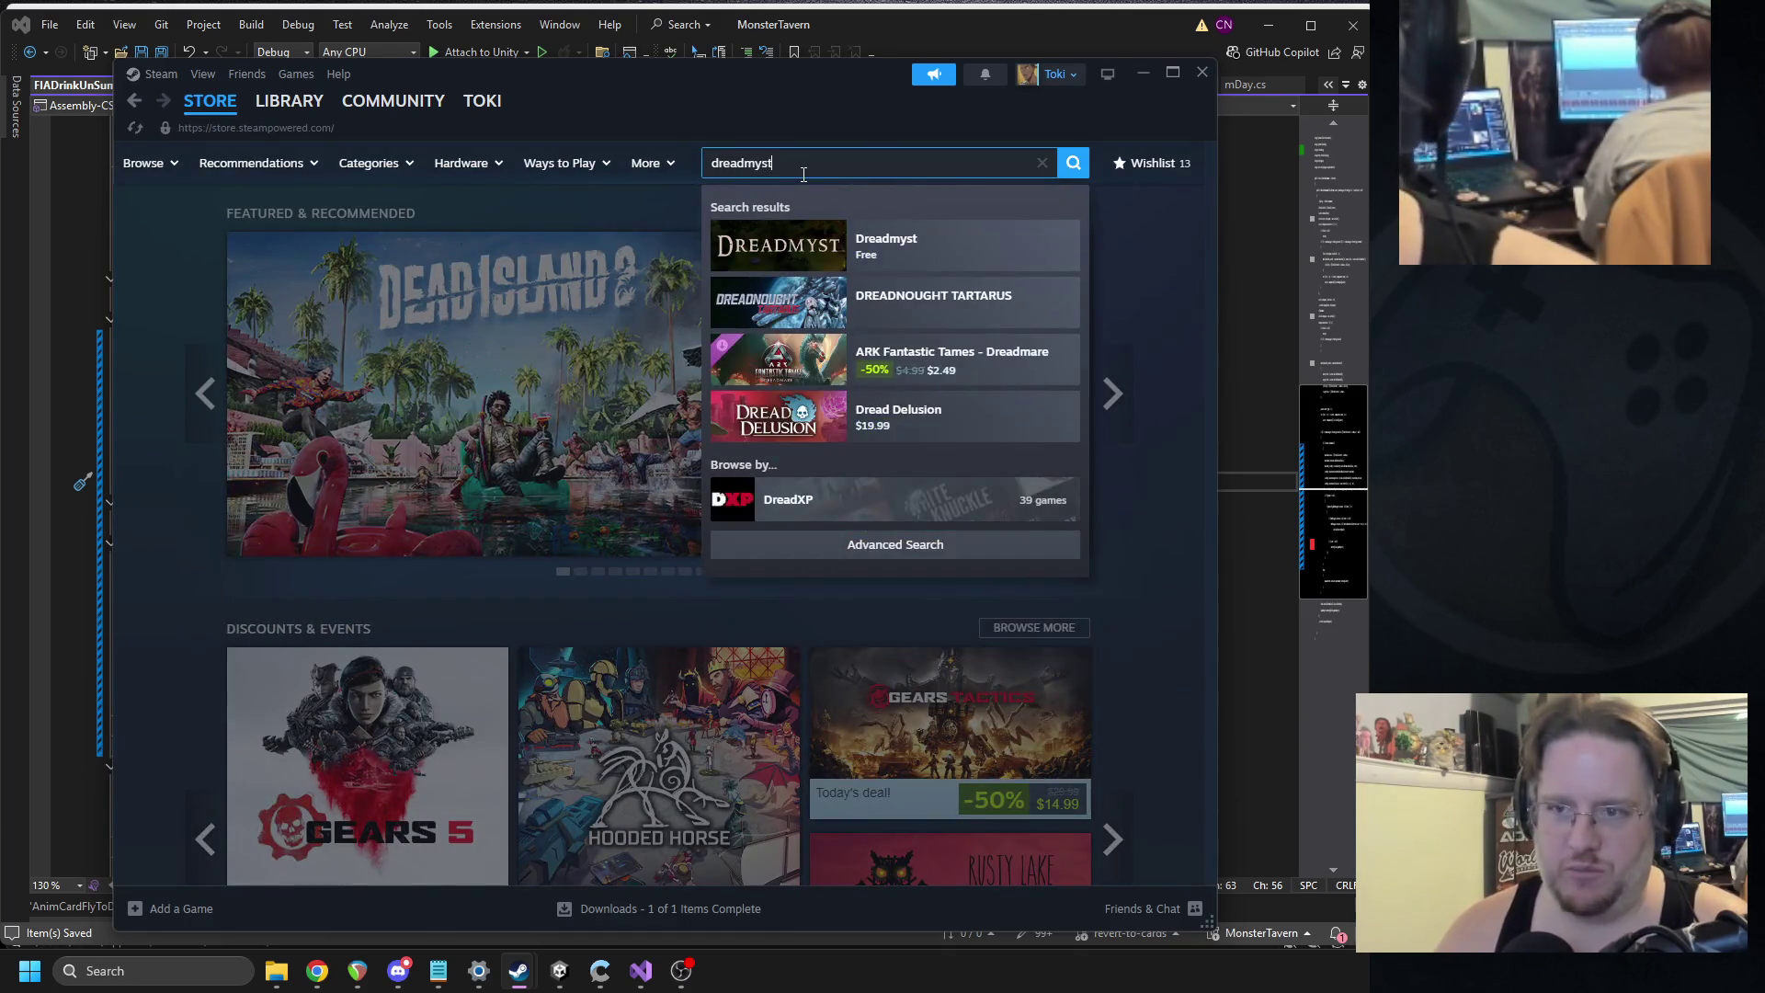
pyautogui.click(892, 257)
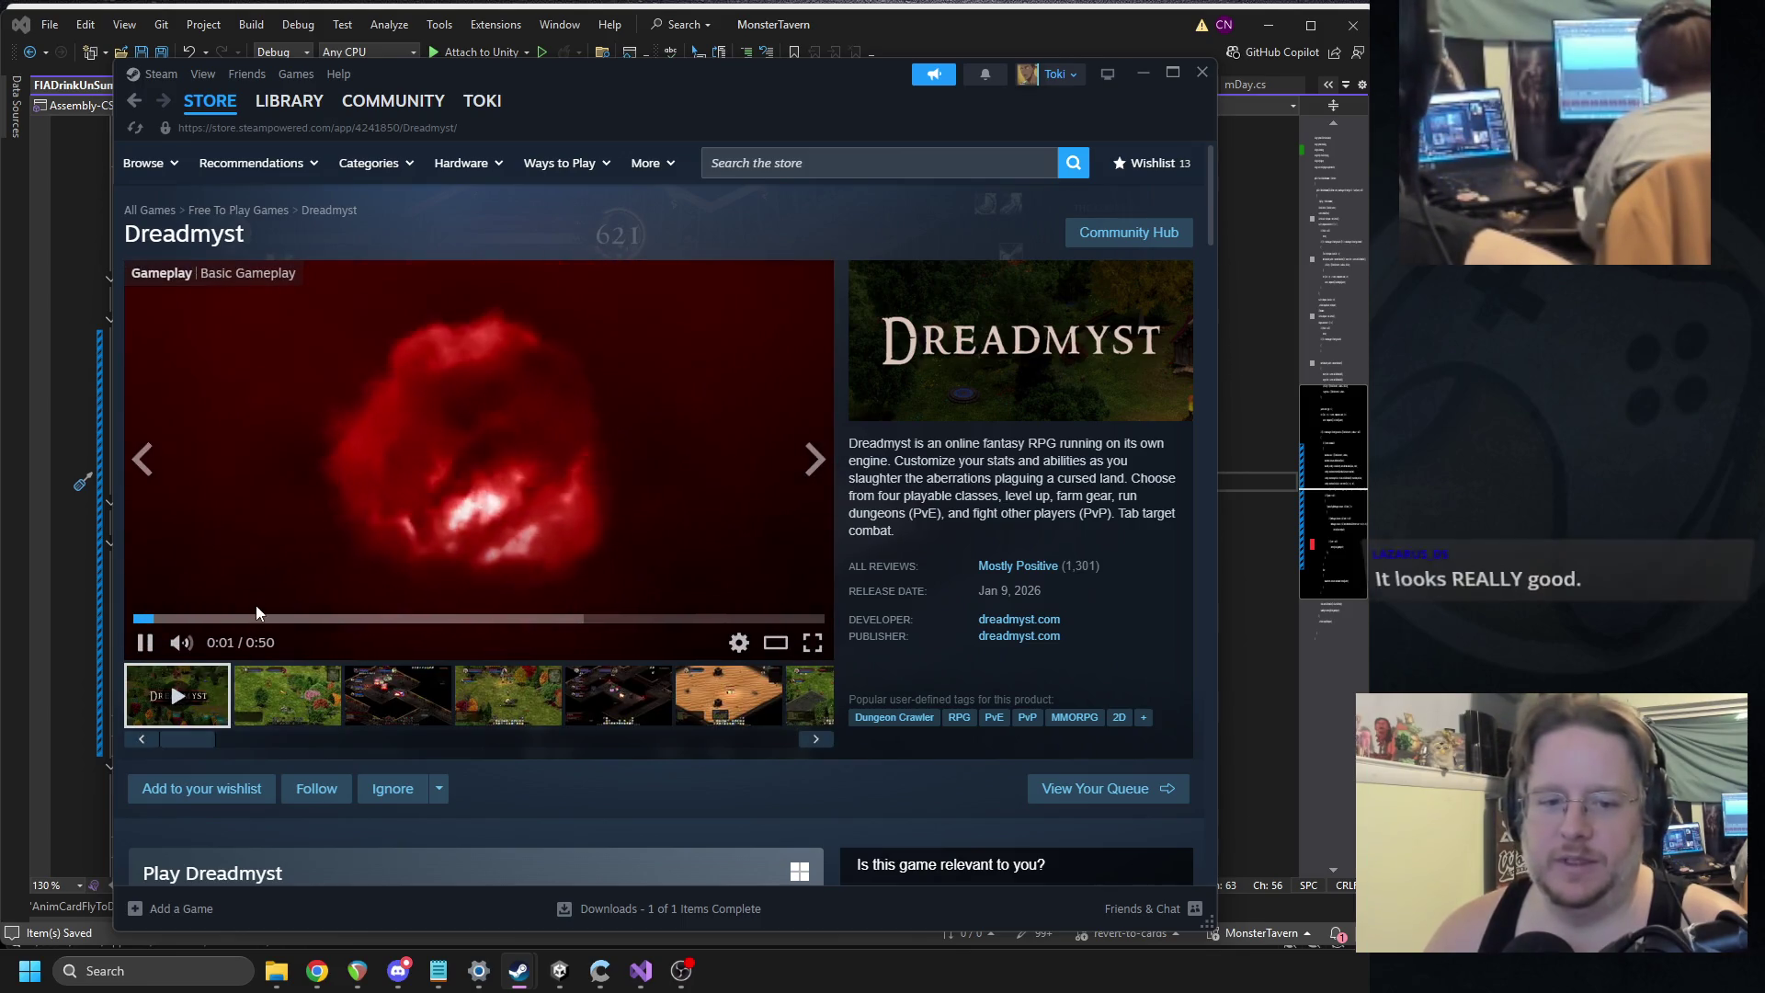
pyautogui.click(324, 623)
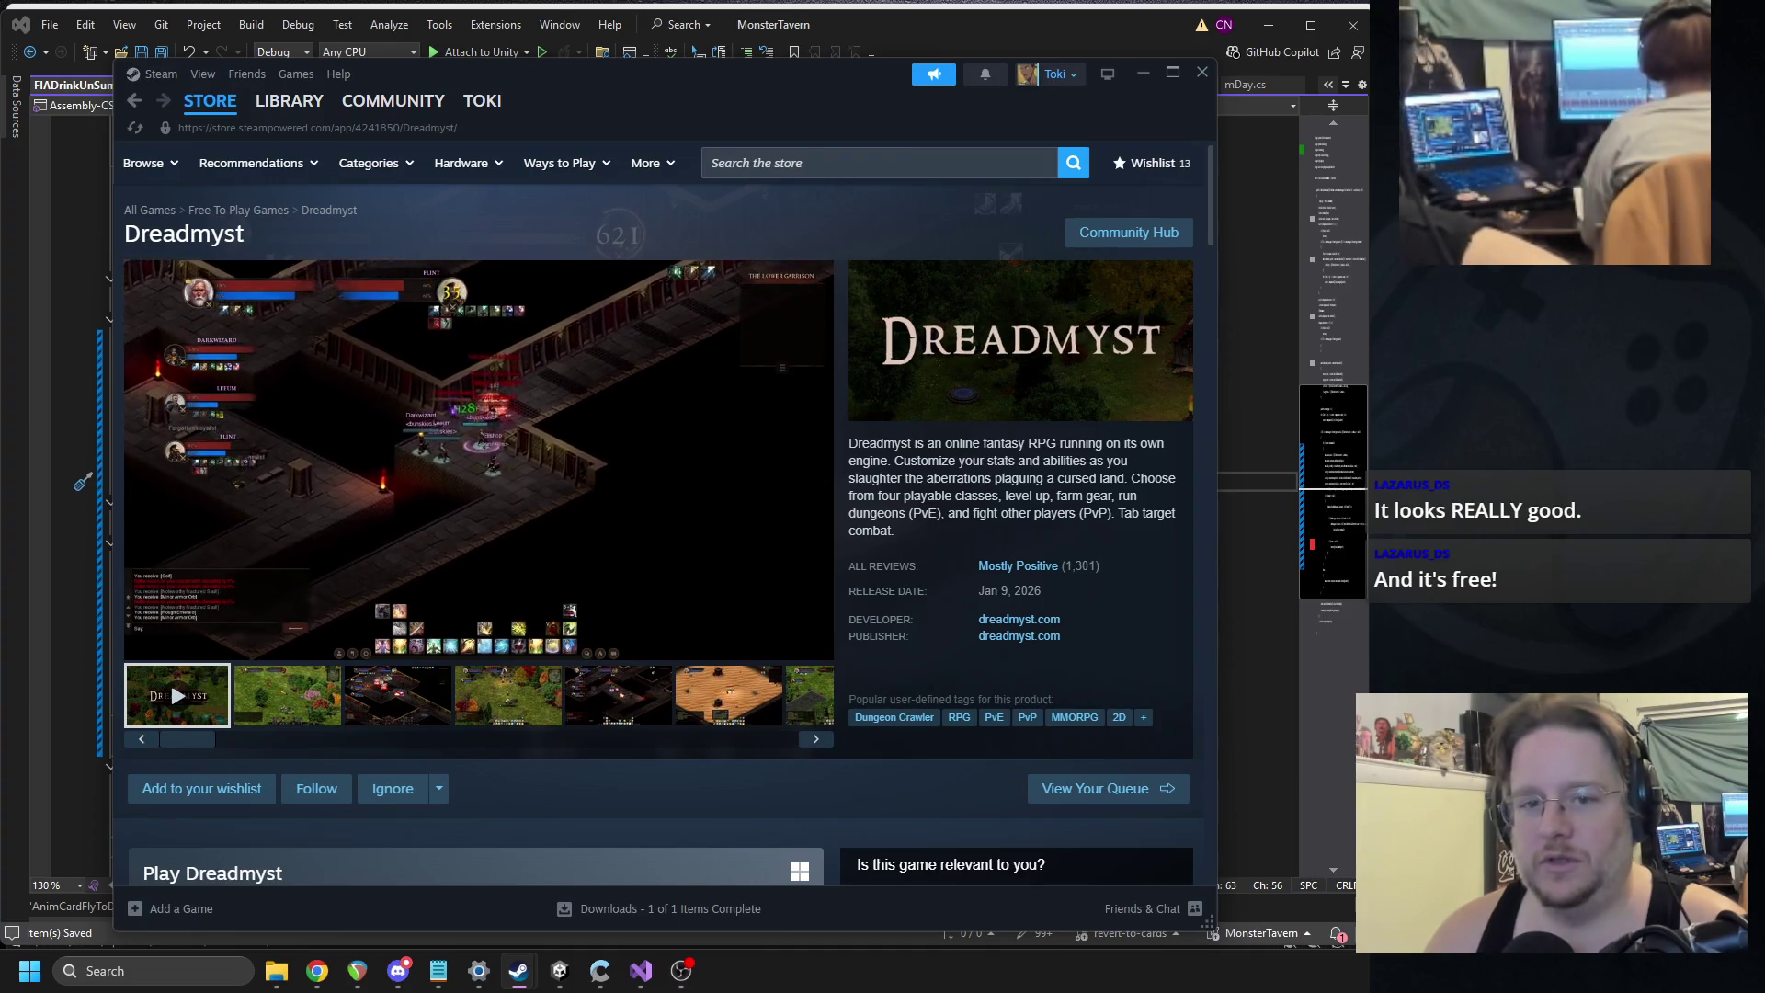
pyautogui.moveTo(648, 387)
pyautogui.click(214, 130)
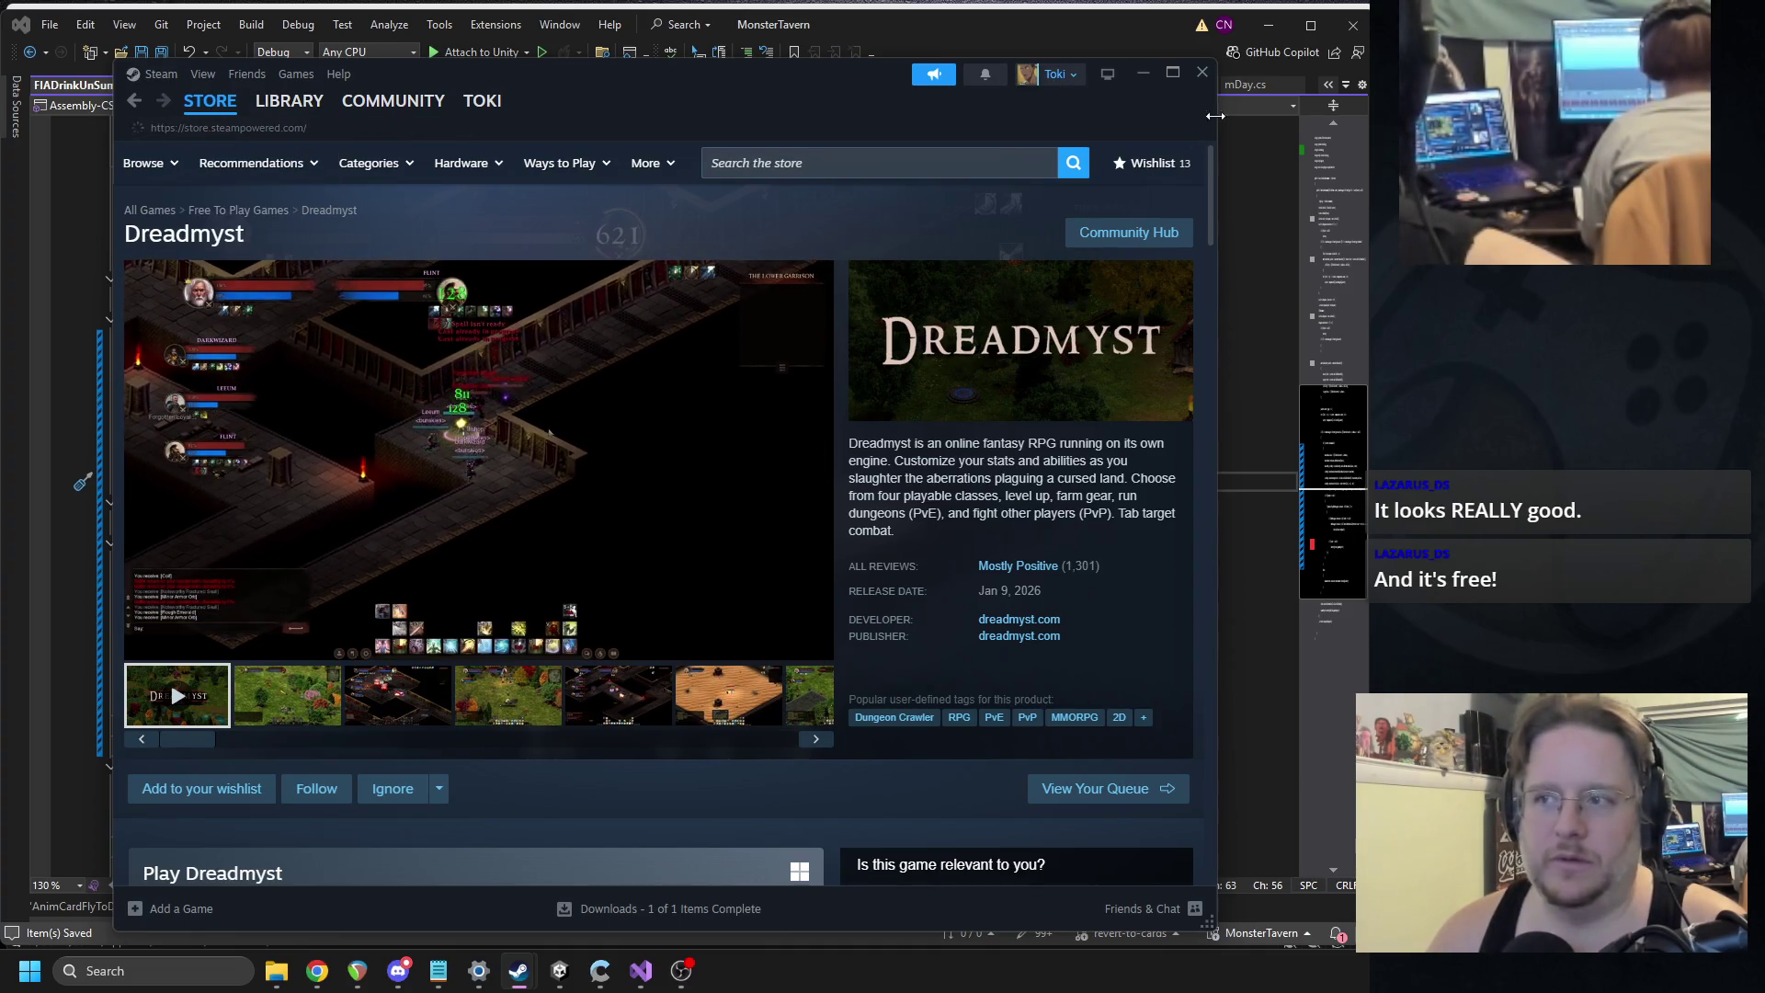
pyautogui.click(1210, 77)
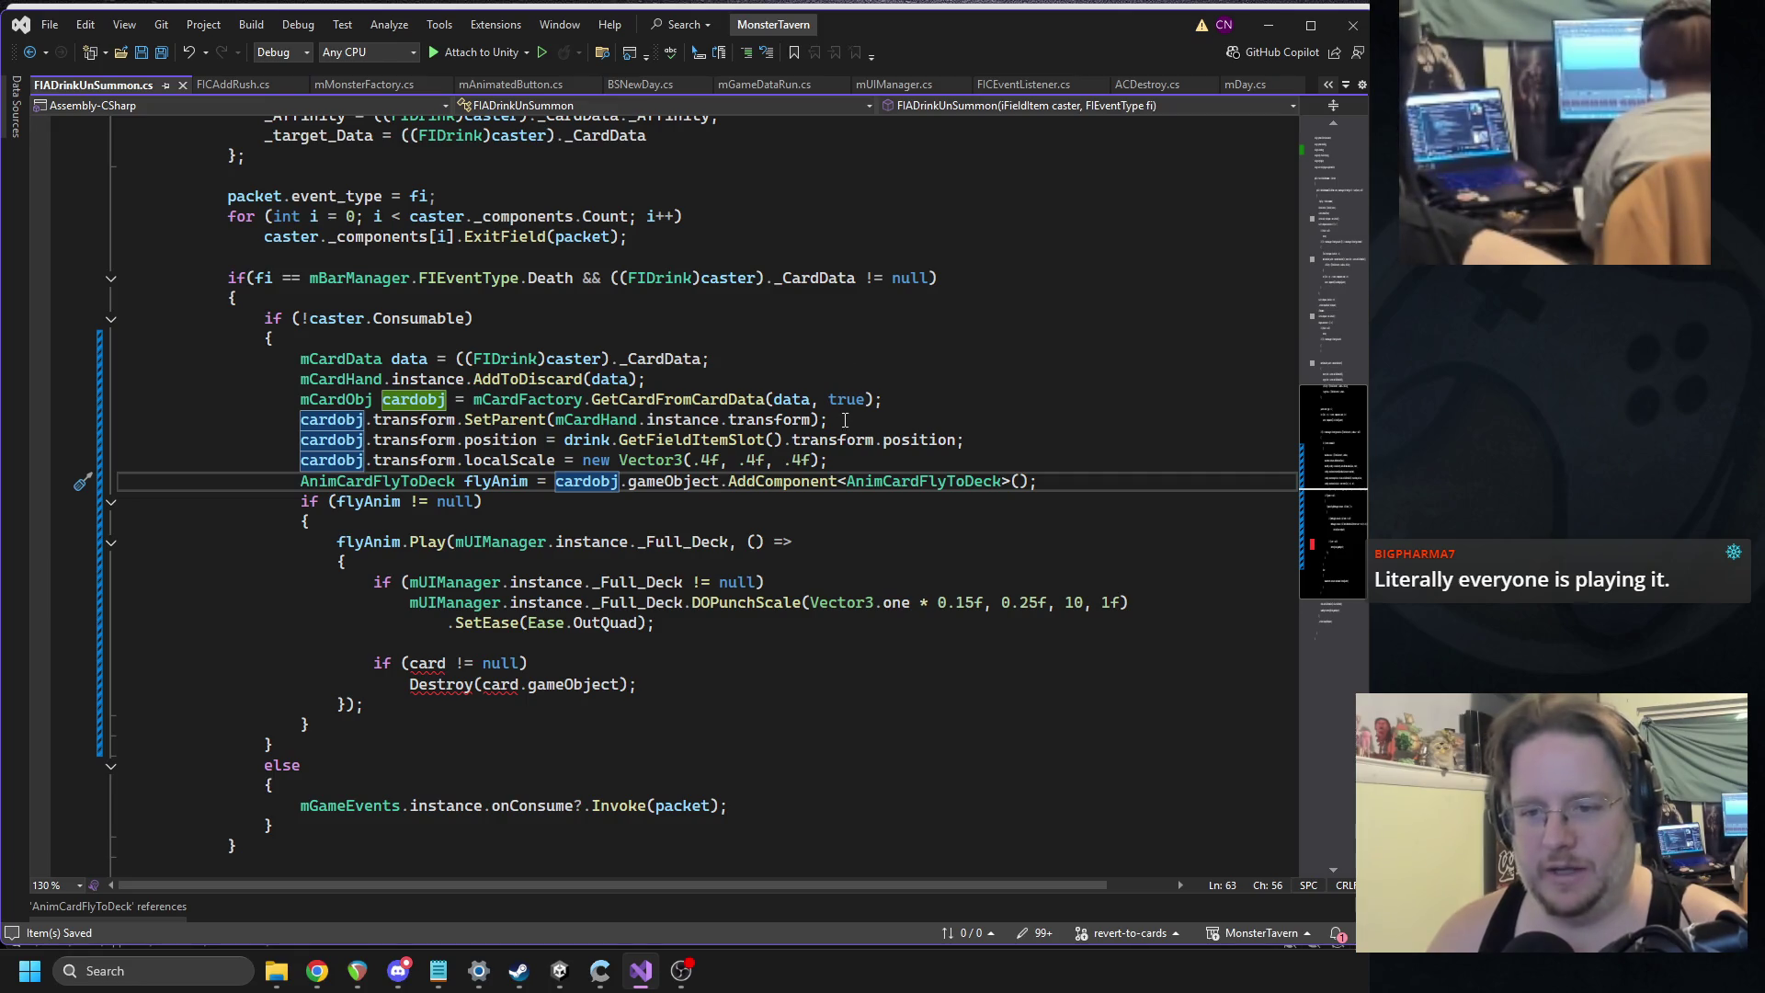
# Retarget flyAnim.Play from mUIManager.instance._Full_Deck to mCardHand.instance._discard_point, then switch to Unity.
pyautogui.click(836, 461)
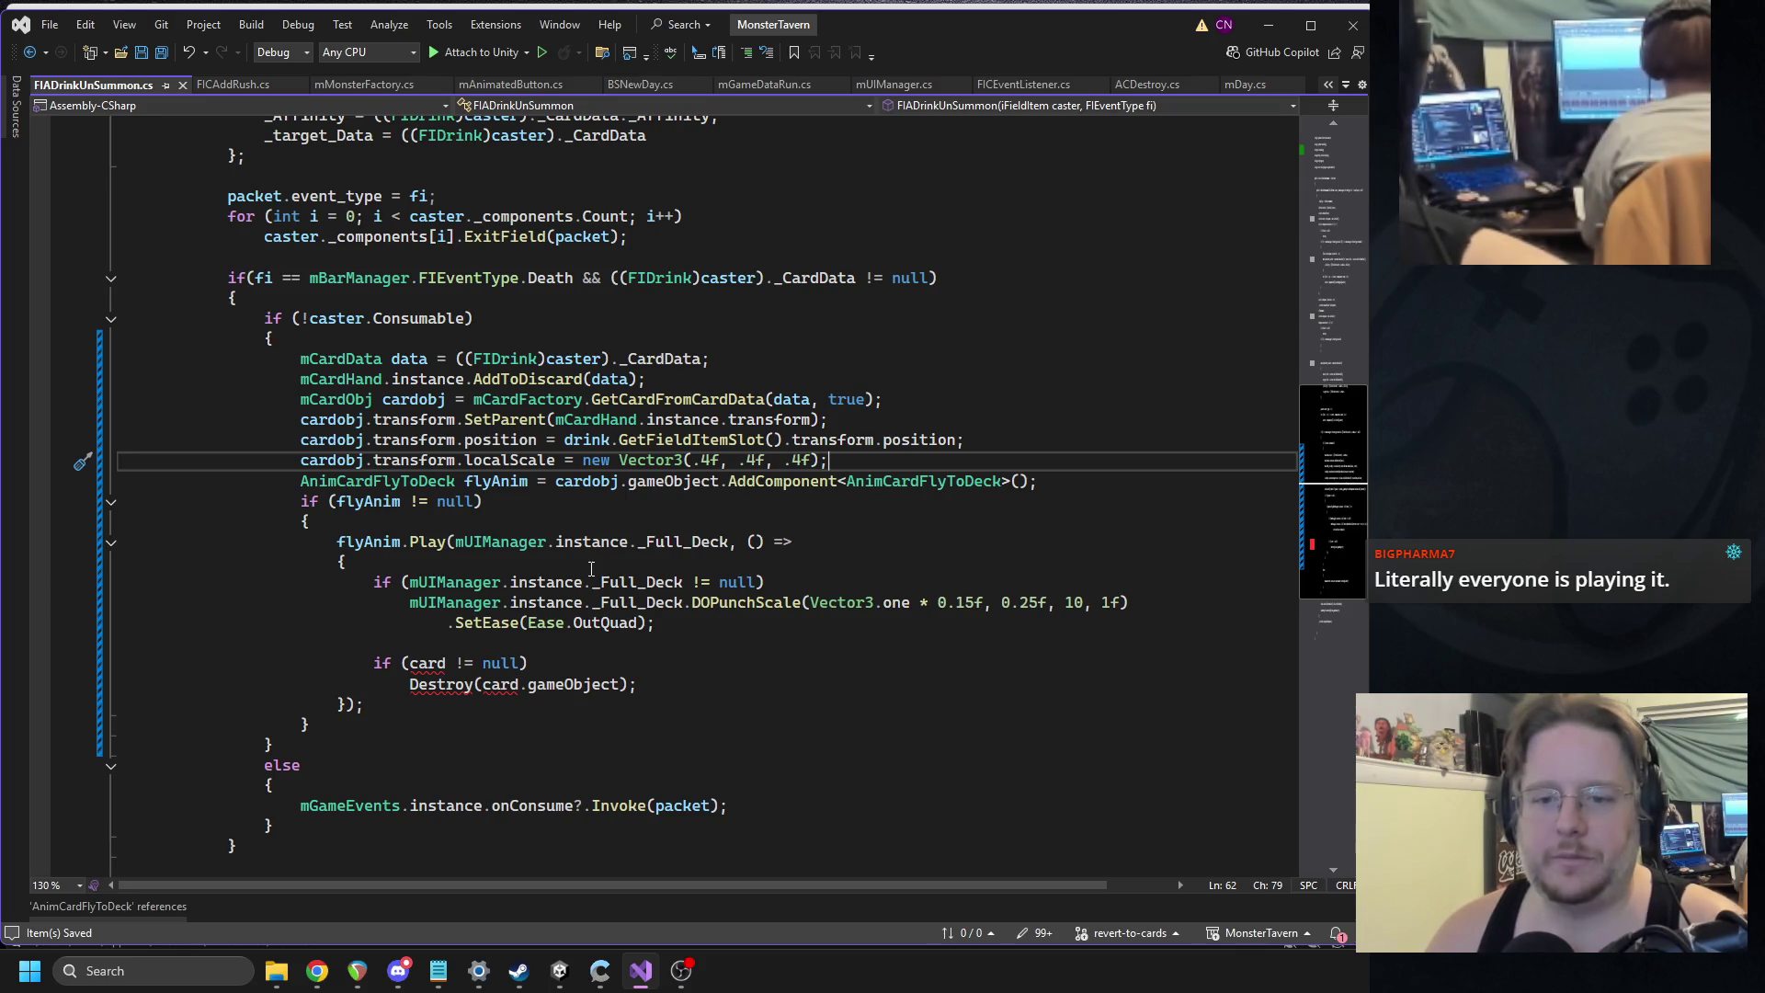
pyautogui.click(670, 542)
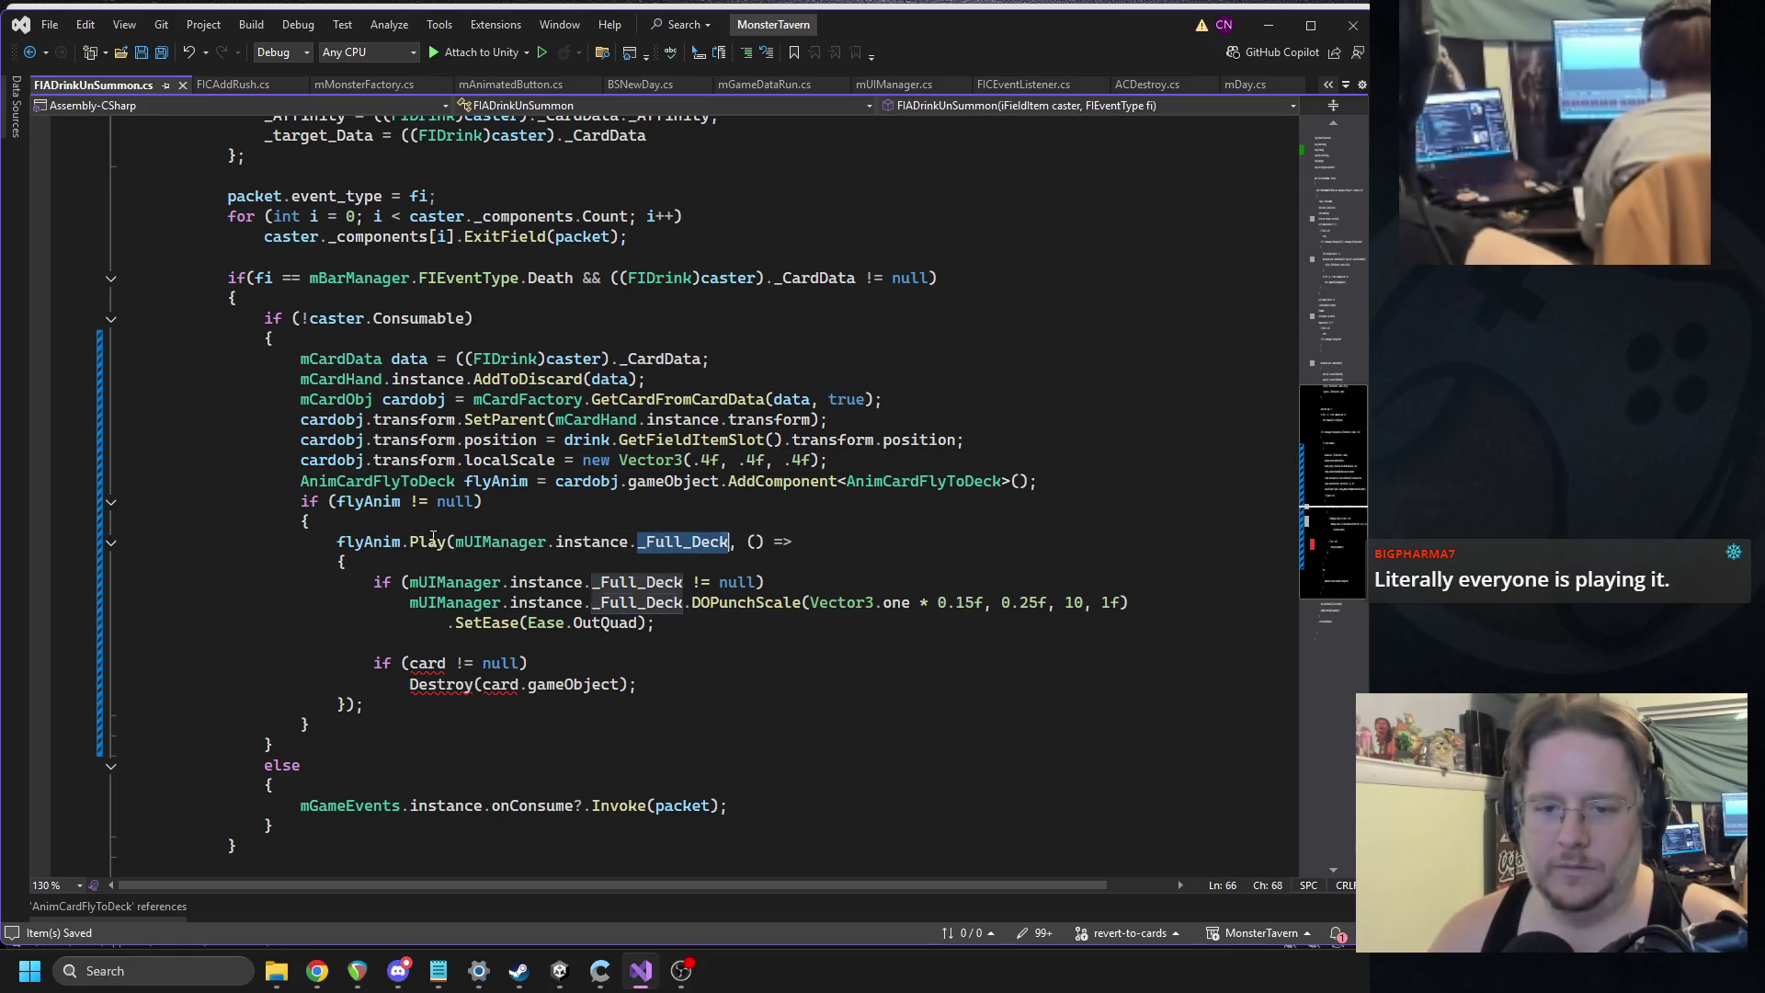
pyautogui.doubleClick(663, 544)
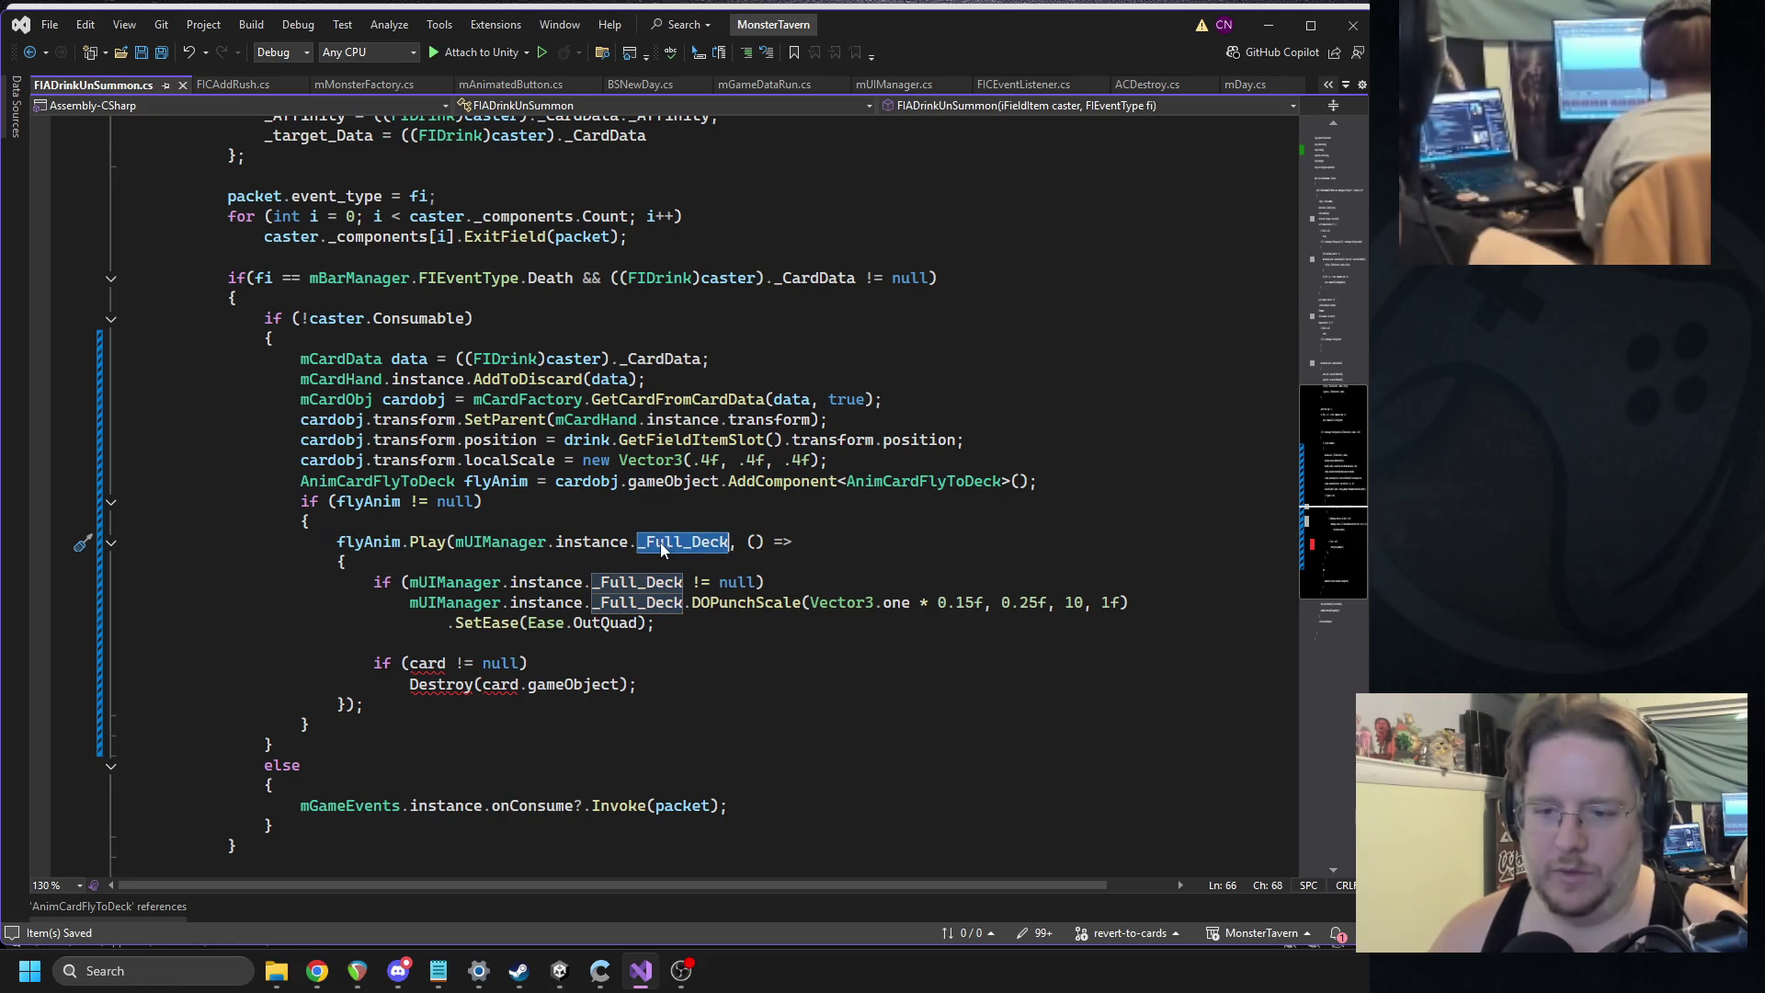
pyautogui.write('_dis')
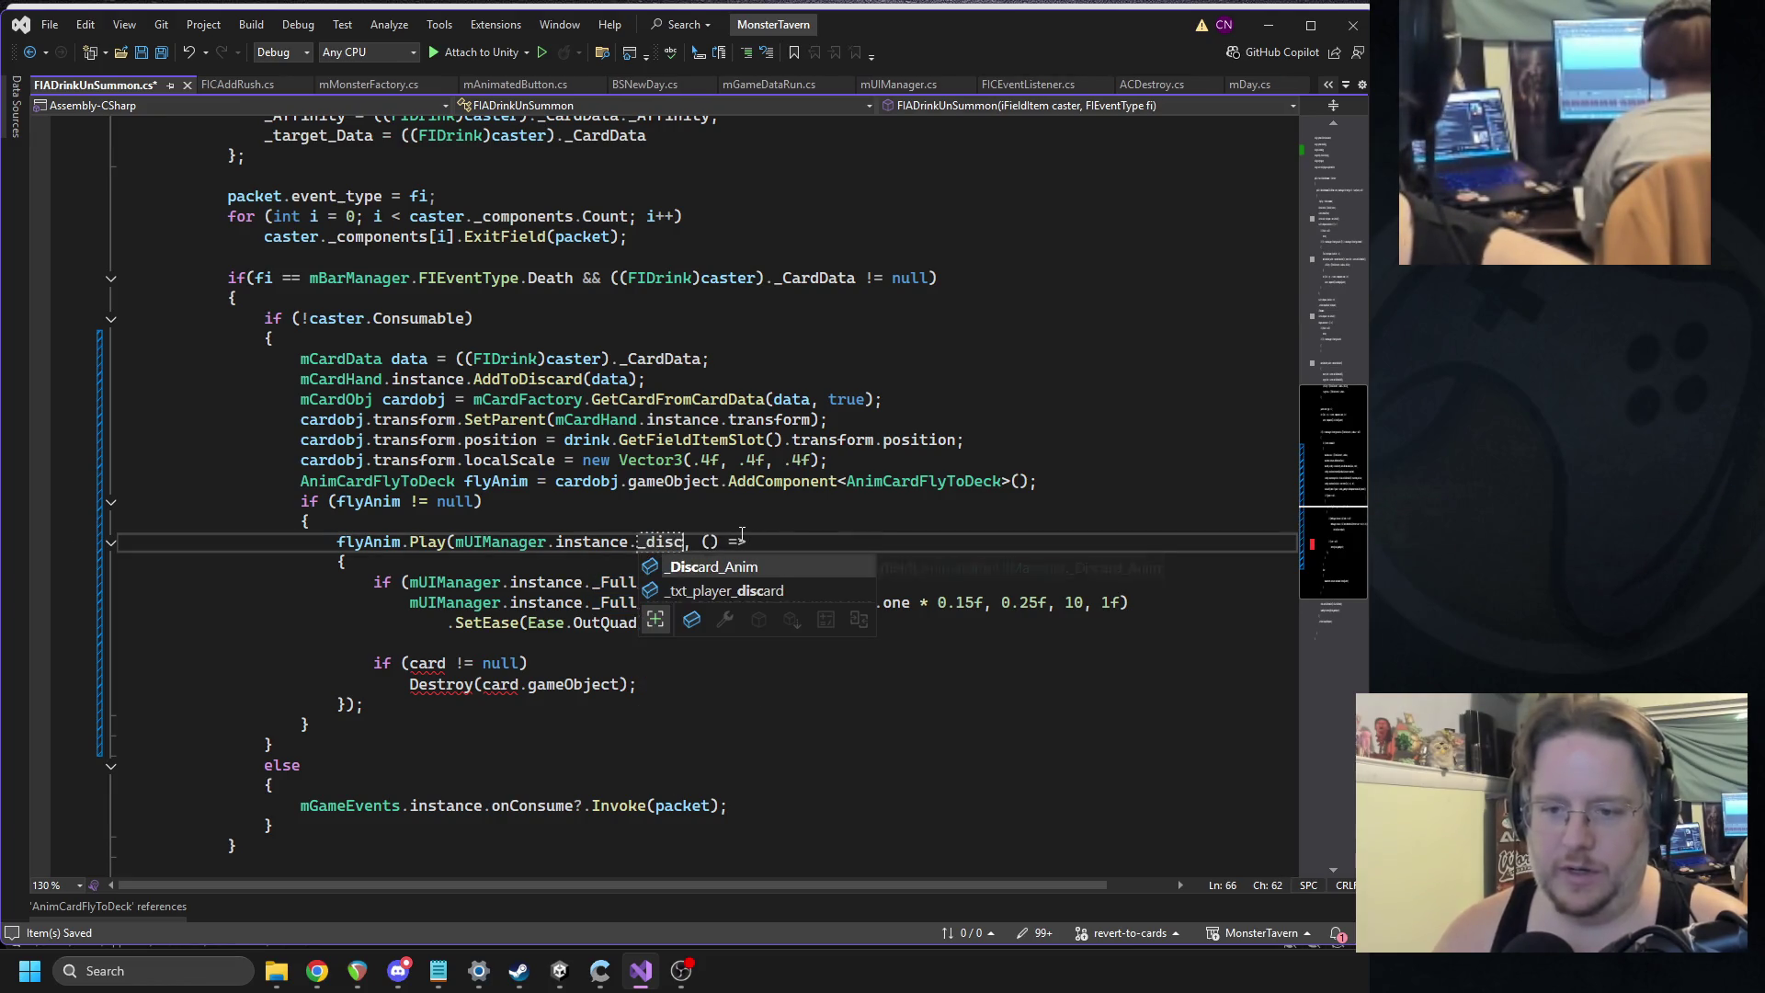
pyautogui.press('BackSpace')
pyautogui.press('BackSpace')
pyautogui.press('BackSpace')
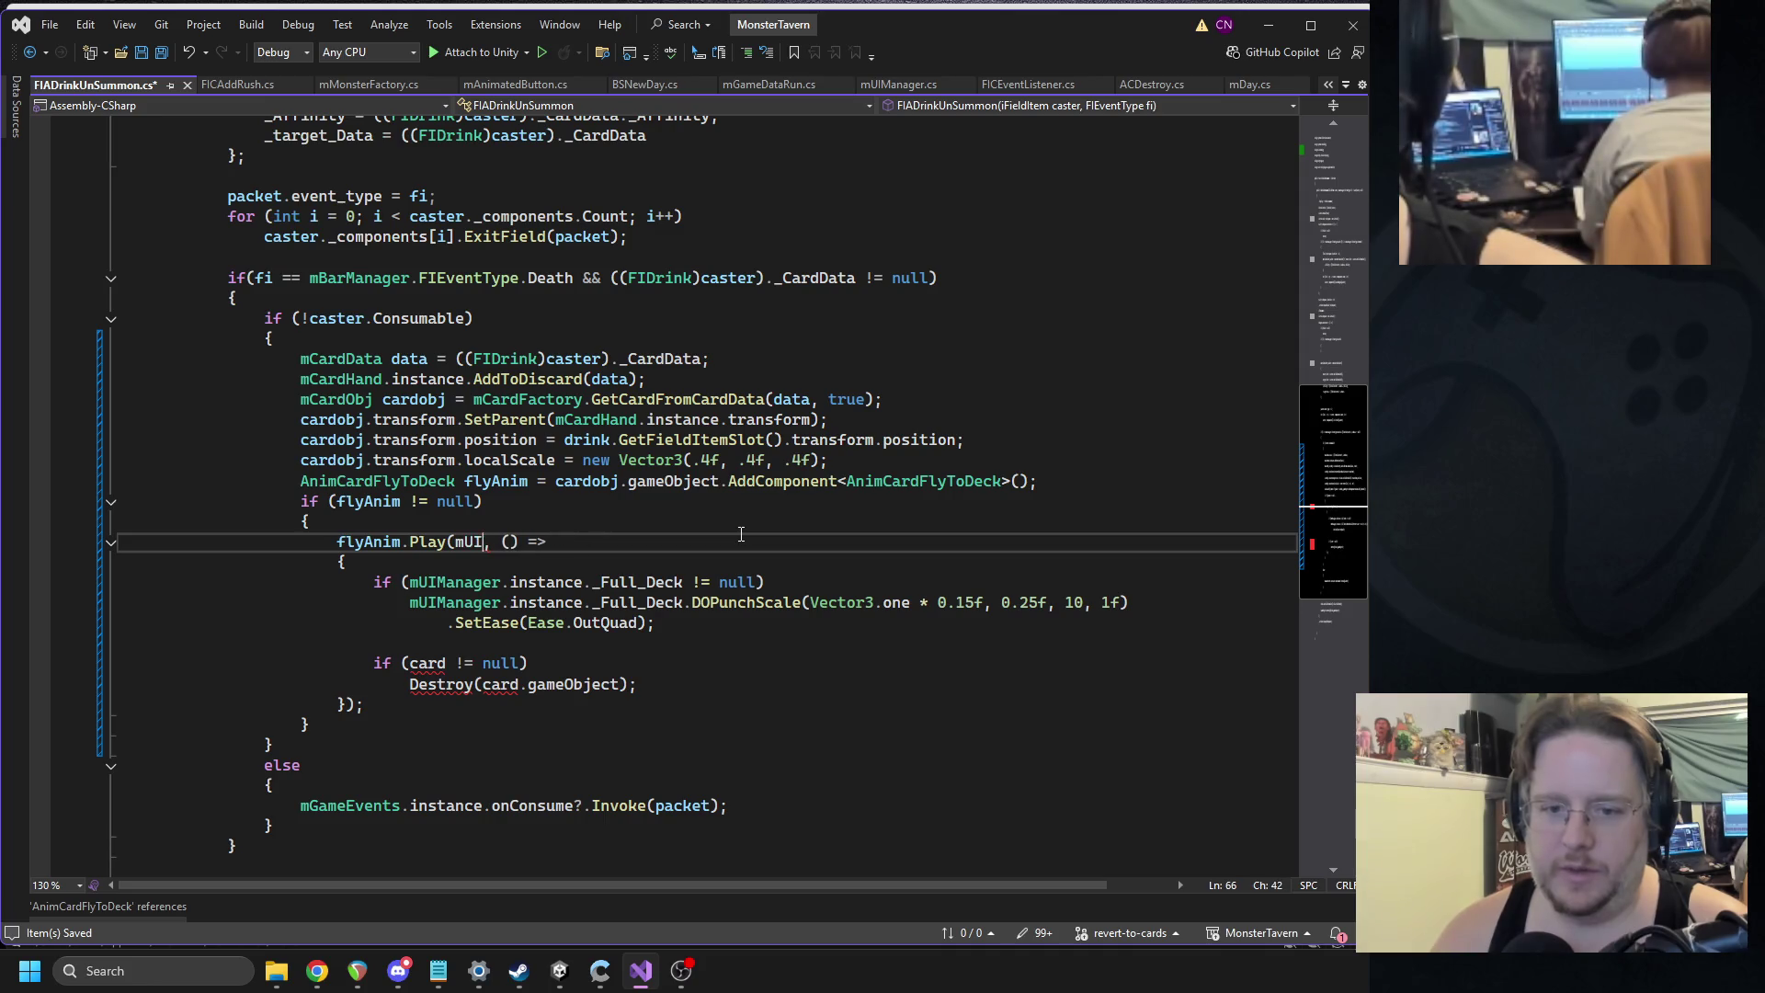
pyautogui.write('mCardHand.instance.')
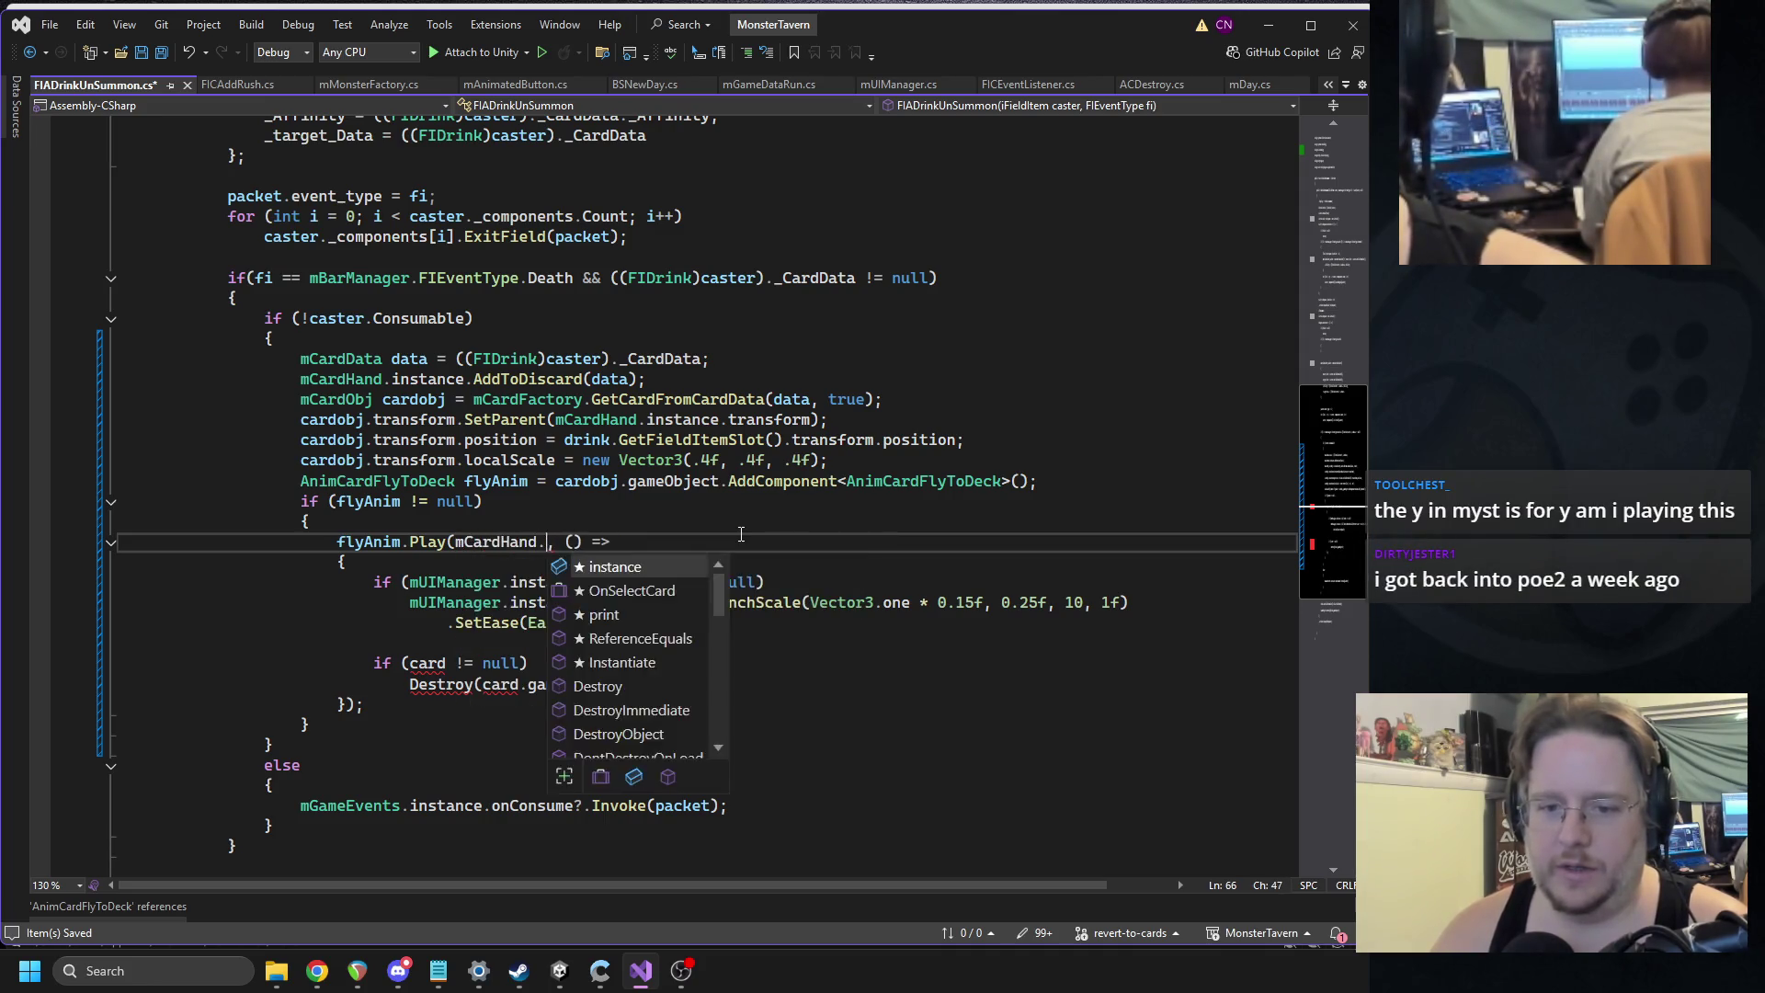
pyautogui.write('discard')
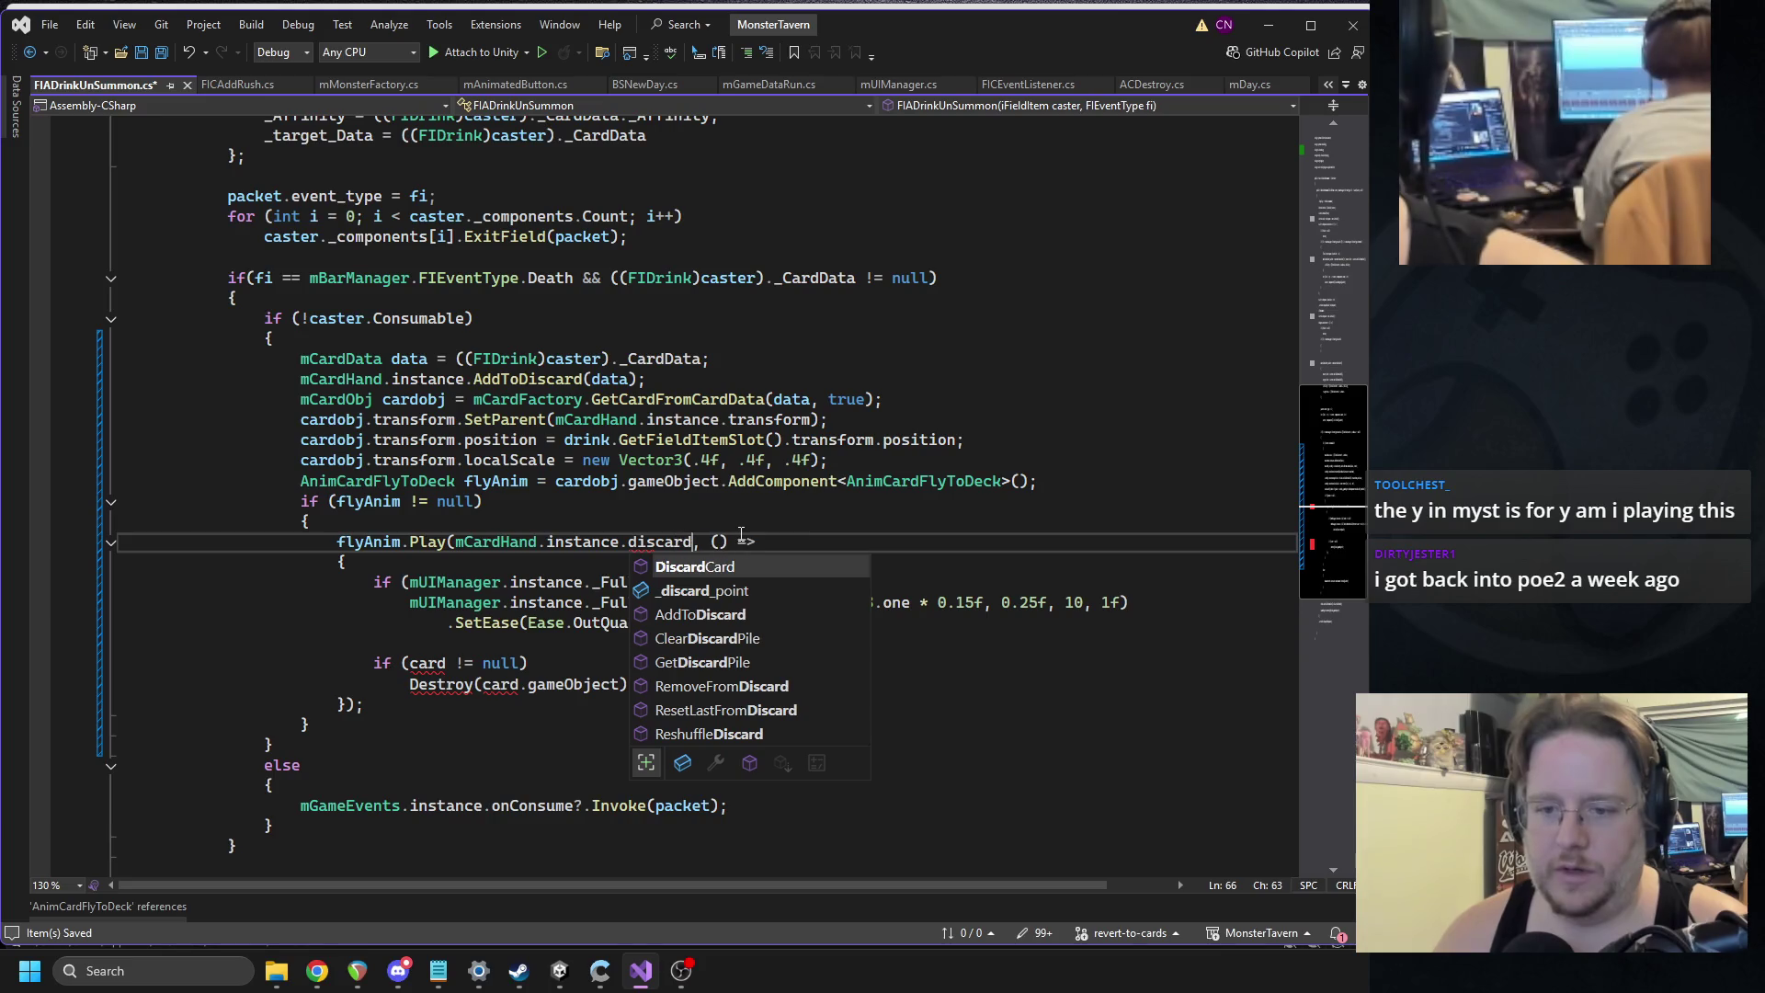
pyautogui.press('Down')
pyautogui.press('Tab')
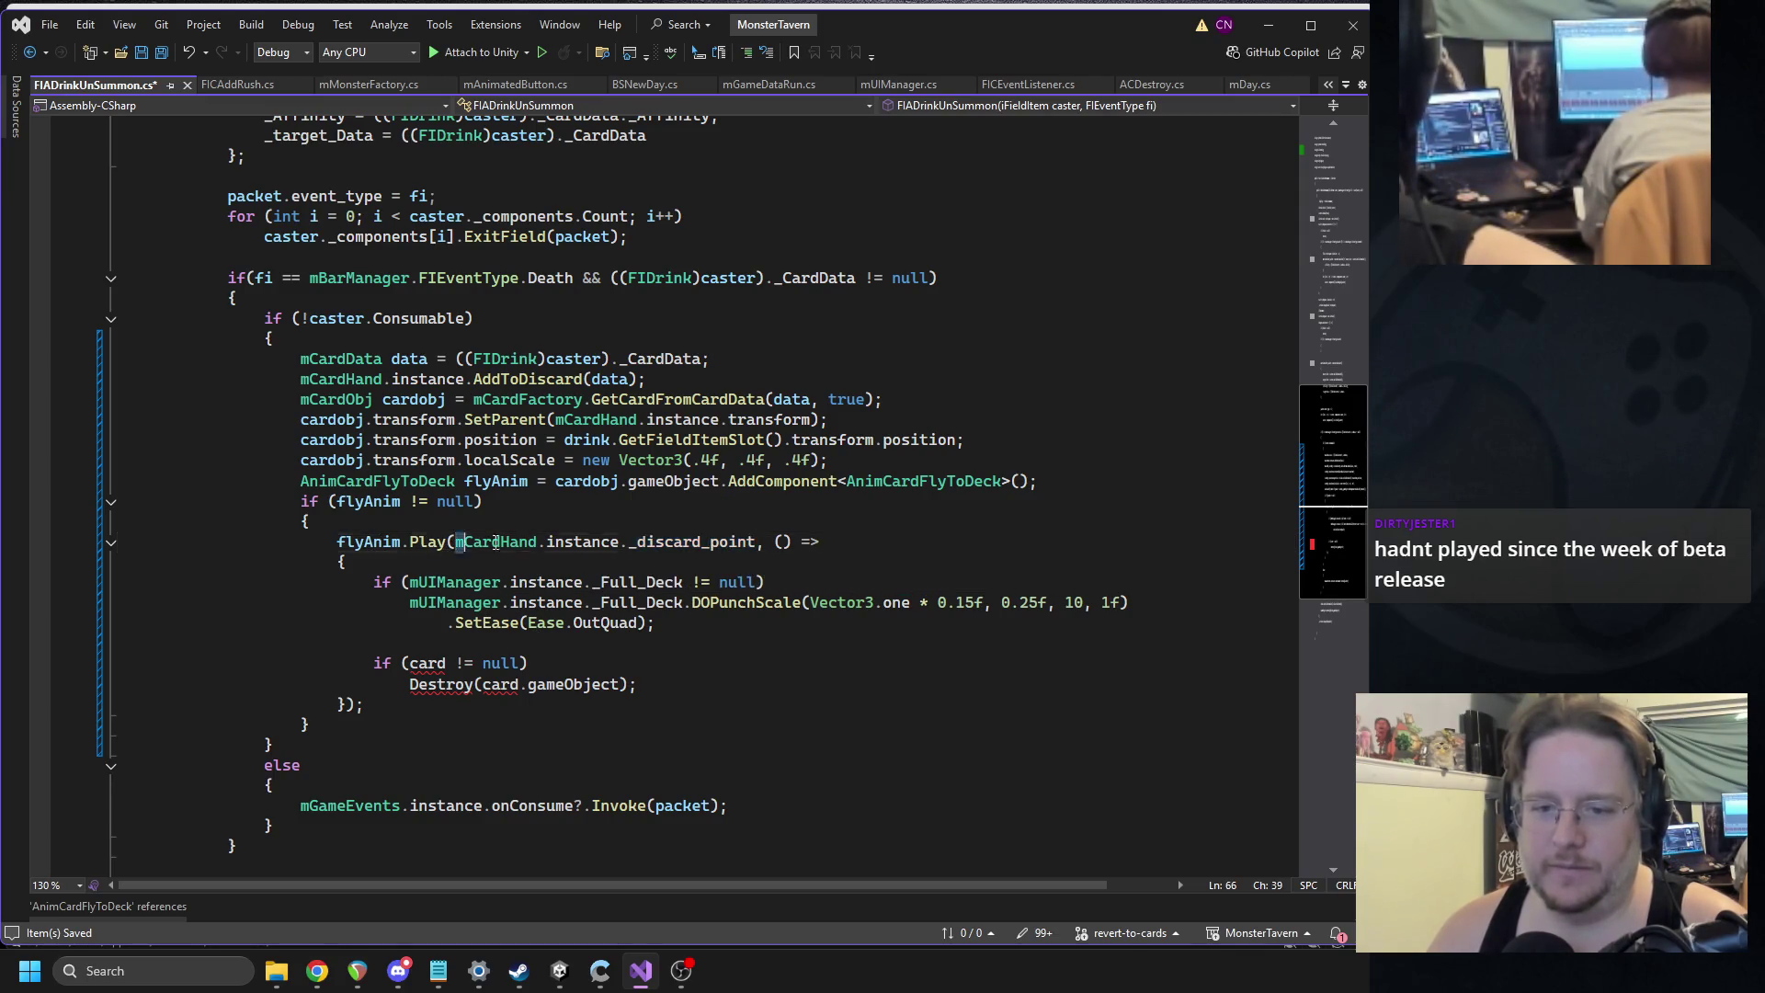
pyautogui.moveTo(455, 542); pyautogui.dragTo(756, 542)
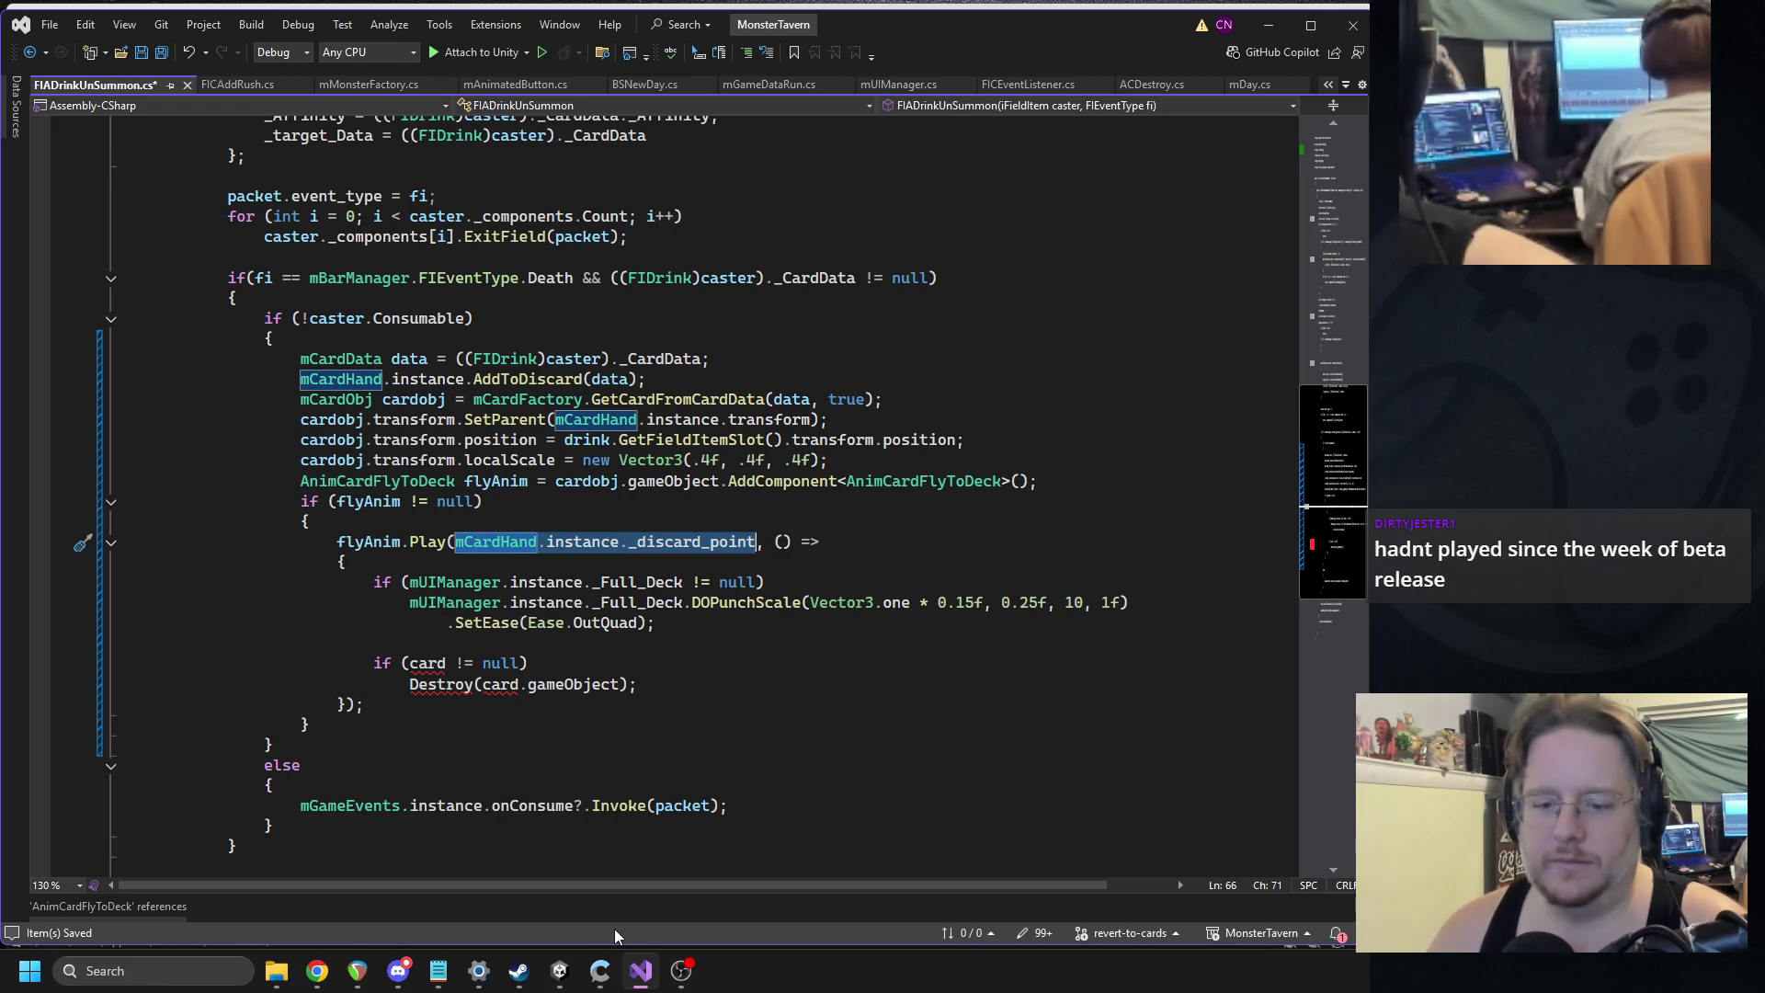
pyautogui.click(563, 973)
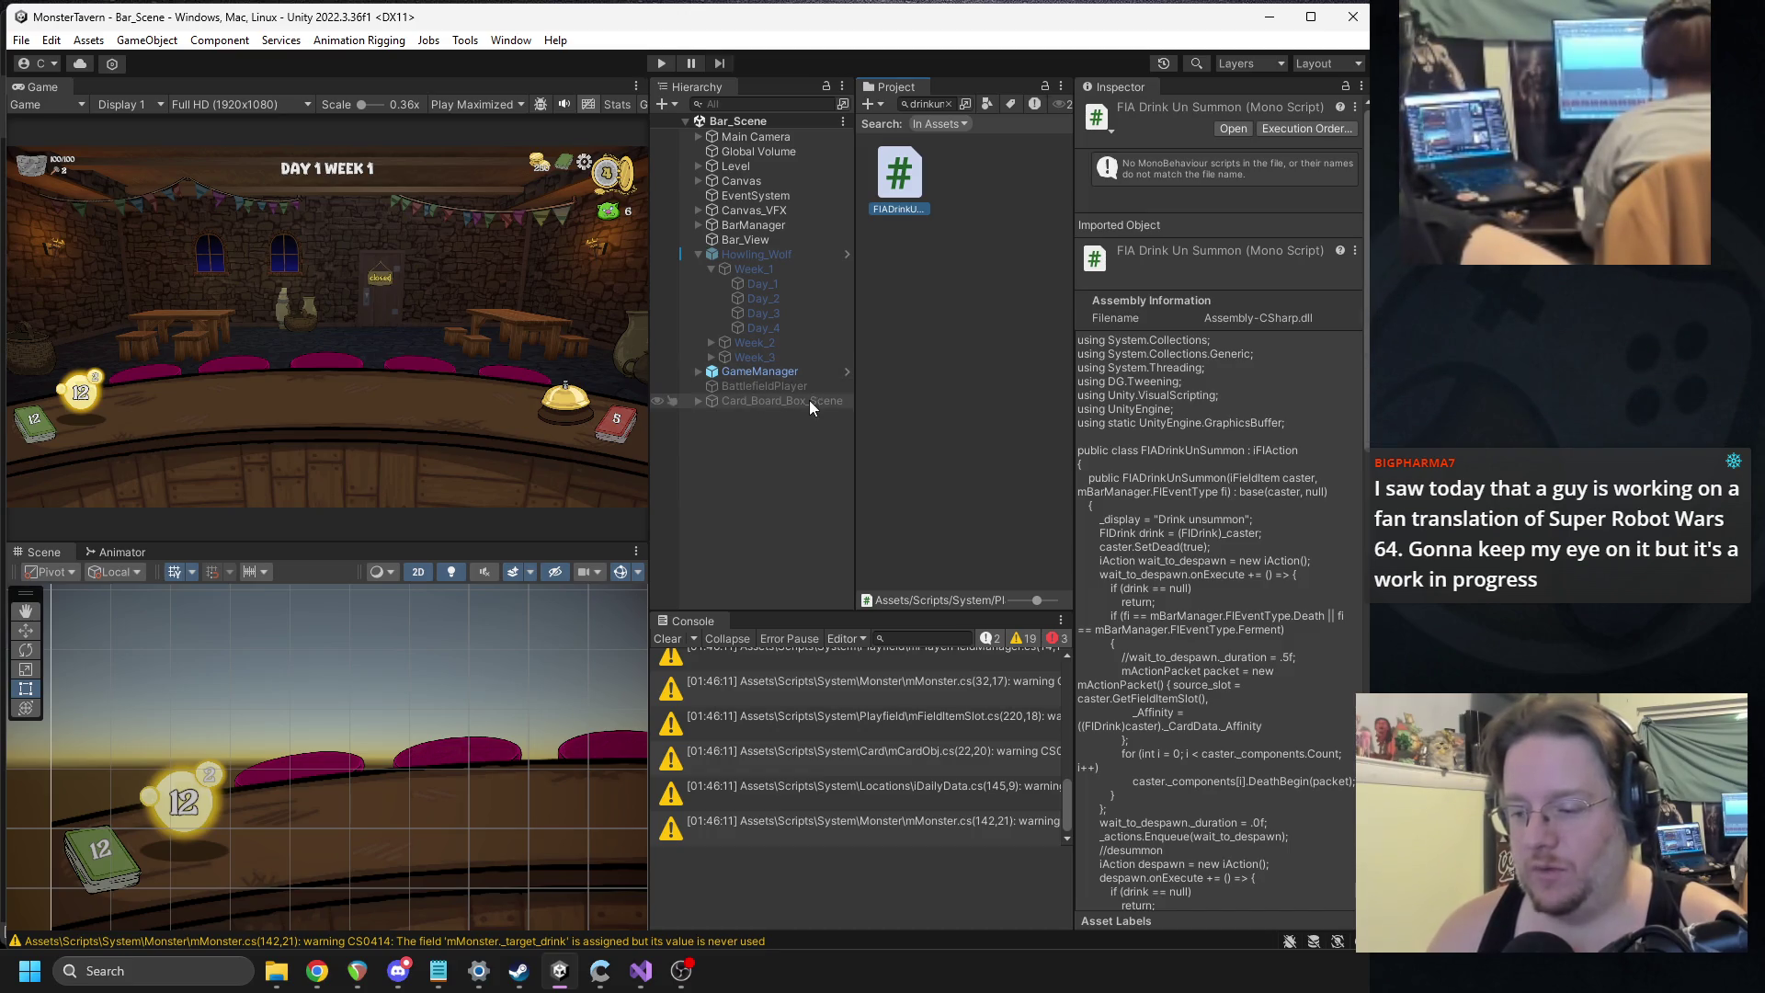
# Select the UI object under Canvas and open its MUI Manager component's context menu.
pyautogui.moveTo(856, 341)
pyautogui.mouseDown()
pyautogui.moveTo(929, 346)
pyautogui.moveTo(900, 345)
pyautogui.mouseUp()
pyautogui.click(698, 253)
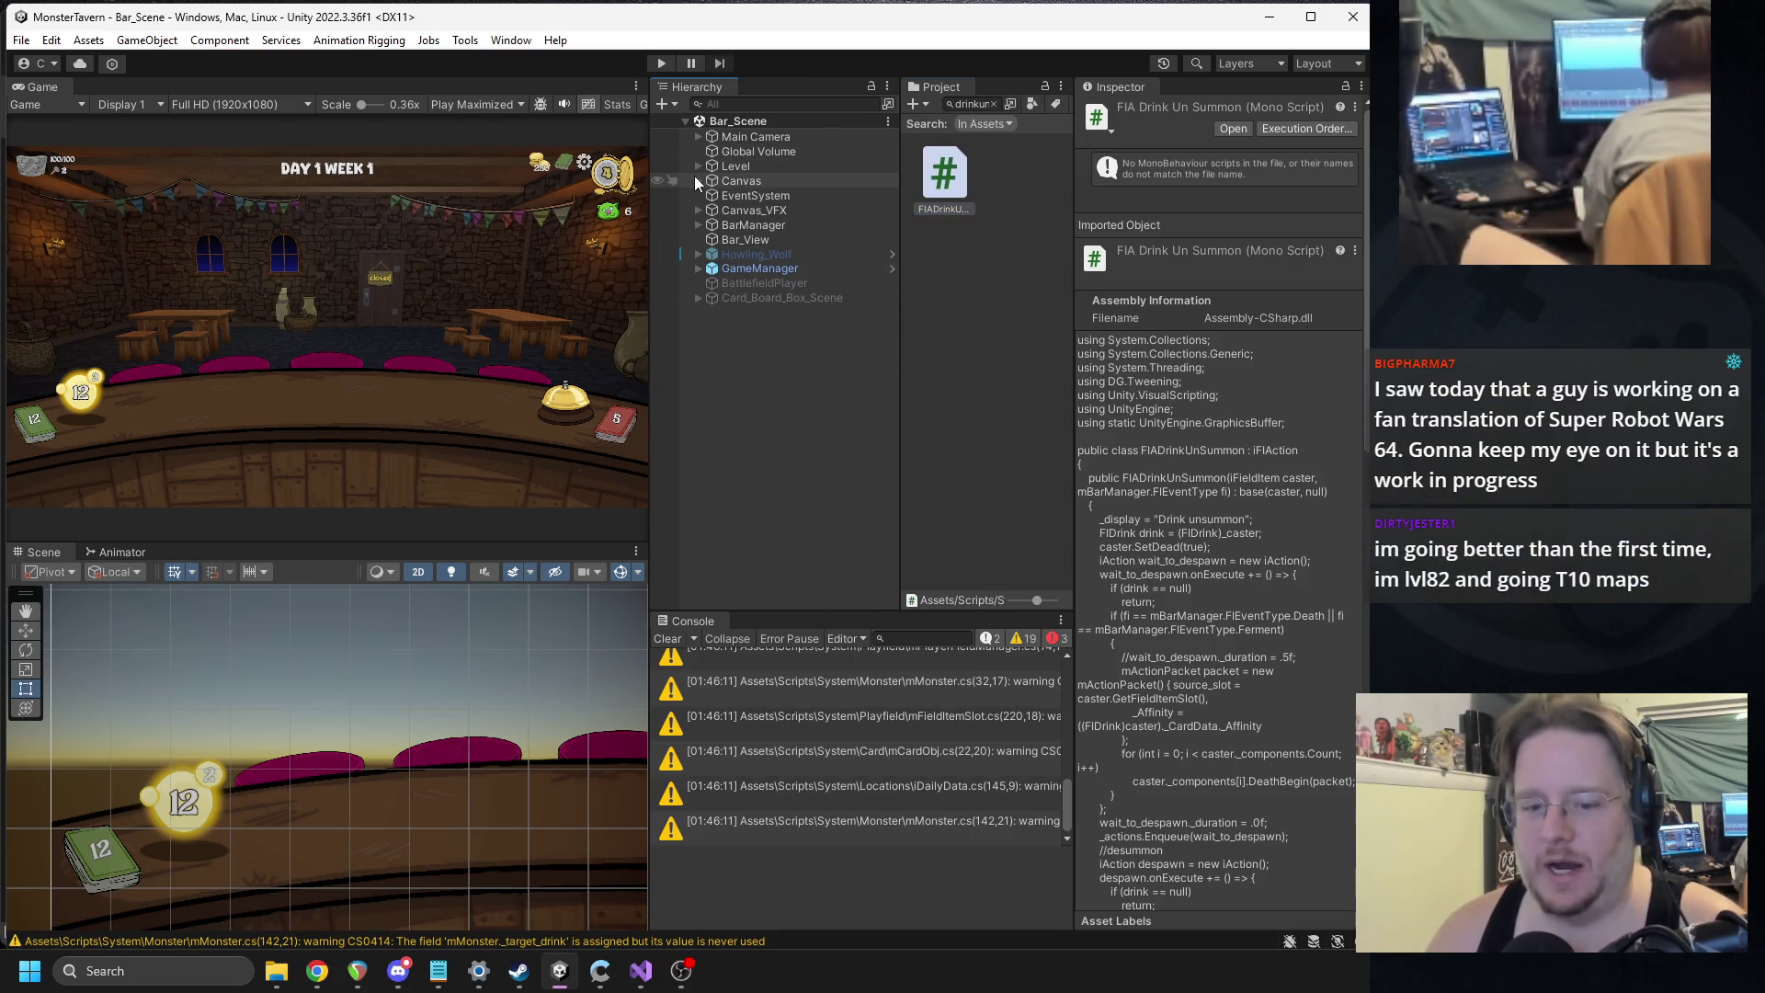
pyautogui.click(698, 180)
pyautogui.click(709, 195)
pyautogui.click(740, 195)
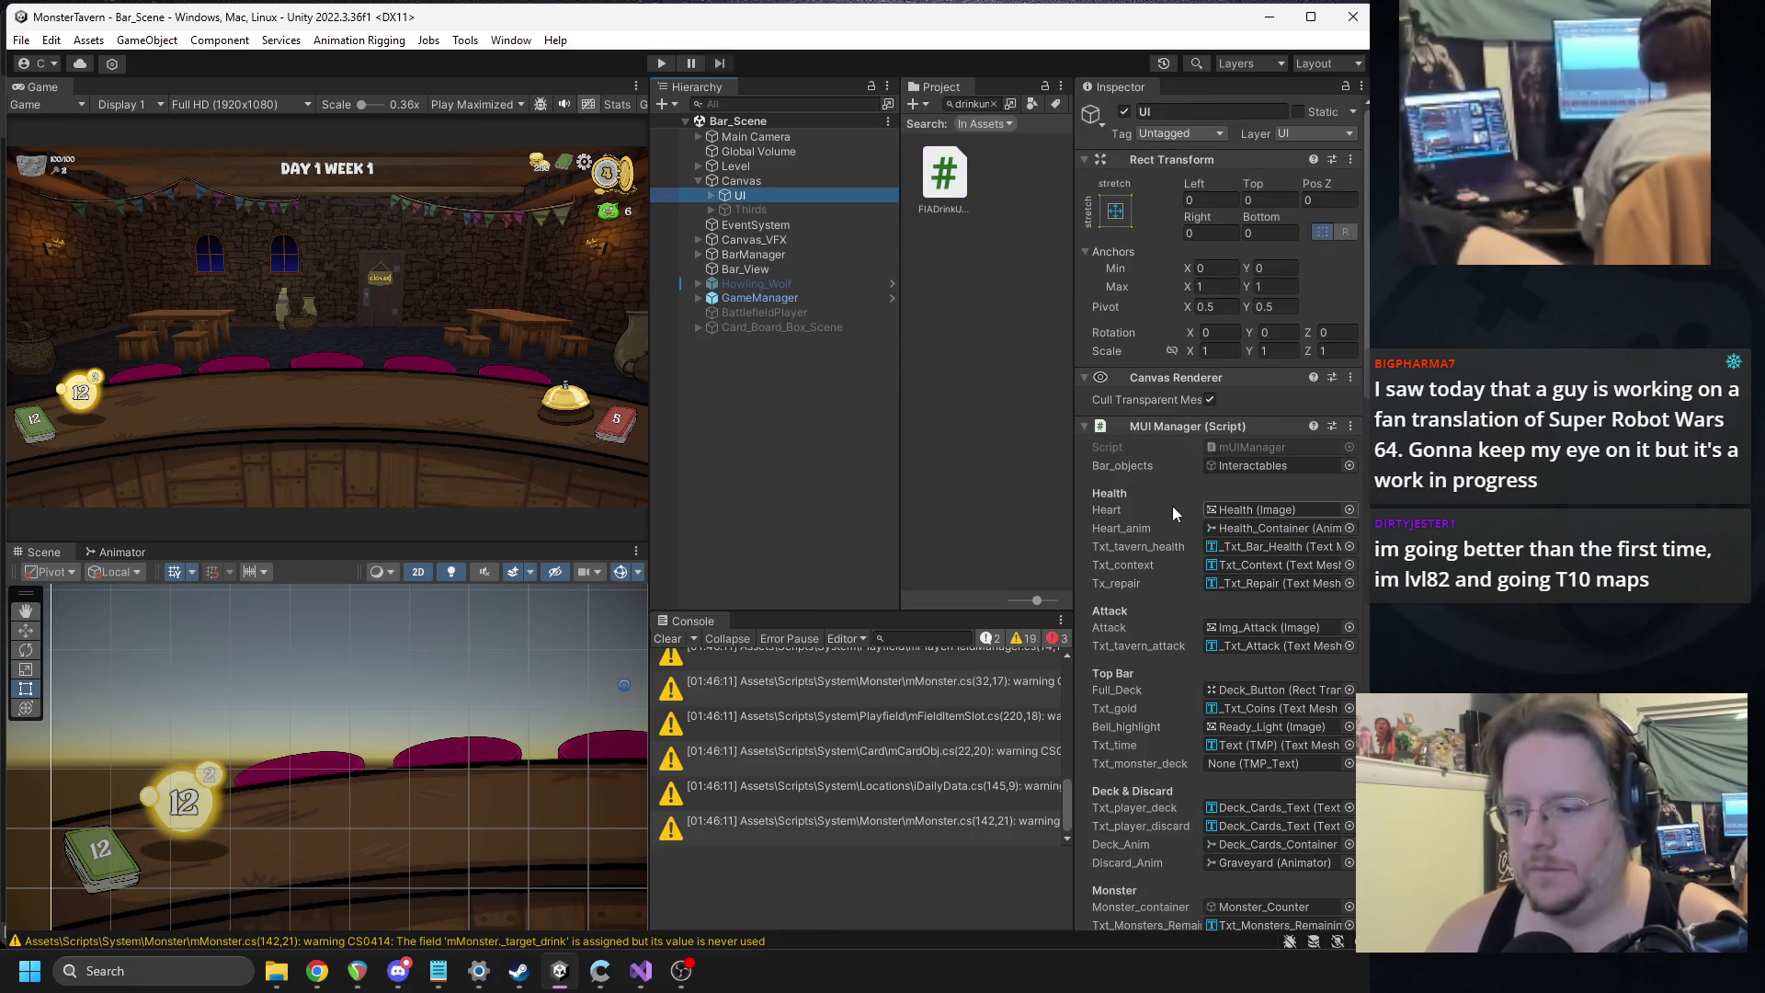
pyautogui.scroll(-3, 1173, 508)
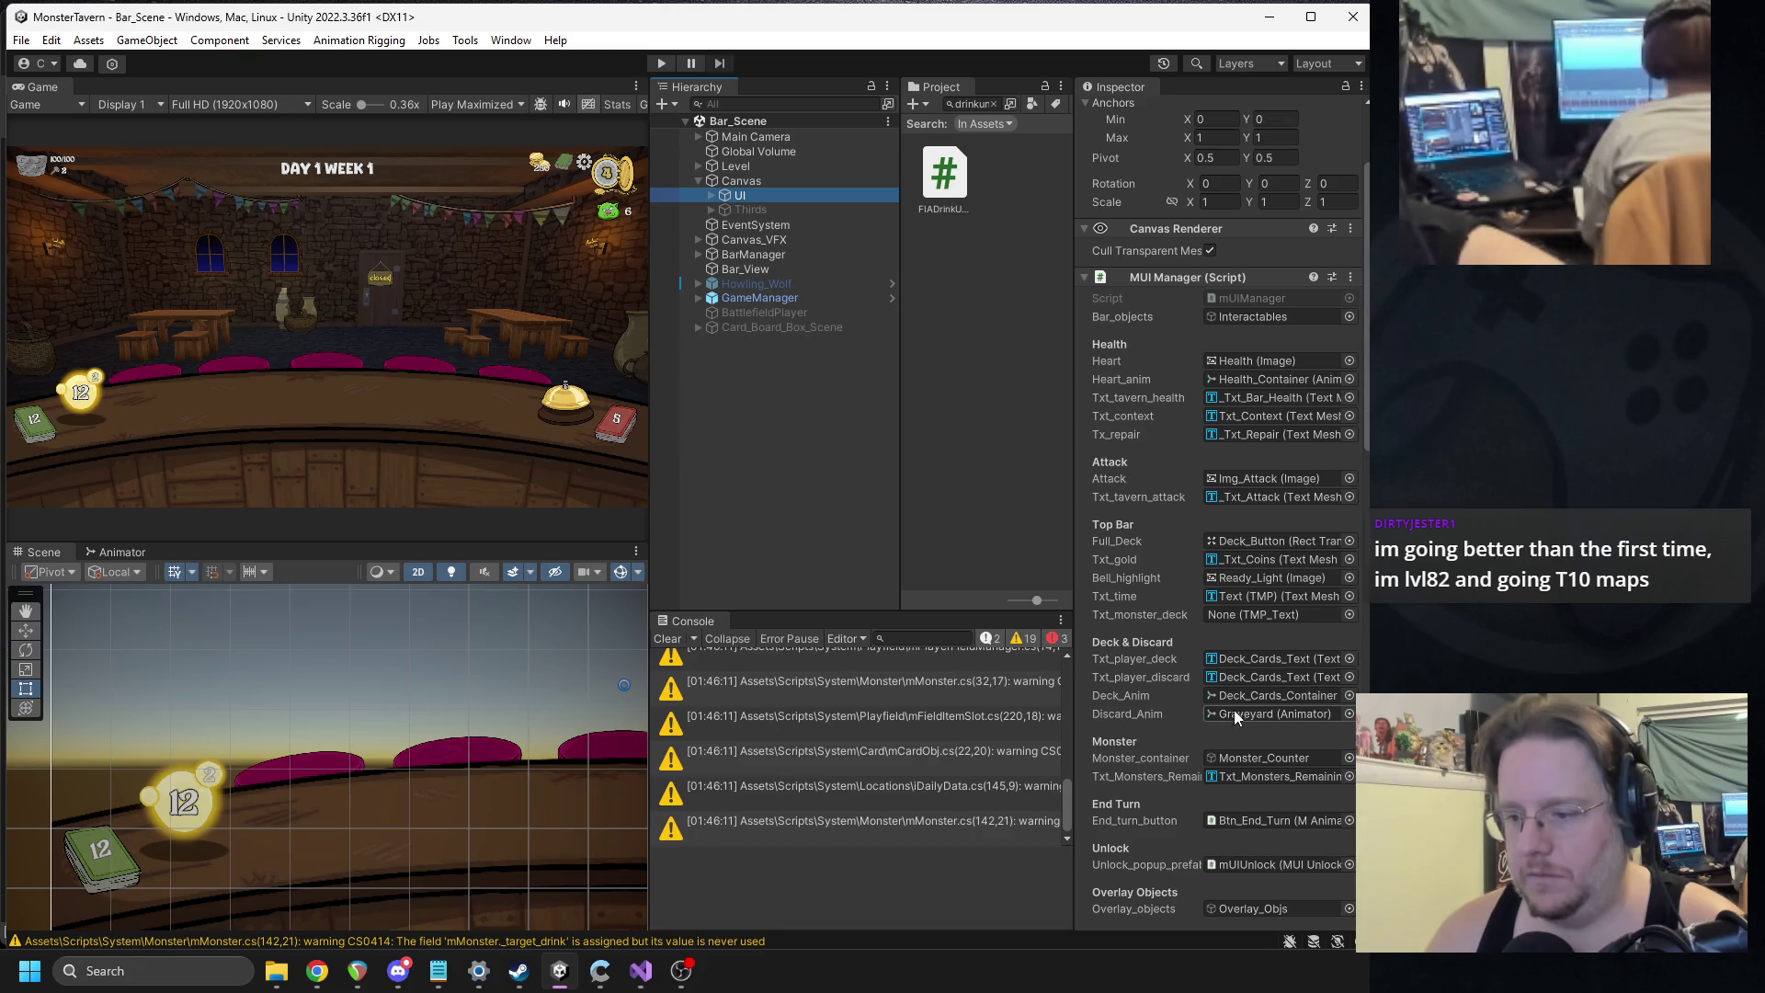
pyautogui.rightClick(1156, 278)
# Open mUIManager.cs from the MUI Manager component and search it for _discard.
pyautogui.click(1233, 543)
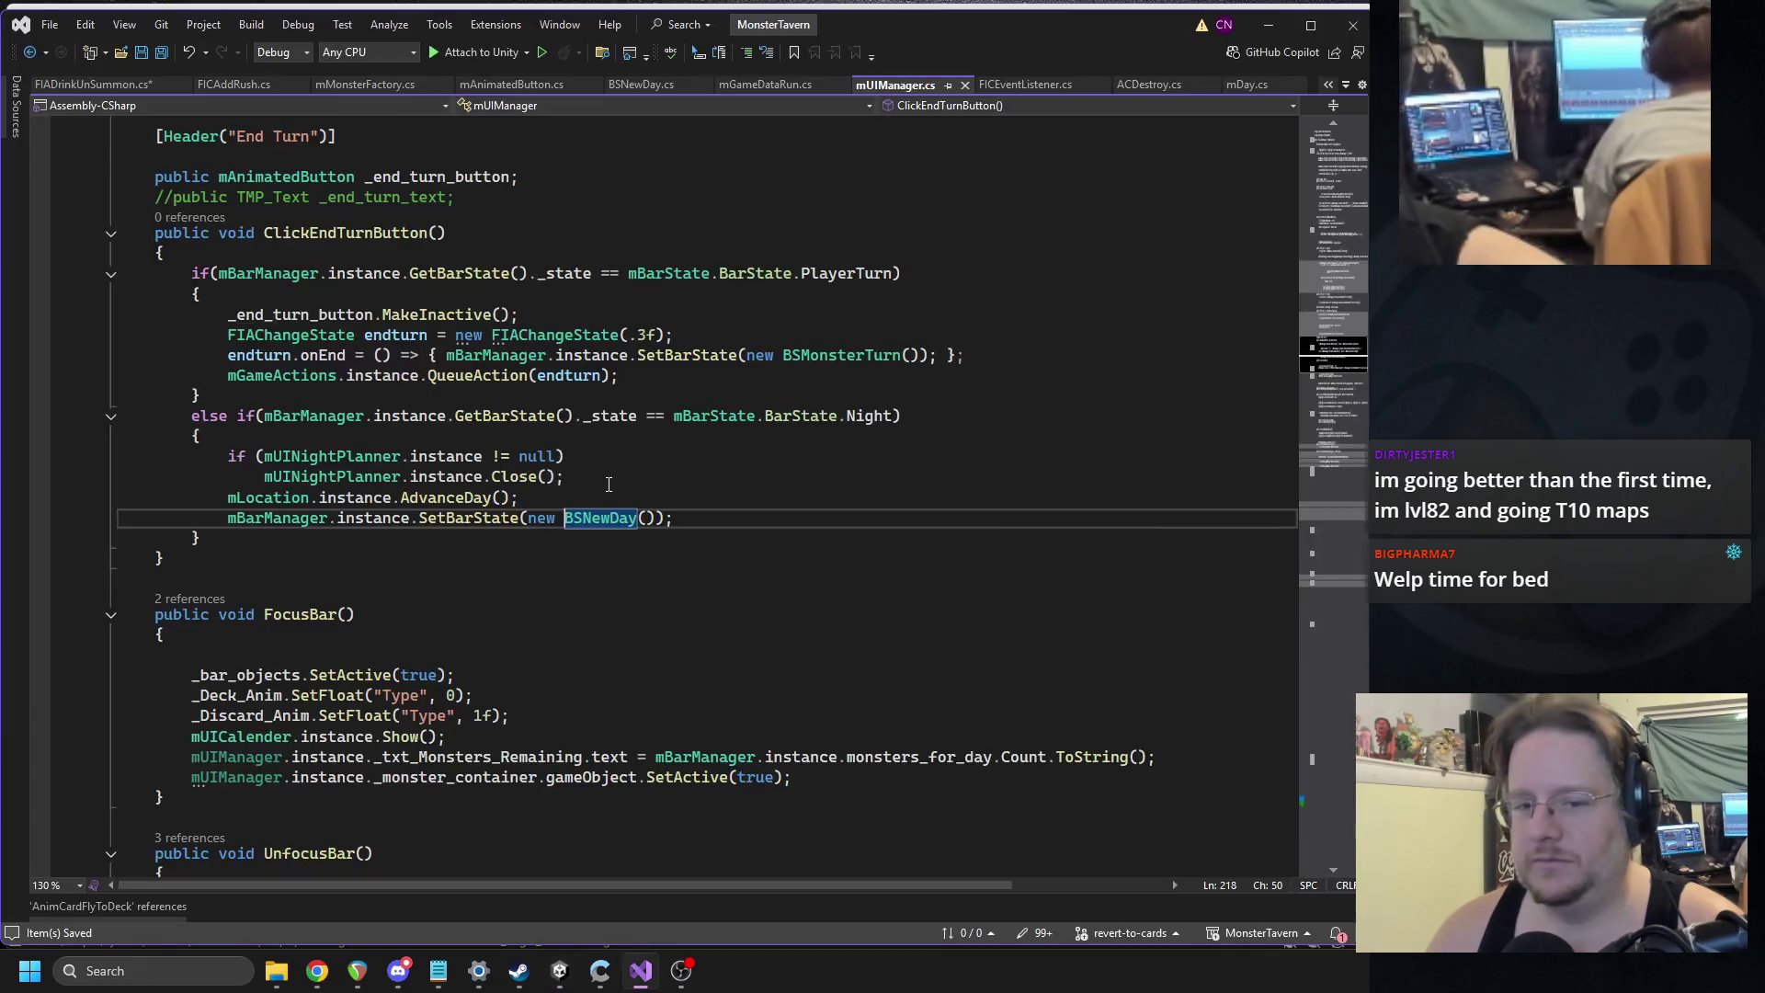
pyautogui.scroll(11, 490, 538)
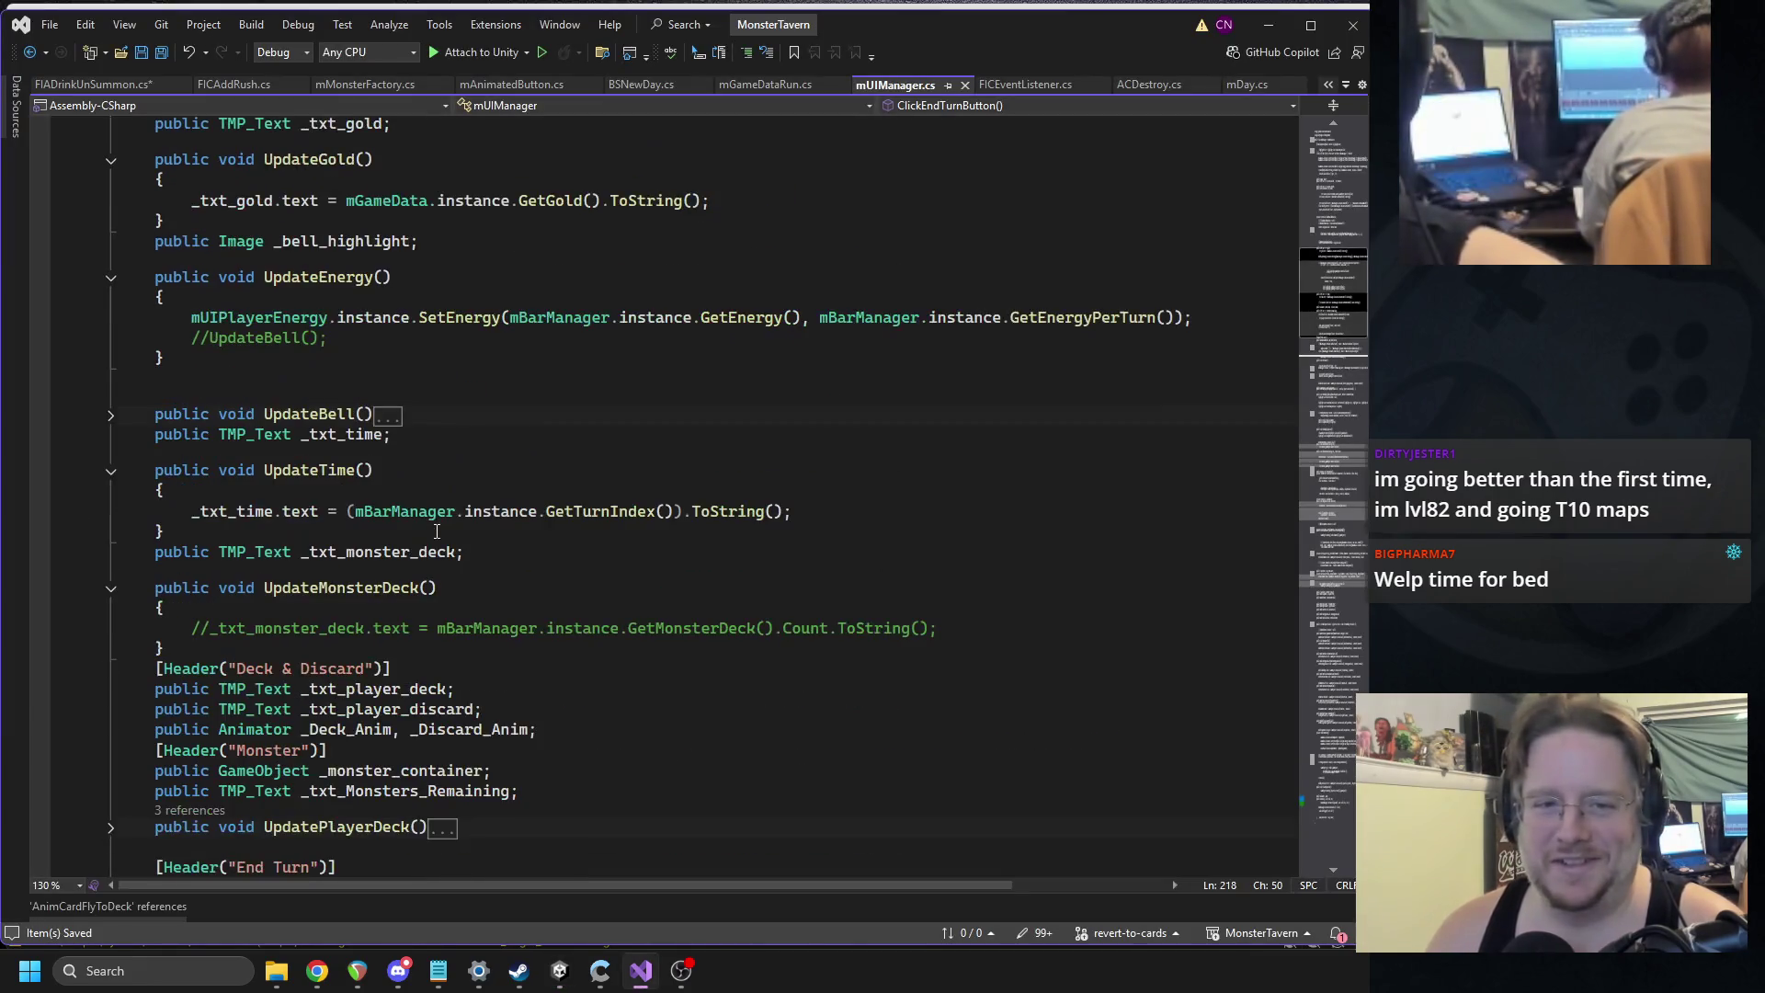
pyautogui.scroll(11, 422, 521)
pyautogui.scroll(10, 422, 520)
pyautogui.click(452, 486)
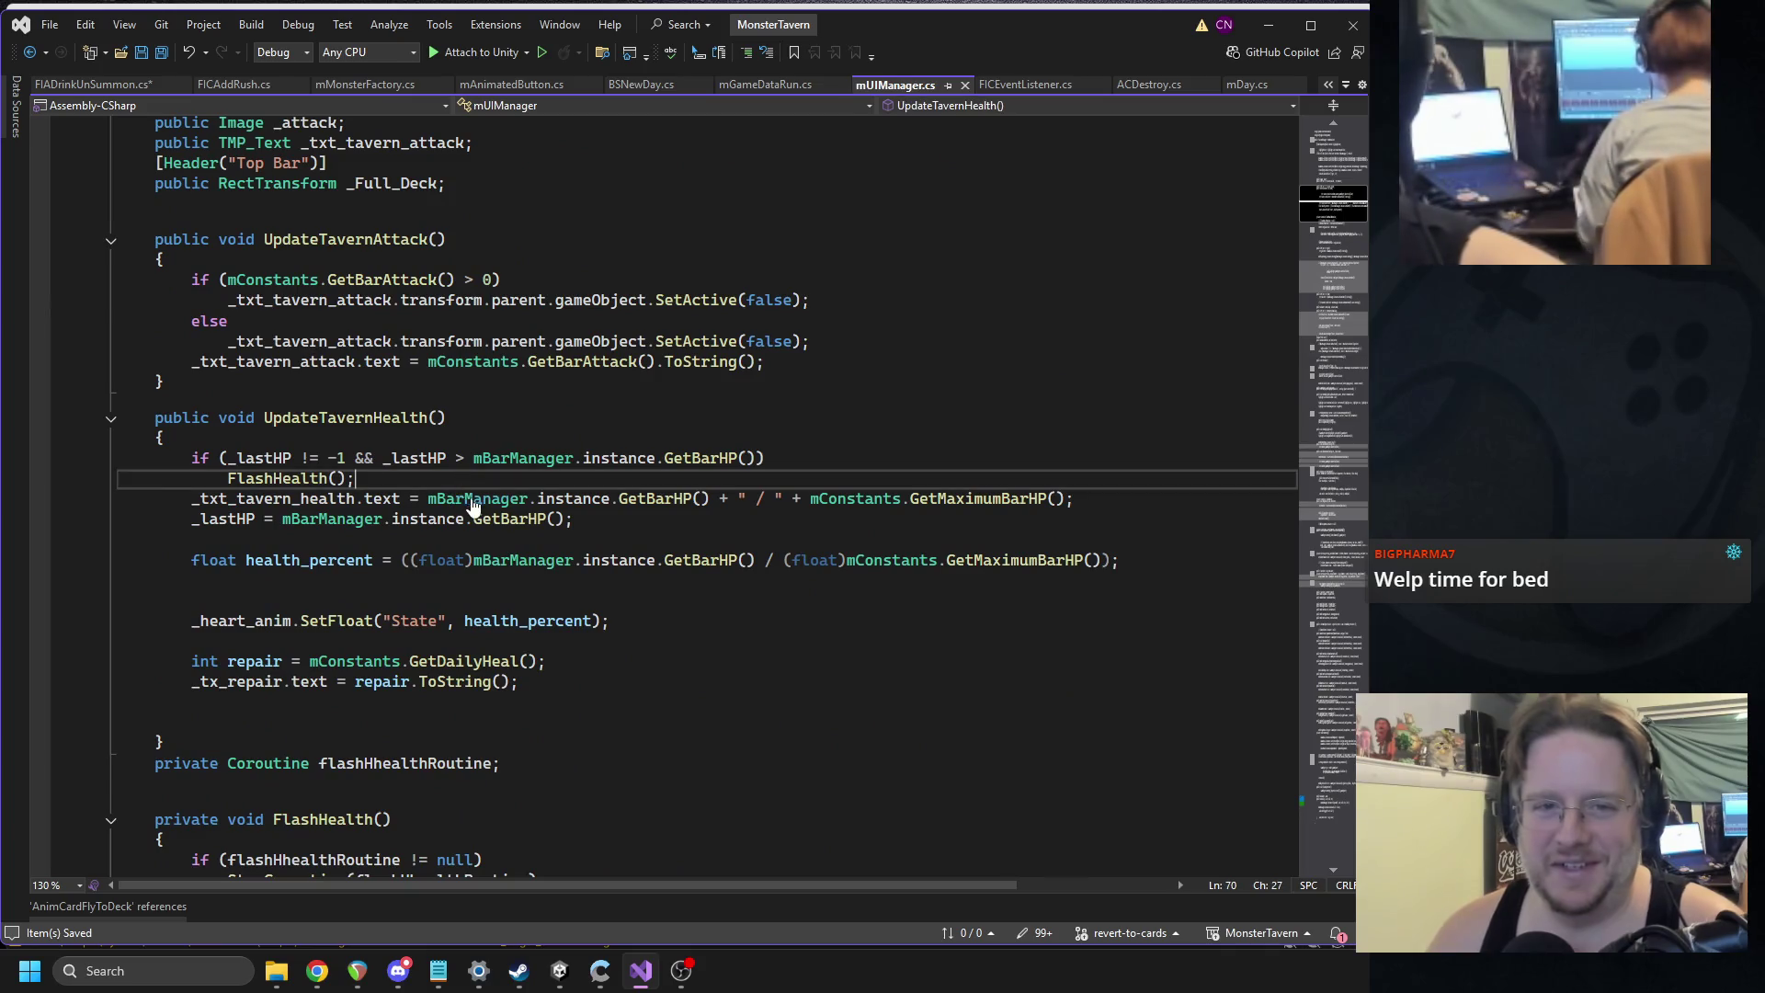
pyautogui.hotkey('ctrl', 'f')
pyautogui.write('_discard')
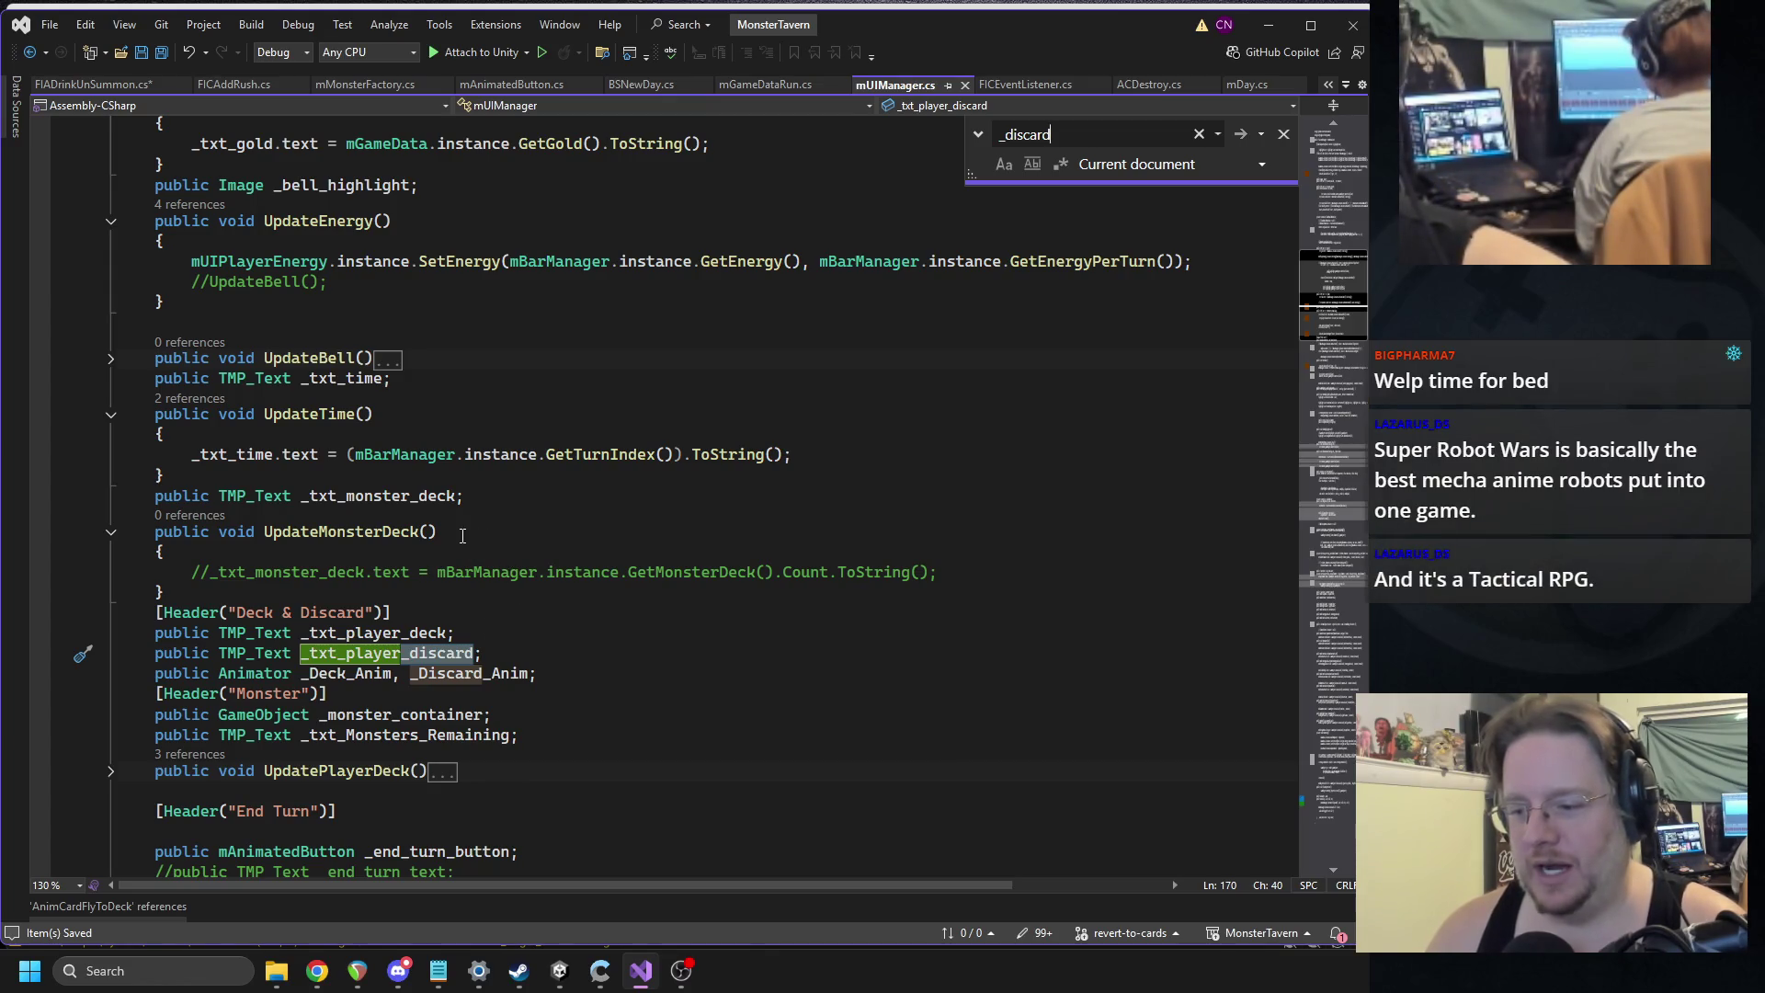
pyautogui.scroll(-2, 437, 554)
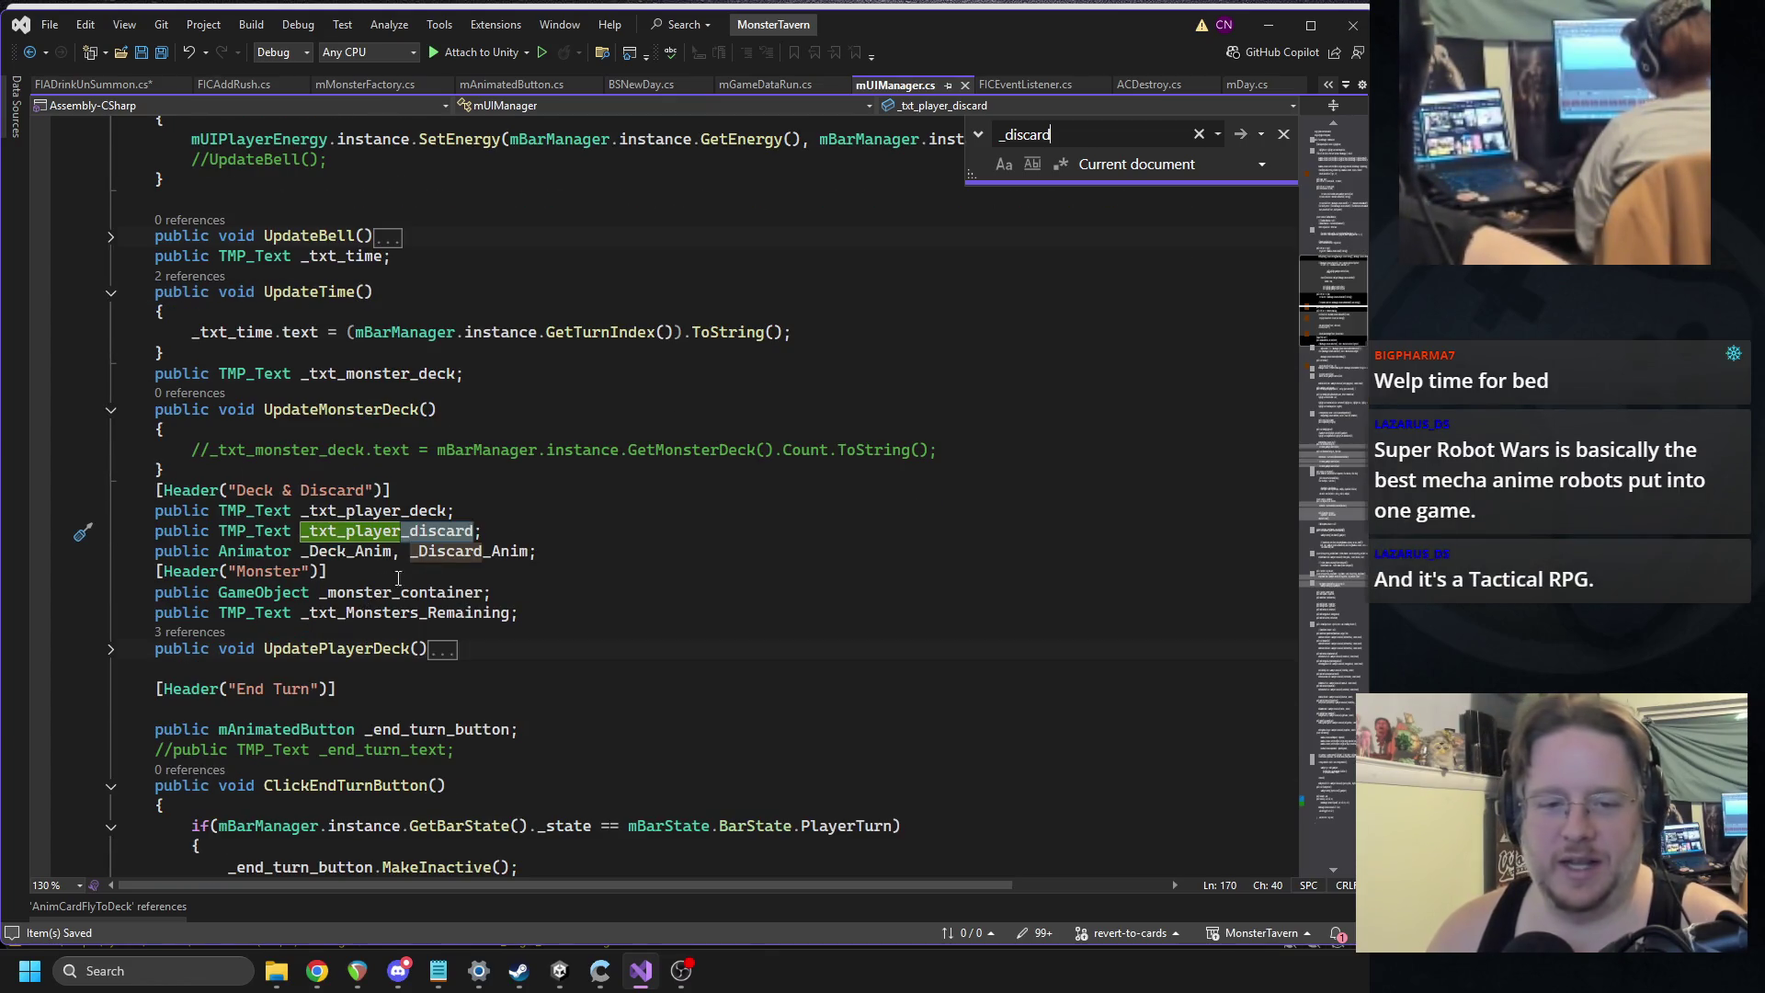
# Duplicate the _txt_player_discard line as public Transform _Discard_Pile, then add public Transform _Deck_Pile.
pyautogui.click(501, 531)
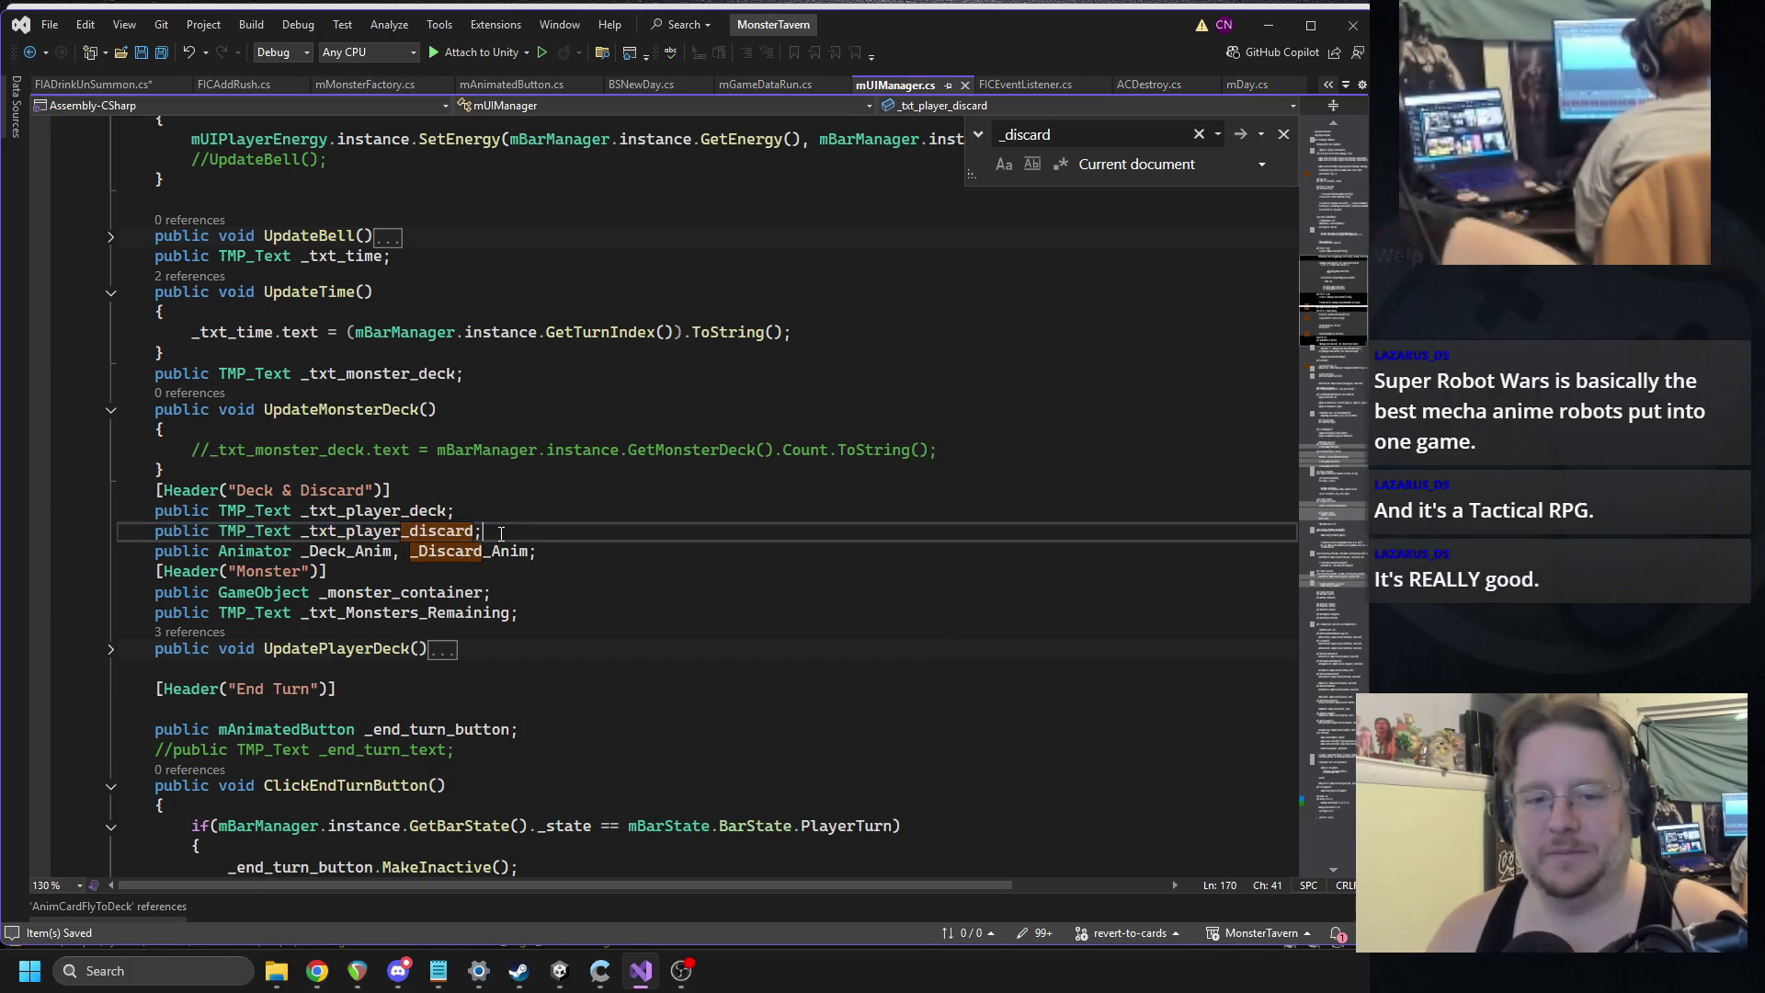
pyautogui.press('Return')
pyautogui.write('public TMP_Text _txt_player_discard;')
pyautogui.click(263, 550)
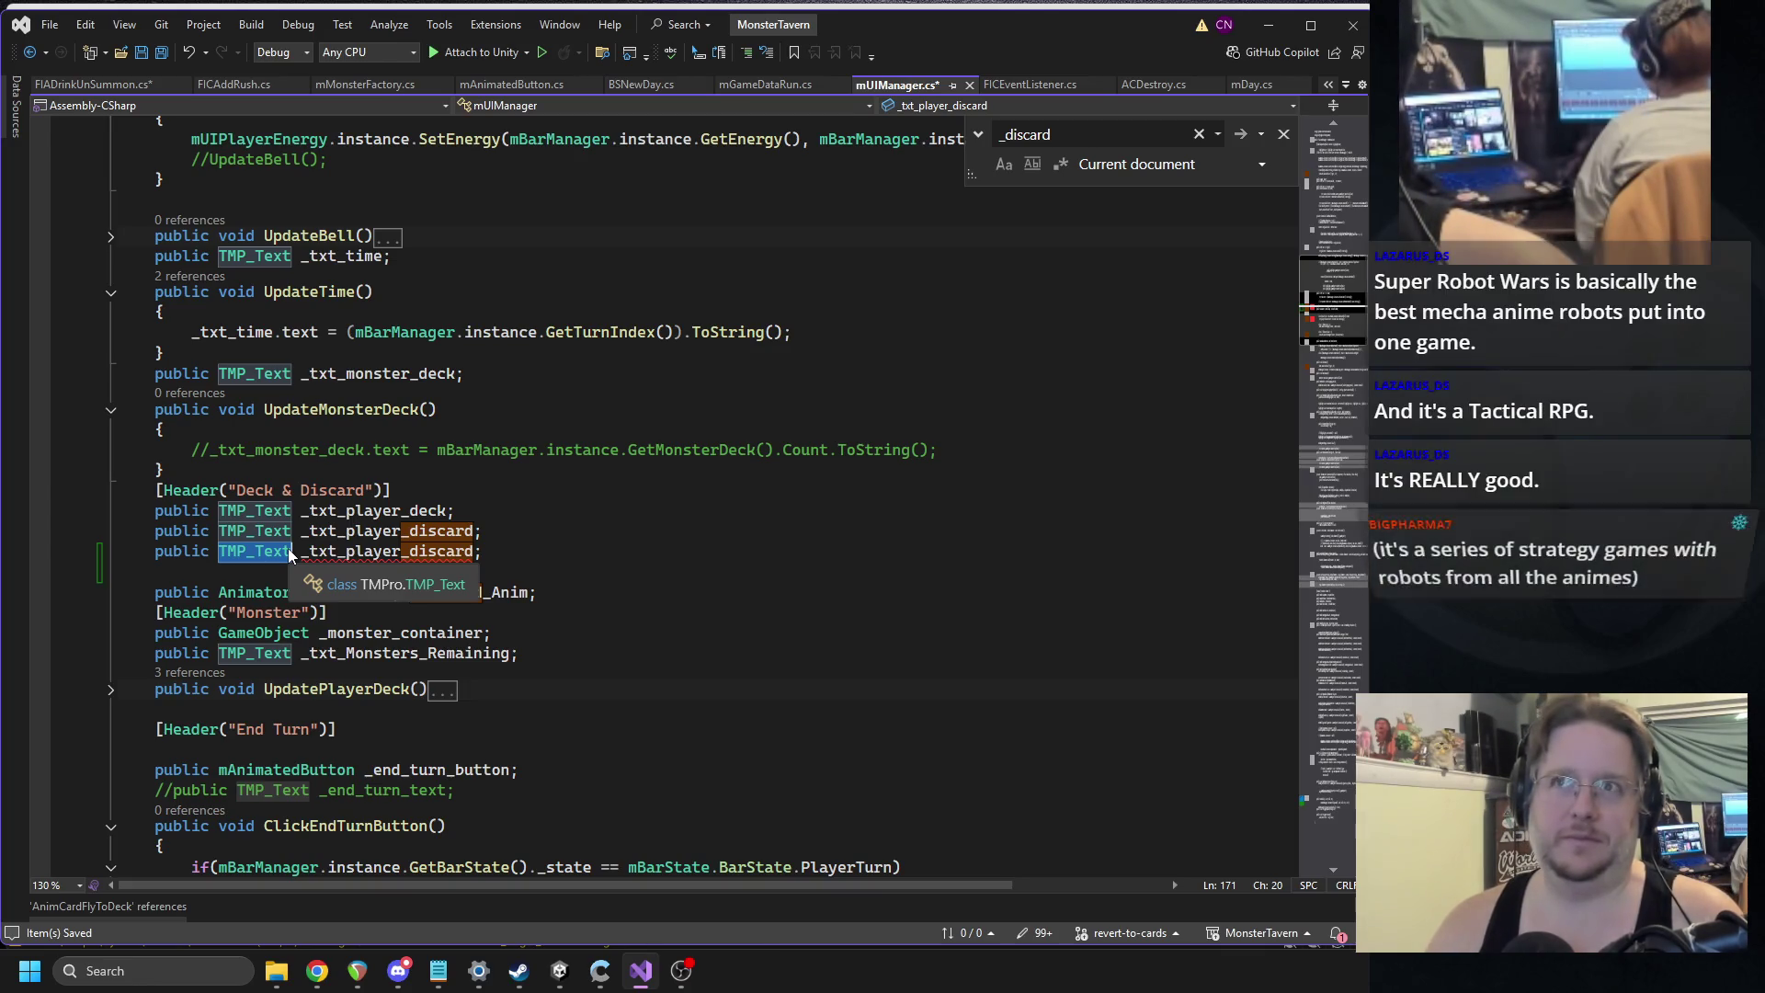
pyautogui.write('Transform')
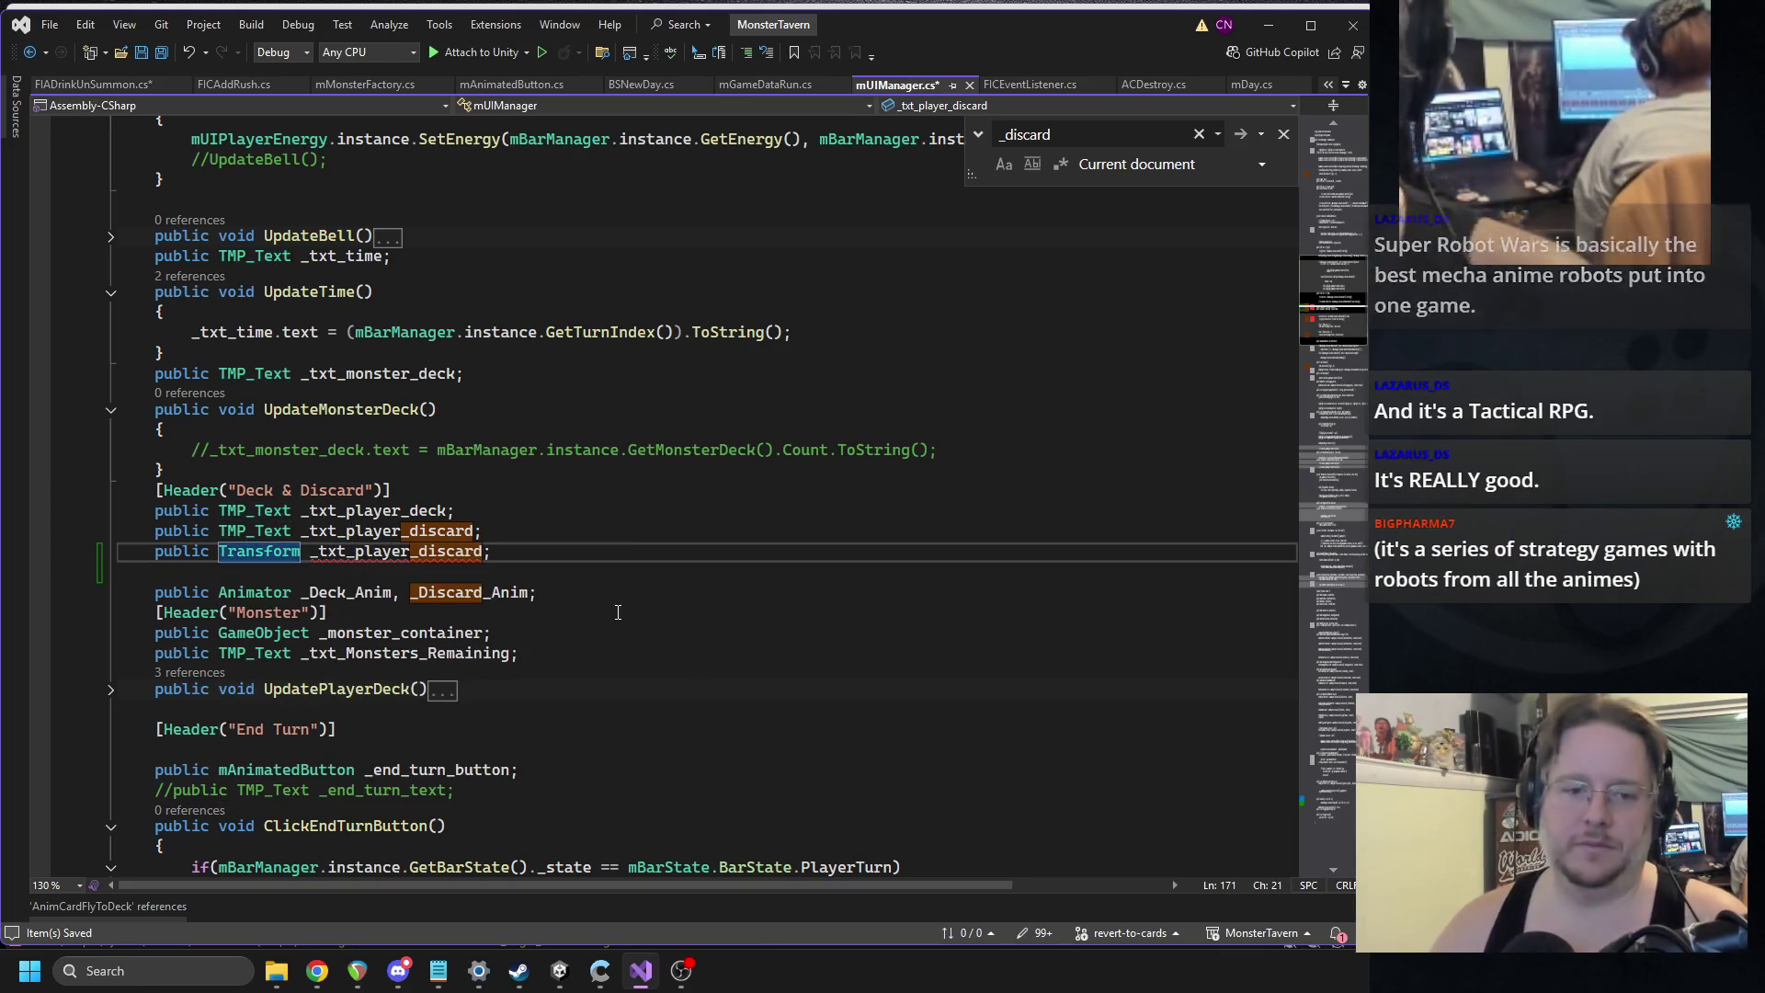
pyautogui.doubleClick(389, 554)
pyautogui.write('_Discard_Pi')
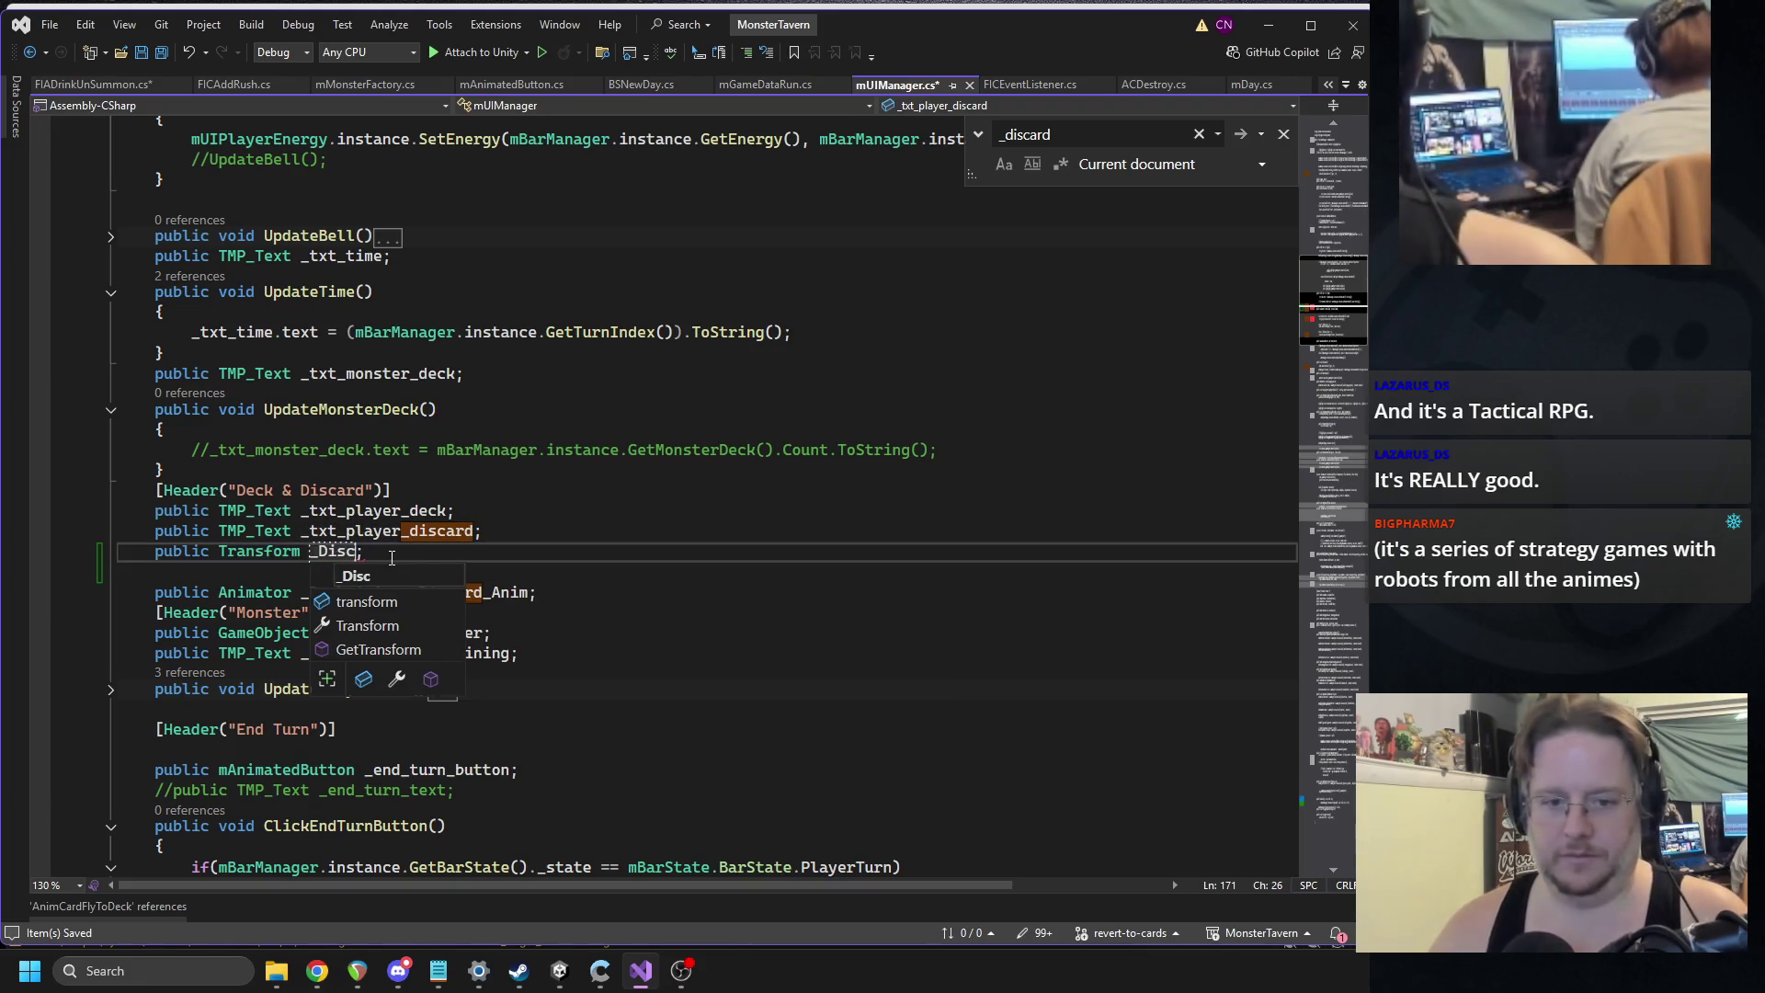
pyautogui.write('le')
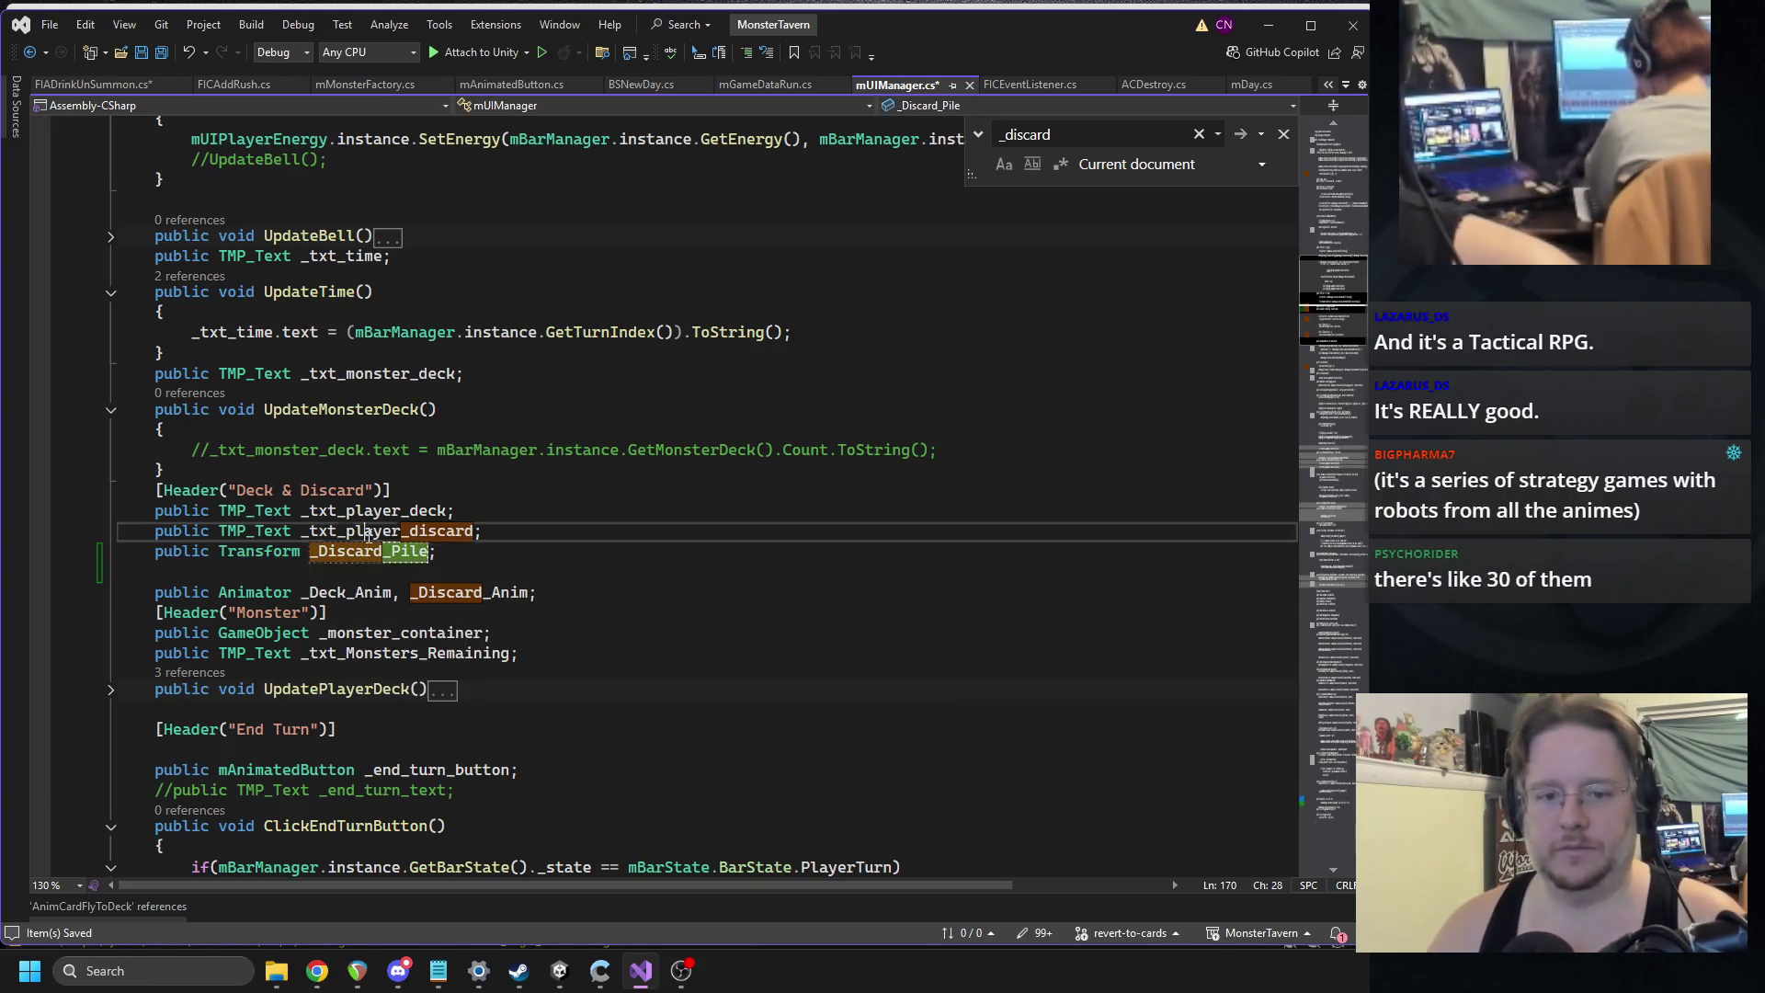
pyautogui.click(297, 551)
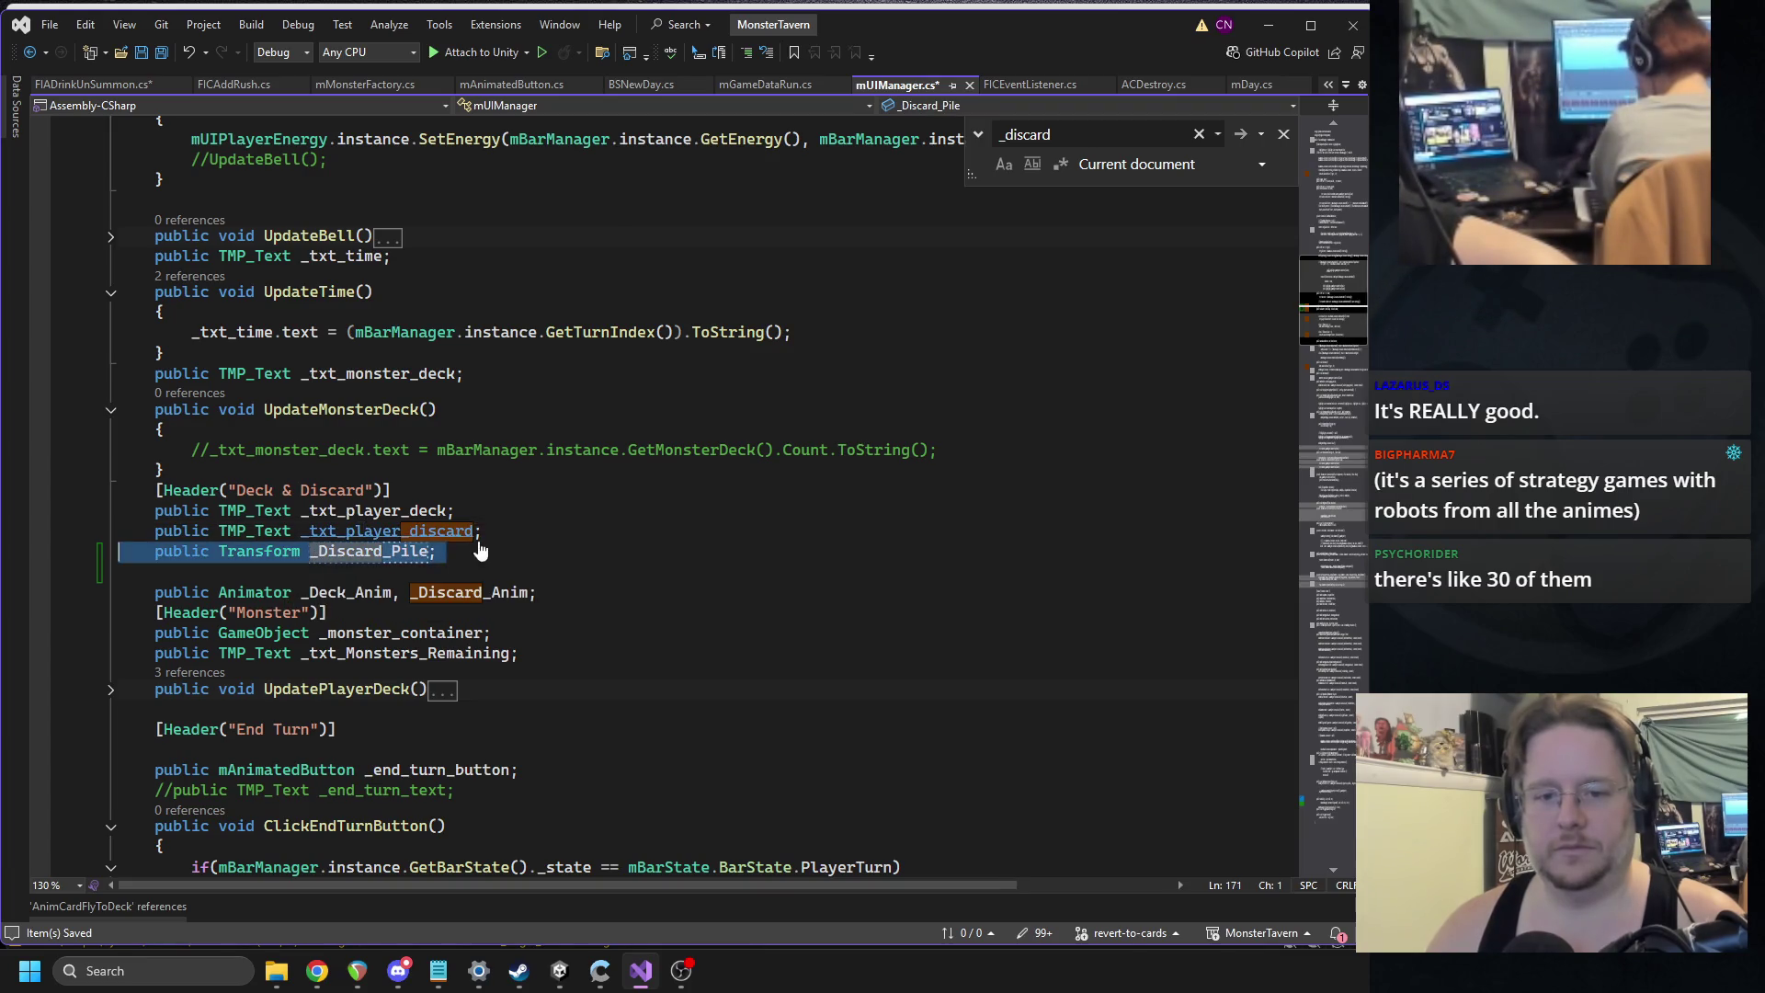
pyautogui.hotkey('ctrl', 'Return')
pyautogui.write('public Transform _D')
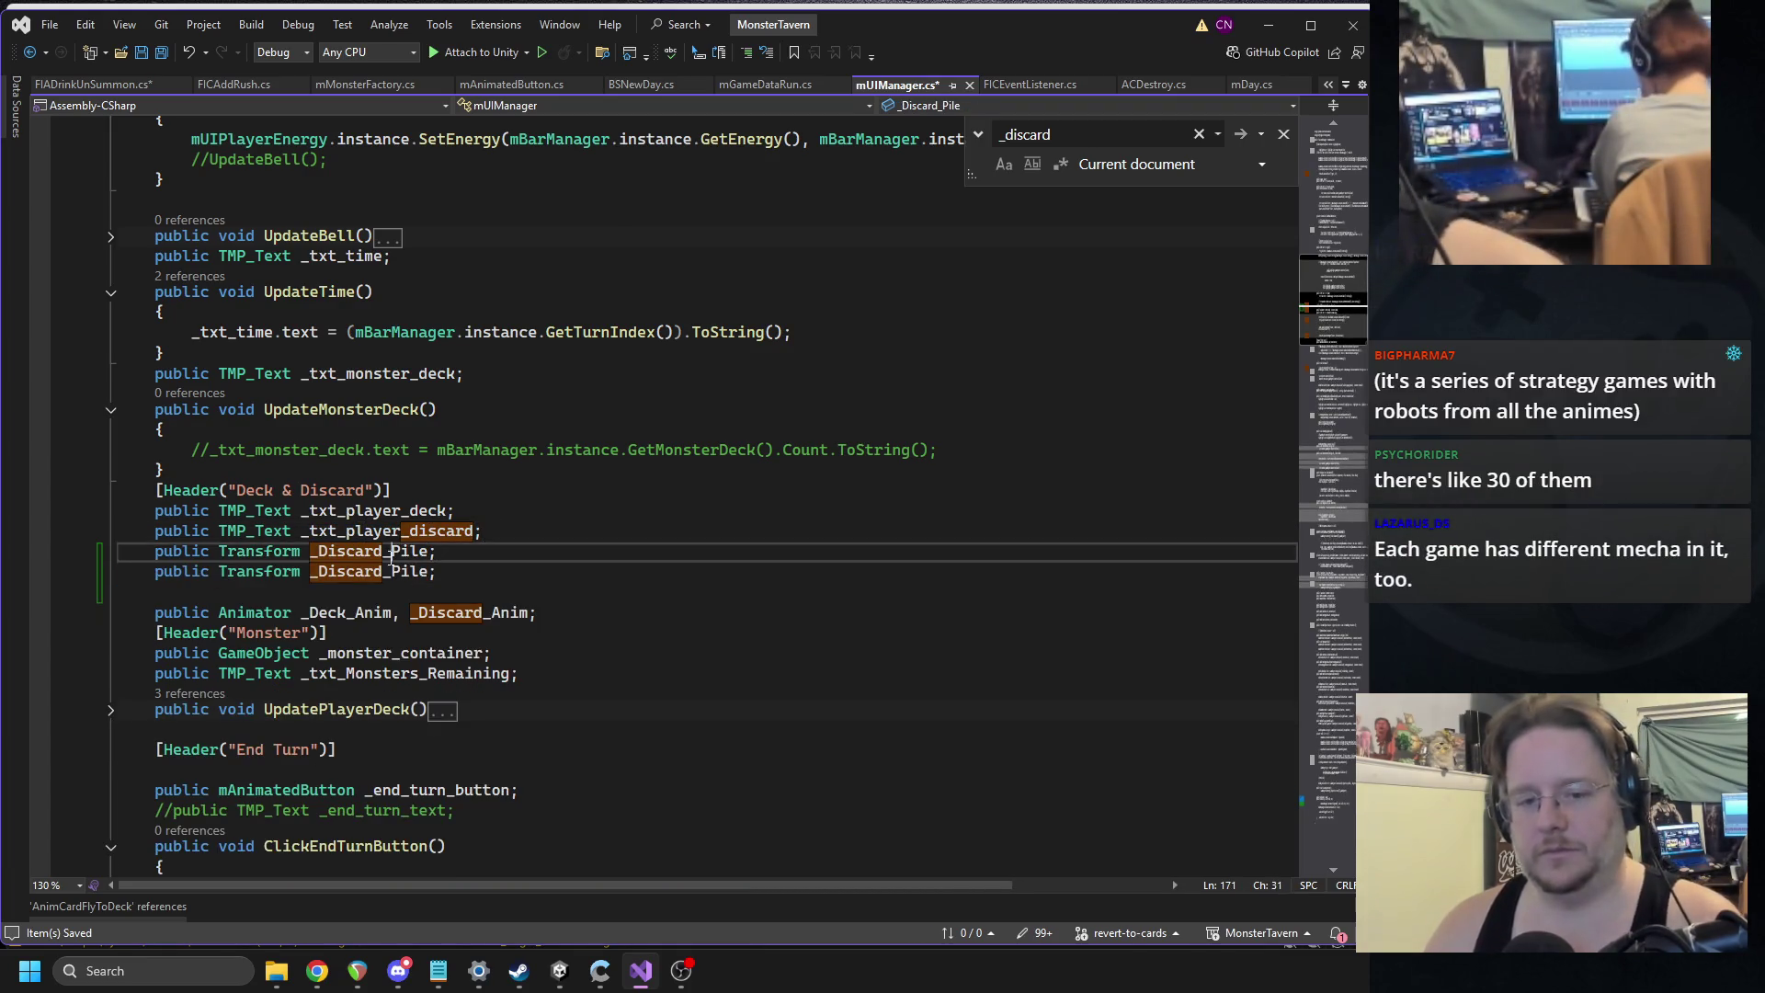
pyautogui.write('eck_Pile')
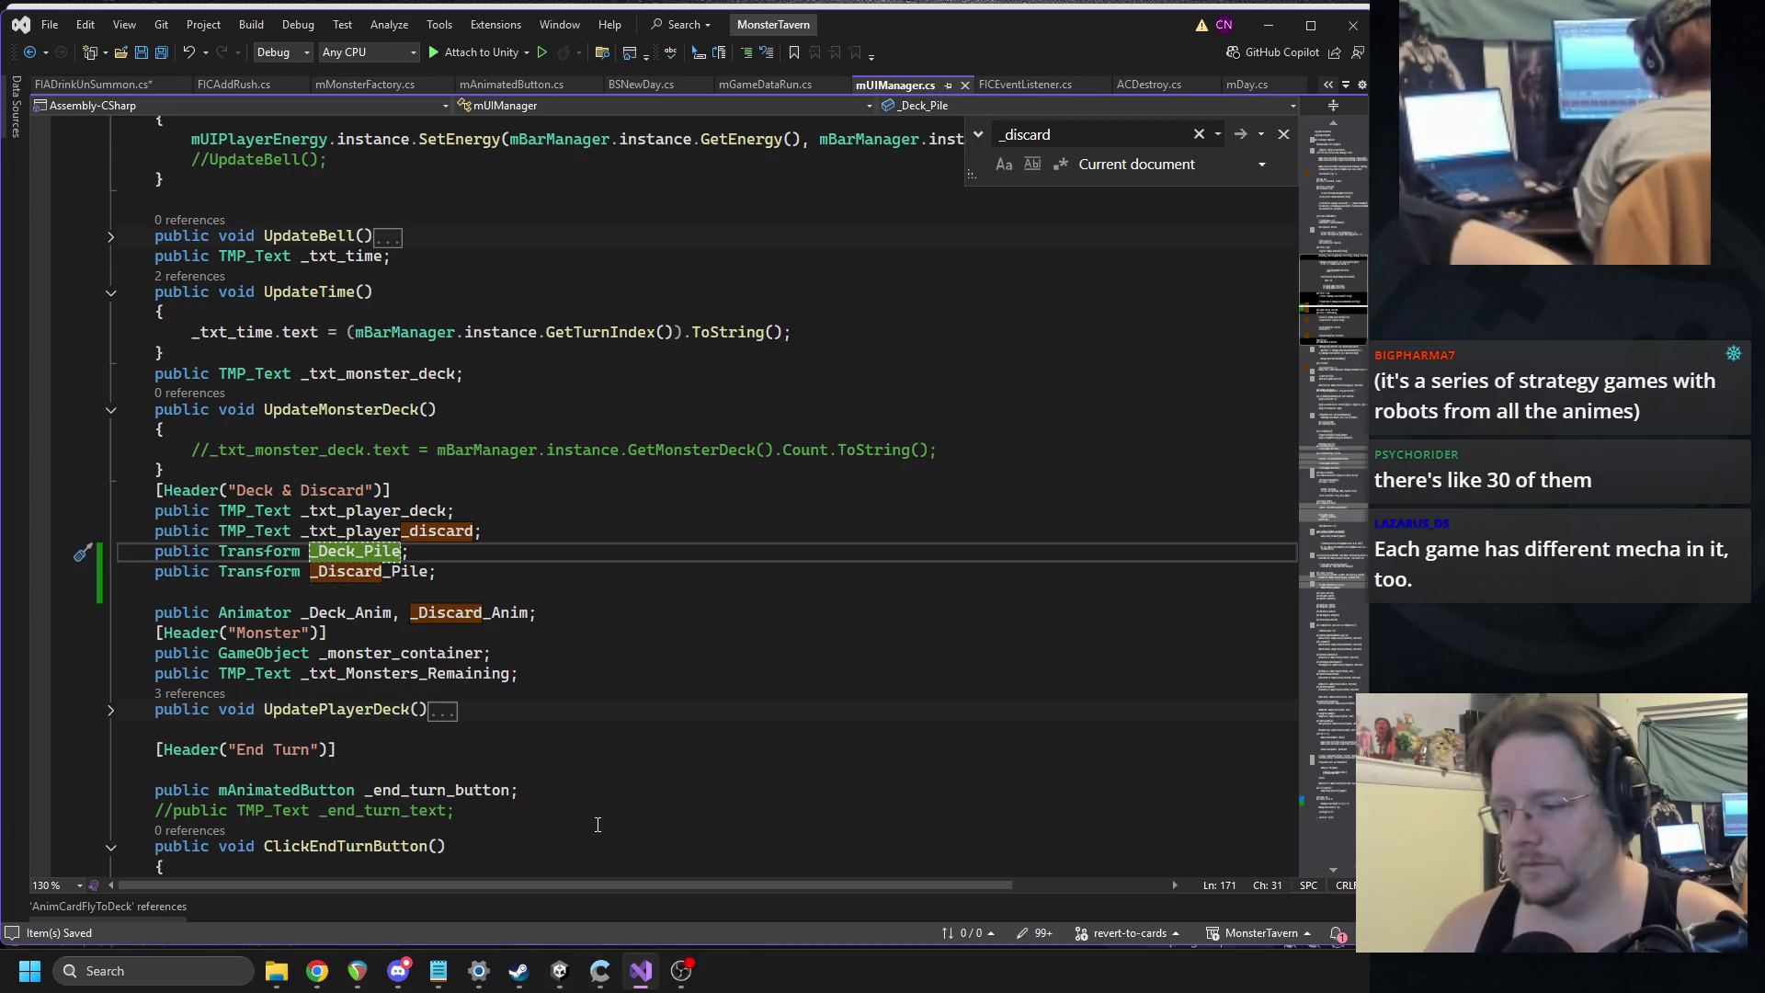
# In Unity, try assigning Deck_Cards_Text in the Inspector, then open the CS0103 'card' error line.
pyautogui.click(559, 971)
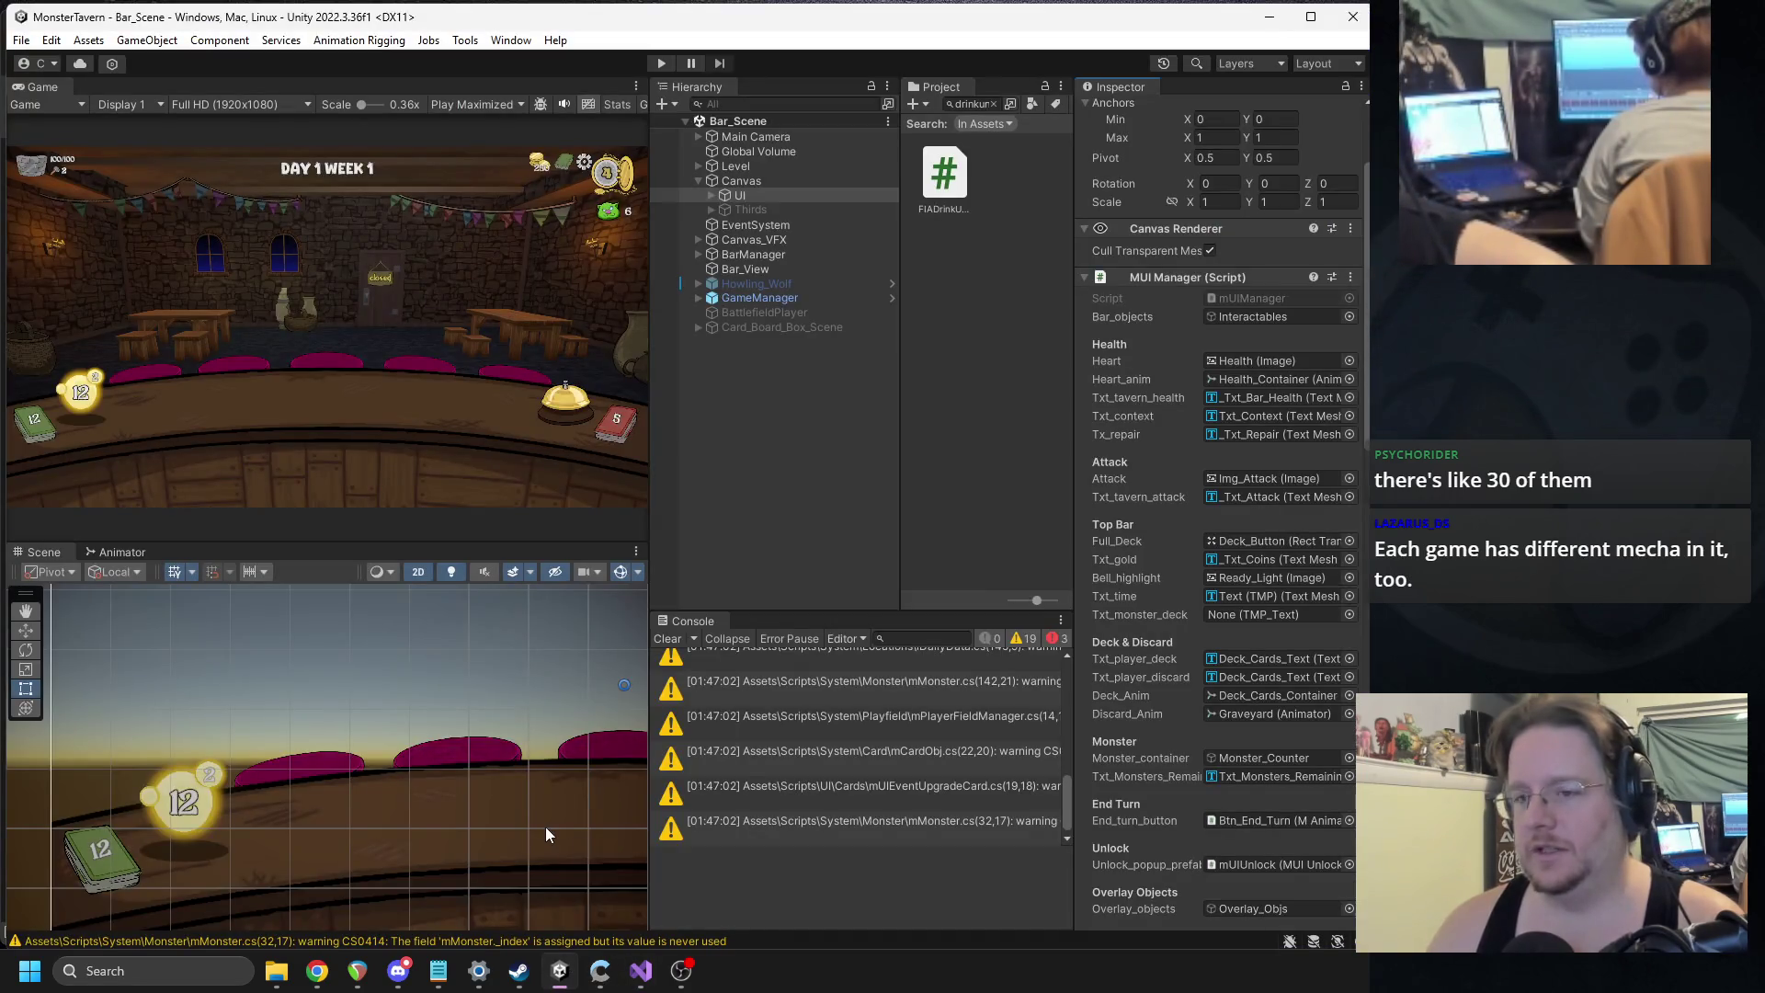
pyautogui.scroll(-5, 1257, 521)
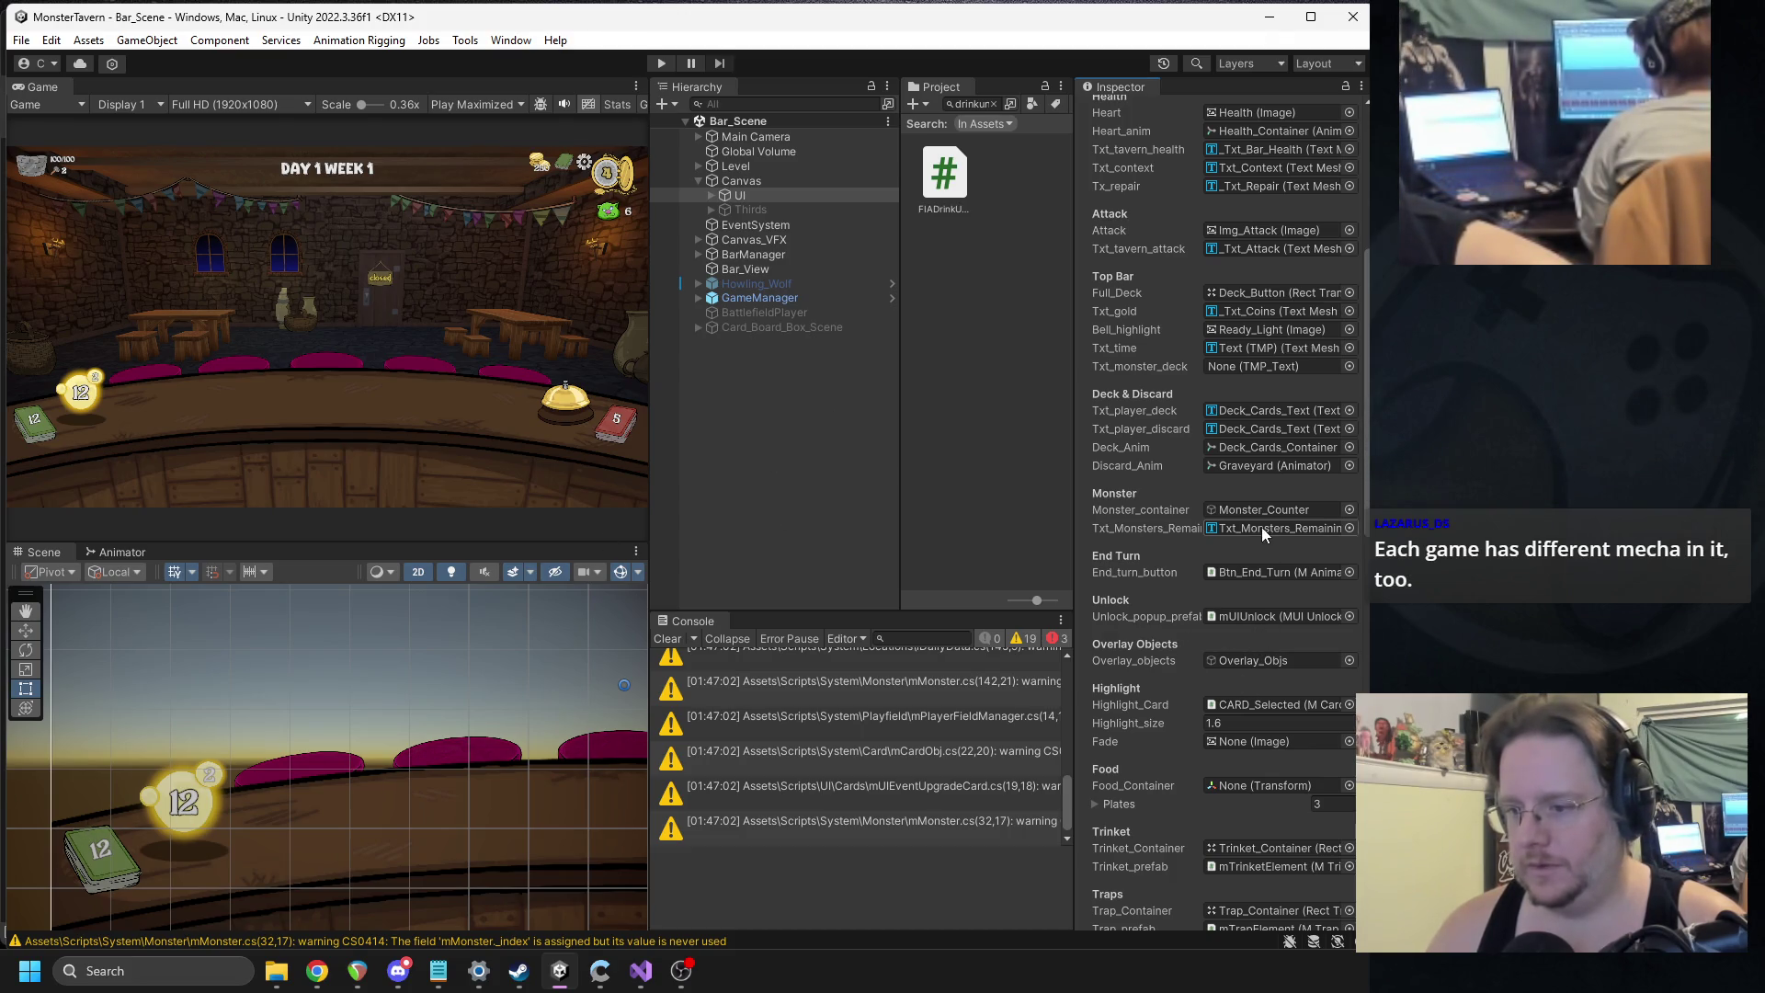
pyautogui.scroll(-6, 1251, 527)
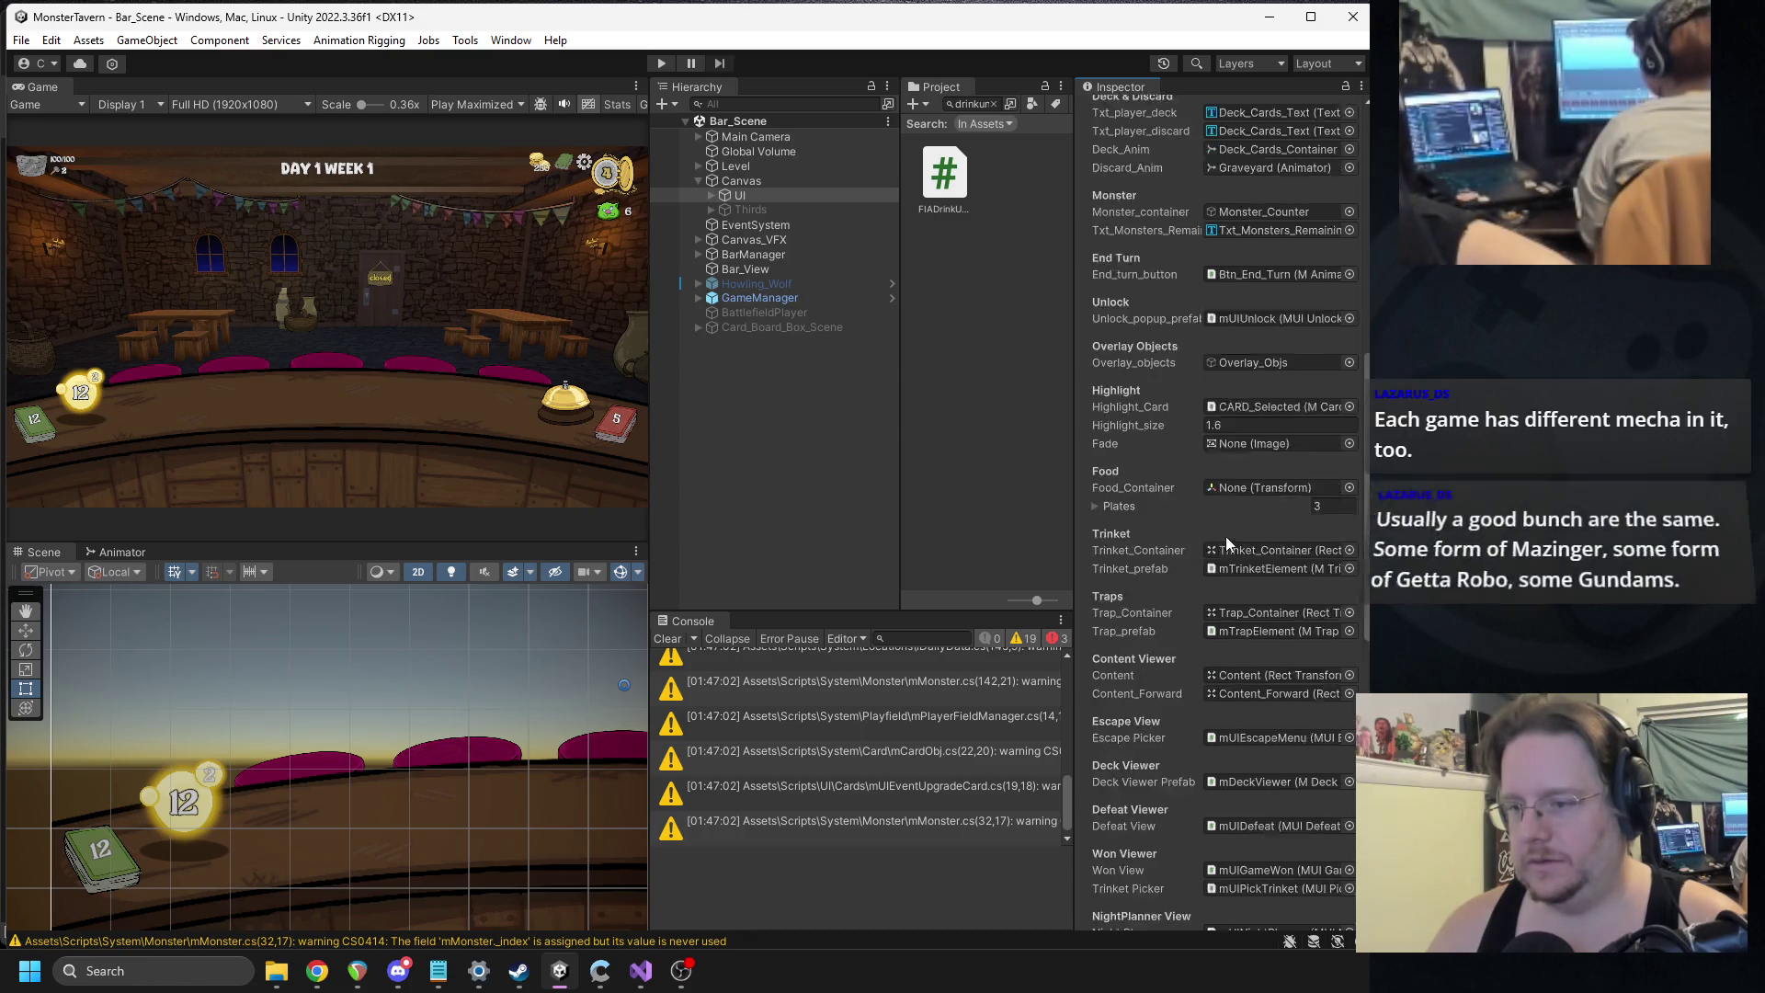
pyautogui.scroll(7, 1223, 541)
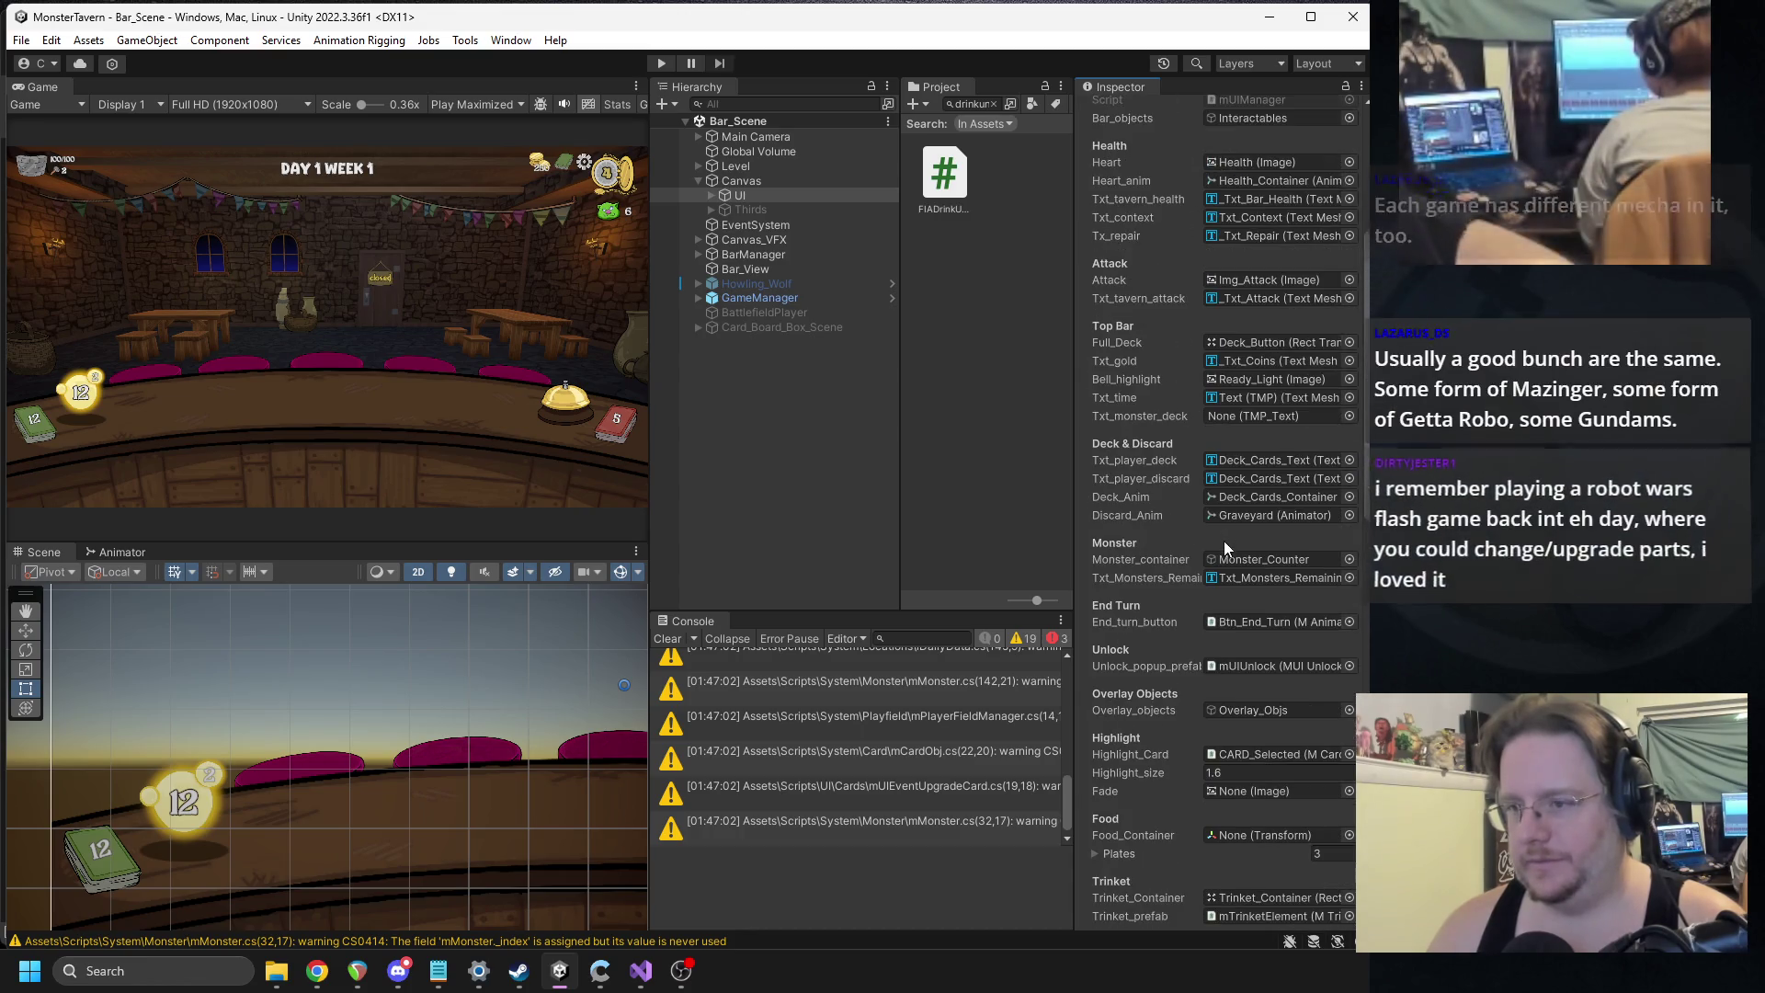
pyautogui.click(1254, 465)
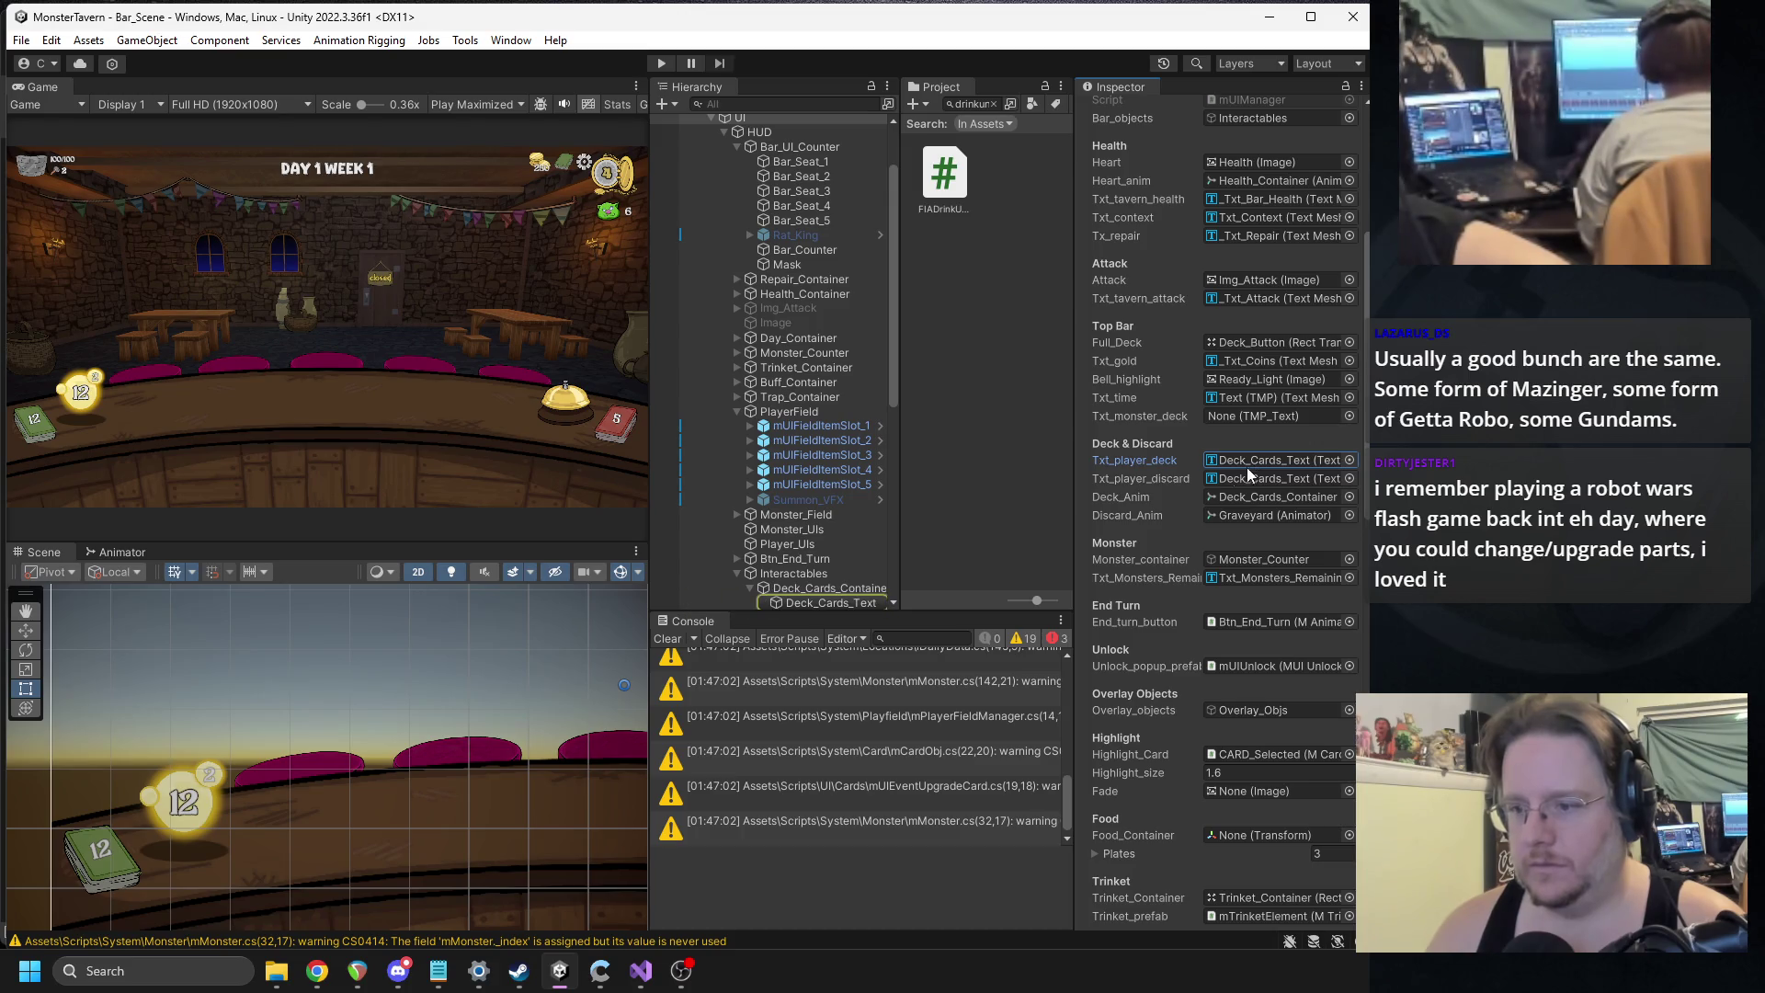
pyautogui.moveTo(809, 594)
pyautogui.mouseDown()
pyautogui.moveTo(1243, 524)
pyautogui.moveTo(1237, 540)
pyautogui.mouseUp()
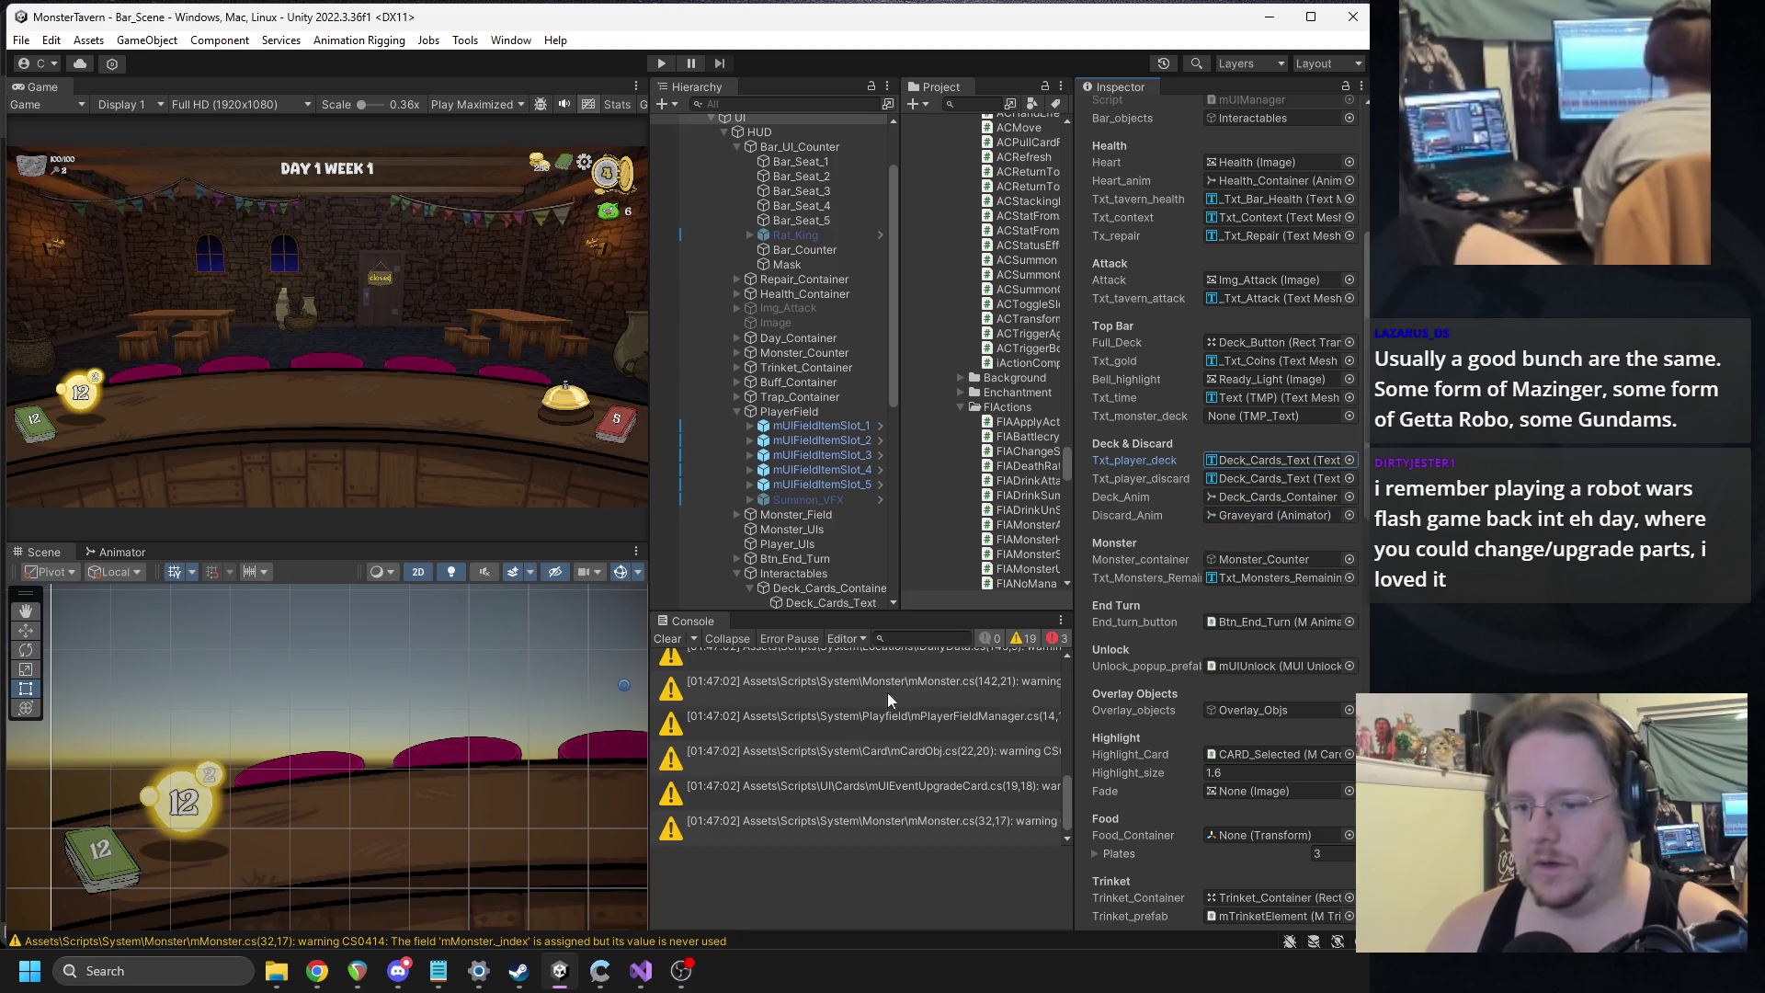
pyautogui.scroll(-3, 1067, 815)
pyautogui.doubleClick(828, 798)
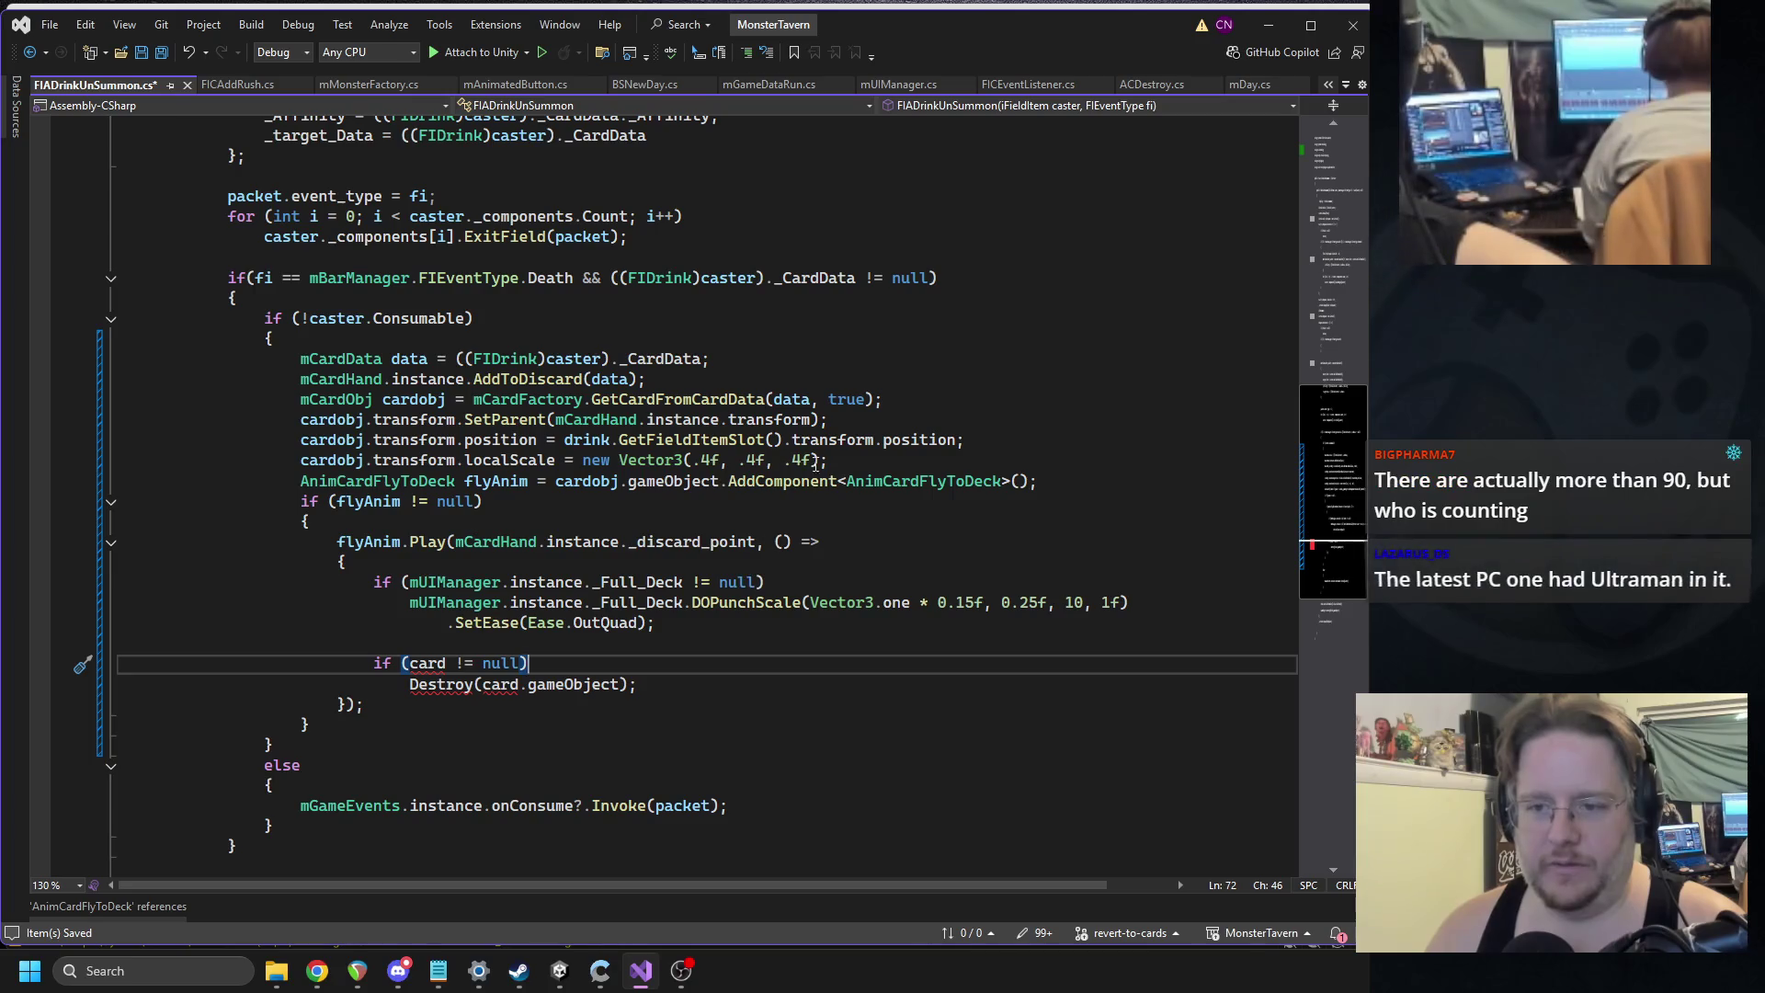
# Replace the undefined card references with cardobj and qualify the call as GameObject.Destroy.
pyautogui.doubleClick(333, 460)
pyautogui.hotkey('ctrl', 'c')
pyautogui.doubleClick(428, 664)
pyautogui.hotkey('ctrl', 'v')
pyautogui.doubleClick(503, 690)
pyautogui.hotkey('ctrl', 'v')
pyautogui.click(749, 648)
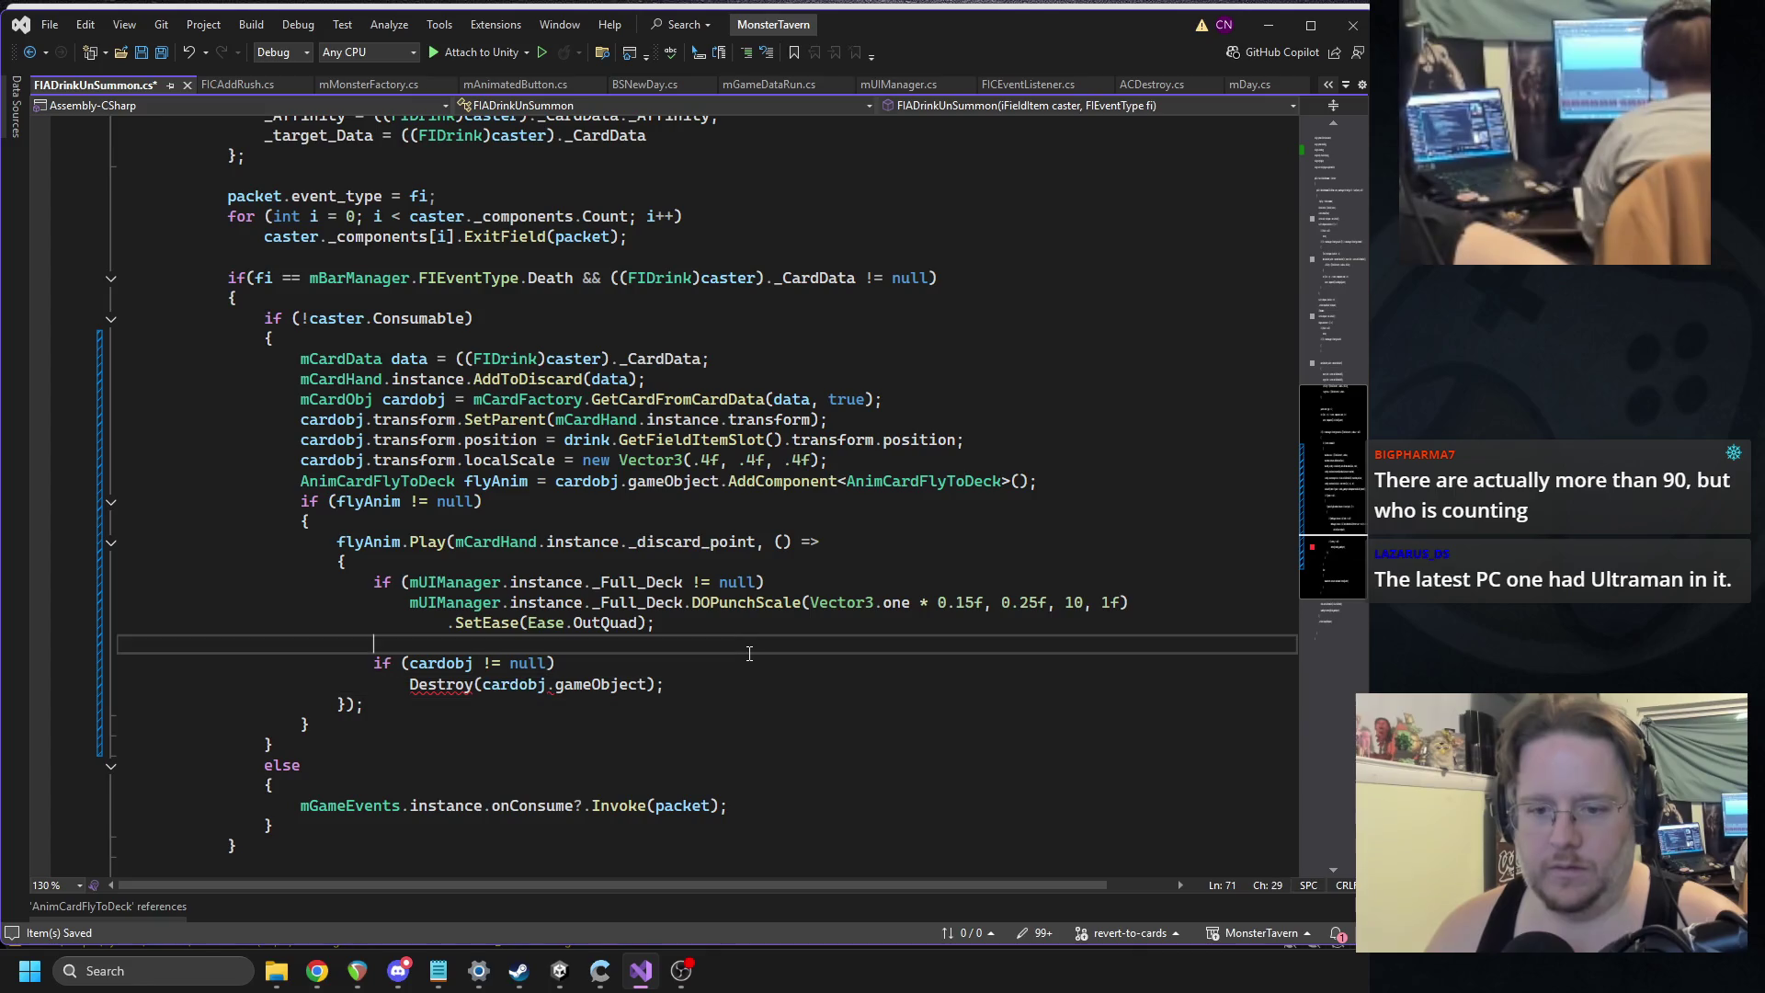
pyautogui.doubleClick(440, 684)
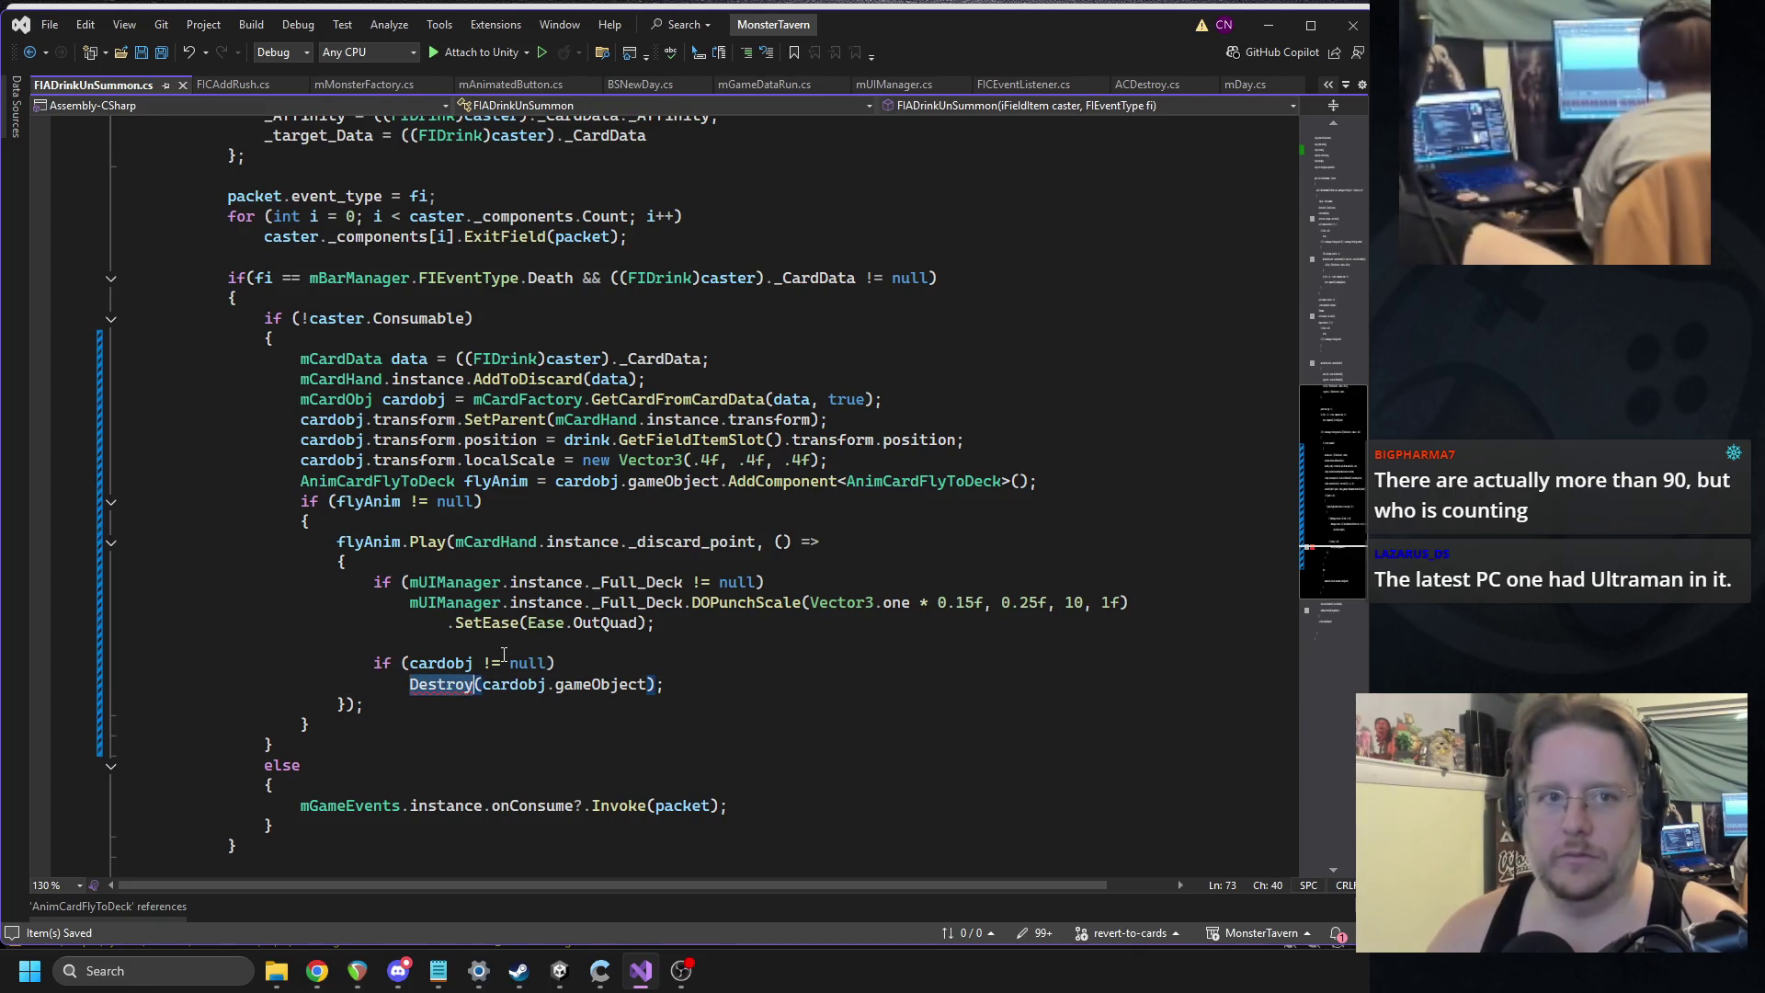
pyautogui.write('GameObject.Des')
pyautogui.press('Tab')
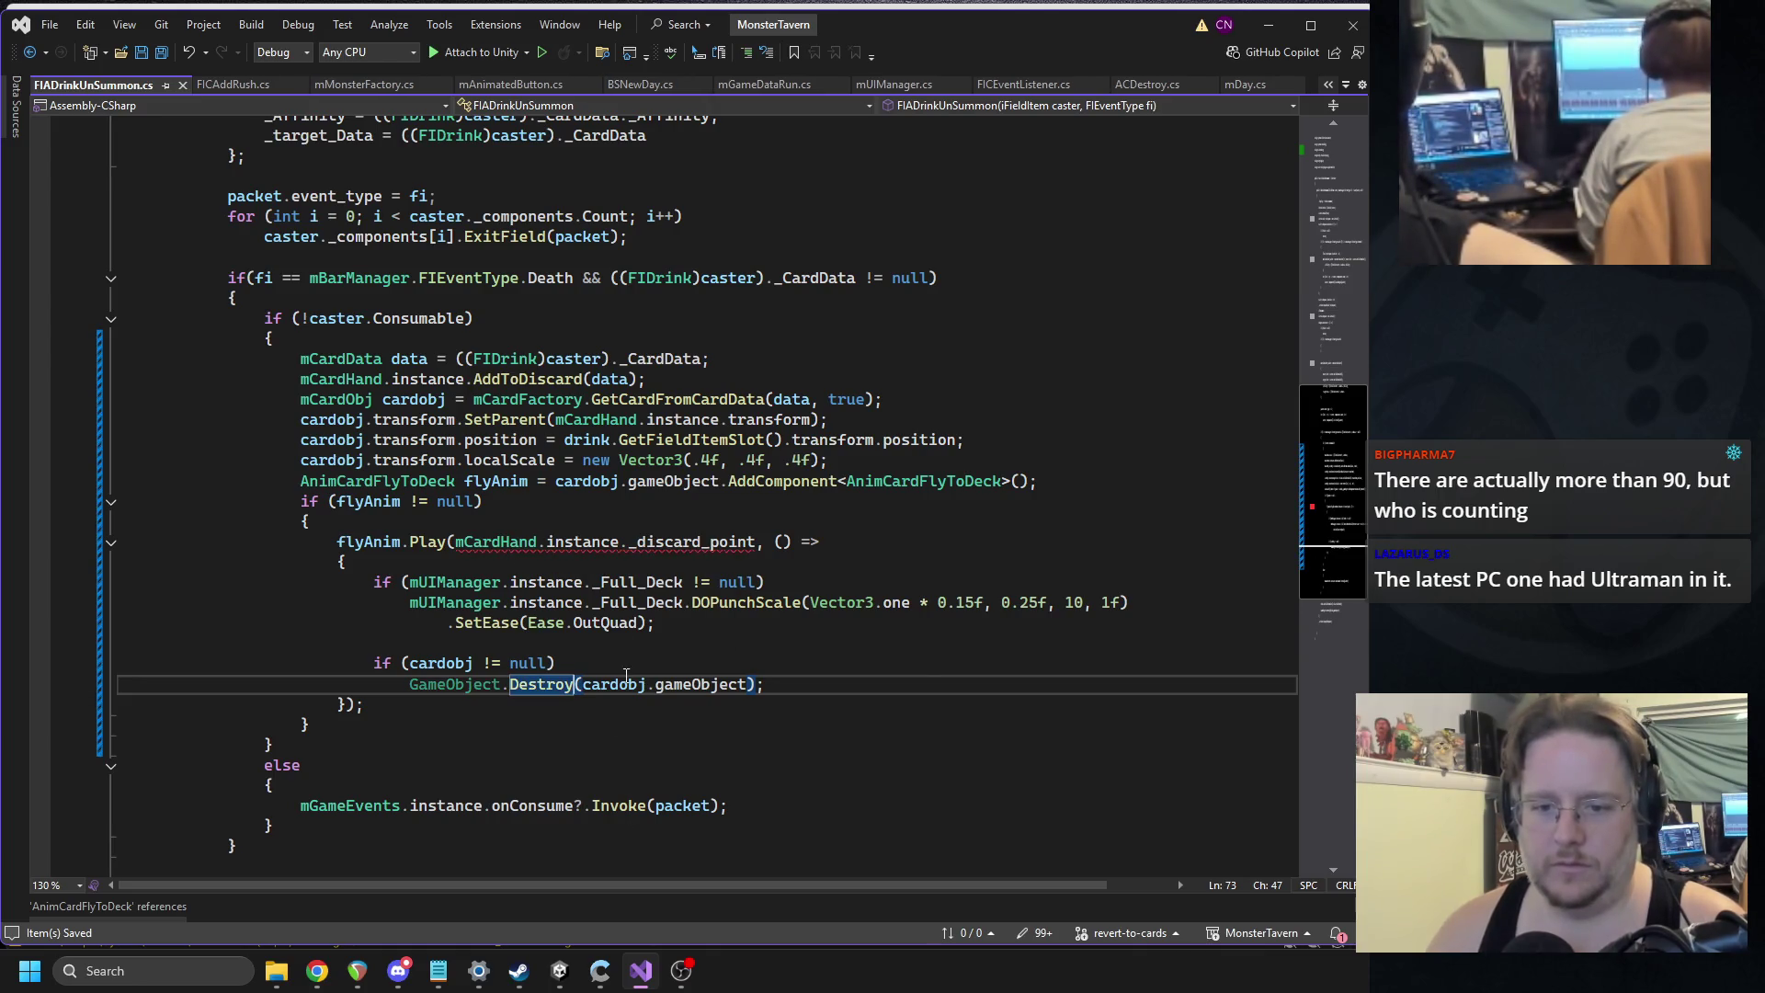
# Change the fly target from mCardHand's _discard_point to mUIManager's _Discard_Pile.
pyautogui.moveTo(679, 550)
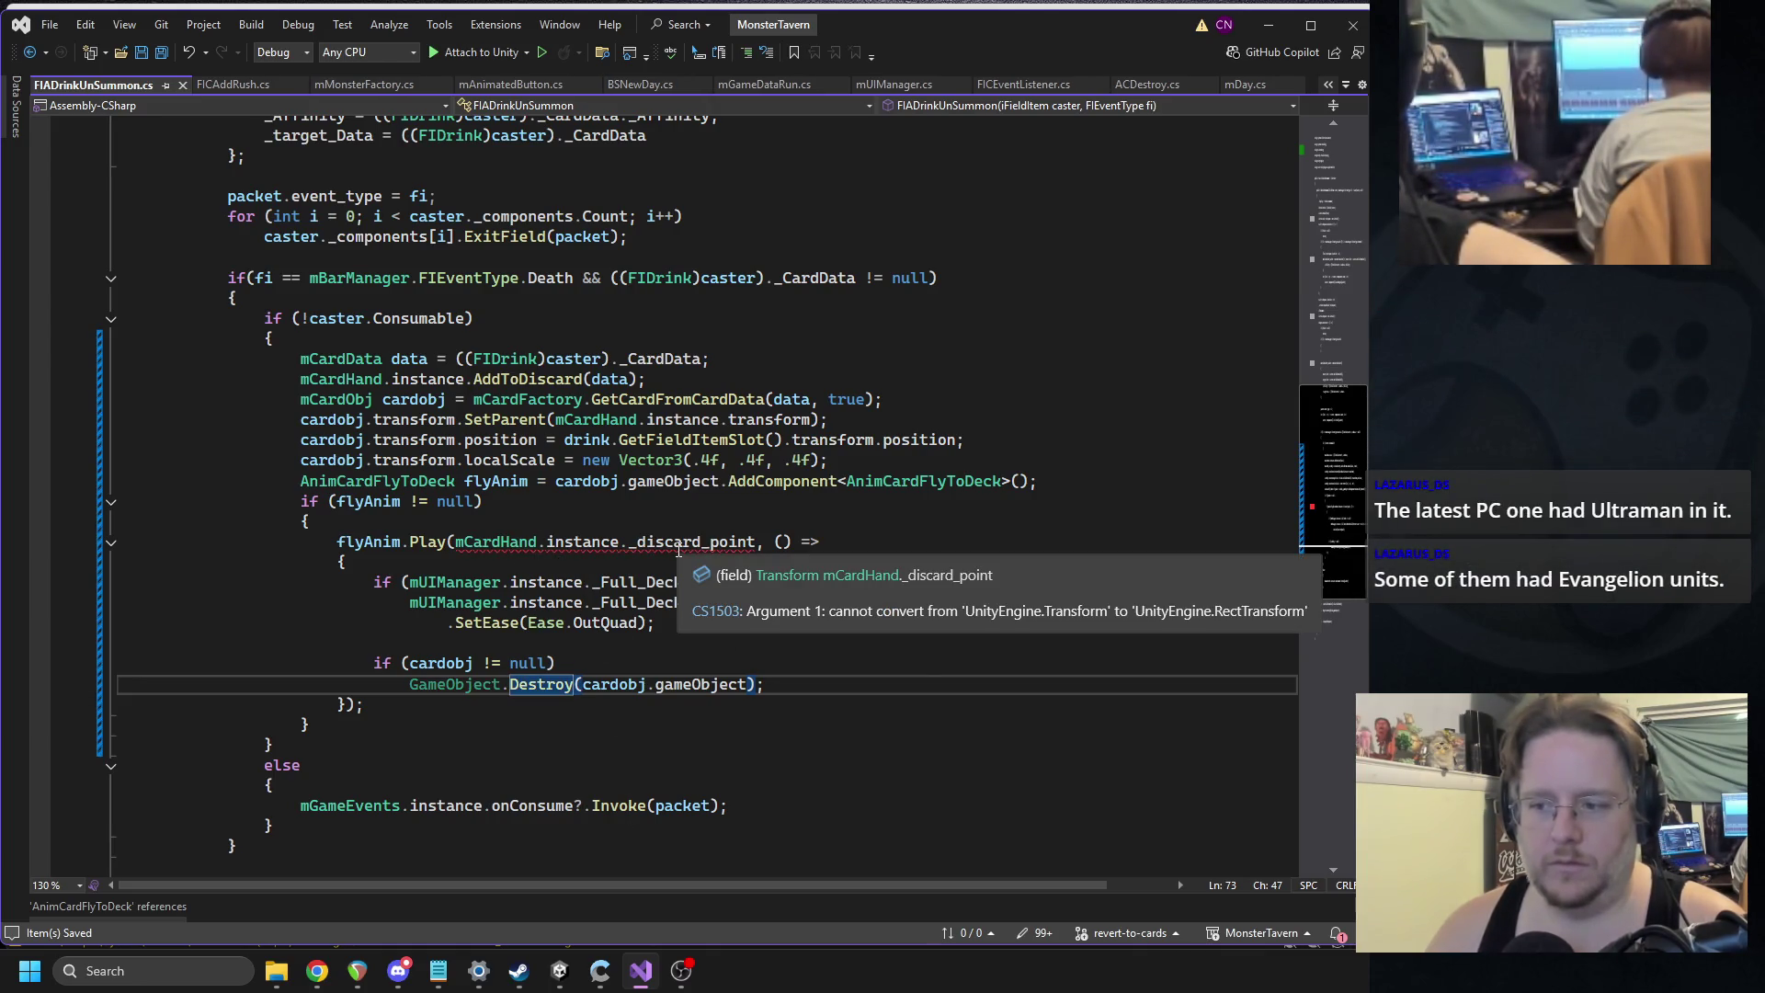
pyautogui.moveTo(423, 539)
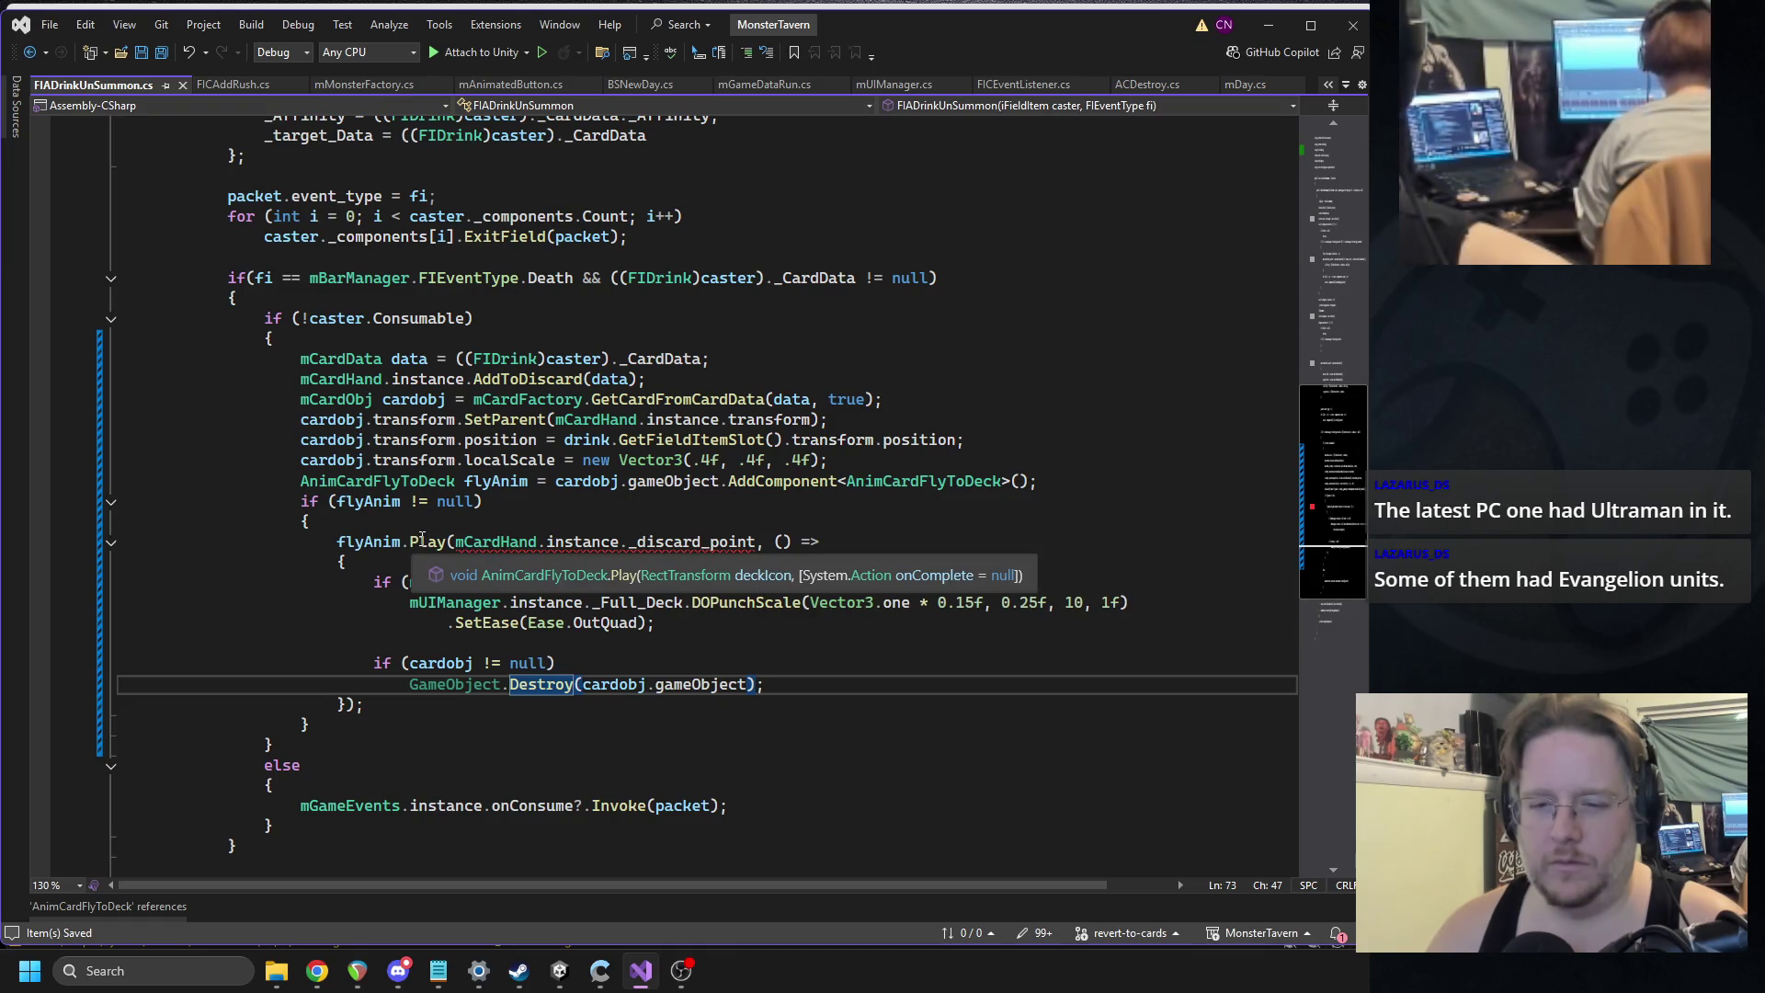
pyautogui.click(711, 542)
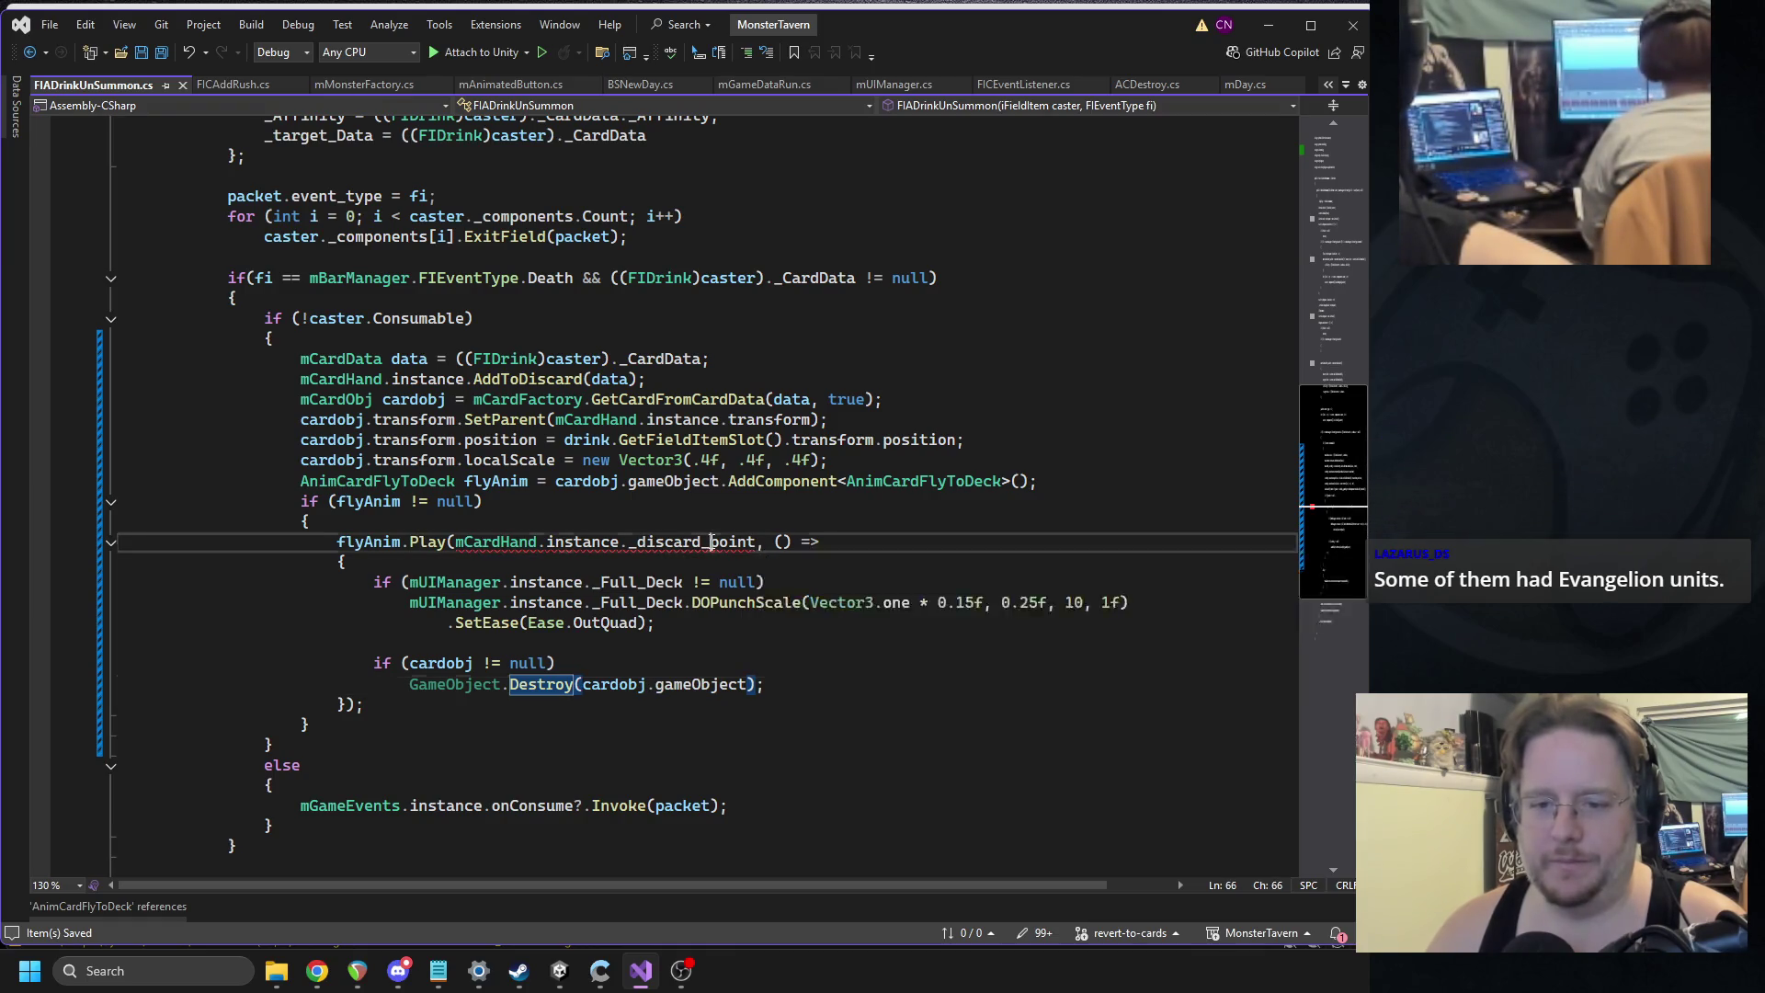
pyautogui.doubleClick(711, 542)
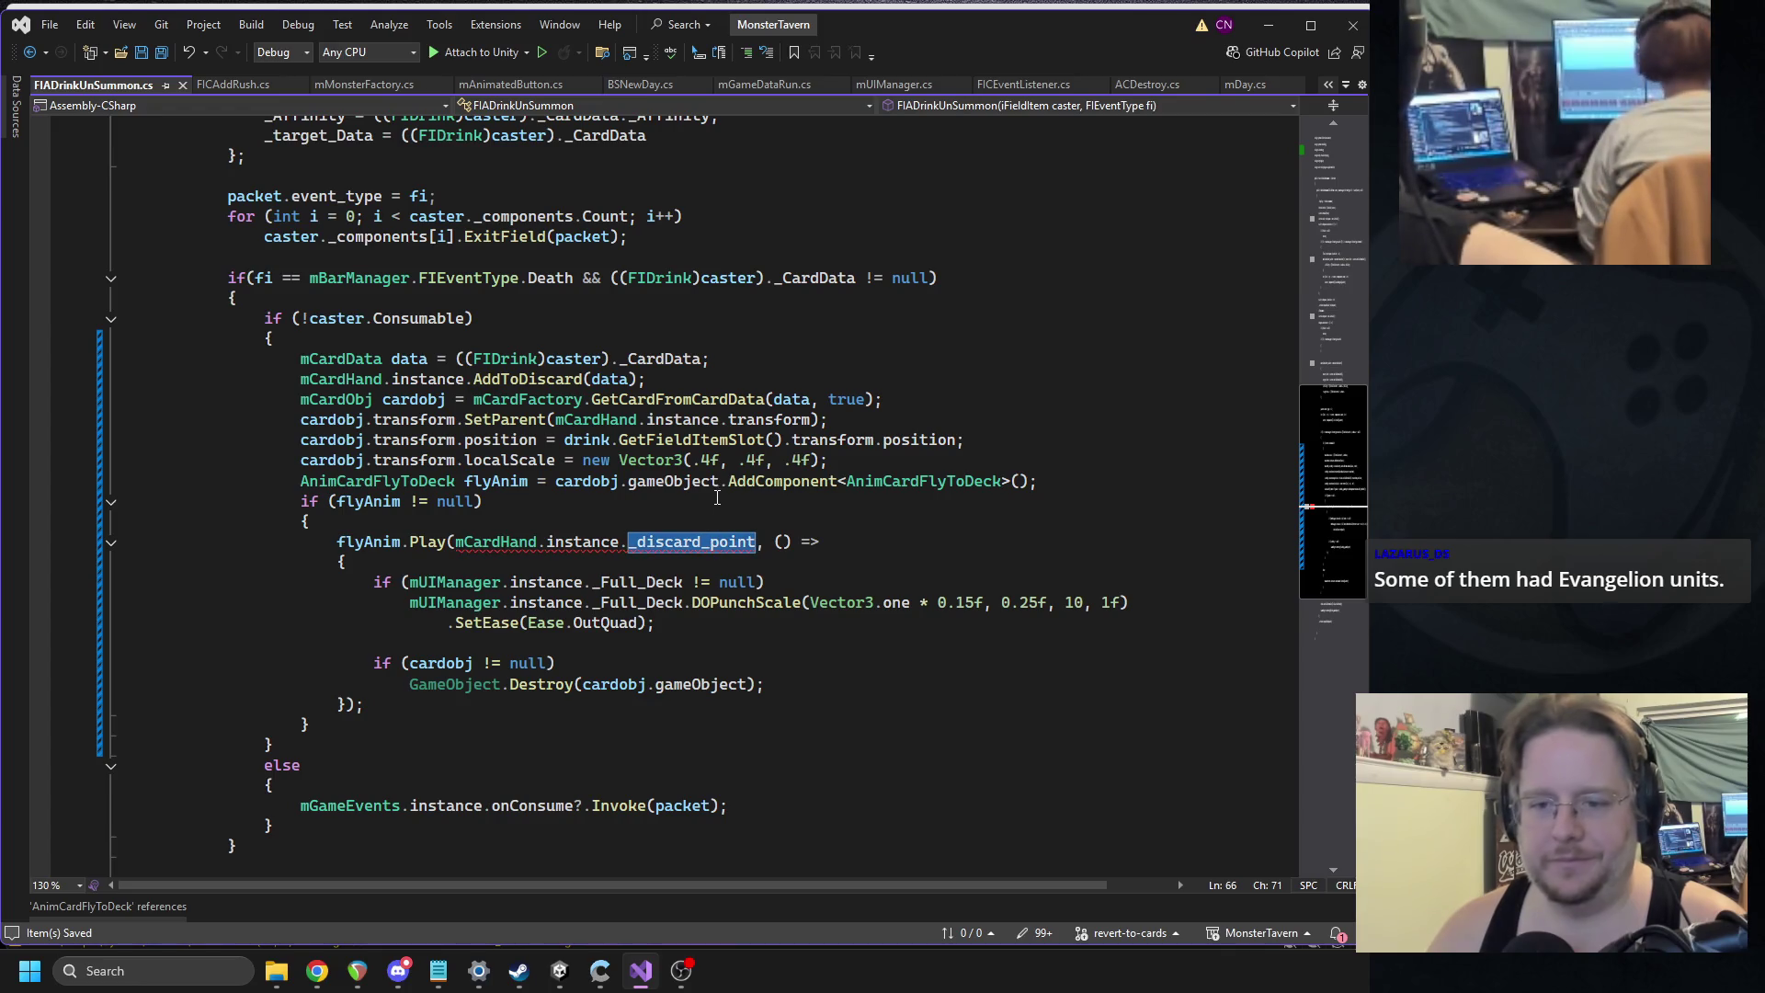
pyautogui.doubleClick(487, 543)
pyautogui.write('im')
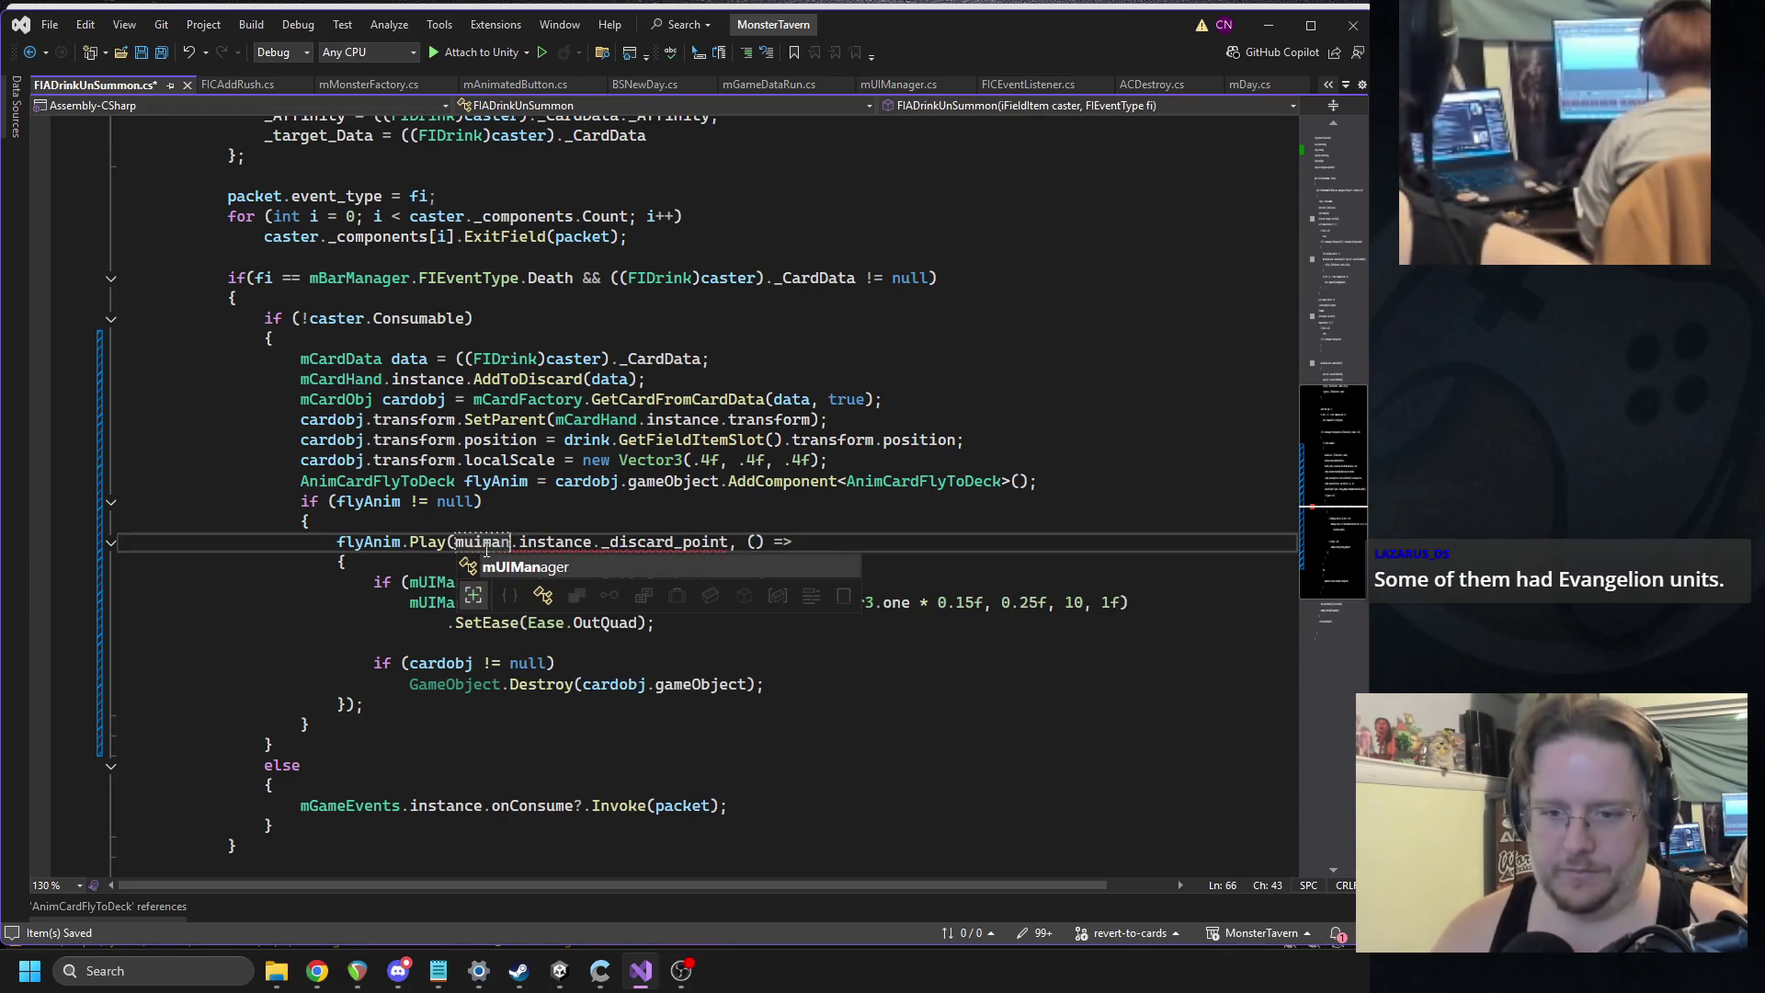
pyautogui.press('Tab')
pyautogui.doubleClick(664, 548)
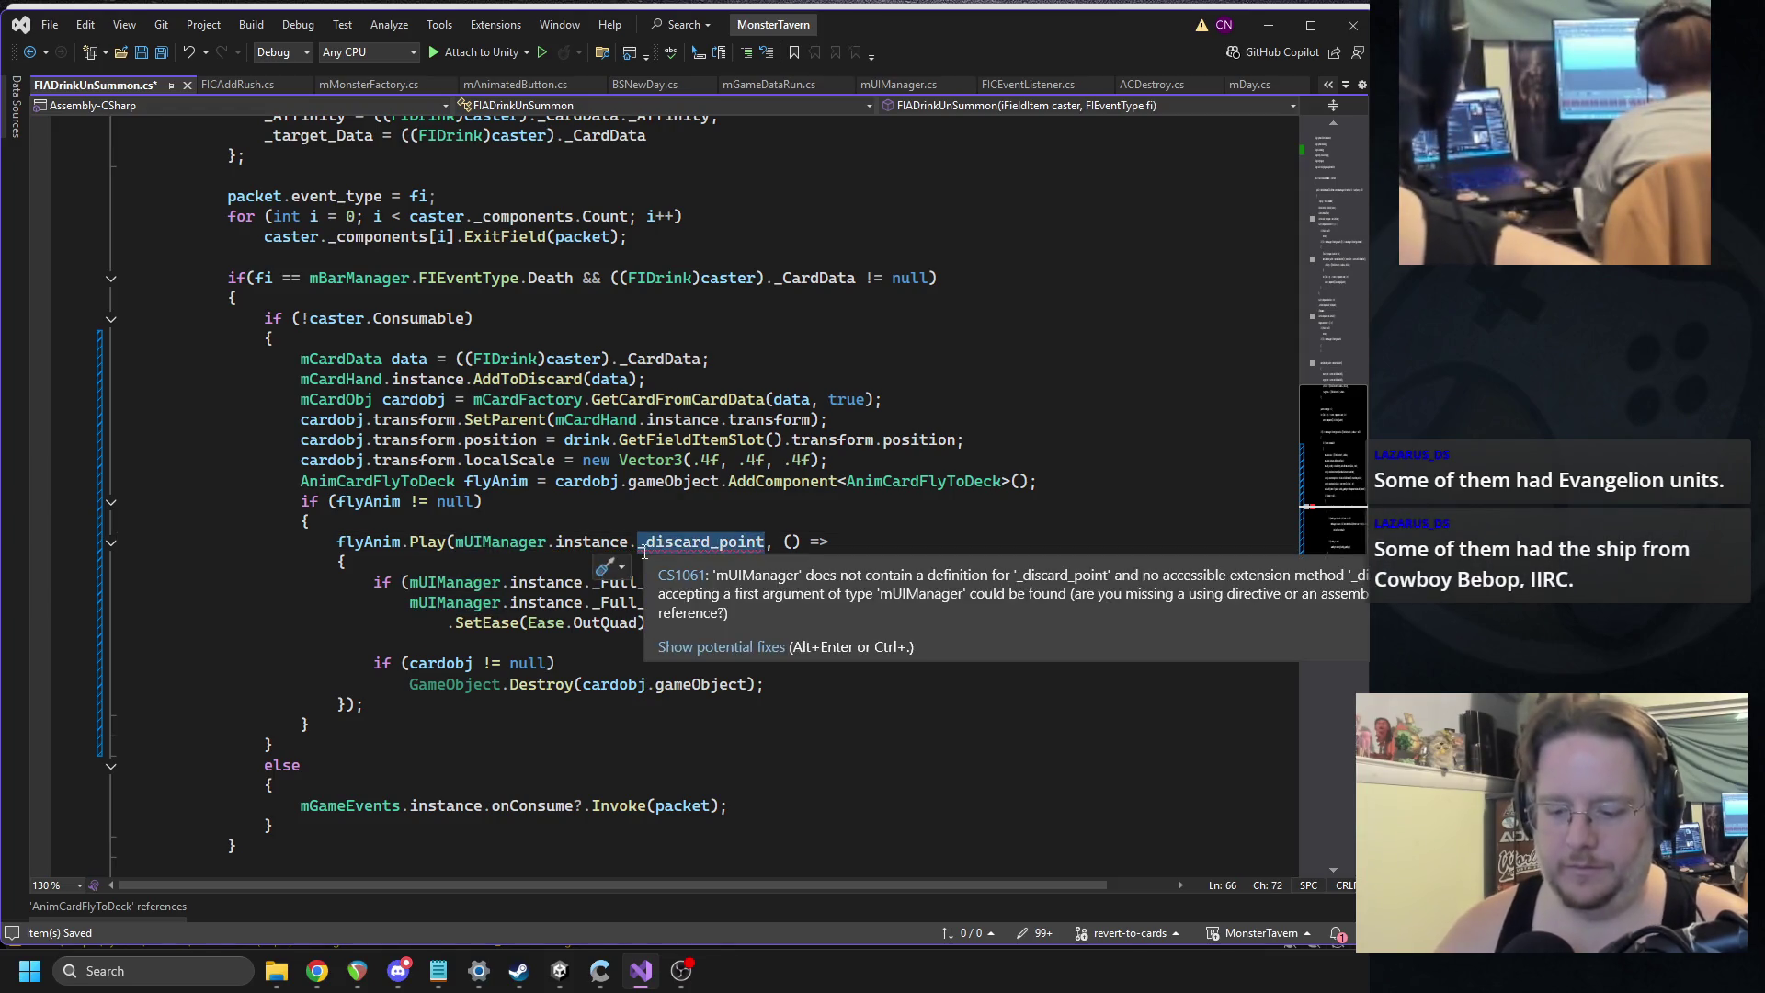
pyautogui.write('_Dis')
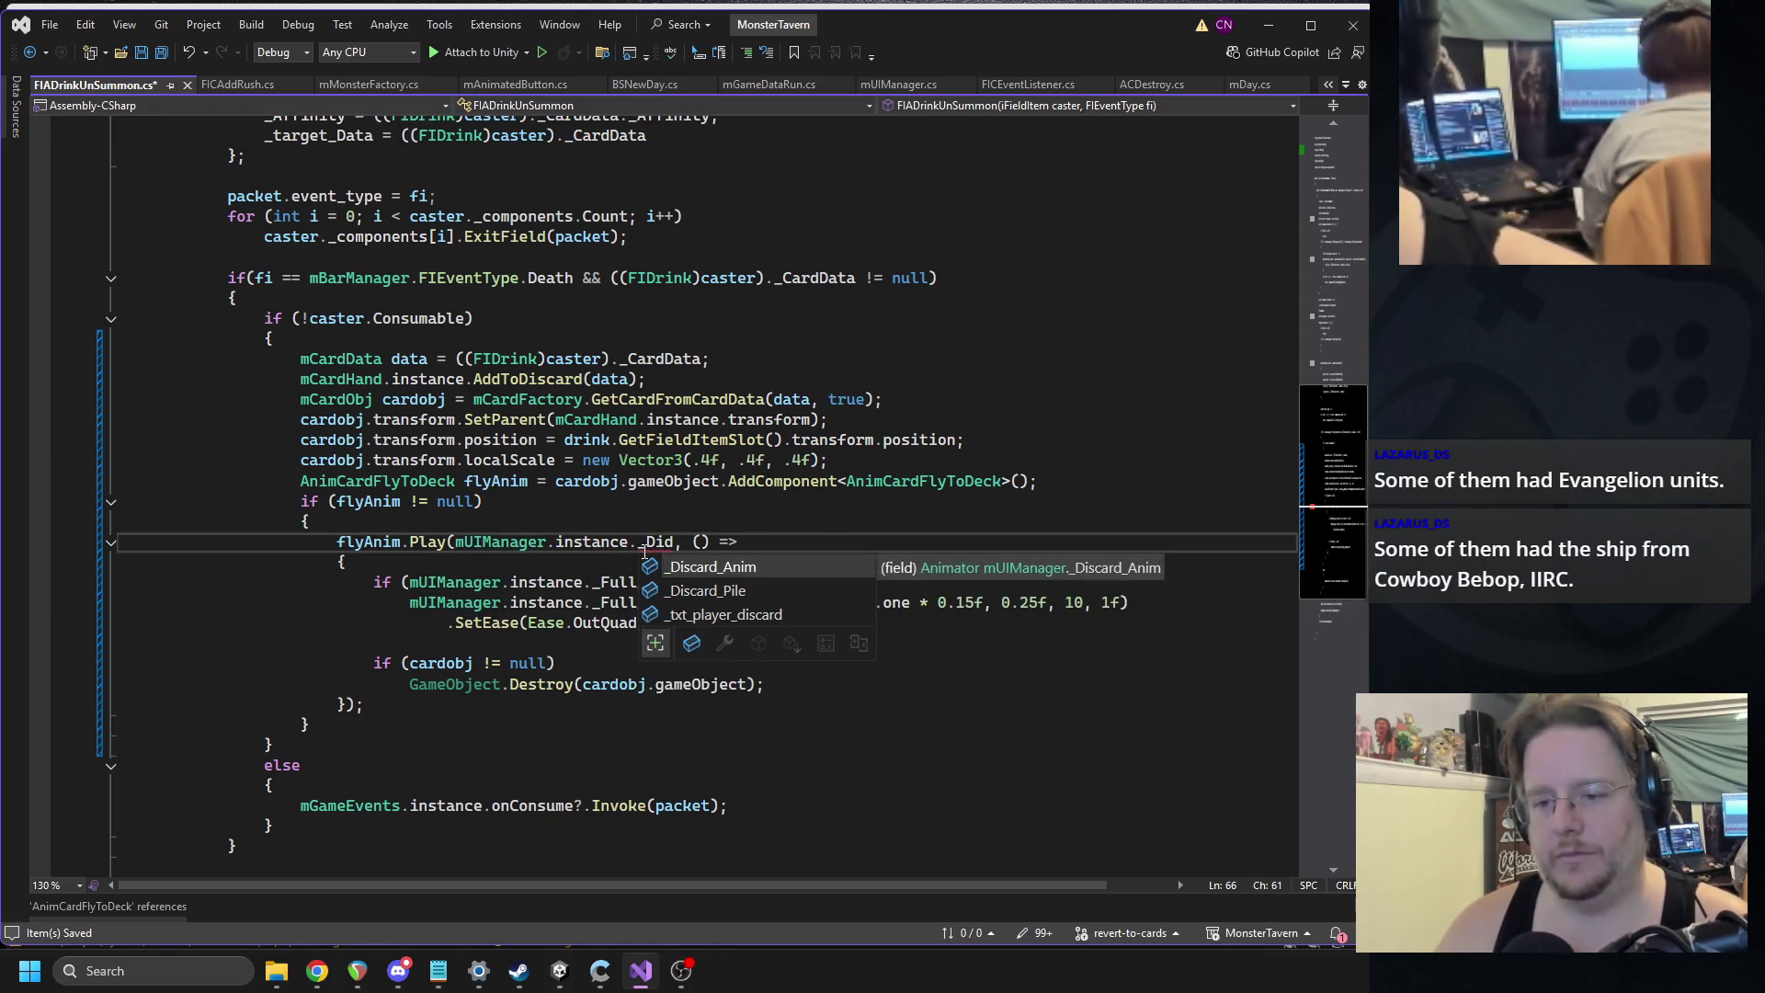
pyautogui.press('Down')
pyautogui.press('Tab')
# Append .GetComponent<RectTransform>() to _Discard_Pile and return to Unity to recompile.
pyautogui.write('.g')
pyautogui.press('BackSpace')
pyautogui.press('BackSpace')
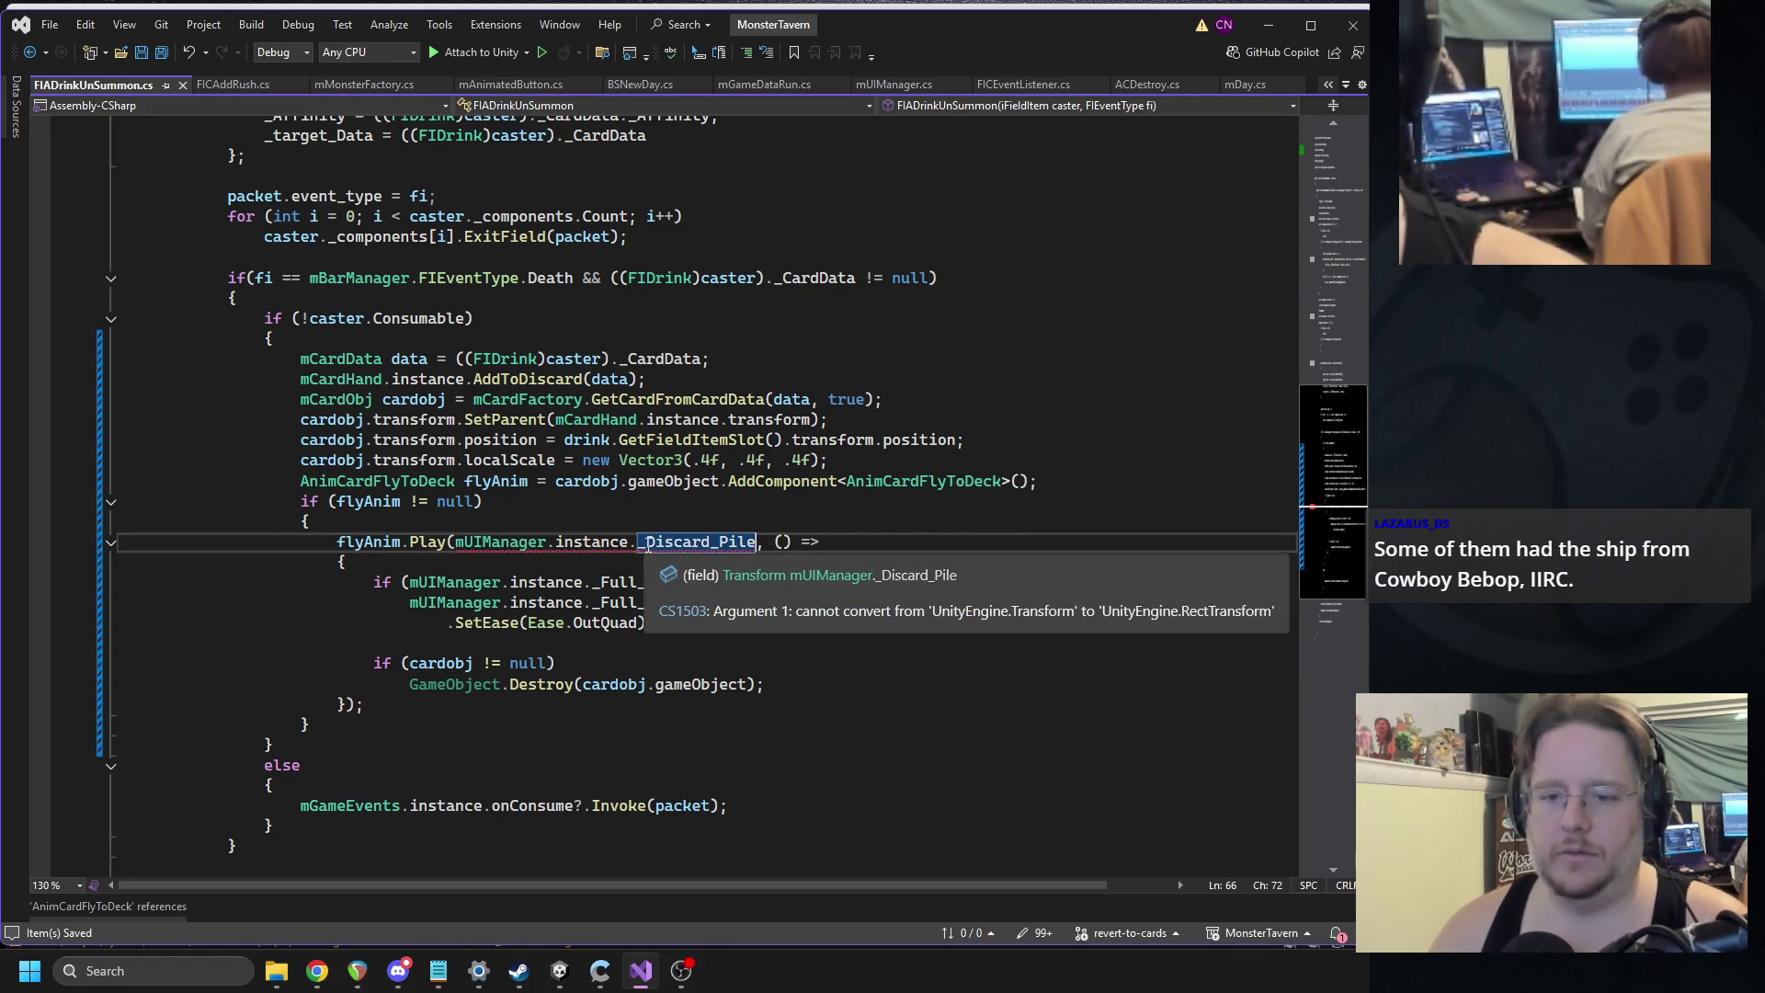
pyautogui.write('.Get')
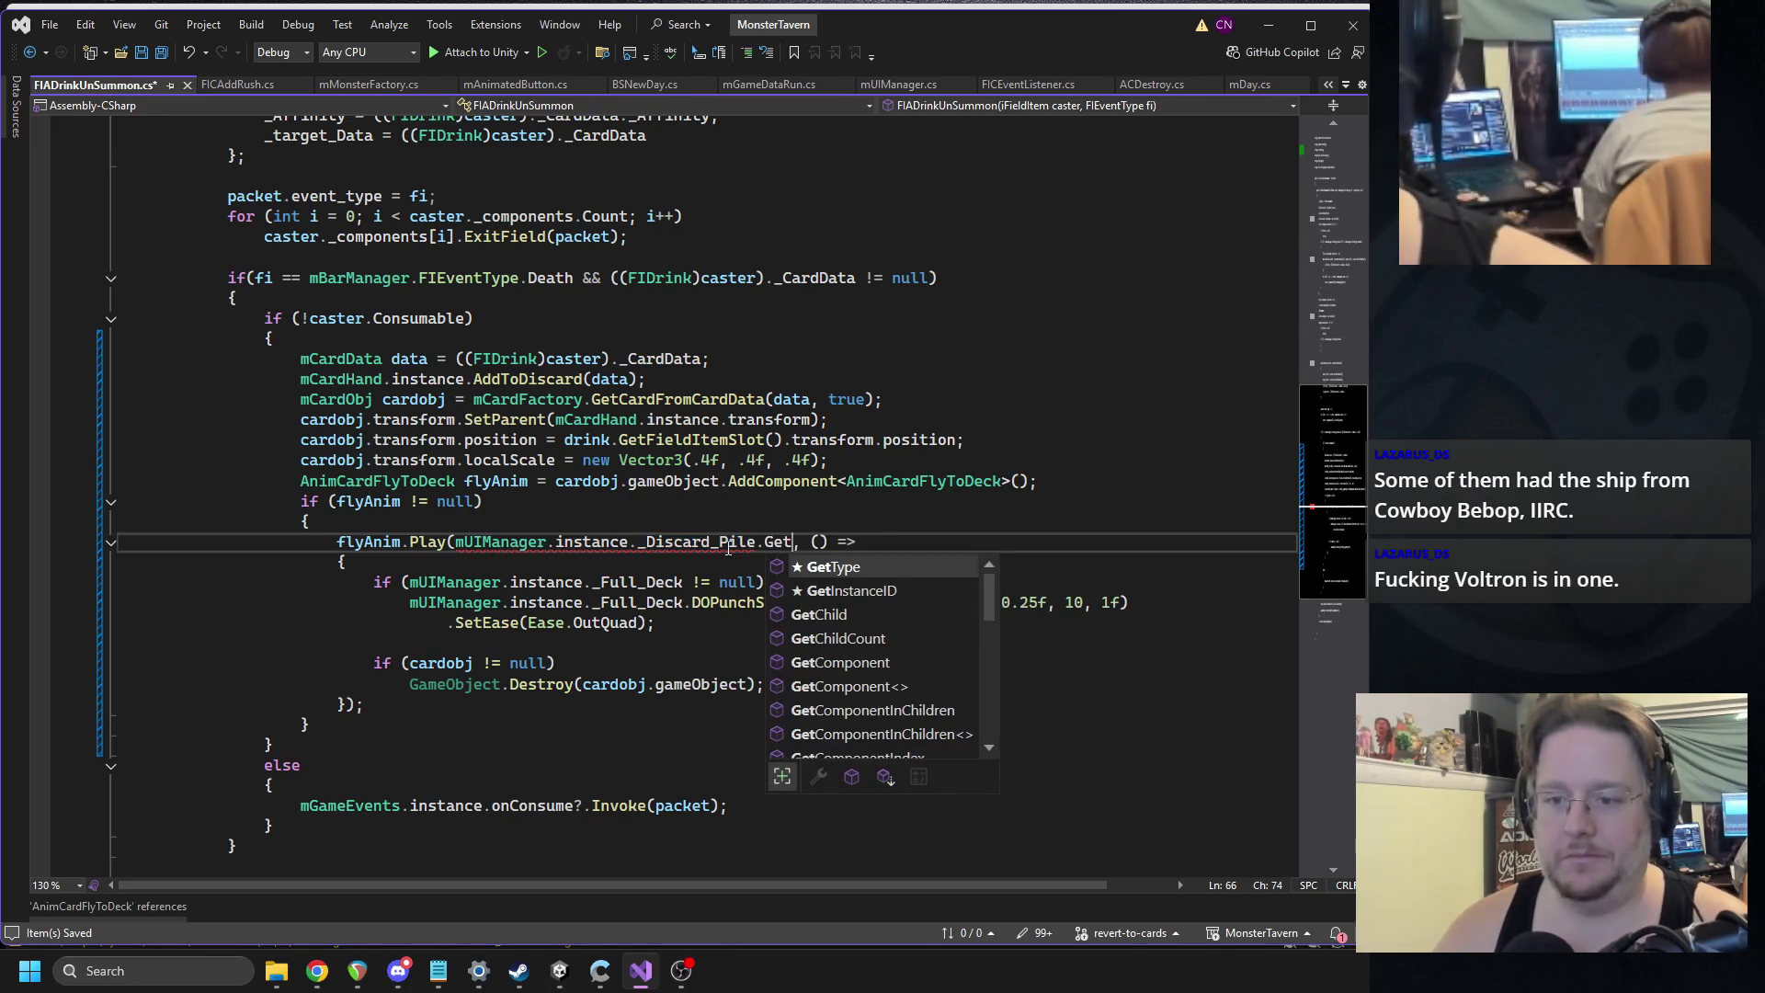
pyautogui.press('BackSpace')
pyautogui.press('BackSpace')
pyautogui.press('BackSpace')
pyautogui.write('.GetC')
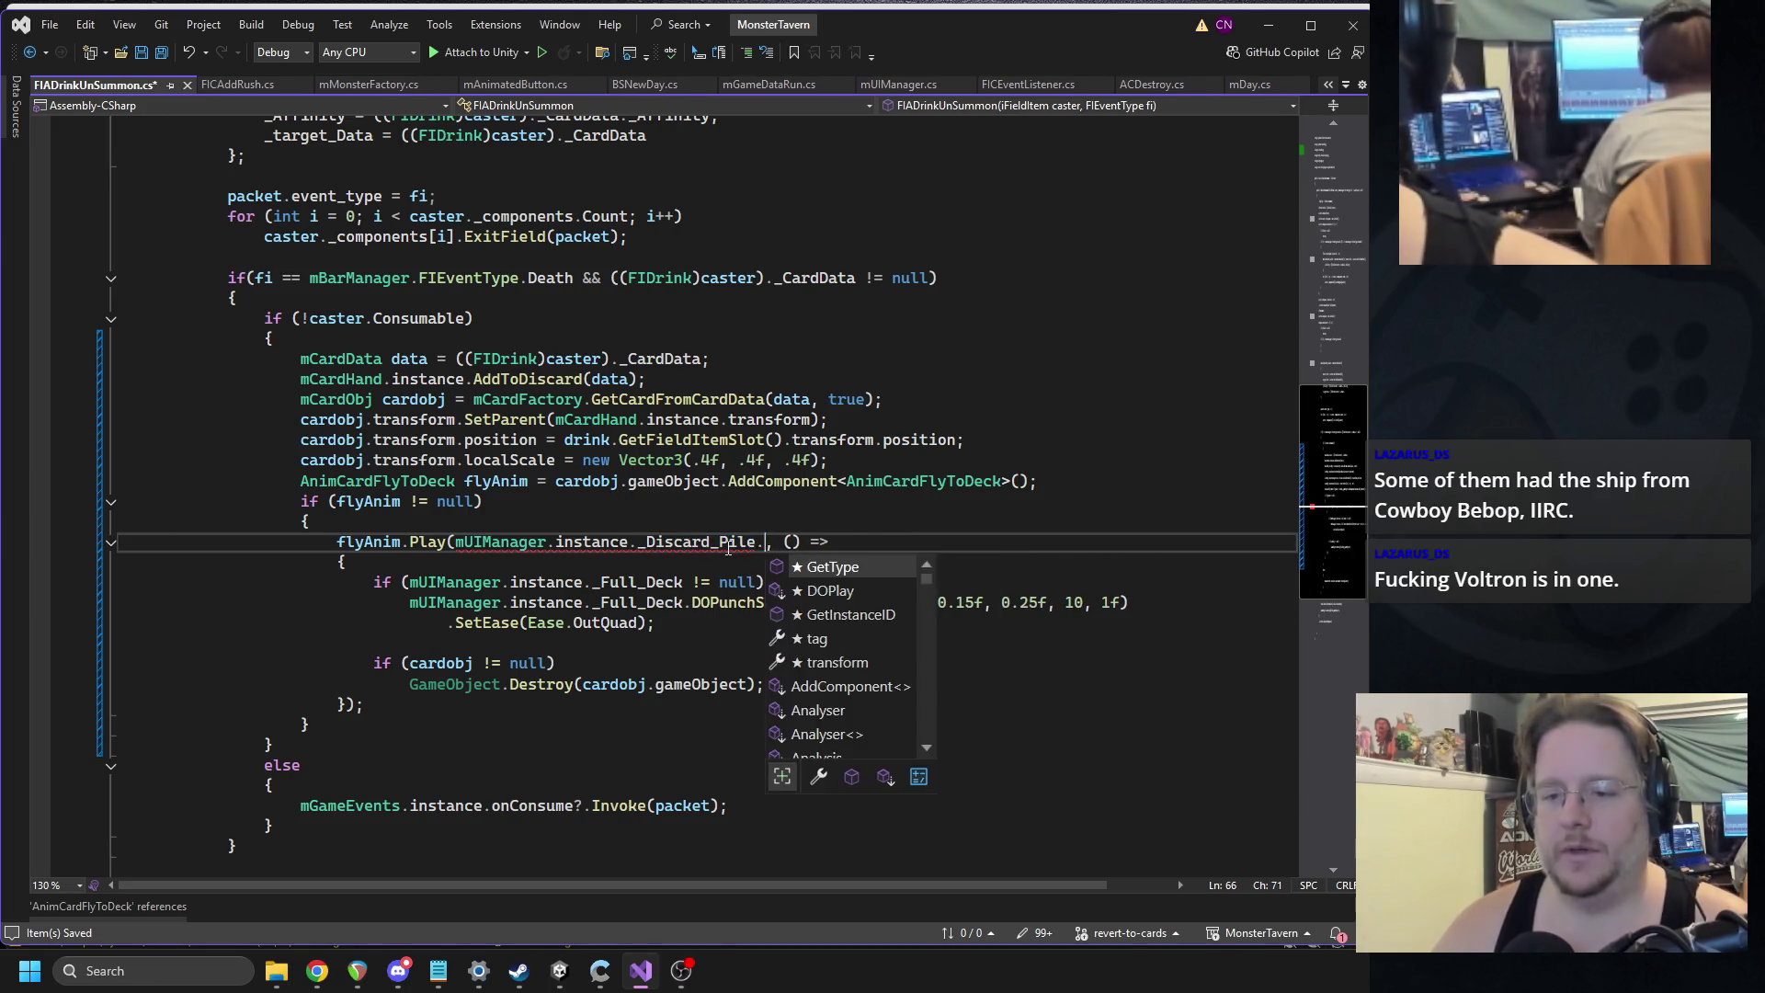
pyautogui.write('ompo')
pyautogui.press('Tab')
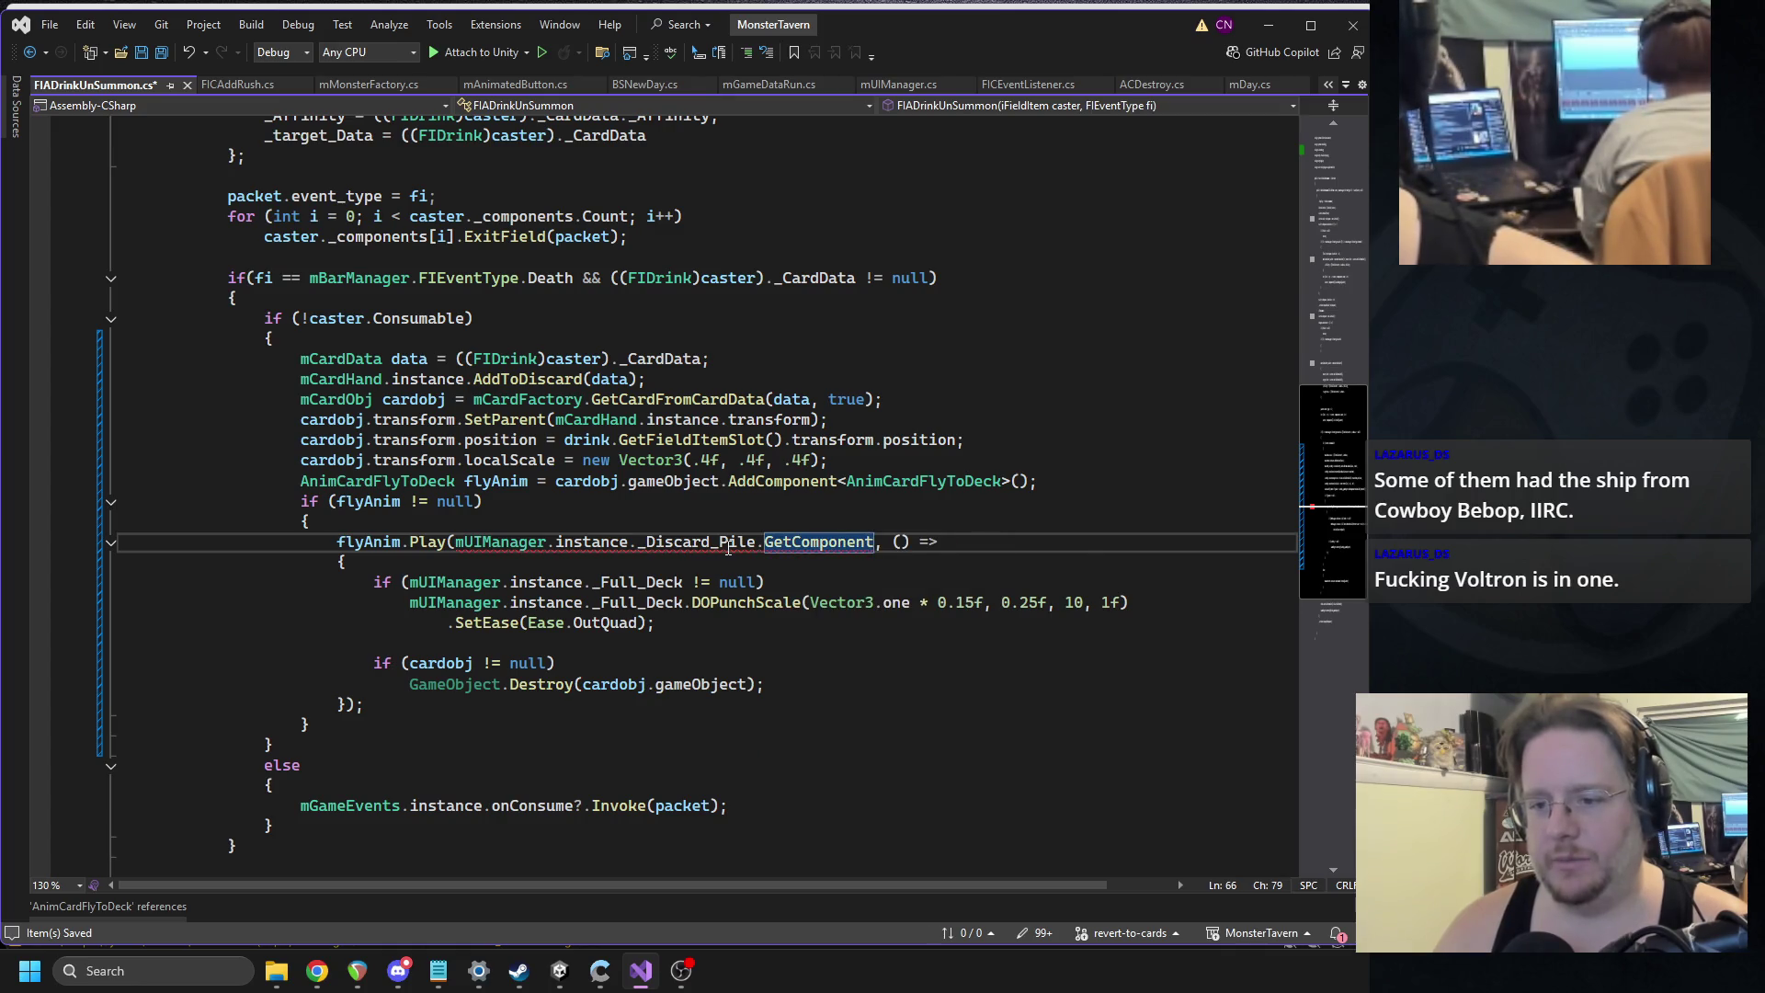
pyautogui.write('<RectTransform>')
pyautogui.press('Tab')
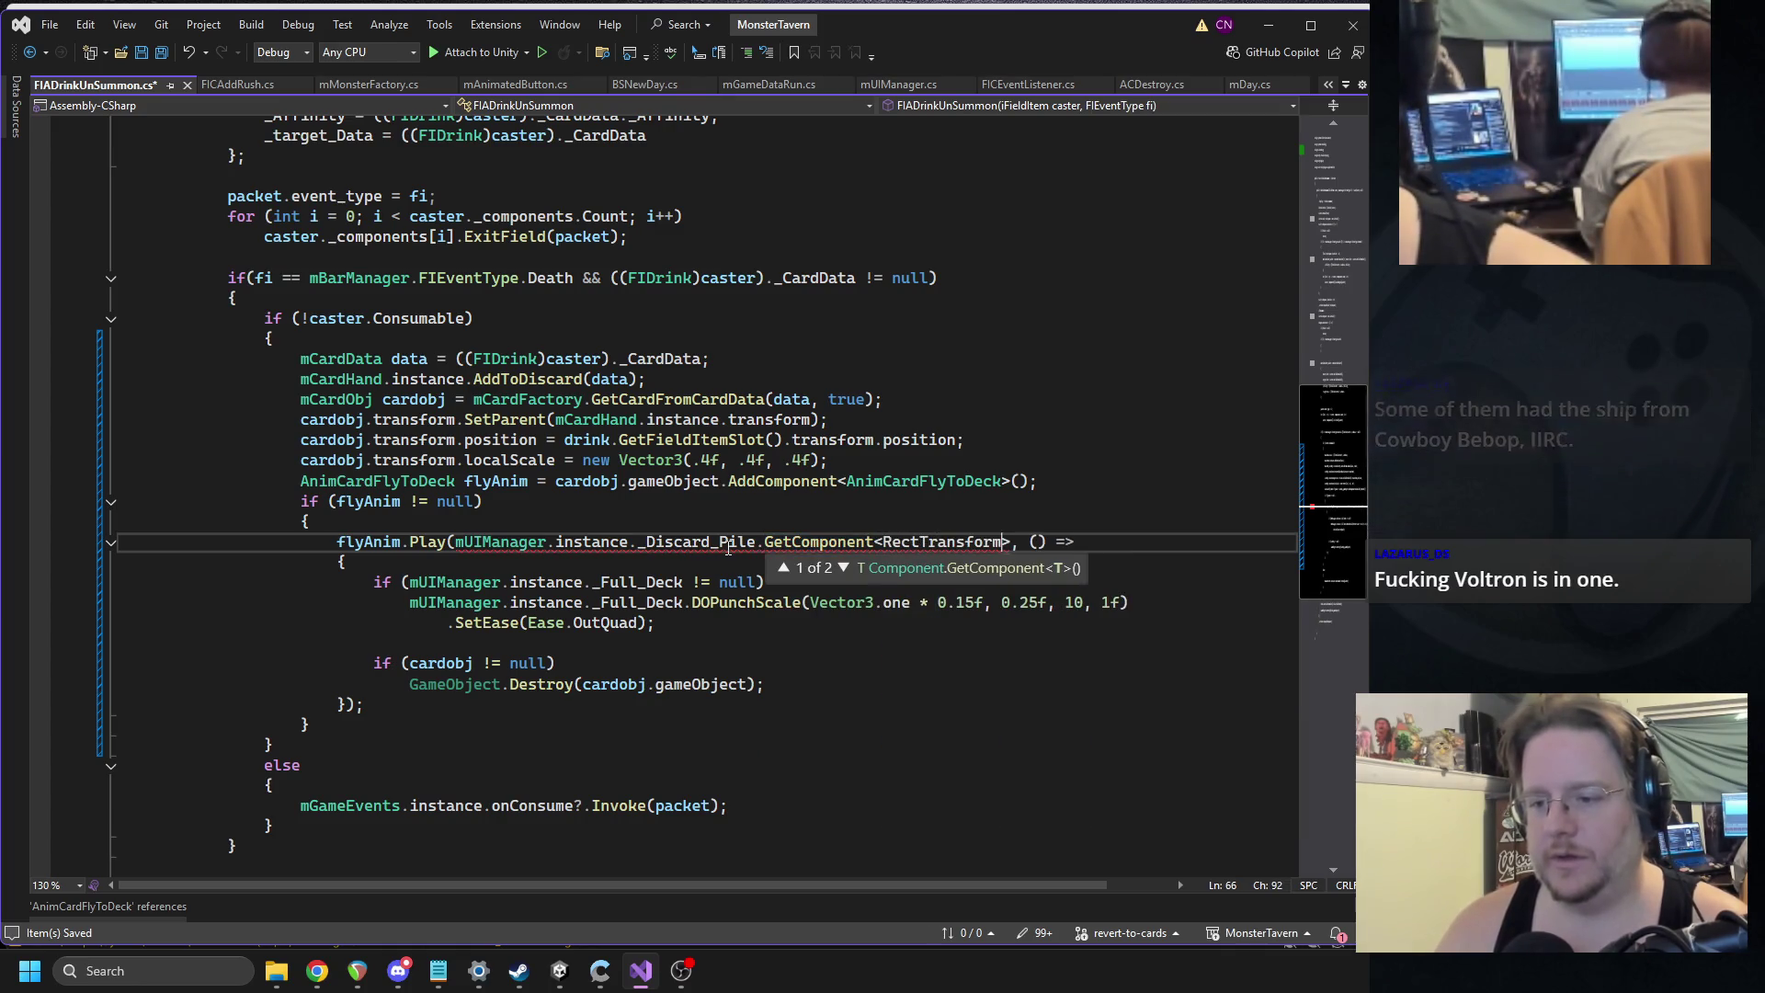
pyautogui.write('>()')
pyautogui.click(720, 481)
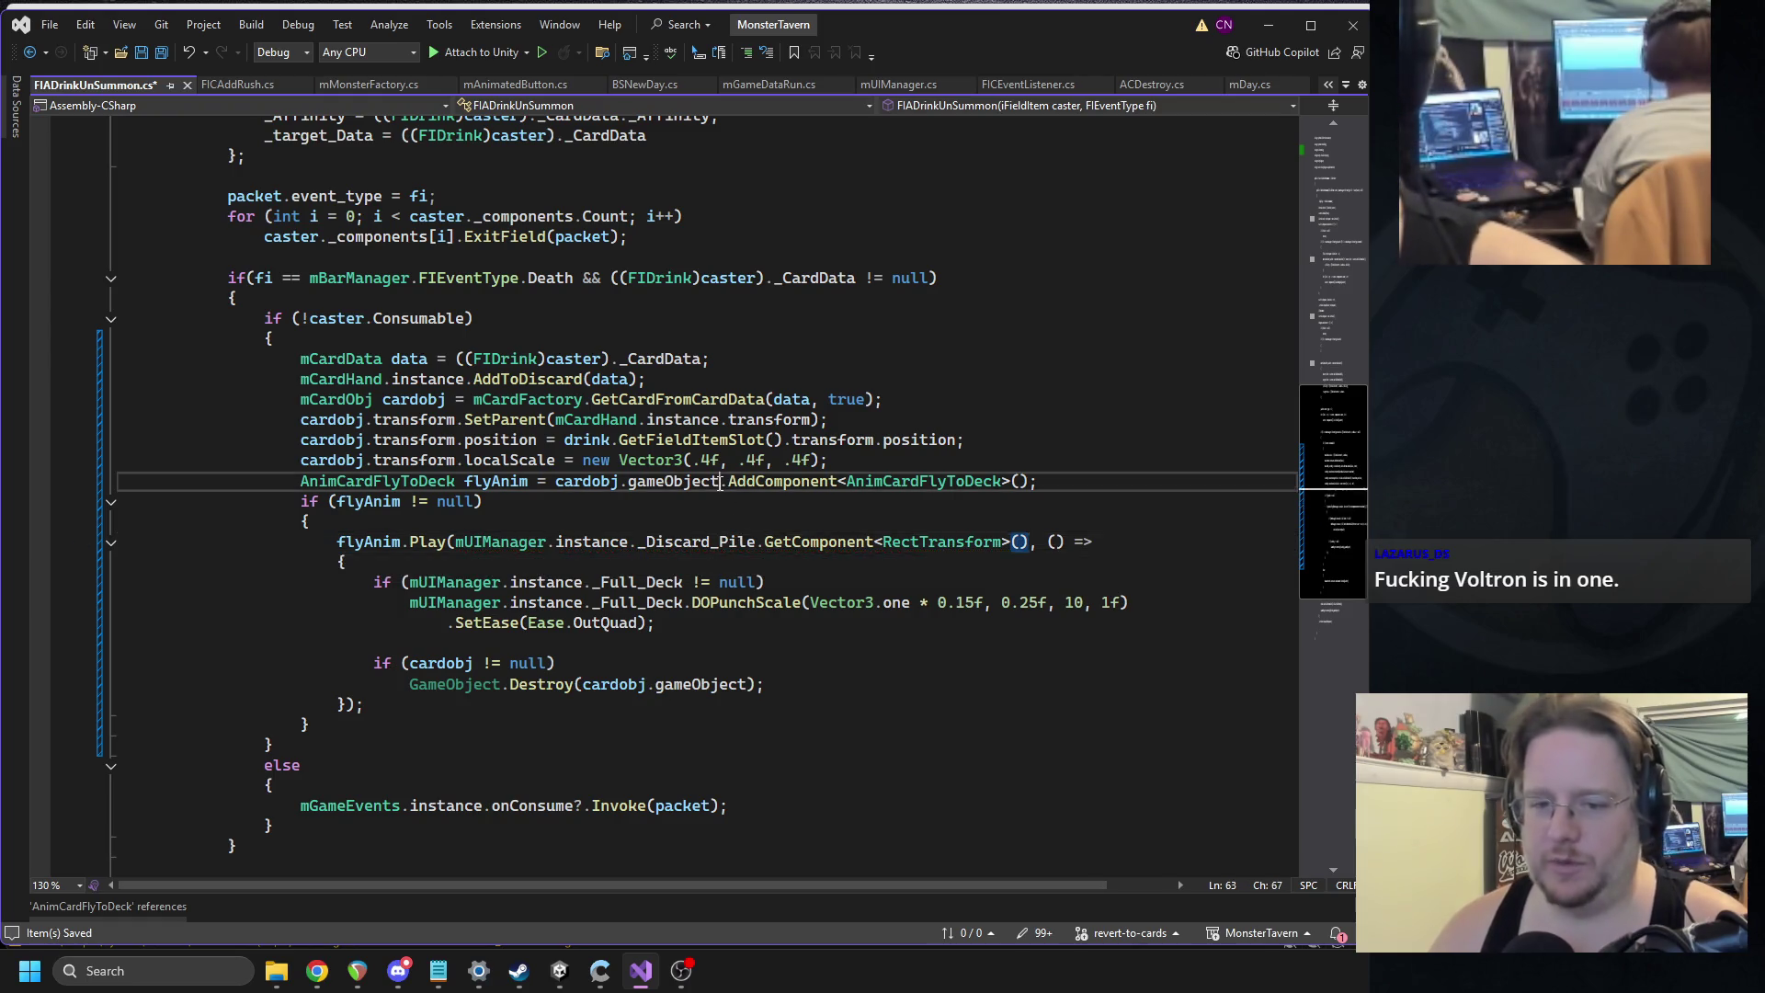
pyautogui.click(559, 979)
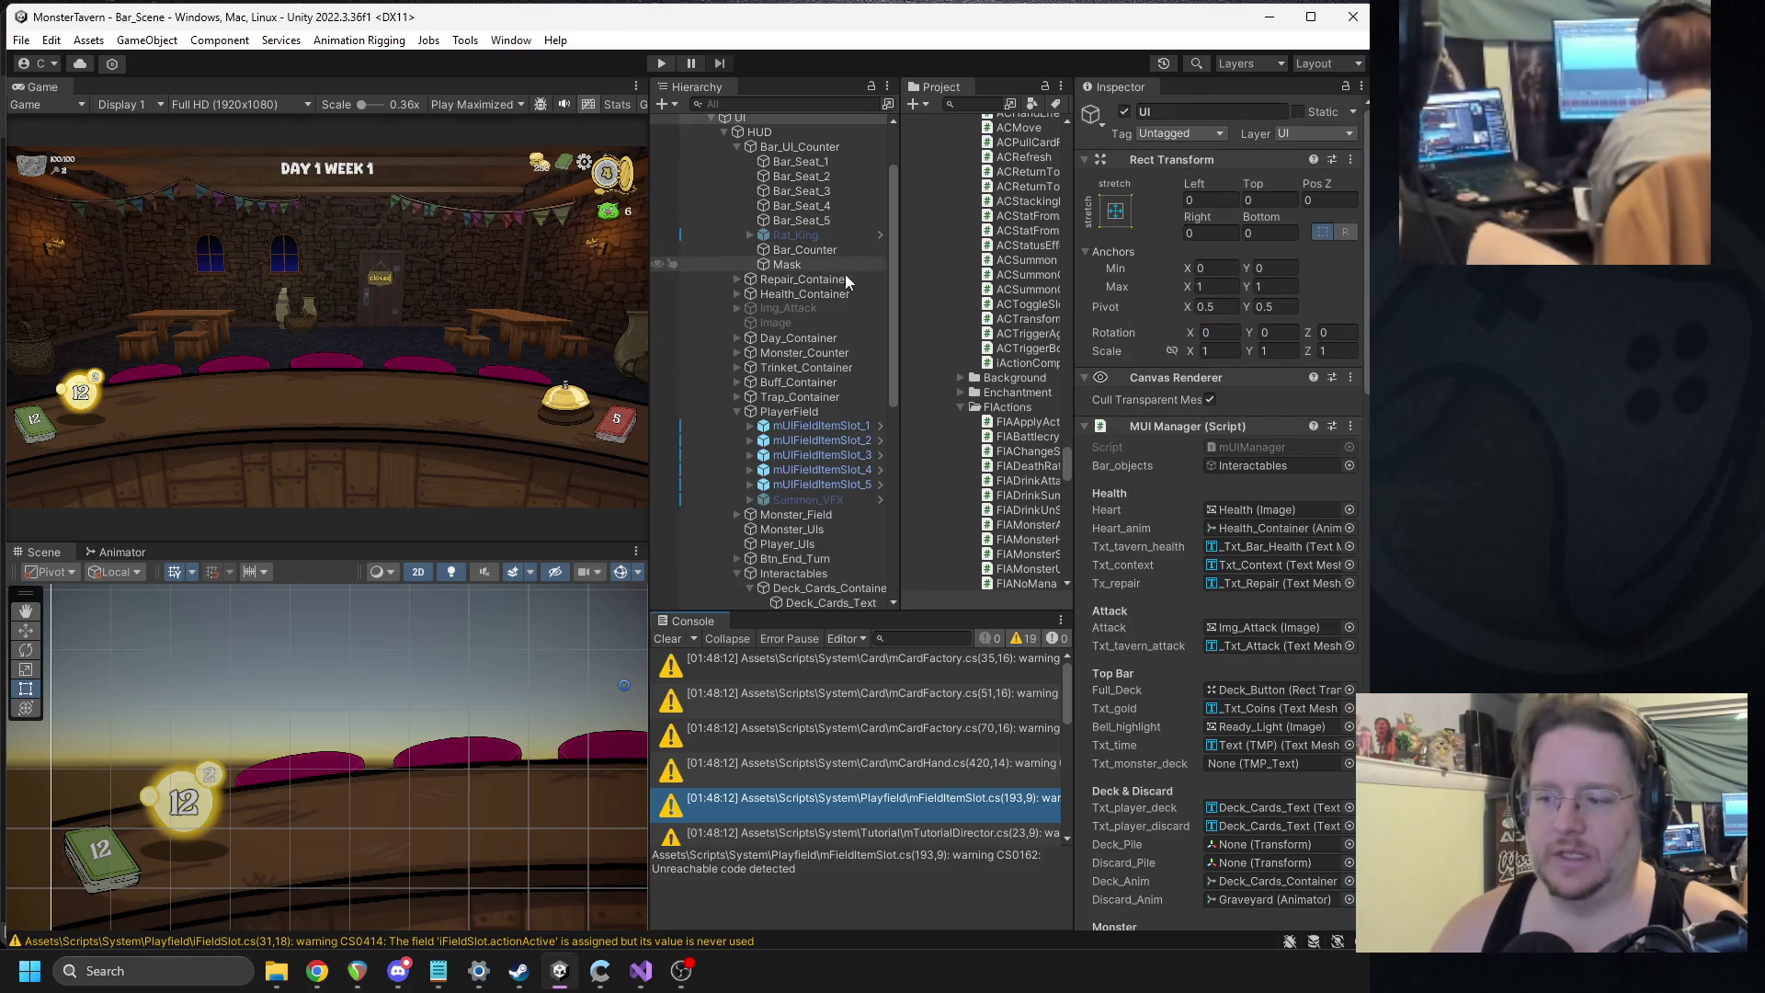
# Assign Deck_Cards_Container to Deck_Pile and Graveyard to Discard_Pile on the MUI Manager.
pyautogui.scroll(2, 816, 311)
pyautogui.scroll(-5, 1214, 550)
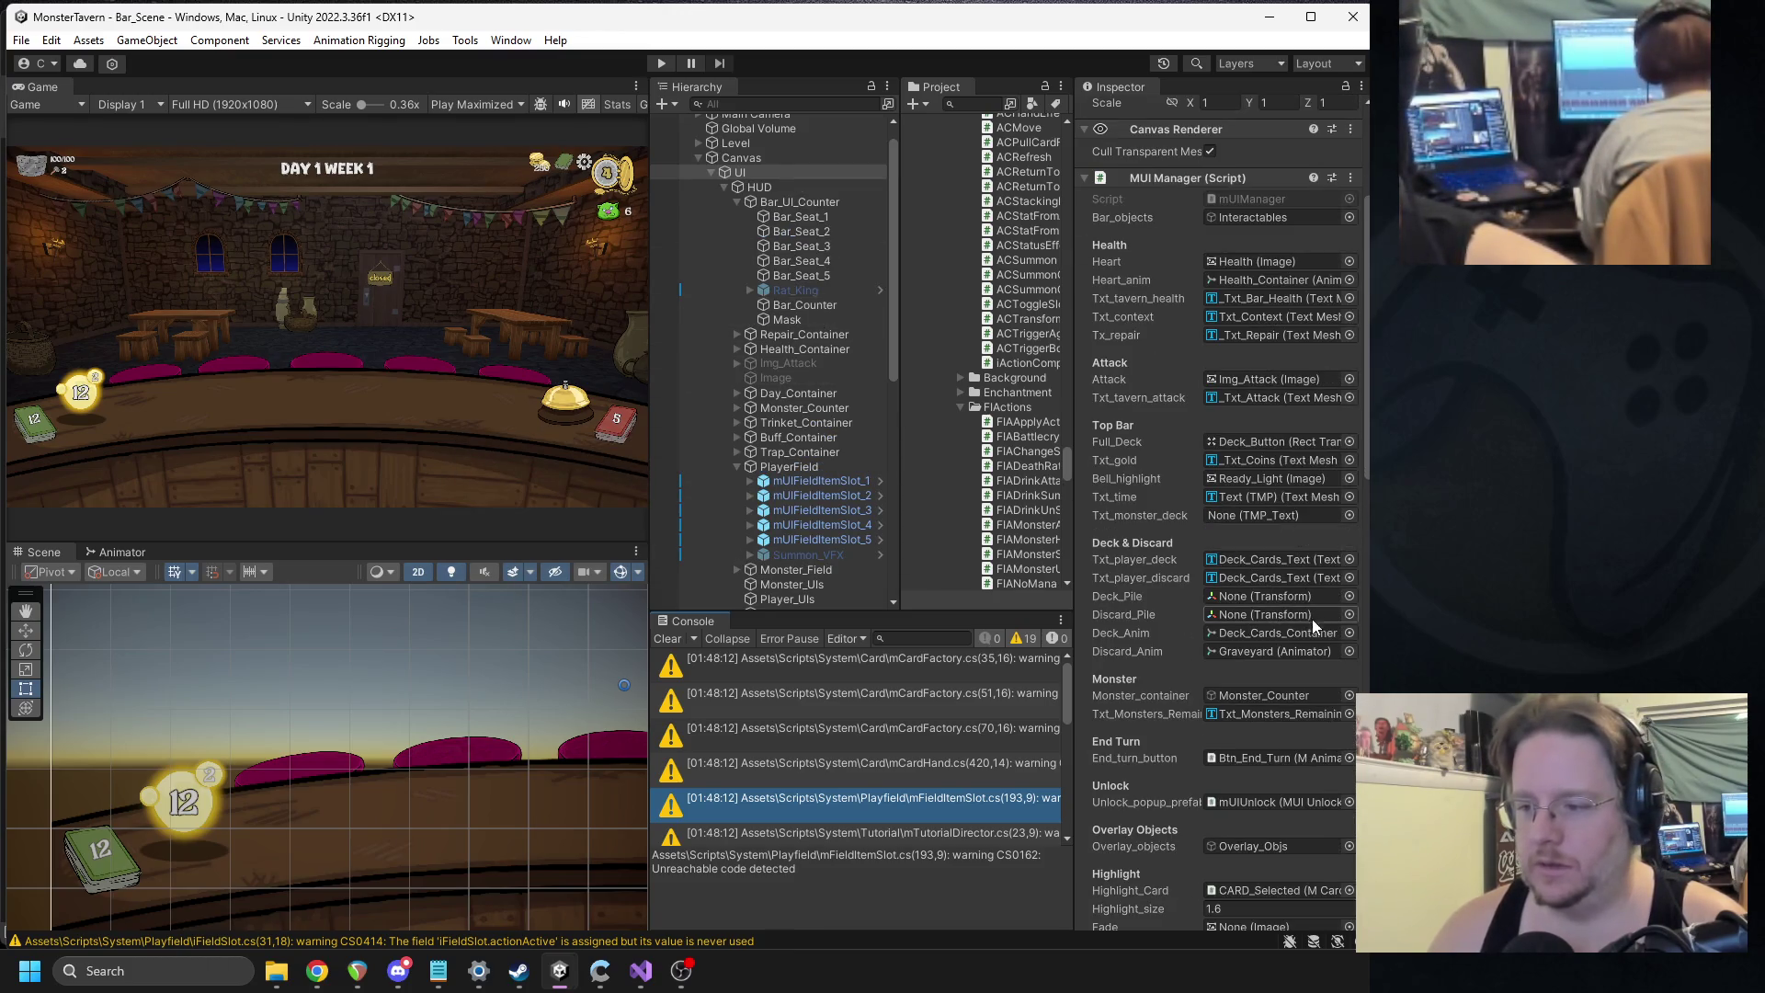
pyautogui.click(1260, 563)
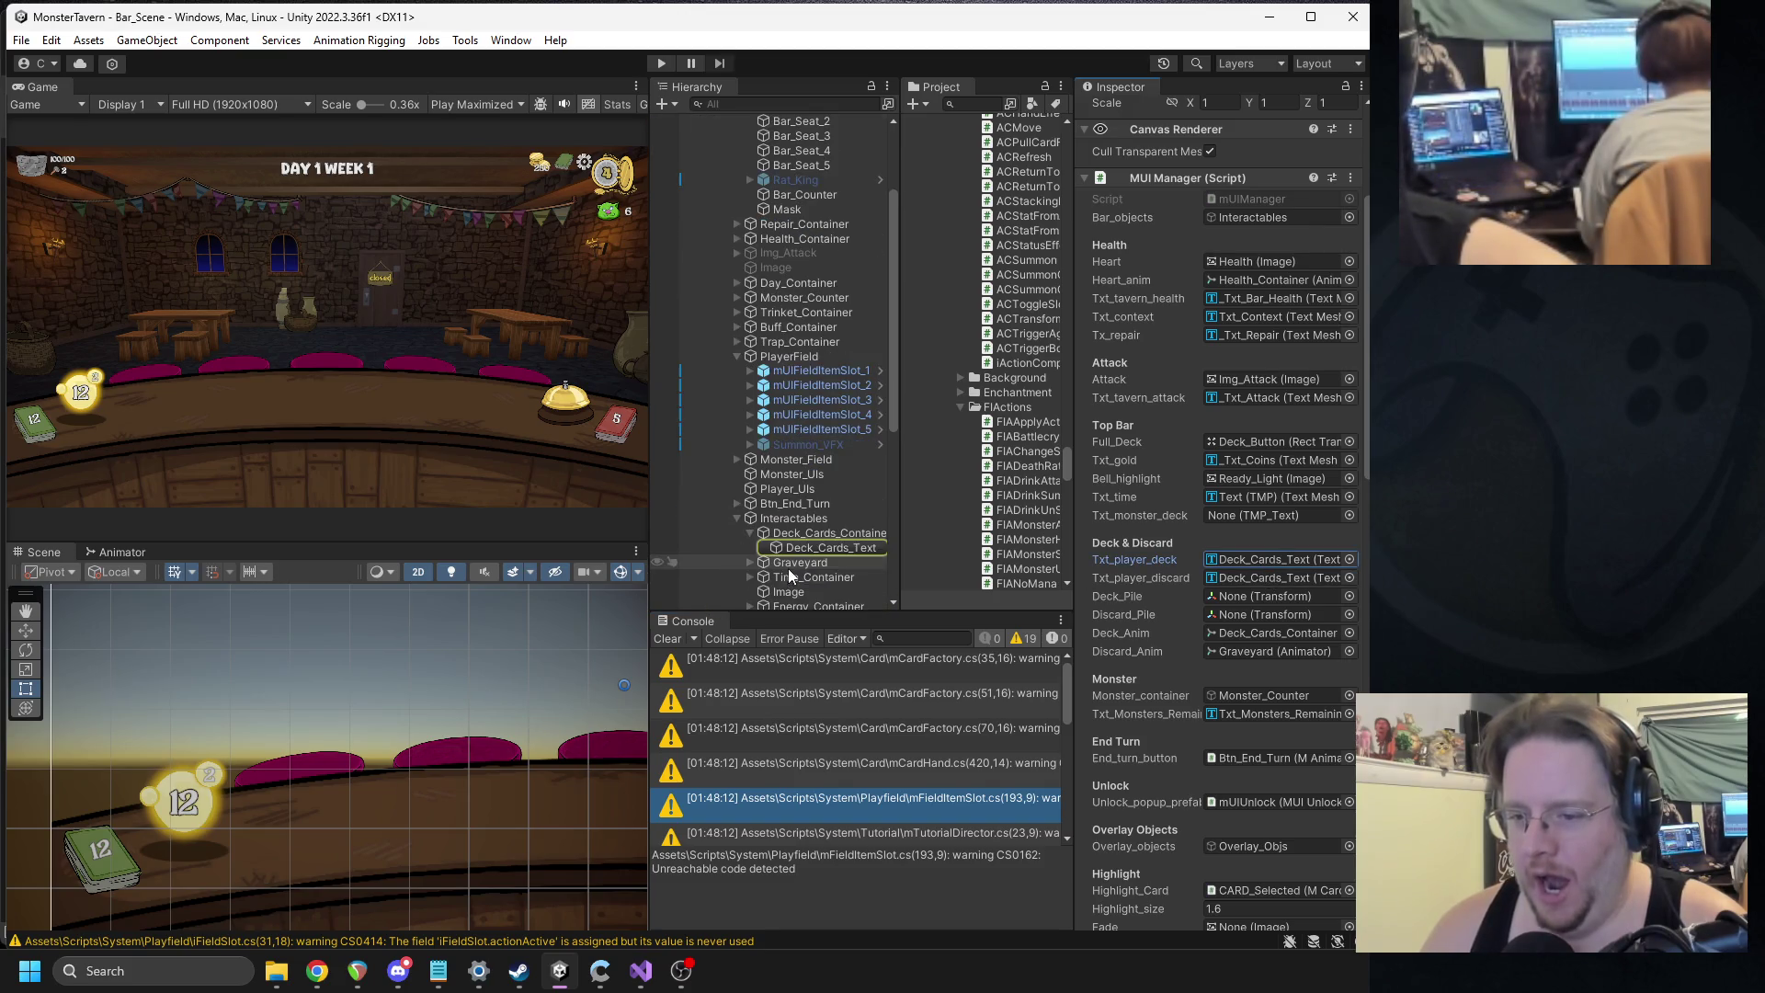
pyautogui.moveTo(814, 544)
pyautogui.mouseDown()
pyautogui.moveTo(1255, 598)
pyautogui.moveTo(1250, 635)
pyautogui.moveTo(1239, 605)
pyautogui.mouseUp()
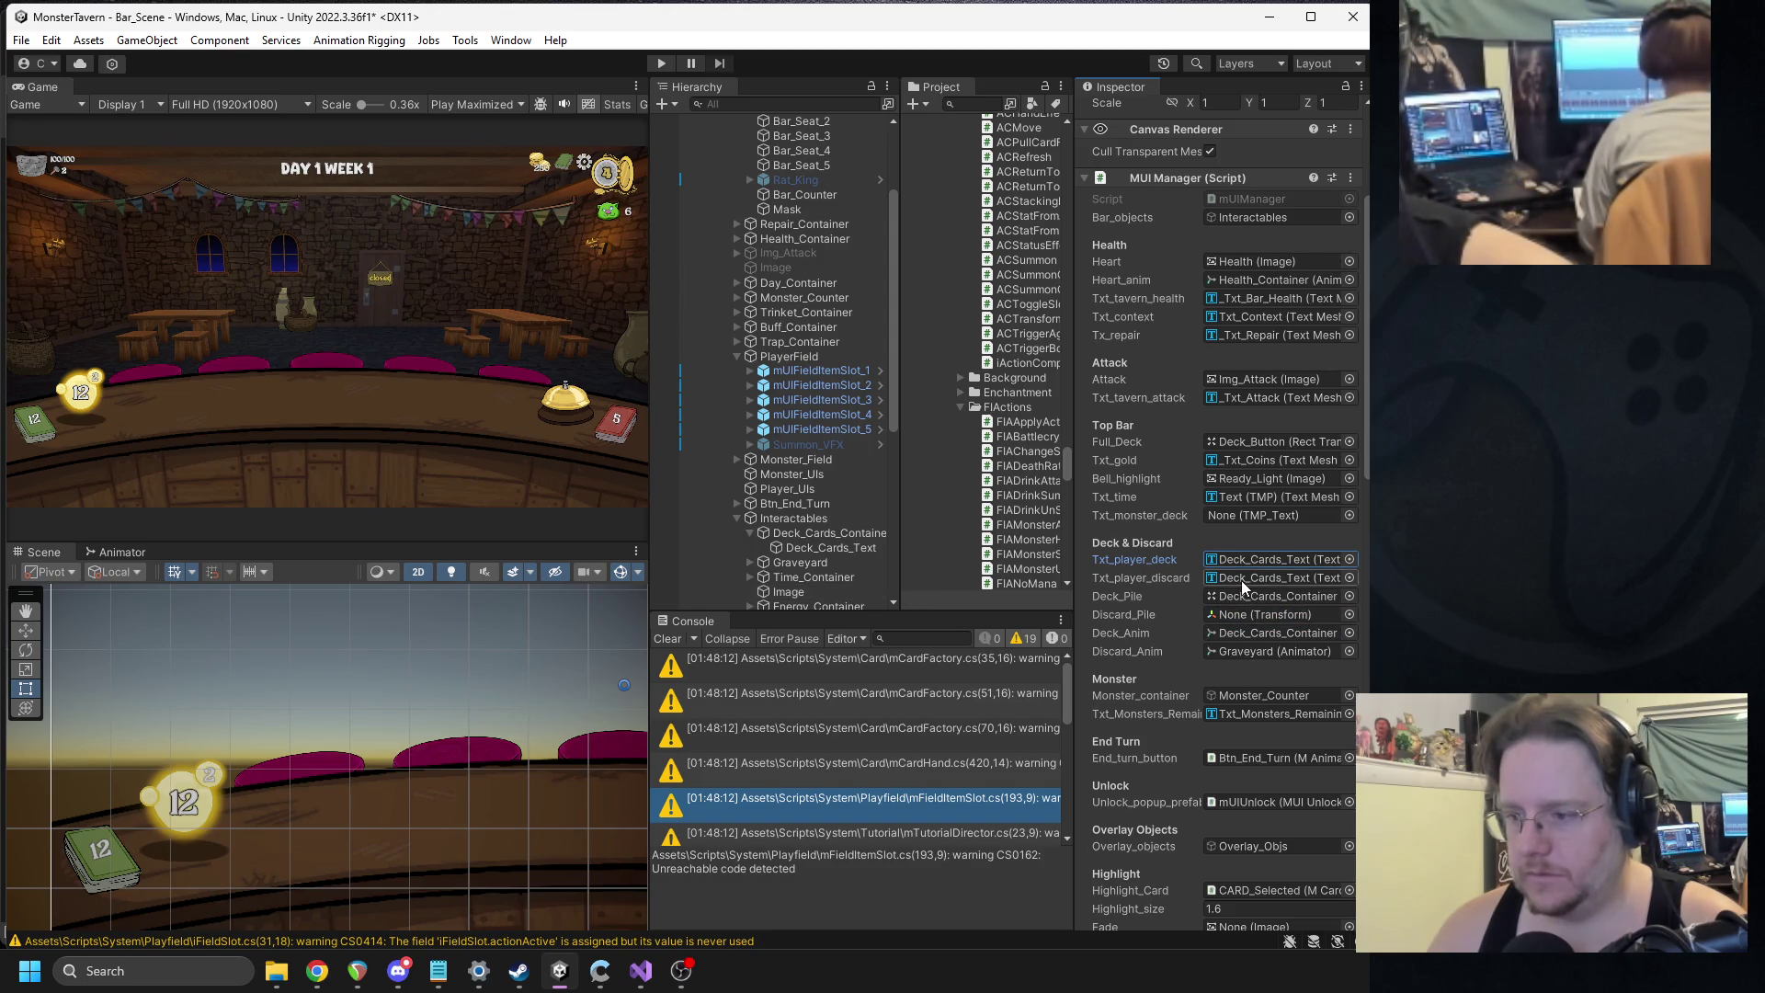
pyautogui.click(1241, 582)
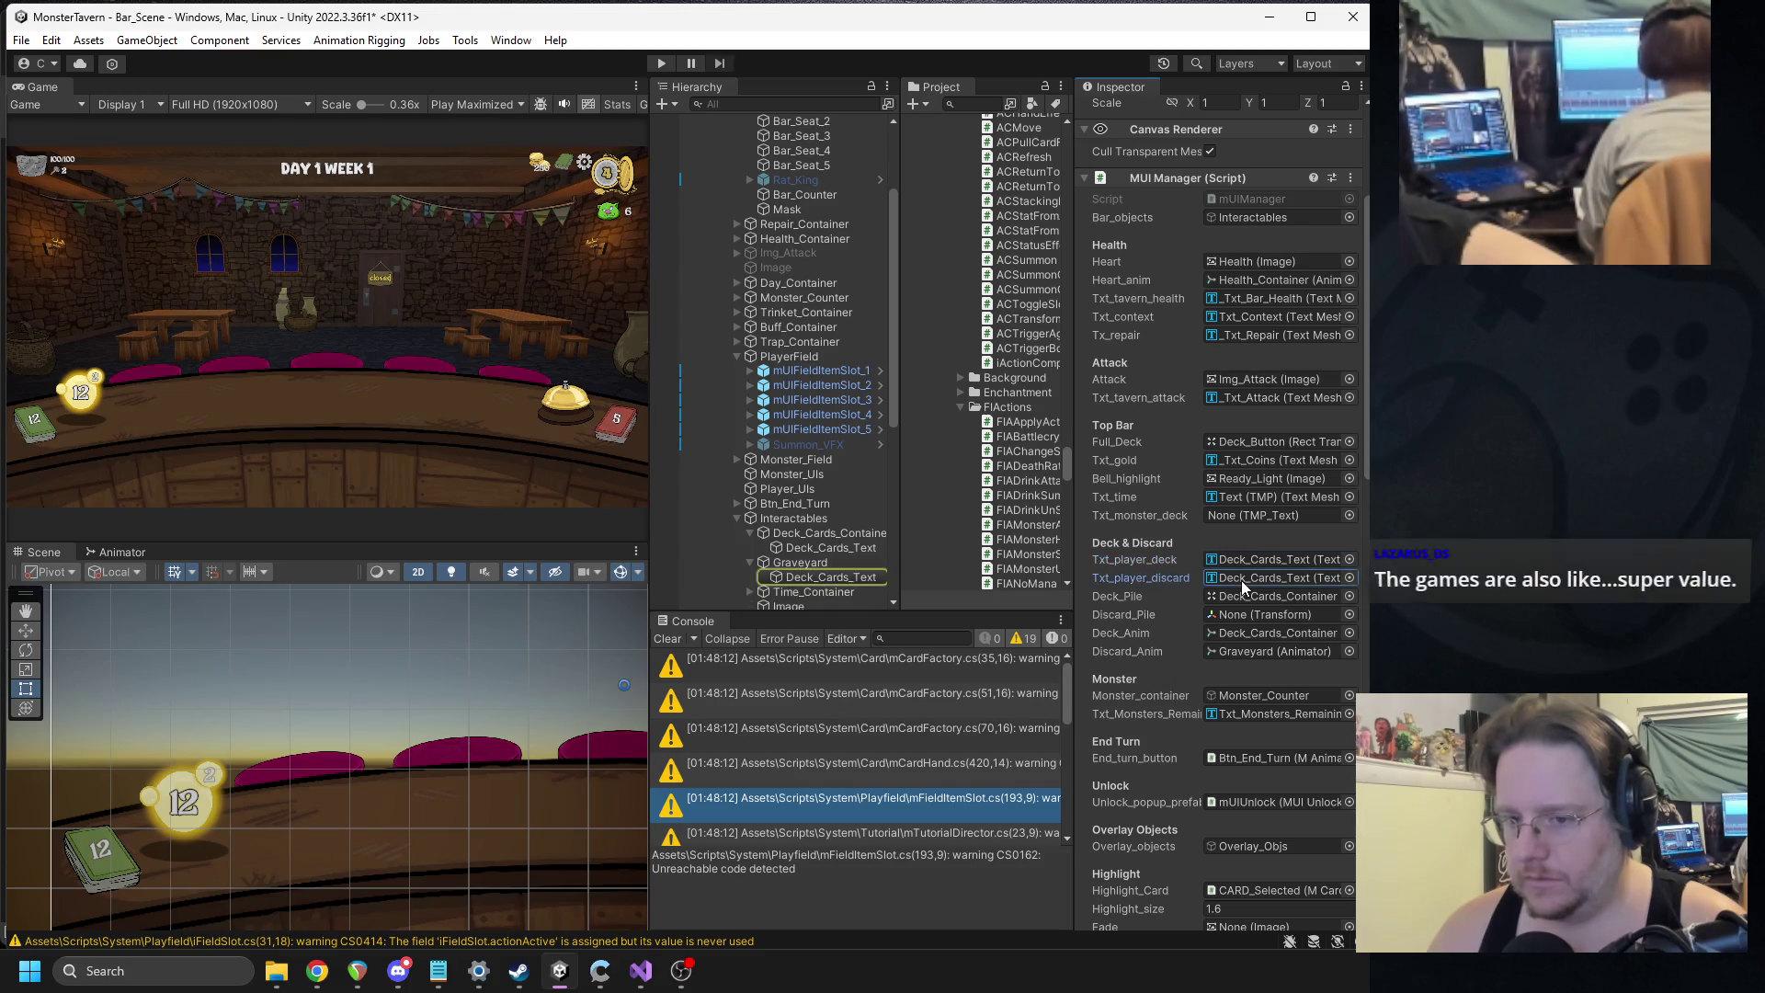
pyautogui.moveTo(788, 573)
pyautogui.mouseDown()
pyautogui.moveTo(1232, 600)
pyautogui.moveTo(1225, 633)
pyautogui.moveTo(1230, 614)
pyautogui.mouseUp()
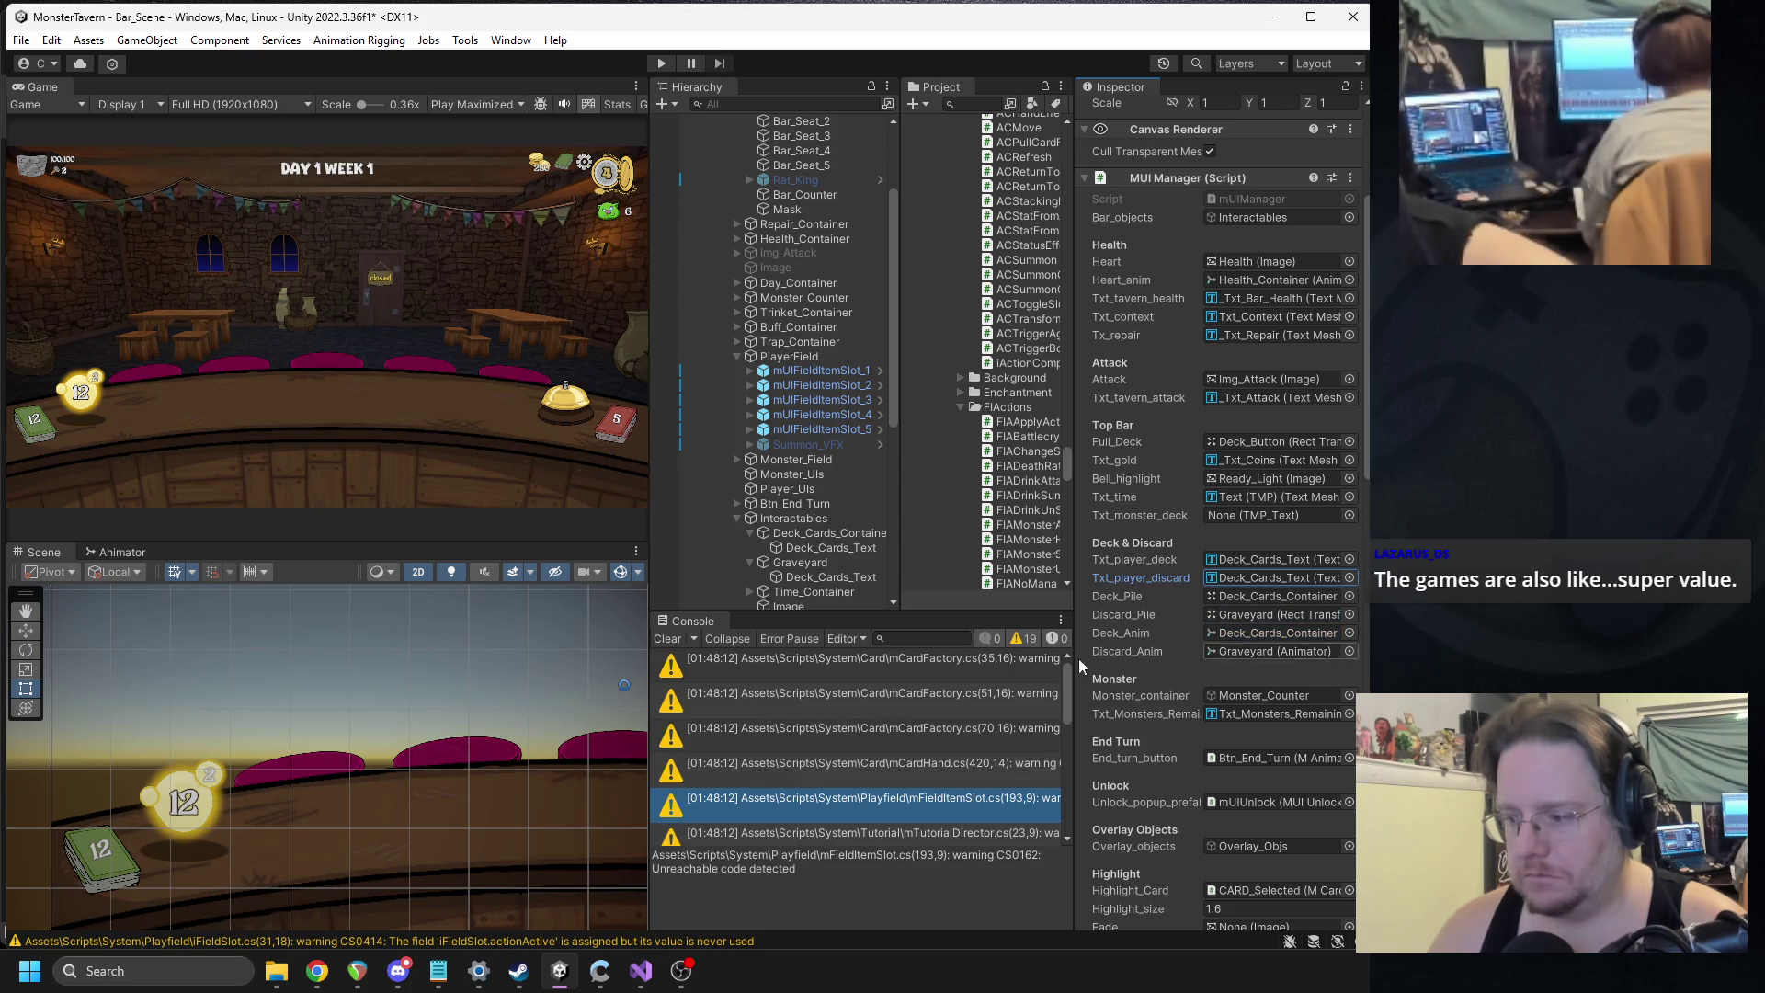
# Clear the console, widen the Hierarchy and Game view panels, and return to Visual Studio.
pyautogui.click(669, 640)
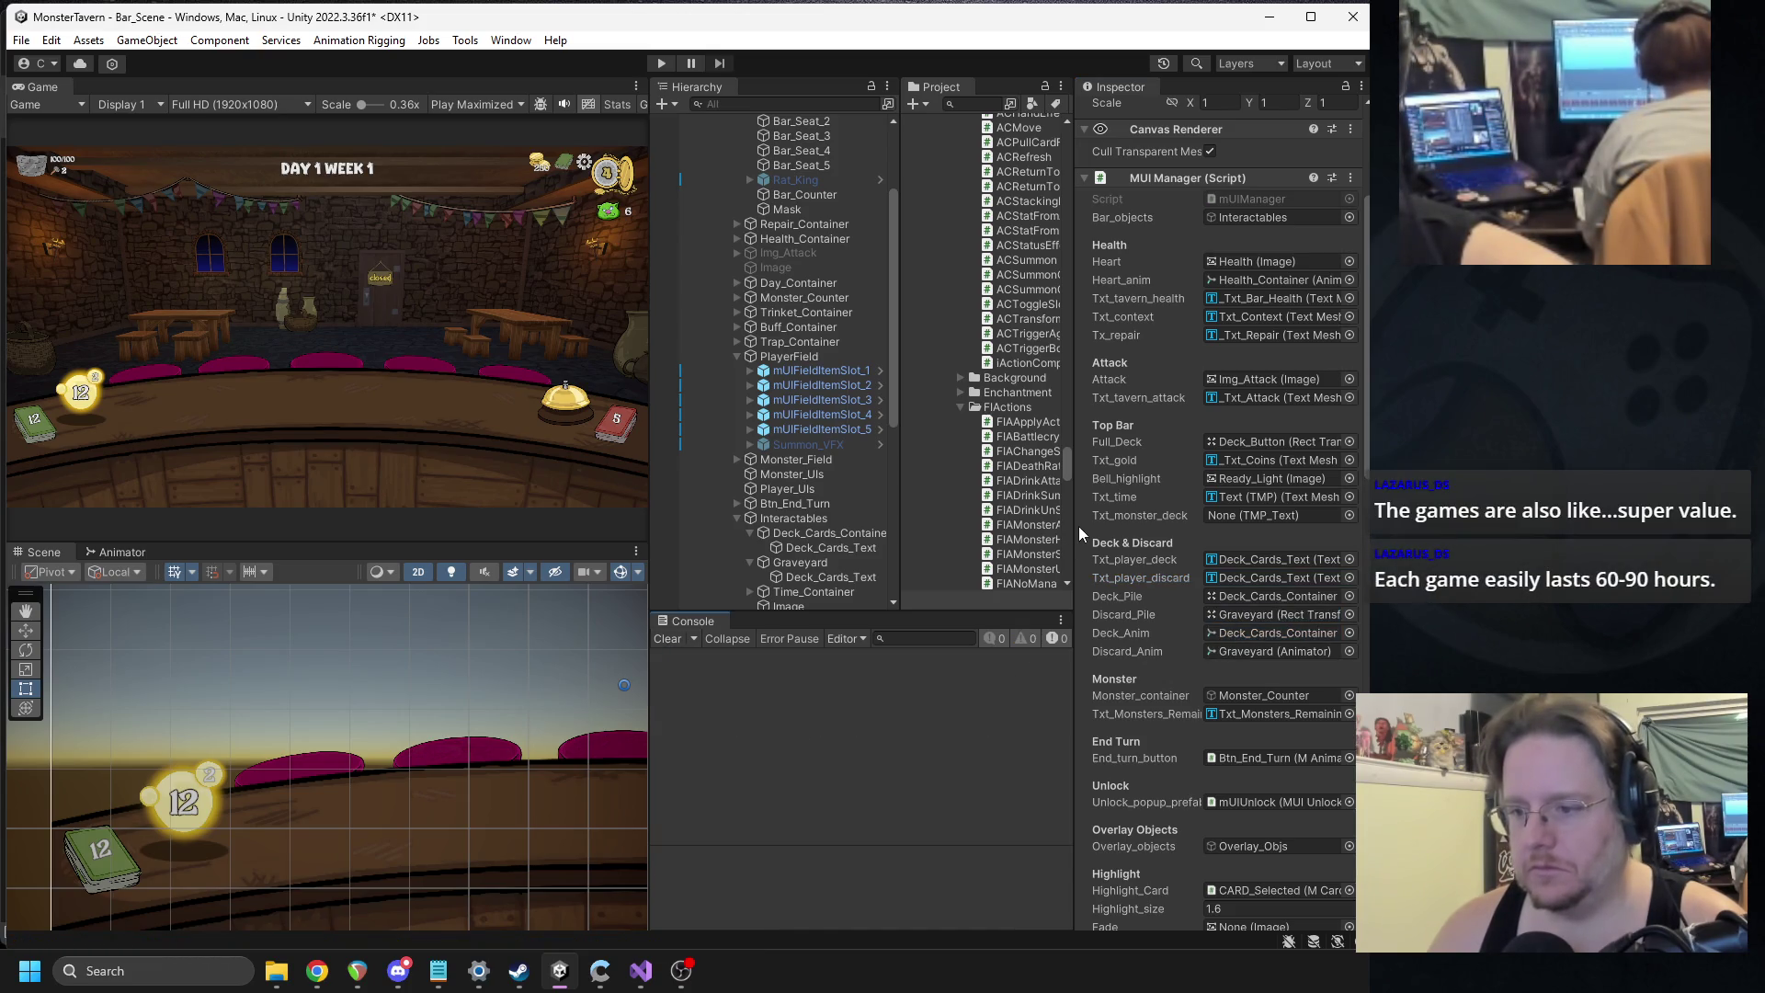
pyautogui.moveTo(1081, 533); pyautogui.dragTo(1172, 515)
pyautogui.moveTo(901, 488); pyautogui.dragTo(1025, 467)
pyautogui.moveTo(650, 461); pyautogui.dragTo(751, 451)
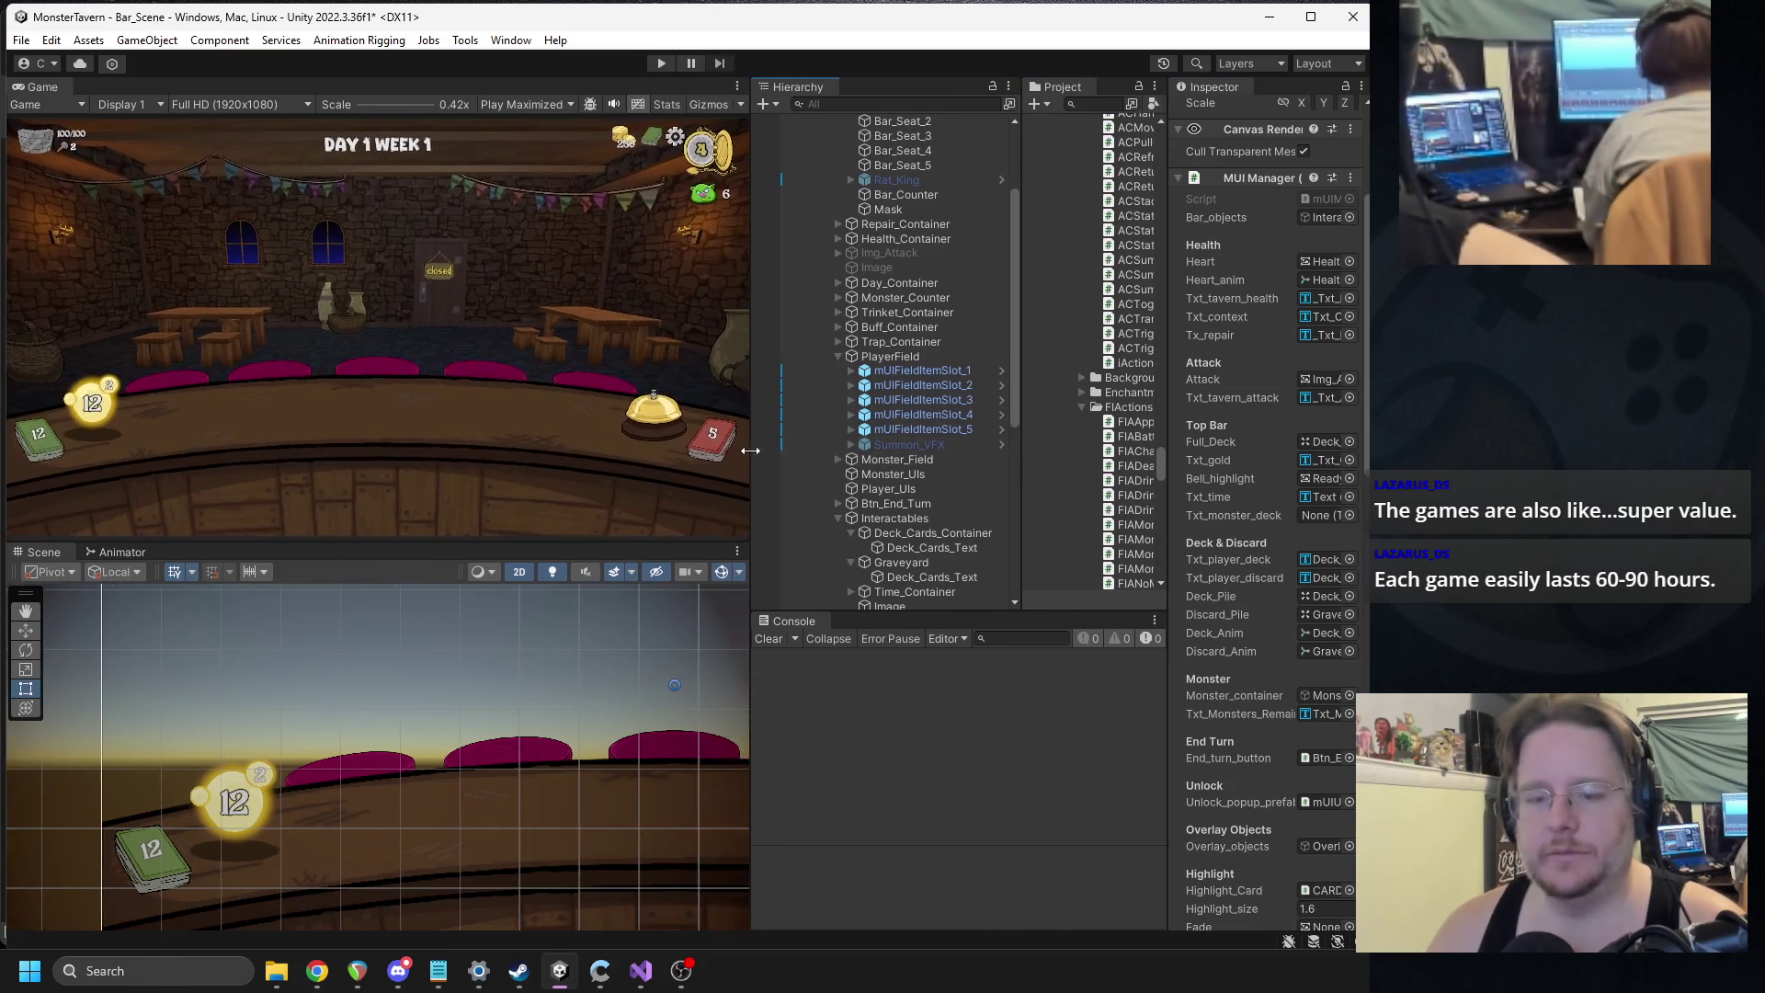
pyautogui.click(641, 971)
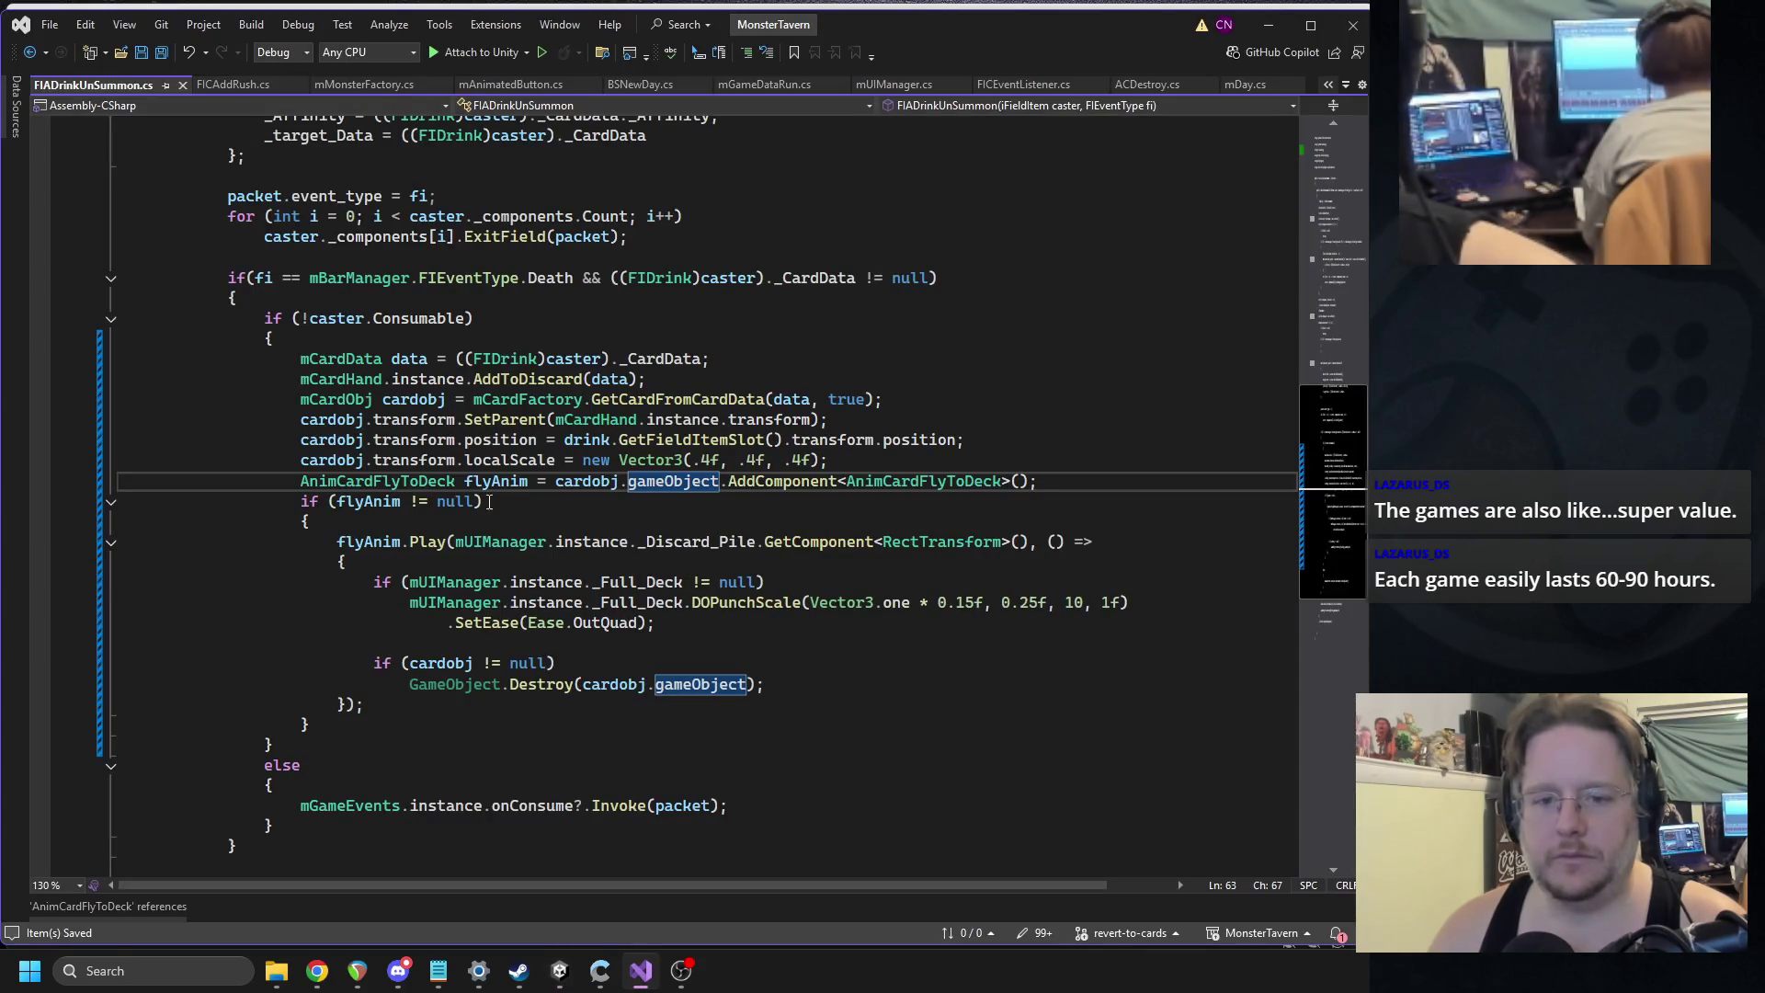
# Move mCardHand.instance.AddToDiscard(data) into the fly animation's completion callback after the punch-scale call, and save.
pyautogui.click(455, 481)
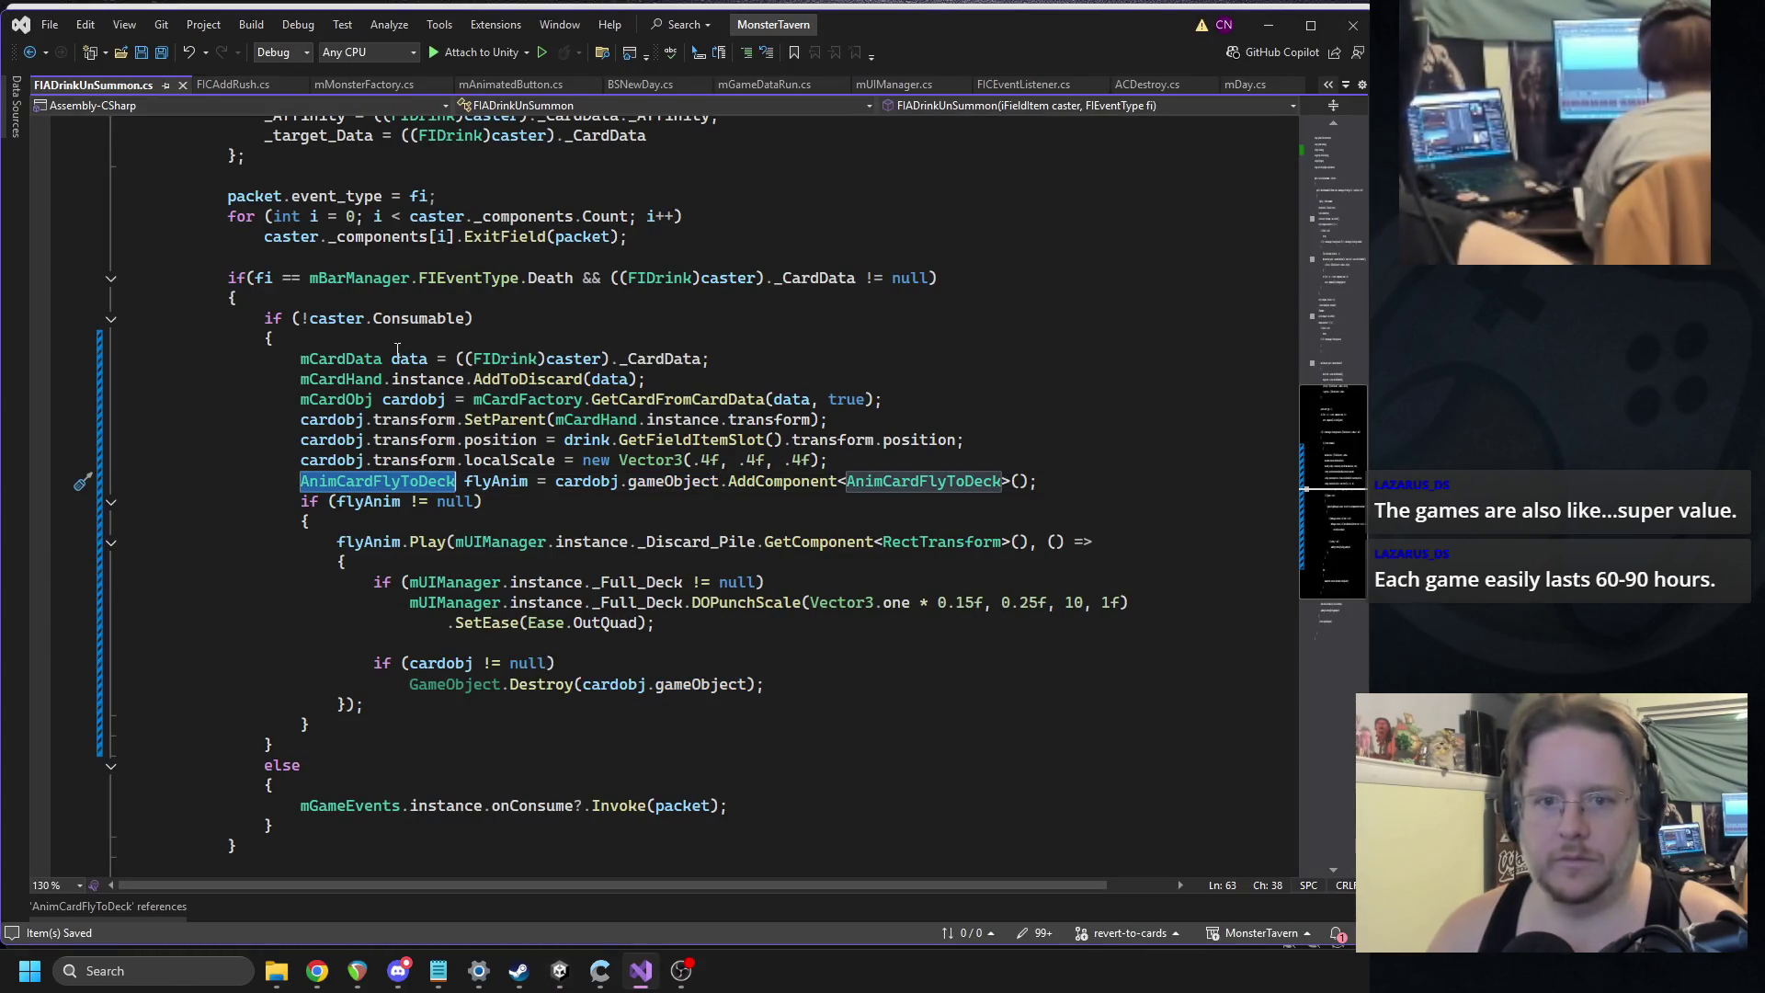
pyautogui.tripleClick(458, 359)
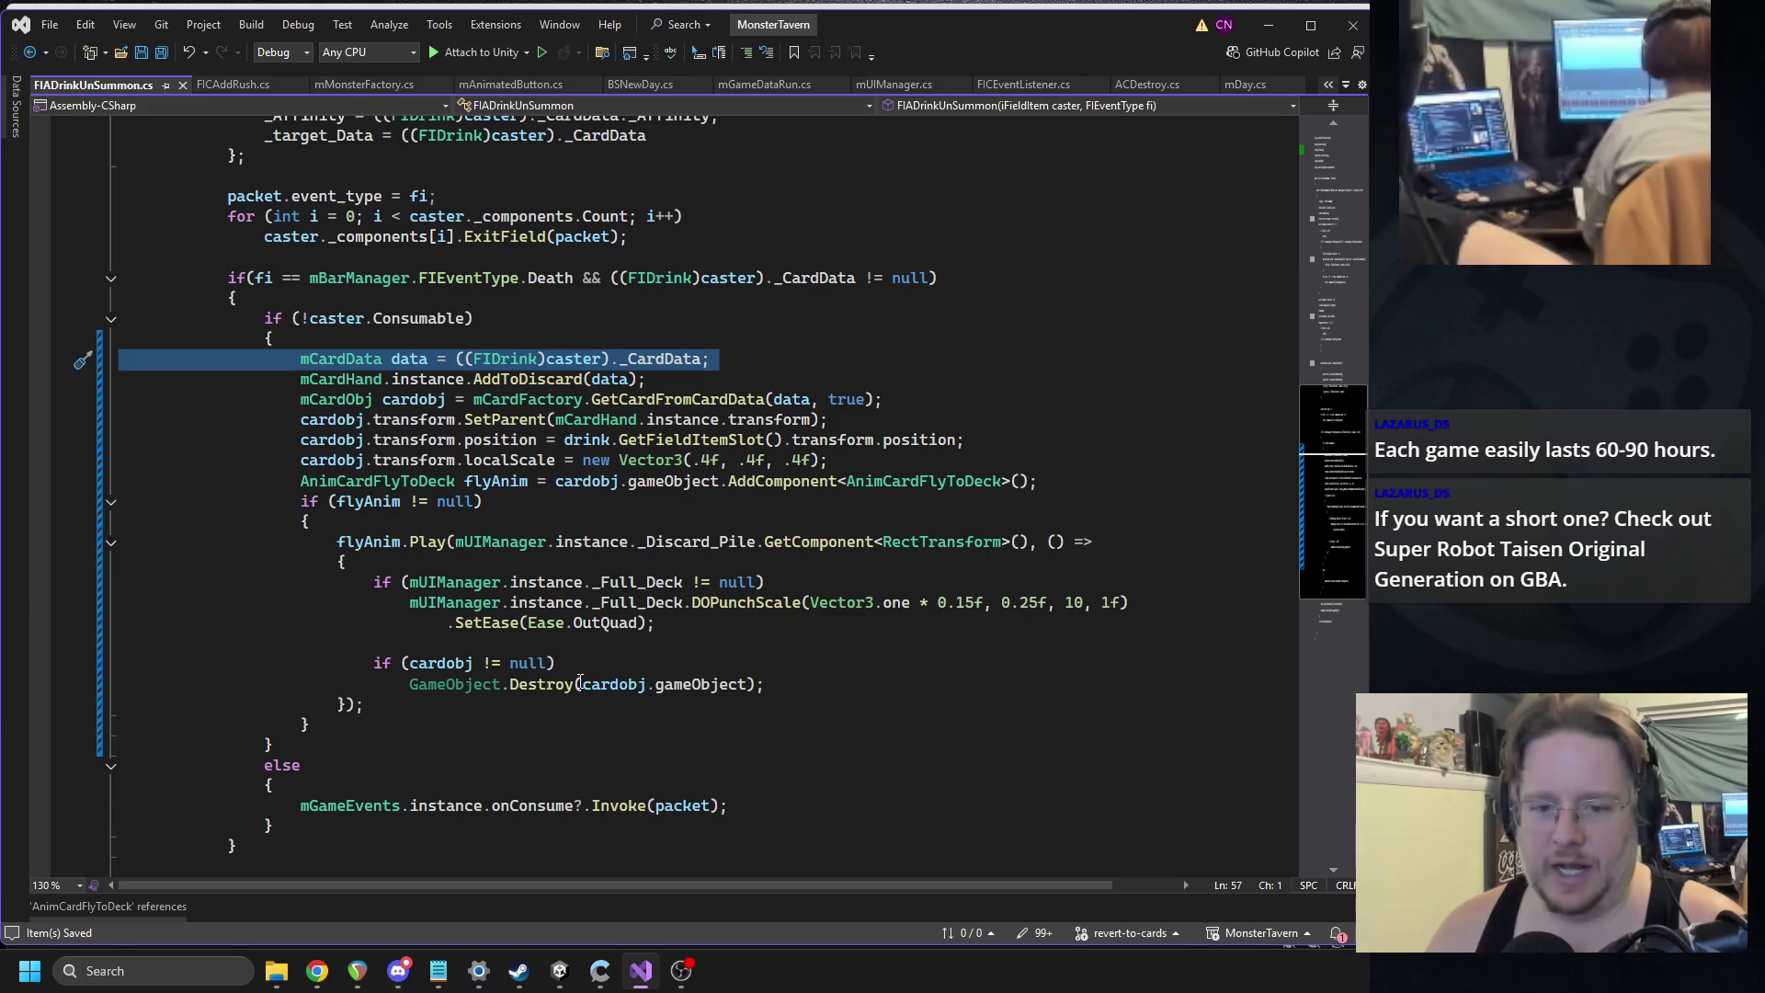
pyautogui.click(583, 649)
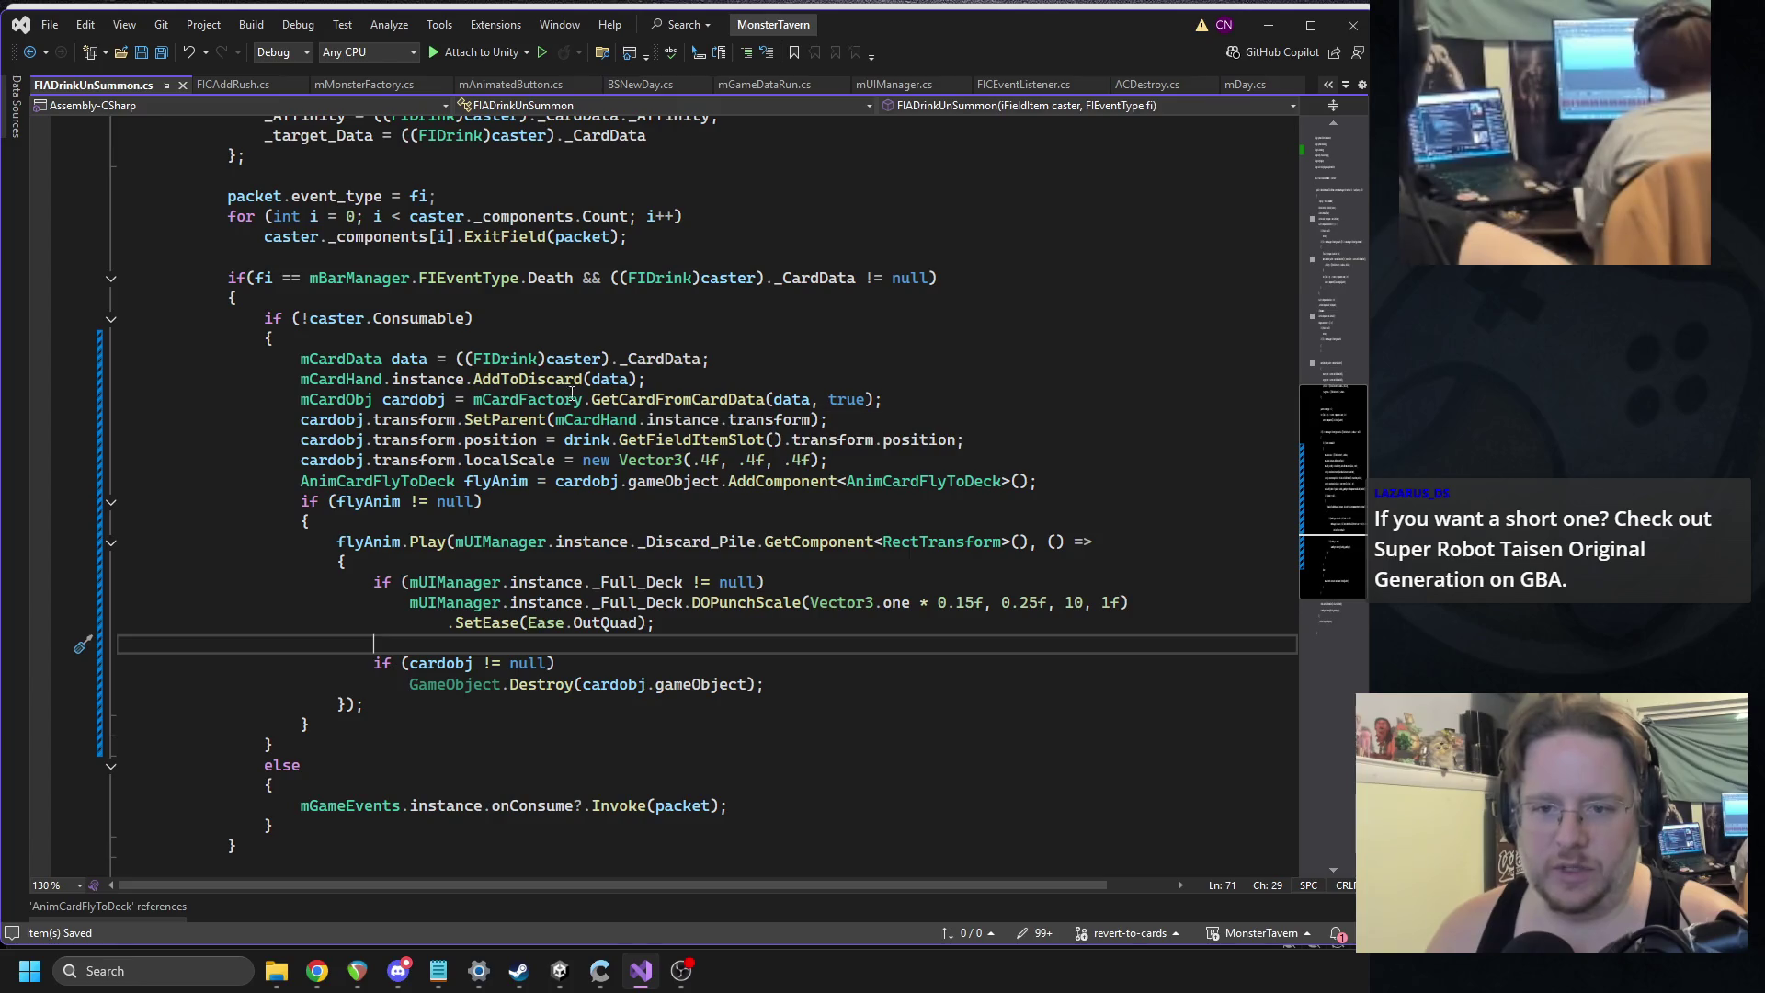
pyautogui.tripleClick(492, 378)
pyautogui.hotkey('ctrl', 'x')
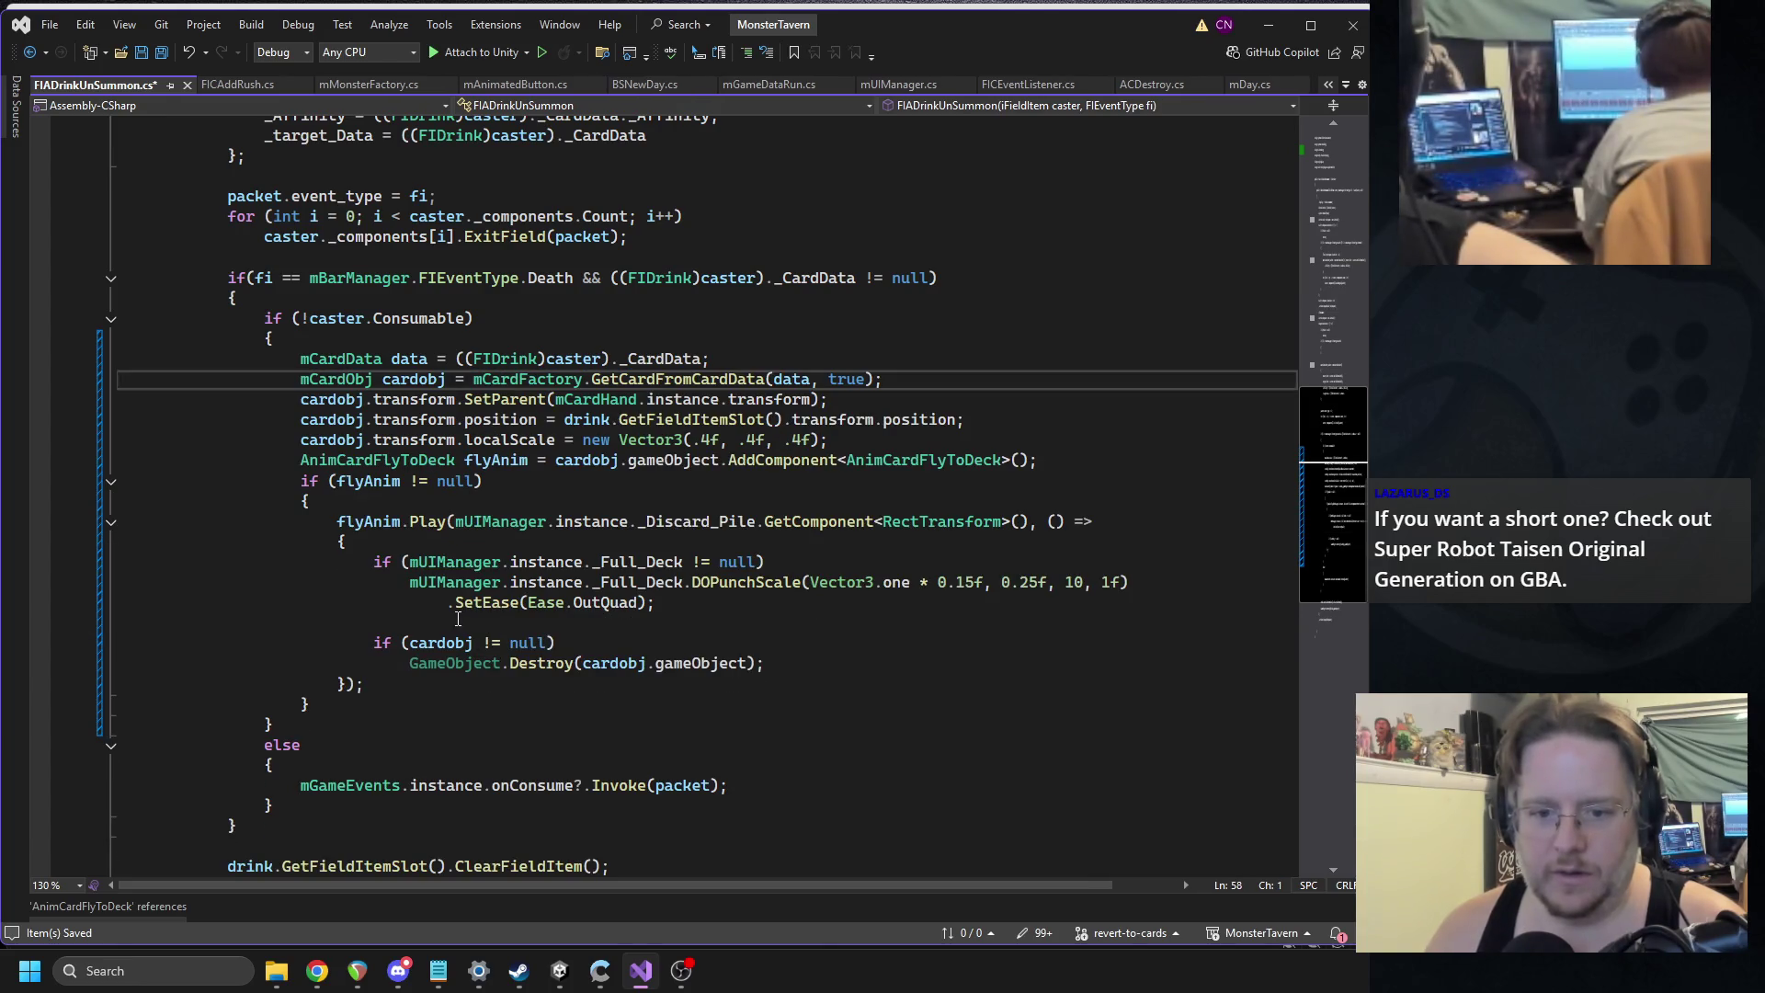
pyautogui.click(585, 624)
pyautogui.hotkey('ctrl', 'v')
pyautogui.hotkey('ctrl', 's')
pyautogui.moveTo(563, 963)
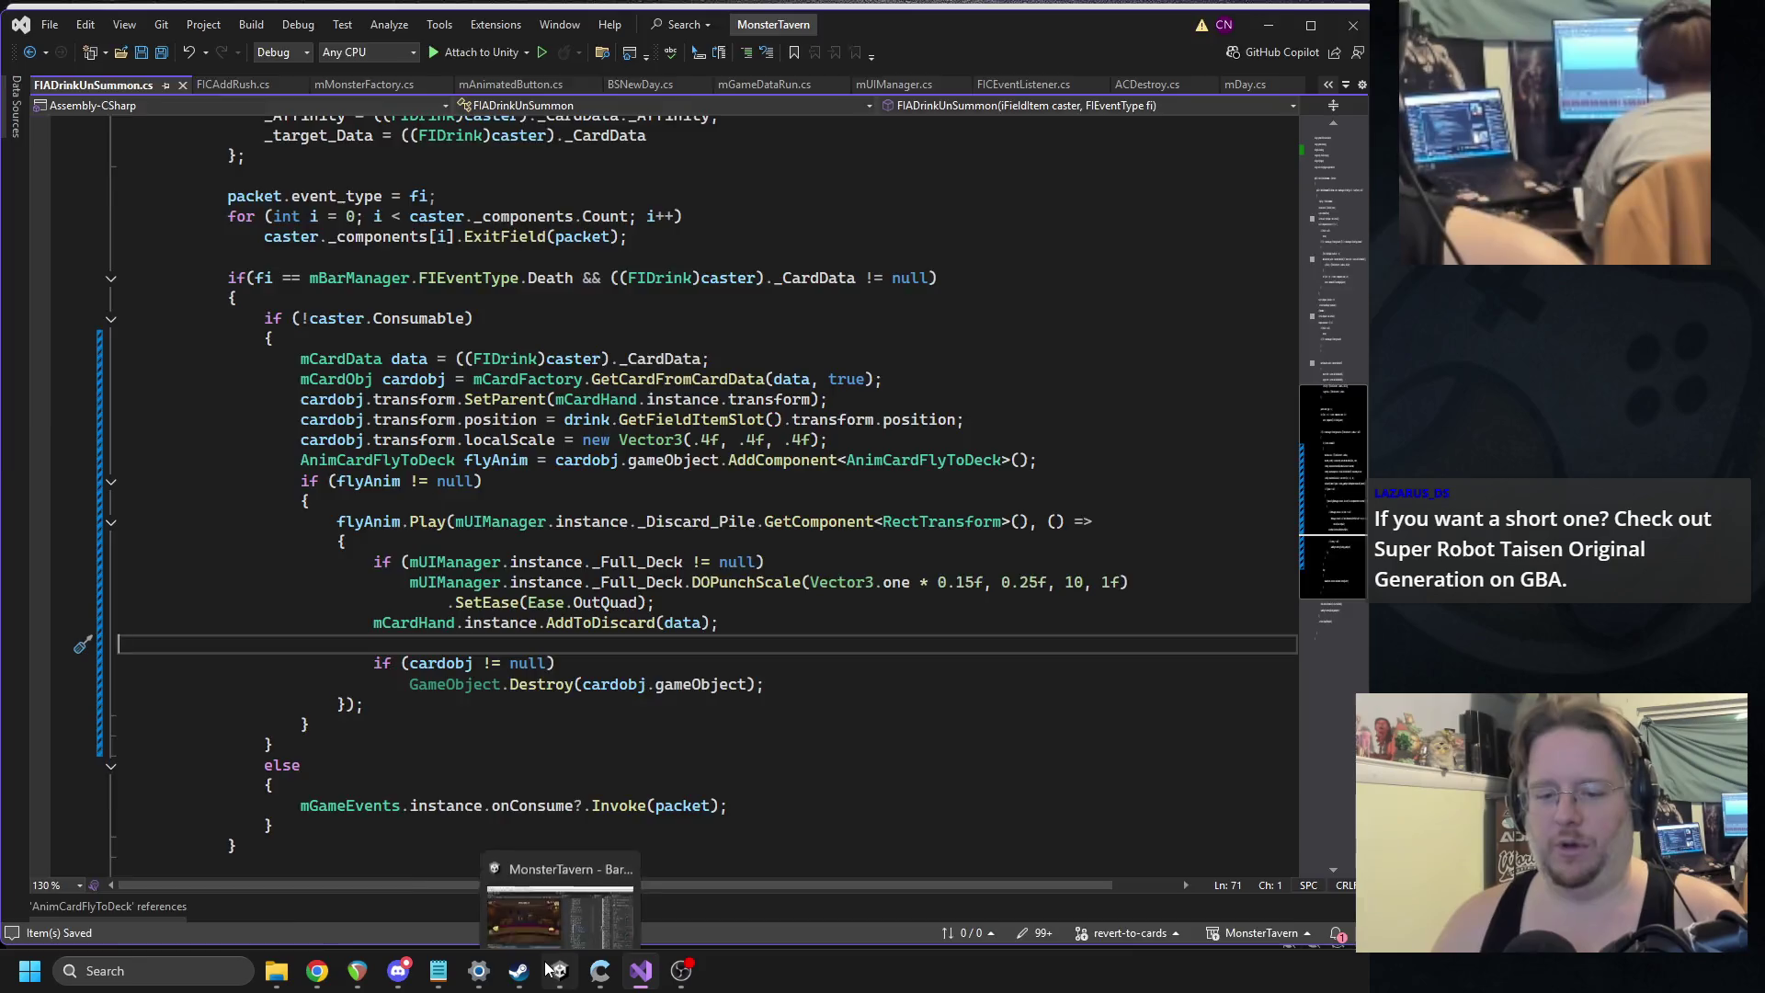
pyautogui.click(546, 880)
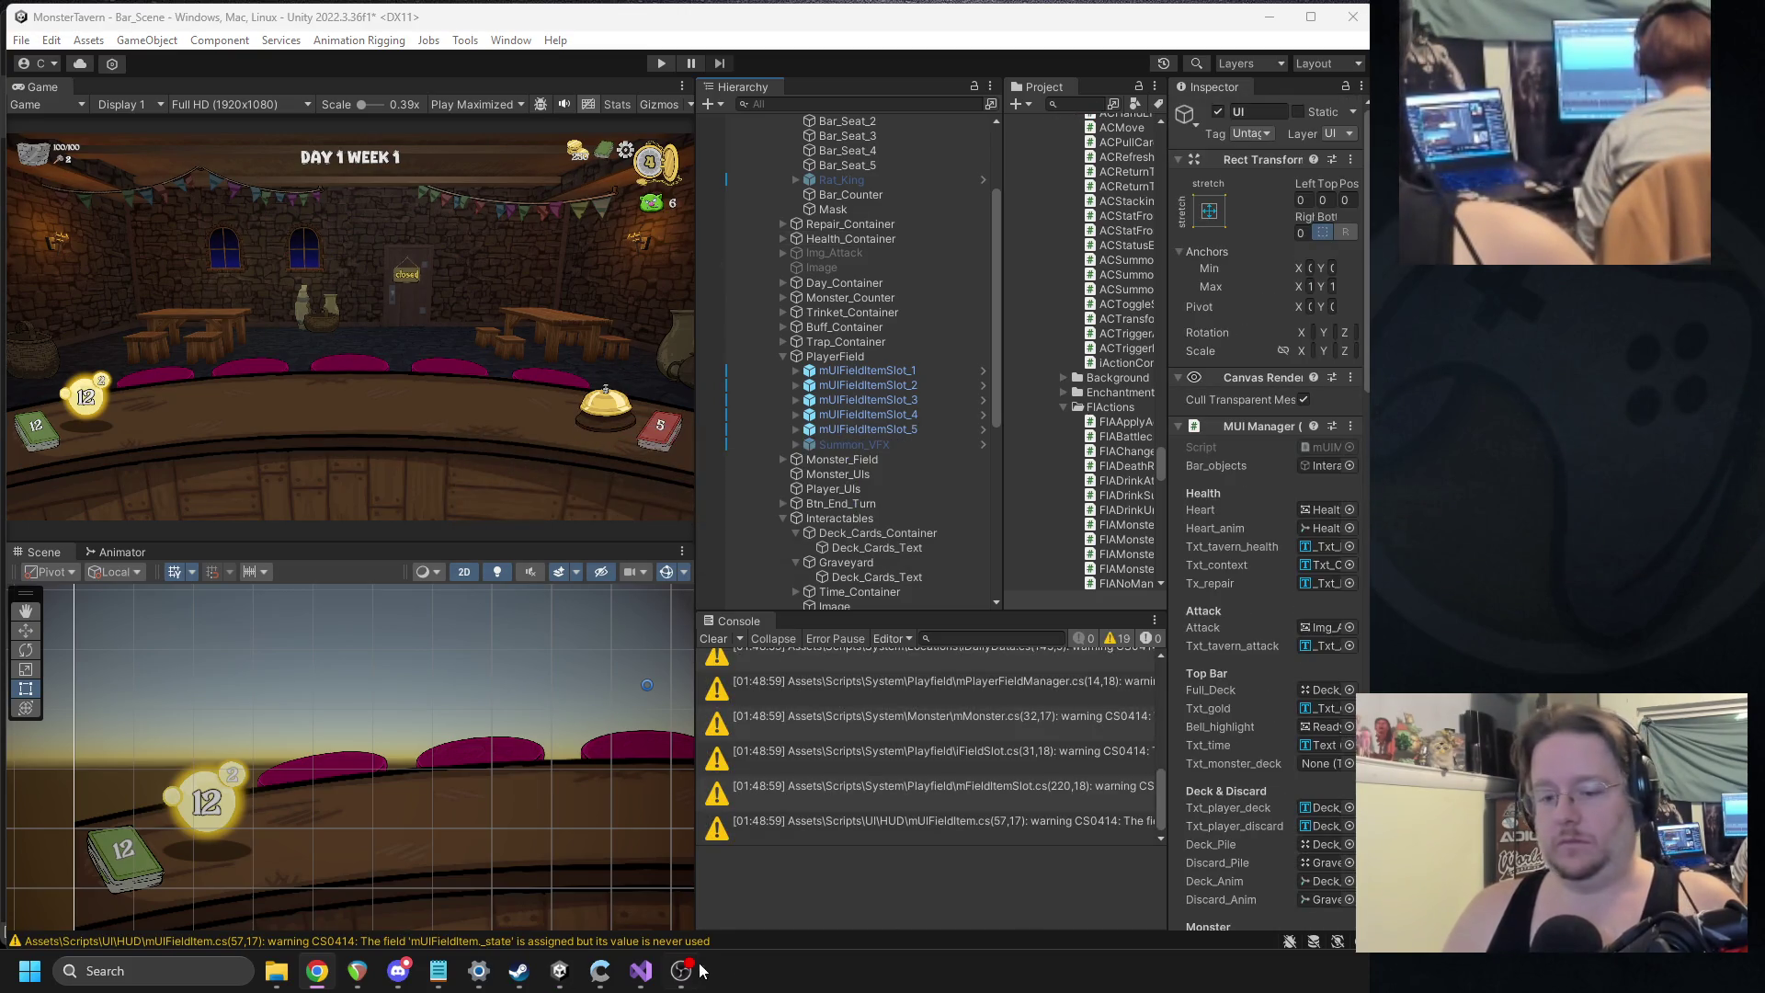
pyautogui.click(661, 63)
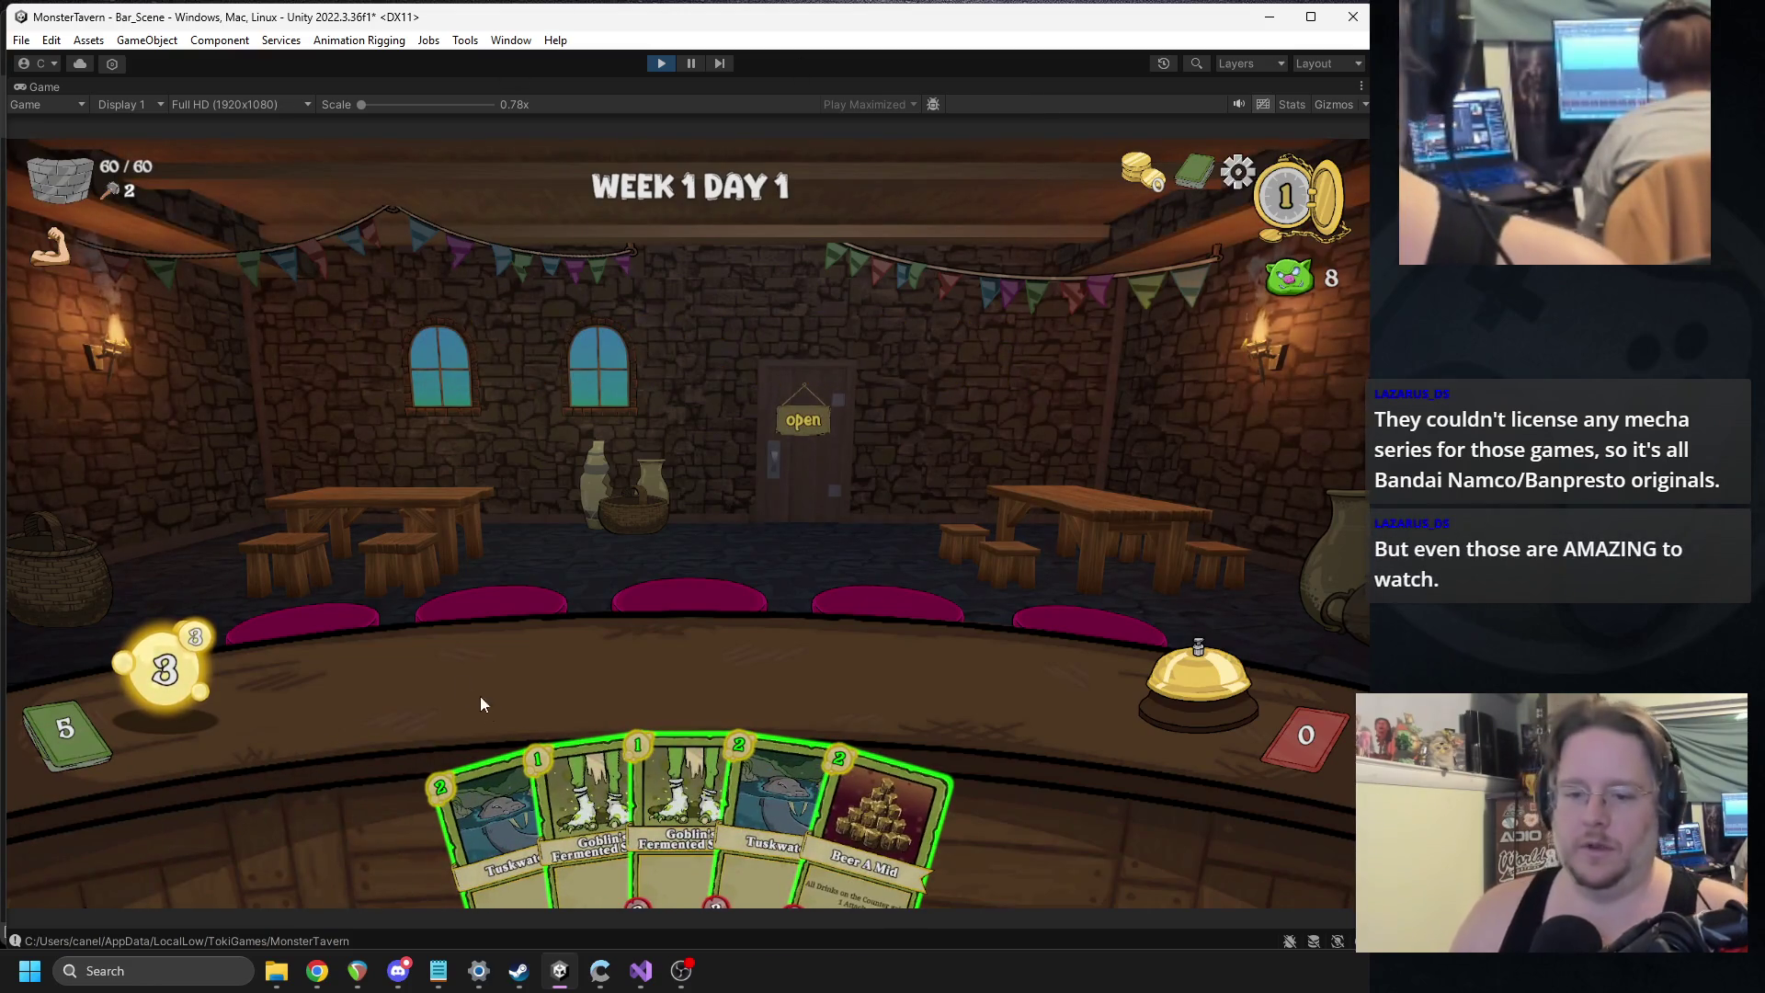
pyautogui.moveTo(825, 765)
pyautogui.moveTo(825, 765)
pyautogui.mouseDown()
pyautogui.moveTo(935, 675)
pyautogui.moveTo(961, 680)
pyautogui.mouseUp()
pyautogui.moveTo(643, 800); pyautogui.dragTo(428, 685)
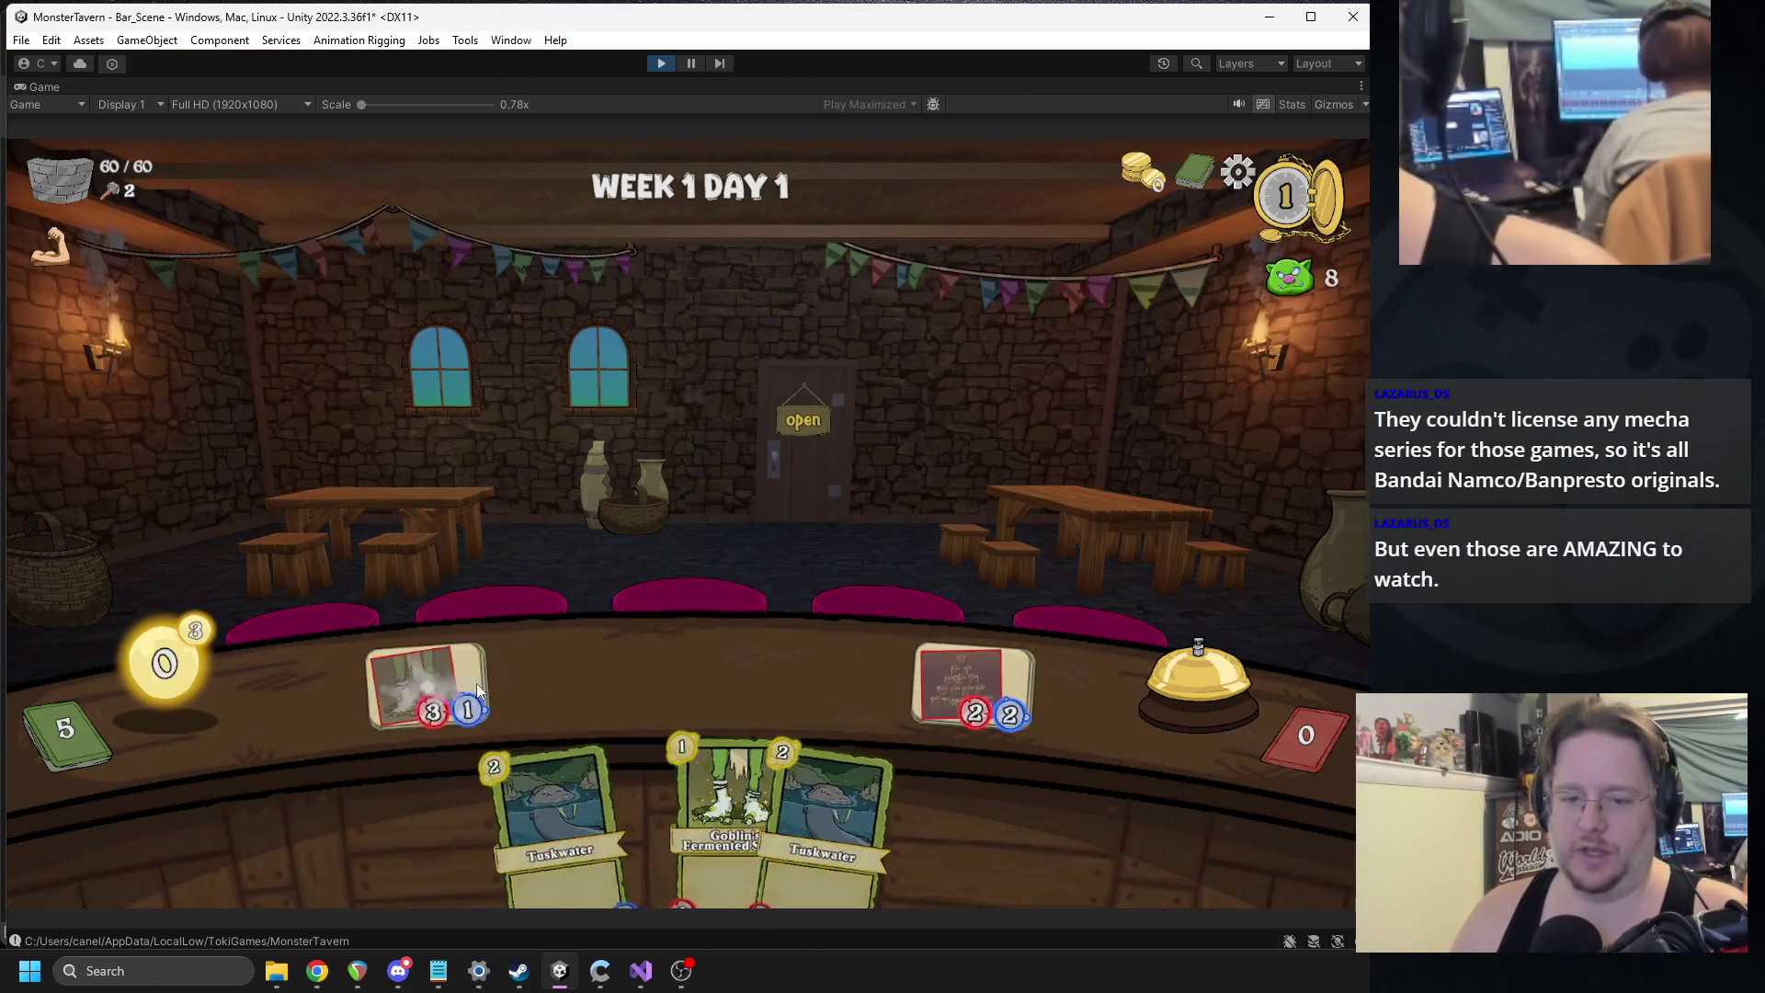
pyautogui.click(1197, 660)
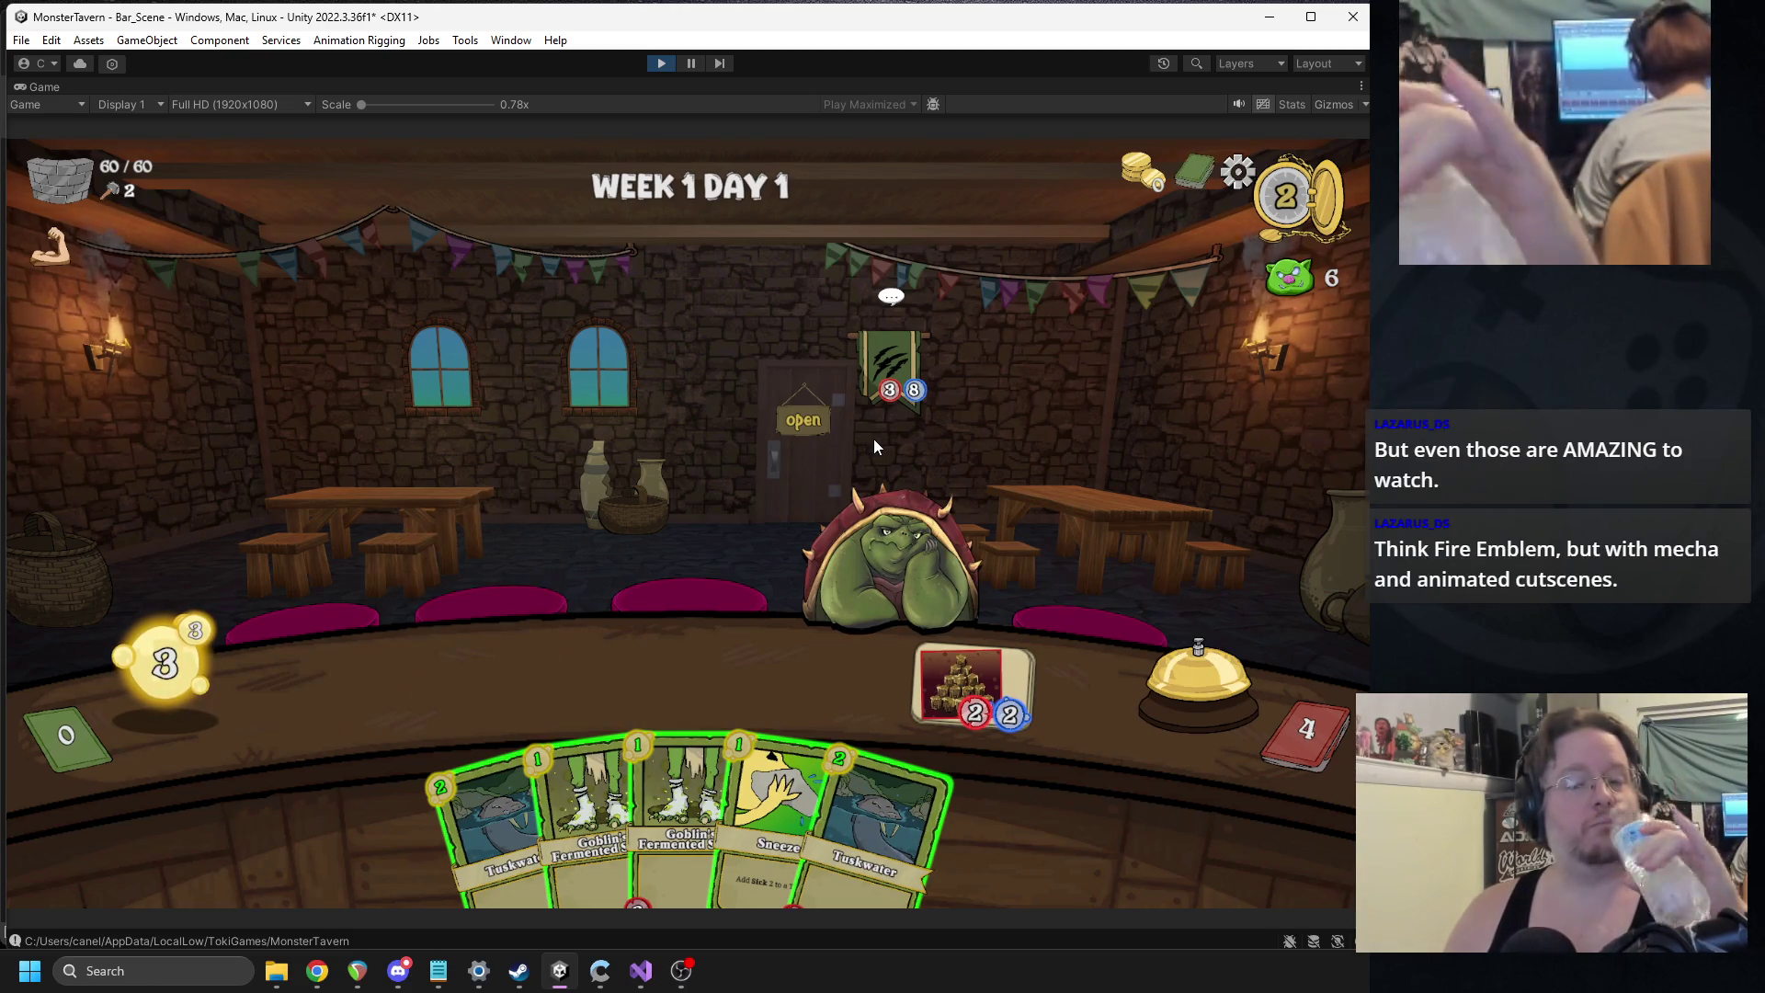
pyautogui.click(658, 68)
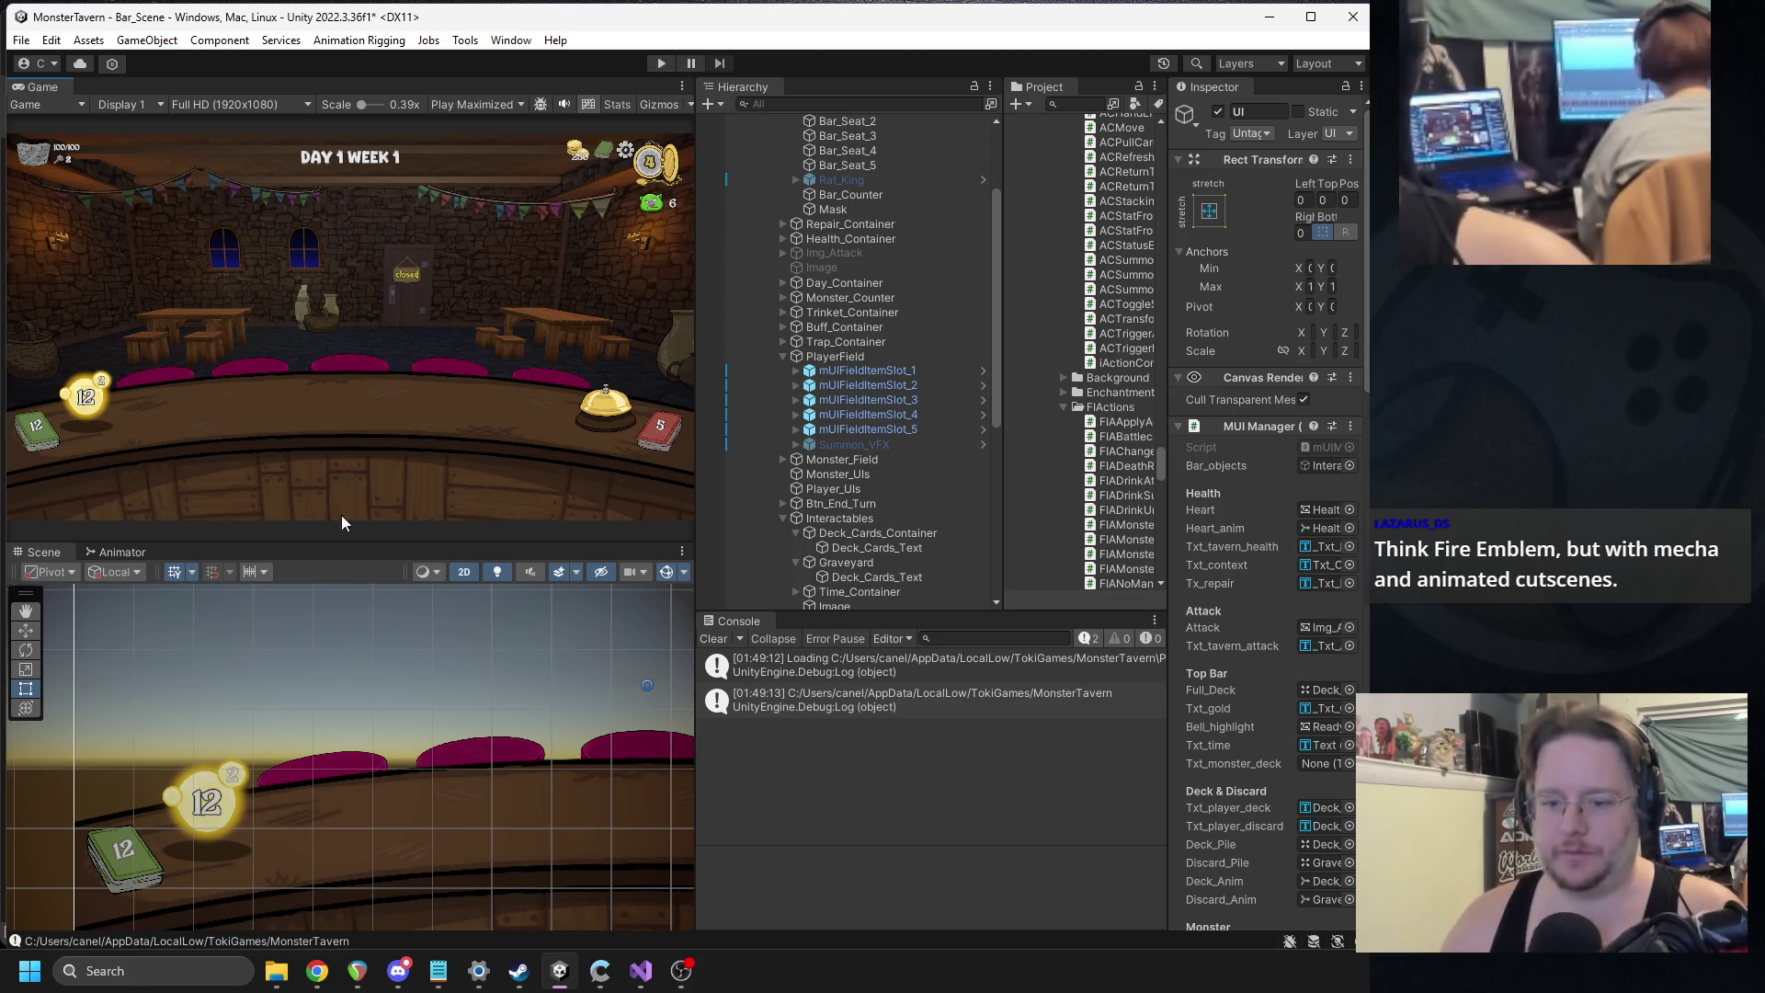
pyautogui.click(649, 963)
# Change the spawned card's localScale from .4f to .75f on all three axes and save.
pyautogui.click(702, 440)
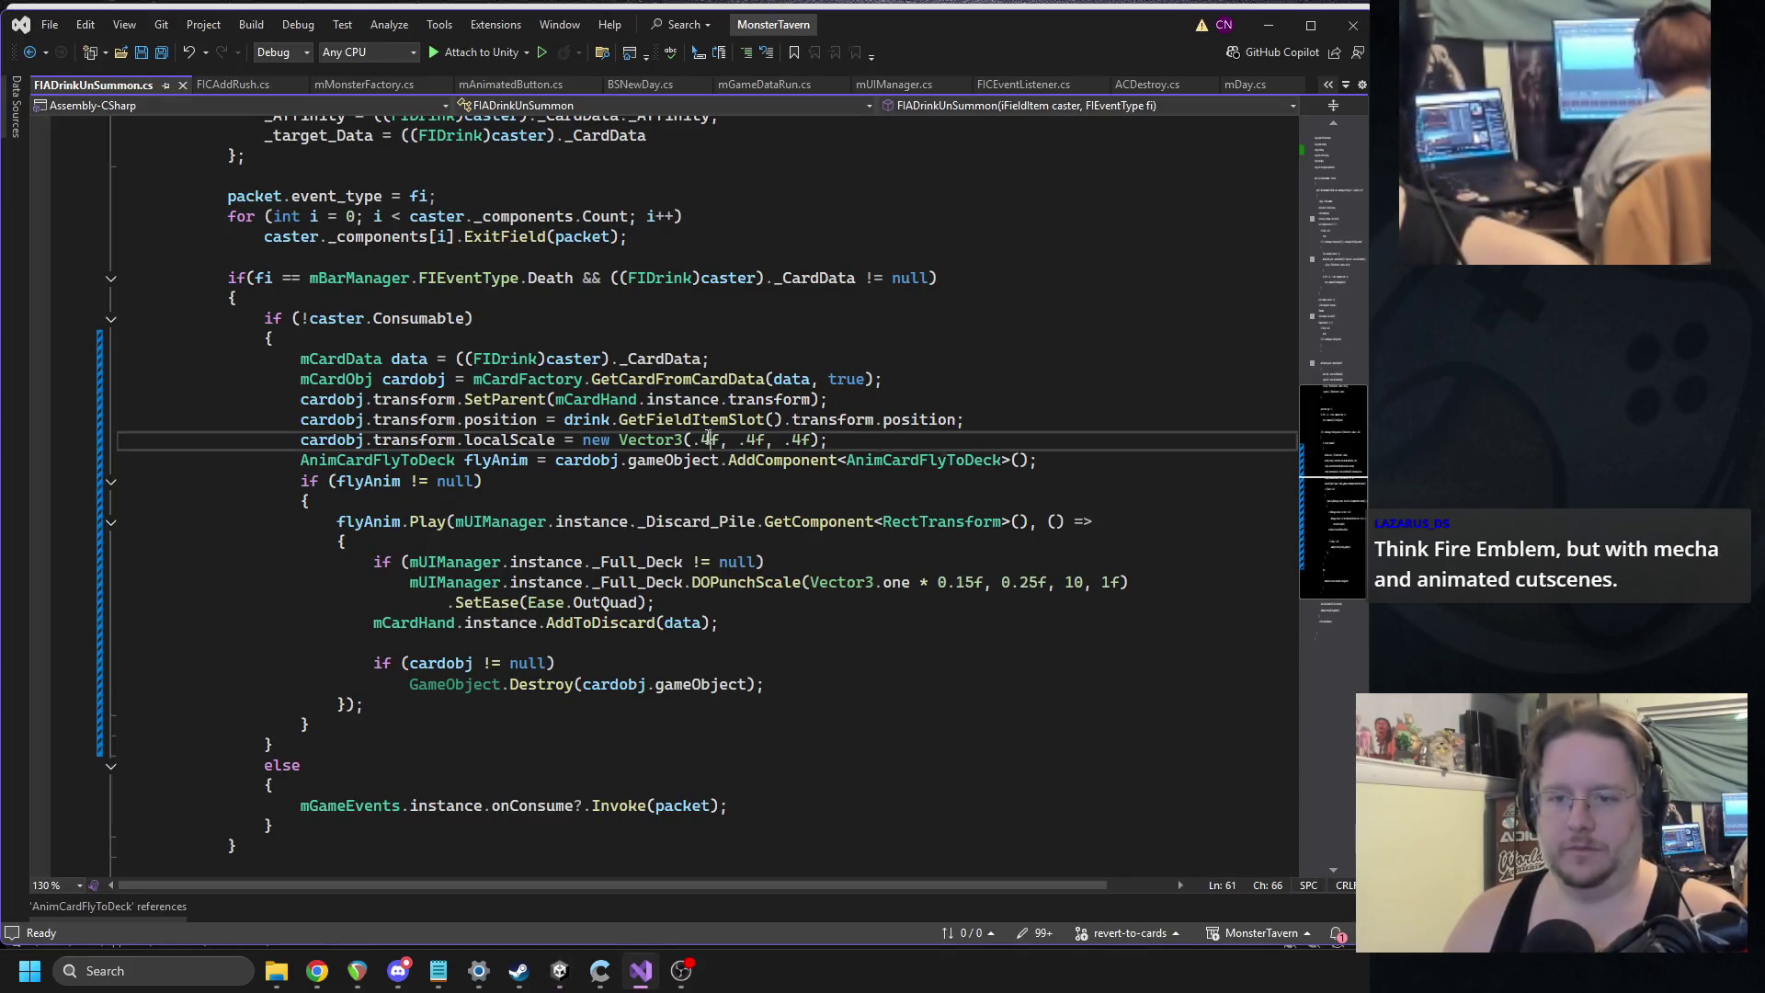
pyautogui.write('75')
pyautogui.moveTo(756, 439); pyautogui.dragTo(815, 440)
pyautogui.write('75f, .7')
pyautogui.hotkey('ctrl', 's')
pyautogui.click(811, 378)
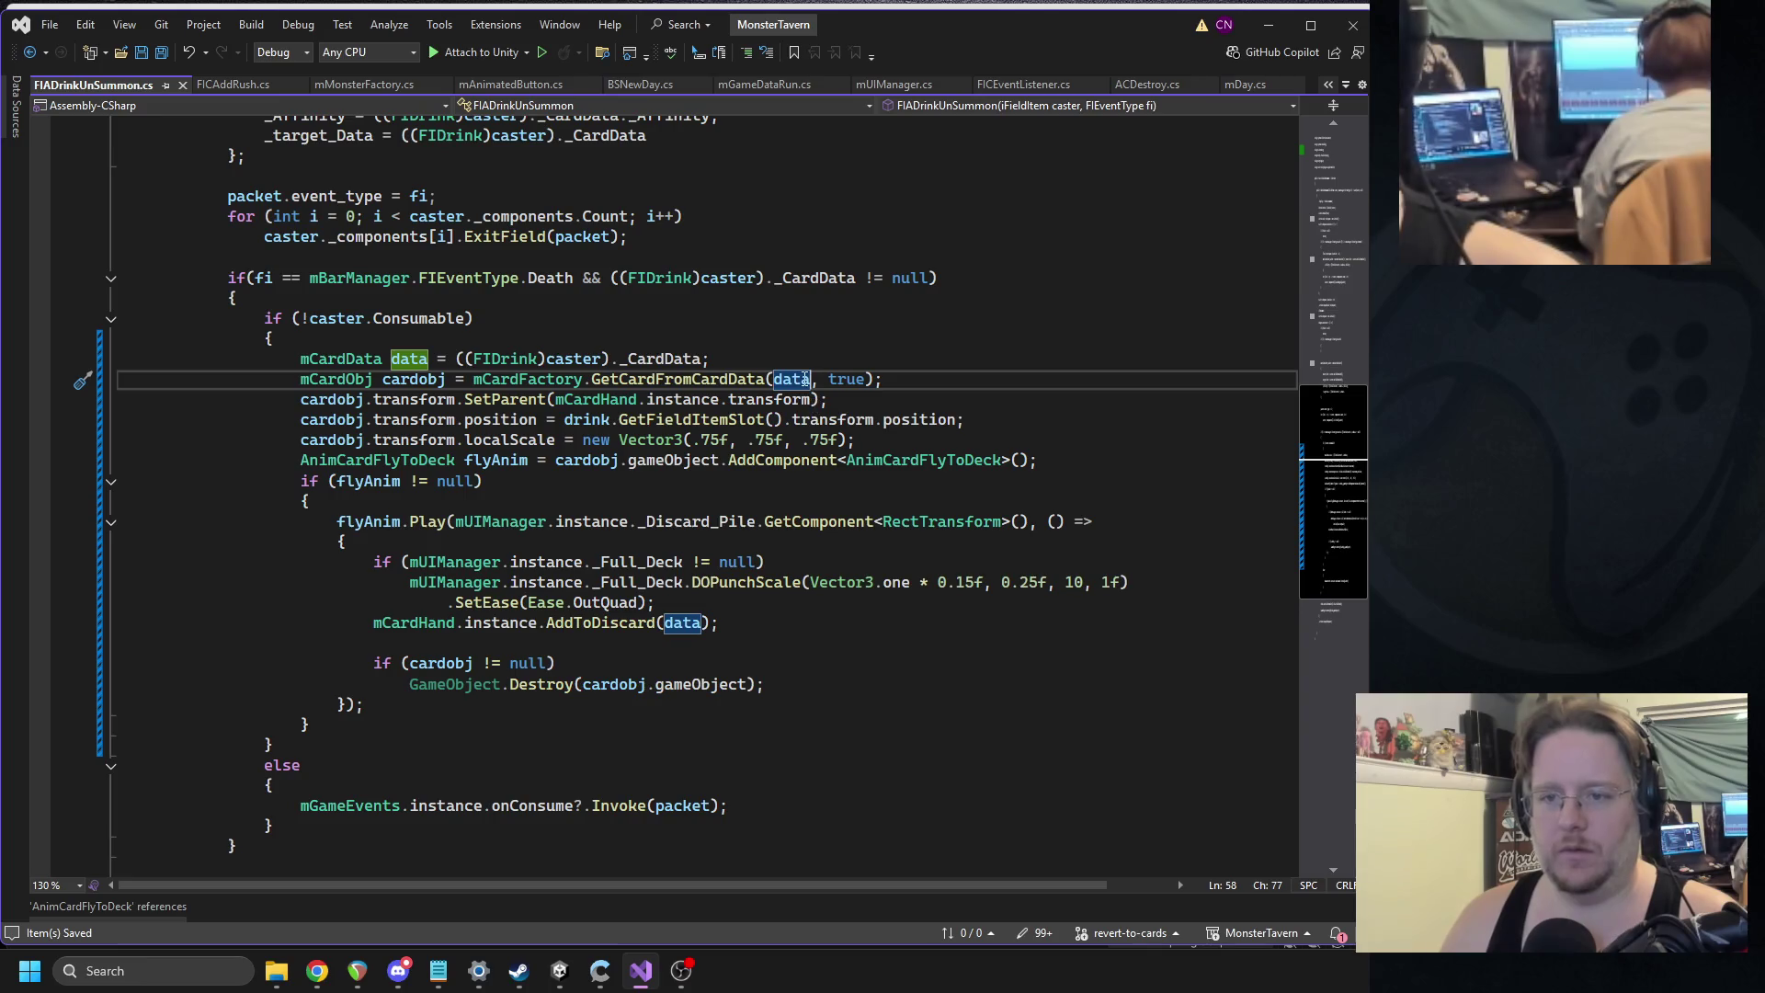
pyautogui.moveTo(558, 971)
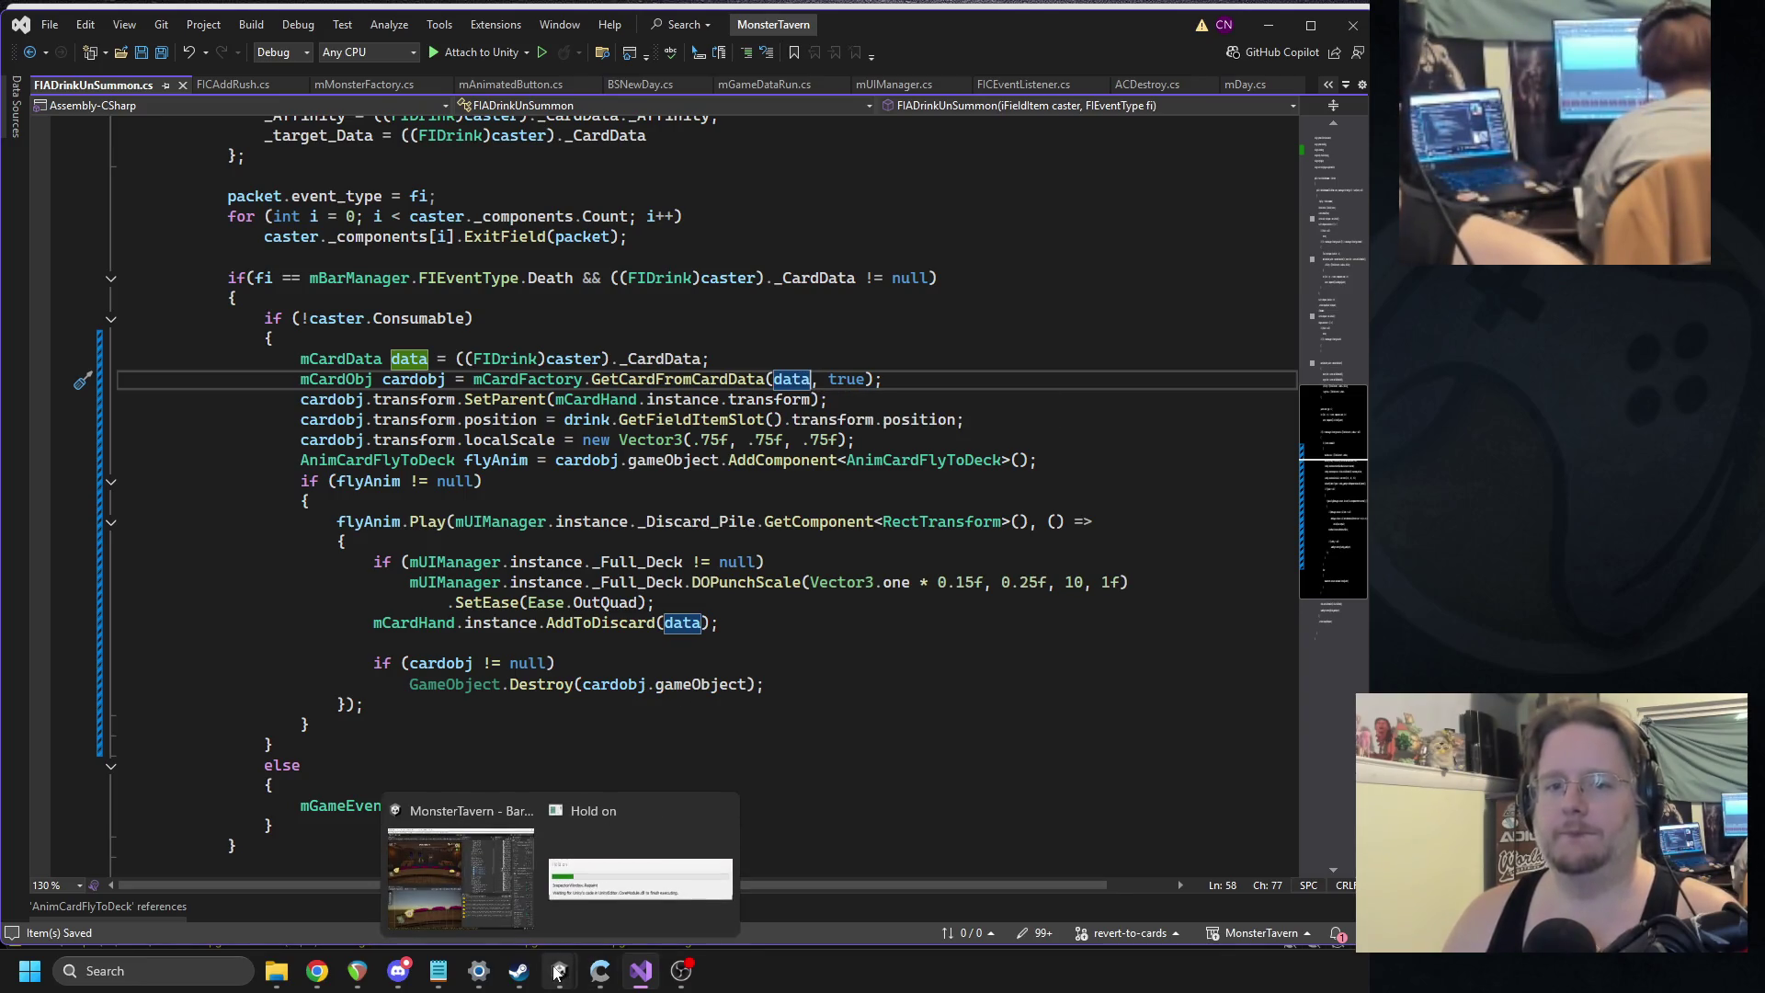
pyautogui.click(558, 971)
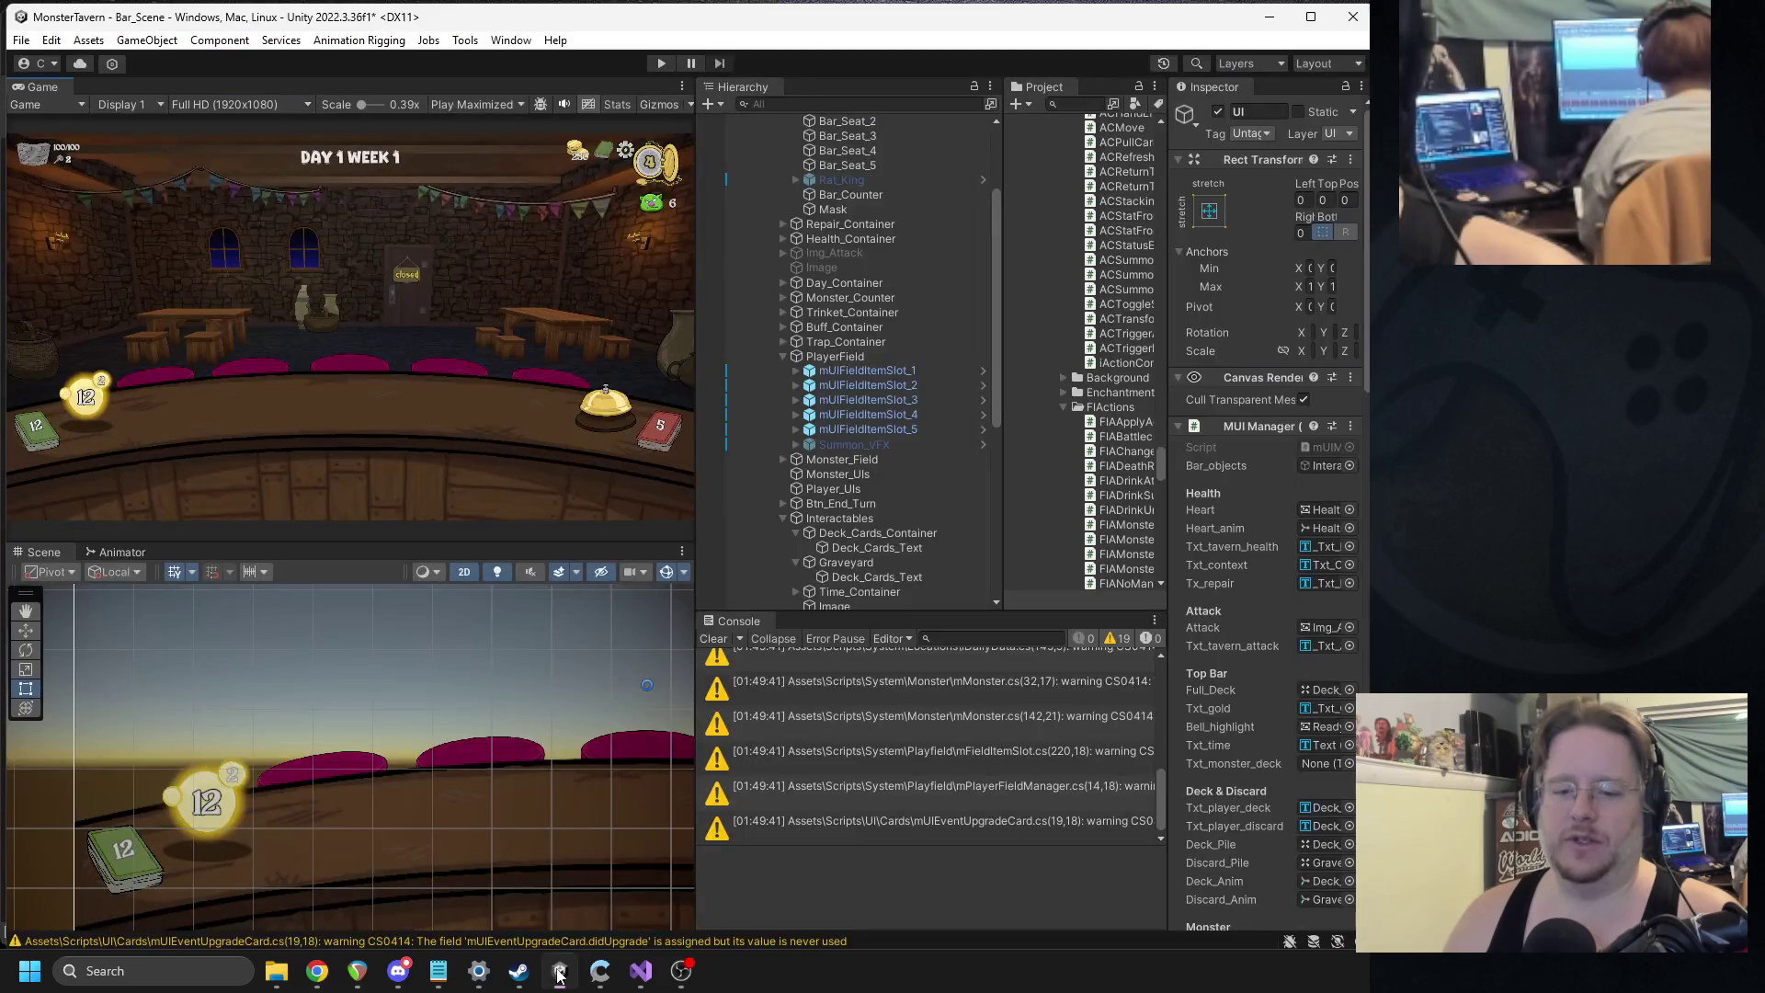
# Start play mode, place Goblin's Fermented Socks and Beer A Mid, serve the skunk, and end the turn.
pyautogui.click(663, 61)
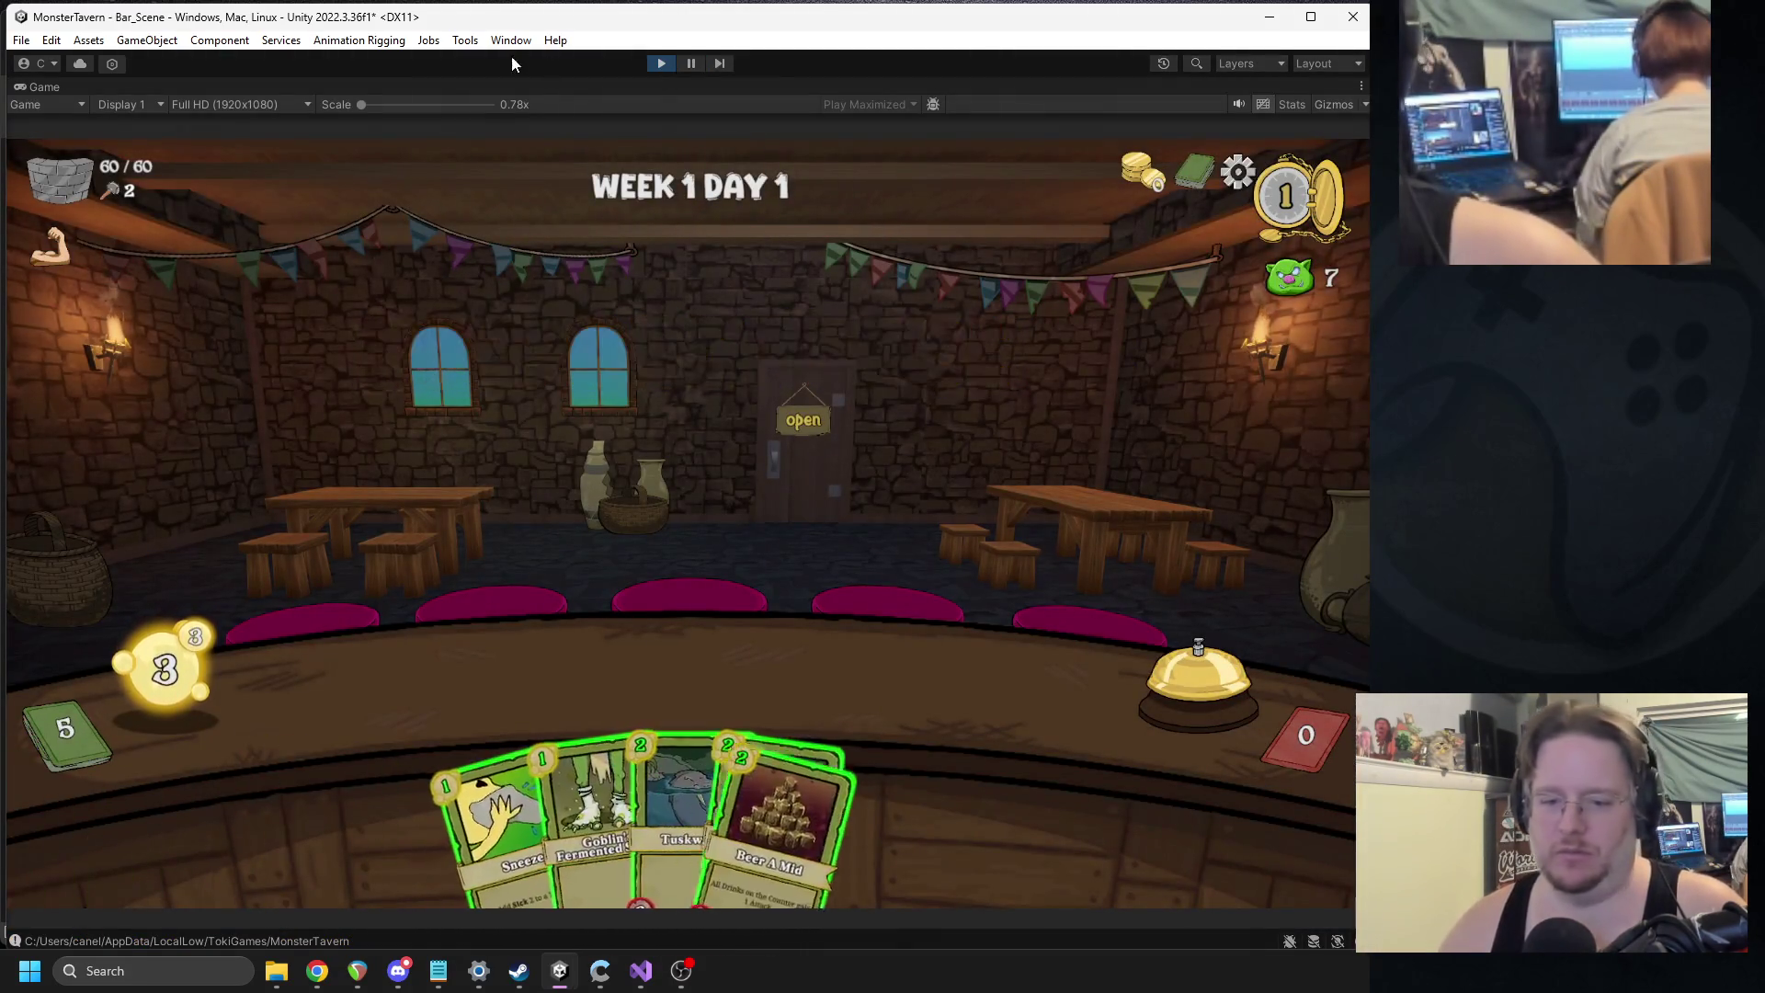
pyautogui.moveTo(589, 809)
pyautogui.mouseDown()
pyautogui.moveTo(458, 682)
pyautogui.moveTo(432, 685)
pyautogui.mouseUp()
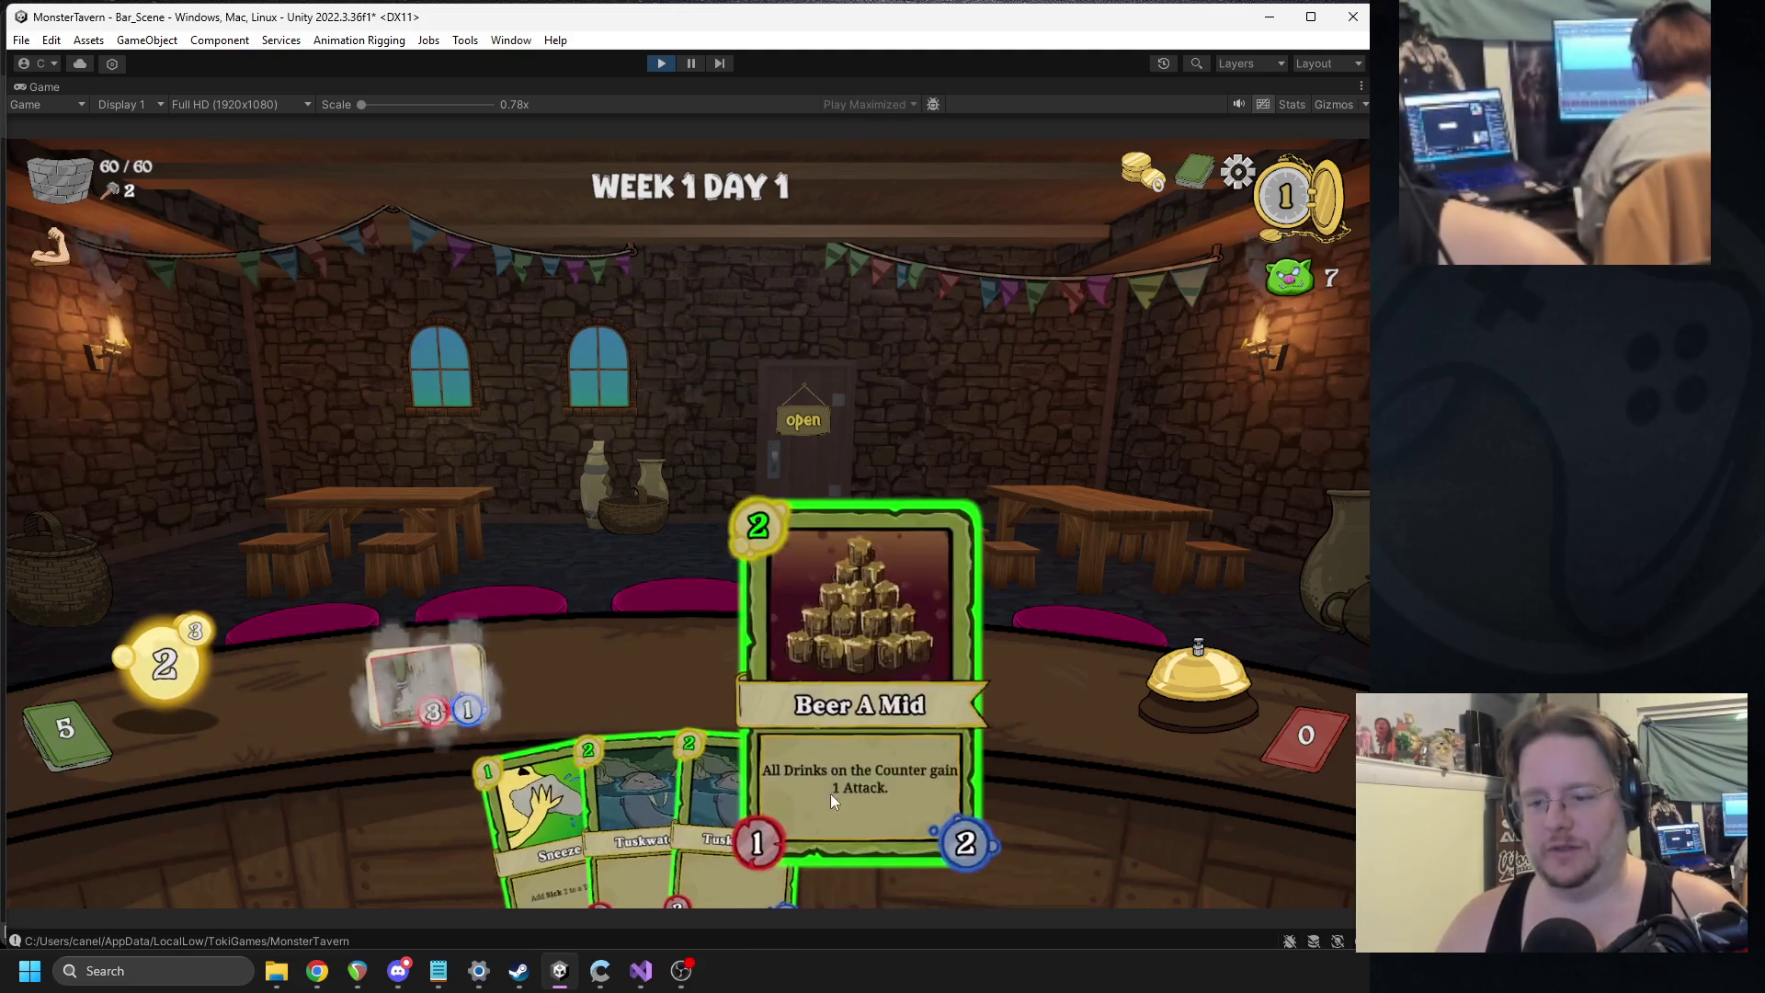
pyautogui.moveTo(830, 793); pyautogui.dragTo(975, 685)
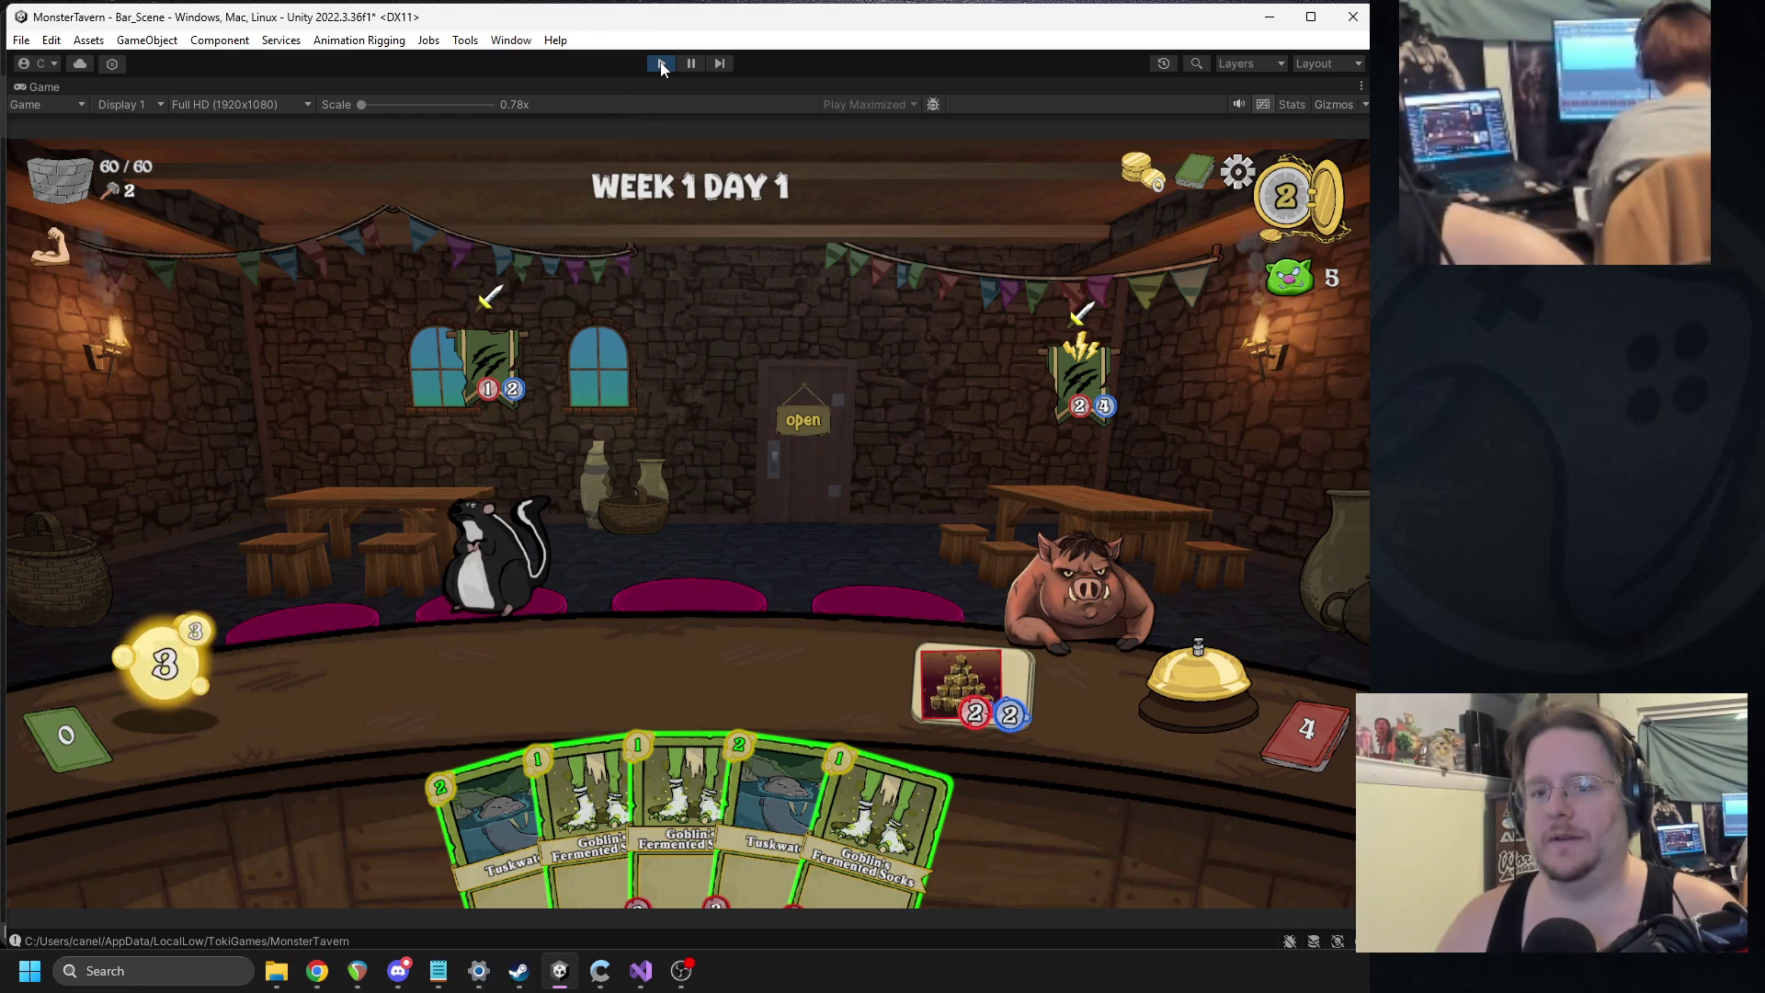
pyautogui.moveTo(926, 676); pyautogui.dragTo(460, 522)
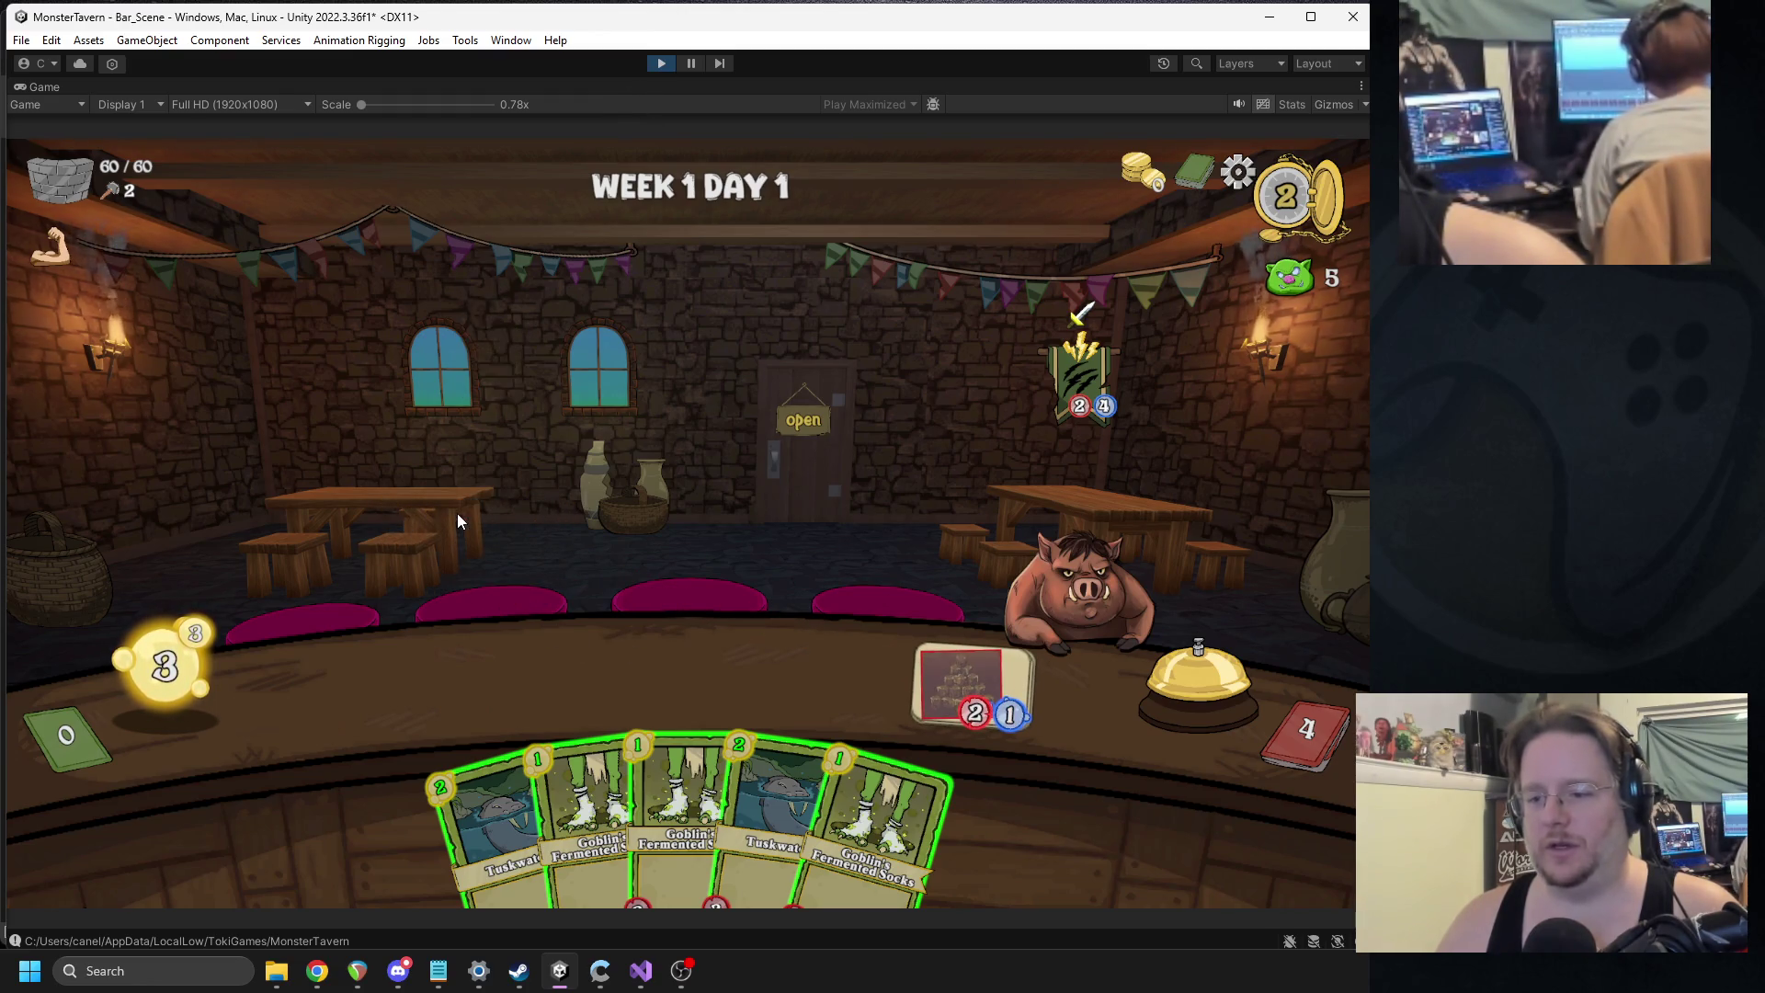
pyautogui.moveTo(589, 809)
pyautogui.mouseDown()
pyautogui.moveTo(453, 678)
pyautogui.moveTo(426, 685)
pyautogui.mouseUp()
pyautogui.moveTo(643, 809)
pyautogui.mouseDown()
pyautogui.moveTo(594, 686)
pyautogui.moveTo(563, 680)
pyautogui.mouseUp()
pyautogui.moveTo(782, 814)
pyautogui.mouseDown()
pyautogui.moveTo(748, 717)
pyautogui.moveTo(700, 685)
pyautogui.mouseUp()
pyautogui.click(1151, 683)
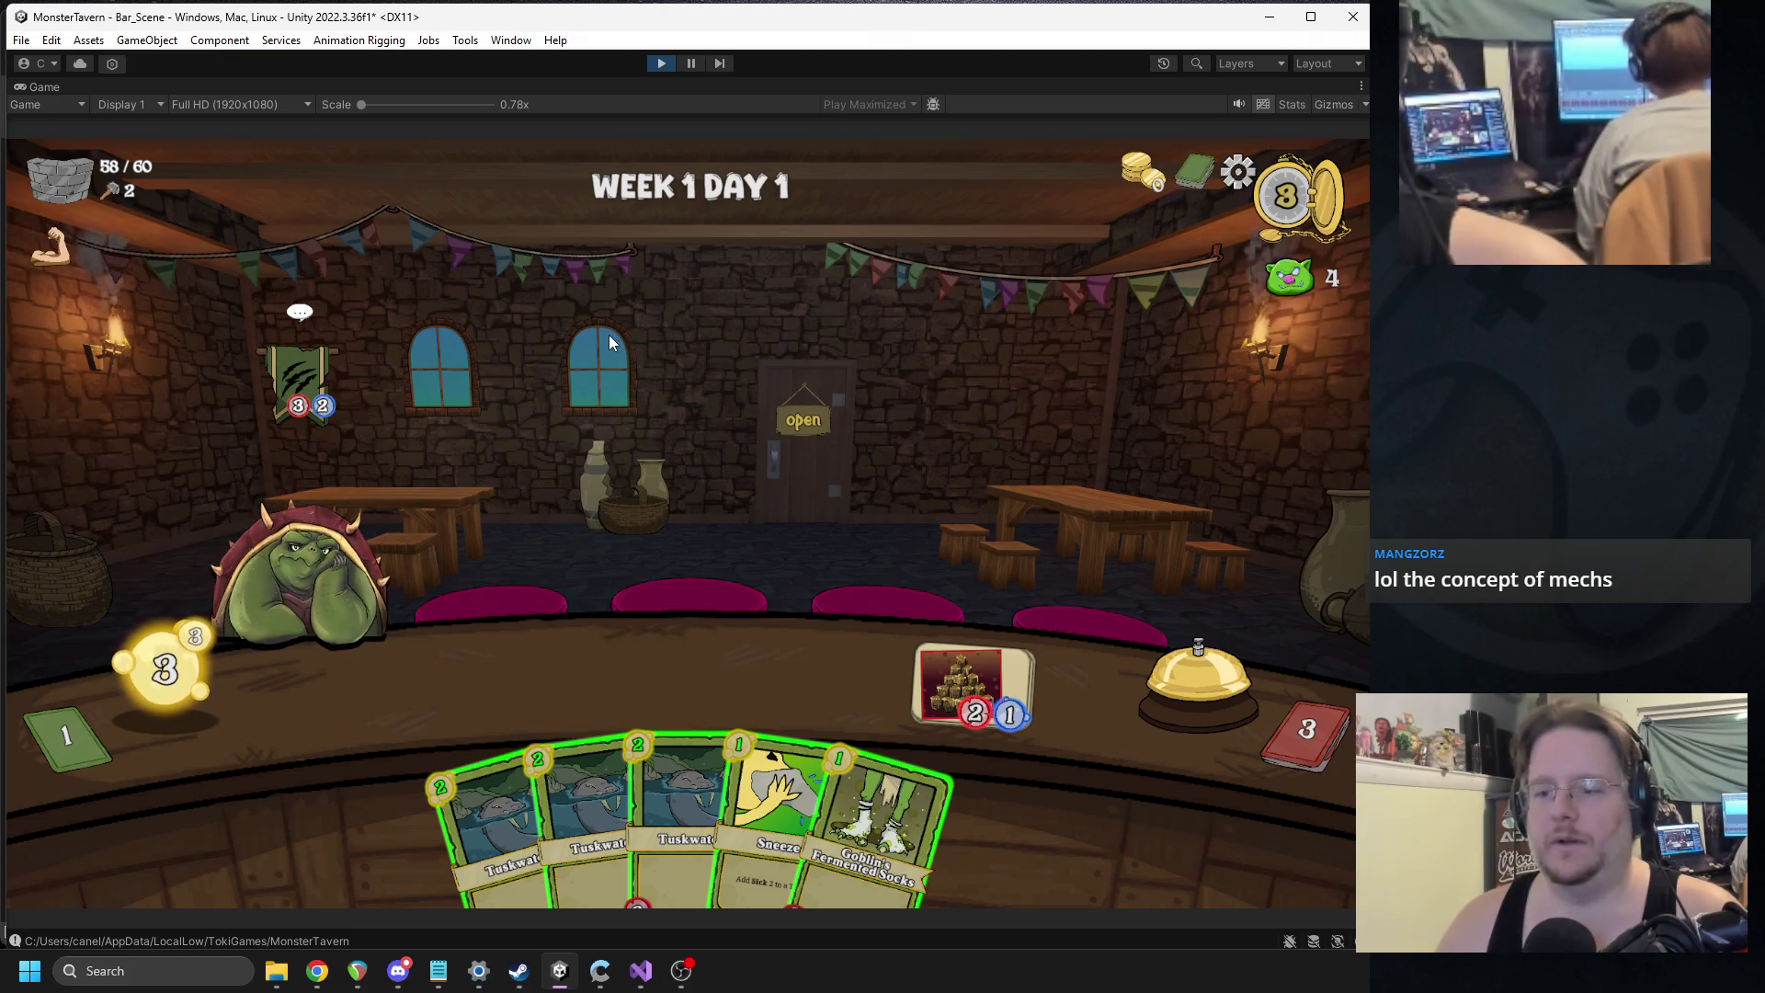
# Sneeze the banner monster, place Tuskwater, end turn, then stock the bar and Sneeze and serve the pig.
pyautogui.moveTo(773, 791)
pyautogui.mouseDown()
pyautogui.moveTo(432, 497)
pyautogui.moveTo(467, 456)
pyautogui.mouseUp()
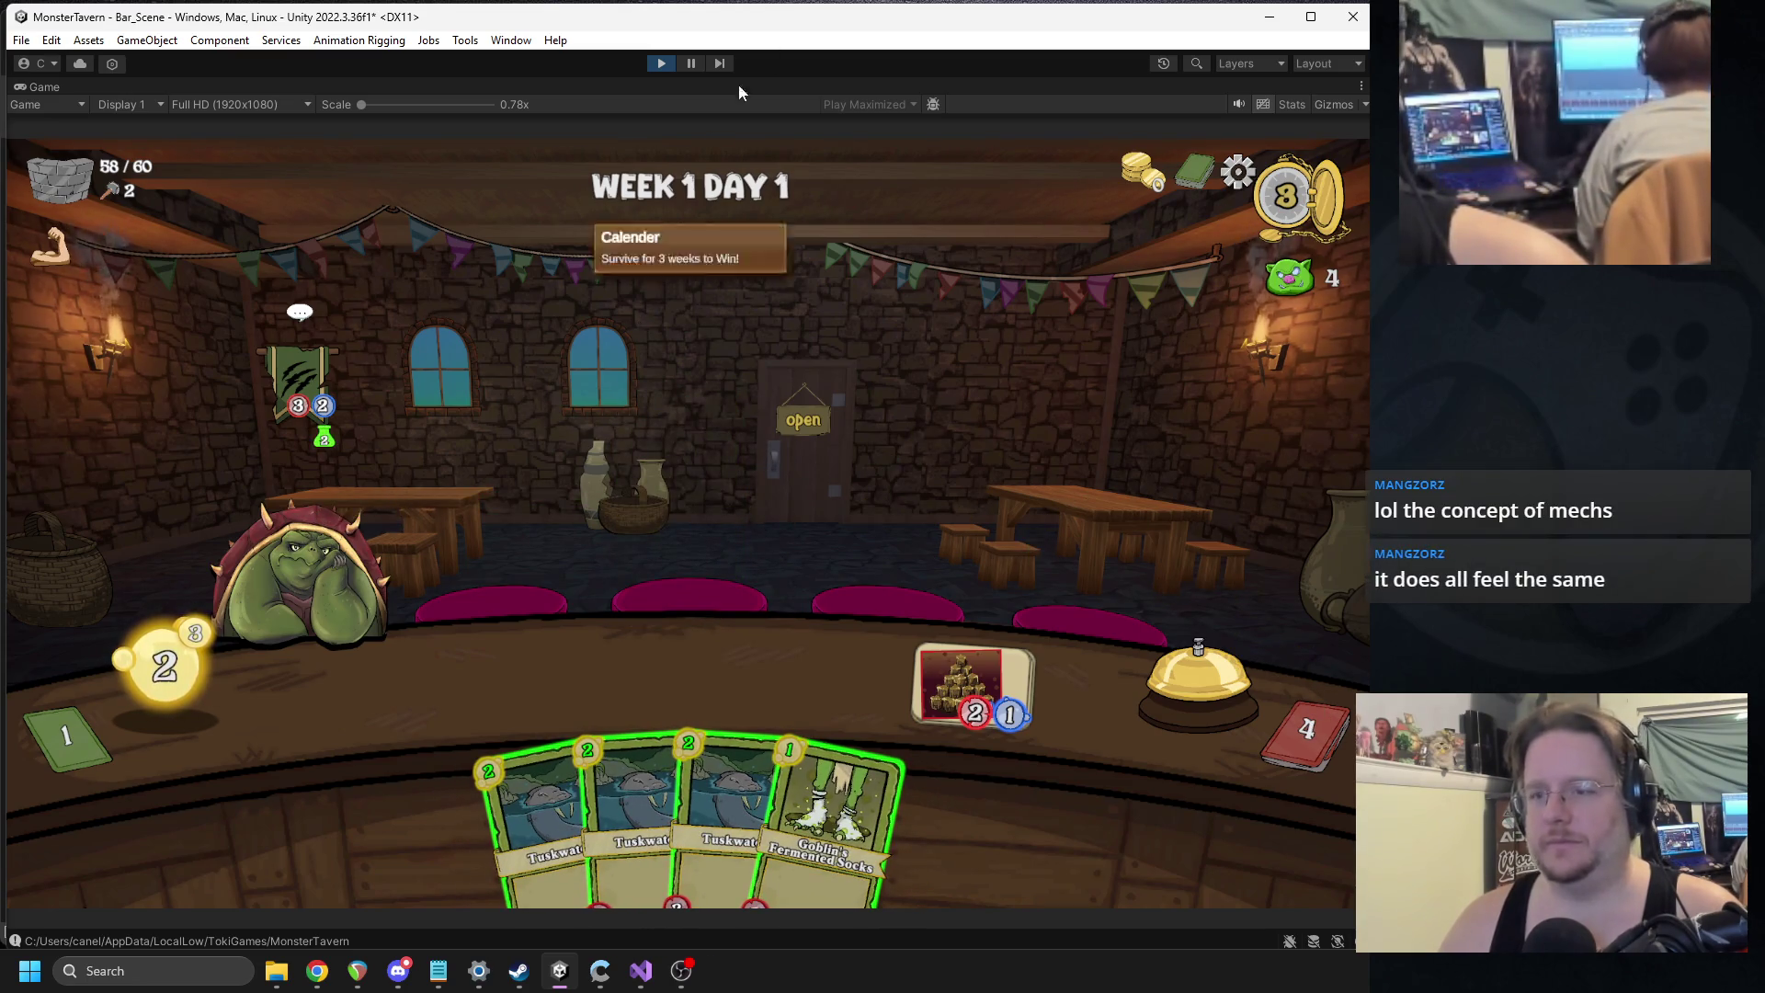
pyautogui.moveTo(542, 818)
pyautogui.mouseDown()
pyautogui.moveTo(482, 671)
pyautogui.moveTo(428, 685)
pyautogui.mouseUp()
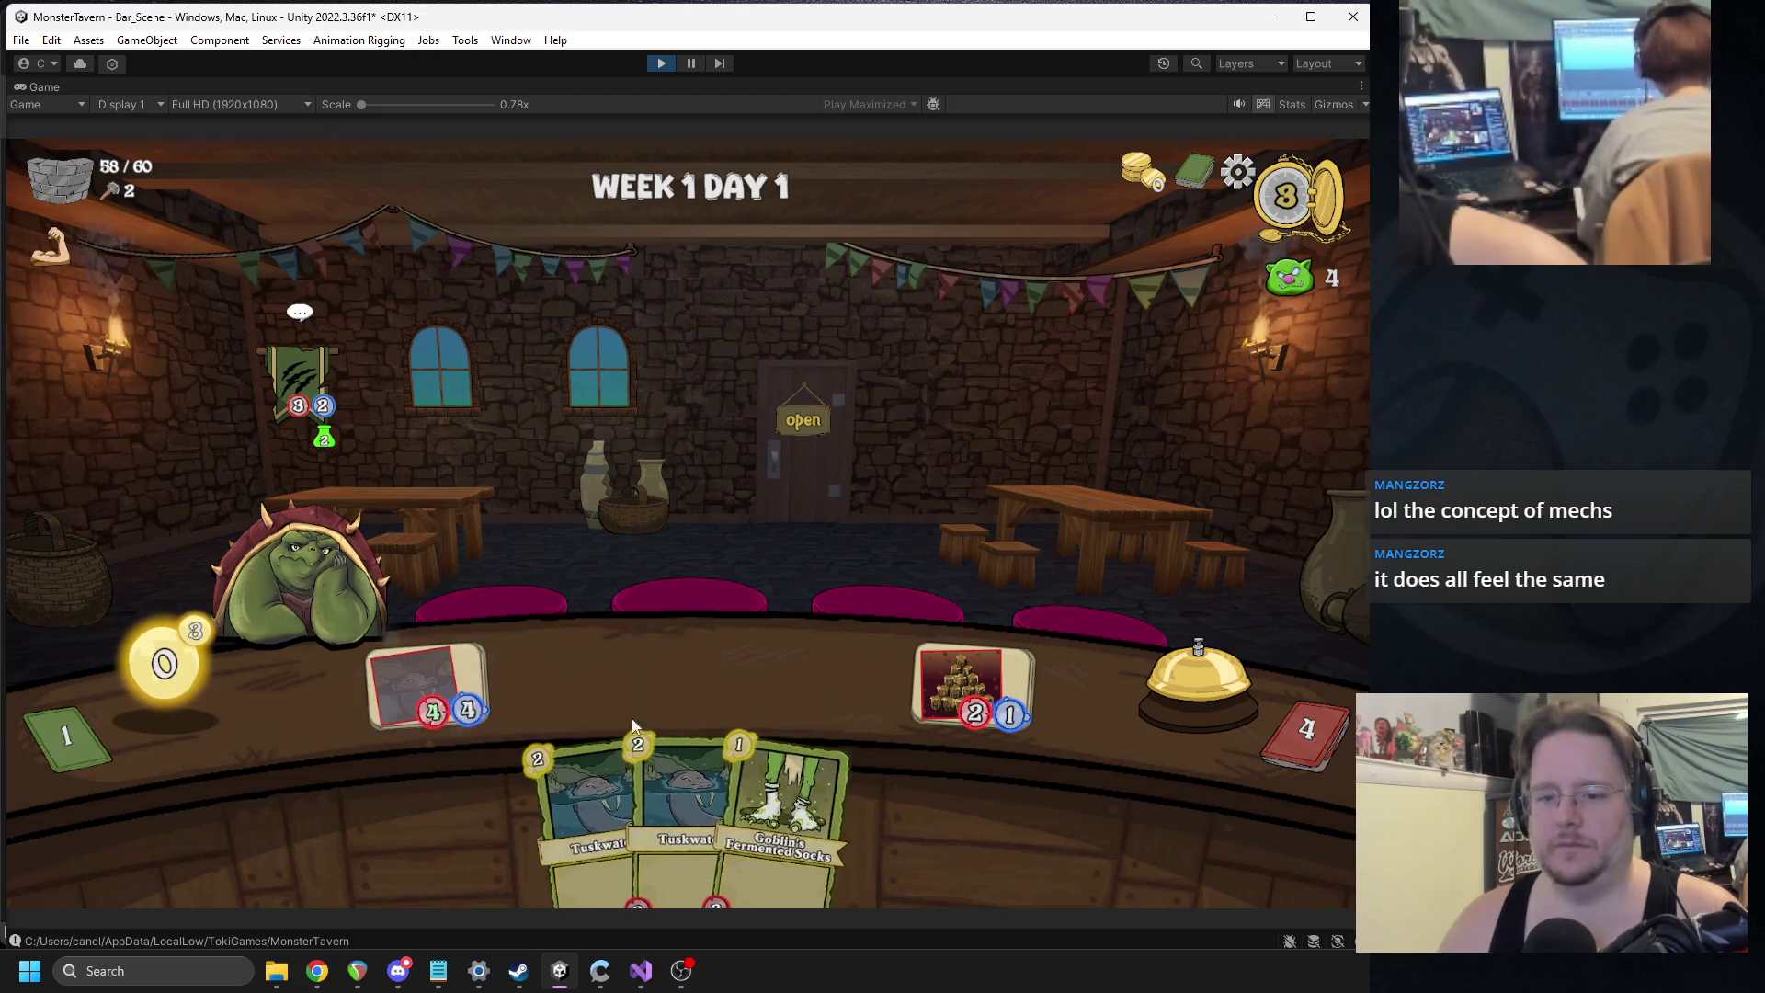
pyautogui.click(1168, 676)
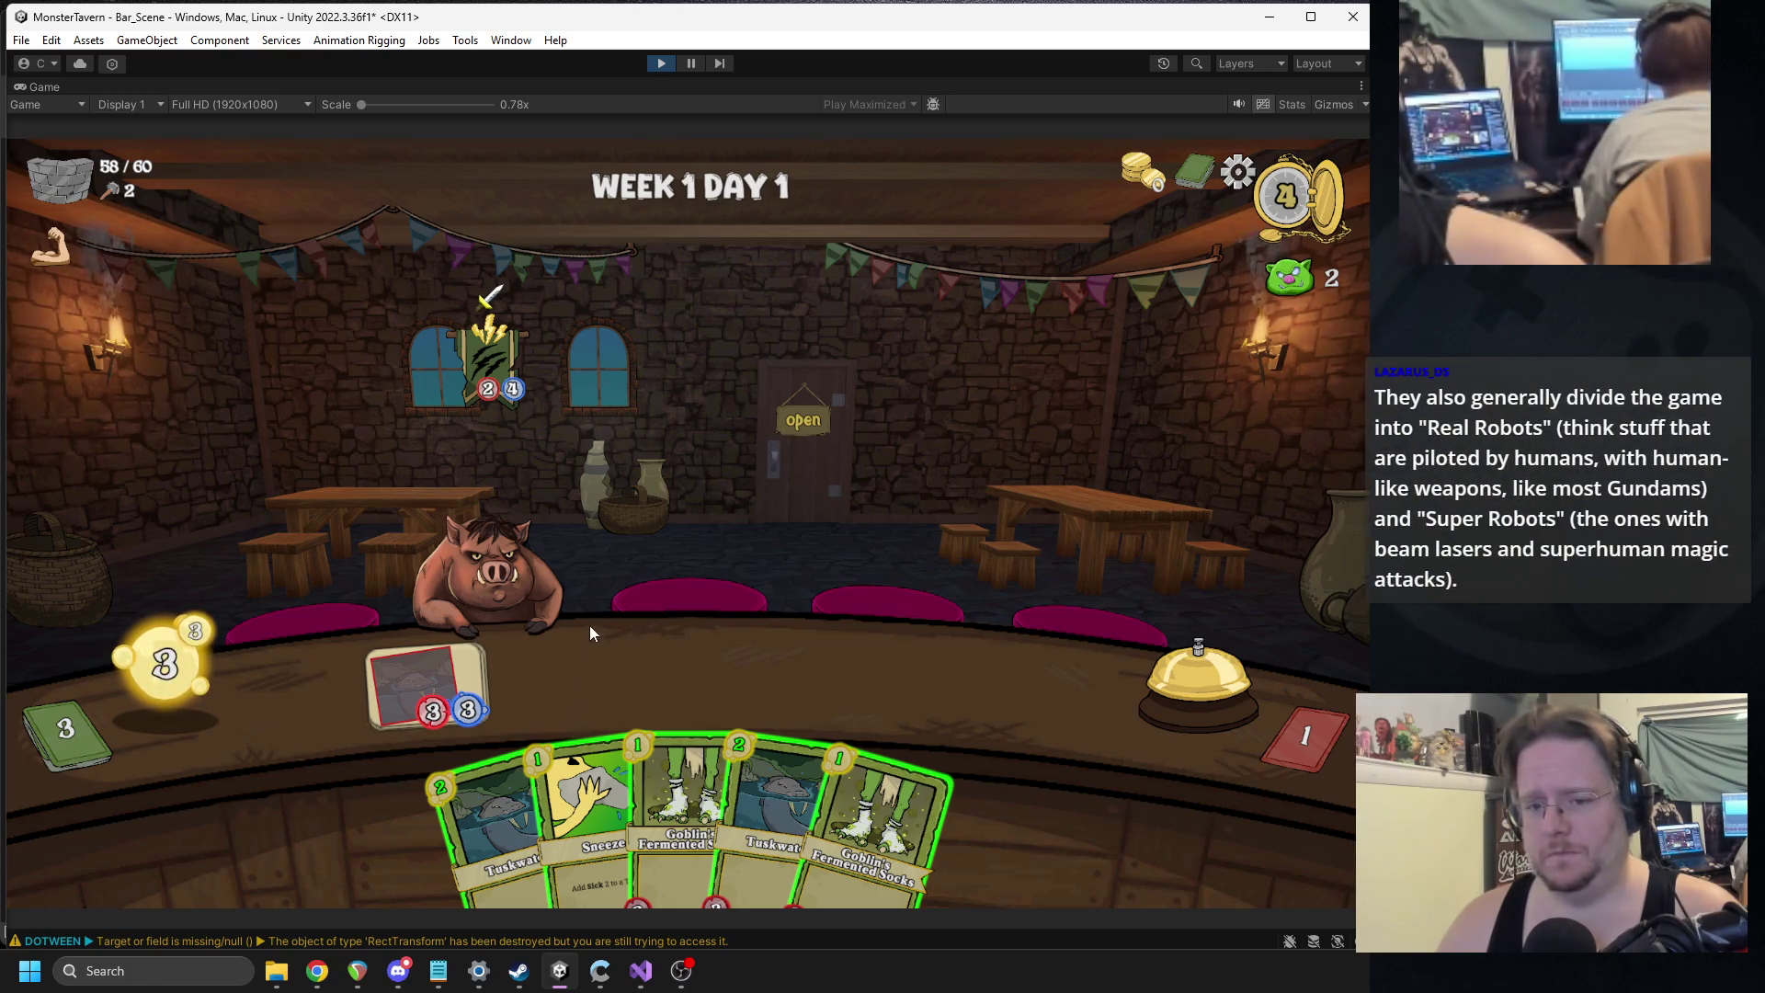
pyautogui.moveTo(864, 814); pyautogui.dragTo(551, 671)
pyautogui.moveTo(782, 809); pyautogui.dragTo(699, 676)
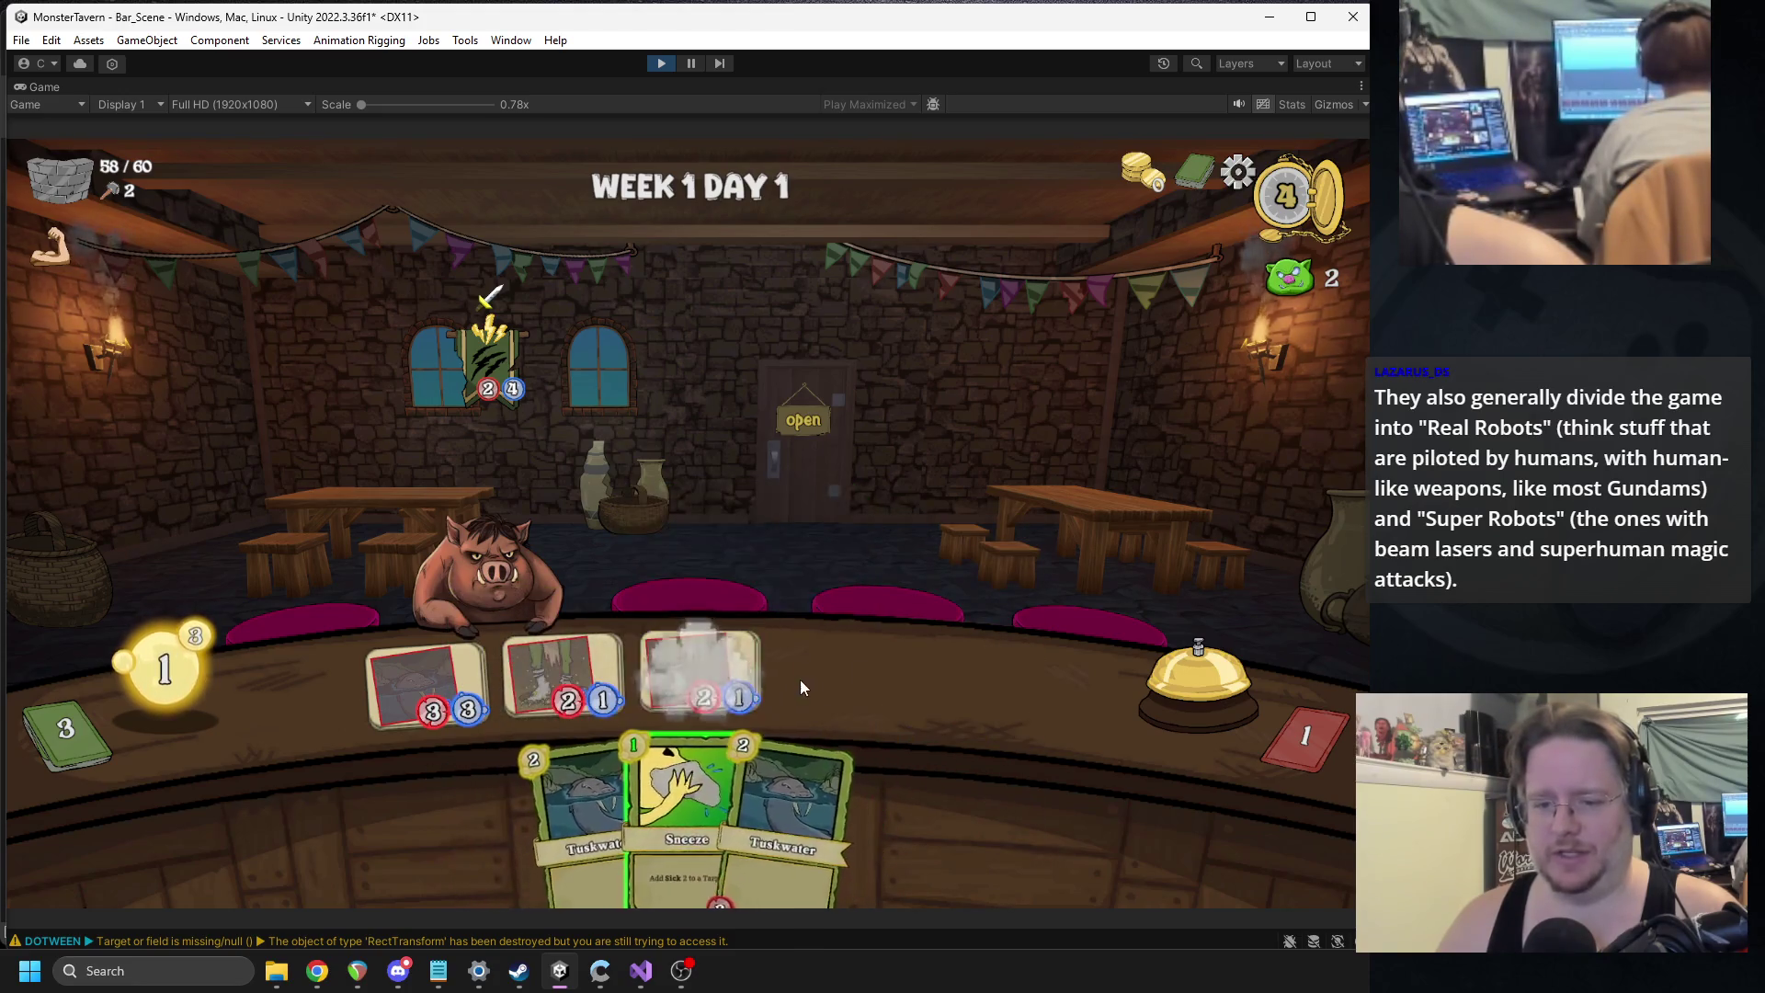
pyautogui.moveTo(685, 796); pyautogui.dragTo(487, 571)
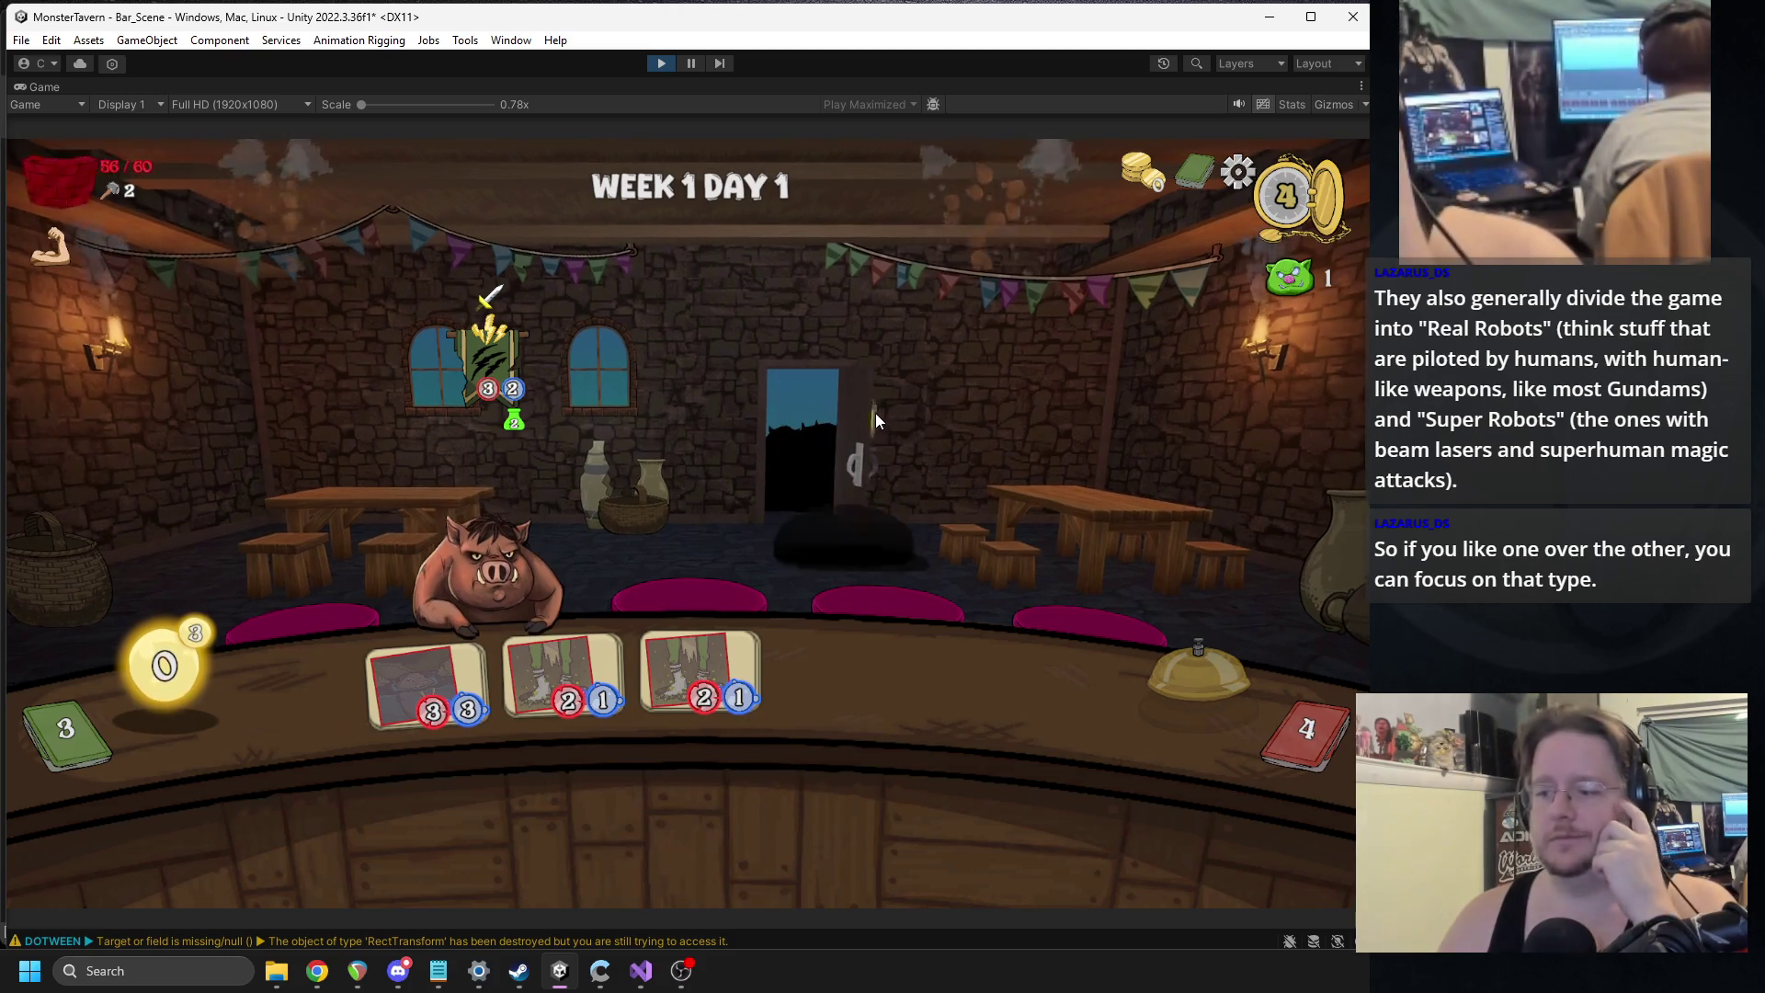
pyautogui.moveTo(563, 681); pyautogui.dragTo(507, 557)
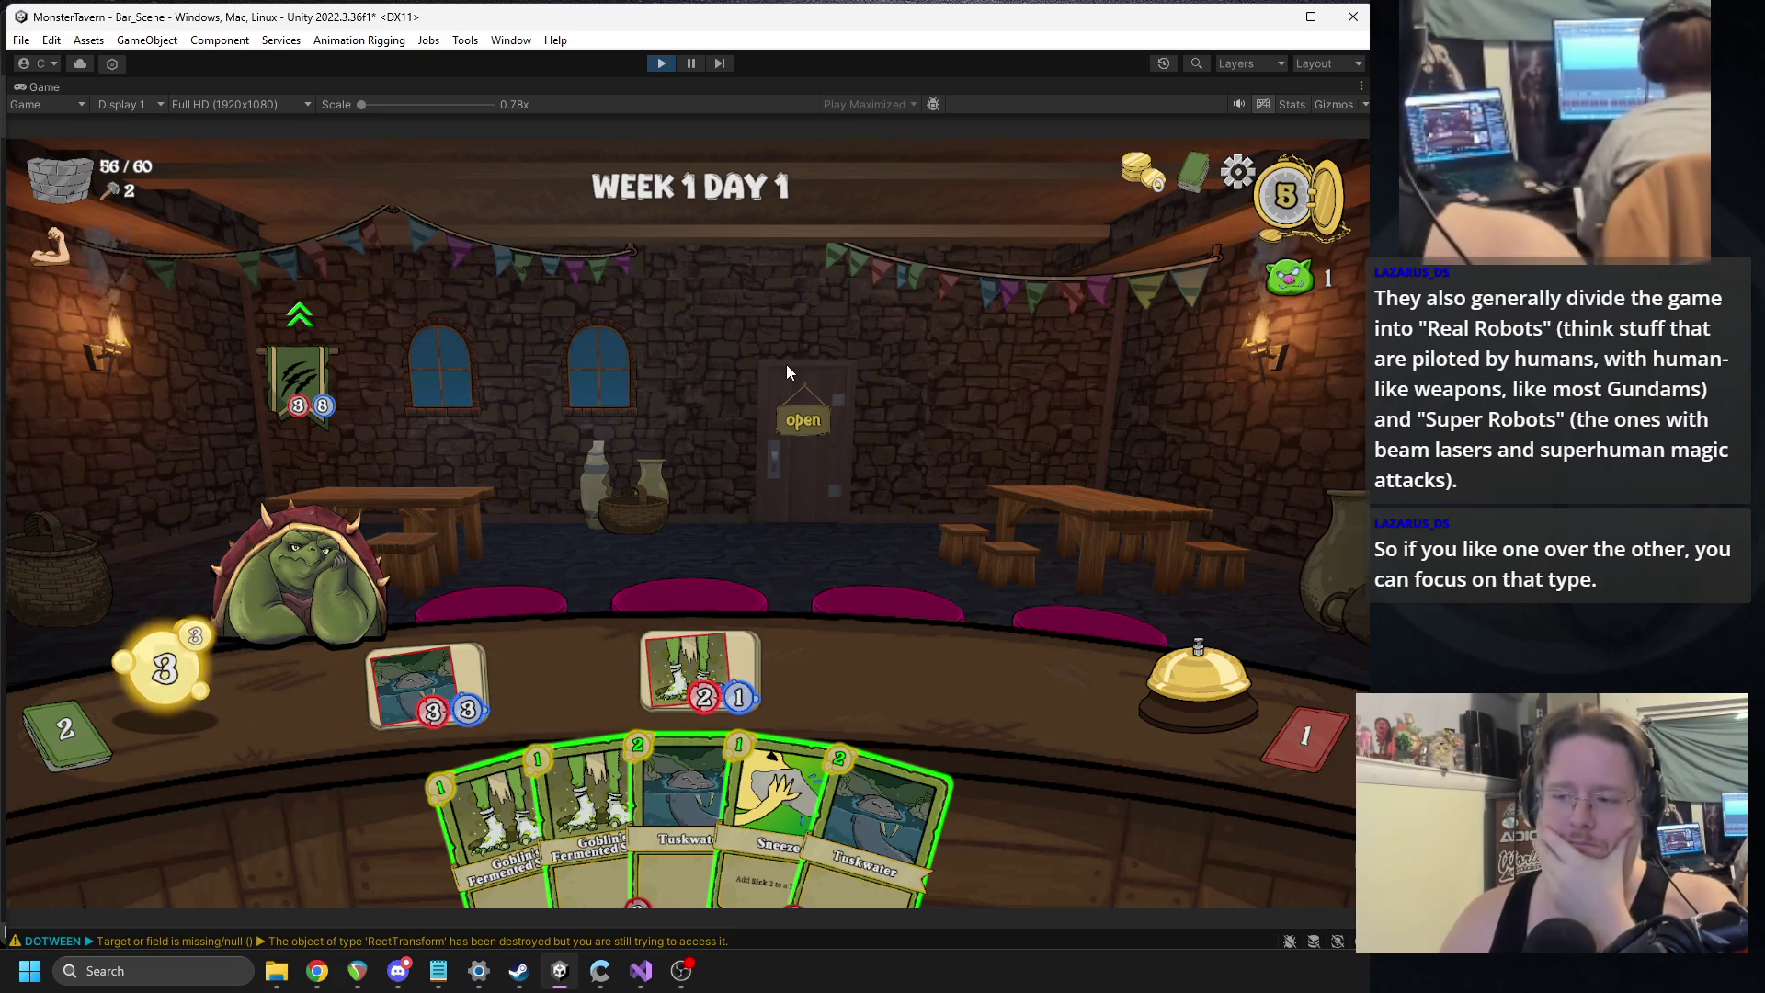
# Serve two counter drinks to the toad customer and stop the game.
pyautogui.moveTo(699, 666)
pyautogui.mouseDown()
pyautogui.moveTo(515, 561)
pyautogui.moveTo(317, 521)
pyautogui.mouseUp()
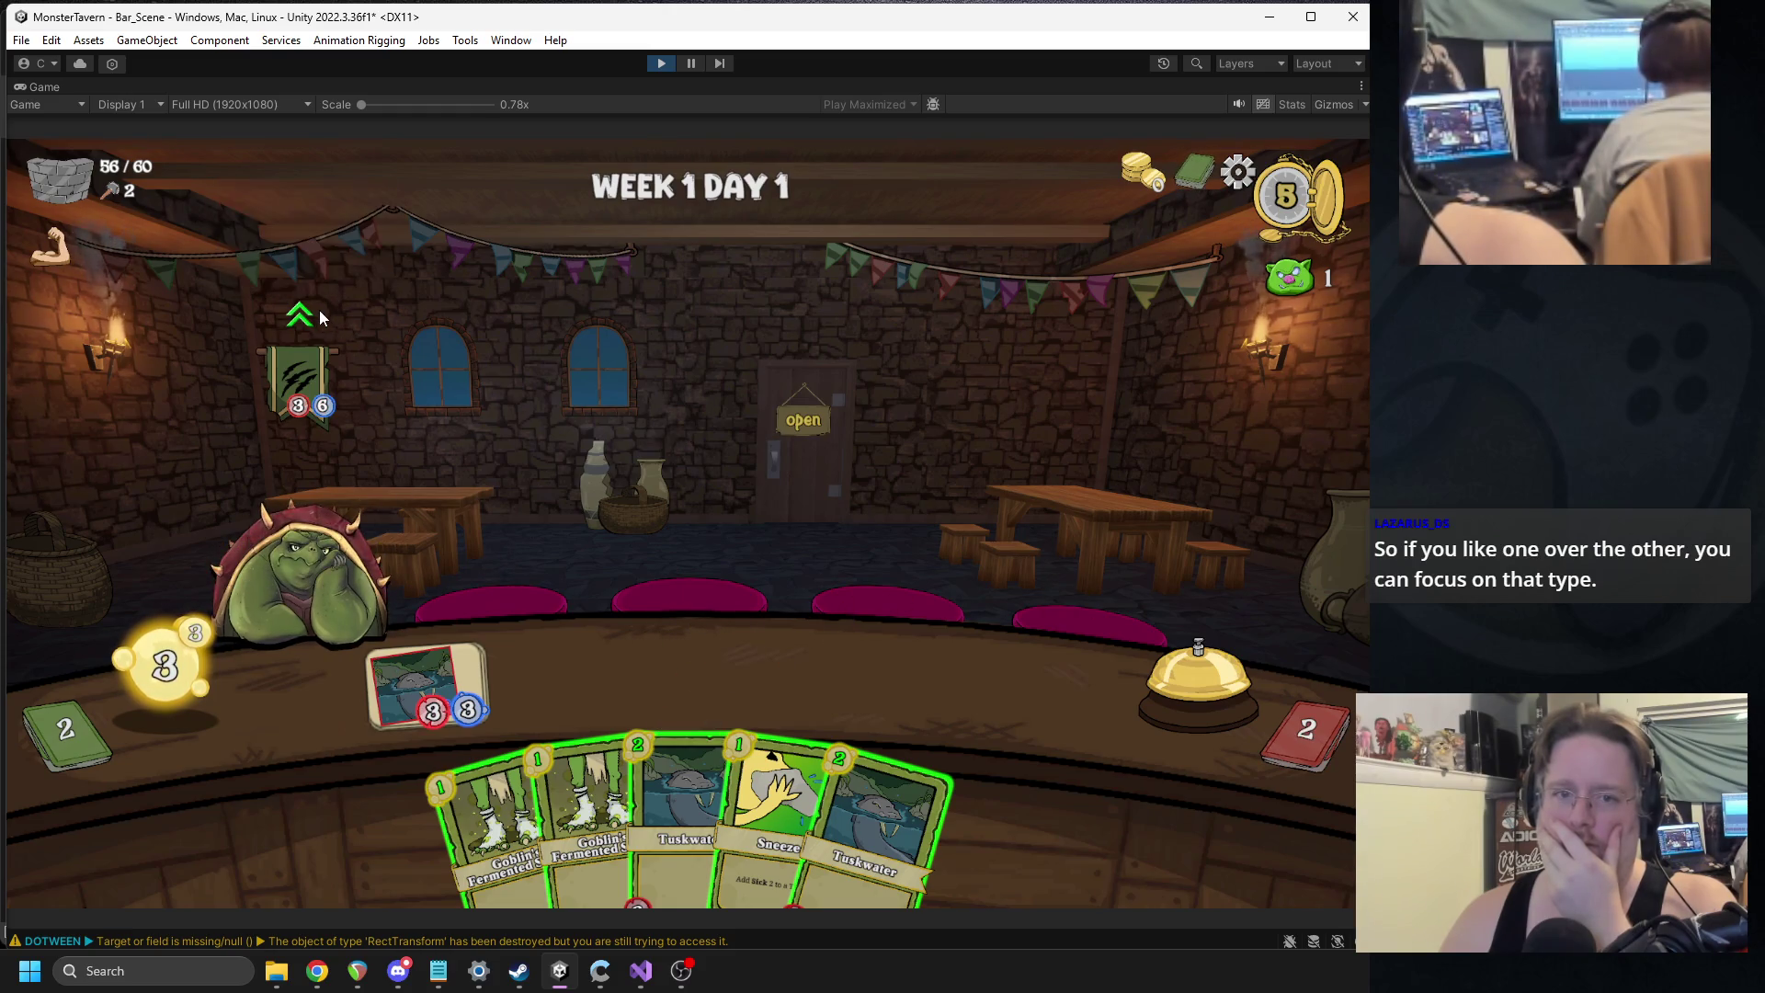
pyautogui.moveTo(308, 320)
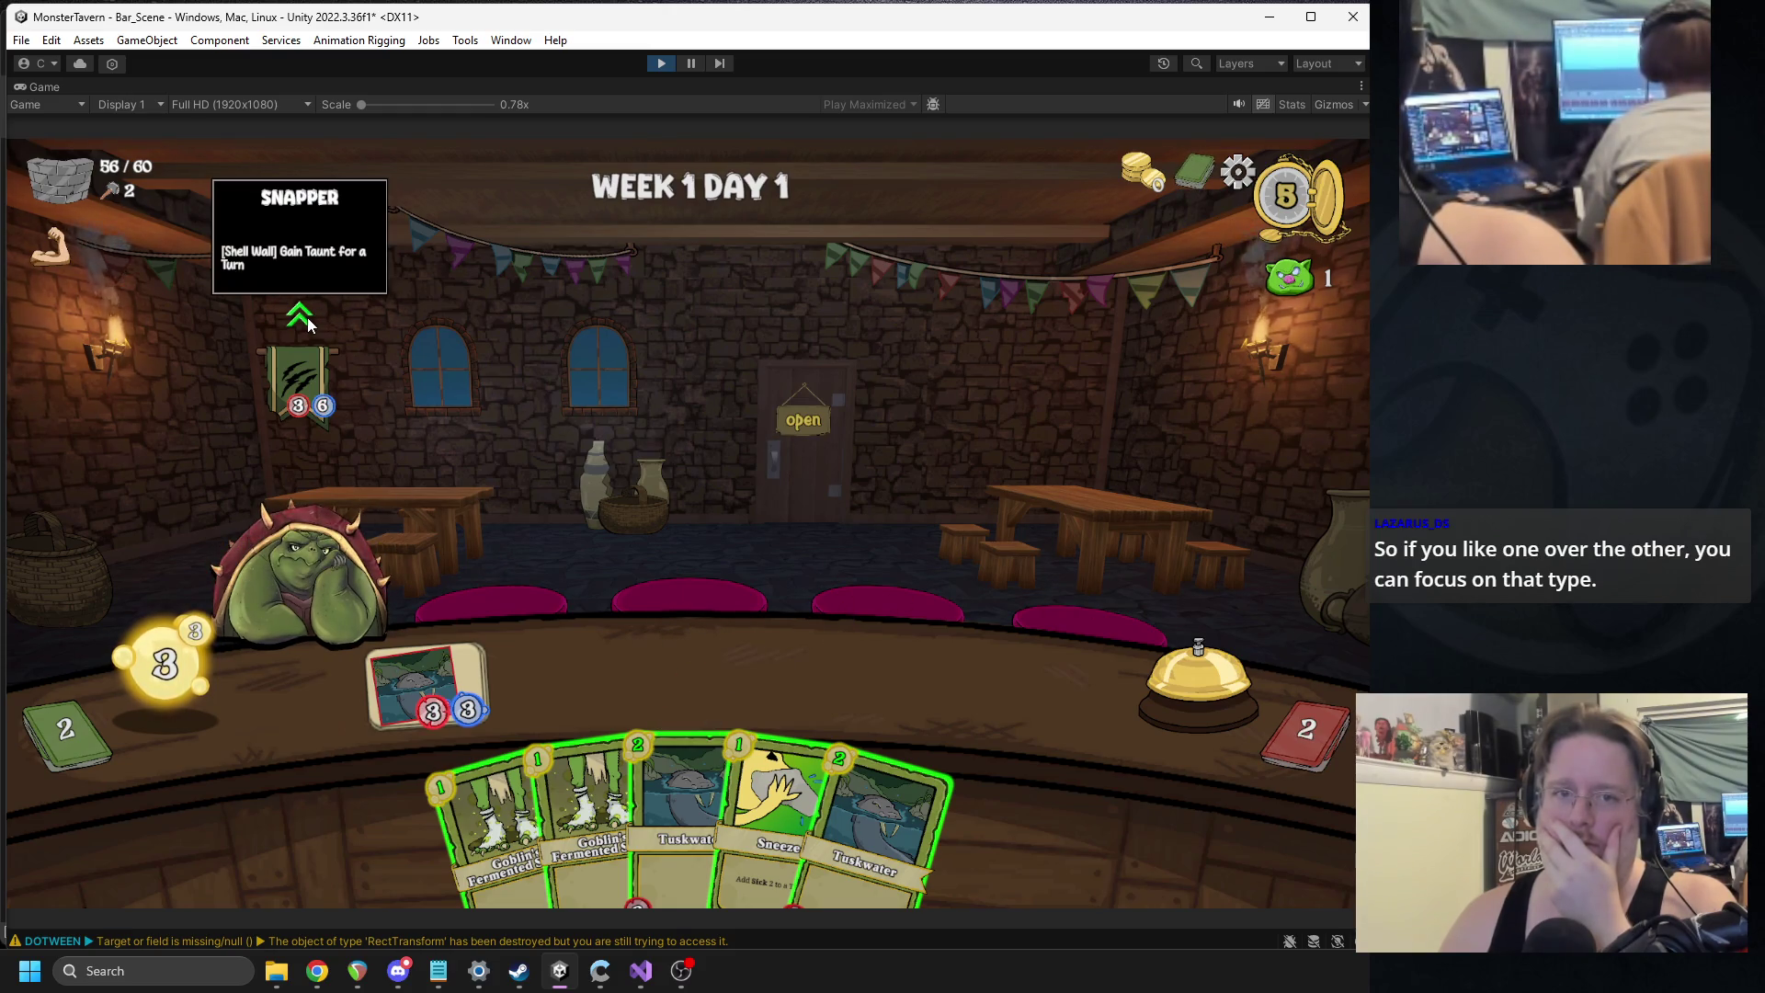
pyautogui.moveTo(432, 684); pyautogui.dragTo(313, 570)
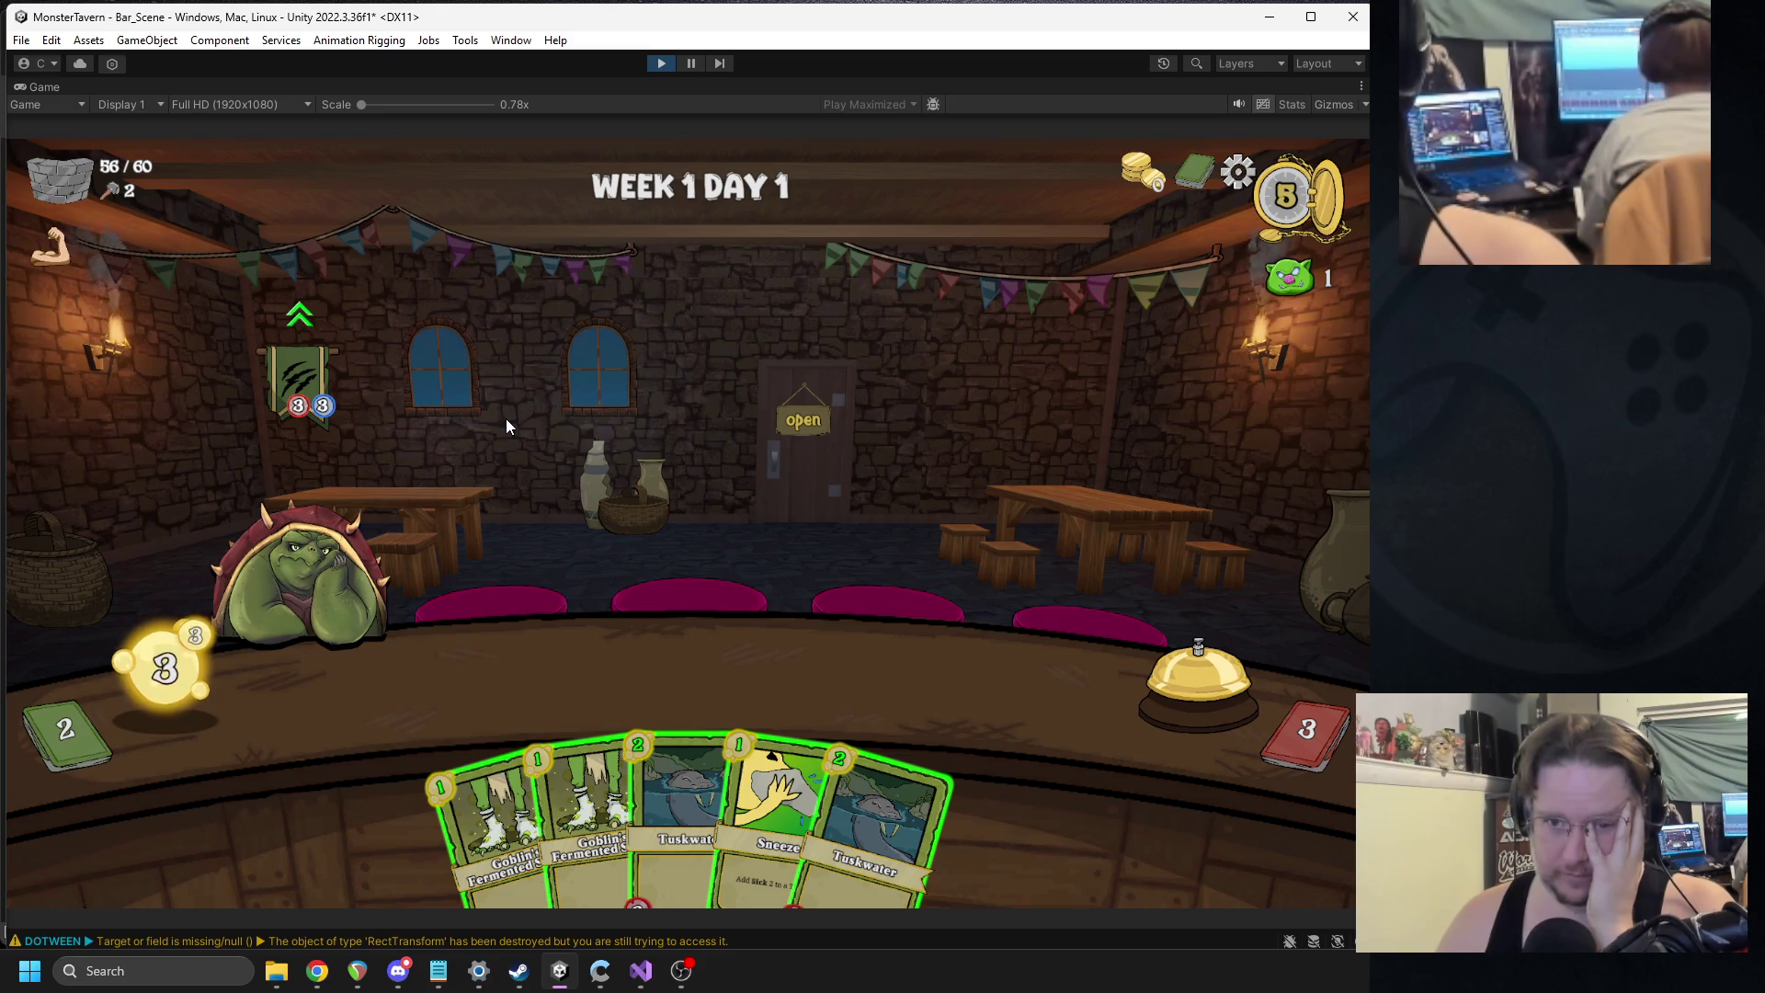
pyautogui.click(661, 62)
pyautogui.click(807, 104)
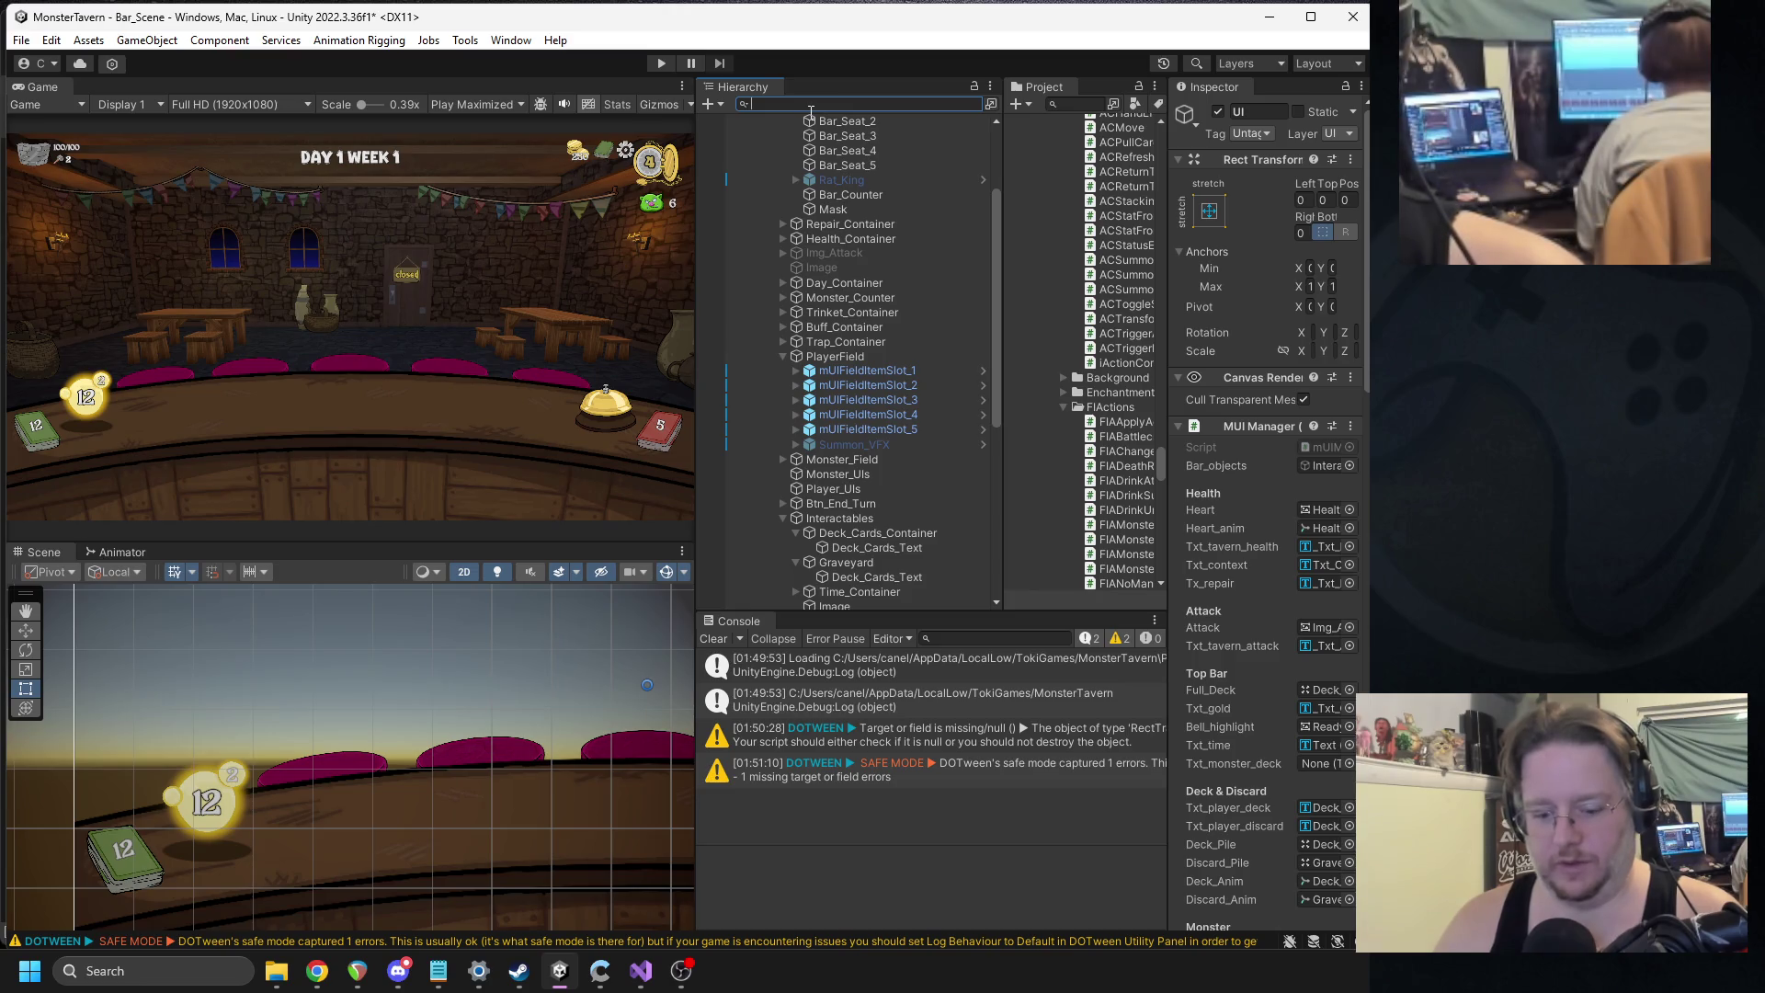
pyautogui.write('mcardhand')
# Find the UI object via the Hierarchy search, open M Card Hand via Edit Script, and fold StartPlayerTurnRoutine.
pyautogui.press('BackSpace')
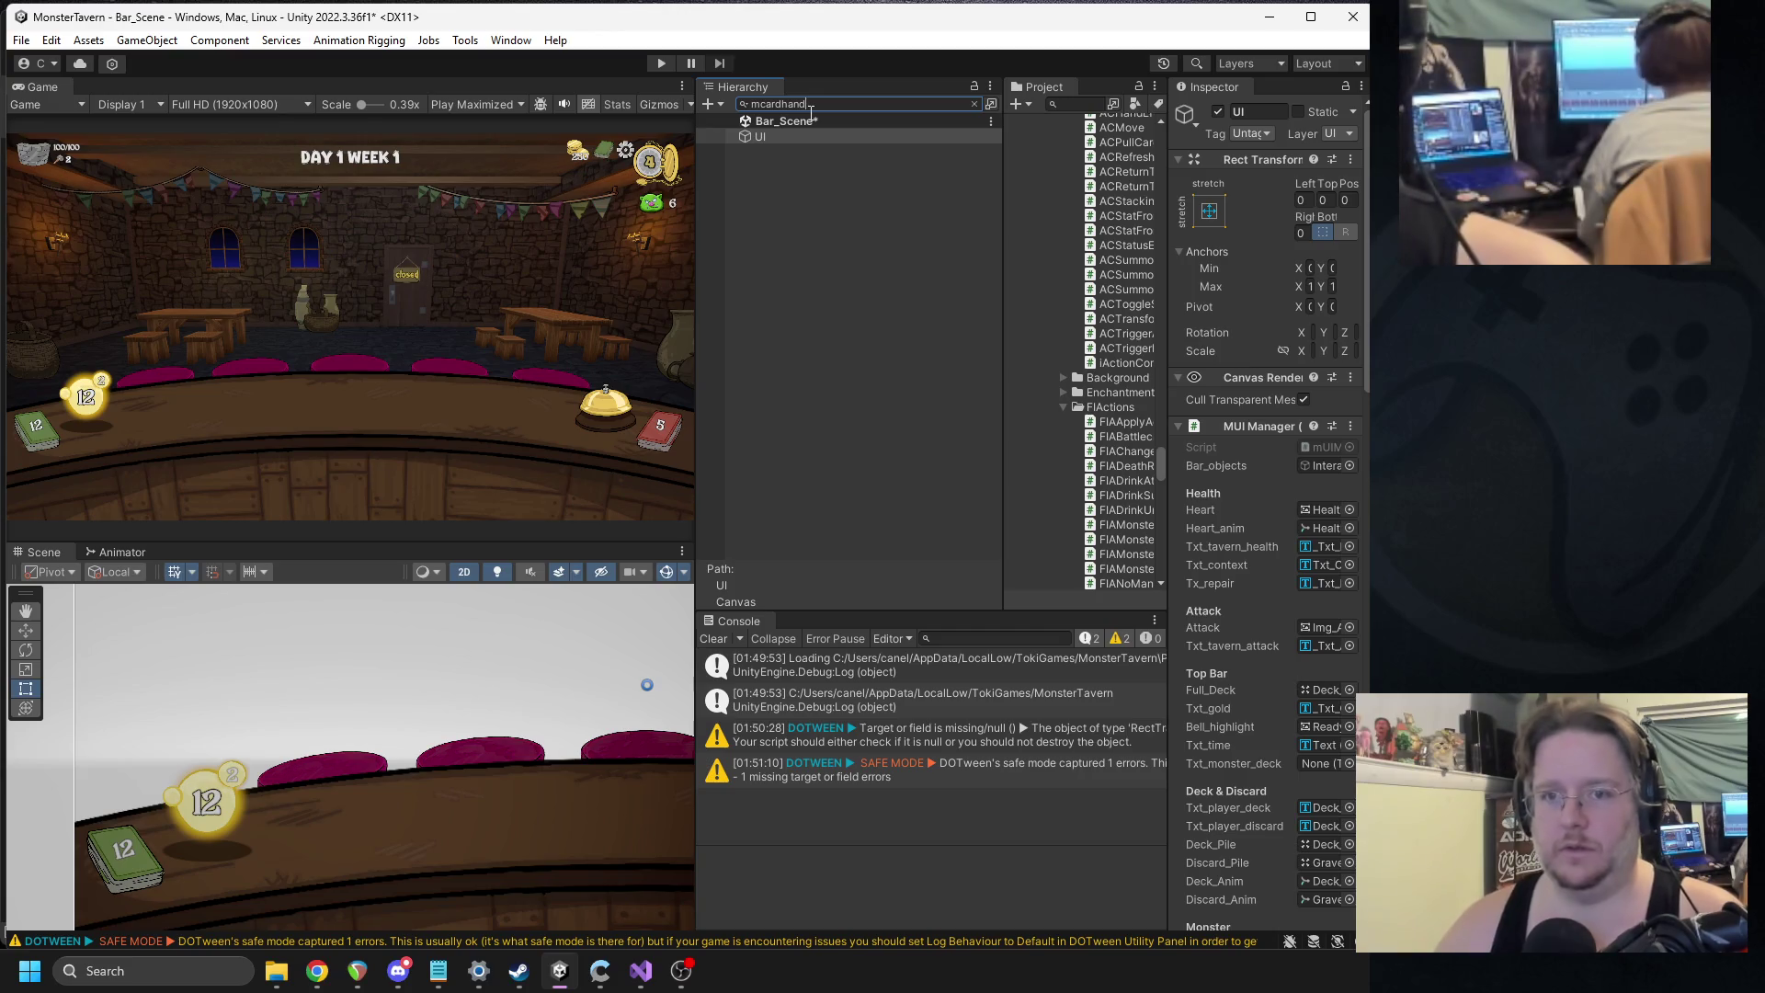
pyautogui.click(1247, 427)
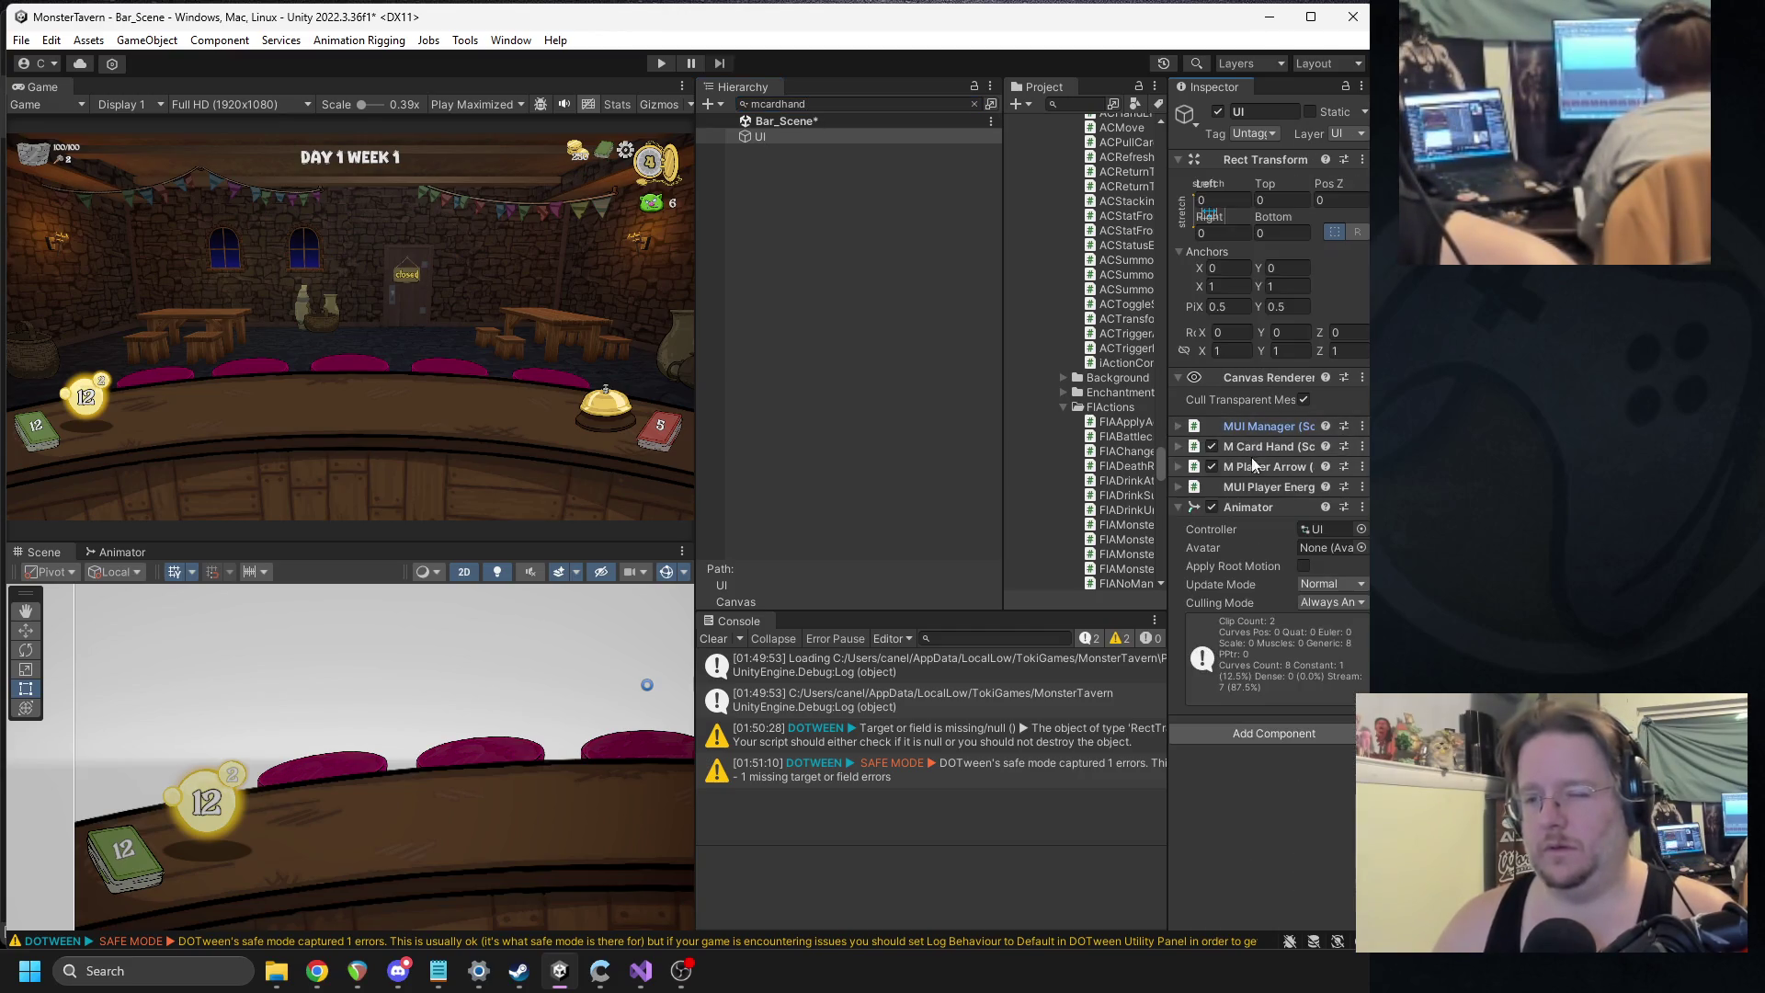
pyautogui.rightClick(1265, 450)
pyautogui.click(1292, 712)
pyautogui.click(740, 387)
pyautogui.scroll(11, 579, 352)
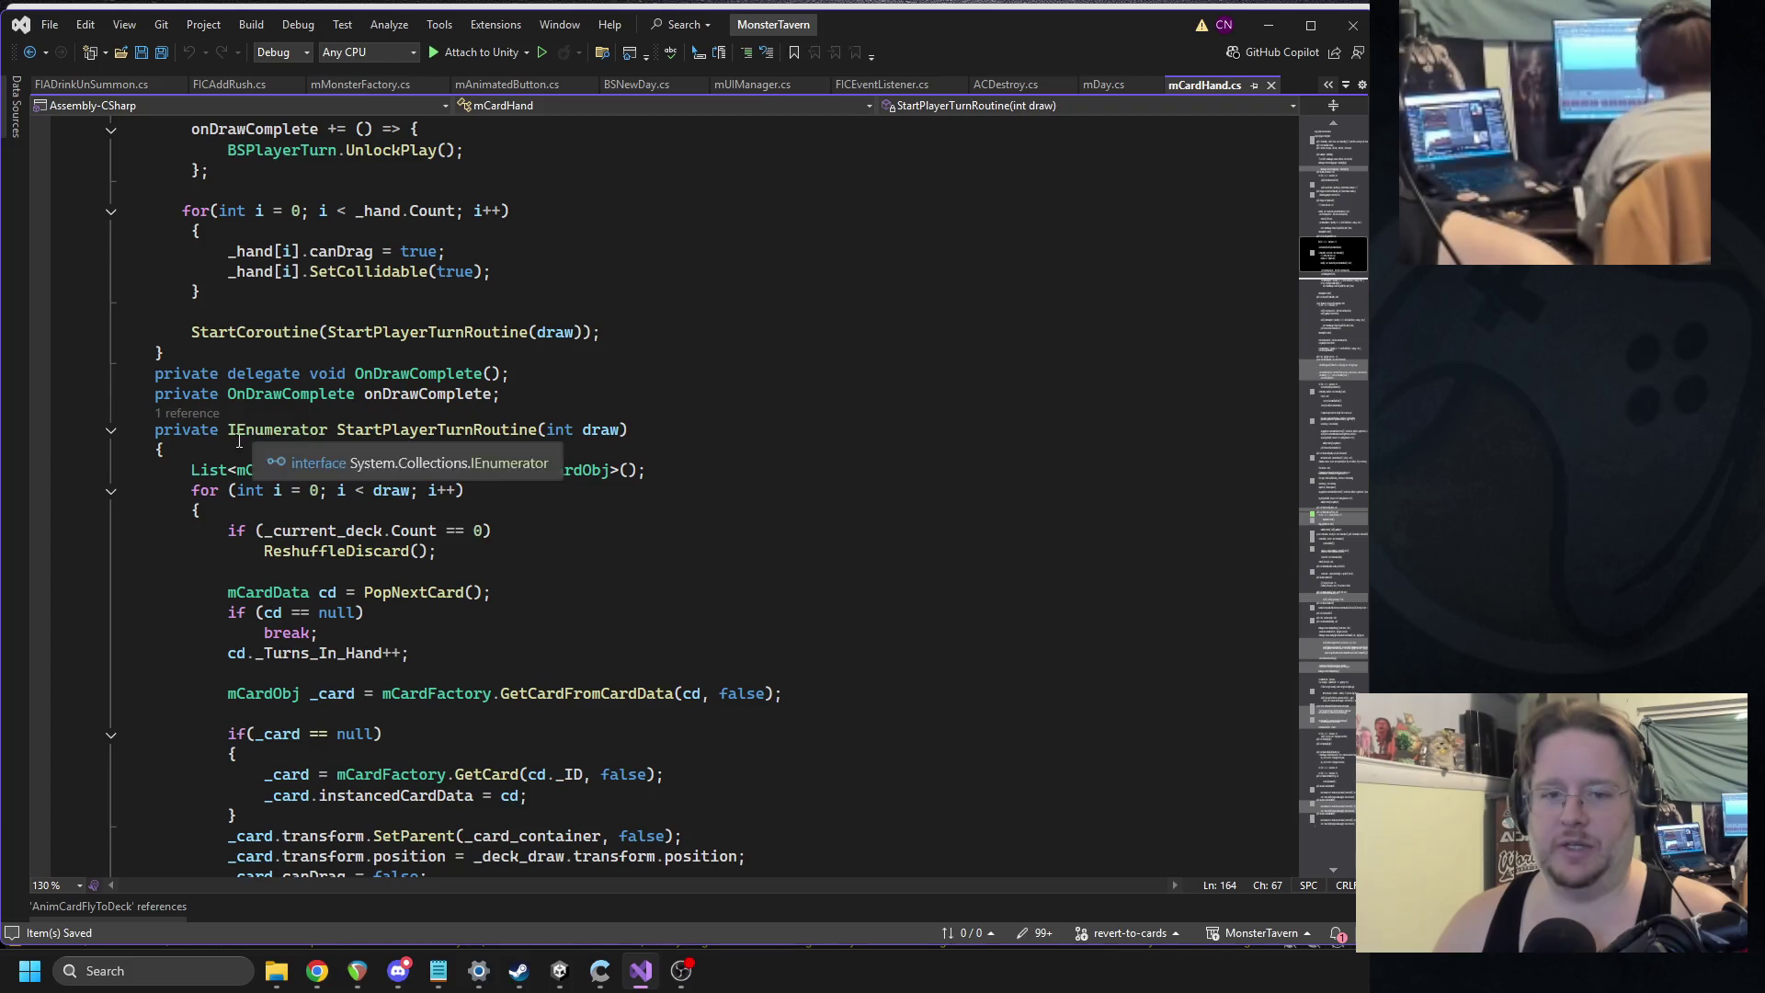
pyautogui.click(112, 432)
# Fold StartGainCard, ReAddCard and EndPlayerTurn, then copy the discard animation's DOFade line.
pyautogui.scroll(-4, 238, 512)
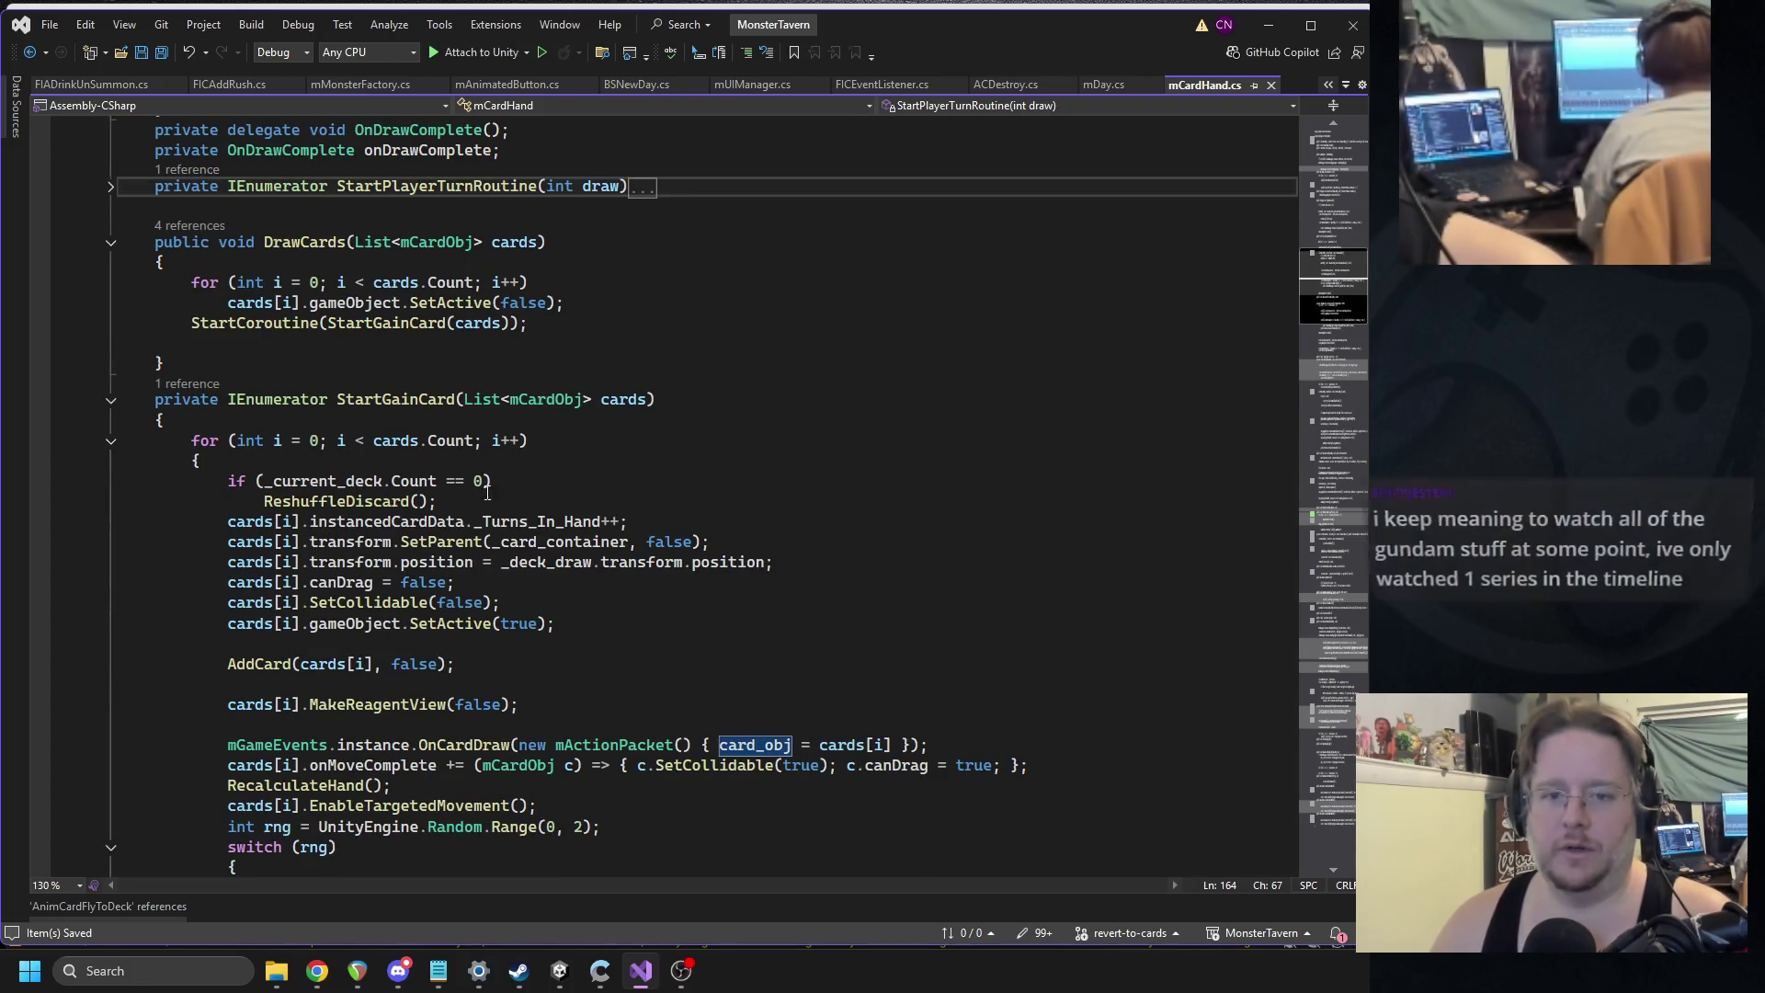
pyautogui.click(110, 401)
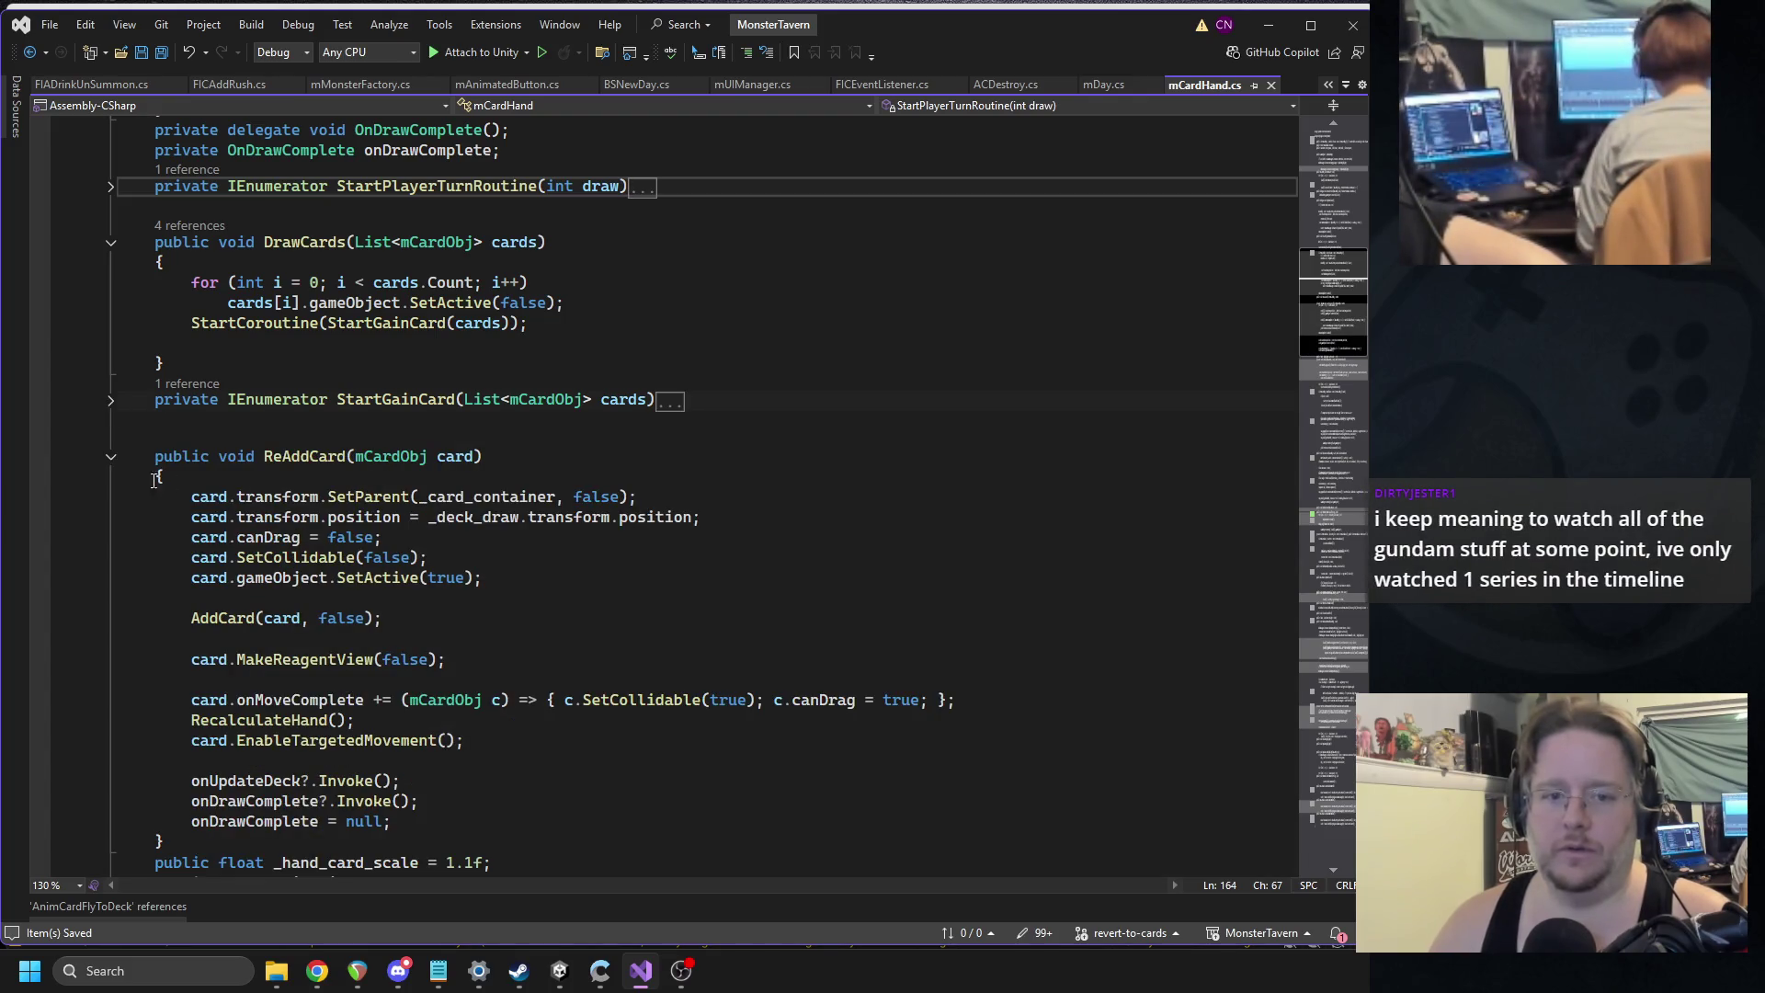
pyautogui.click(111, 456)
pyautogui.scroll(-1, 295, 490)
pyautogui.scroll(-1, 280, 479)
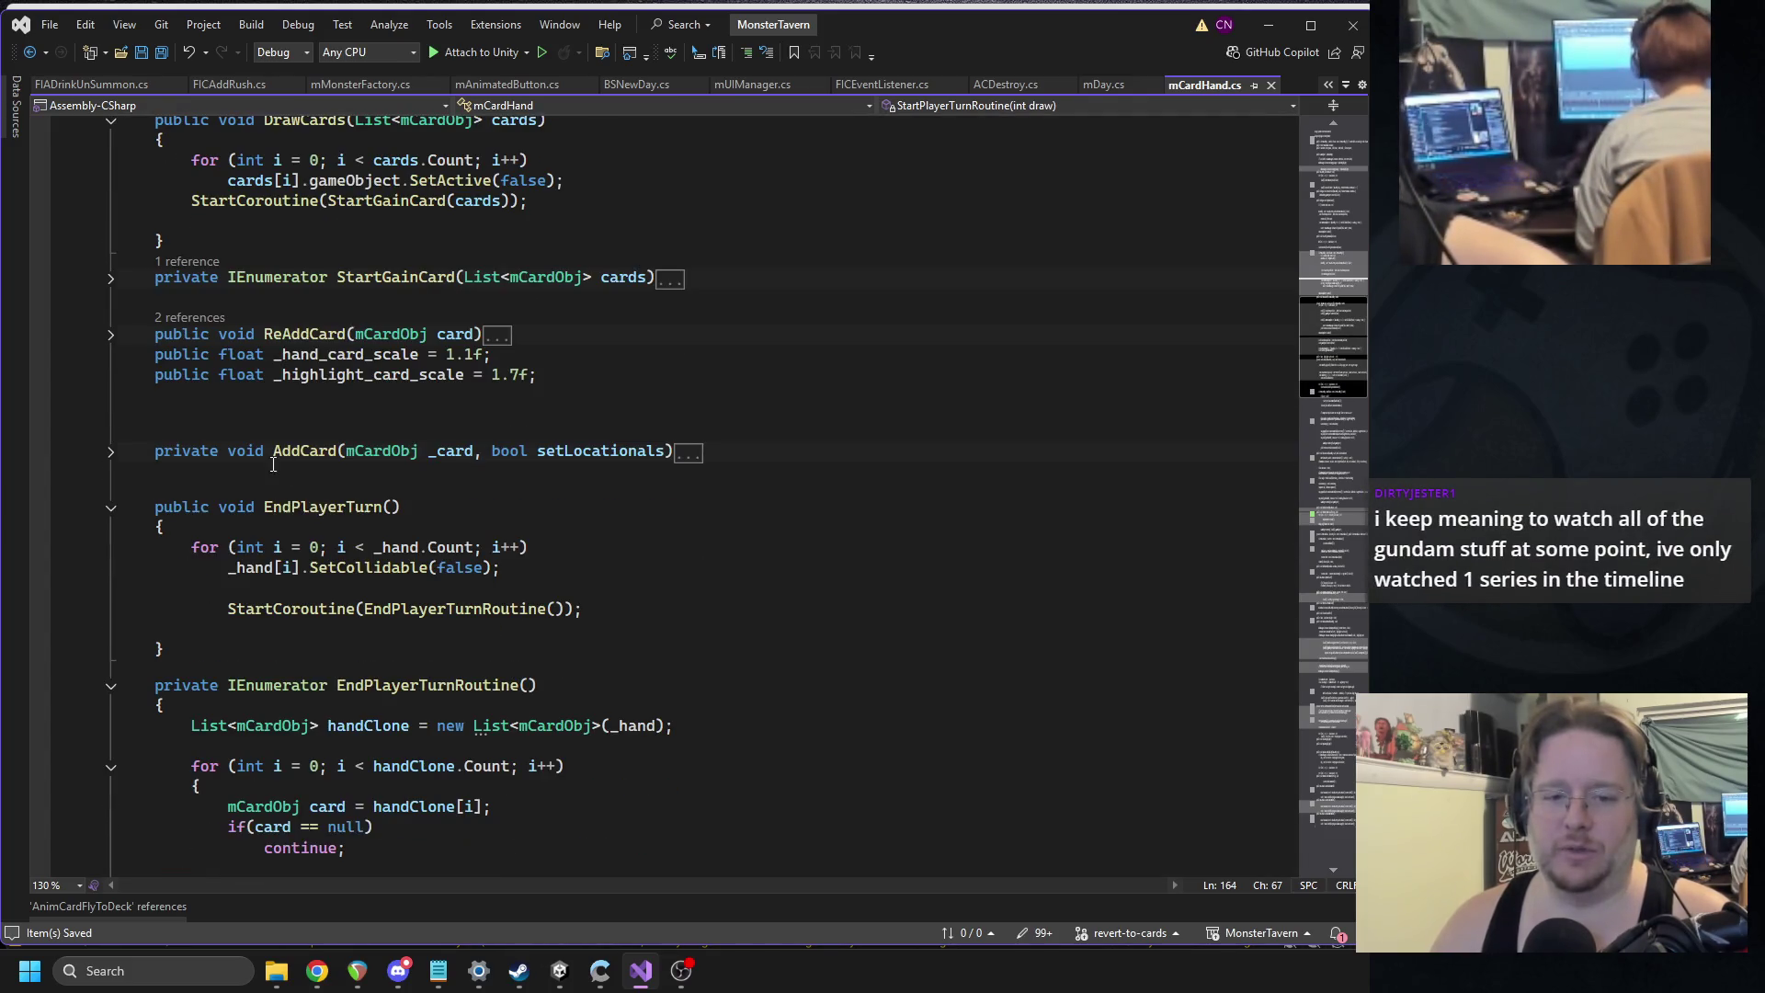
pyautogui.click(108, 513)
pyautogui.scroll(-10, 324, 536)
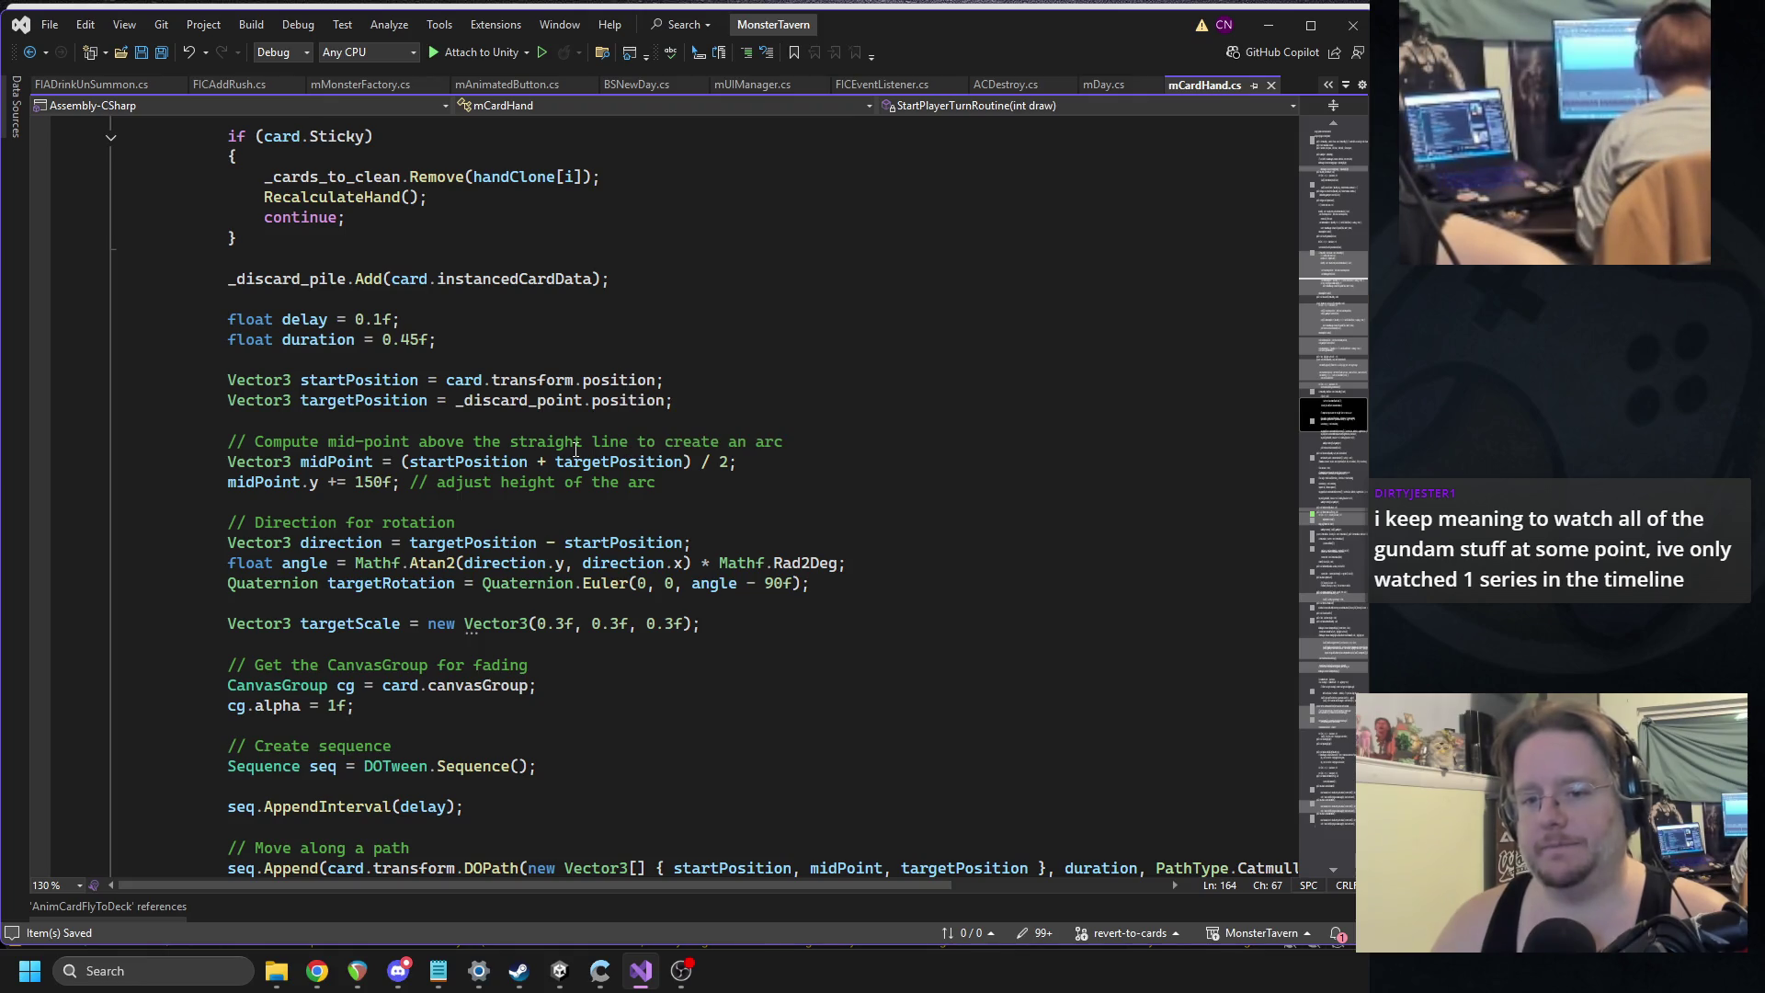
pyautogui.scroll(-2, 570, 432)
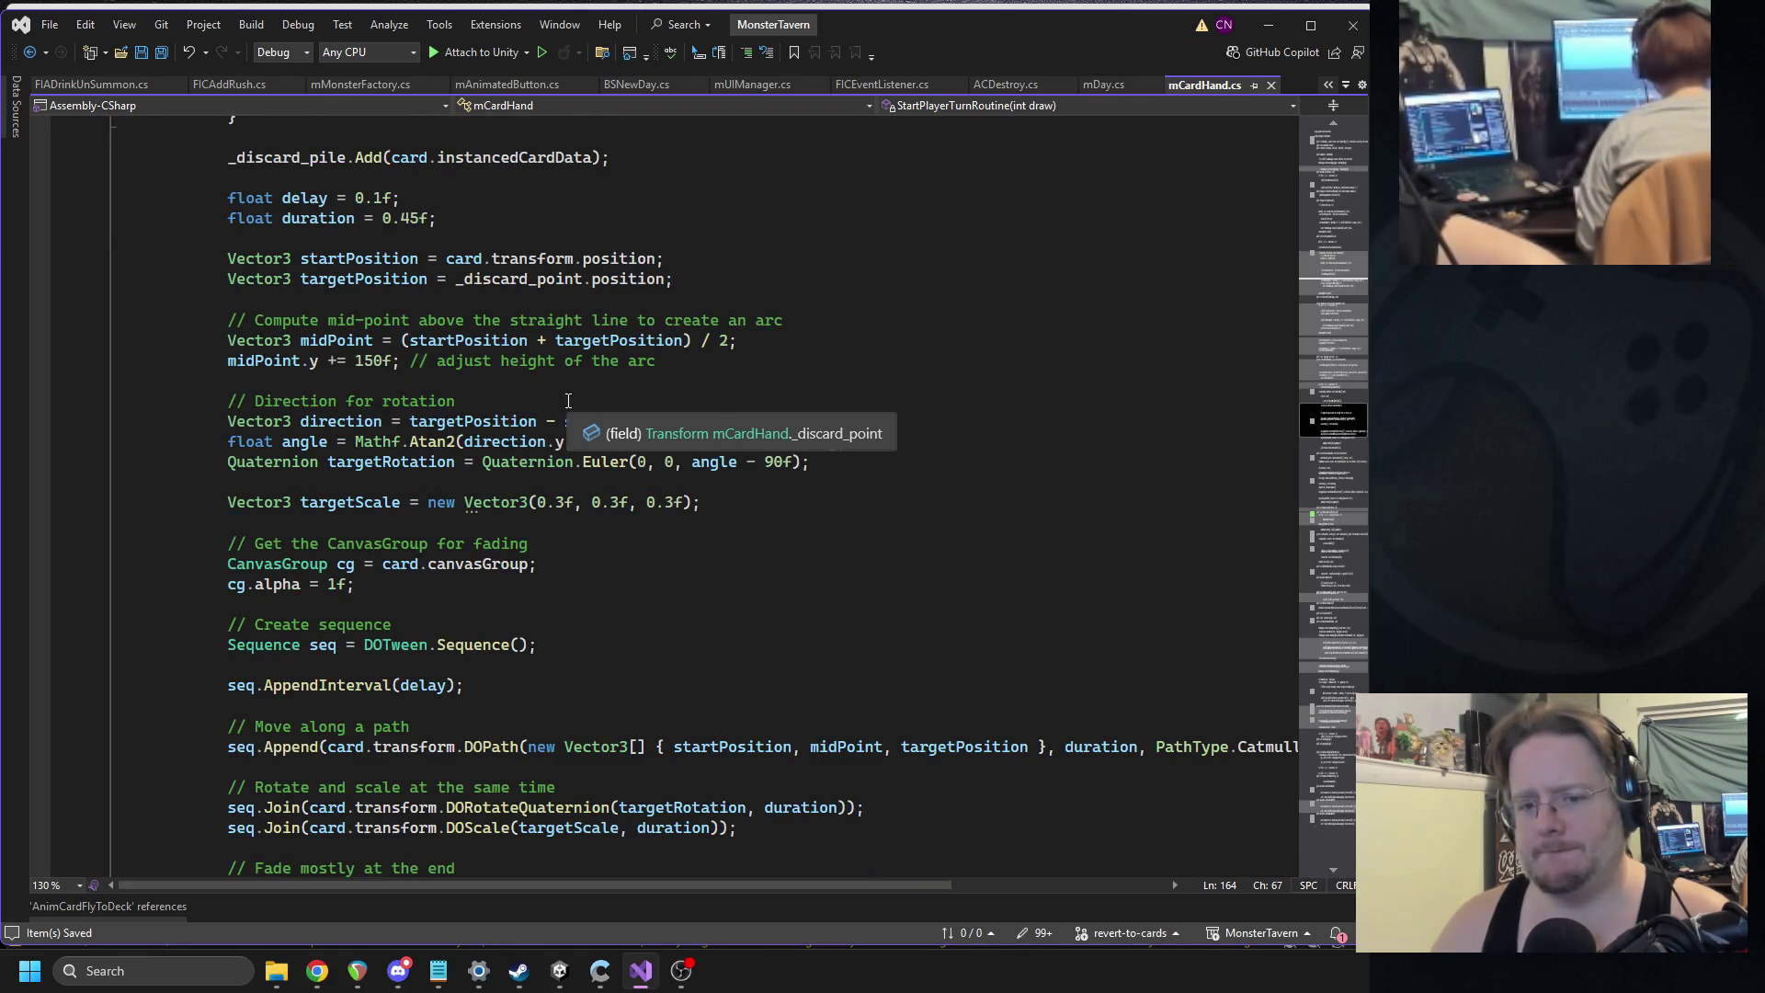
pyautogui.scroll(-2, 540, 534)
pyautogui.scroll(-1, 542, 469)
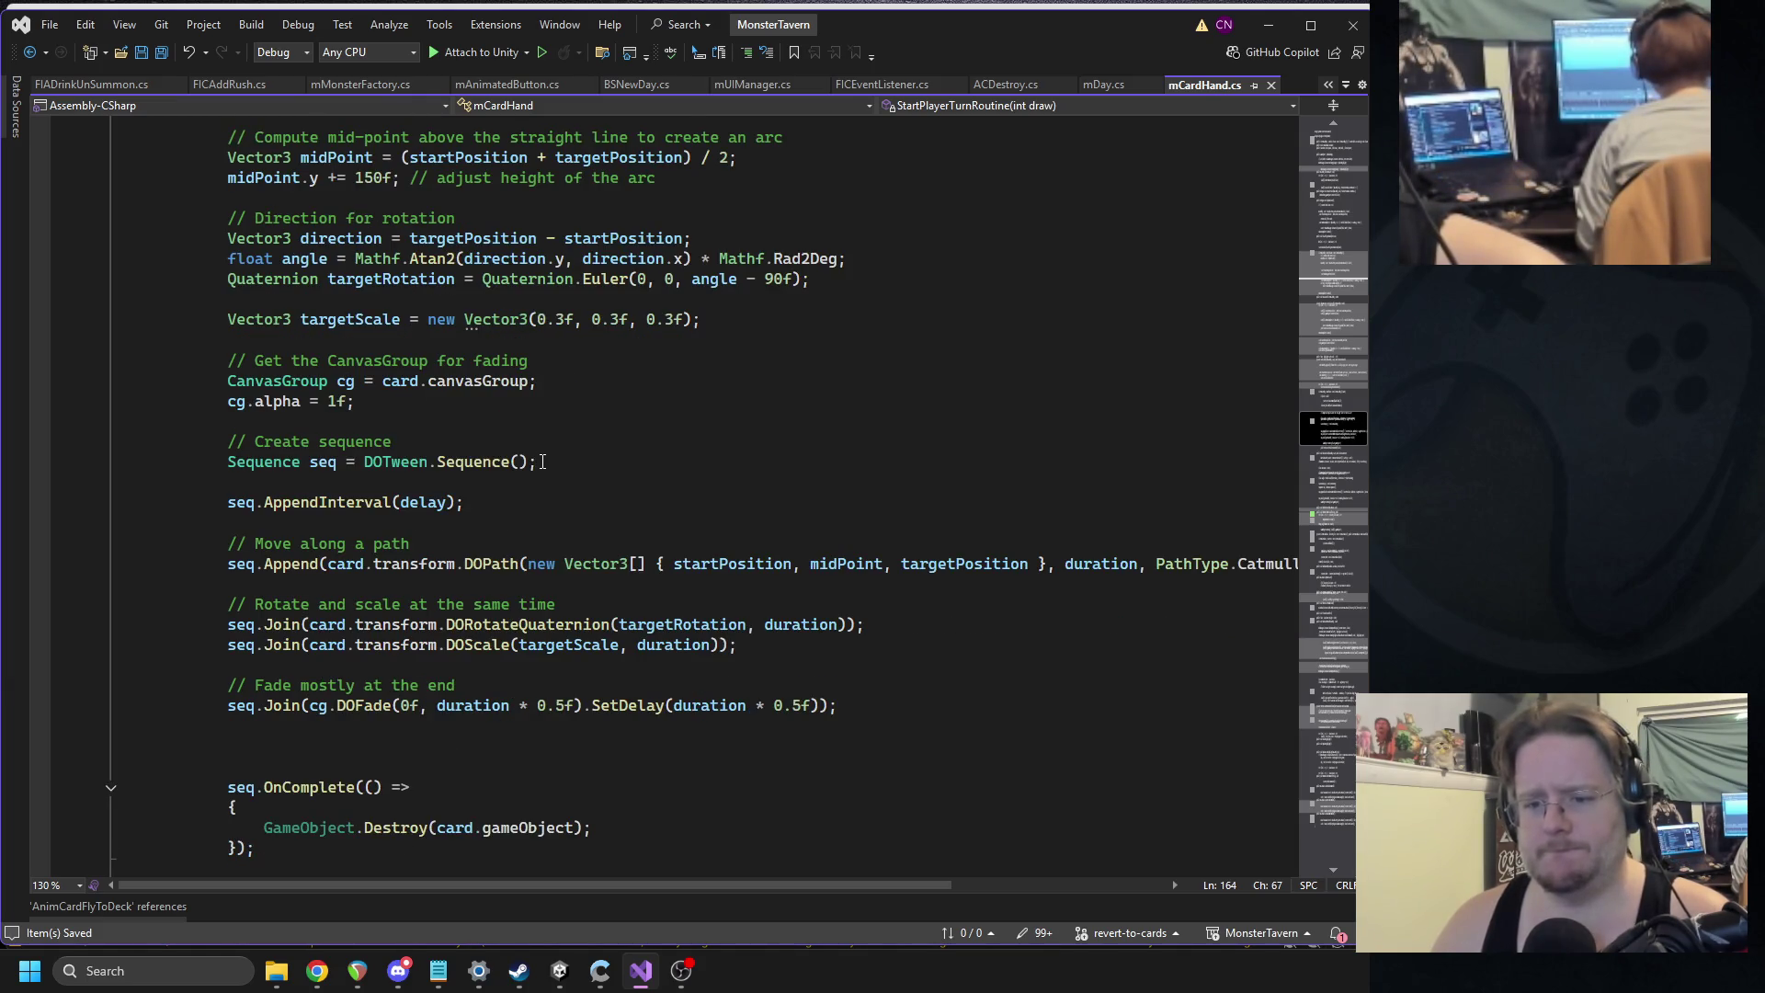
pyautogui.tripleClick(429, 705)
pyautogui.hotkey('ctrl', 'c')
pyautogui.hotkey('ctrl', '-')
# From FIADrinkUnSummon.cs, open AnimCardFlyToDeck.cs and place the caret after the DOScale step.
pyautogui.scroll(-7, 368, 460)
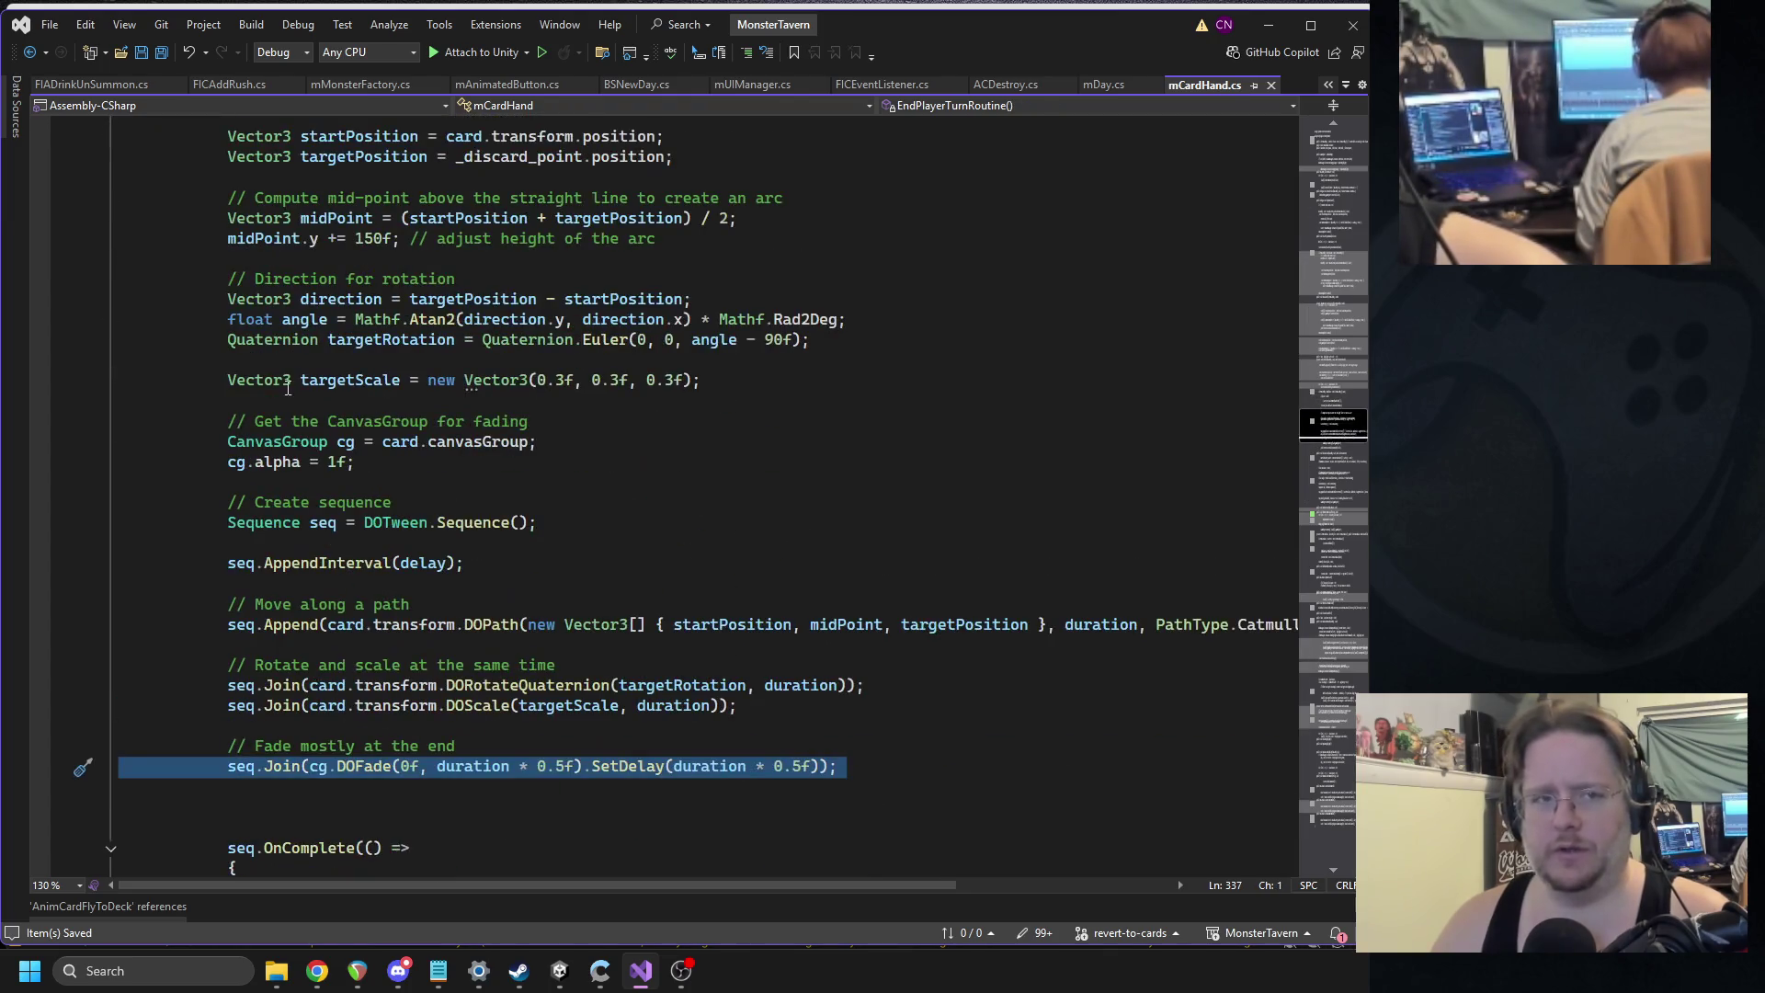
pyautogui.click(131, 88)
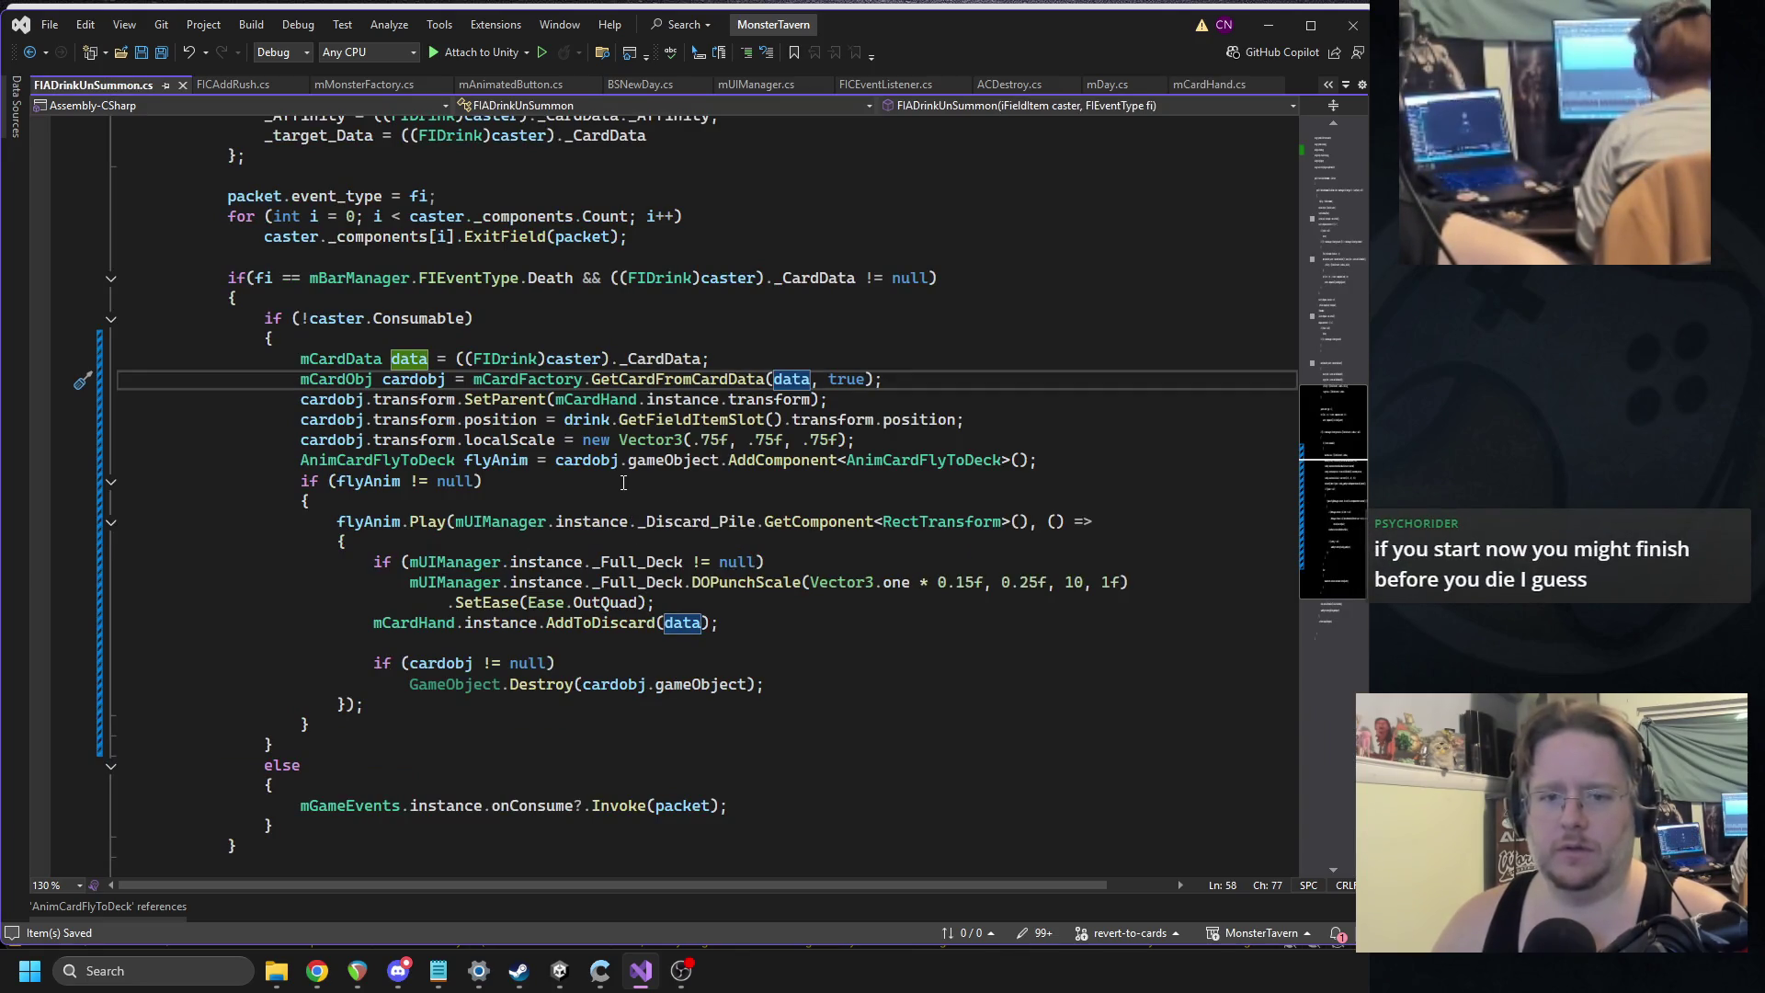
pyautogui.click(504, 495)
pyautogui.scroll(-12, 501, 552)
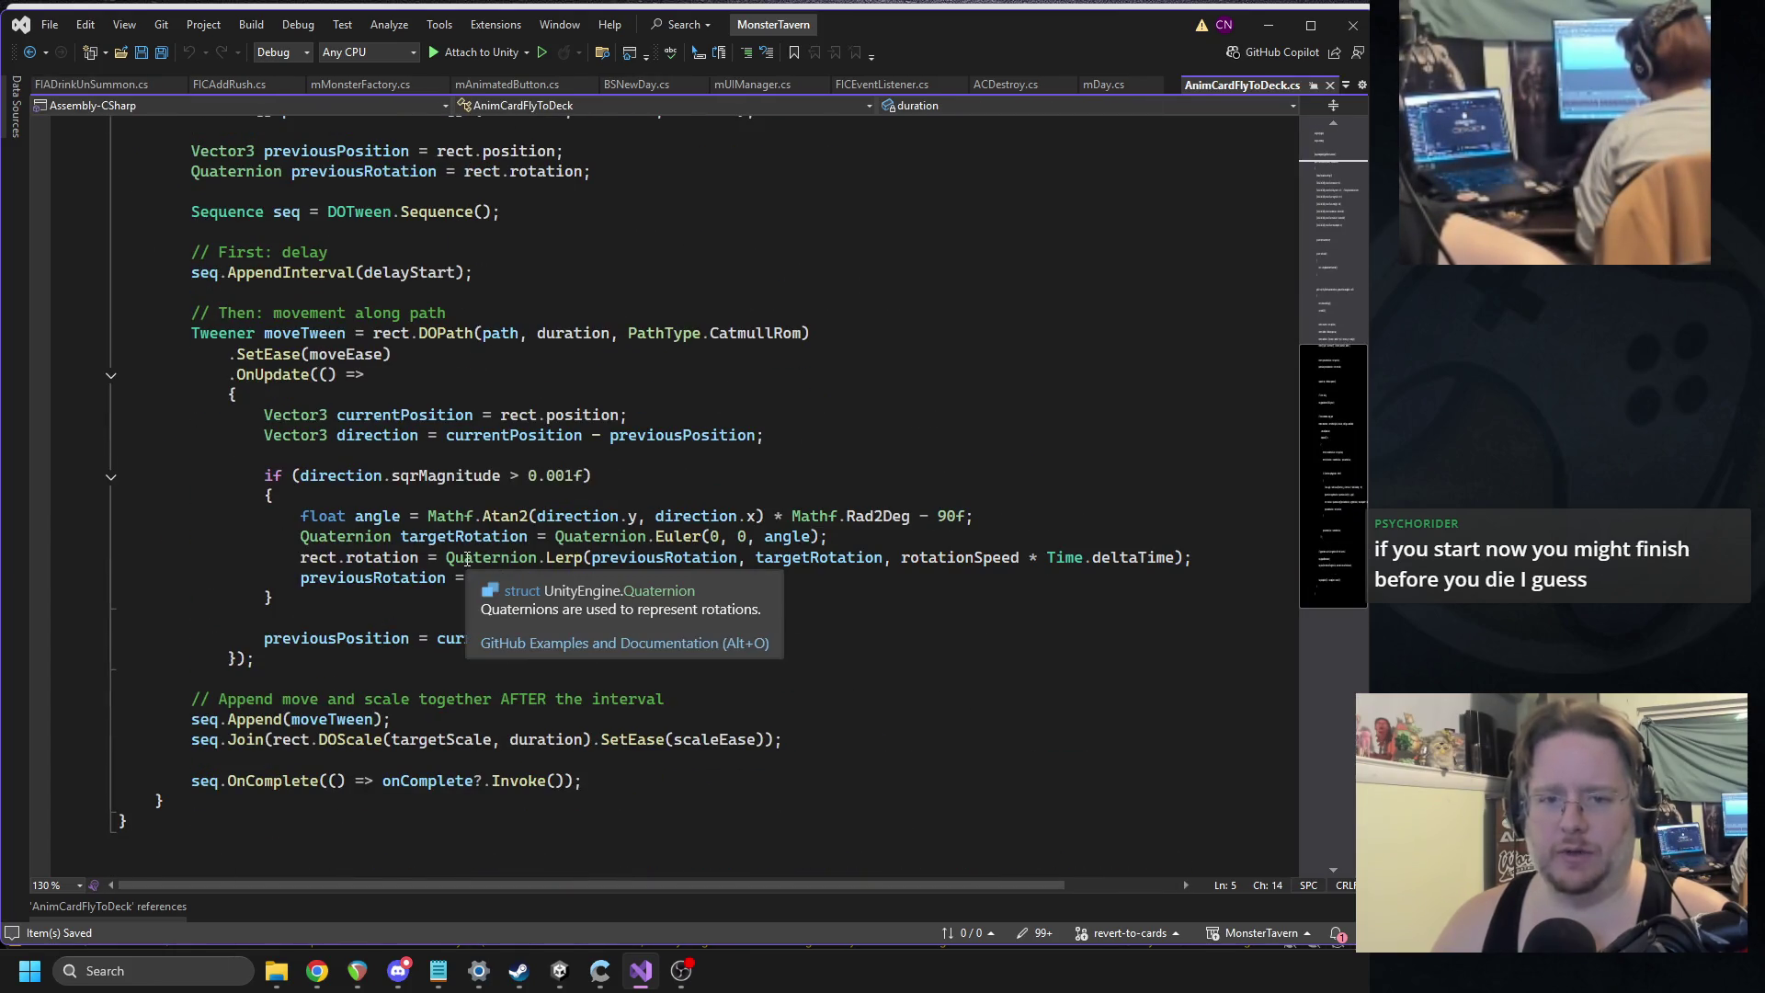
pyautogui.click(334, 760)
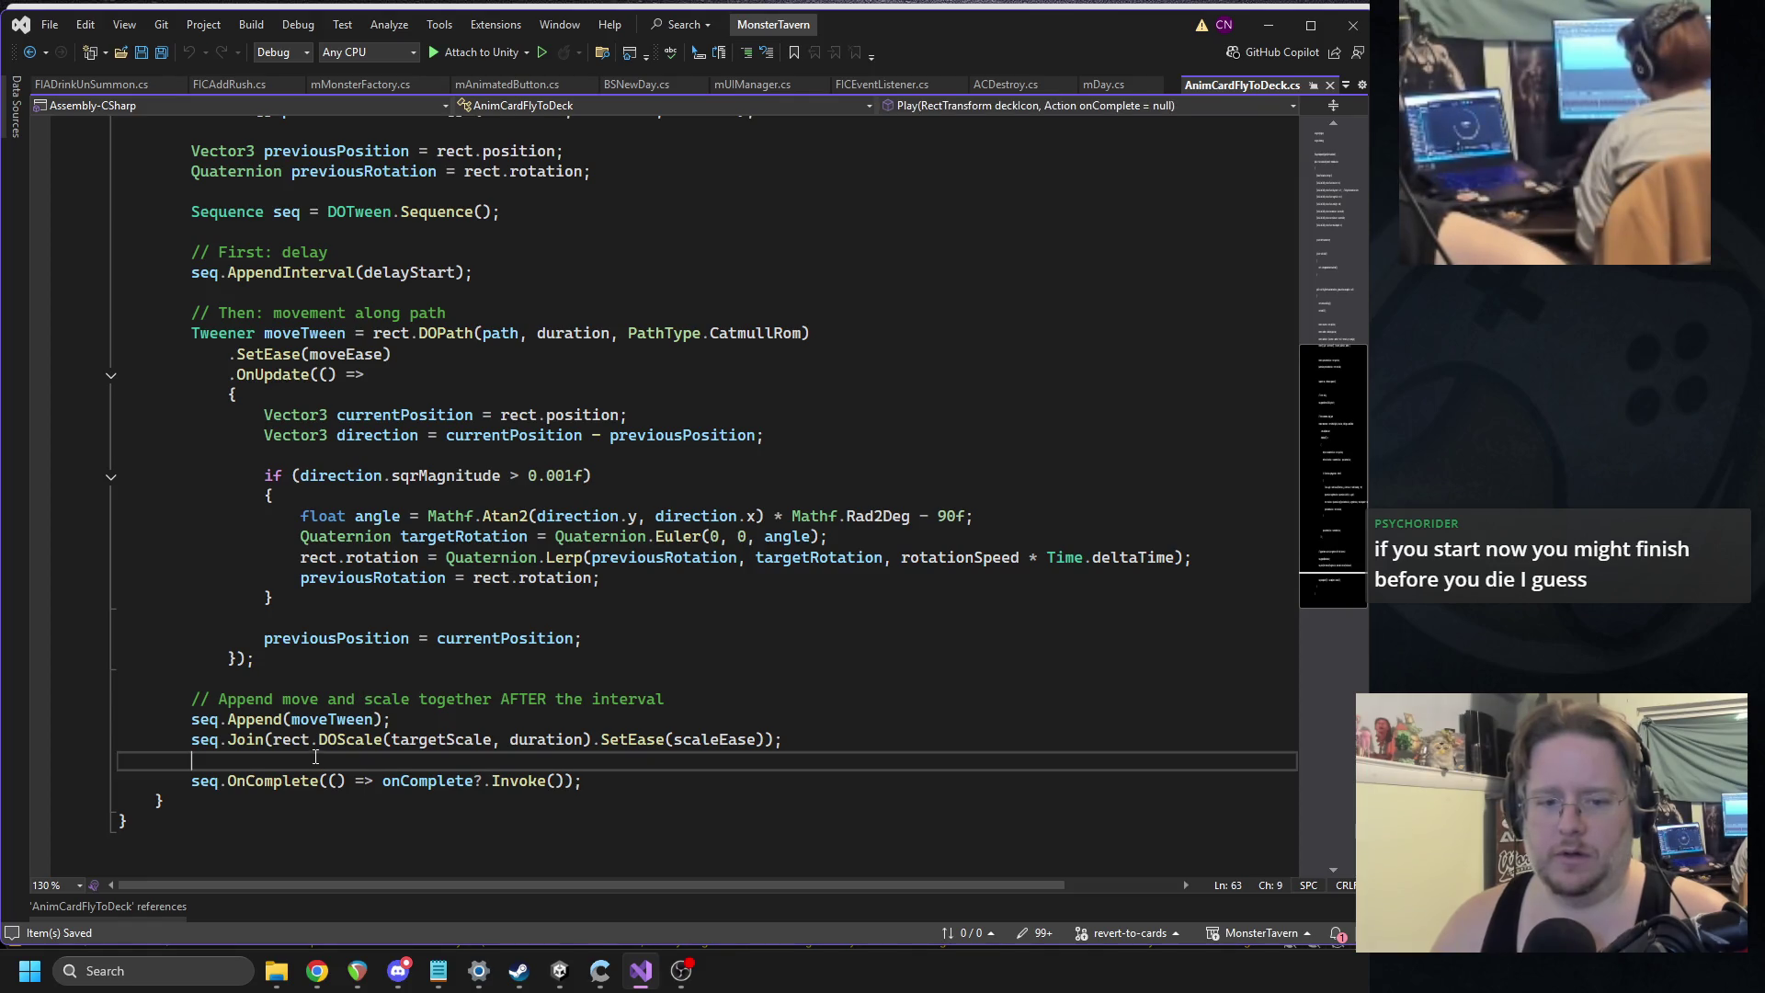
# Paste the fade line after the scale step and point its DOFade target at card.
pyautogui.hotkey('ctrl', 'v')
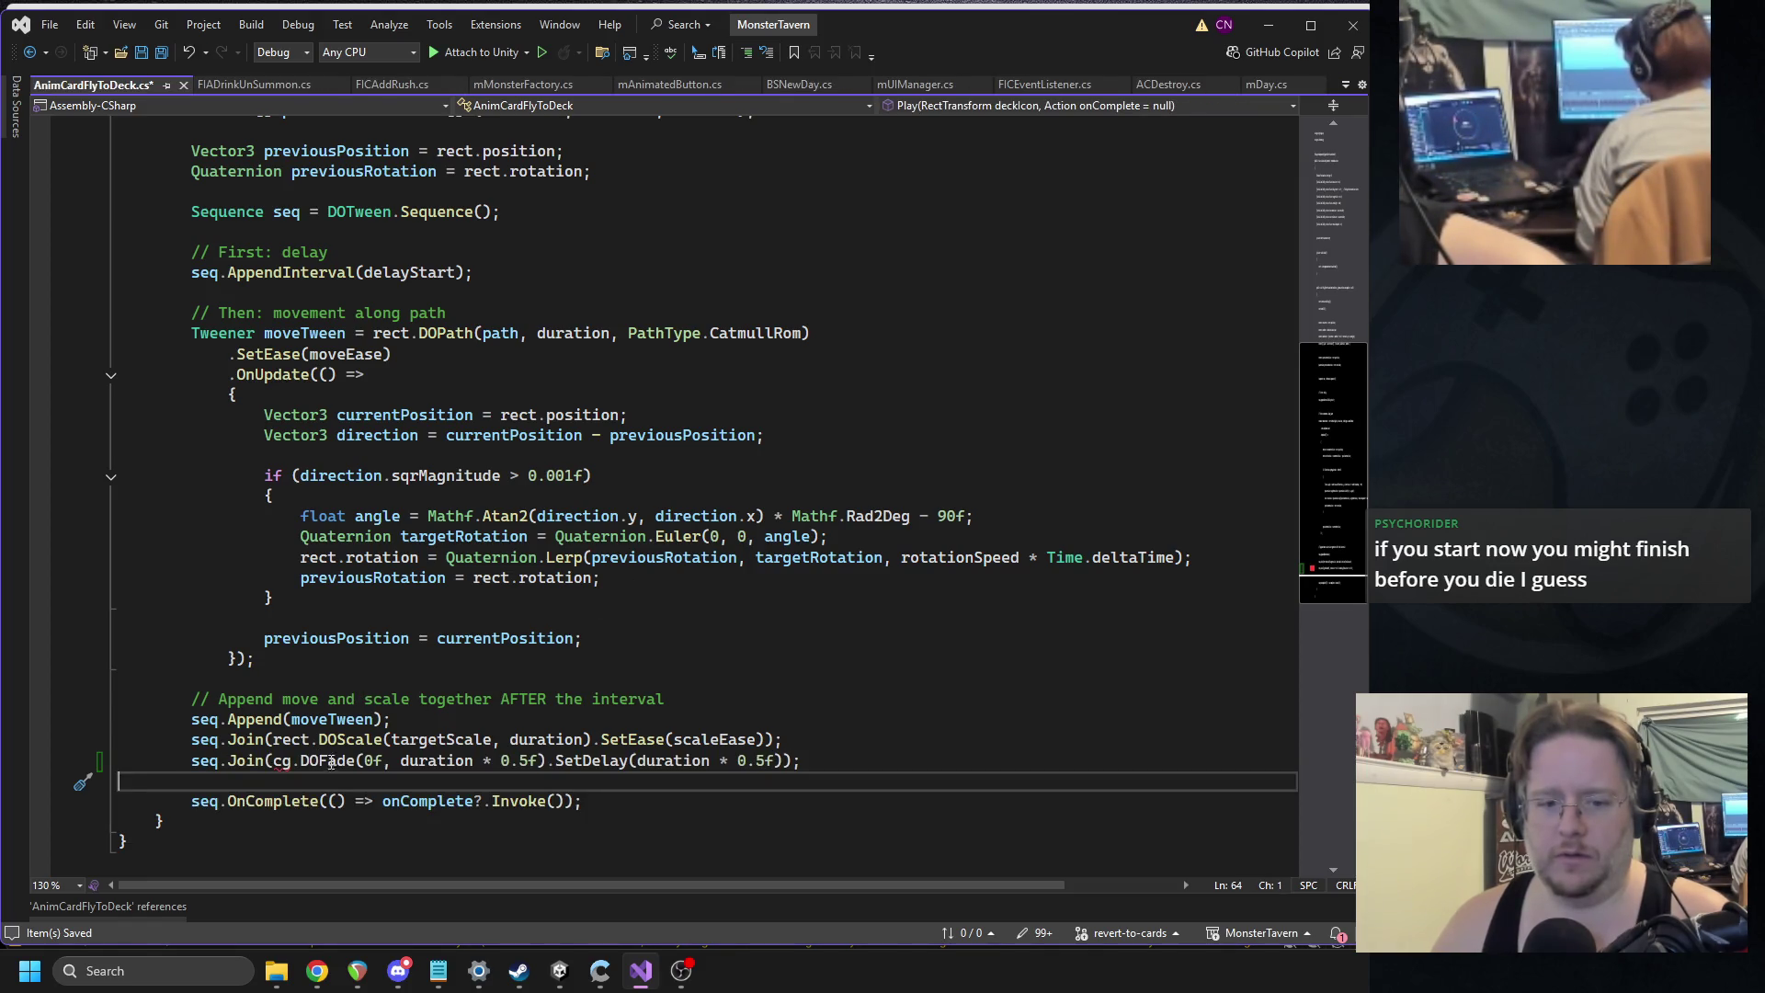
pyautogui.scroll(11, 292, 749)
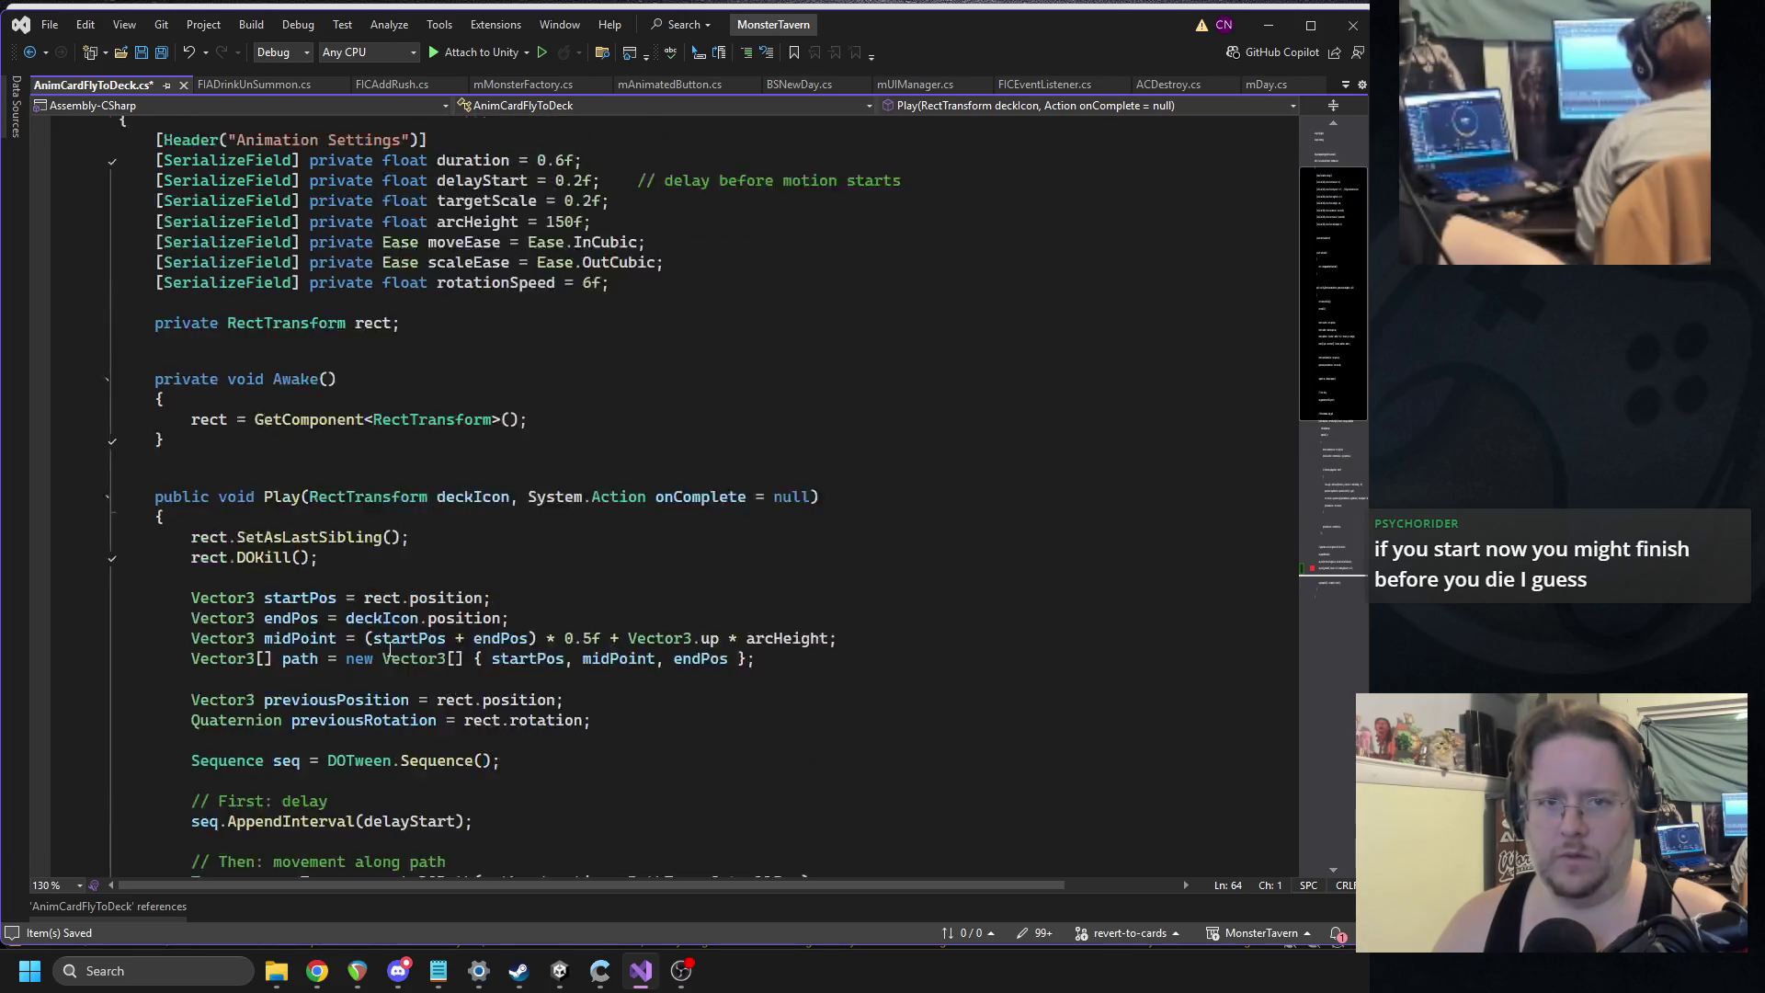
pyautogui.scroll(-11, 390, 650)
pyautogui.doubleClick(282, 702)
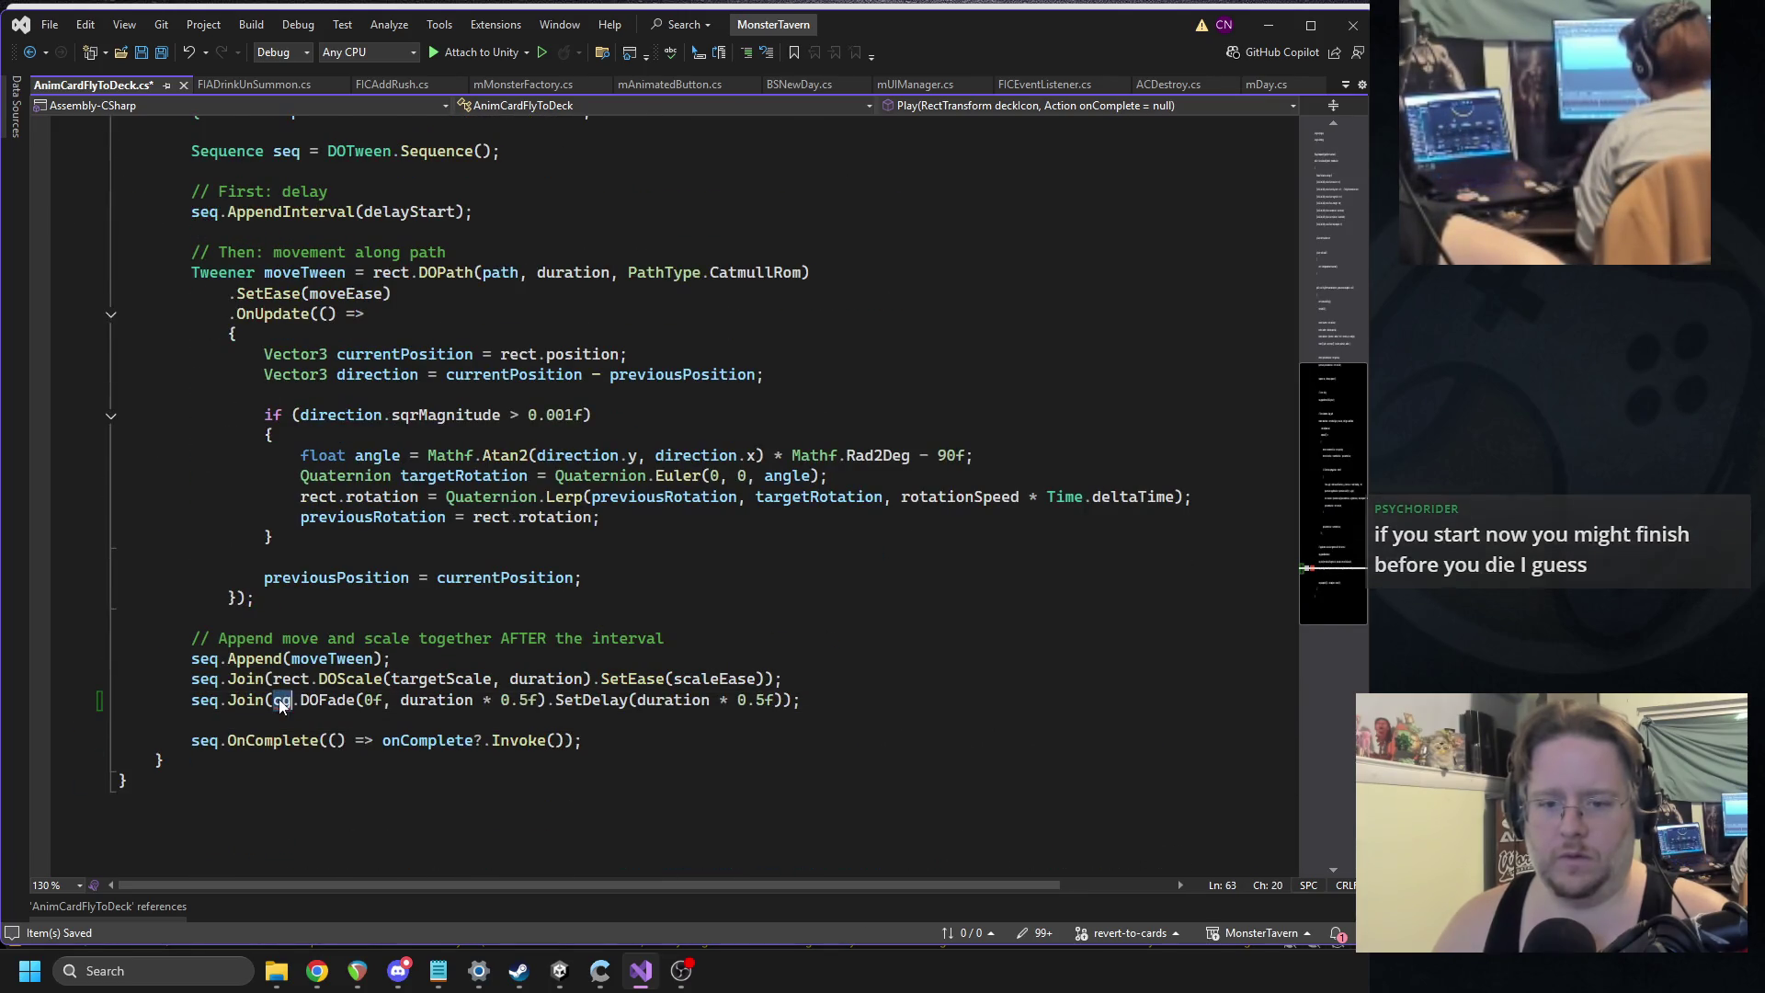
pyautogui.write('card')
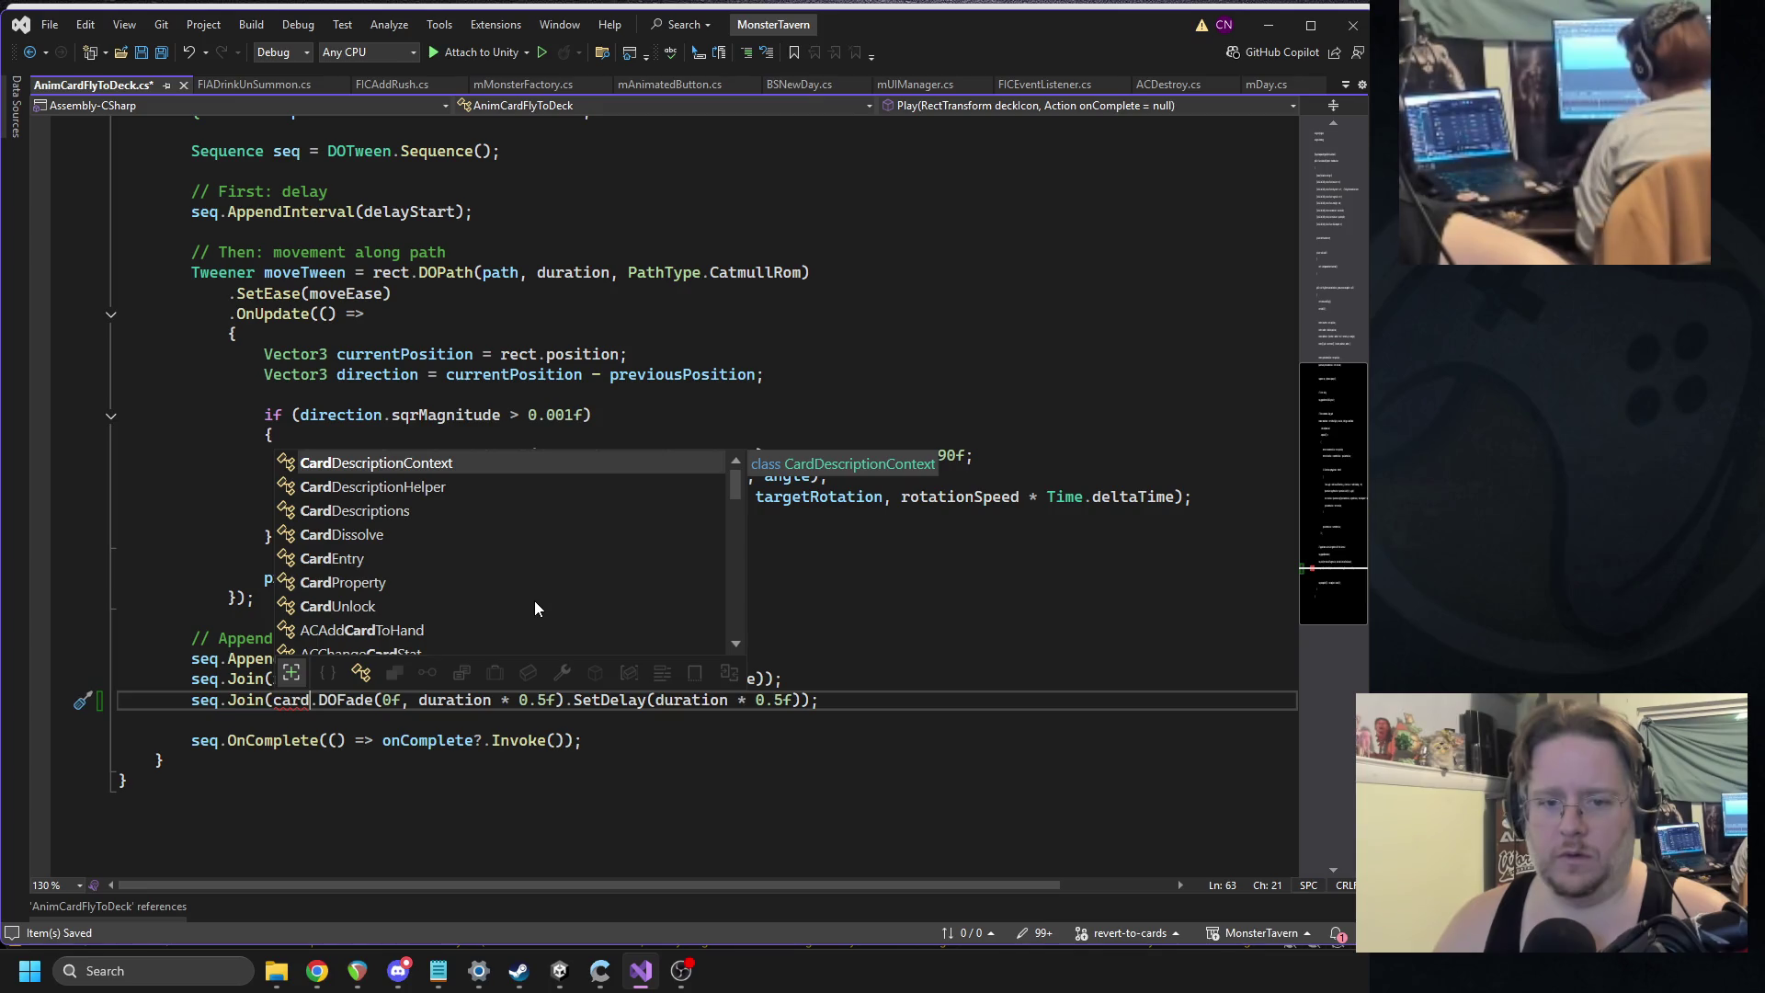
pyautogui.click(373, 252)
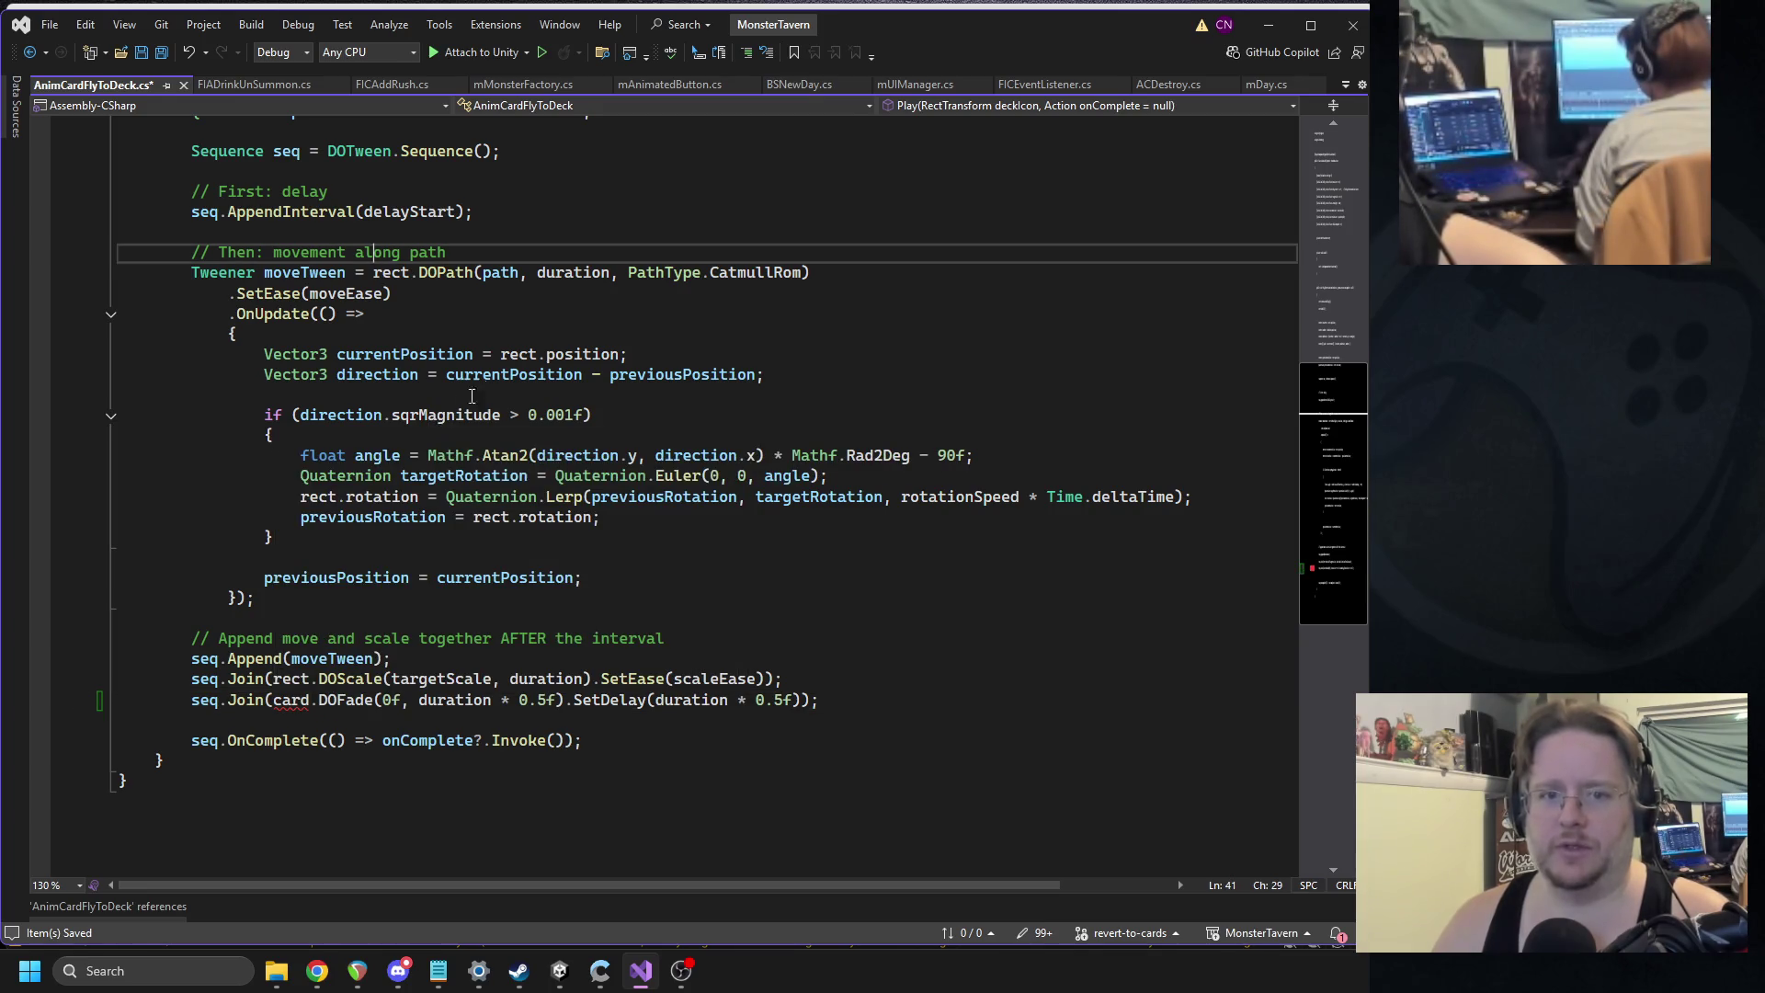
pyautogui.scroll(6, 443, 386)
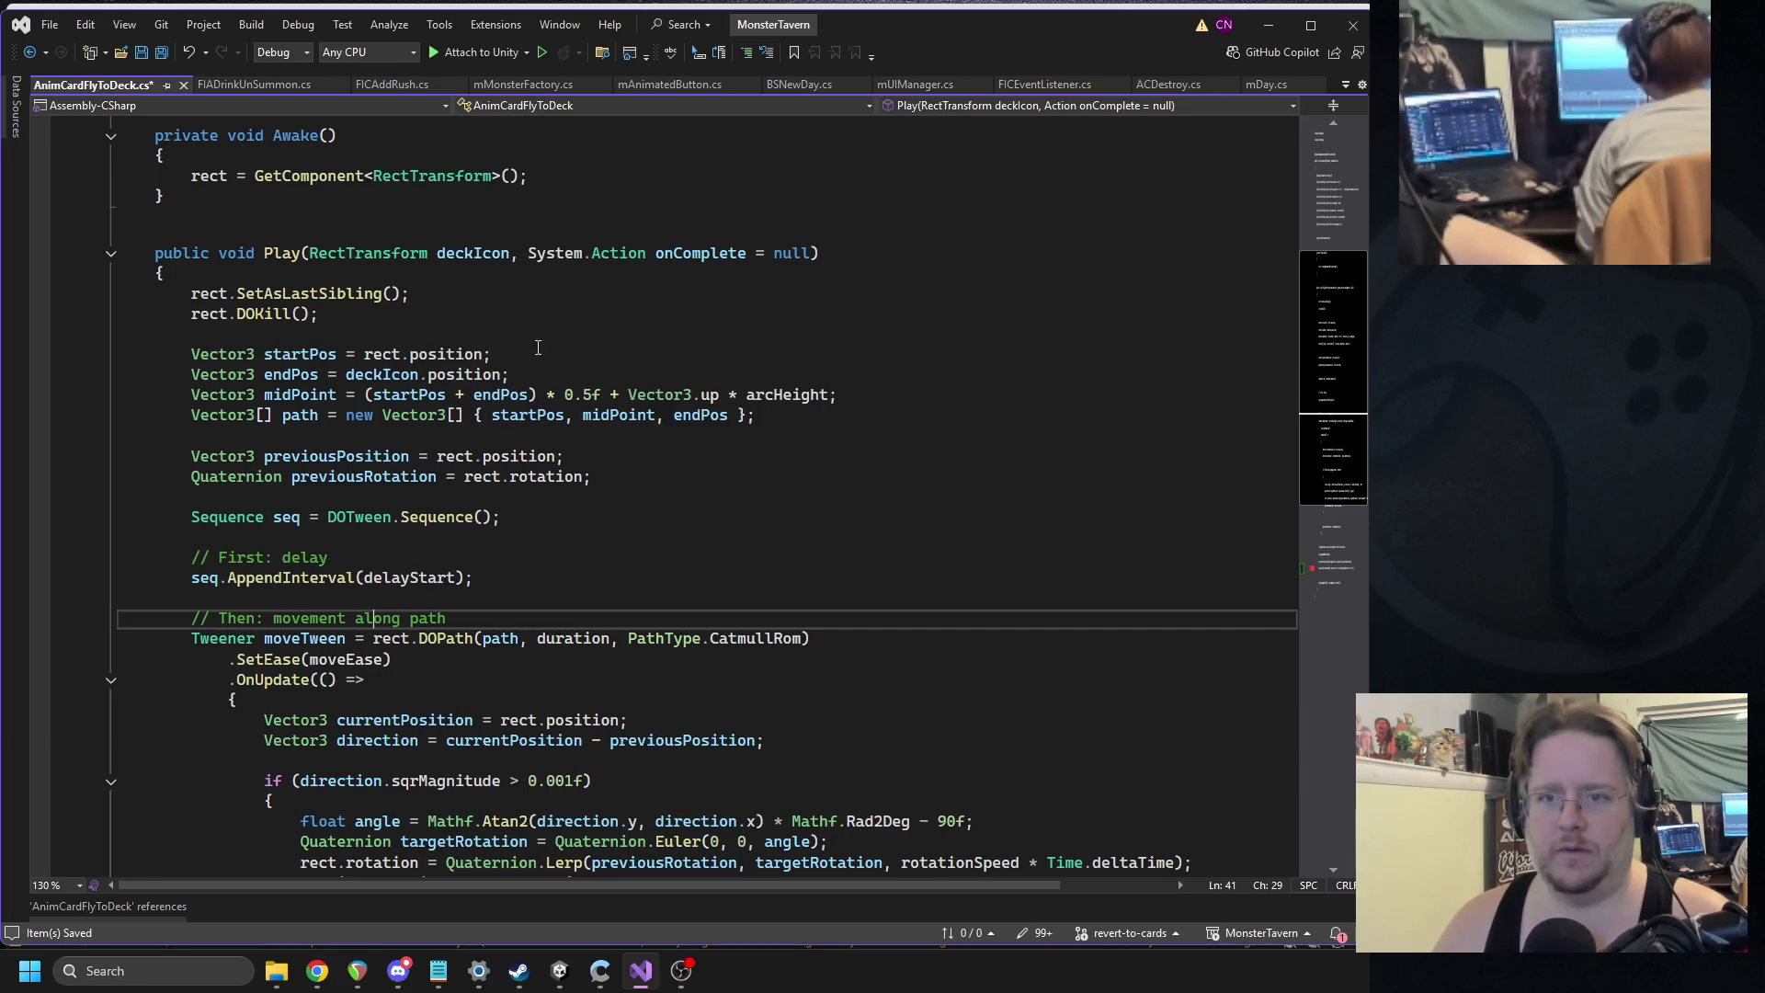
pyautogui.doubleClick(479, 257)
pyautogui.scroll(-6, 223, 664)
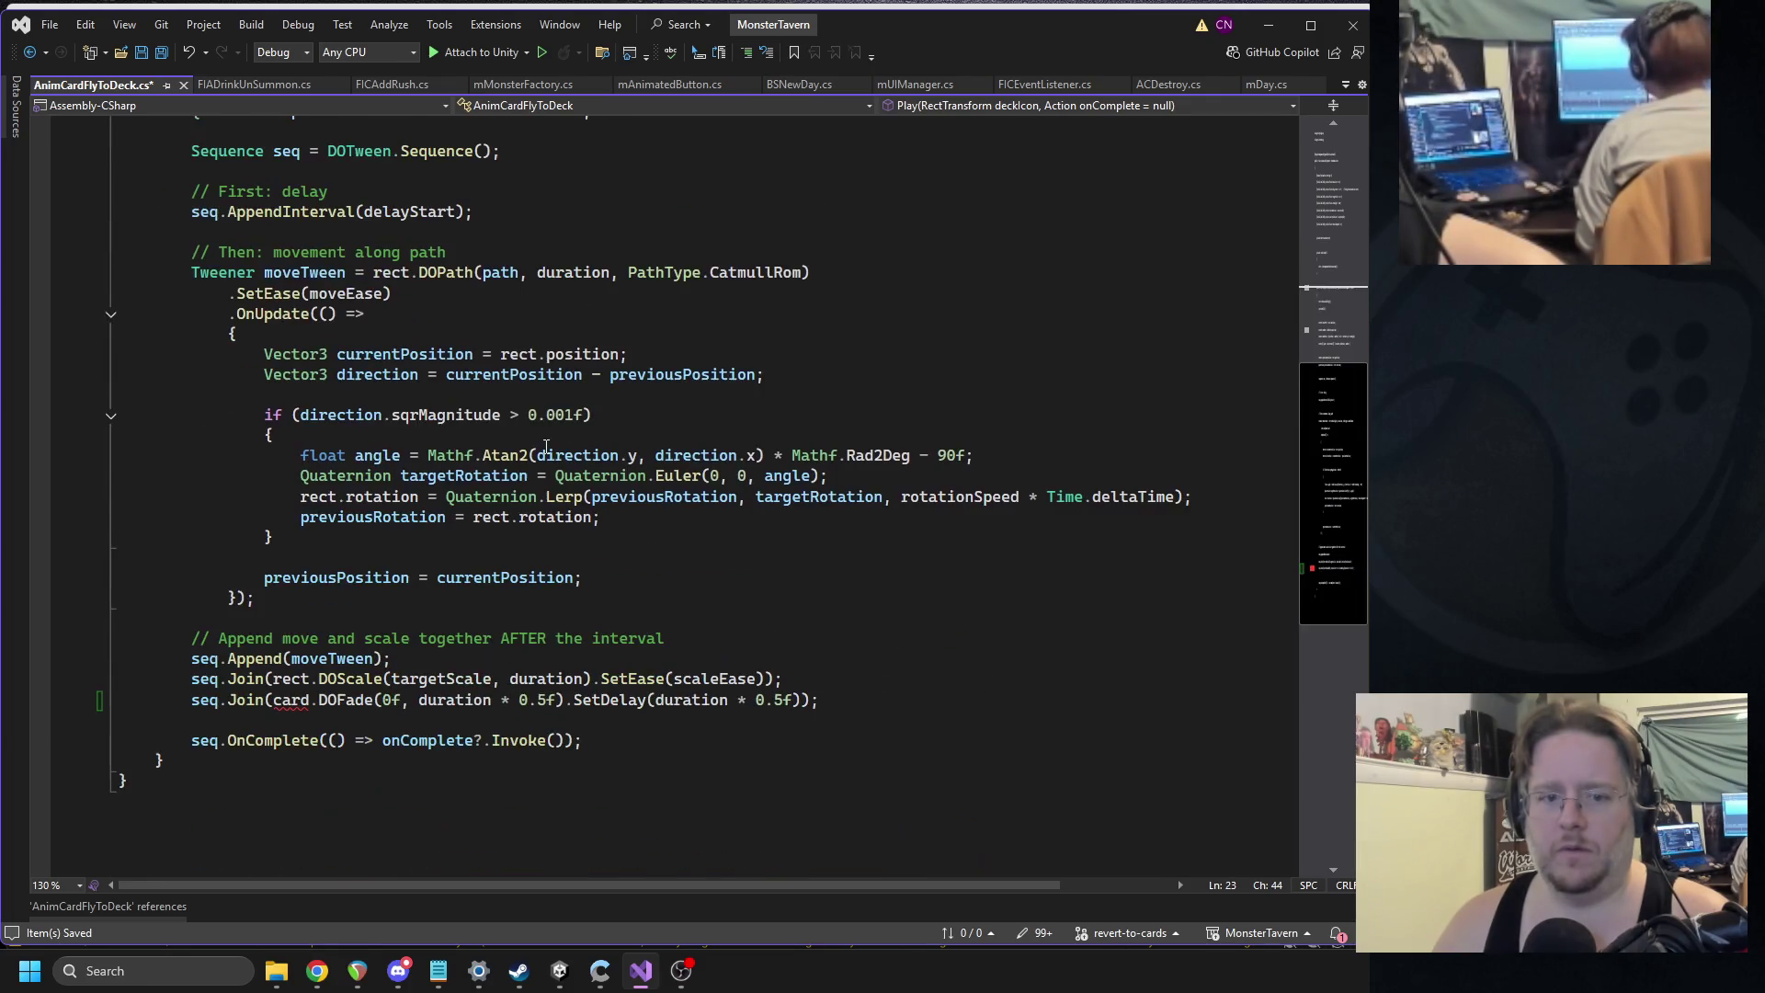
pyautogui.click(275, 700)
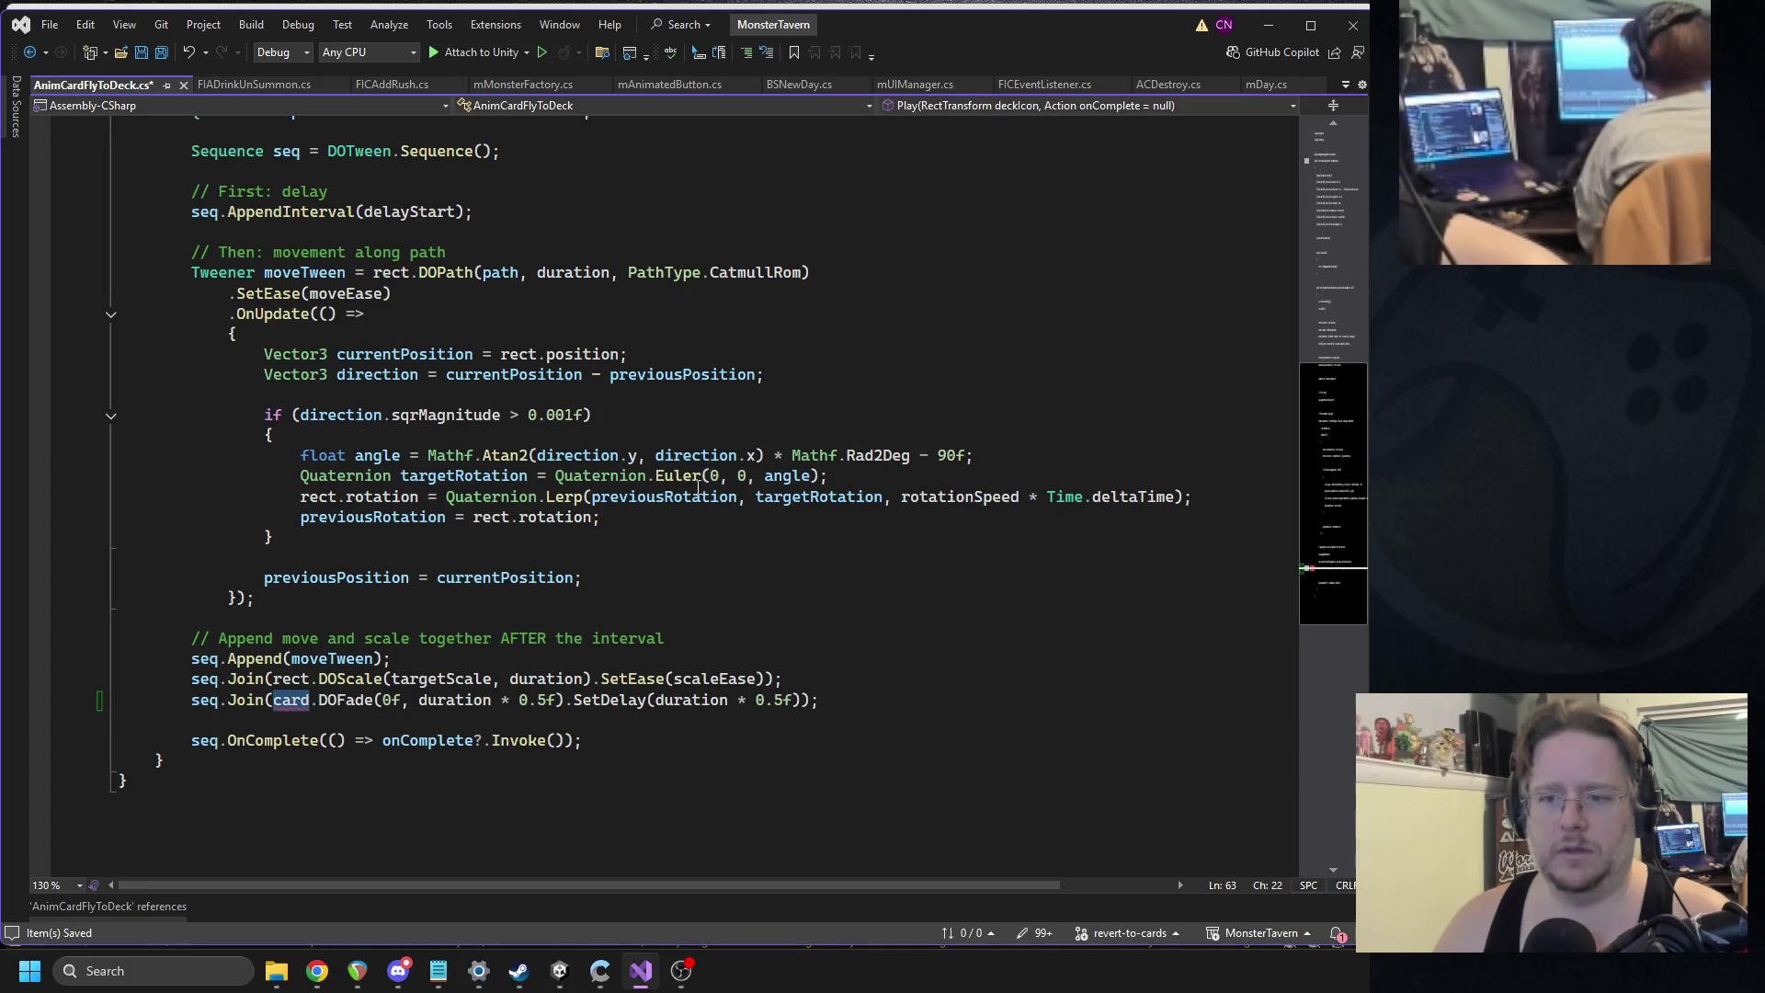
pyautogui.scroll(12, 879, 354)
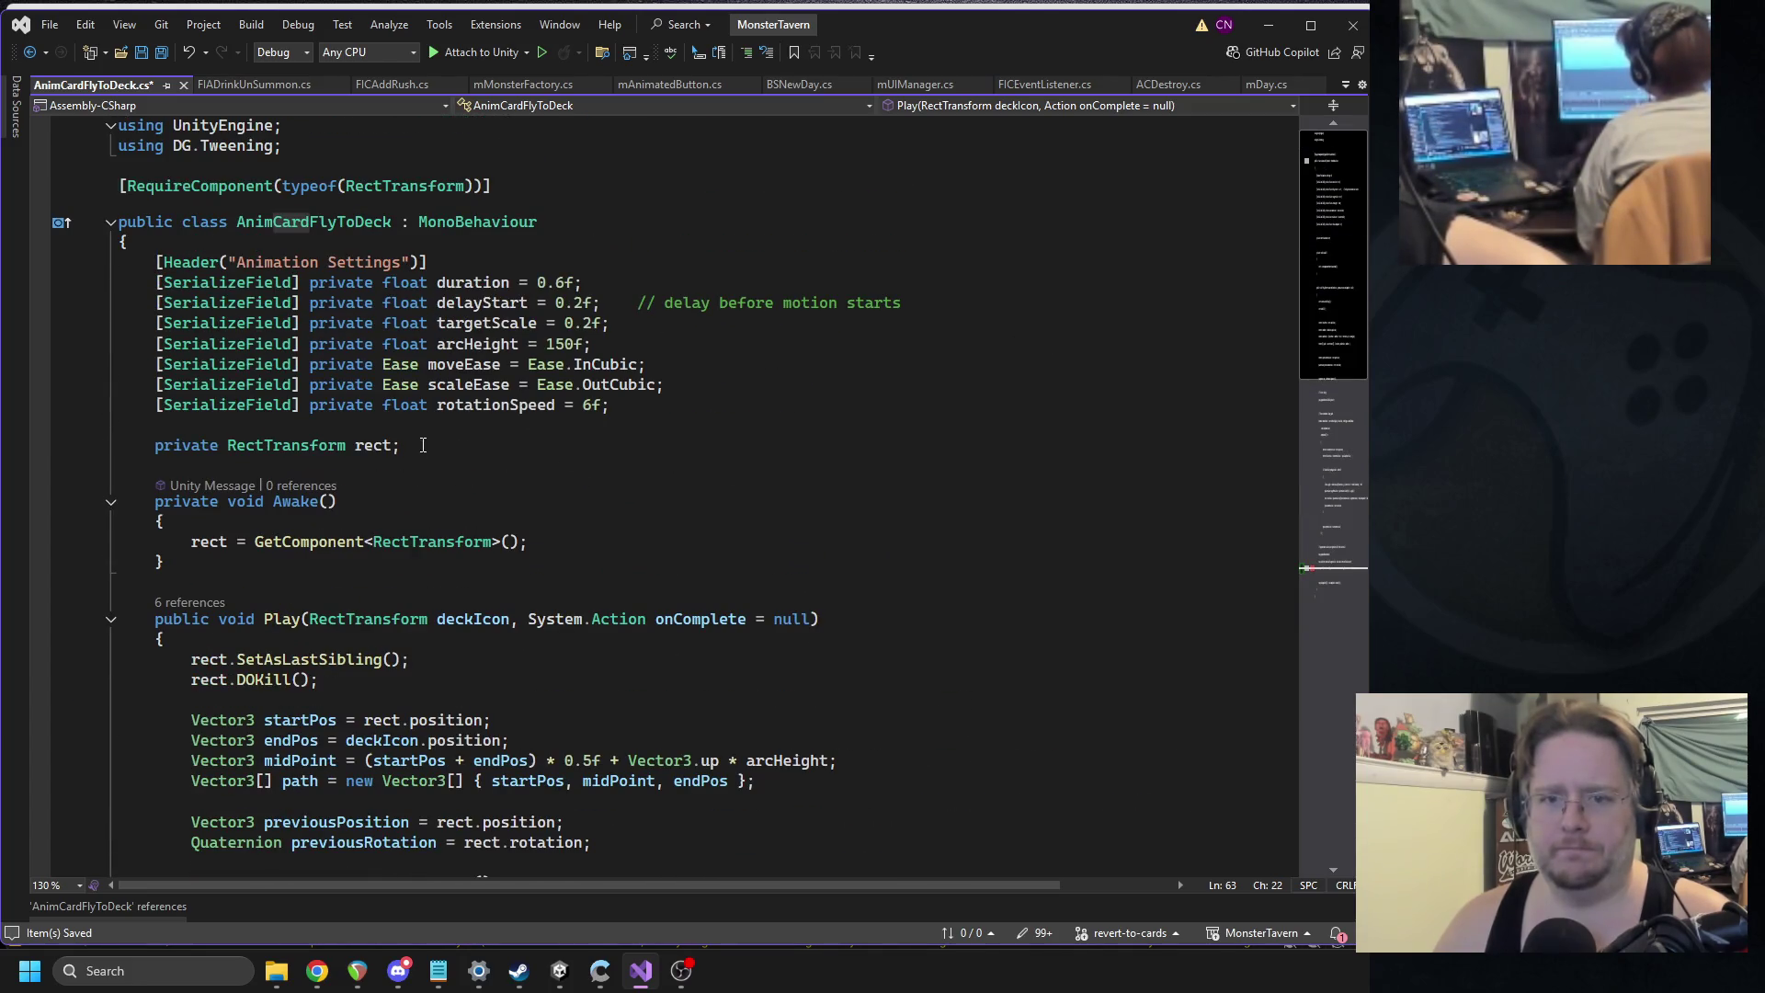
# Declare 'public CanvasGroup _cg;', make the DOFade target _cg, and save the script.
pyautogui.click(335, 426)
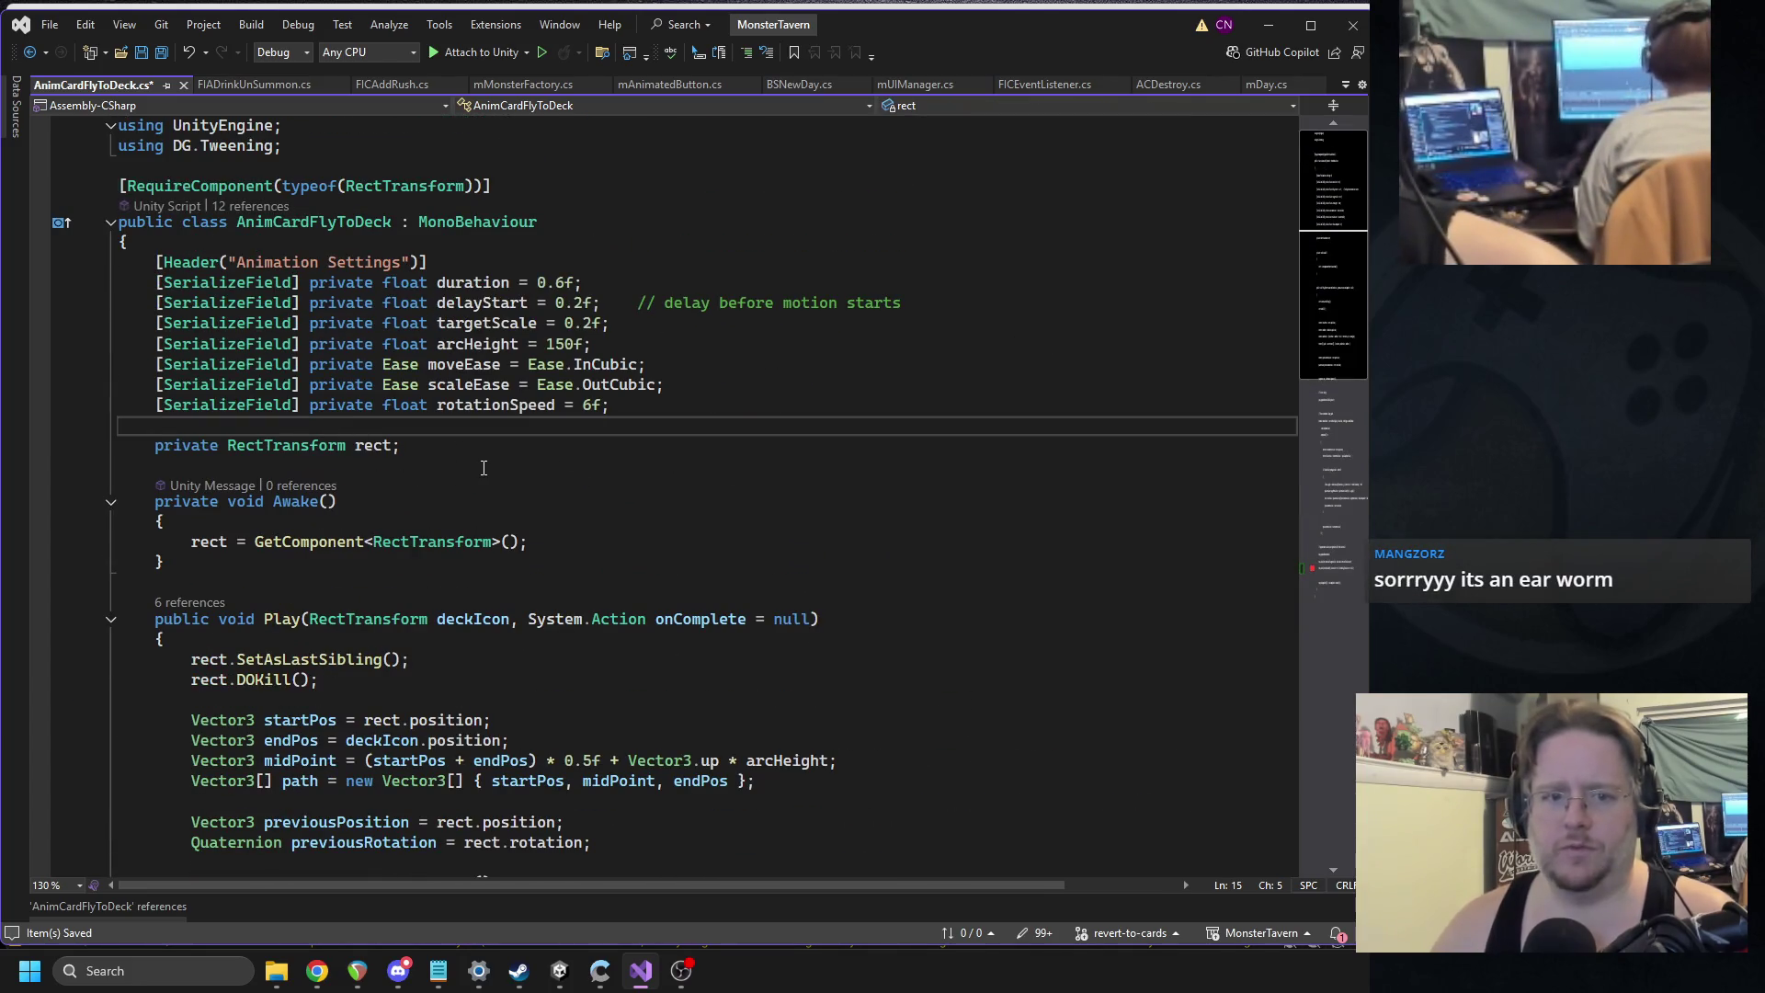
pyautogui.press('Return')
pyautogui.write('public can')
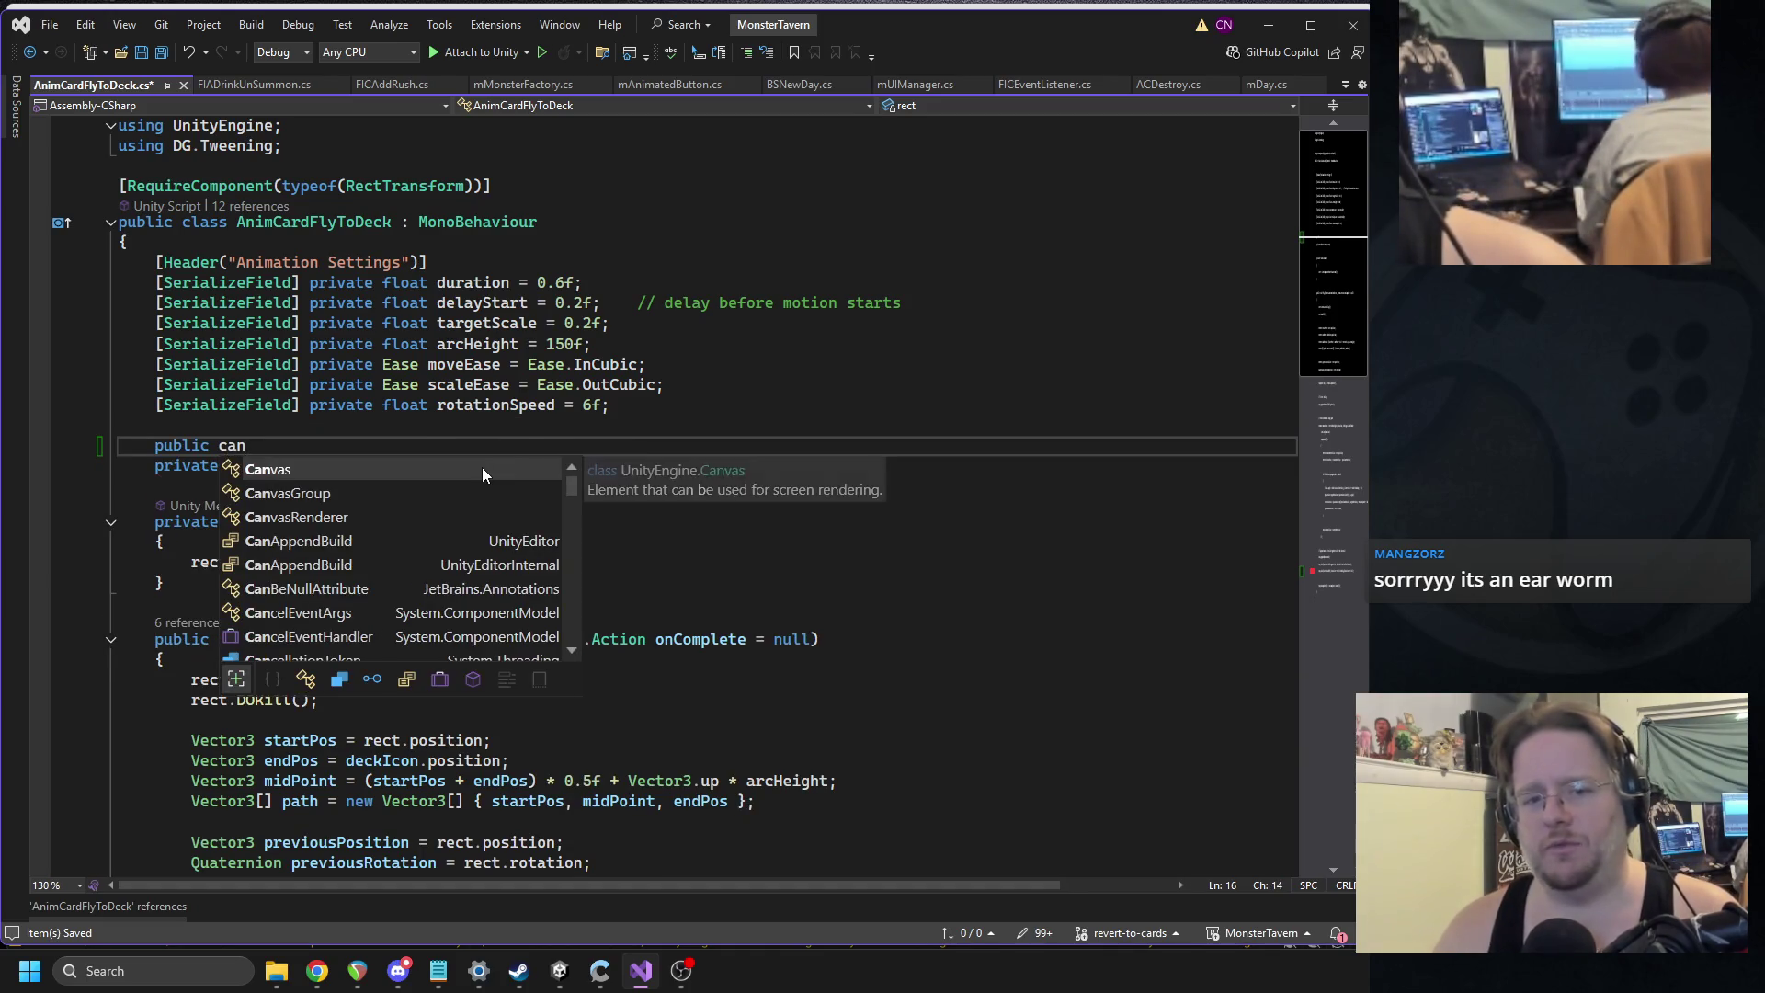
pyautogui.write('vasGroup _cg;')
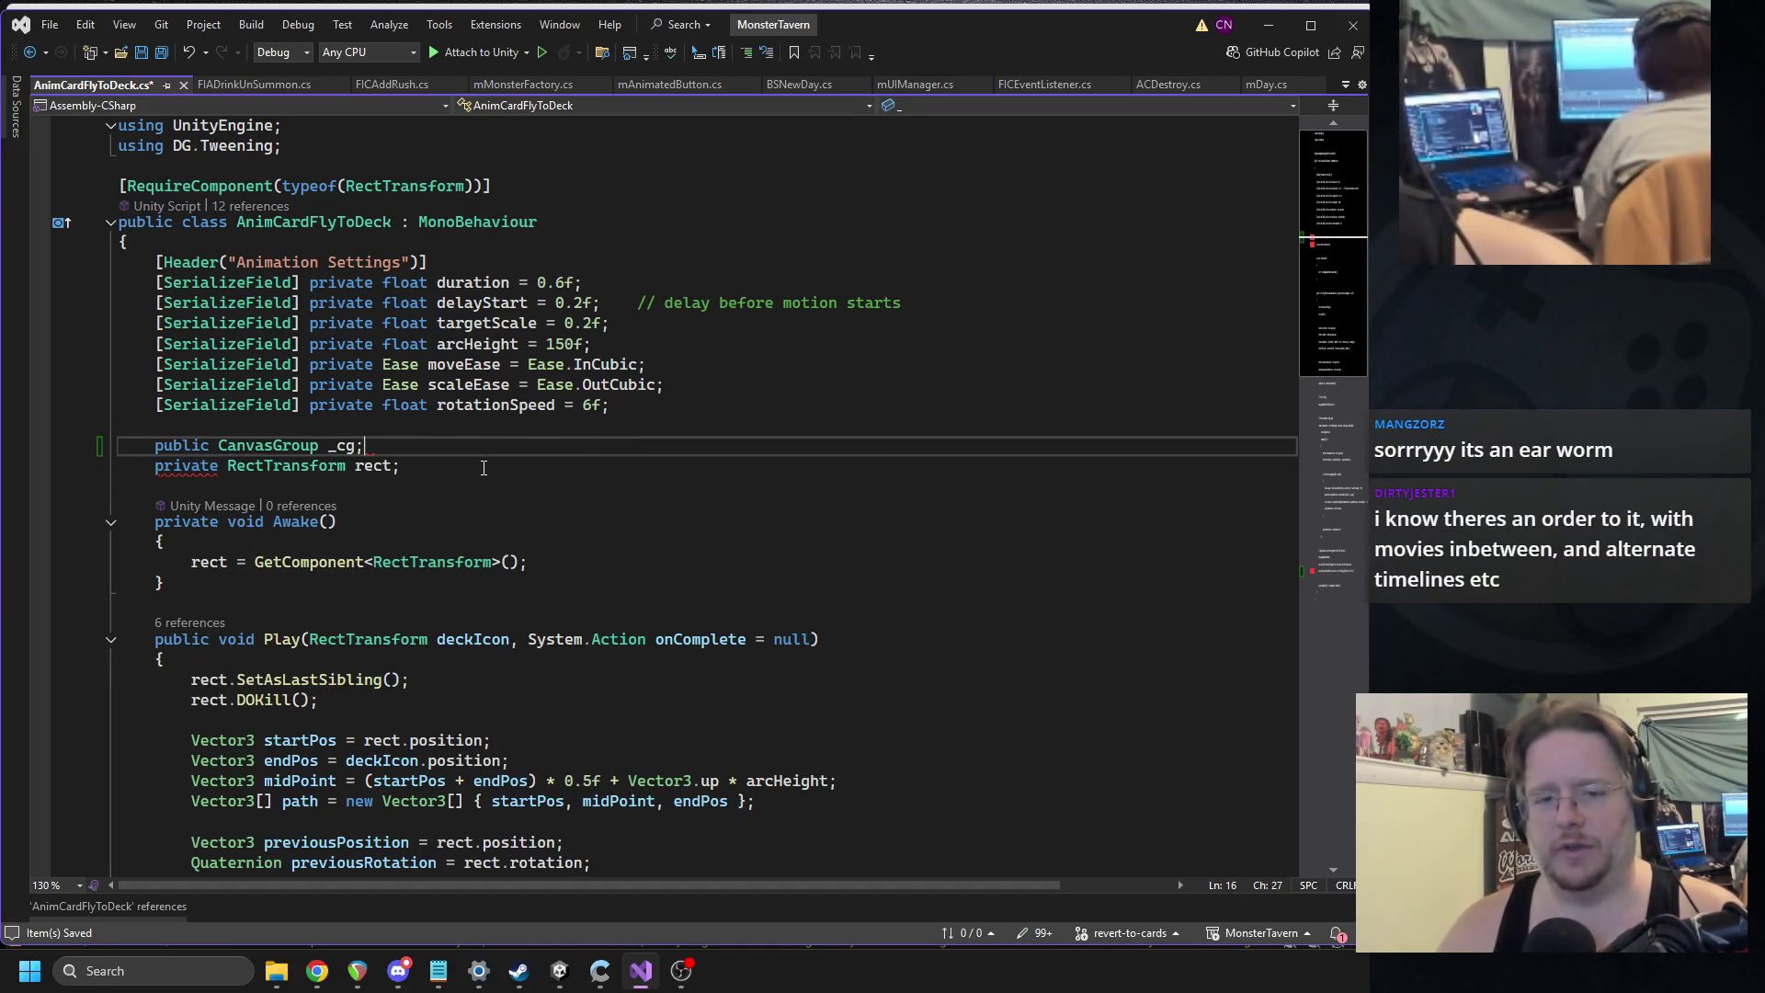
pyautogui.scroll(-15, 373, 482)
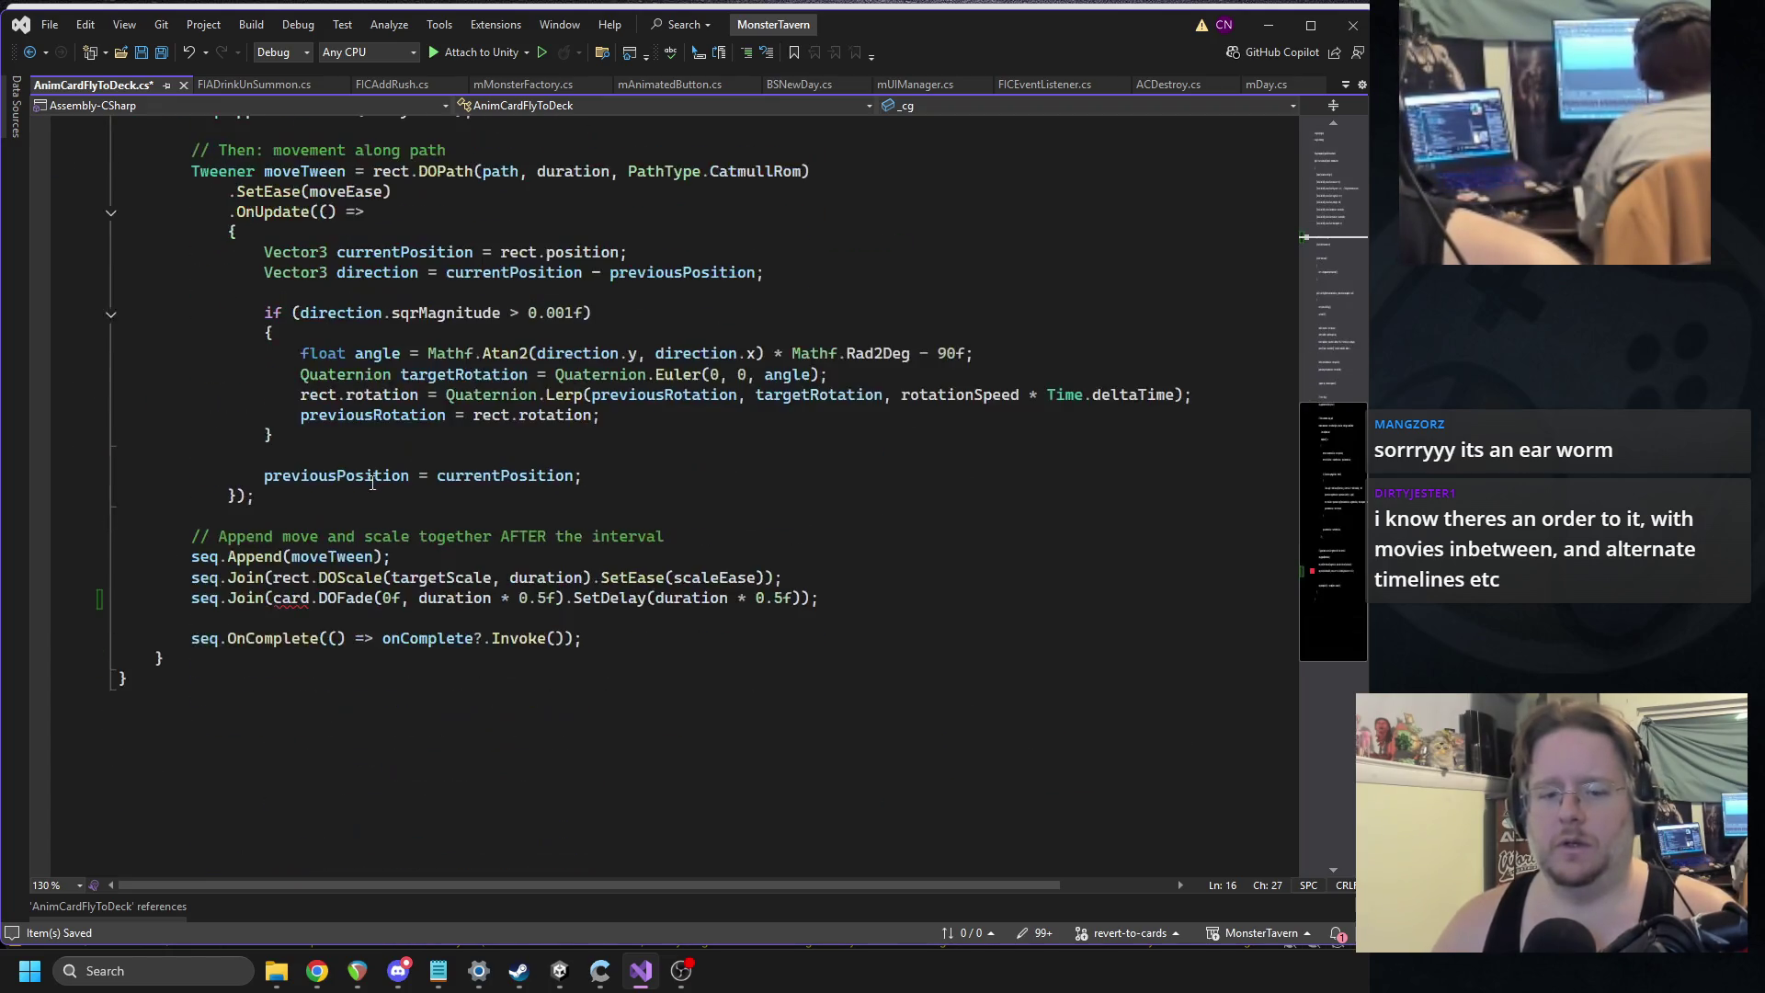
pyautogui.doubleClick(290, 599)
pyautogui.write('_cg')
pyautogui.hotkey('ctrl', 's')
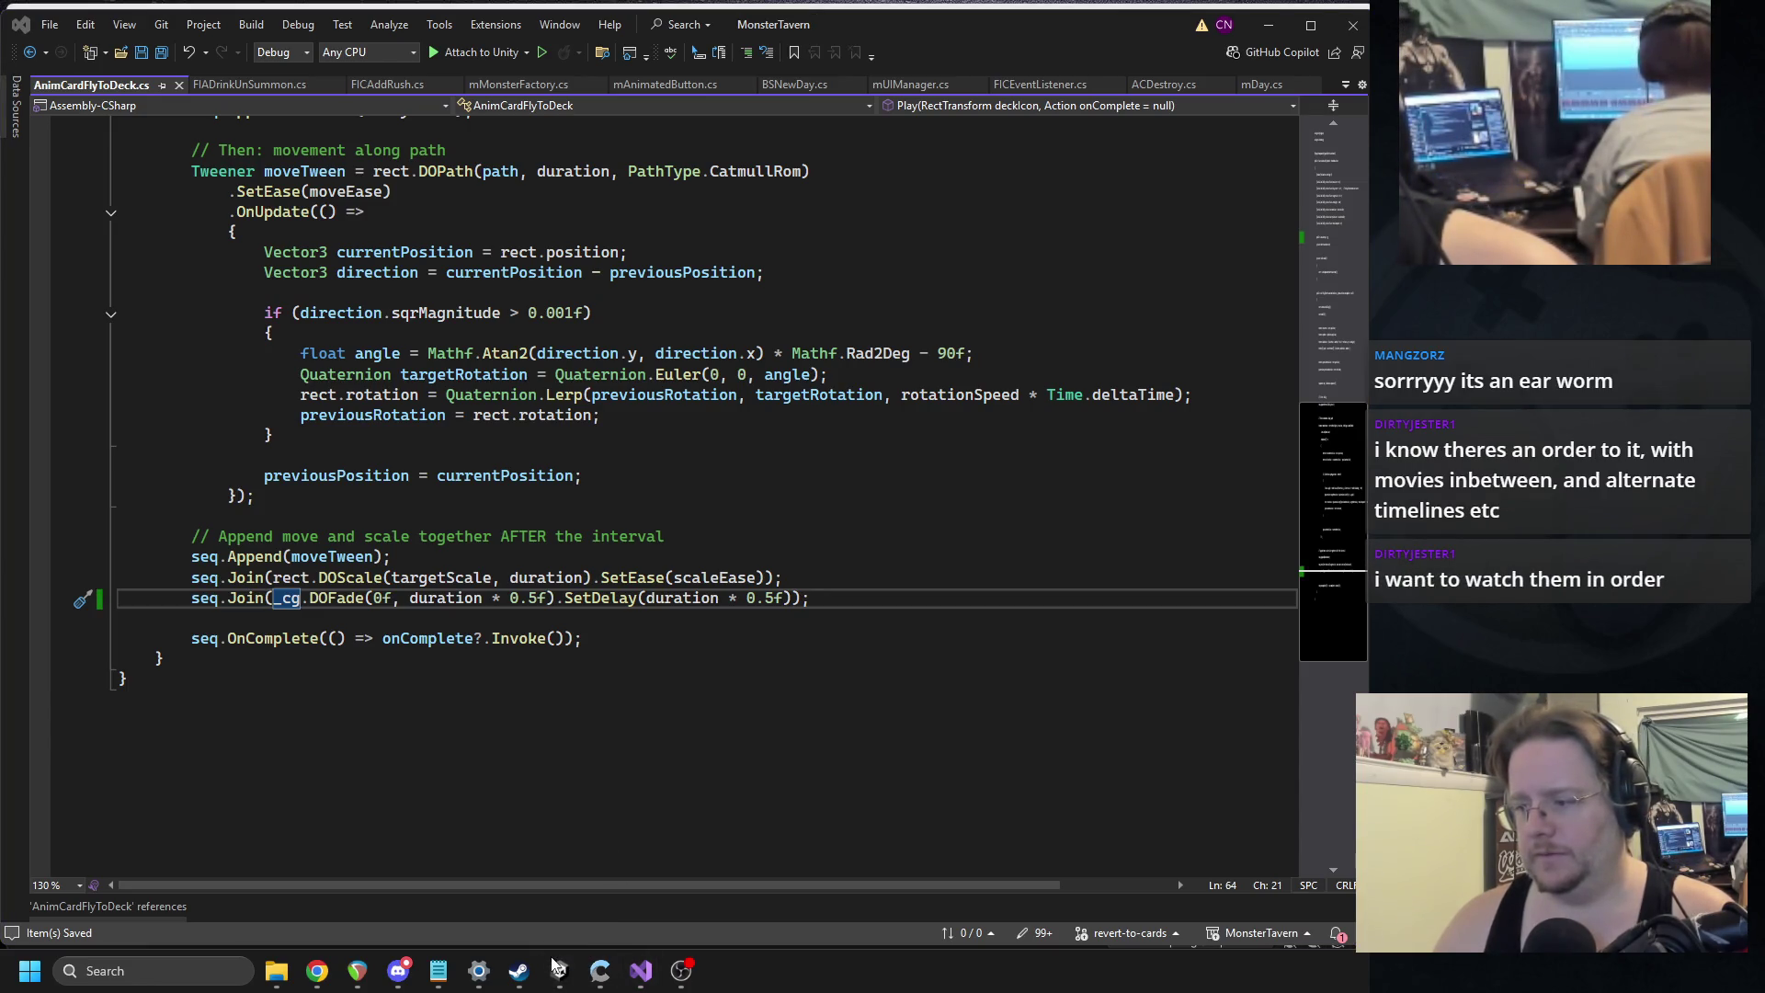
pyautogui.moveTo(557, 967)
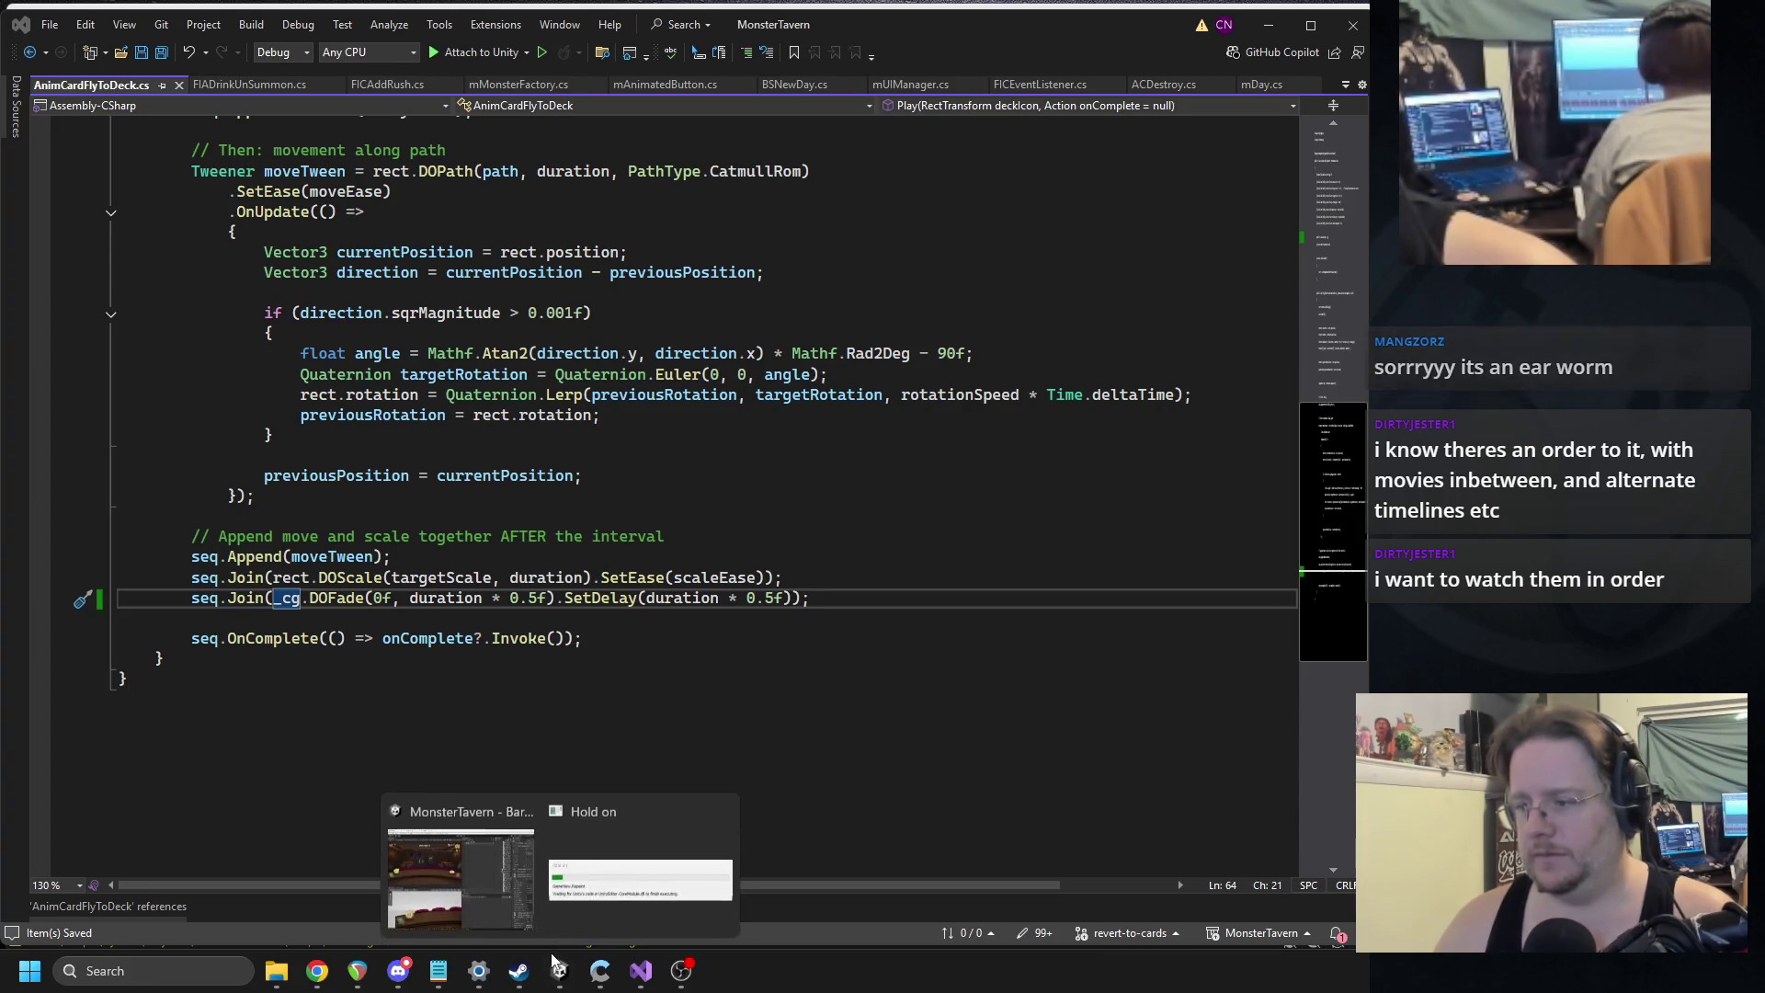
pyautogui.click(460, 864)
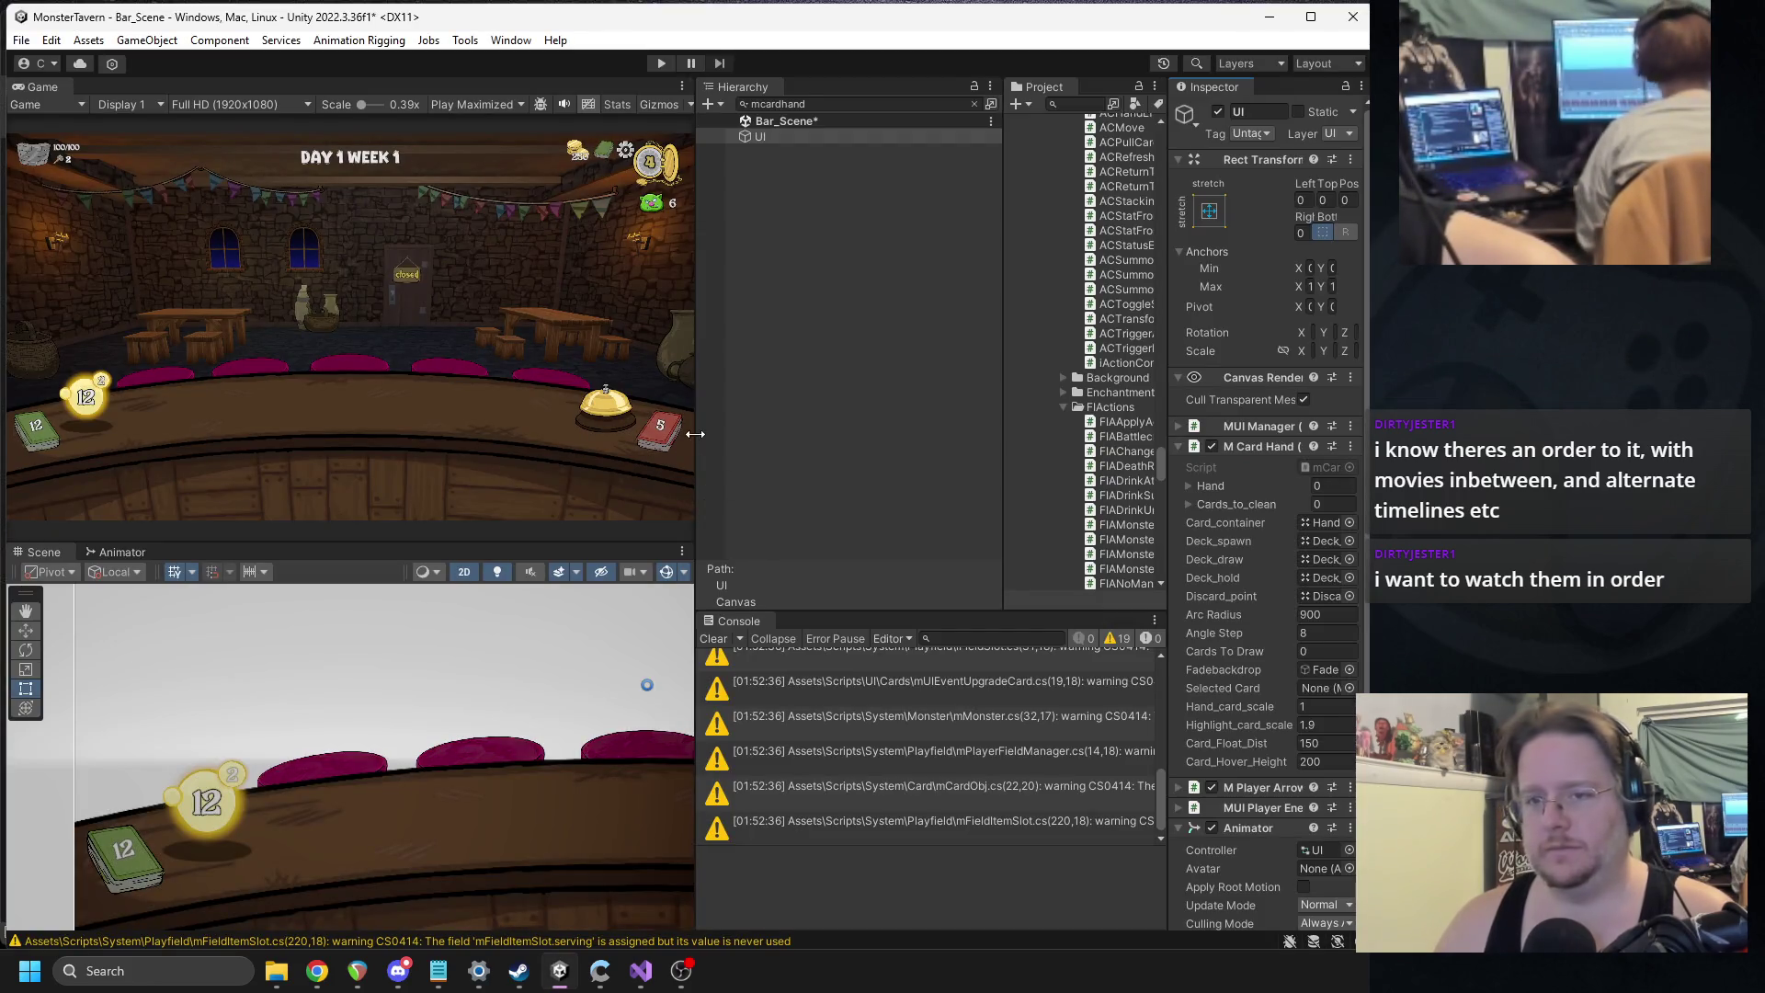
# Find mcardobj in the Project, review the mCardObj prefab's Inspector fields, then exit prefab mode.
pyautogui.click(975, 105)
pyautogui.moveTo(1004, 168)
pyautogui.mouseDown()
pyautogui.moveTo(876, 168)
pyautogui.moveTo(910, 161)
pyautogui.mouseUp()
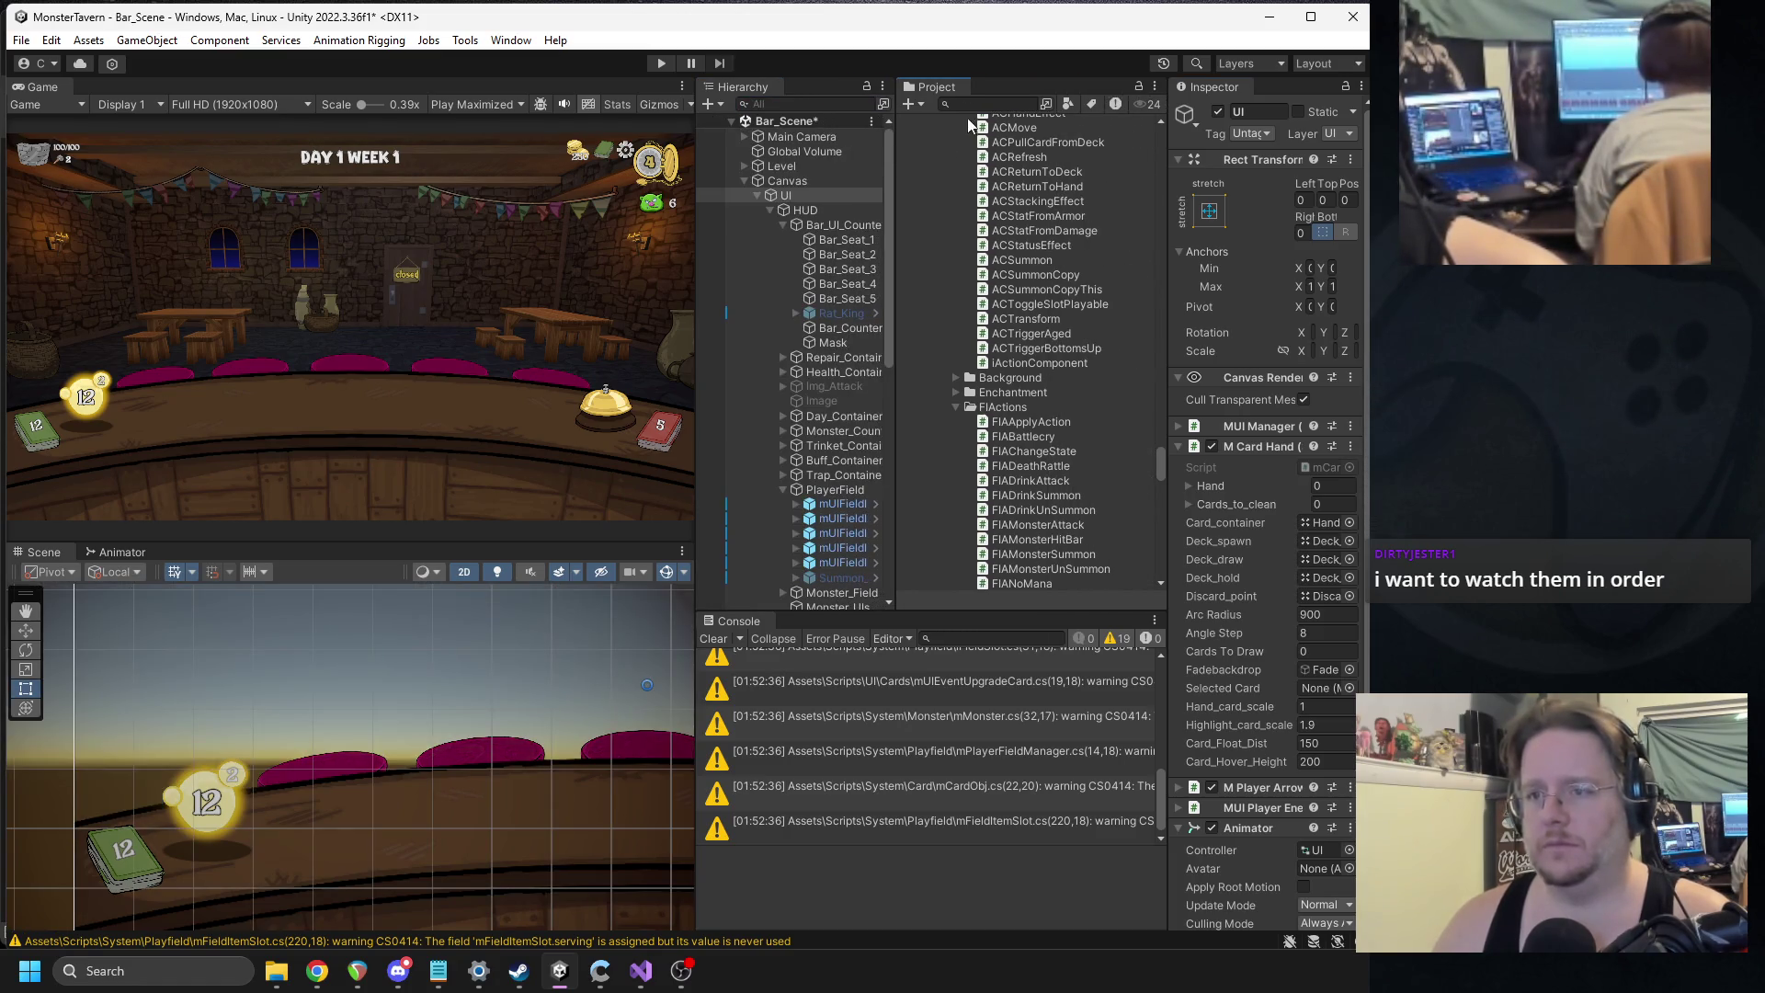
pyautogui.write('mcardobj')
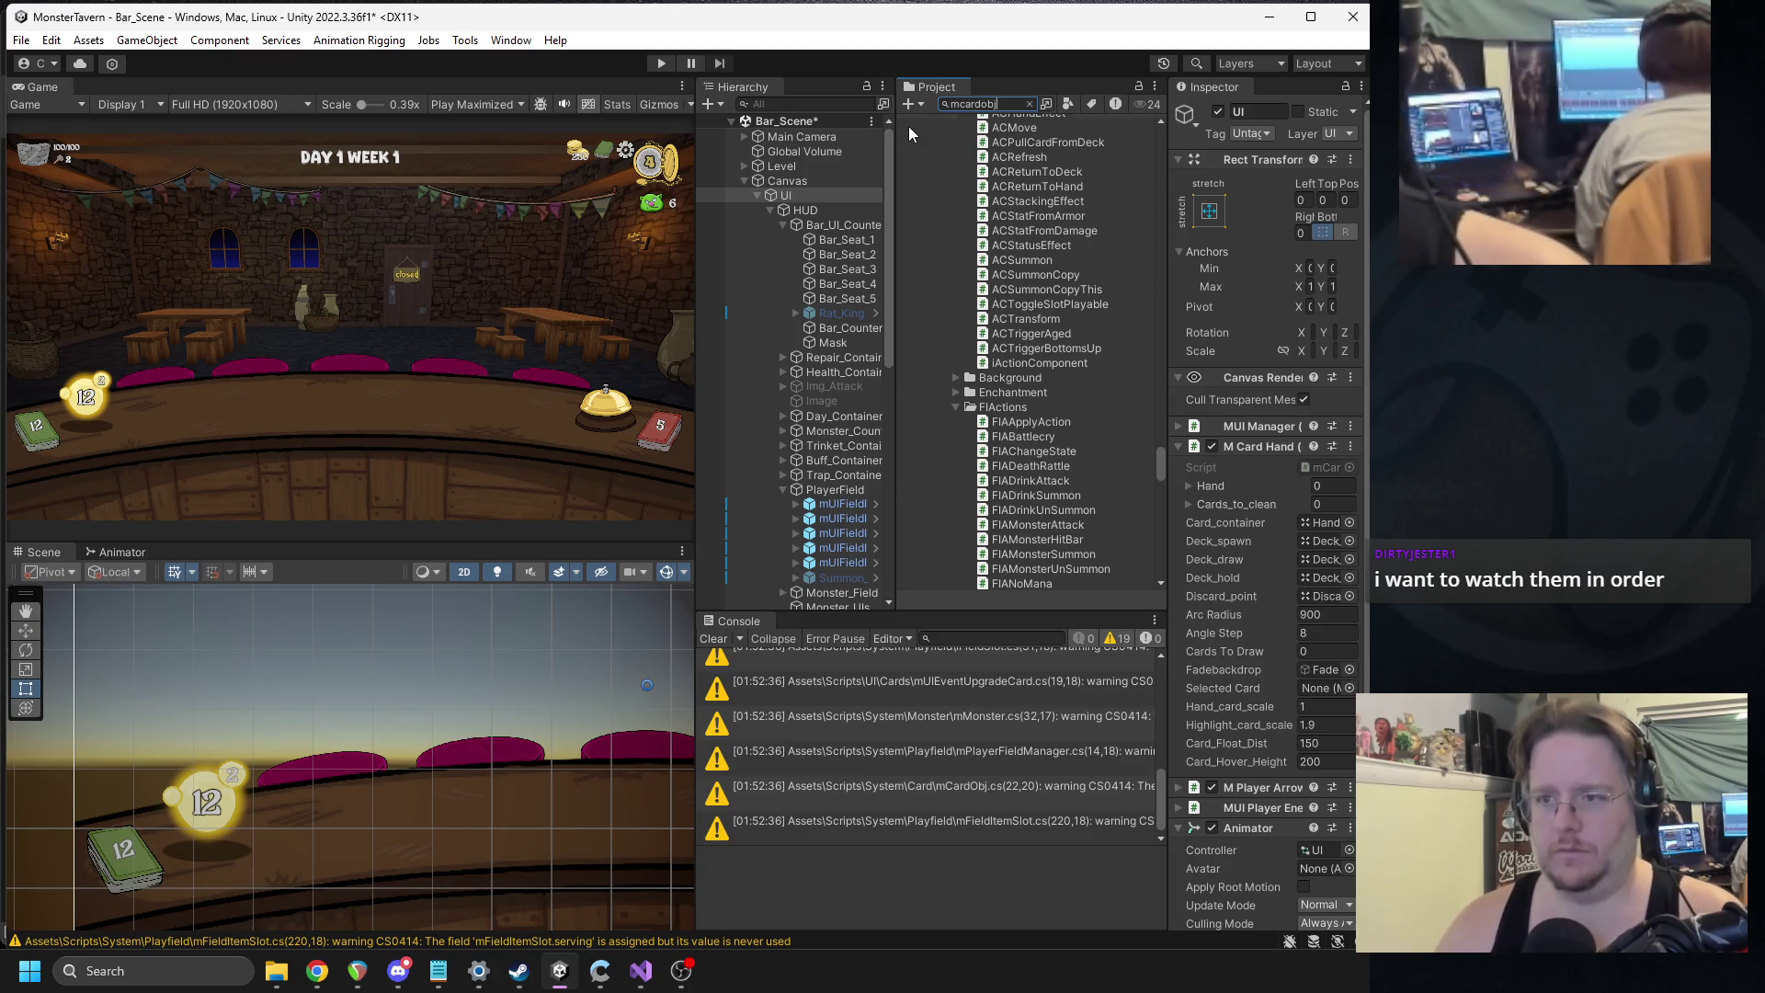
pyautogui.doubleClick(1062, 183)
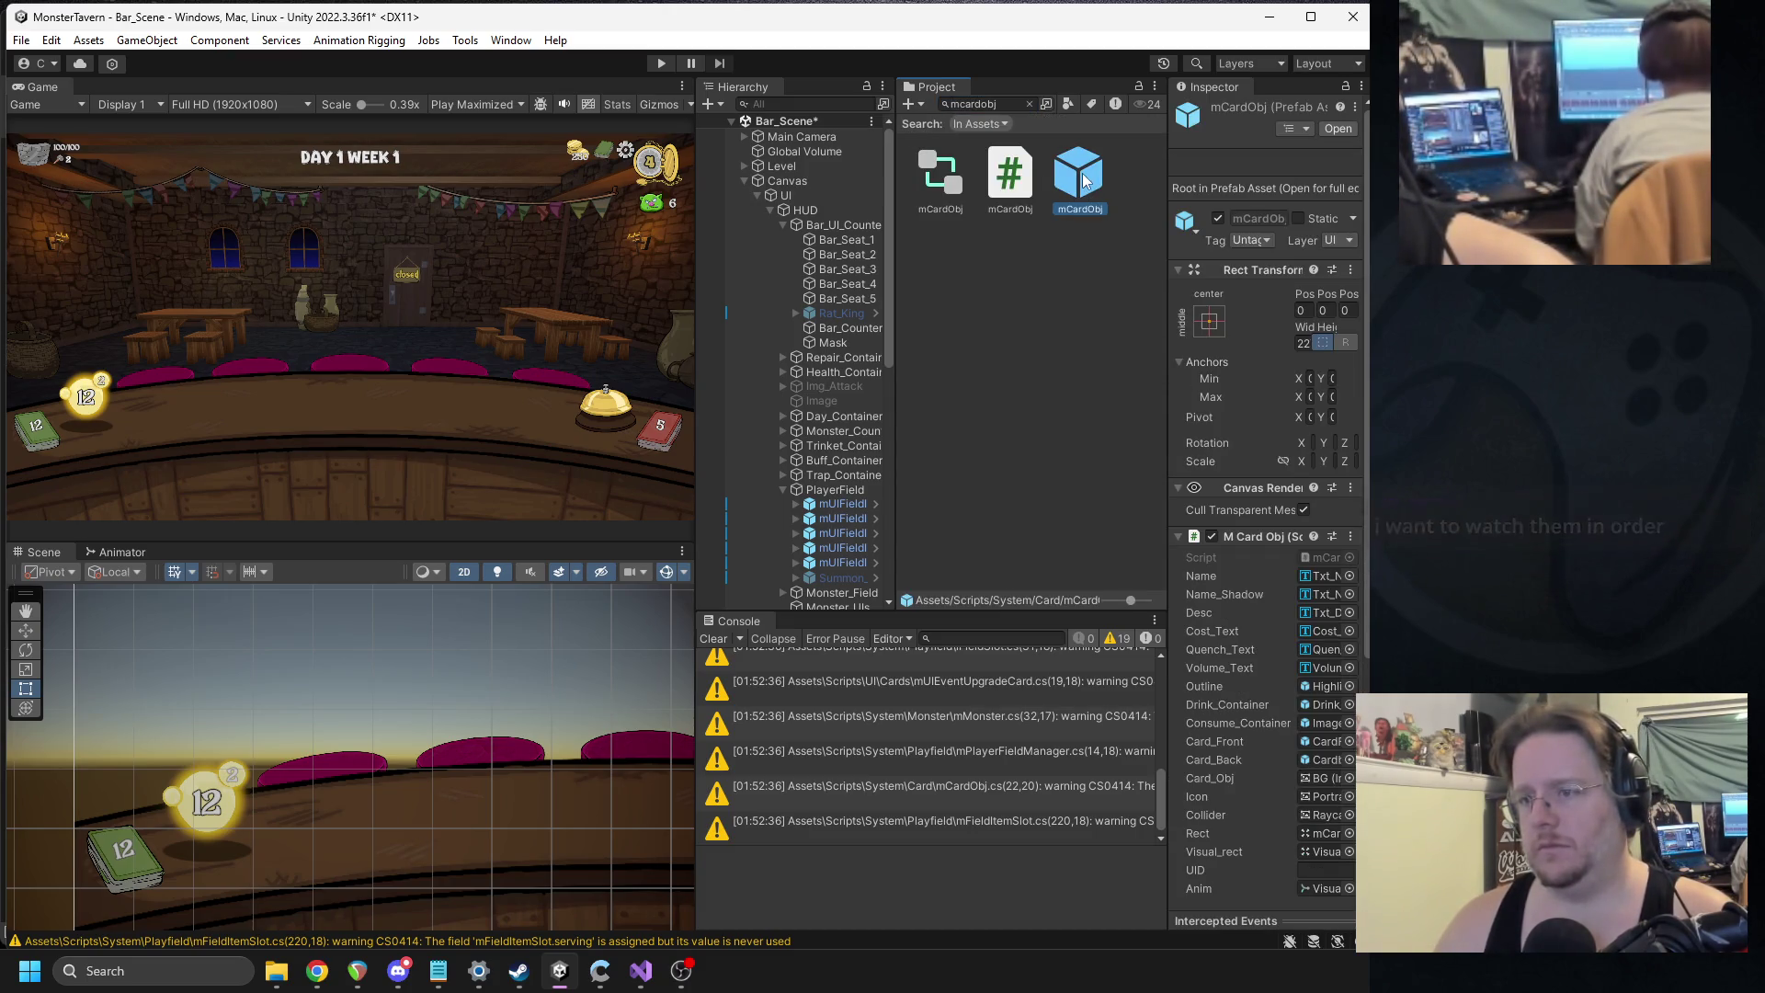
pyautogui.scroll(-5, 1223, 564)
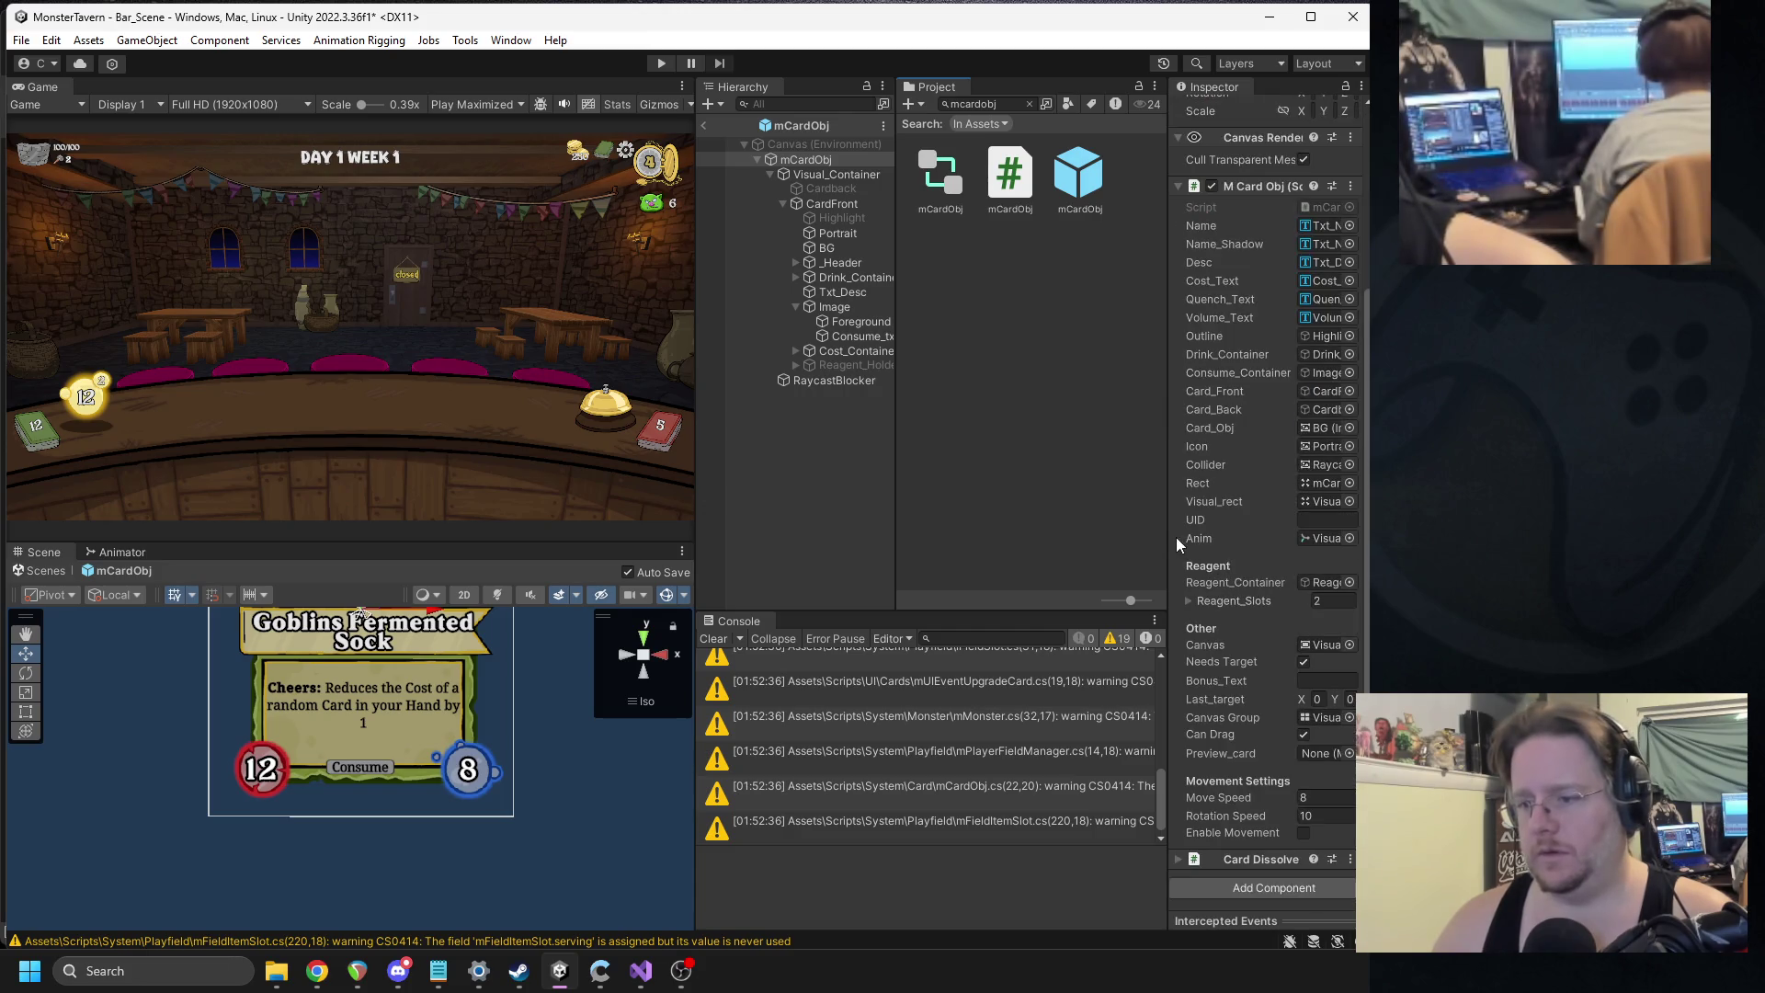
pyautogui.moveTo(1157, 537); pyautogui.dragTo(960, 537)
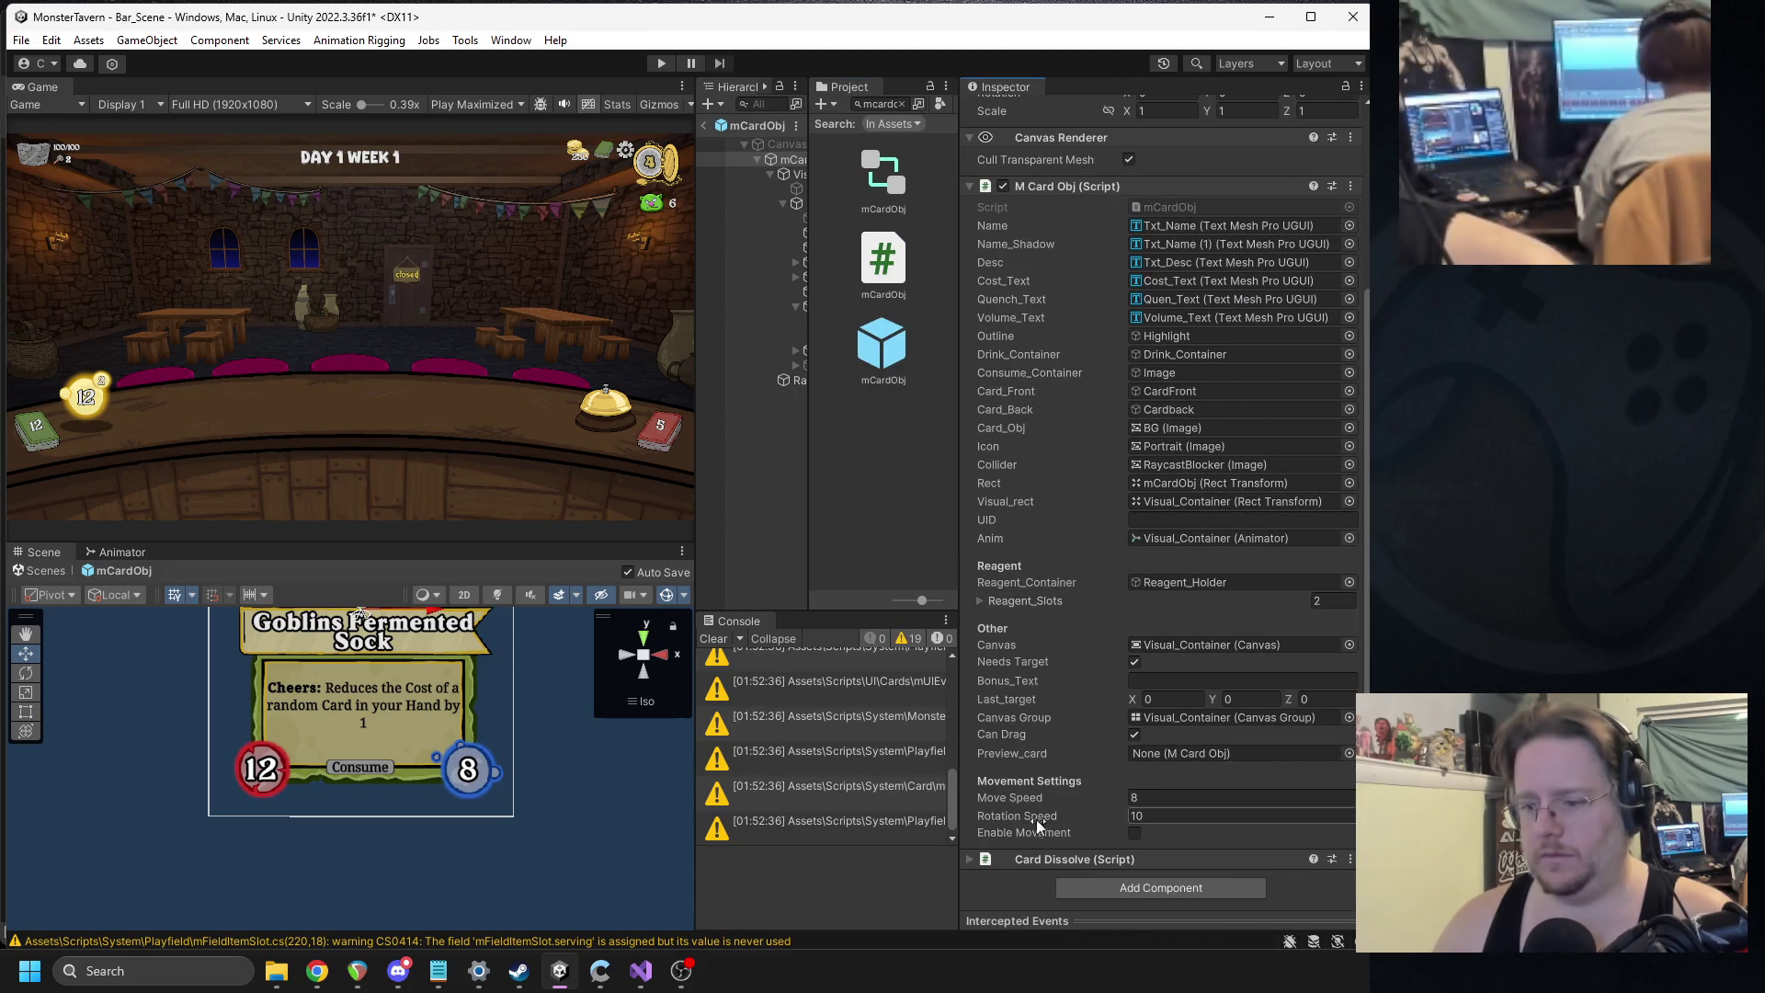
pyautogui.scroll(5, 1171, 658)
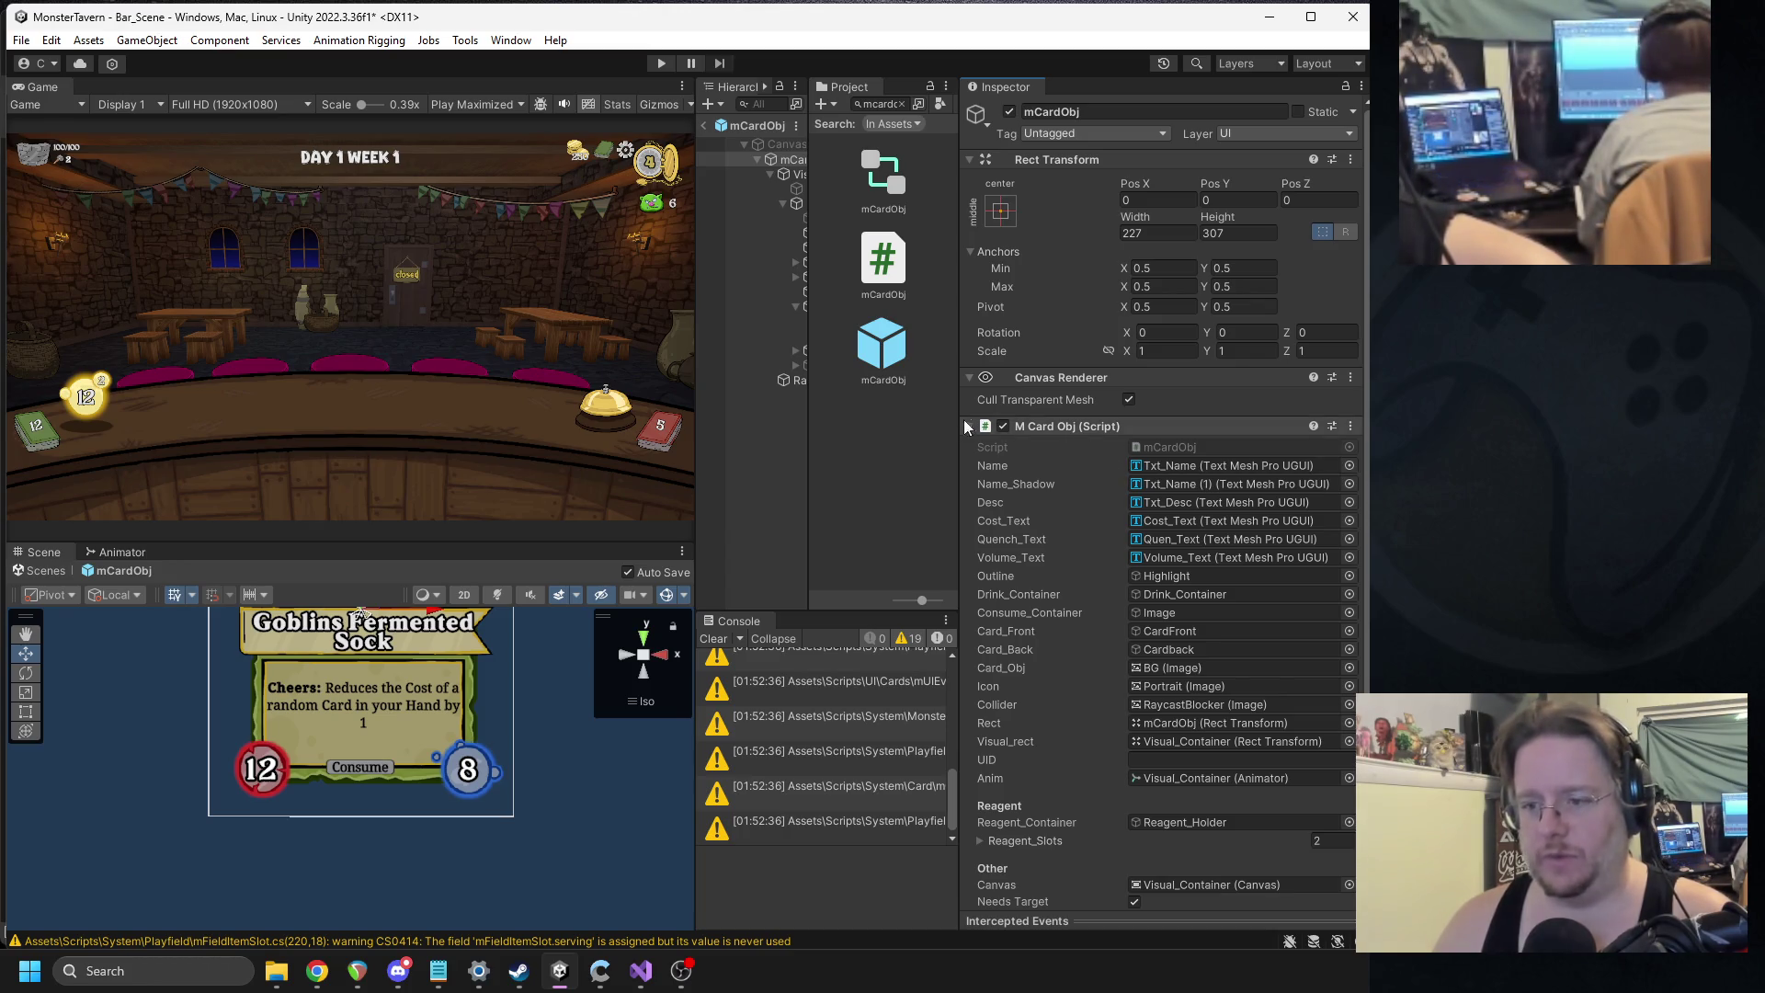
pyautogui.moveTo(961, 420); pyautogui.dragTo(1145, 419)
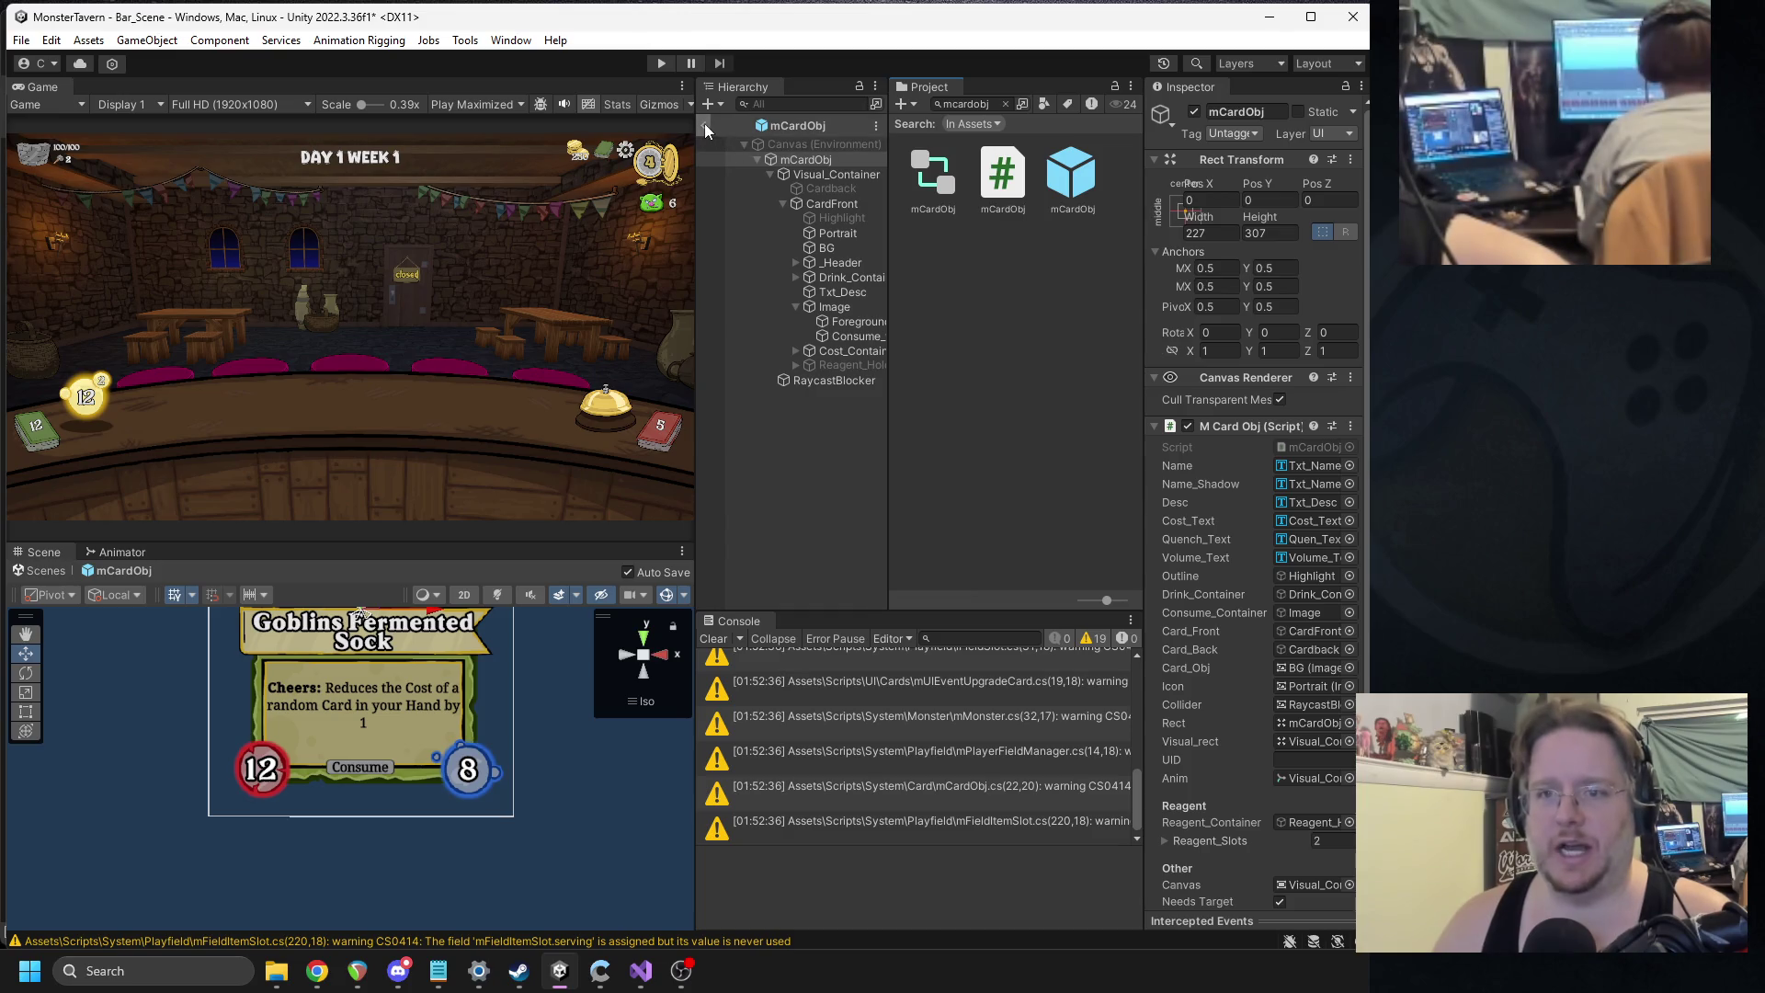
pyautogui.click(704, 126)
pyautogui.hotkey('alt', 'Tab')
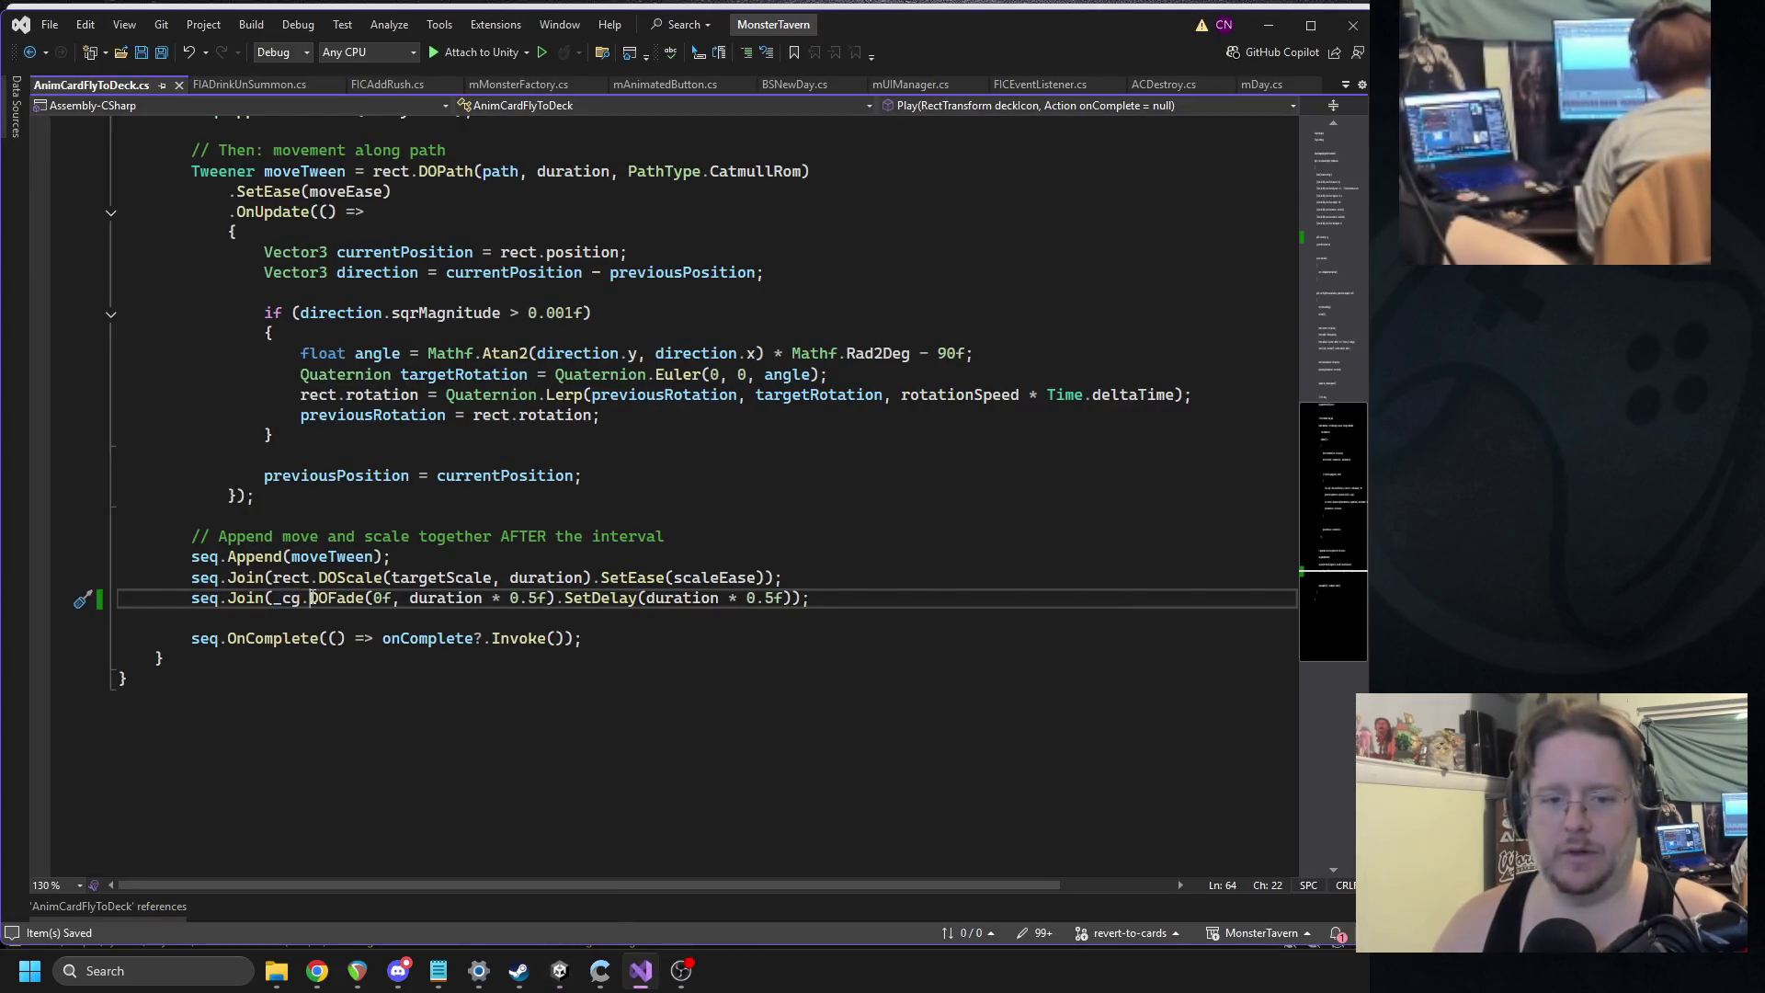
# Add '_cg = GetComponent<CanvasGroup>();' under the rect lookup in Awake via the Copilot suggestion.
pyautogui.scroll(10, 497, 497)
pyautogui.click(599, 506)
pyautogui.press('Return')
pyautogui.write('_cg')
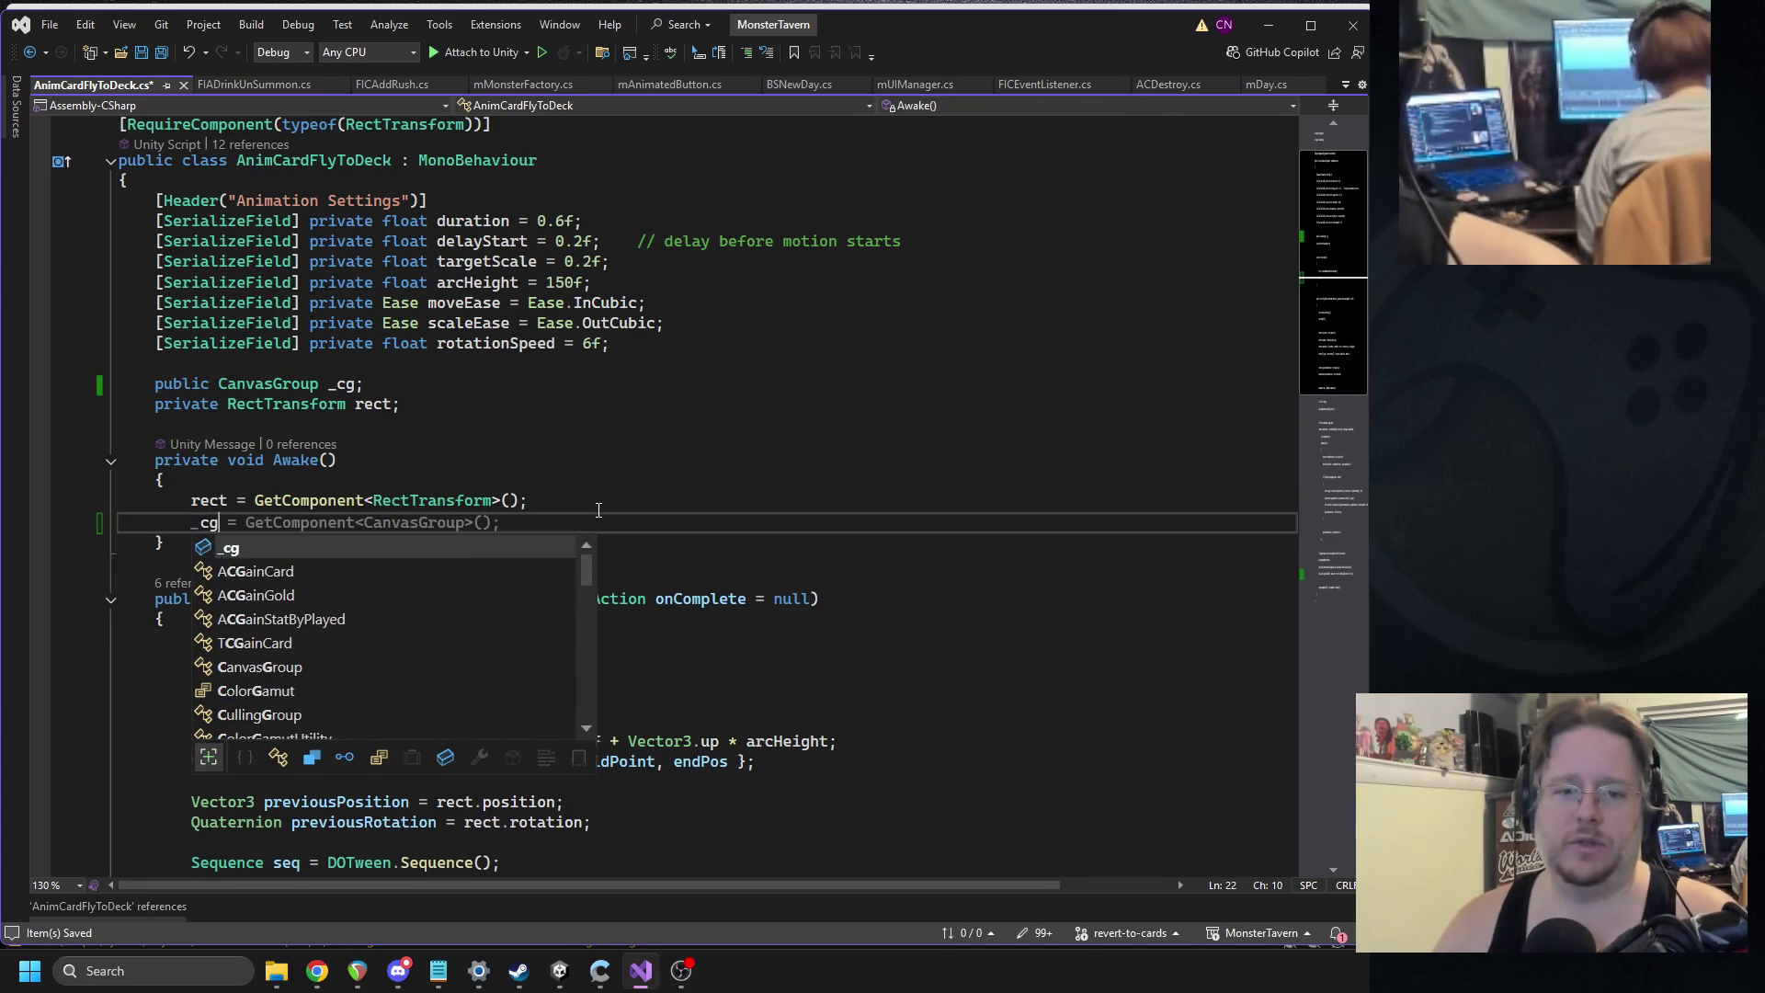
pyautogui.press('Escape')
pyautogui.press('Tab')
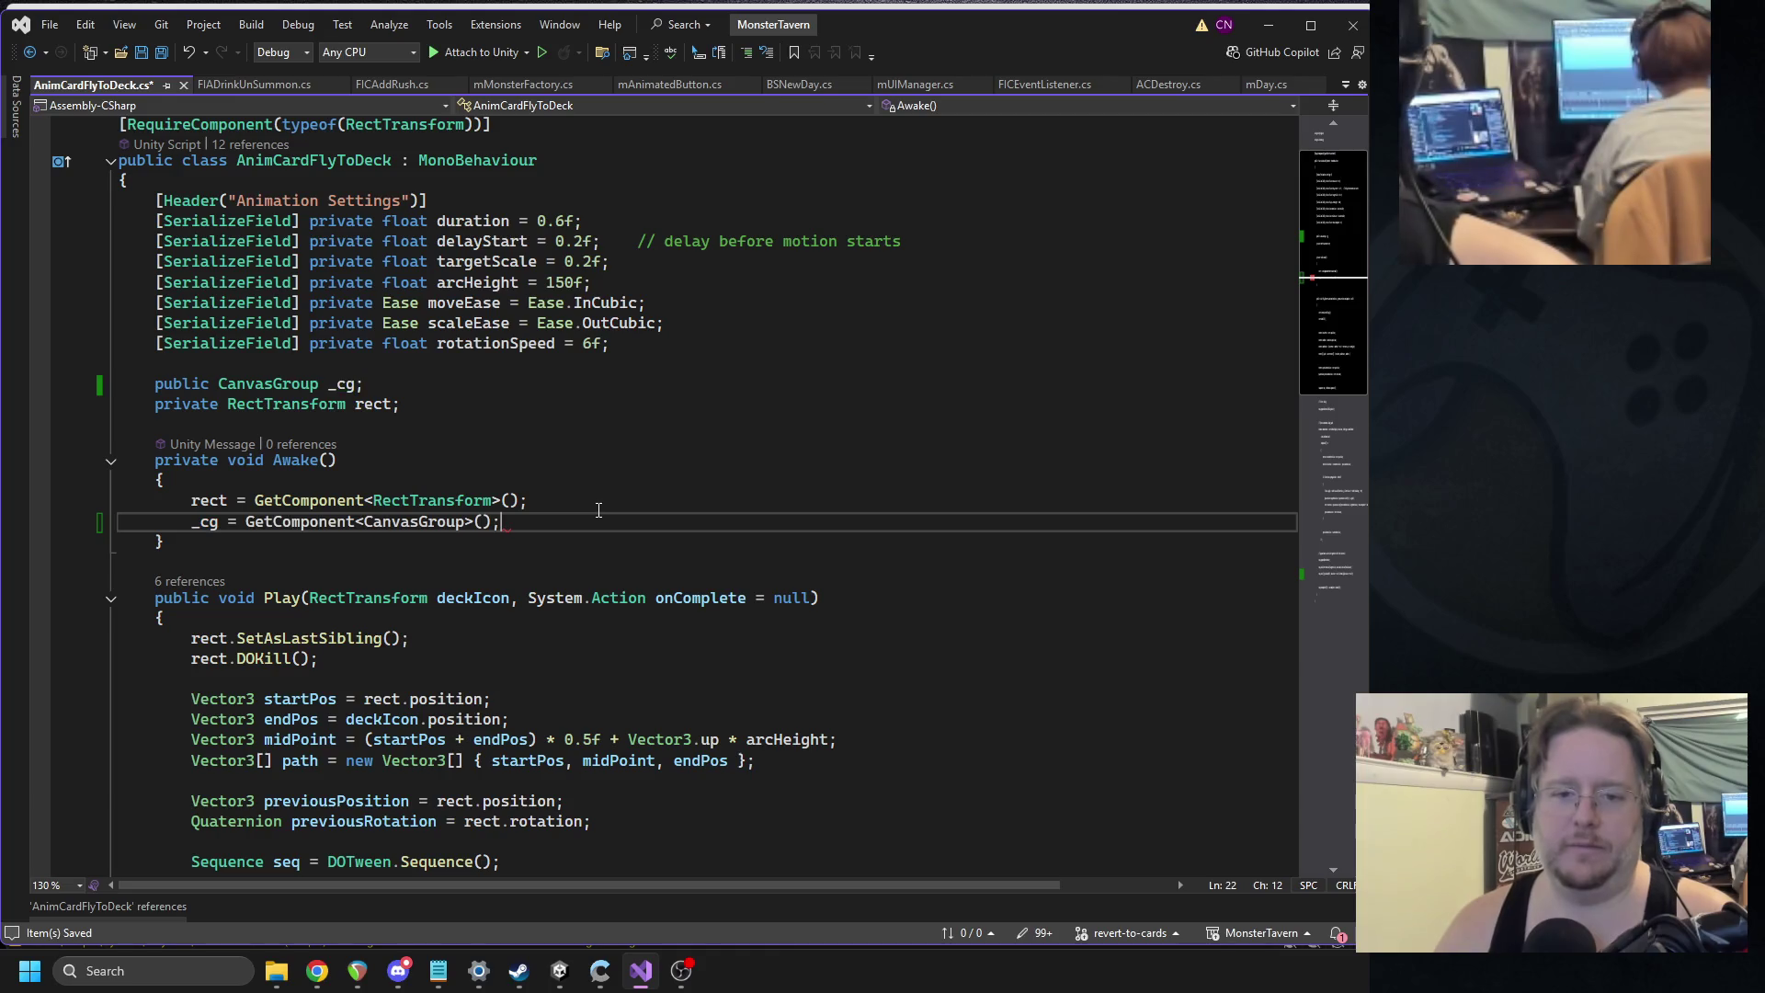
pyautogui.hotkey('alt', 'Tab')
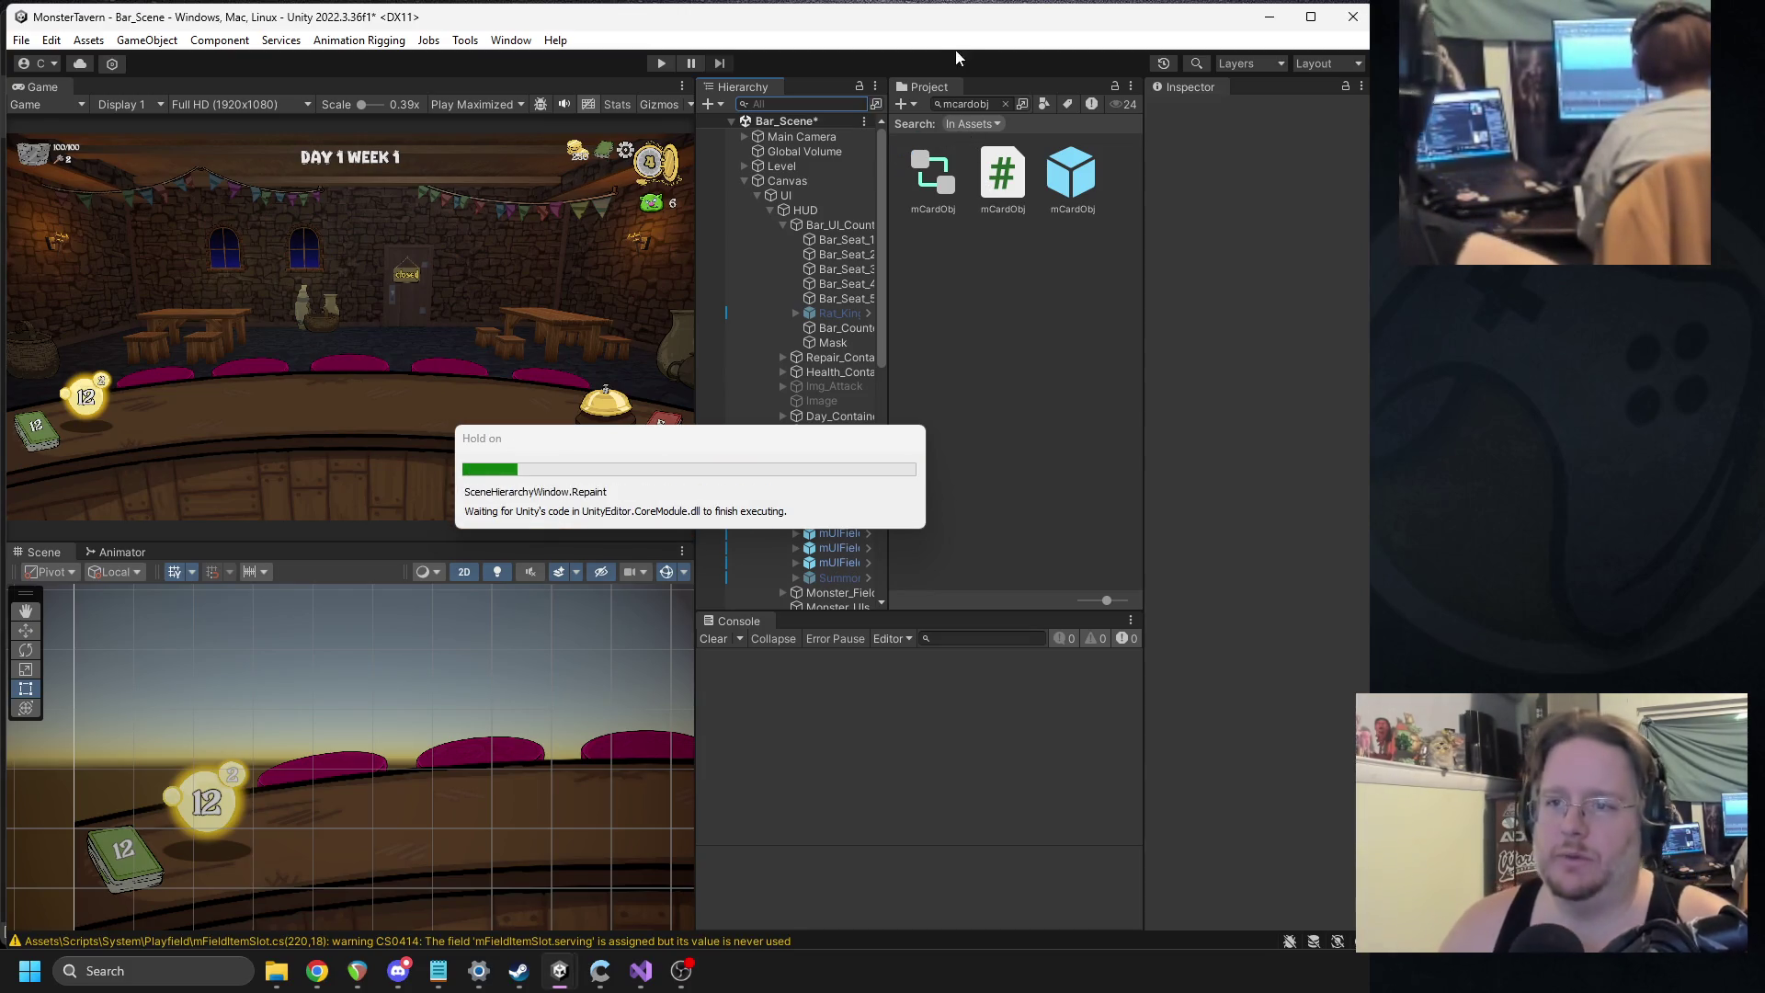
# Enter Play mode and drag a 1-cost card and the beer card onto the counter.
pyautogui.moveTo(889, 138); pyautogui.dragTo(946, 138)
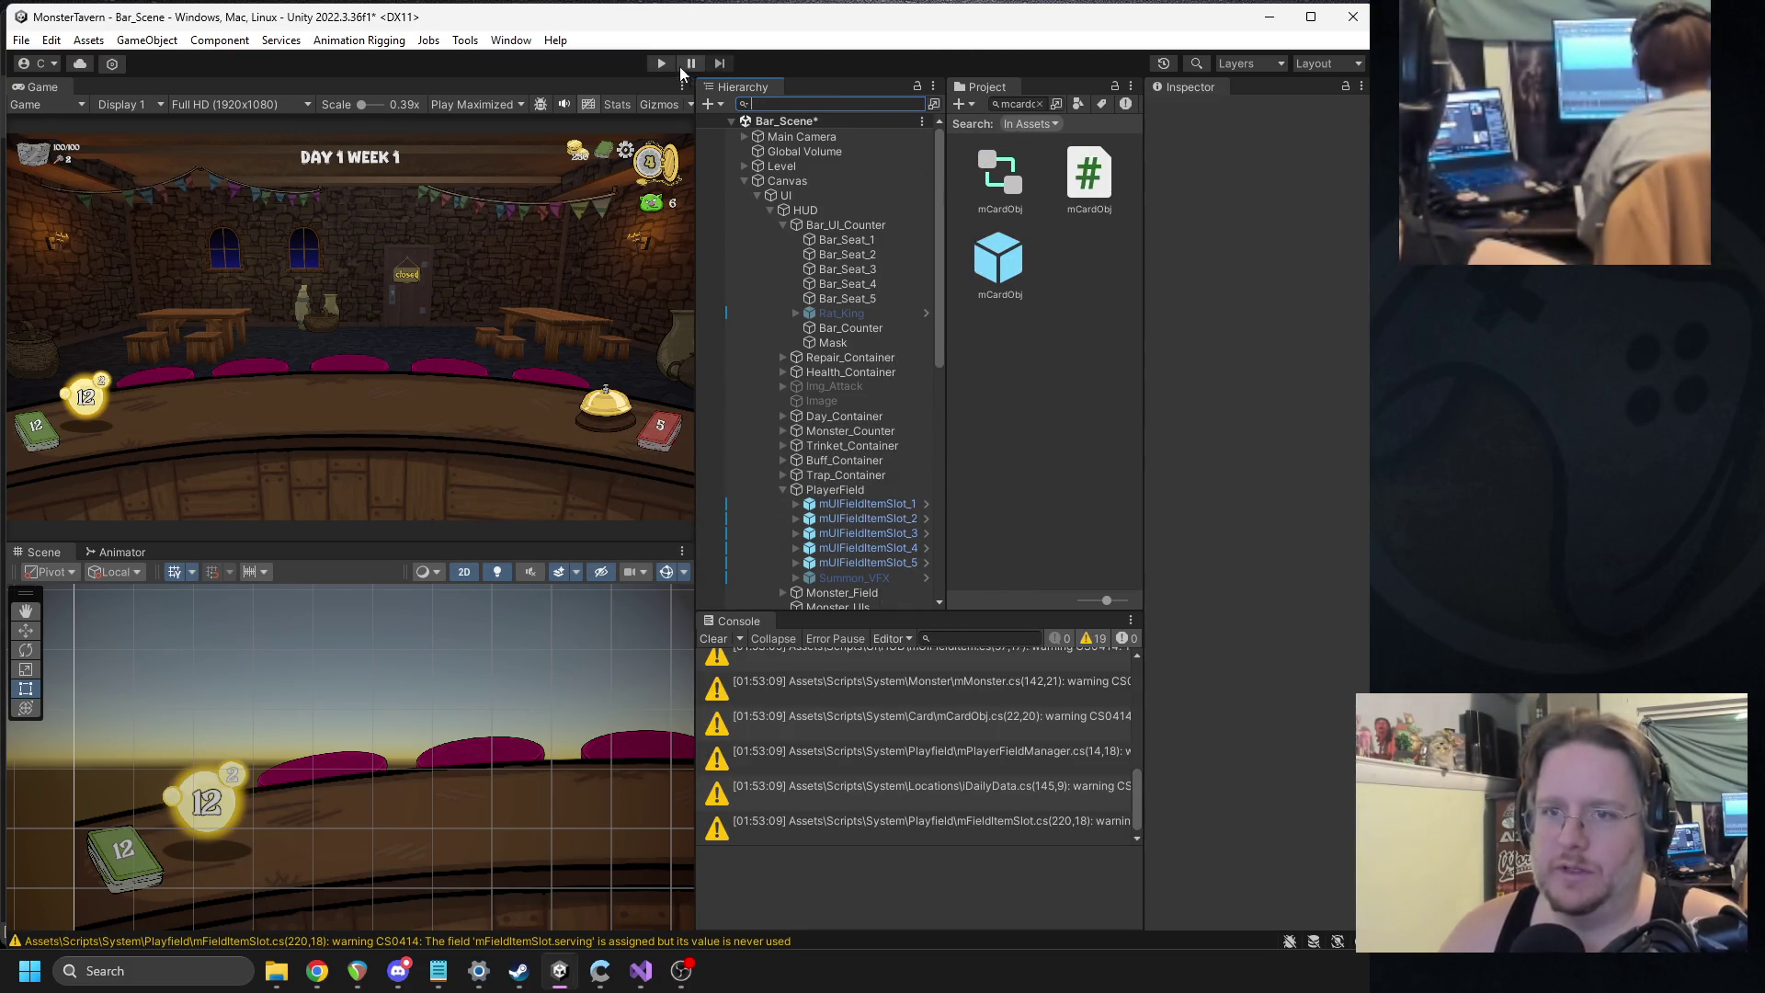
pyautogui.click(661, 63)
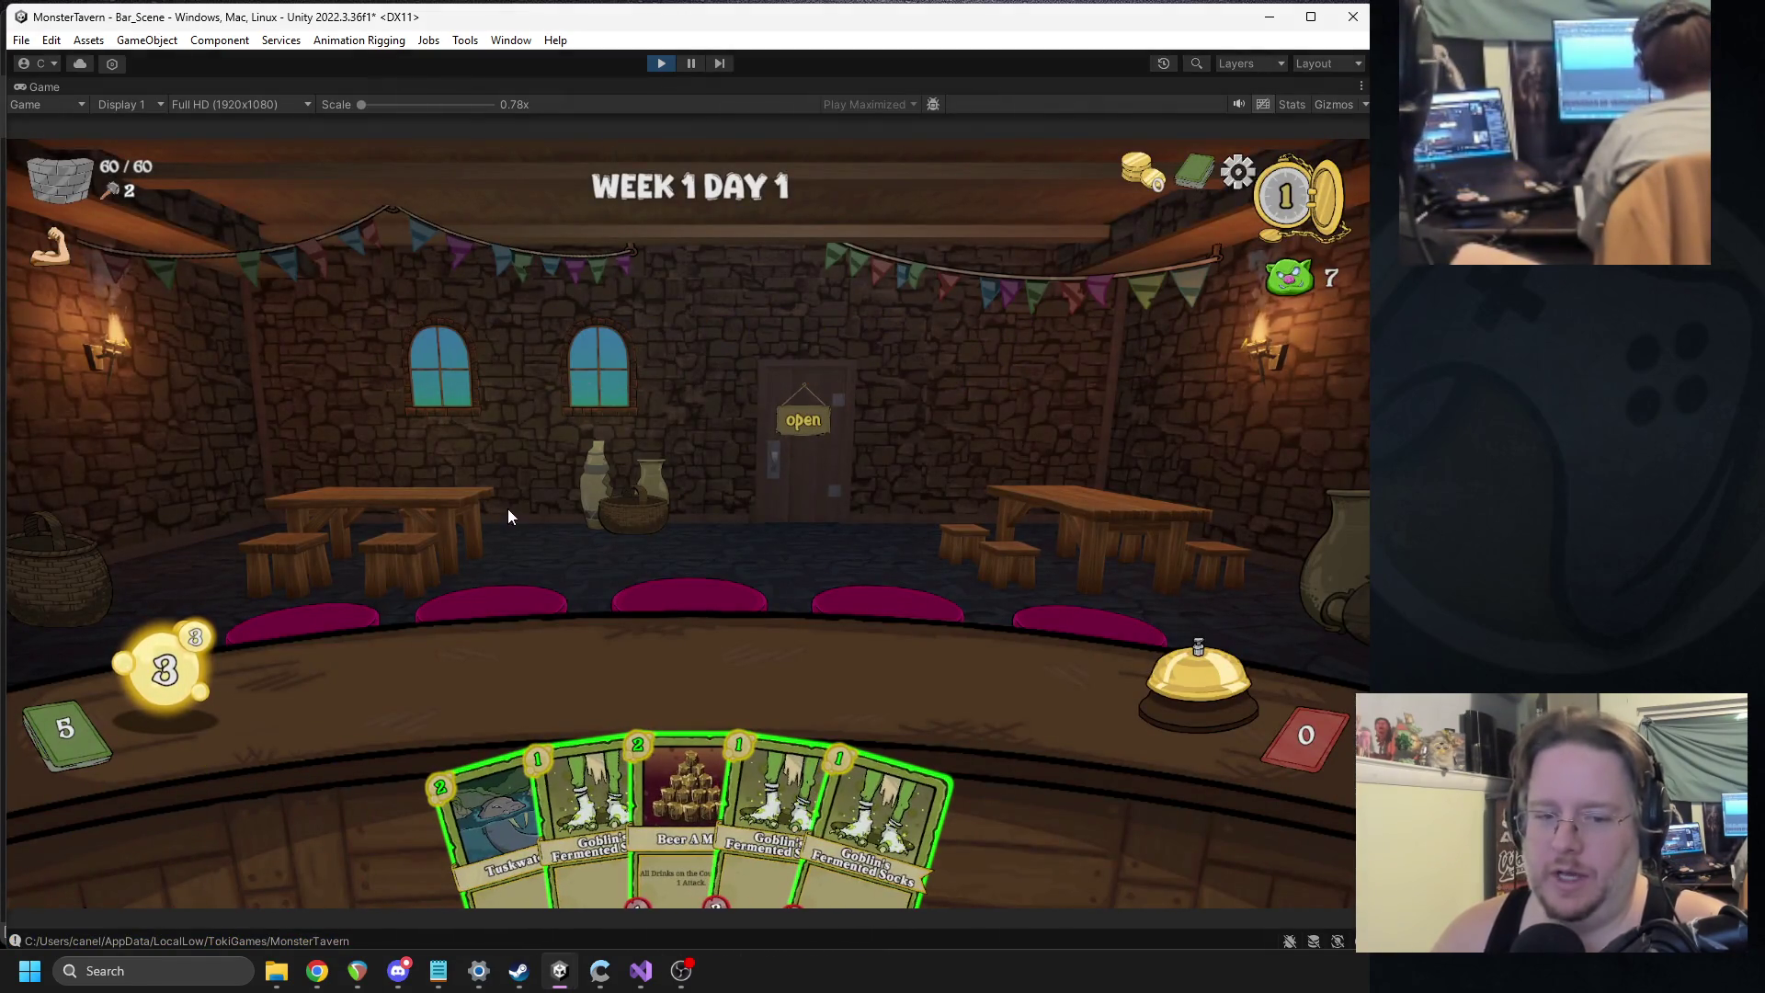
pyautogui.moveTo(568, 765); pyautogui.dragTo(605, 642)
pyautogui.moveTo(648, 809)
pyautogui.mouseDown()
pyautogui.moveTo(892, 677)
pyautogui.moveTo(919, 680)
pyautogui.mouseUp()
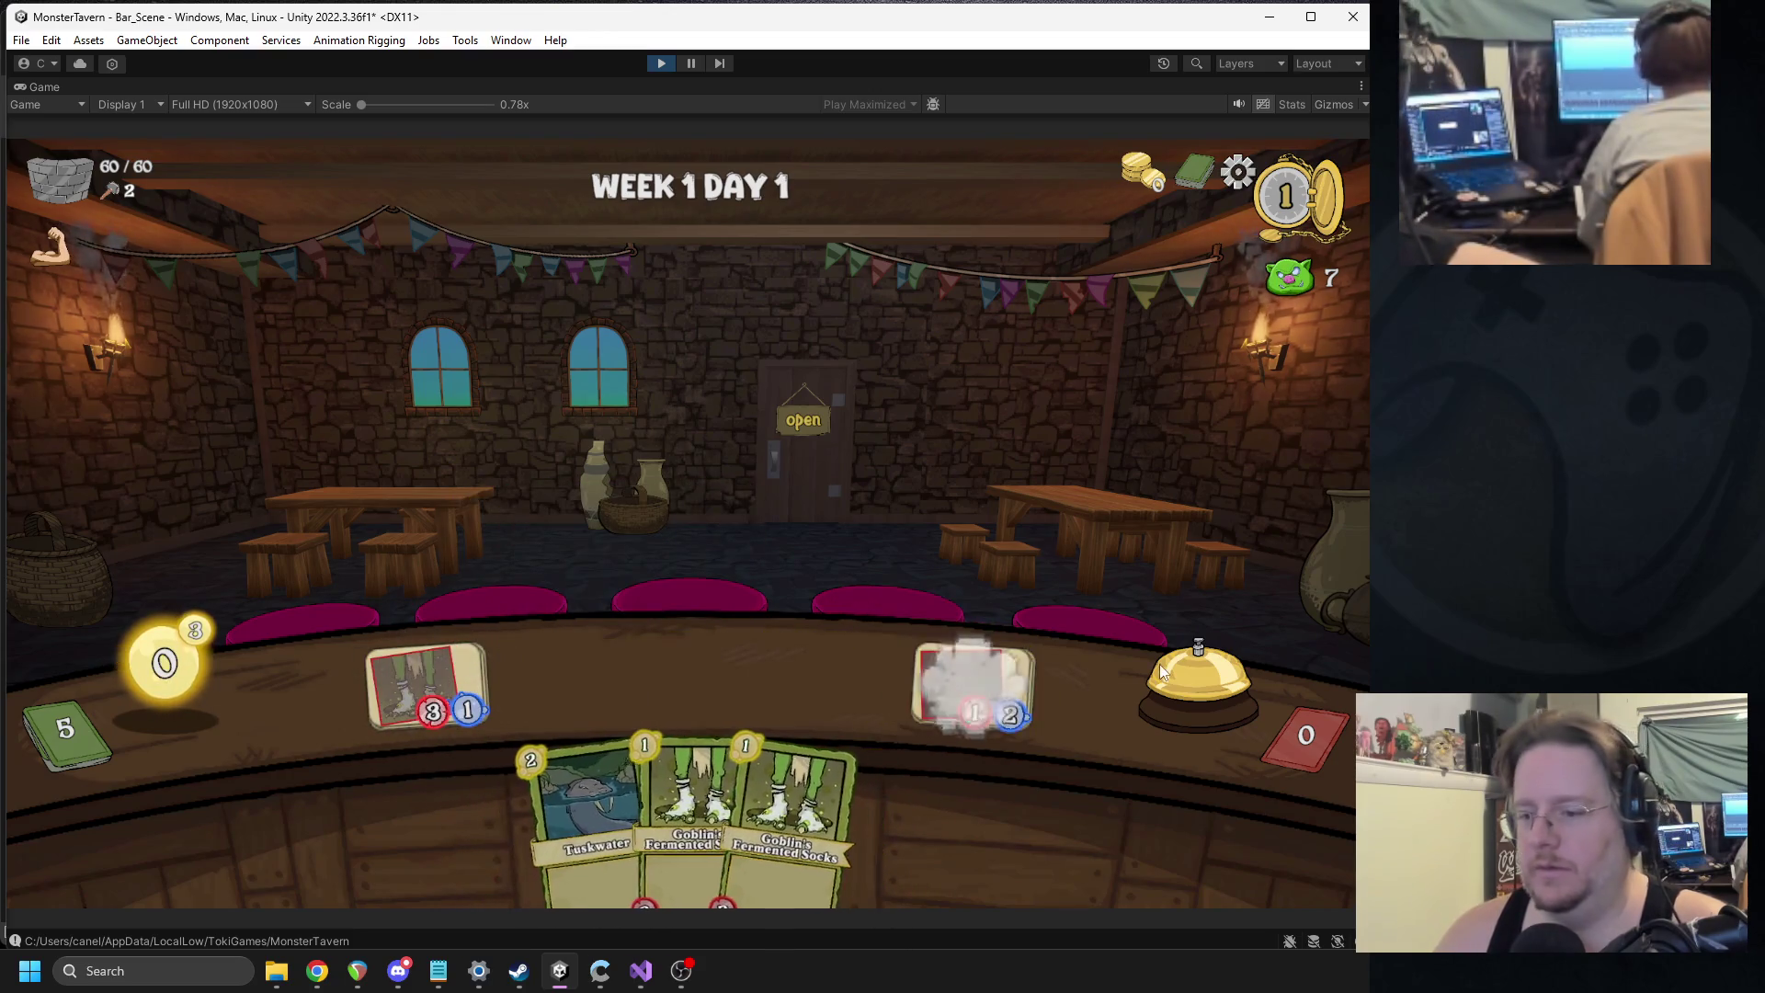